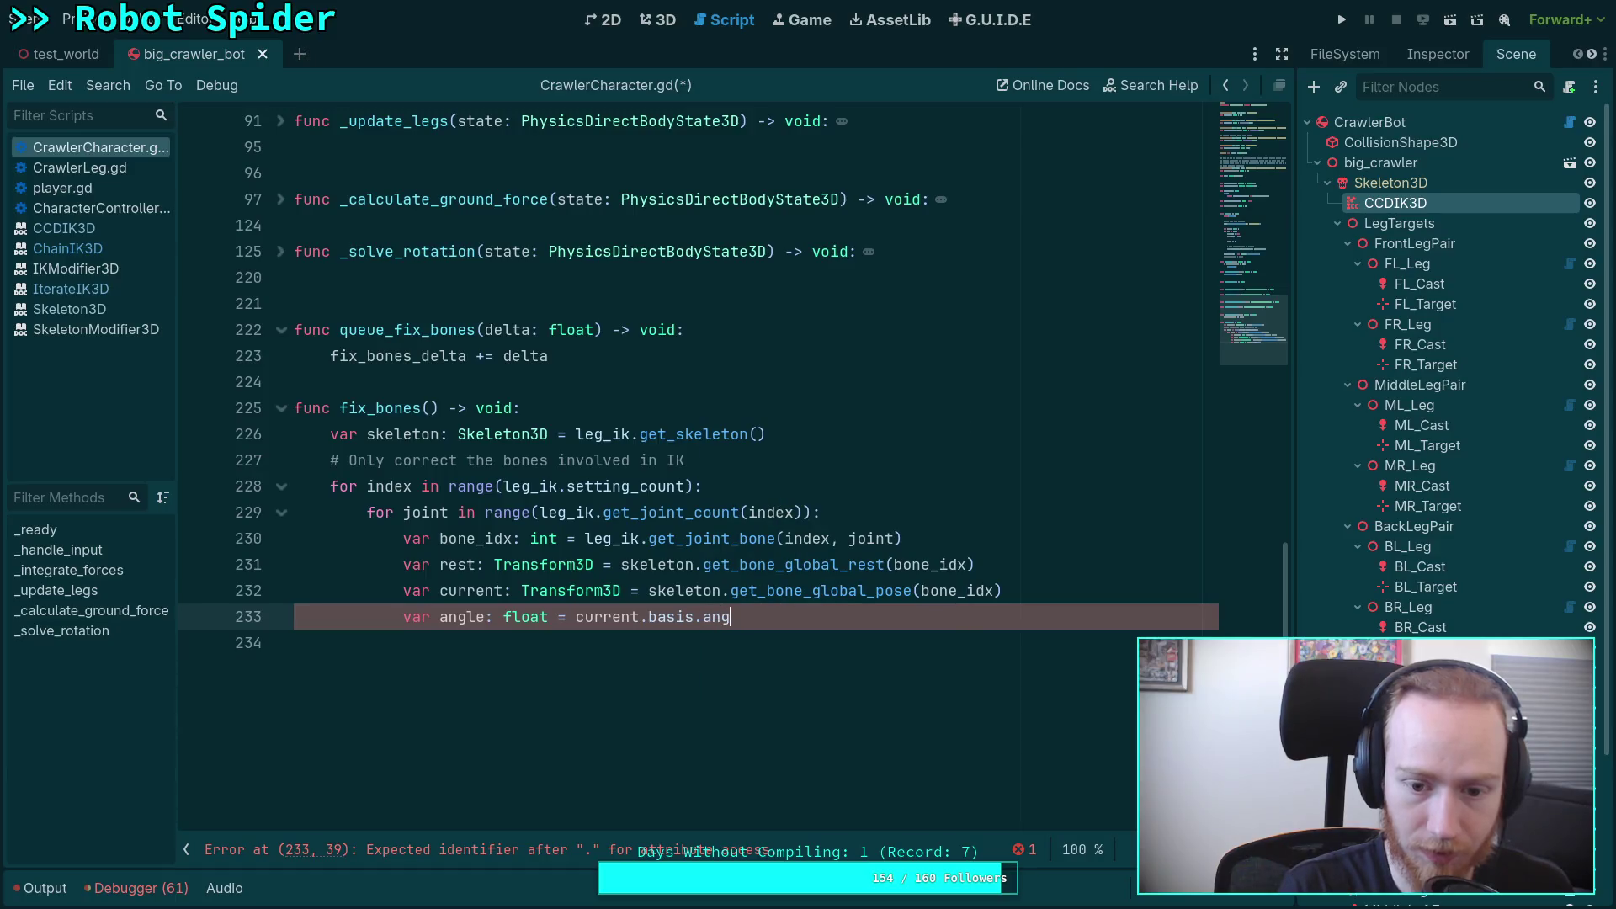
Step: On line 233, write current.basis.get_rotation_quaternion().angle_to( using autocomplete
{"action": "type", "text": "."}
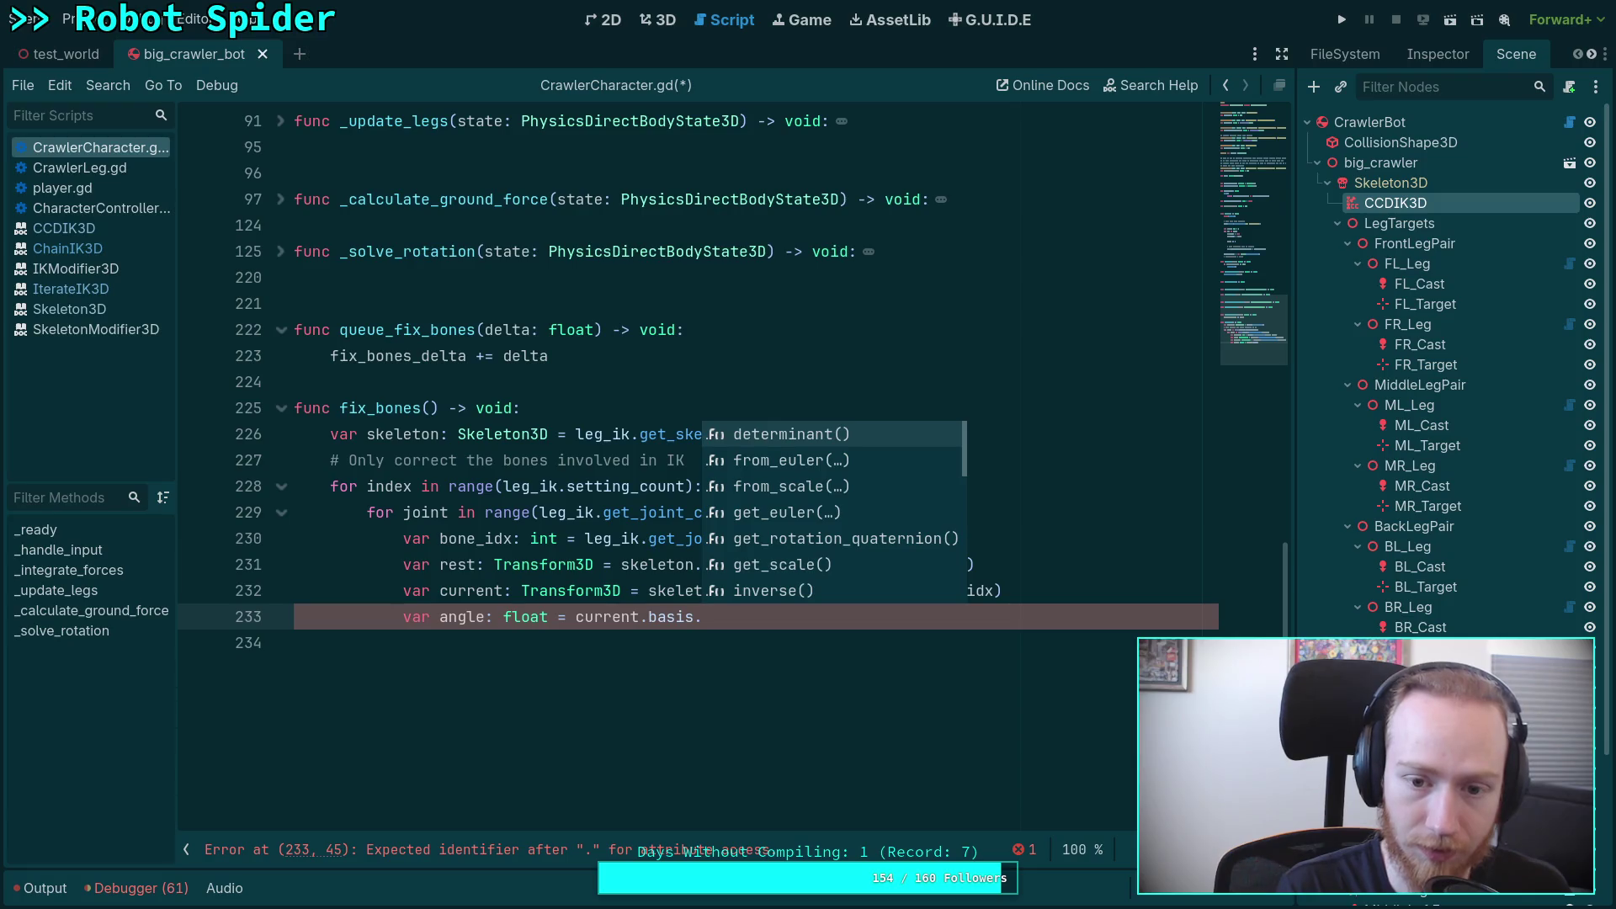
{"action": "key", "text": "Down"}
{"action": "key", "text": "Down"}
{"action": "key", "text": "Down"}
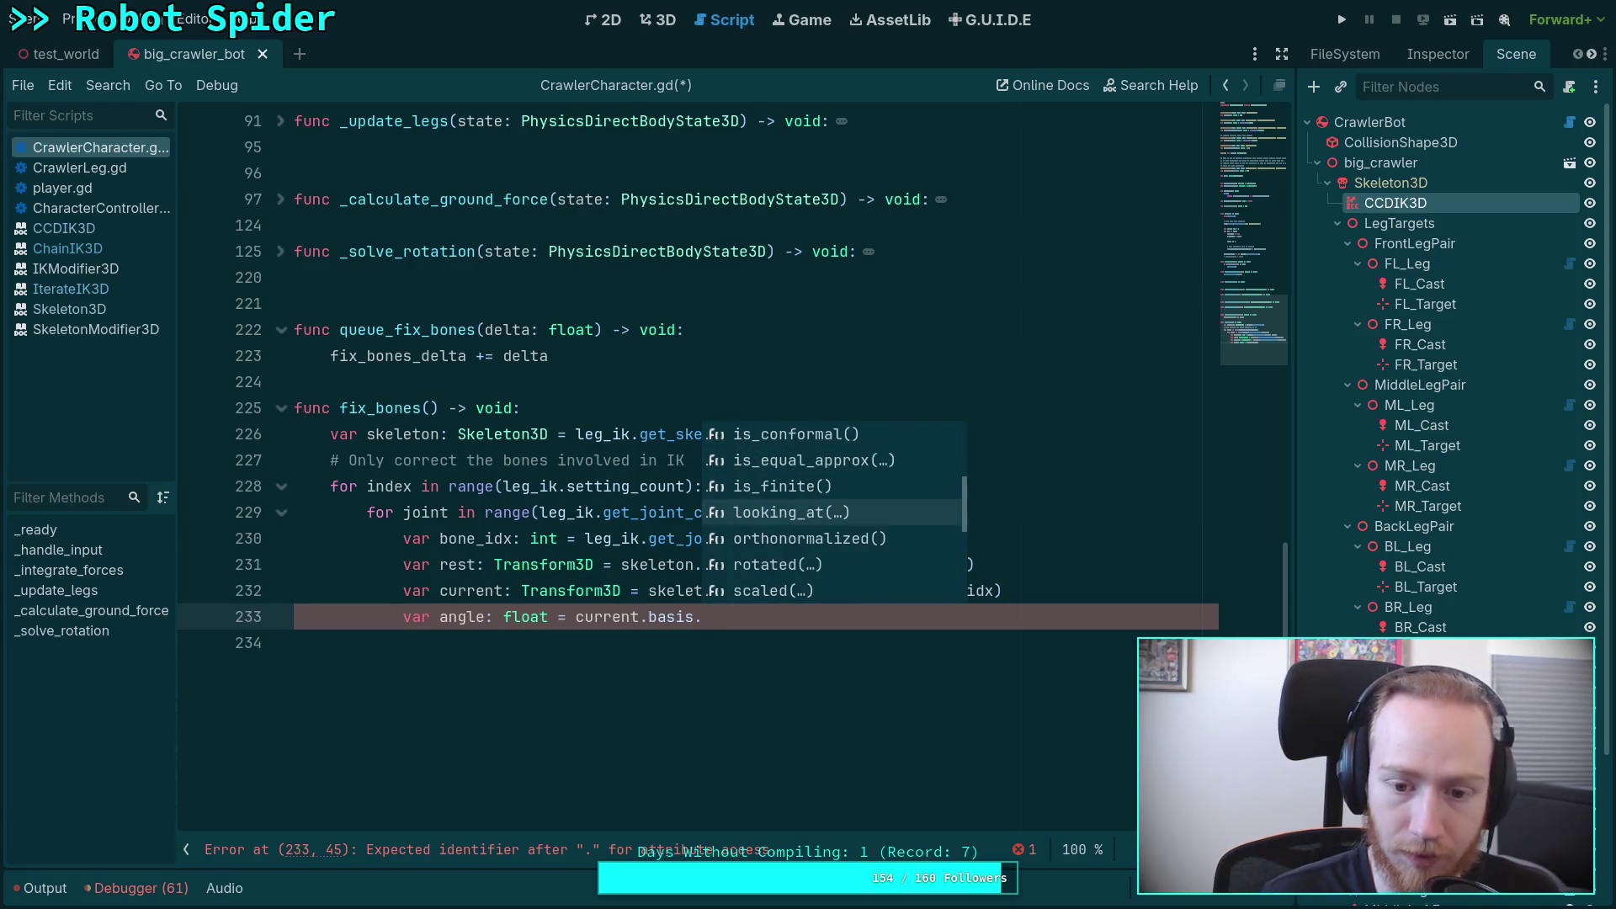
{"action": "key", "text": "Down"}
{"action": "key", "text": "Down"}
{"action": "key", "text": "Down"}
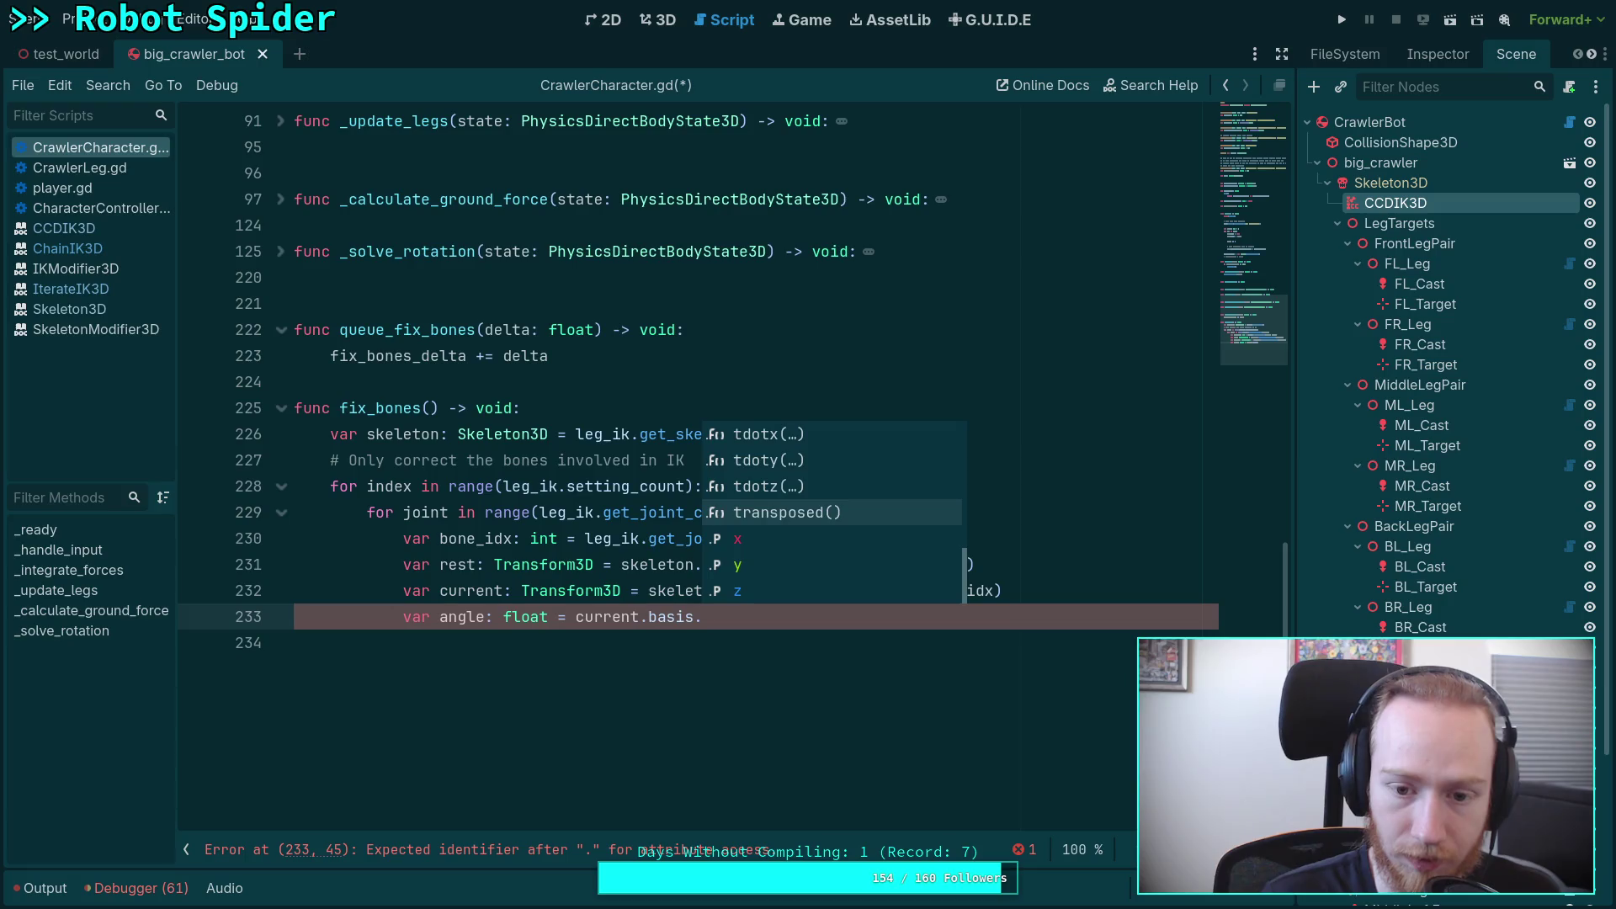
{"action": "key", "text": "Up"}
{"action": "key", "text": "Up"}
{"action": "key", "text": "Up"}
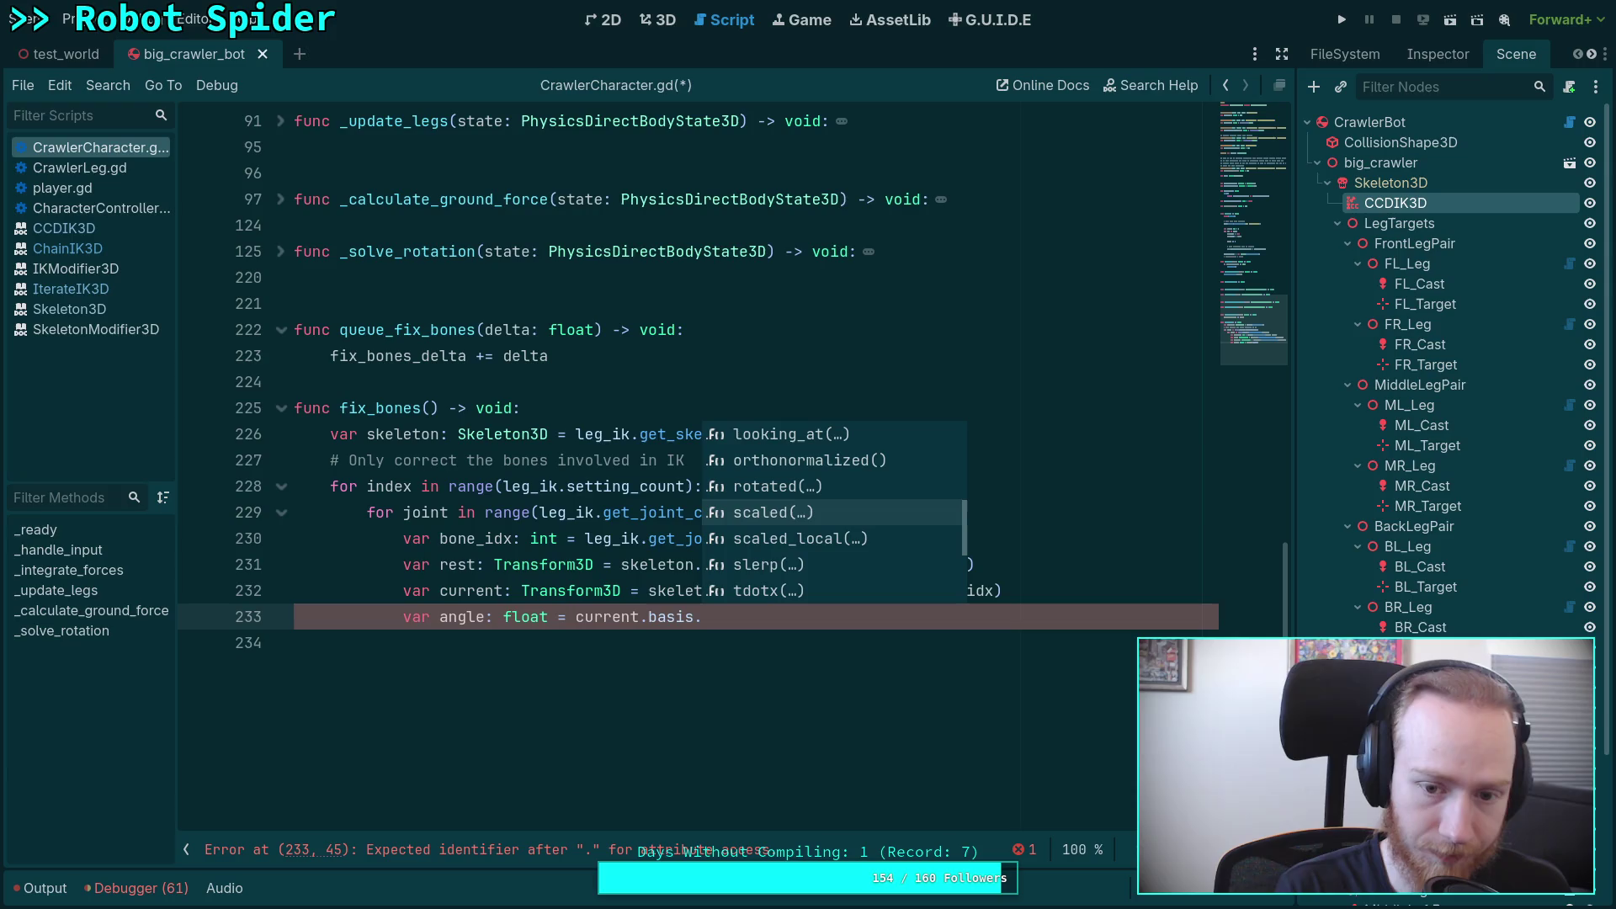
{"action": "type", "text": "qu"}
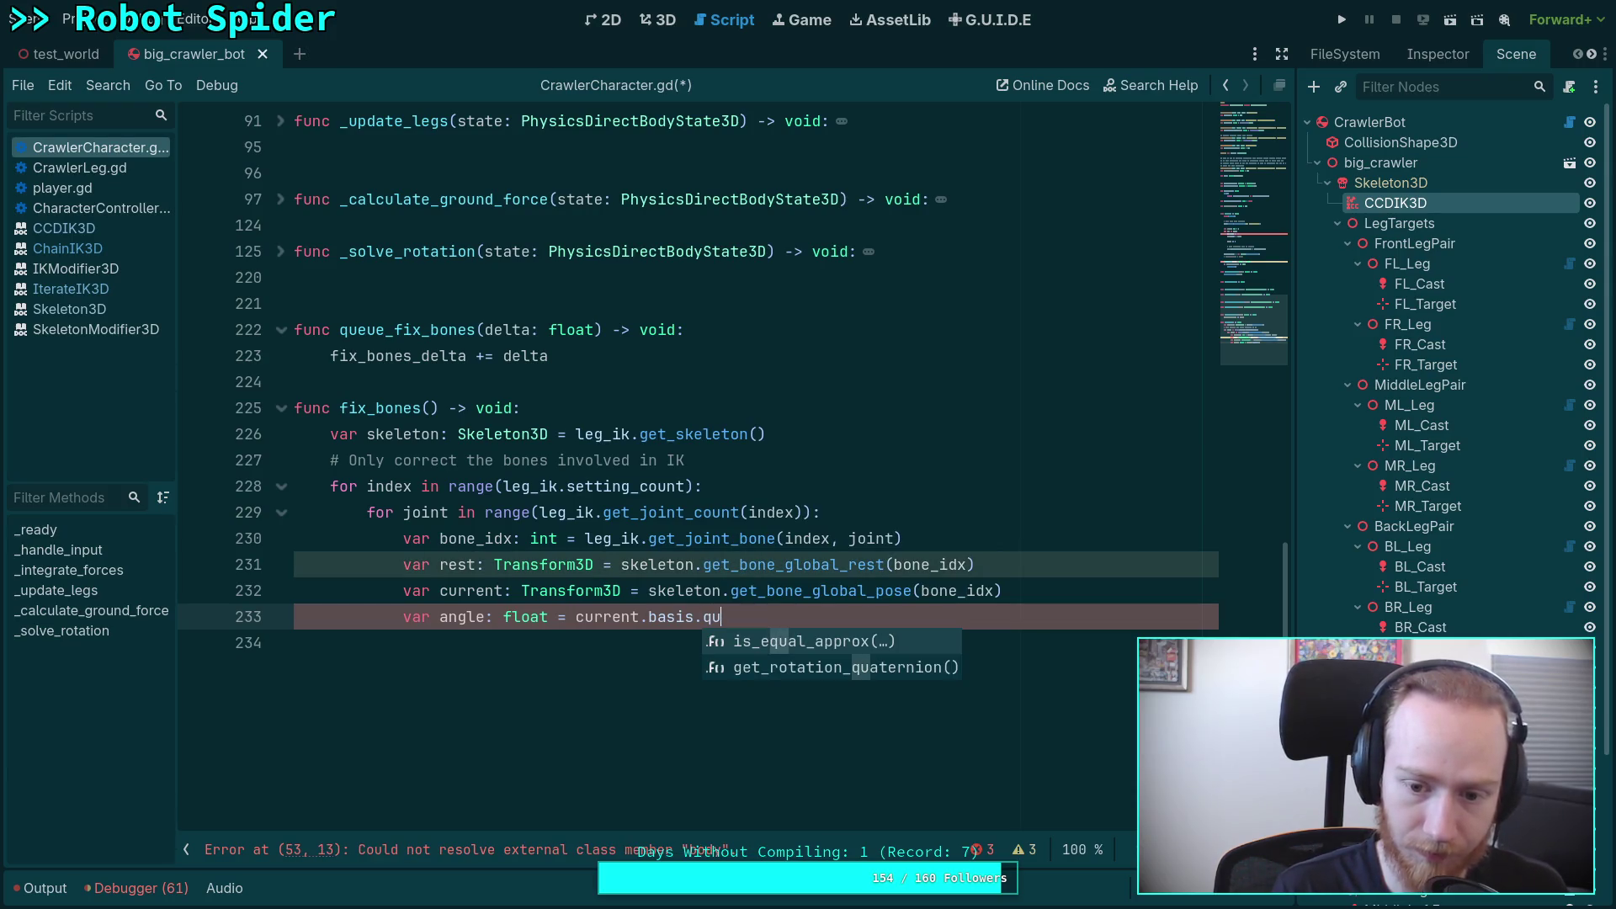
{"action": "key", "text": "Down"}
{"action": "key", "text": "Return"}
{"action": "type", "text": ".an"}
{"action": "key", "text": "Return"}
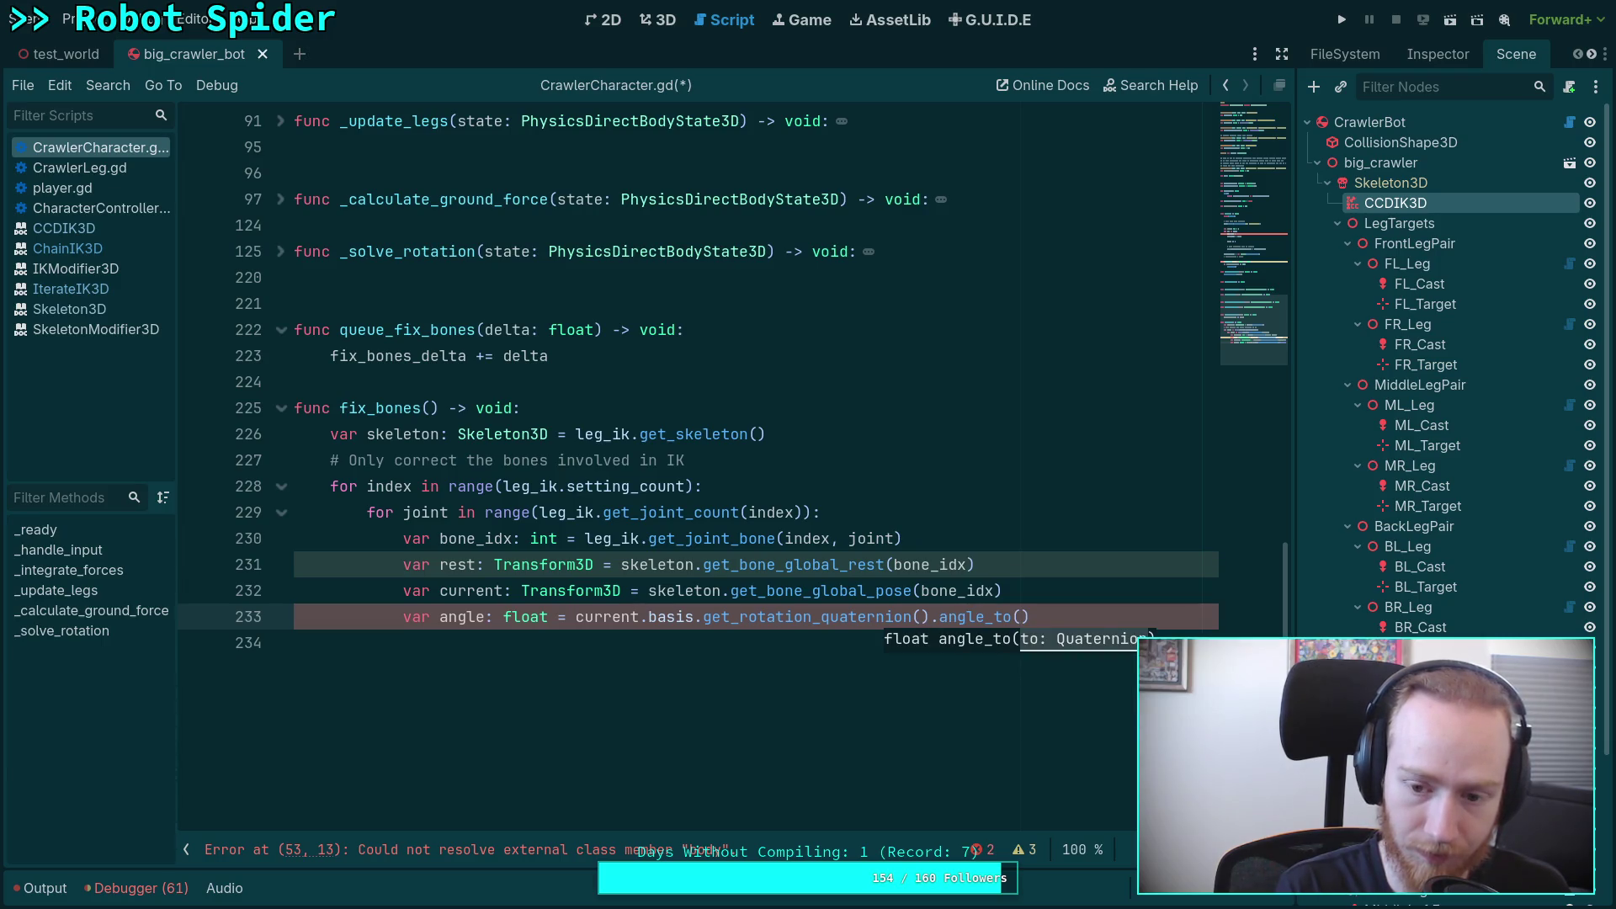
Step: Pass rest.basis.get_rotation_quaternion() as the angle_to argument, removing the stray dot
{"action": "type", "text": "rest."}
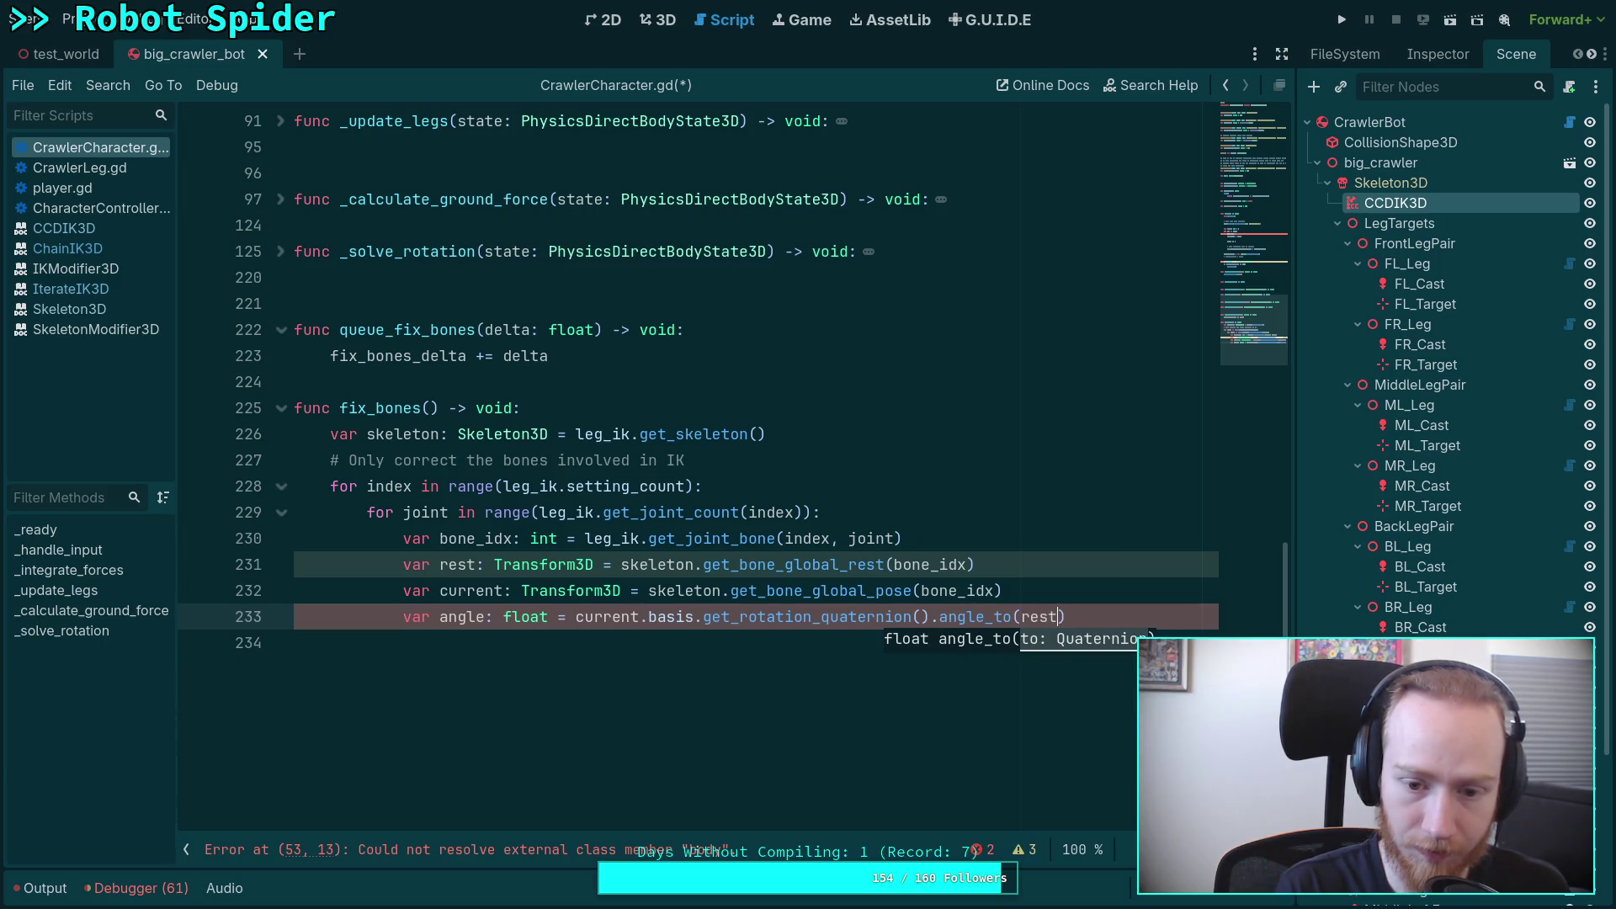
{"action": "type", "text": "basis."}
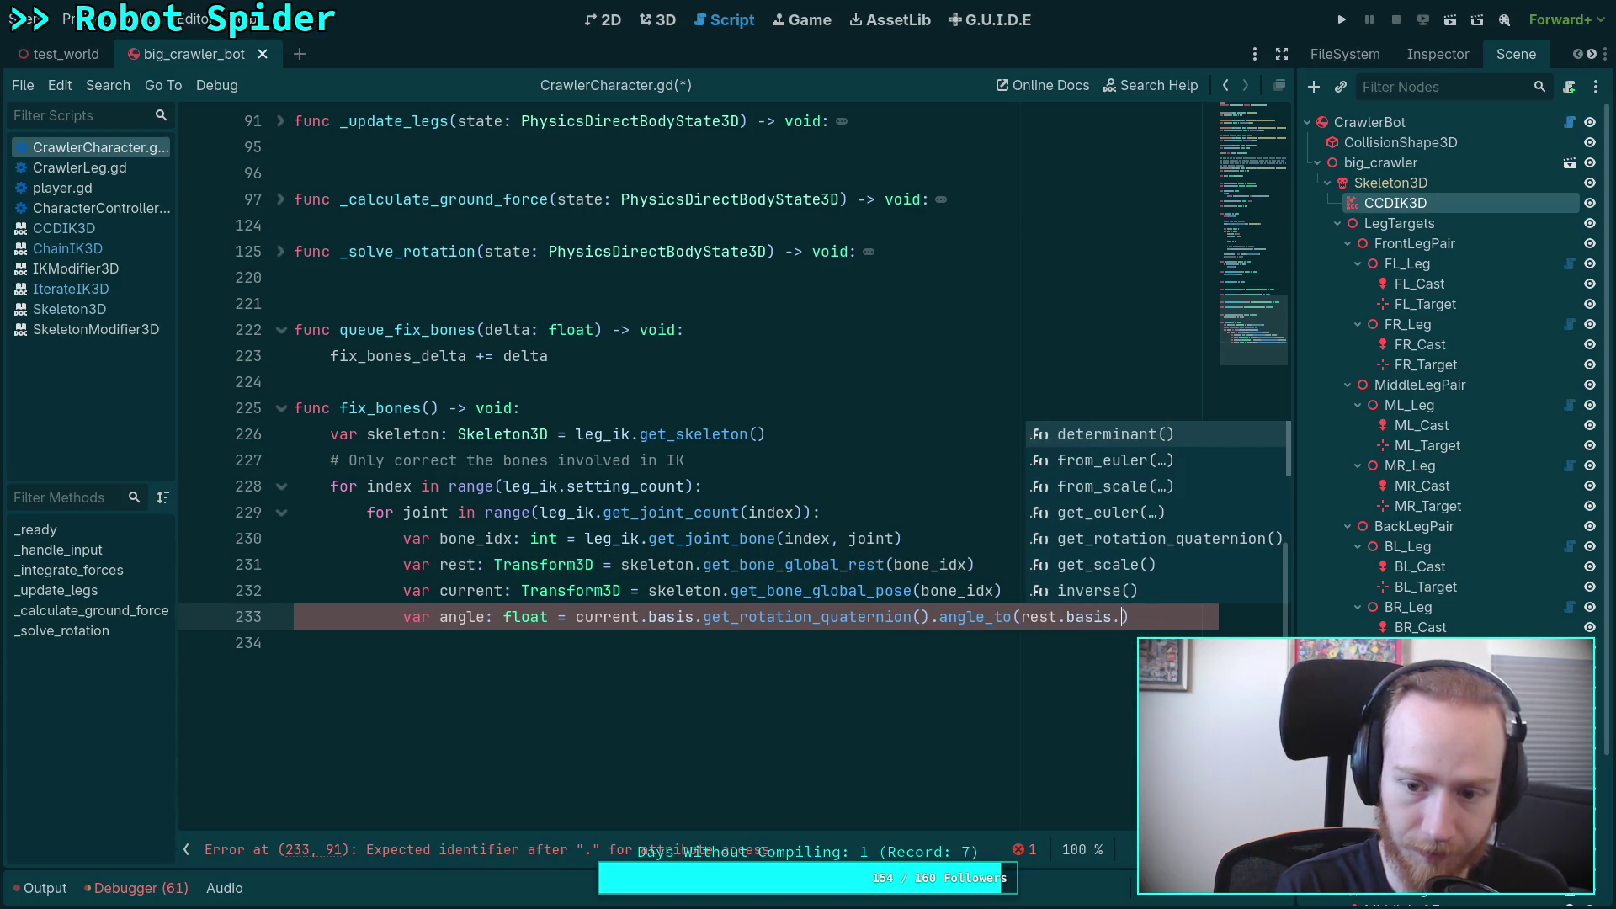
{"action": "key", "text": "Down"}
{"action": "key", "text": "Down"}
{"action": "key", "text": "Down"}
{"action": "key", "text": "Return"}
{"action": "type", "text": "."}
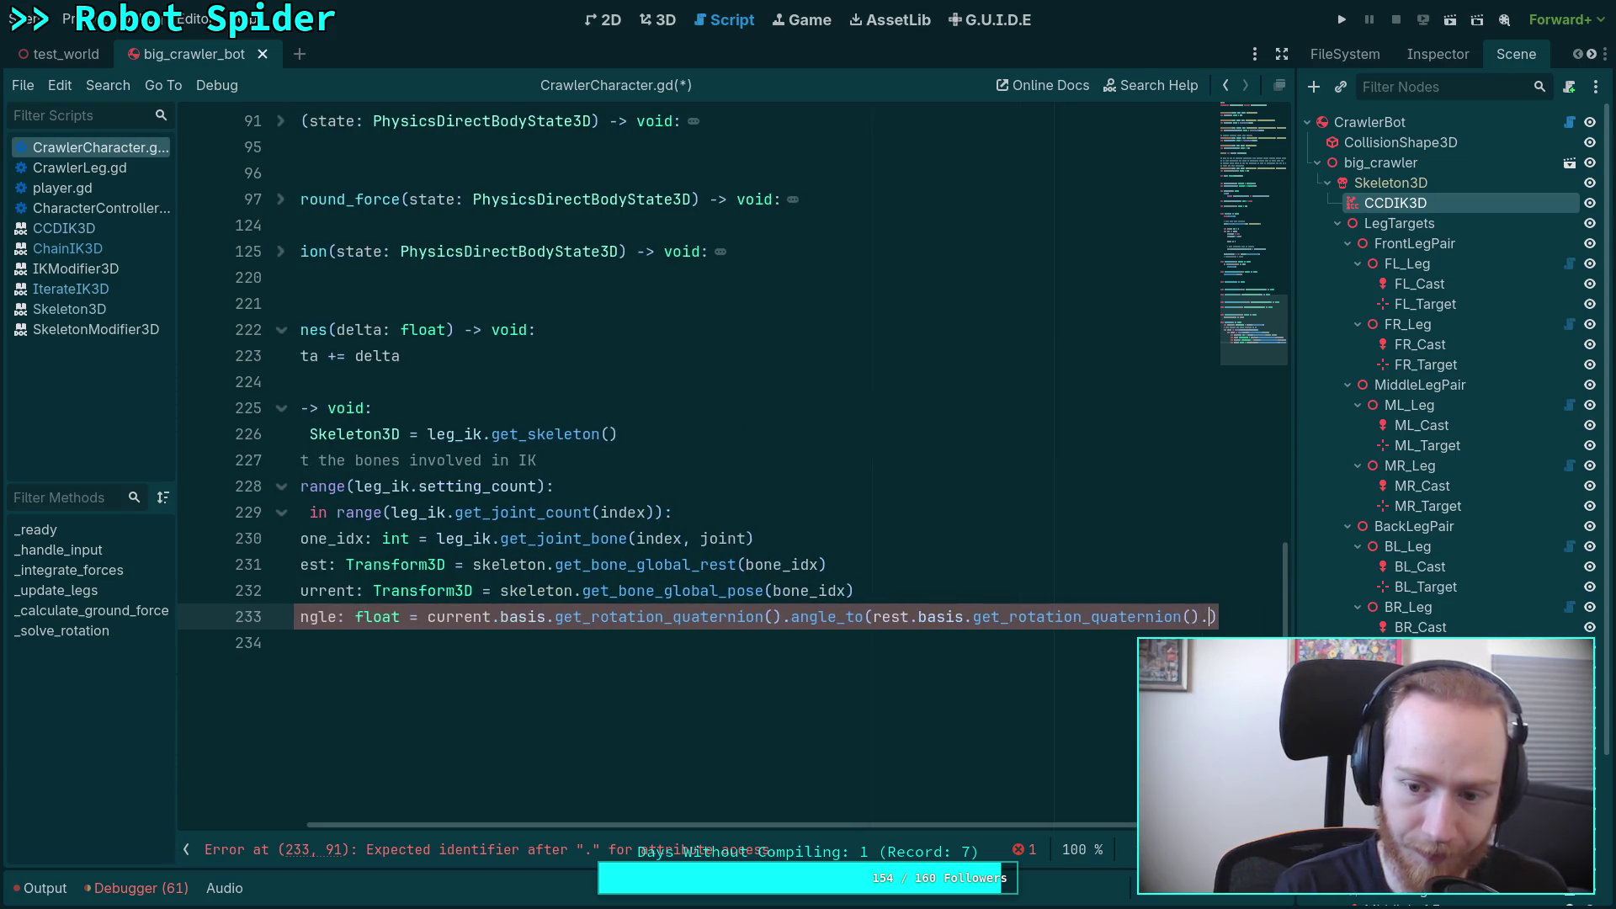
{"action": "key", "text": "BackSpace"}
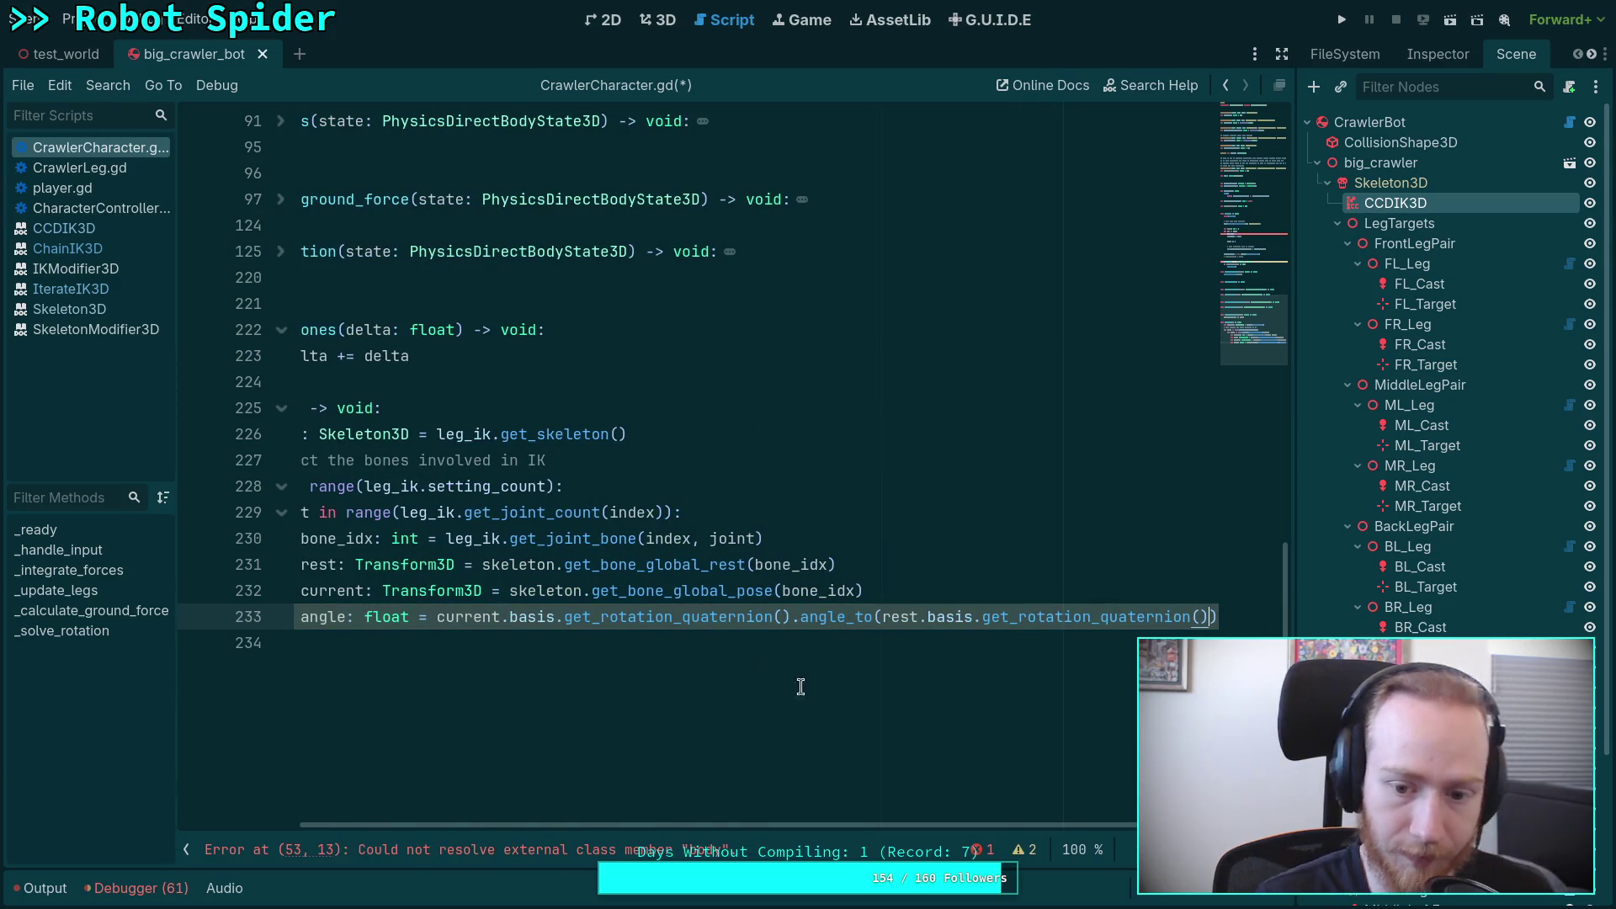
{"action": "left_click_drag", "start_coordinate": [853, 825], "coordinate": [644, 751]}
{"action": "key", "text": "alt+Tab"}
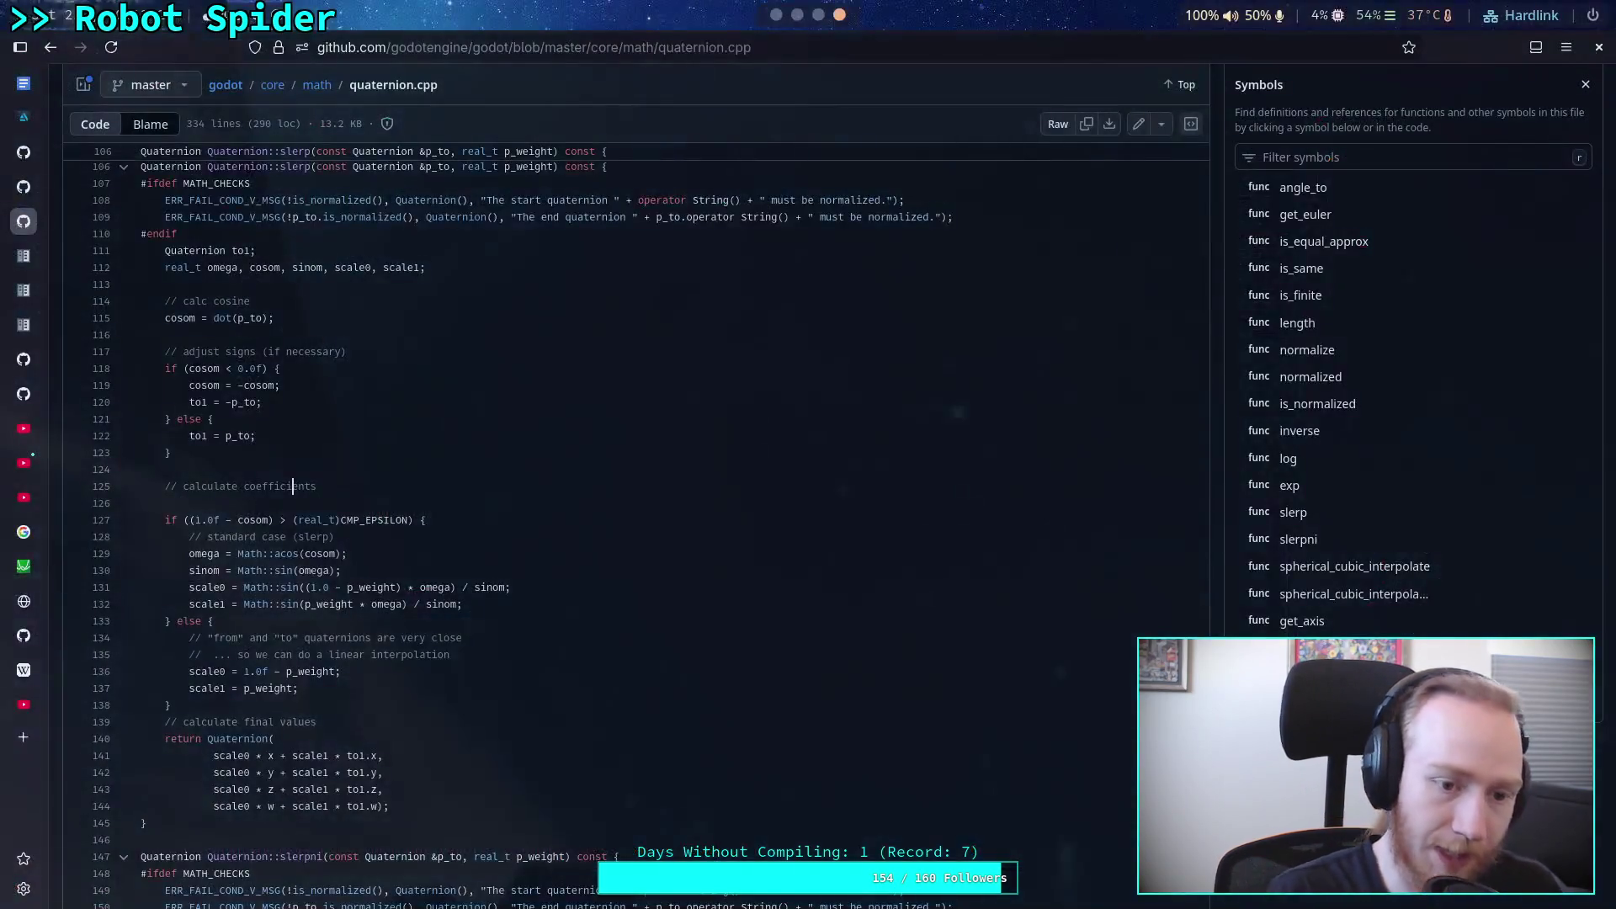
Step: Open core/math/basis.cpp on GitHub and read the get_rotation_quaternion definition
{"action": "left_click", "coordinate": [320, 85]}
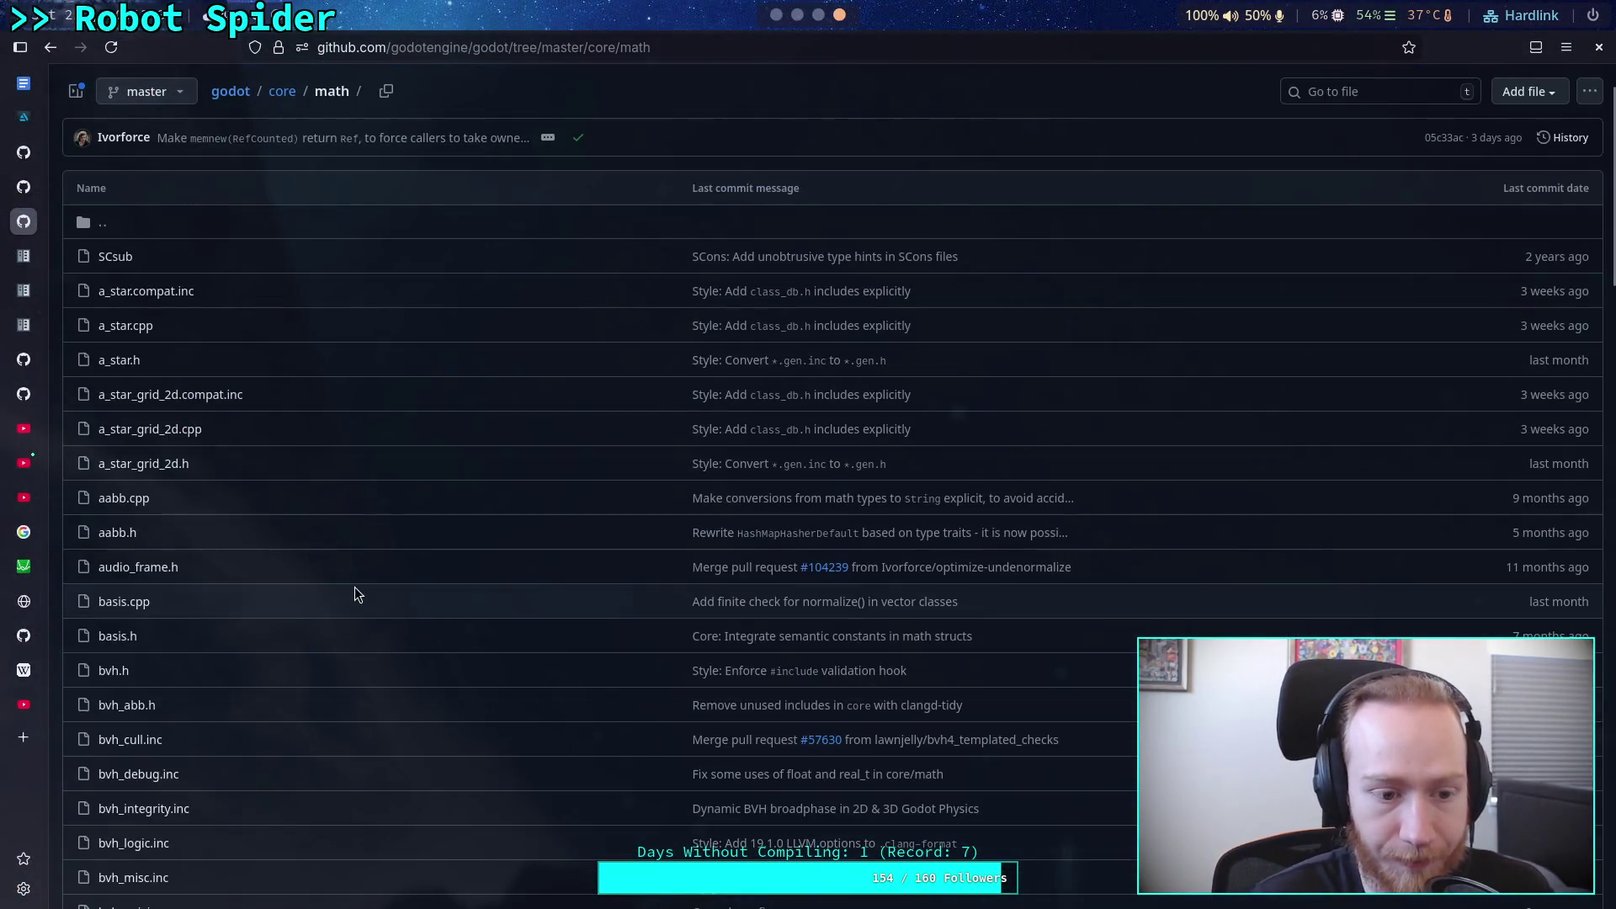
{"action": "left_click", "coordinate": [126, 602]}
{"action": "scroll", "coordinate": [1414, 588], "scroll_direction": "down", "scroll_amount": 8}
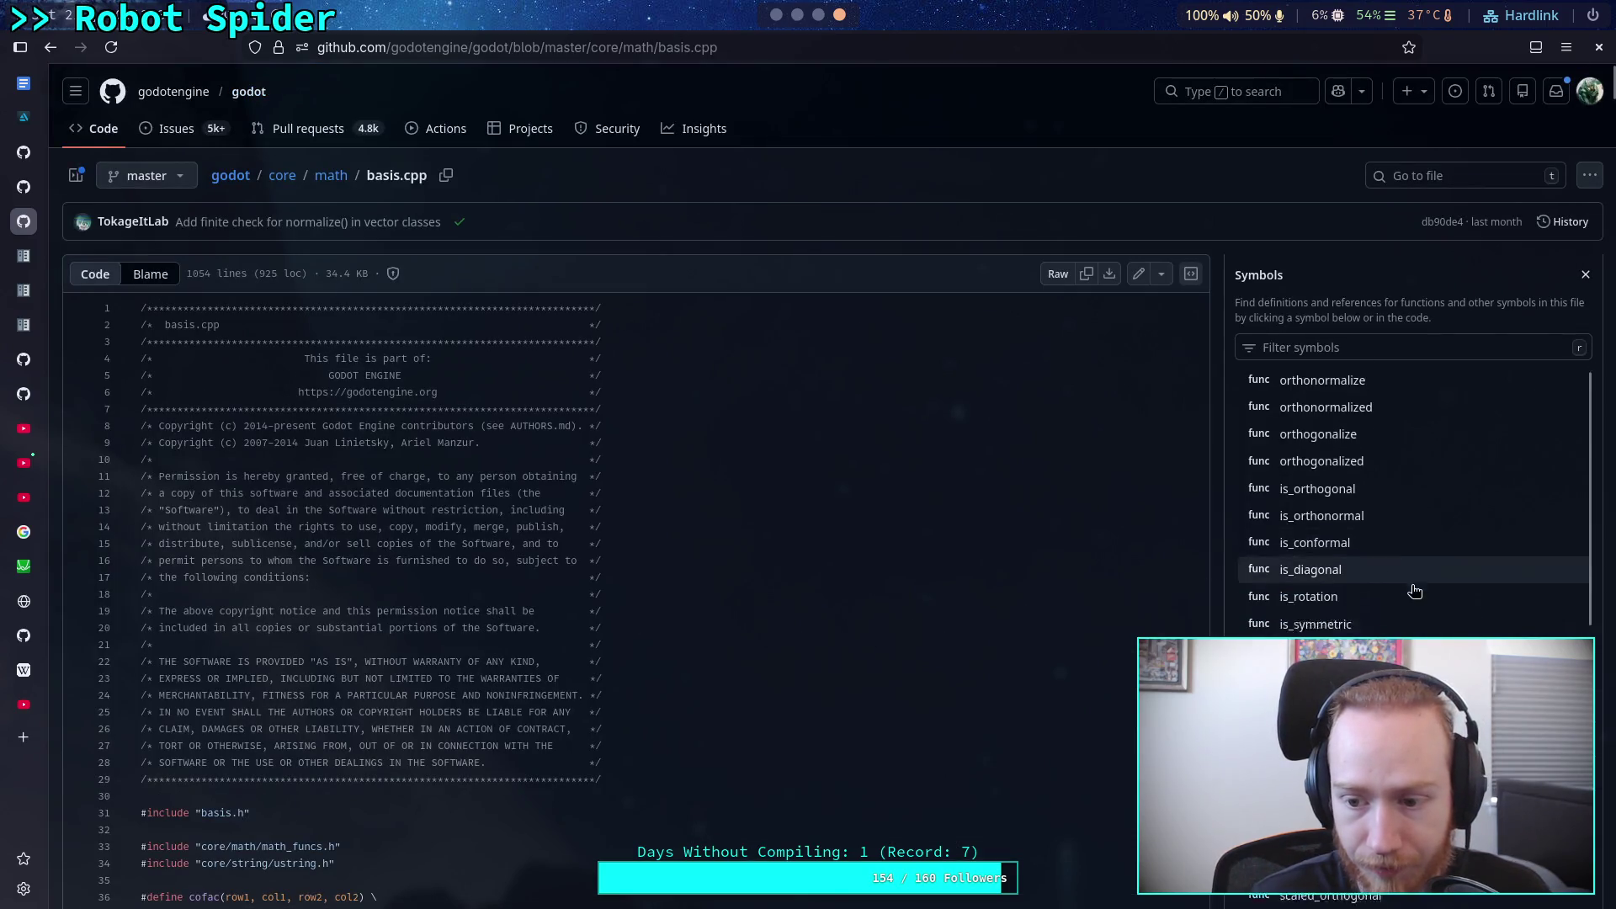
{"action": "scroll", "coordinate": [1413, 587], "scroll_direction": "down", "scroll_amount": 10}
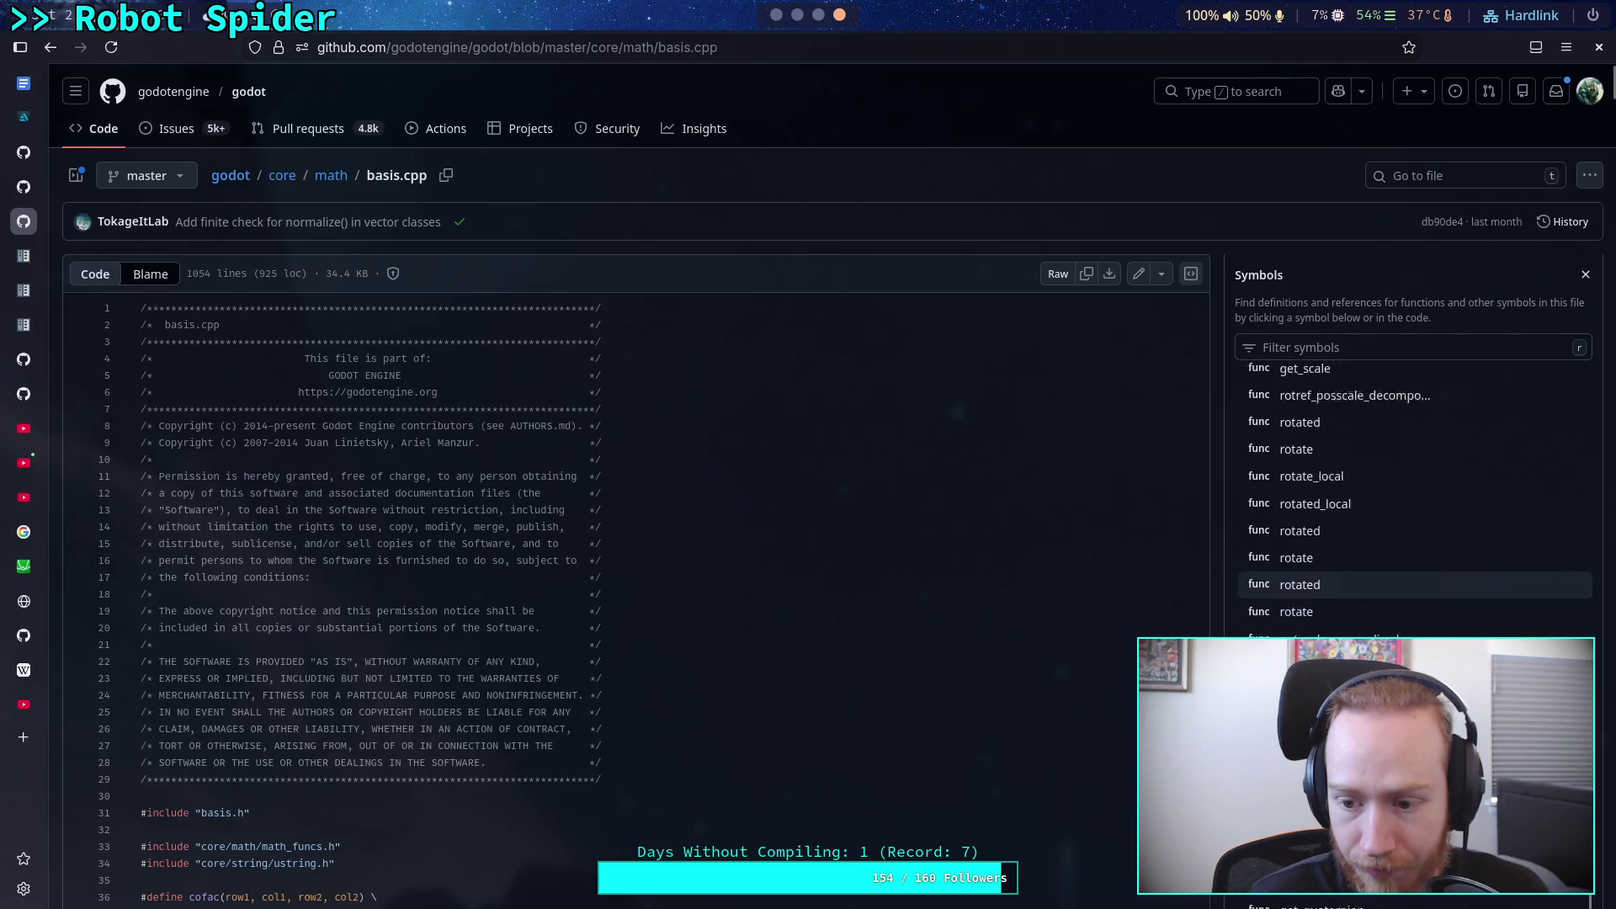
{"action": "left_click", "coordinate": [1355, 587]}
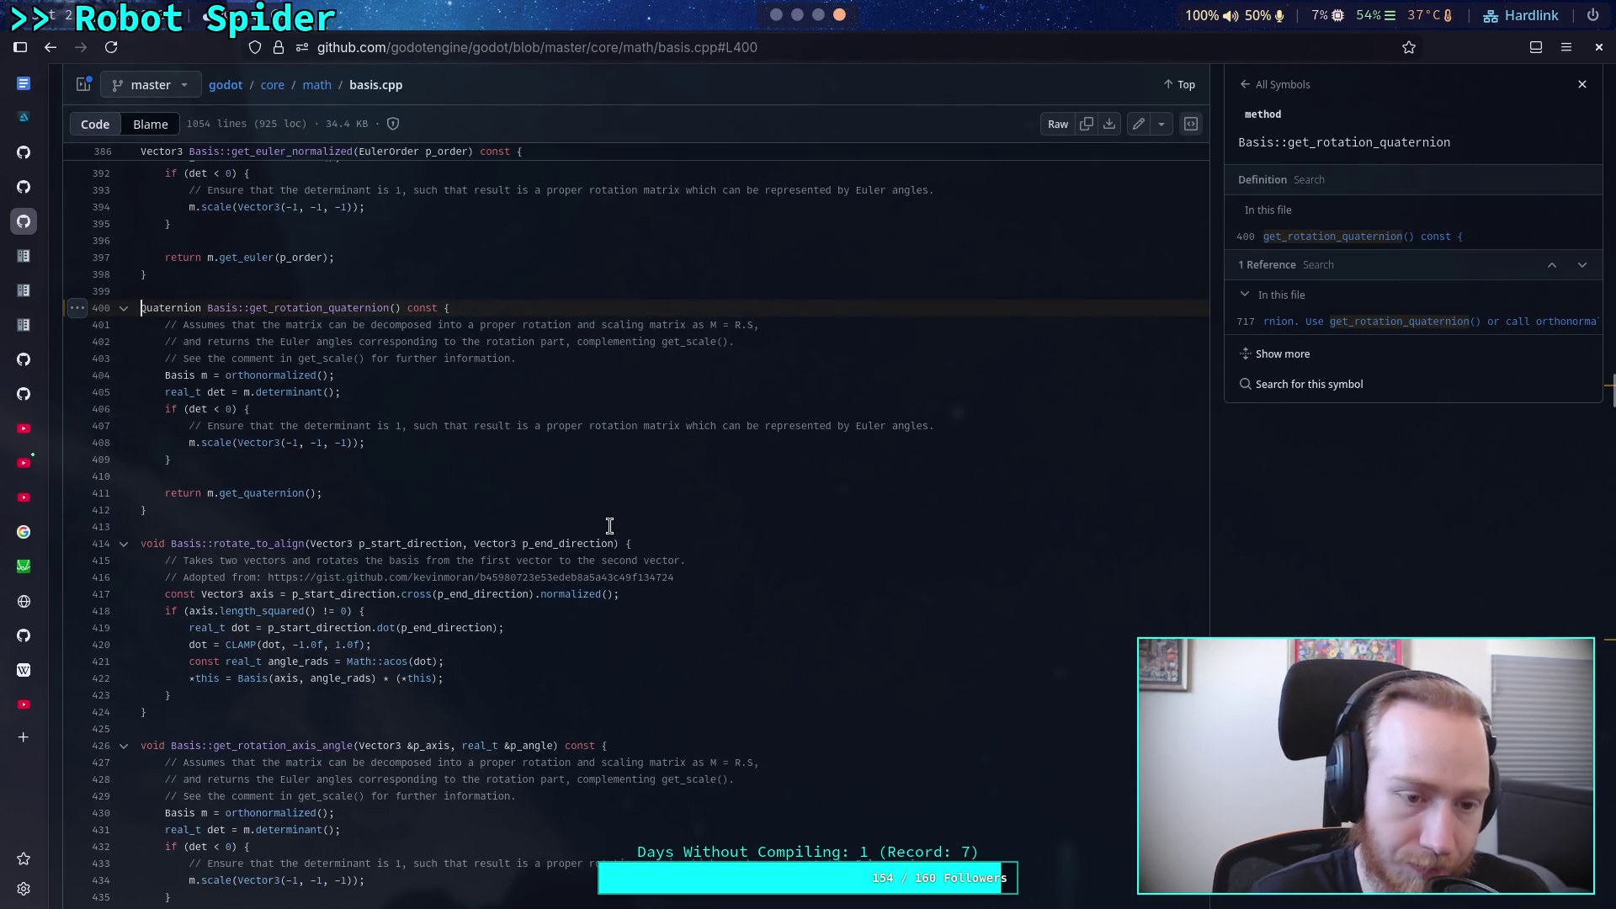
{"action": "left_click_drag", "start_coordinate": [162, 375], "coordinate": [343, 393]}
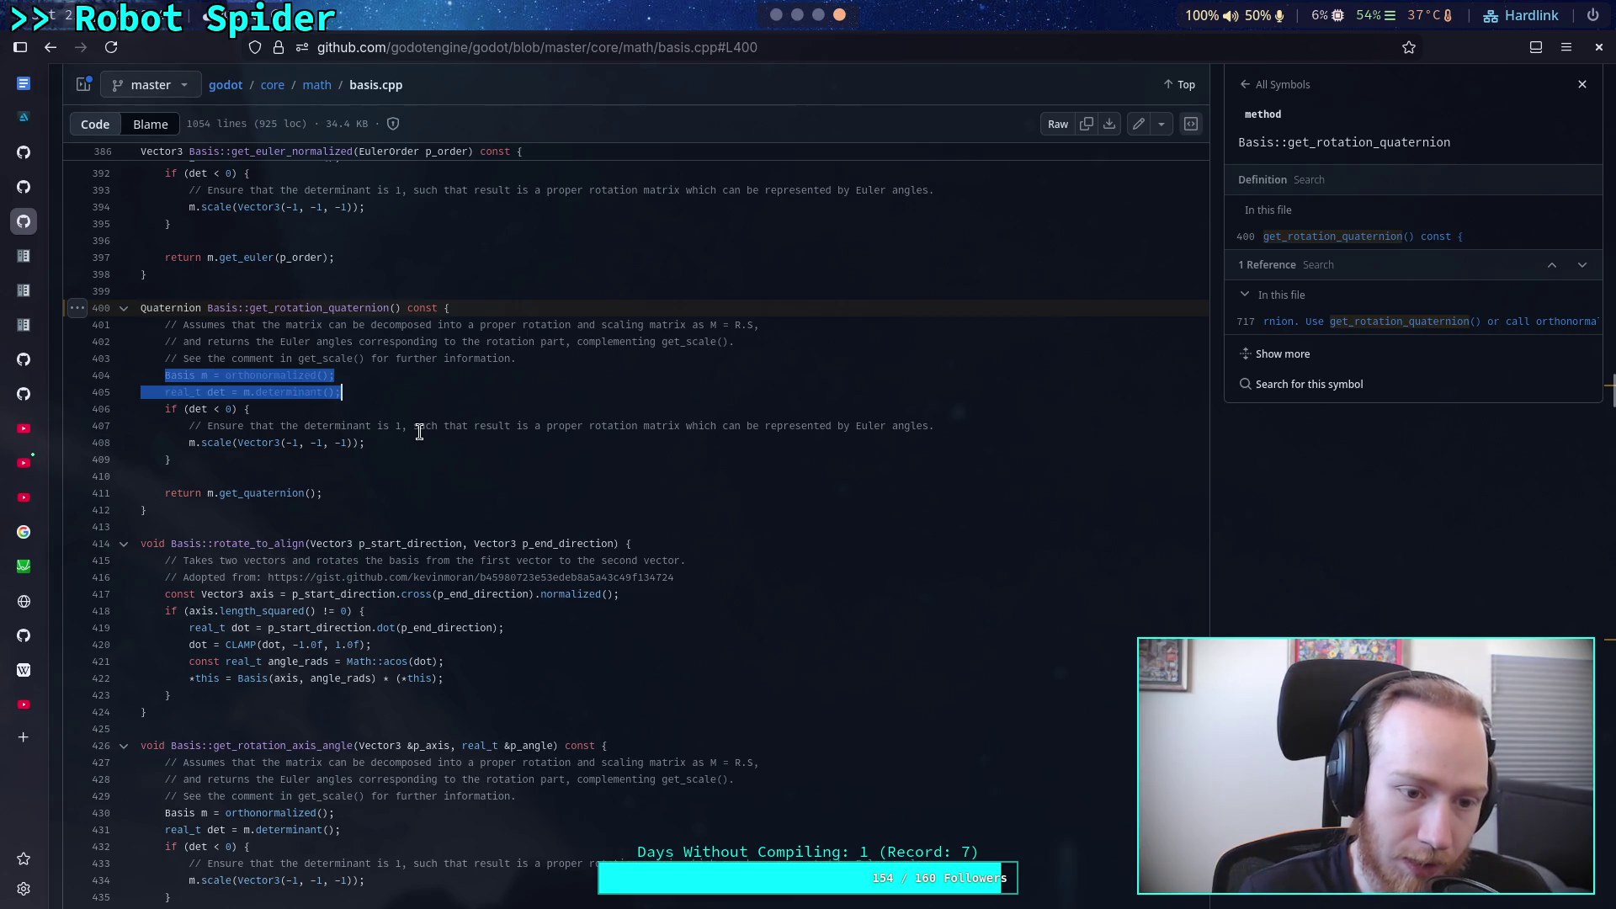
{"action": "left_click", "coordinate": [426, 495]}
{"action": "scroll", "coordinate": [427, 494], "scroll_direction": "up", "scroll_amount": 2}
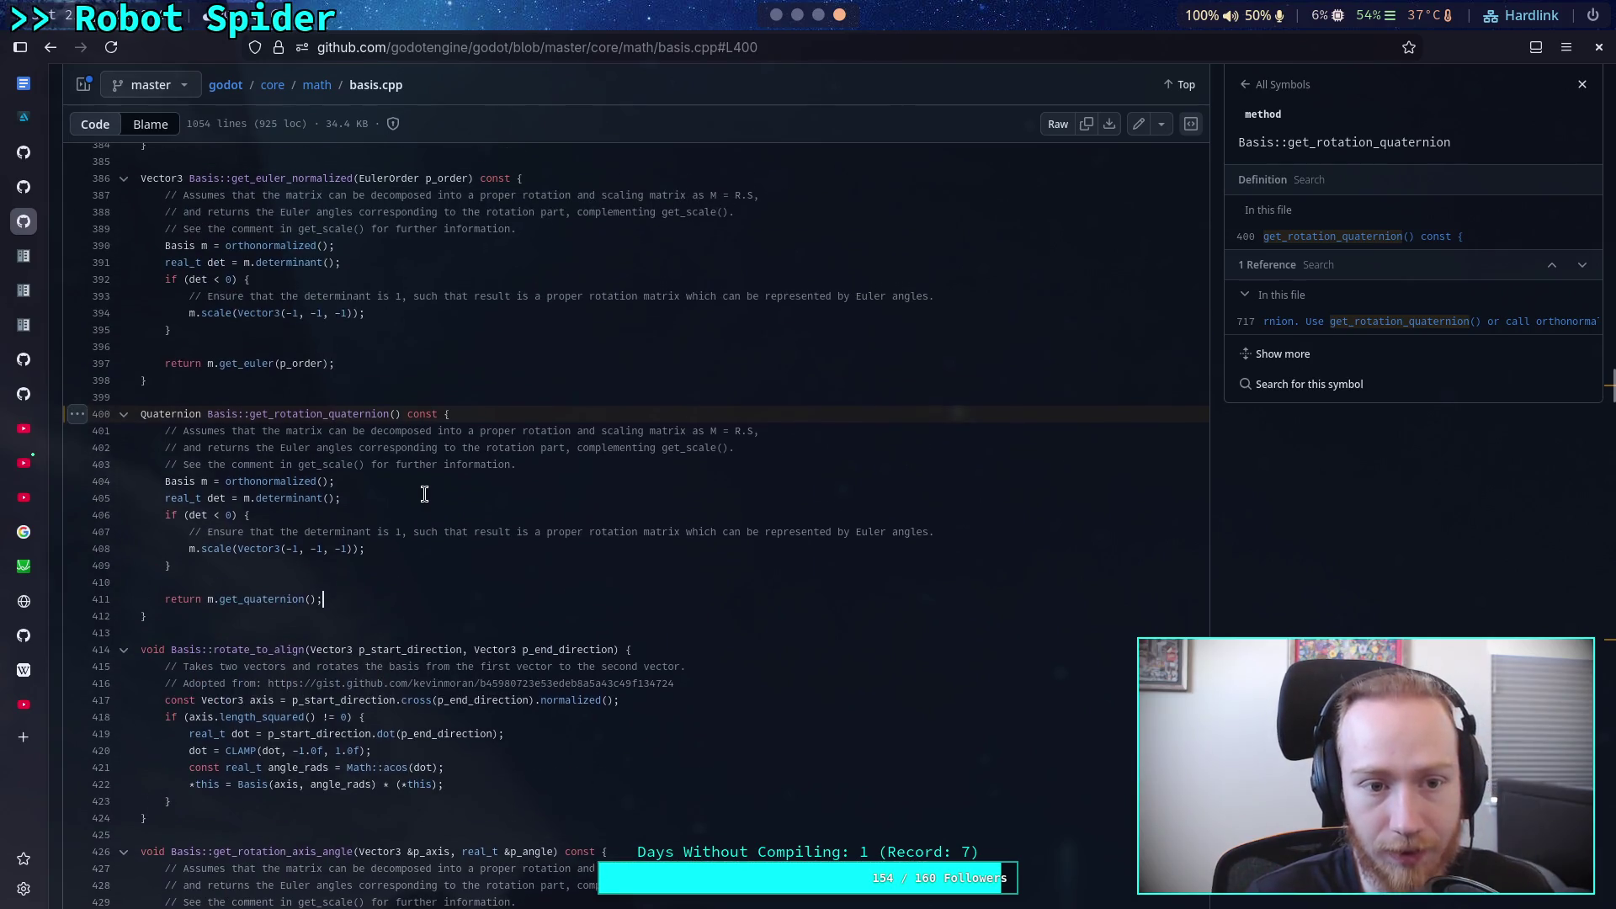
Step: Read Basis::get_quaternion from the Symbols list, then return to the Godot script editor
{"action": "left_click", "coordinate": [1262, 85]}
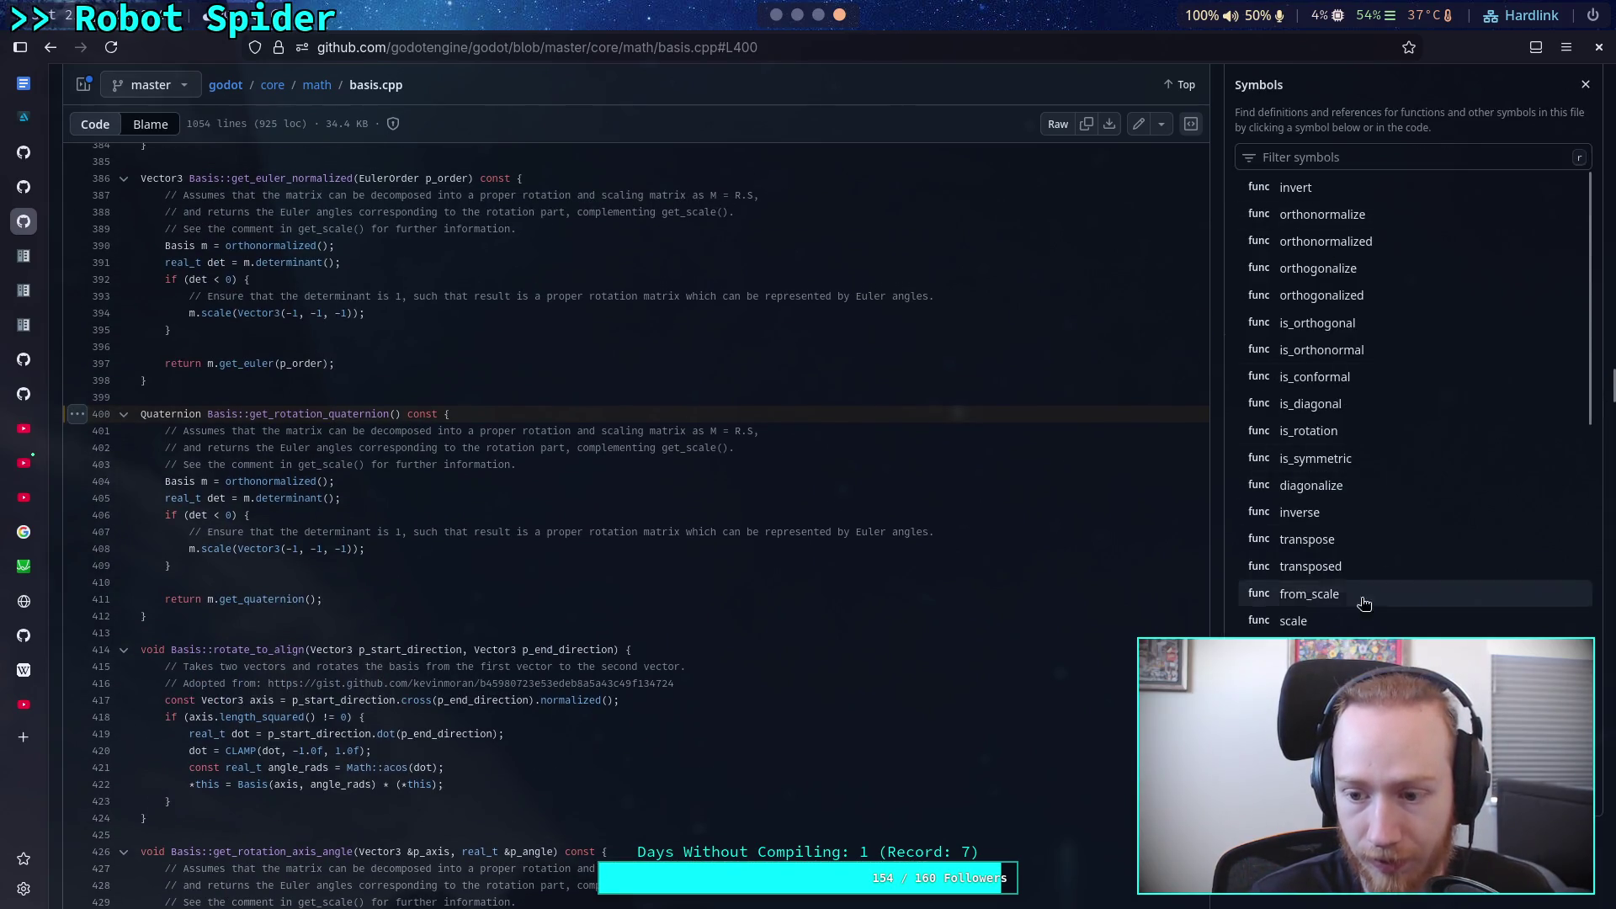
{"action": "scroll", "coordinate": [1367, 538], "scroll_direction": "down", "scroll_amount": 3}
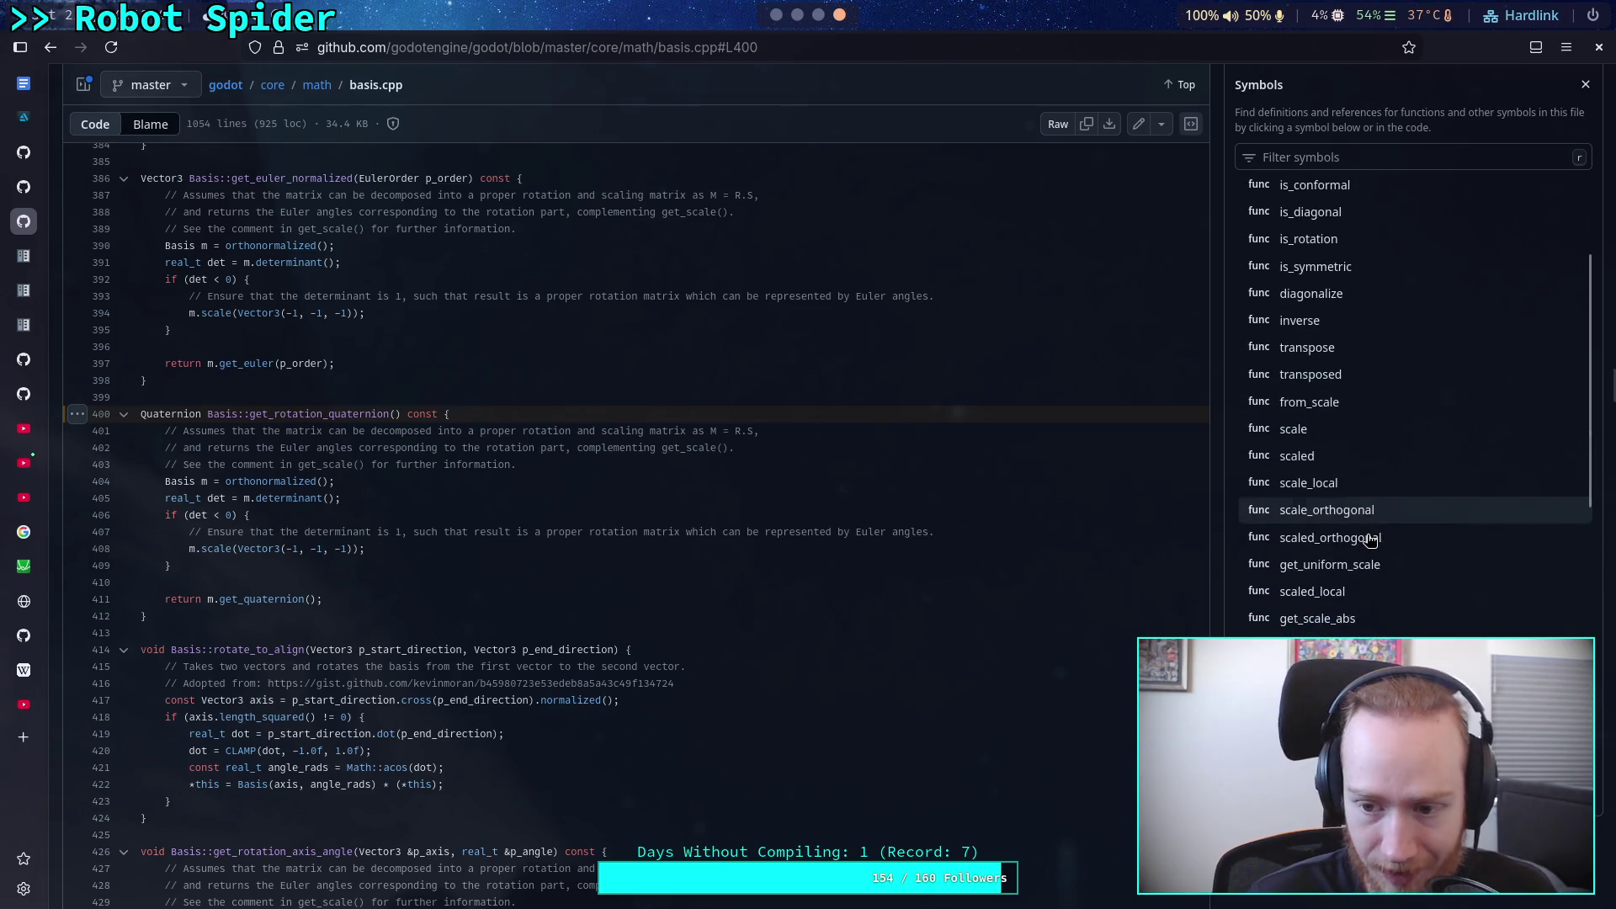
{"action": "scroll", "coordinate": [1380, 541], "scroll_direction": "down", "scroll_amount": 5}
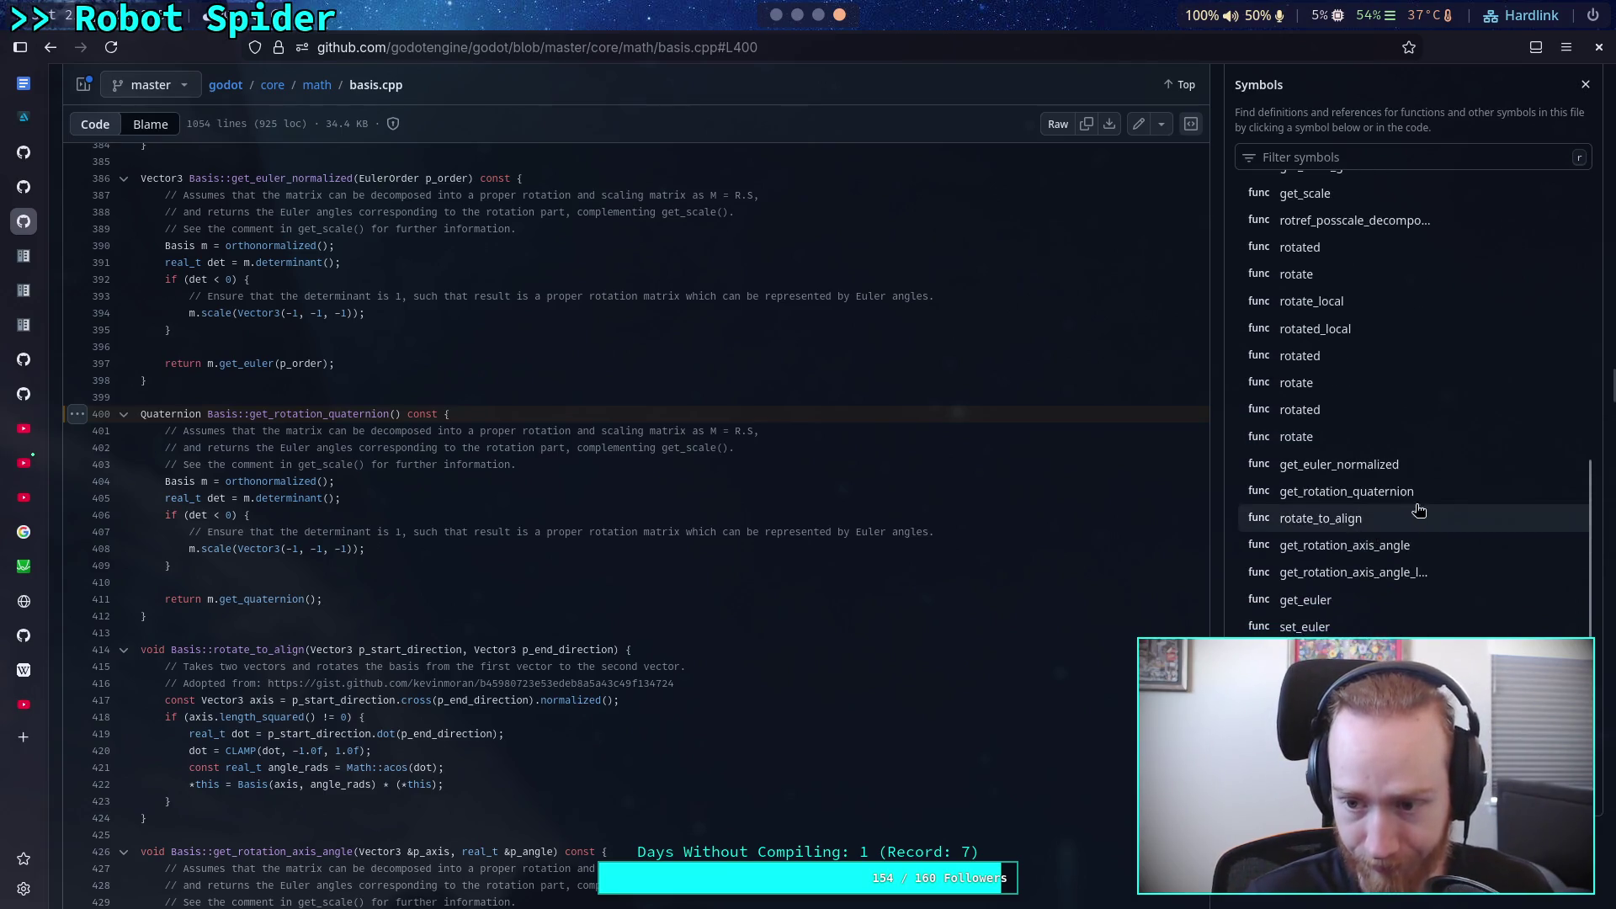
{"action": "scroll", "coordinate": [1441, 543], "scroll_direction": "down", "scroll_amount": 2}
{"action": "left_click", "coordinate": [1440, 543]}
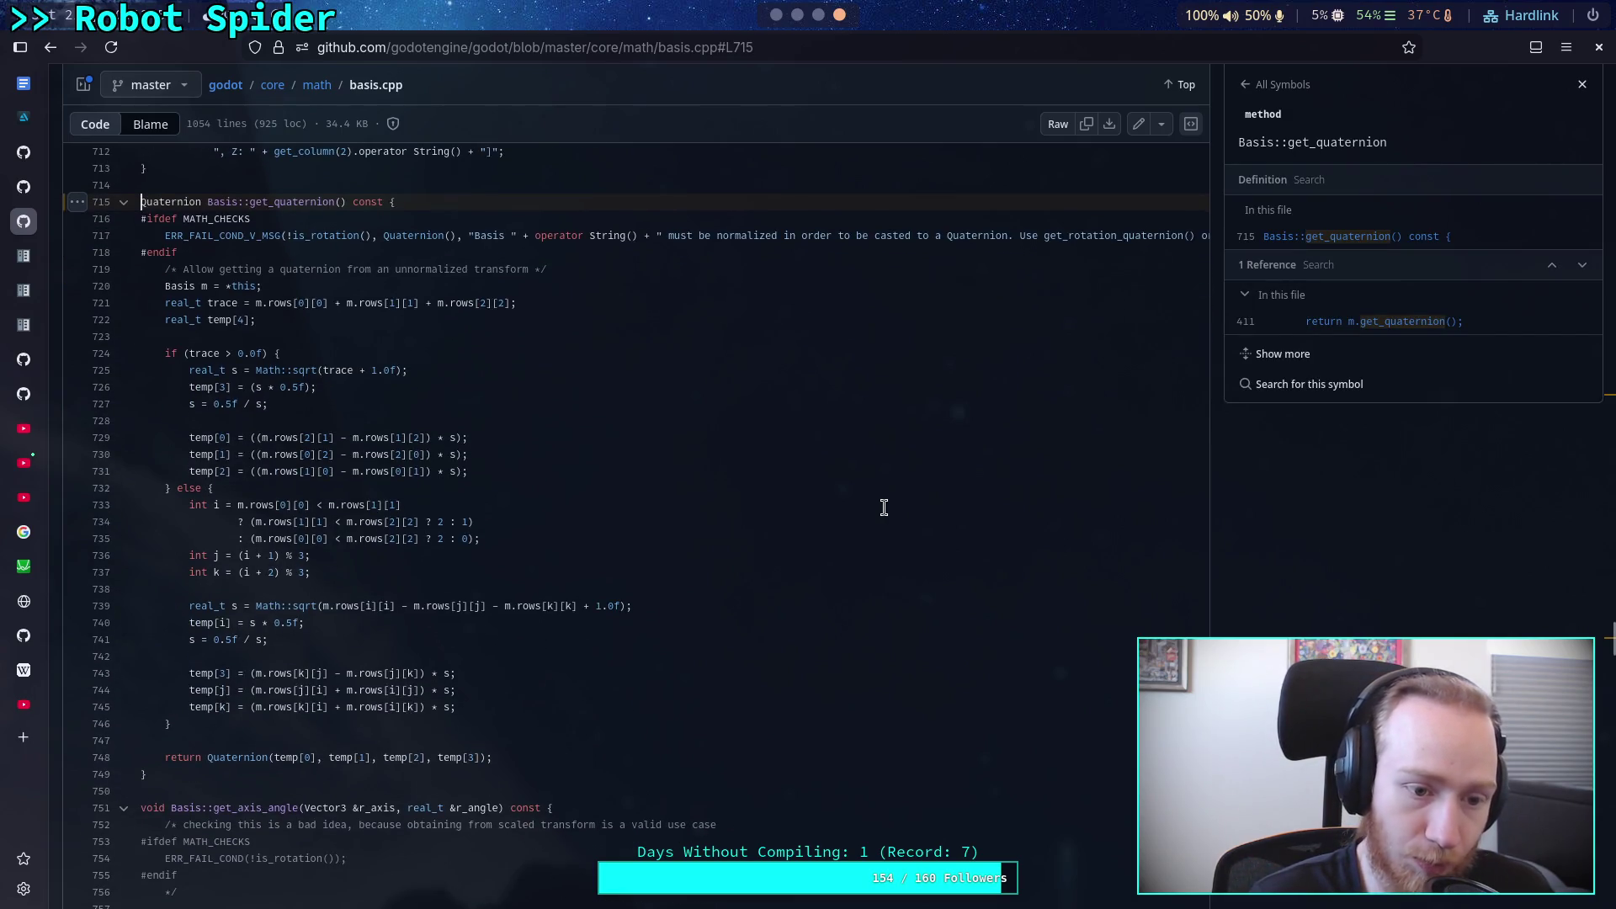
{"action": "scroll", "coordinate": [883, 506], "scroll_direction": "up", "scroll_amount": 2}
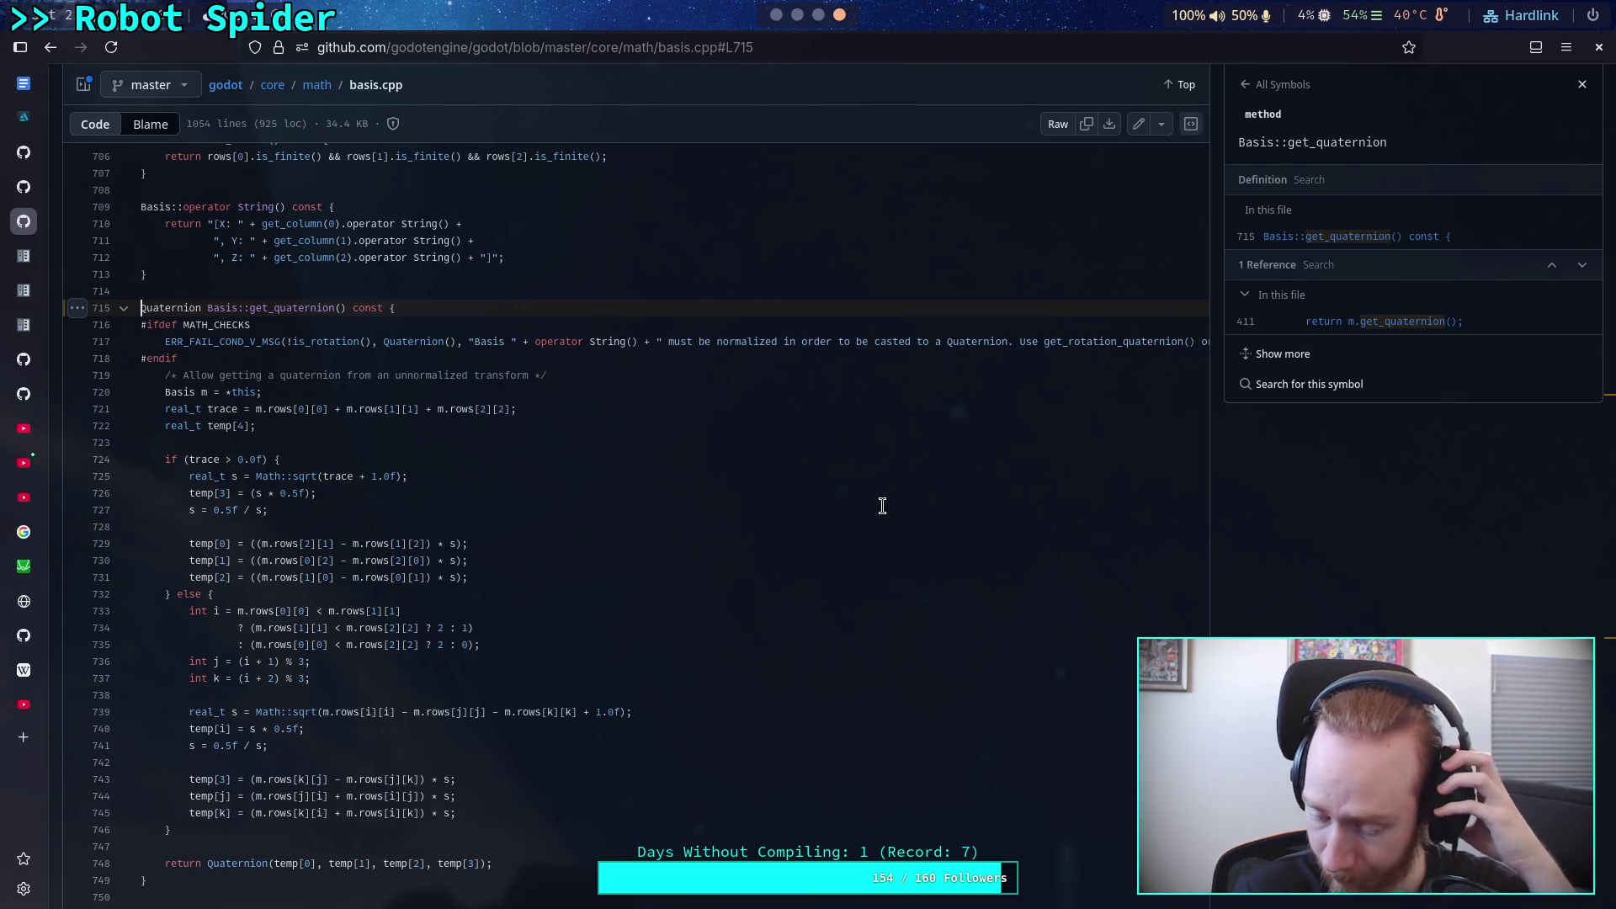
{"action": "left_click", "coordinate": [776, 14]}
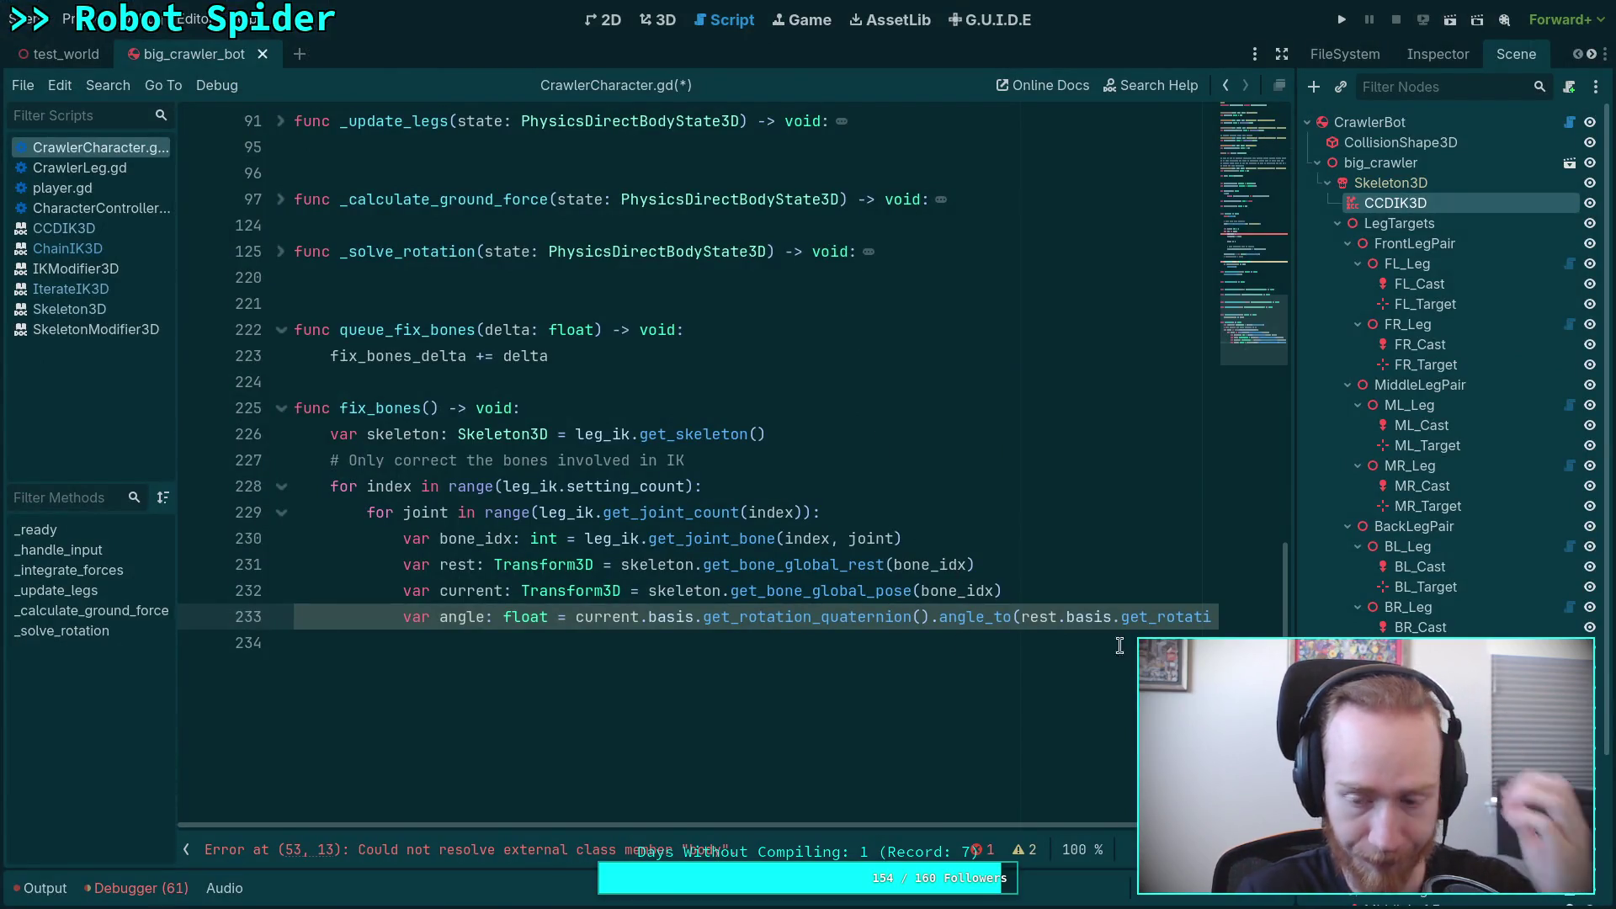
Step: Collapse the script list and rename the line 233 variable to total_angle
{"action": "left_click", "coordinate": [184, 849]}
{"action": "left_click", "coordinate": [784, 642]}
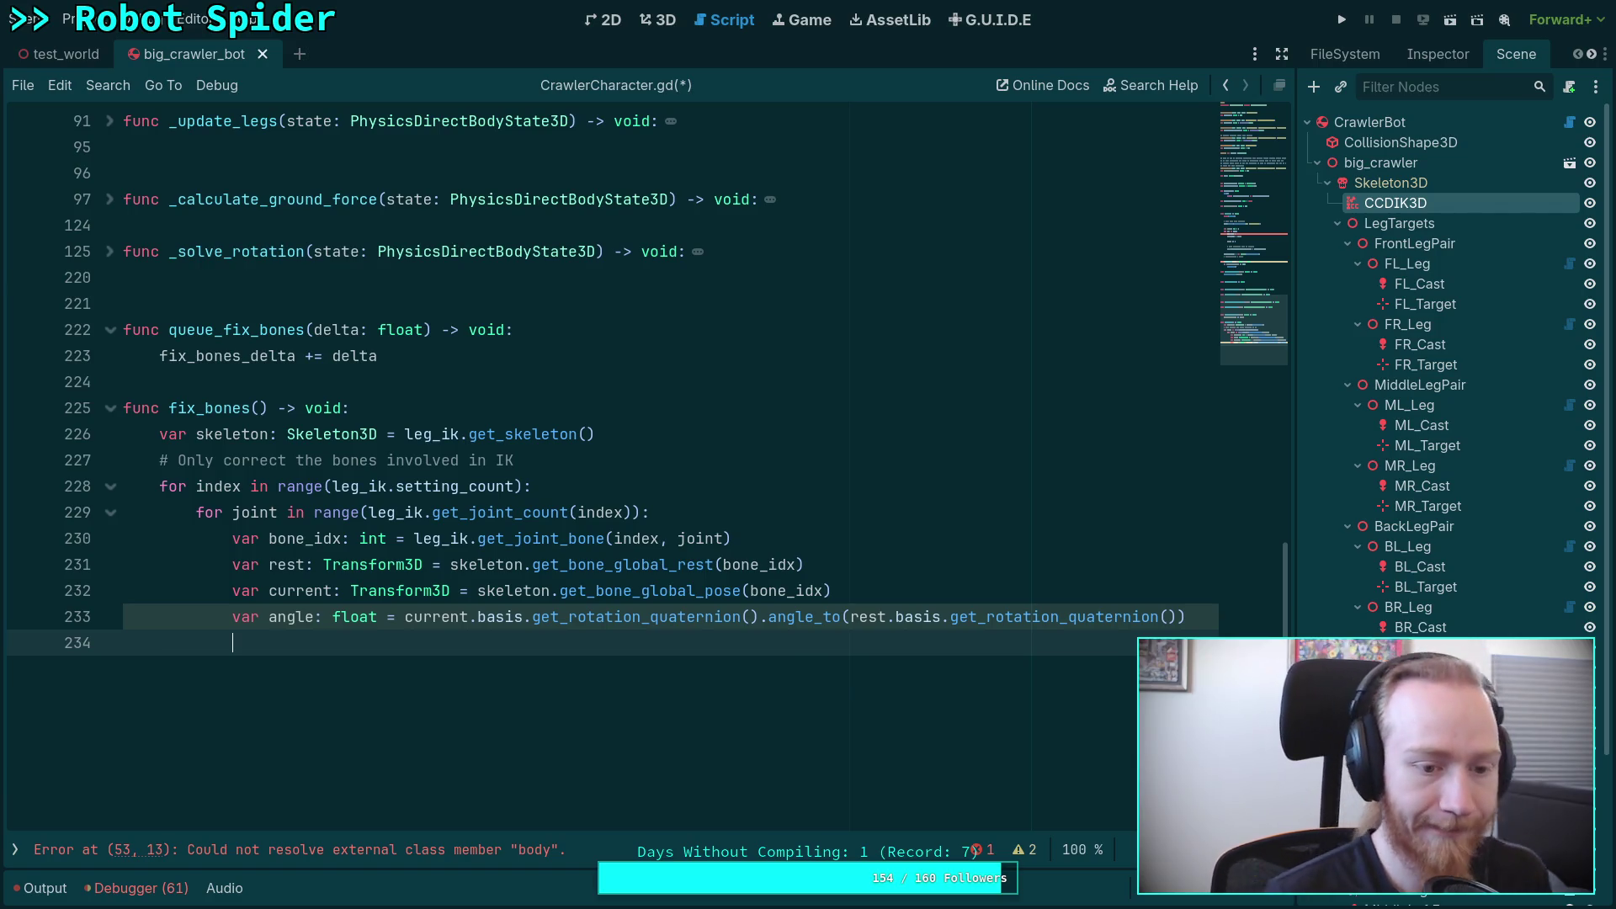
{"action": "left_click", "coordinate": [270, 619]}
{"action": "type", "text": "total_"}
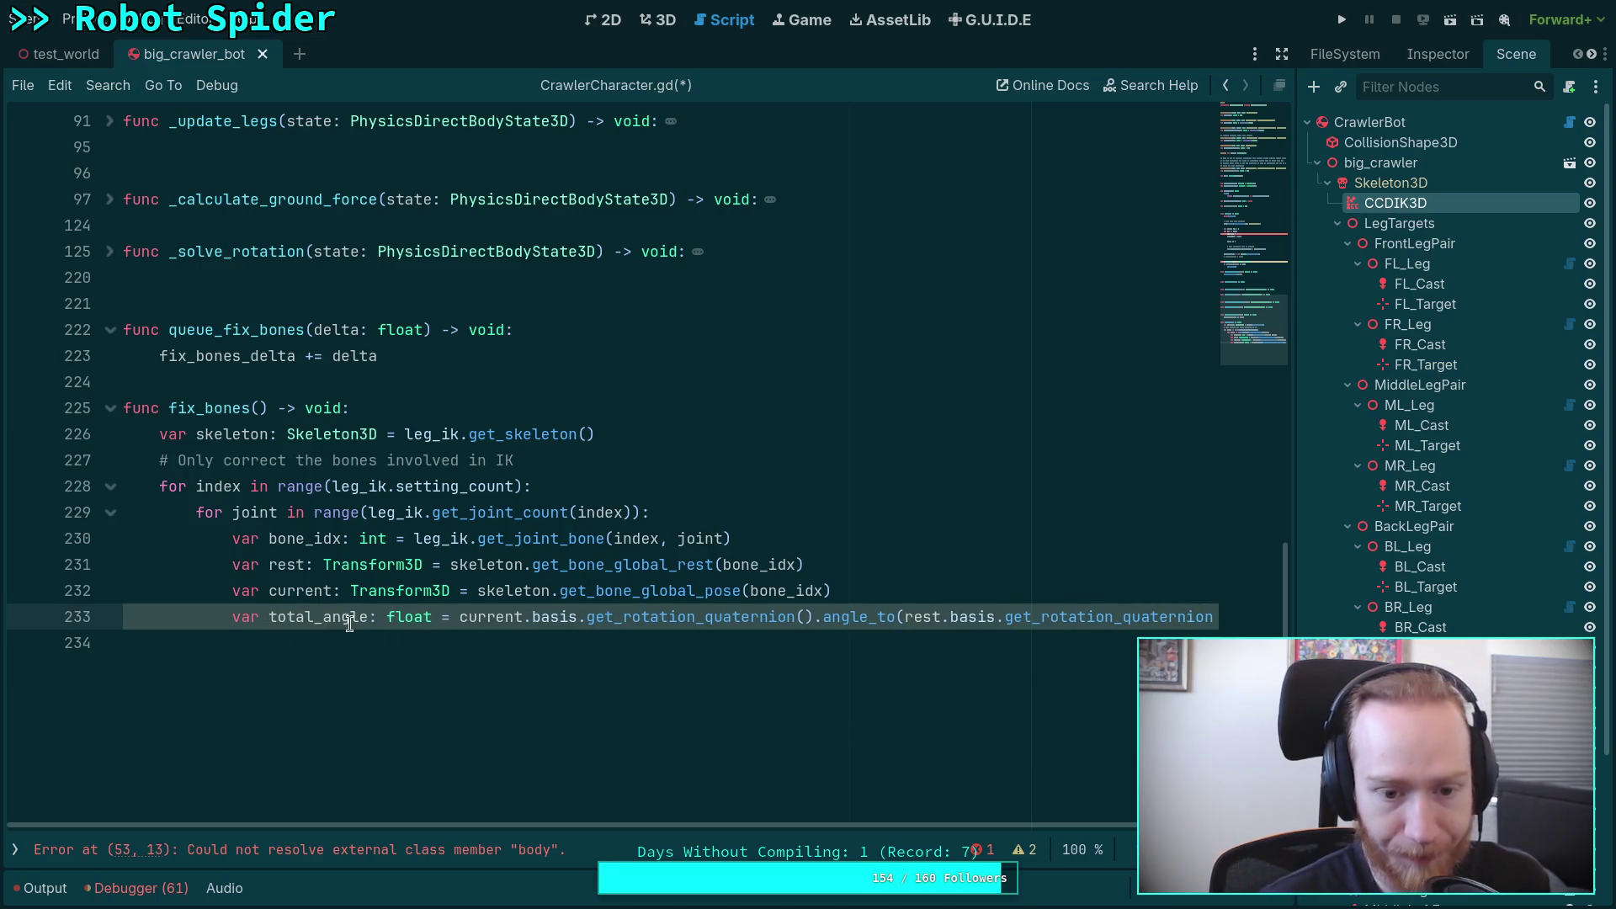
Step: Start a leg_ik statement on line 234, then delete the partial leg_ik.set call
{"action": "left_click", "coordinate": [640, 642]}
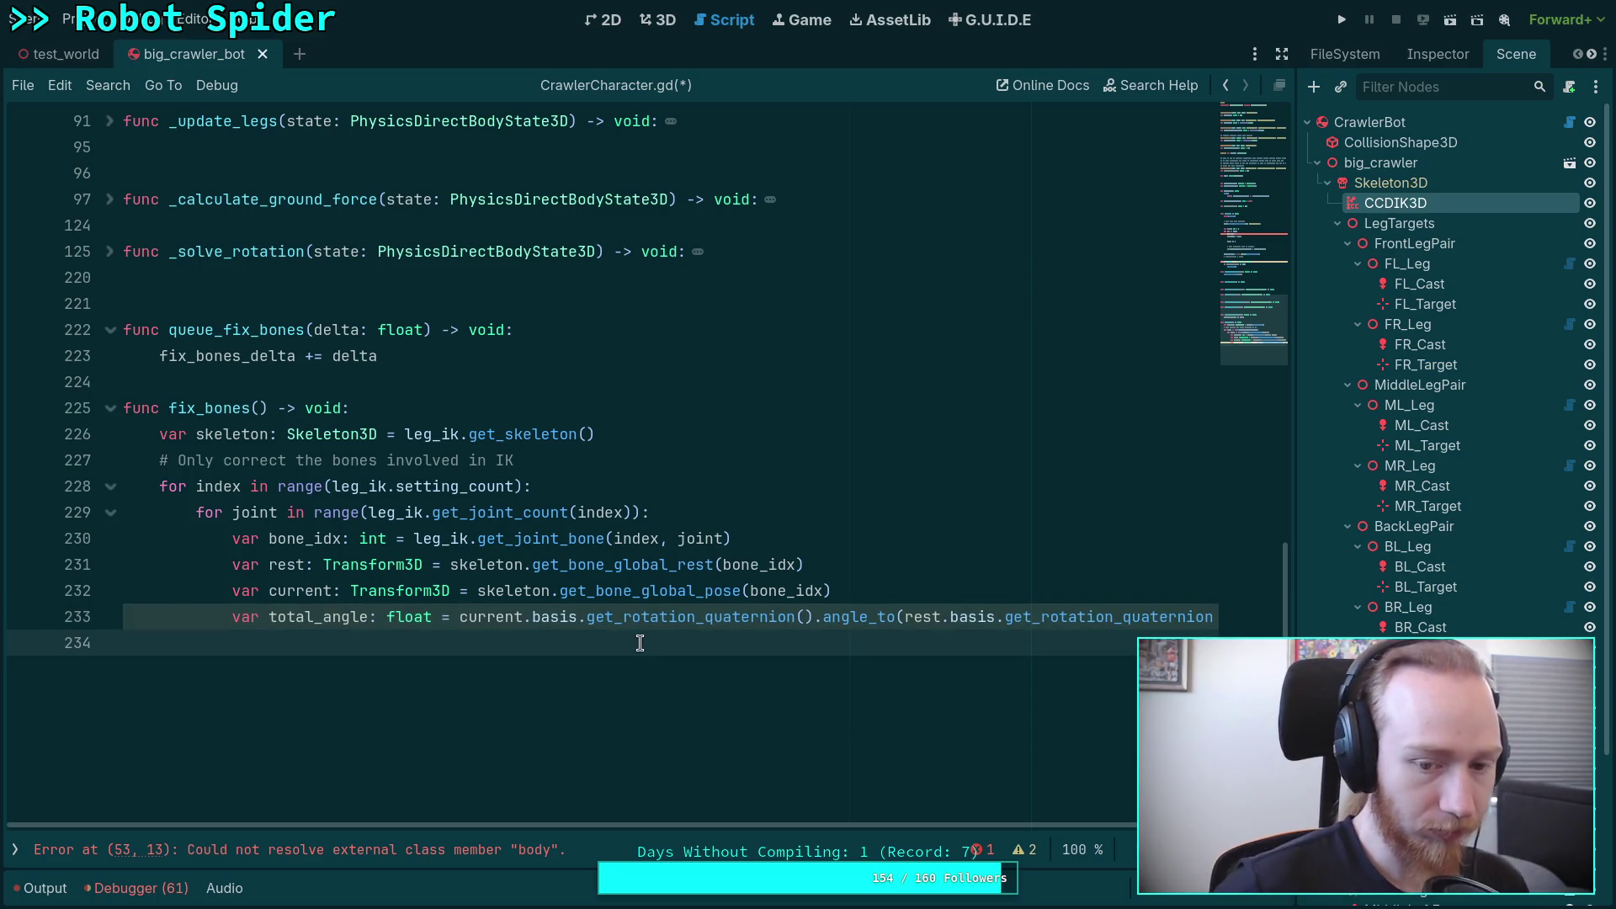
{"action": "type", "text": "l"}
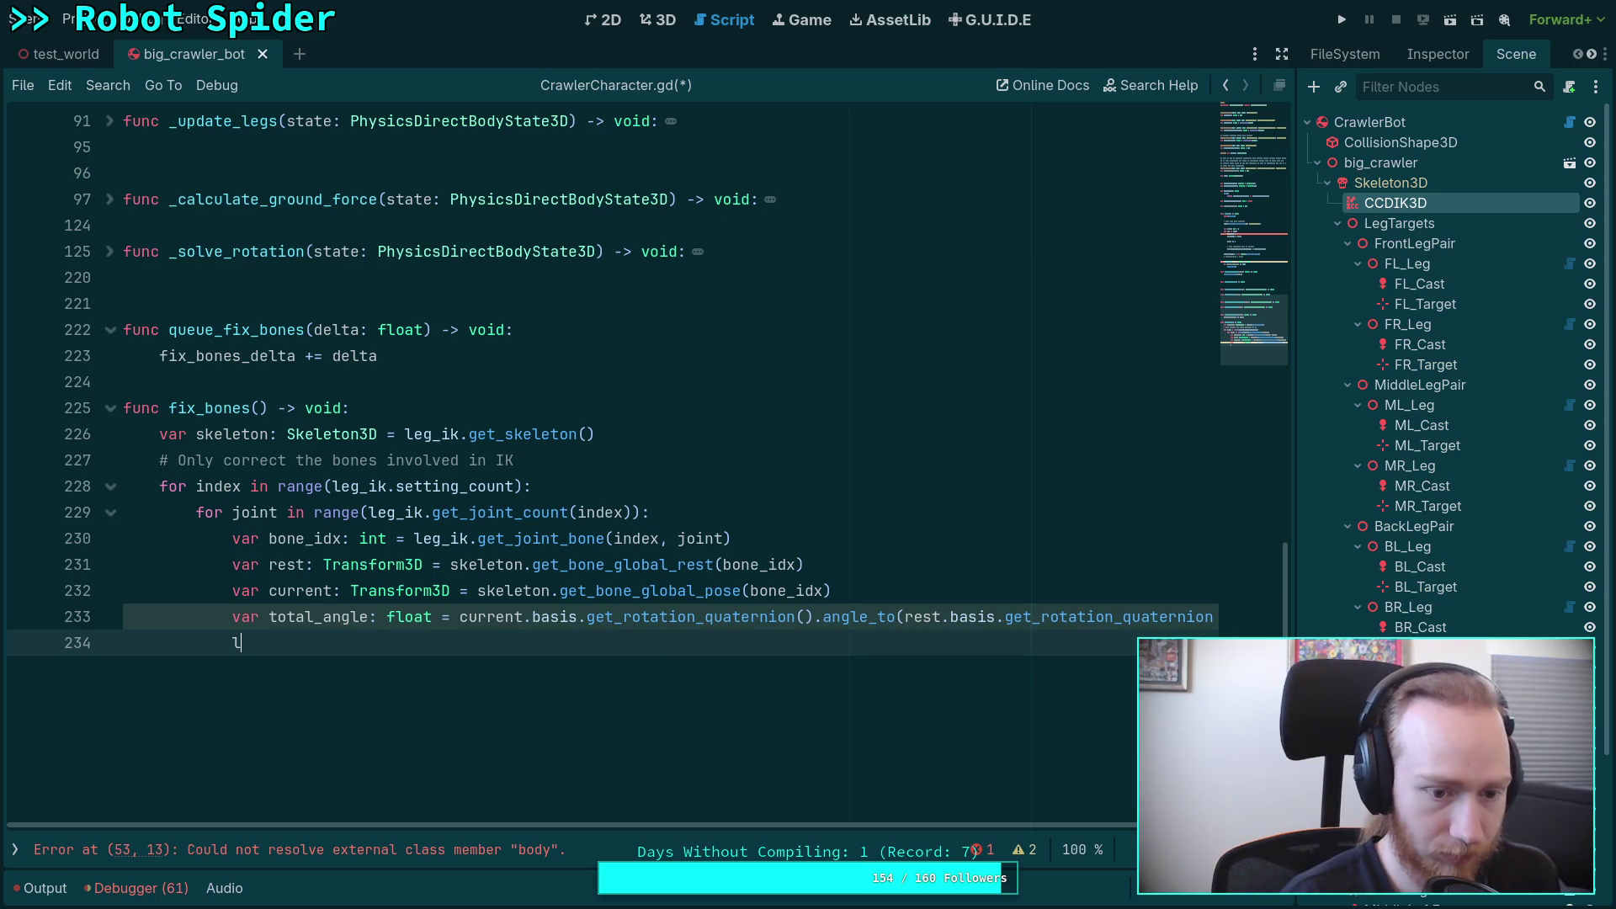
{"action": "key", "text": "Down"}
{"action": "key", "text": "Return"}
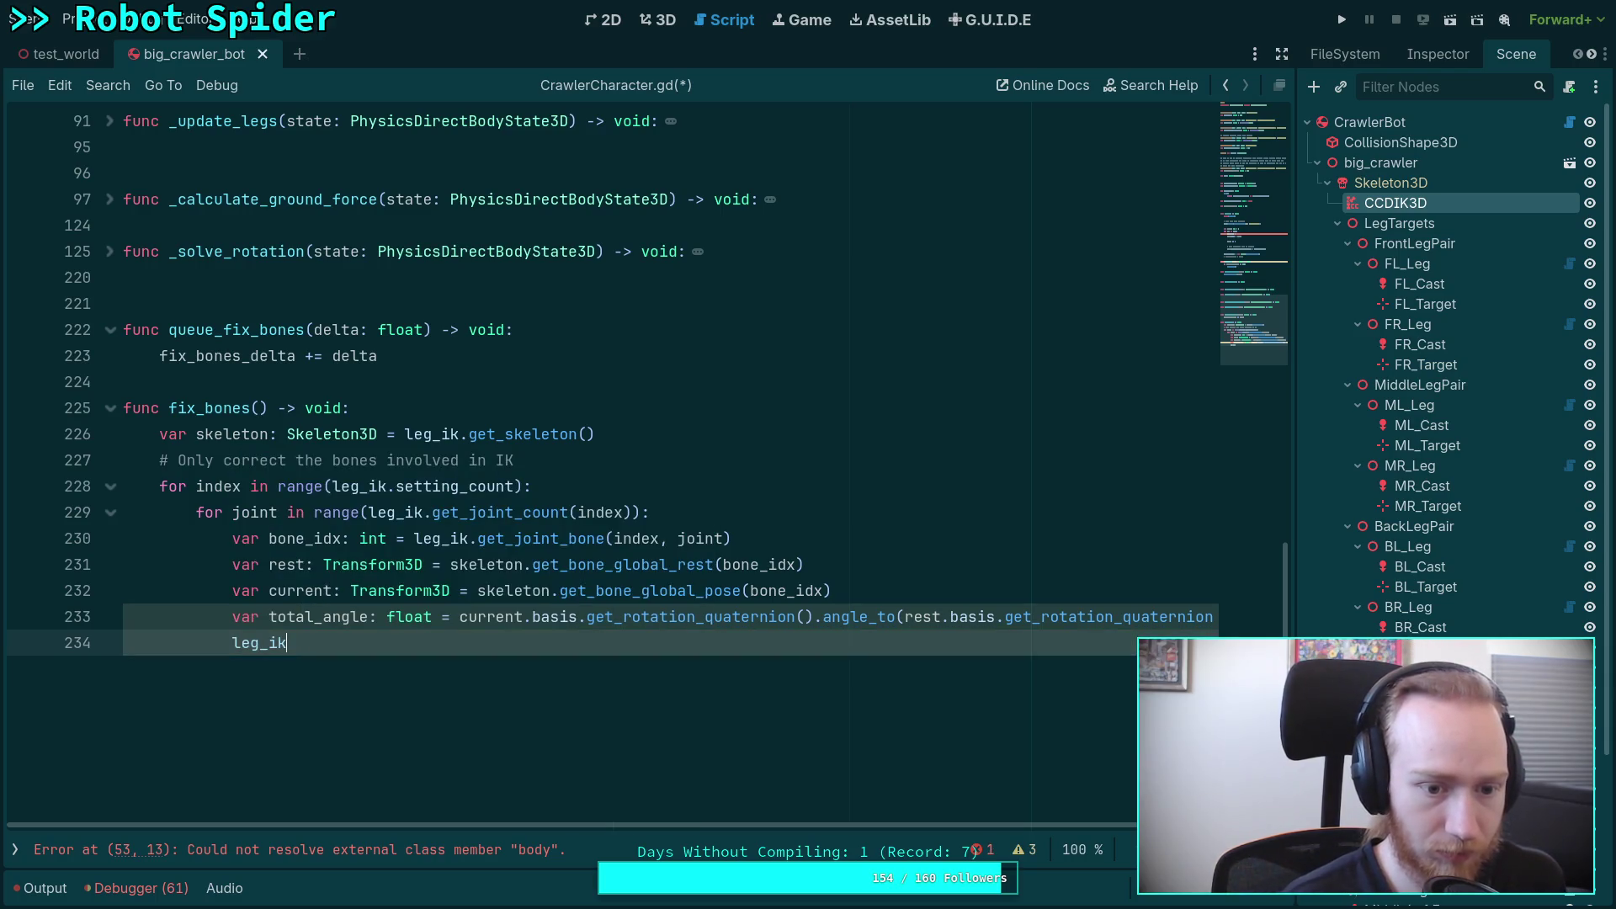
{"action": "type", "text": ".set"}
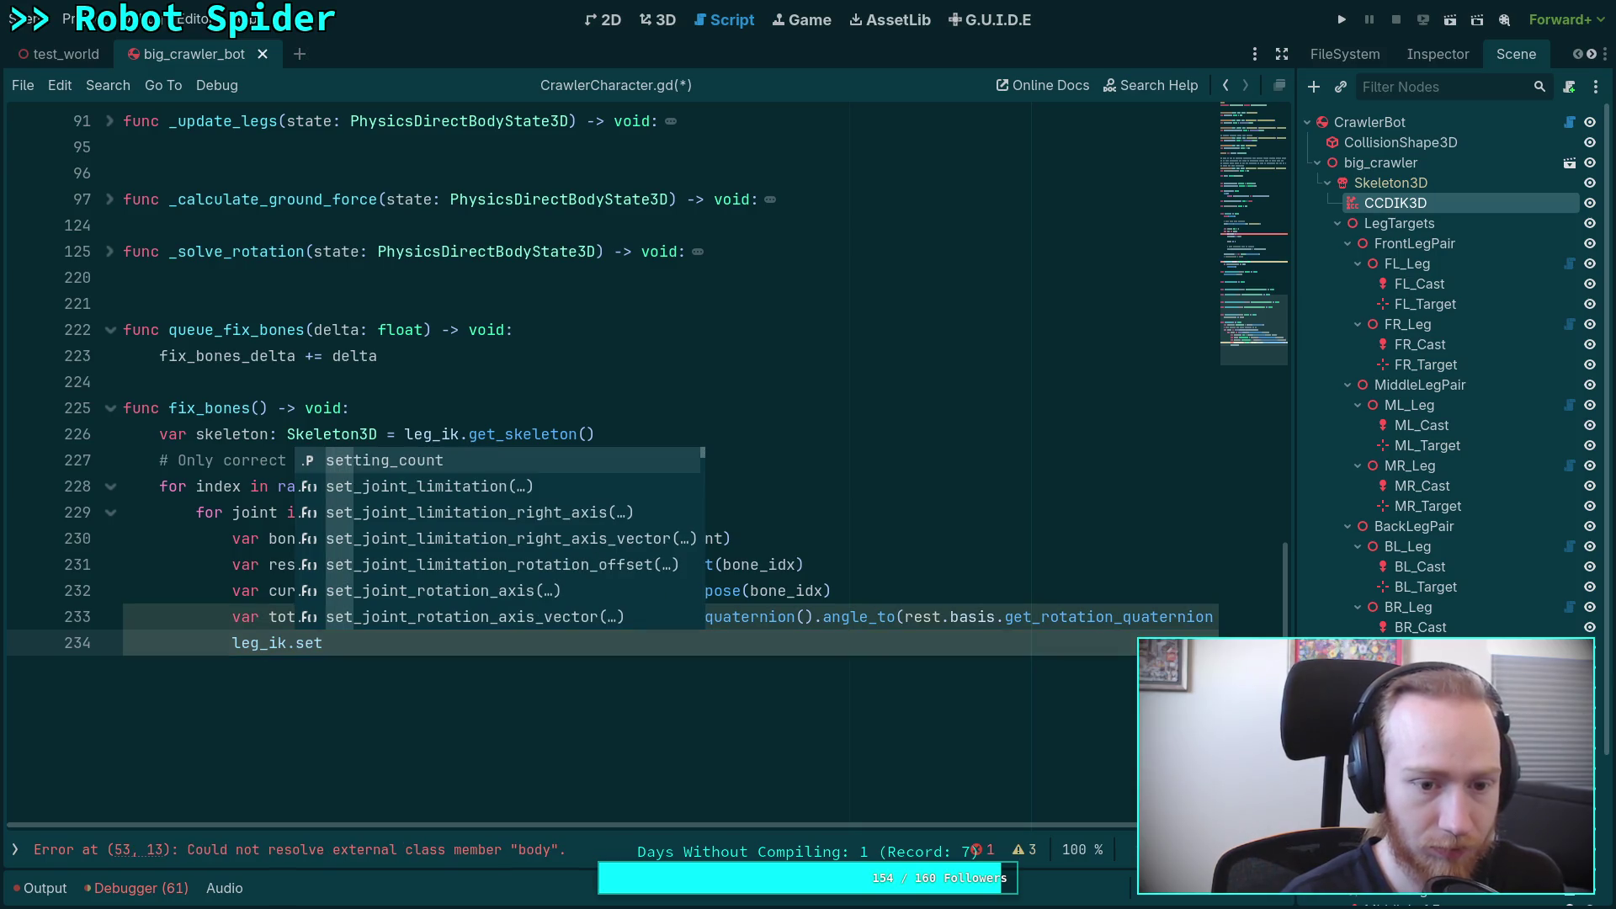
{"action": "key", "text": "BackSpace"}
{"action": "key", "text": "BackSpace"}
{"action": "key", "text": "BackSpace"}
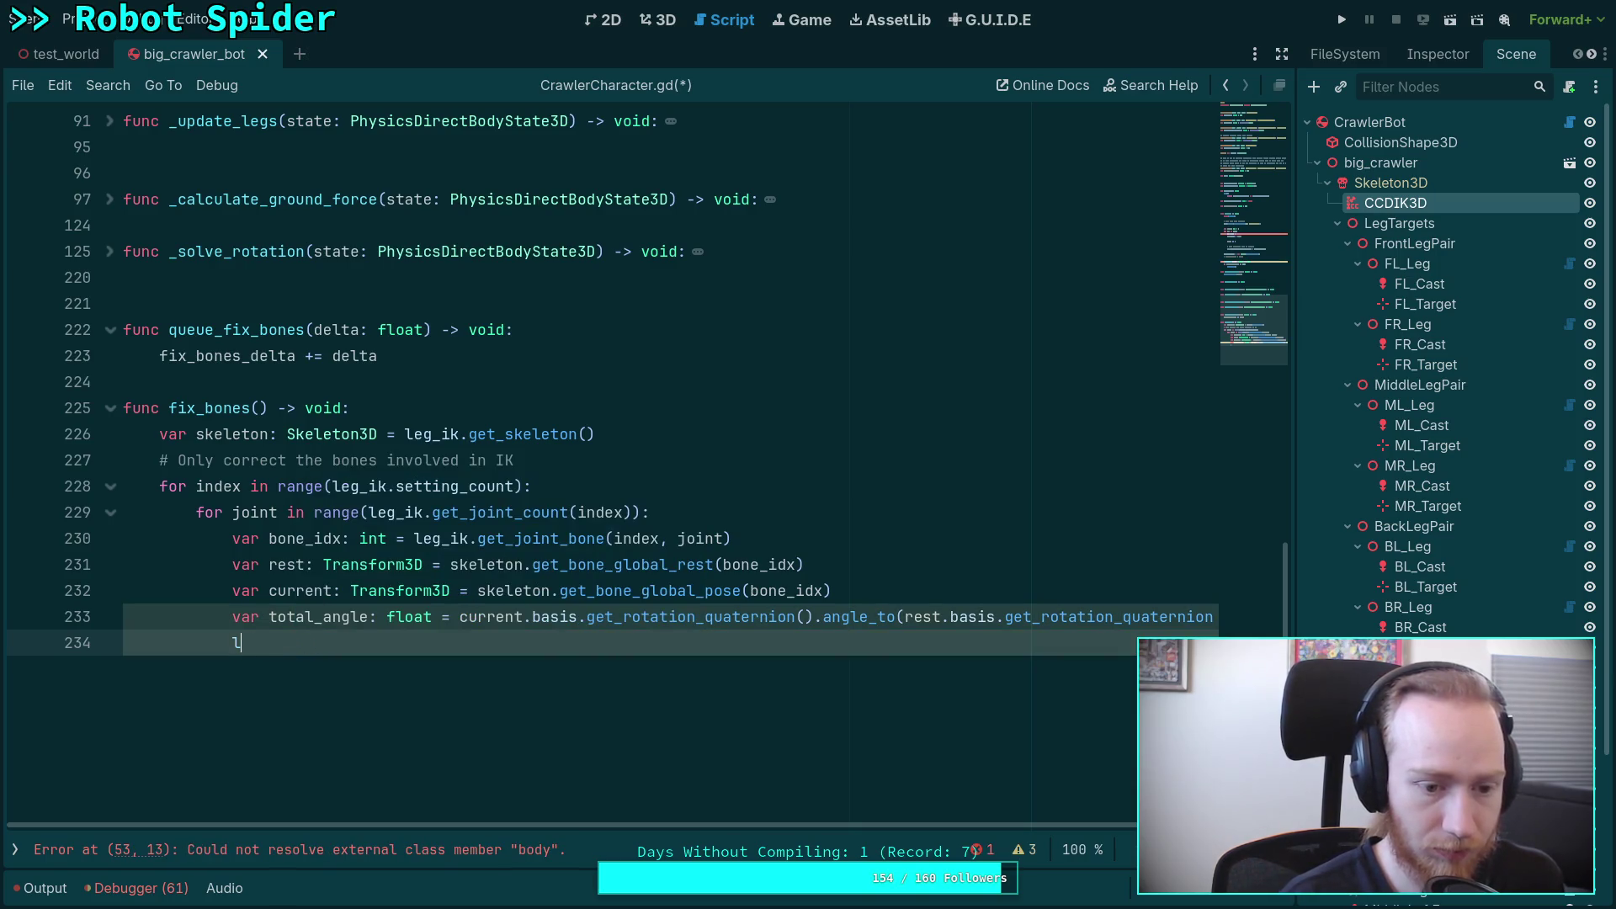
Step: Begin line 234 with skeleton.set_bone_global_pose(bone_idx, current.interpolate_with( via autocomplete
{"action": "type", "text": "ke"}
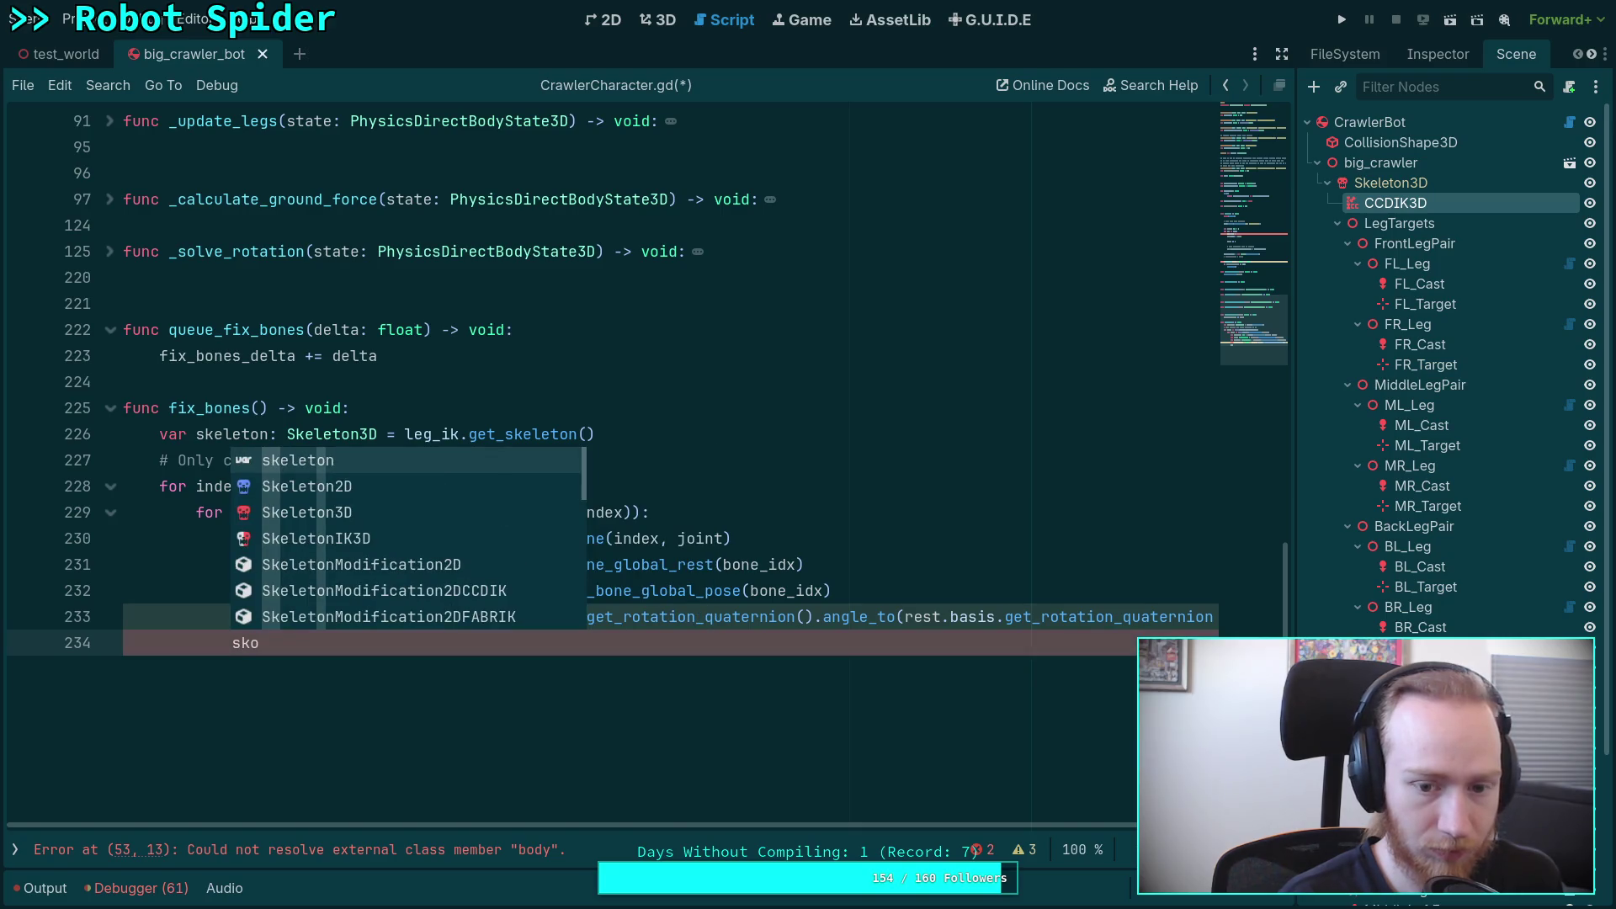
{"action": "key", "text": "Return"}
{"action": "type", "text": "."}
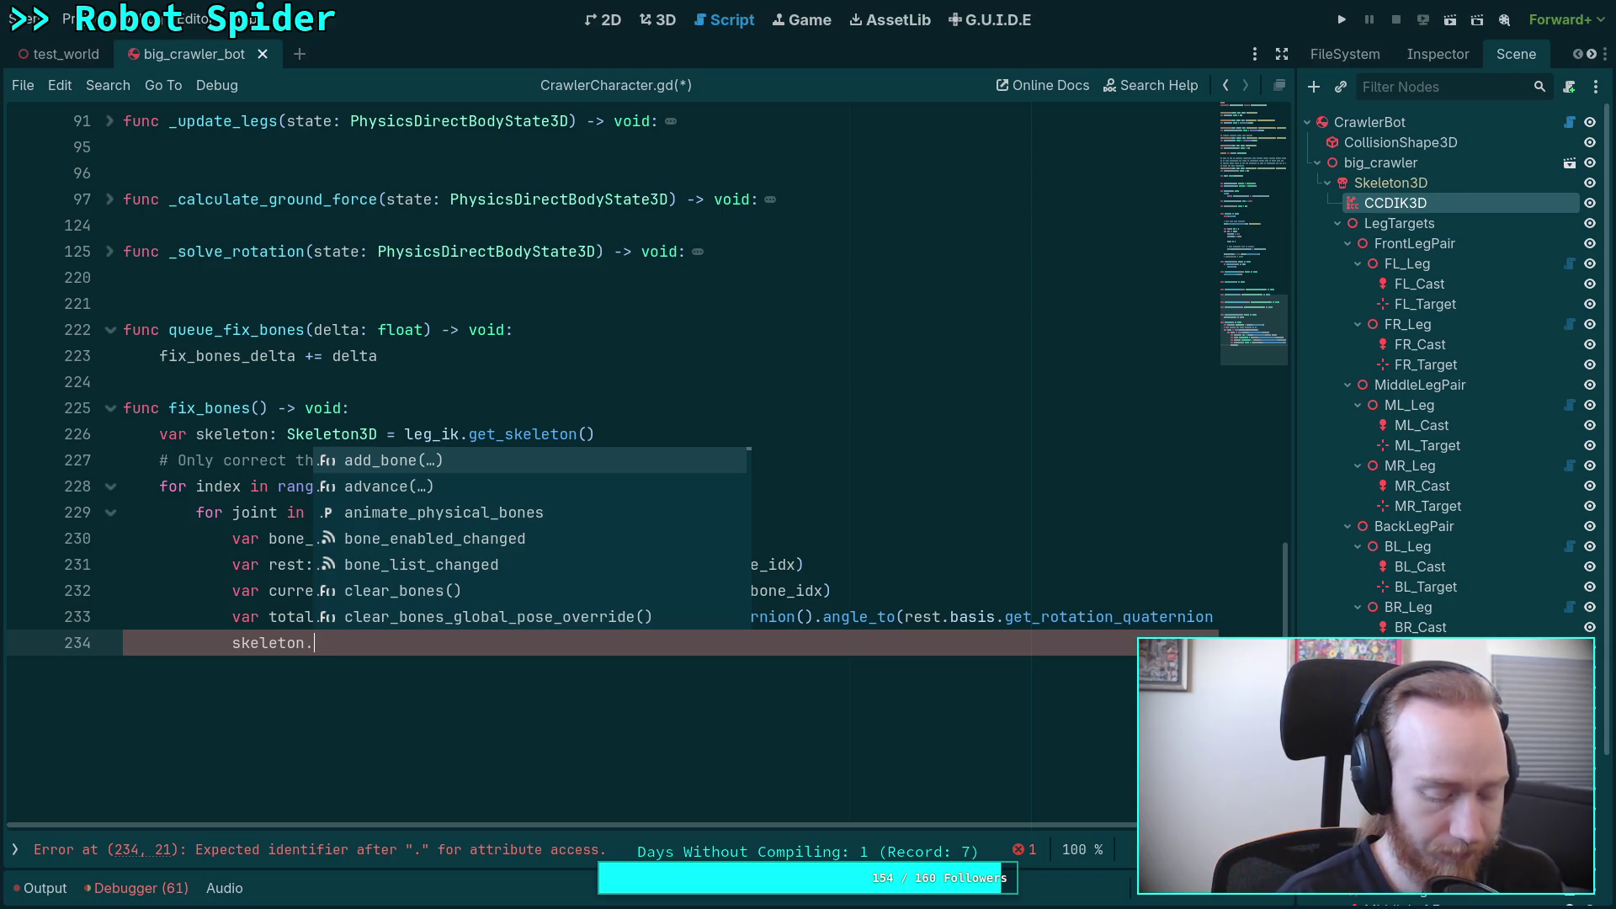
{"action": "type", "text": "set_bon"}
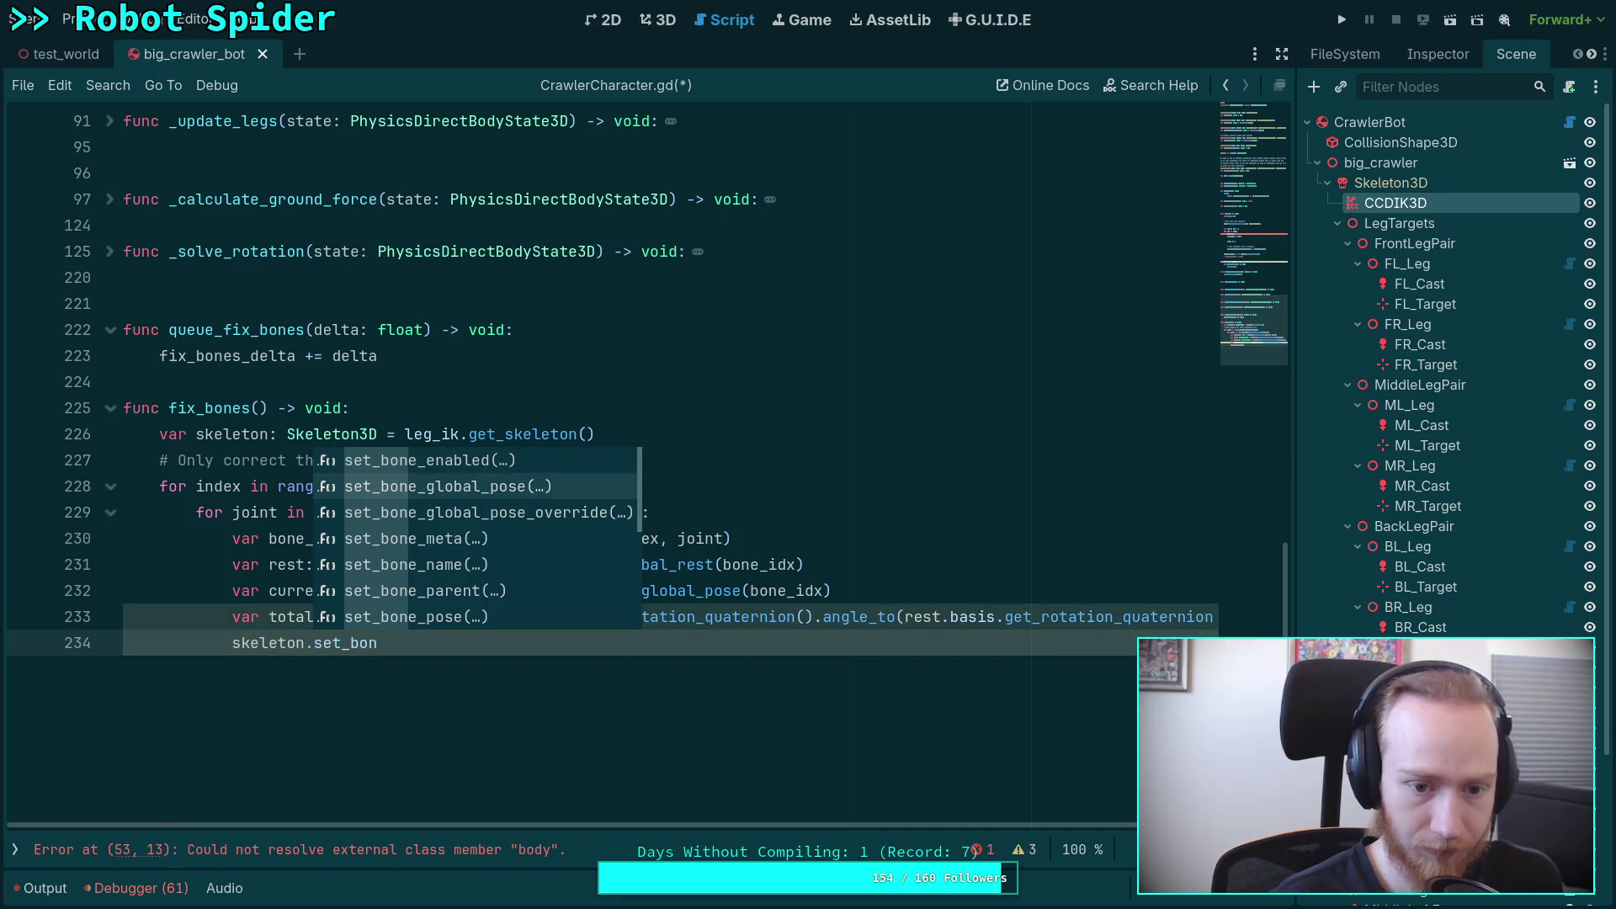
{"action": "key", "text": "Return"}
{"action": "type", "text": "bone_id)"}
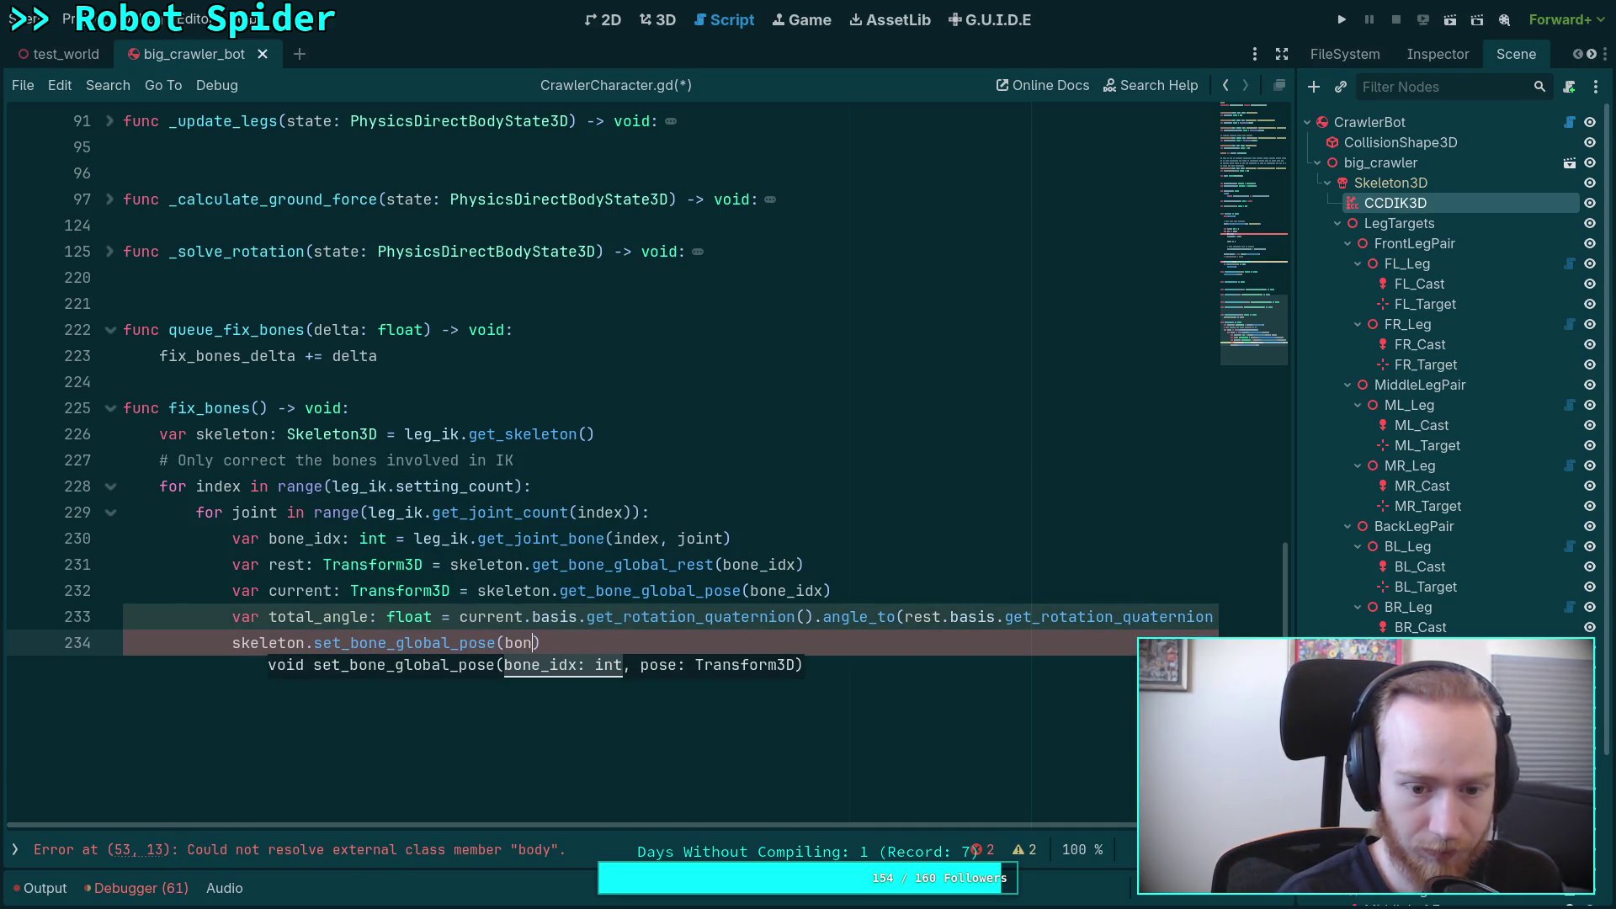
{"action": "key", "text": "Return"}
{"action": "type", "text": ", "}
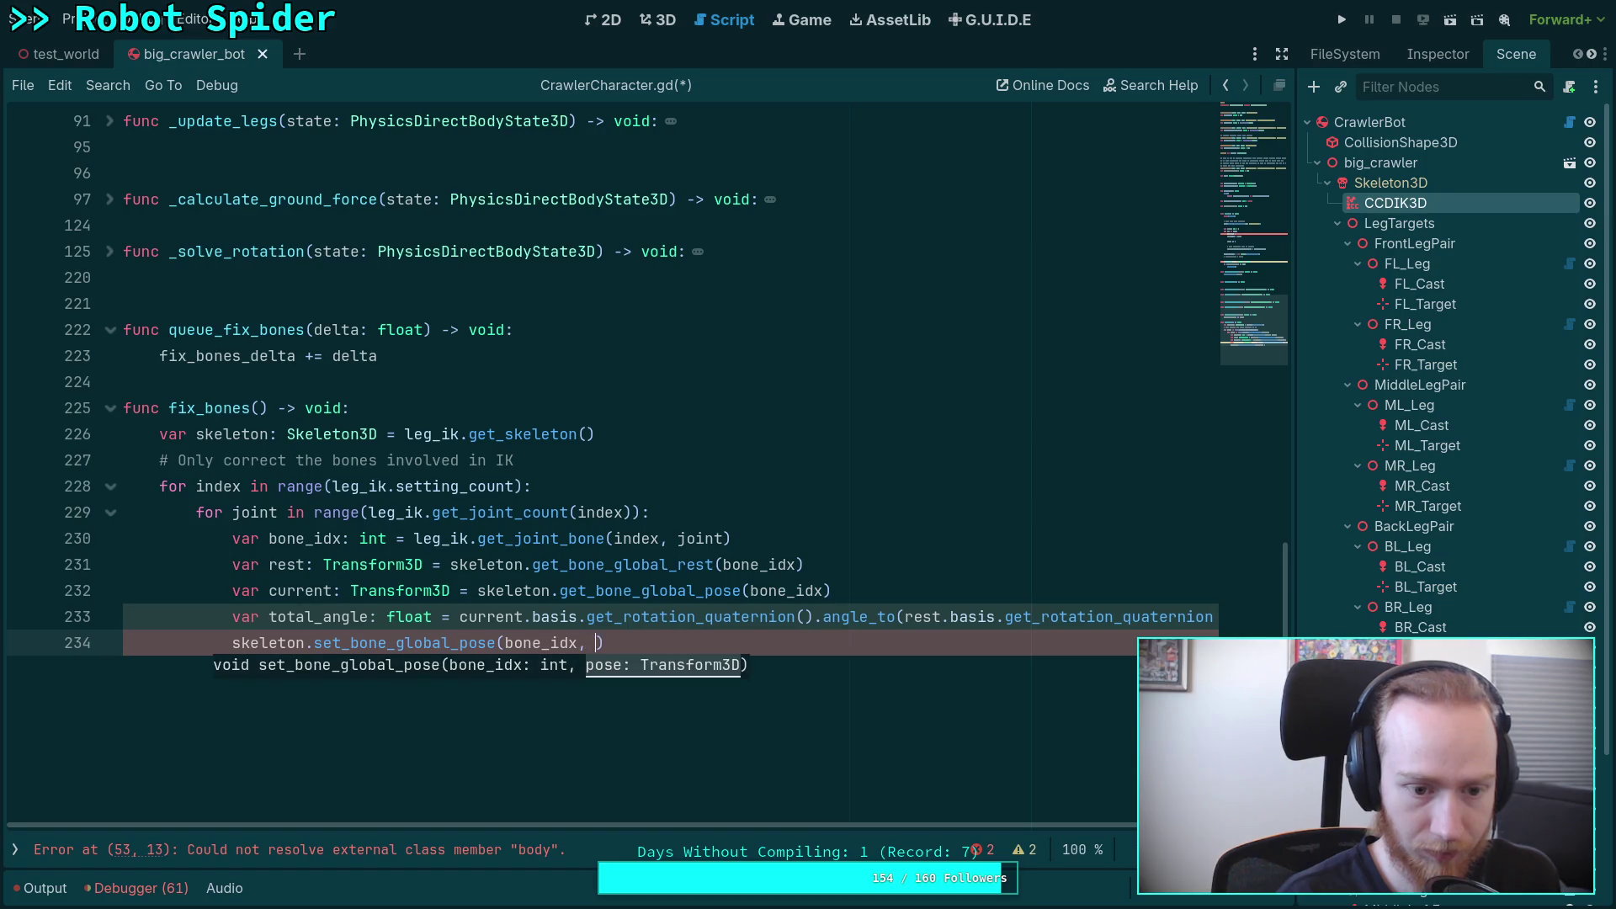
{"action": "type", "text": "current."}
{"action": "type", "text": "in"}
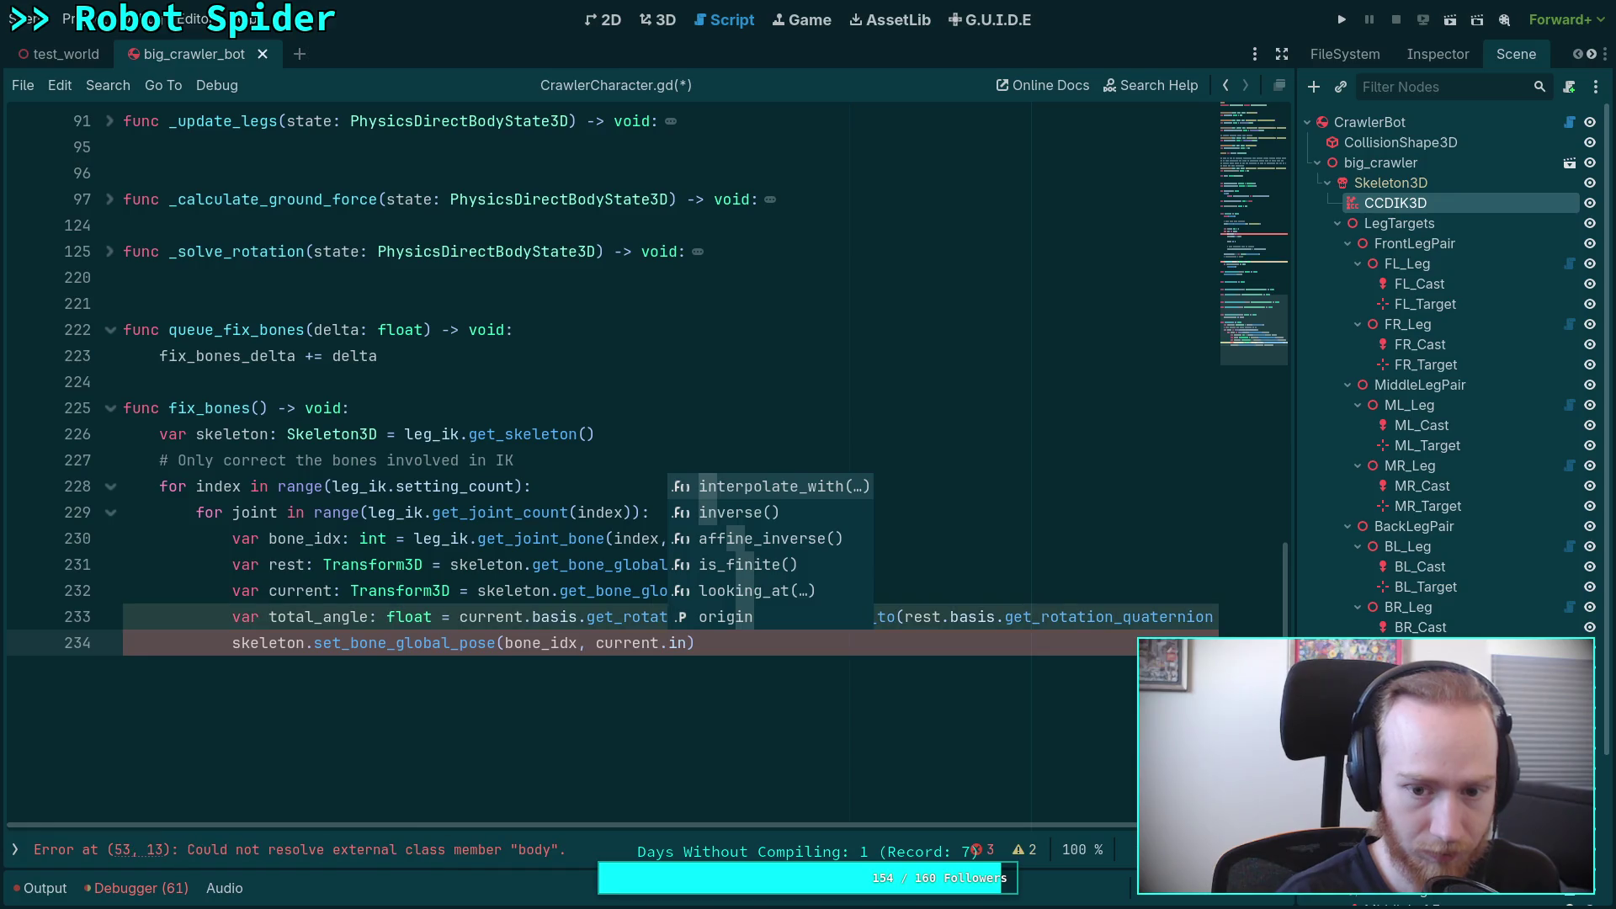
{"action": "key", "text": "Return"}
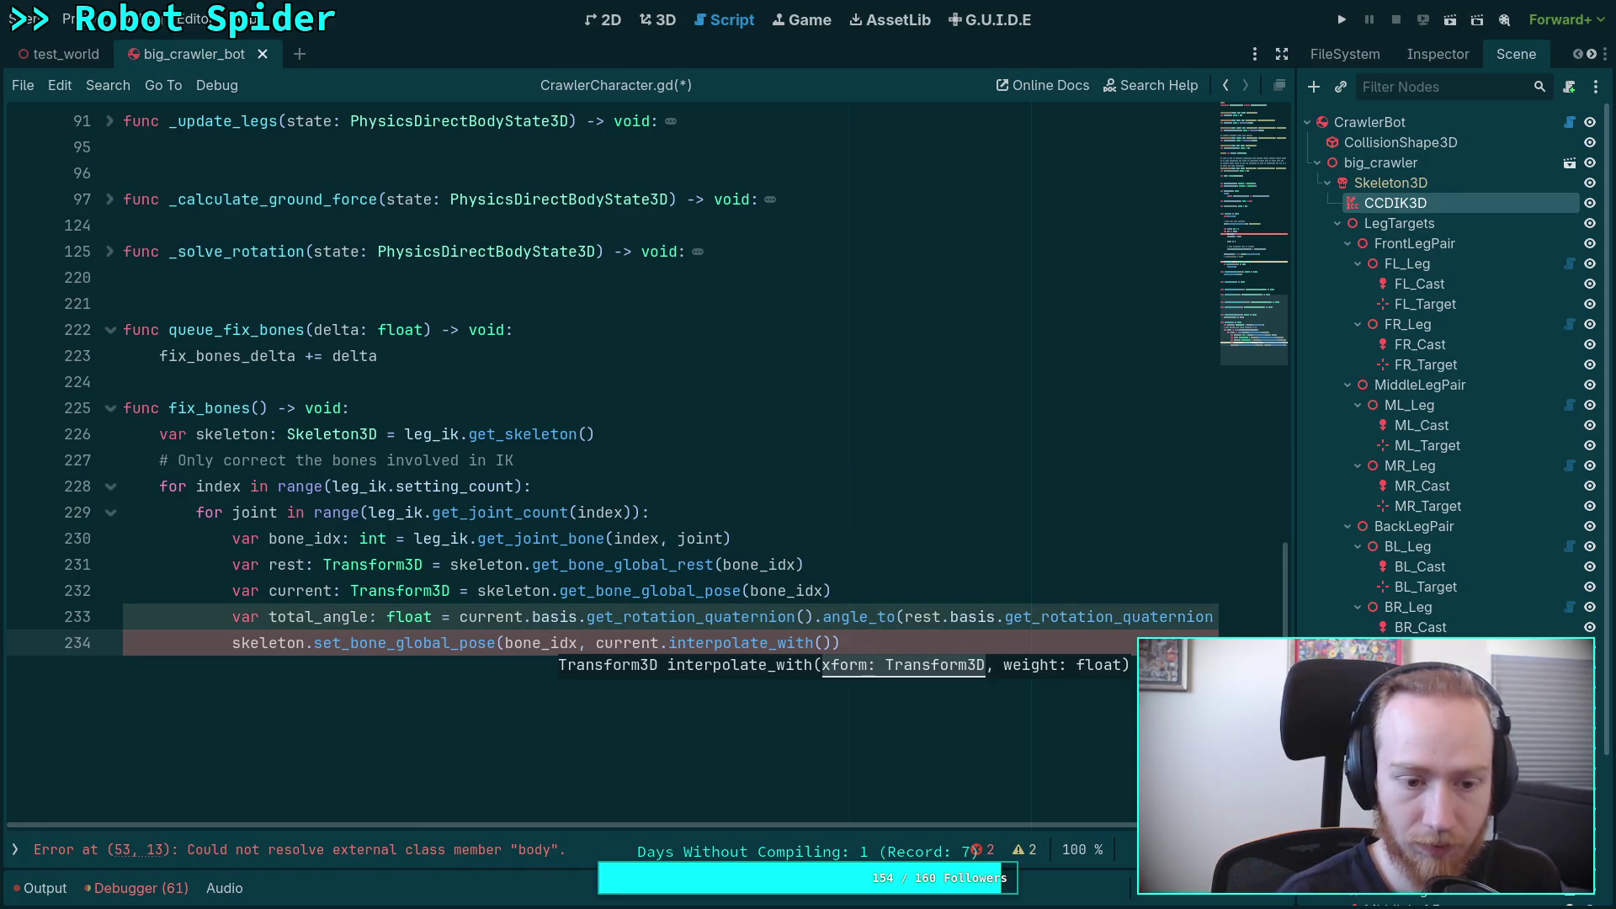
Step: Finish the call with rest, clampf(leg_ik_correction / total_angle, 0.…) and save CrawlerCharacter.gd
{"action": "type", "text": "rest,"}
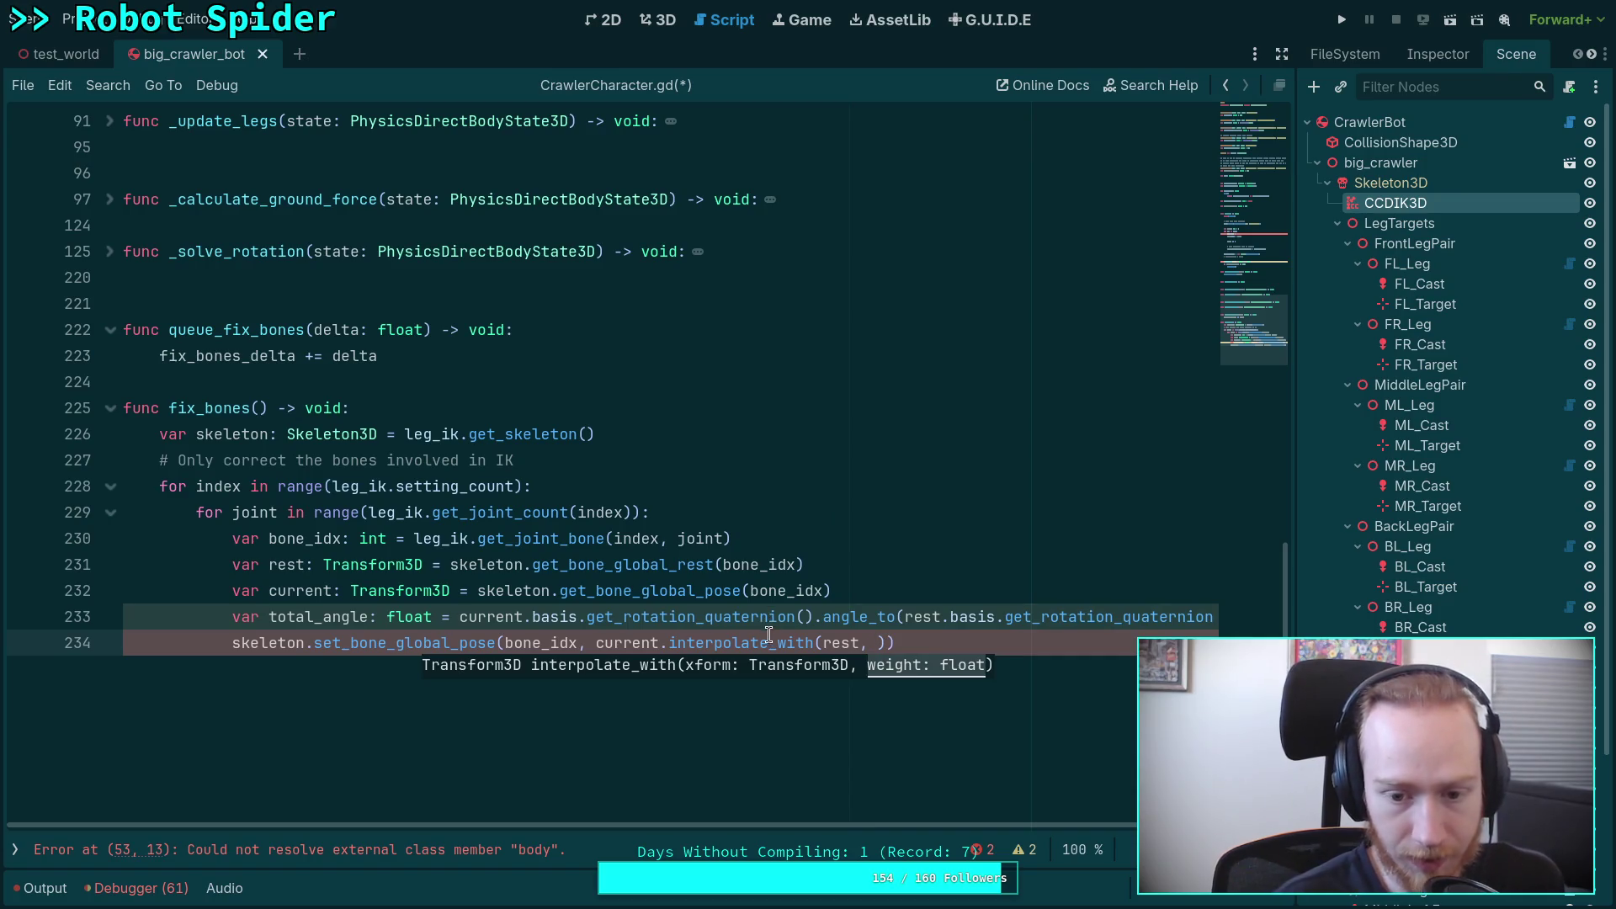
{"action": "mouse_move", "coordinate": [766, 638]}
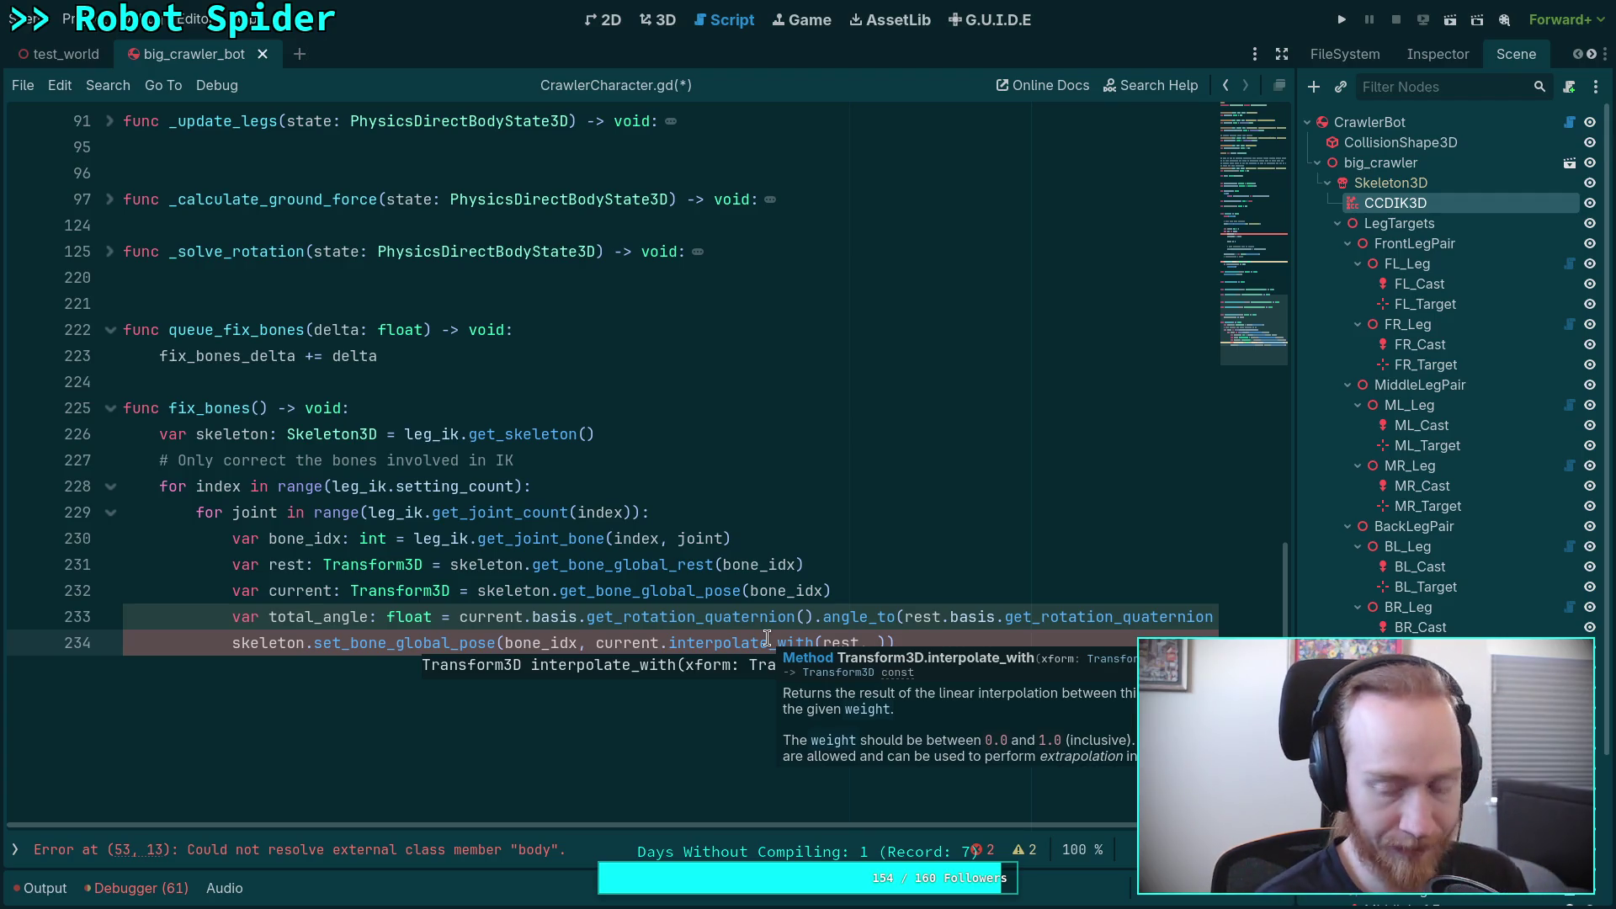
{"action": "type", "text": "clam"}
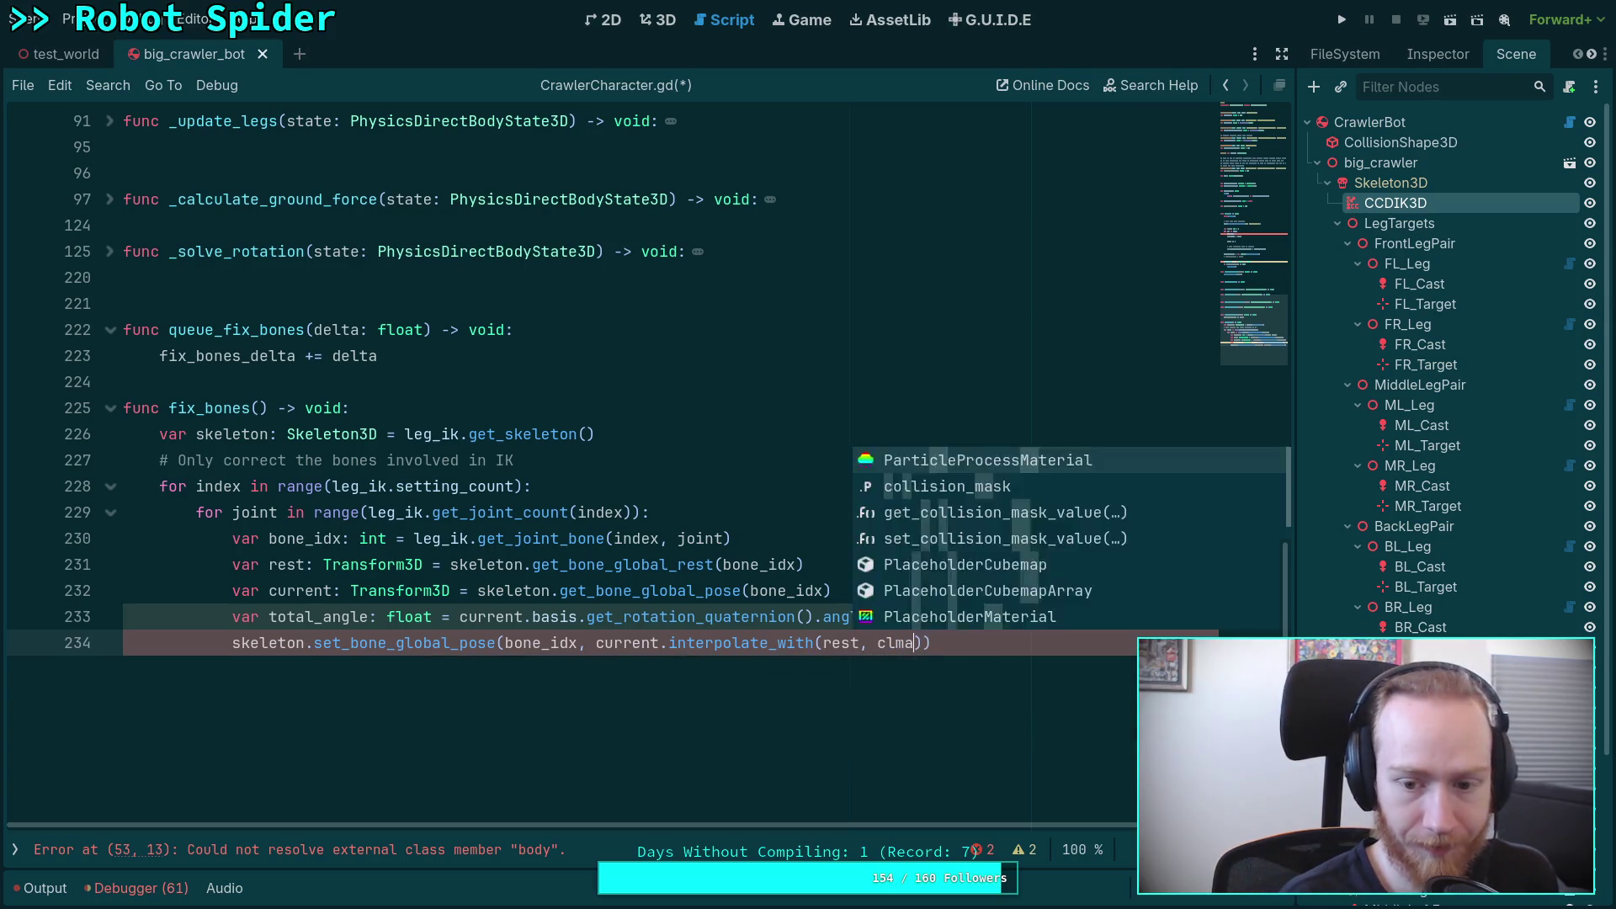
{"action": "type", "text": "pf"}
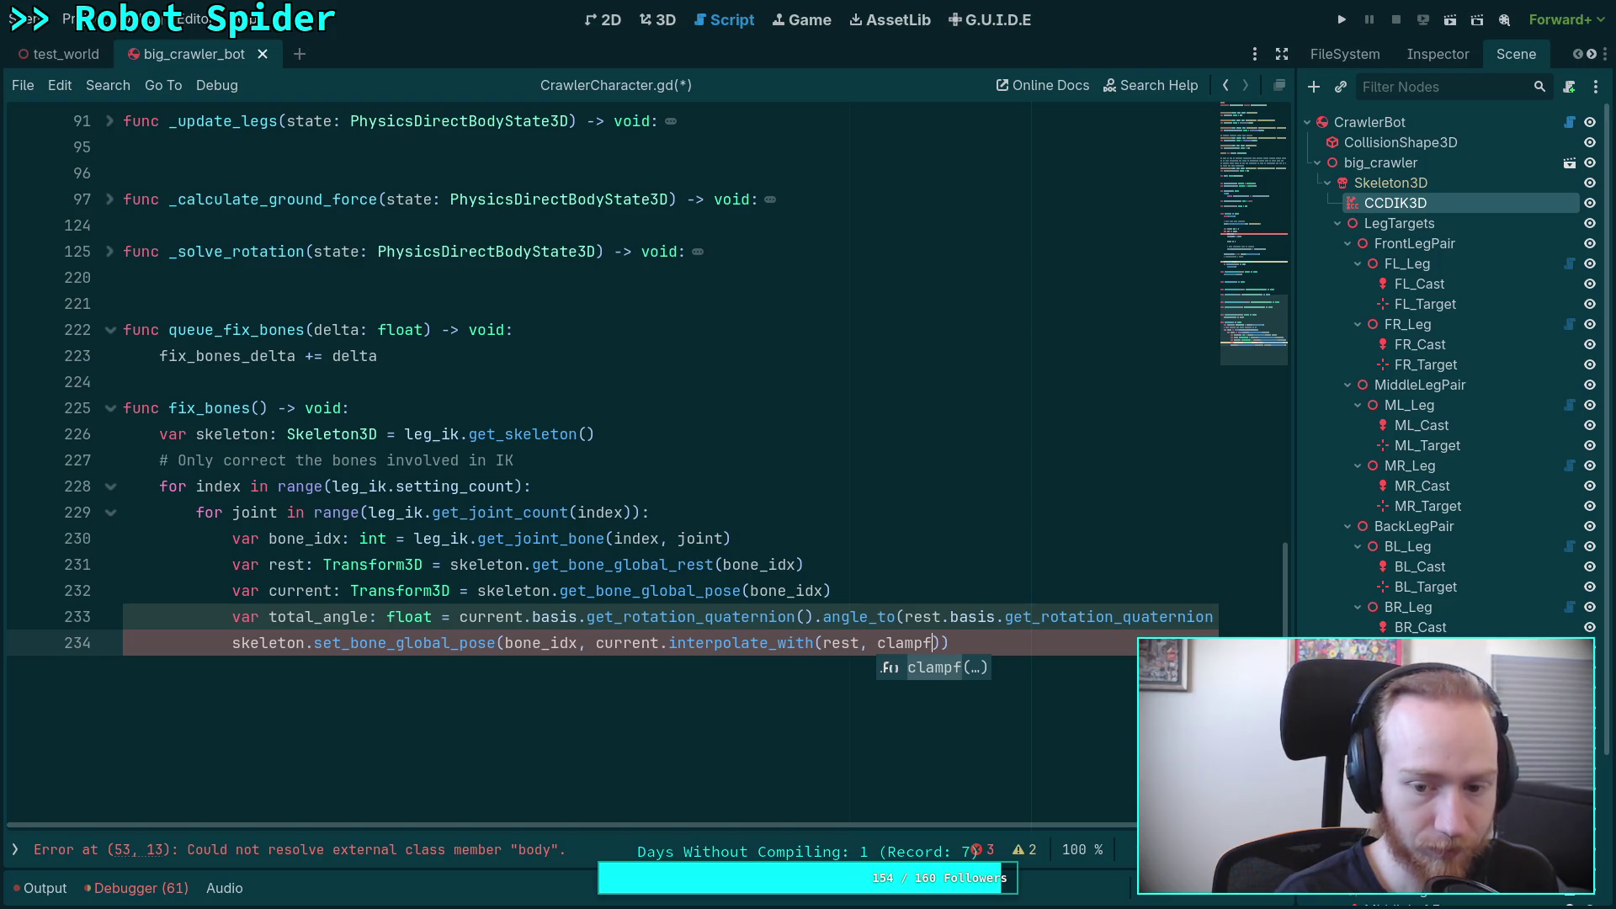
{"action": "key", "text": "Return"}
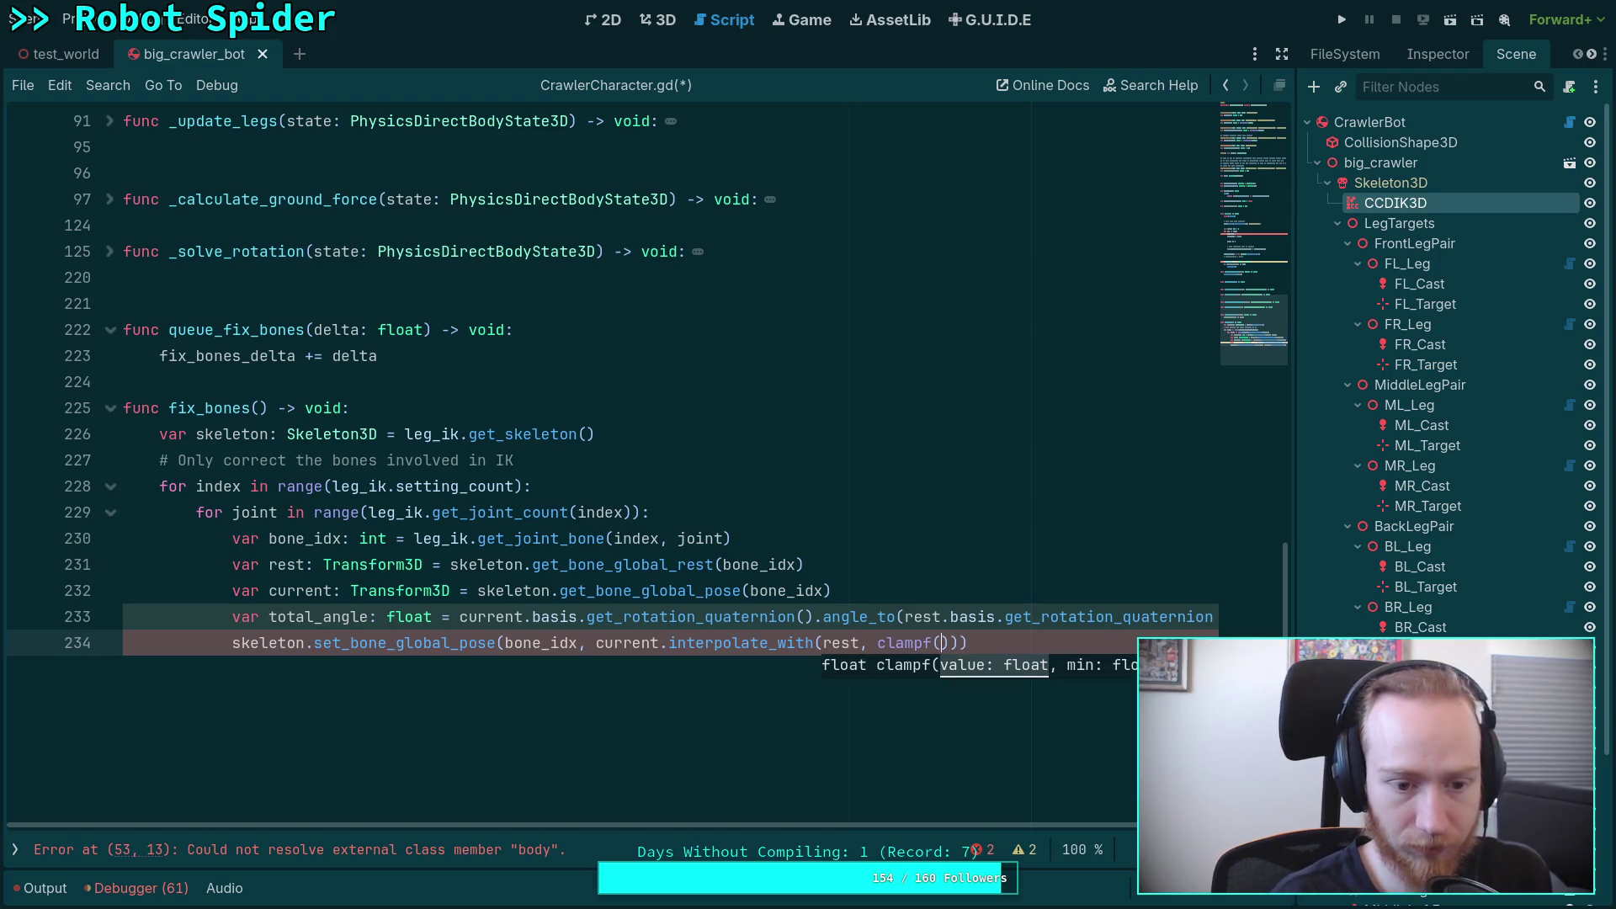
{"action": "type", "text": "leg_ik"}
{"action": "key", "text": "Return"}
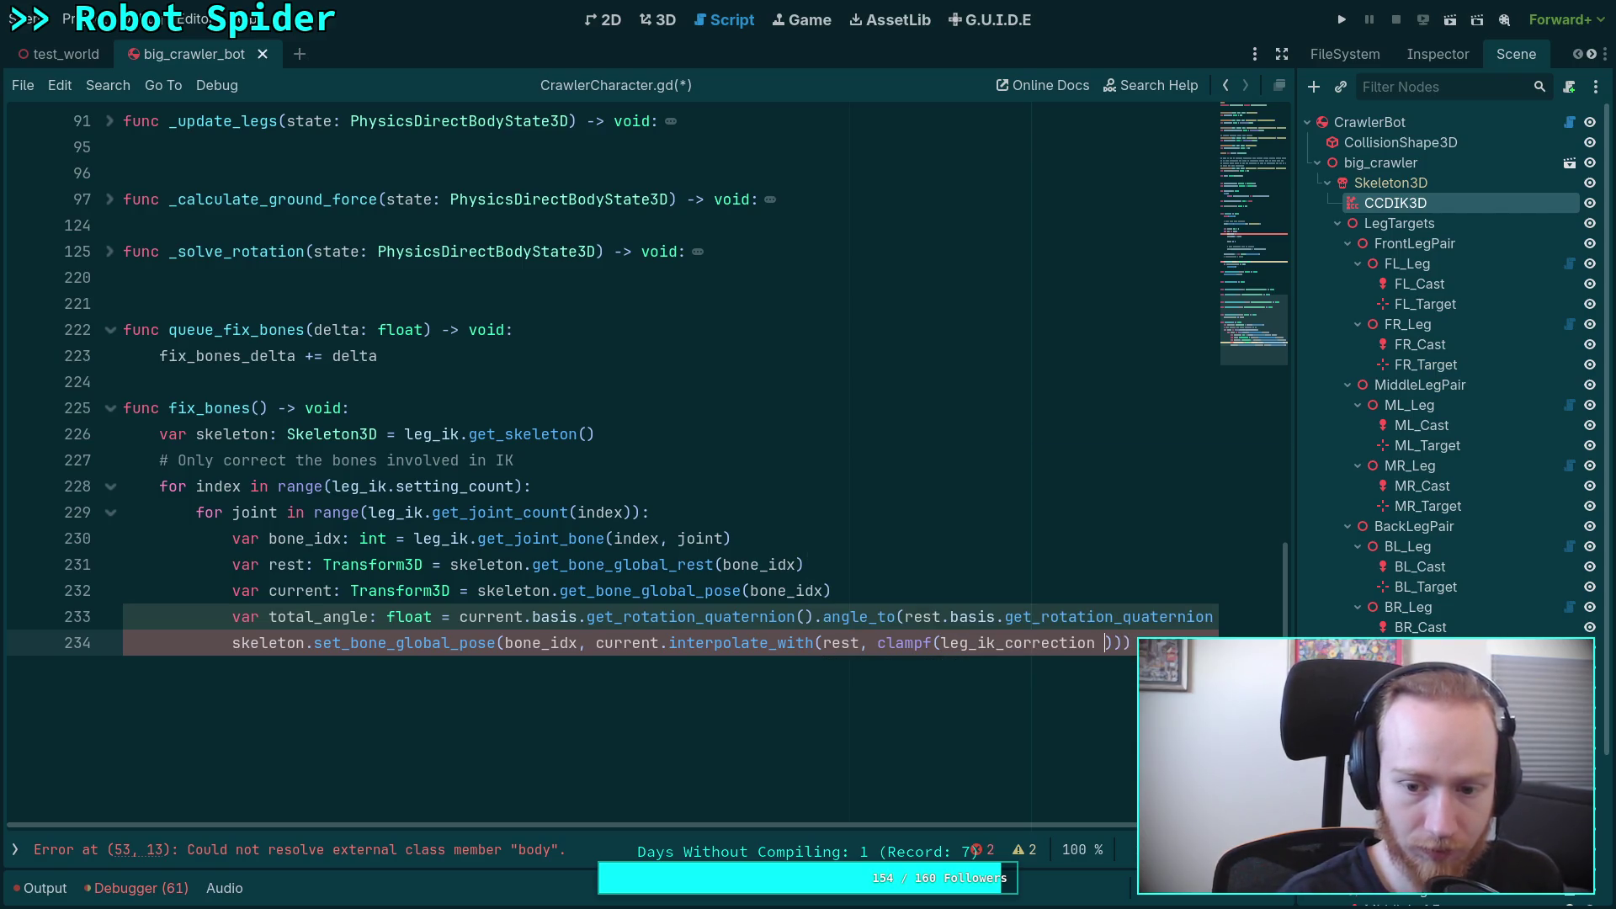
{"action": "type", "text": "to"}
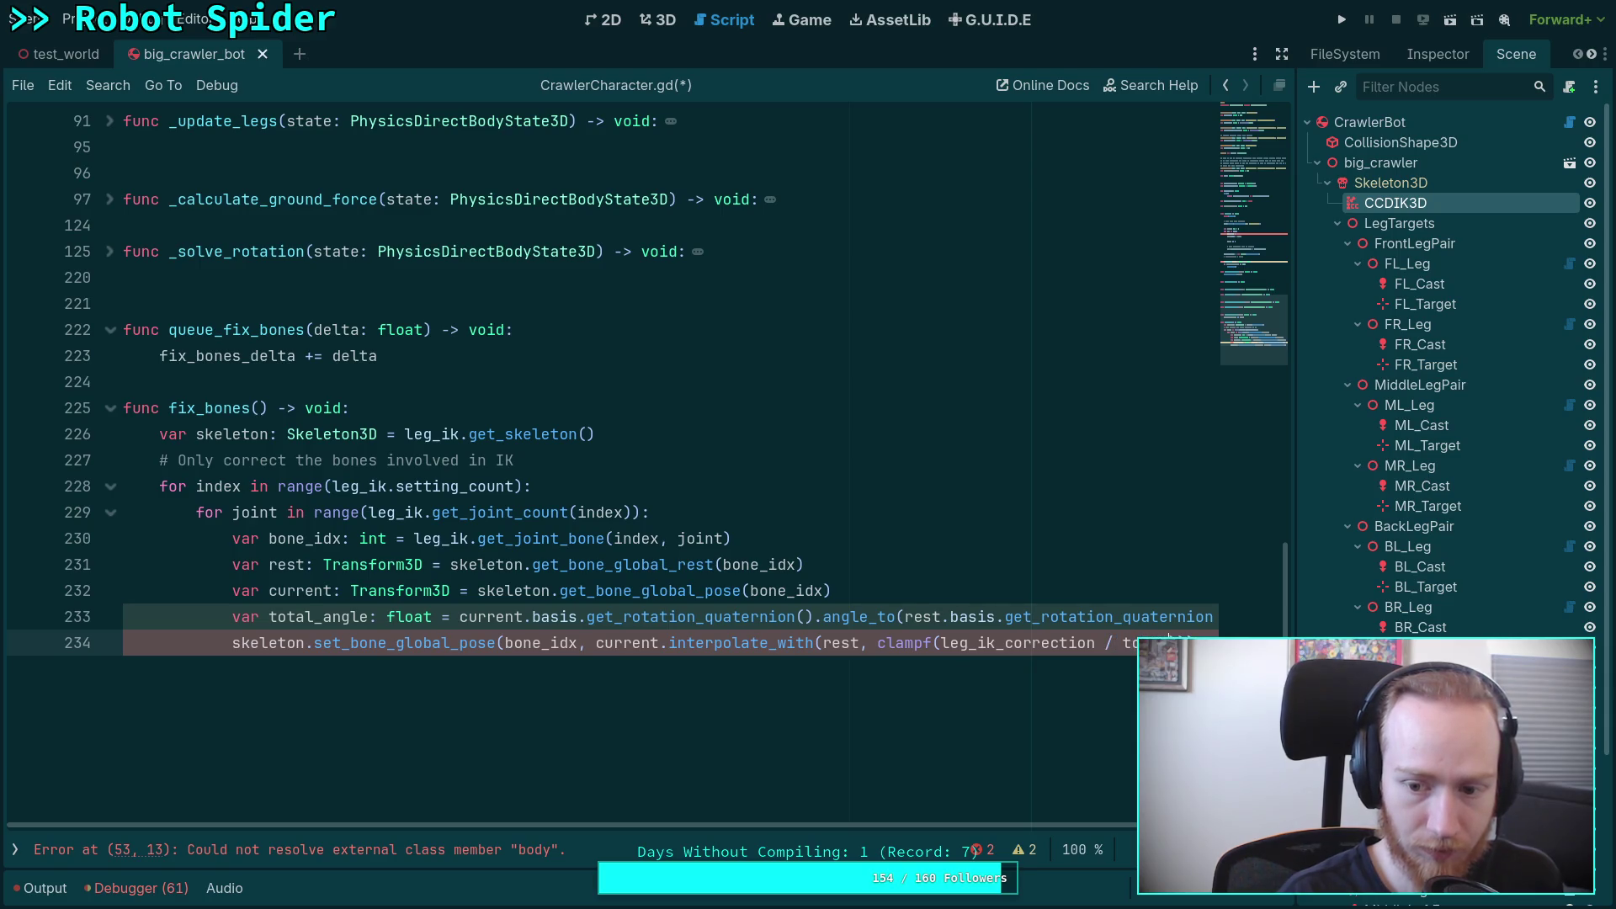
{"action": "key", "text": "Return"}
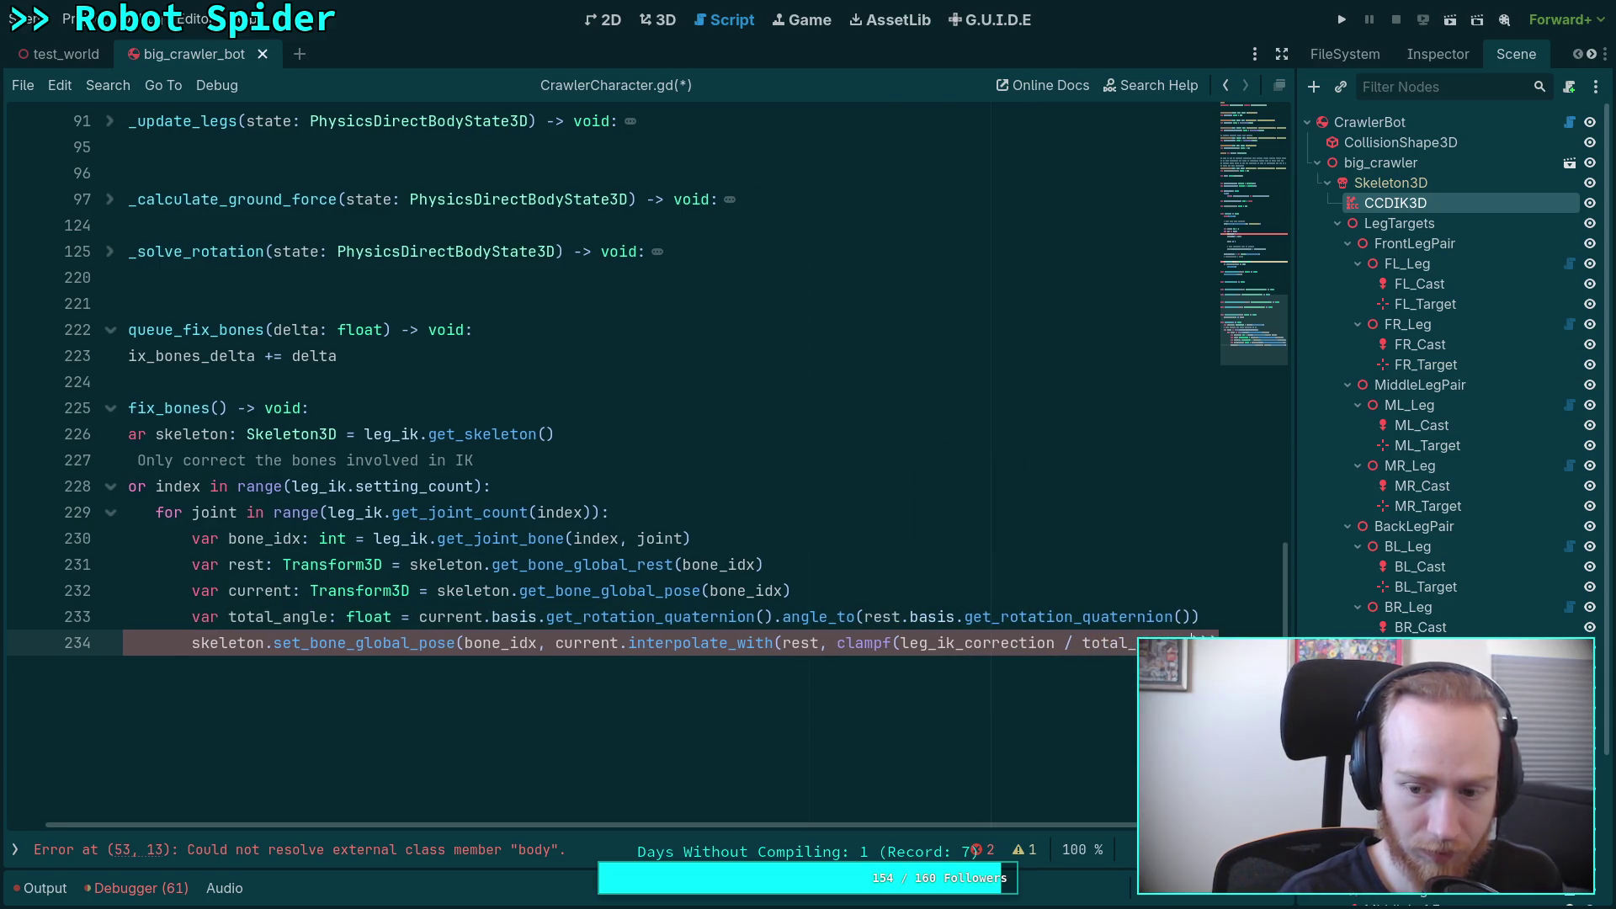
{"action": "type", "text": ", 0."}
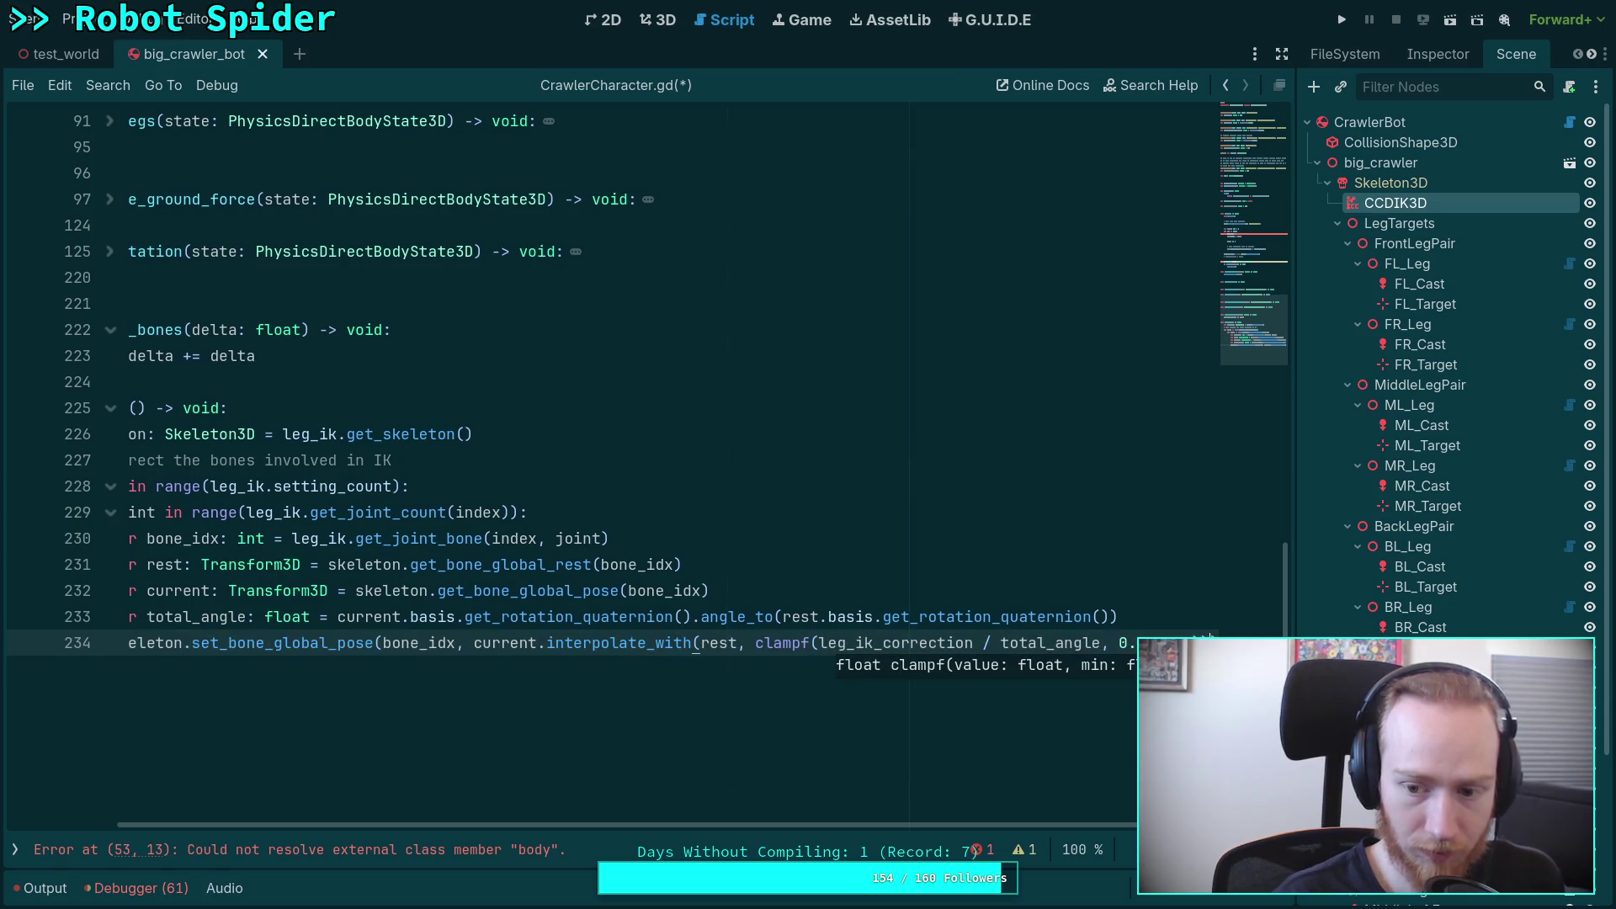
{"action": "key", "text": "Escape"}
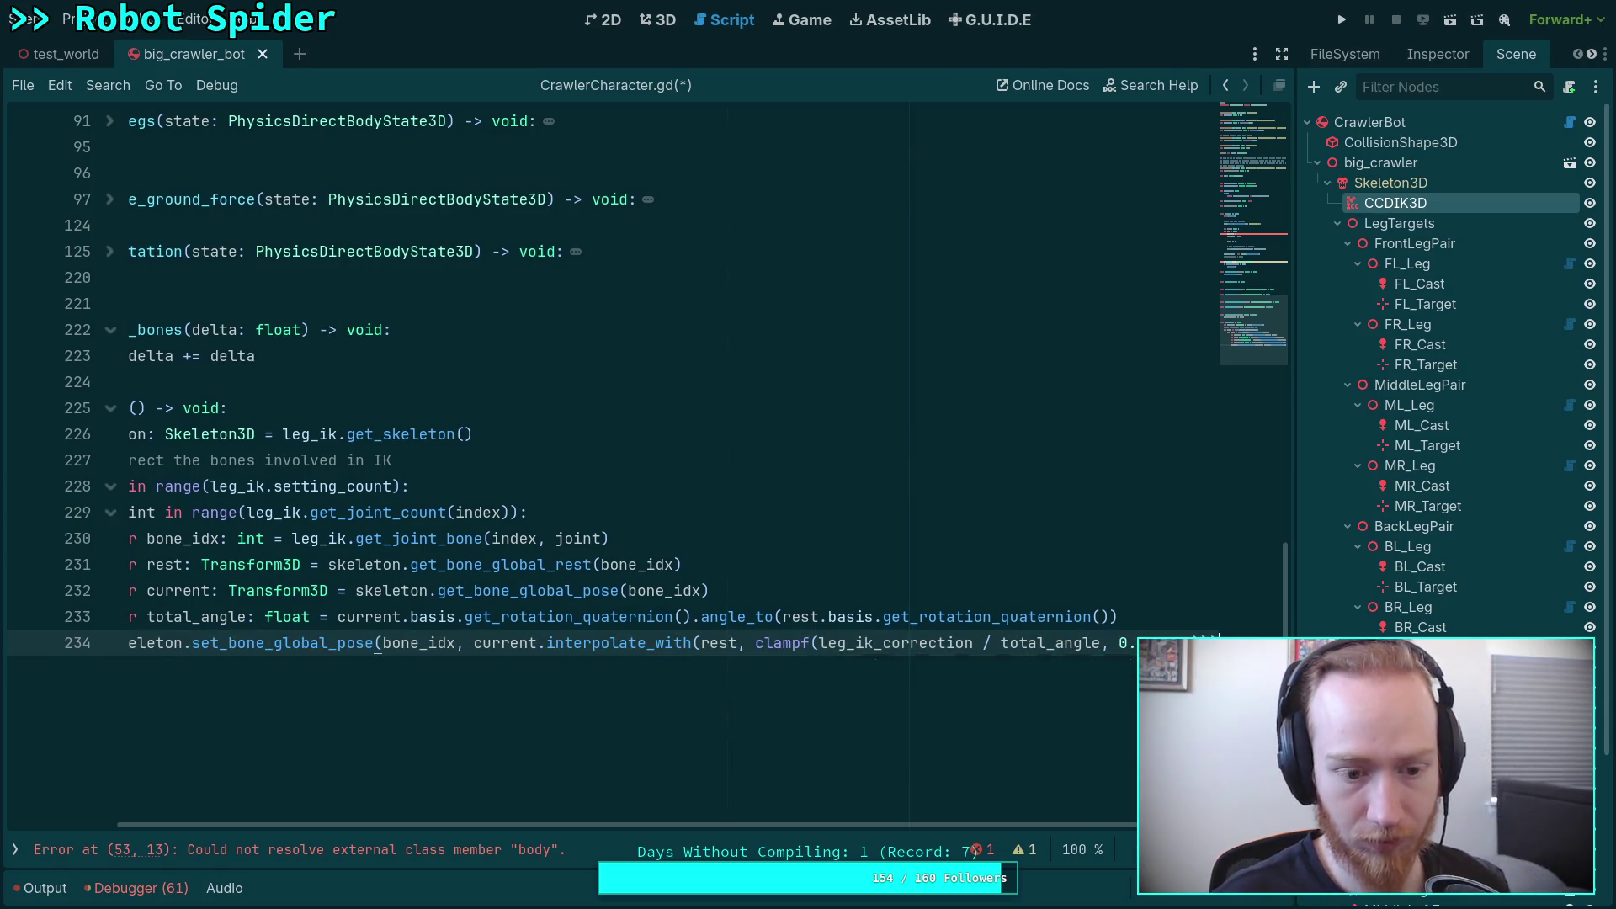
{"action": "key", "text": "Return"}
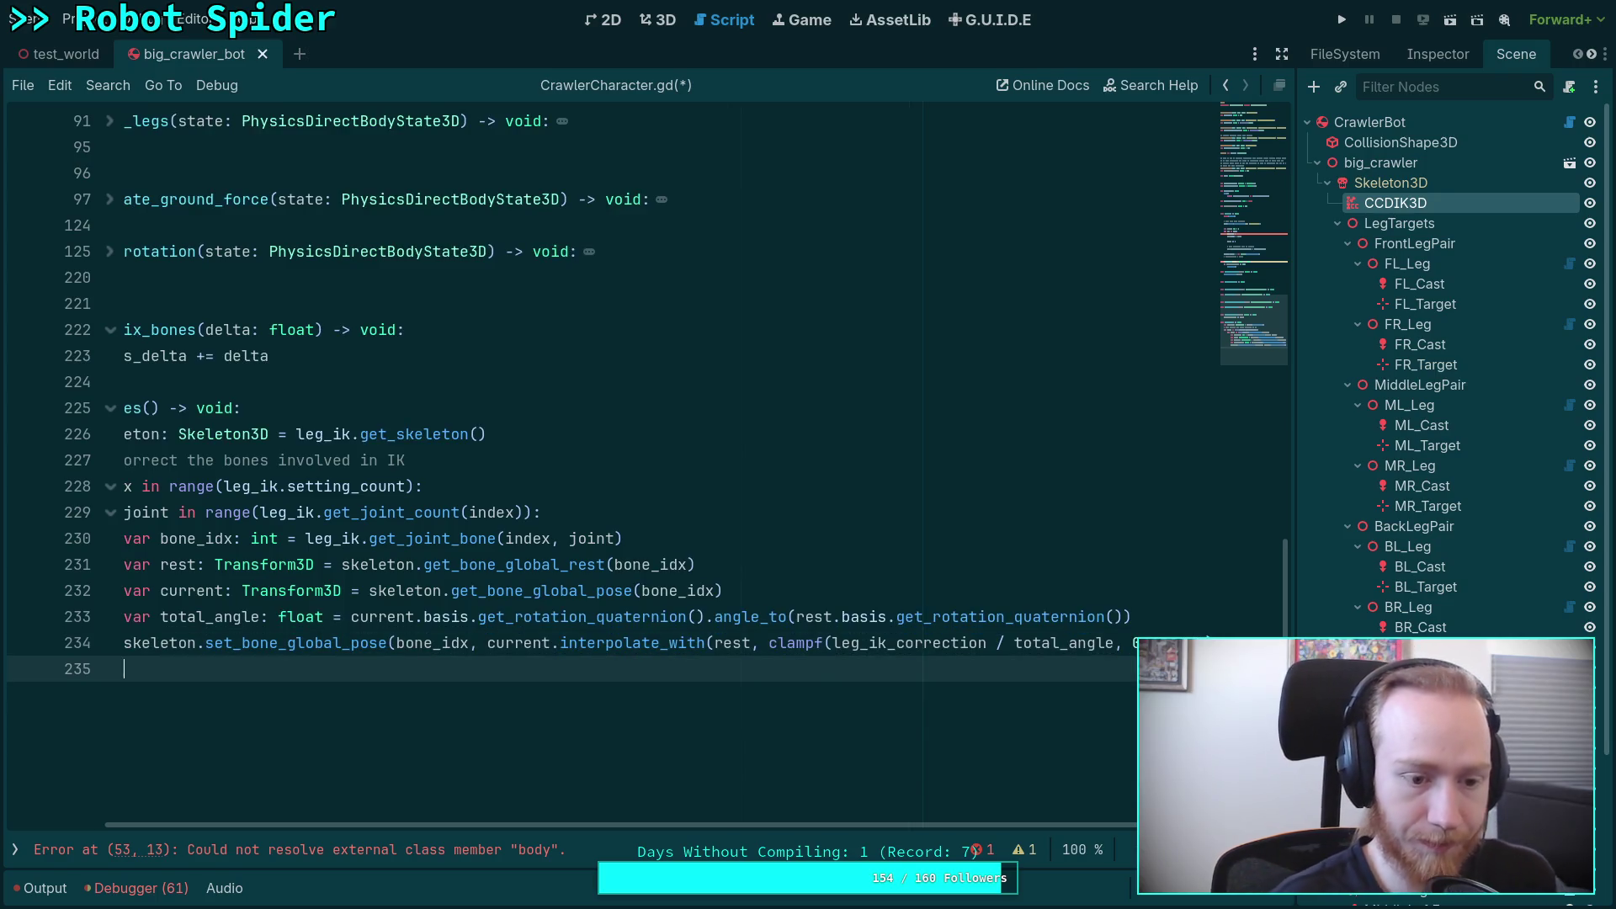
{"action": "key", "text": "ctrl+s"}
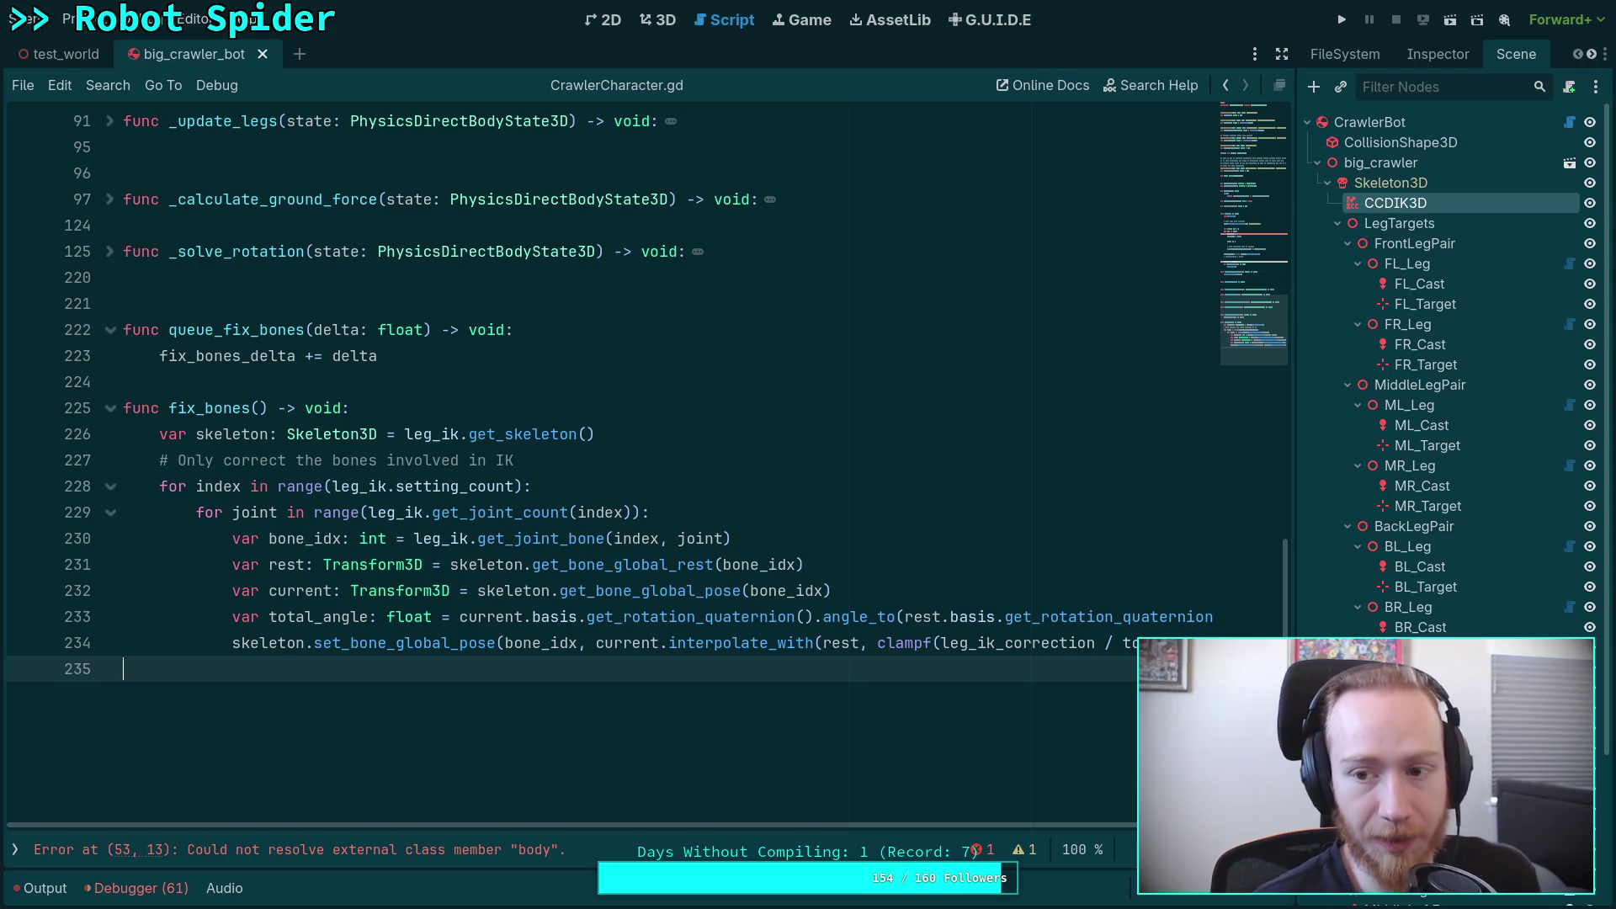
{"action": "scroll", "coordinate": [432, 637], "scroll_direction": "up", "scroll_amount": 15}
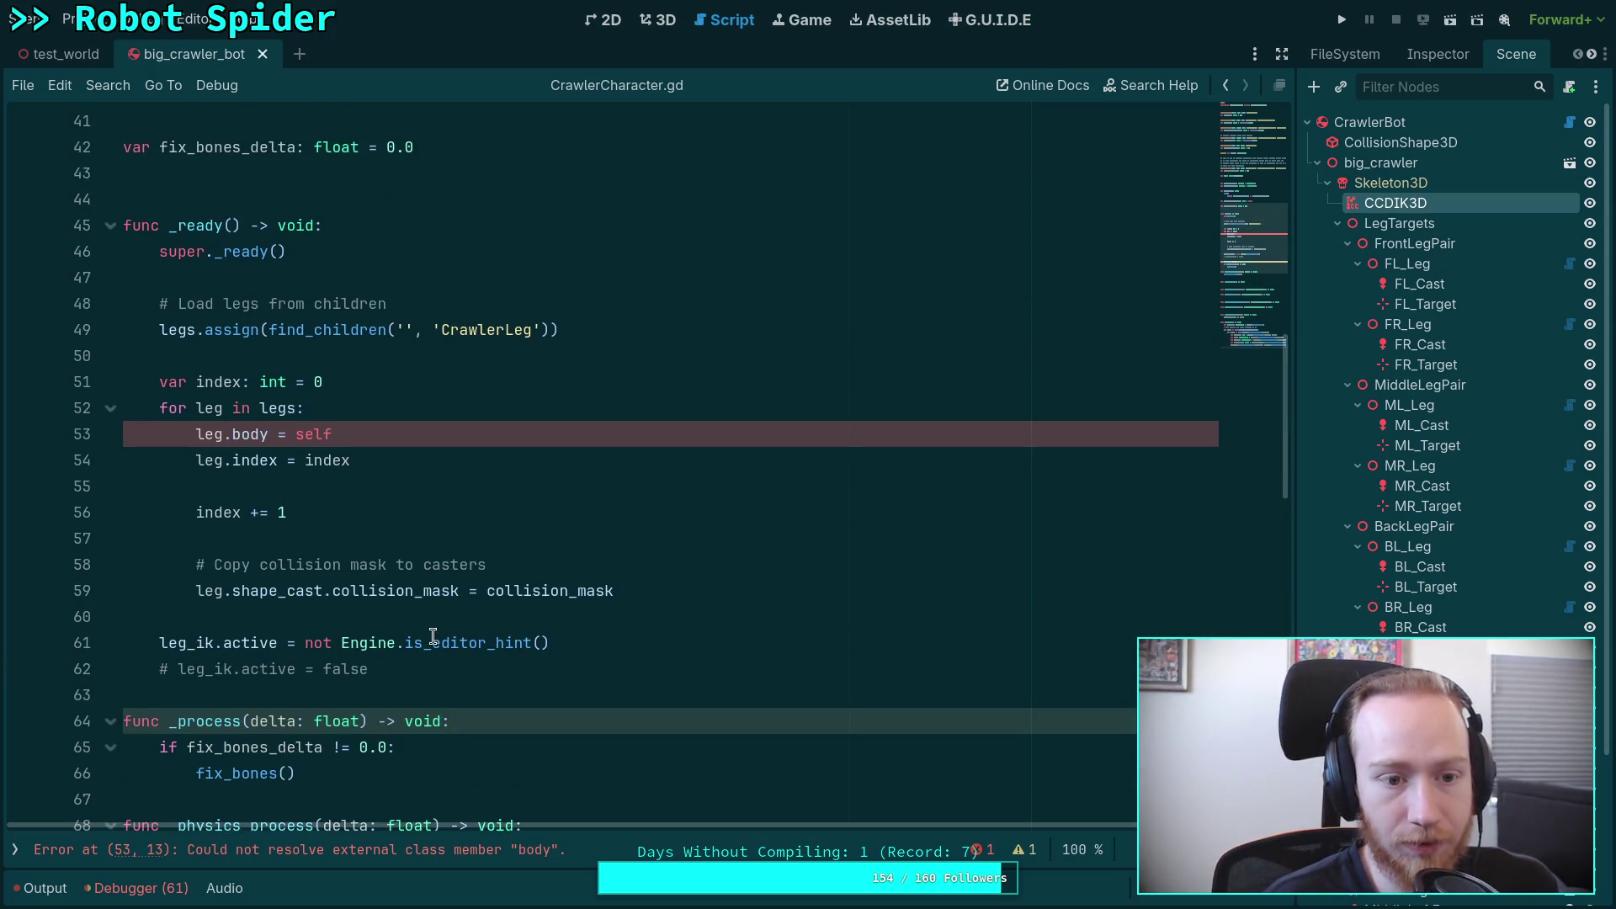
Step: Switch to CrawlerLeg.gd and back to CrawlerCharacter.gd so the leg.body error clears
{"action": "left_click", "coordinate": [16, 850]}
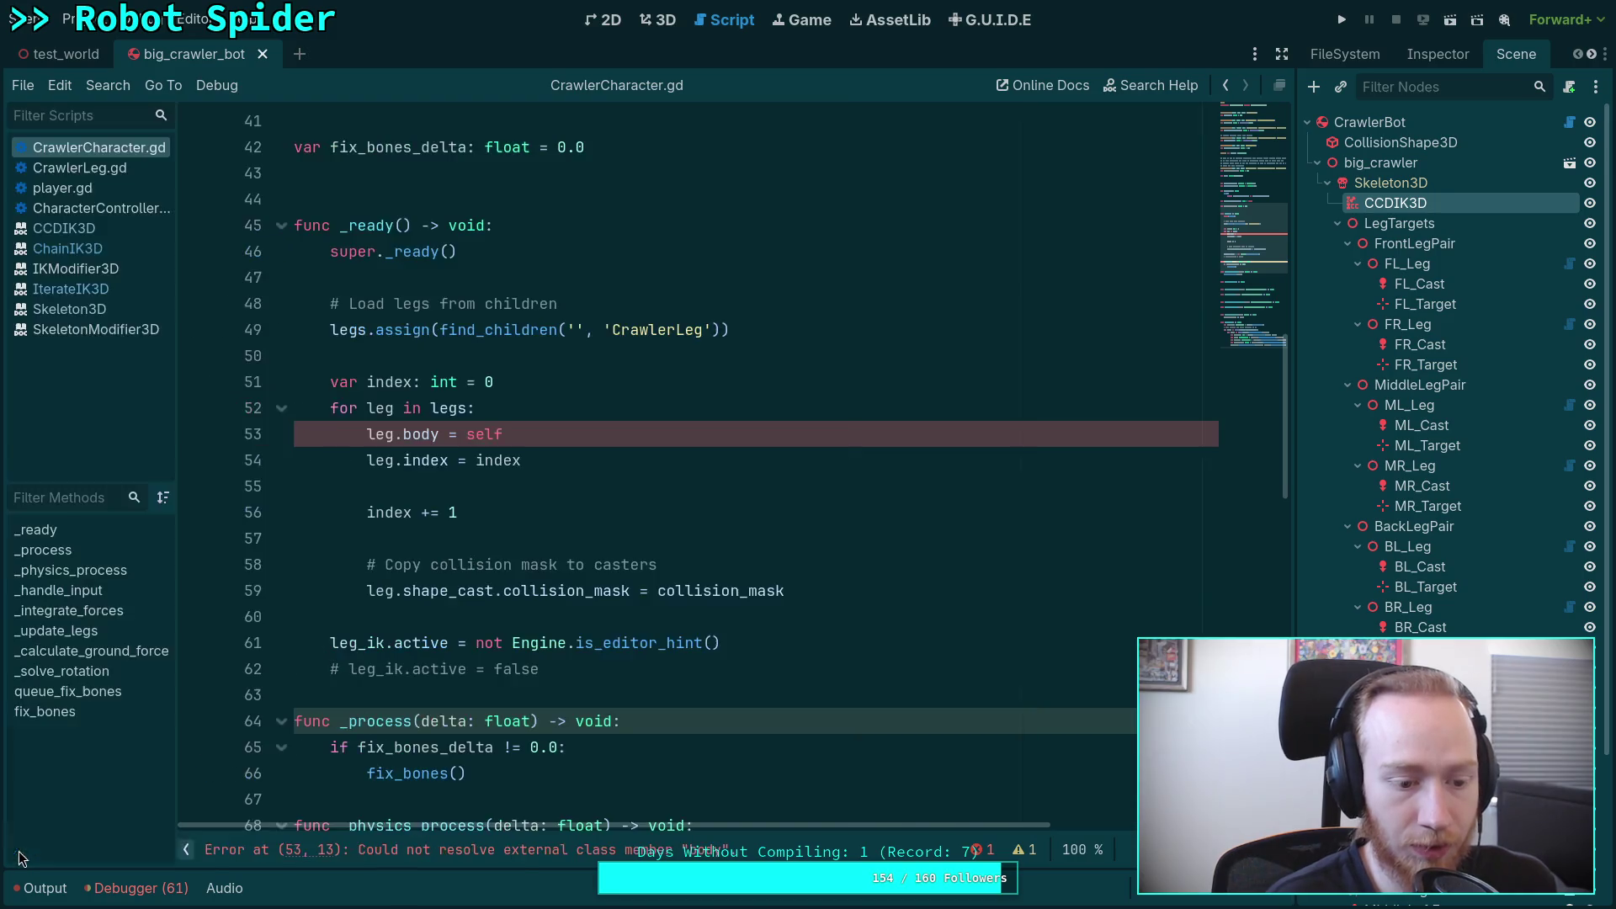
{"action": "left_click", "coordinate": [62, 188]}
{"action": "left_click", "coordinate": [80, 167]}
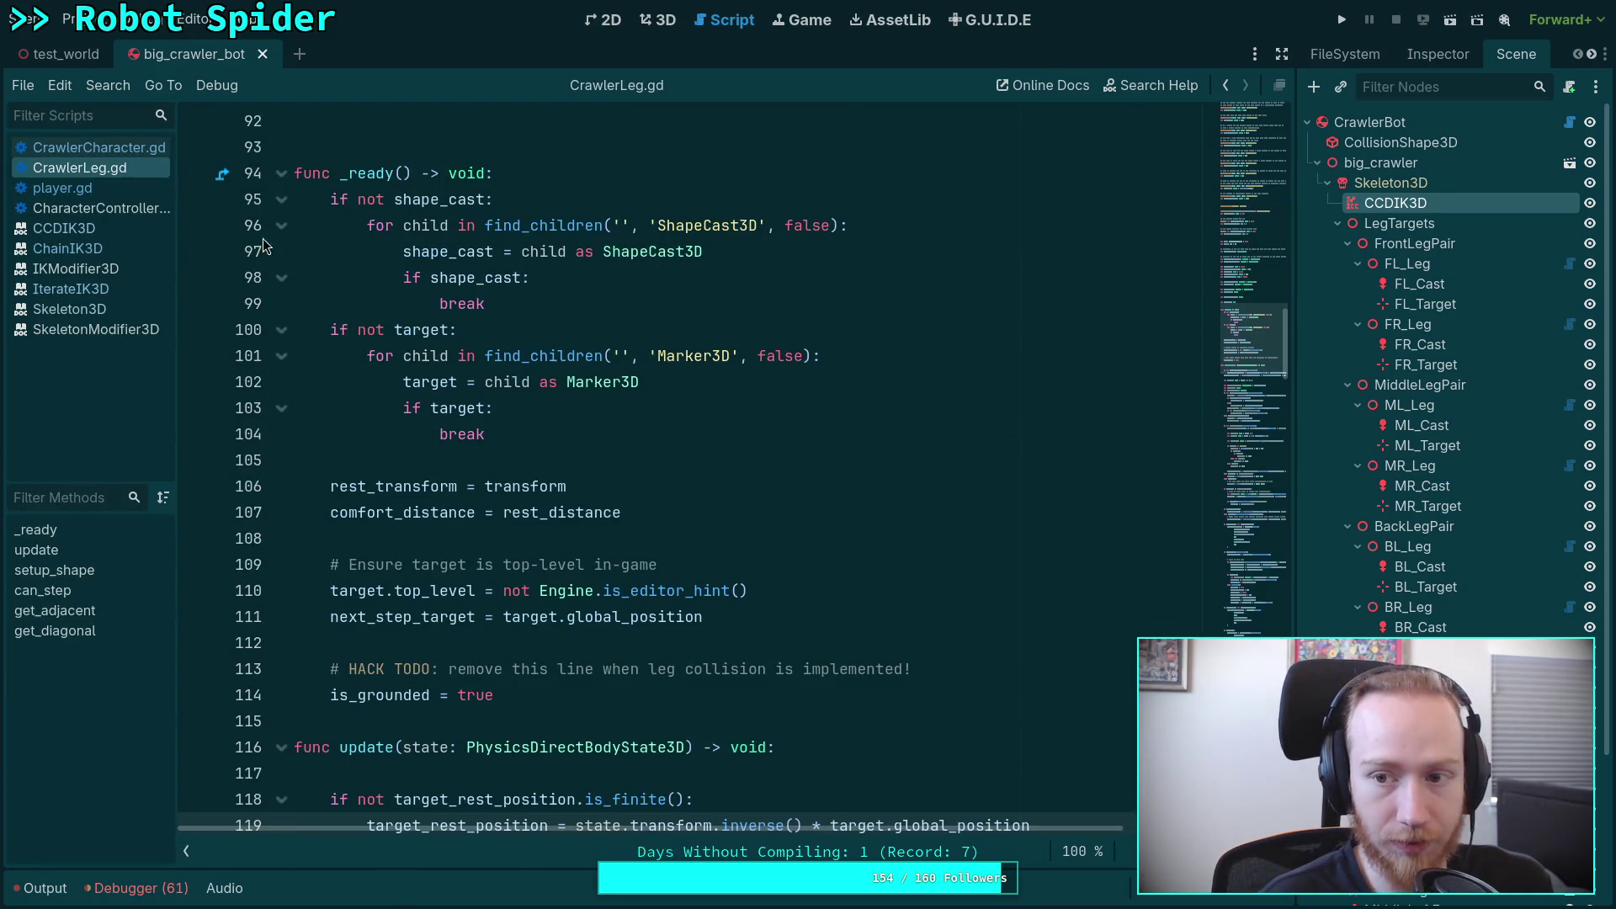
{"action": "left_click", "coordinate": [99, 148]}
{"action": "left_click", "coordinate": [527, 501]}
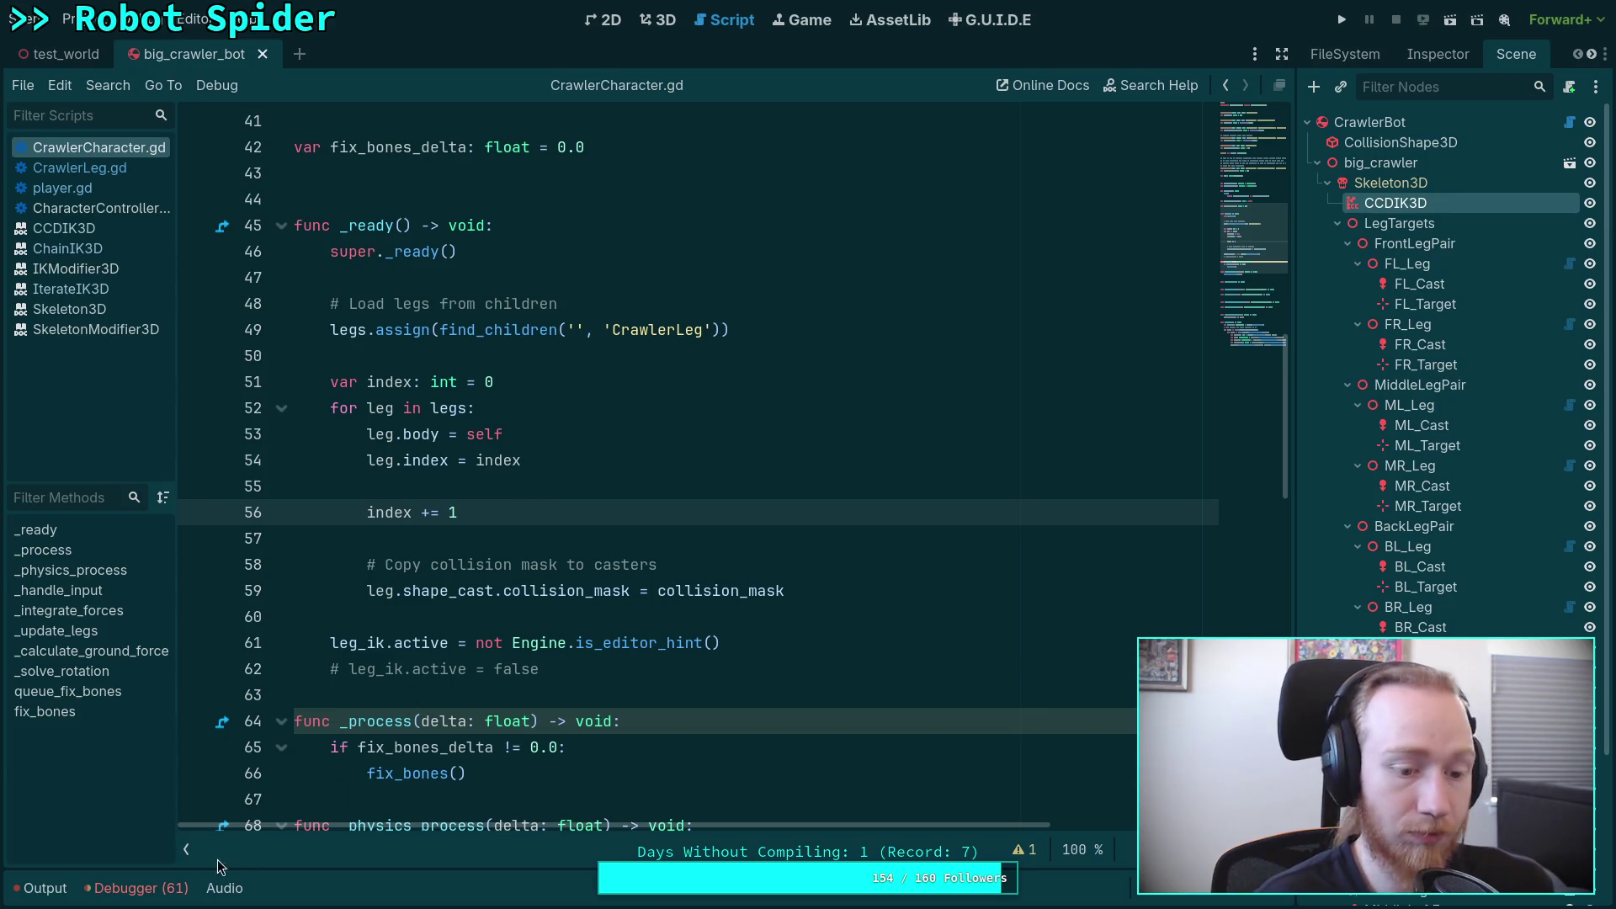
Step: Hide the scripts list and scroll back down to the fix_bones code
{"action": "left_click", "coordinate": [187, 850]}
{"action": "left_click", "coordinate": [599, 592]}
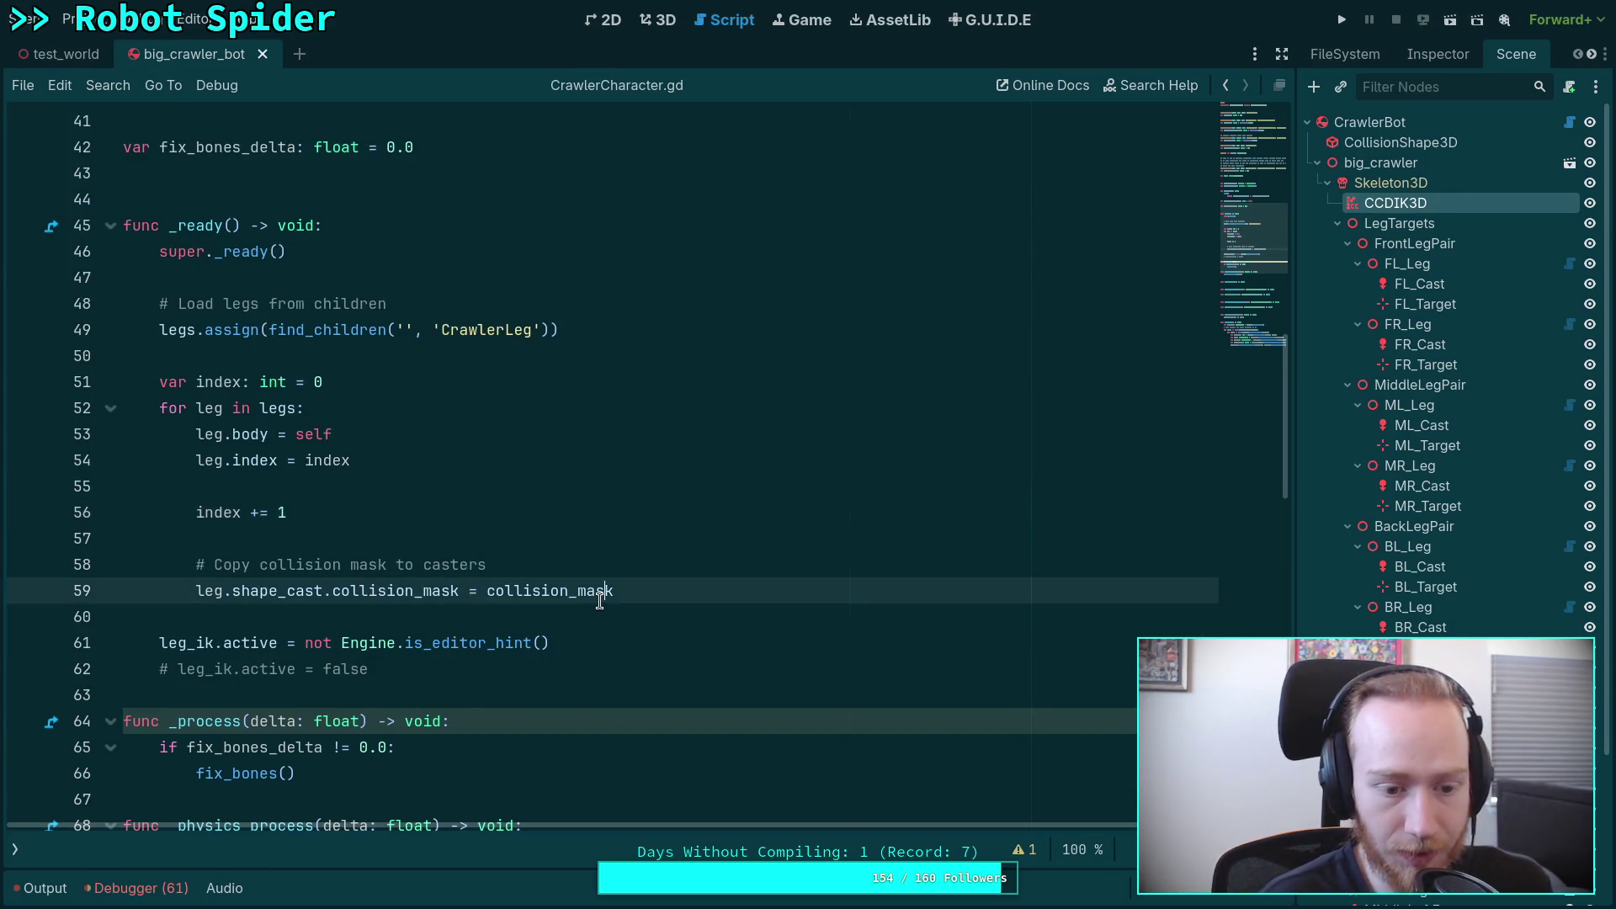
{"action": "scroll", "coordinate": [599, 600], "scroll_direction": "down", "scroll_amount": 5}
{"action": "left_click", "coordinate": [331, 505]}
{"action": "left_click", "coordinate": [246, 331]}
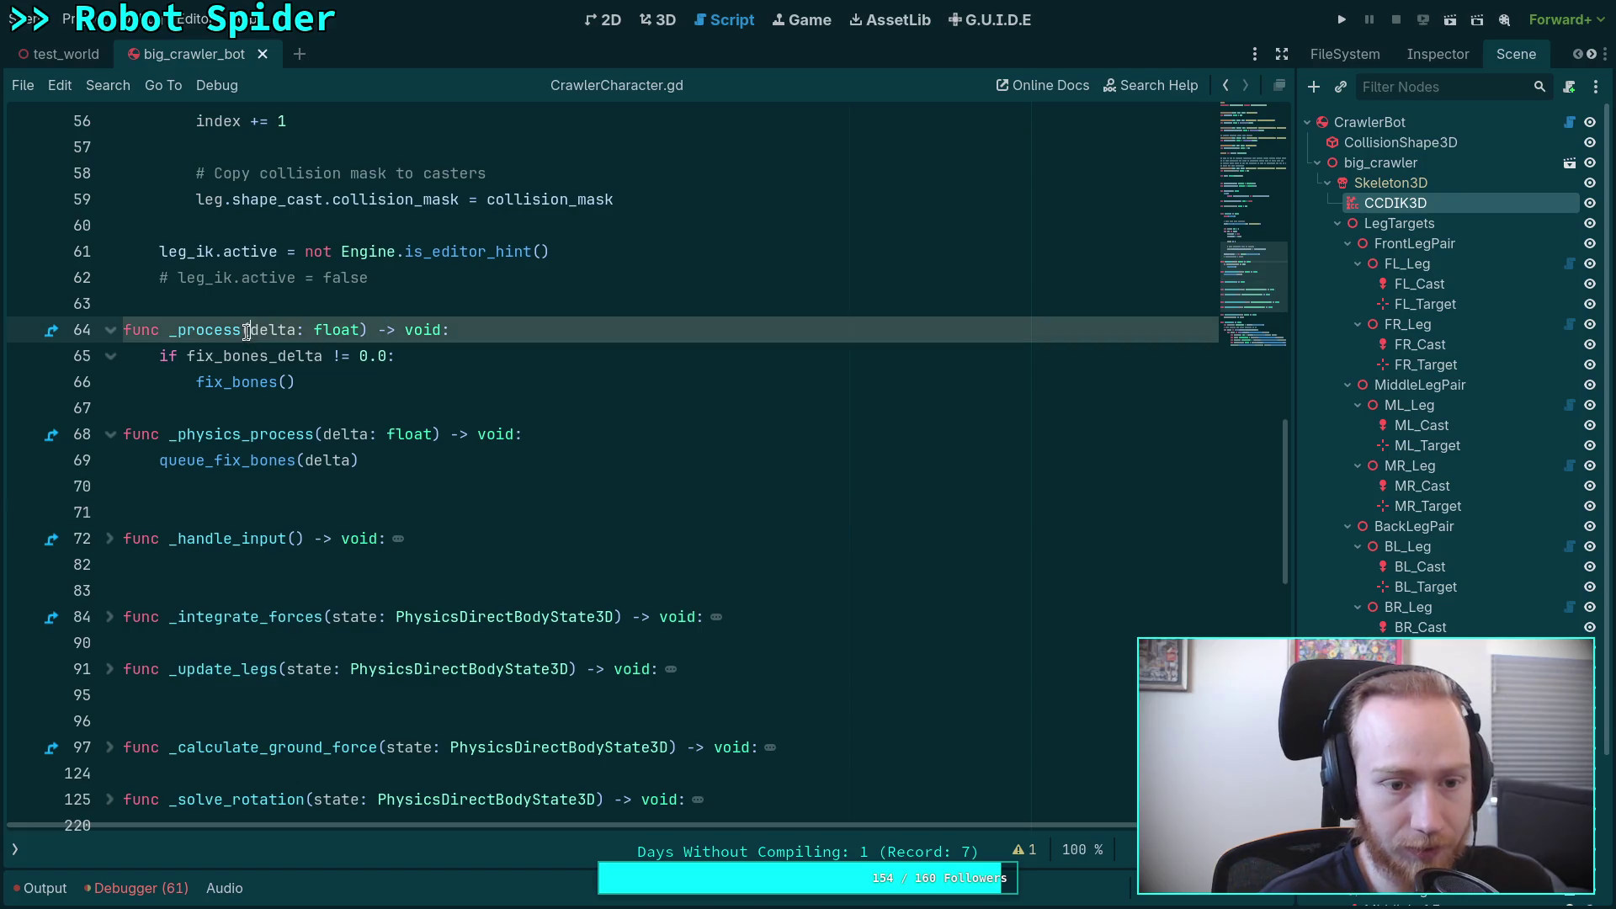
{"action": "scroll", "coordinate": [247, 330], "scroll_direction": "down", "scroll_amount": 7}
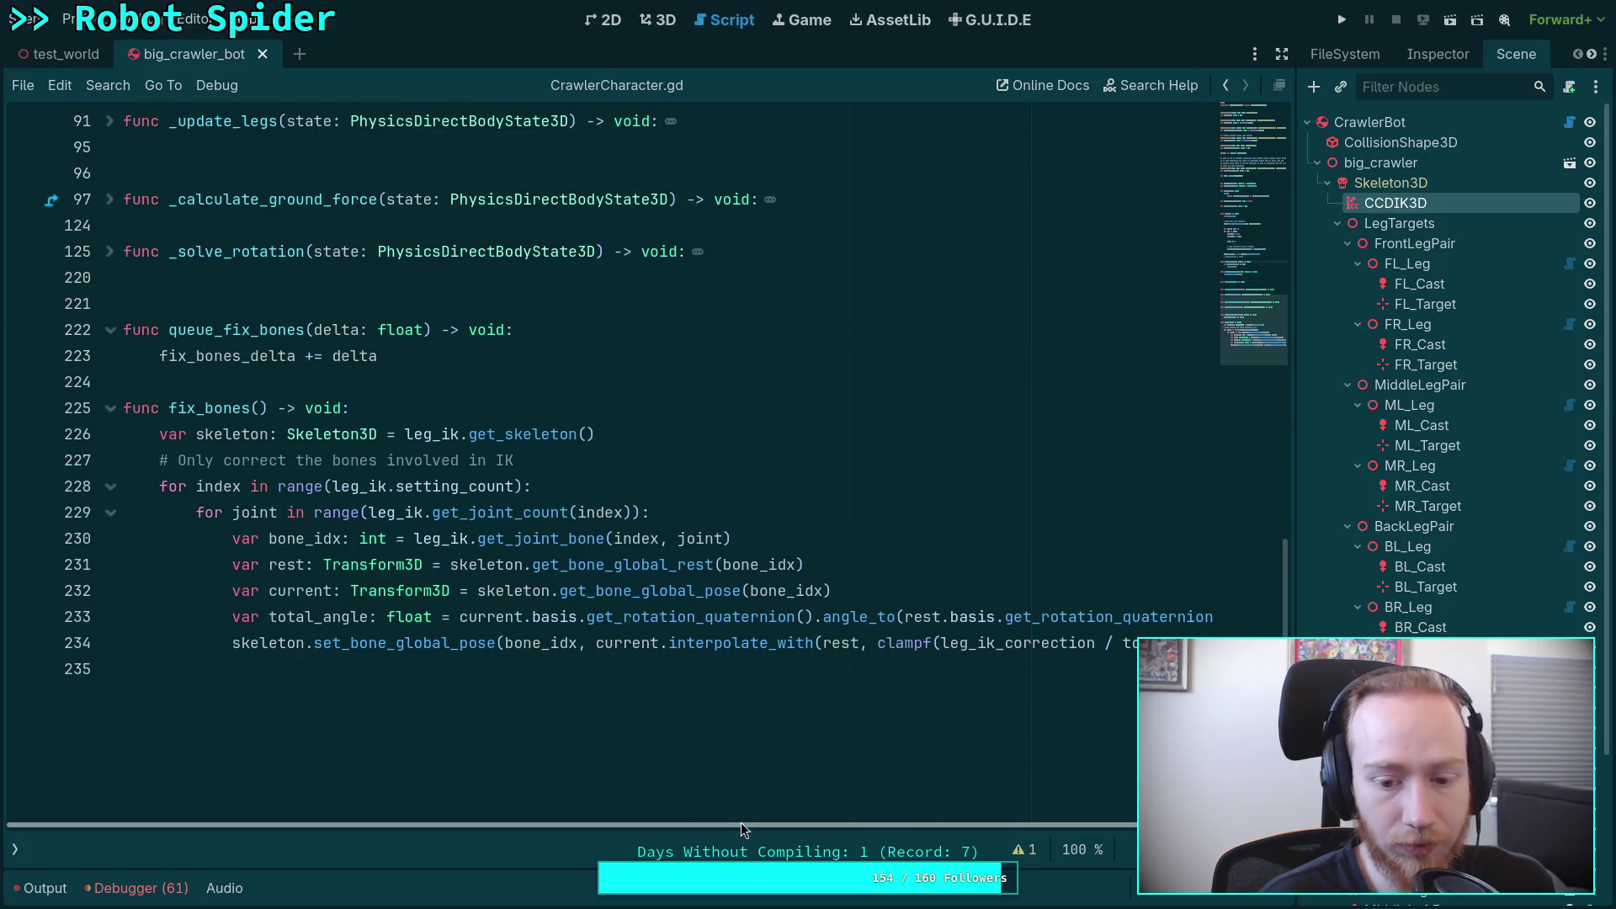
{"action": "left_click_drag", "start_coordinate": [740, 825], "coordinate": [861, 829]}
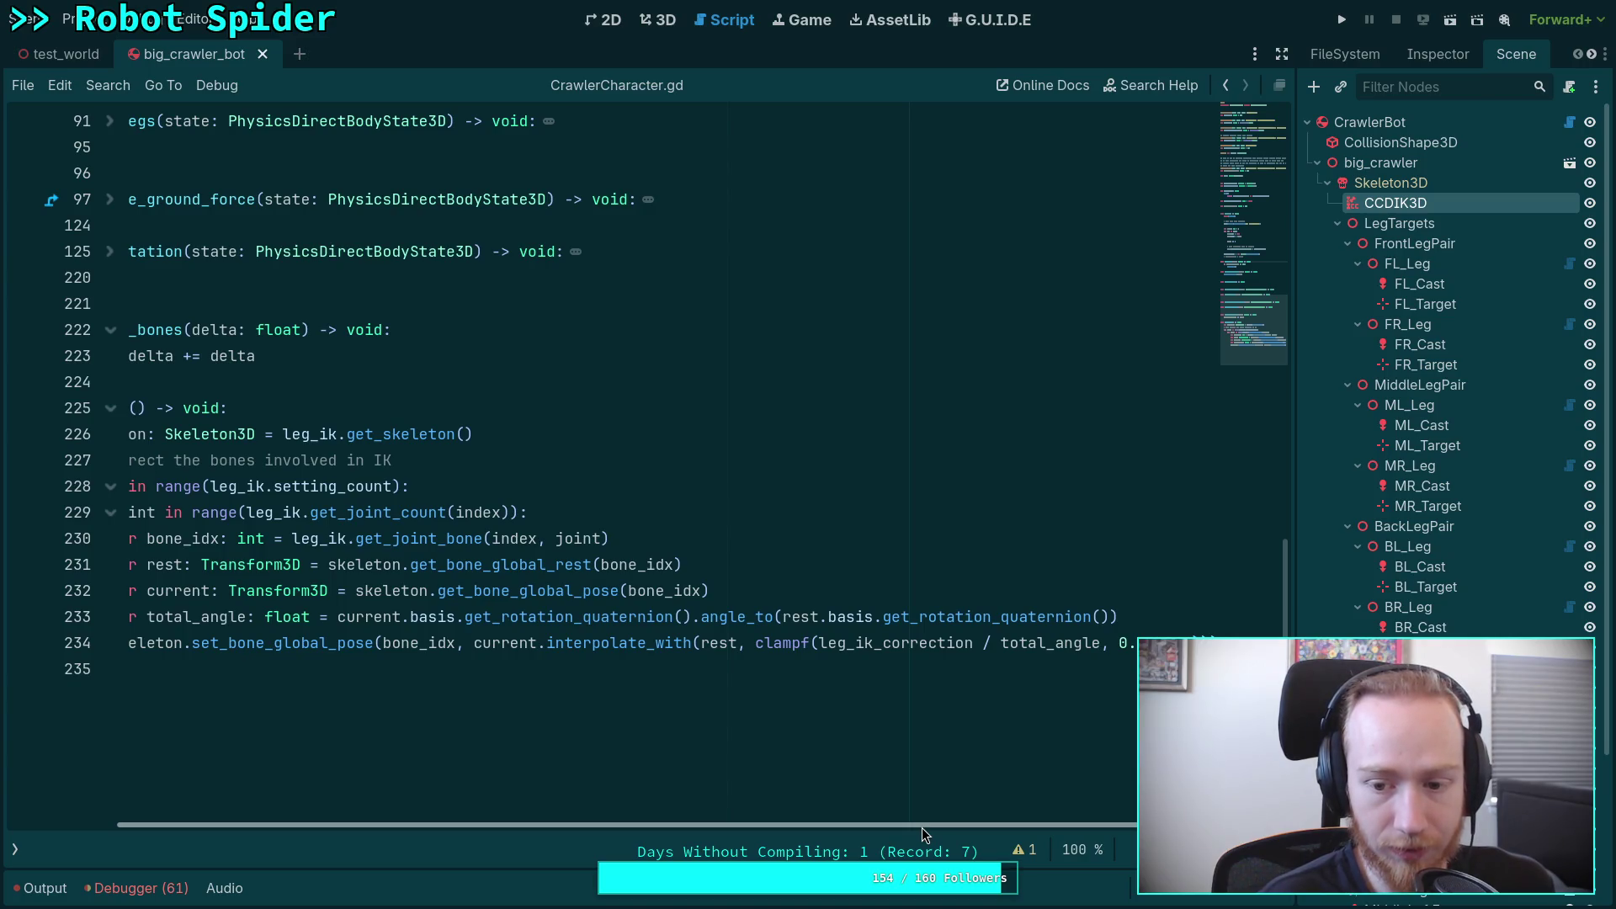
Step: Insert * fix_bones_delta after leg_ik_correction in the clampf call on line 234
{"action": "left_click", "coordinate": [974, 644]}
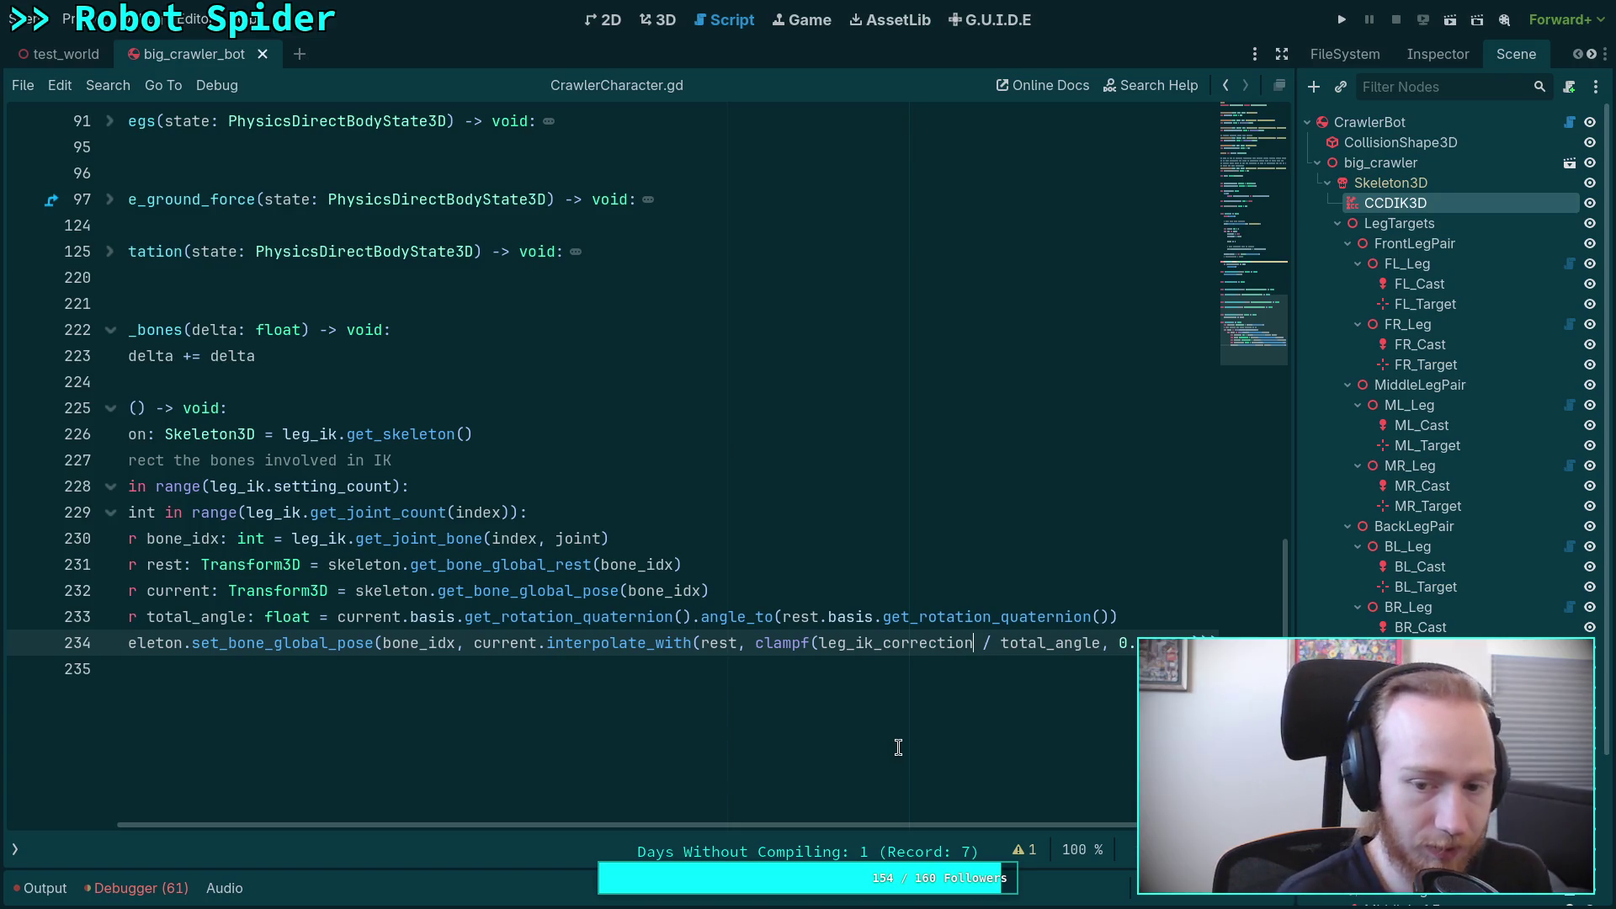
{"action": "type", "text": "*"}
{"action": "key", "text": "BackSpace"}
{"action": "key", "text": "BackSpace"}
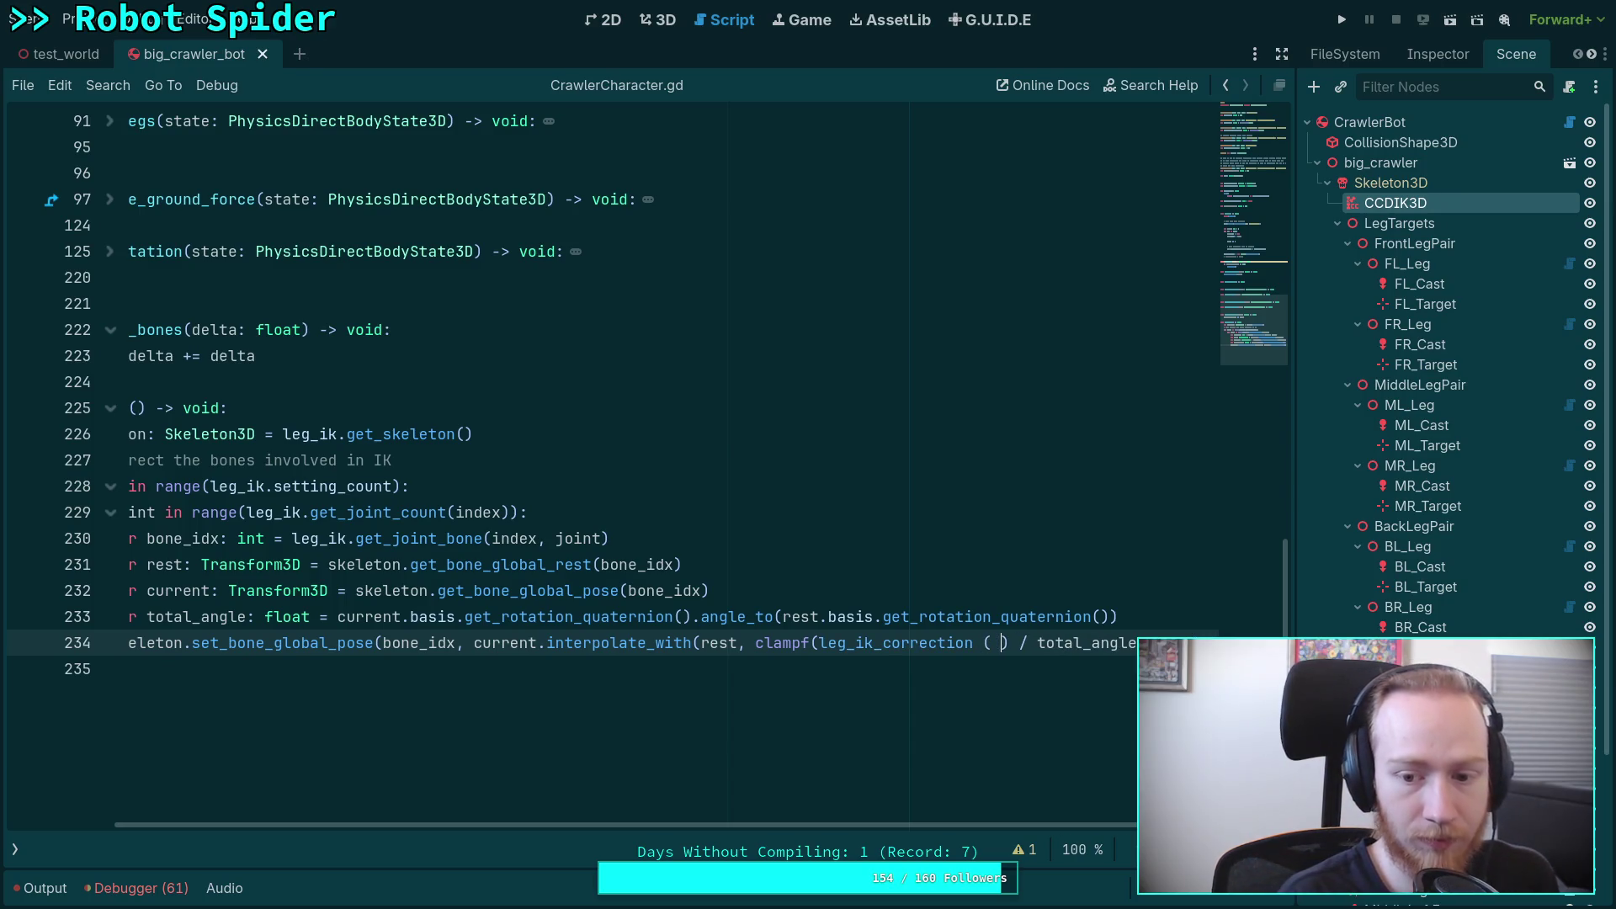
{"action": "type", "text": "* leg"}
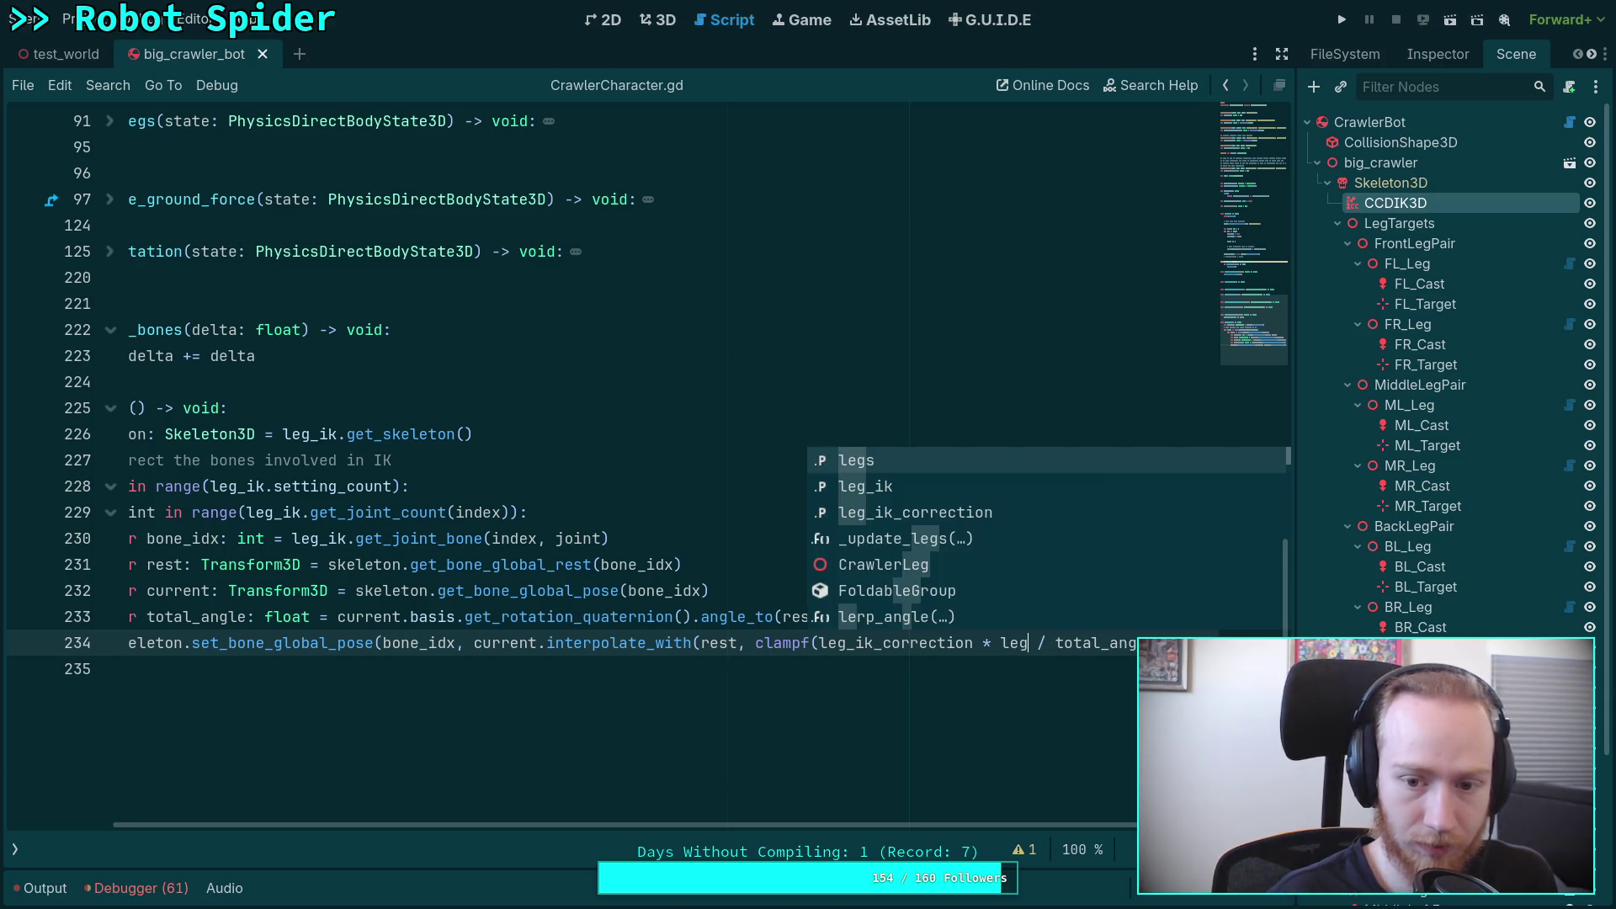
{"action": "key", "text": "BackSpace"}
{"action": "key", "text": "BackSpace"}
{"action": "key", "text": "BackSpace"}
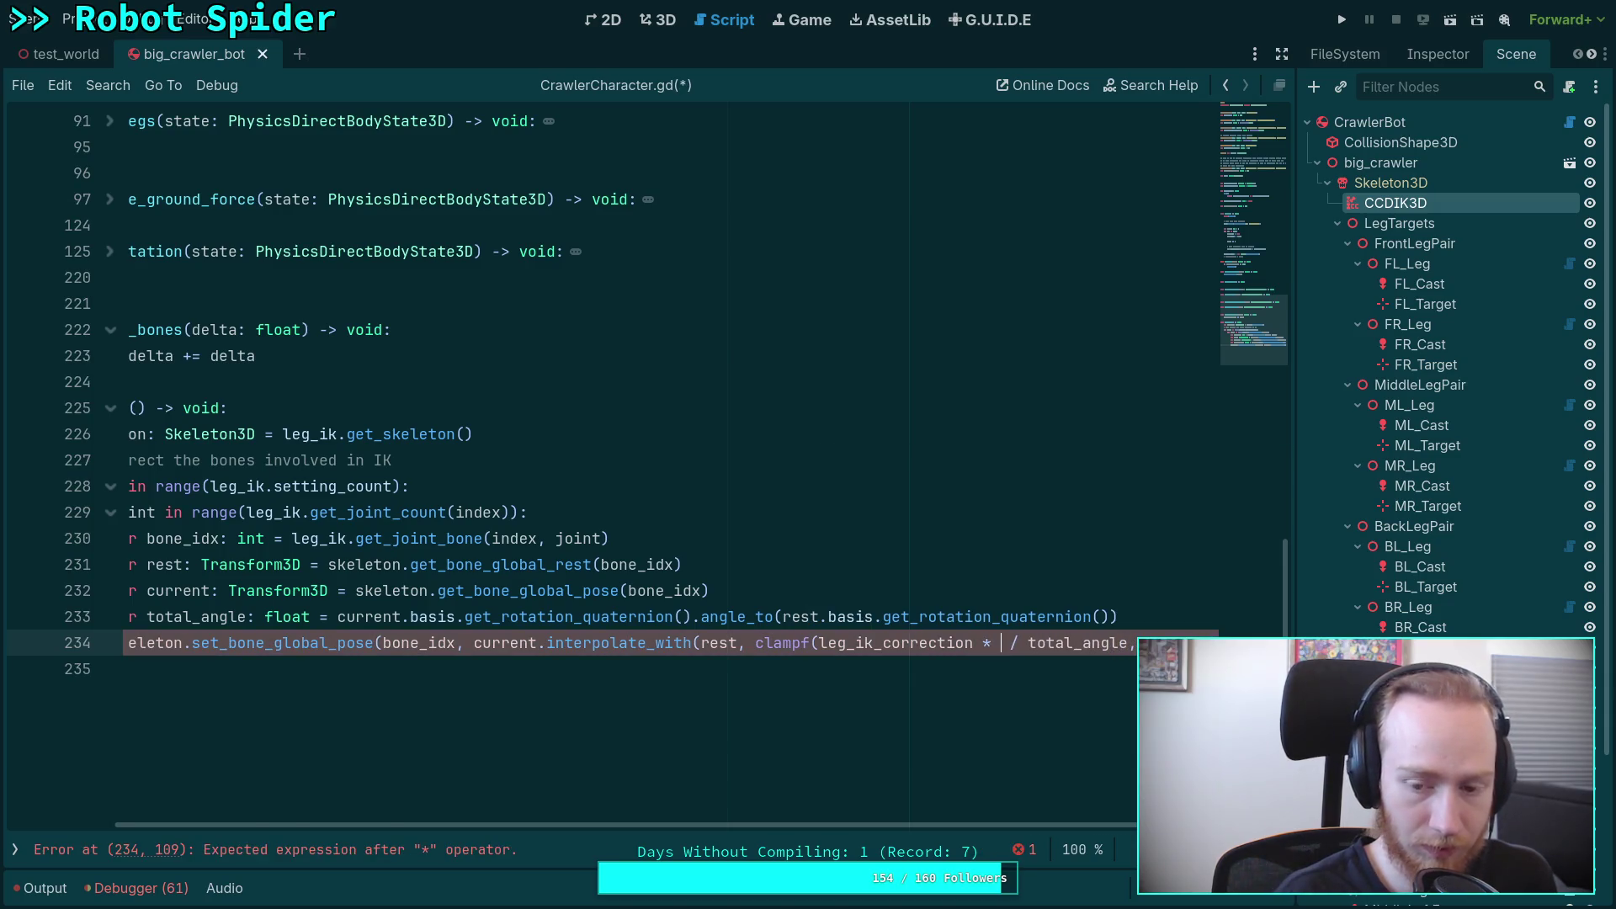
{"action": "type", "text": "fi"}
{"action": "key", "text": "Down"}
{"action": "key", "text": "Return"}
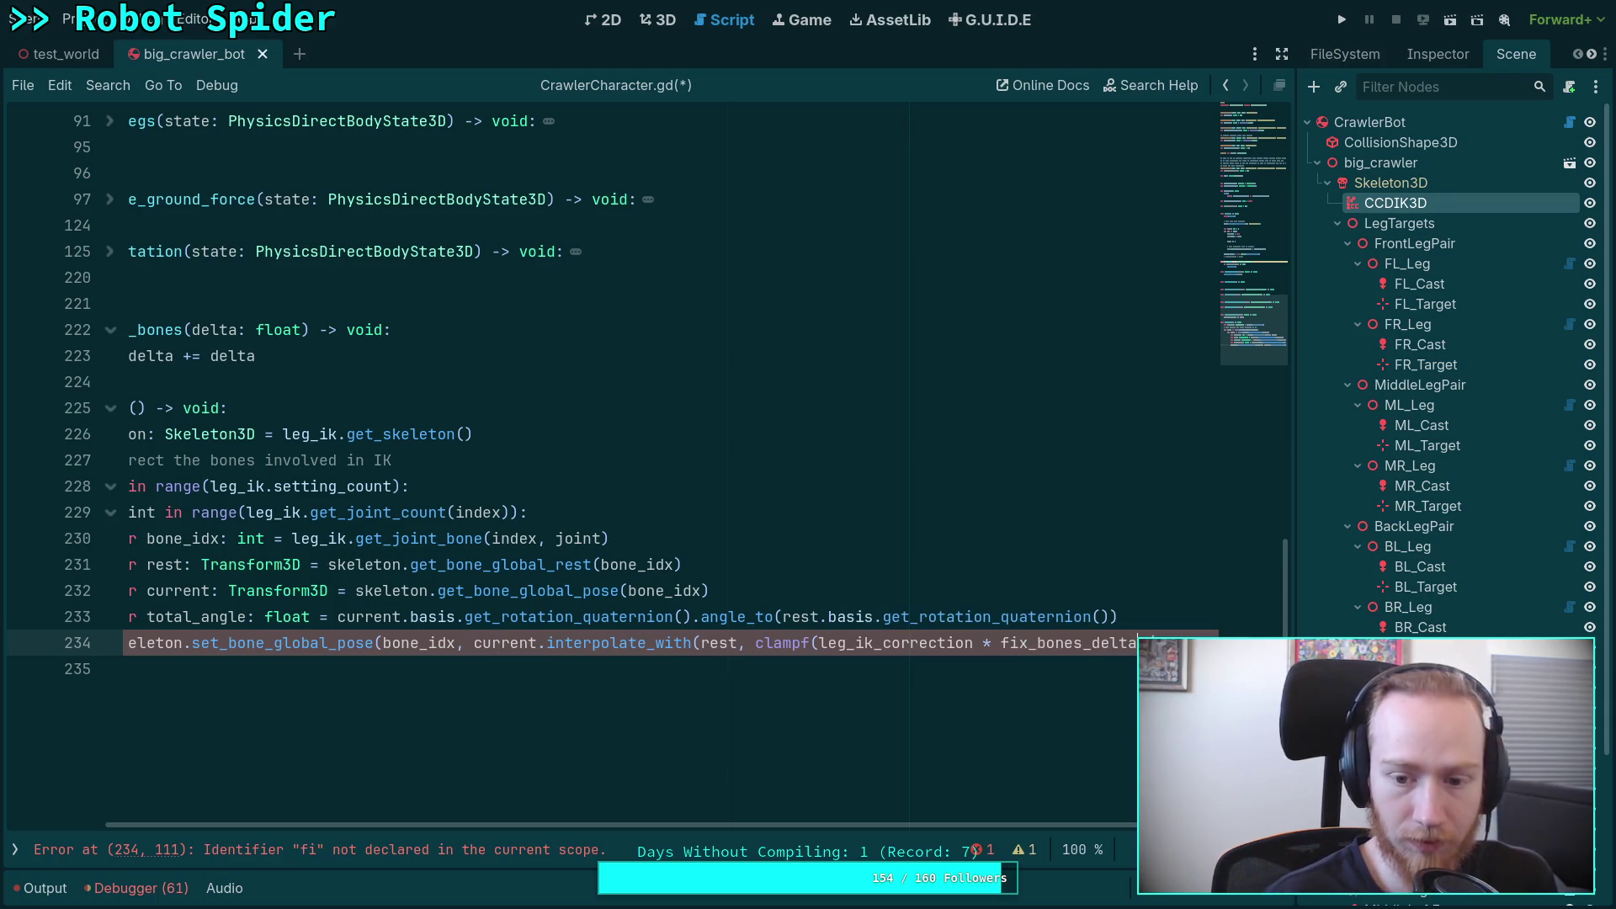
Step: Select the leg_ik_correction * fix_bones_delta expression and bring up its context menu
{"action": "scroll", "coordinate": [951, 820], "scroll_direction": "right", "scroll_amount": 4}
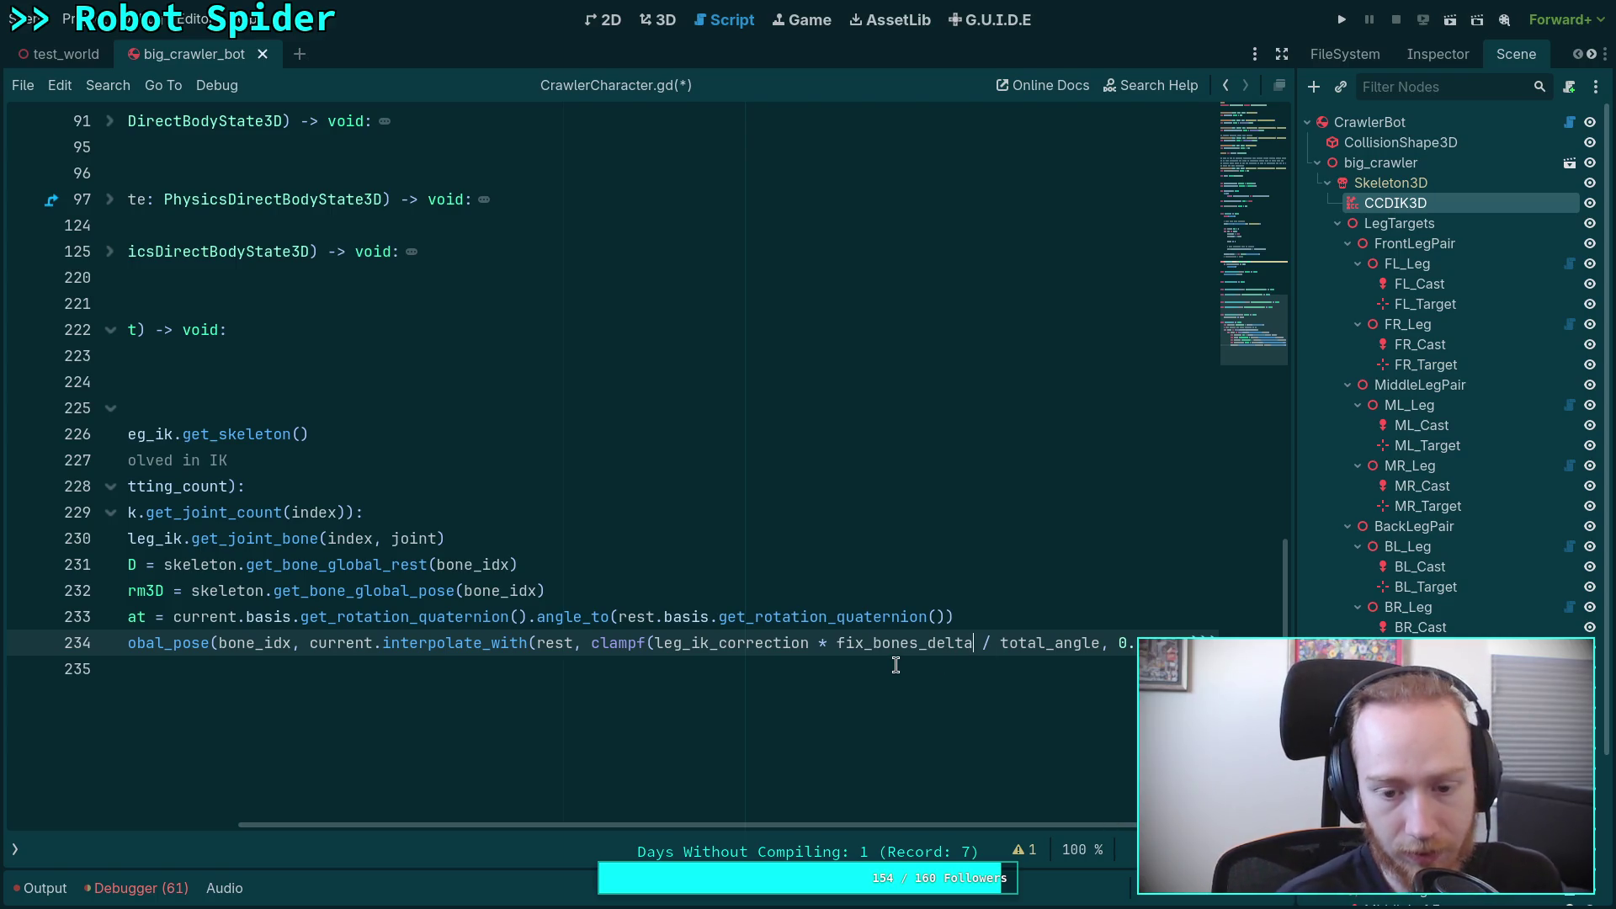
{"action": "left_click_drag", "start_coordinate": [655, 649], "coordinate": [972, 646]}
{"action": "right_click", "coordinate": [838, 645]}
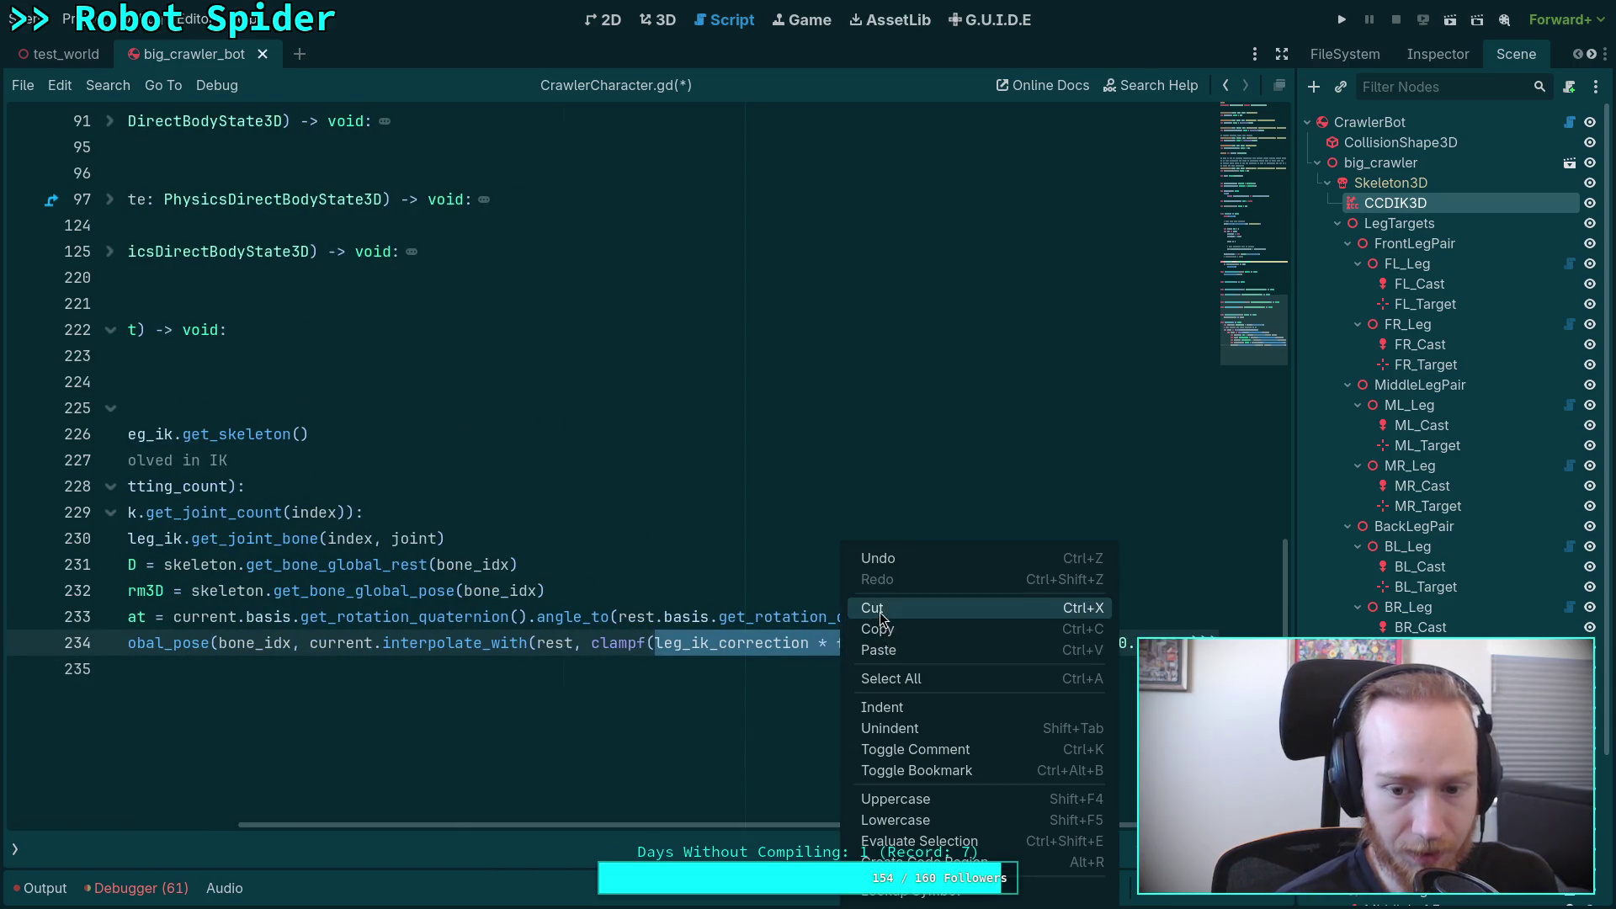
Step: Cut the expression and add 'var delta_rotation: float = leg_ik_correction * fix_bones_delta' on line 227
{"action": "left_click", "coordinate": [854, 607]}
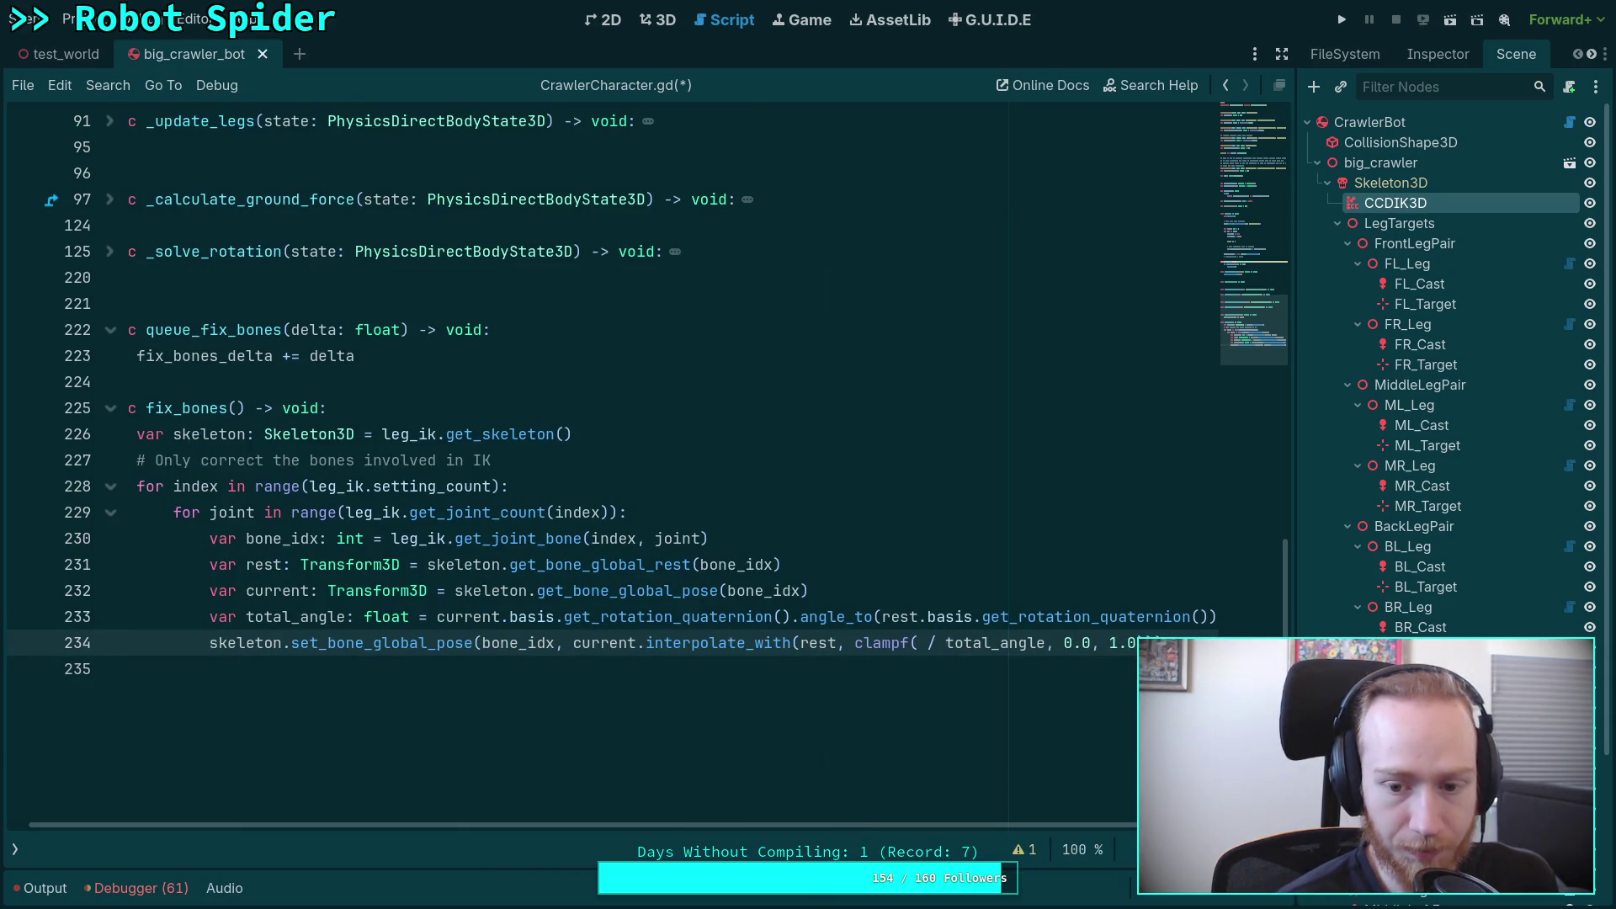
{"action": "left_click", "coordinate": [720, 438]}
{"action": "key", "text": "Return"}
{"action": "type", "text": "var "}
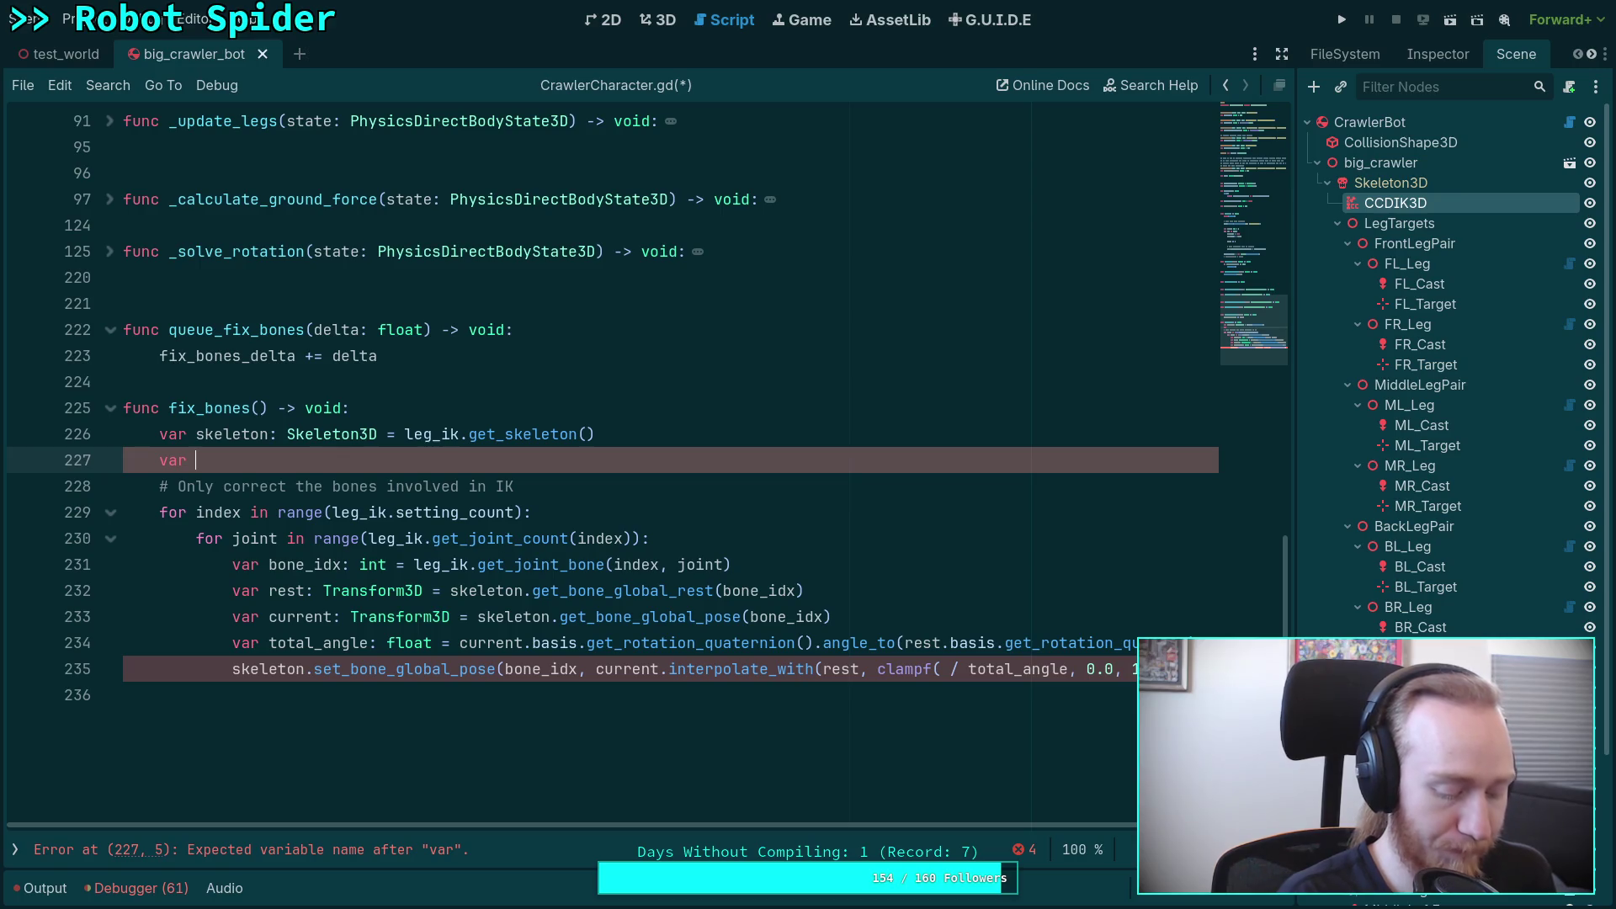
{"action": "type", "text": "delta_rotation: float = leg_ik_correction * fix_bones_delta"}
Step: Use delta_angle inside clampf, rename the variable to delta_angle, and save the script
{"action": "left_click", "coordinate": [938, 668]}
{"action": "type", "text": "delta_"}
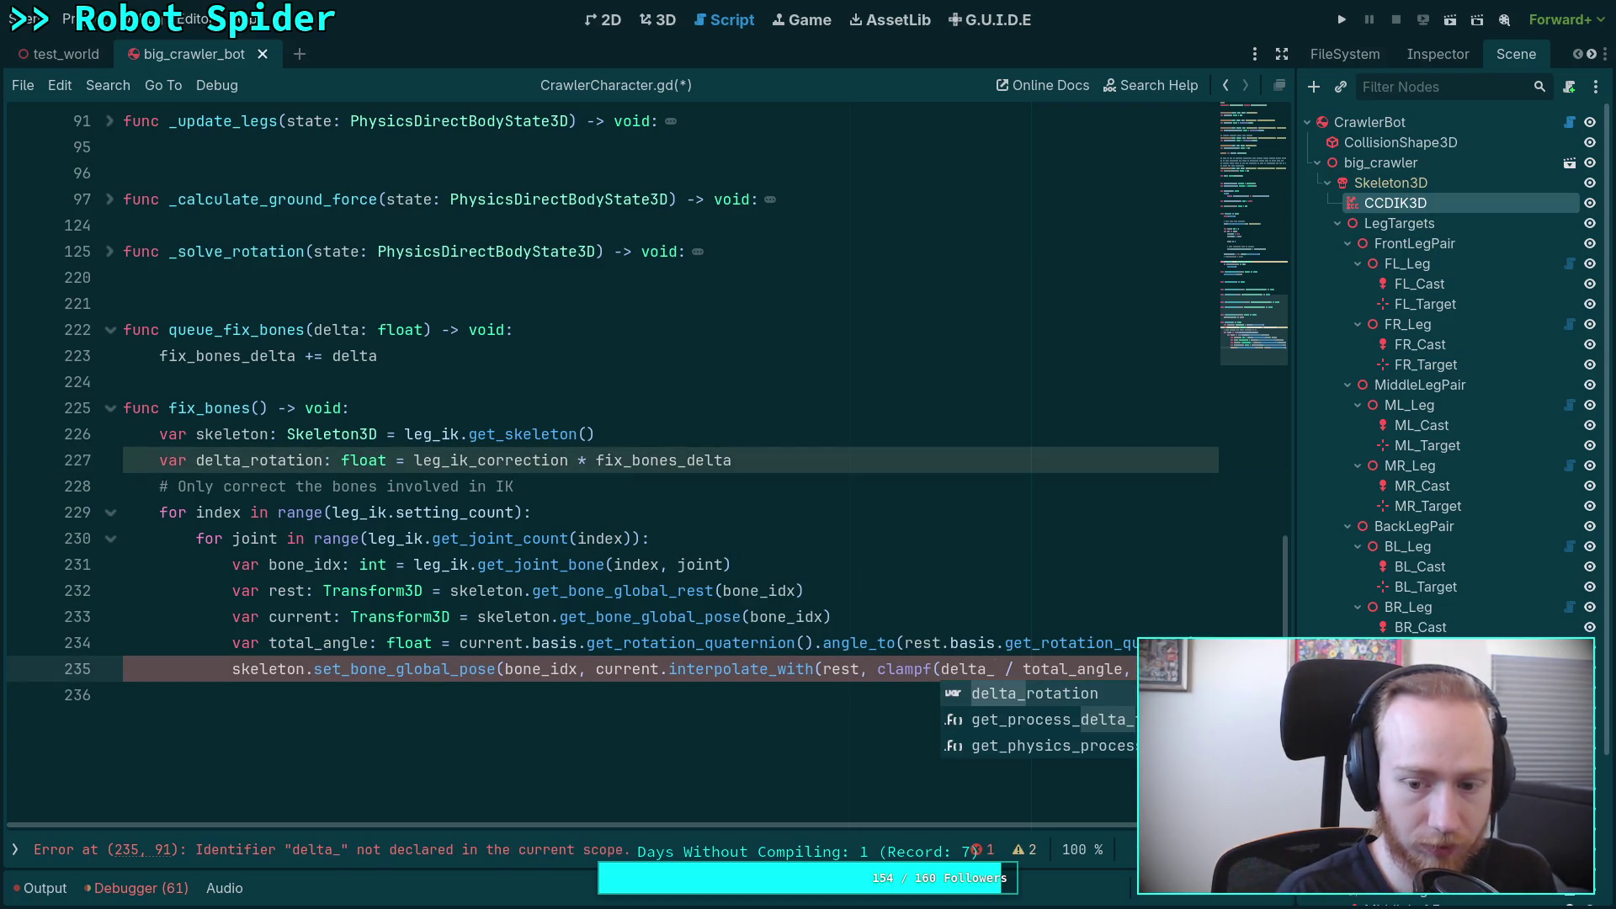
{"action": "type", "text": "angle"}
{"action": "left_click", "coordinate": [324, 459]}
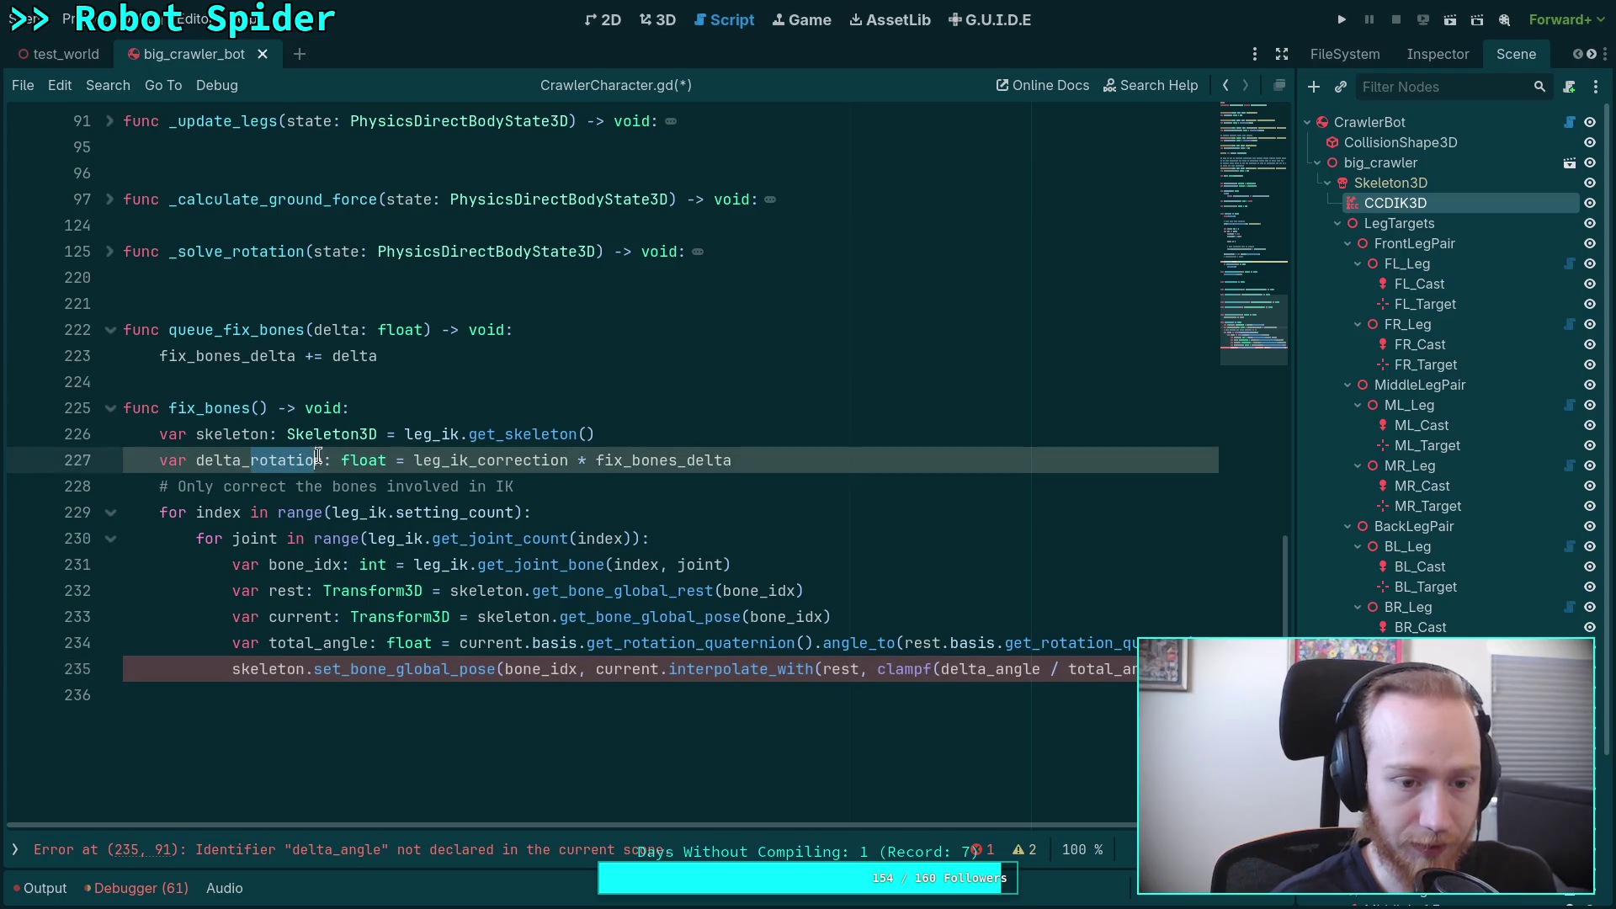
{"action": "key", "text": "BackSpace"}
{"action": "key", "text": "BackSpace"}
{"action": "key", "text": "BackSpace"}
{"action": "type", "text": "angle"}
{"action": "key", "text": "ctrl+s"}
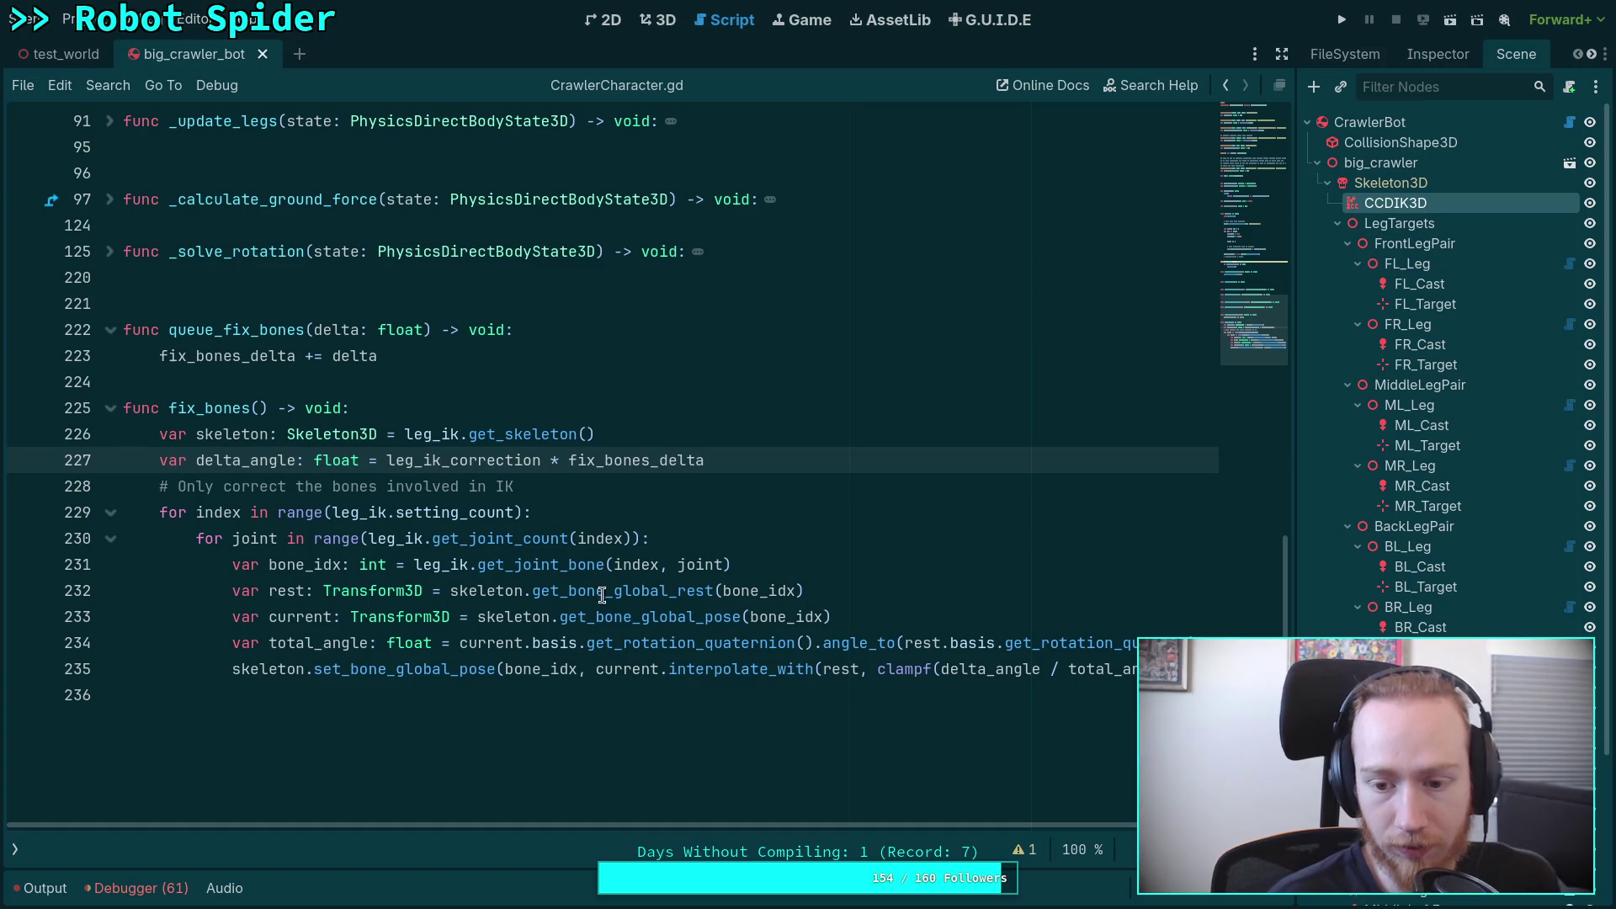
{"action": "scroll", "coordinate": [937, 822], "scroll_direction": "right", "scroll_amount": 2}
{"action": "scroll", "coordinate": [938, 821], "scroll_direction": "left", "scroll_amount": 2}
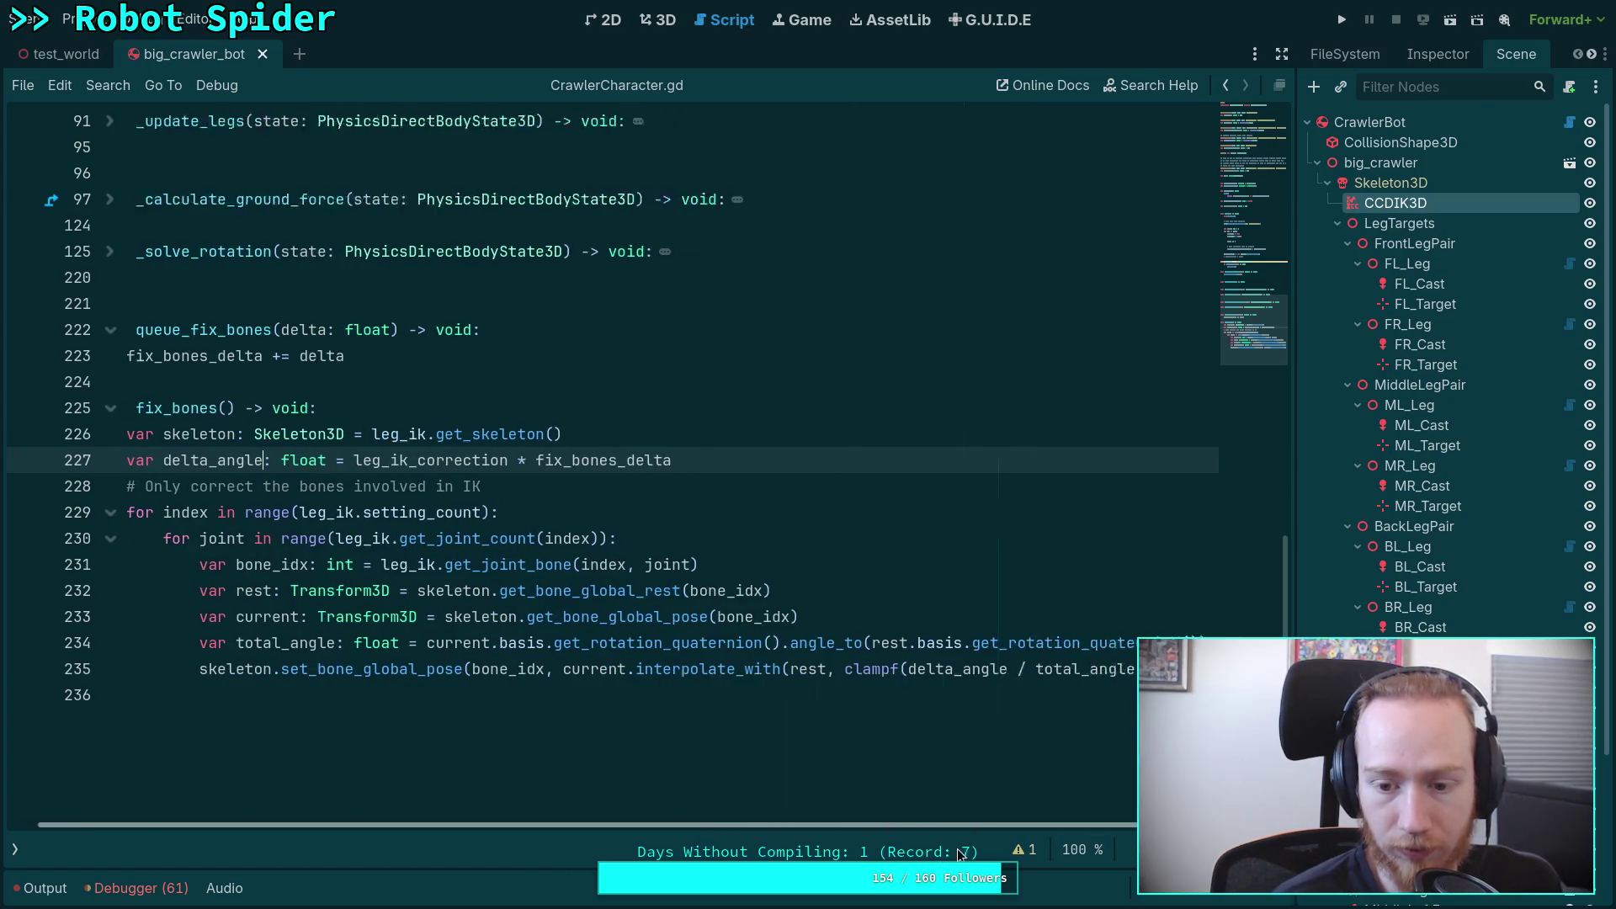
{"action": "left_click", "coordinate": [623, 697]}
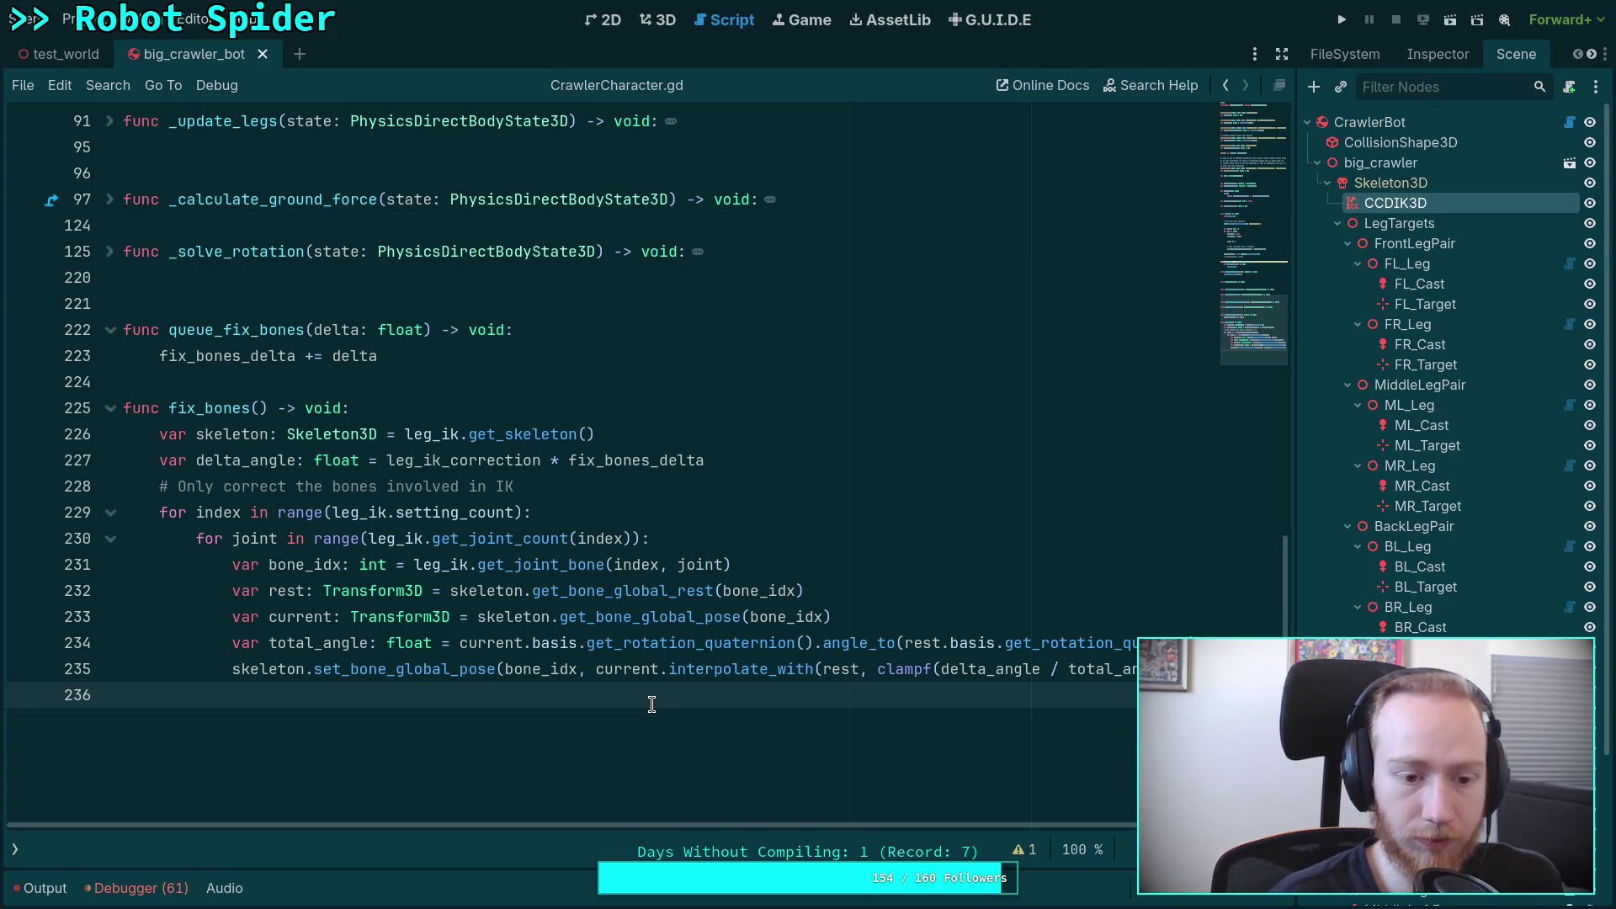
{"action": "scroll", "coordinate": [648, 699], "scroll_direction": "up", "scroll_amount": 10}
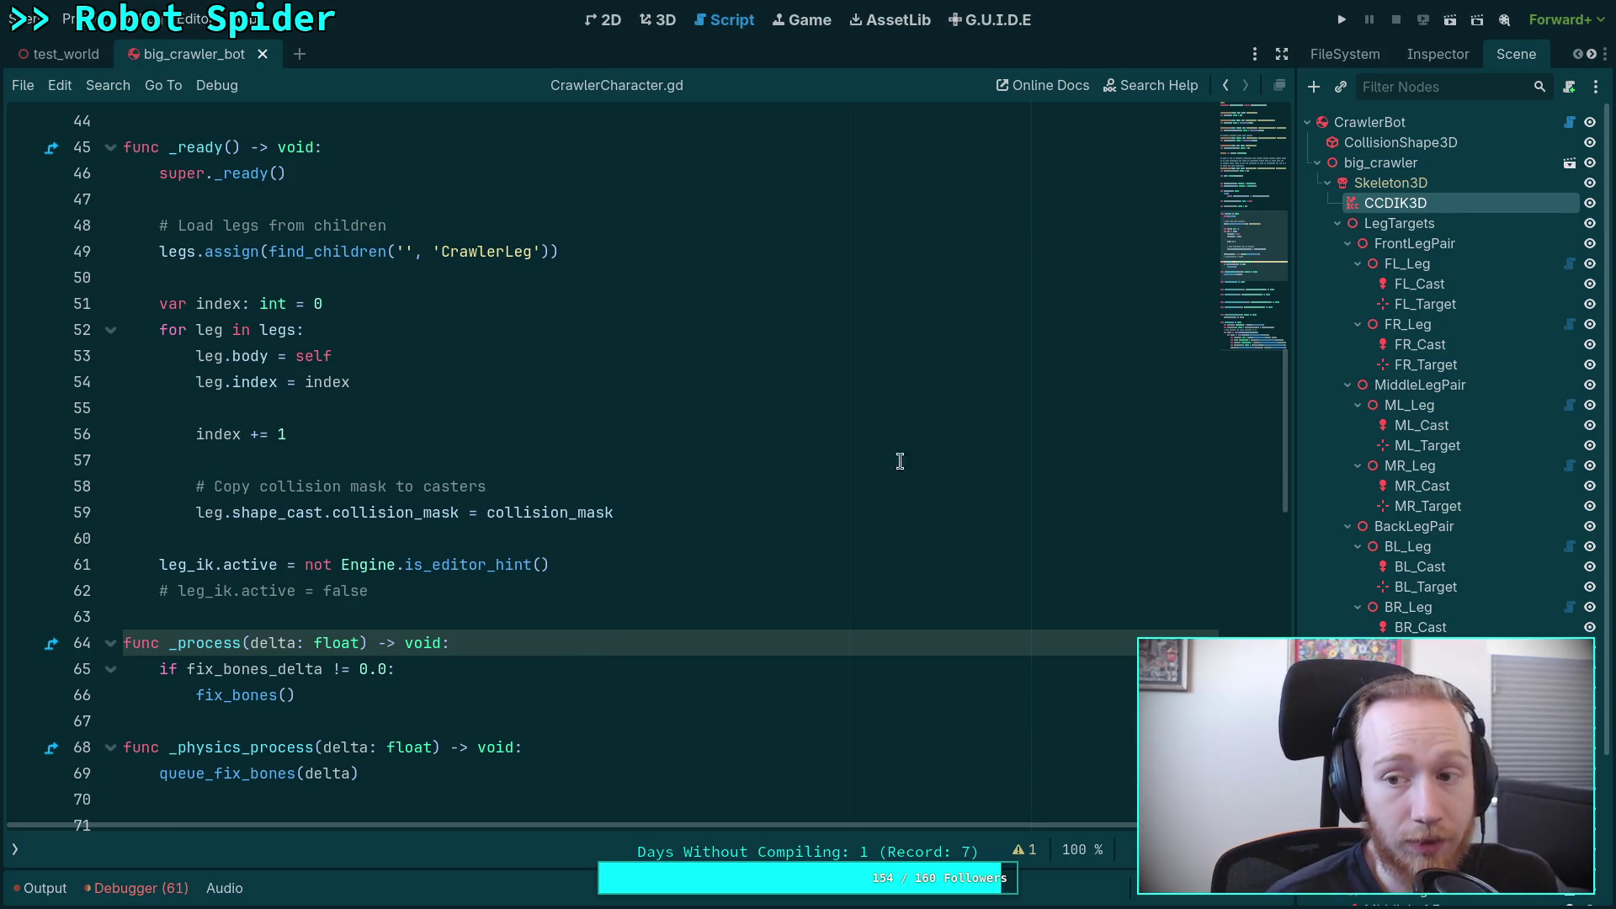
Step: Turn off the CCDIK3D node's Active property and save the scene
{"action": "left_click", "coordinate": [1447, 52]}
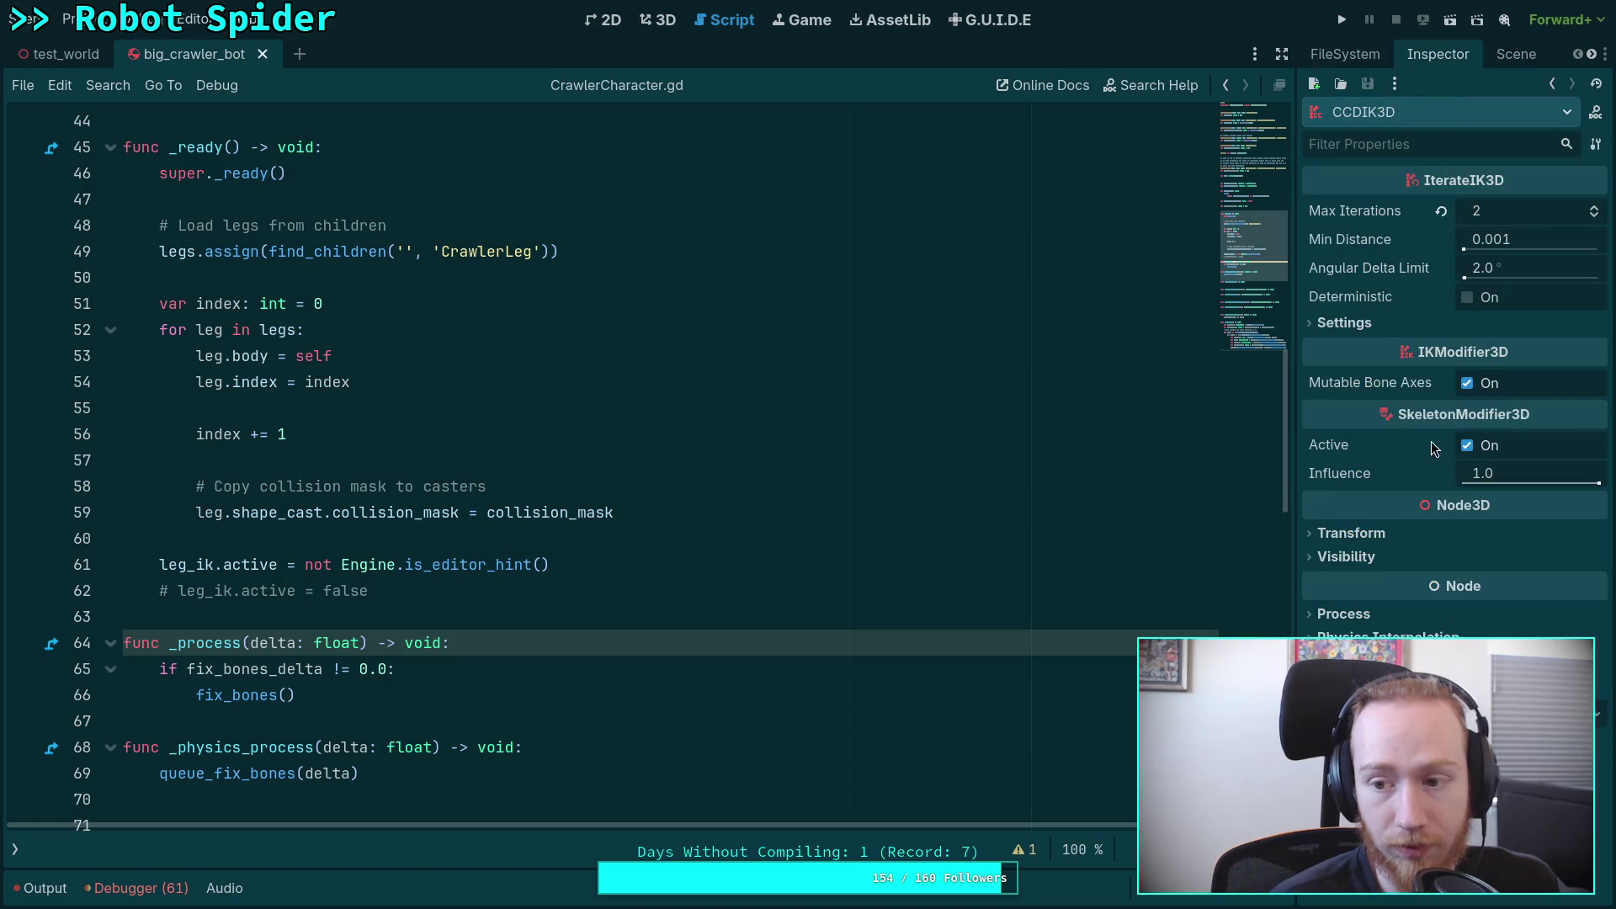
{"action": "left_click", "coordinate": [1467, 445]}
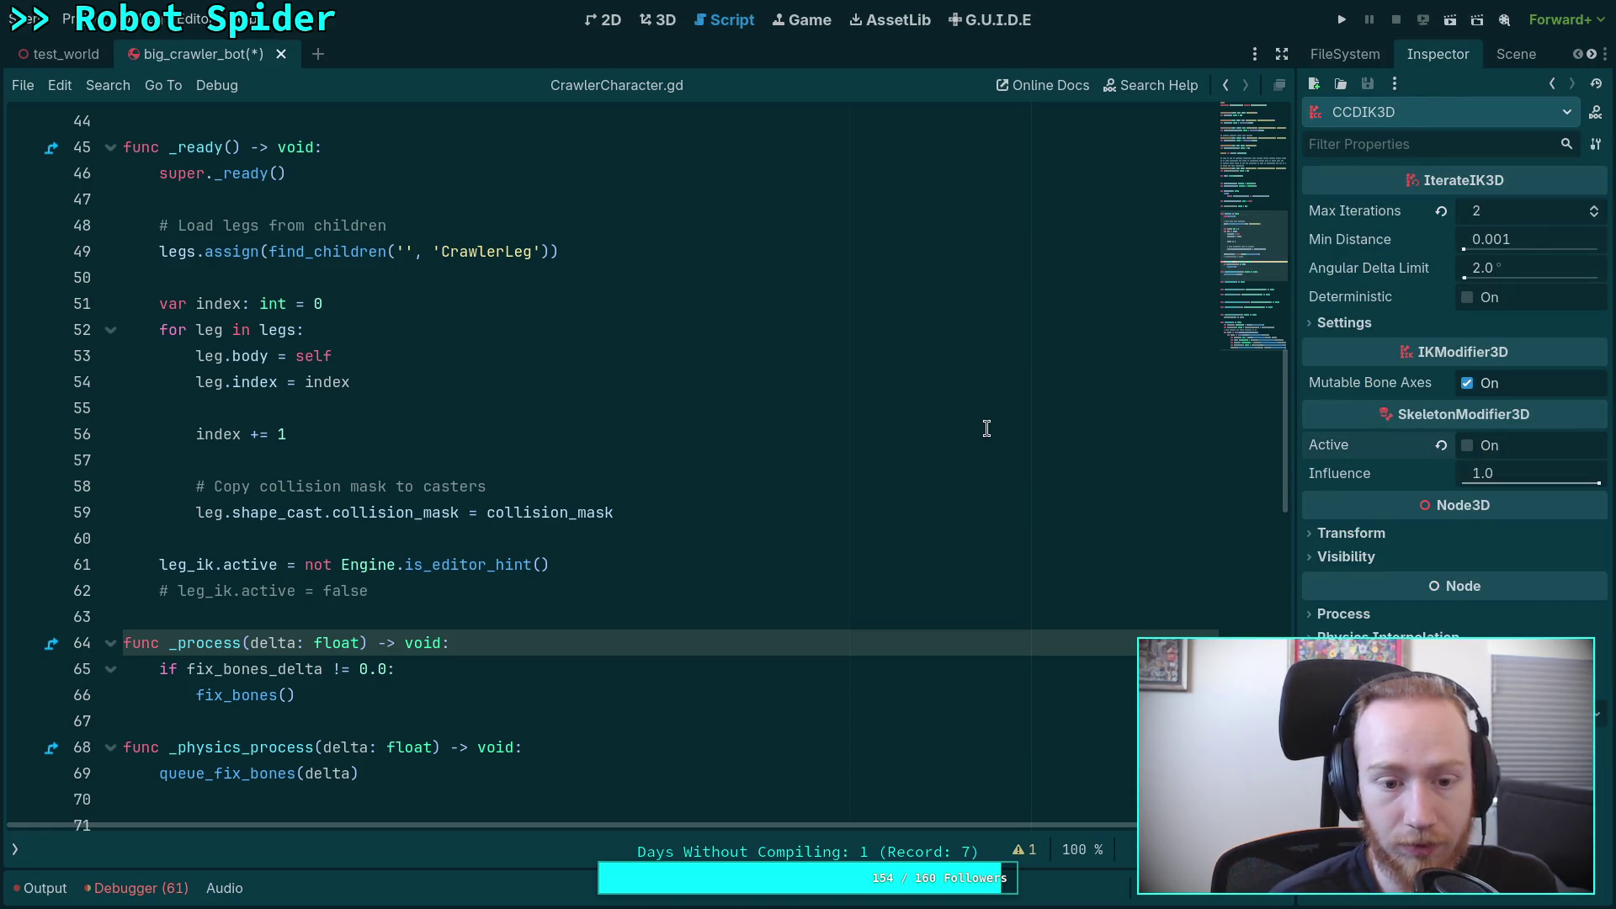
{"action": "key", "text": "ctrl+s"}
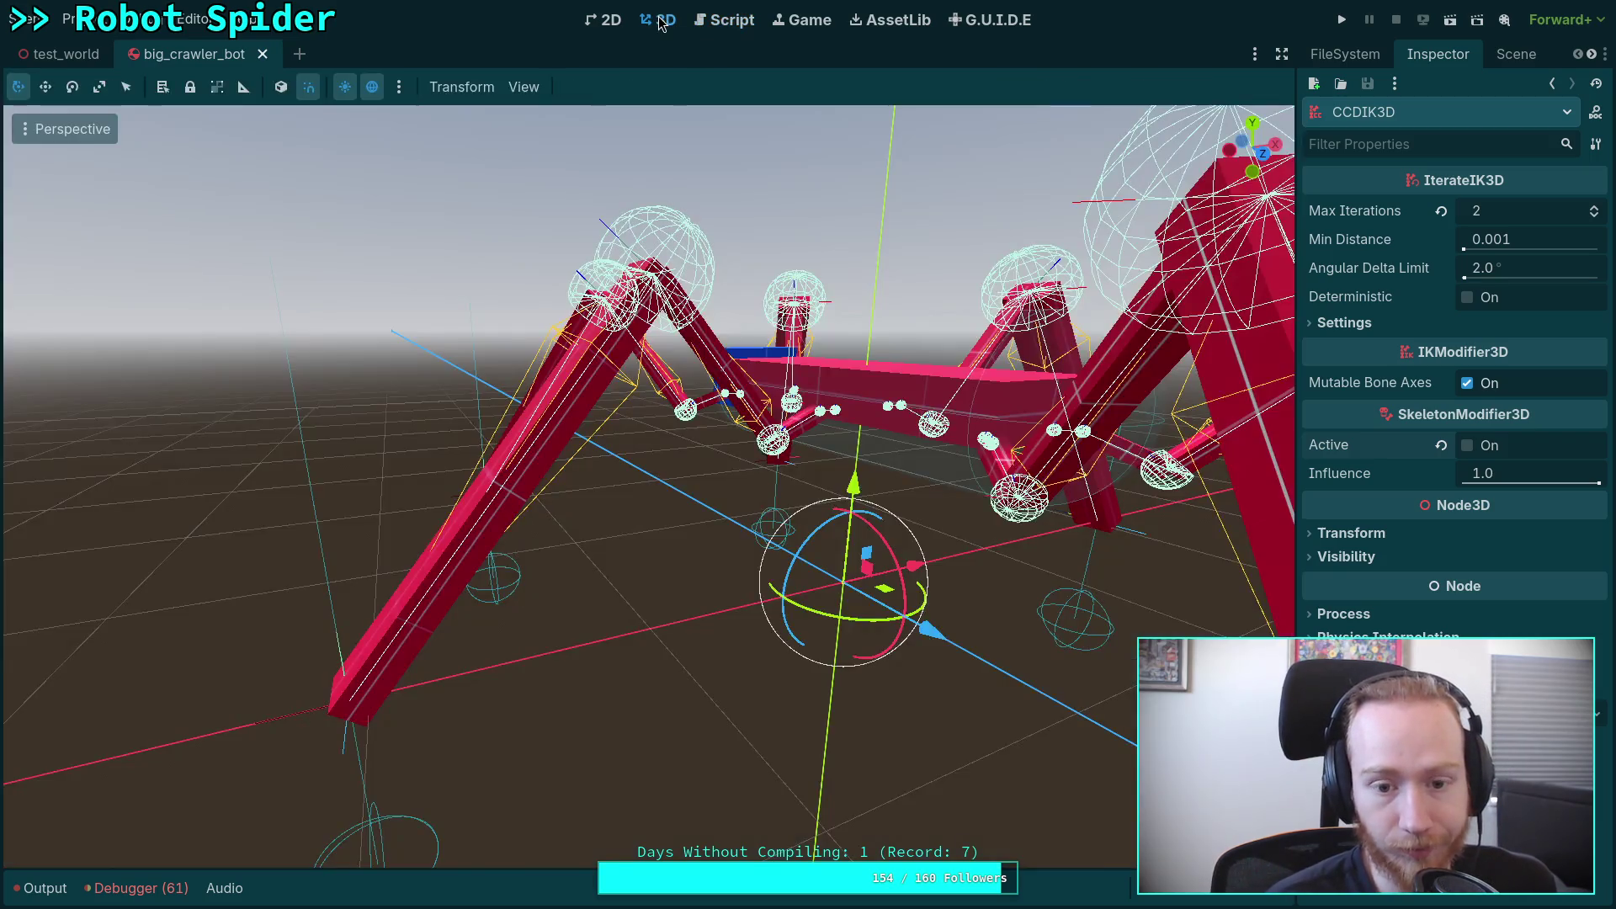
Step: Run the Robot Spider project from the 3D view to test the crawler, then stop it
{"action": "left_click", "coordinate": [658, 19]}
{"action": "left_click_drag", "start_coordinate": [767, 509], "coordinate": [640, 505]}
{"action": "scroll", "coordinate": [774, 412], "scroll_direction": "down", "scroll_amount": 2}
{"action": "key", "text": "F5"}
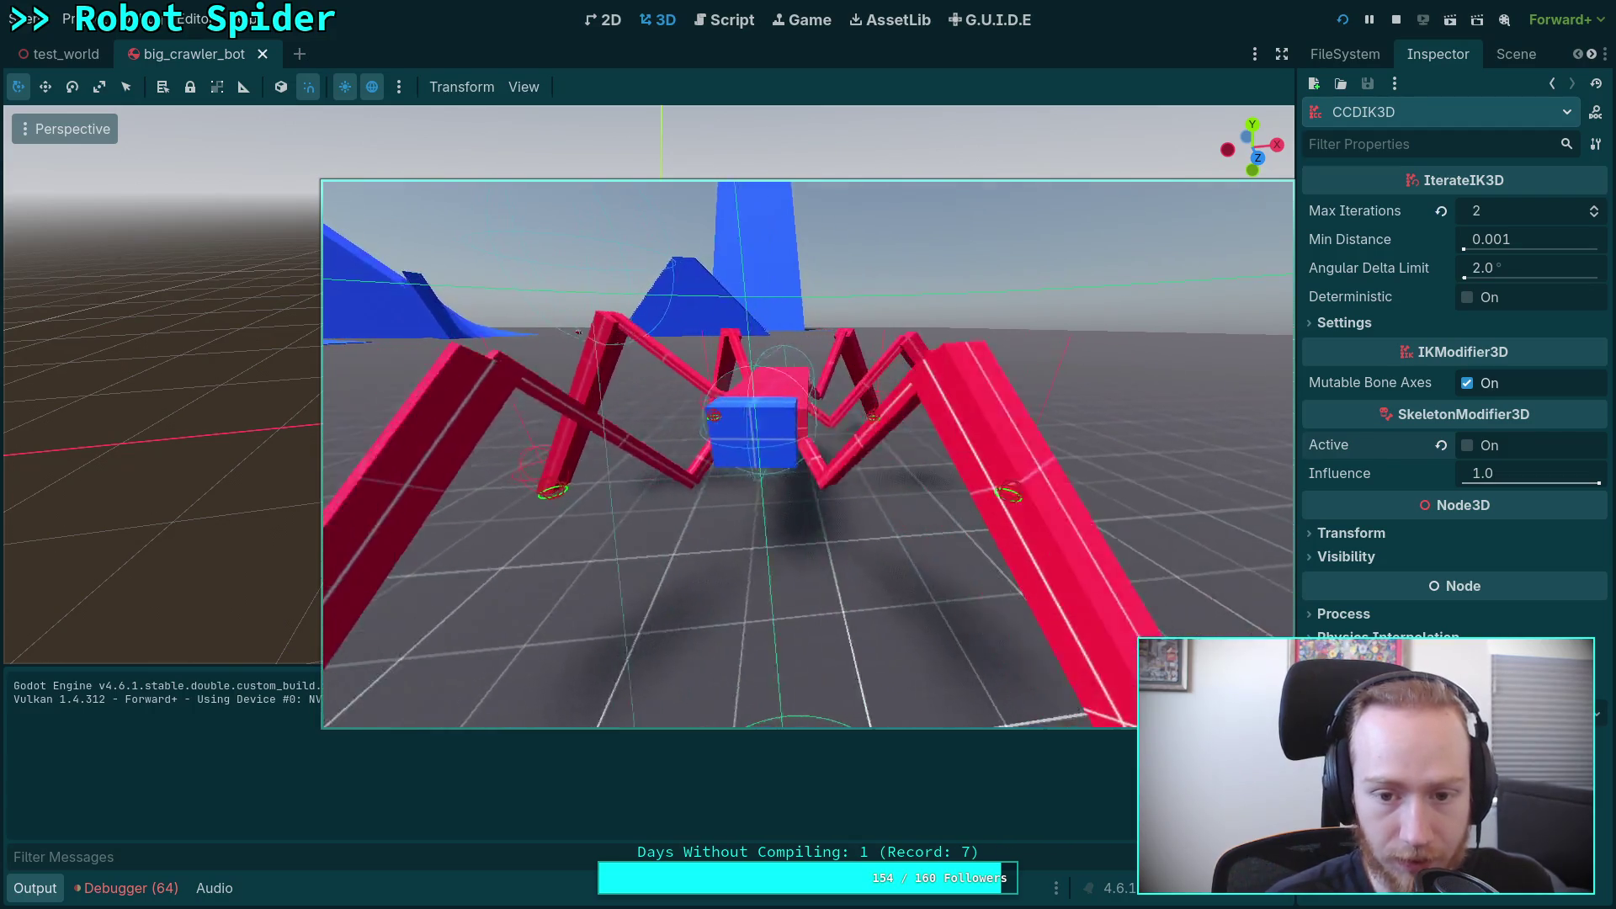
{"action": "left_click", "coordinate": [1398, 20]}
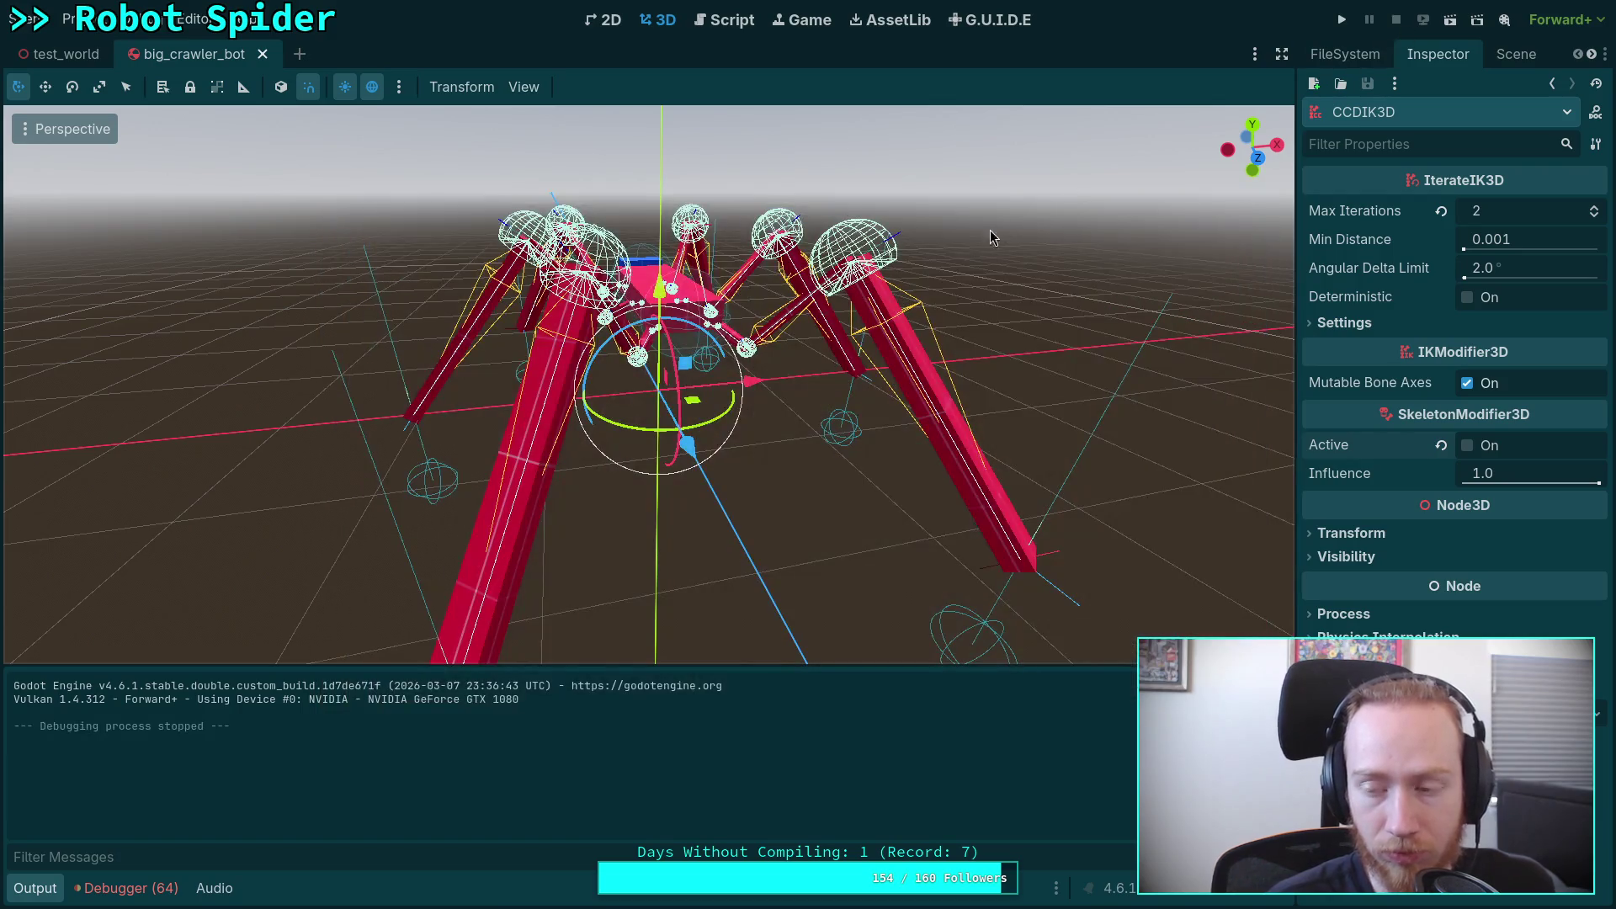
Step: Add a breakpoint on line 235 in fix_bones of CrawlerCharacter.gd and run the project
{"action": "left_click", "coordinate": [732, 21]}
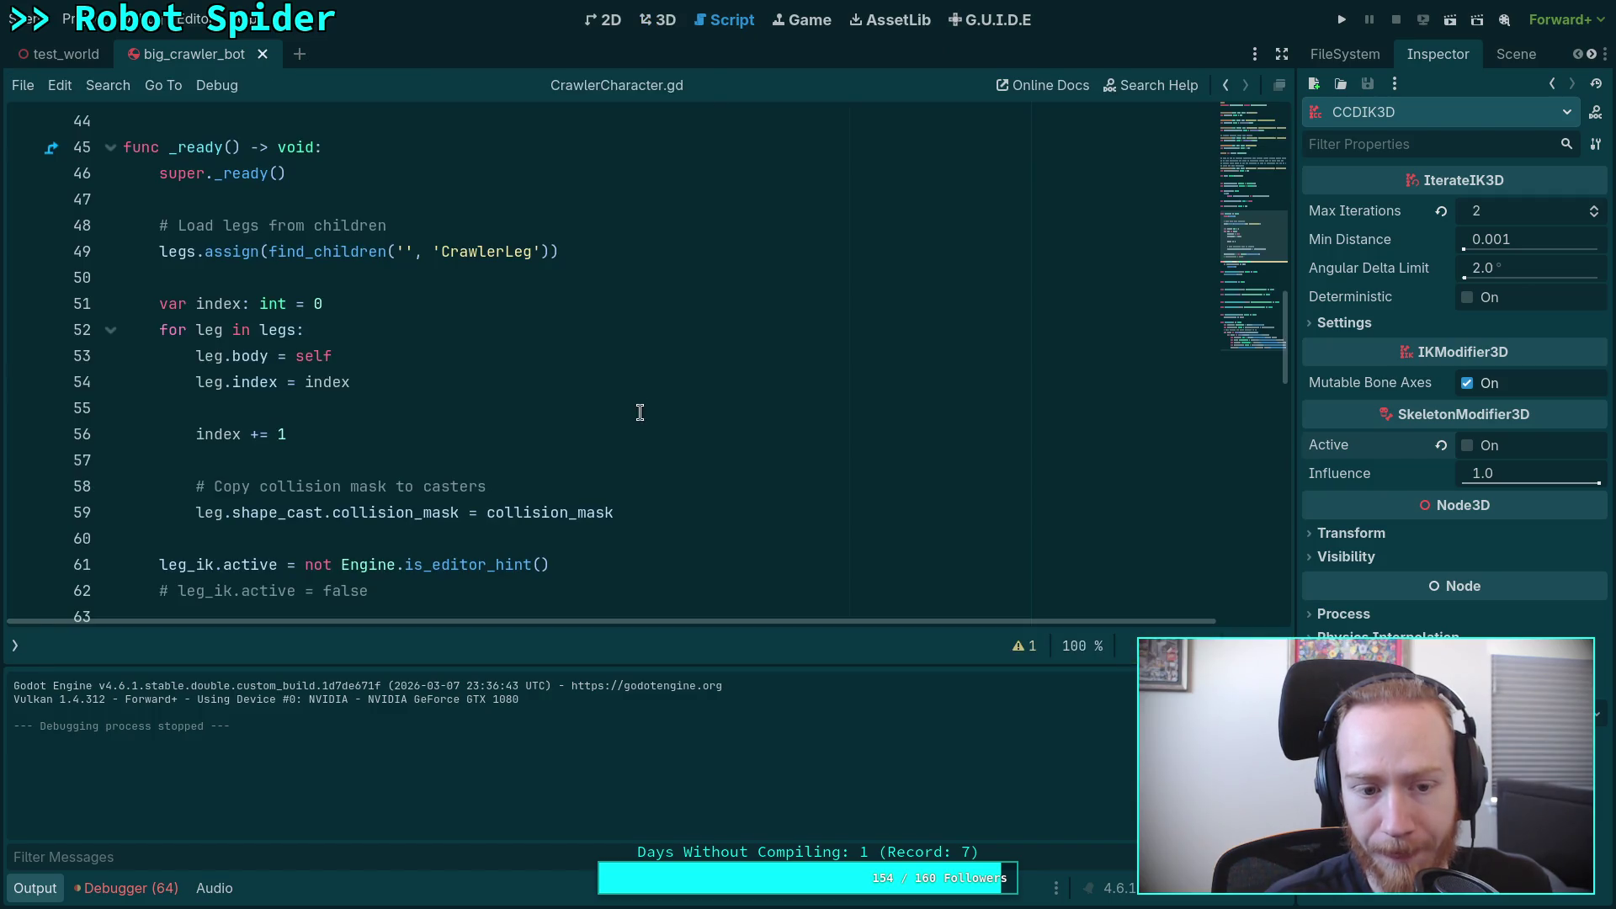
{"action": "scroll", "coordinate": [638, 421], "scroll_direction": "down", "scroll_amount": 5}
{"action": "scroll", "coordinate": [538, 494], "scroll_direction": "up", "scroll_amount": 2}
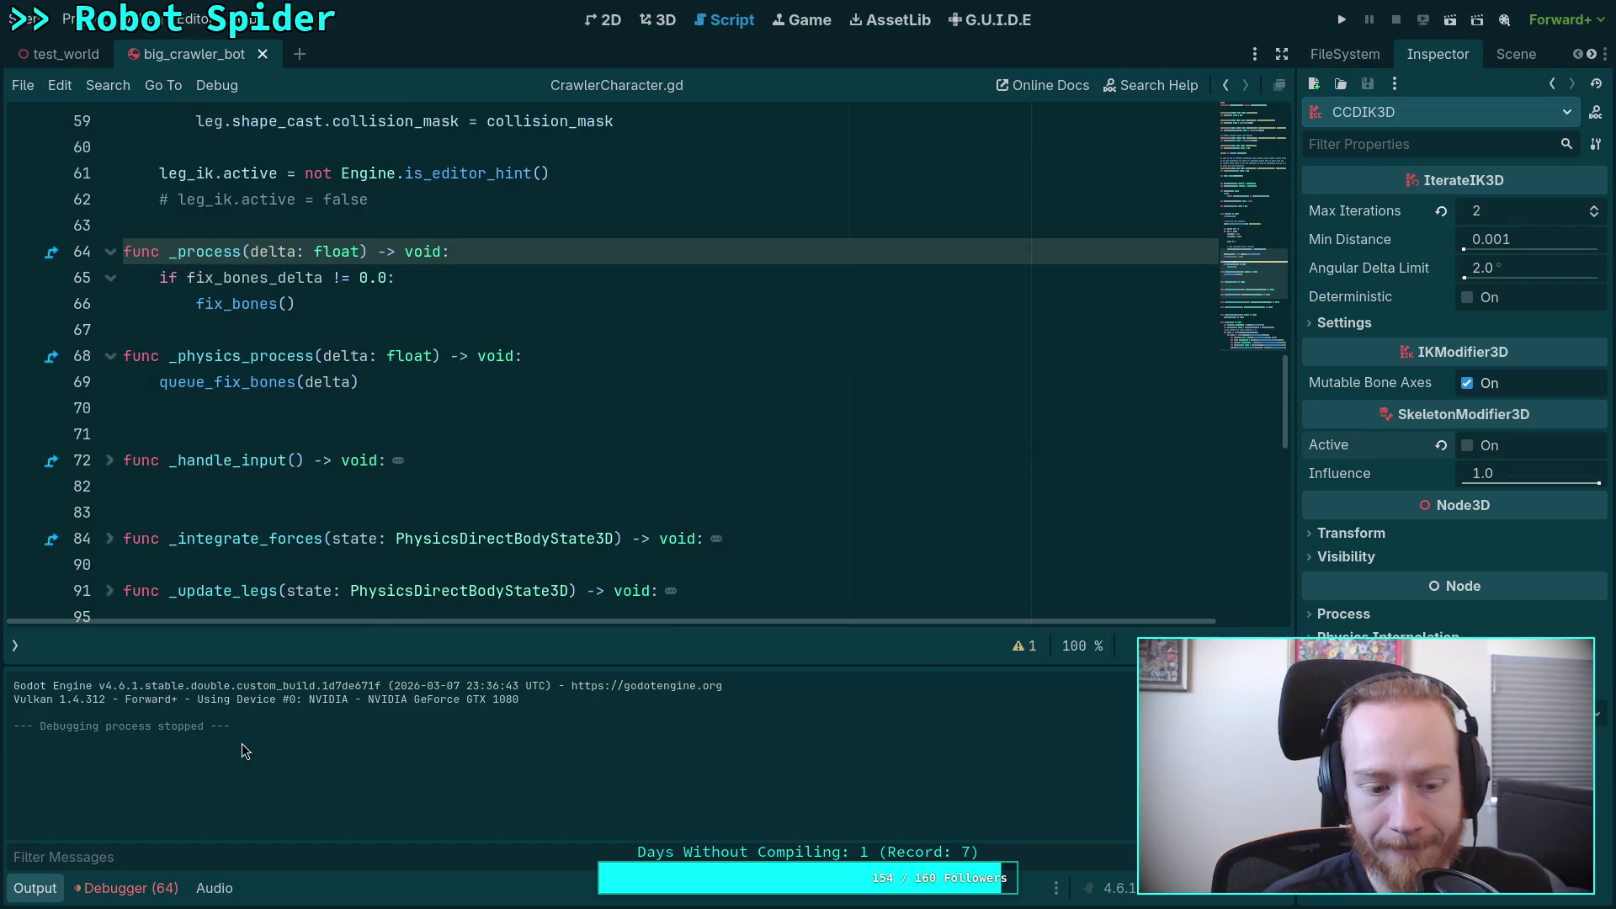
{"action": "left_click", "coordinate": [48, 890]}
{"action": "scroll", "coordinate": [312, 682], "scroll_direction": "down", "scroll_amount": 2}
{"action": "scroll", "coordinate": [312, 682], "scroll_direction": "down", "scroll_amount": 4}
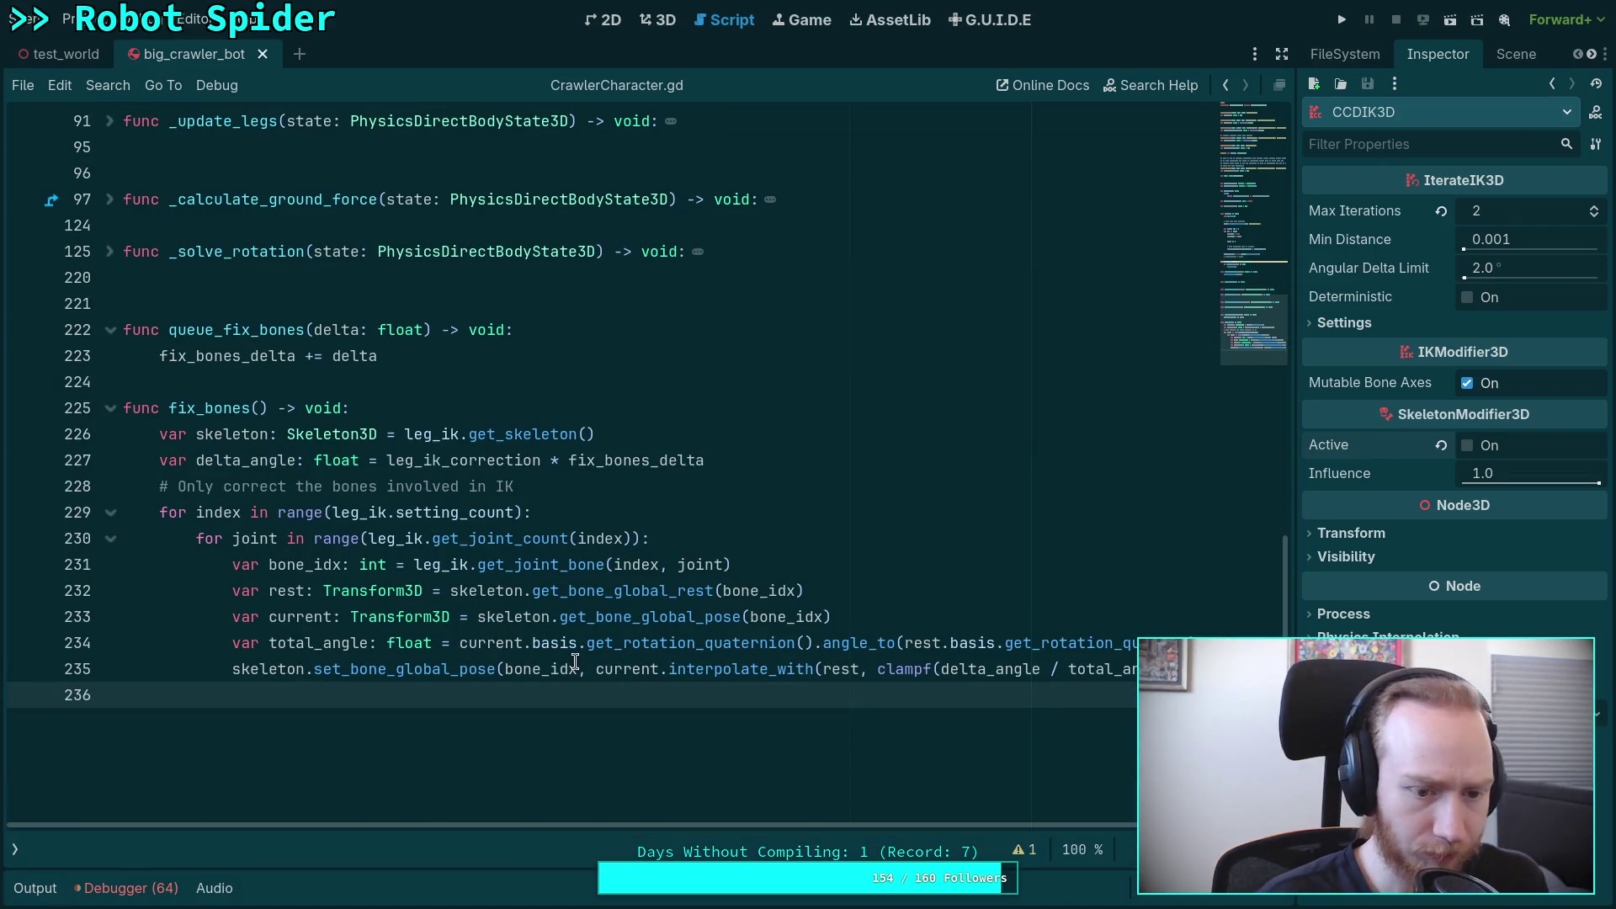
{"action": "left_click", "coordinate": [25, 668]}
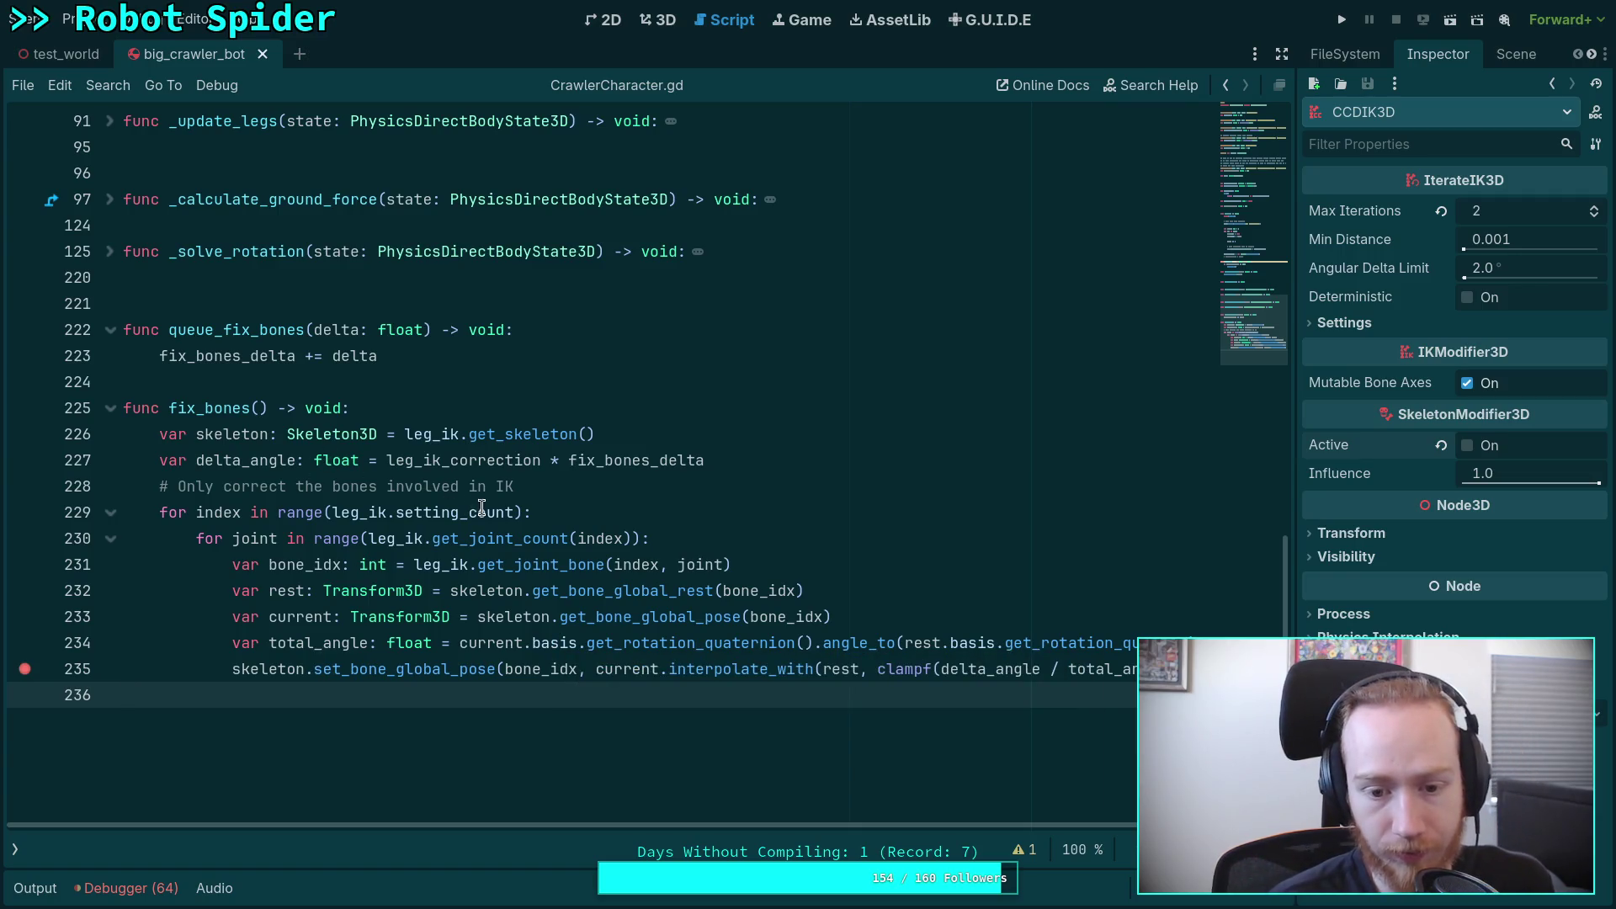
{"action": "left_click", "coordinate": [1341, 25]}
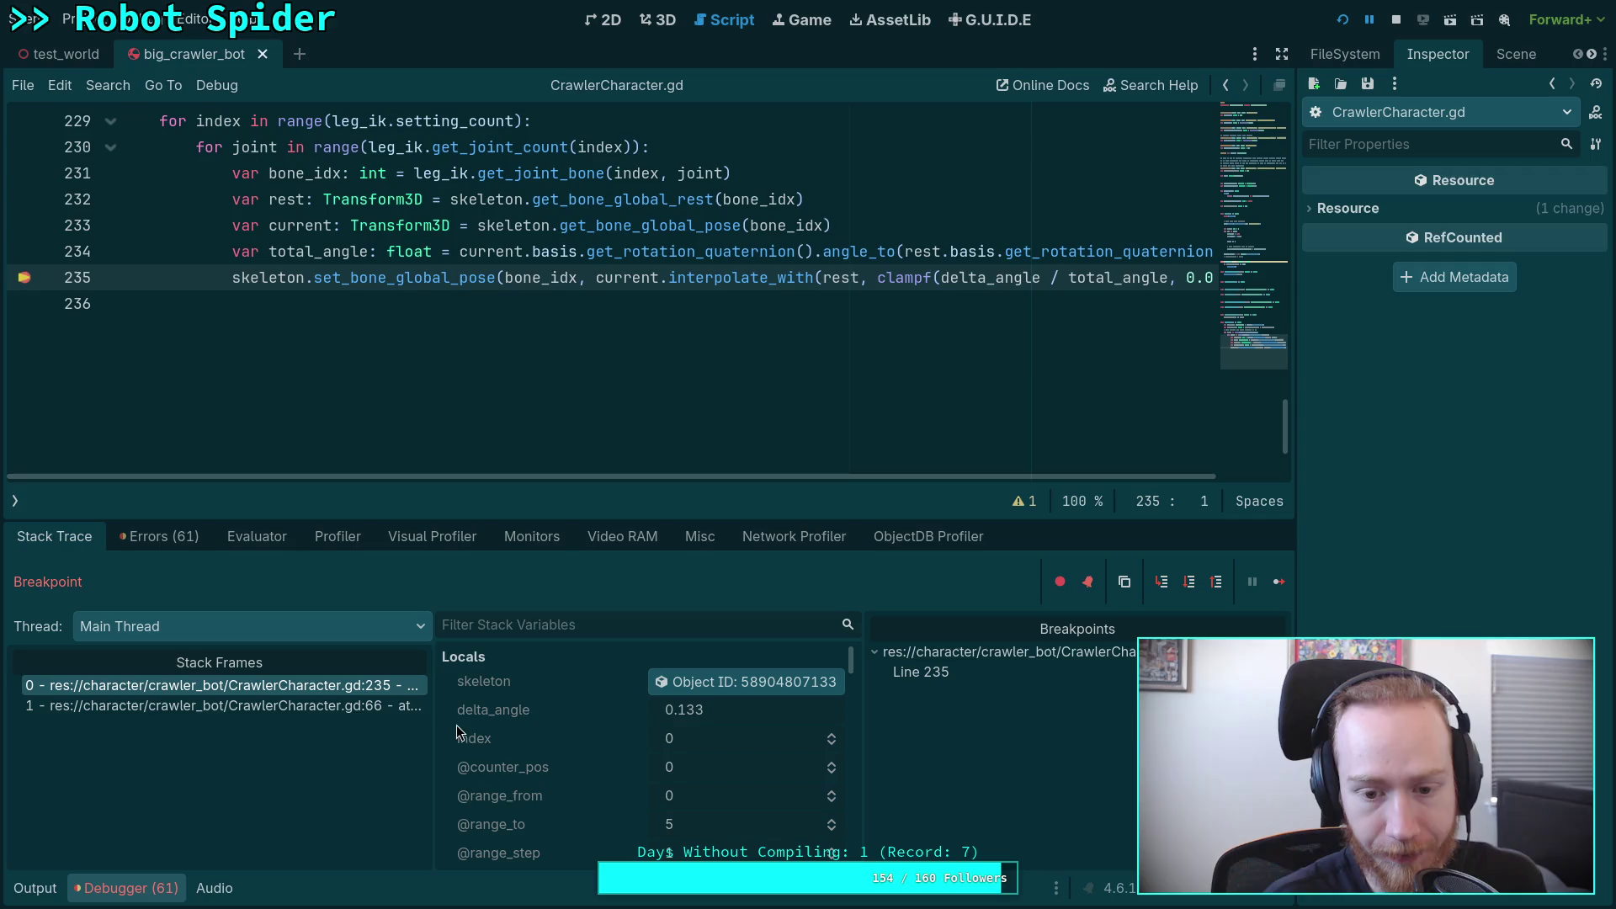
Step: Check the Locals showing total_angle 0.0, remove the line 235 breakpoint, and stop debugging
{"action": "scroll", "coordinate": [601, 753], "scroll_direction": "down", "scroll_amount": 2}
{"action": "scroll", "coordinate": [600, 749], "scroll_direction": "down", "scroll_amount": 5}
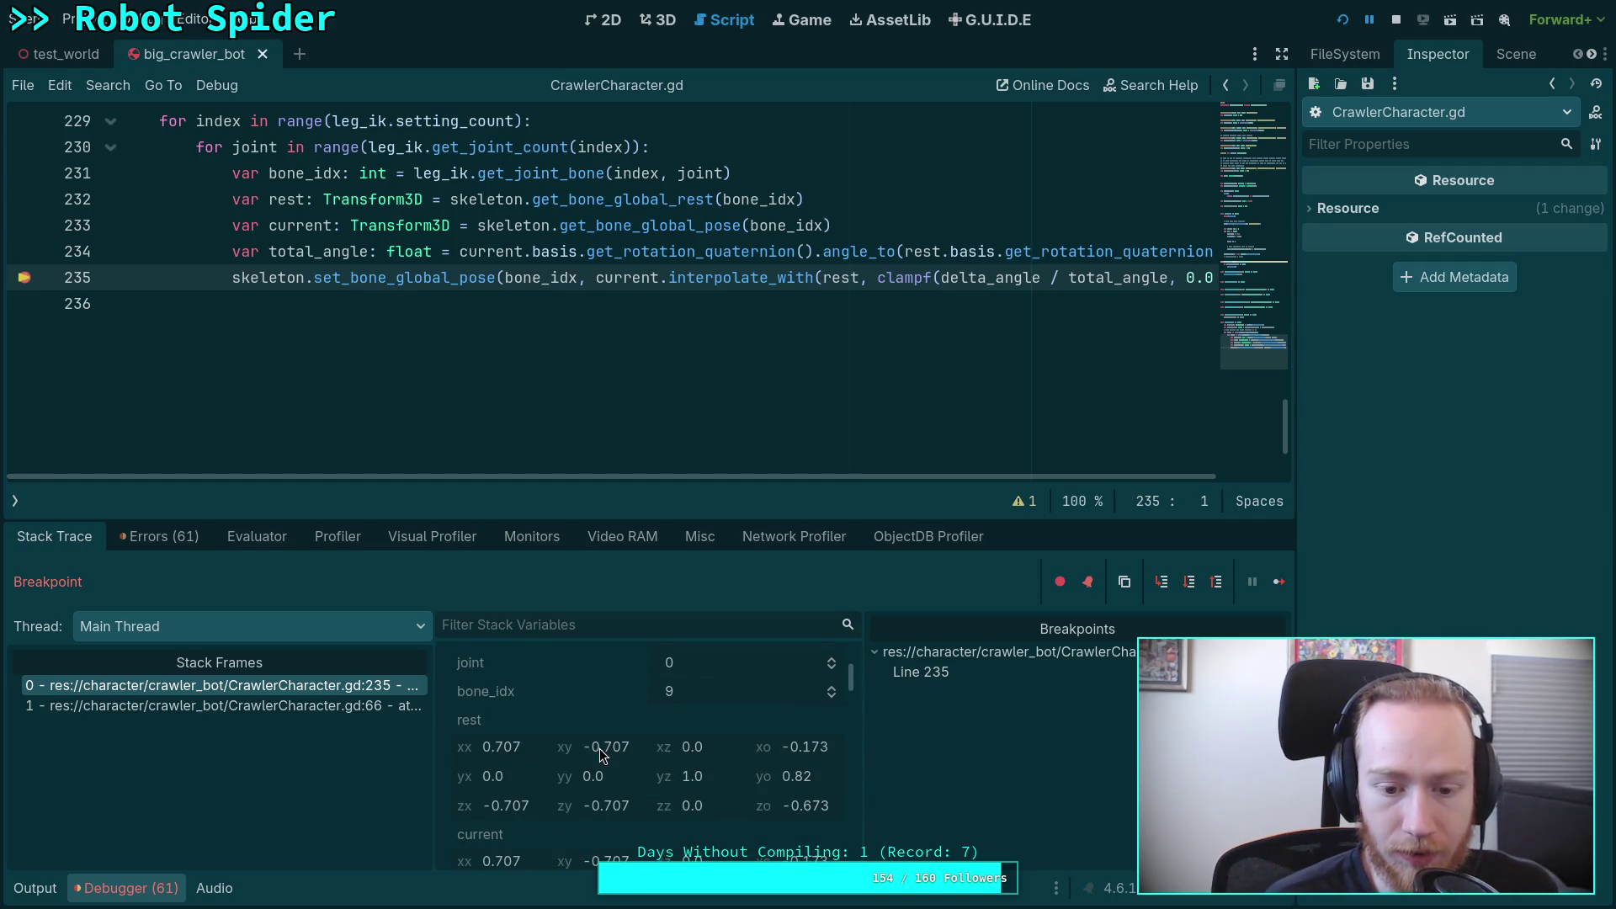
{"action": "scroll", "coordinate": [698, 806], "scroll_direction": "down", "scroll_amount": 2}
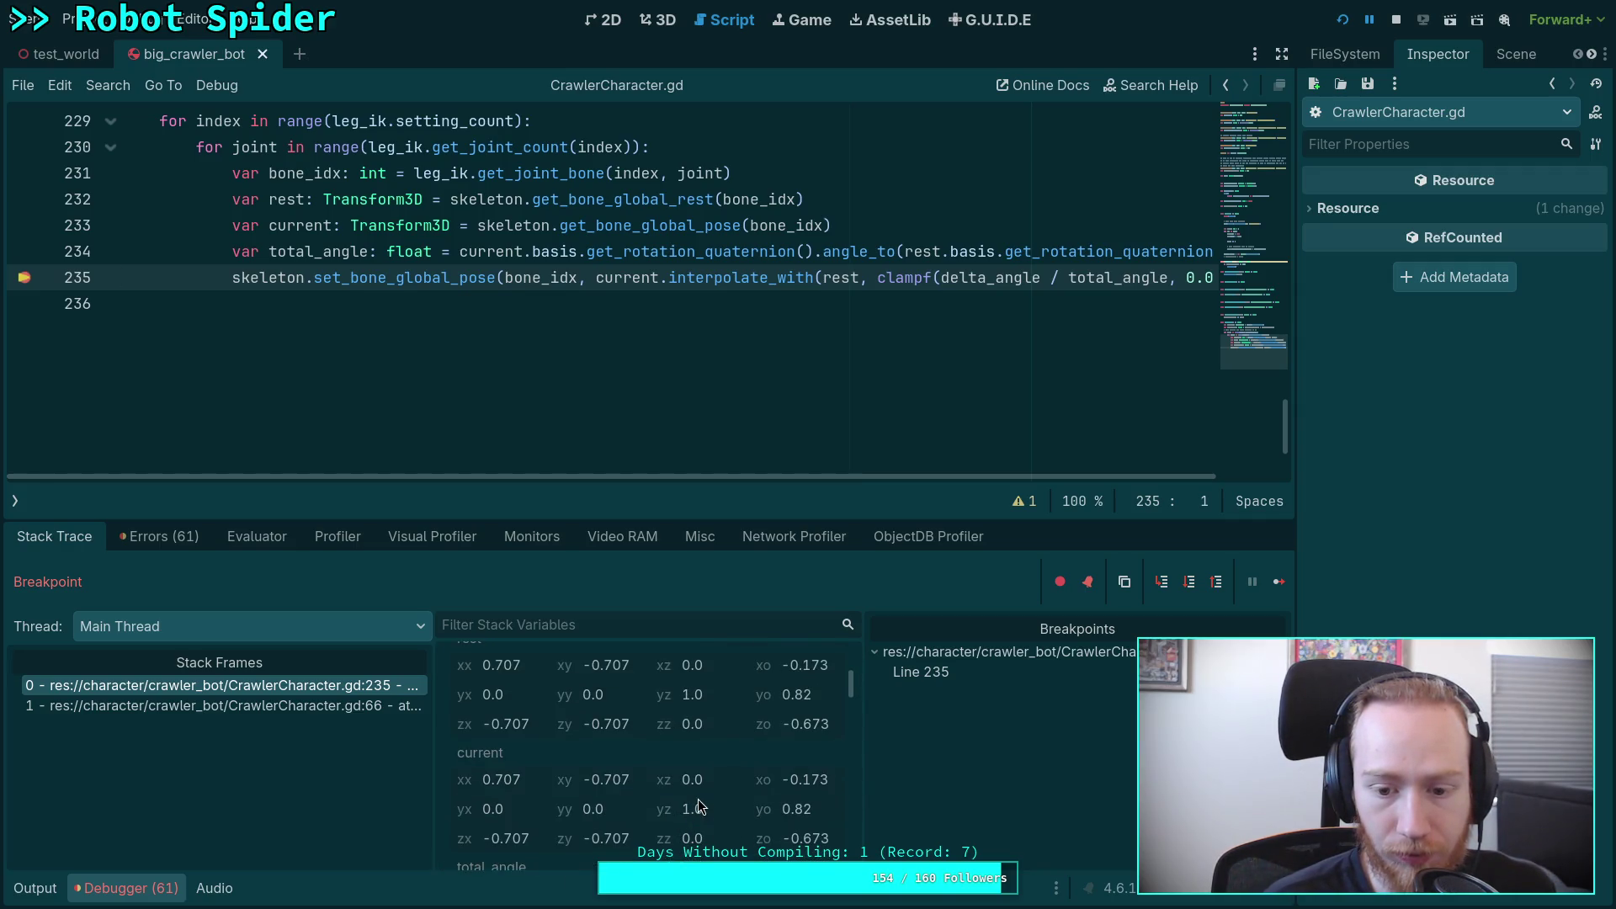
{"action": "scroll", "coordinate": [557, 802], "scroll_direction": "down", "scroll_amount": 2}
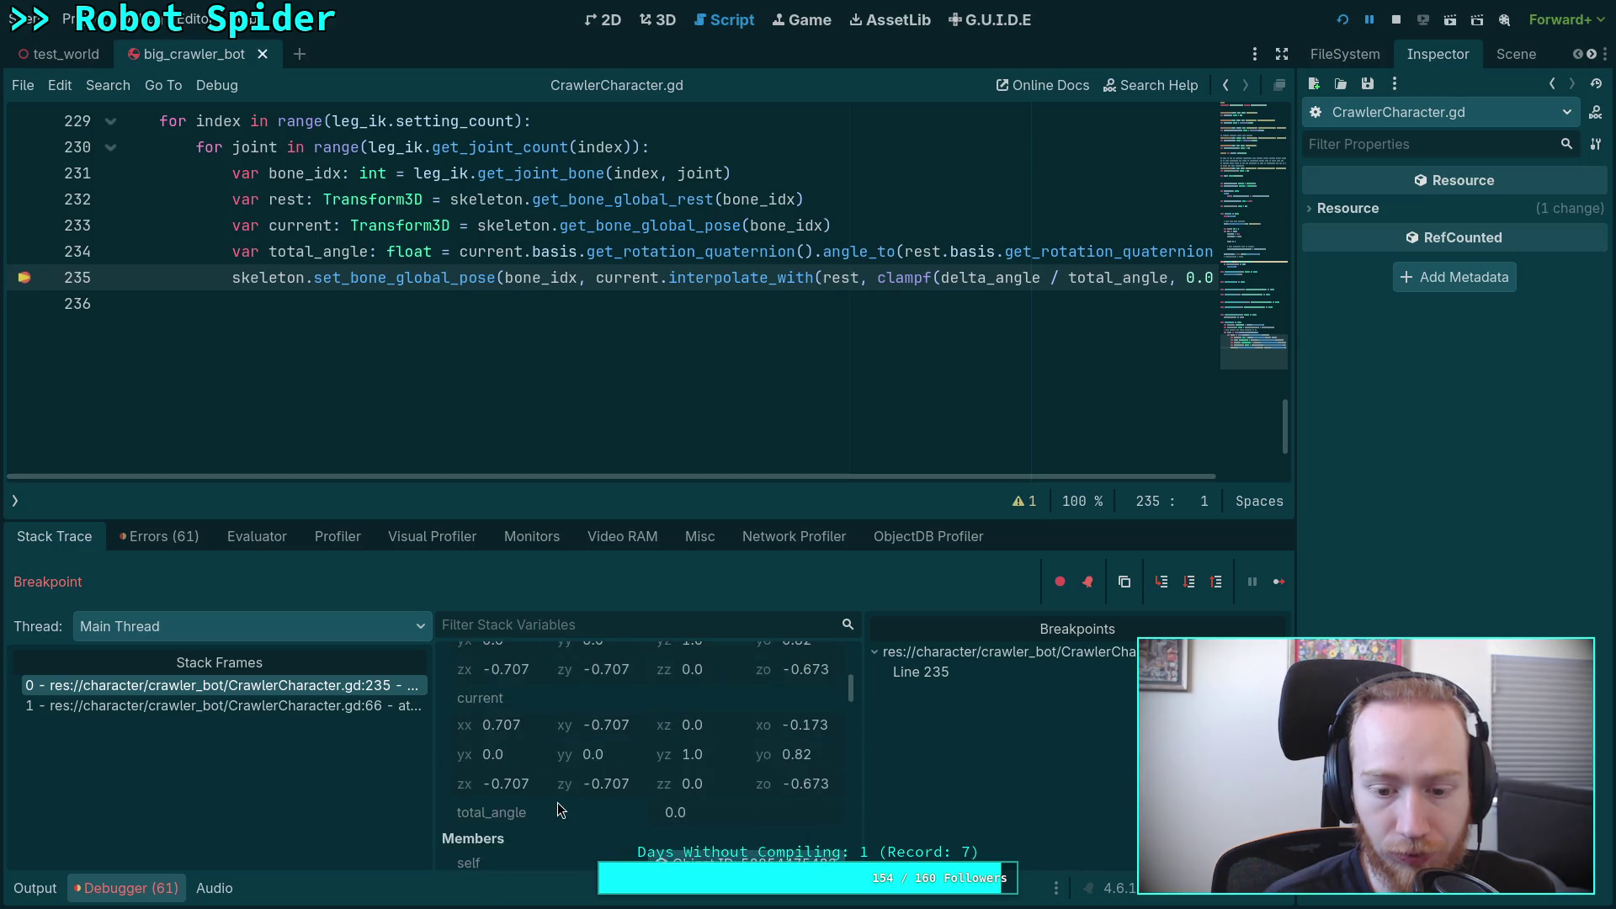
{"action": "scroll", "coordinate": [555, 795], "scroll_direction": "up", "scroll_amount": 5}
{"action": "key", "text": "F9"}
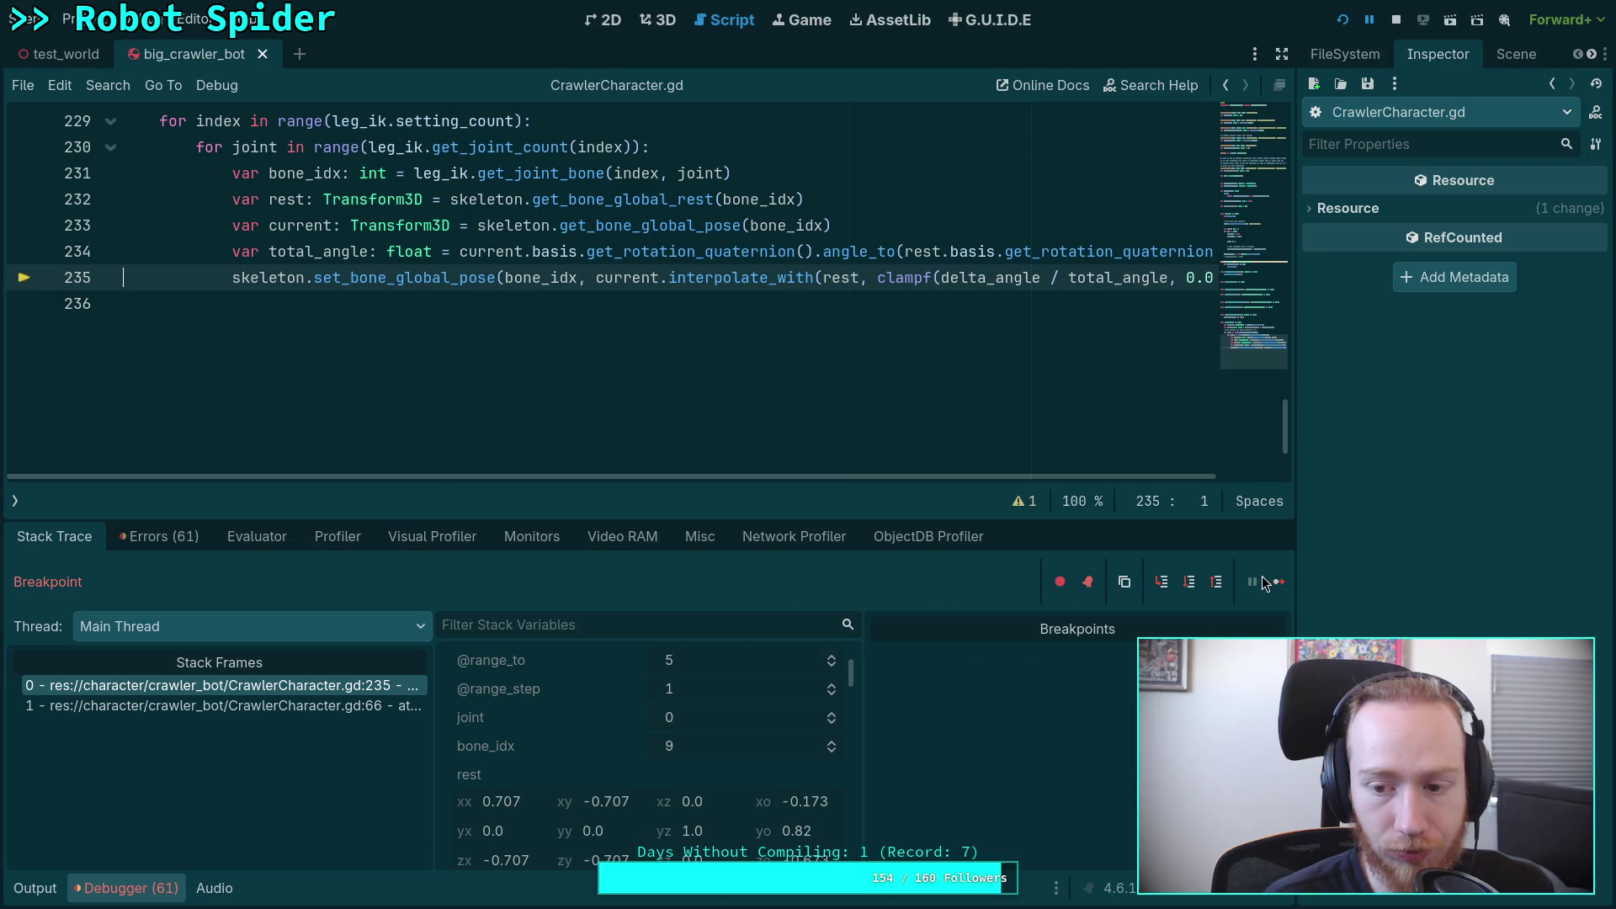
{"action": "left_click", "coordinate": [1397, 21]}
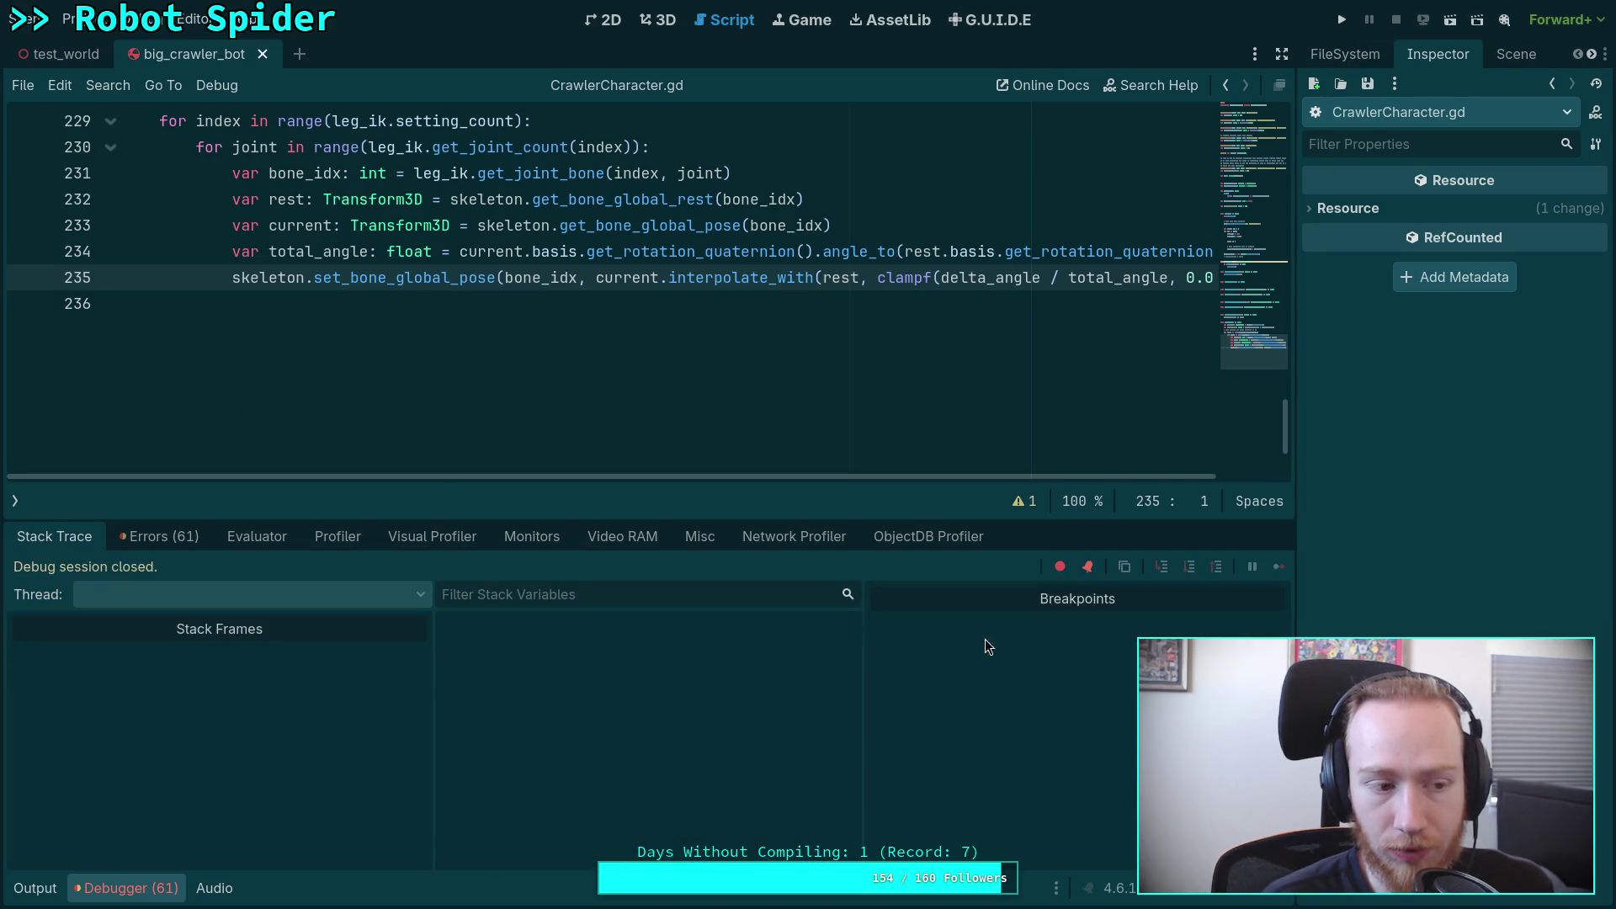
{"action": "scroll", "coordinate": [639, 589], "scroll_direction": "up", "scroll_amount": 1}
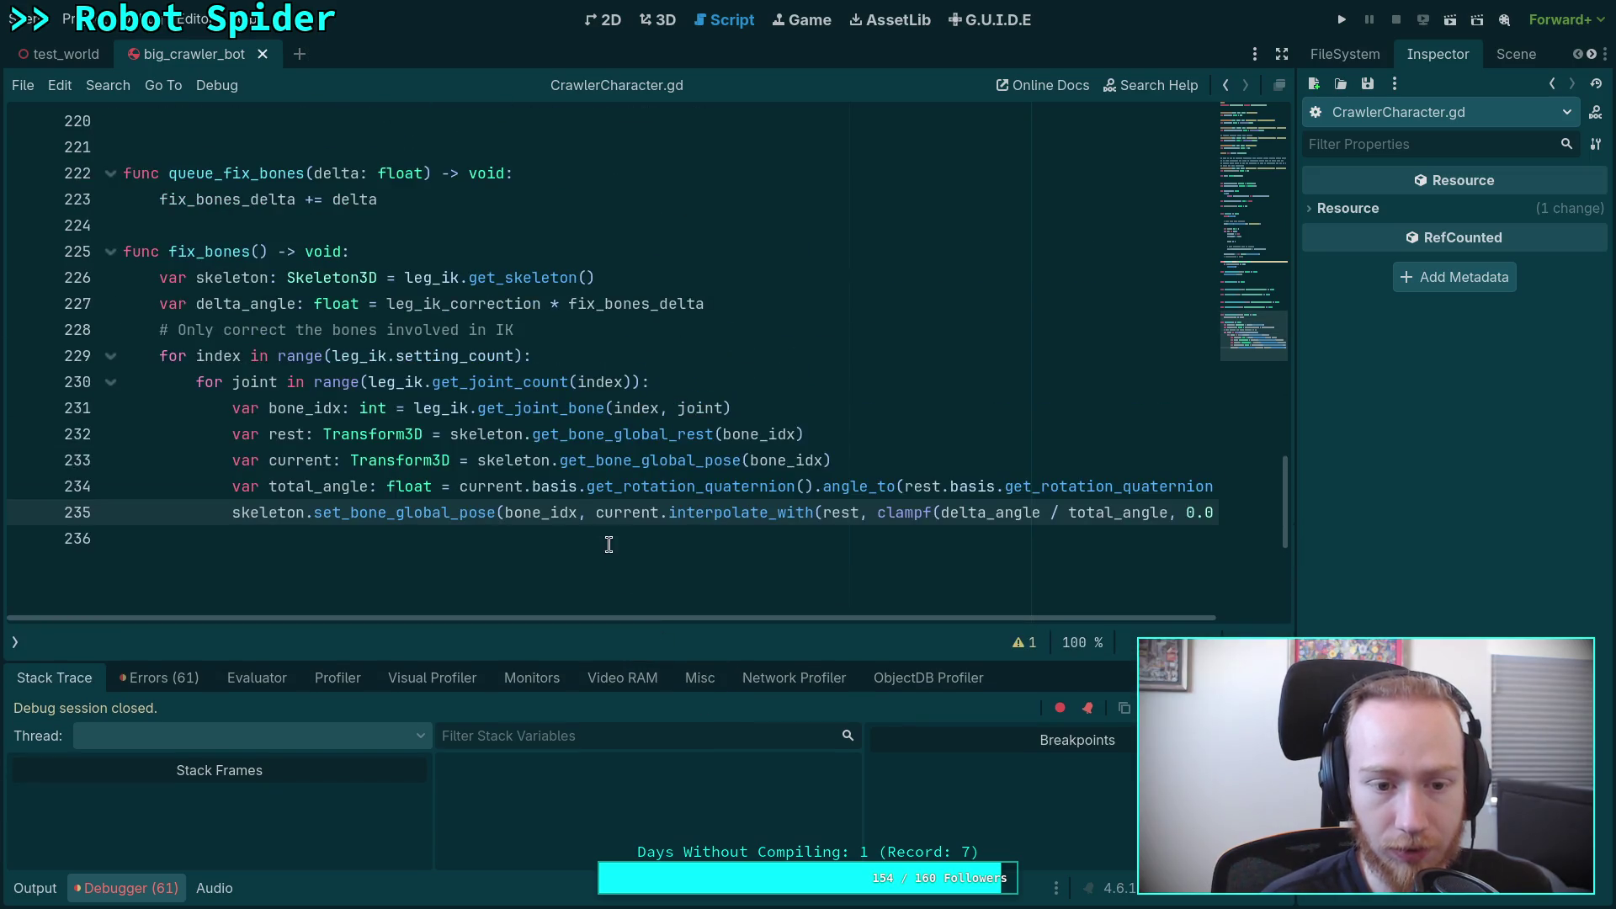
{"action": "left_click", "coordinate": [747, 540]}
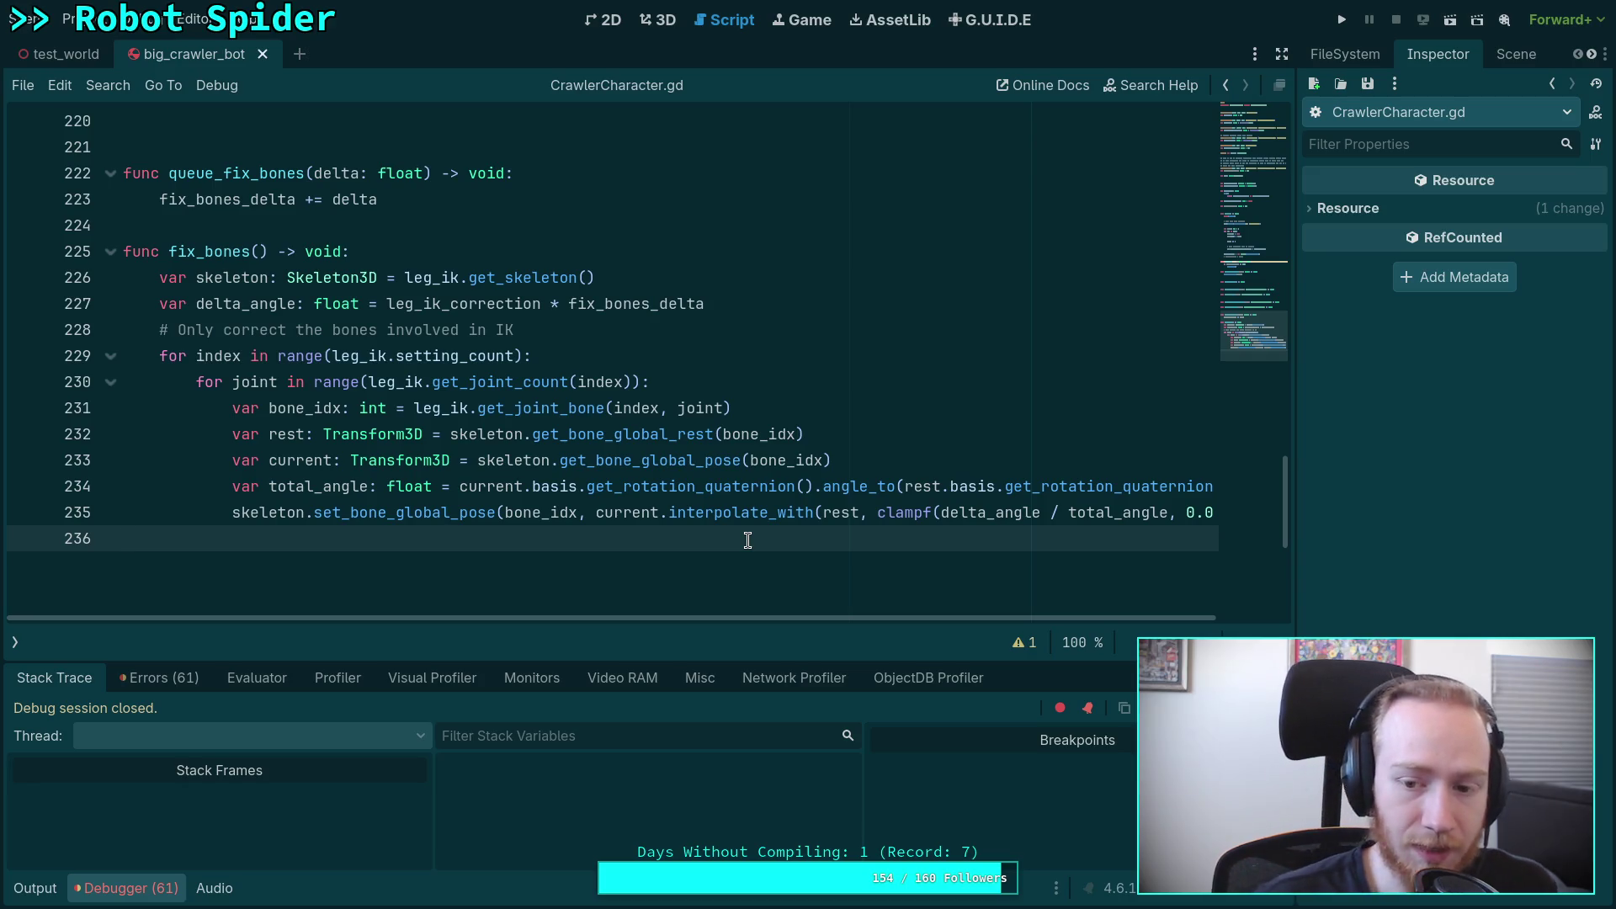
{"action": "double_click", "coordinate": [993, 511]}
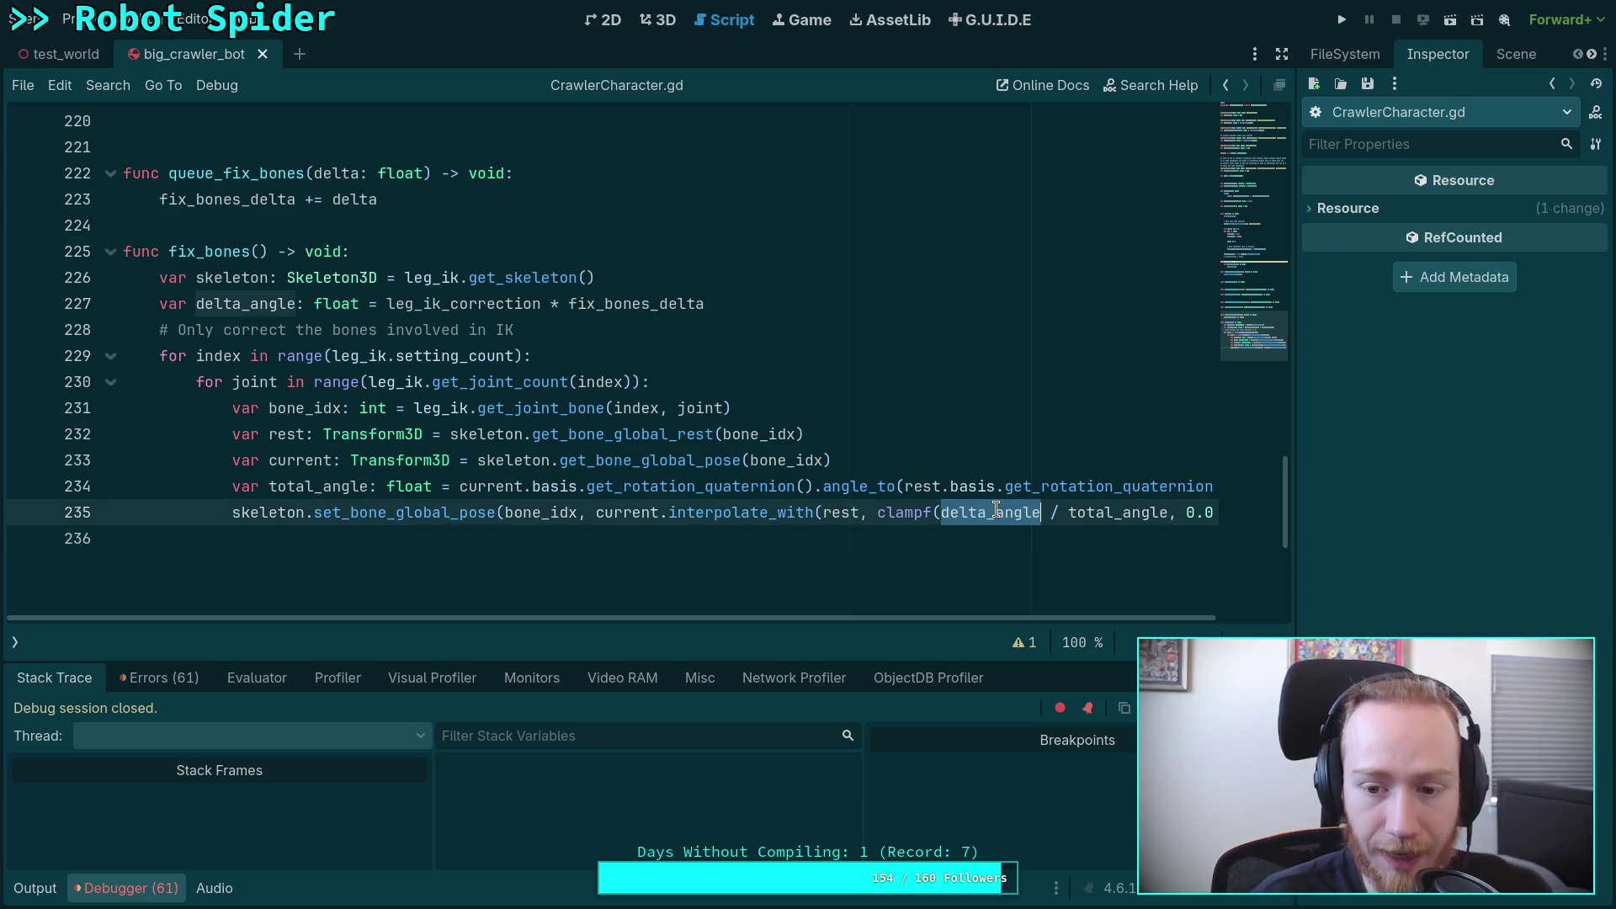
Step: Change the leg_ik_correction default on line 28 to 5
{"action": "scroll", "coordinate": [630, 492], "scroll_direction": "up", "scroll_amount": 20}
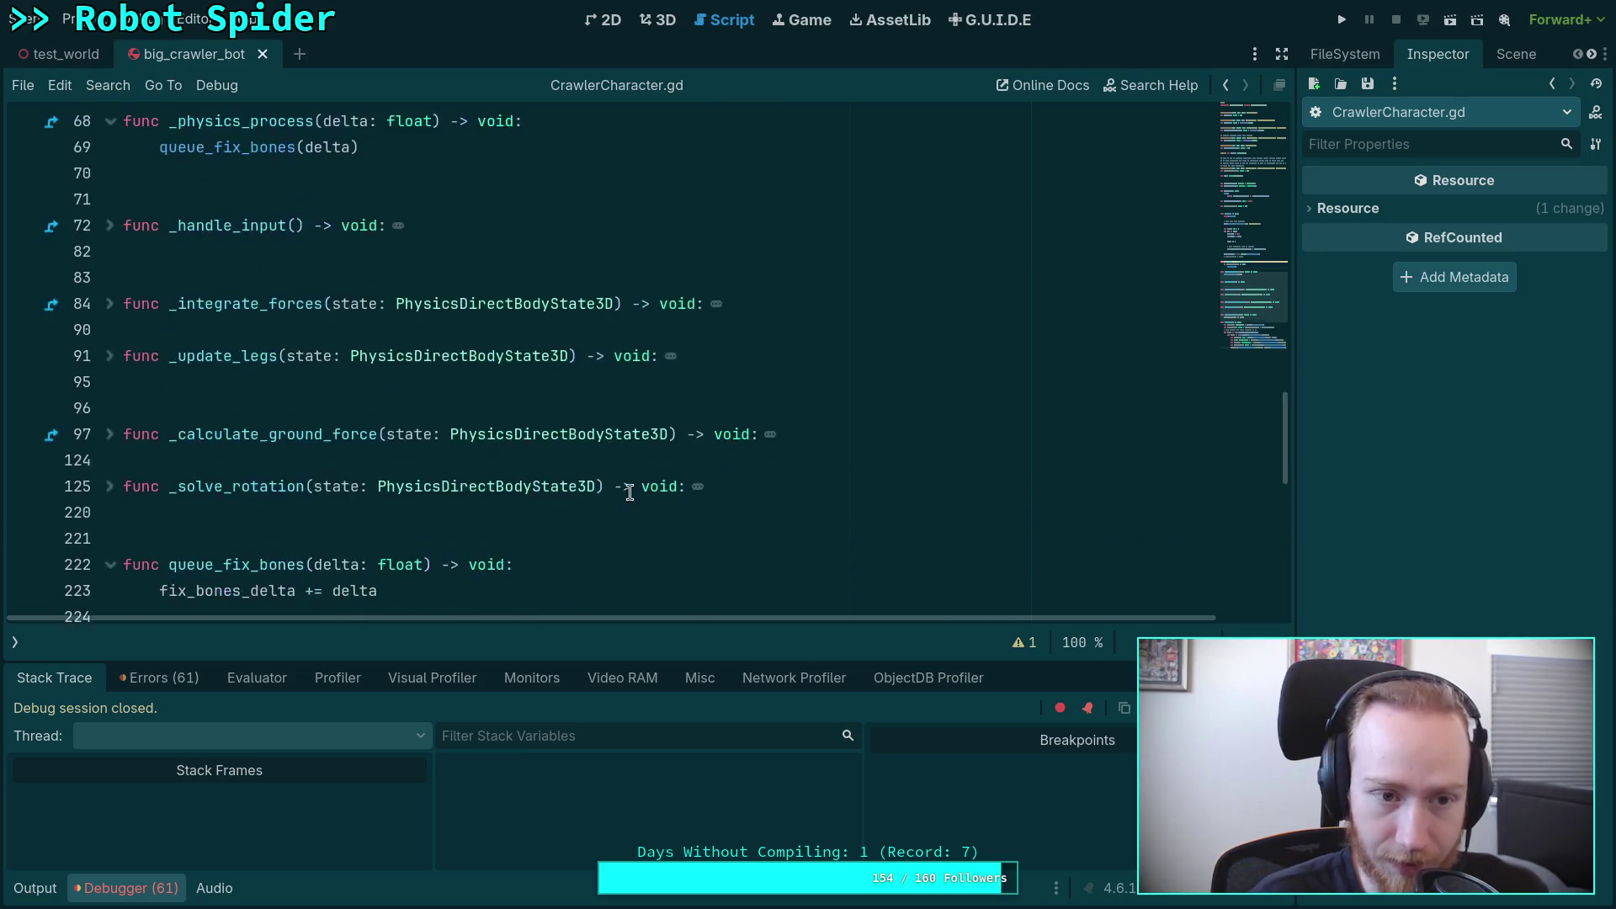
{"action": "scroll", "coordinate": [629, 492], "scroll_direction": "up", "scroll_amount": 14}
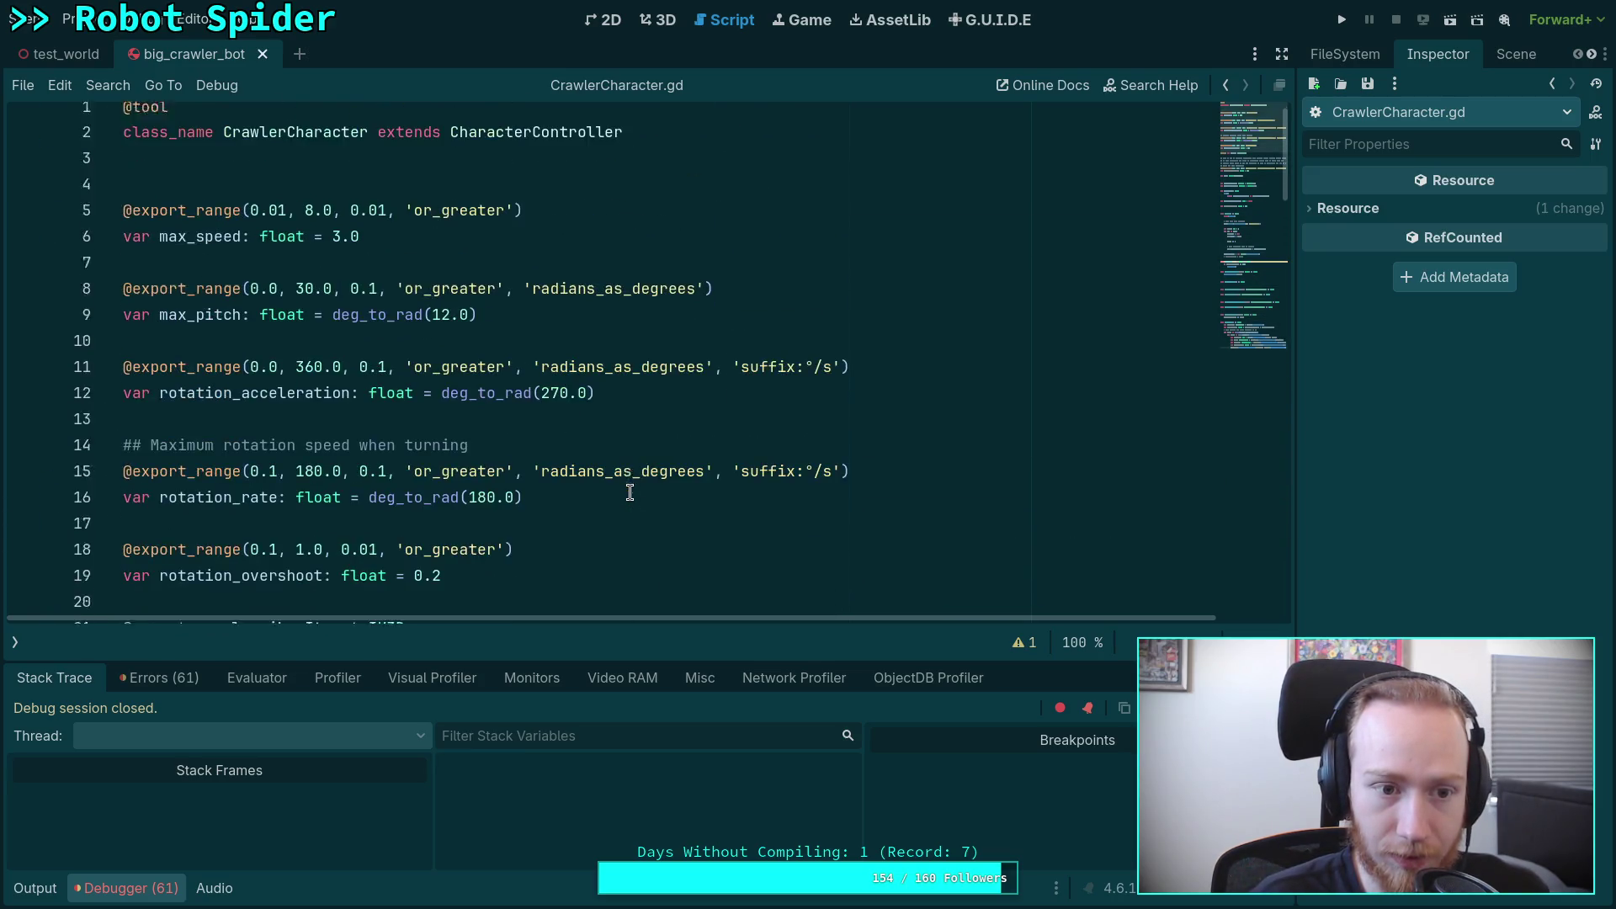
{"action": "scroll", "coordinate": [598, 484], "scroll_direction": "down", "scroll_amount": 5}
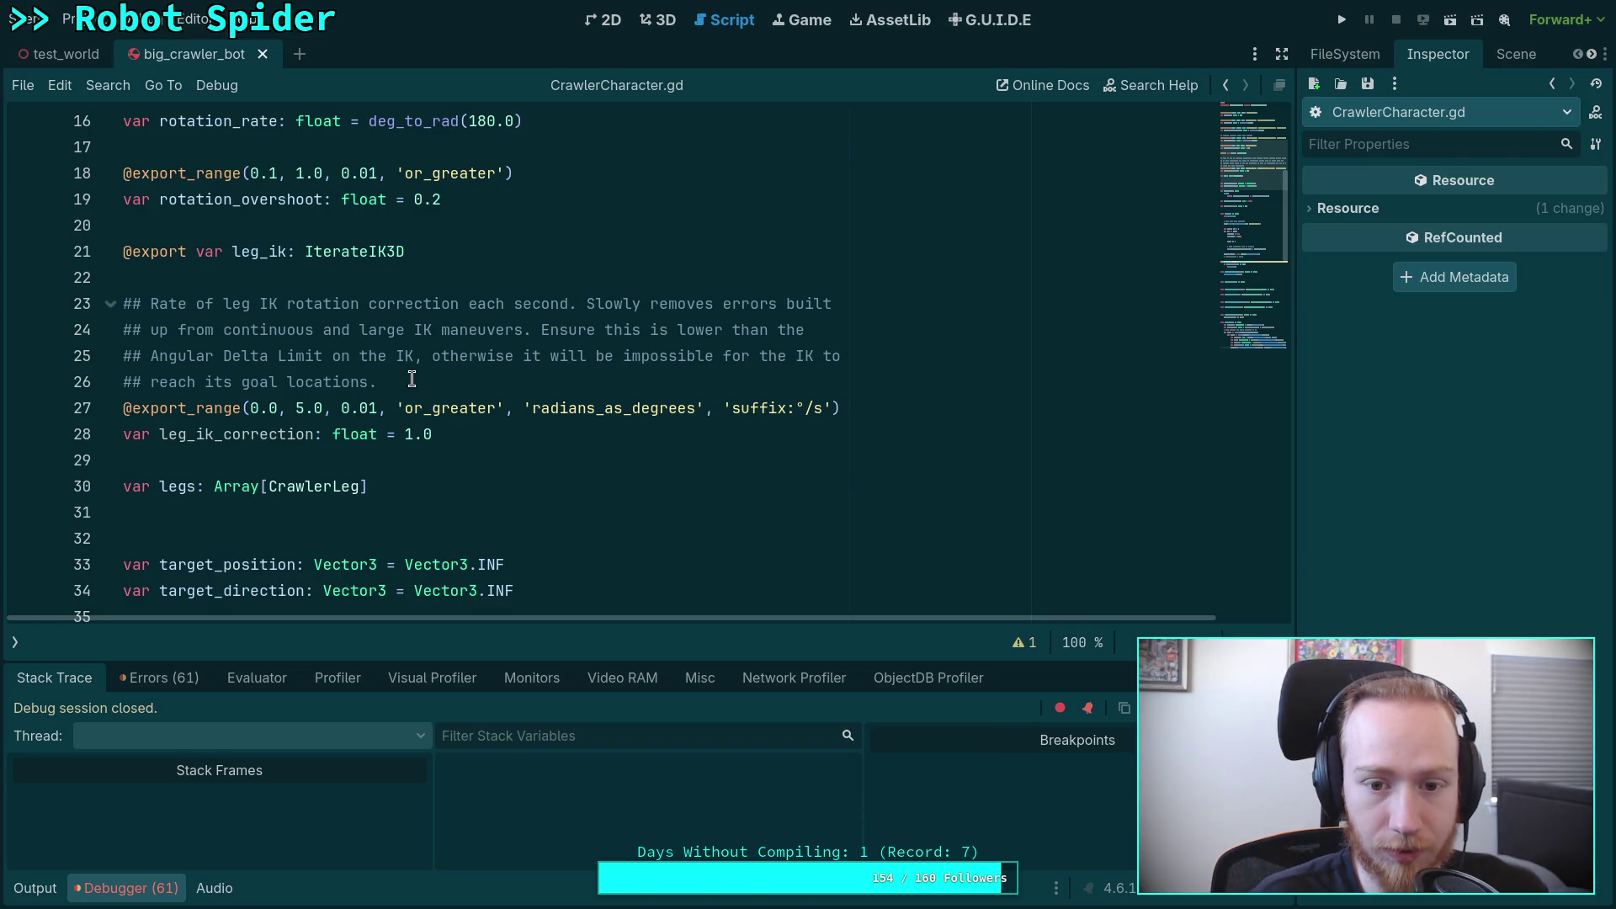
{"action": "left_click", "coordinate": [408, 435]}
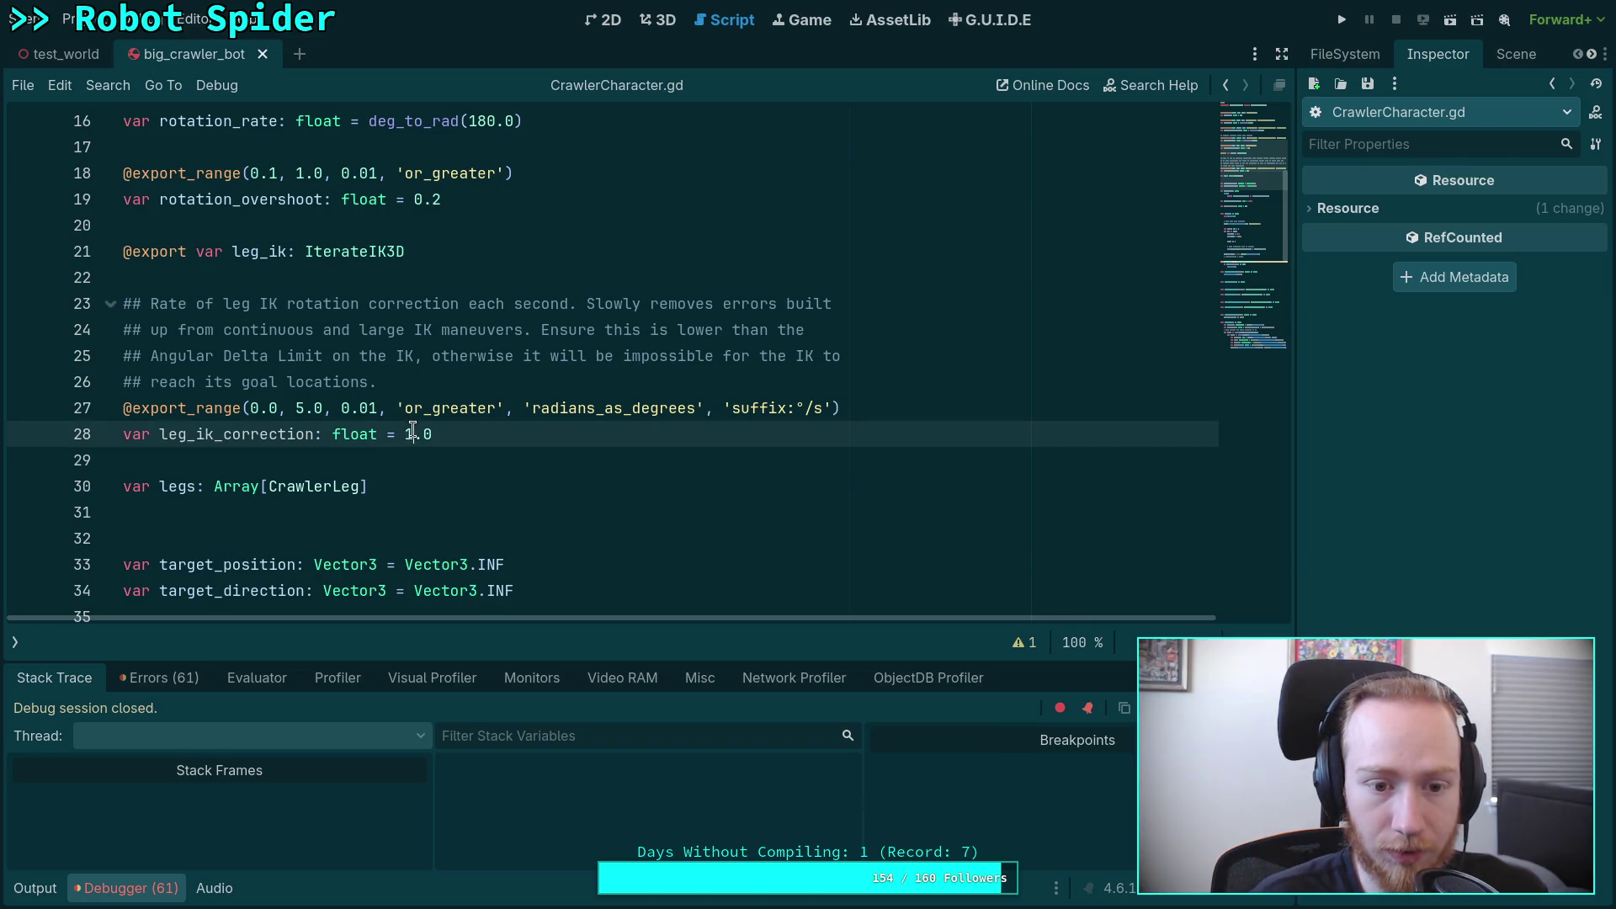
{"action": "key", "text": "Delete"}
{"action": "type", "text": "5"}
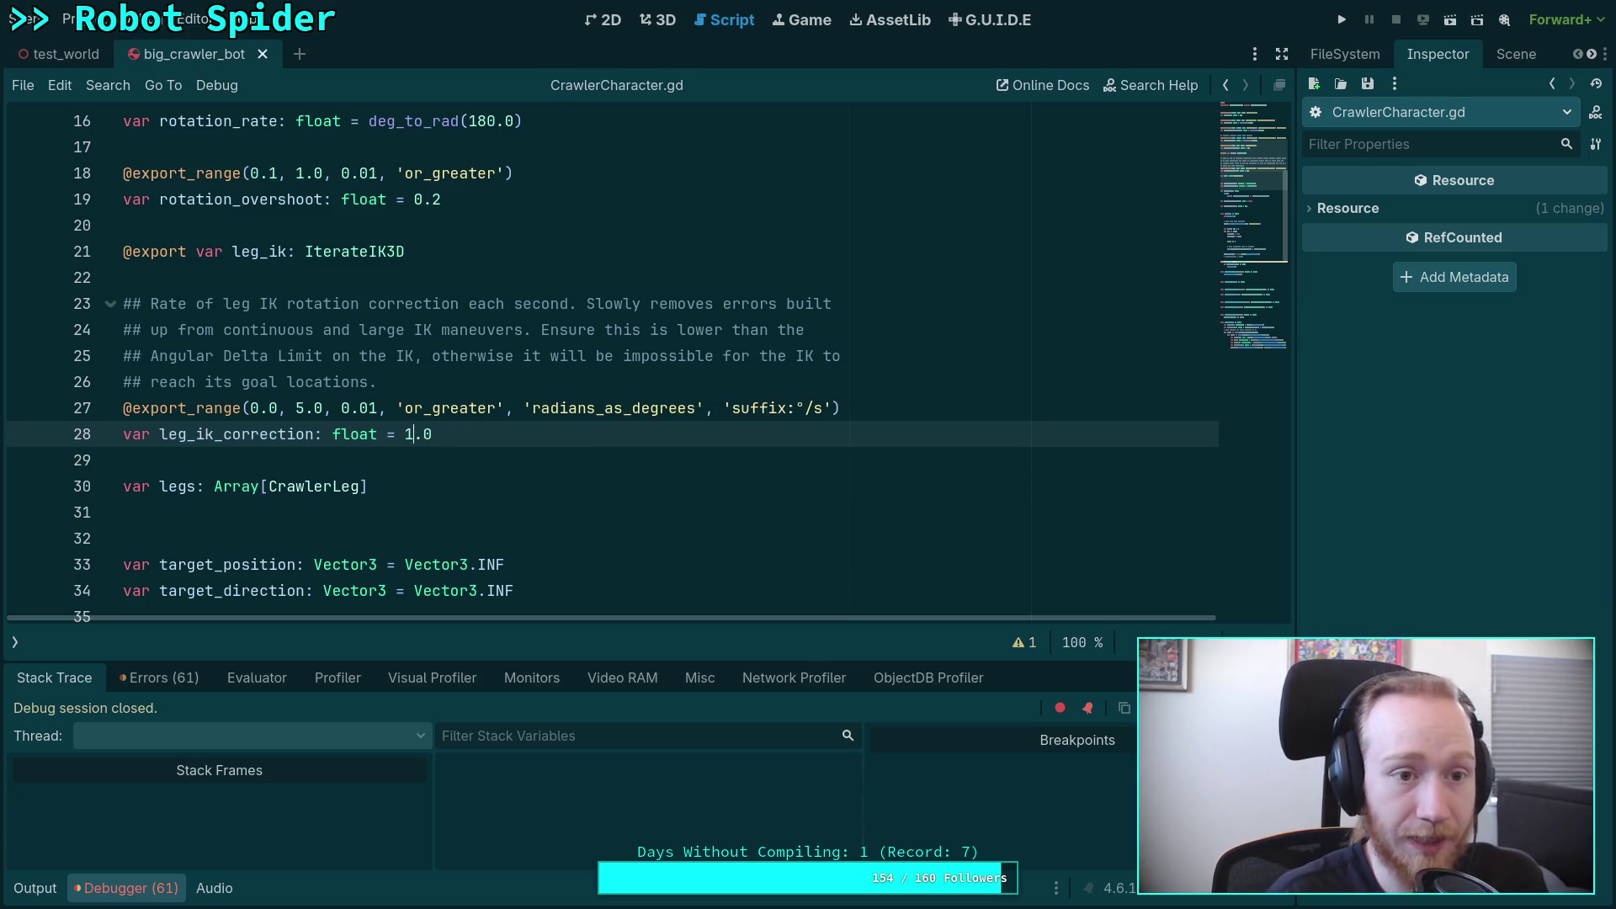
Step: Revert CrawlerBot's Leg IK Correction to its script default in the Inspector
{"action": "left_click", "coordinate": [1483, 53]}
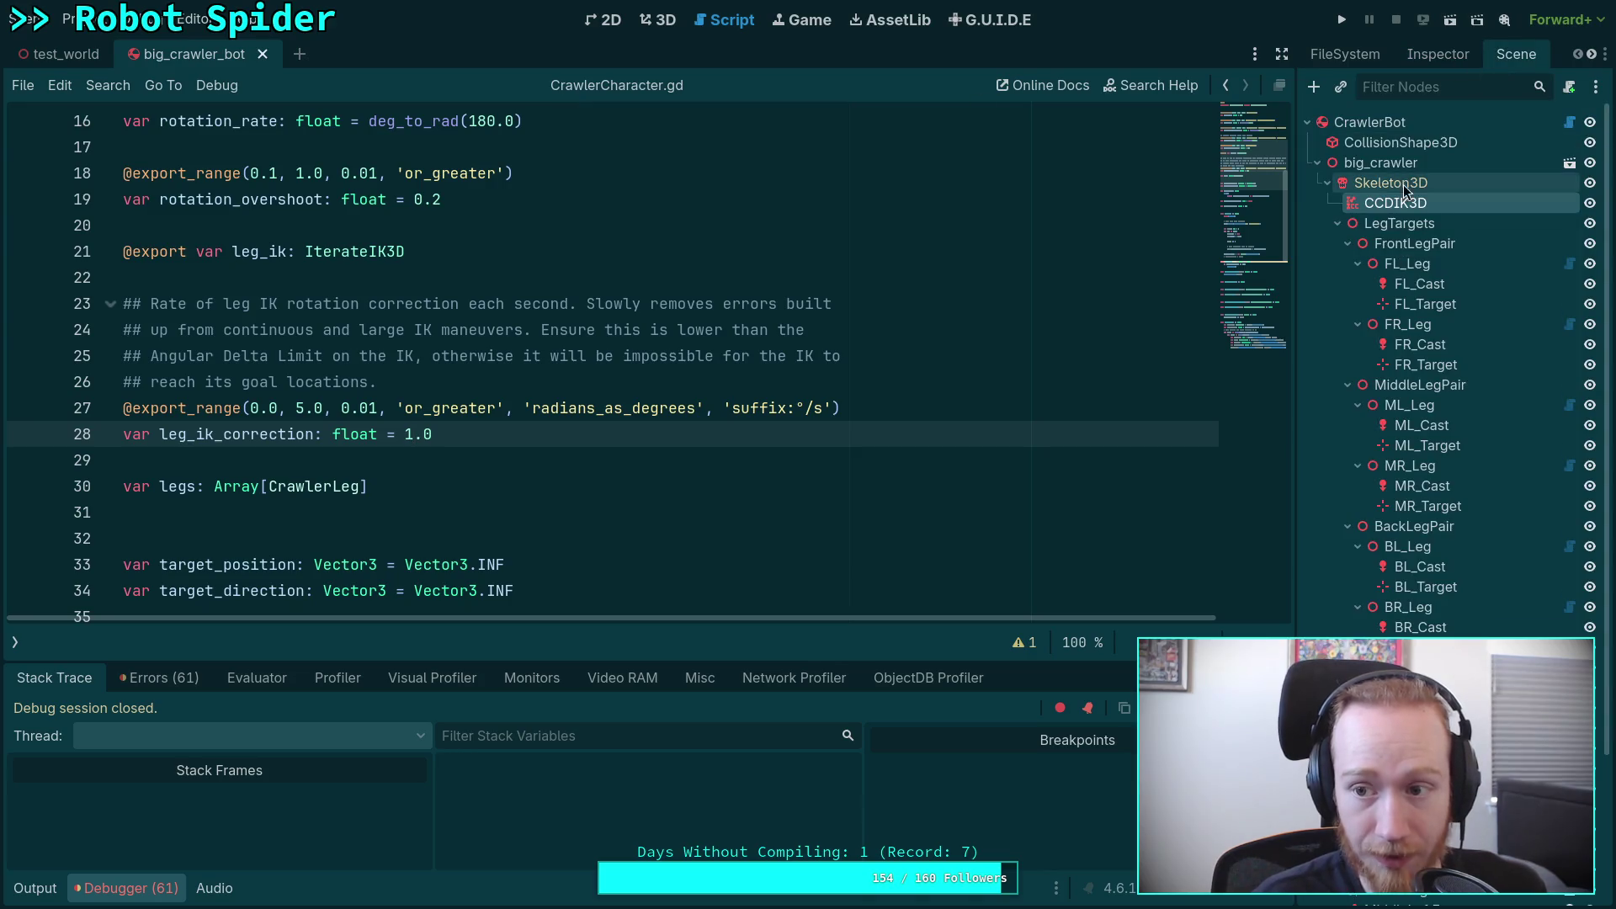
{"action": "left_click", "coordinate": [1464, 122]}
{"action": "left_click", "coordinate": [1427, 57]}
{"action": "left_click", "coordinate": [1435, 383]}
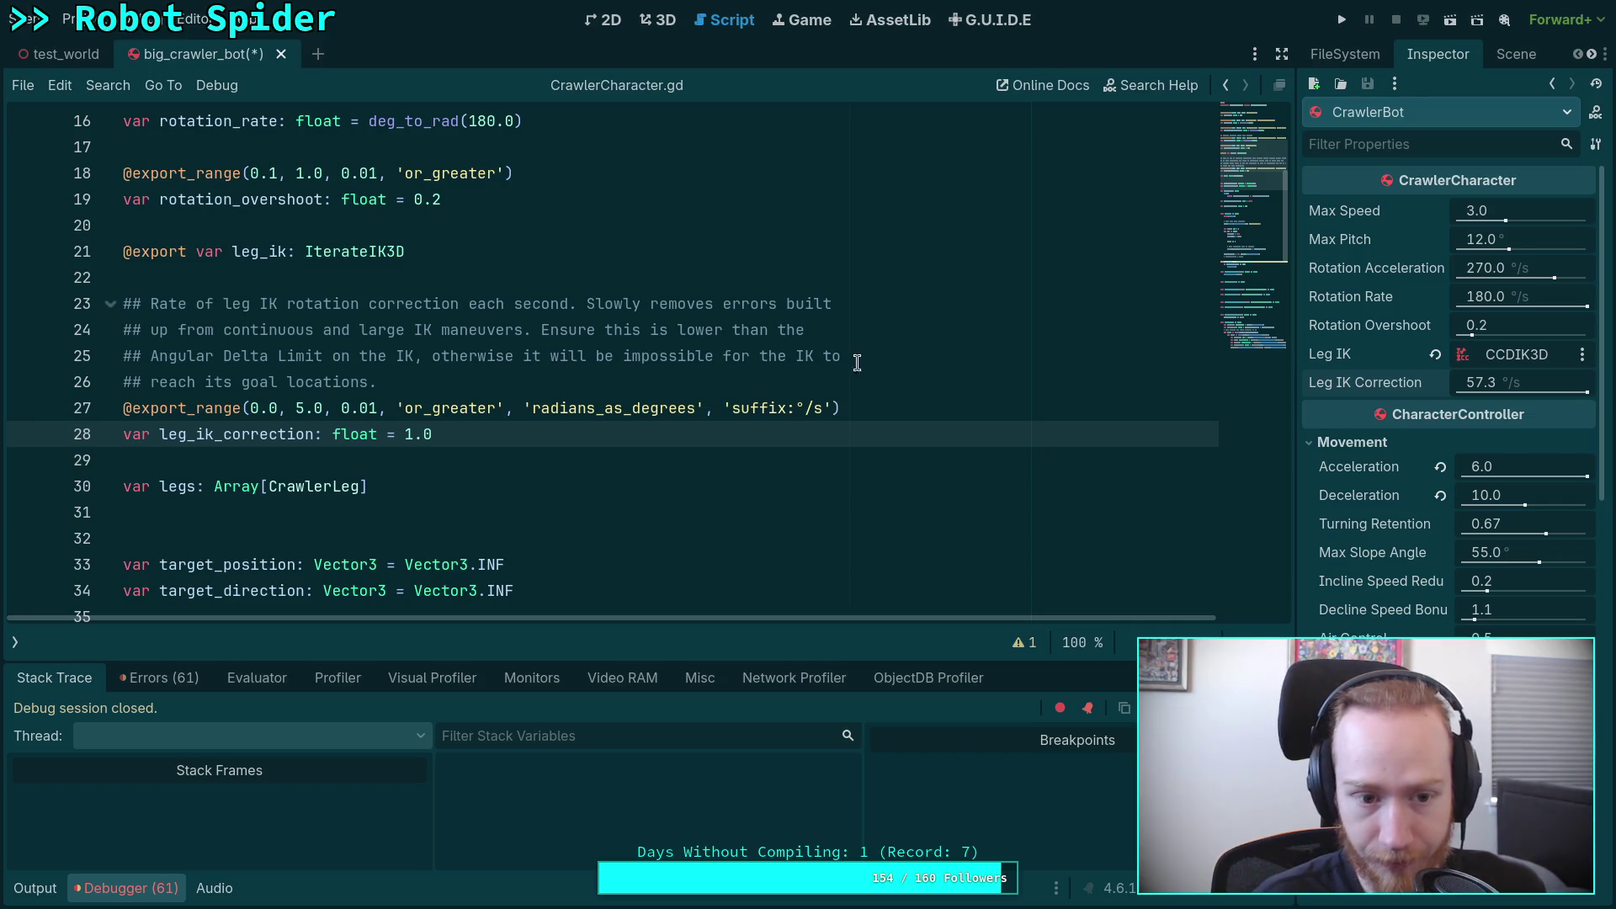
Step: Change line 28's default to deg_to_rad(1.0) and save the script
{"action": "double_click", "coordinate": [407, 434]}
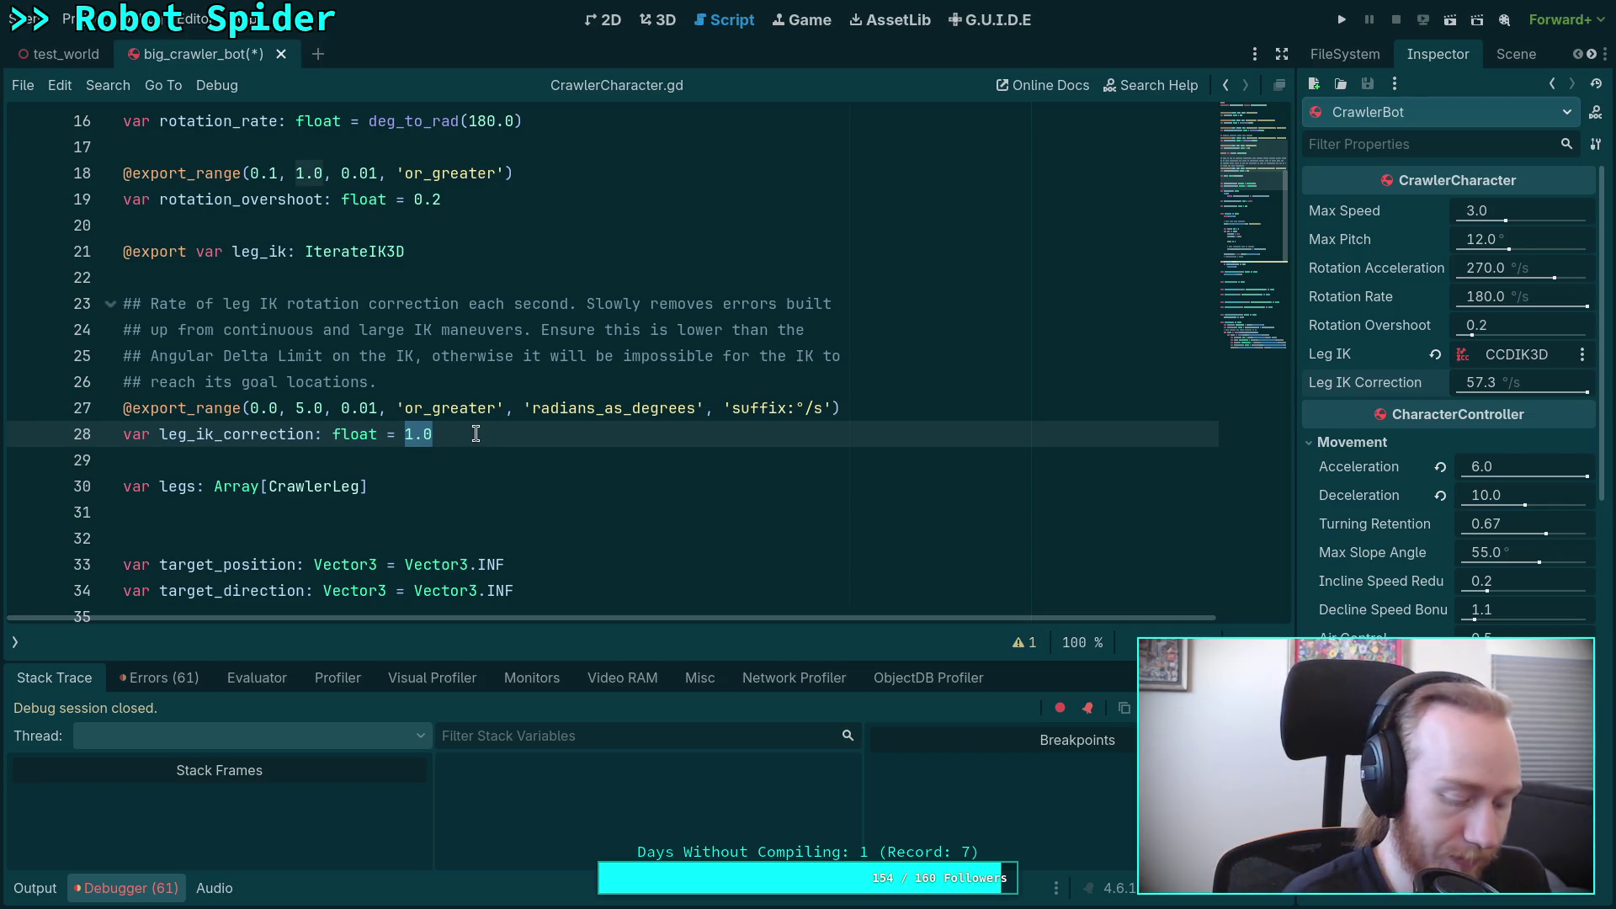
{"action": "type", "text": "deg_t"}
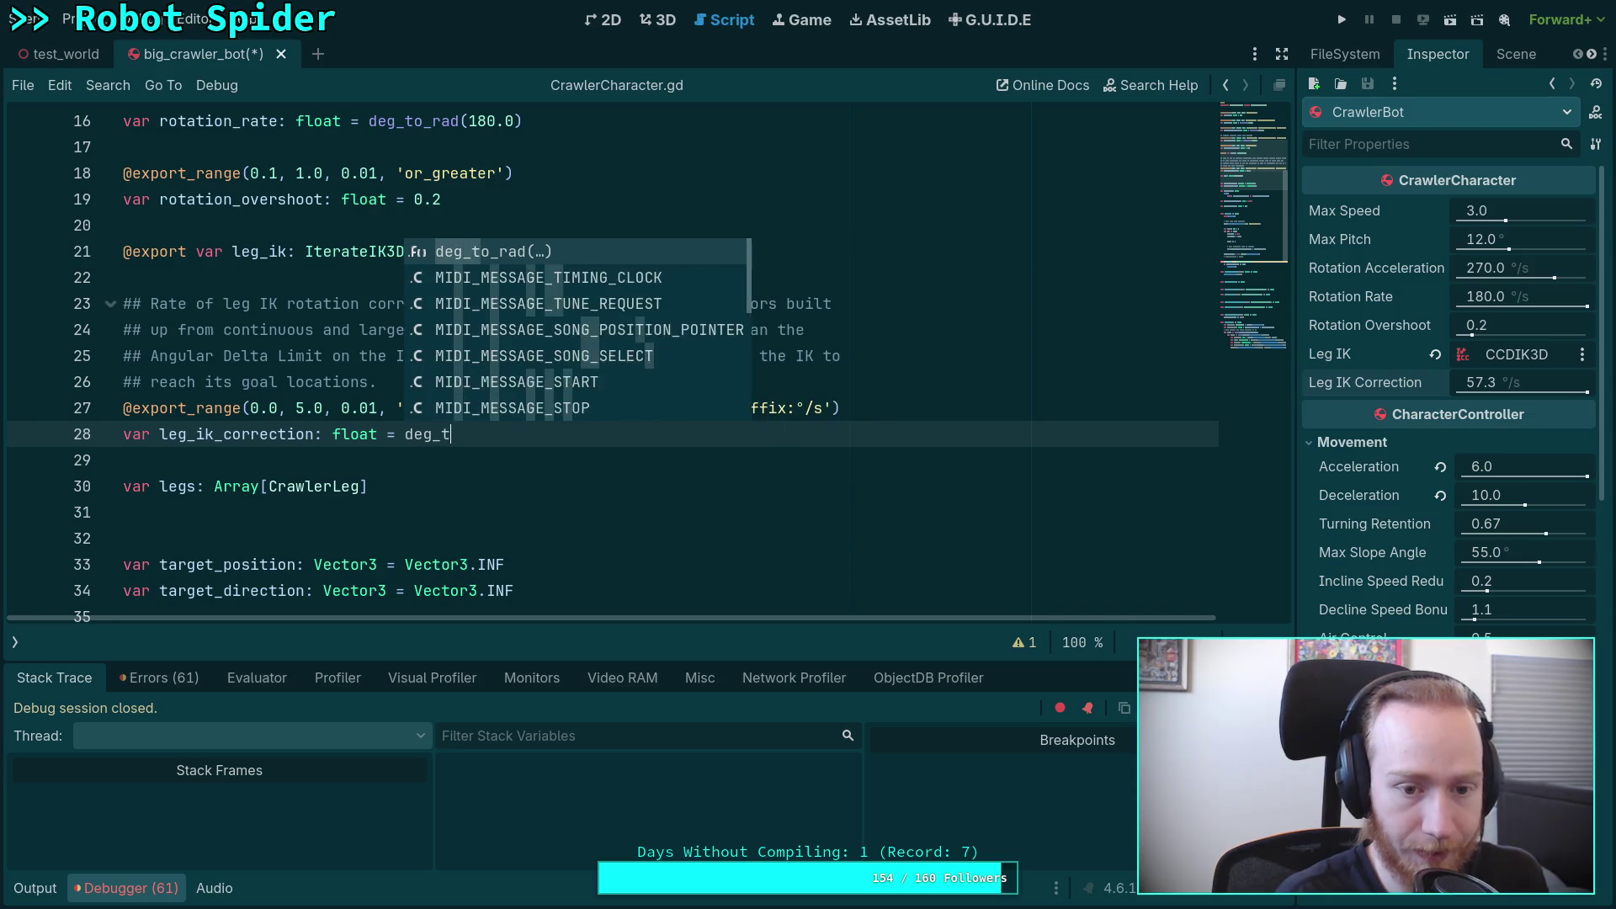
{"action": "type", "text": "o-rad(1.,"}
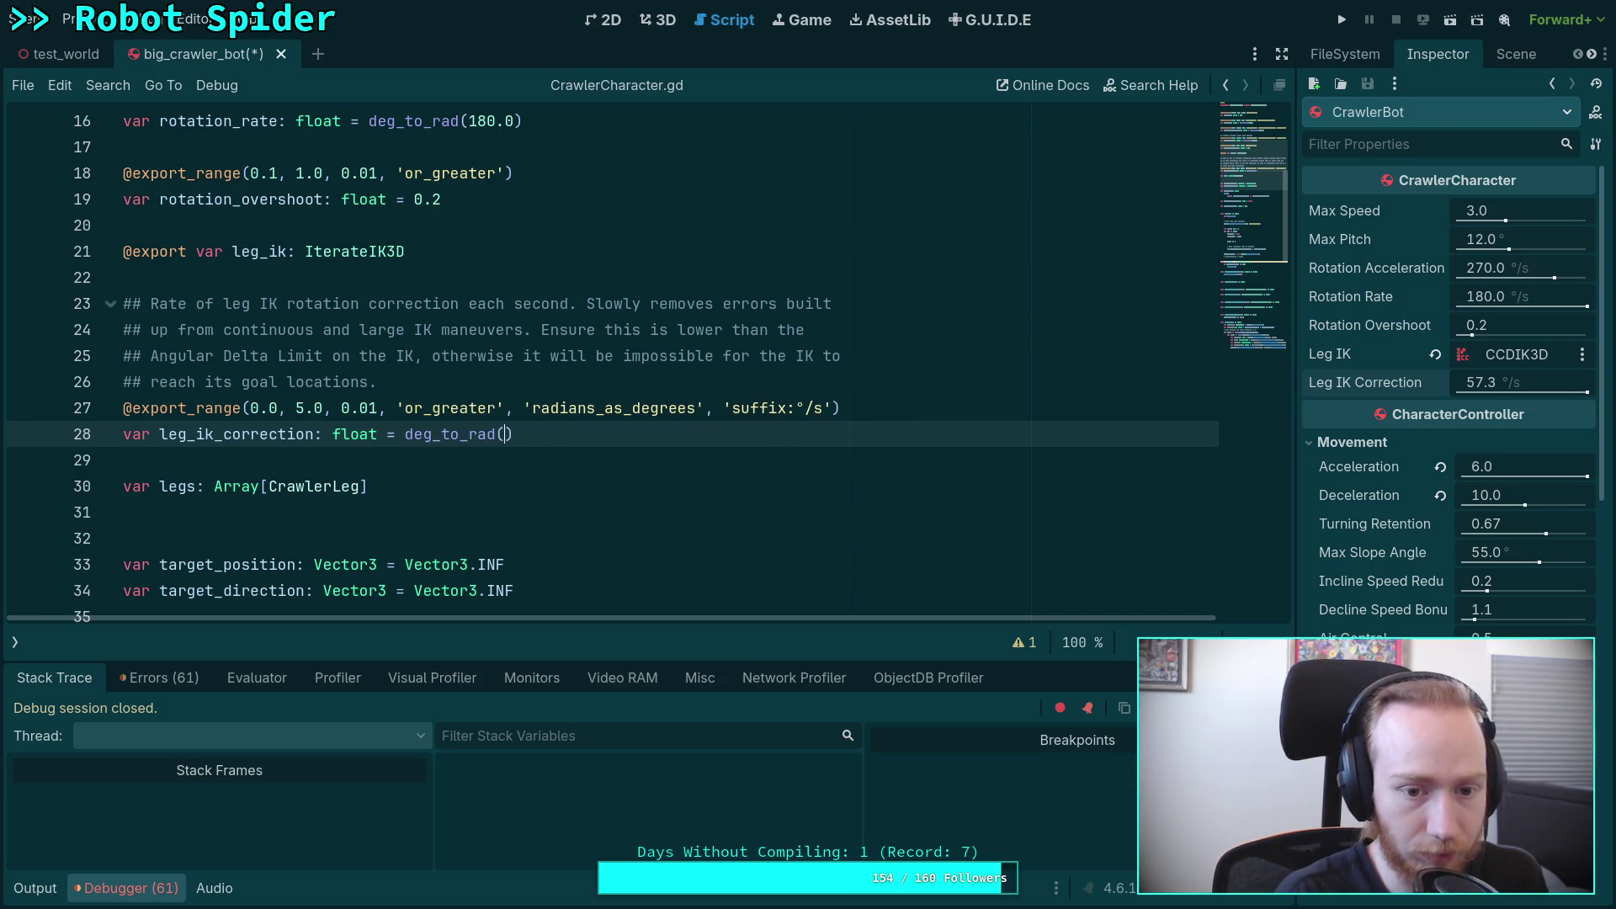
{"action": "key", "text": "ctrl+s"}
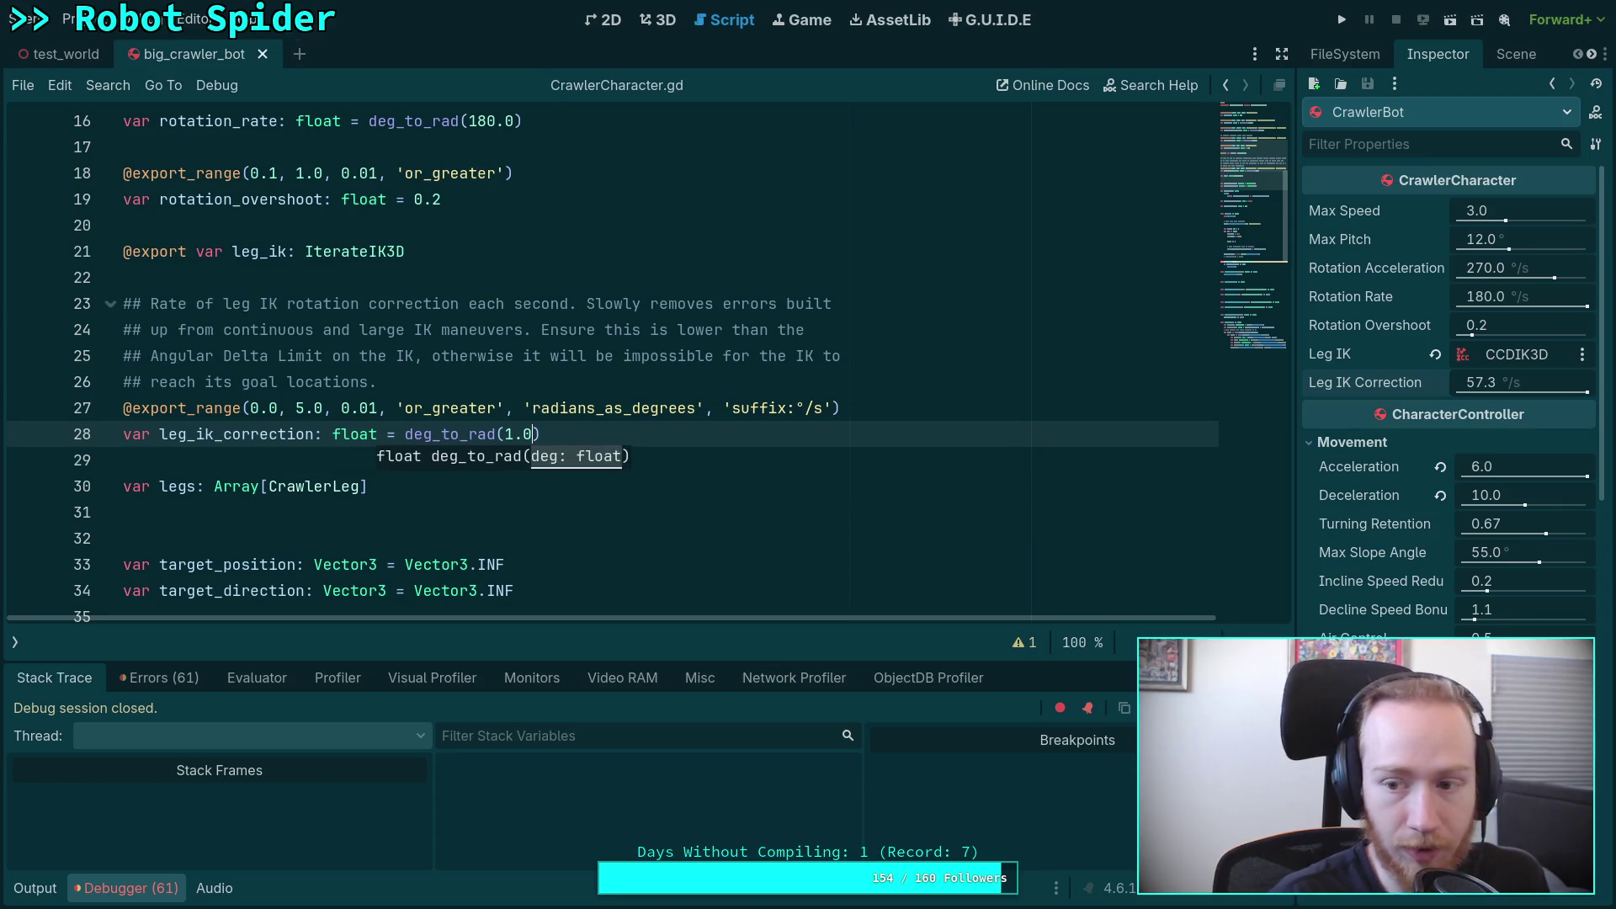
Step: Revert CrawlerBot's Leg IK Correction to the new 1.0 °/s default and save the scene
{"action": "left_click", "coordinate": [1540, 56]}
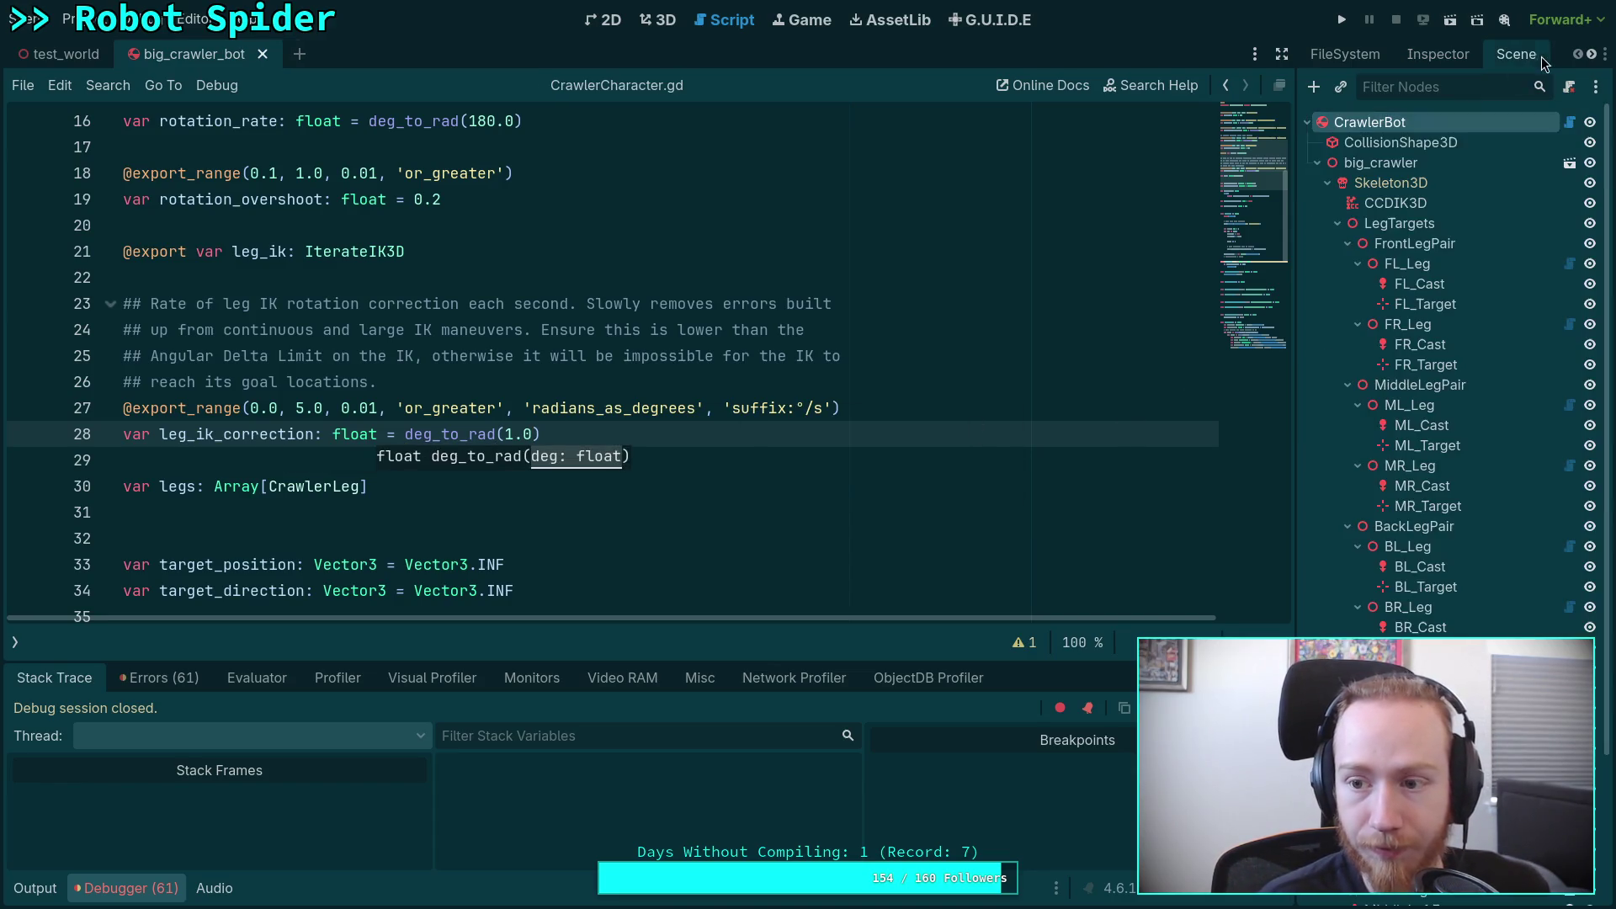
{"action": "left_click", "coordinate": [1438, 54]}
{"action": "left_click", "coordinate": [1435, 382]}
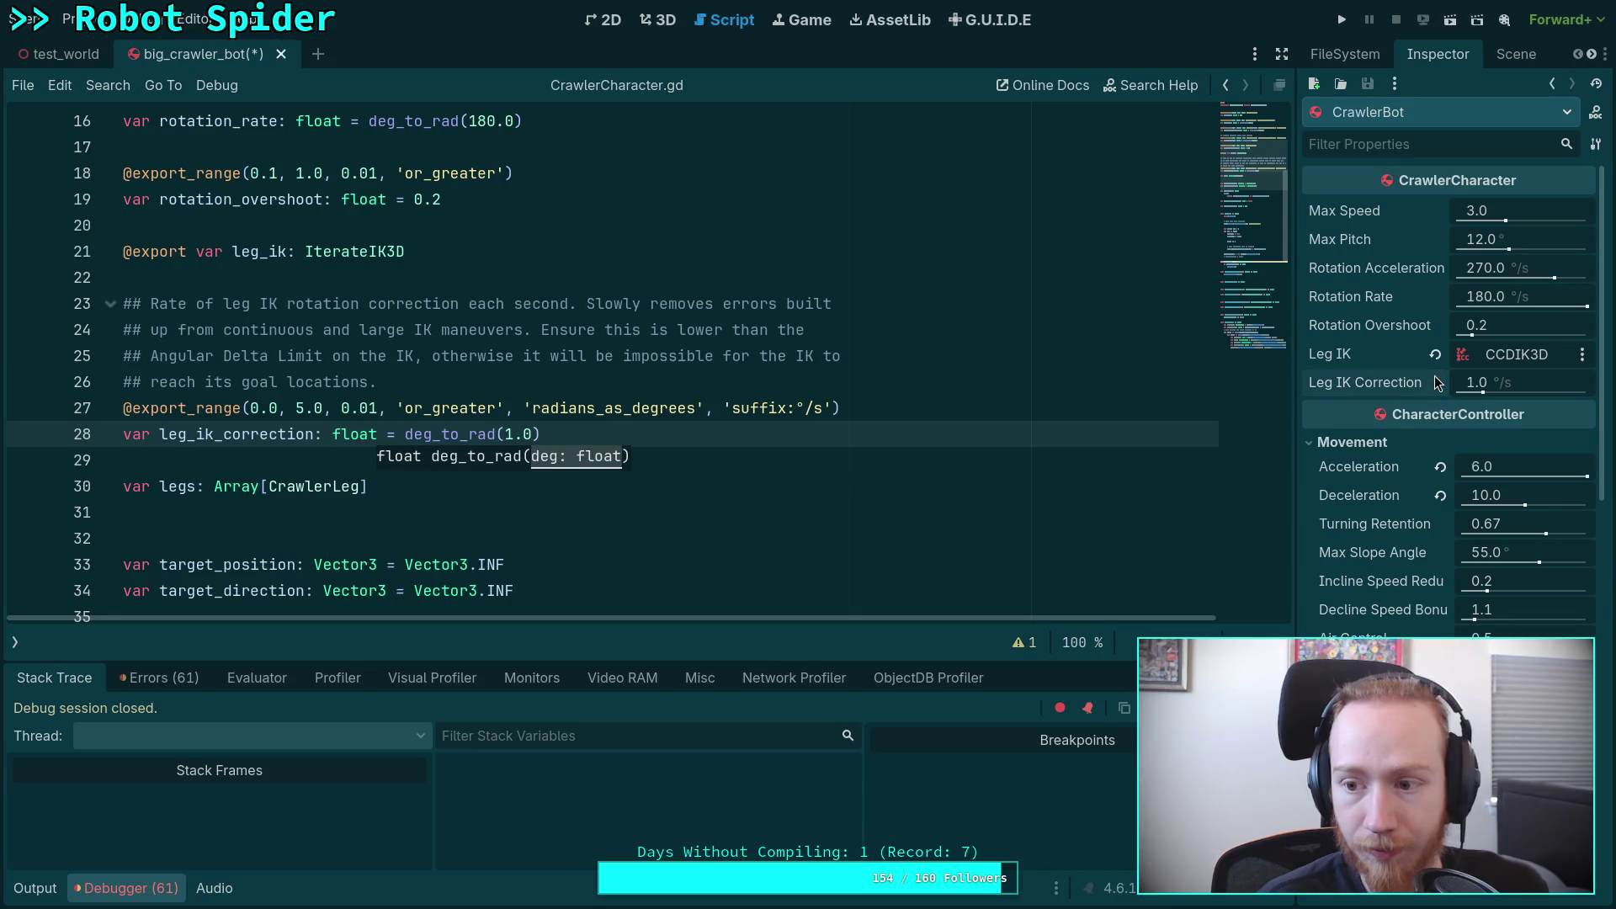
{"action": "key", "text": "ctrl+s"}
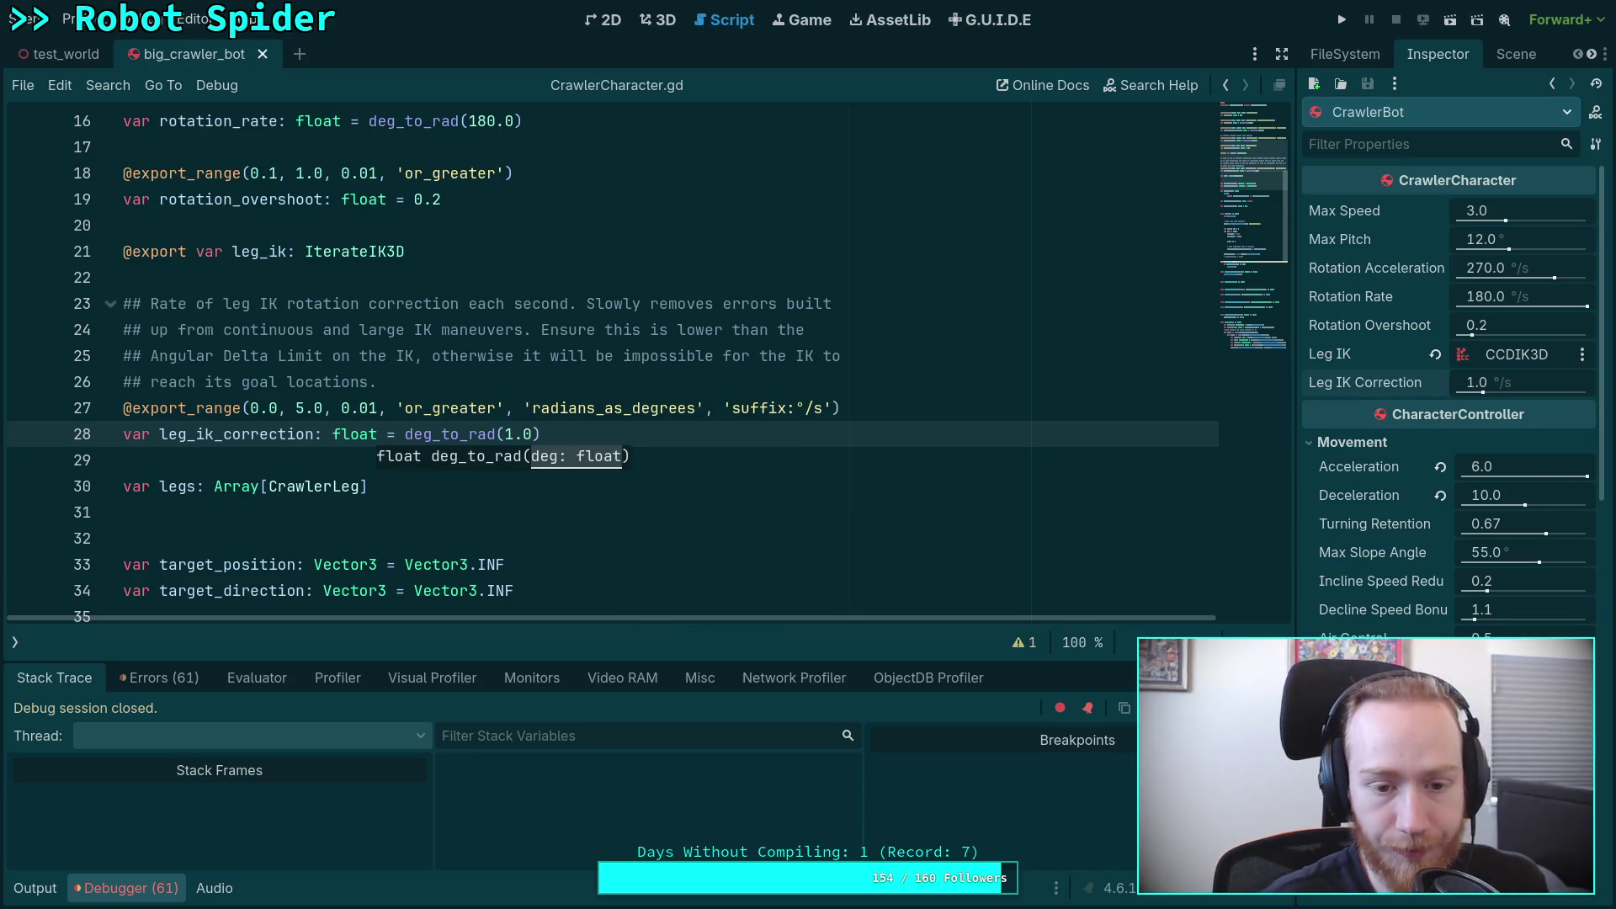
Step: Wrap queue_fix_bones's delta accumulation in an if leg_ik_correction check and save
{"action": "scroll", "coordinate": [837, 354], "scroll_direction": "down", "scroll_amount": 13}
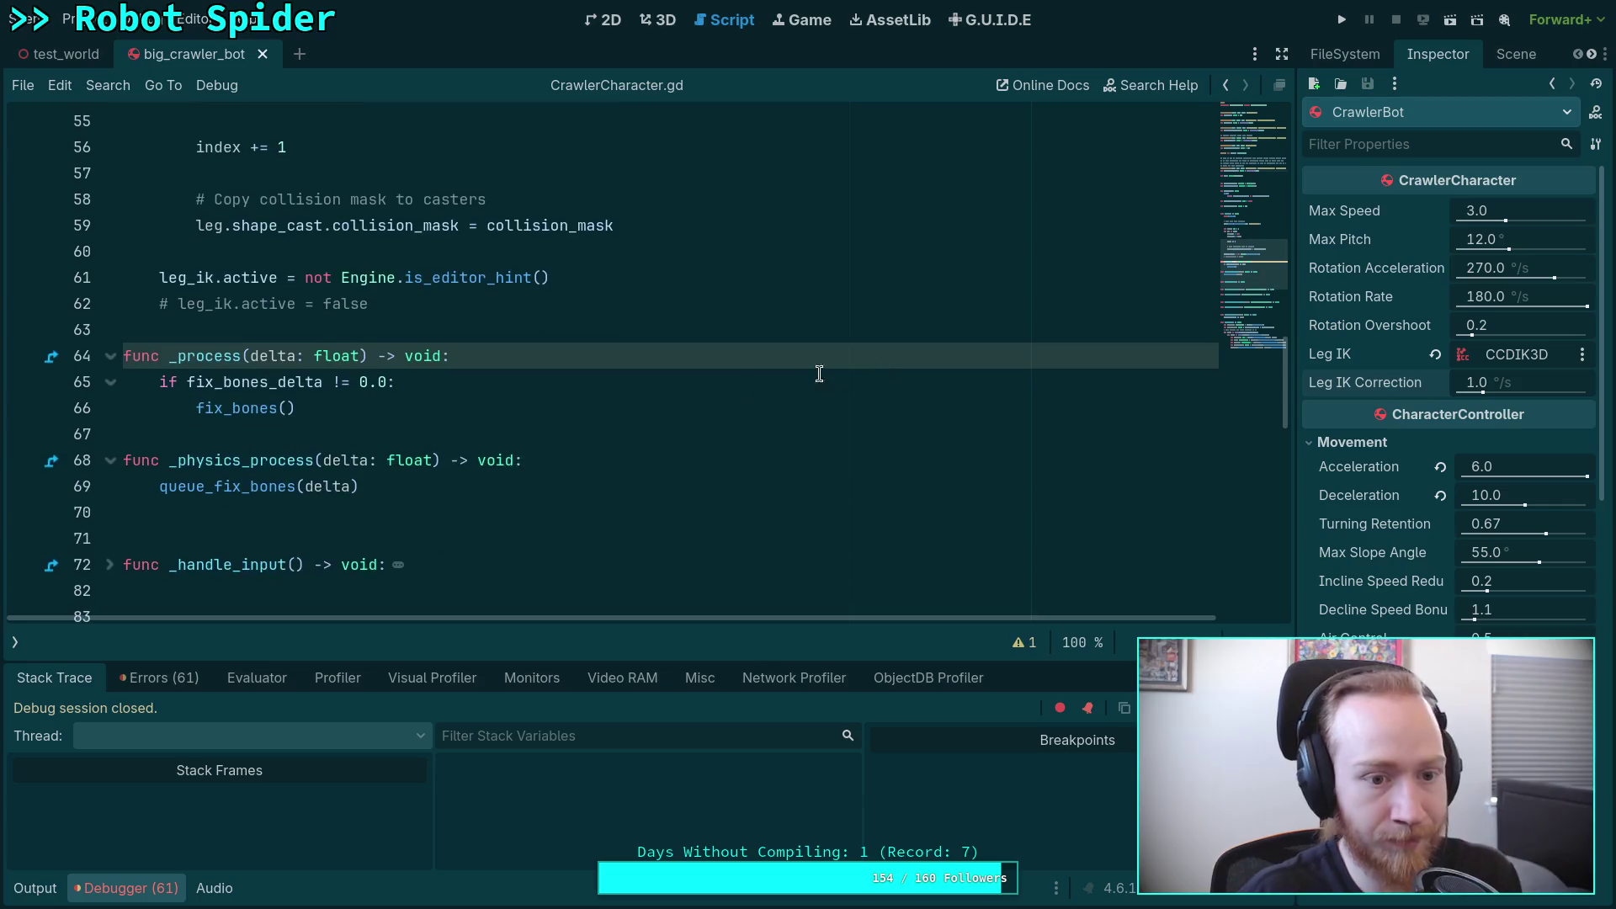
{"action": "scroll", "coordinate": [565, 371], "scroll_direction": "down", "scroll_amount": 3}
{"action": "left_click", "coordinate": [609, 223]}
{"action": "scroll", "coordinate": [623, 246], "scroll_direction": "down", "scroll_amount": 6}
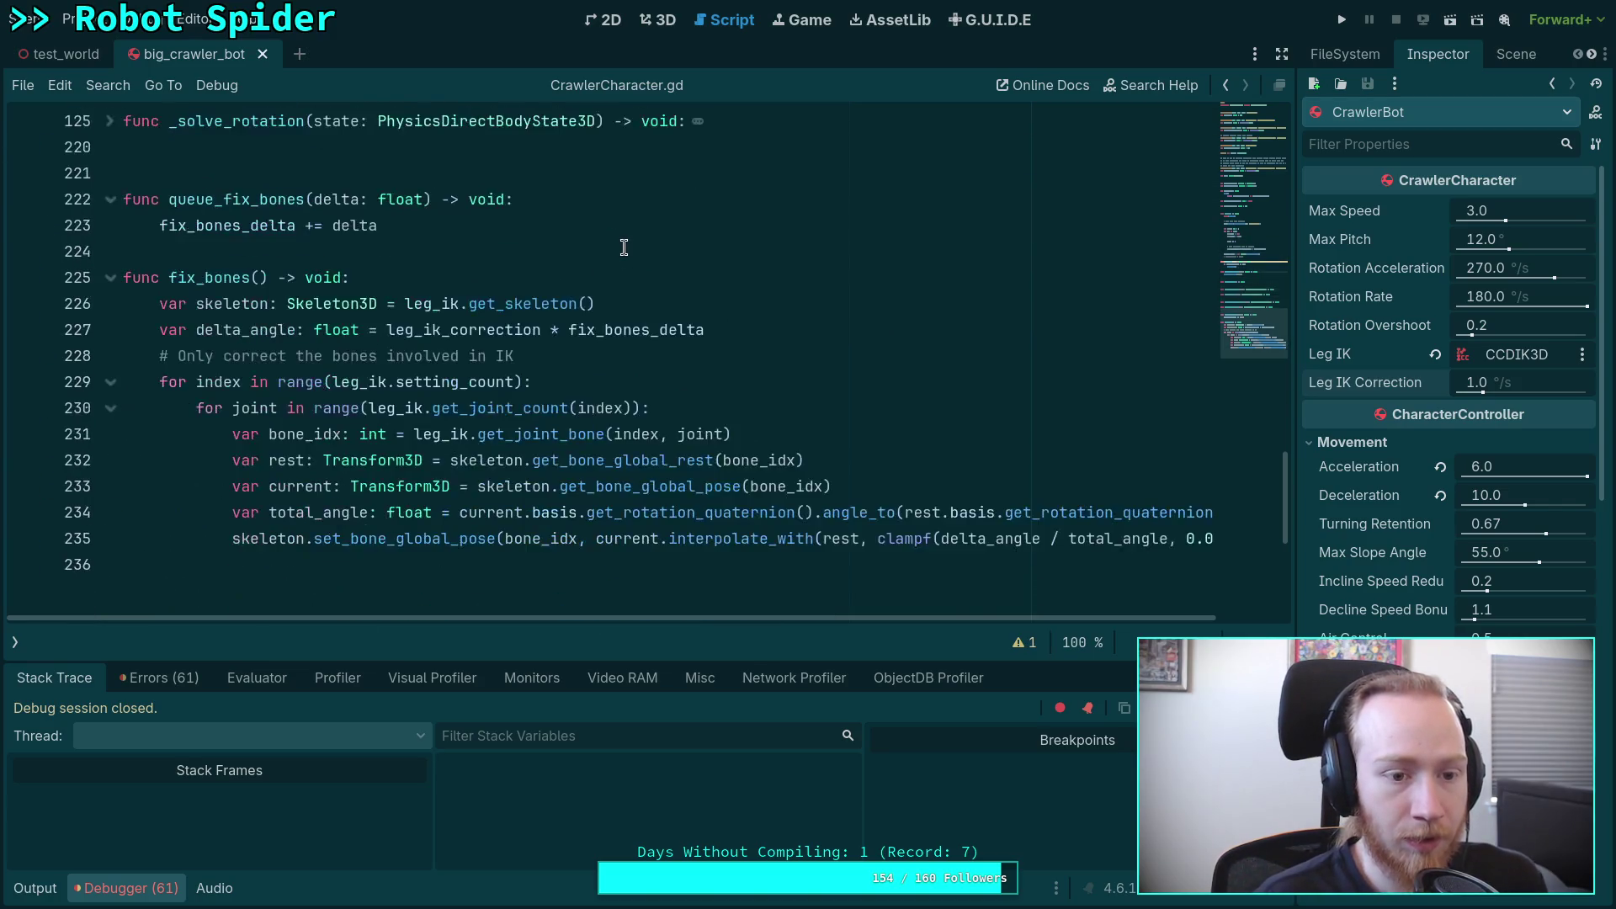
{"action": "scroll", "coordinate": [614, 246], "scroll_direction": "up", "scroll_amount": 2}
{"action": "left_click", "coordinate": [586, 355]}
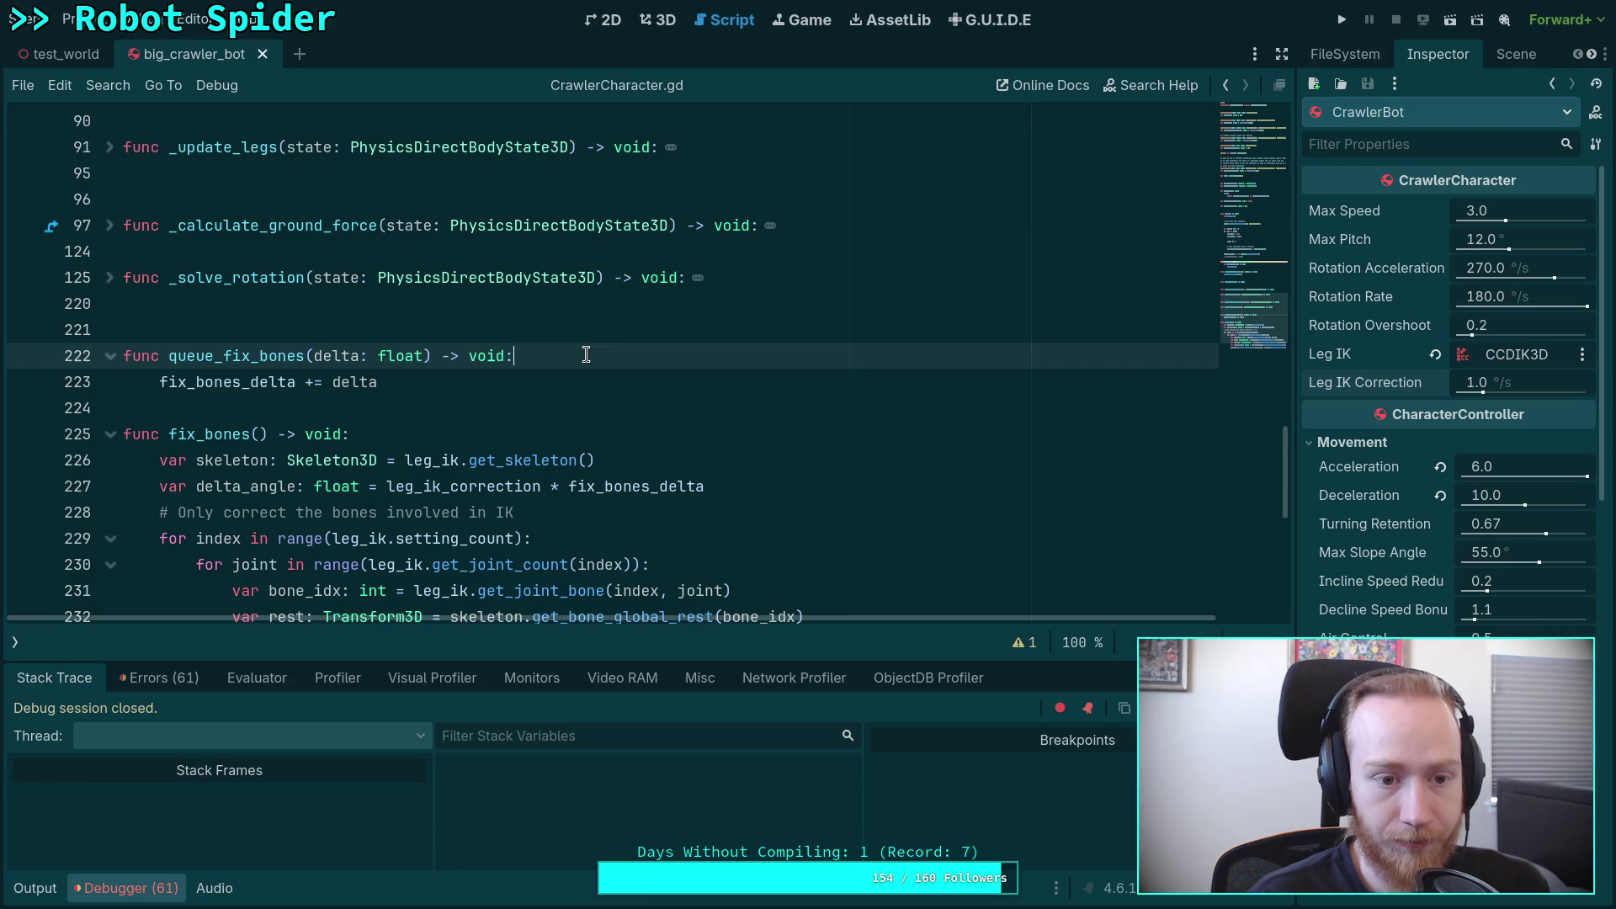
{"action": "key", "text": "Return"}
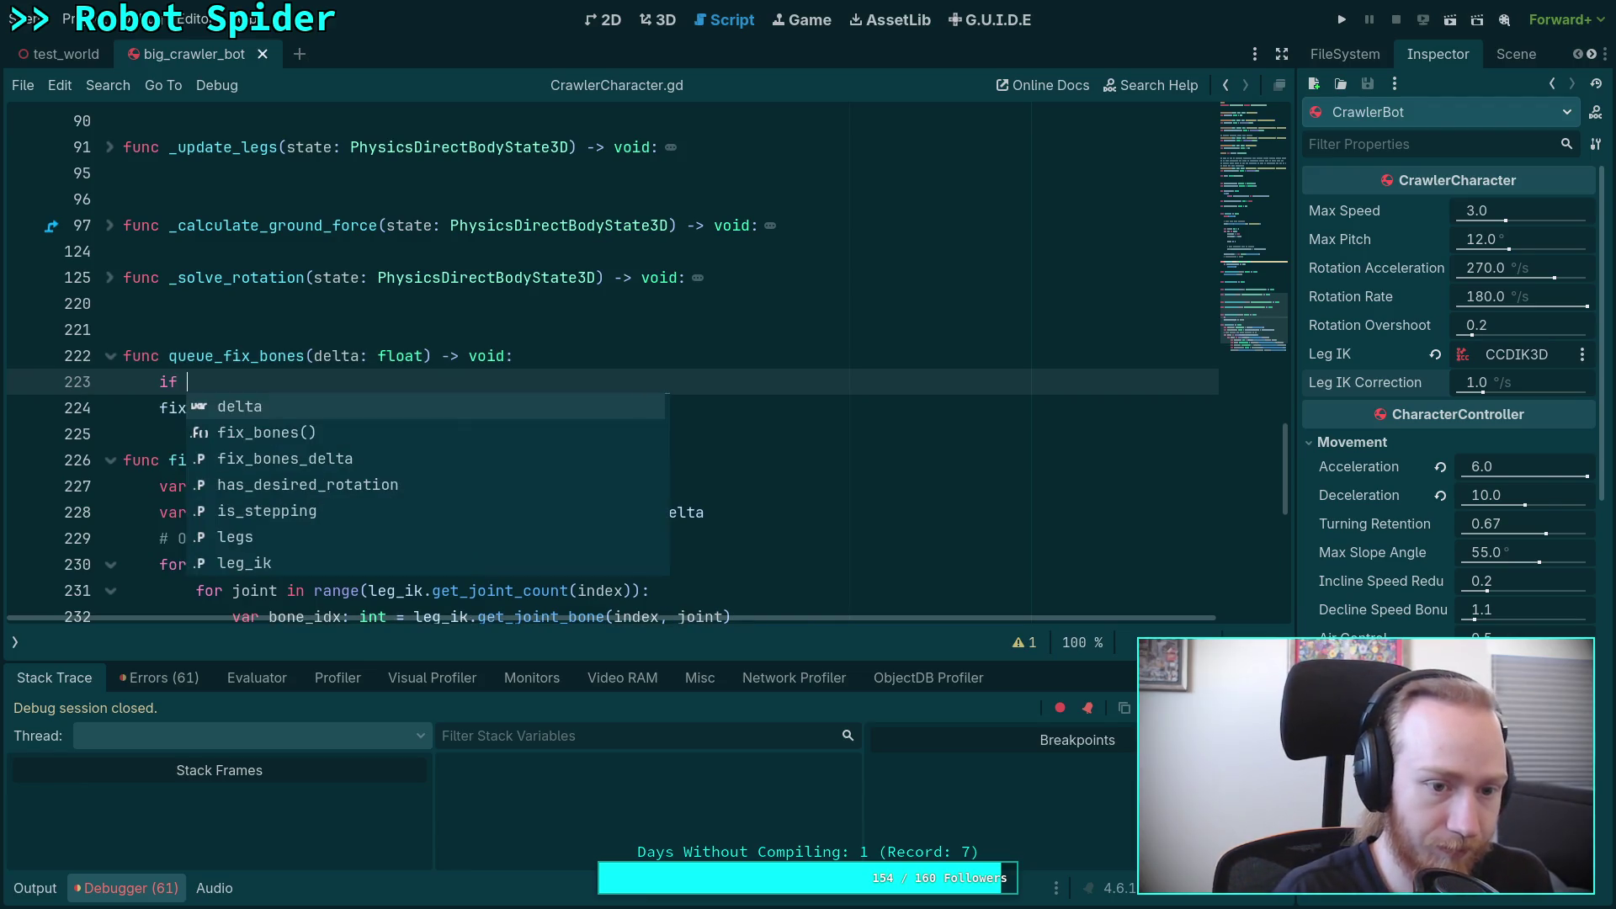
{"action": "type", "text": "fi"}
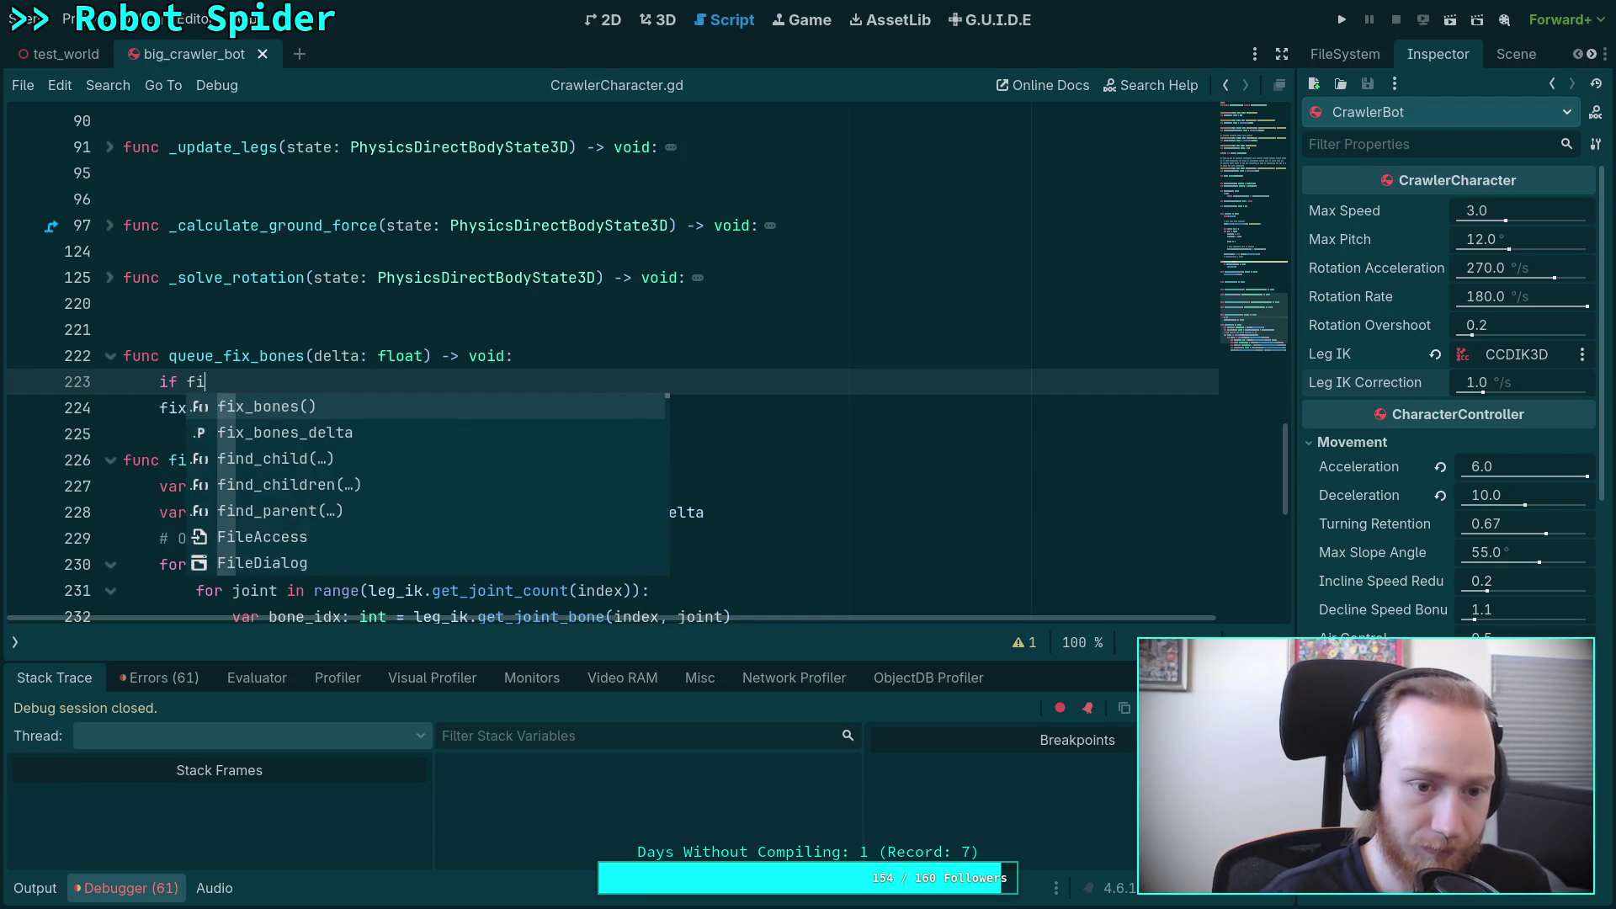
{"action": "key", "text": "BackSpace"}
{"action": "key", "text": "BackSpace"}
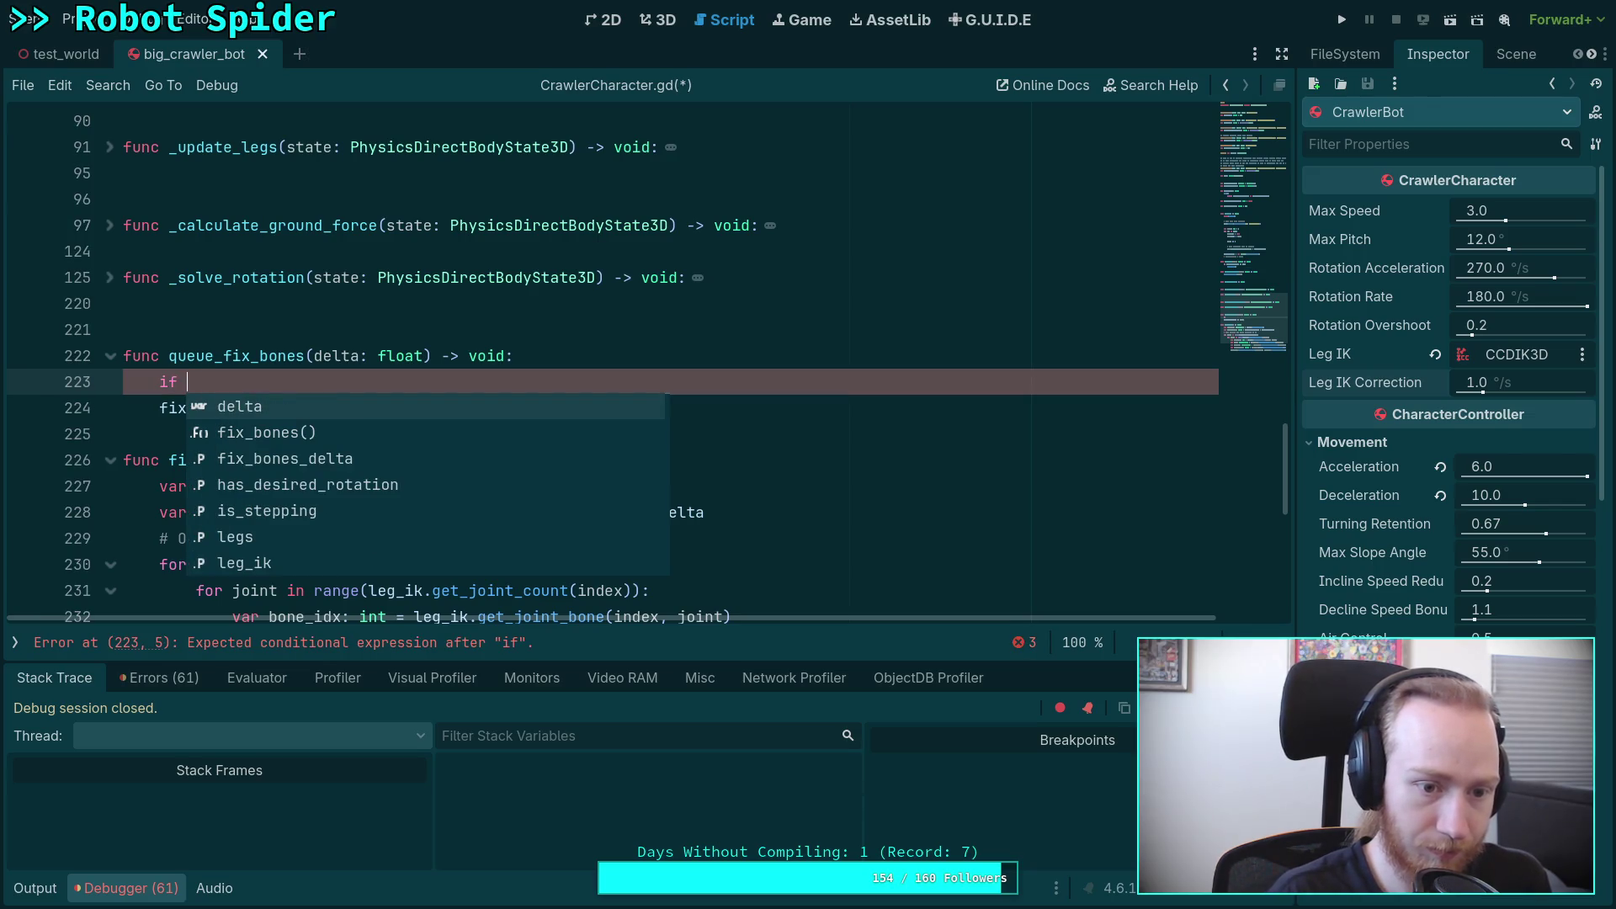
{"action": "type", "text": "bon"}
{"action": "key", "text": "BackSpace"}
{"action": "key", "text": "BackSpace"}
{"action": "key", "text": "BackSpace"}
{"action": "type", "text": "leg"}
{"action": "key", "text": "Down"}
{"action": "key", "text": "Down"}
{"action": "key", "text": "Return"}
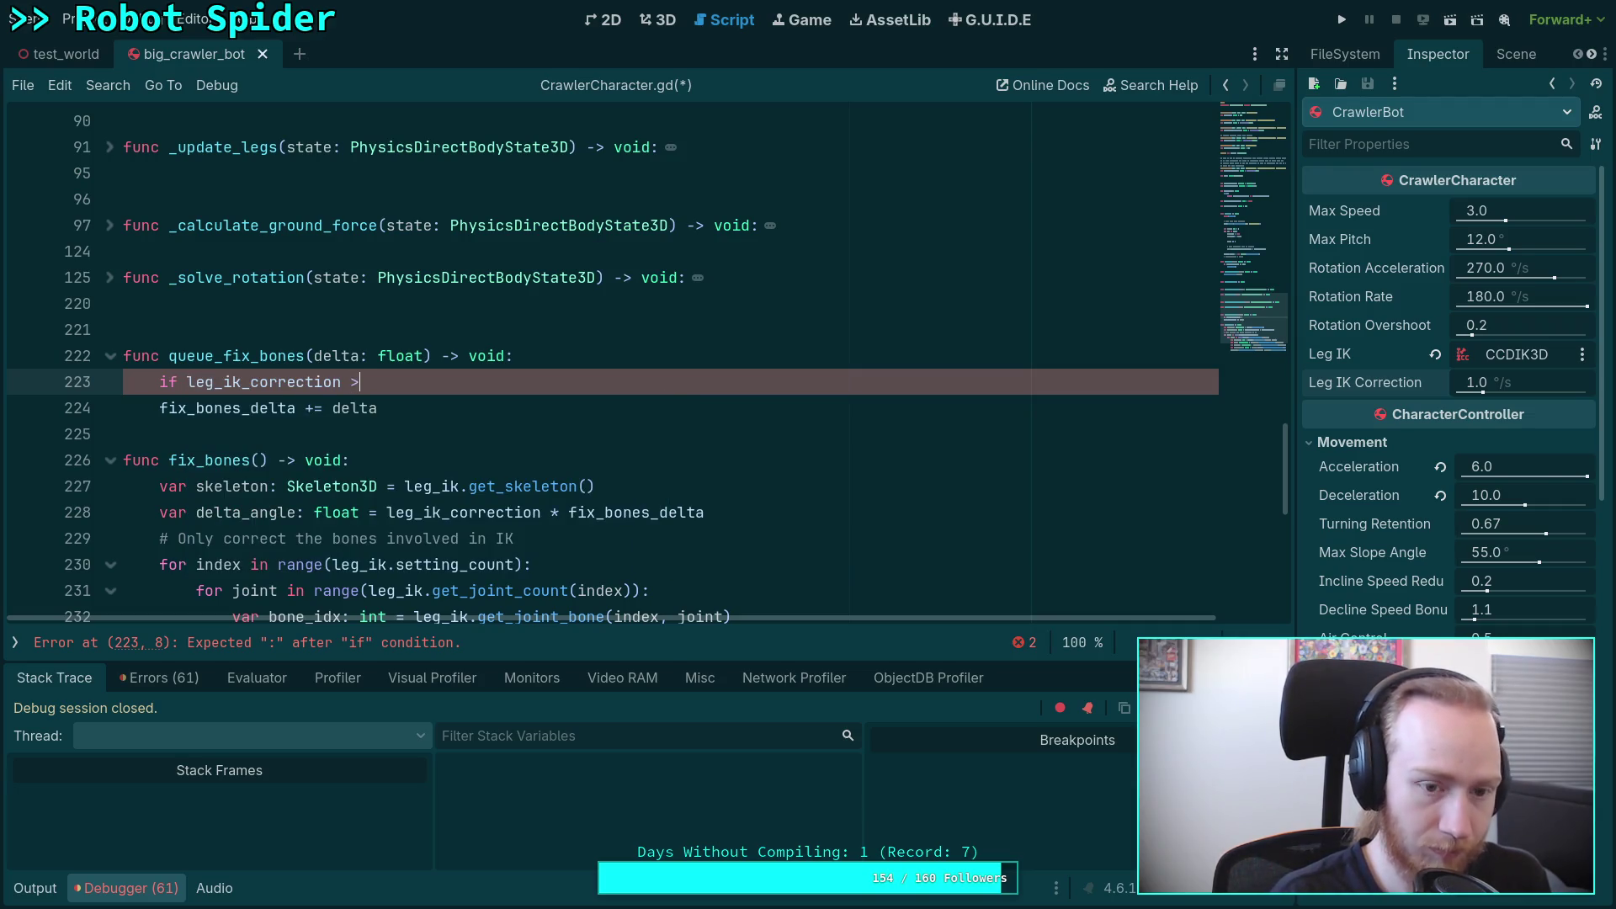
{"action": "left_click", "coordinate": [159, 407]}
{"action": "key", "text": "Tab"}
{"action": "key", "text": "ctrl+s"}
Step: Guard the queue_fix_bones(delta) call in _physics_process with if leg_ik_correction
{"action": "scroll", "coordinate": [597, 308], "scroll_direction": "up", "scroll_amount": 5}
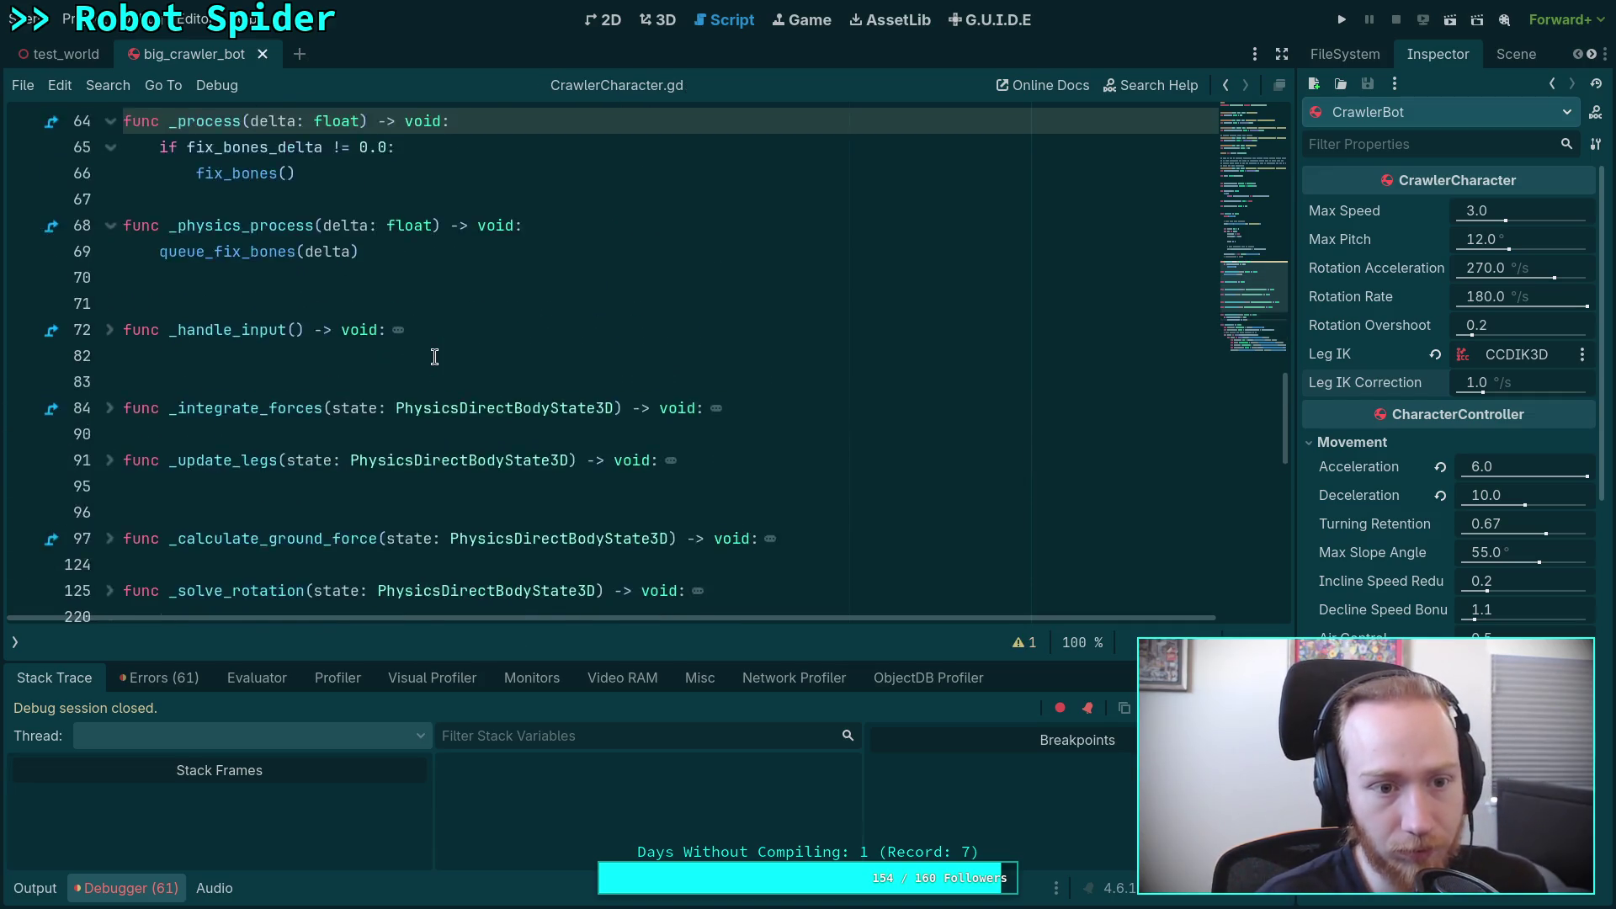
{"action": "left_click", "coordinate": [597, 308]}
{"action": "key", "text": "Return"}
{"action": "type", "text": "i"}
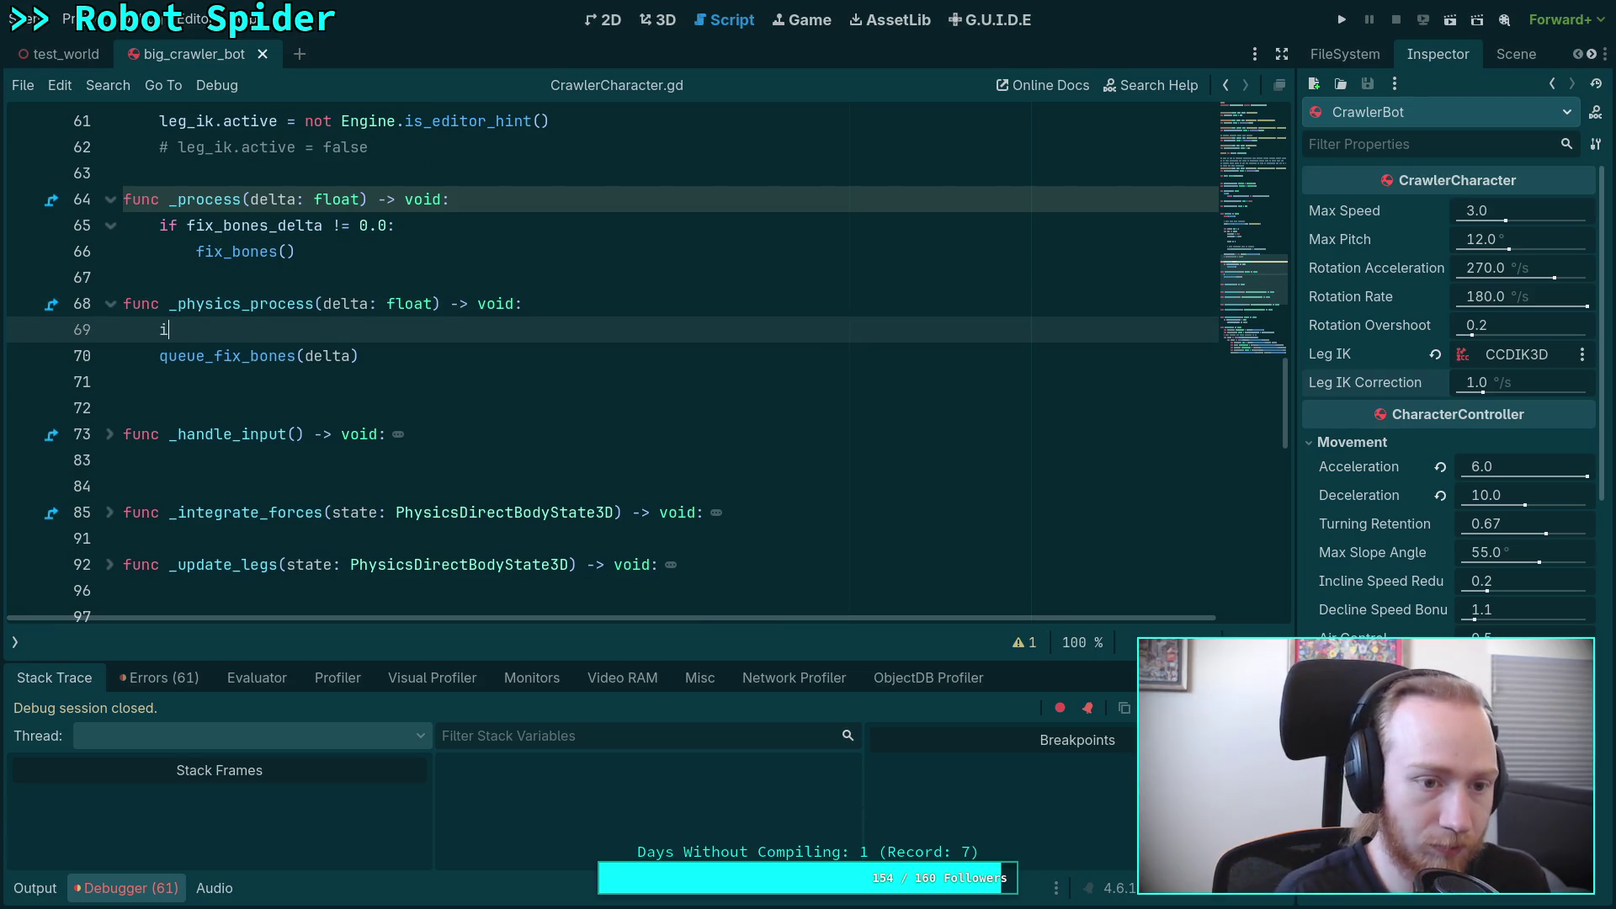
{"action": "key", "text": "Down"}
{"action": "key", "text": "Down"}
{"action": "key", "text": "Return"}
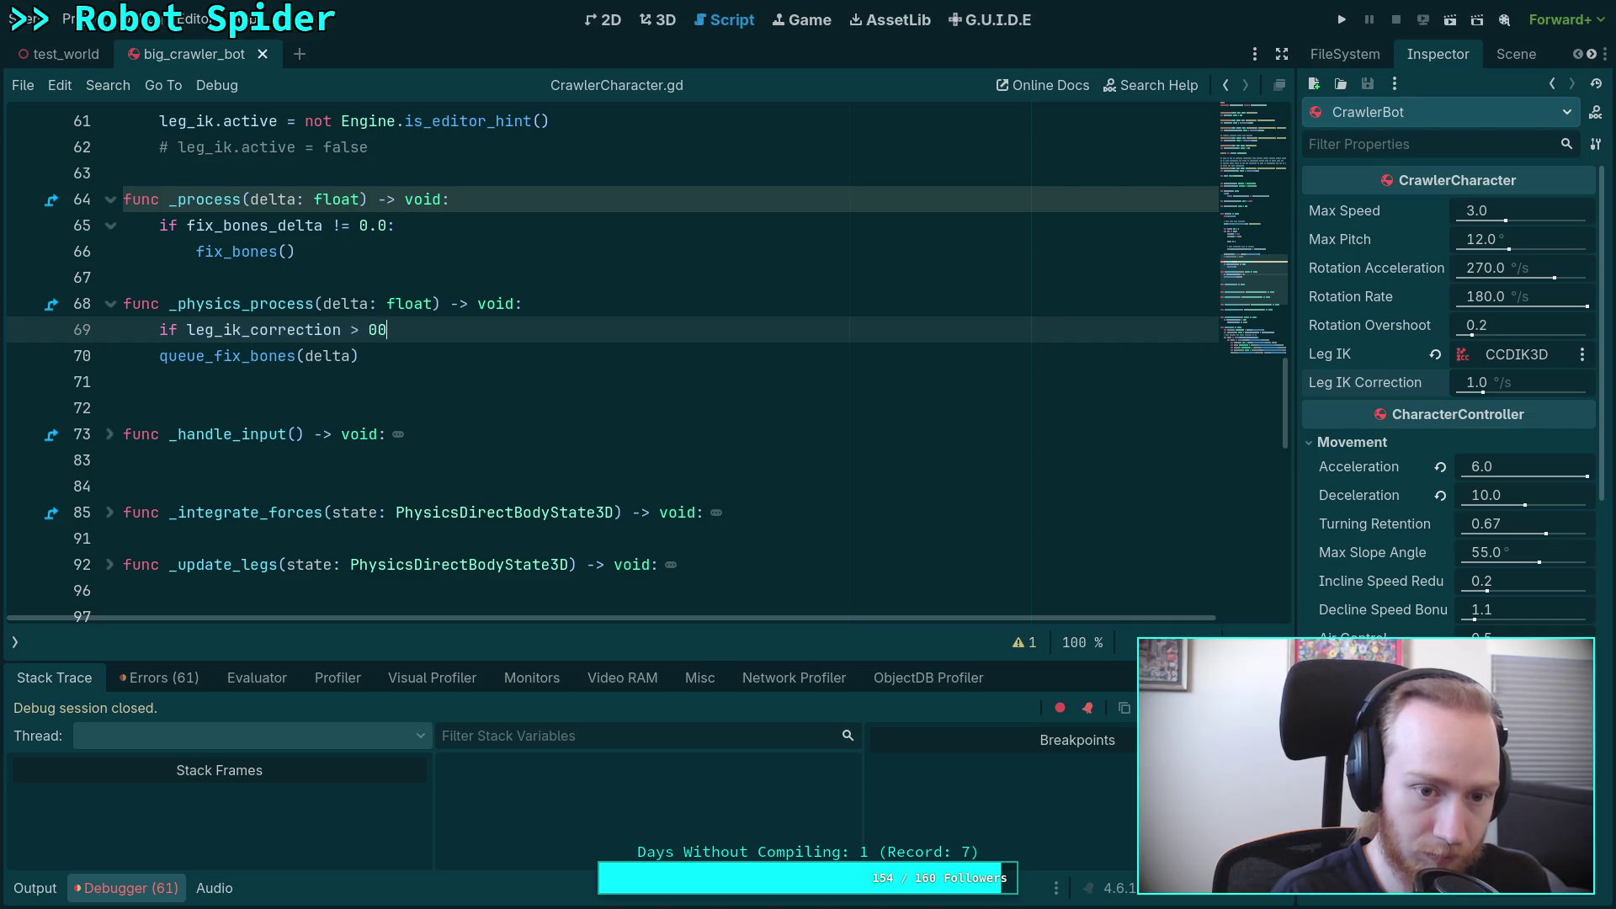
{"action": "left_click", "coordinate": [159, 355]}
{"action": "key", "text": "Tab"}
Step: Delete the guard line from queue_fix_bones and save the script
{"action": "scroll", "coordinate": [473, 367], "scroll_direction": "down", "scroll_amount": 4}
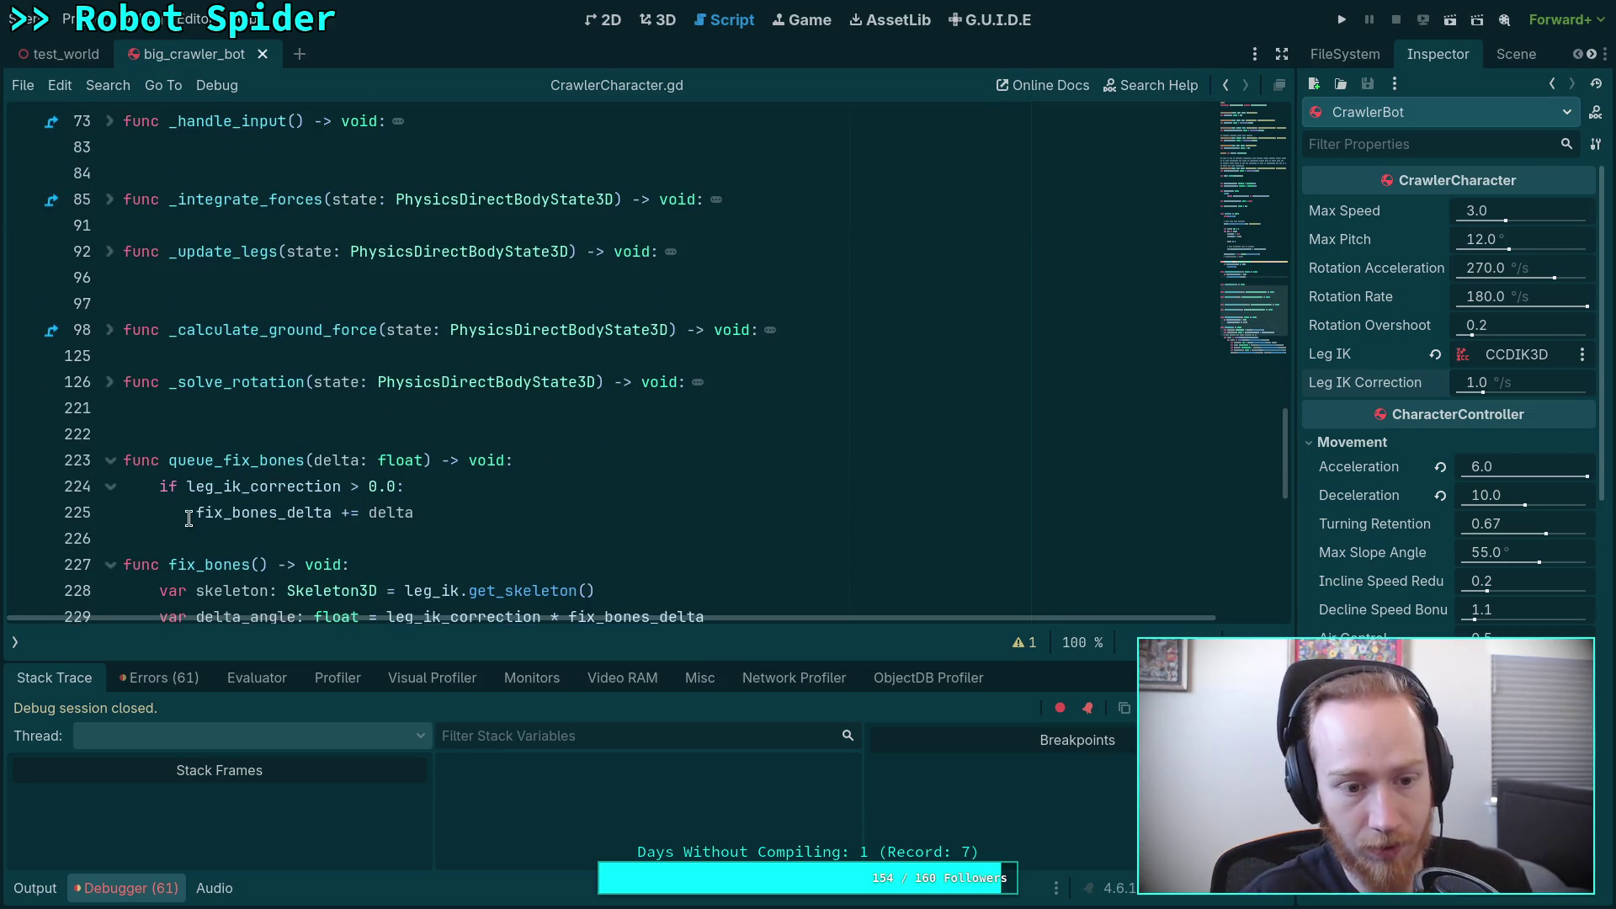
{"action": "left_click_drag", "start_coordinate": [189, 519], "coordinate": [160, 486]}
{"action": "key", "text": "BackSpace"}
{"action": "key", "text": "ctrl+s"}
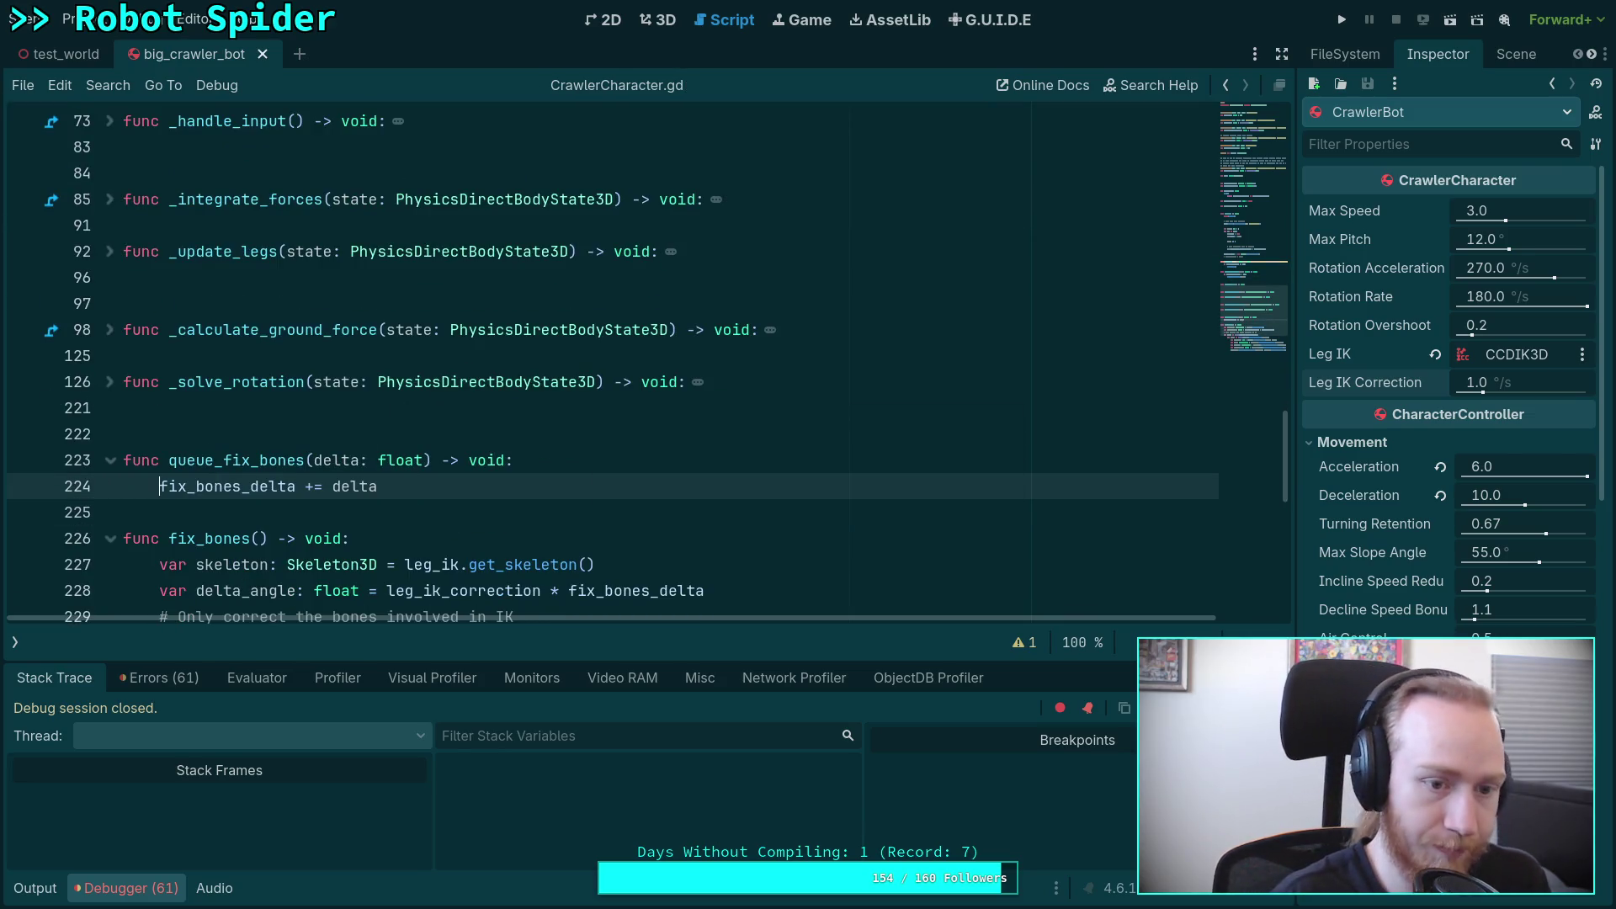
{"action": "left_click", "coordinate": [118, 880]}
{"action": "scroll", "coordinate": [438, 505], "scroll_direction": "down", "scroll_amount": 4}
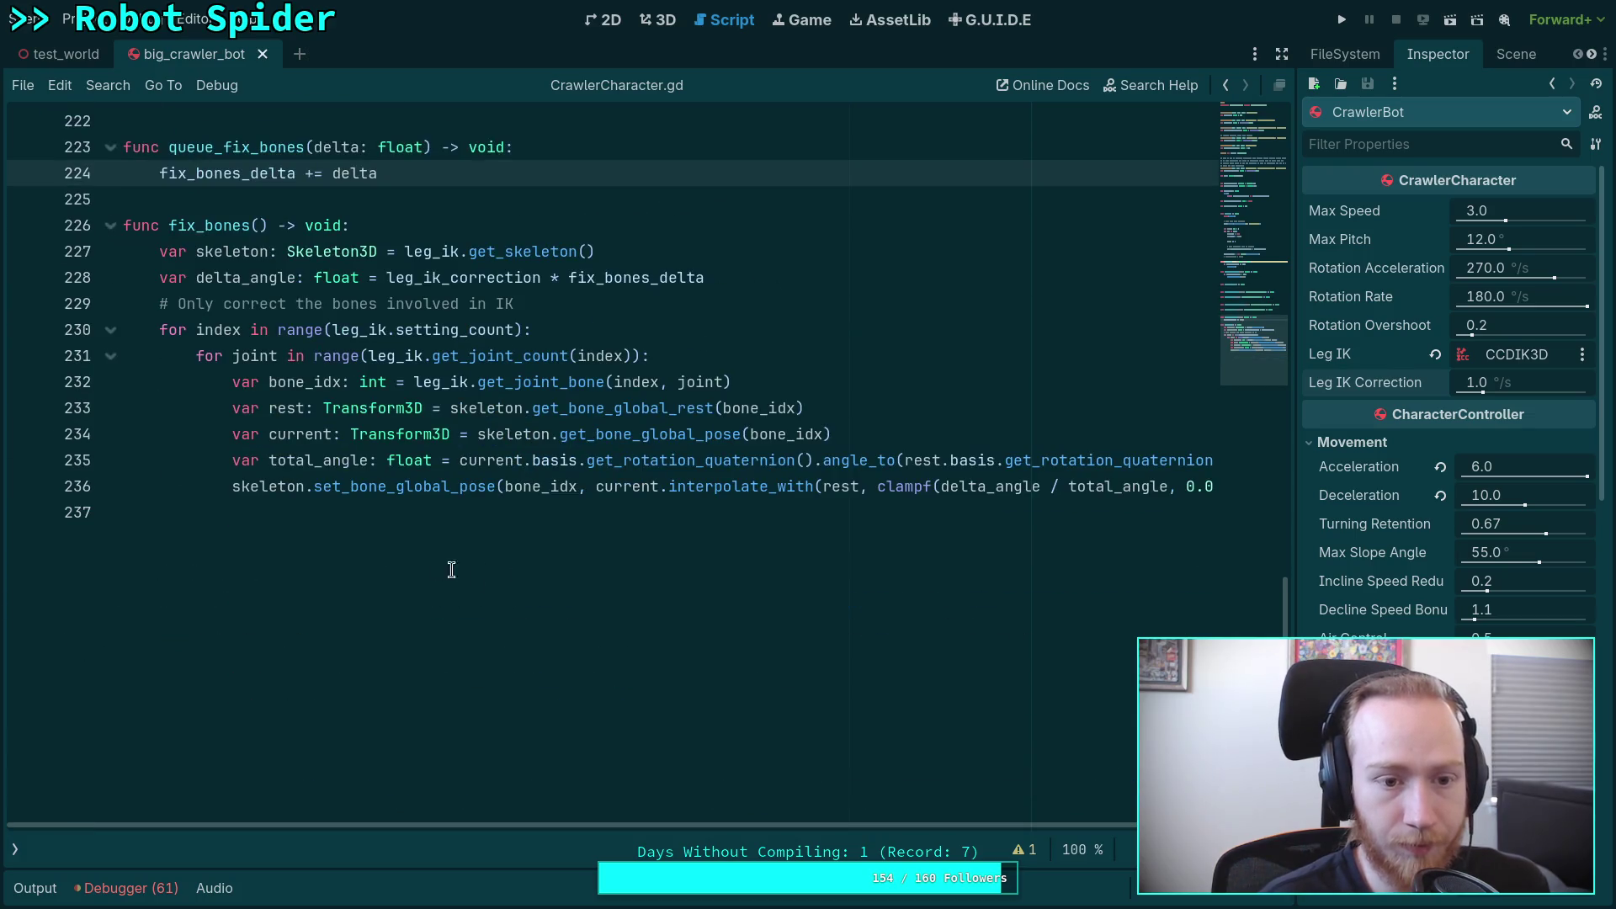
Step: Add a fix_bones_delta reset line at the end of fix_bones
{"action": "left_click", "coordinate": [444, 565]}
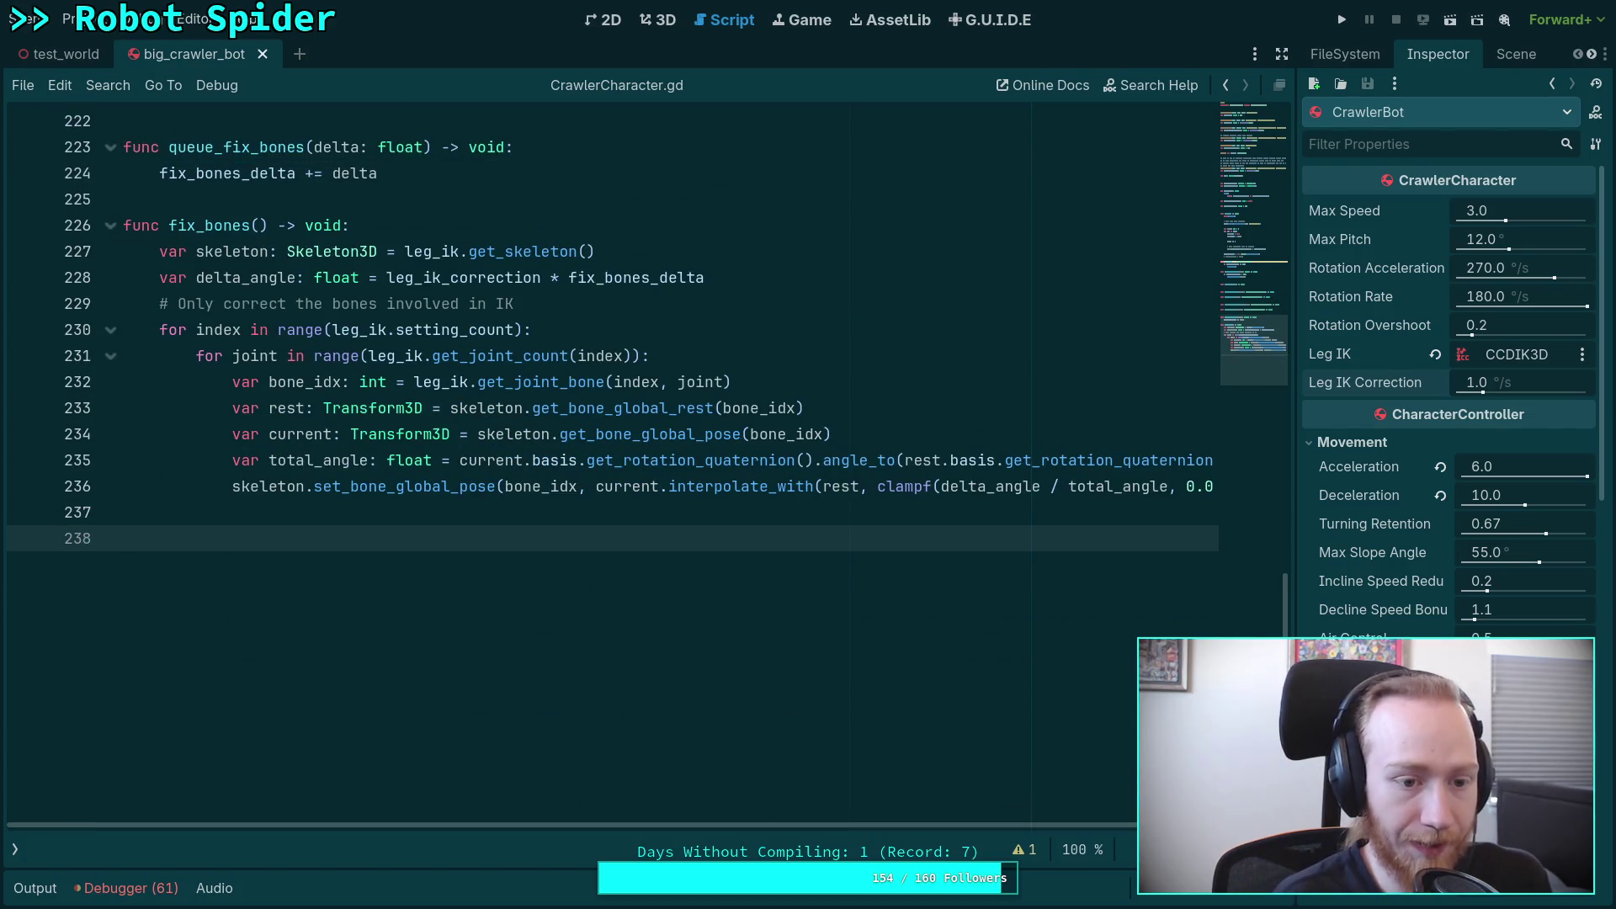
{"action": "key", "text": "Return"}
{"action": "type", "text": "fix"}
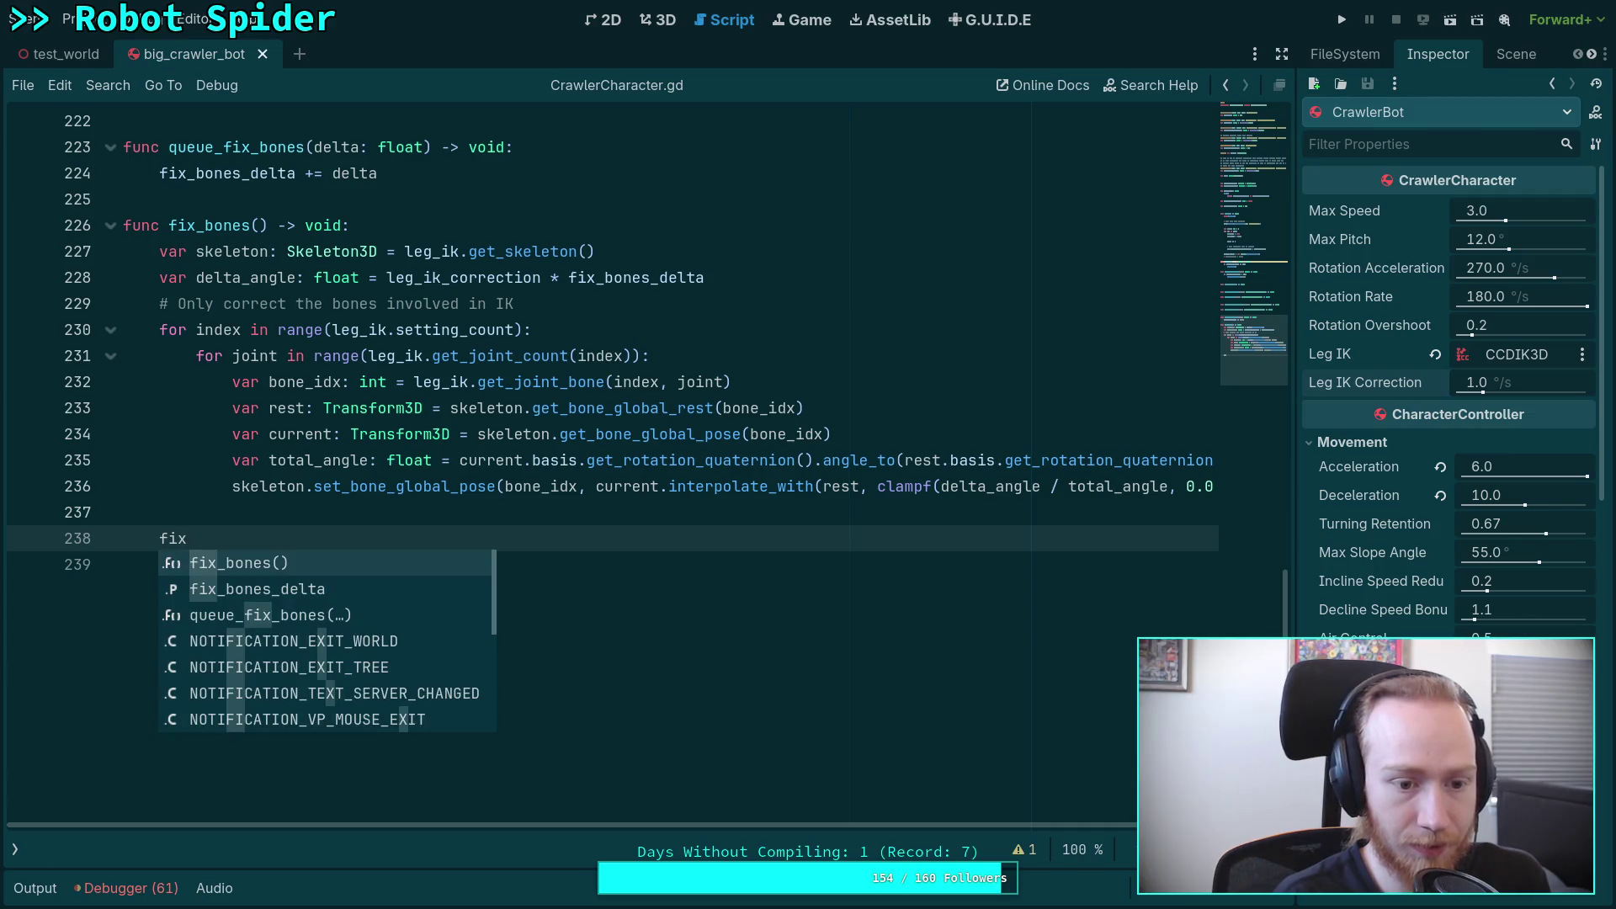
{"action": "key", "text": "Down"}
{"action": "key", "text": "Return"}
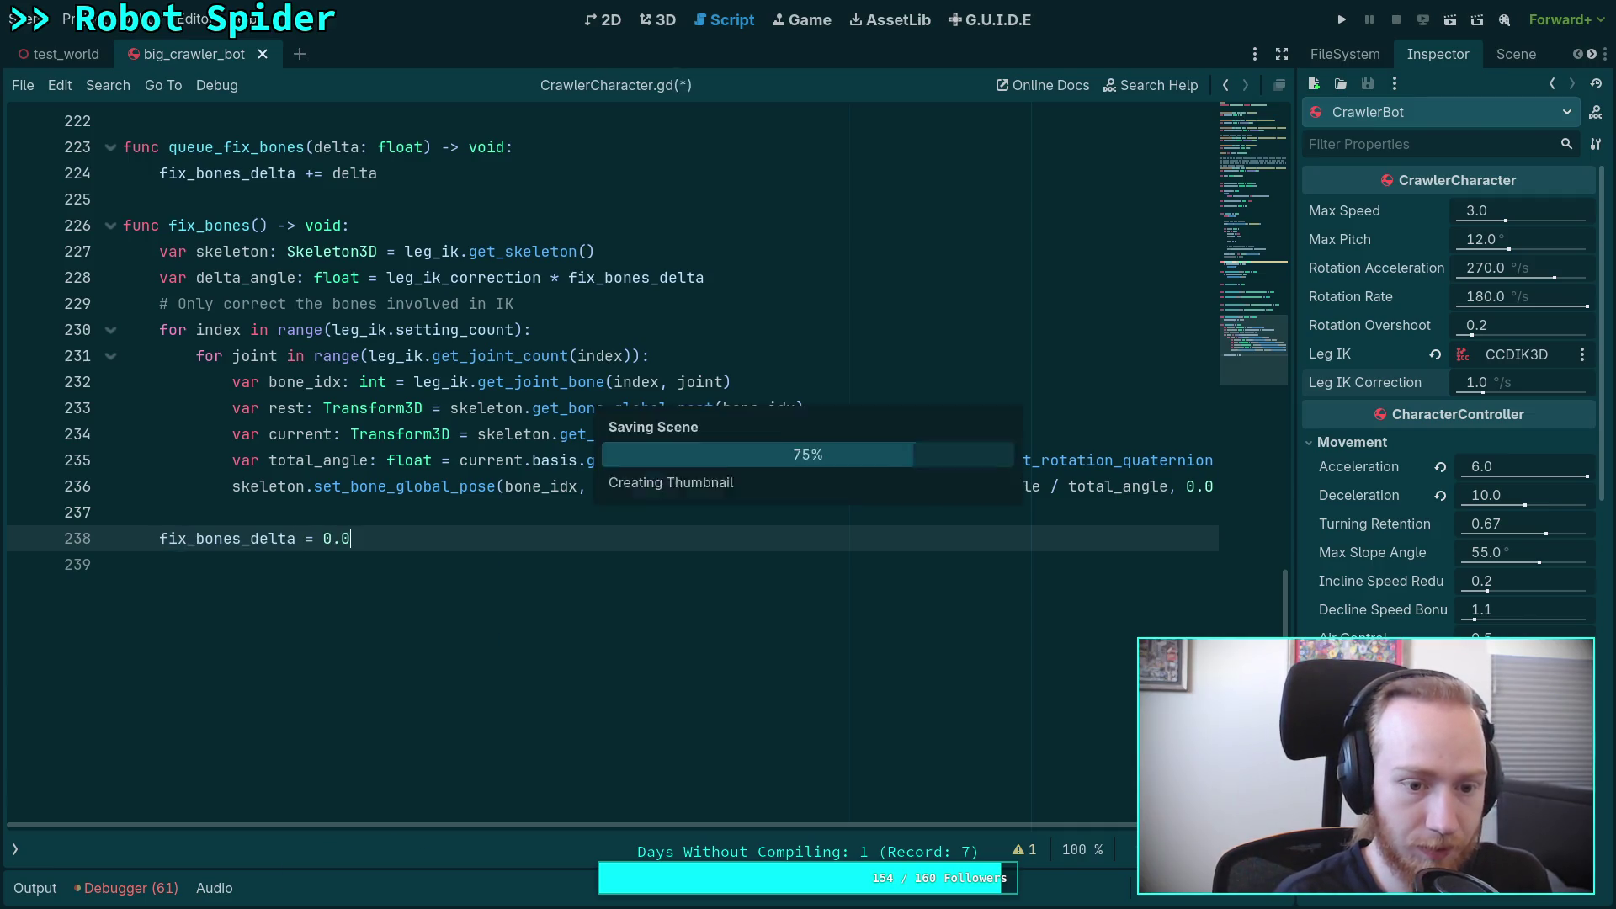
Step: Switch to the test_world scene tab
{"action": "scroll", "coordinate": [414, 444], "scroll_direction": "up", "scroll_amount": 20}
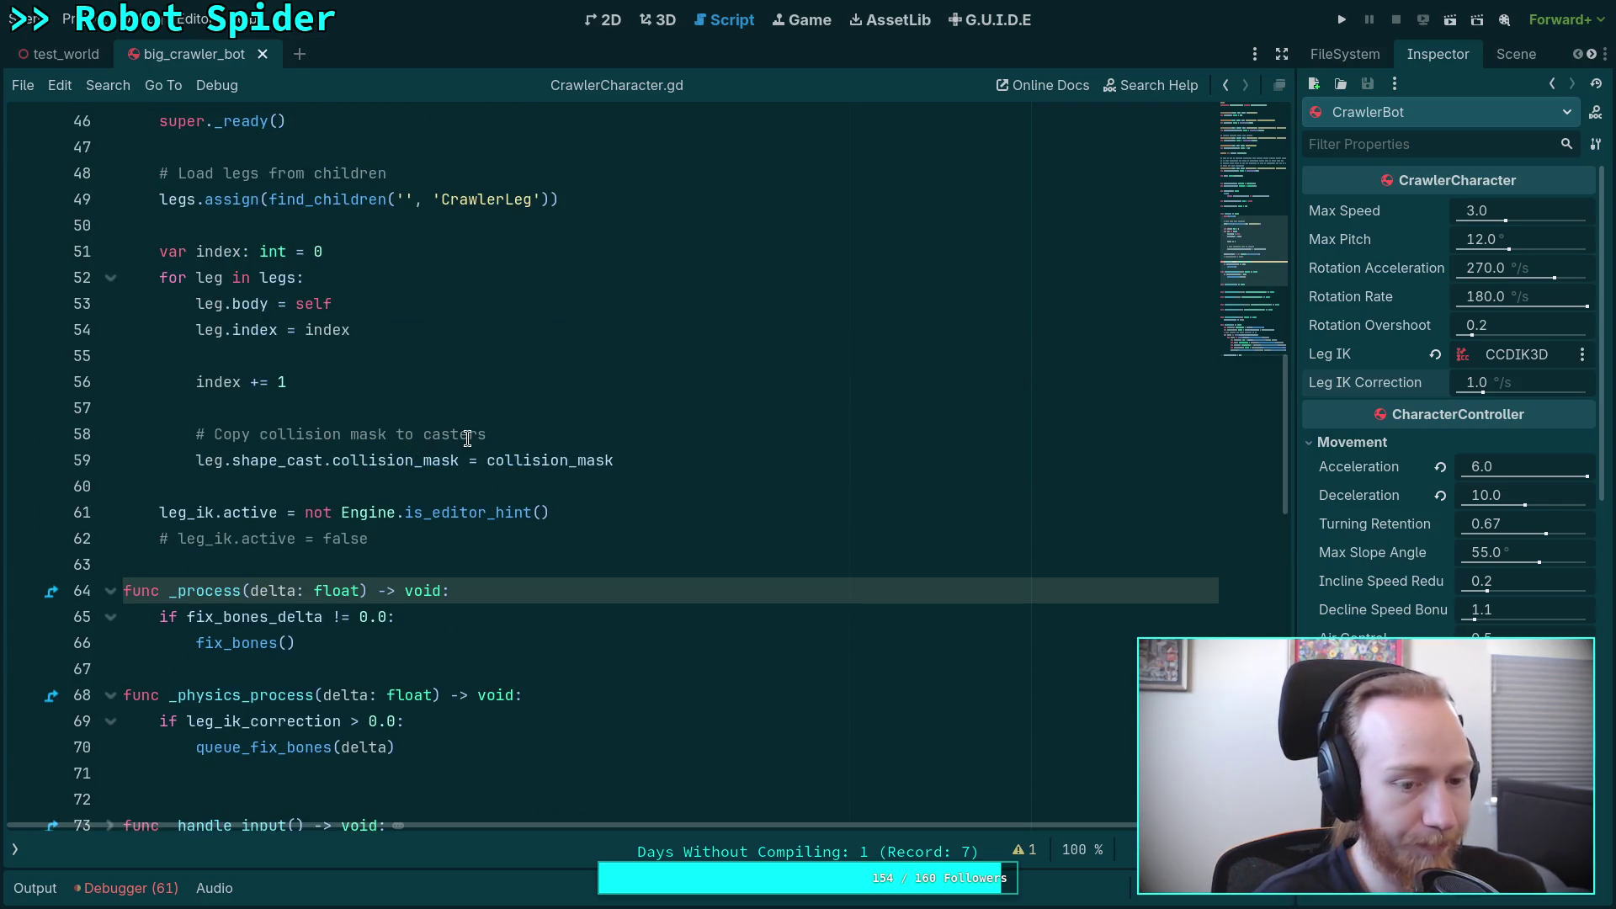
{"action": "scroll", "coordinate": [467, 437], "scroll_direction": "up", "scroll_amount": 6}
{"action": "scroll", "coordinate": [467, 438], "scroll_direction": "down", "scroll_amount": 5}
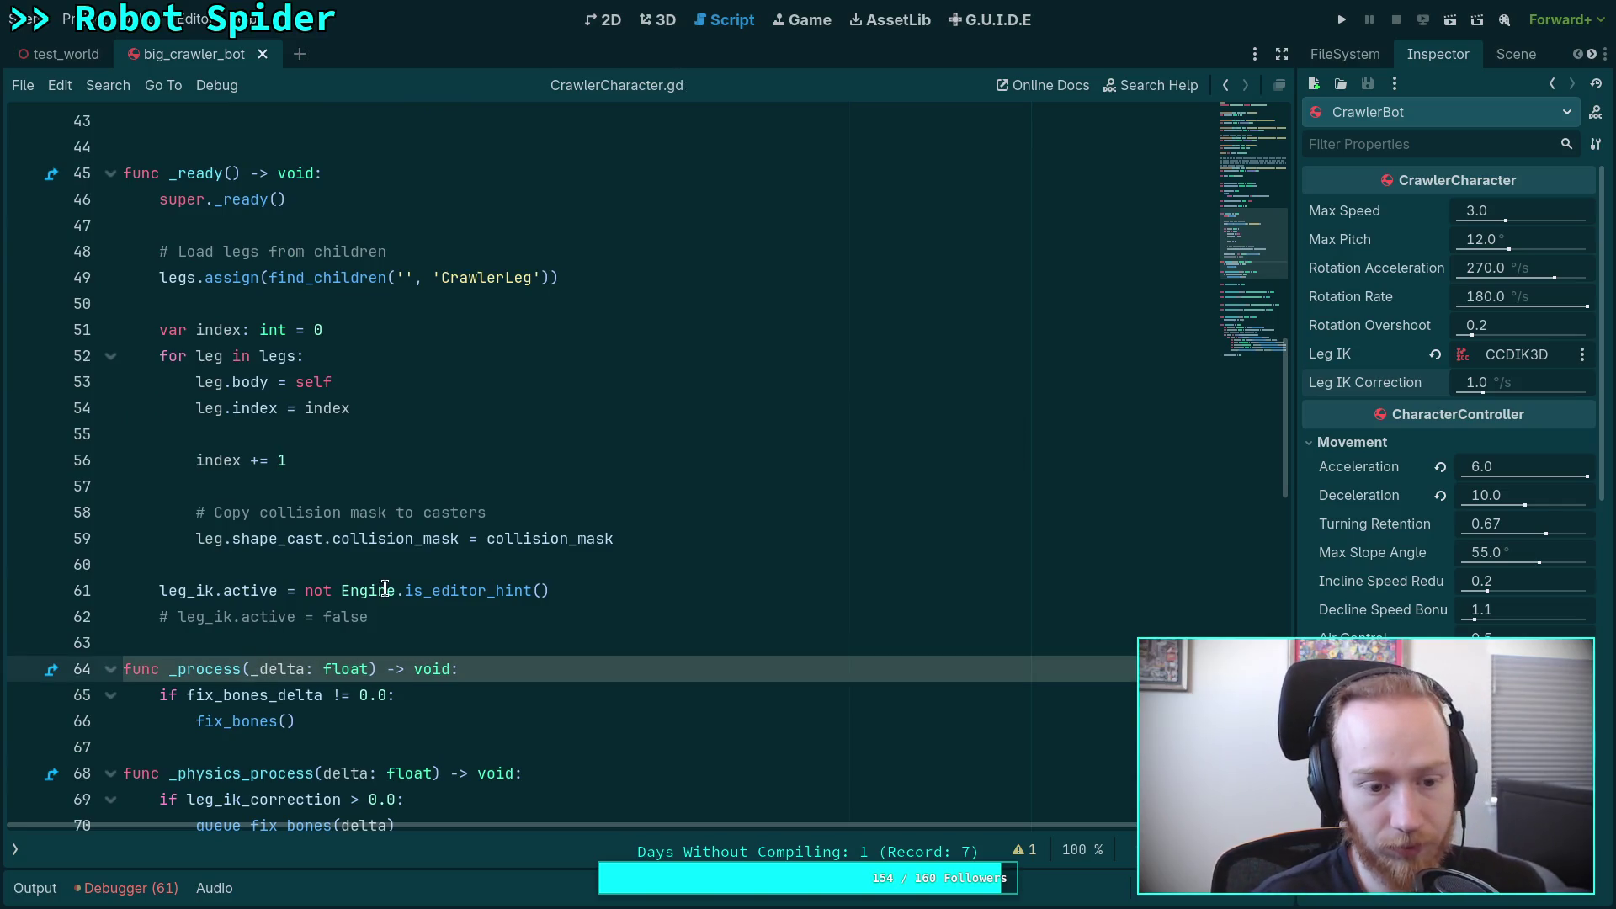
{"action": "scroll", "coordinate": [384, 588], "scroll_direction": "up", "scroll_amount": 5}
{"action": "left_click", "coordinate": [61, 54]}
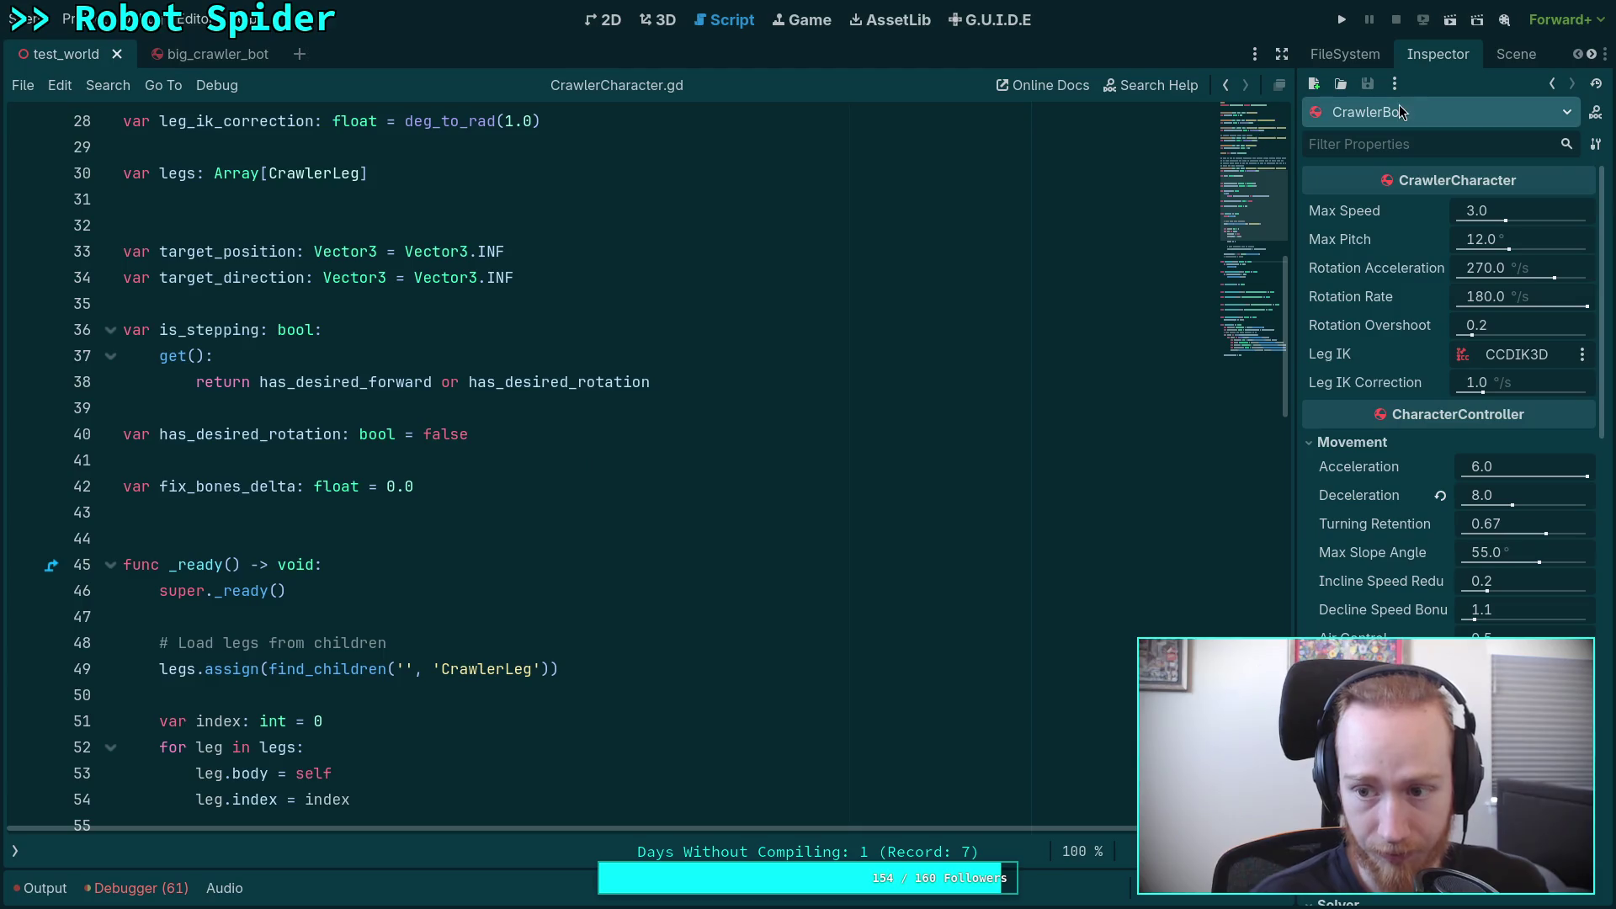
Step: Run test_world to watch the spider bot walk, then stop the game
{"action": "left_click", "coordinate": [1341, 20]}
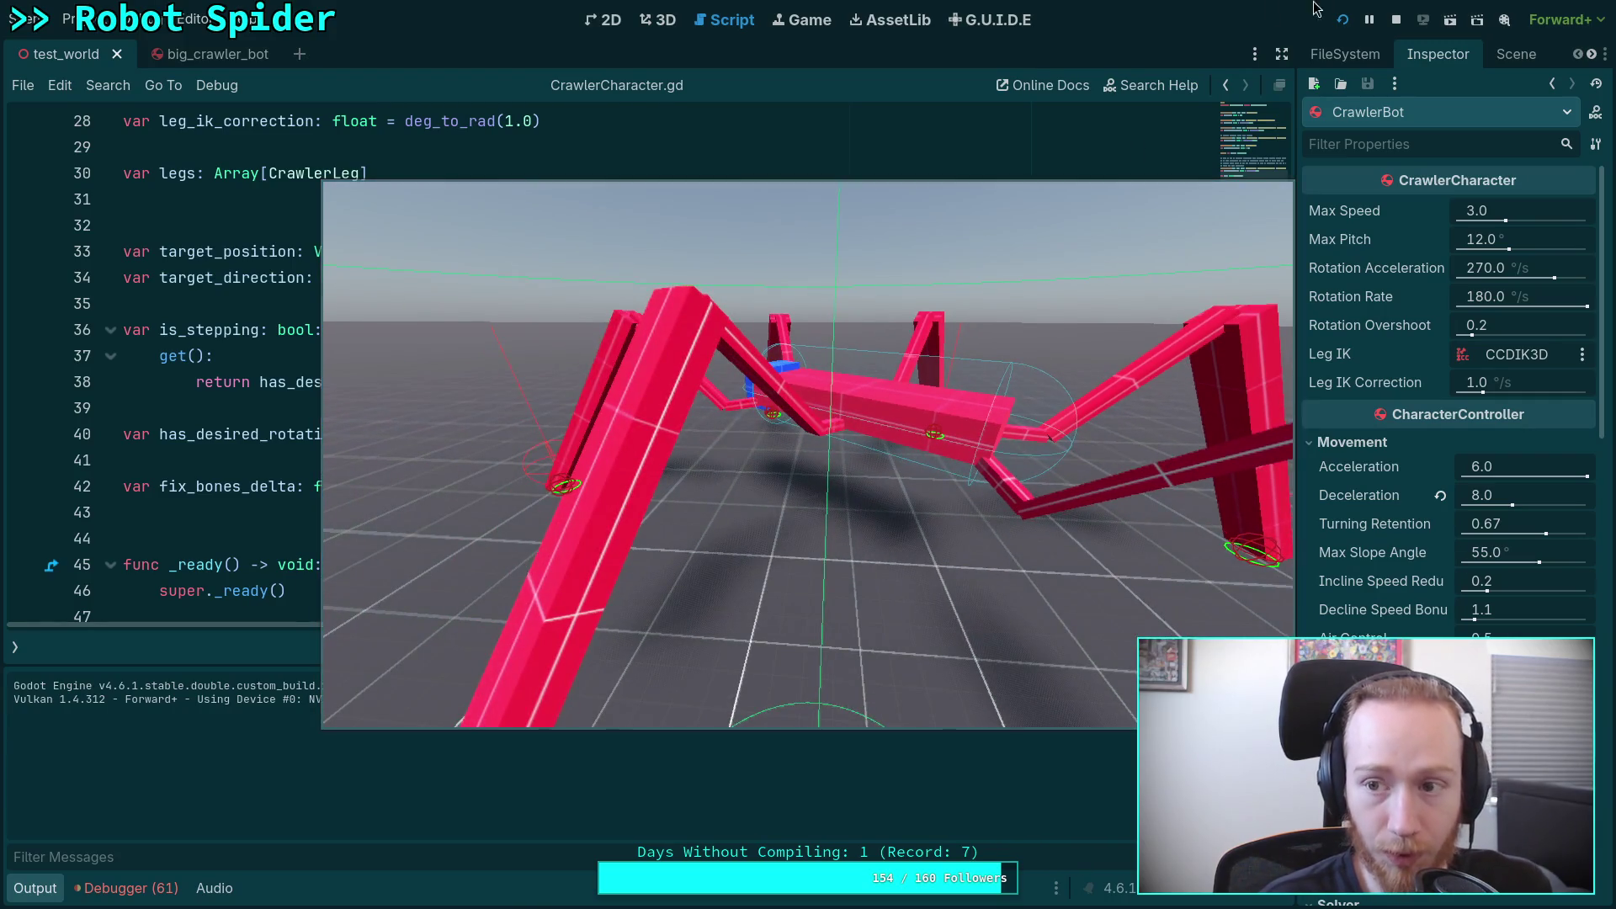
{"action": "left_click", "coordinate": [1396, 19]}
{"action": "scroll", "coordinate": [527, 380], "scroll_direction": "down", "scroll_amount": 4}
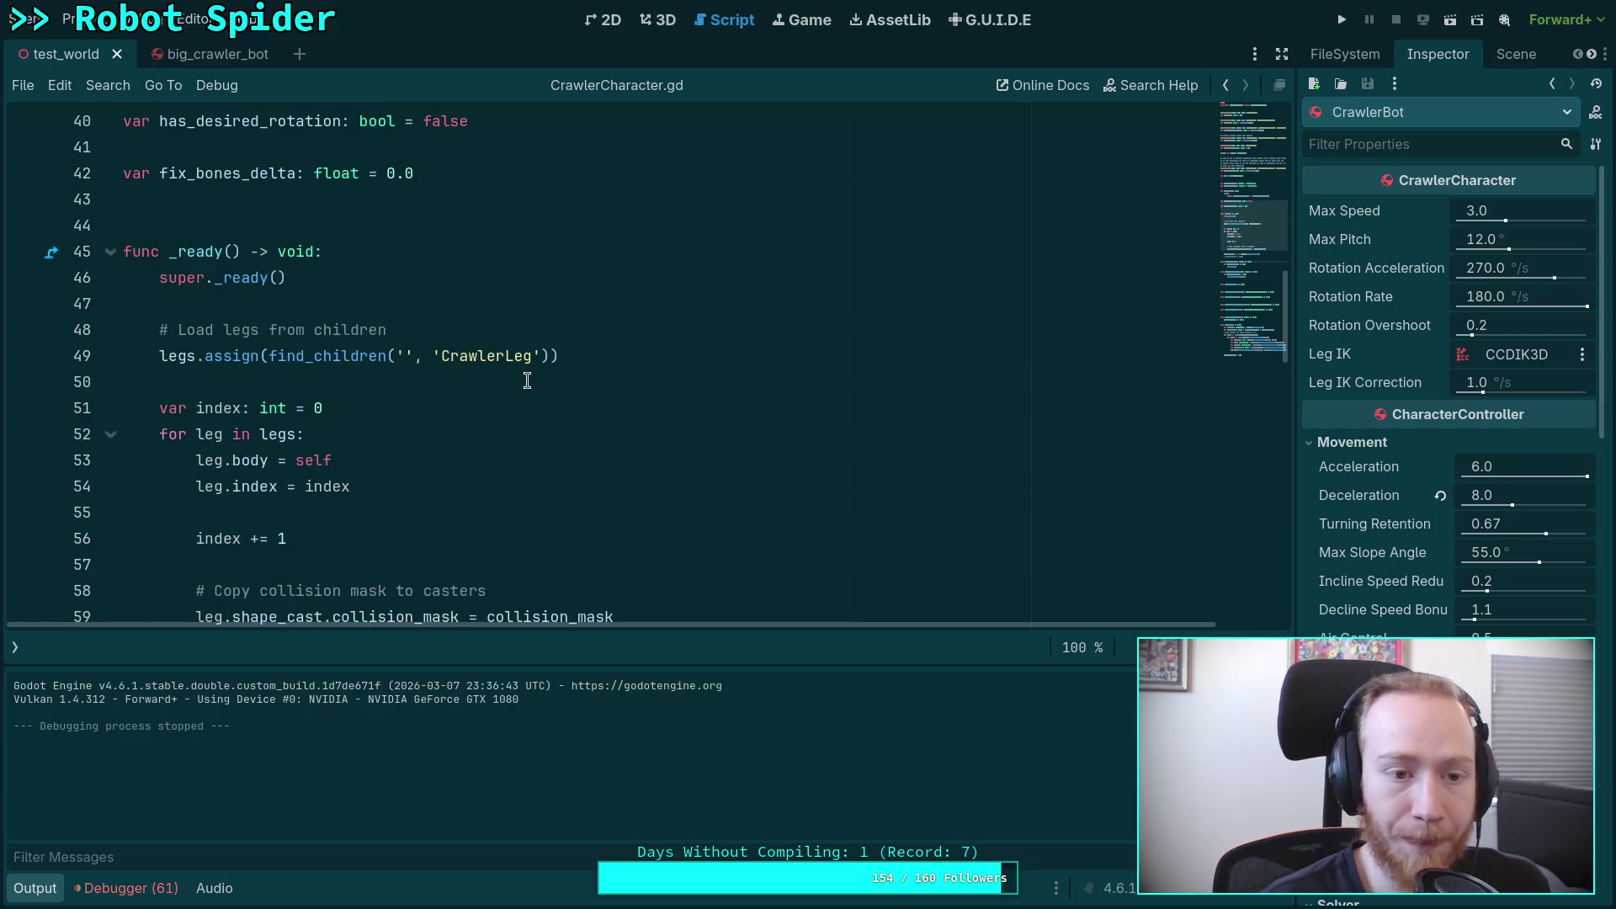
{"action": "scroll", "coordinate": [527, 380], "scroll_direction": "down", "scroll_amount": 7}
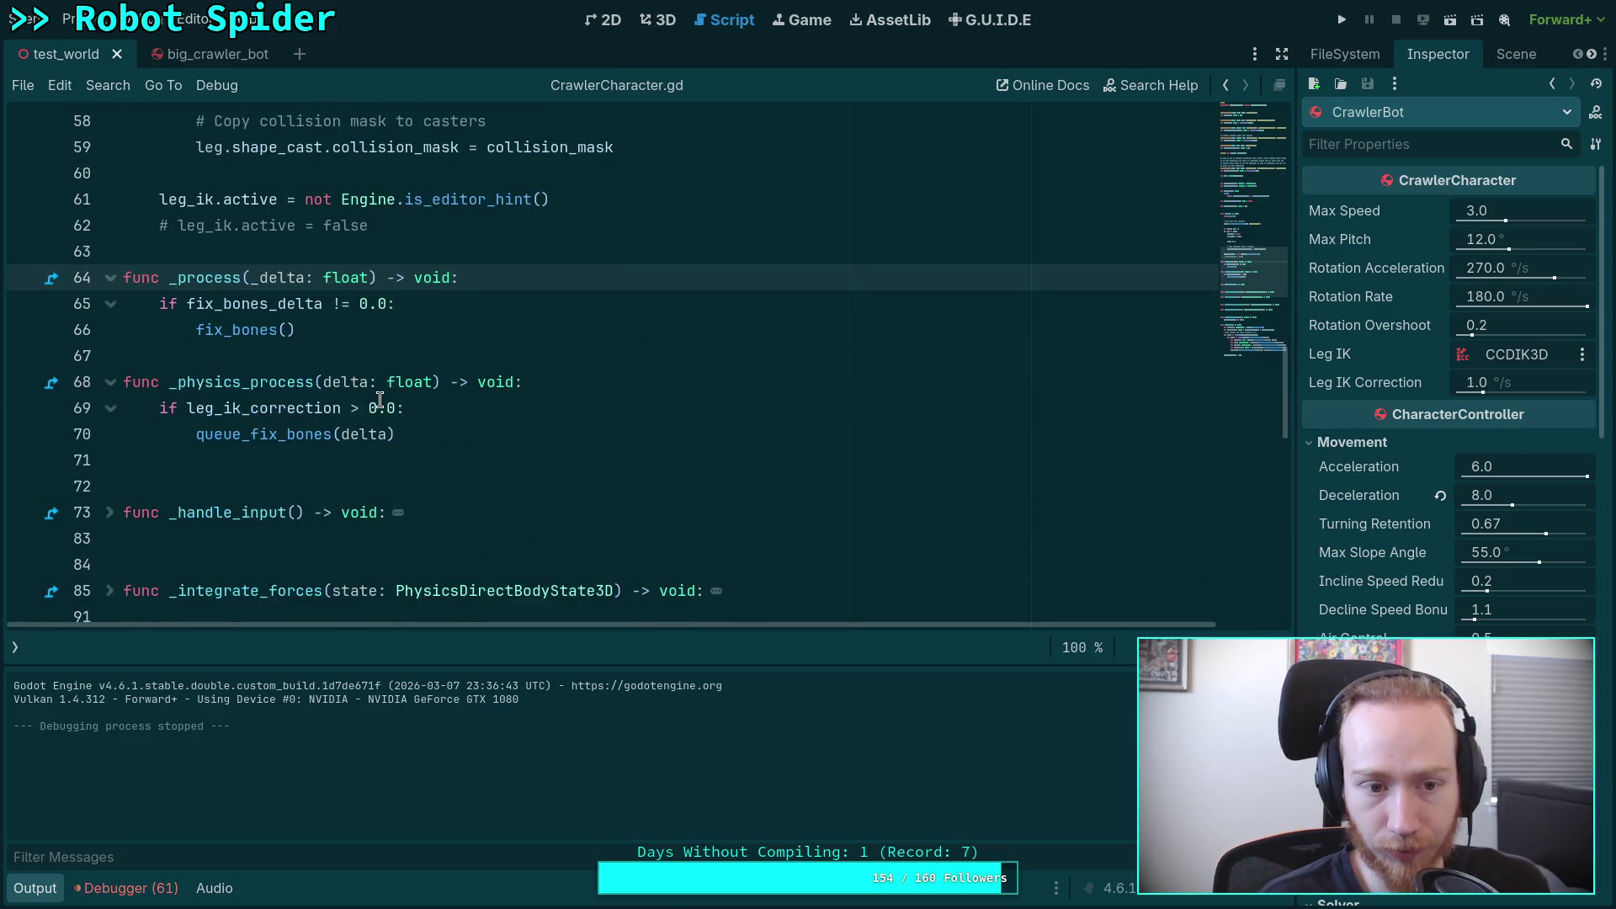
{"action": "scroll", "coordinate": [381, 399], "scroll_direction": "down", "scroll_amount": 12}
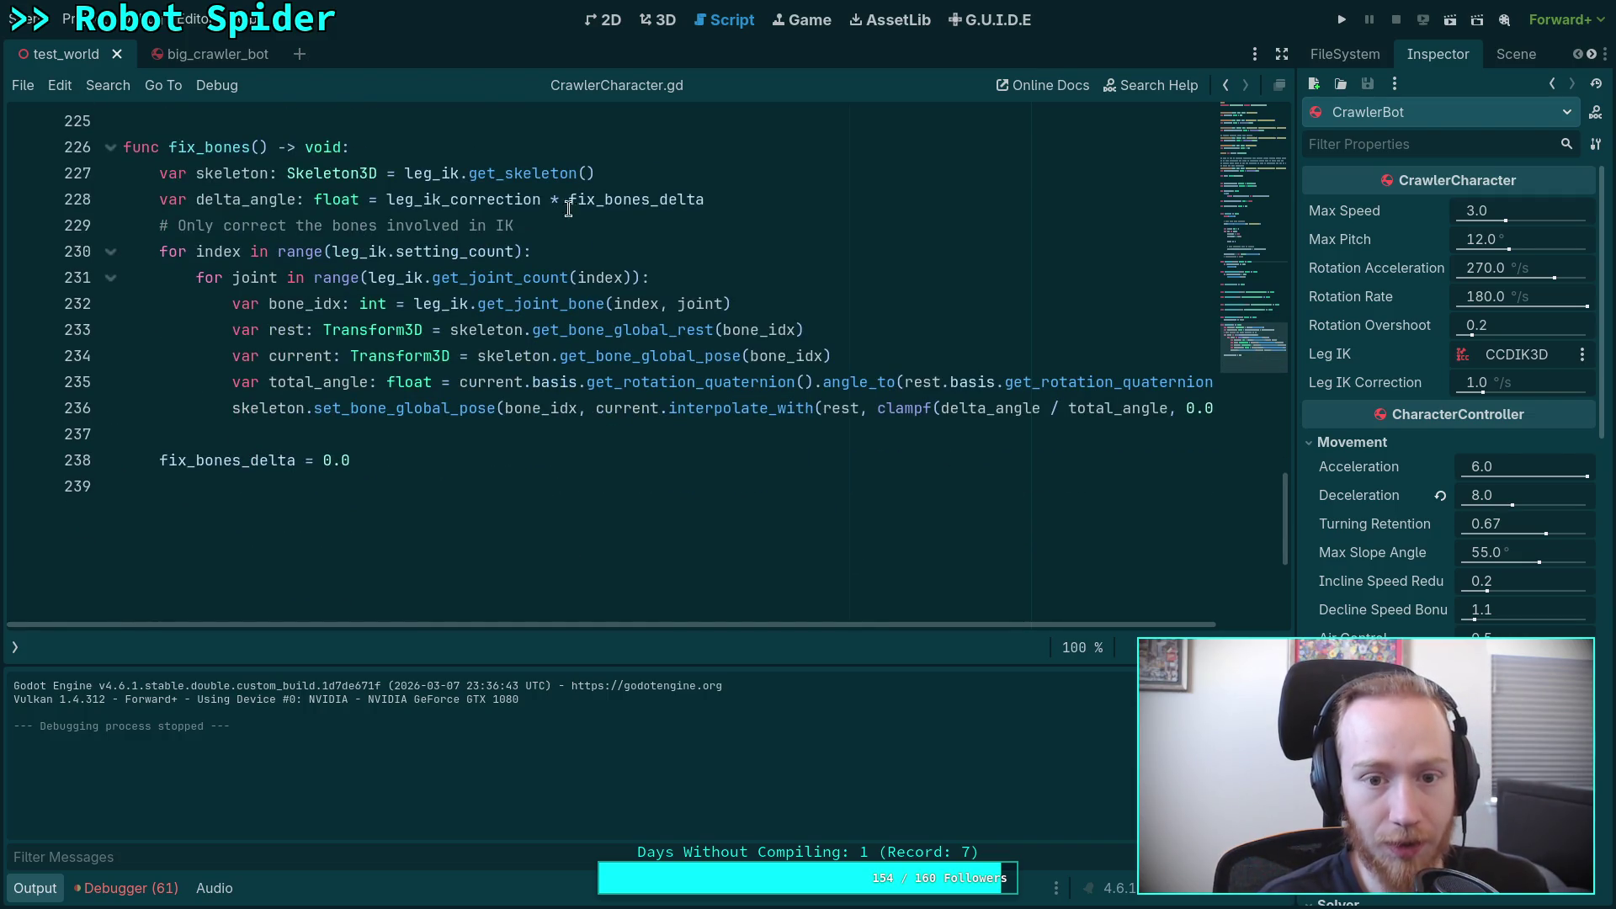
Step: Highlight every use of fix_bones_delta in the script
{"action": "double_click", "coordinate": [594, 202]}
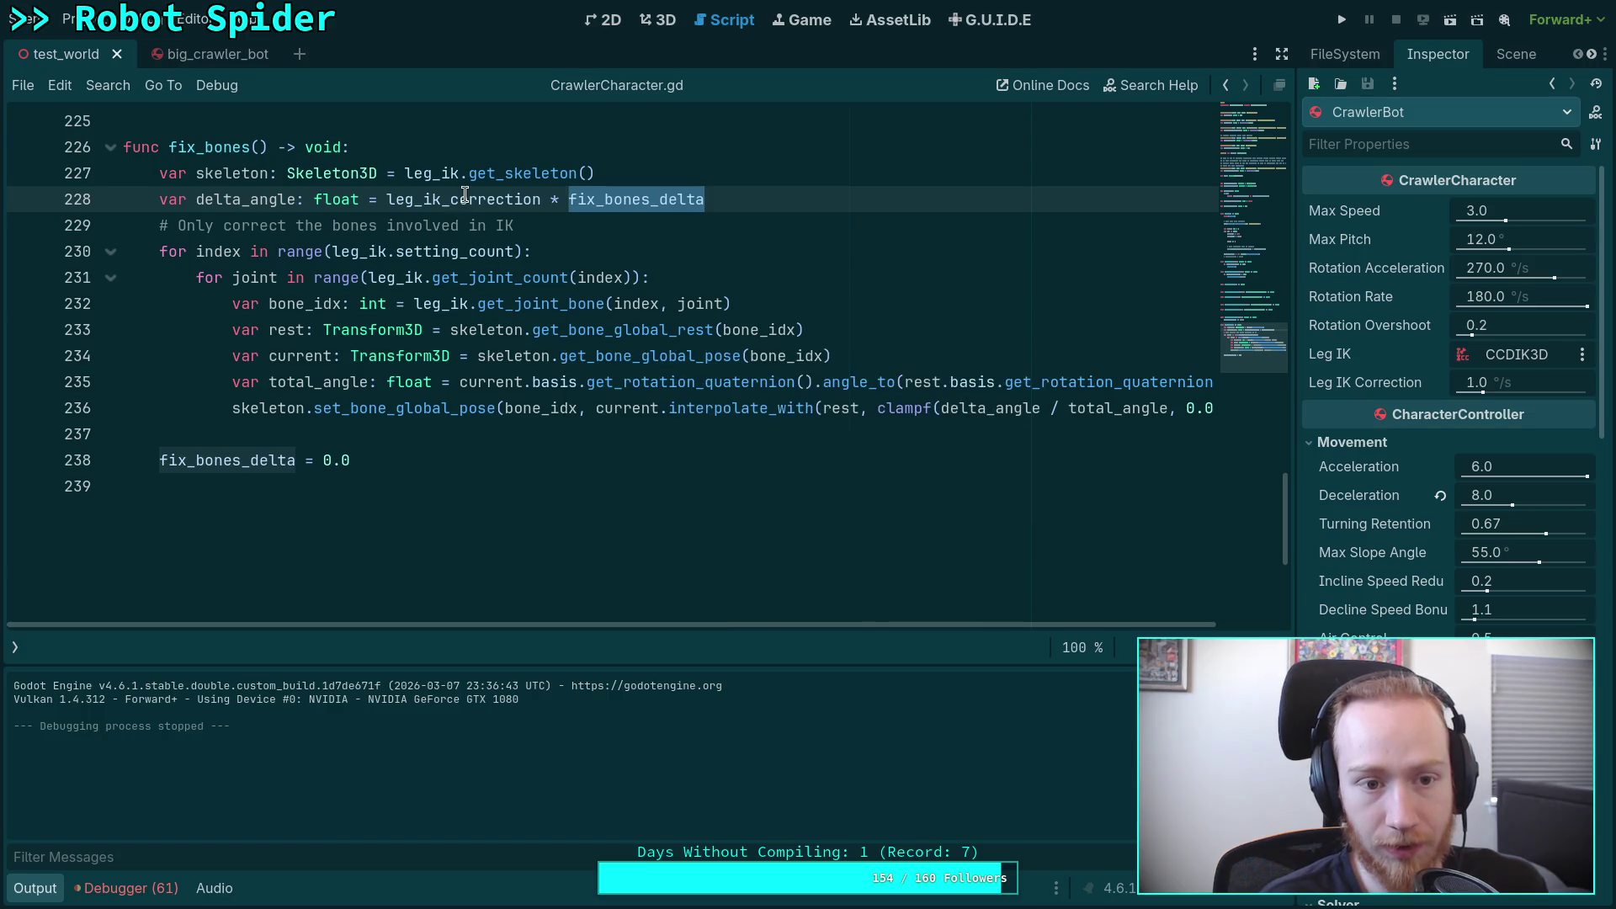
{"action": "mouse_move", "coordinate": [464, 195]}
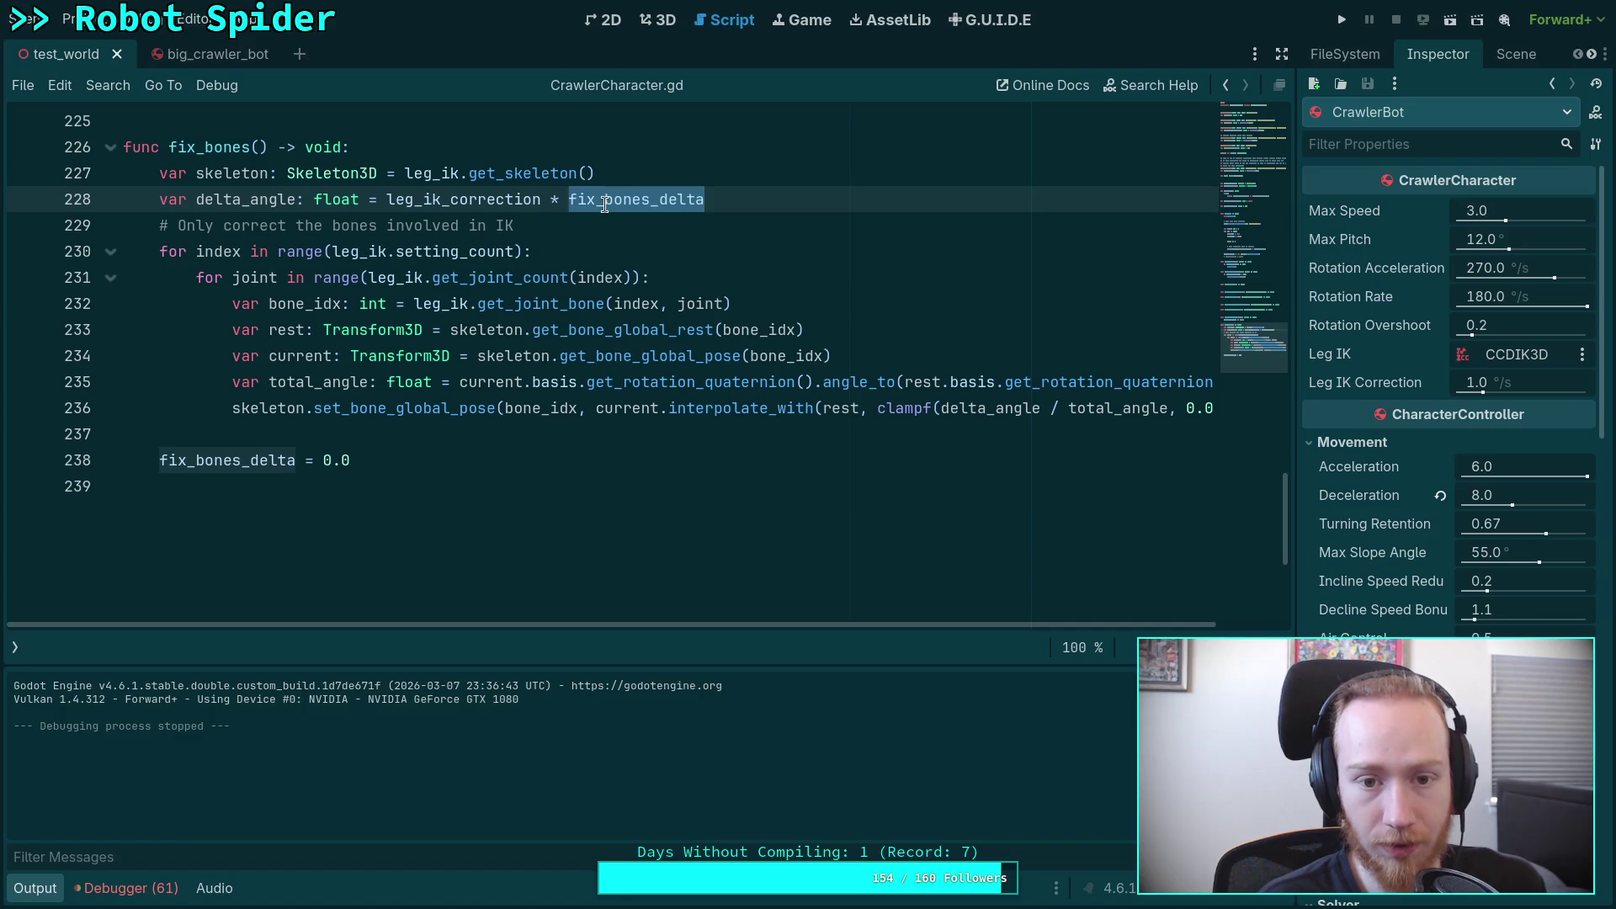
{"action": "mouse_move", "coordinate": [605, 205]}
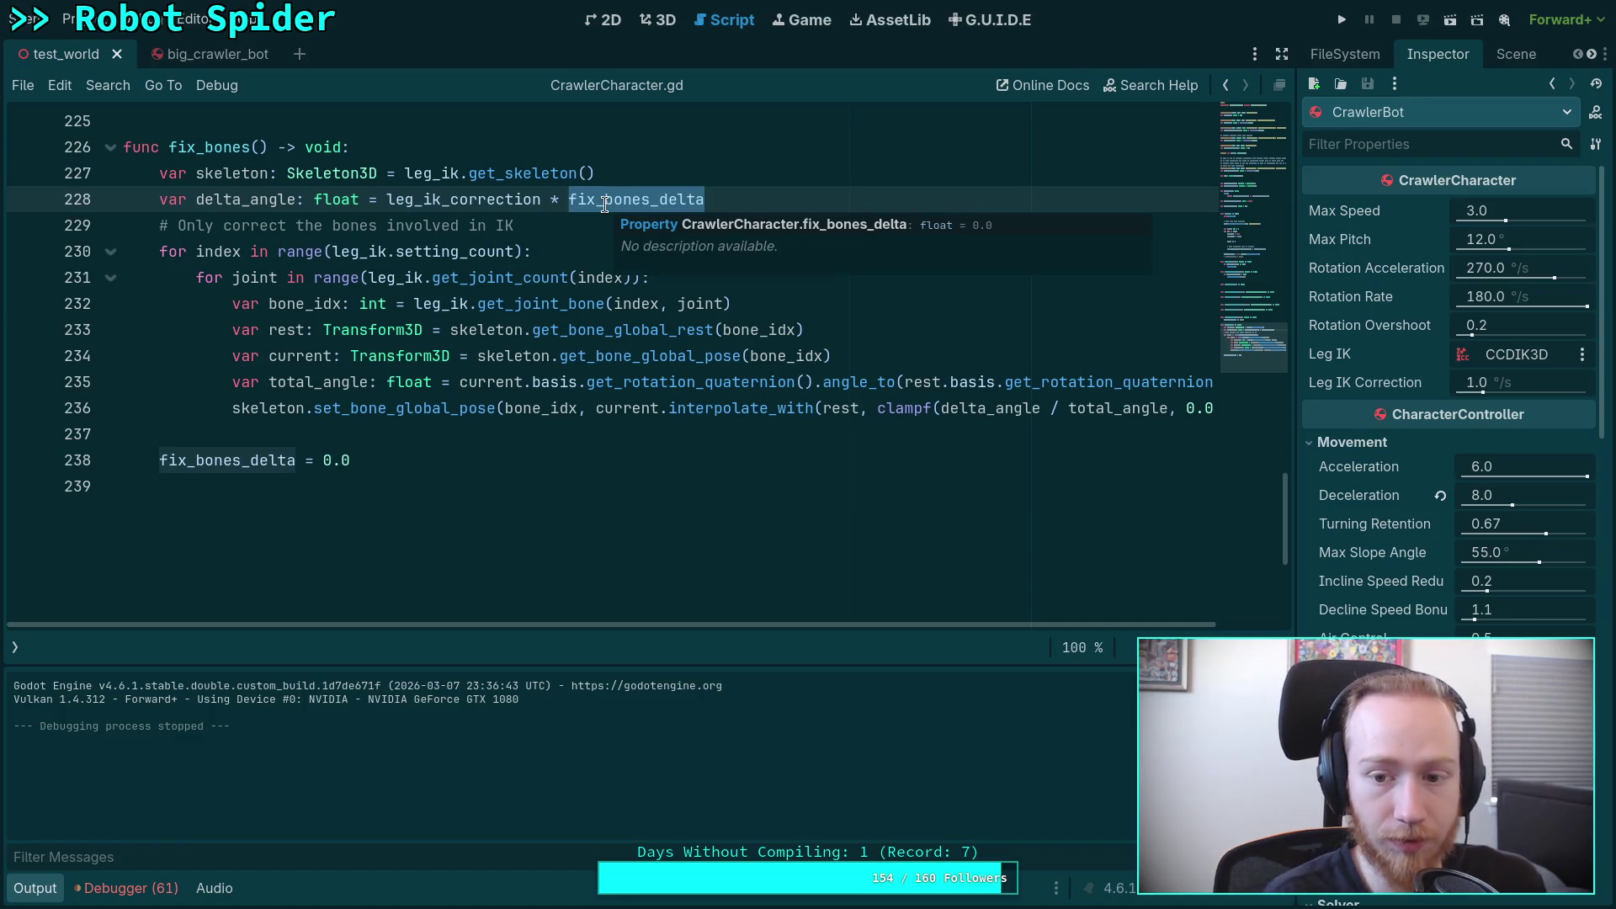
Step: Set Leg IK Correction to 5.0 °/s and run the scene again
{"action": "left_click", "coordinate": [1530, 387]}
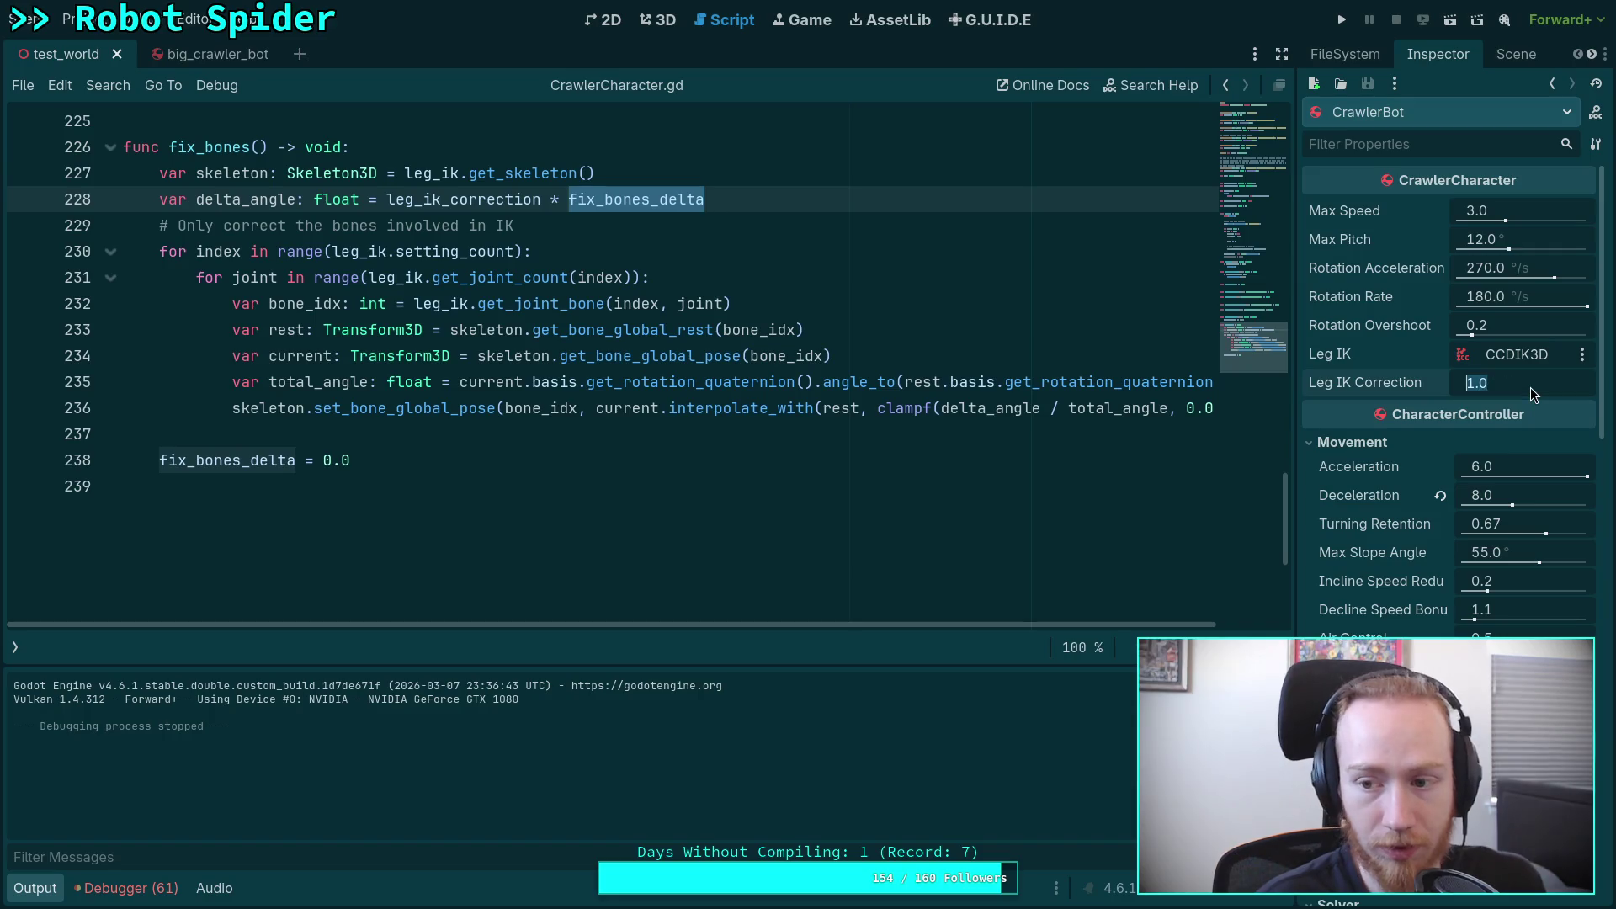
{"action": "type", "text": "5"}
{"action": "key", "text": "Return"}
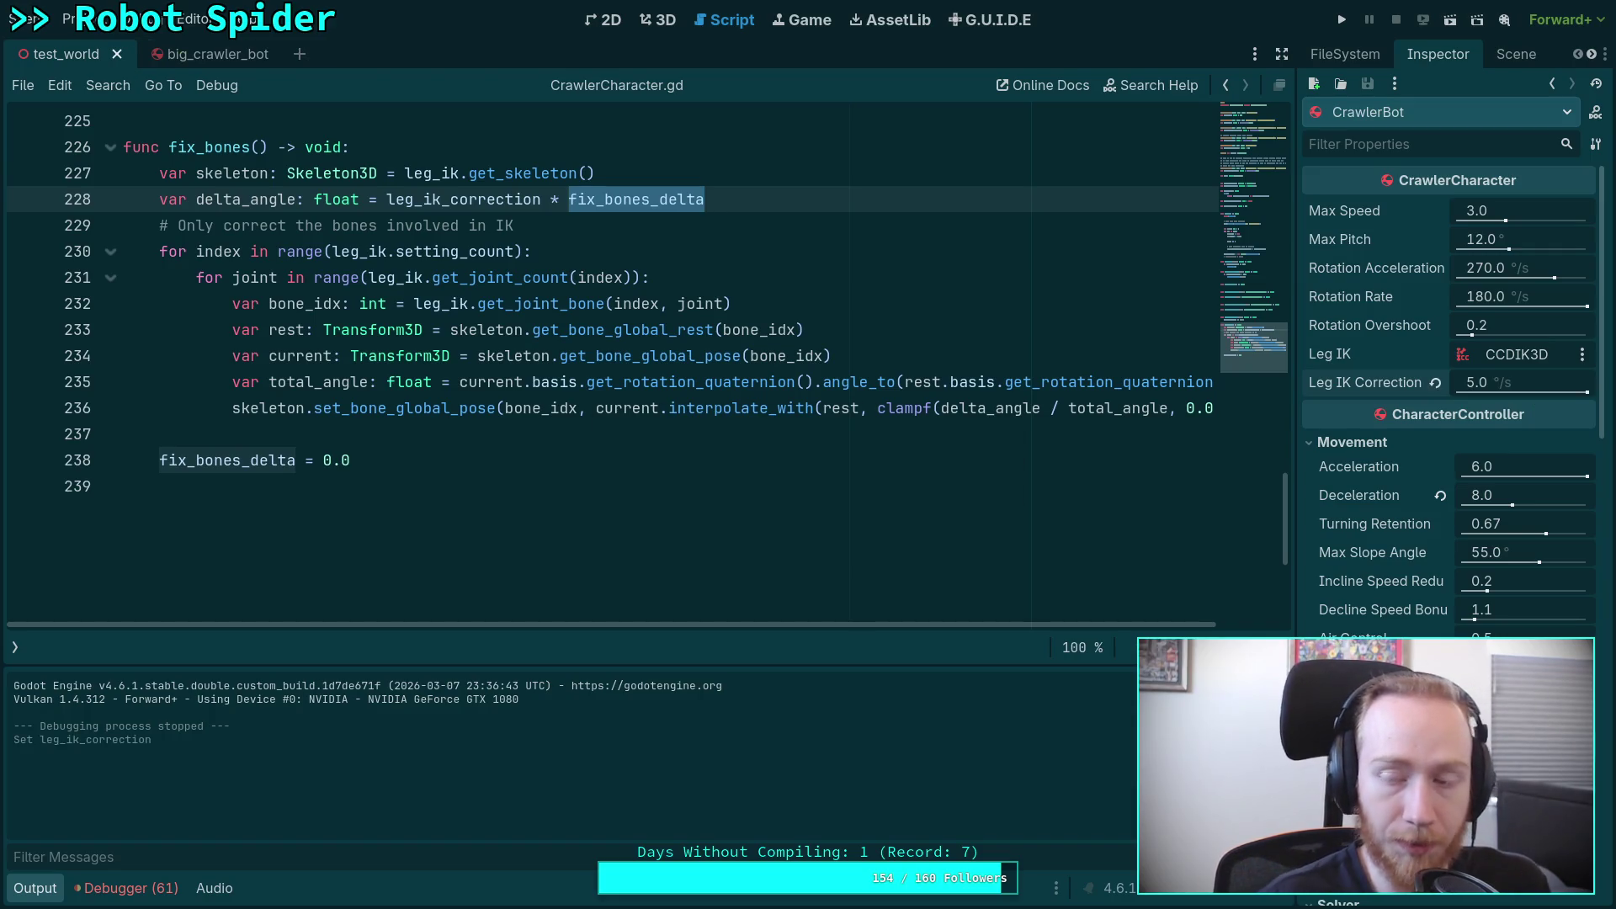
{"action": "left_click", "coordinate": [1342, 21]}
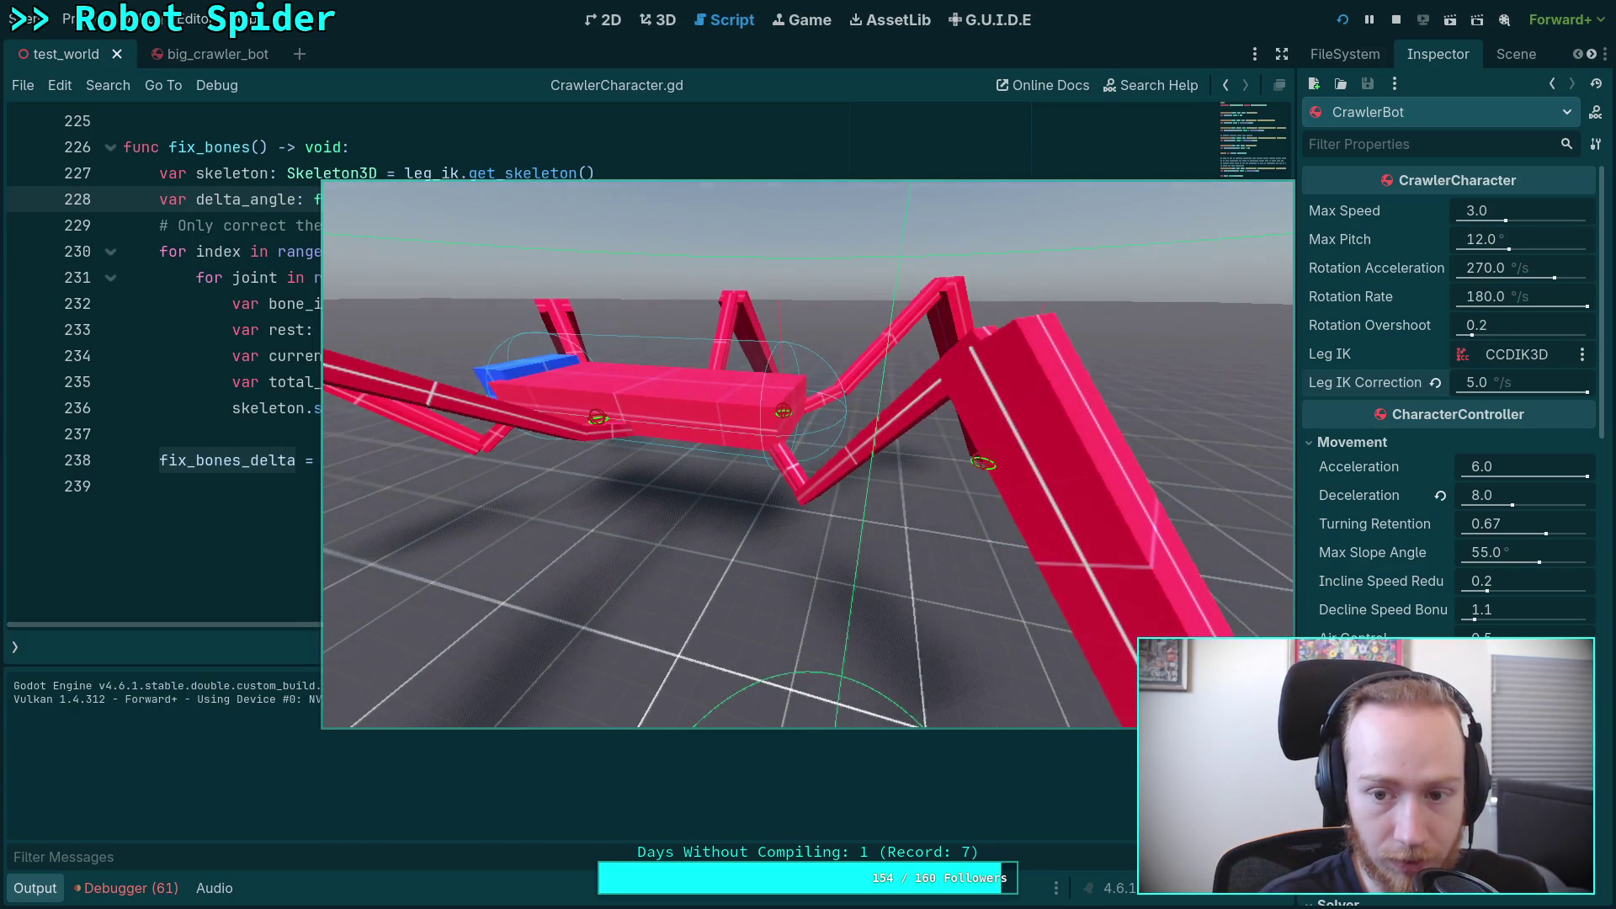
{"action": "key", "text": "F8"}
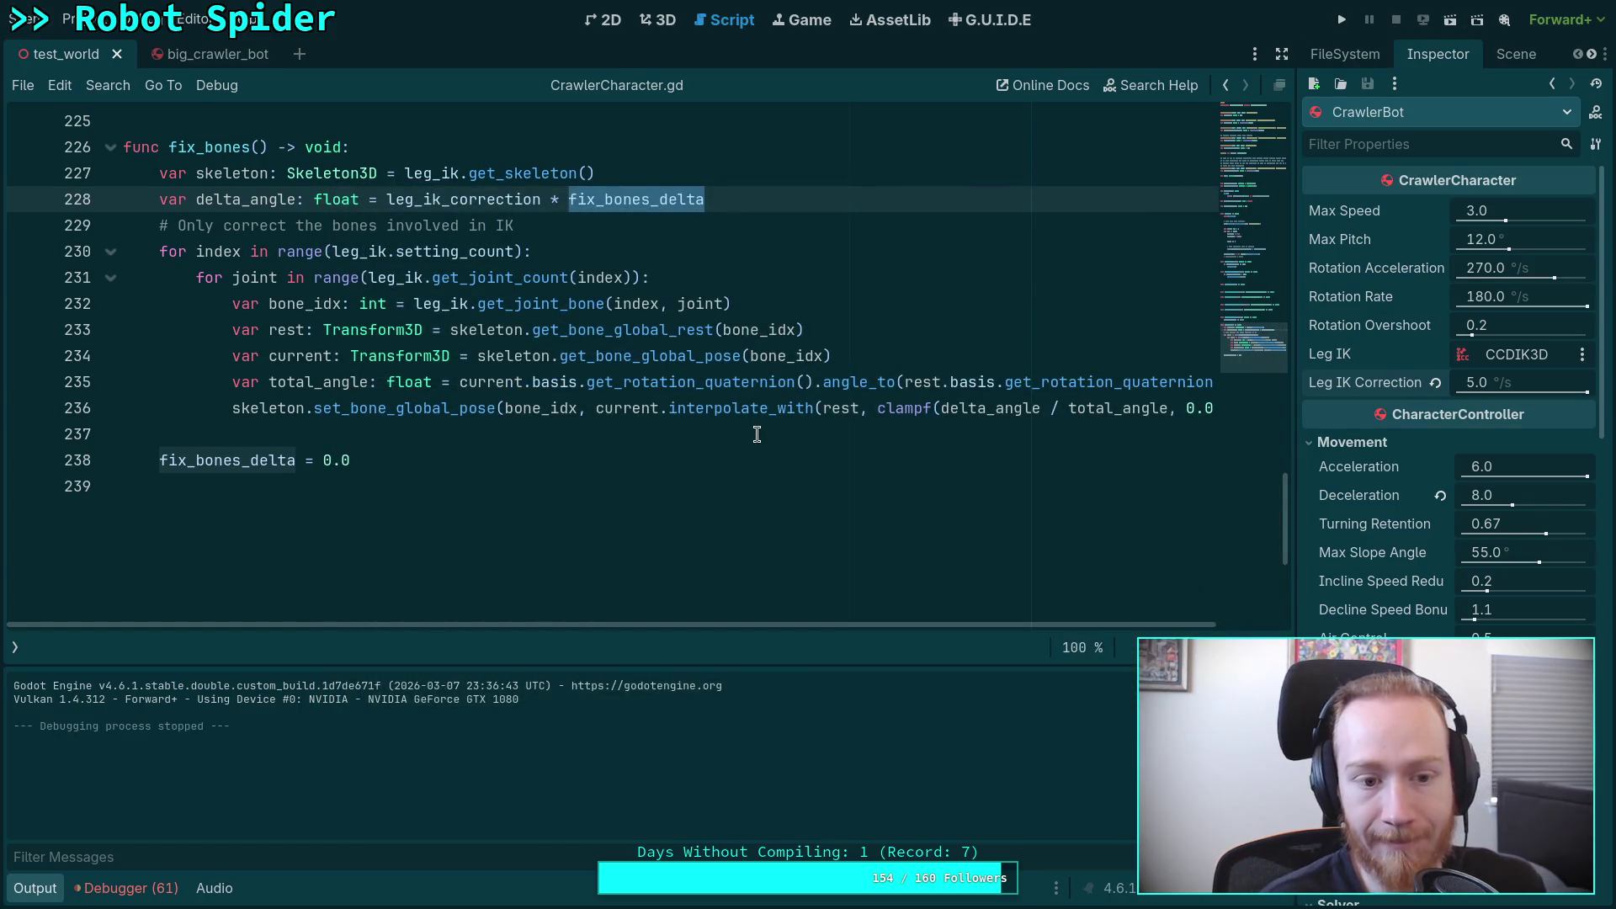
Step: Set CrawlerBot's Leg IK Correction back to 1.0 °/s in the Inspector
{"action": "scroll", "coordinate": [731, 436], "scroll_direction": "up", "scroll_amount": 1}
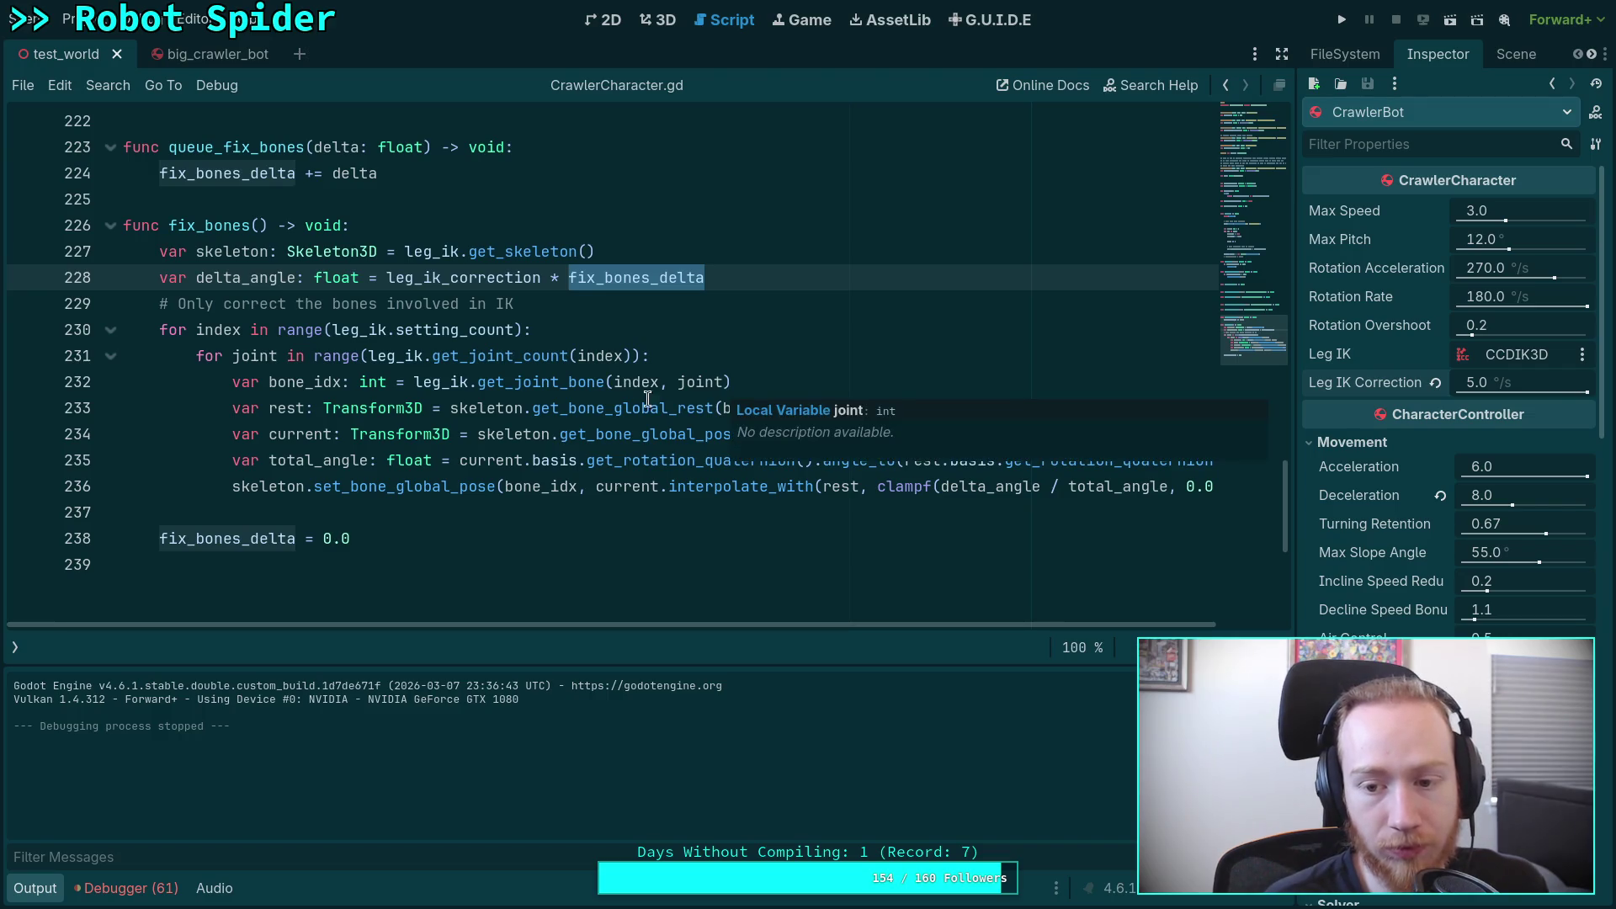
{"action": "mouse_move", "coordinate": [594, 408]}
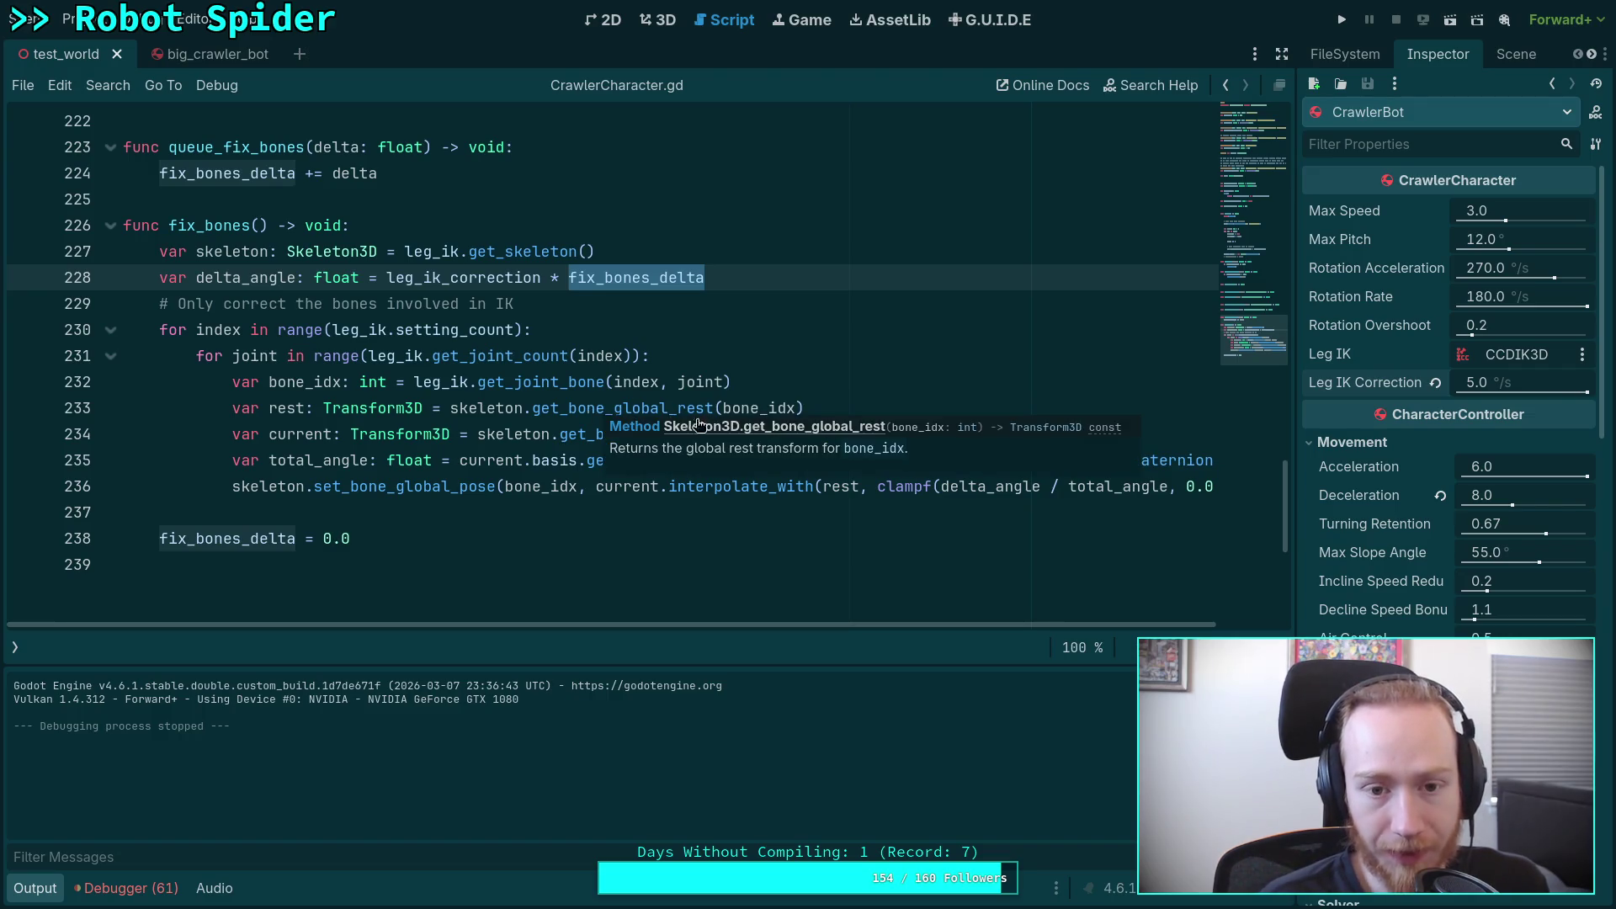
{"action": "left_click", "coordinate": [1508, 380]}
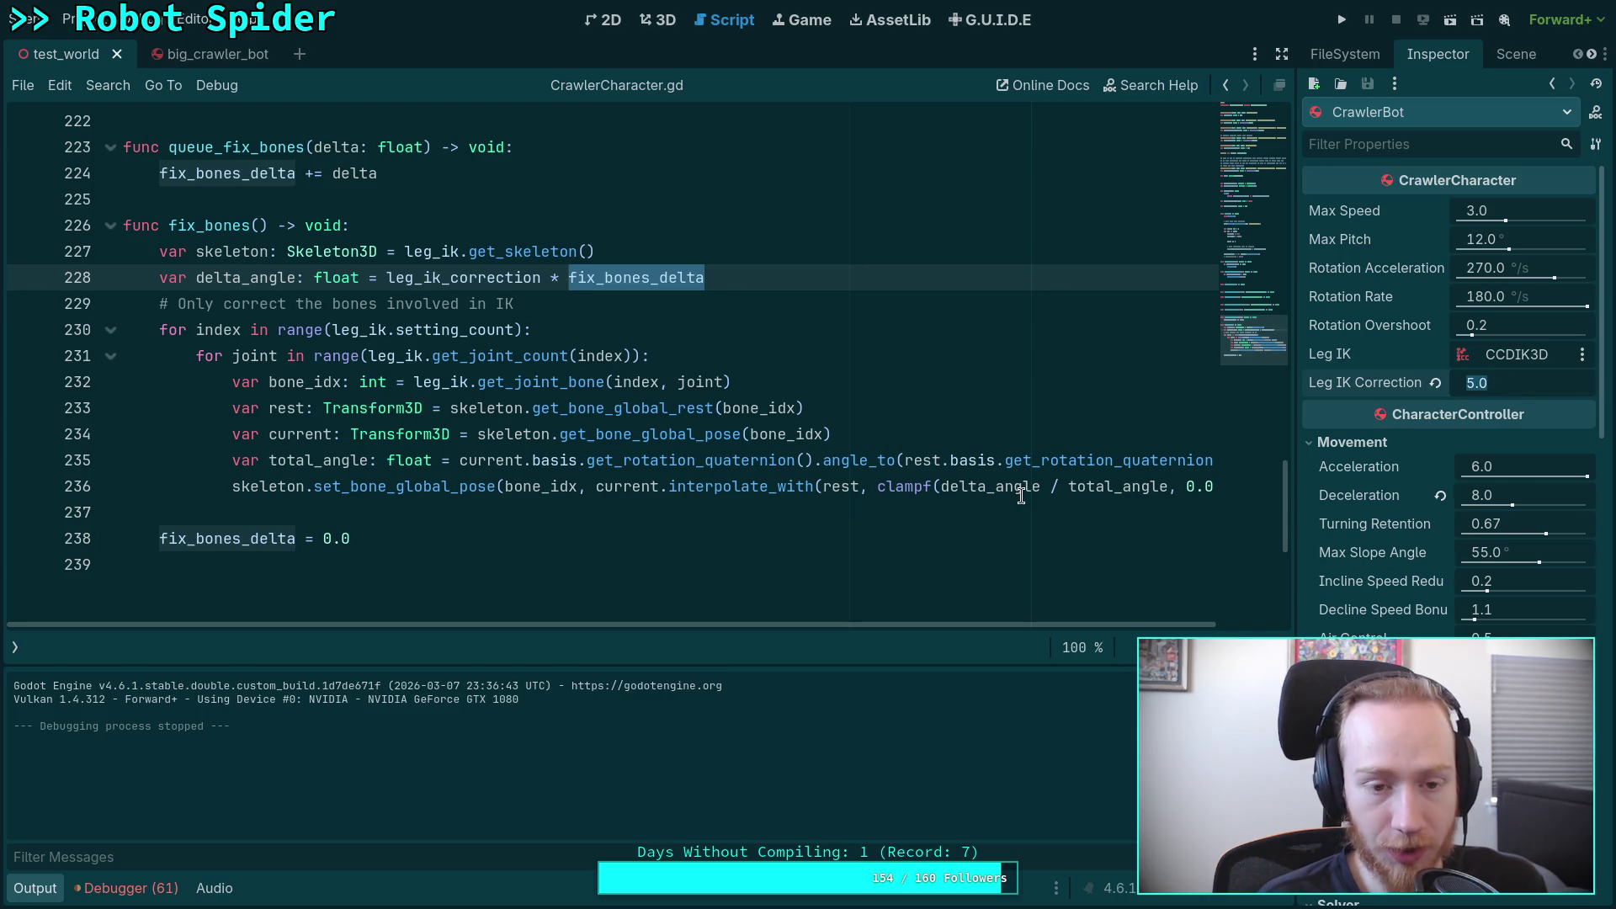
{"action": "mouse_move", "coordinate": [1021, 495]}
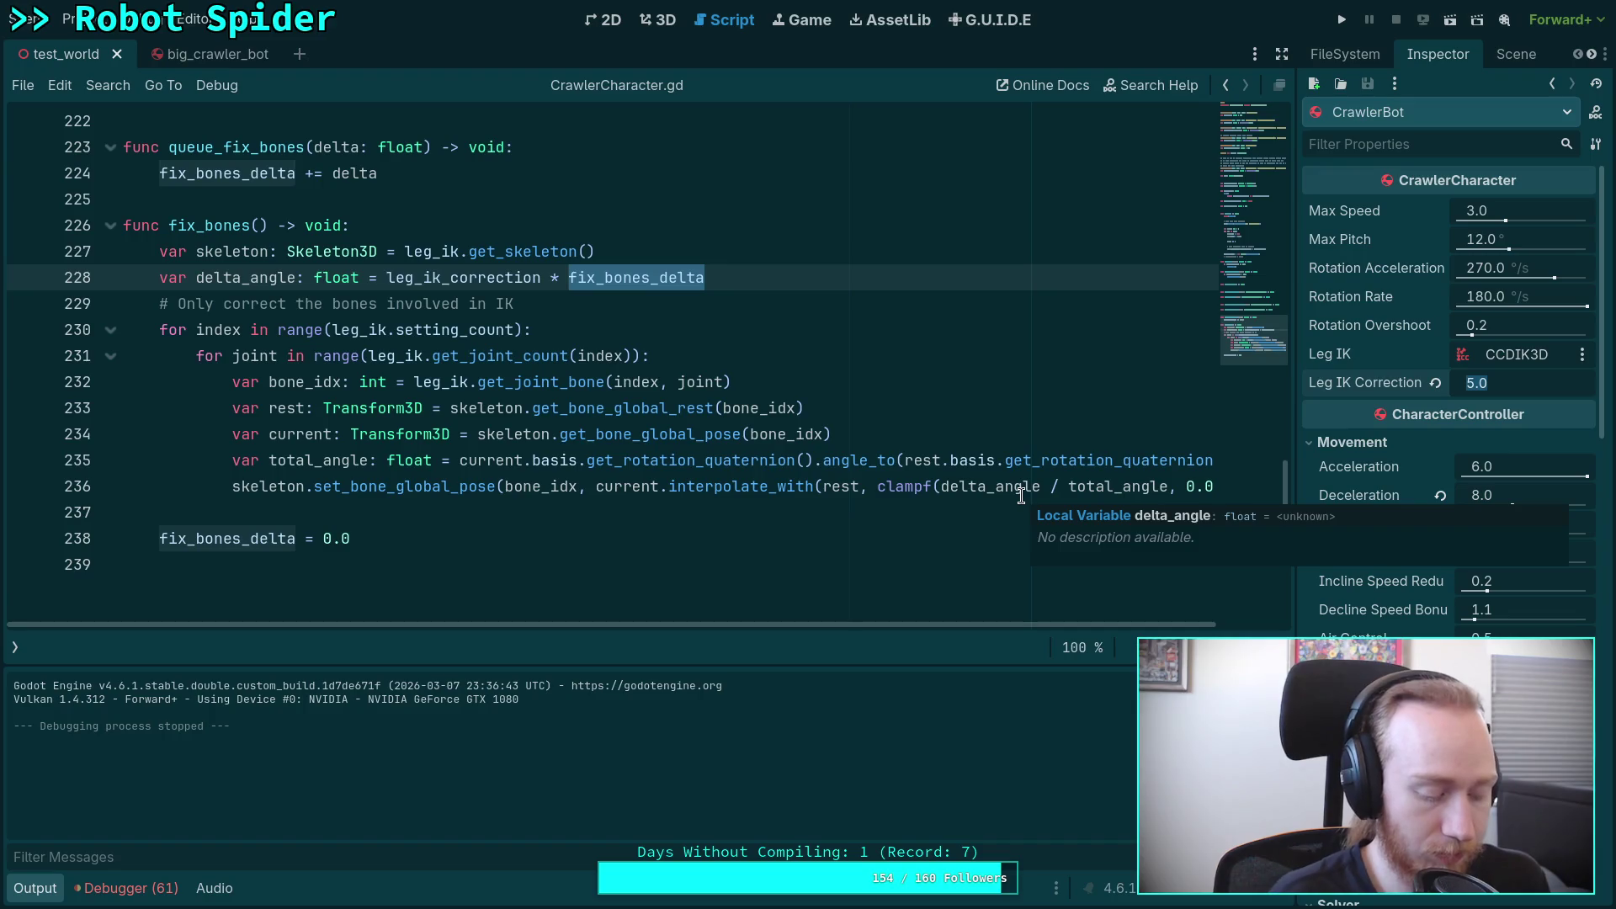
{"action": "type", "text": "1"}
{"action": "key", "text": "Return"}
{"action": "scroll", "coordinate": [547, 379], "scroll_direction": "up", "scroll_amount": 1}
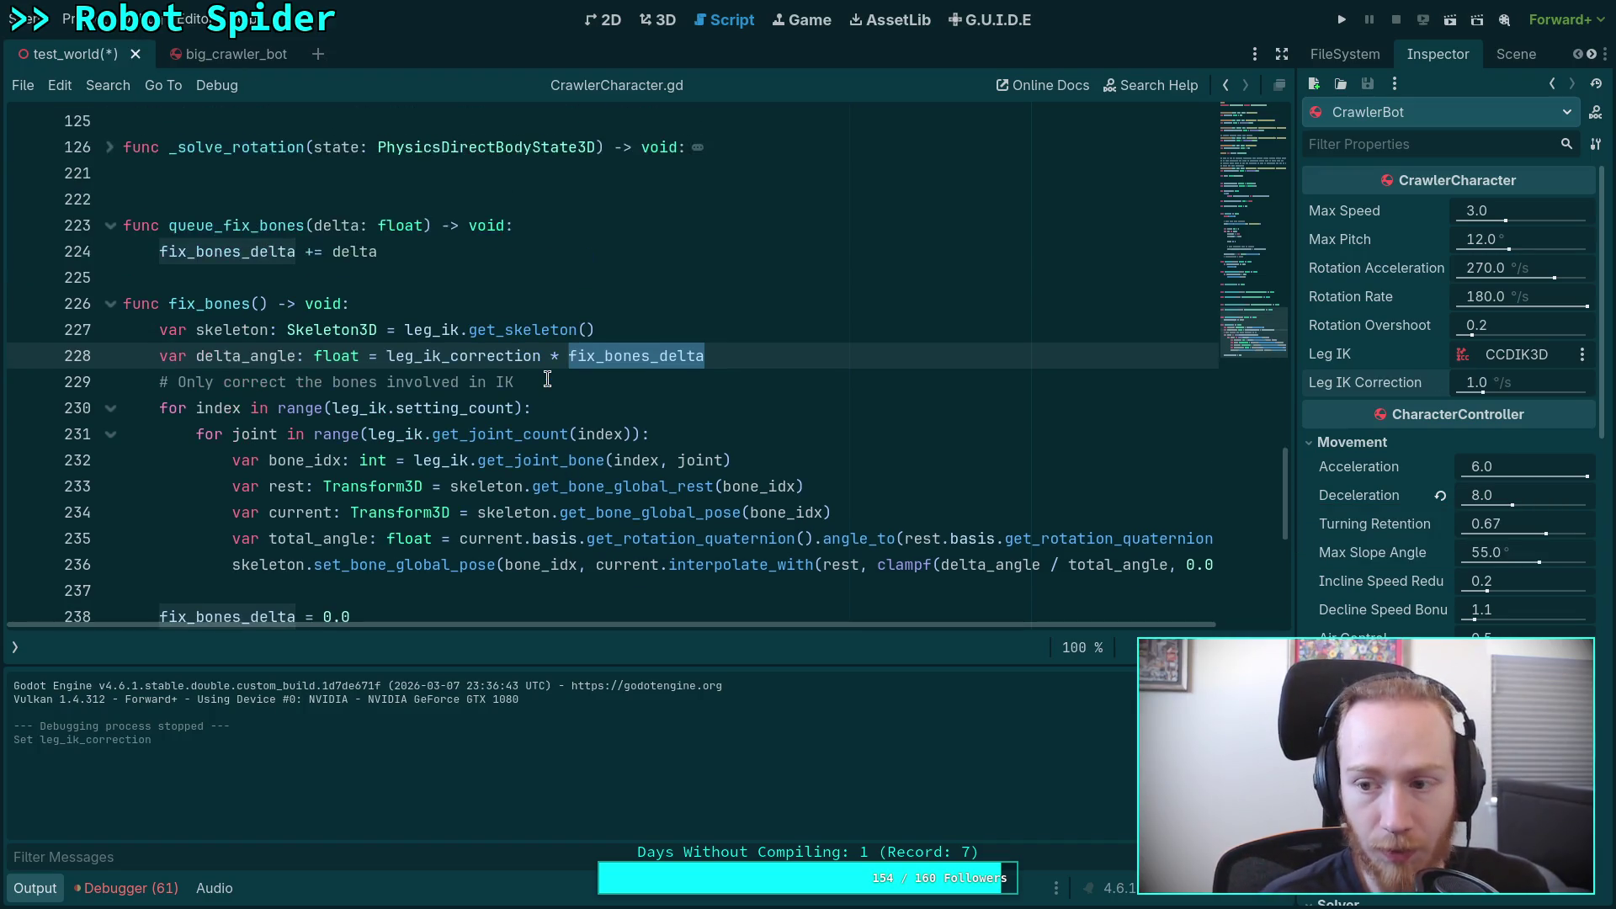
Step: Delete the 'suffix:°/s' hint from line 27's export_range and save
{"action": "scroll", "coordinate": [809, 419], "scroll_direction": "up", "scroll_amount": 10}
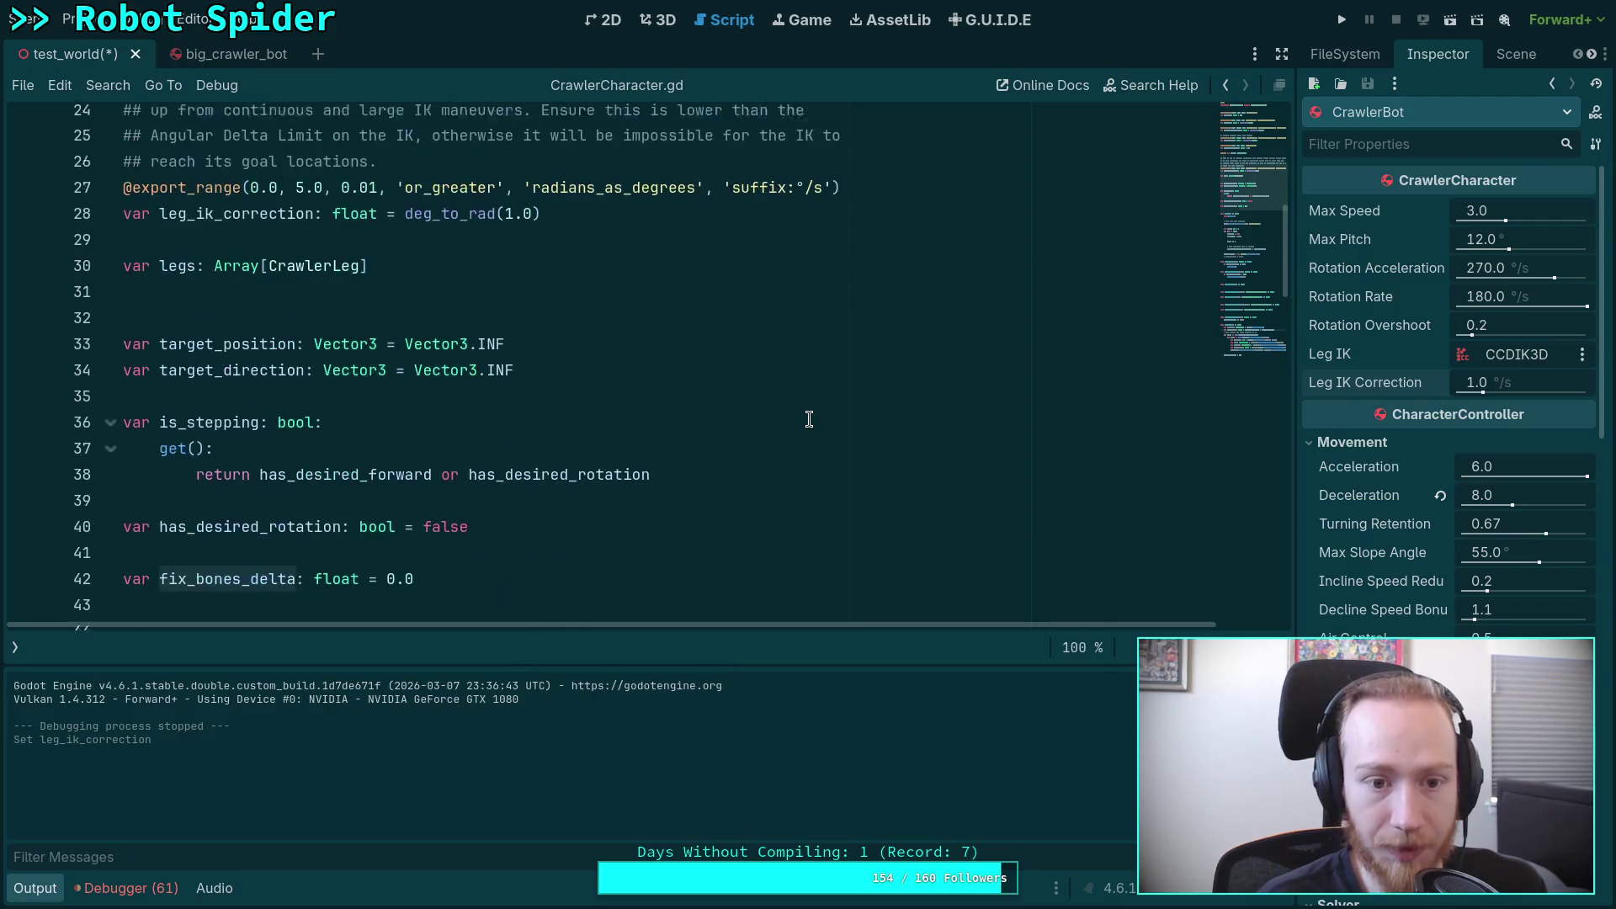
{"action": "scroll", "coordinate": [740, 400], "scroll_direction": "up", "scroll_amount": 3}
{"action": "left_click_drag", "start_coordinate": [805, 409], "coordinate": [823, 409]}
{"action": "left_click_drag", "start_coordinate": [703, 410], "coordinate": [834, 409]}
{"action": "key", "text": "BackSpace"}
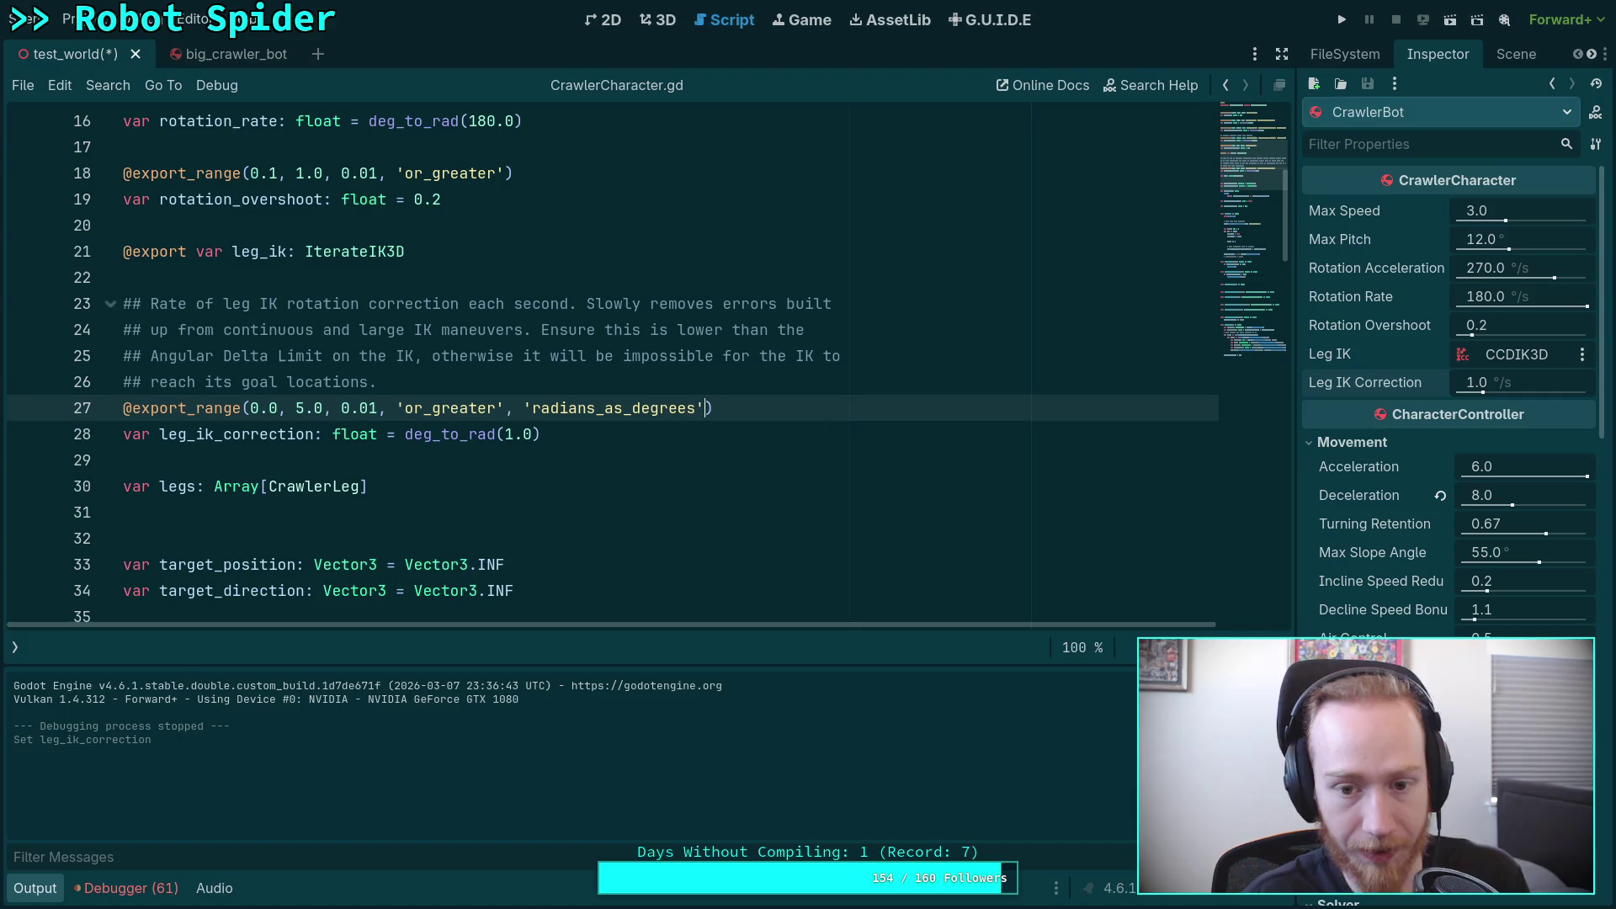
{"action": "key", "text": "ctrl+s"}
Step: Select the delta part of fix_bones_delta on line 65
{"action": "scroll", "coordinate": [540, 398], "scroll_direction": "down", "scroll_amount": 13}
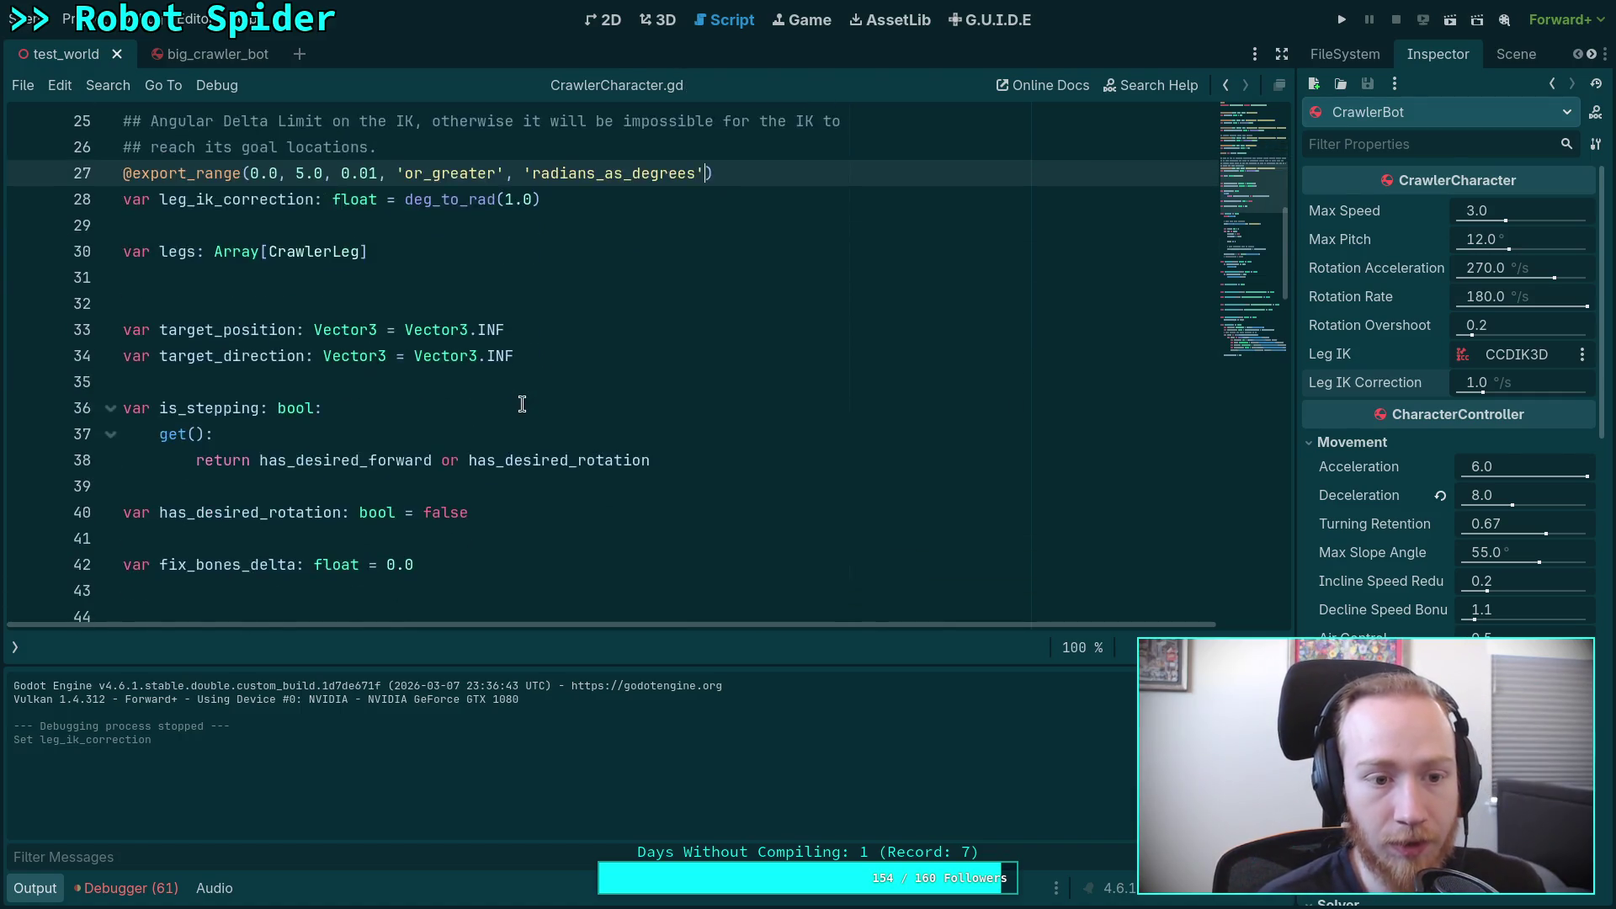
{"action": "scroll", "coordinate": [396, 366], "scroll_direction": "down", "scroll_amount": 3}
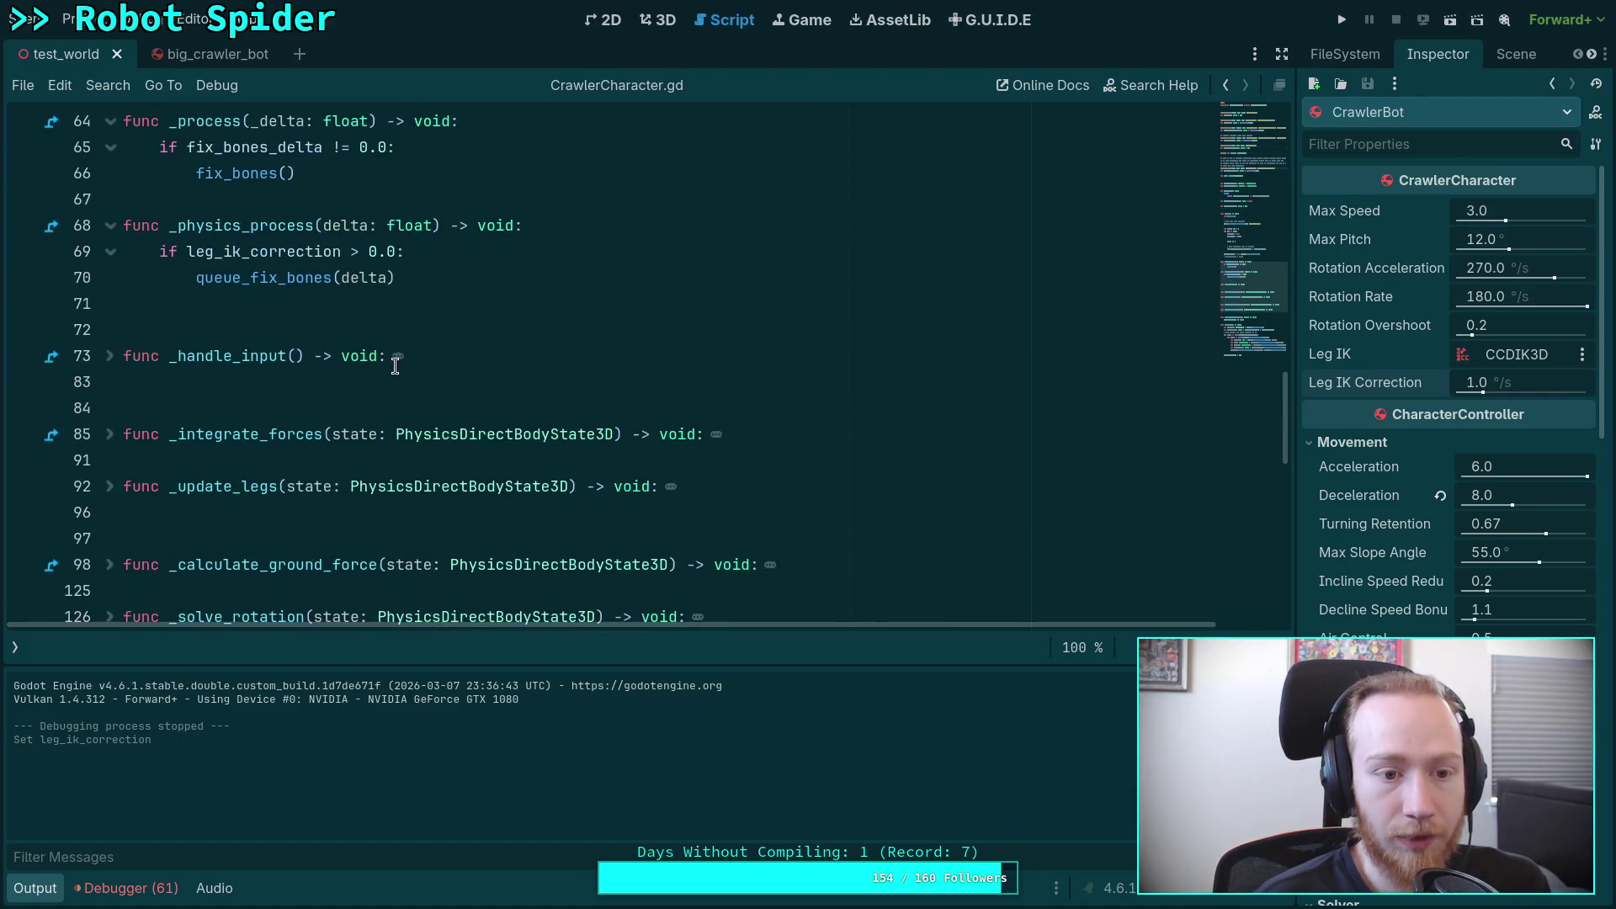
{"action": "scroll", "coordinate": [278, 313], "scroll_direction": "up", "scroll_amount": 2}
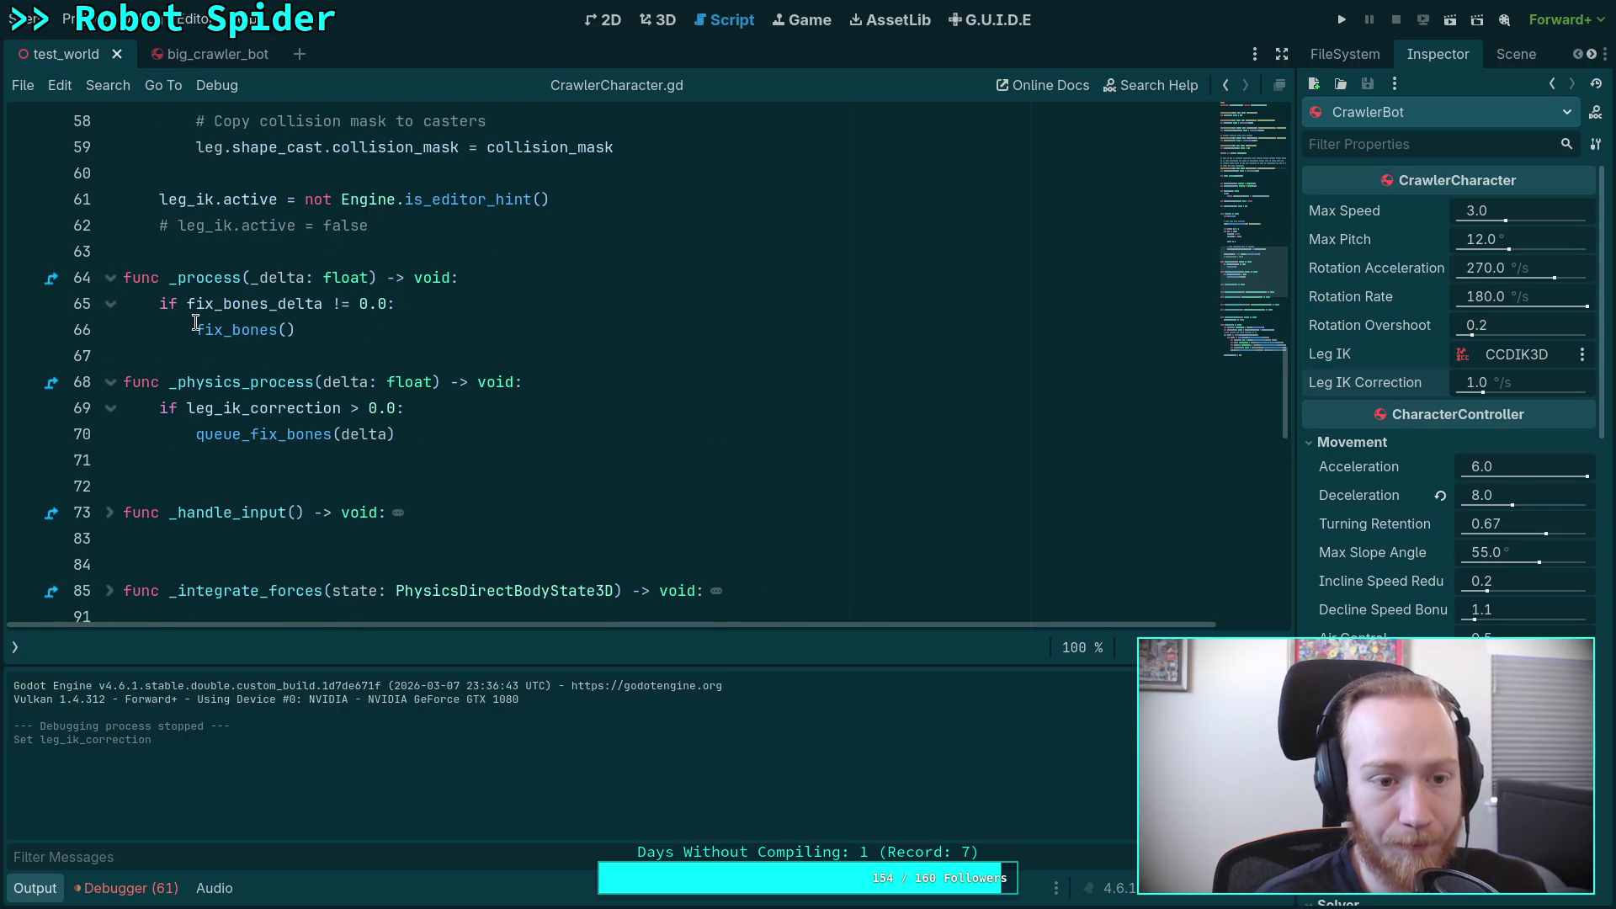
{"action": "left_click_drag", "start_coordinate": [279, 304], "coordinate": [318, 300]}
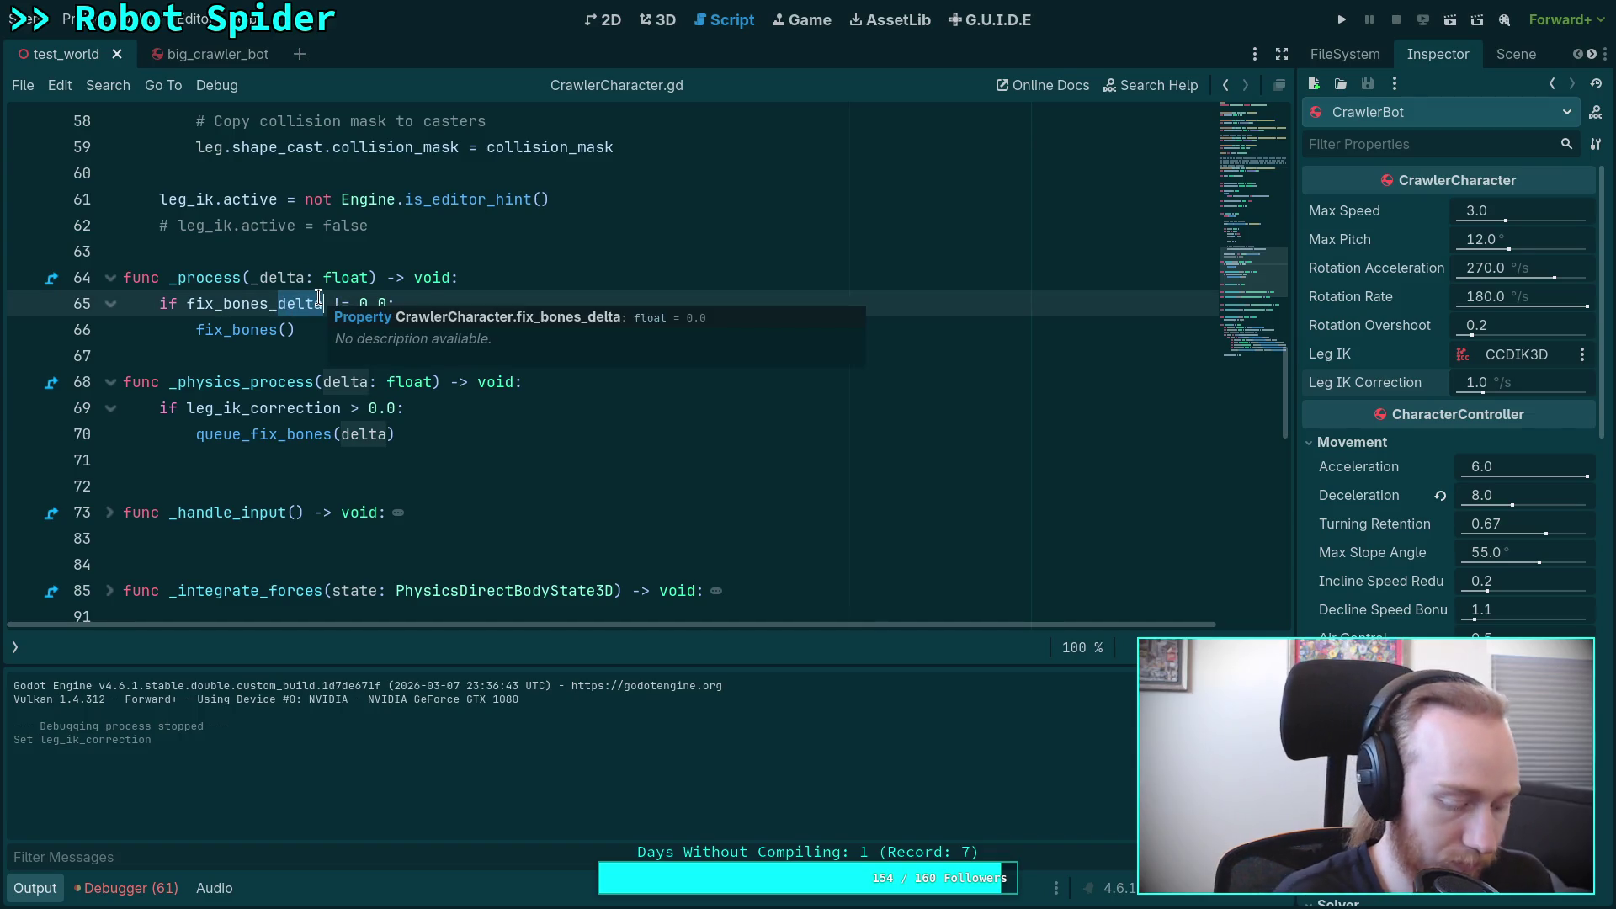
Step: Rename the line 65 check to fix_bones_queued and drop delta from the queue_fix_bones call
{"action": "type", "text": "queued"}
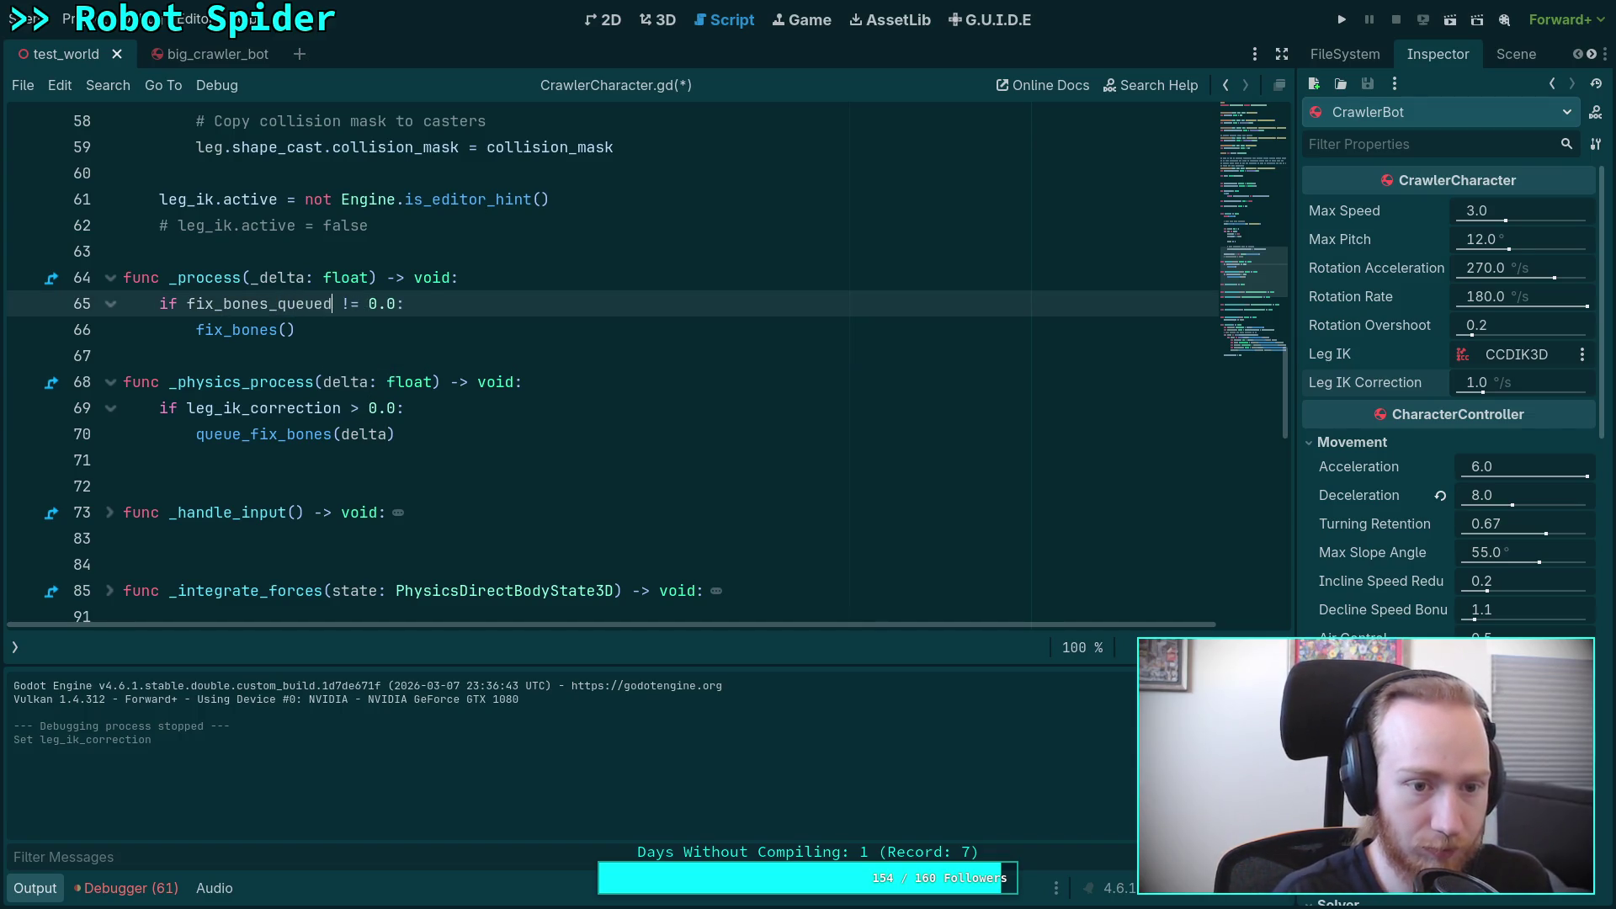
{"action": "key", "text": "Delete"}
{"action": "key", "text": "Delete"}
{"action": "key", "text": "Delete"}
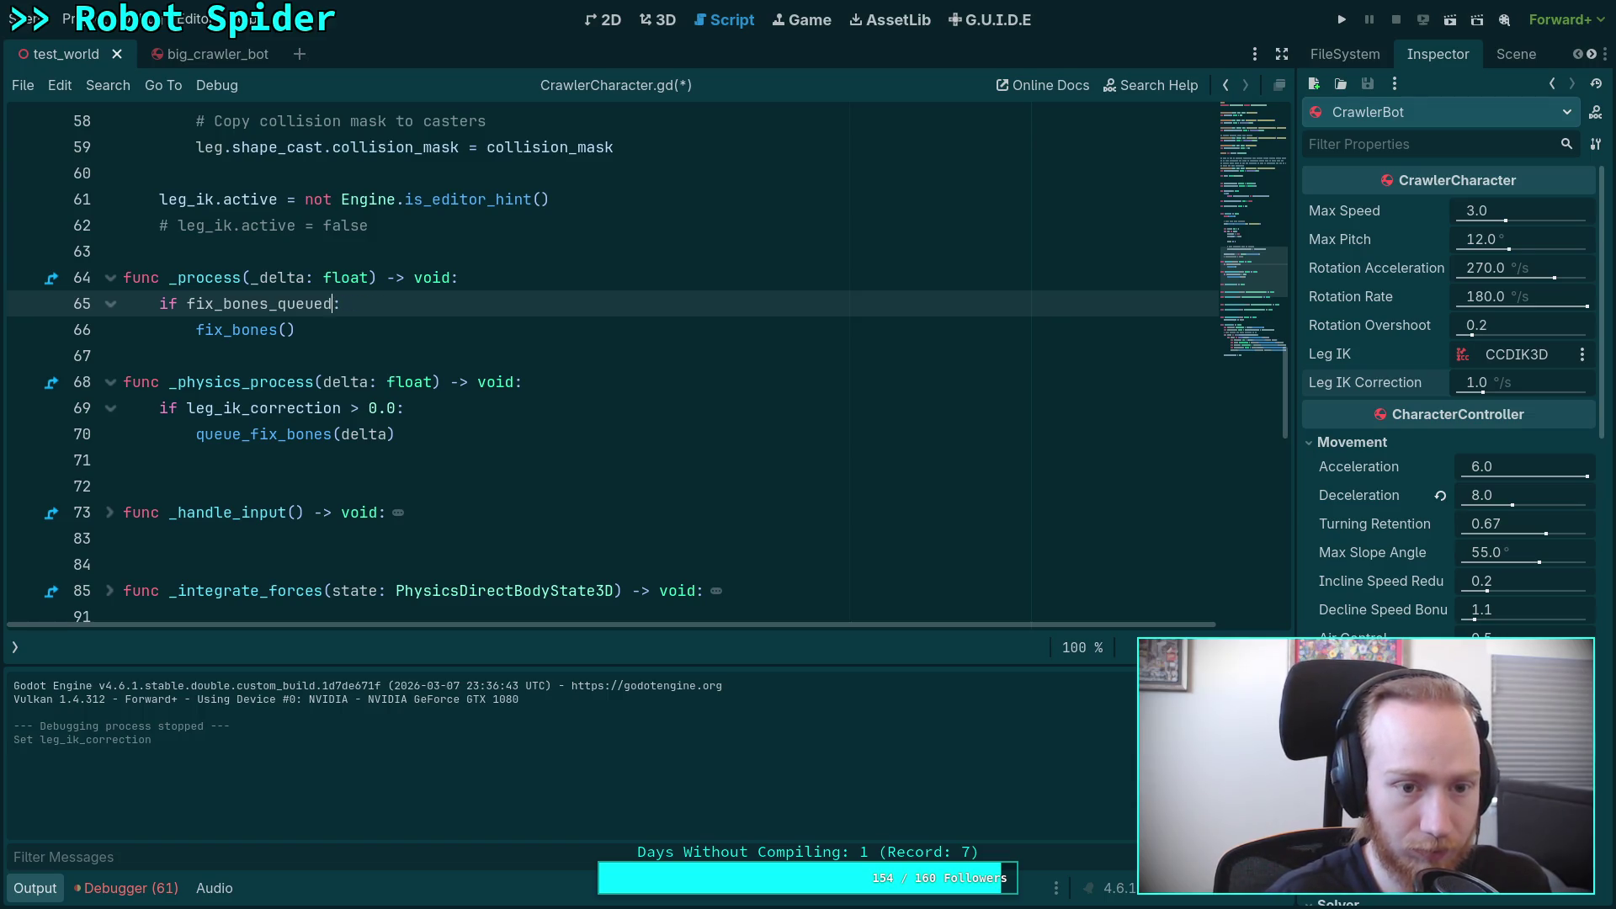
{"action": "double_click", "coordinate": [358, 431]}
{"action": "key", "text": "BackSpace"}
{"action": "left_click", "coordinate": [389, 394]}
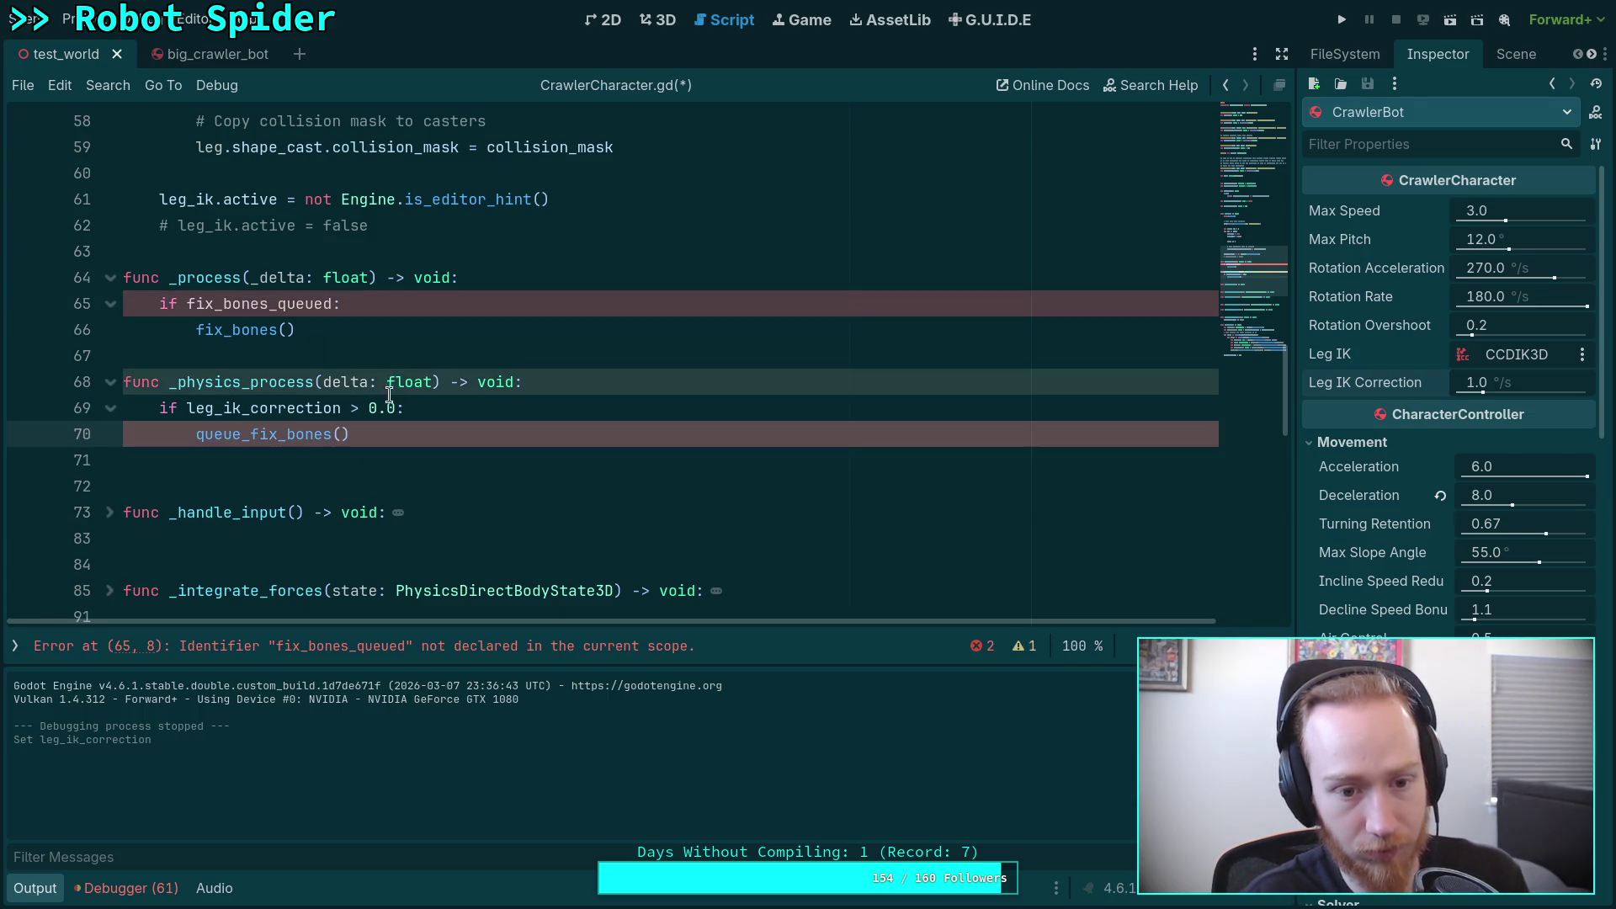
{"action": "left_click", "coordinate": [325, 383]}
{"action": "type", "text": "_"}
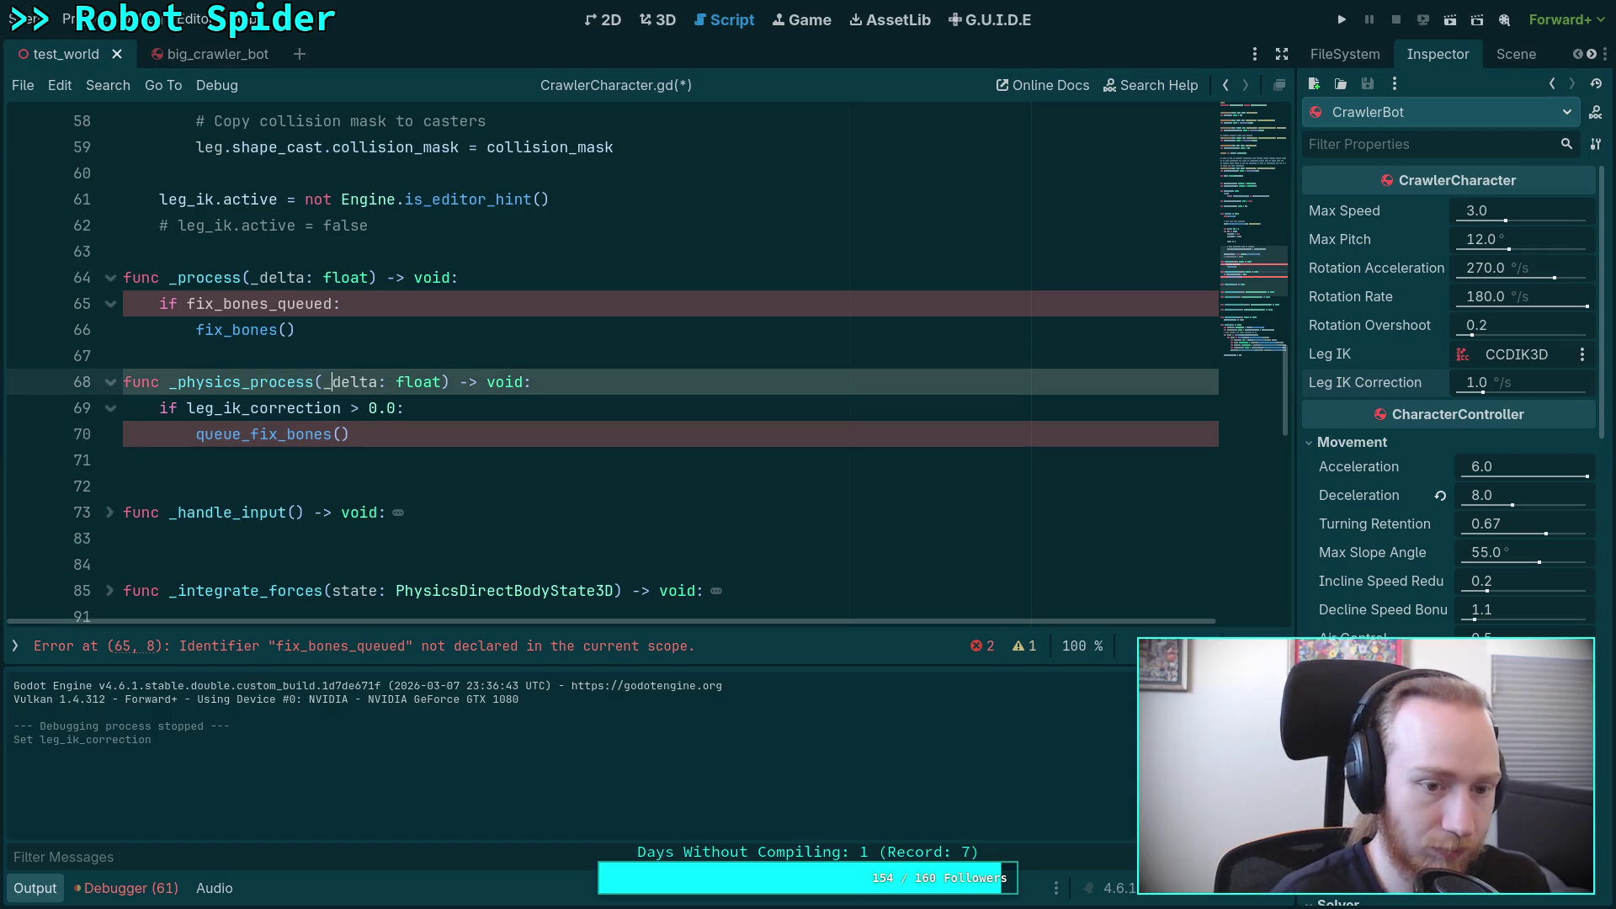
Step: Rename the line 42 declaration to fix_bones_queued
{"action": "scroll", "coordinate": [262, 410], "scroll_direction": "up", "scroll_amount": 9}
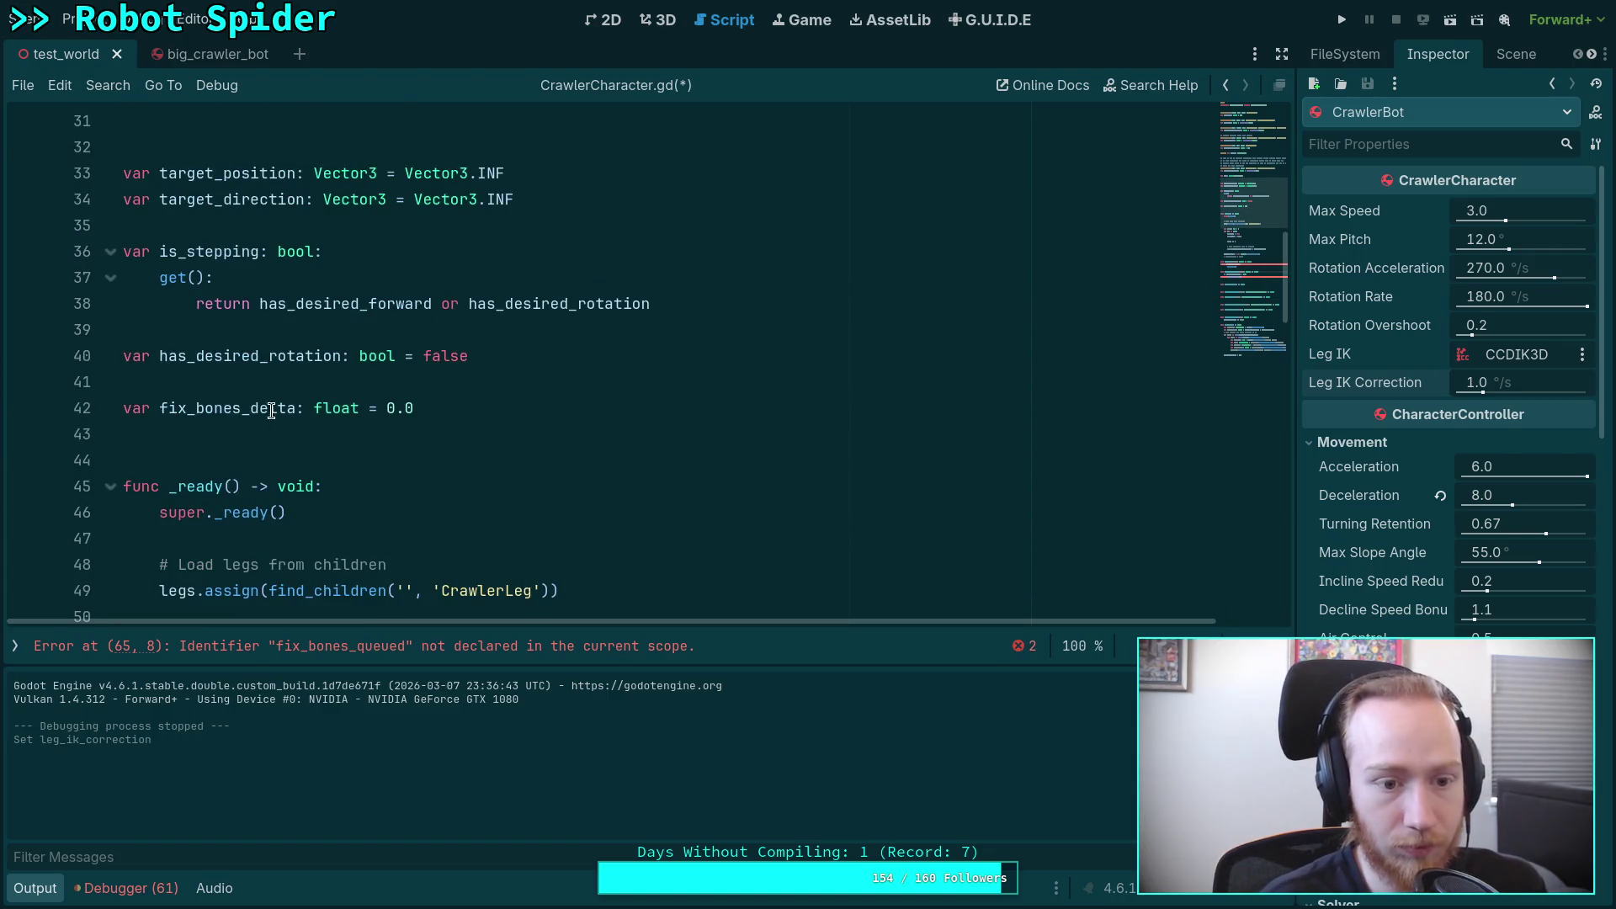
{"action": "left_click", "coordinate": [263, 410]}
{"action": "left_click_drag", "start_coordinate": [250, 410], "coordinate": [294, 410]}
{"action": "type", "text": "queued"}
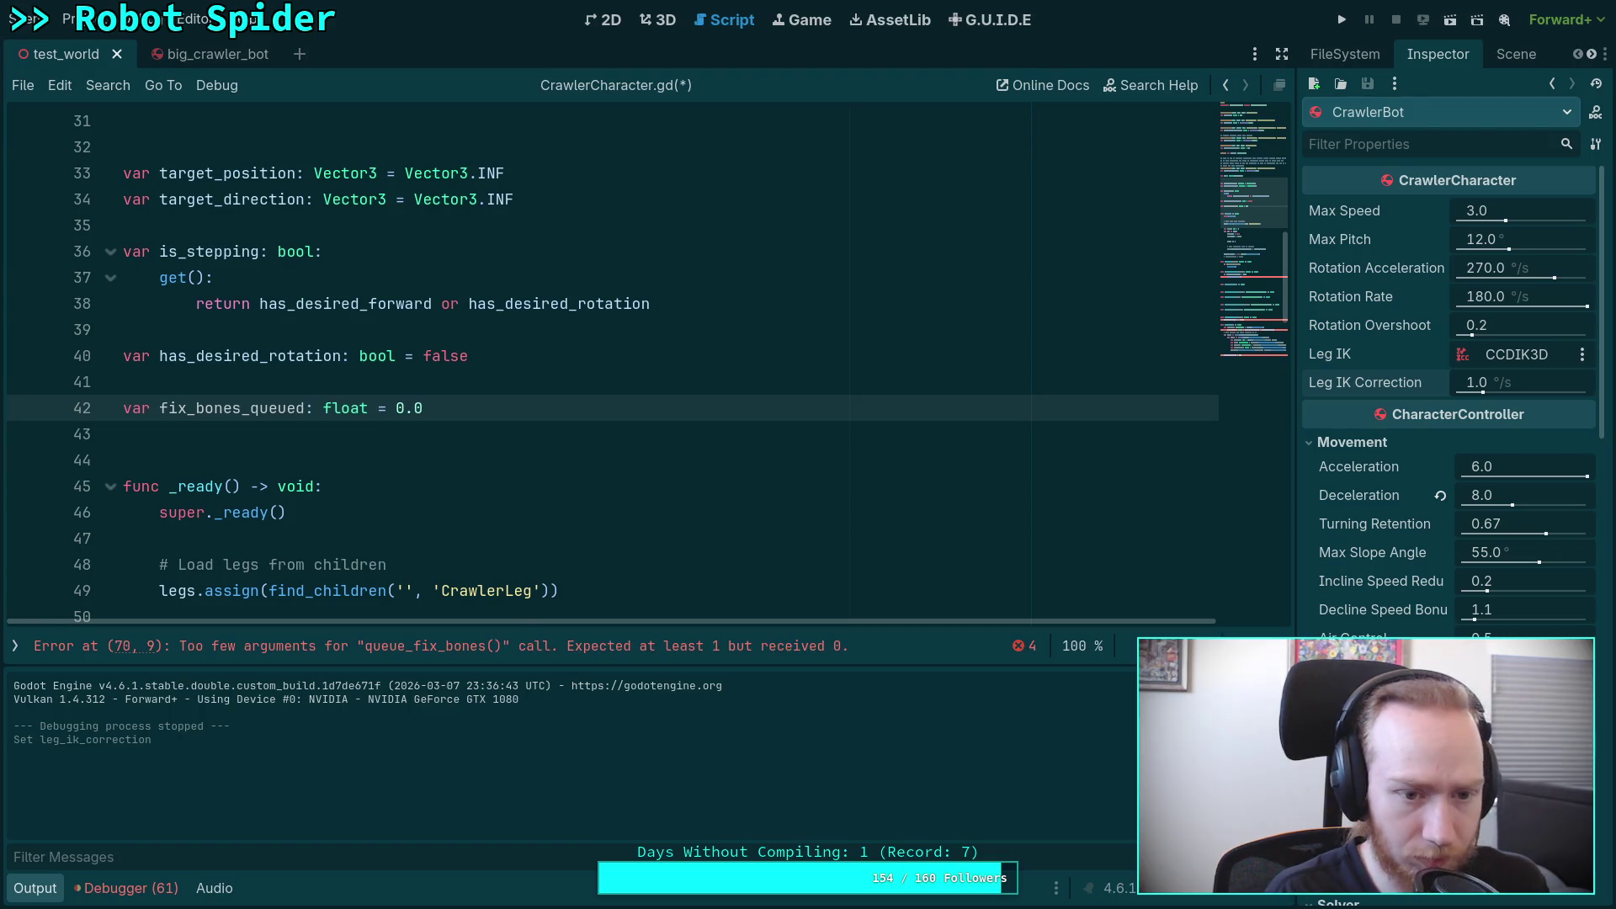
{"action": "key", "text": "BackSpace"}
{"action": "key", "text": "BackSpace"}
{"action": "key", "text": "BackSpace"}
{"action": "type", "text": "ue"}
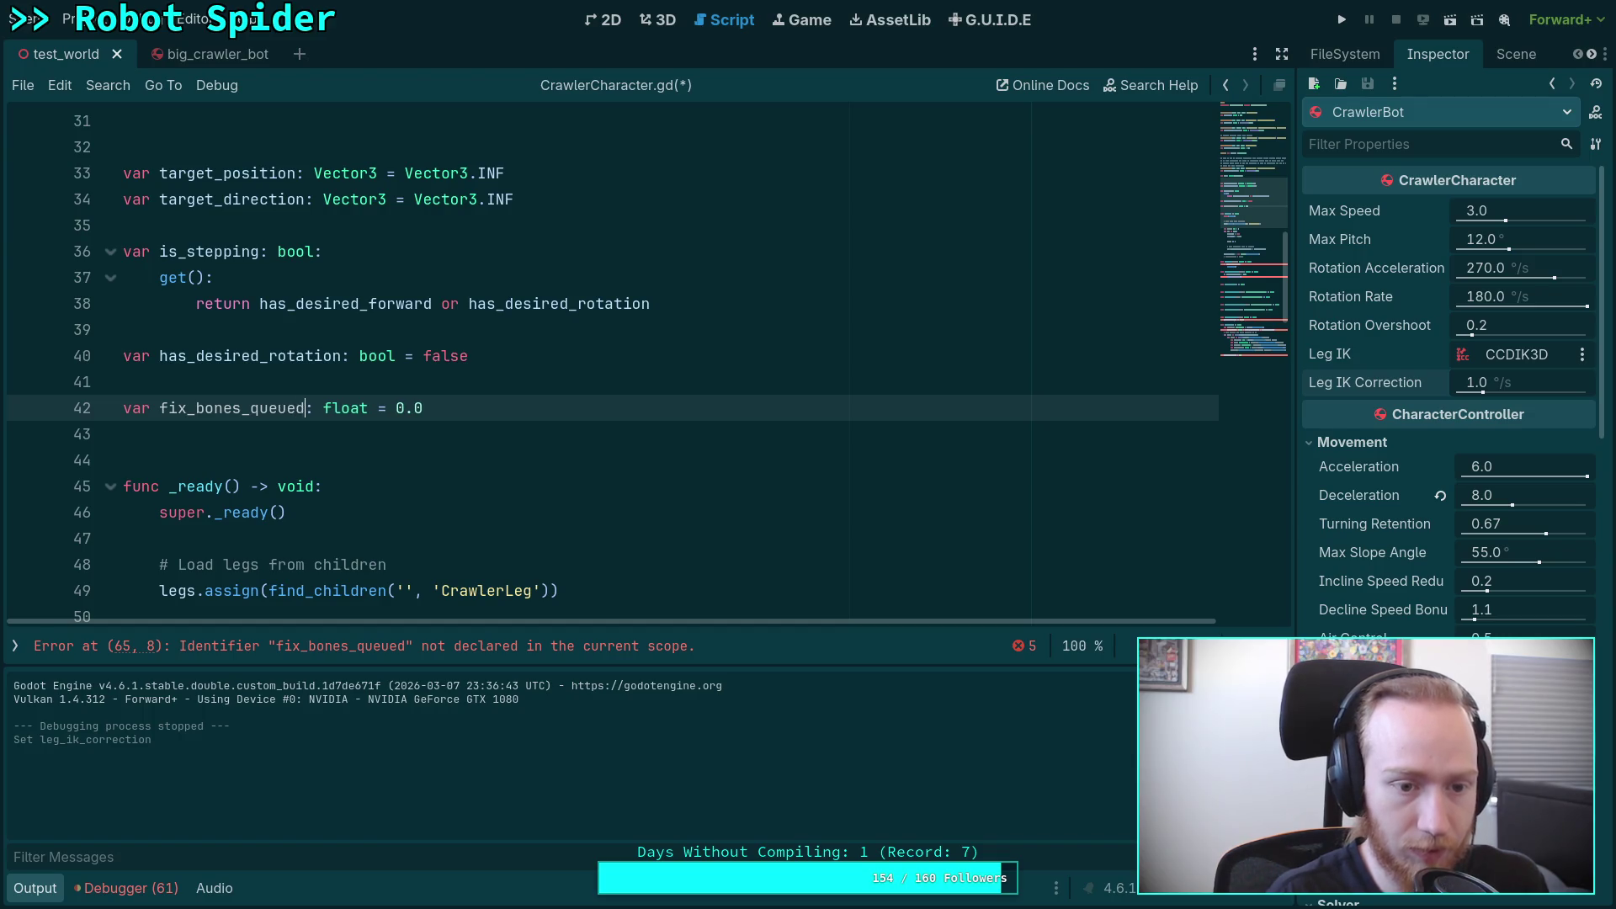
Step: Remove queue_fix_bones's delta parameter so its body sets fix_bones_queued = true
{"action": "scroll", "coordinate": [461, 400], "scroll_direction": "down", "scroll_amount": 10}
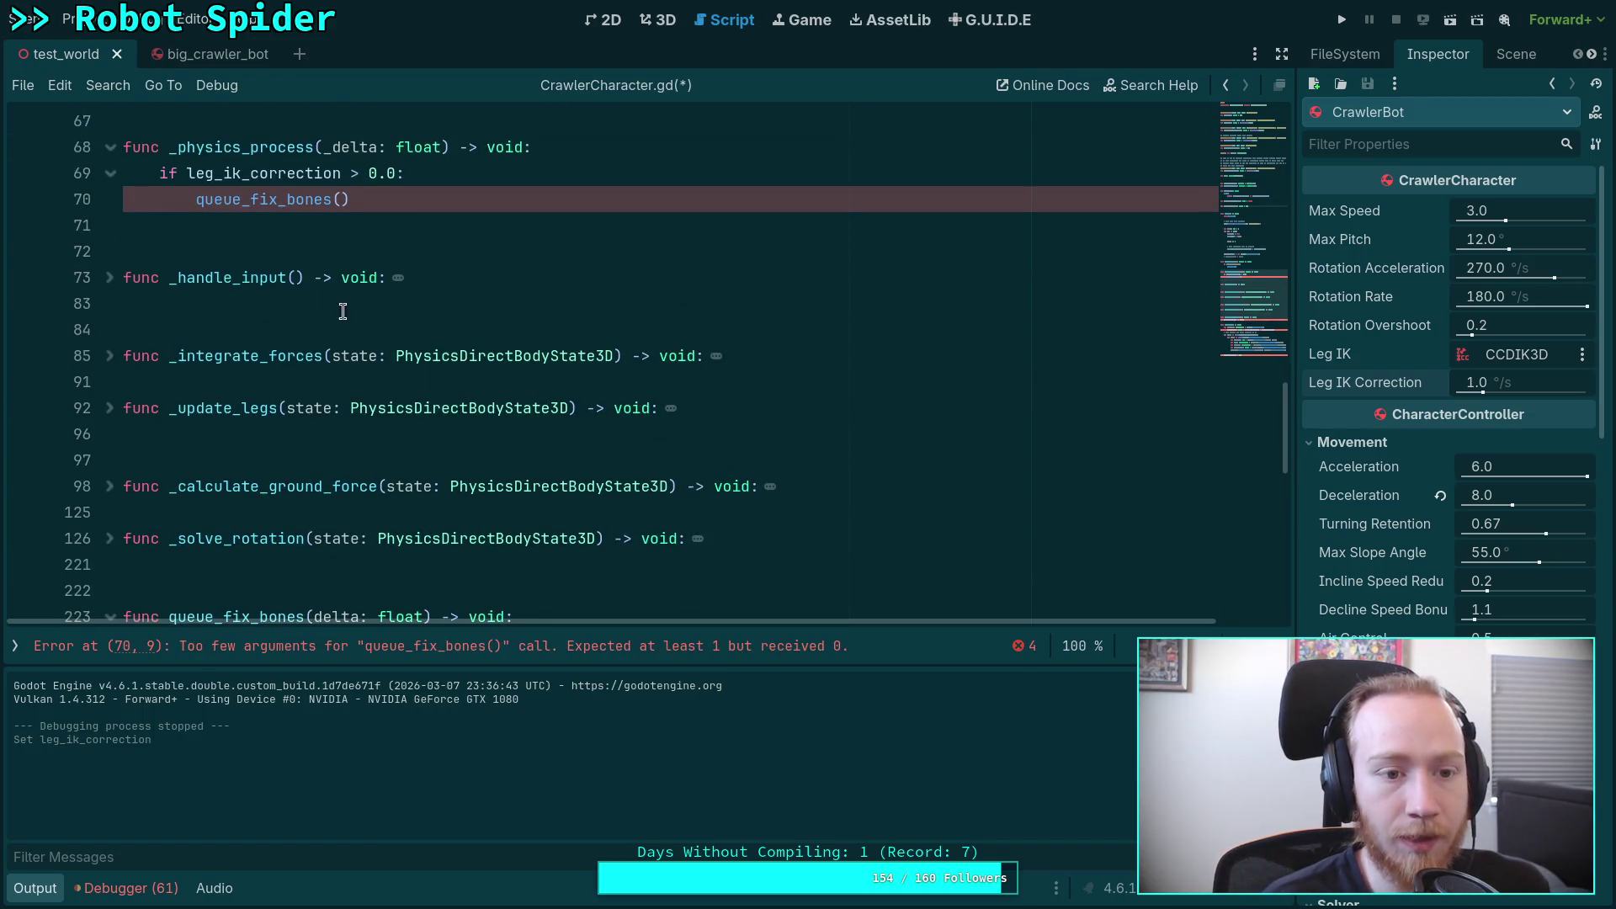
{"action": "scroll", "coordinate": [273, 329], "scroll_direction": "down", "scroll_amount": 3}
{"action": "left_click_drag", "start_coordinate": [157, 416], "coordinate": [438, 410]}
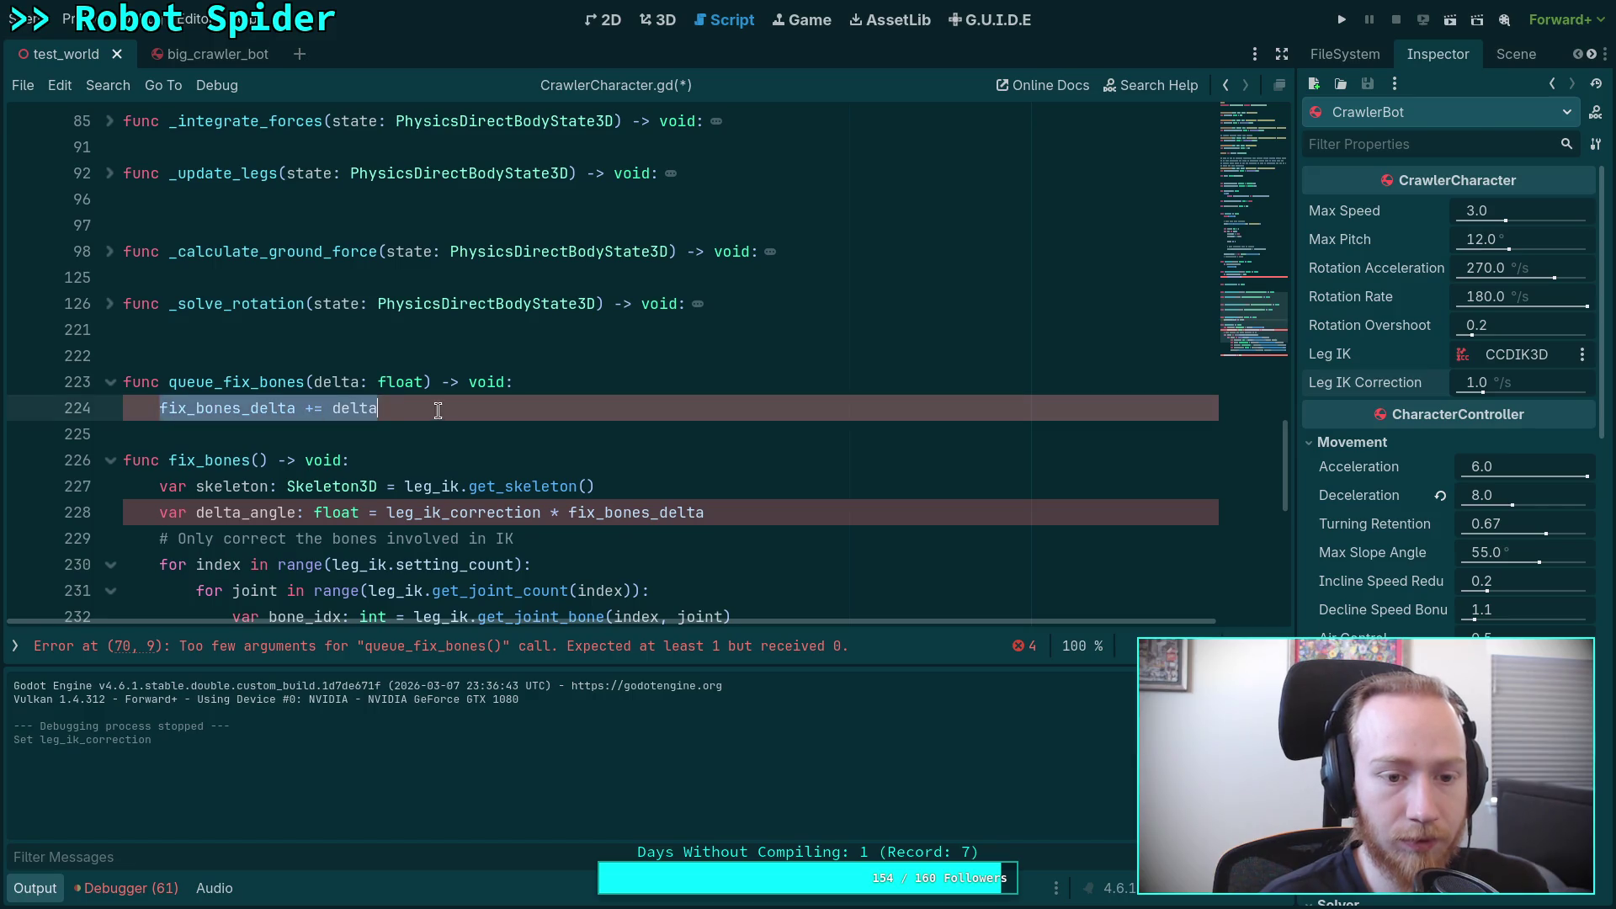
{"action": "mouse_move", "coordinate": [306, 383]}
{"action": "left_mouse_down"}
{"action": "mouse_move", "coordinate": [419, 383]}
{"action": "mouse_move", "coordinate": [160, 408]}
{"action": "left_mouse_up"}
{"action": "key", "text": "BackSpace"}
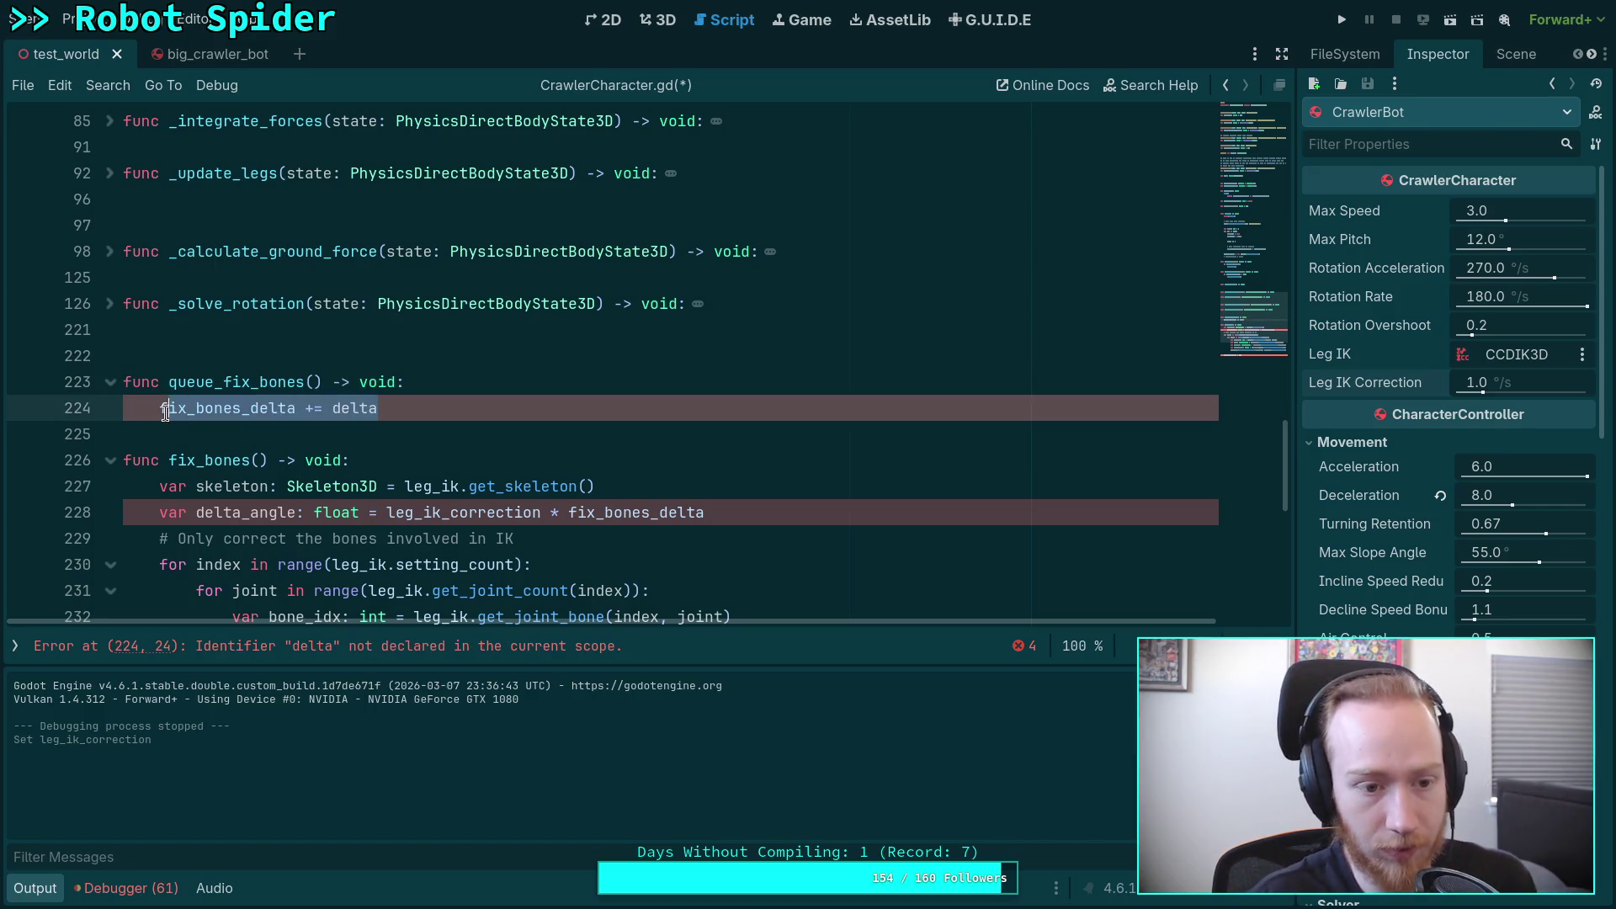
{"action": "type", "text": "fix_bones_queued"}
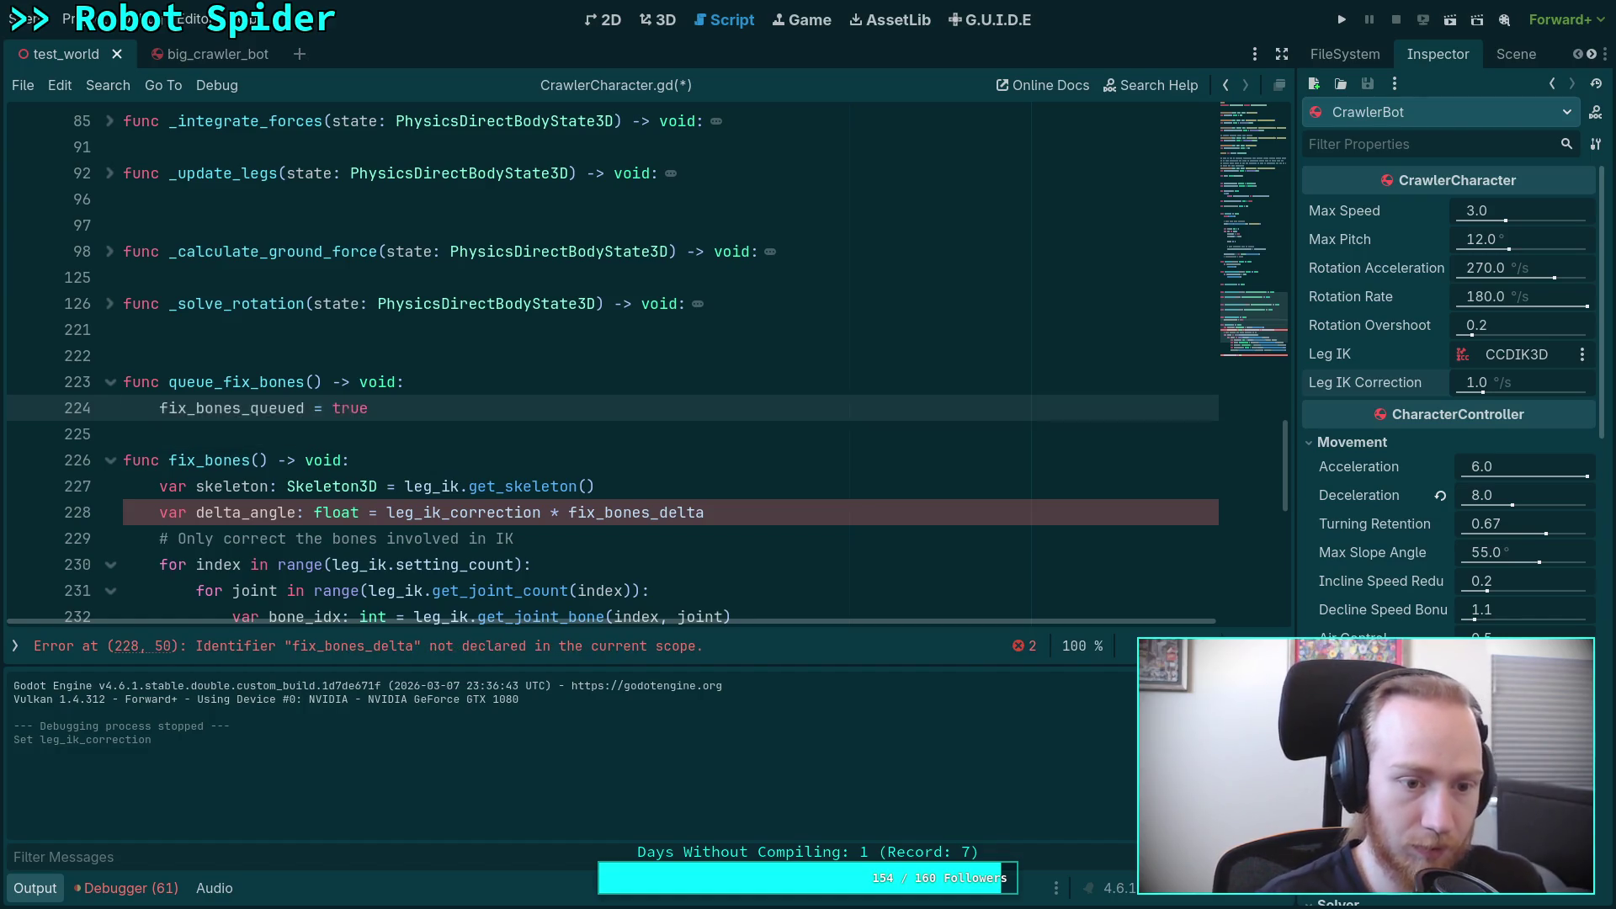
{"action": "scroll", "coordinate": [242, 373], "scroll_direction": "down", "scroll_amount": 3}
{"action": "left_click_drag", "start_coordinate": [744, 277], "coordinate": [743, 261]}
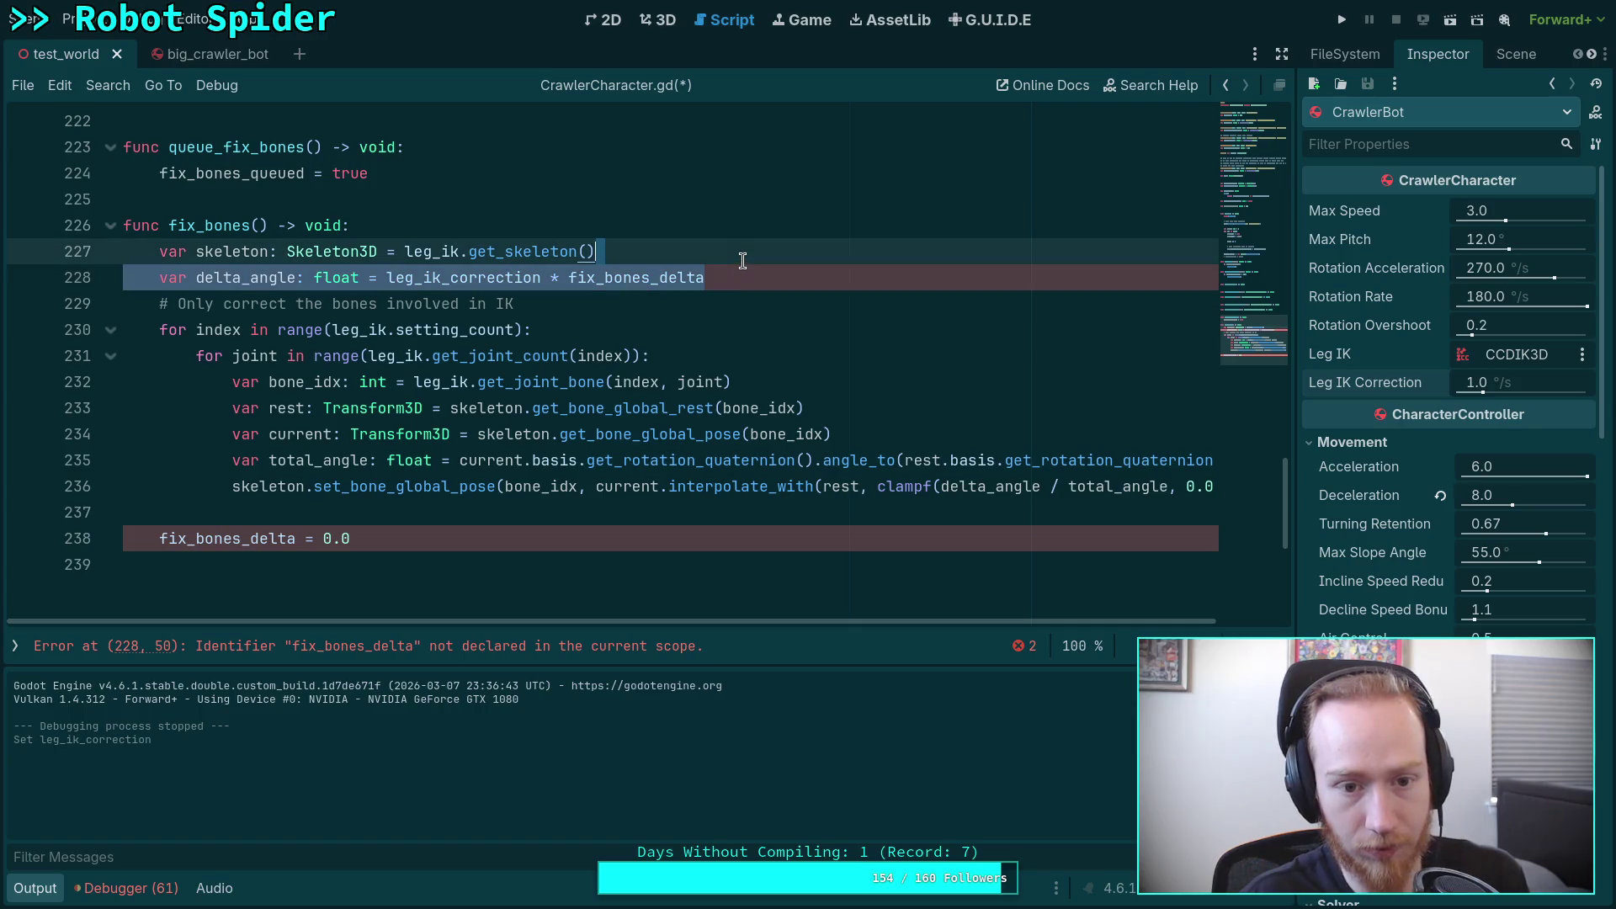
Step: Delete the delta_angle line and use leg_ik_correction in the clampf call
{"action": "key", "text": "BackSpace"}
{"action": "double_click", "coordinate": [981, 460]}
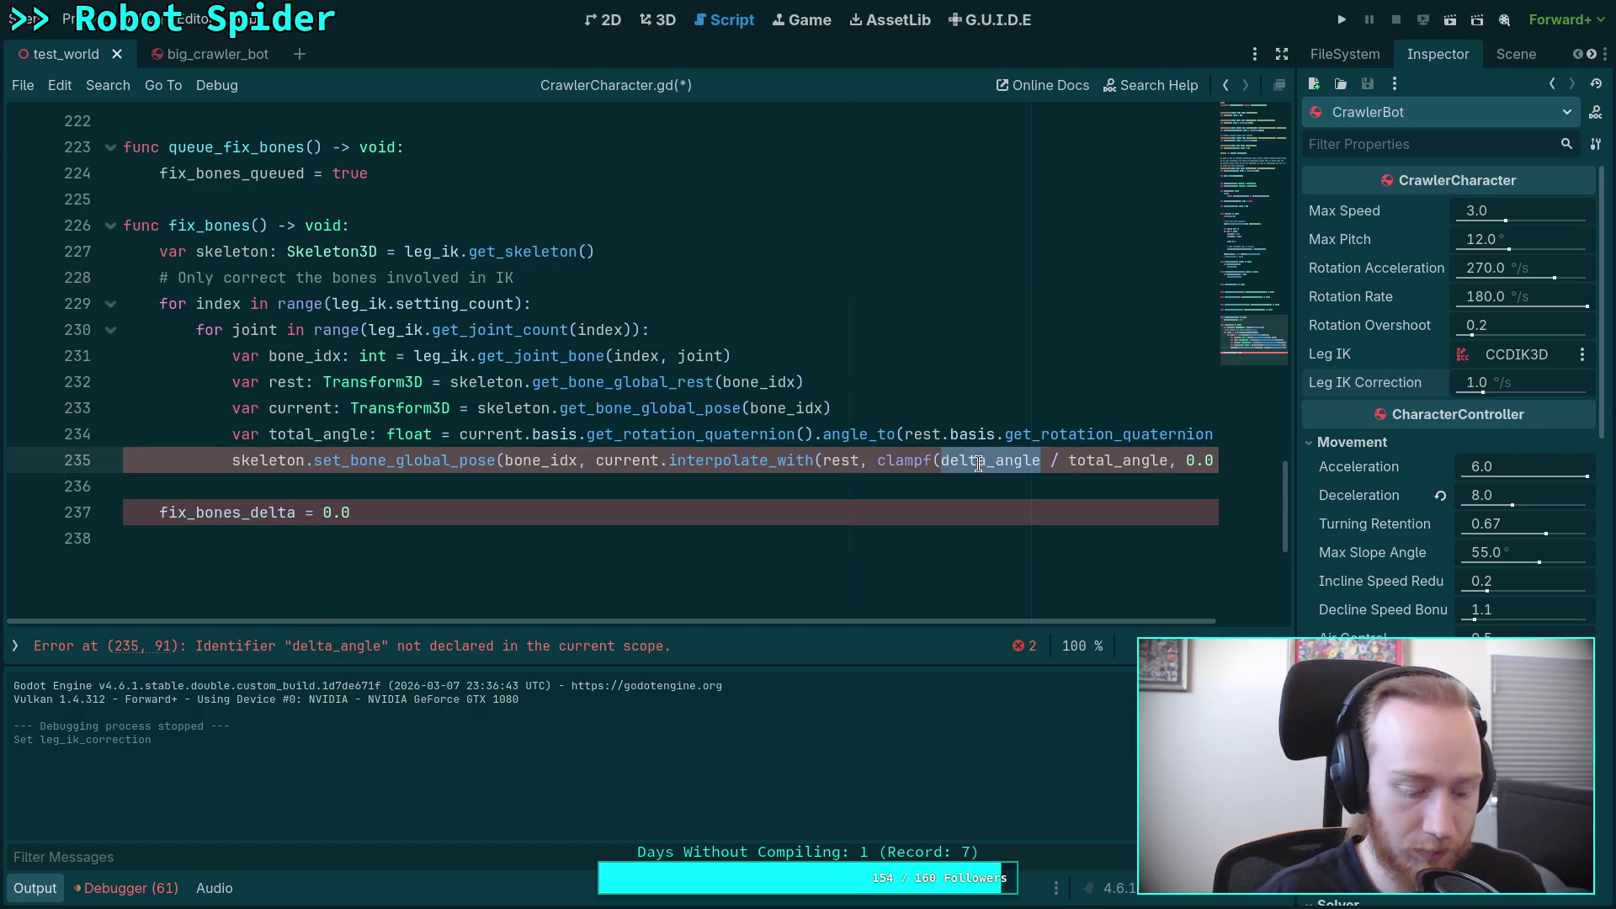
{"action": "type", "text": "le"}
{"action": "key", "text": "Down"}
{"action": "key", "text": "Down"}
{"action": "key", "text": "Return"}
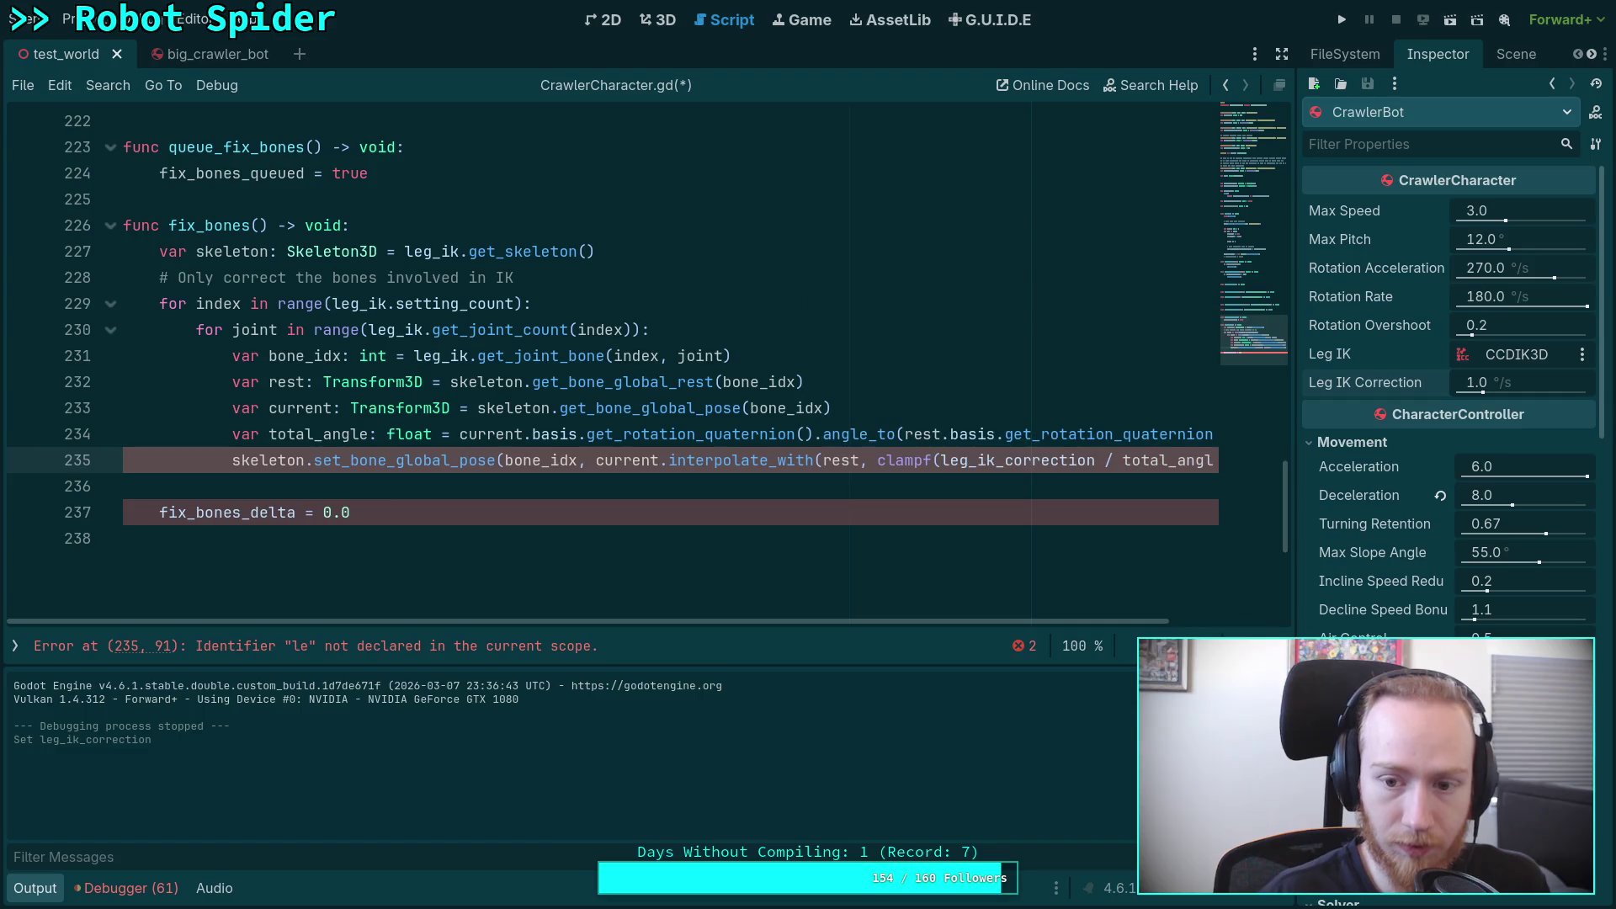
Step: Replace the old reset with fix_bones_queued = false and cut it out of fix_bones
{"action": "left_click_drag", "start_coordinate": [377, 512], "coordinate": [252, 512]}
{"action": "key", "text": "BackSpace"}
{"action": "type", "text": "qu"}
{"action": "key", "text": "Return"}
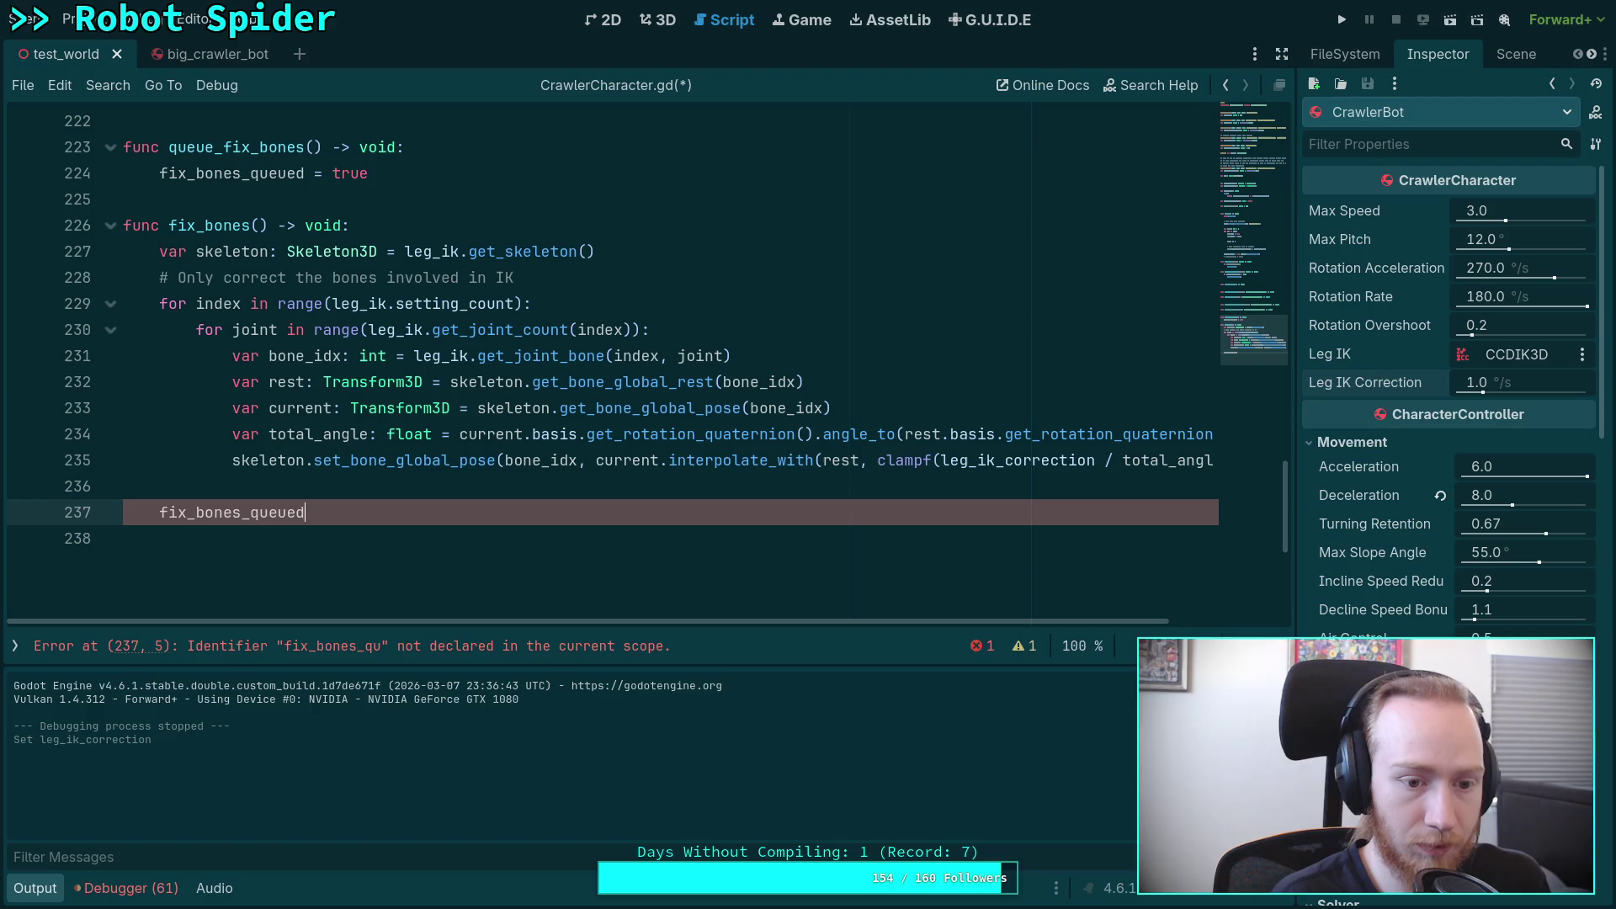
{"action": "key", "text": "BackSpace"}
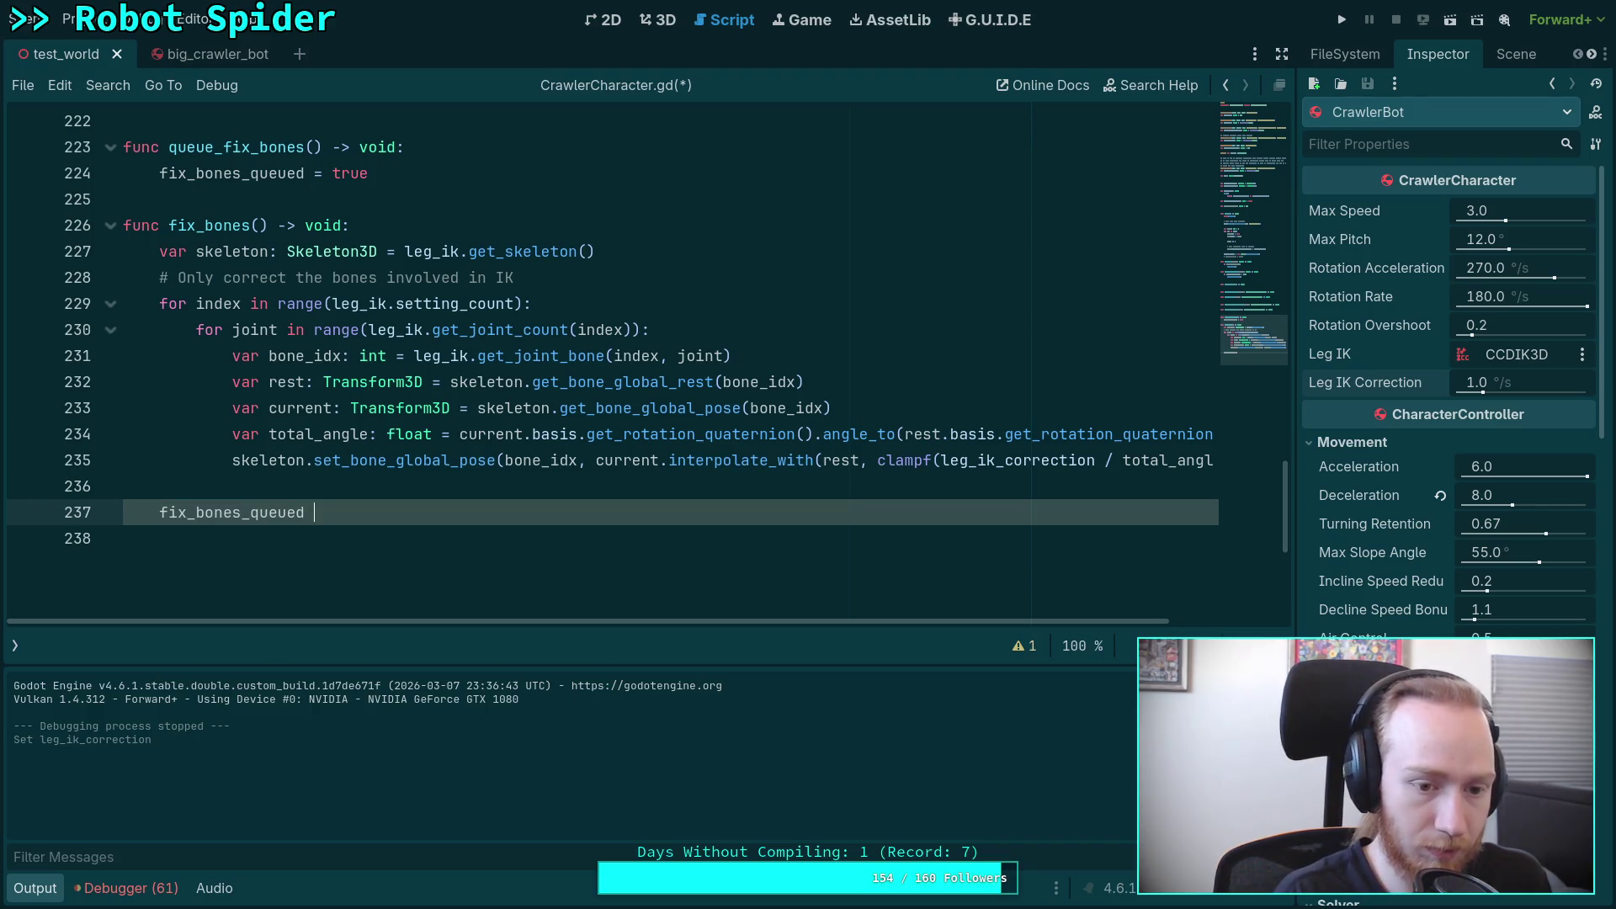
{"action": "type", "text": "= false"}
{"action": "key", "text": "alt+Up"}
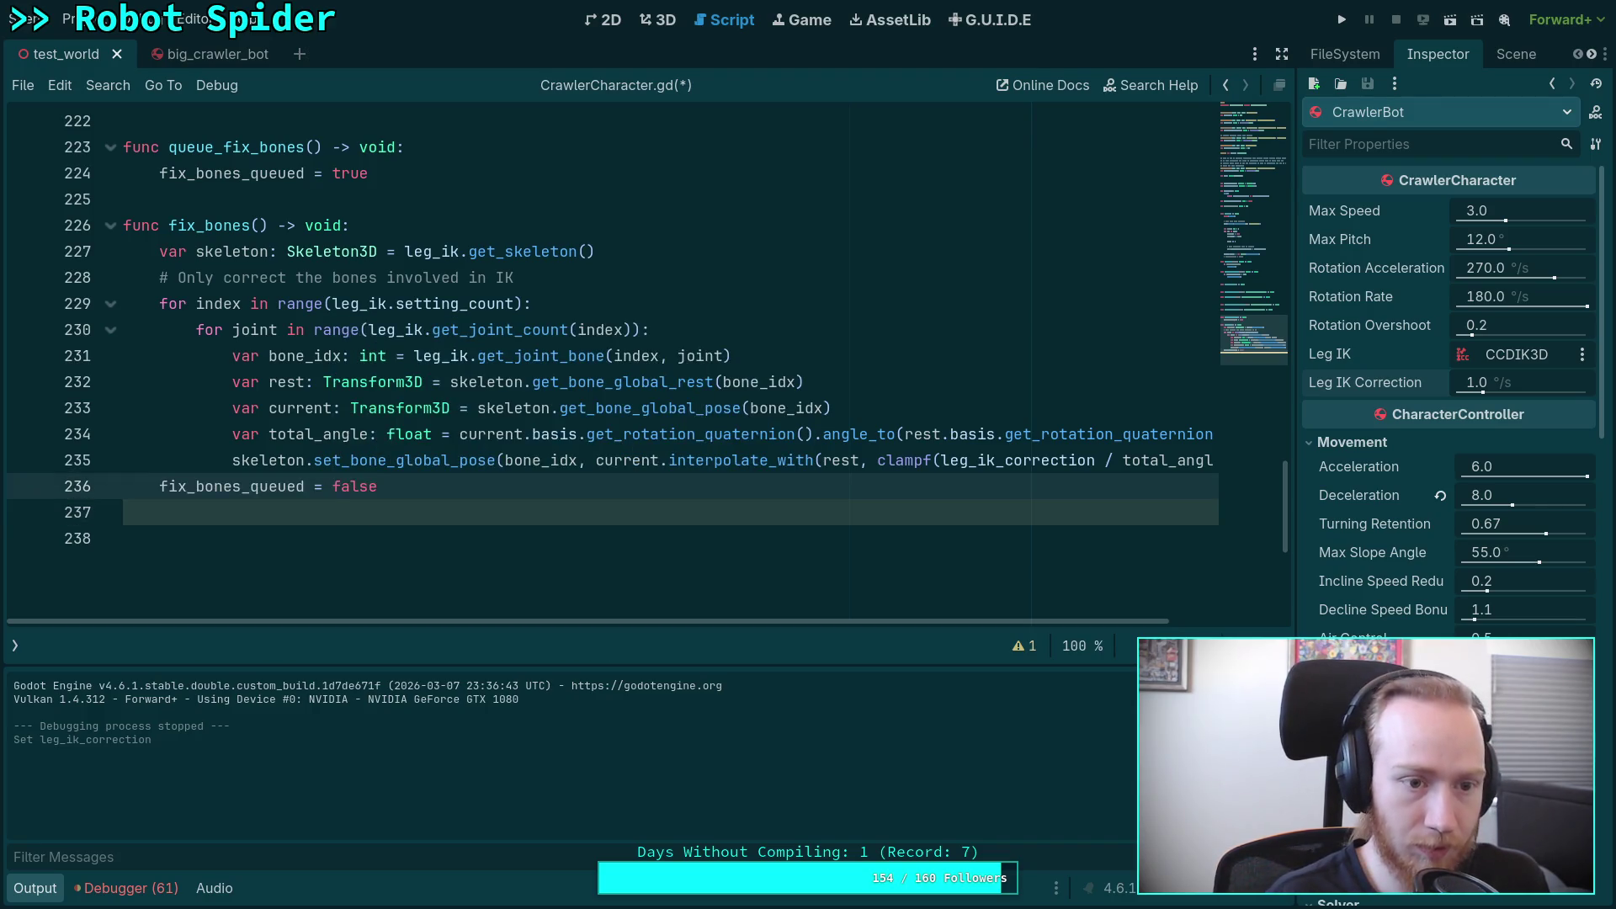
{"action": "key", "text": "alt+Up"}
{"action": "key", "text": "alt+Up"}
{"action": "key", "text": "alt+Up"}
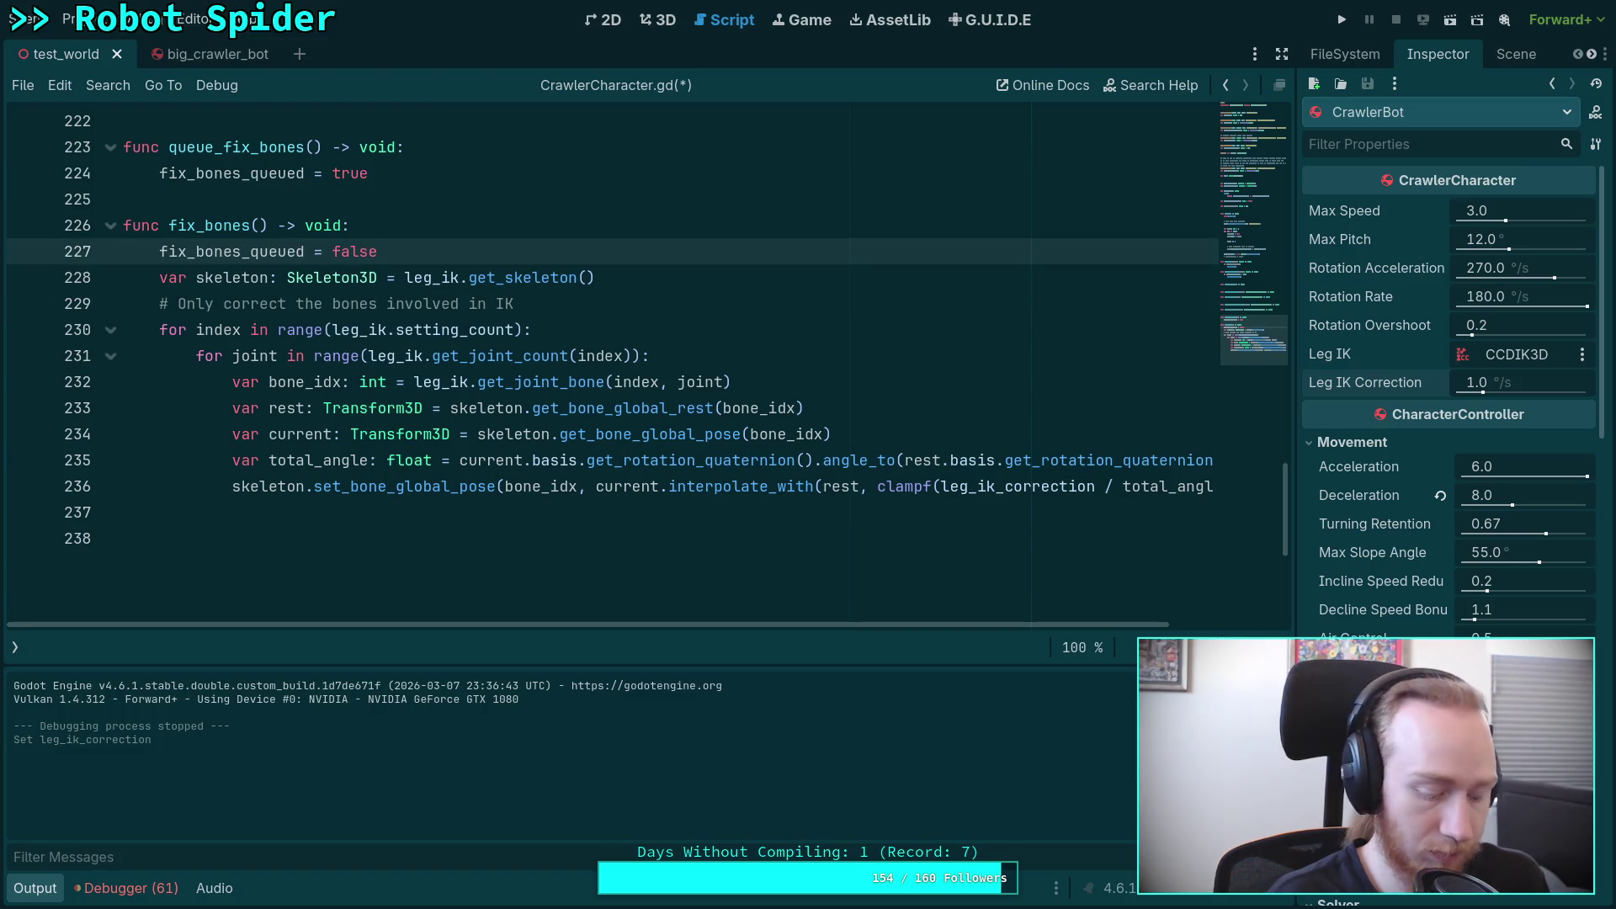
{"action": "key", "text": "ctrl+x"}
Step: Paste fix_bones_queued = false under _process's if, before fix_bones(), and save
{"action": "left_click", "coordinate": [261, 529]}
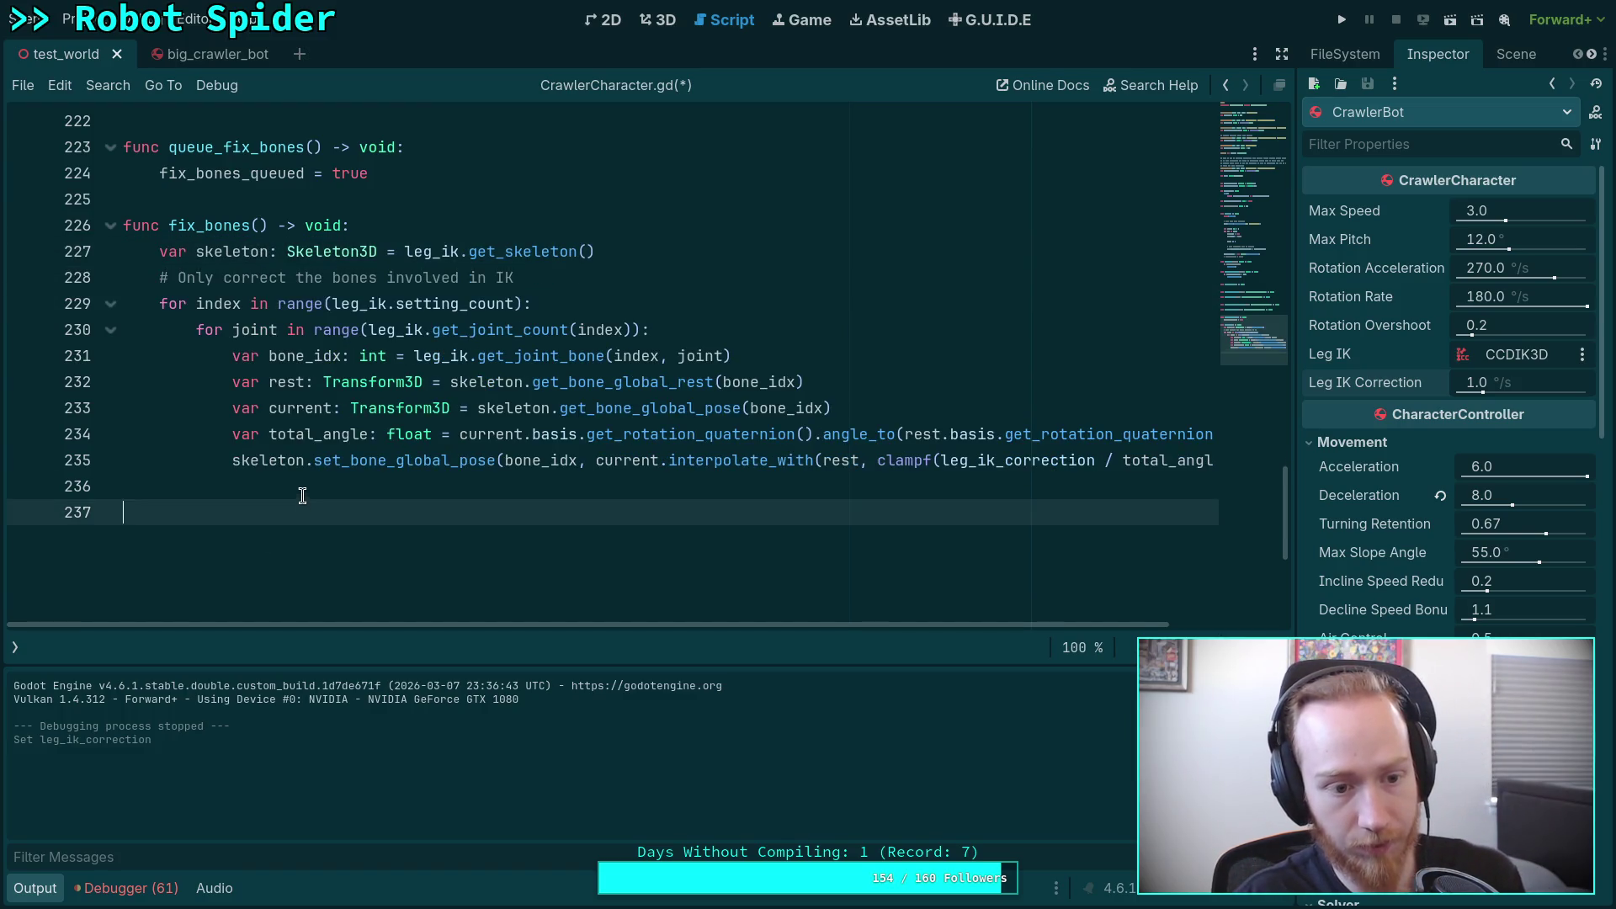
{"action": "scroll", "coordinate": [312, 379], "scroll_direction": "up", "scroll_amount": 10}
{"action": "scroll", "coordinate": [313, 379], "scroll_direction": "up", "scroll_amount": 1}
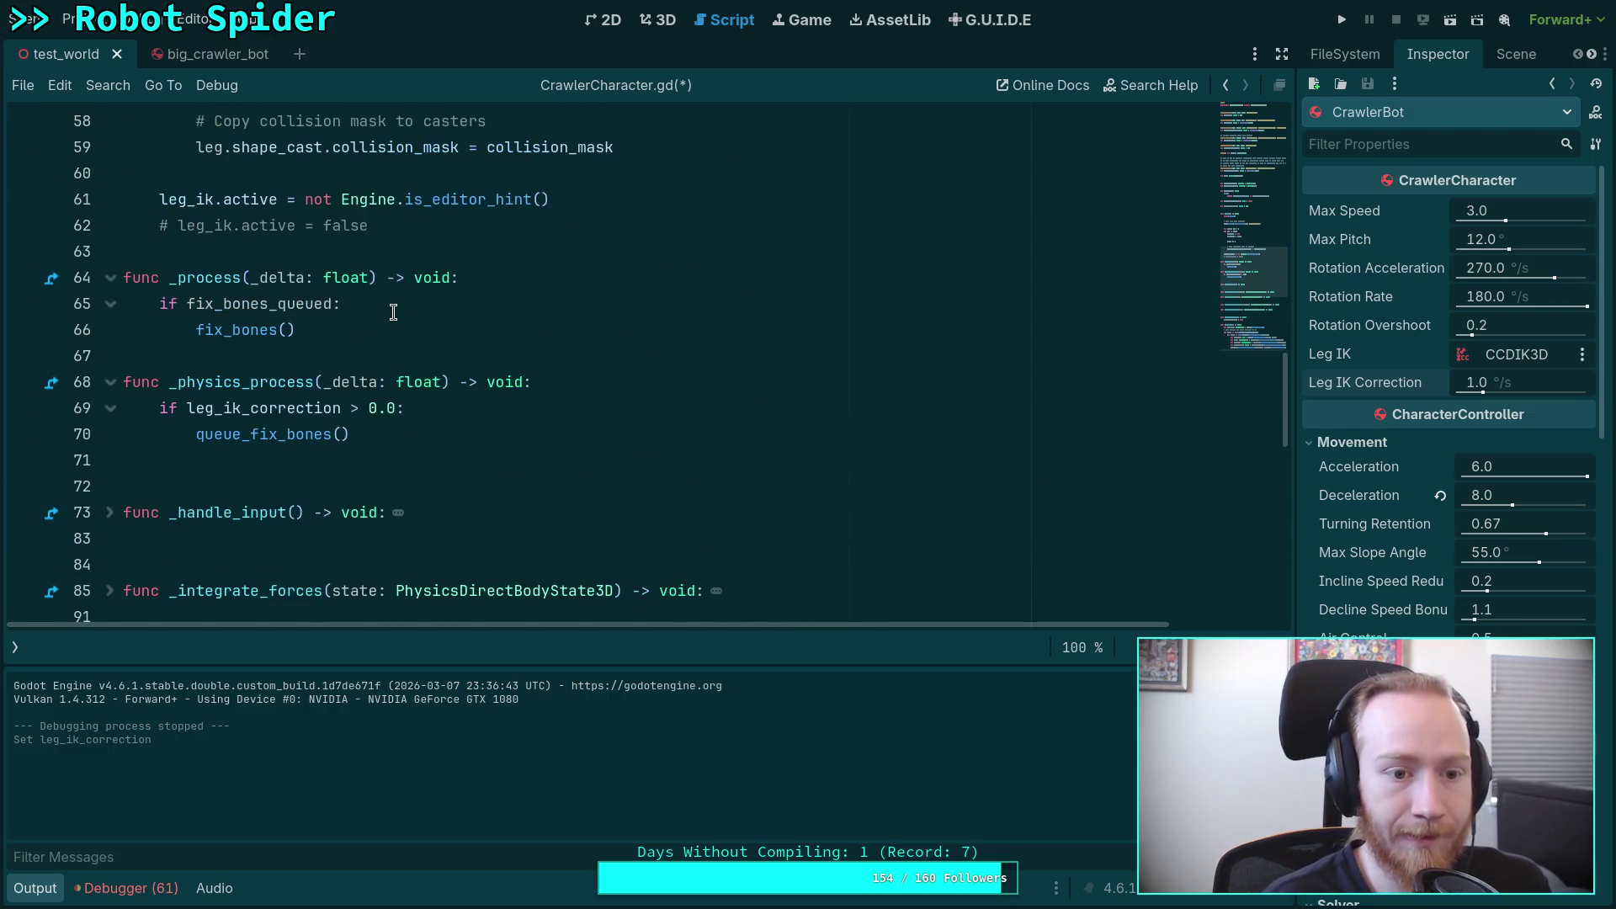
{"action": "left_click", "coordinate": [401, 302]}
{"action": "key", "text": "Return"}
{"action": "key", "text": "ctrl+v"}
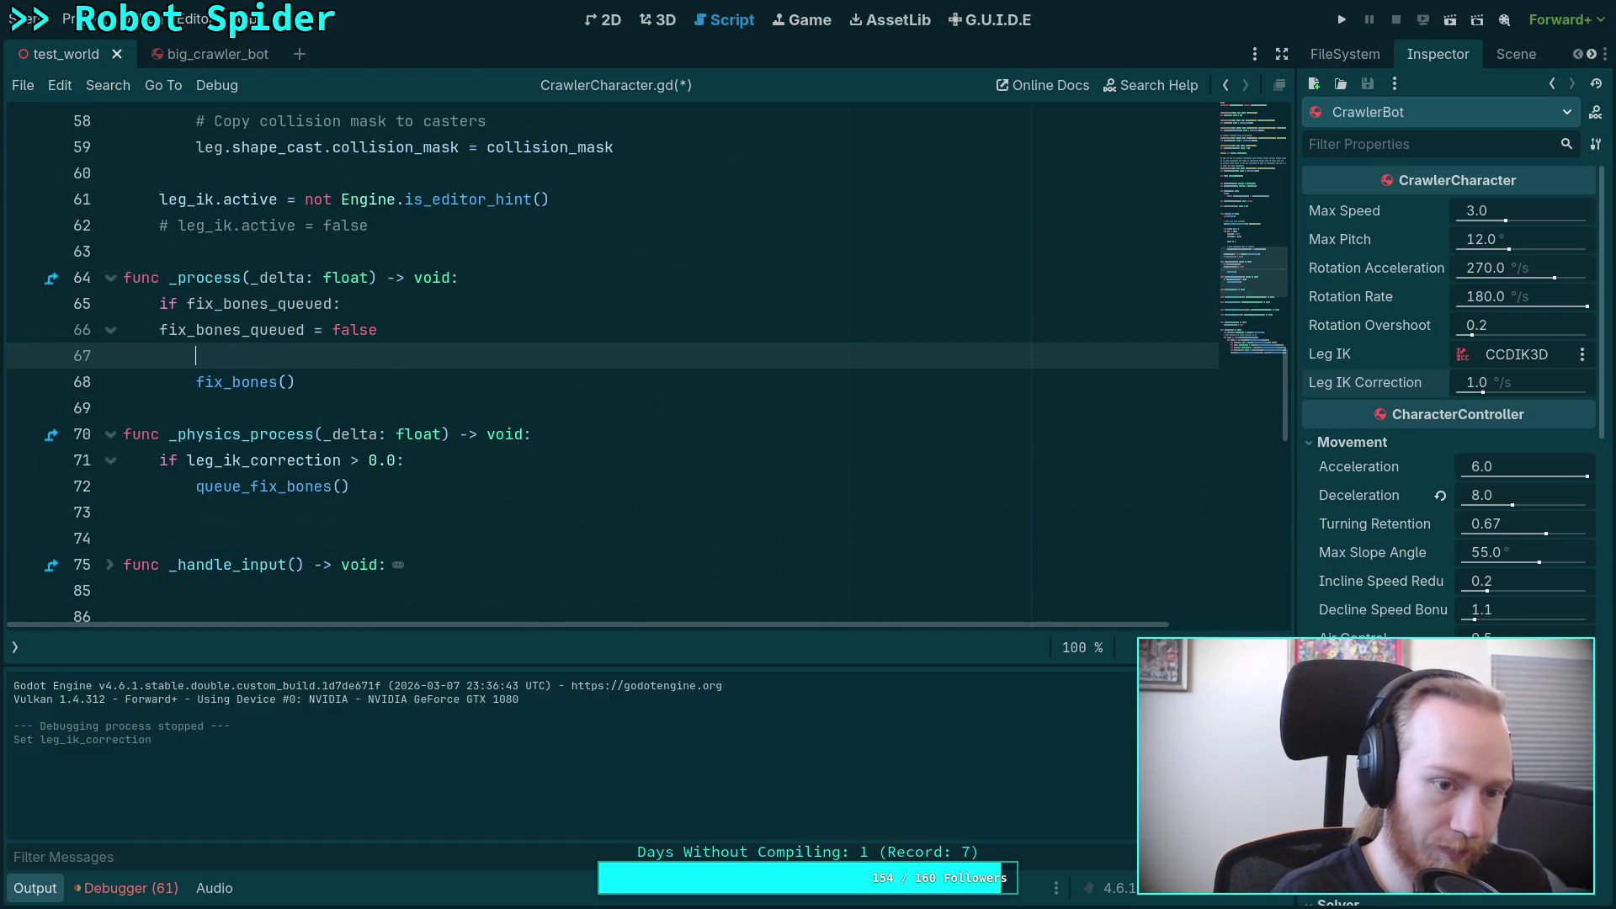
{"action": "key", "text": "Up"}
{"action": "key", "text": "Tab"}
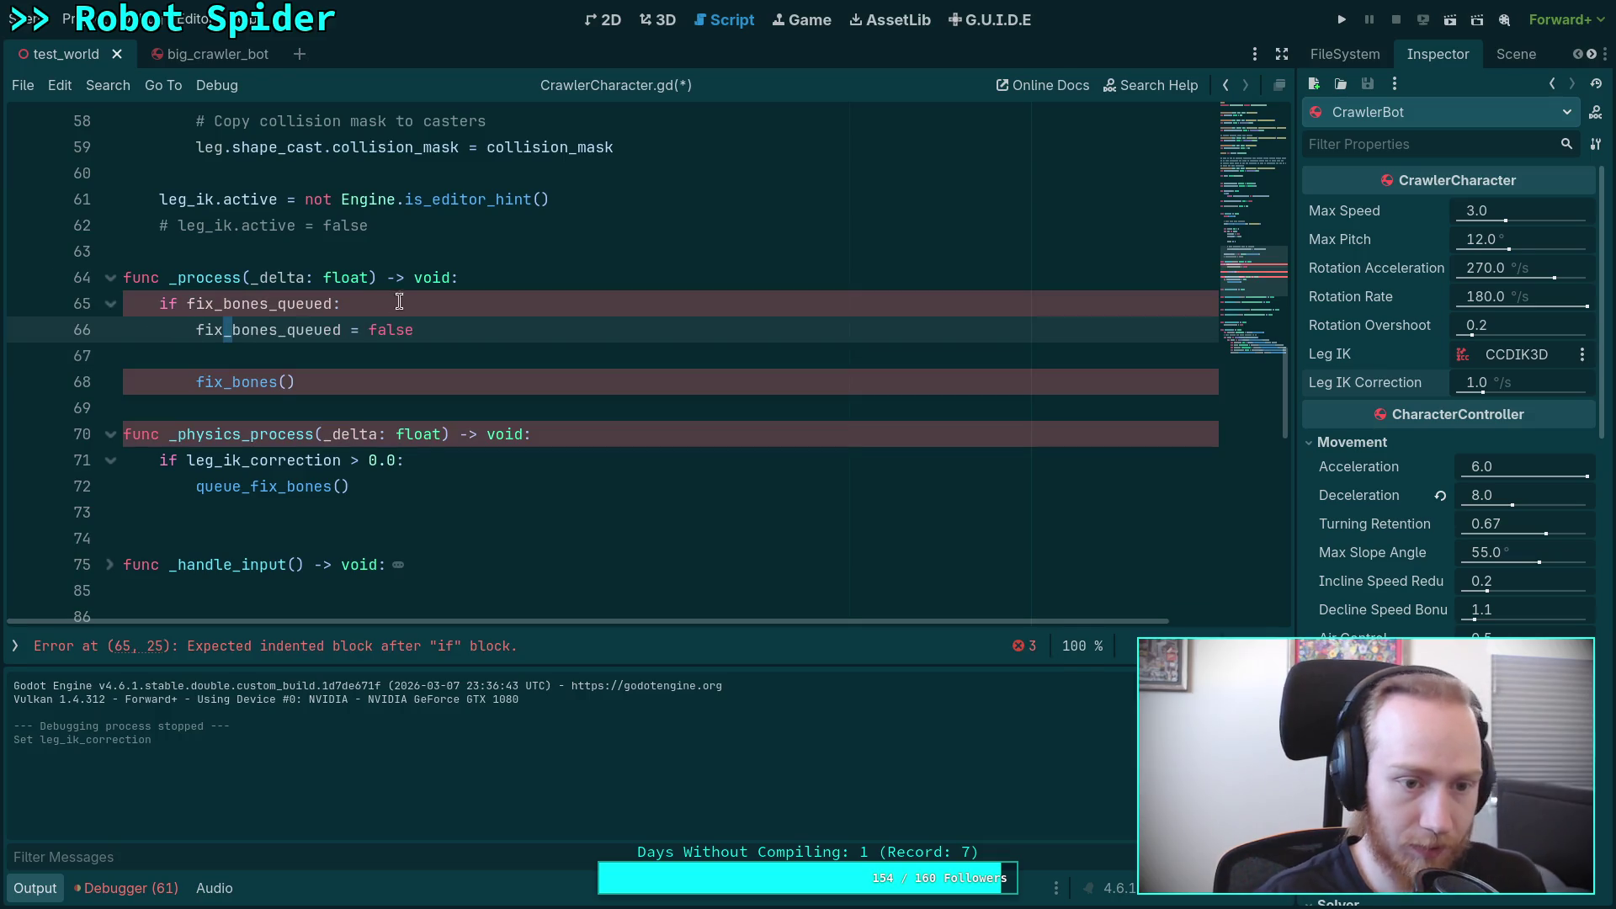
{"action": "key", "text": "Down"}
{"action": "key", "text": "BackSpace"}
{"action": "key", "text": "BackSpace"}
{"action": "key", "text": "ctrl+s"}
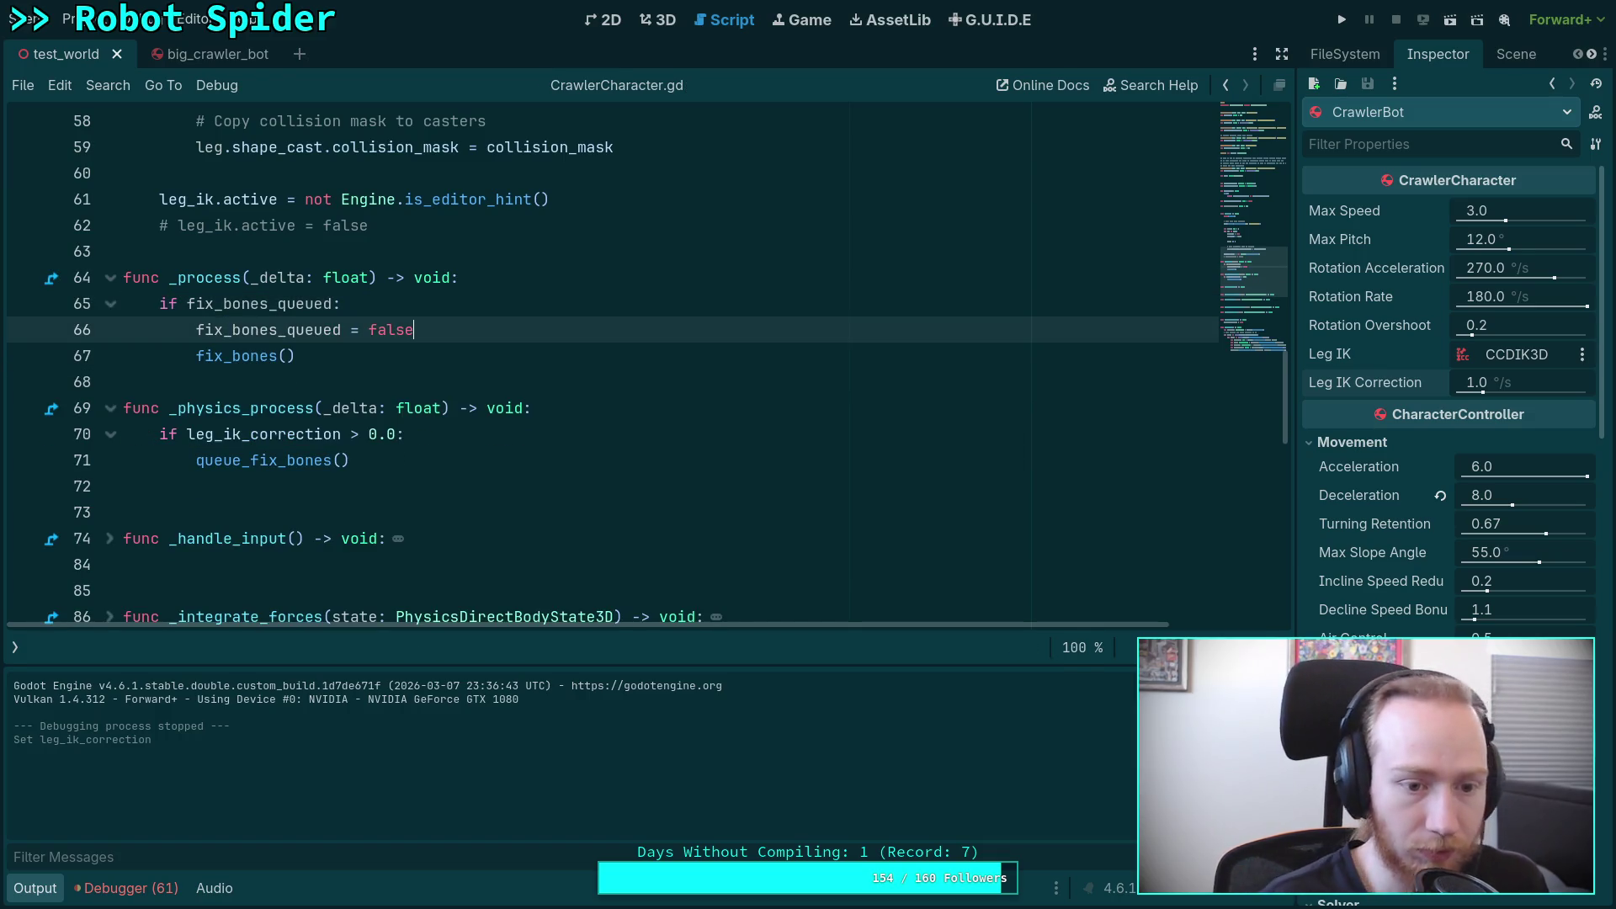
{"action": "scroll", "coordinate": [725, 343], "scroll_direction": "down", "scroll_amount": 7}
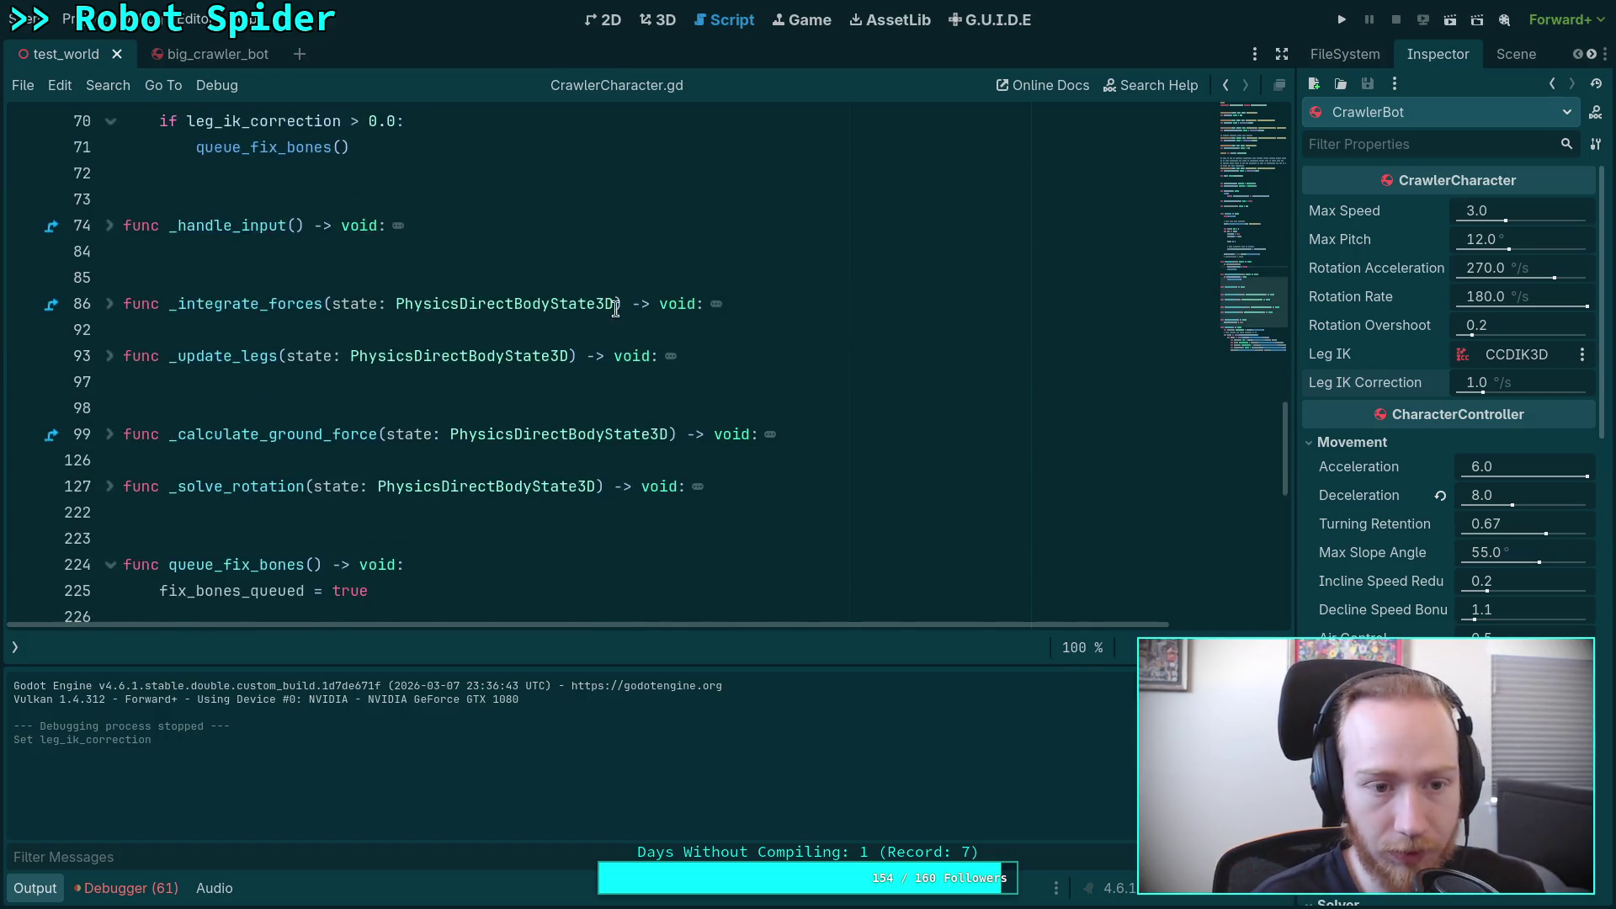
{"action": "left_click", "coordinate": [1351, 22]}
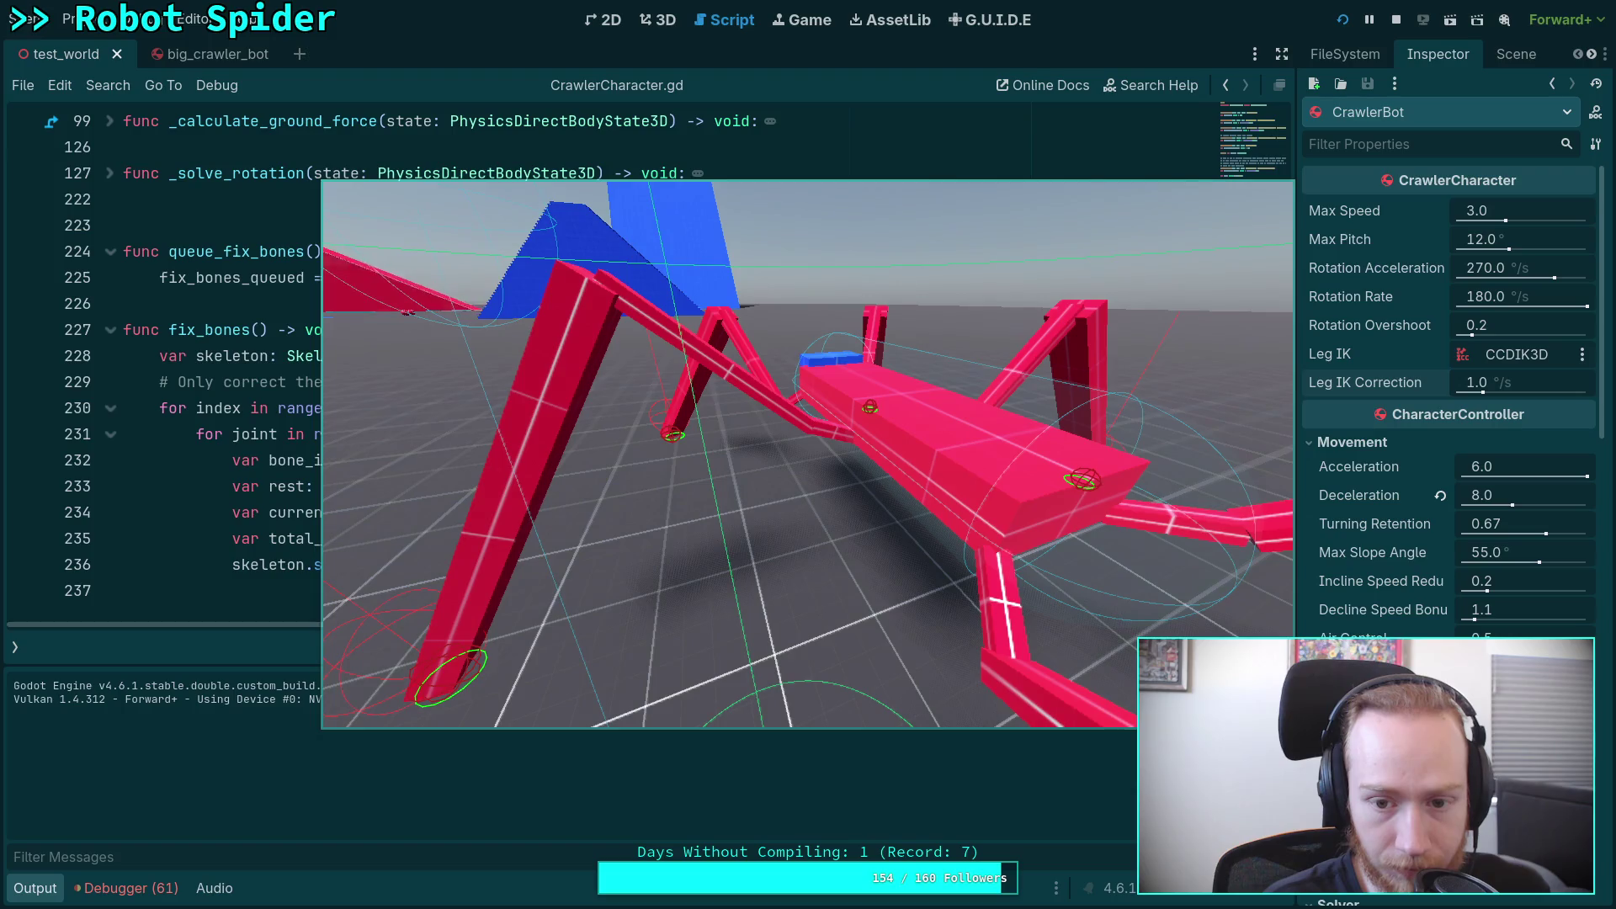
{"action": "key", "text": "F8"}
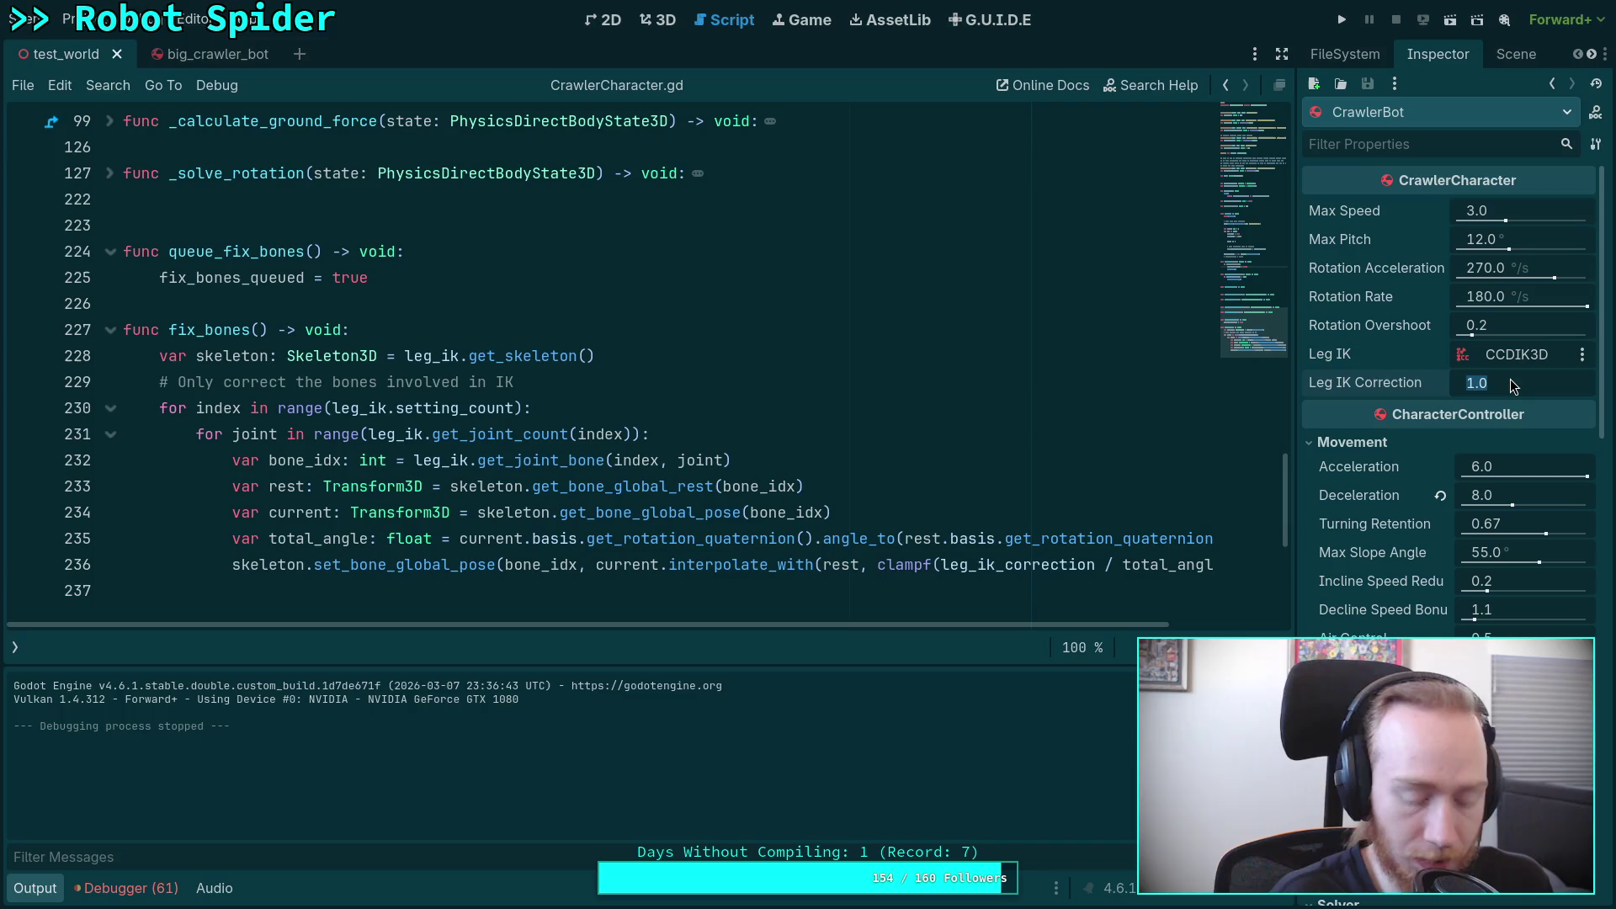
Step: Set Leg IK Correction to 2.0 °/s, save test_world, and do a test run
{"action": "type", "text": "2"}
{"action": "key", "text": "Return"}
{"action": "key", "text": "ctrl+s"}
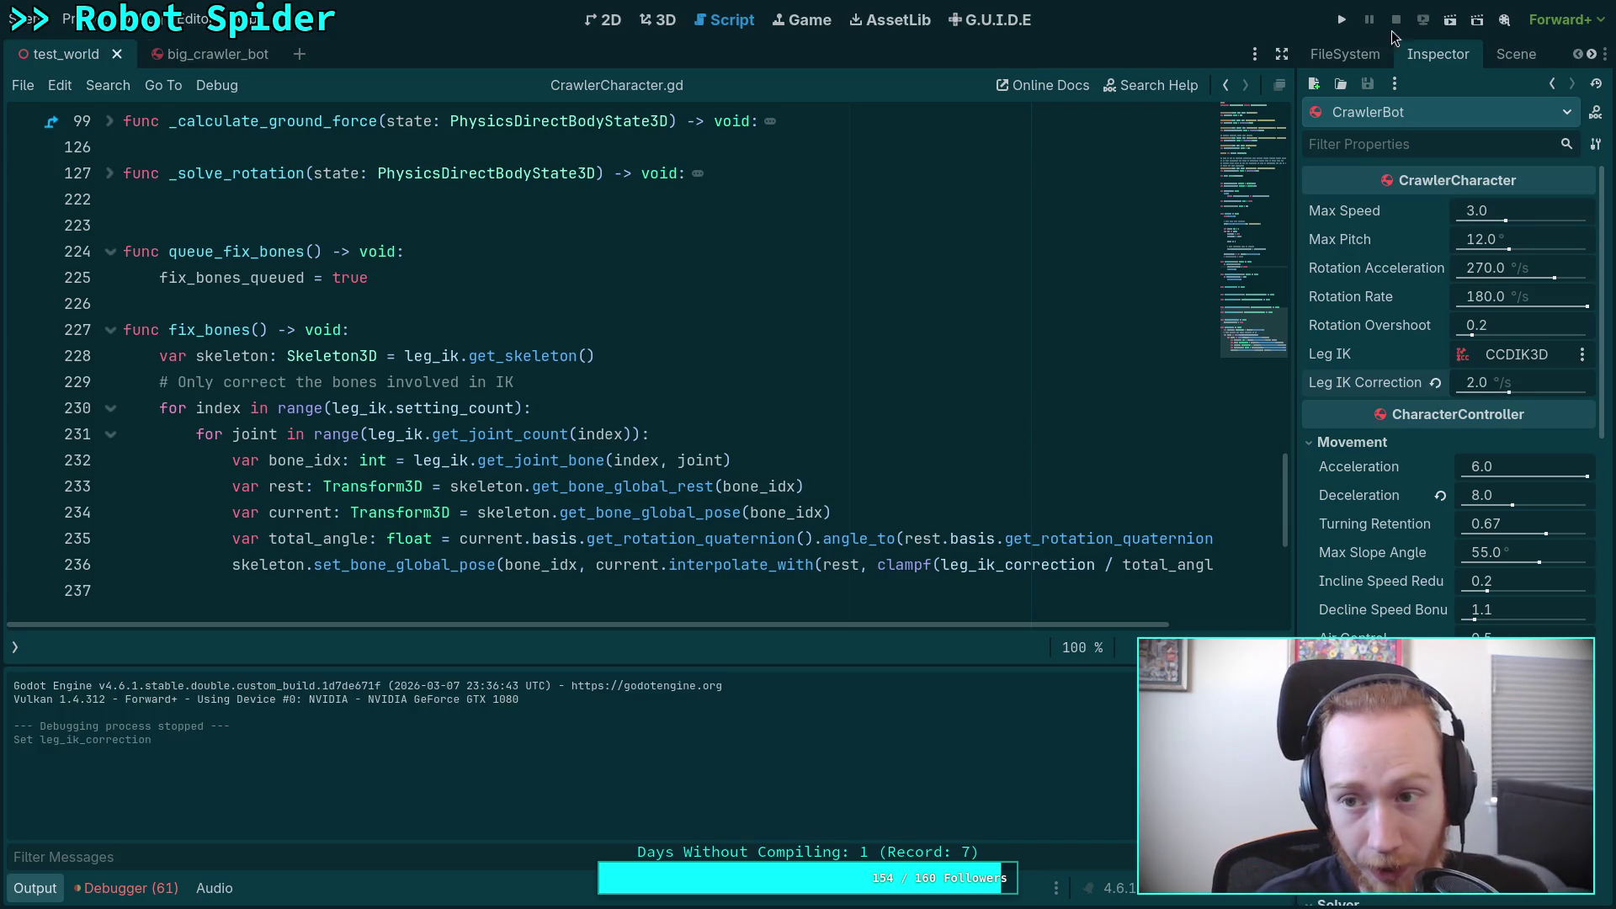
{"action": "left_click", "coordinate": [1355, 23]}
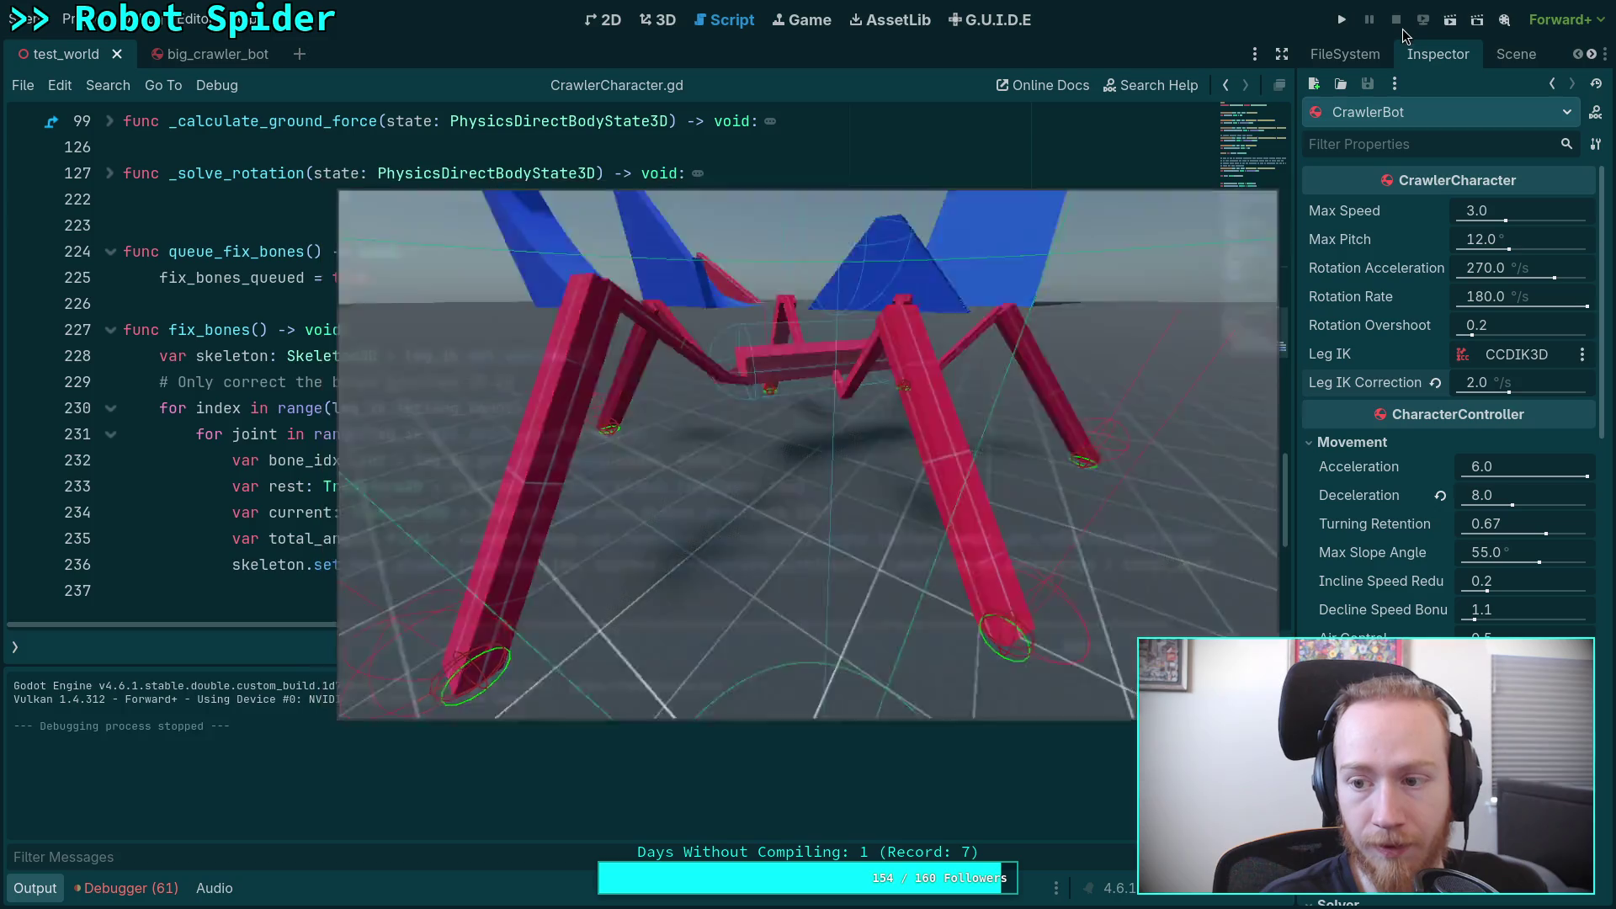
{"action": "left_click", "coordinate": [1396, 20]}
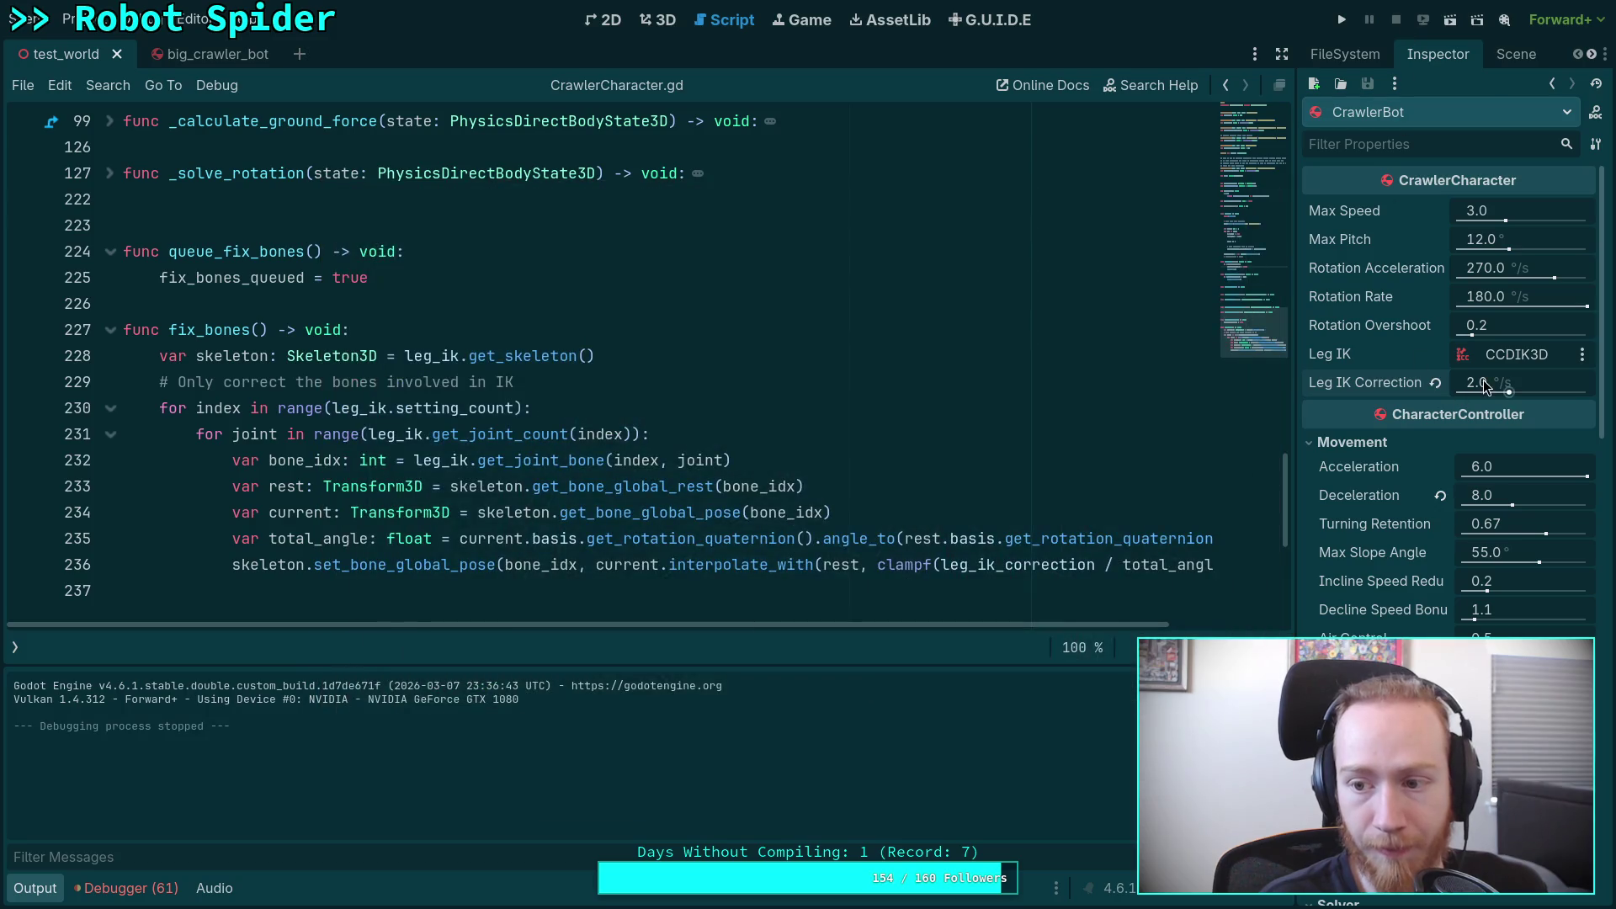
Step: Set Leg IK Correction to 3.0 °/s and save the test_world scene
{"action": "type", "text": "3"}
{"action": "key", "text": "Return"}
{"action": "key", "text": "ctrl+s"}
Step: Run and stop a test at 3.0 °/s, then set Leg IK Correction to 4.0
{"action": "left_click", "coordinate": [1343, 20]}
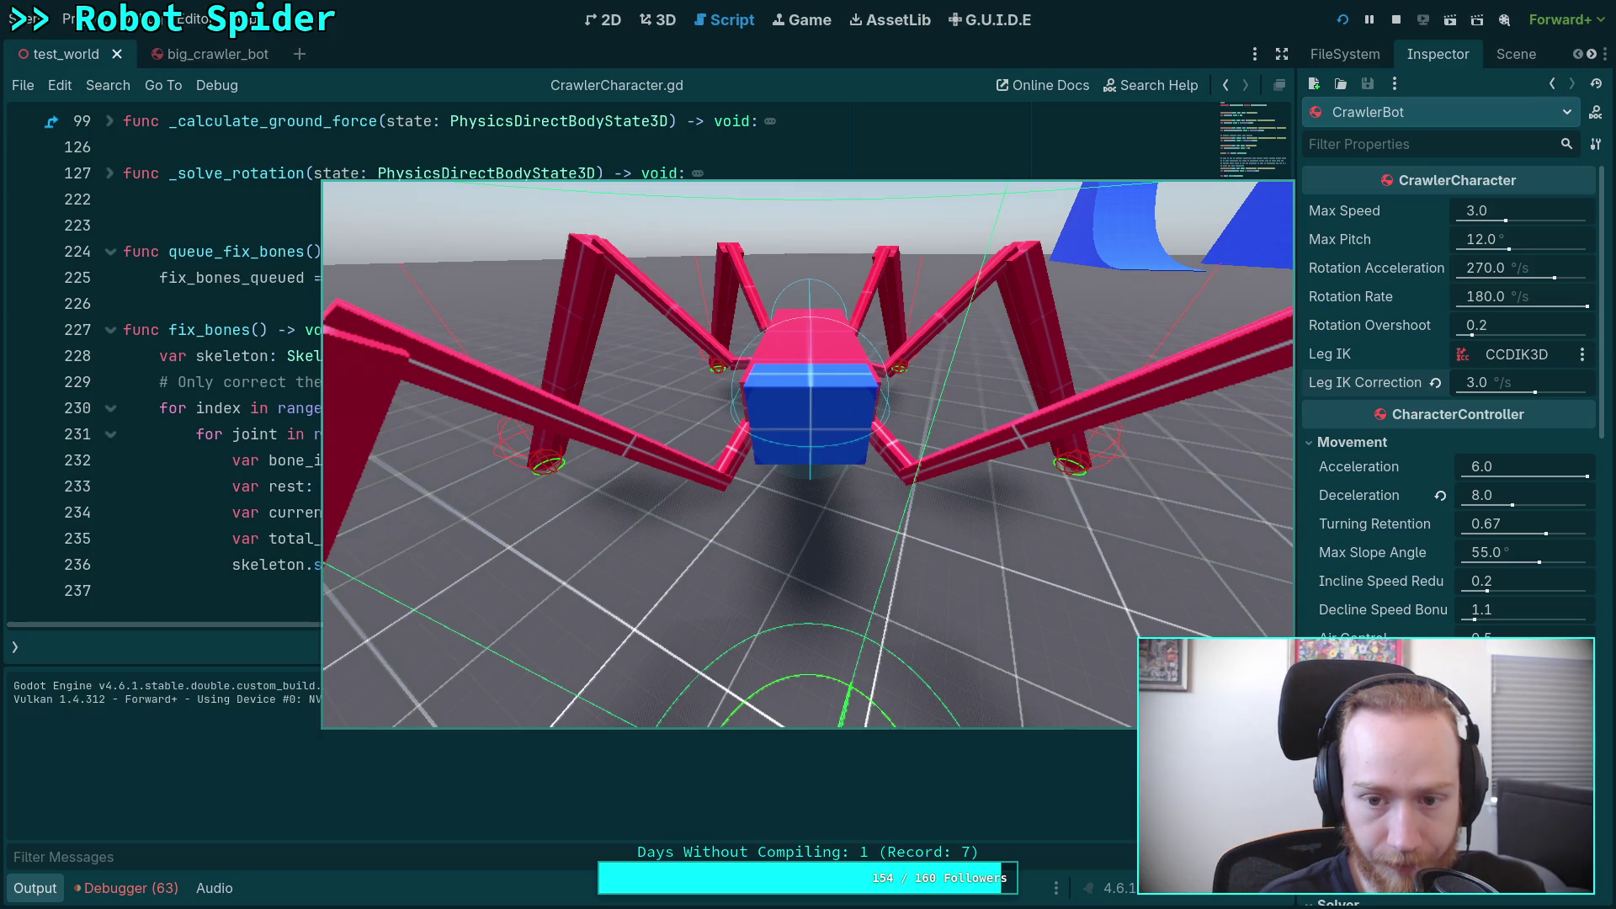
{"action": "left_click", "coordinate": [1396, 19]}
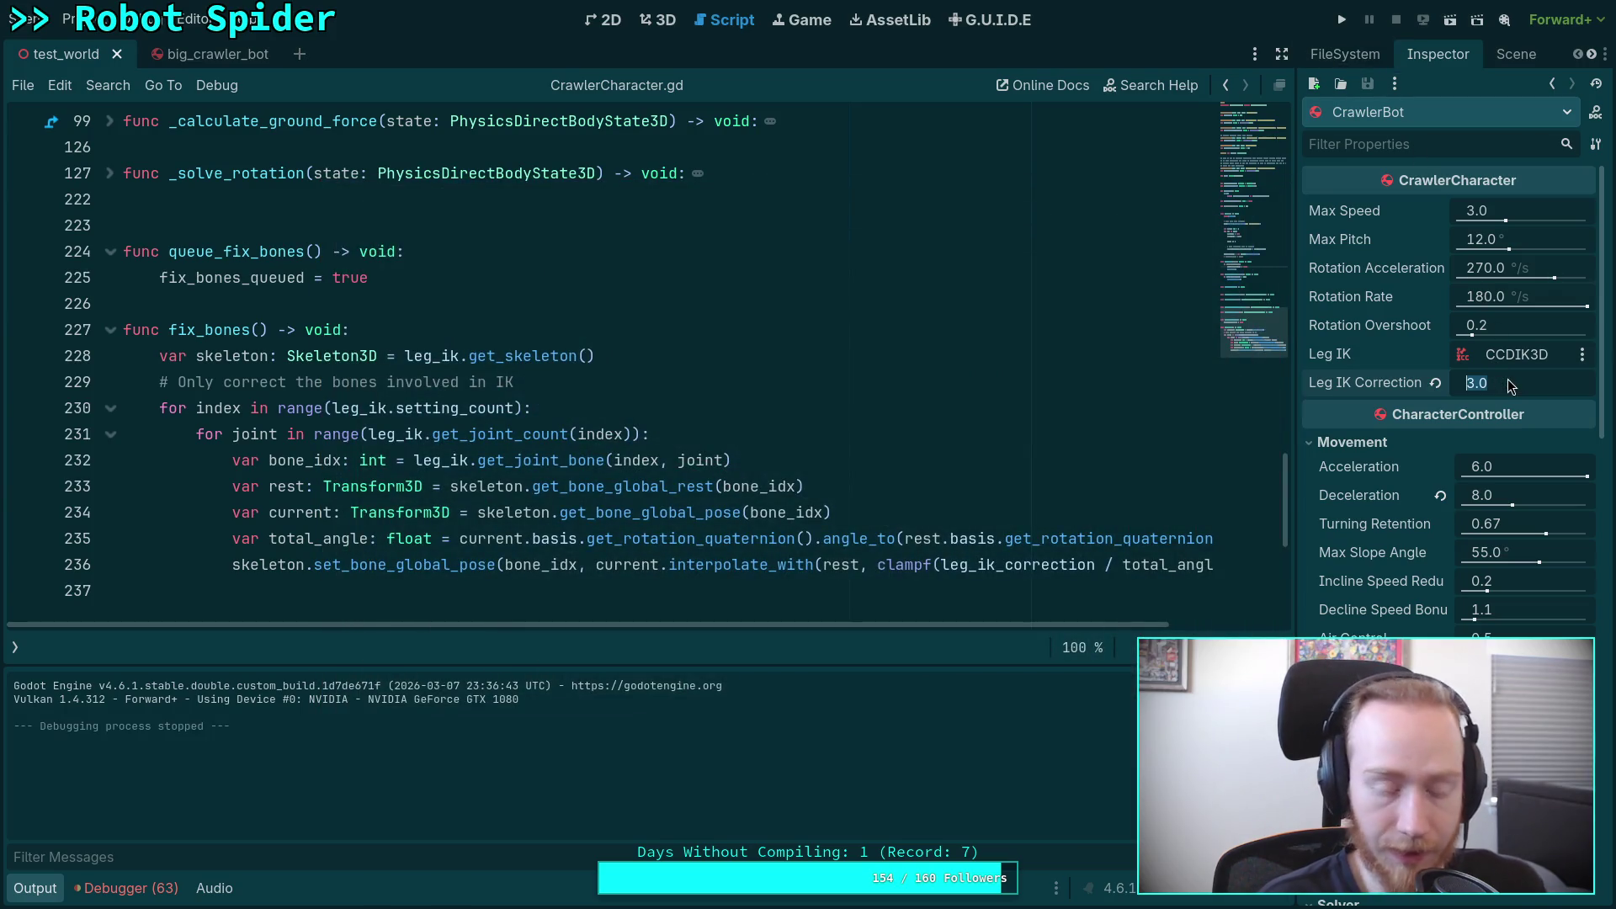
{"action": "type", "text": "4"}
{"action": "key", "text": "Return"}
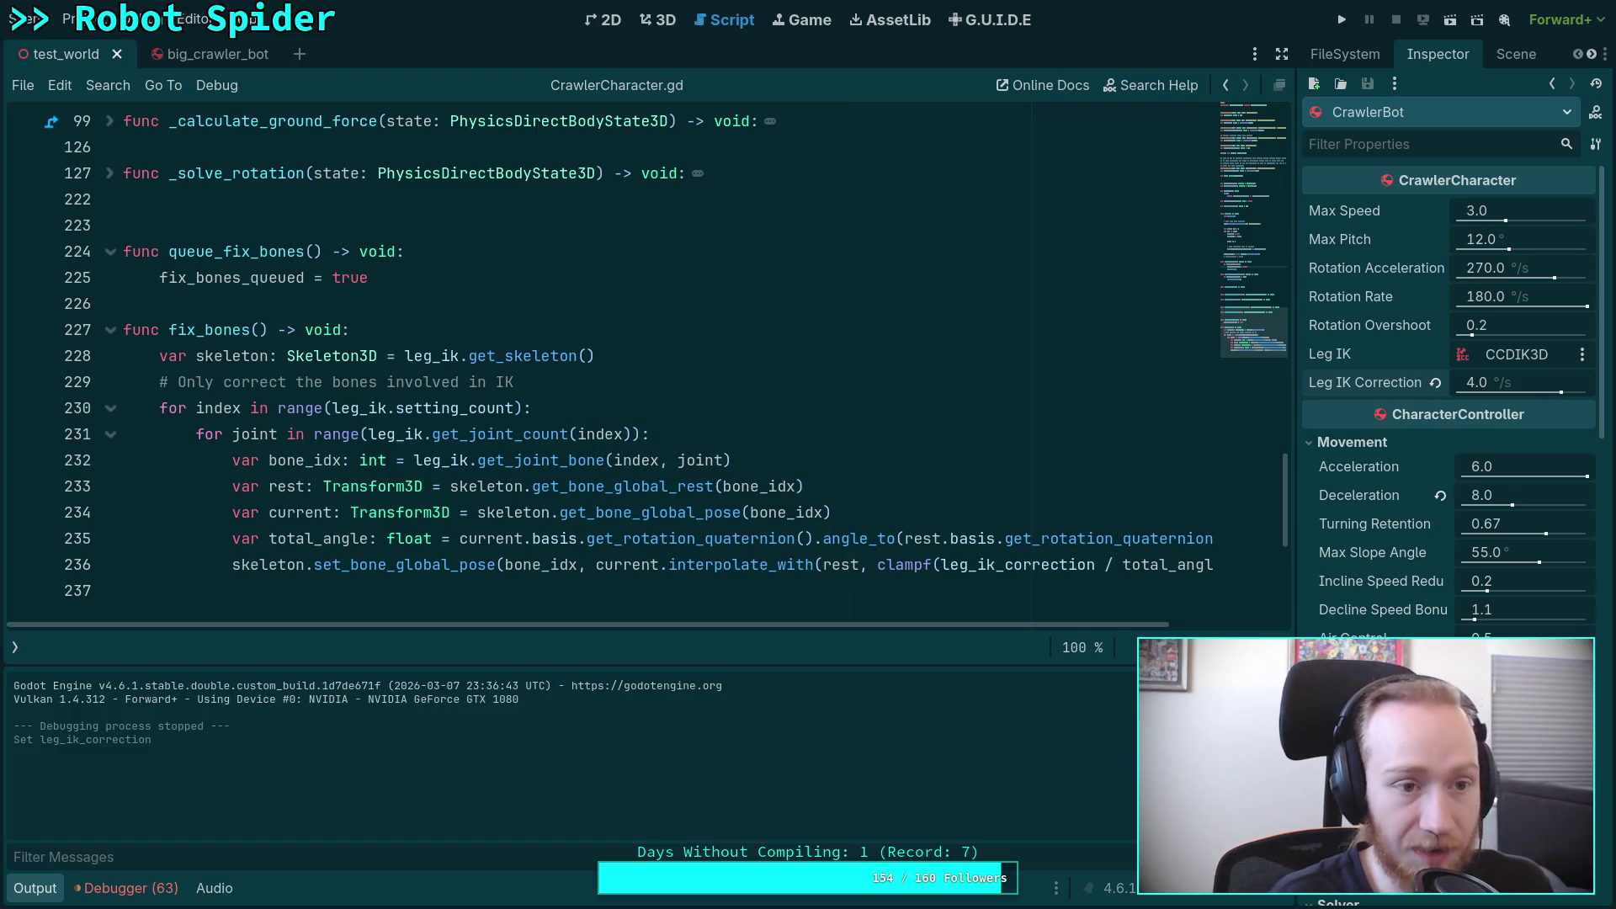
{"action": "left_click", "coordinate": [1341, 20]}
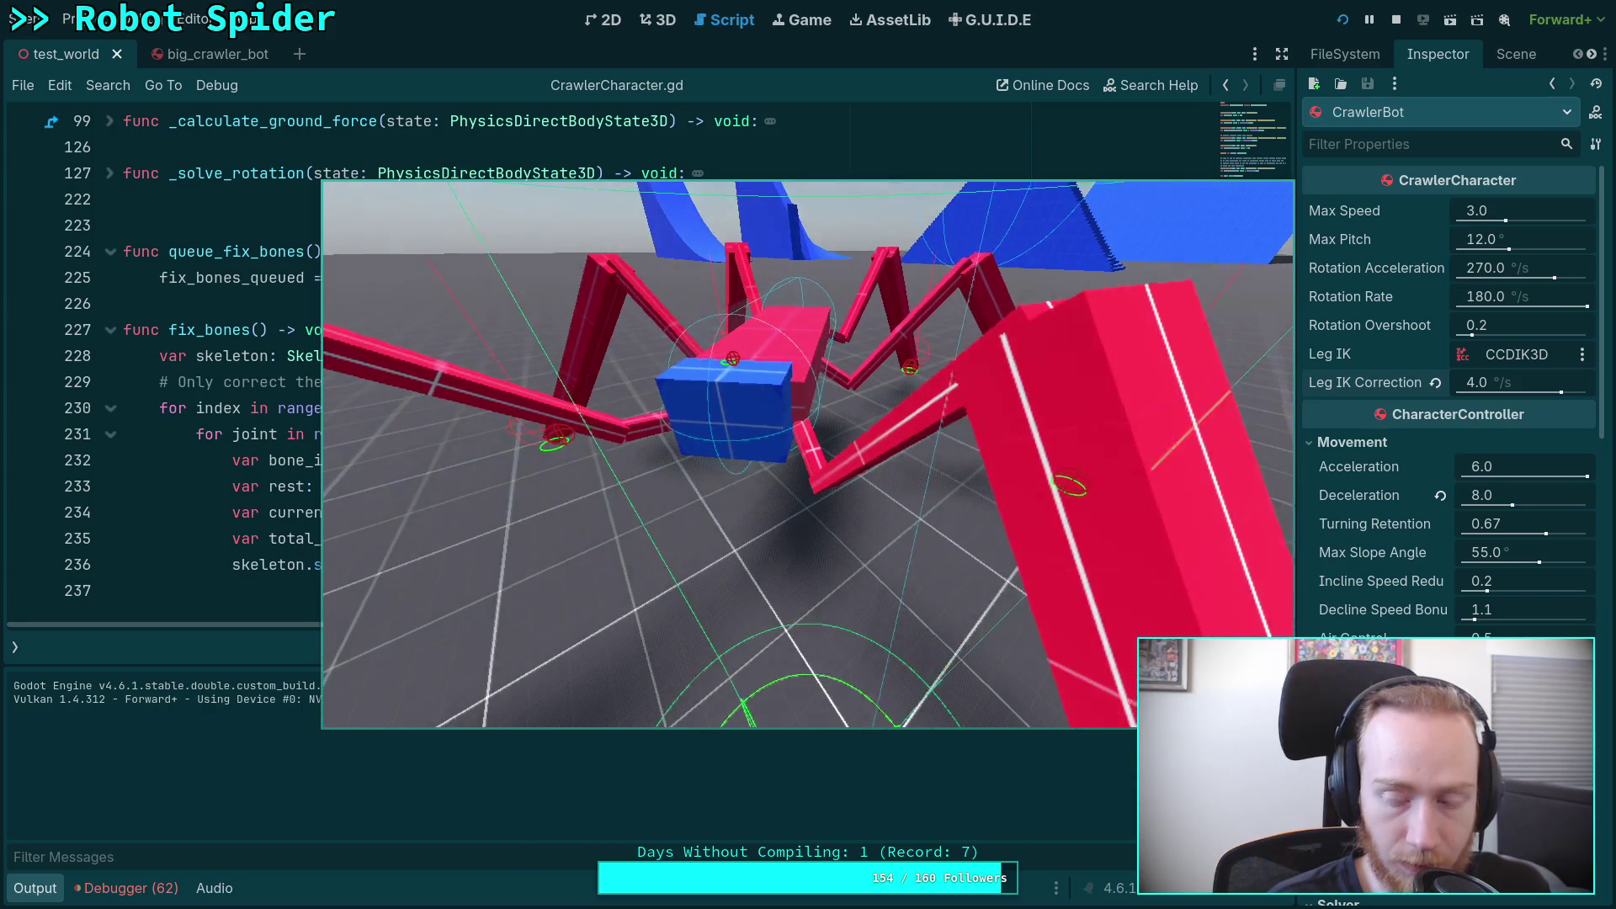
{"action": "left_click", "coordinate": [1396, 19]}
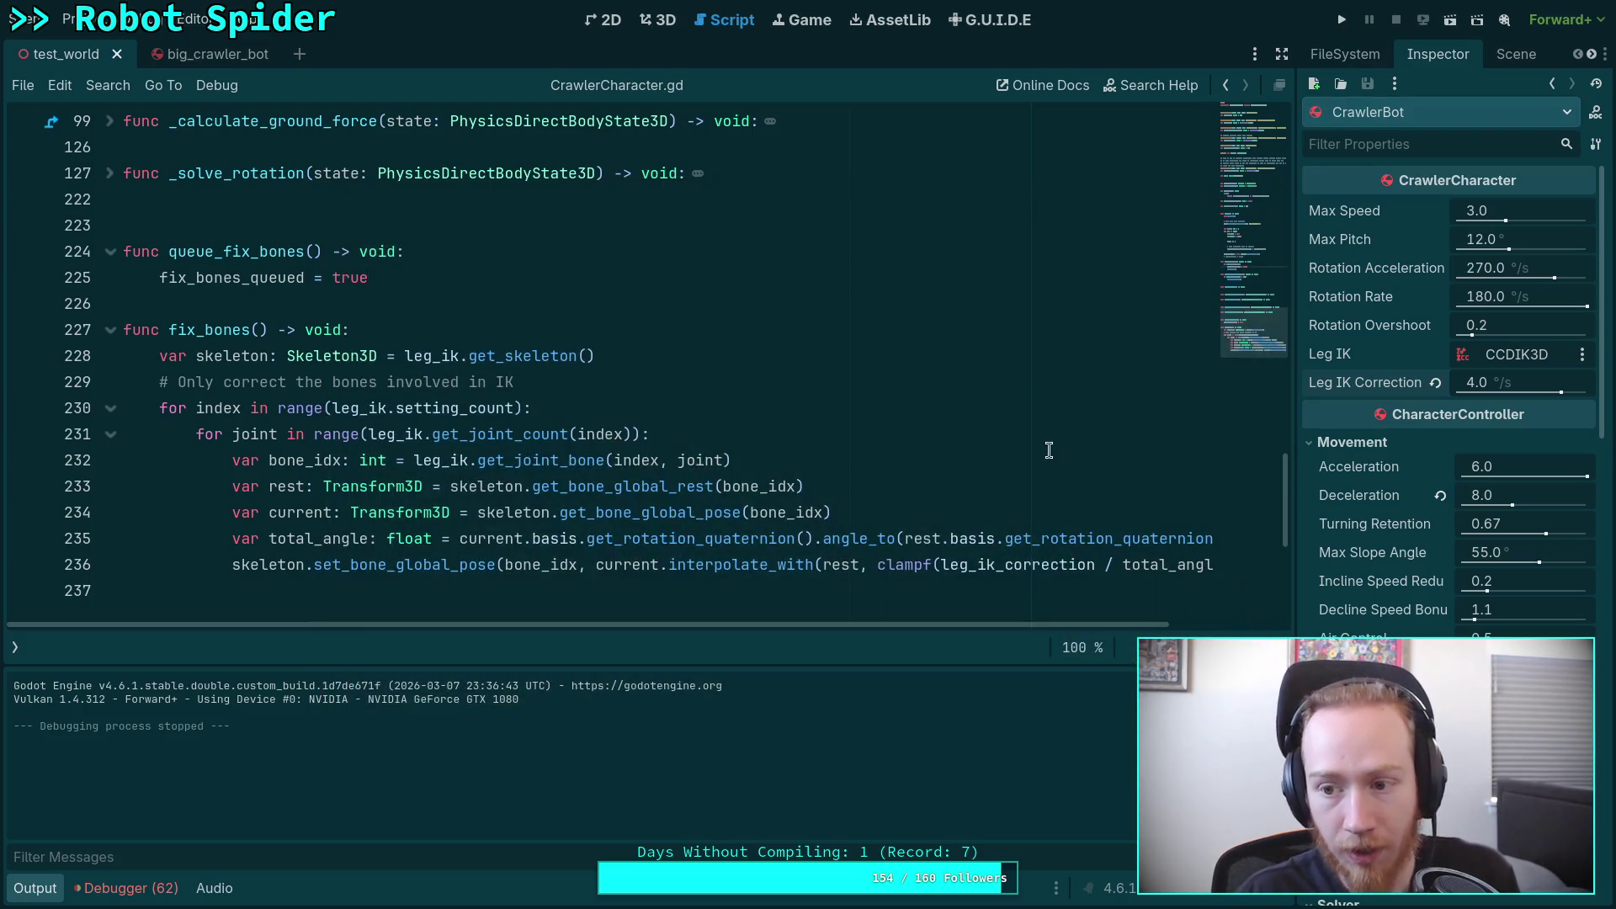
Step: Rewrite the _process condition to check leg_ik_correction > 0.0
{"action": "mouse_move", "coordinate": [467, 431]}
{"action": "scroll", "coordinate": [339, 380], "scroll_direction": "up", "scroll_amount": 6}
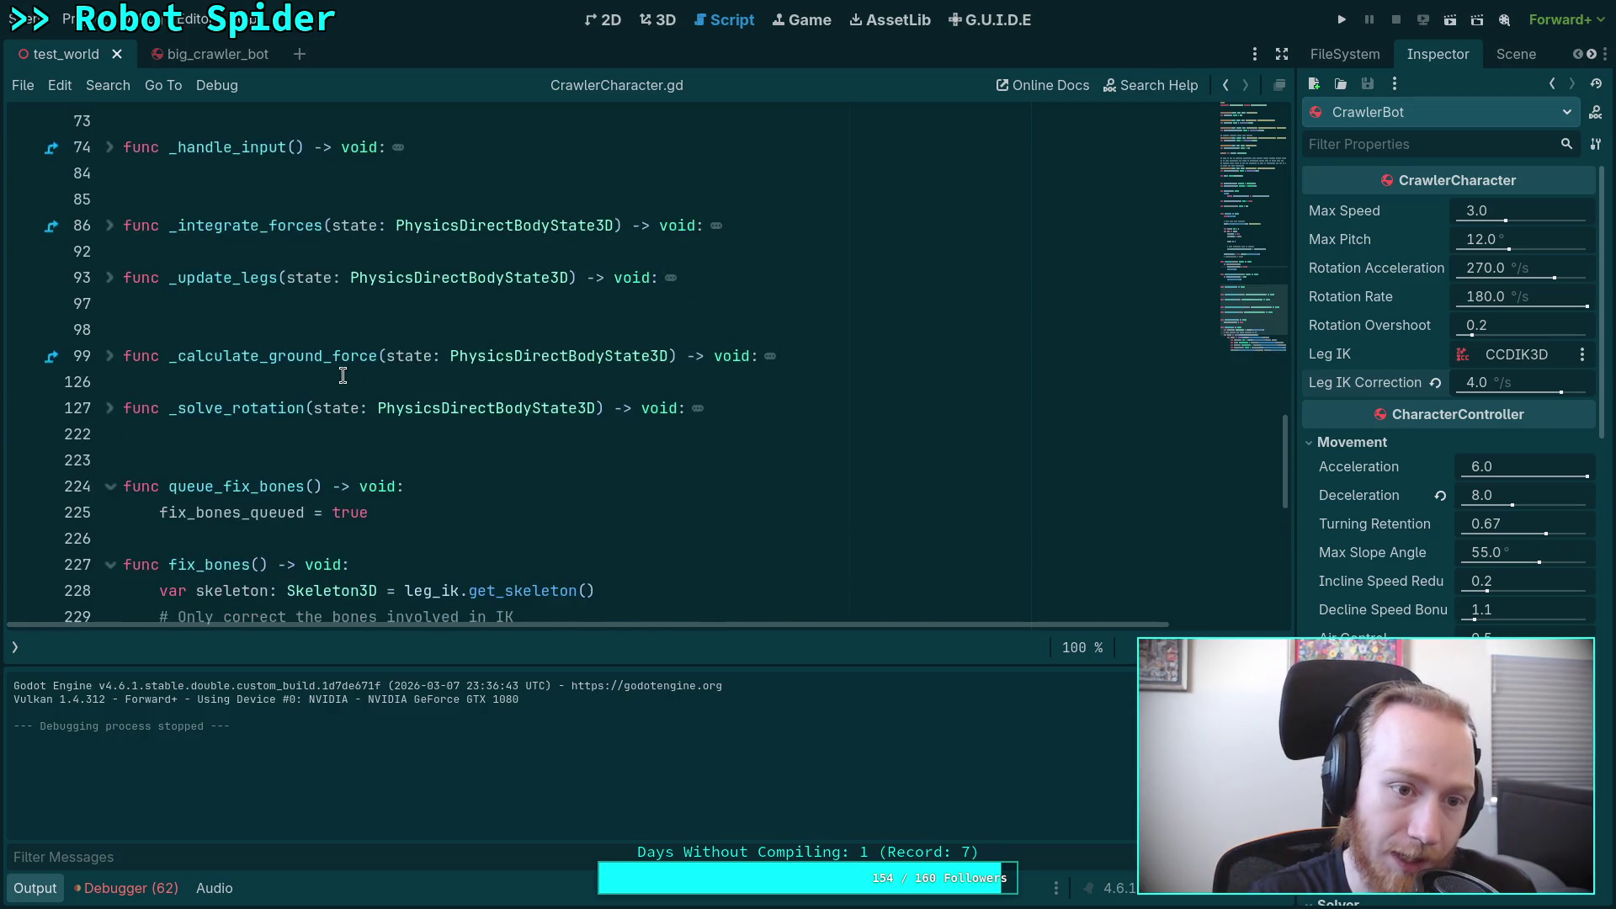
{"action": "left_click_drag", "start_coordinate": [392, 308], "coordinate": [113, 236]}
{"action": "key", "text": "BackSpace"}
{"action": "scroll", "coordinate": [321, 330], "scroll_direction": "up", "scroll_amount": 1}
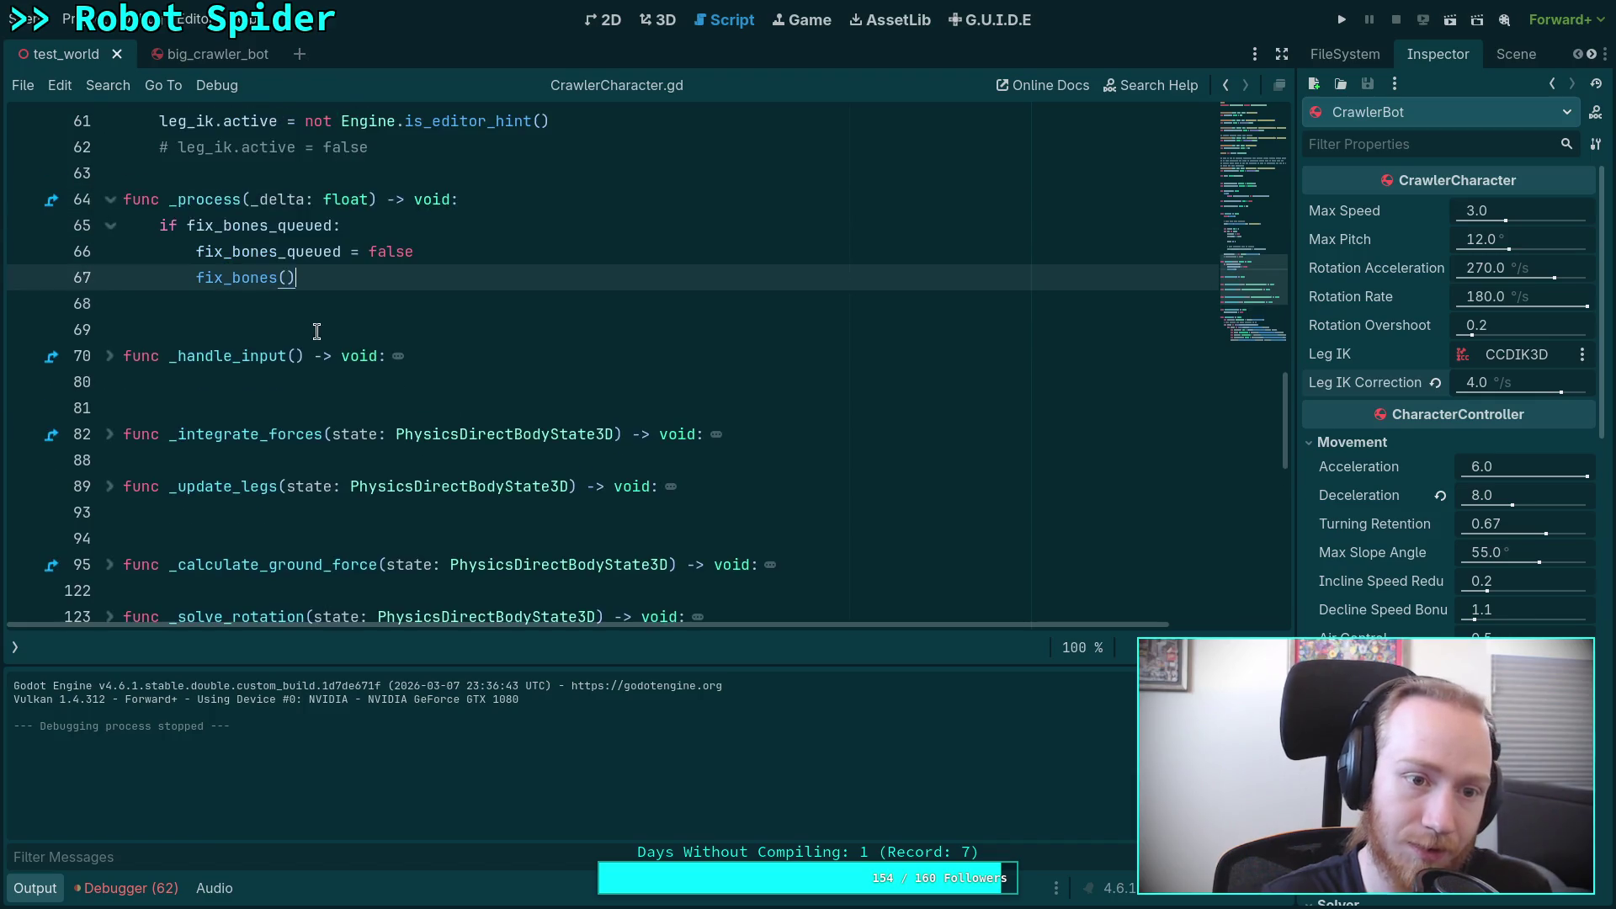
{"action": "scroll", "coordinate": [217, 251], "scroll_direction": "up", "scroll_amount": 1}
{"action": "left_click_drag", "start_coordinate": [195, 304], "coordinate": [334, 305]}
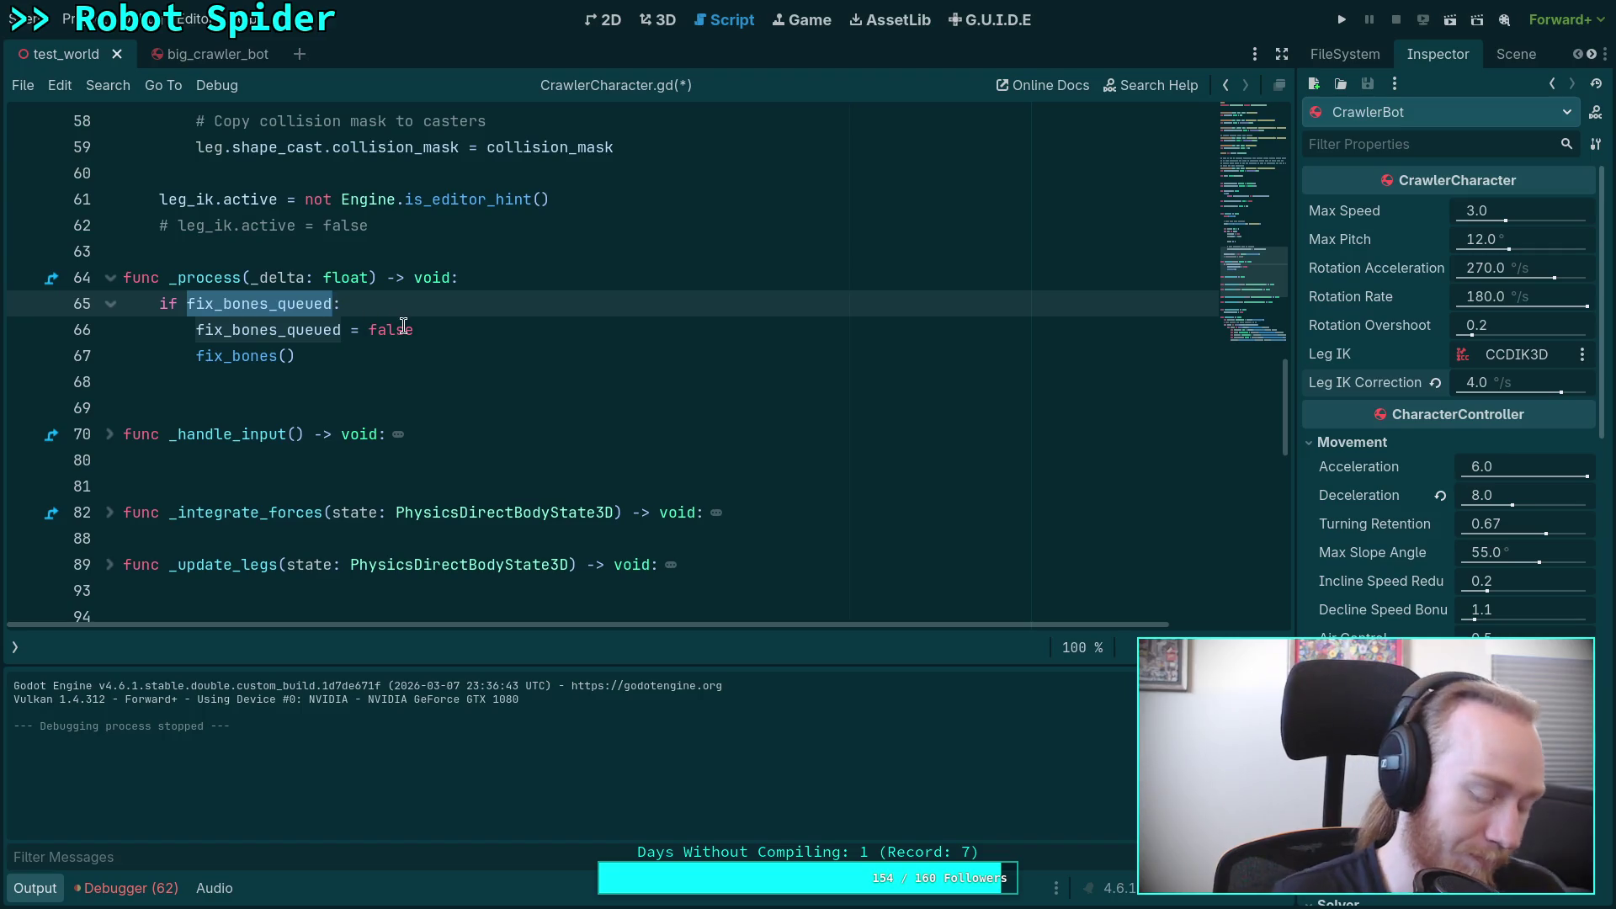
{"action": "type", "text": "leg:"}
{"action": "key", "text": "Down"}
{"action": "key", "text": "Down"}
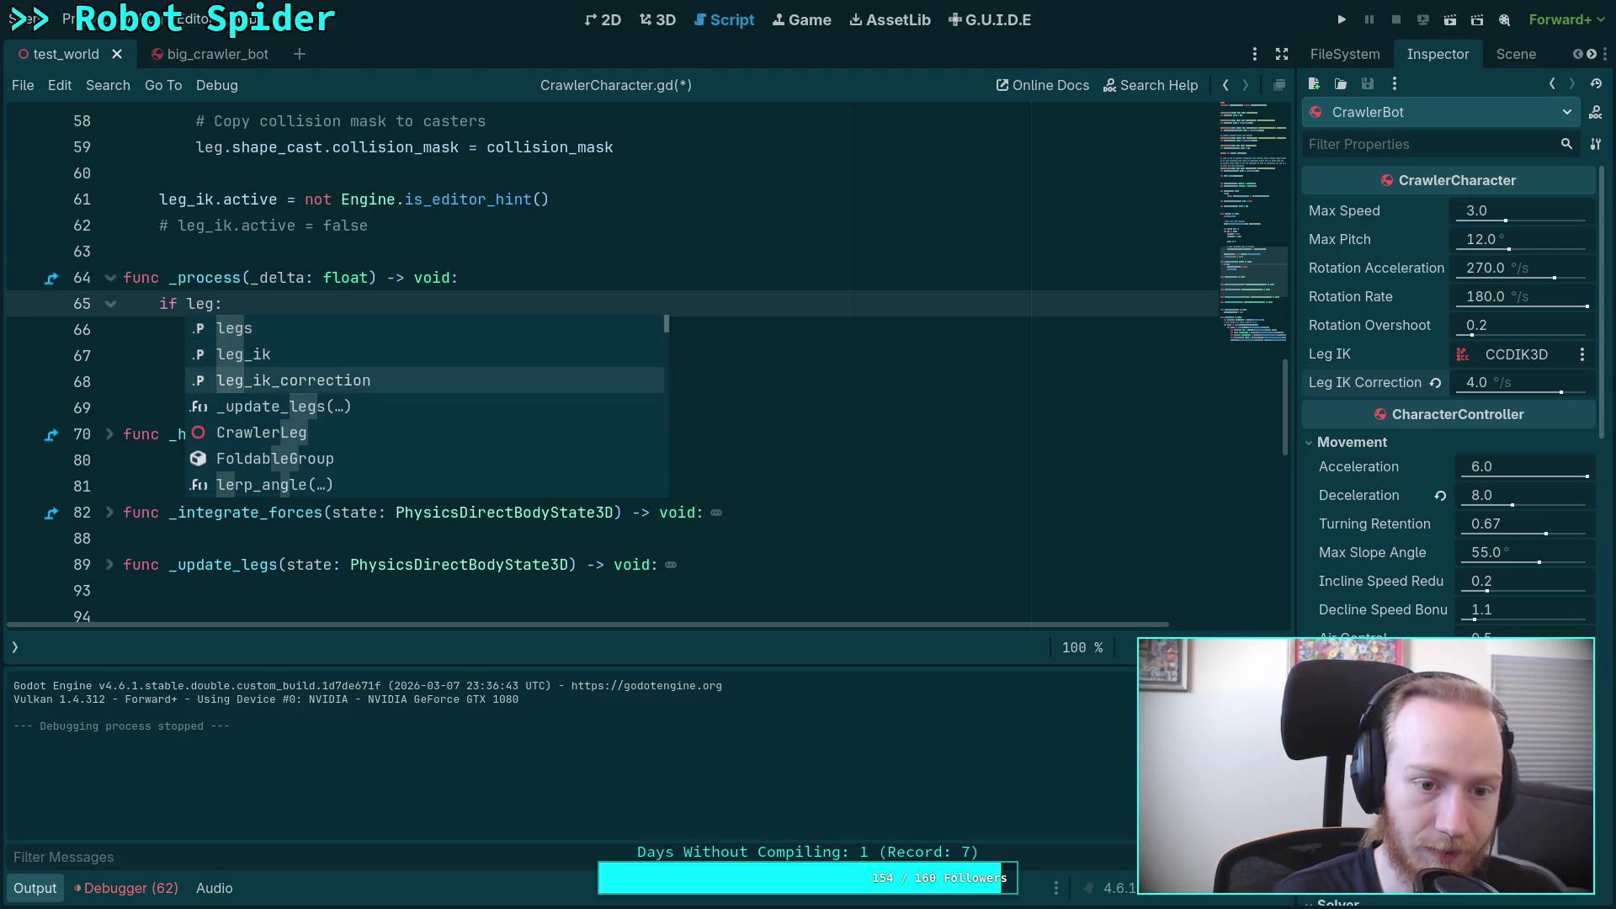
{"action": "key", "text": "Return"}
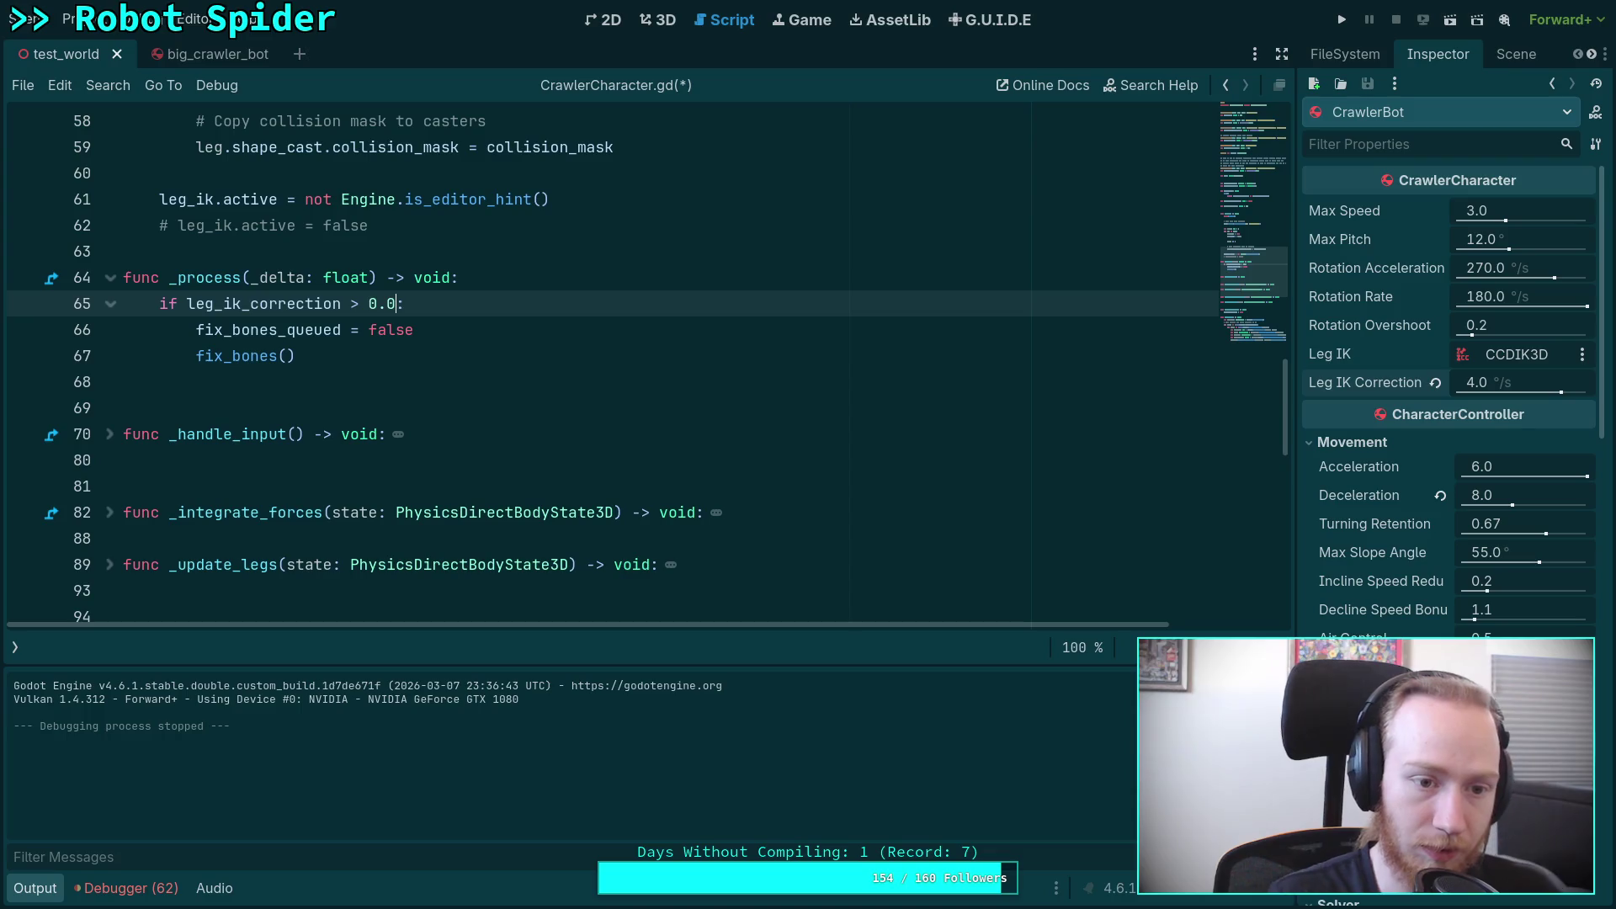
Step: Delete the fix_bones_queued = false reset line and rename the delta parameter to _delta
{"action": "left_click", "coordinate": [426, 341]}
{"action": "key", "text": "shift+Up"}
{"action": "key", "text": "BackSpace"}
{"action": "left_click", "coordinate": [254, 278]}
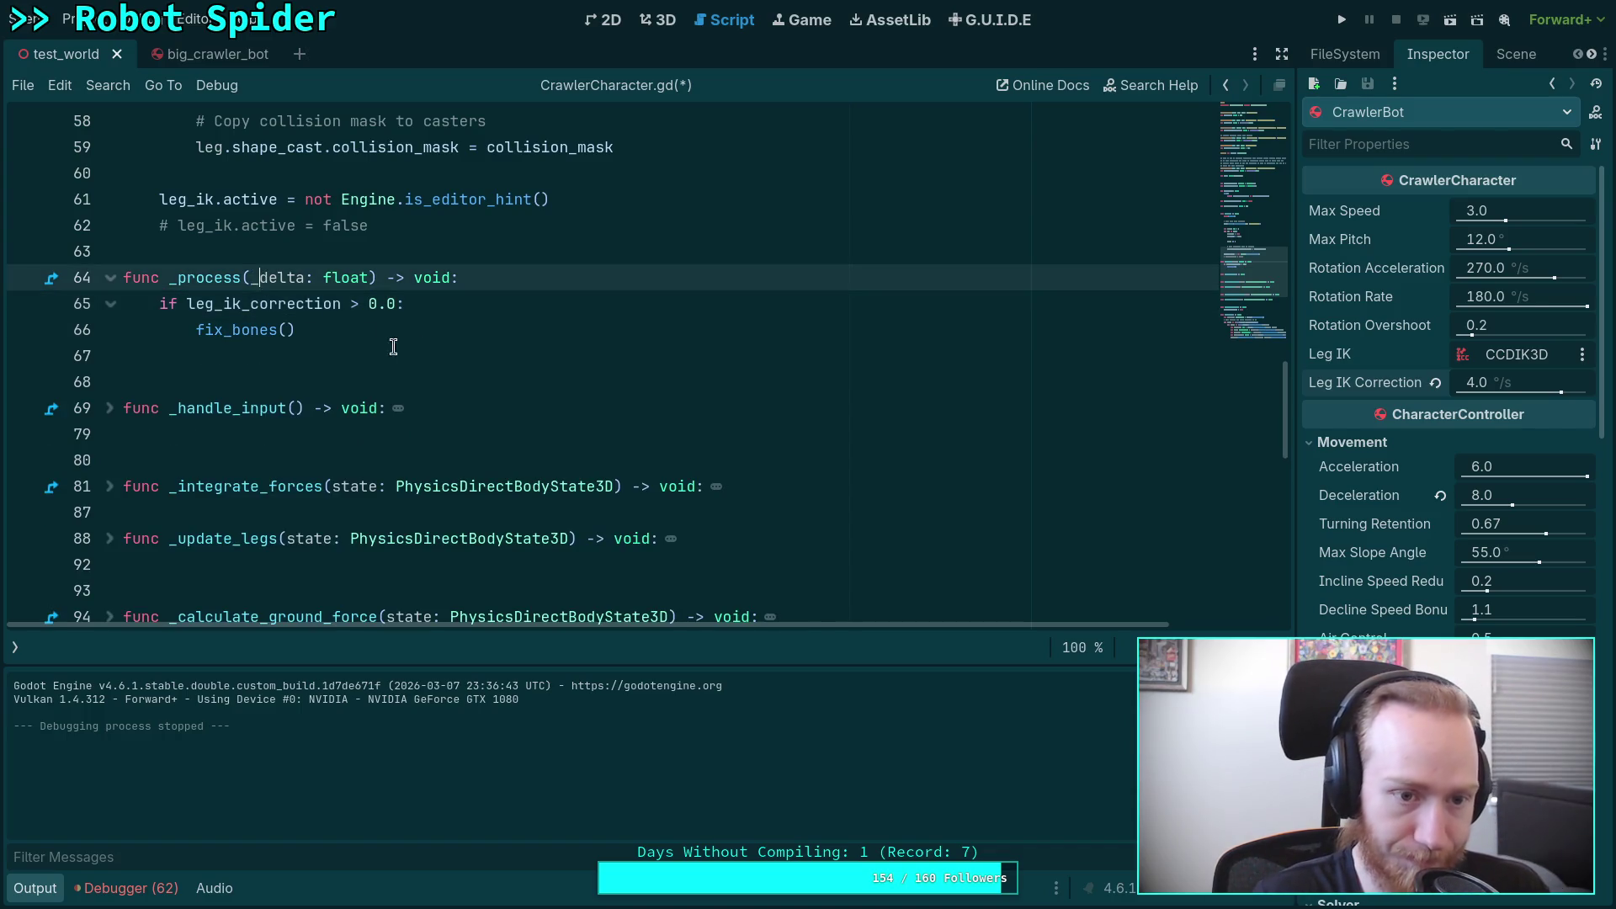
{"action": "type", "text": "_"}
Step: Delete the fix_bones_queued variable declaration
{"action": "scroll", "coordinate": [350, 410], "scroll_direction": "up", "scroll_amount": 4}
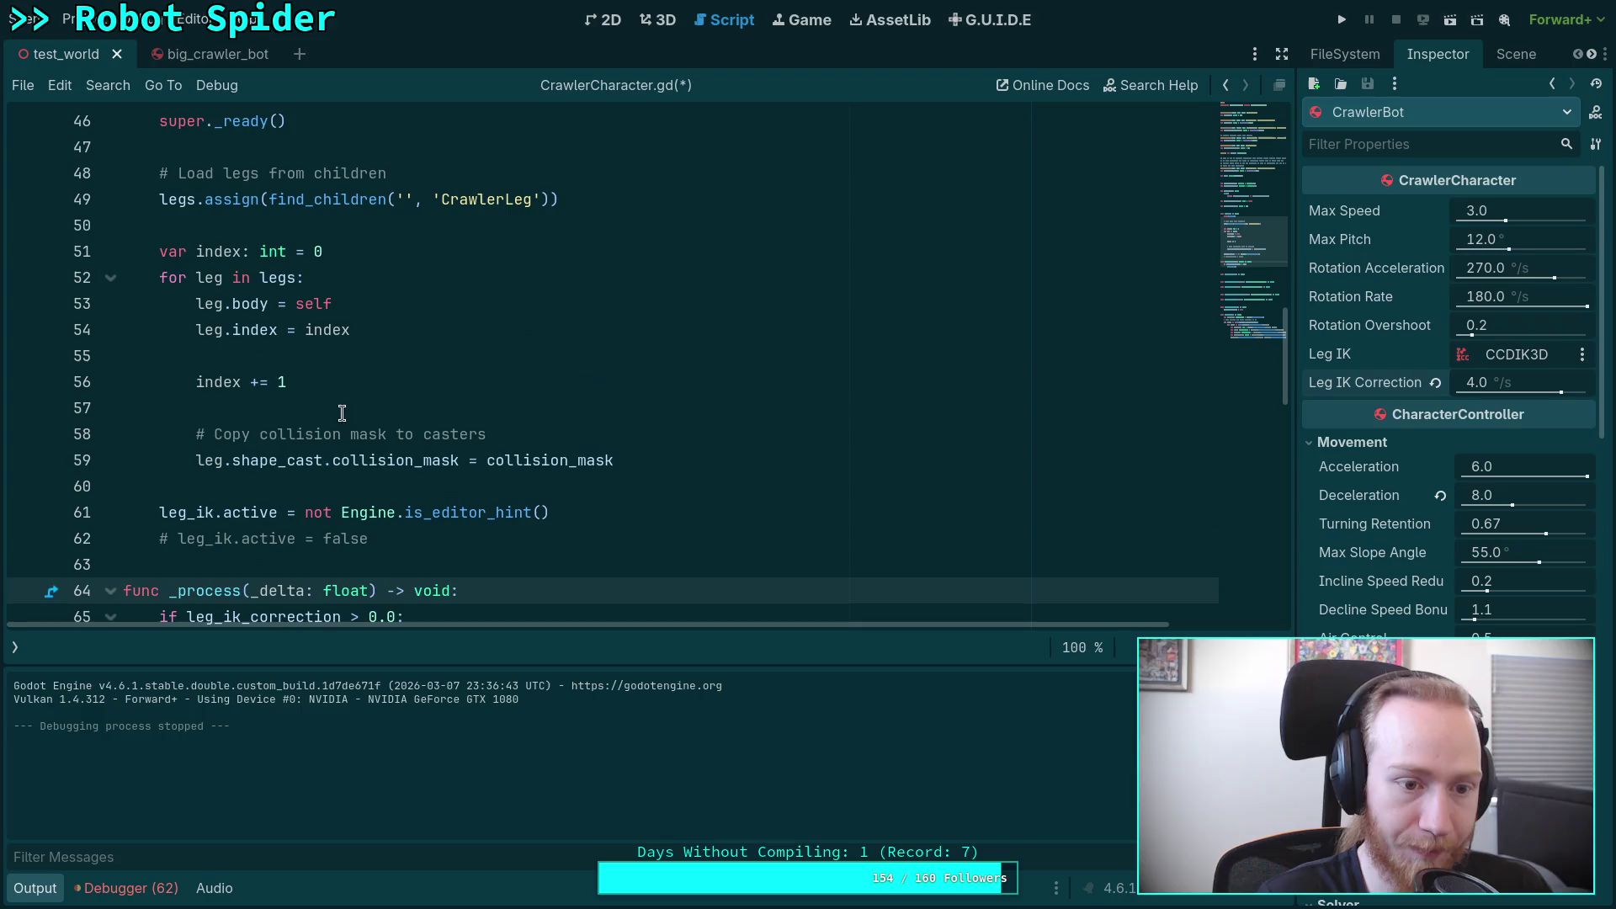
{"action": "scroll", "coordinate": [310, 420], "scroll_direction": "up", "scroll_amount": 5}
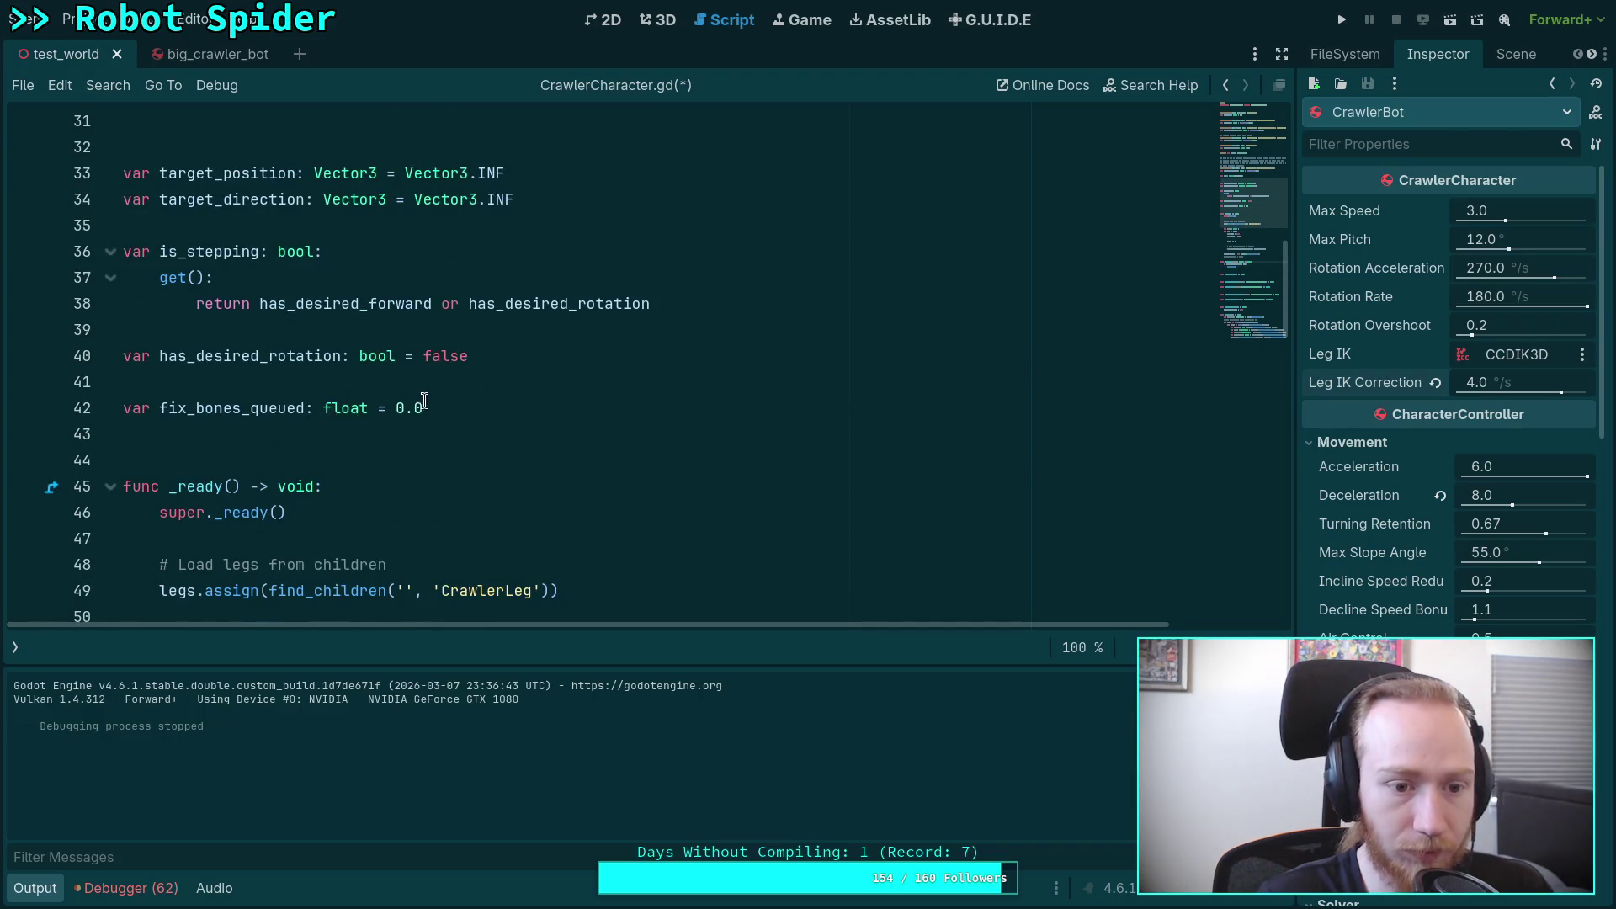
{"action": "left_click_drag", "start_coordinate": [470, 411], "coordinate": [484, 385]}
{"action": "key", "text": "BackSpace"}
{"action": "key", "text": "BackSpace"}
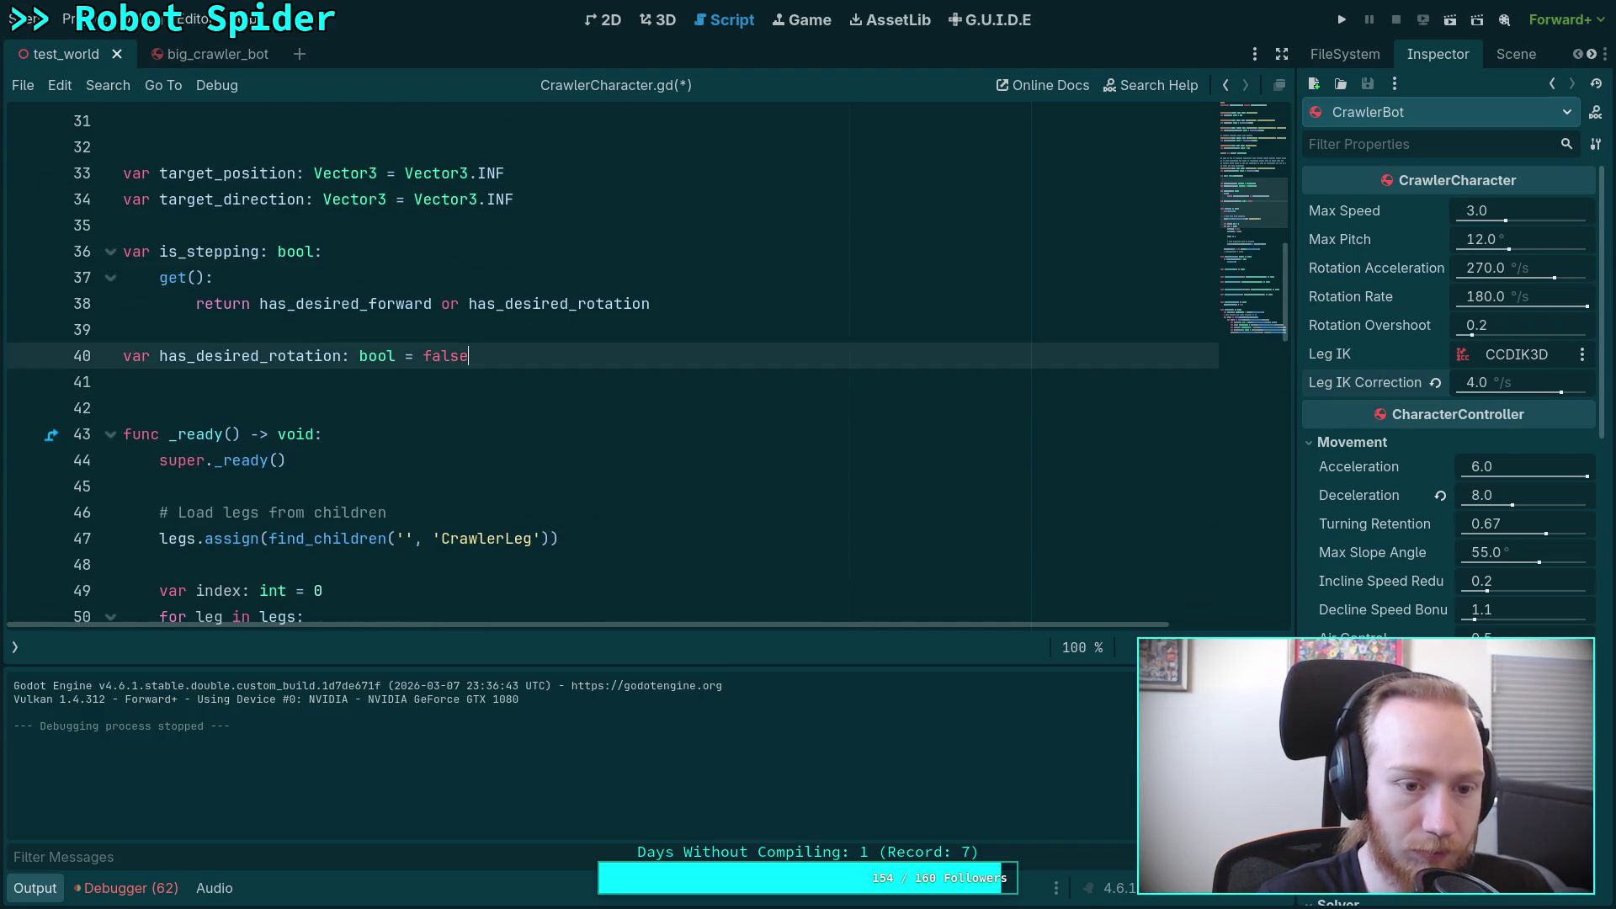
{"action": "left_click", "coordinate": [280, 383]}
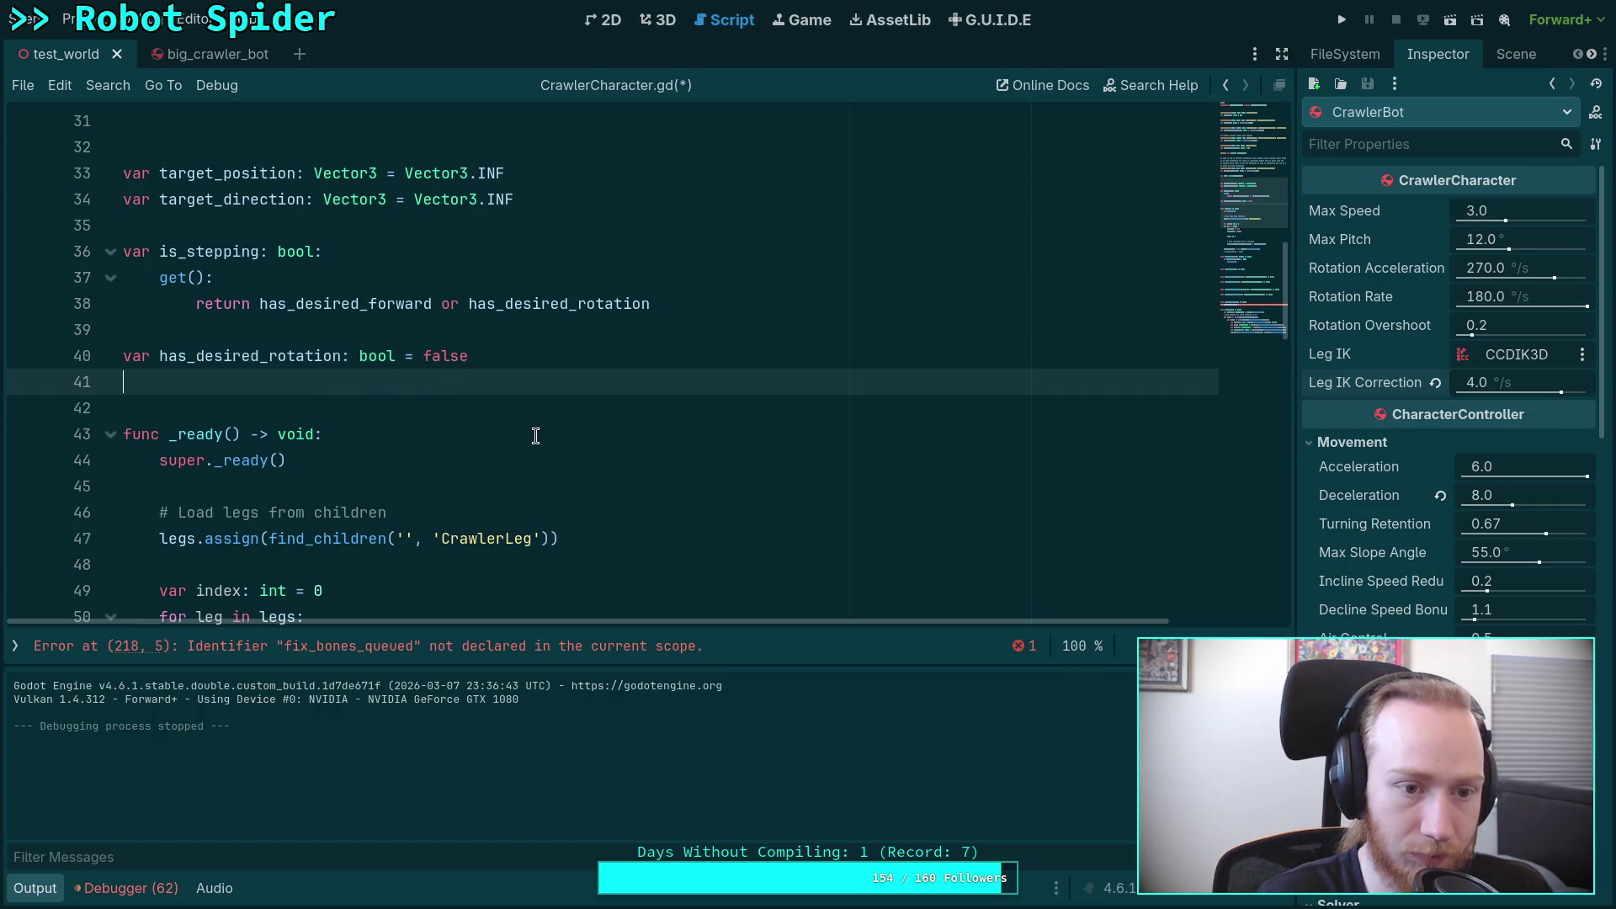
Step: Delete the unused queue_fix_bones function and its extra blank line
{"action": "scroll", "coordinate": [535, 436], "scroll_direction": "down", "scroll_amount": 15}
{"action": "left_click_drag", "start_coordinate": [429, 251], "coordinate": [126, 222]}
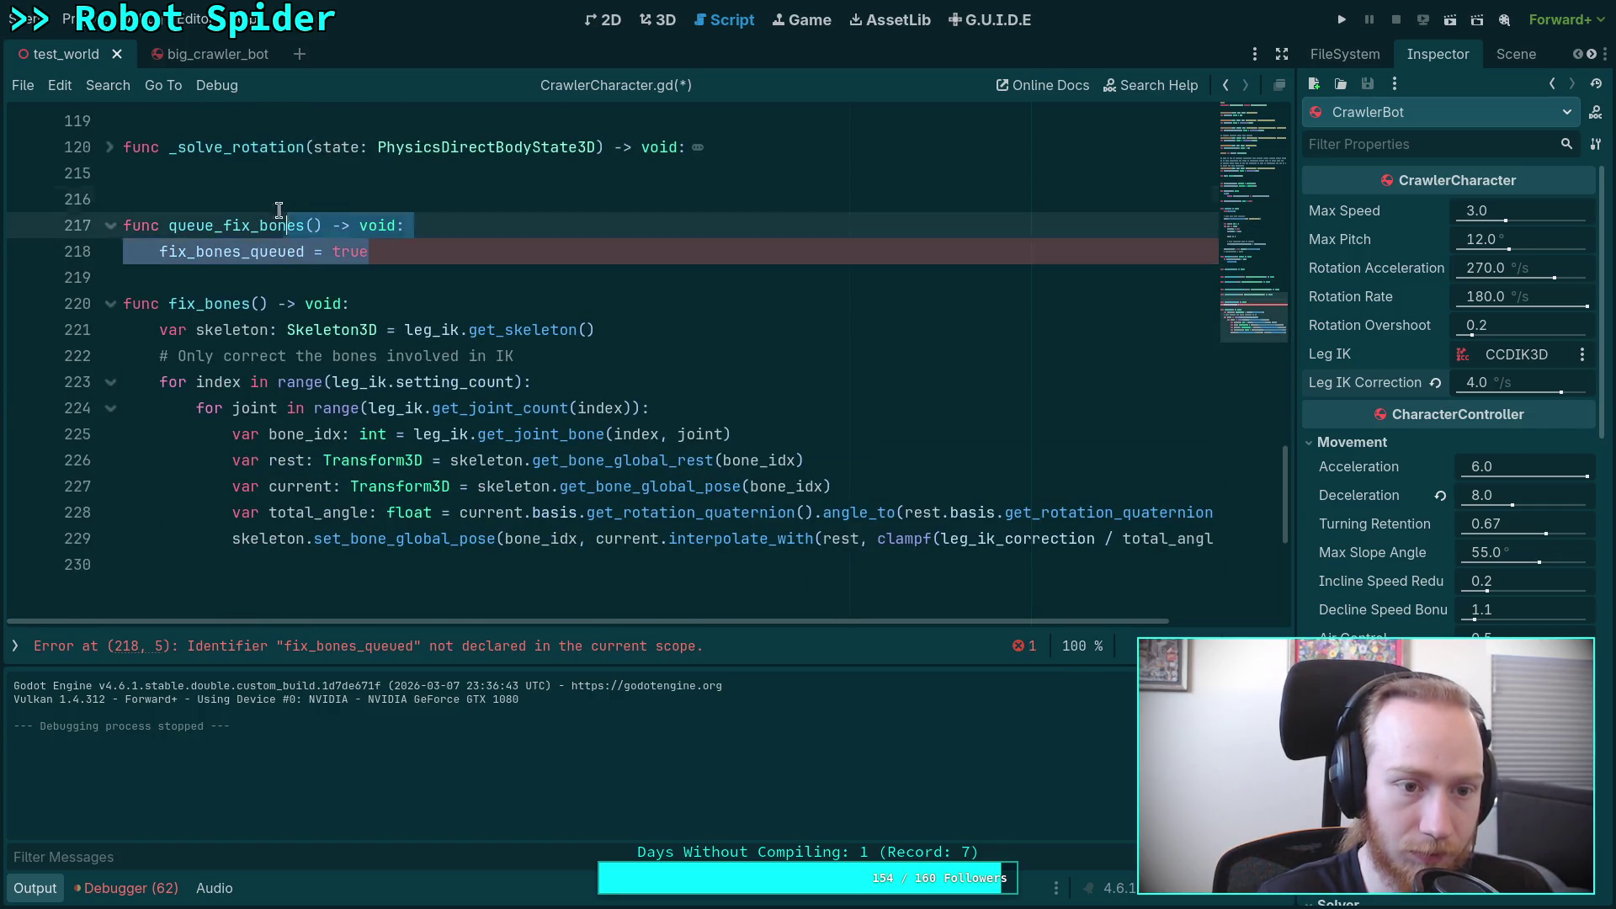
{"action": "key", "text": "BackSpace"}
{"action": "key", "text": "BackSpace"}
{"action": "key", "text": "BackSpace"}
{"action": "key", "text": "Delete"}
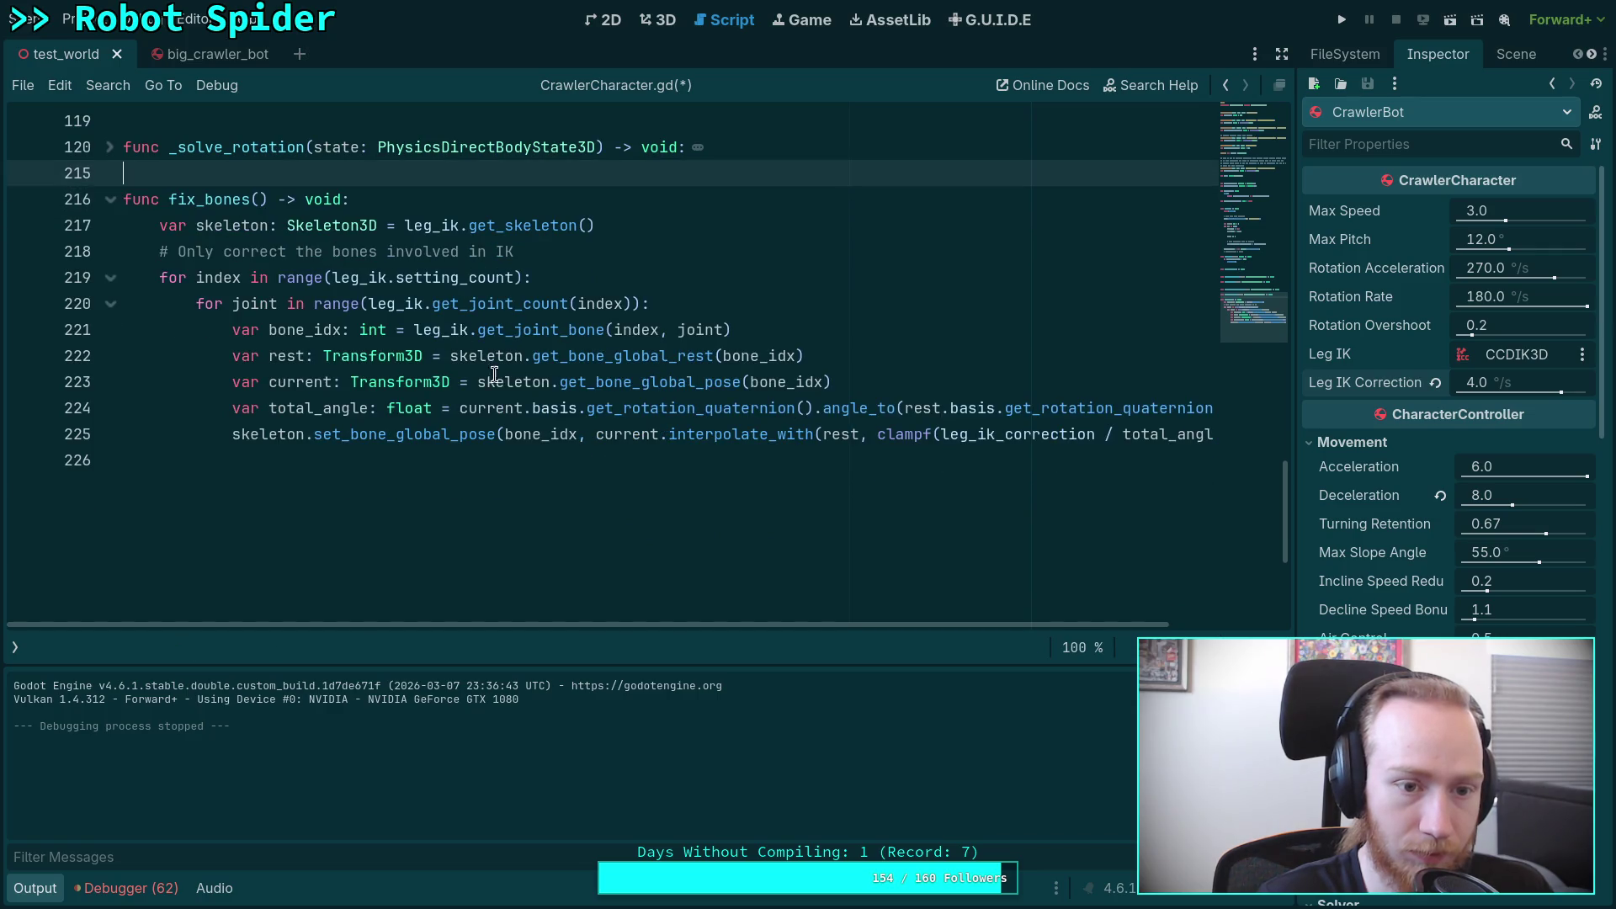
{"action": "left_click", "coordinate": [563, 408]}
Step: Save CrawlerCharacter.gd and run the project to test the crawler
{"action": "key", "text": "ctrl+s"}
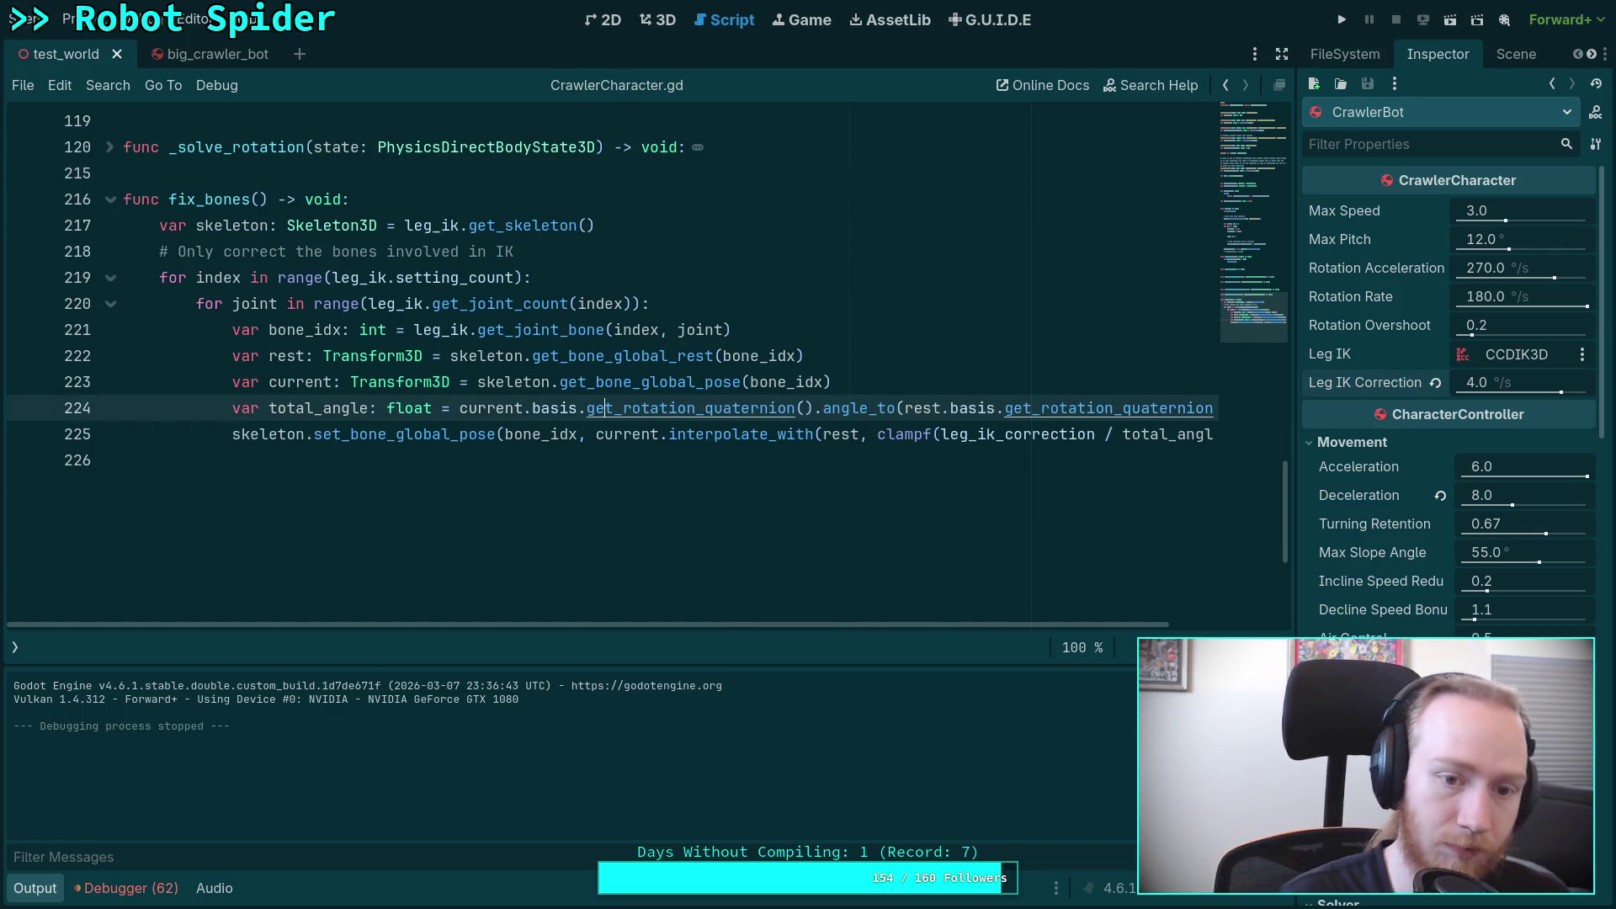
{"action": "scroll", "coordinate": [733, 367], "scroll_direction": "up", "scroll_amount": 15}
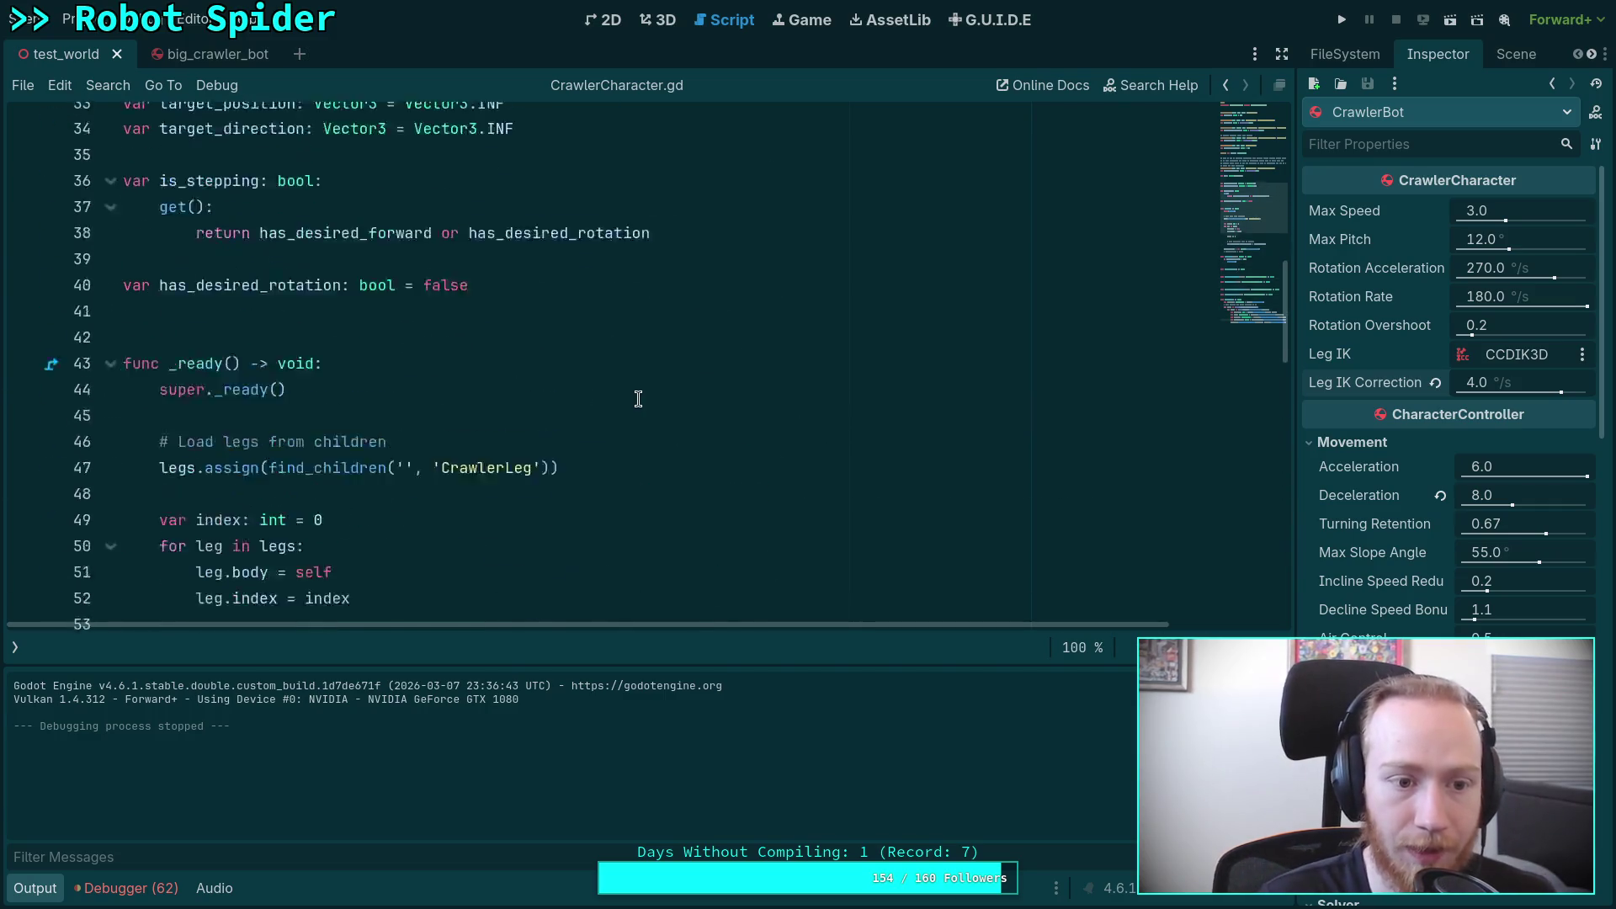
{"action": "left_click", "coordinate": [1349, 25]}
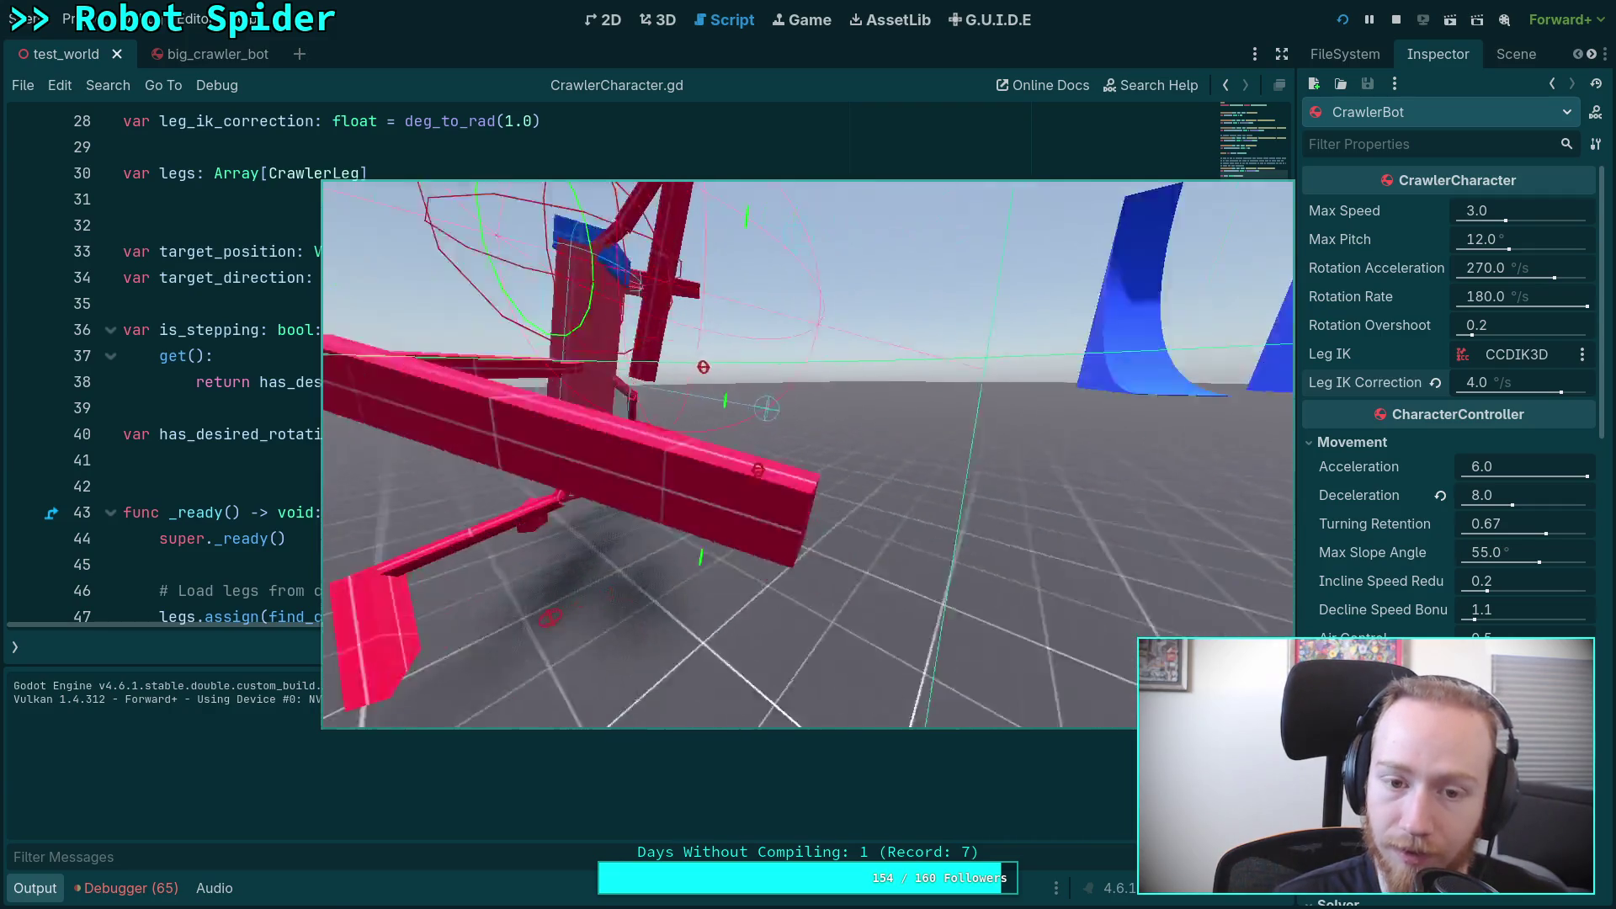
Step: Stop the spider test run after watching it walk
{"action": "left_click", "coordinate": [1394, 21]}
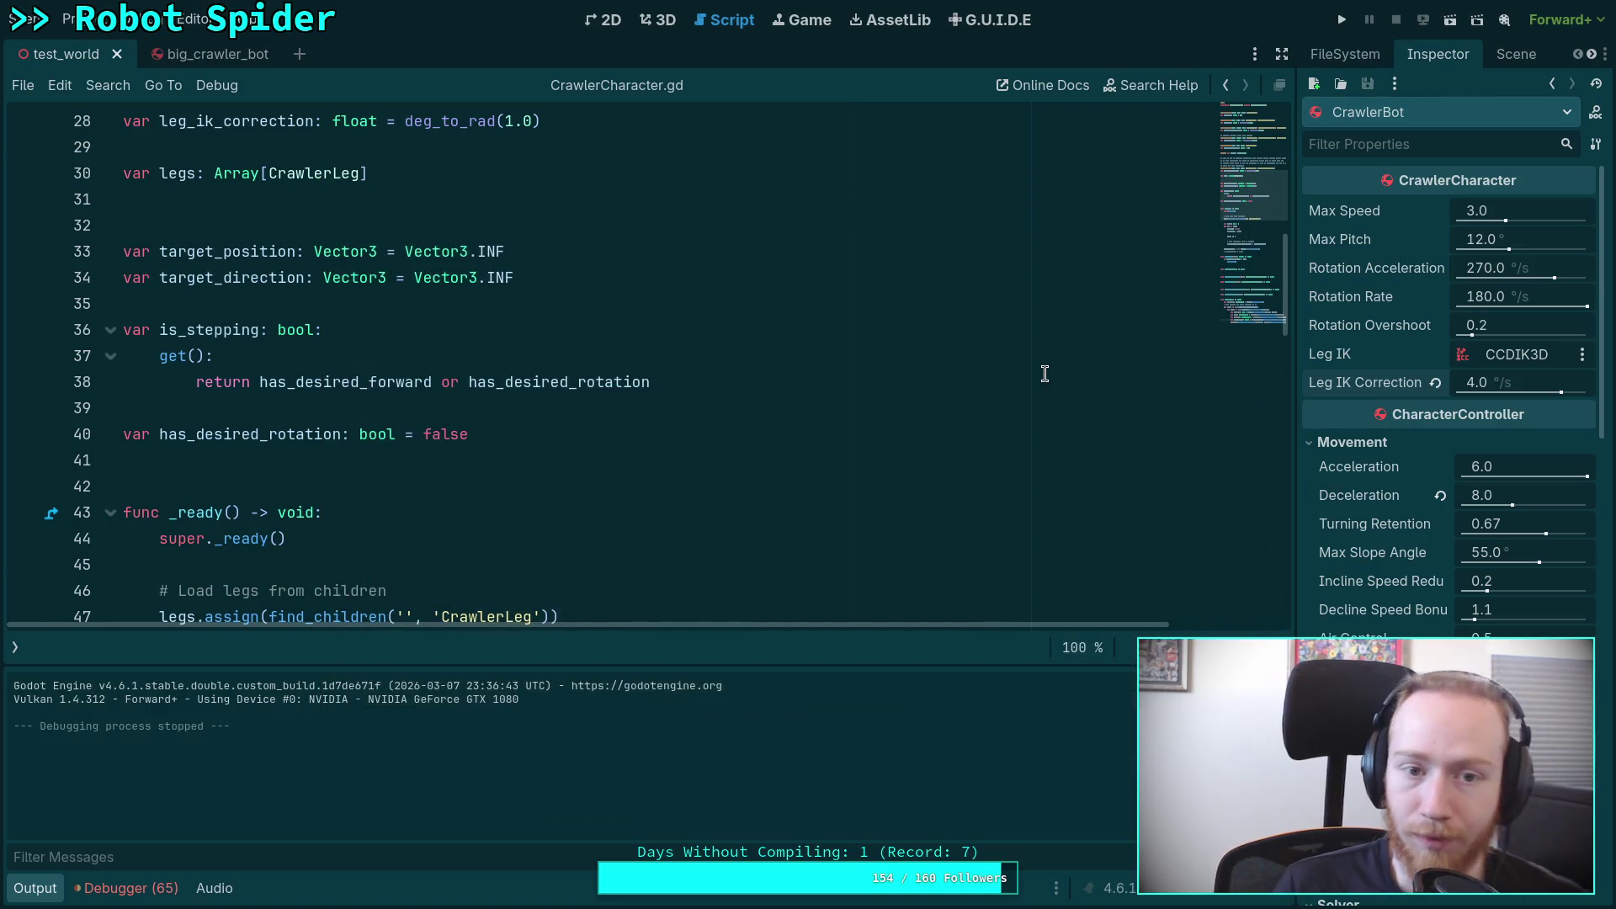
Step: Run the crawler scene with Leg IK Correction at 10.0 °/s, then stop it
{"action": "scroll", "coordinate": [757, 375], "scroll_direction": "up", "scroll_amount": 3}
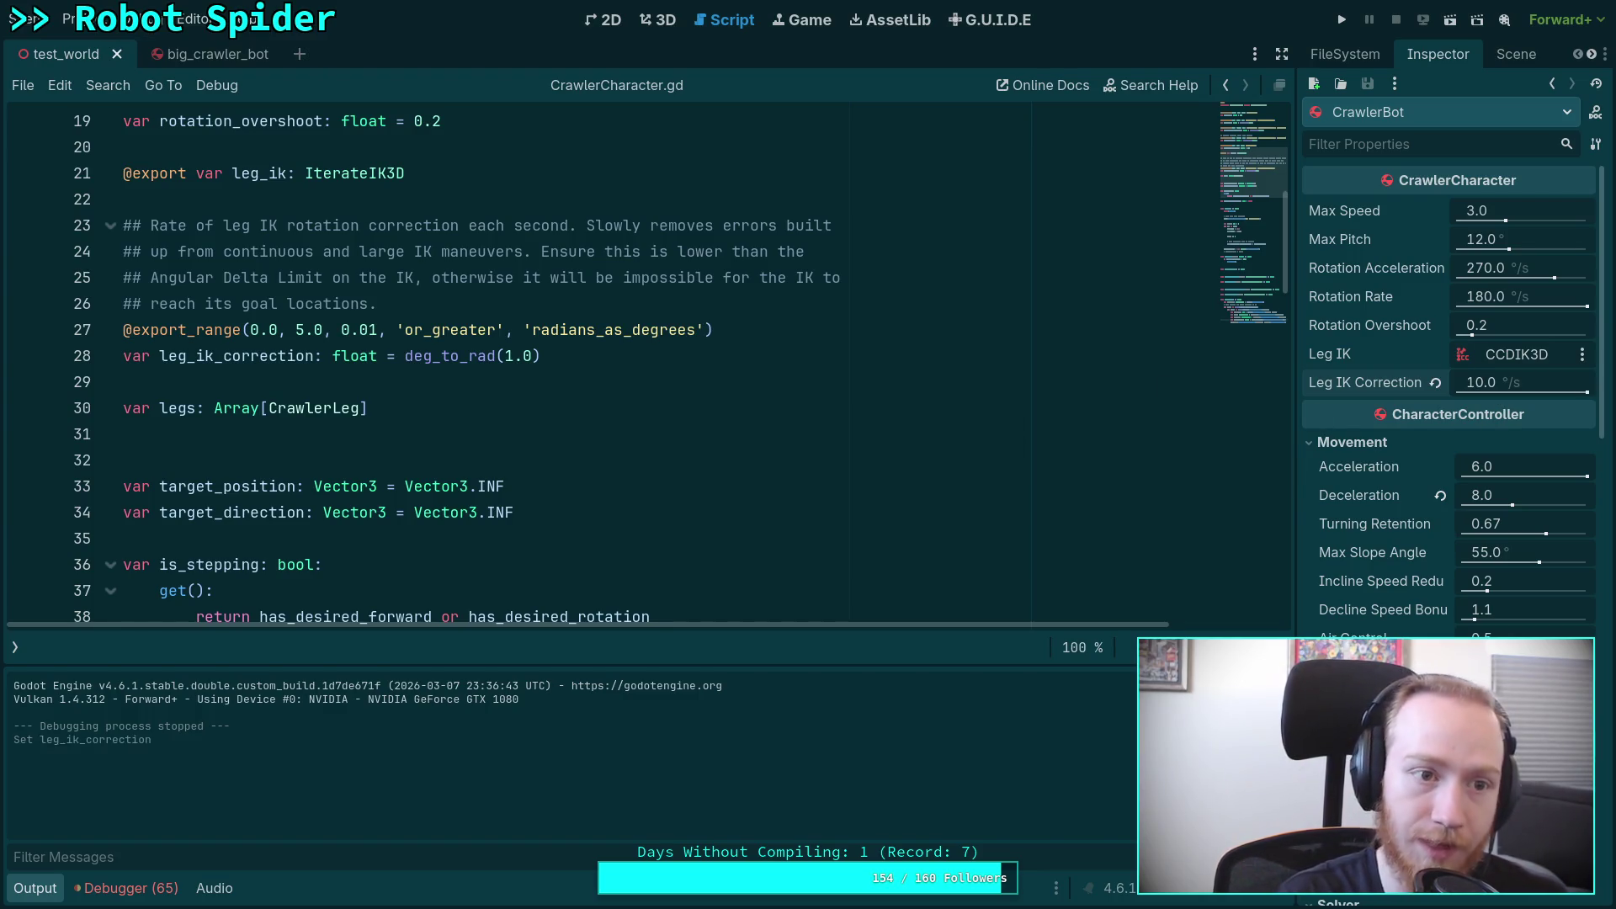
{"action": "left_click", "coordinate": [1342, 21]}
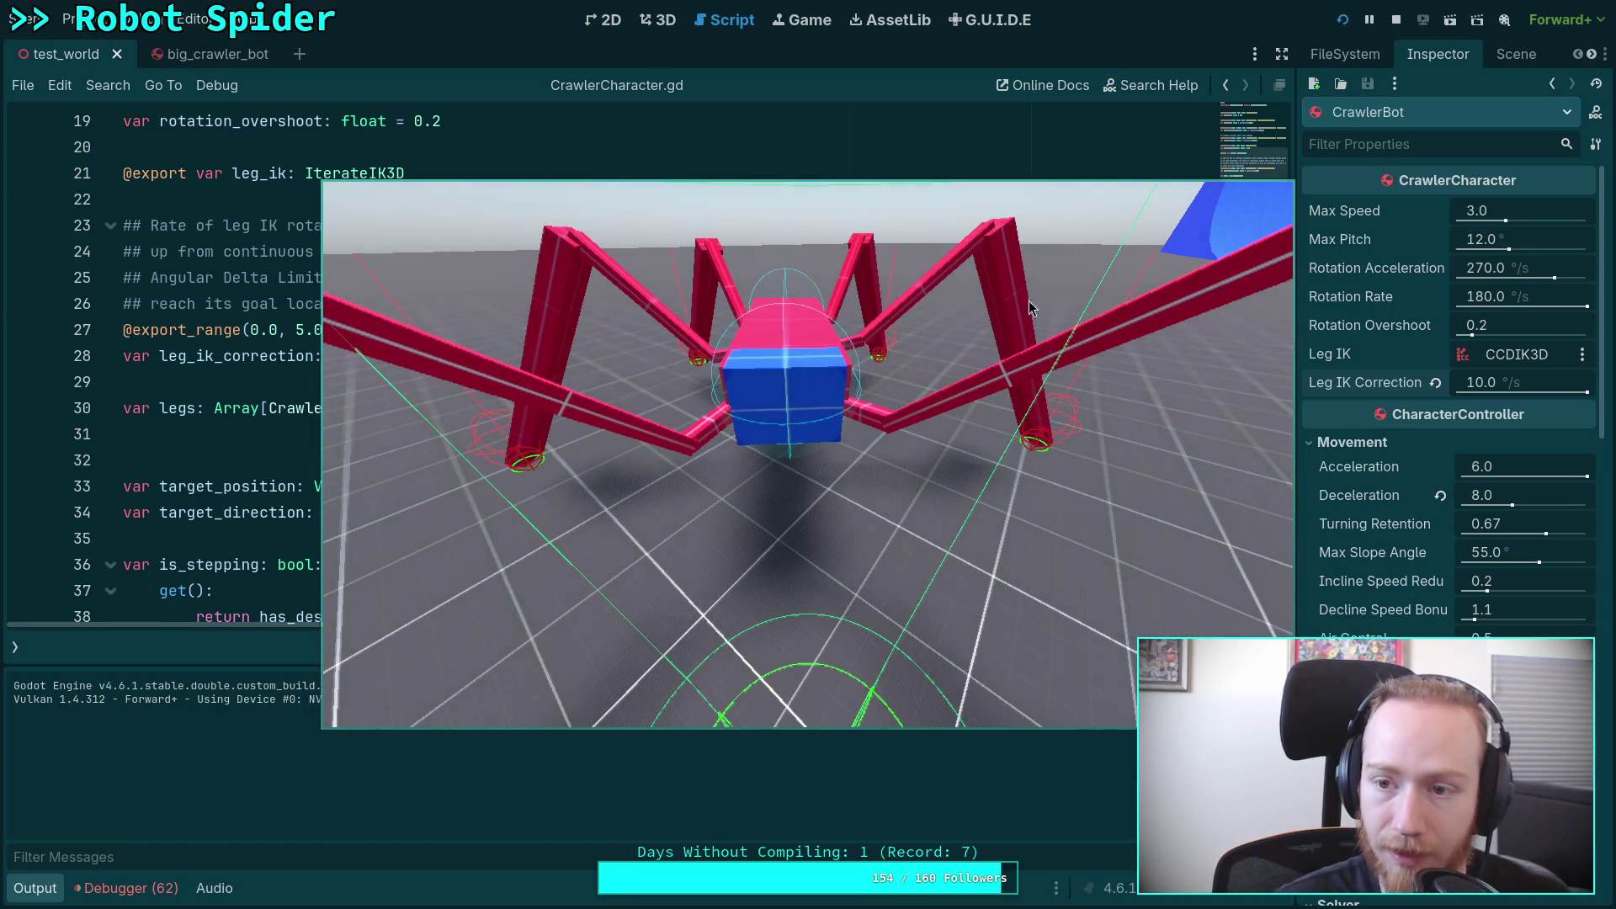
{"action": "key", "text": "Escape"}
Step: Review fix_bones, adding and then removing a line after total_angle, leaving it unchanged
{"action": "scroll", "coordinate": [732, 479], "scroll_direction": "down", "scroll_amount": 10}
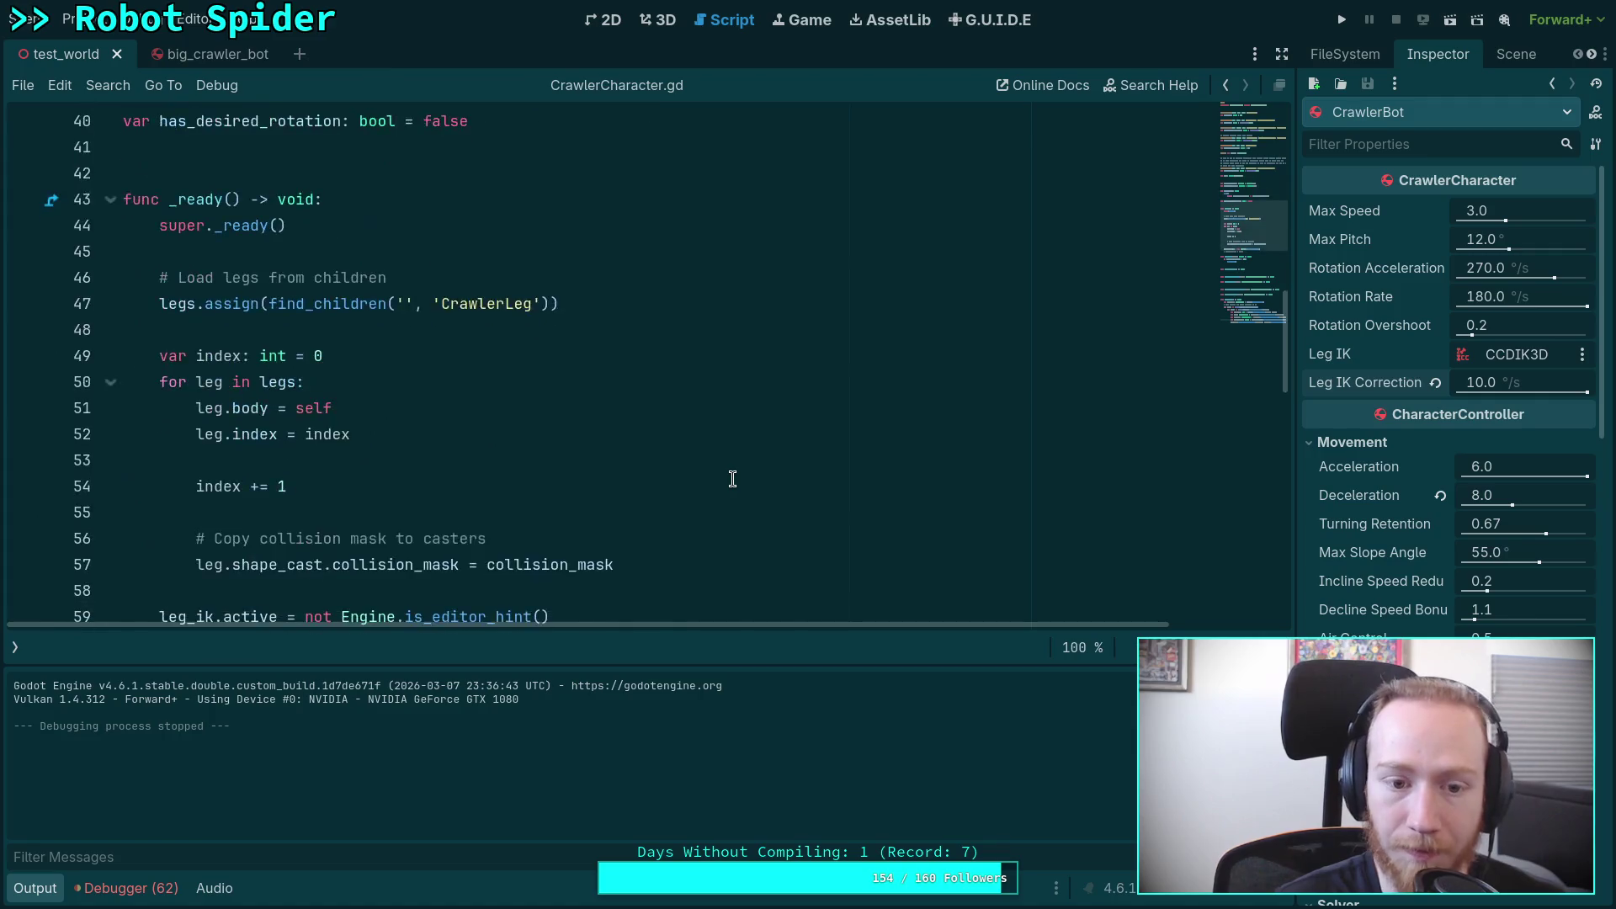
{"action": "mouse_move", "coordinate": [1042, 624]}
{"action": "left_mouse_down"}
{"action": "mouse_move", "coordinate": [1154, 624]}
{"action": "mouse_move", "coordinate": [967, 617]}
{"action": "mouse_move", "coordinate": [1140, 620]}
{"action": "left_mouse_up"}
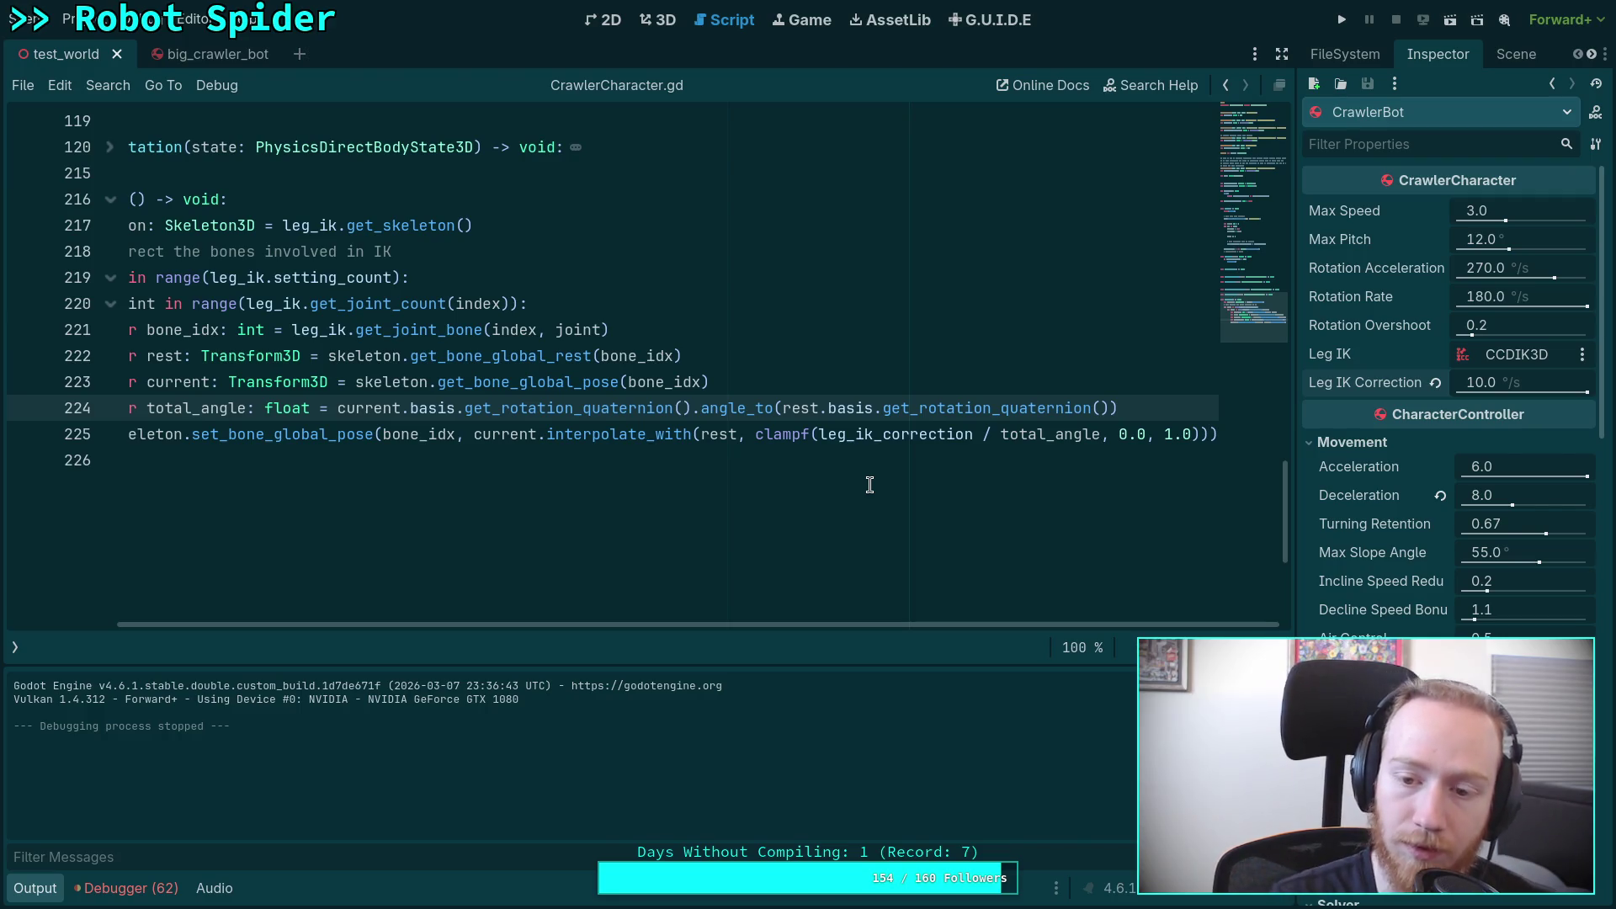
{"action": "mouse_move", "coordinate": [810, 625]}
{"action": "left_mouse_down"}
{"action": "mouse_move", "coordinate": [696, 618]}
{"action": "mouse_move", "coordinate": [840, 640]}
{"action": "mouse_move", "coordinate": [713, 624]}
{"action": "mouse_move", "coordinate": [774, 636]}
{"action": "left_mouse_up"}
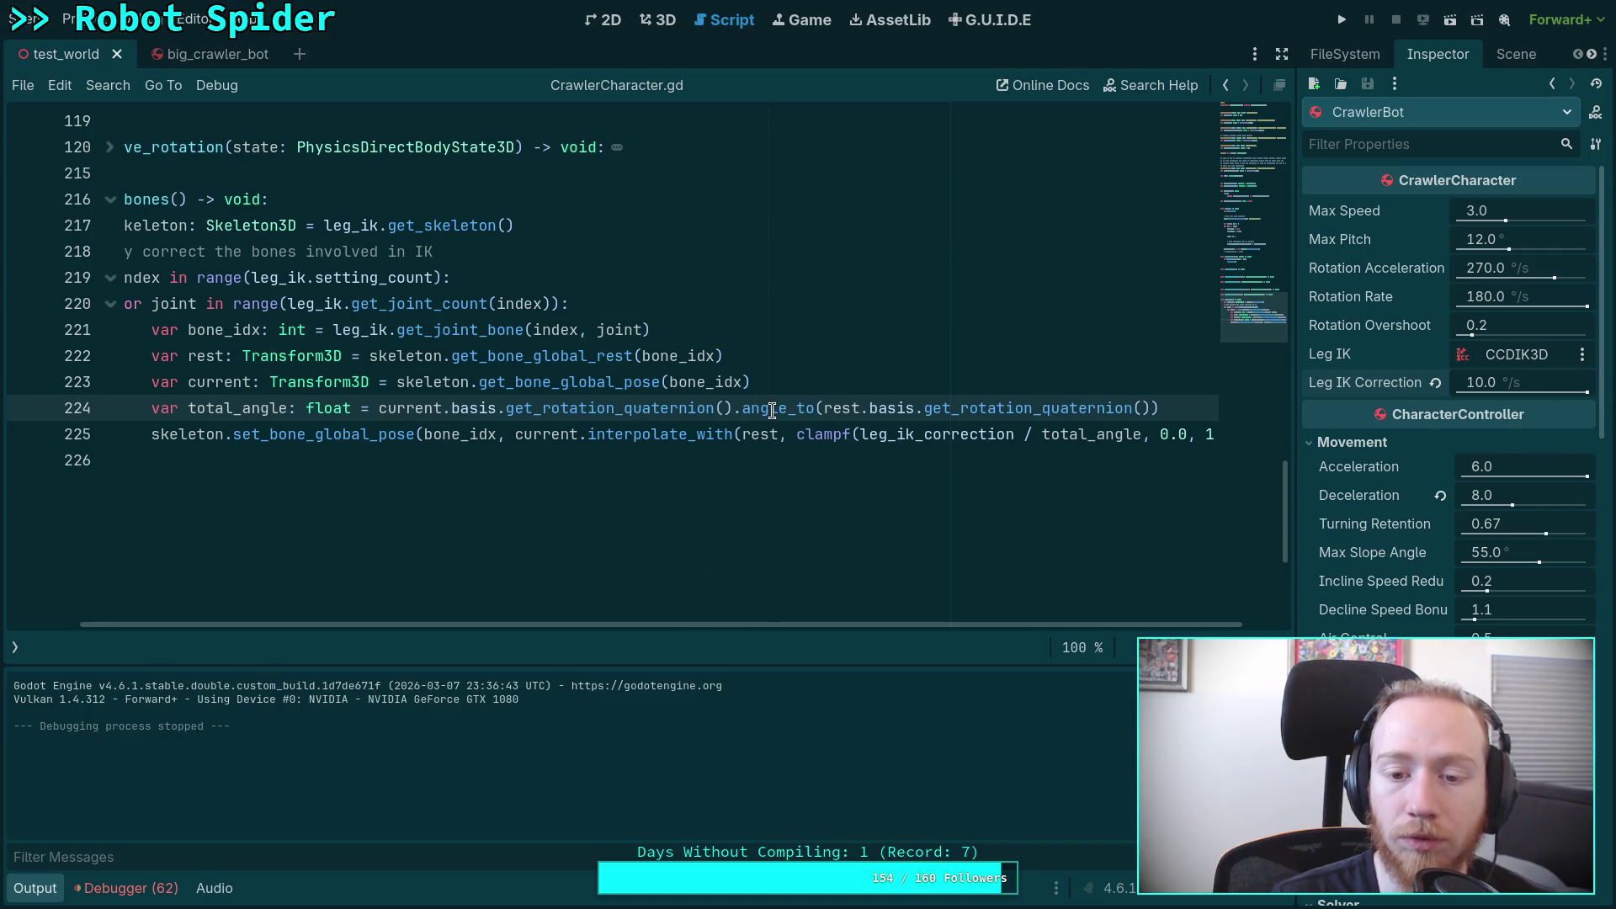
{"action": "mouse_move", "coordinate": [772, 411]}
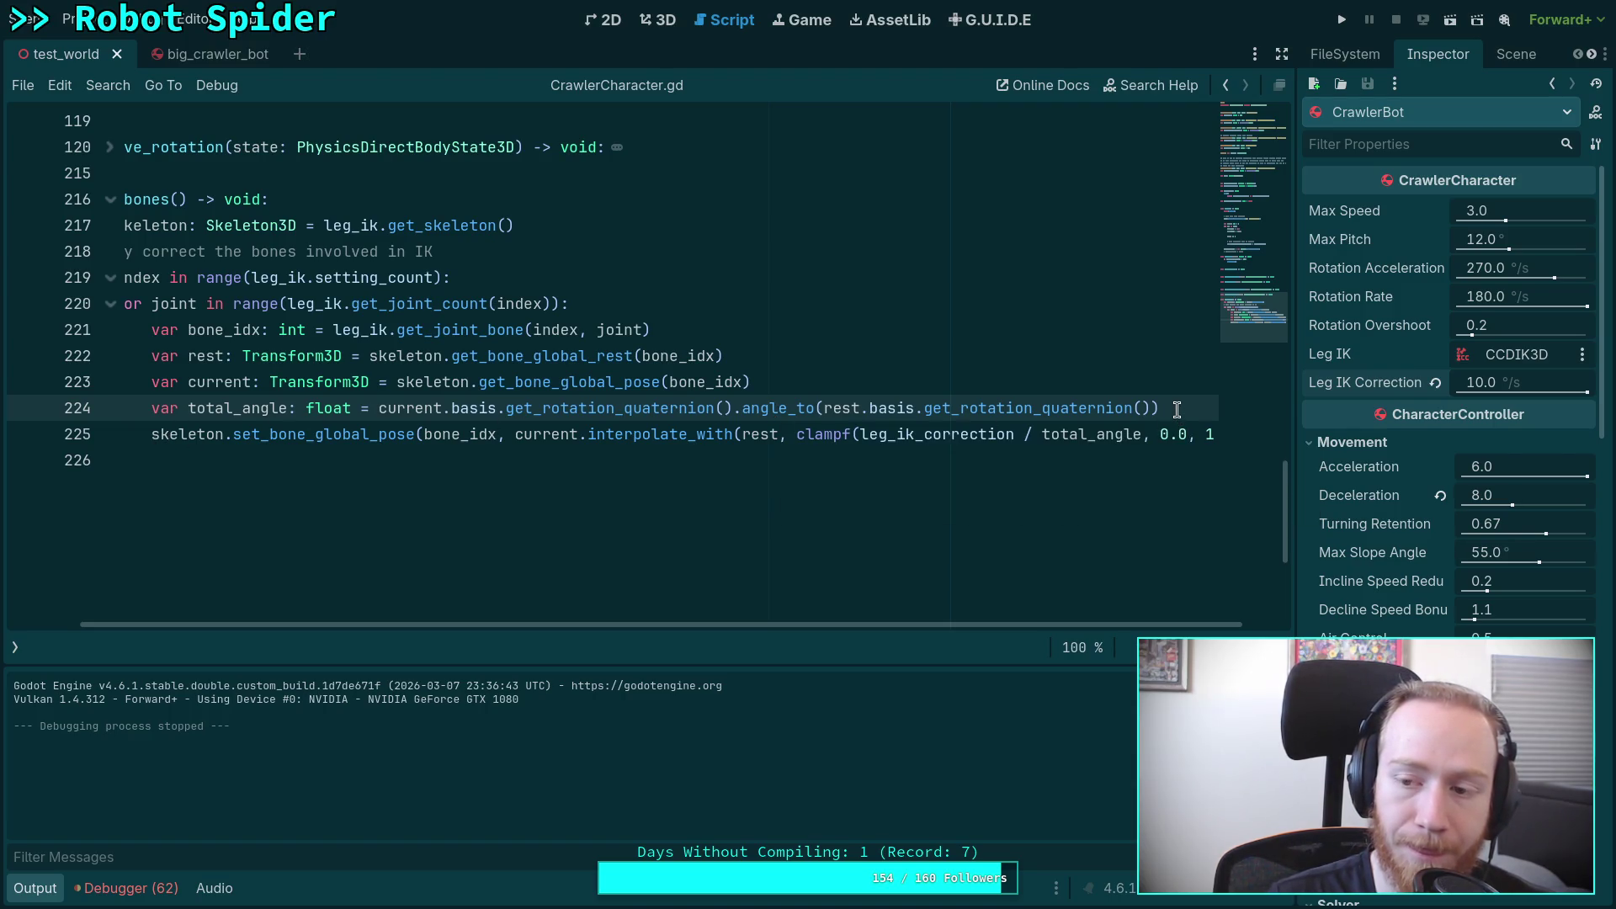
{"action": "key", "text": "Return"}
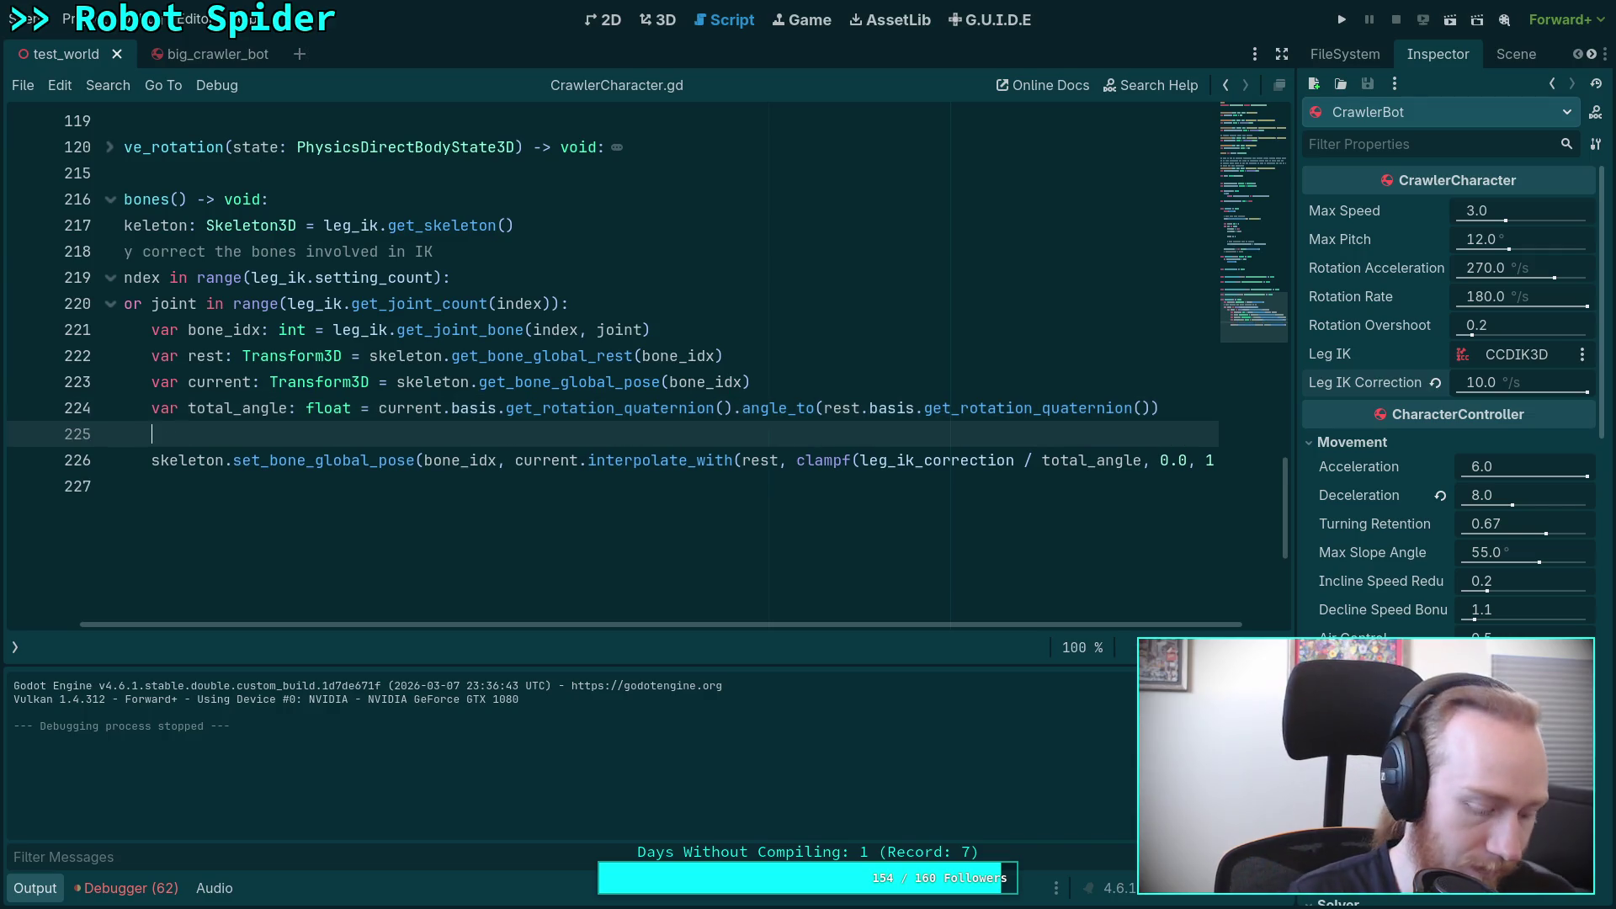
{"action": "type", "text": "ift"}
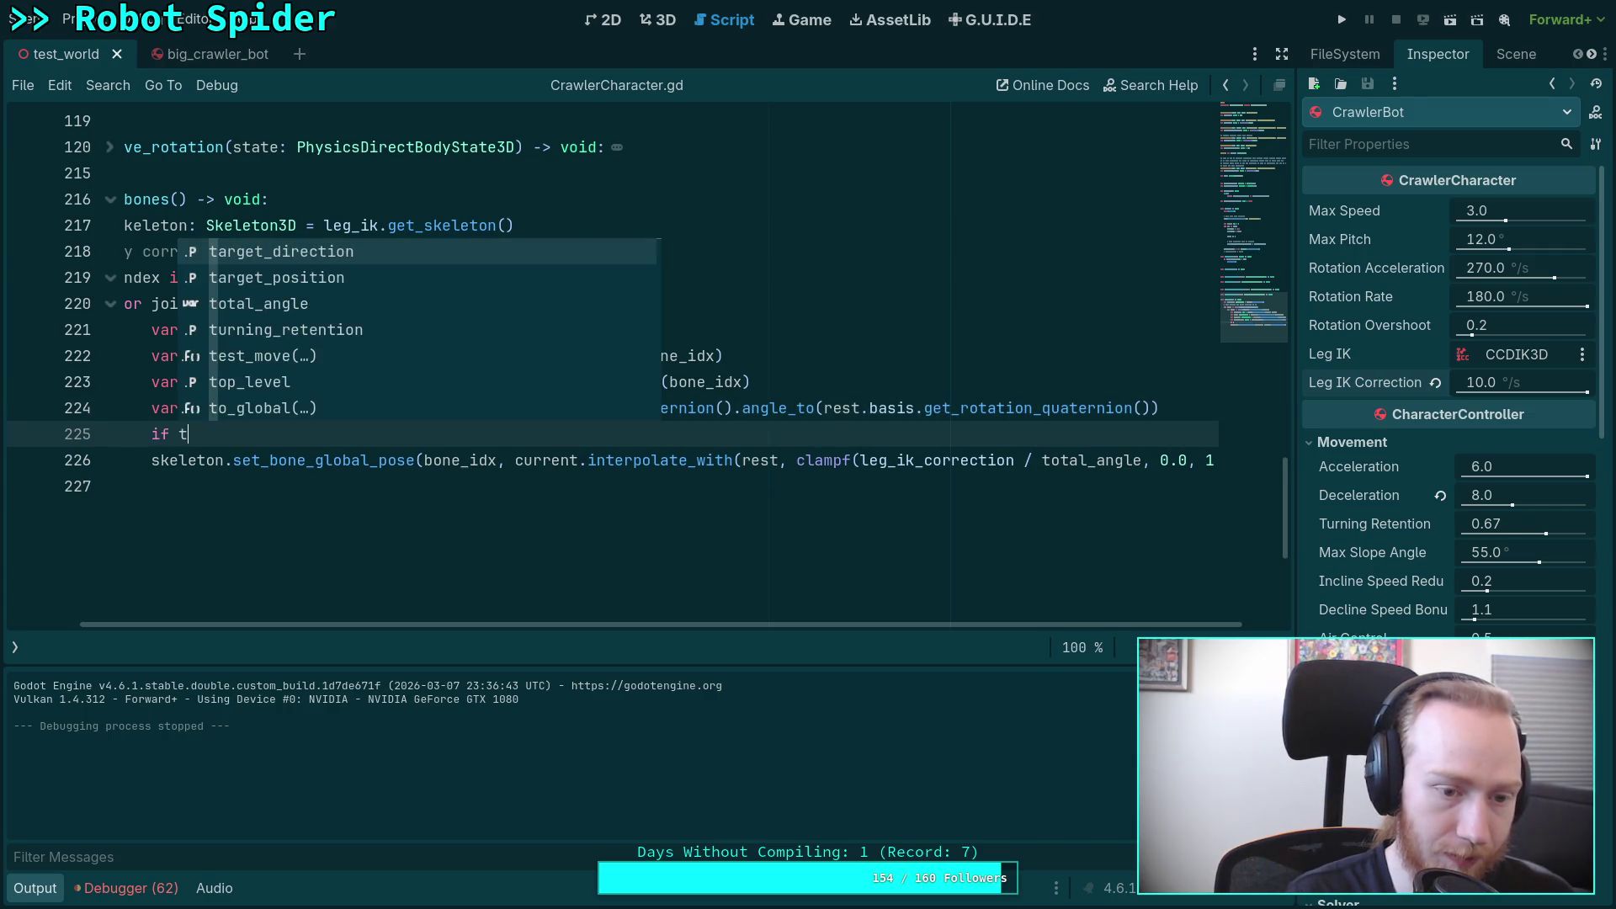
{"action": "key", "text": "BackSpace"}
{"action": "key", "text": "BackSpace"}
{"action": "key", "text": "BackSpace"}
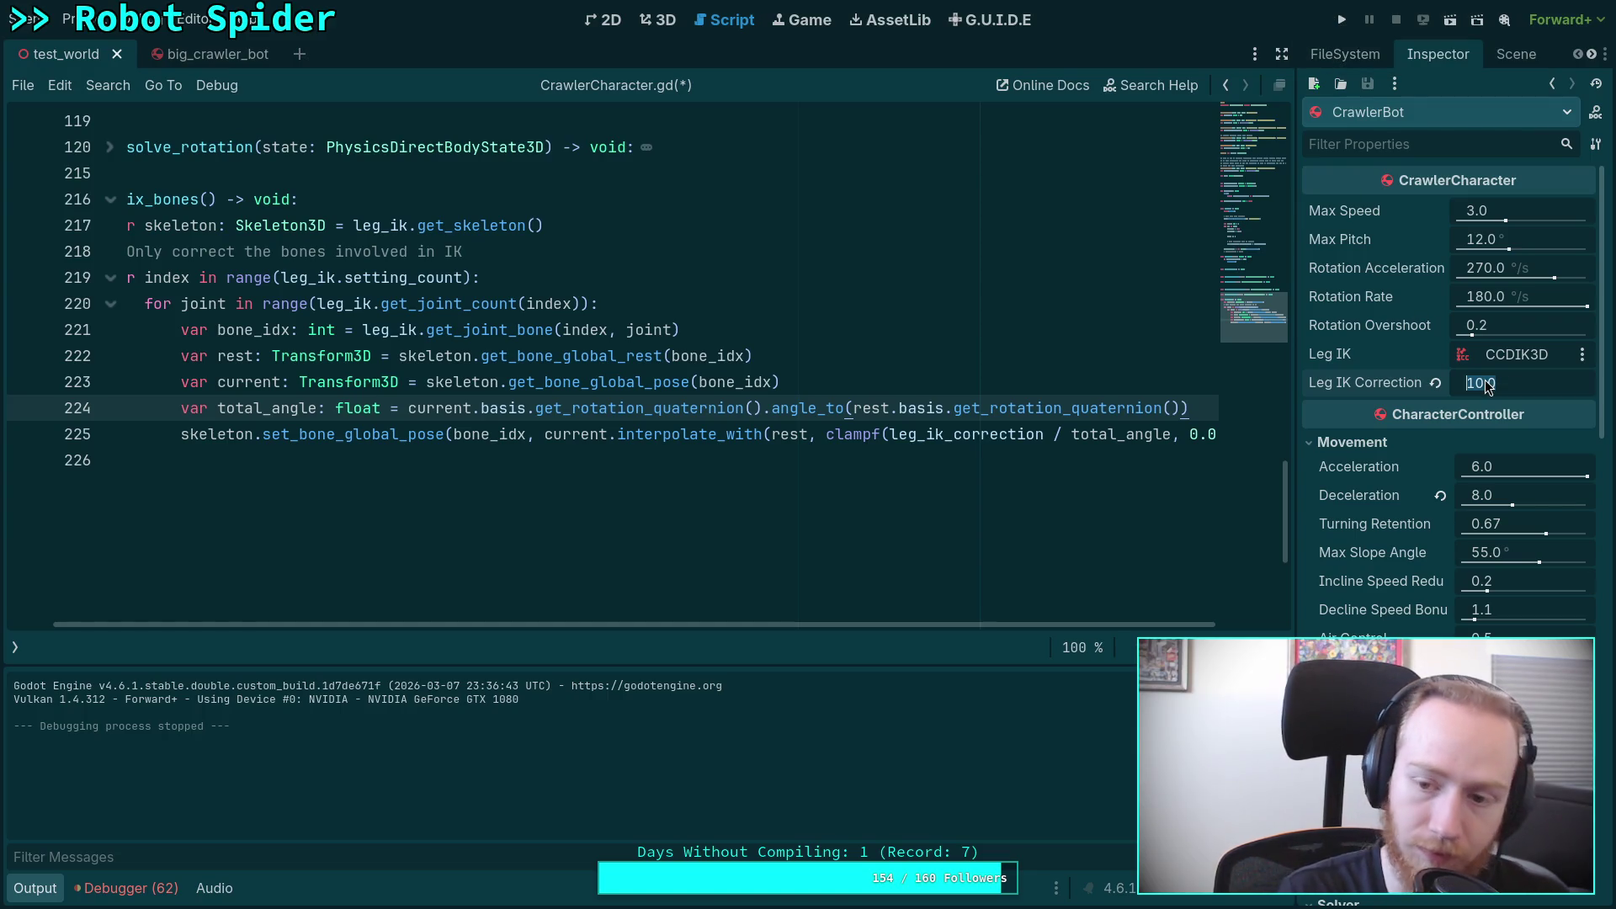
Step: Set CrawlerBot's Leg IK Correction to 30.0 °/s and save
{"action": "type", "text": "30"}
{"action": "key", "text": "Return"}
{"action": "key", "text": "ctrl+s"}
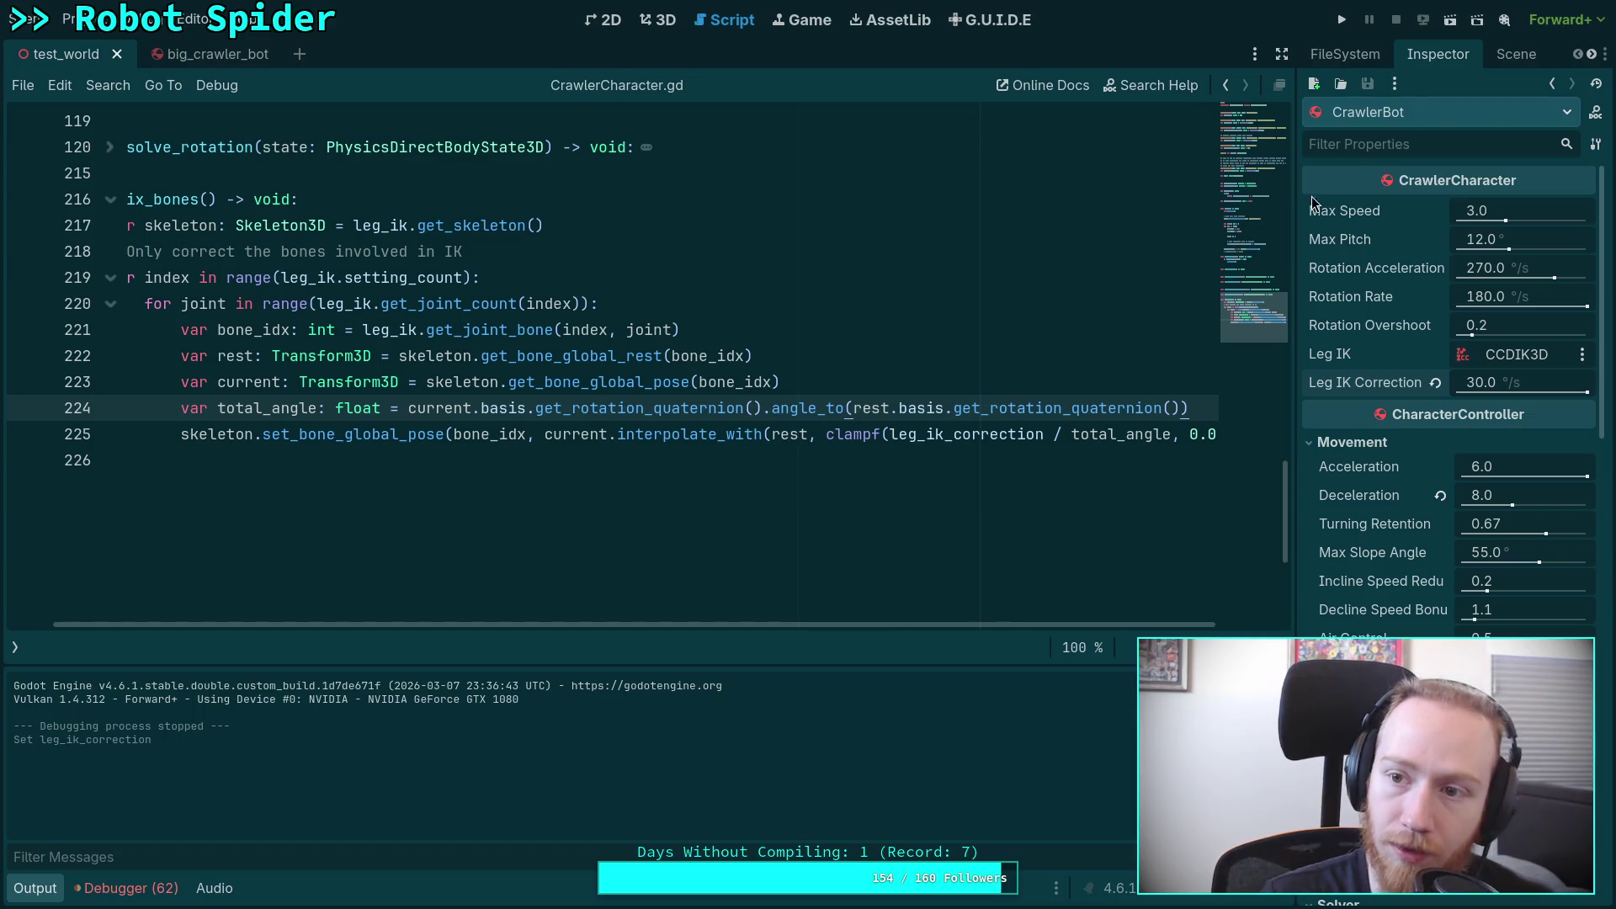
Step: Run and stop a spider test at 30.0 °/s Leg IK Correction
{"action": "left_click", "coordinate": [1339, 18]}
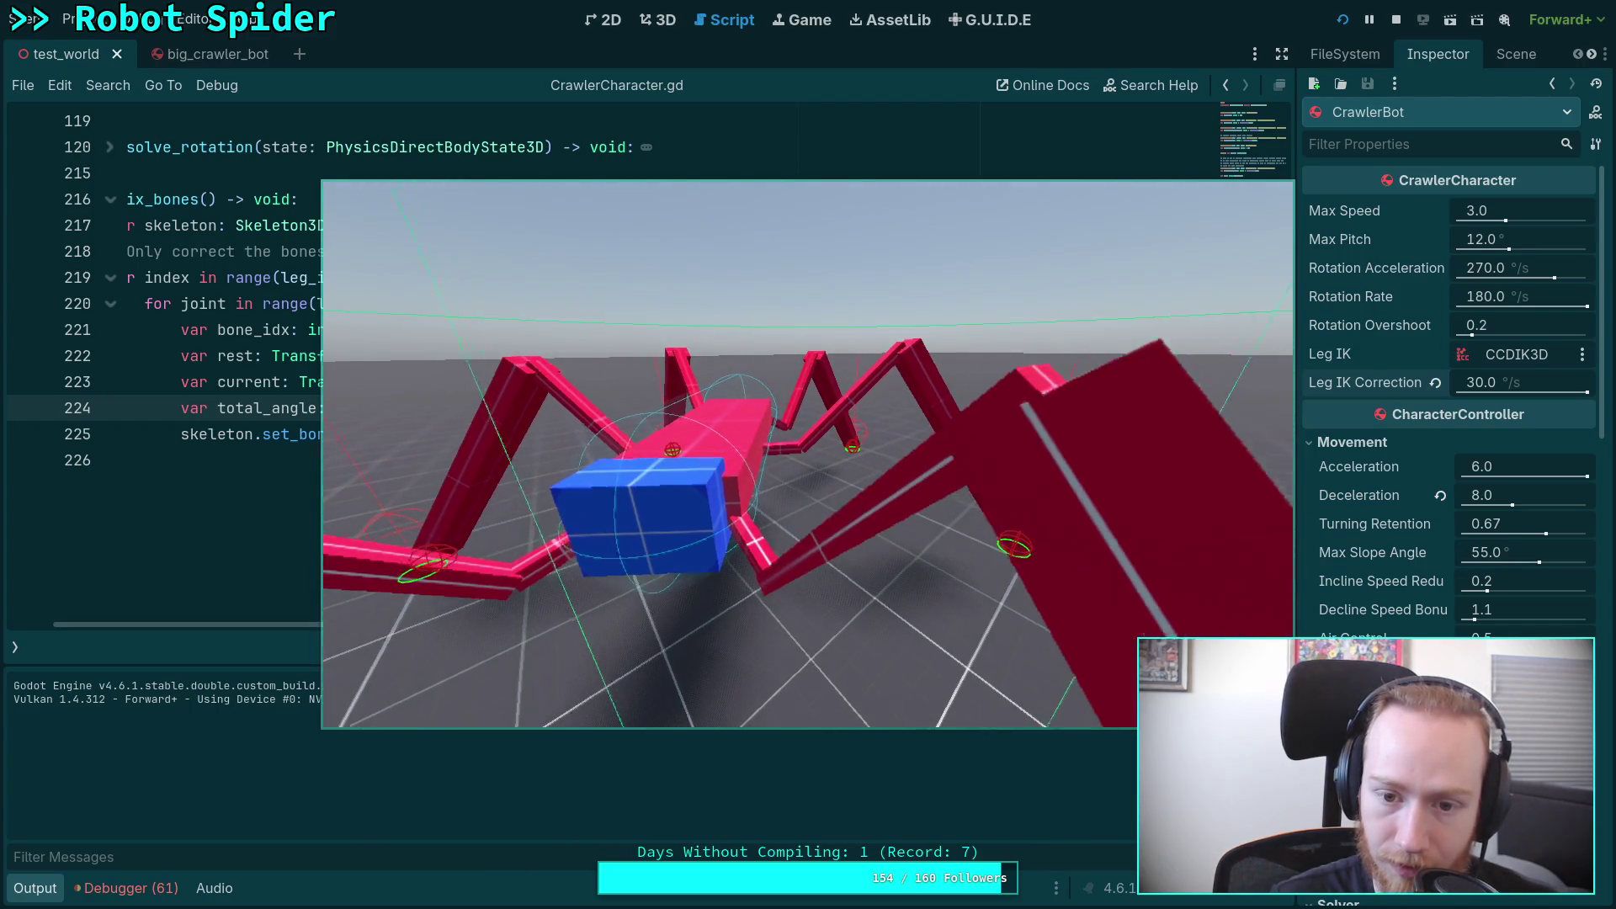
{"action": "left_click", "coordinate": [1397, 23]}
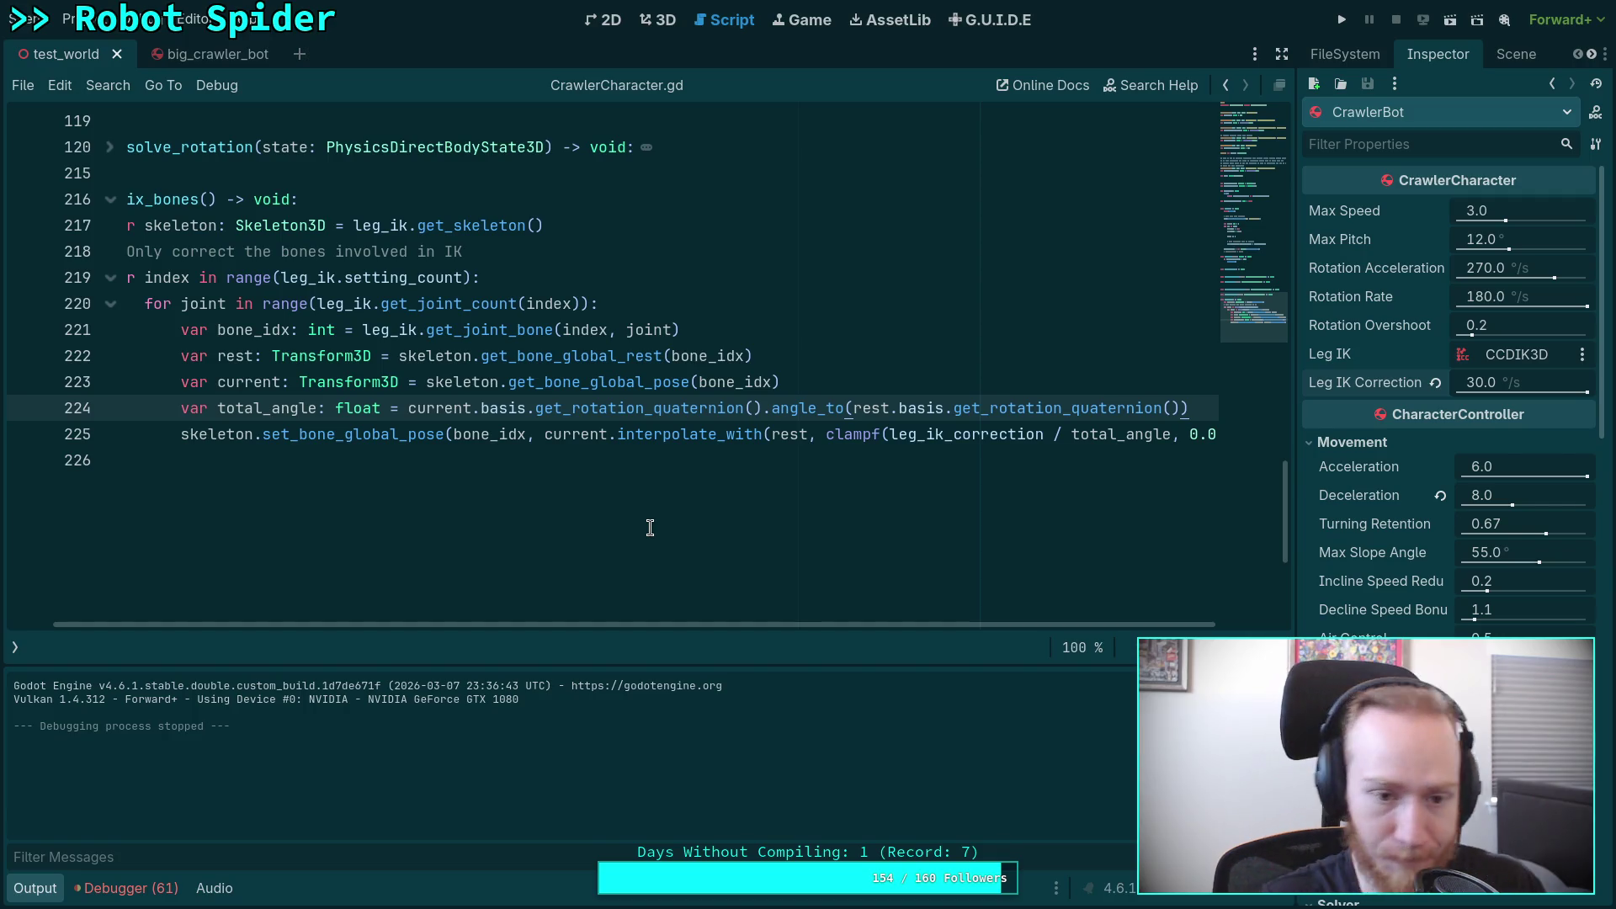
Step: Strip clampf and its bounds from line 225, leaving plain leg_ik_correction and a stray parenthesis
{"action": "left_click_drag", "start_coordinate": [652, 625], "coordinate": [946, 623]}
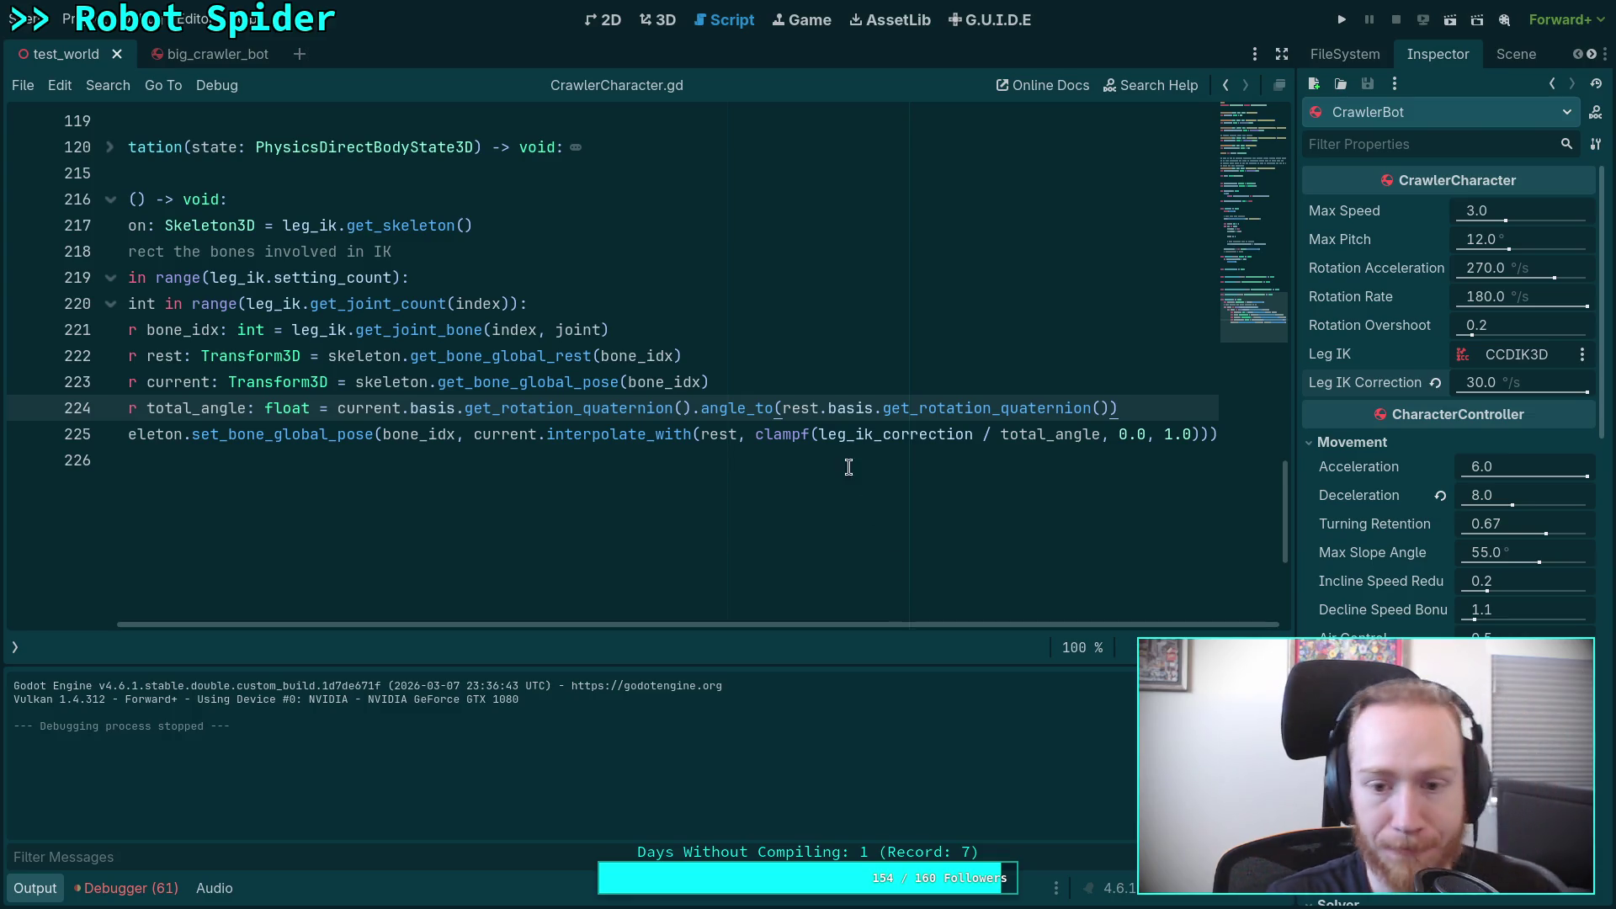
{"action": "left_click_drag", "start_coordinate": [755, 435], "coordinate": [816, 438]}
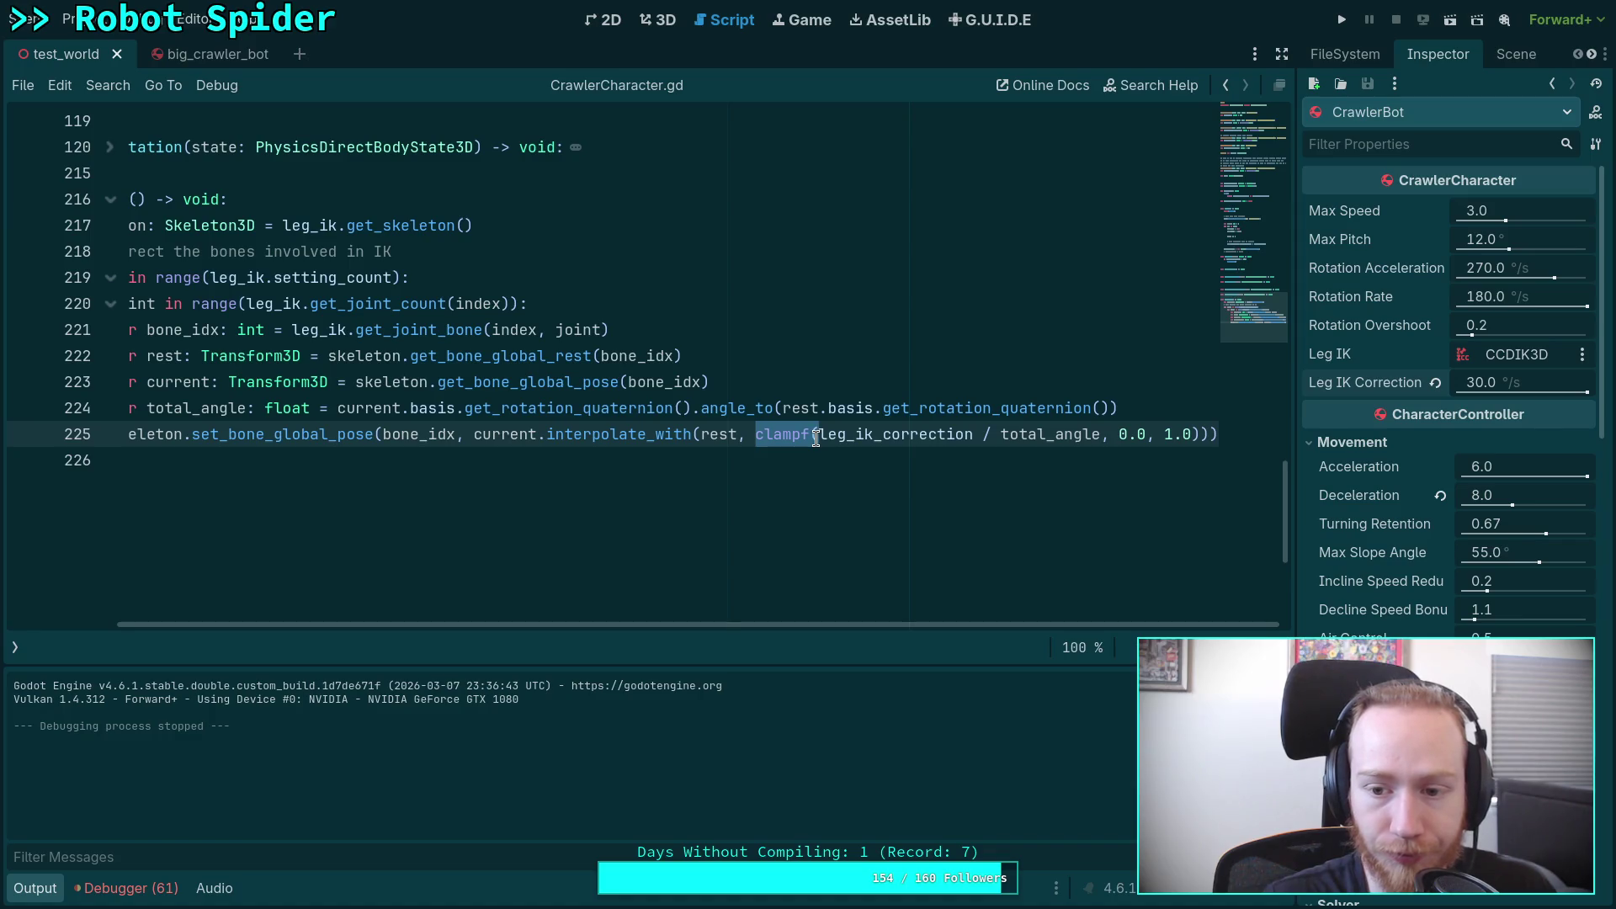
{"action": "key", "text": "BackSpace"}
{"action": "key", "text": "Delete"}
{"action": "left_click_drag", "start_coordinate": [974, 435], "coordinate": [1190, 437]}
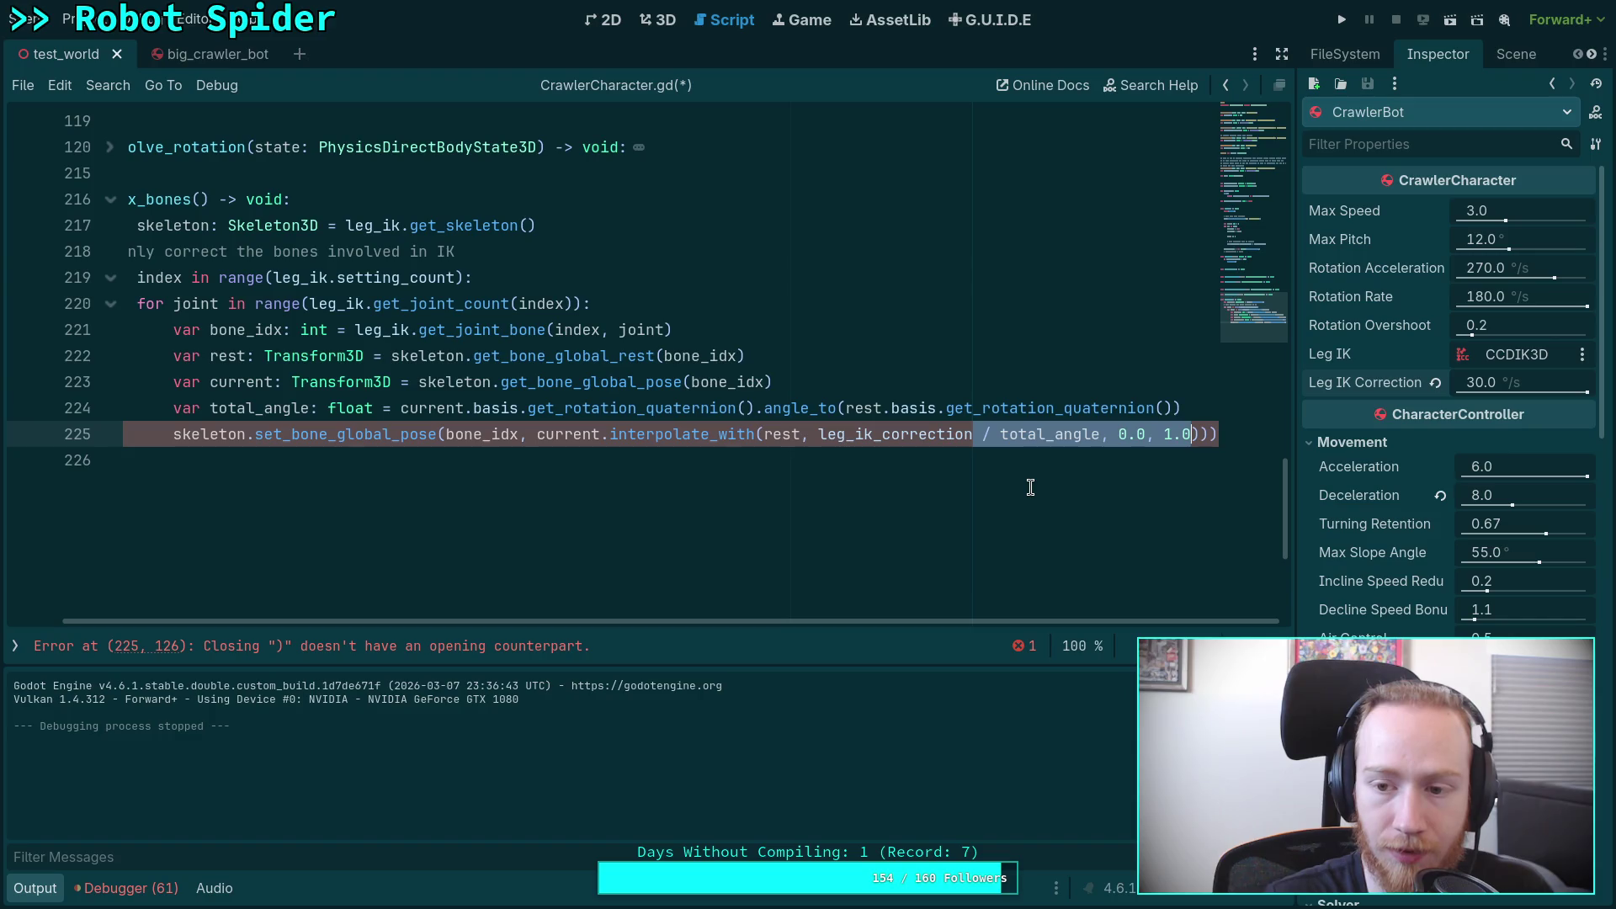
{"action": "key", "text": "BackSpace"}
{"action": "left_click", "coordinate": [1029, 444]}
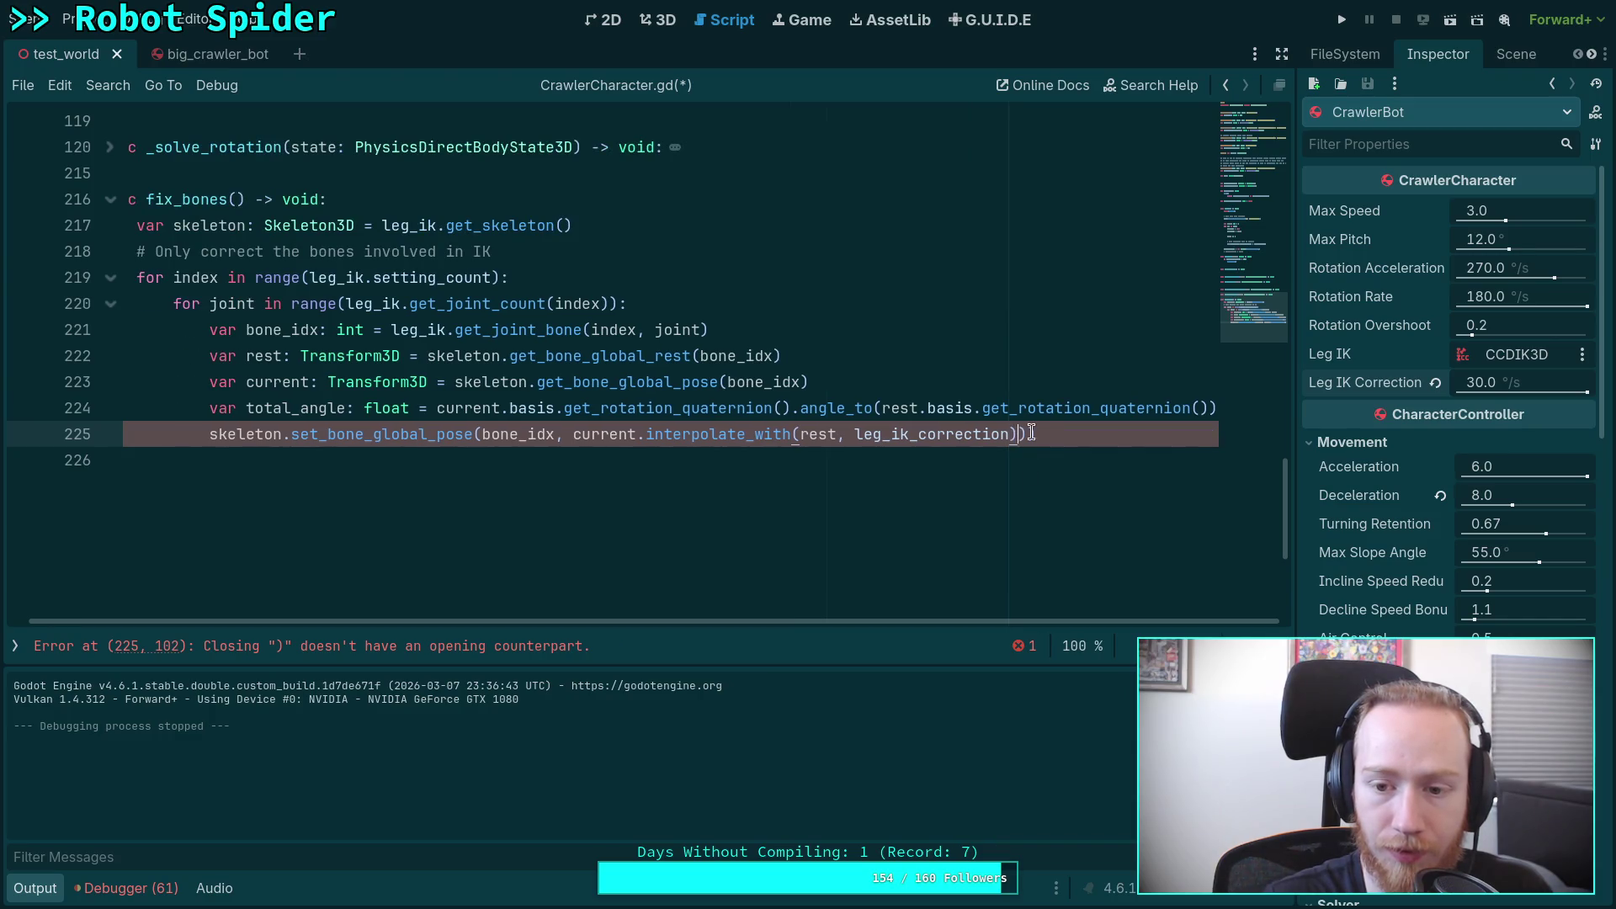
Step: Remove the stray parenthesis and add a new line below the total_angle line
{"action": "key", "text": "Delete"}
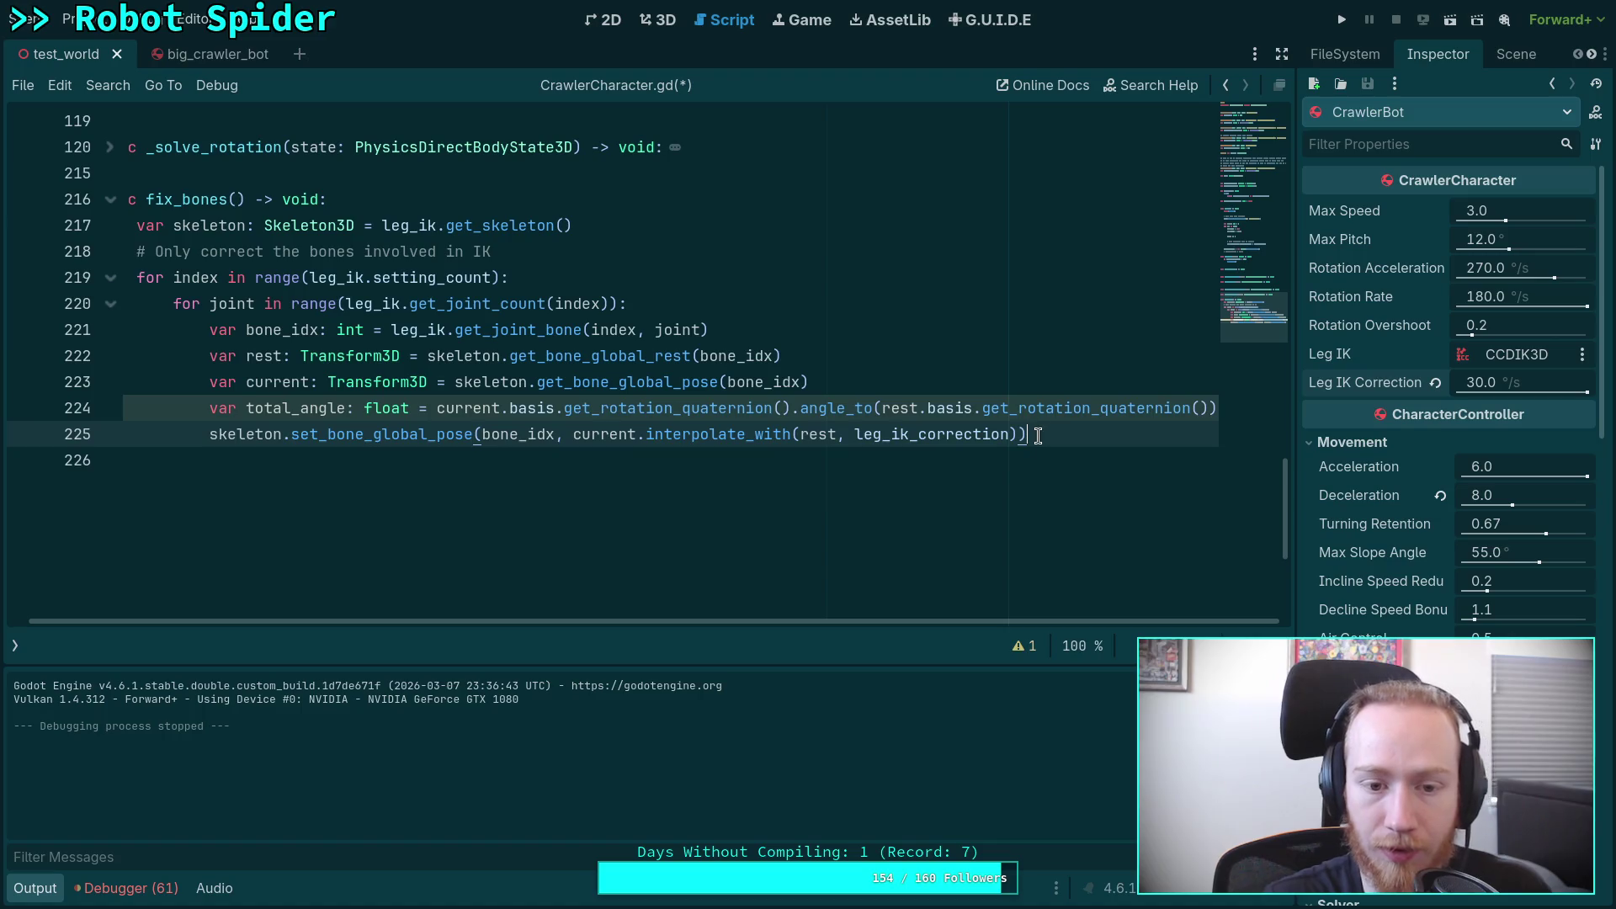
{"action": "left_click", "coordinate": [906, 397]}
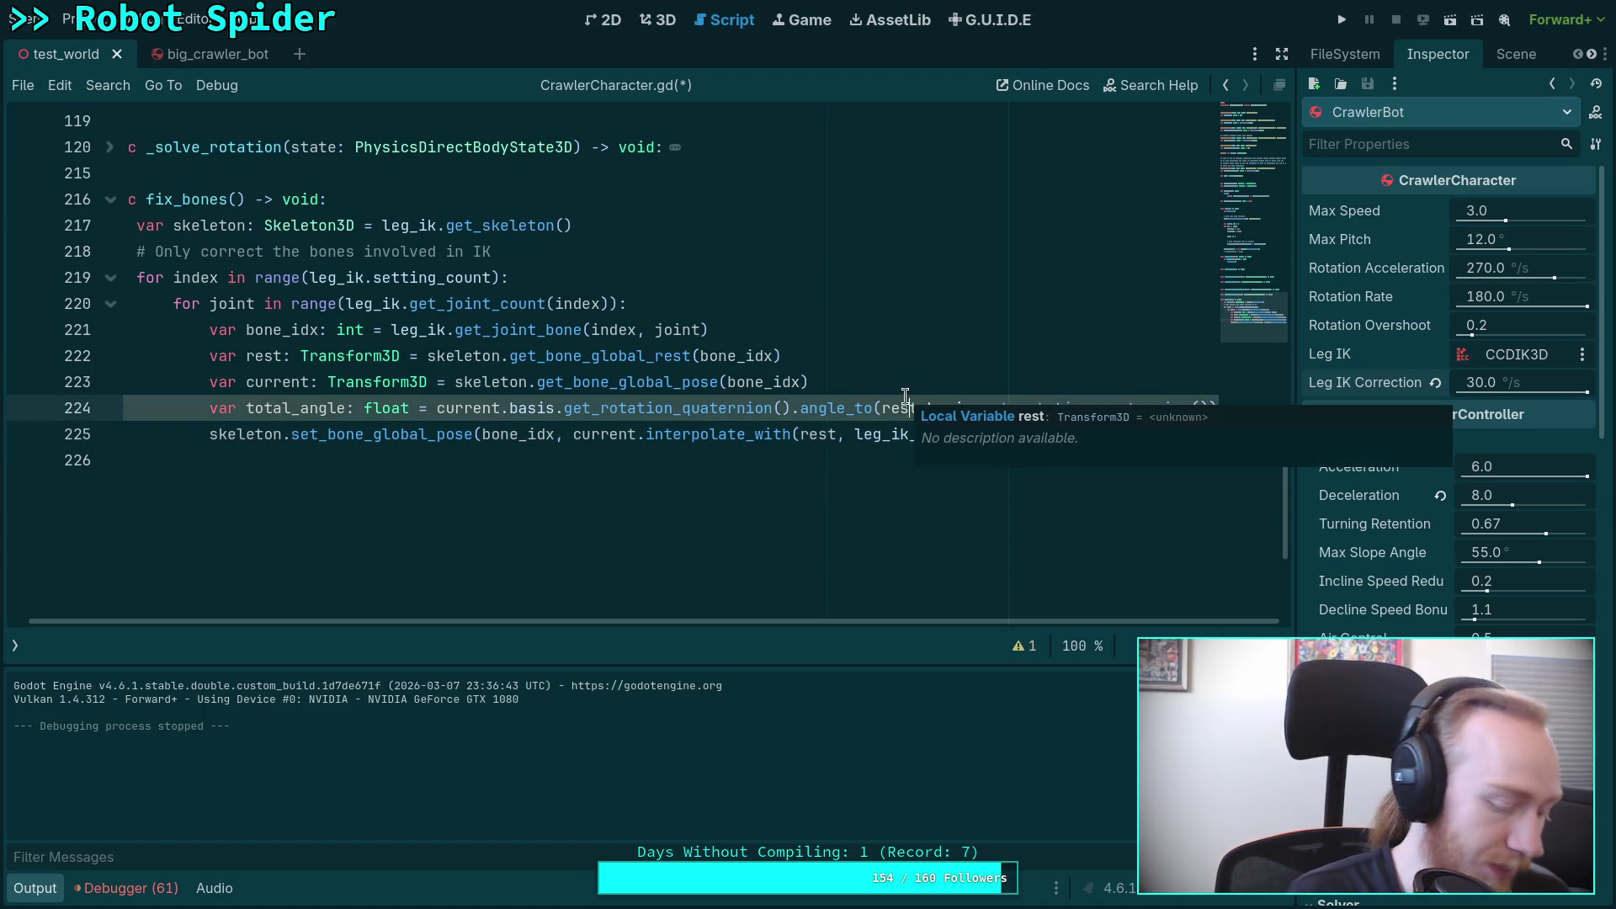
{"action": "key", "text": "End"}
{"action": "key", "text": "Return"}
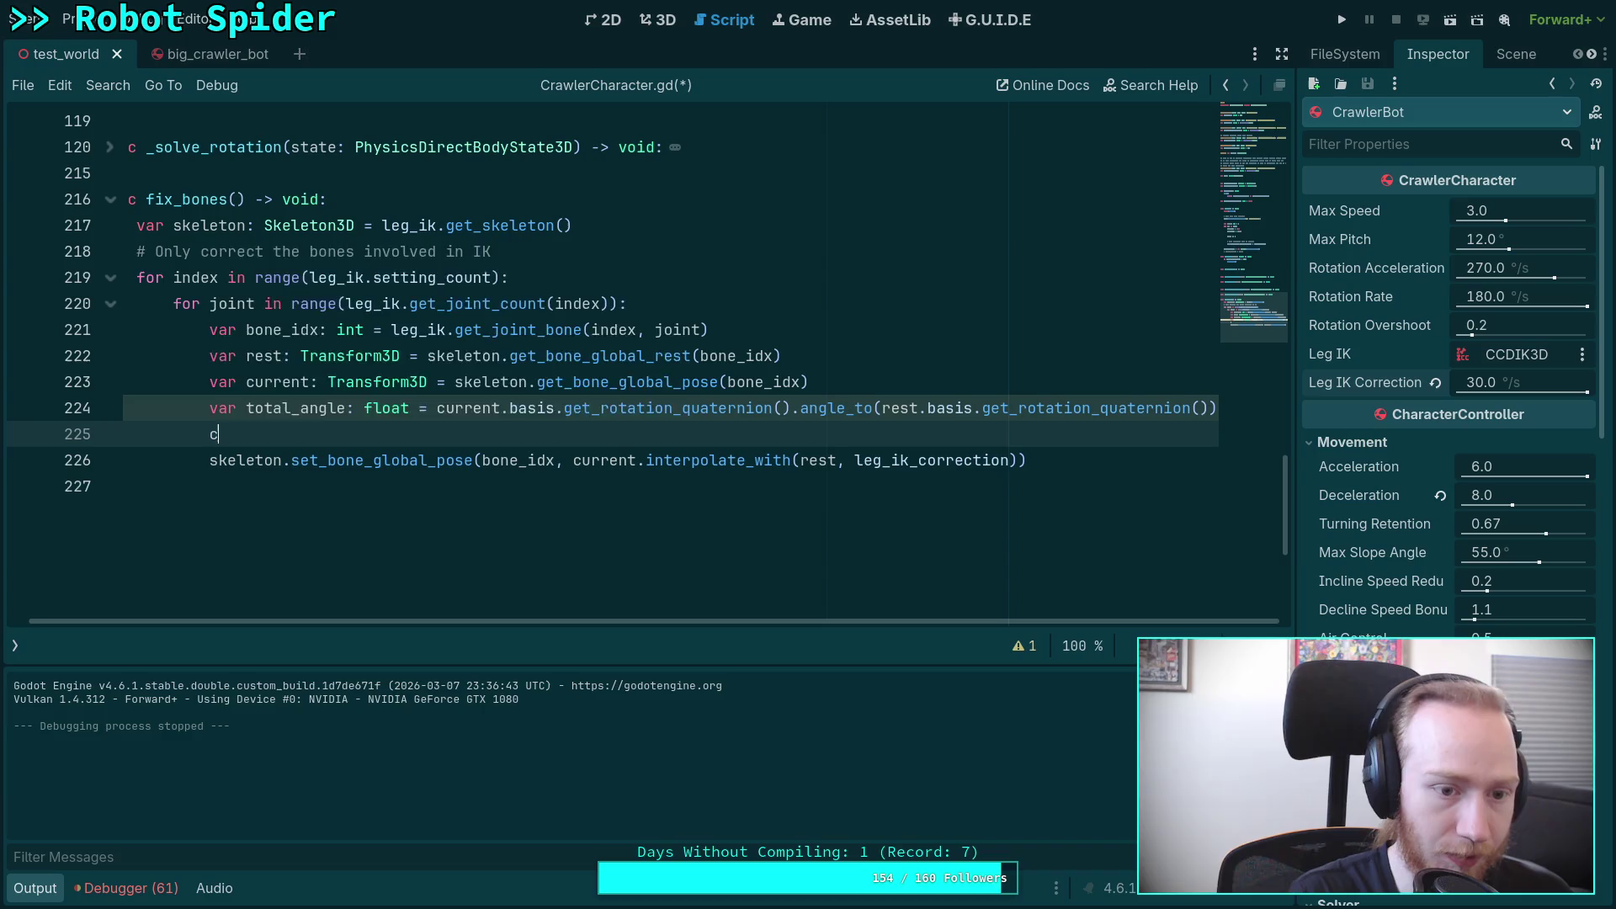
{"action": "type", "text": "urrent"}
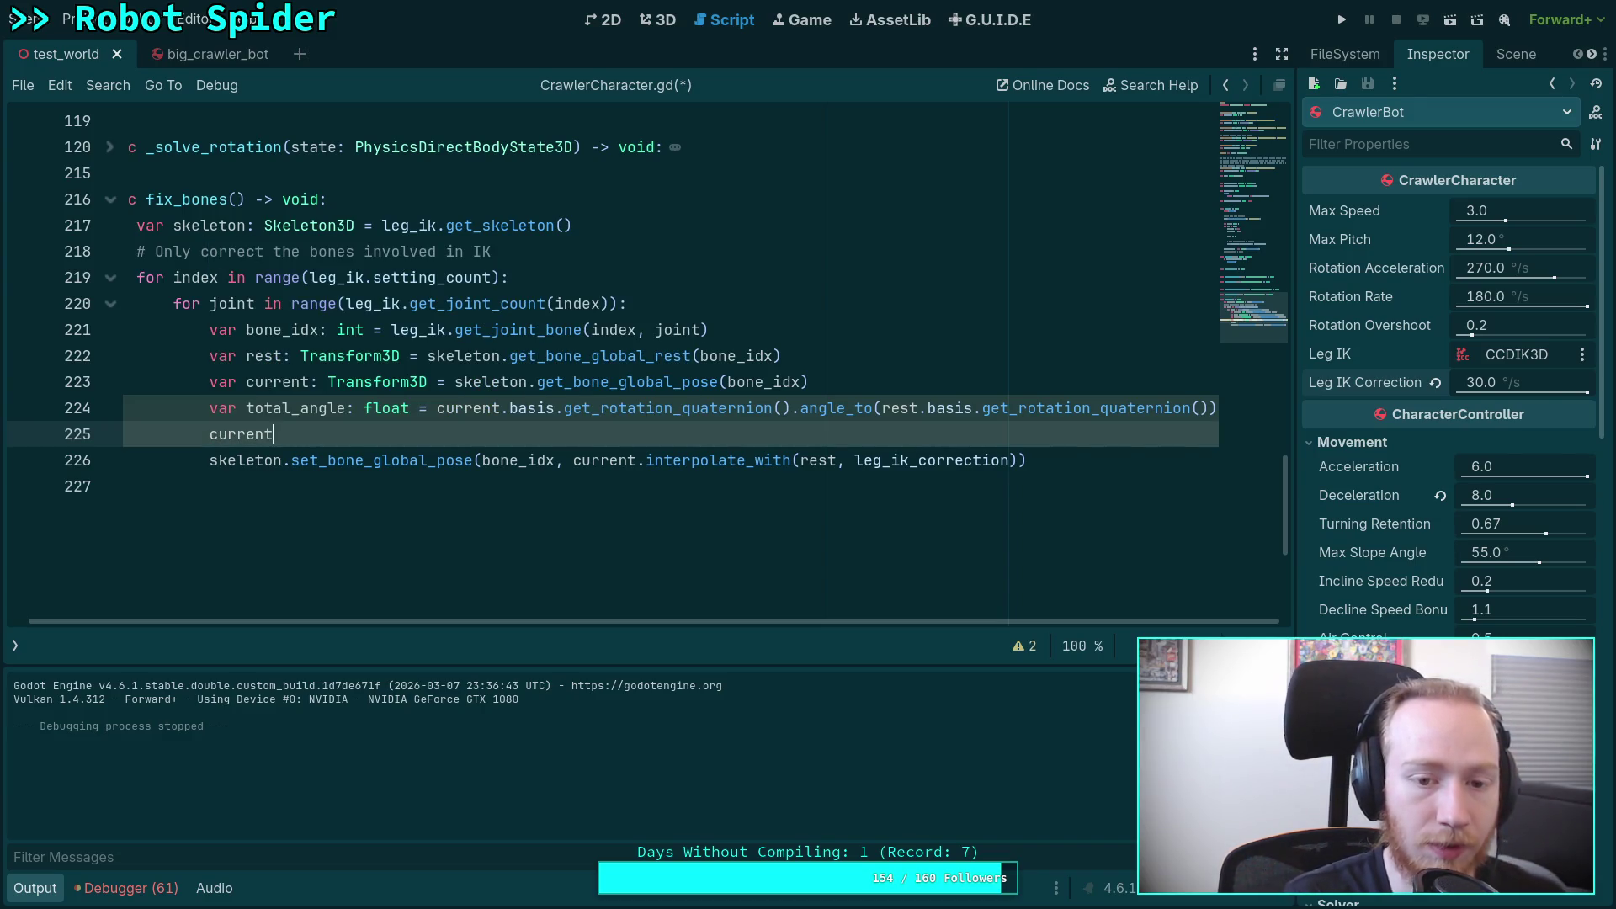
{"action": "mouse_move", "coordinate": [646, 385]}
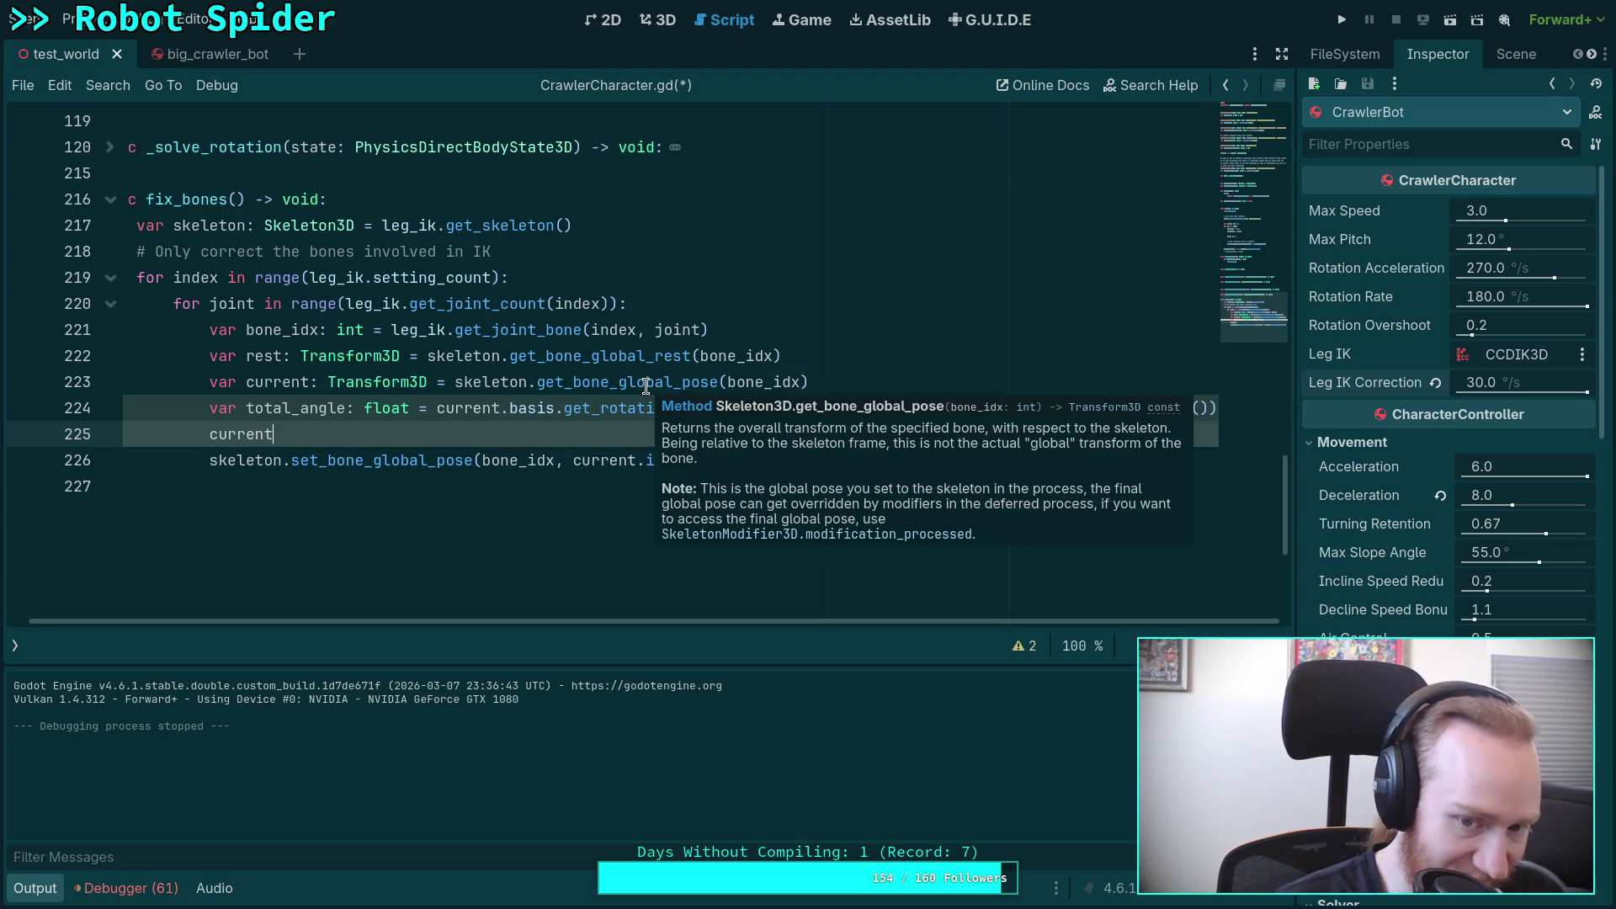
{"action": "double_click", "coordinate": [241, 434]}
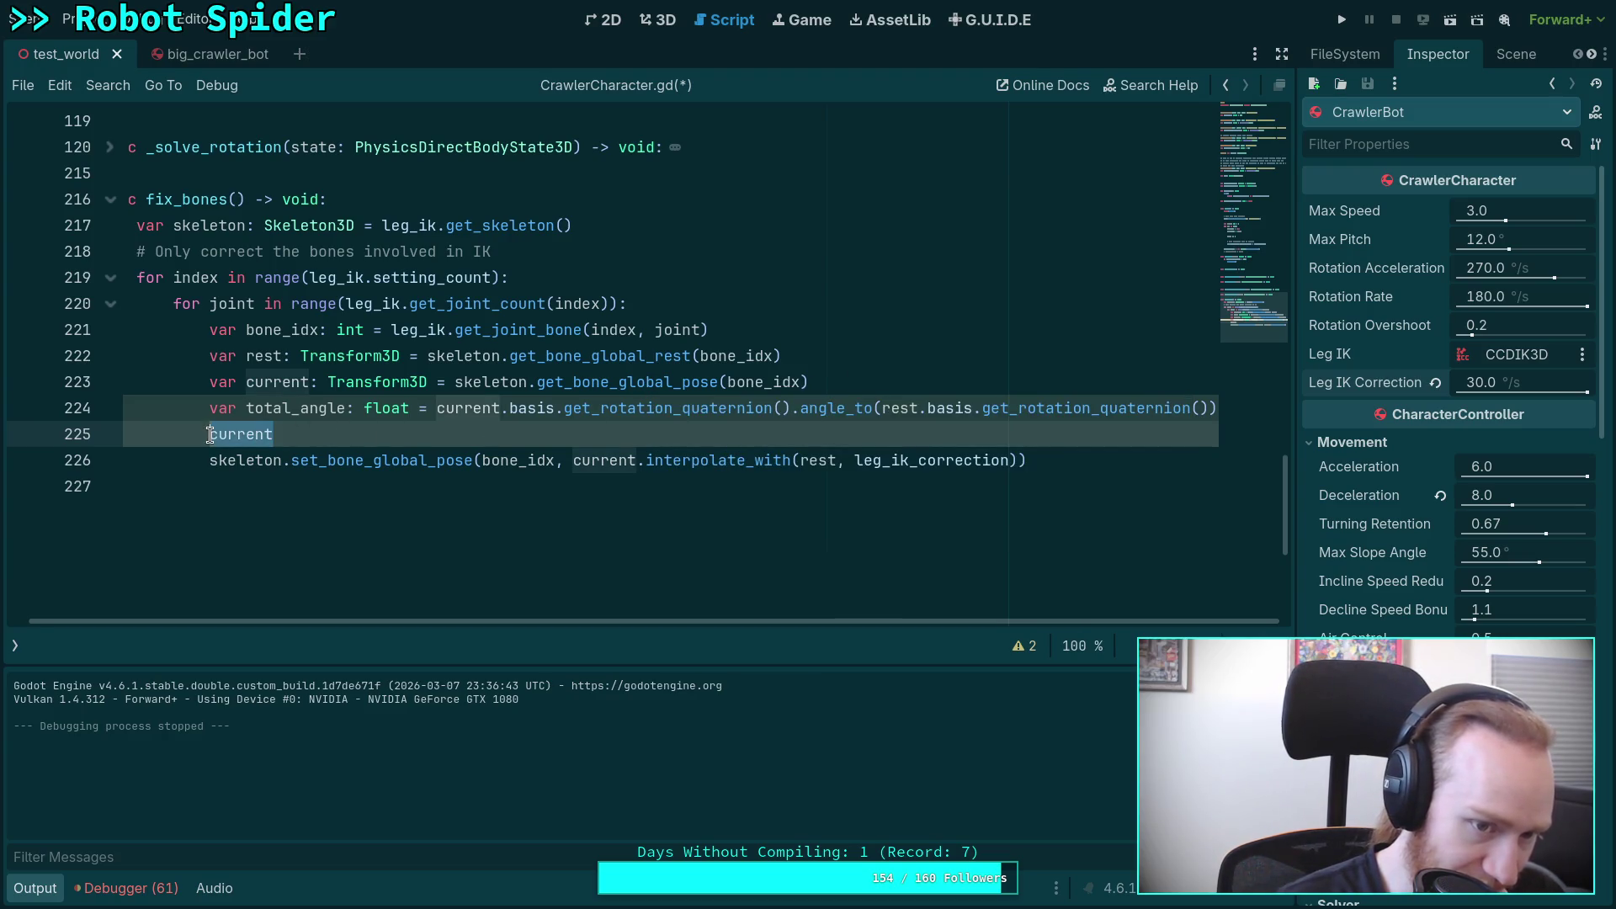
Step: Add 'if total_angle > deg_to_rad(2.0):' printing bone_idx, ' ', total_angle, and save
{"action": "type", "text": "if total_angle > deg_to_rad"}
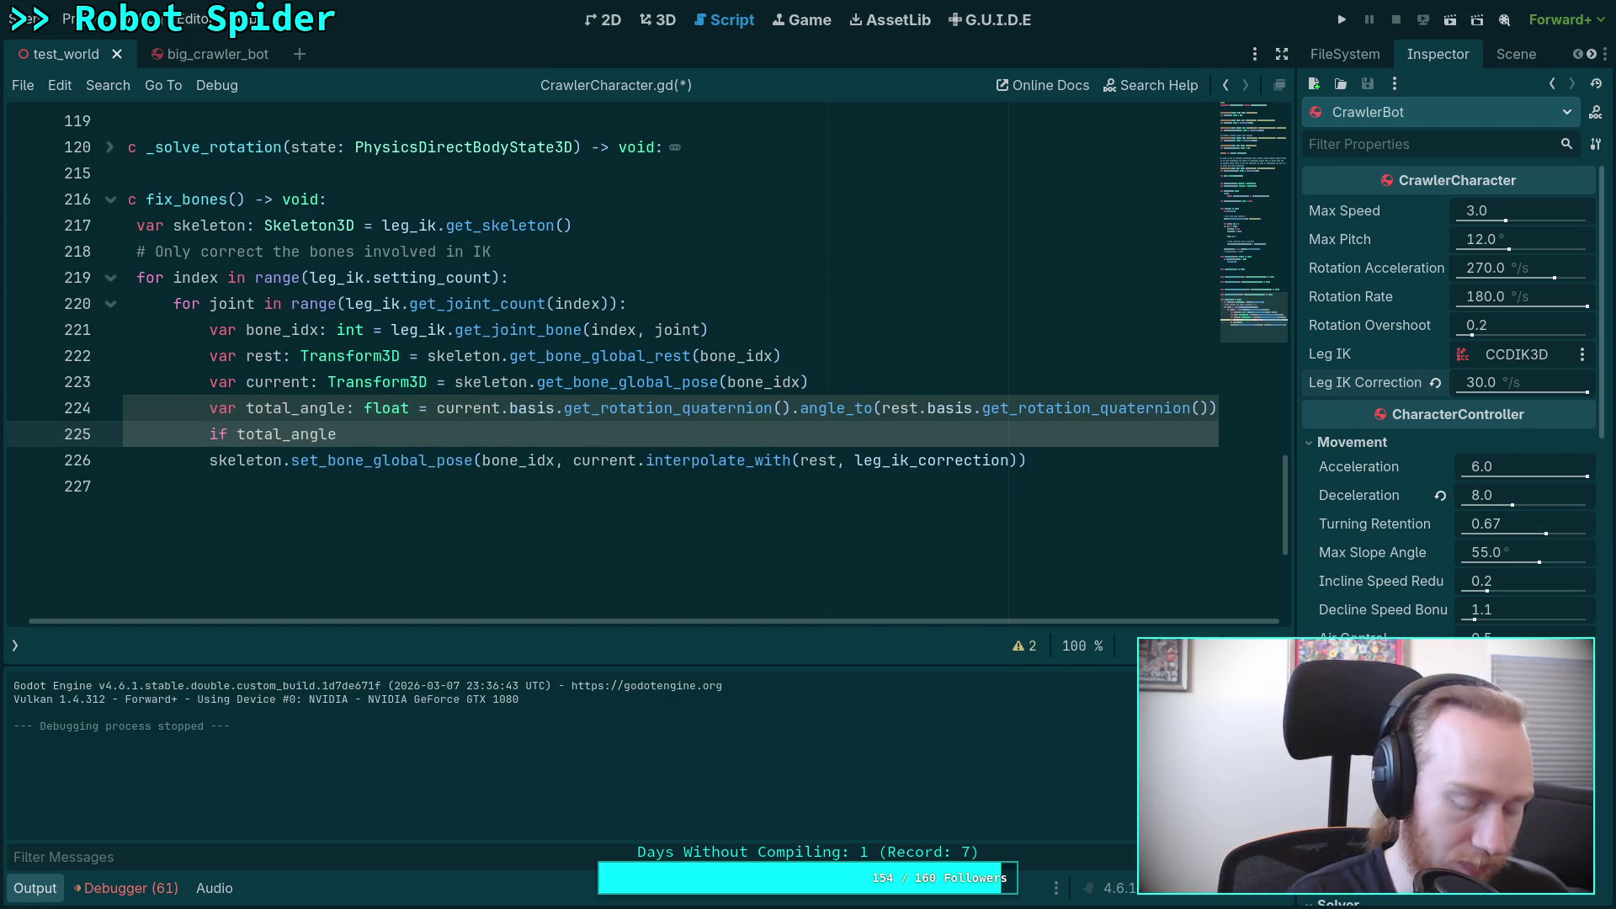
{"action": "type", "text": "(2.0):"}
{"action": "key", "text": "Return"}
{"action": "type", "text": "print("}
{"action": "type", "text": "b"}
{"action": "key", "text": "BackSpace"}
{"action": "type", "text": "bon"}
{"action": "key", "text": "Return"}
{"action": "type", "text": "total_"}
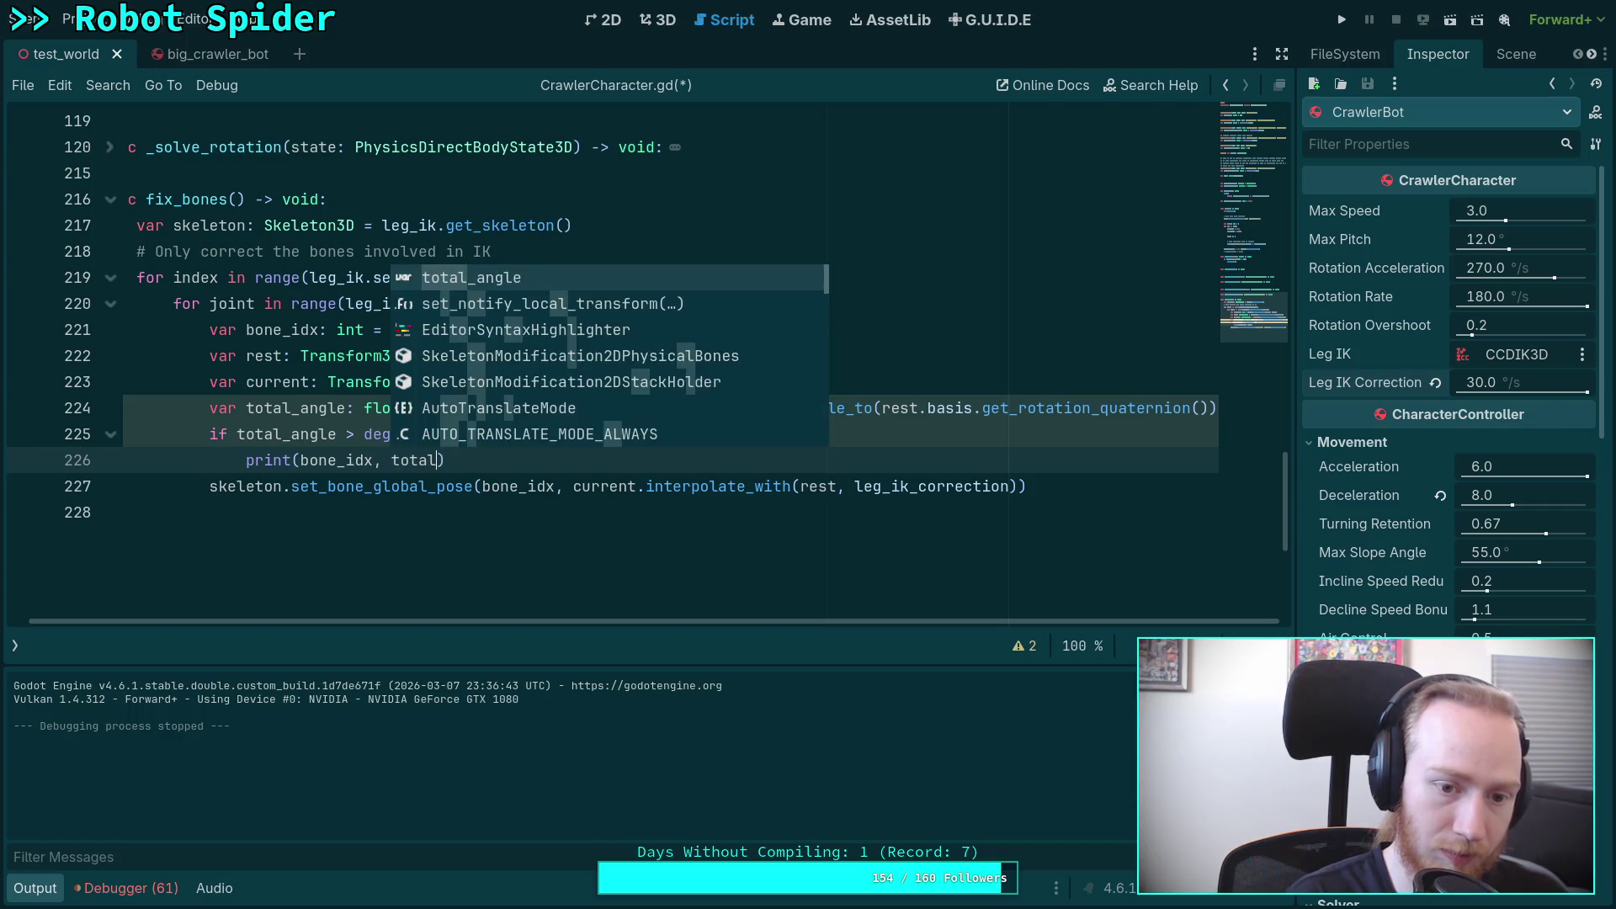
{"action": "key", "text": "Return"}
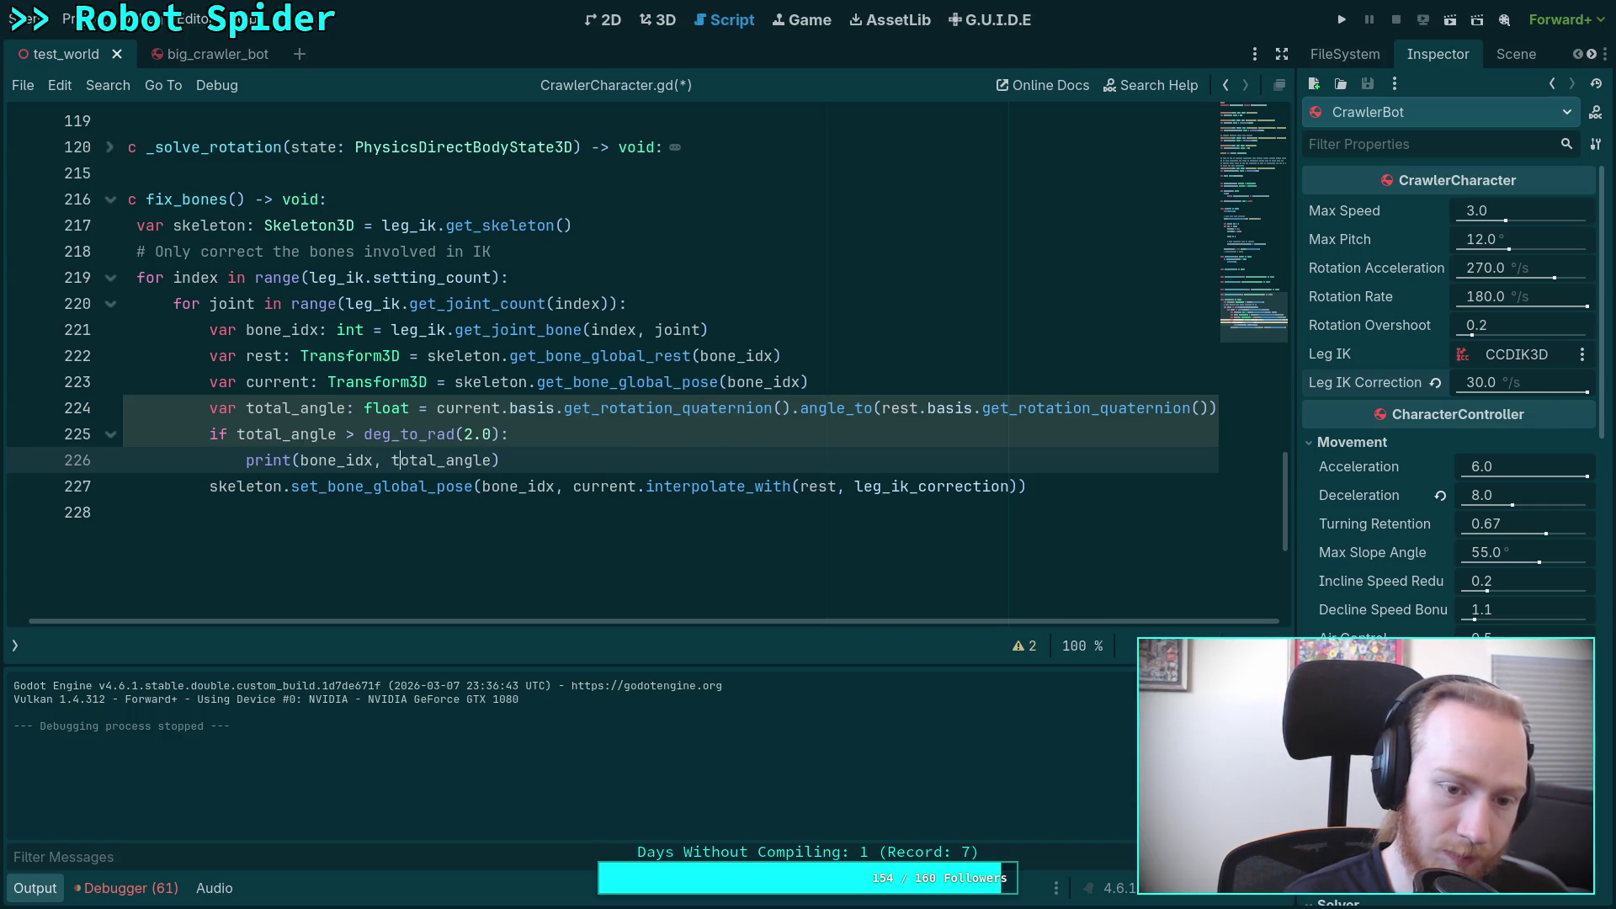
{"action": "type", "text": "' ',"}
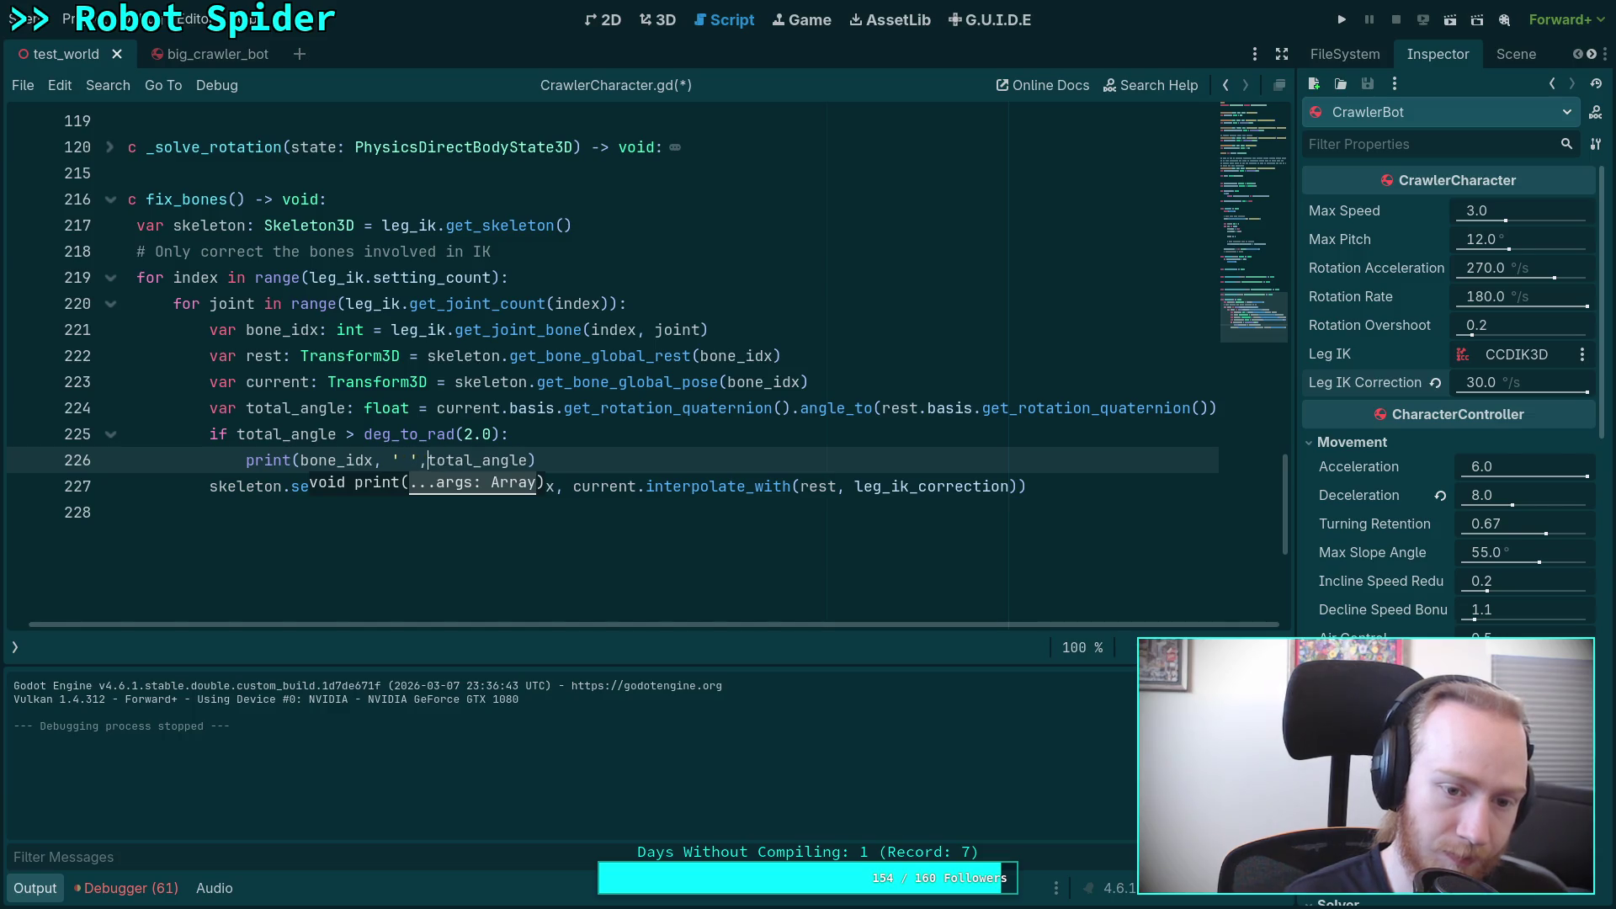
{"action": "key", "text": "ctrl+s"}
{"action": "left_click", "coordinate": [938, 486]}
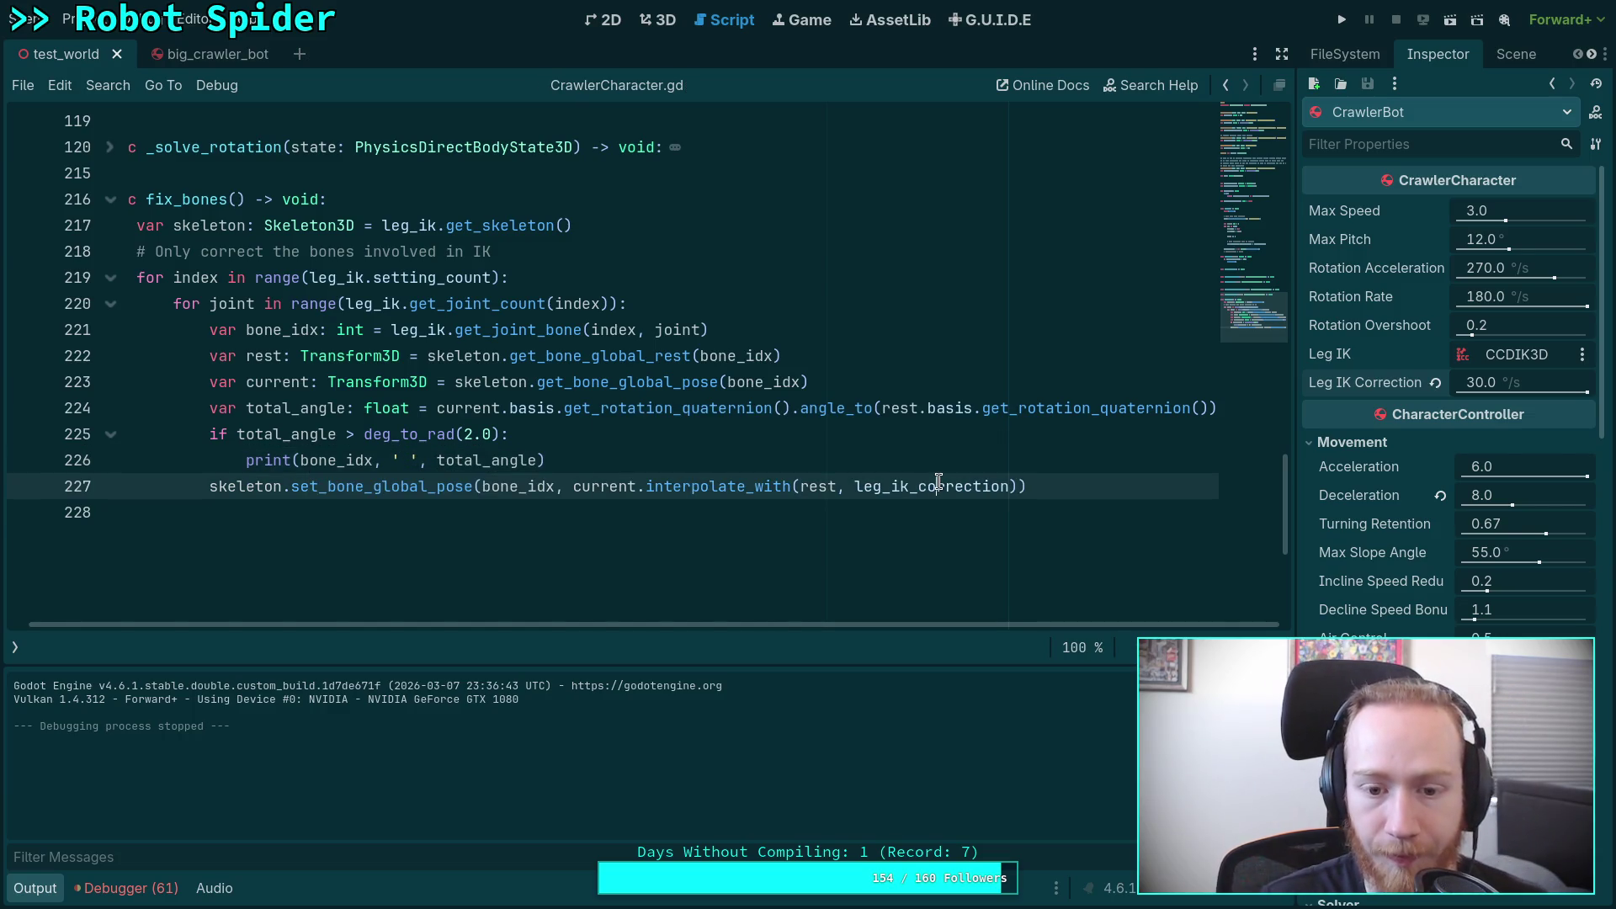
Step: Restore clampf(leg_ik_correction / total_angle, 0.0, 1.0) on line 227, save, and run the project
{"action": "left_click", "coordinate": [857, 486]}
{"action": "type", "text": "clamf"}
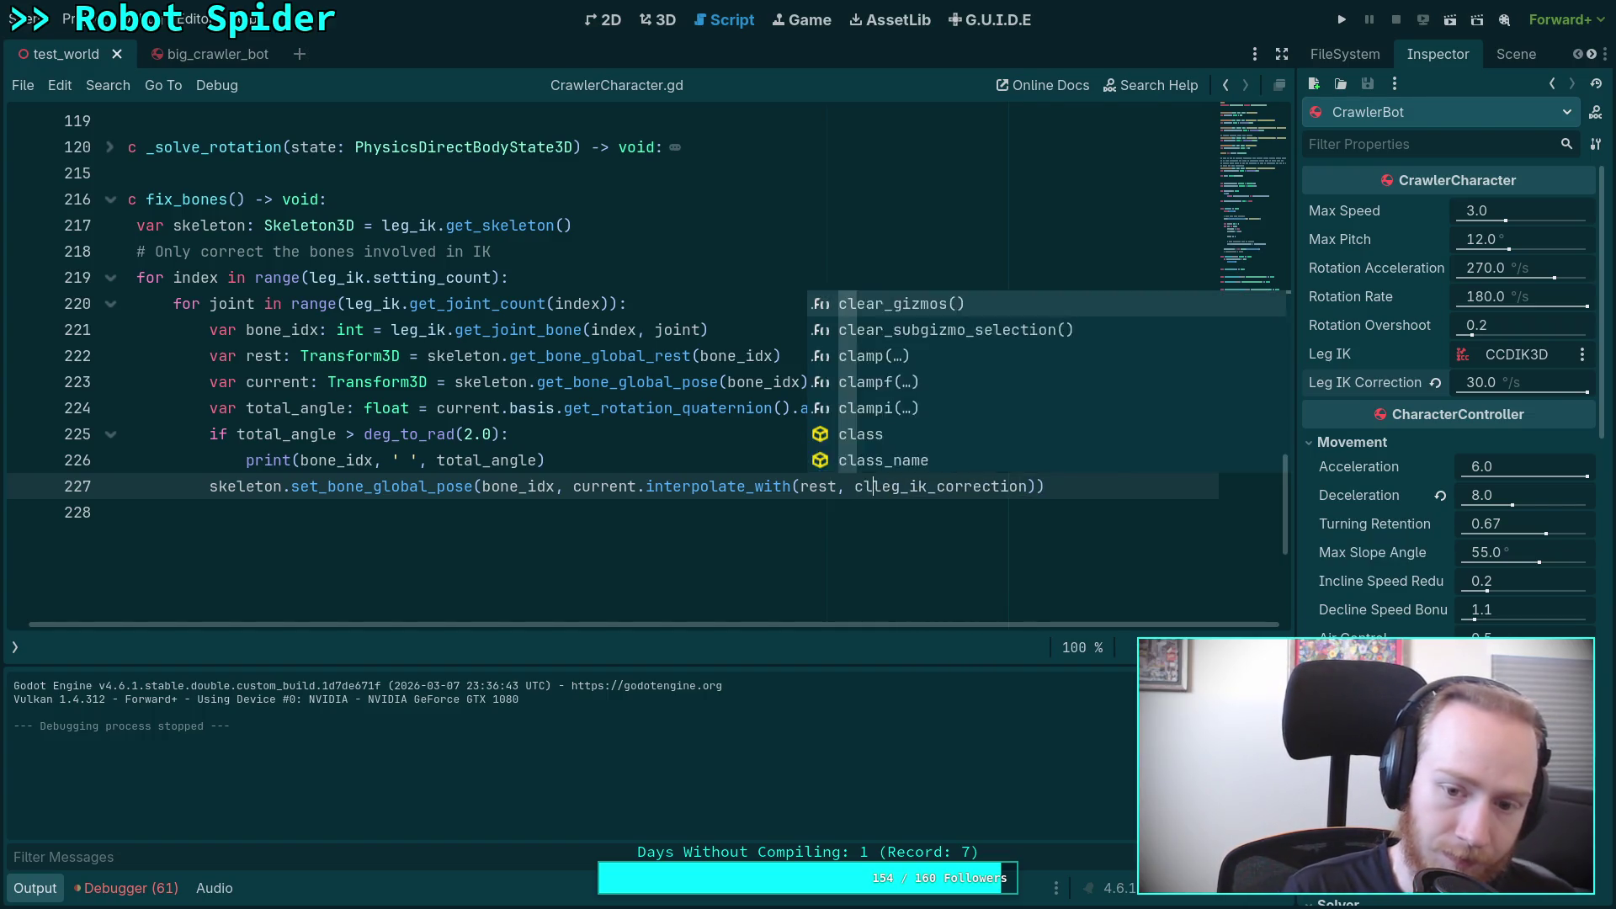
{"action": "key", "text": "Return"}
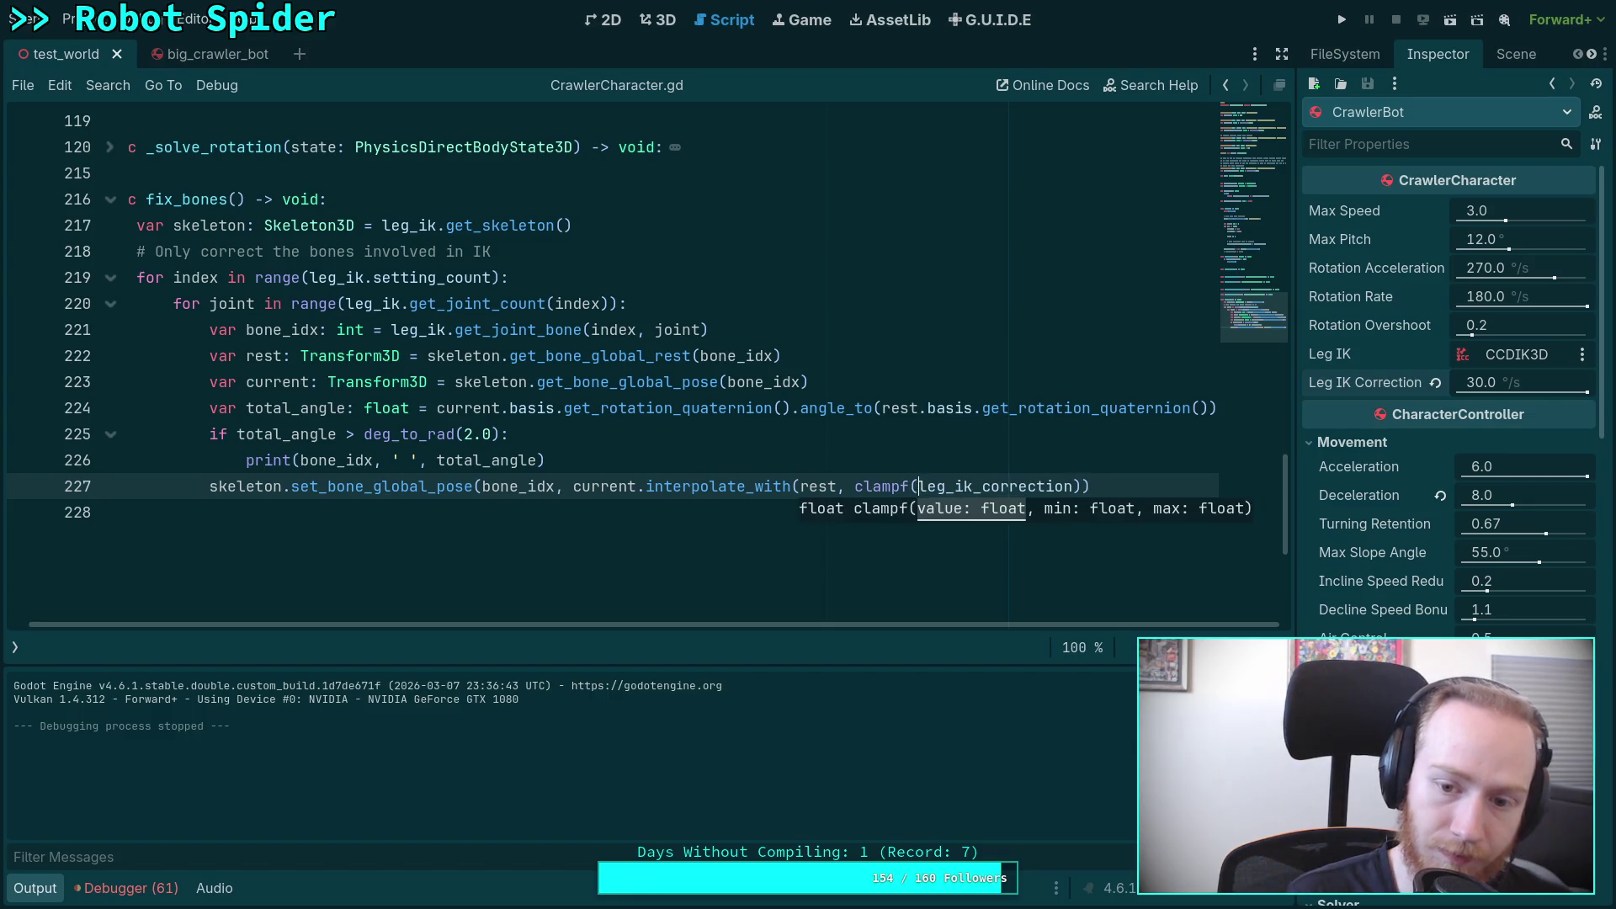
{"action": "type", "text": "/ total_angle,"}
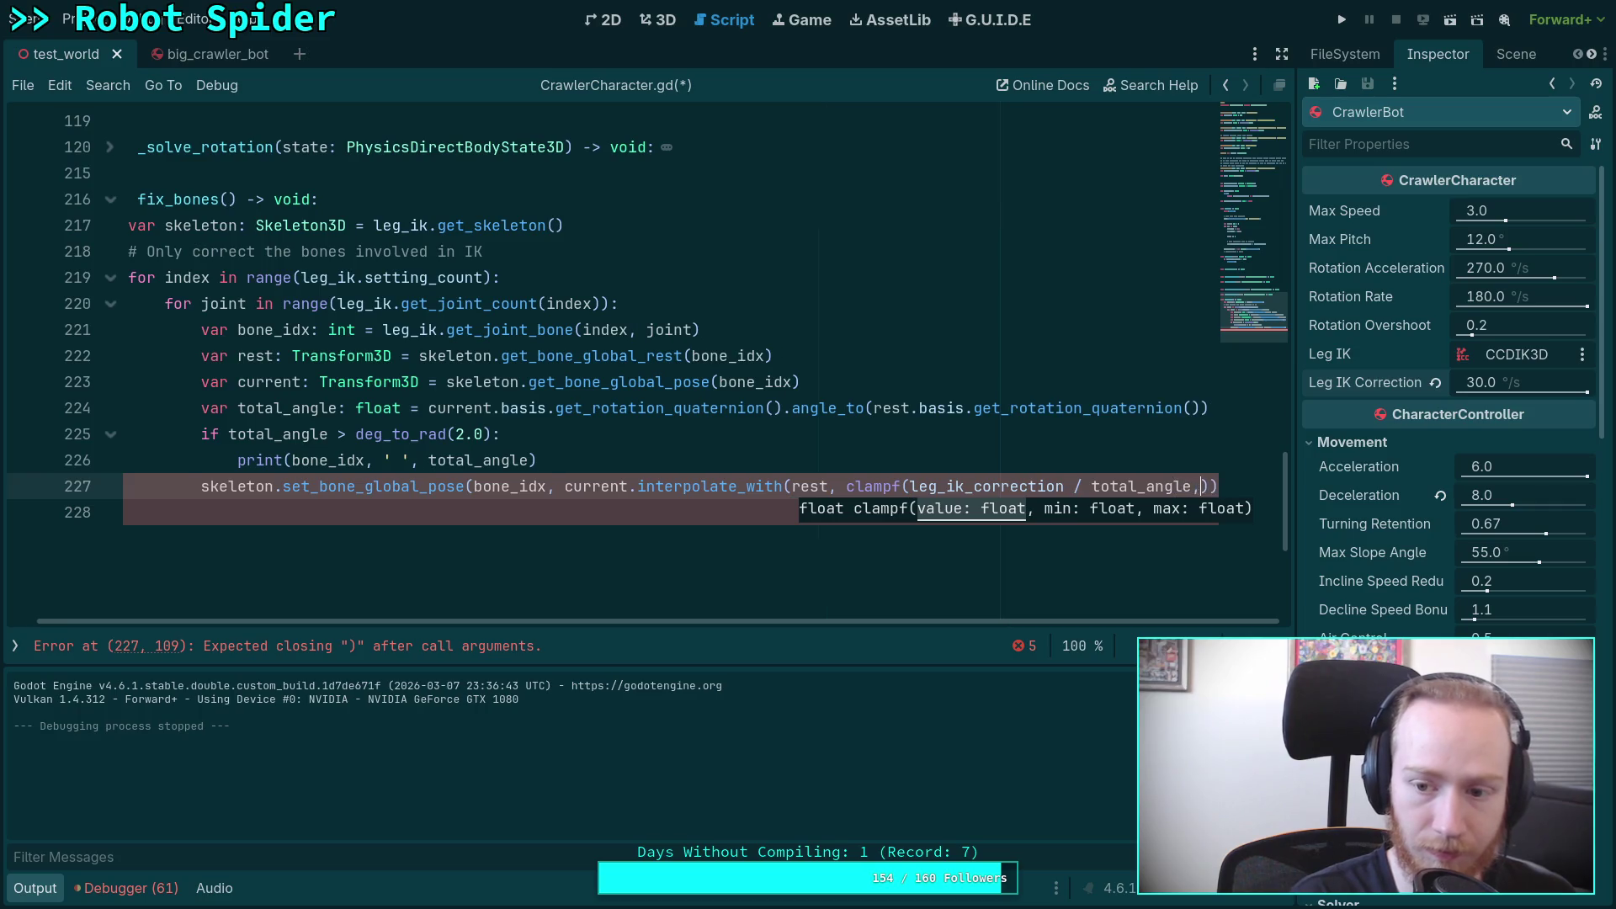
{"action": "type", "text": " 0.0, 1.0"}
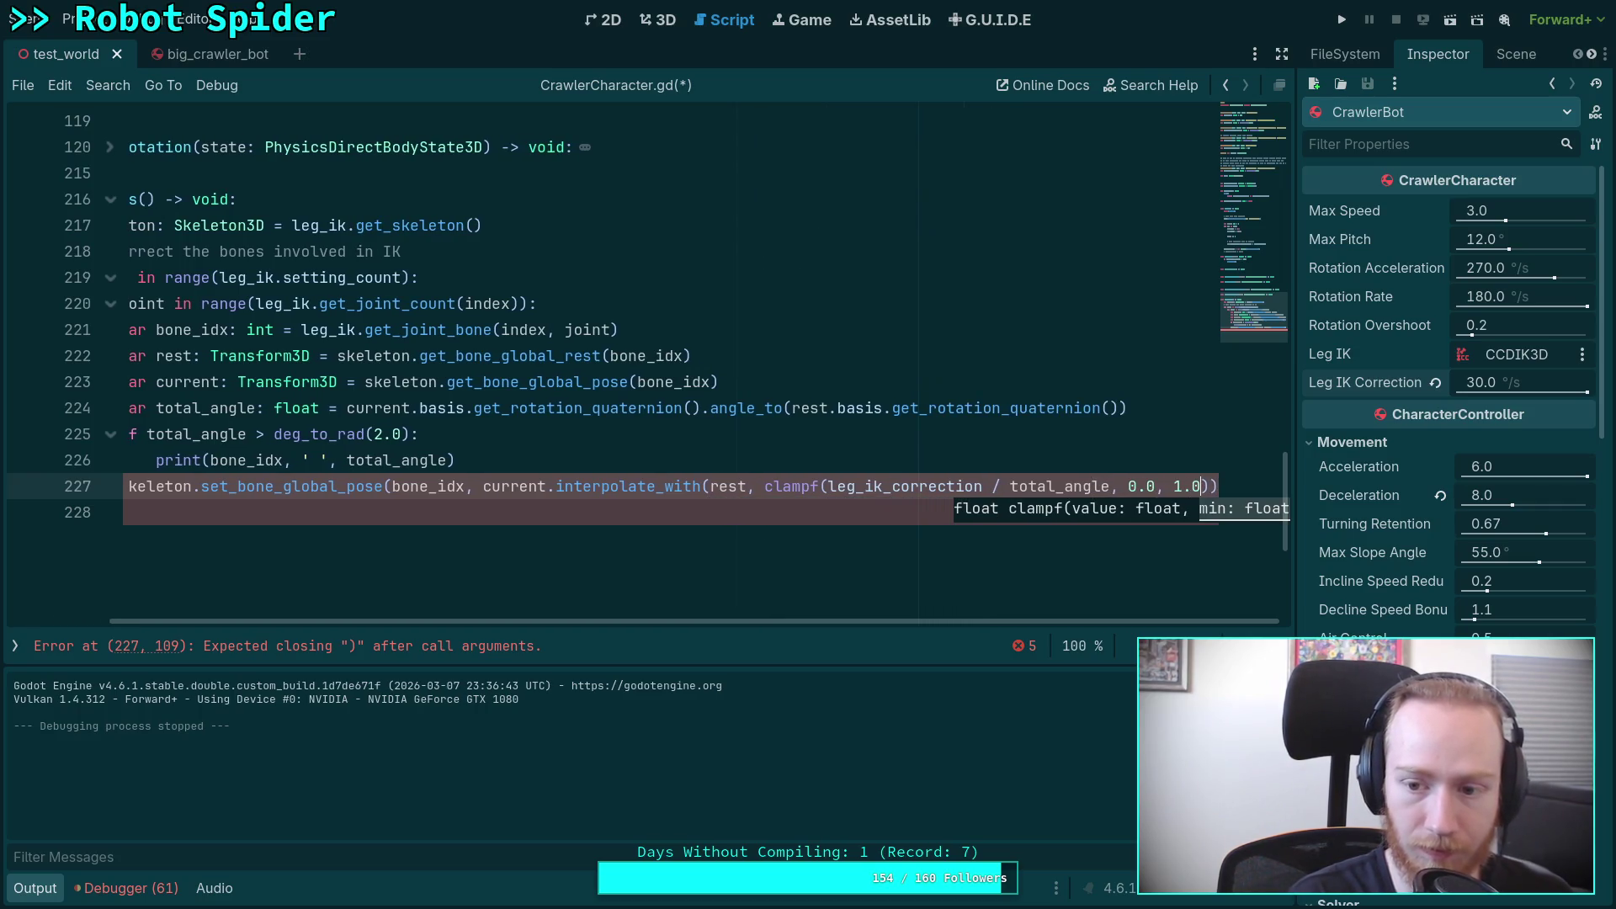
{"action": "type", "text": ")"}
{"action": "key", "text": "ctrl+s"}
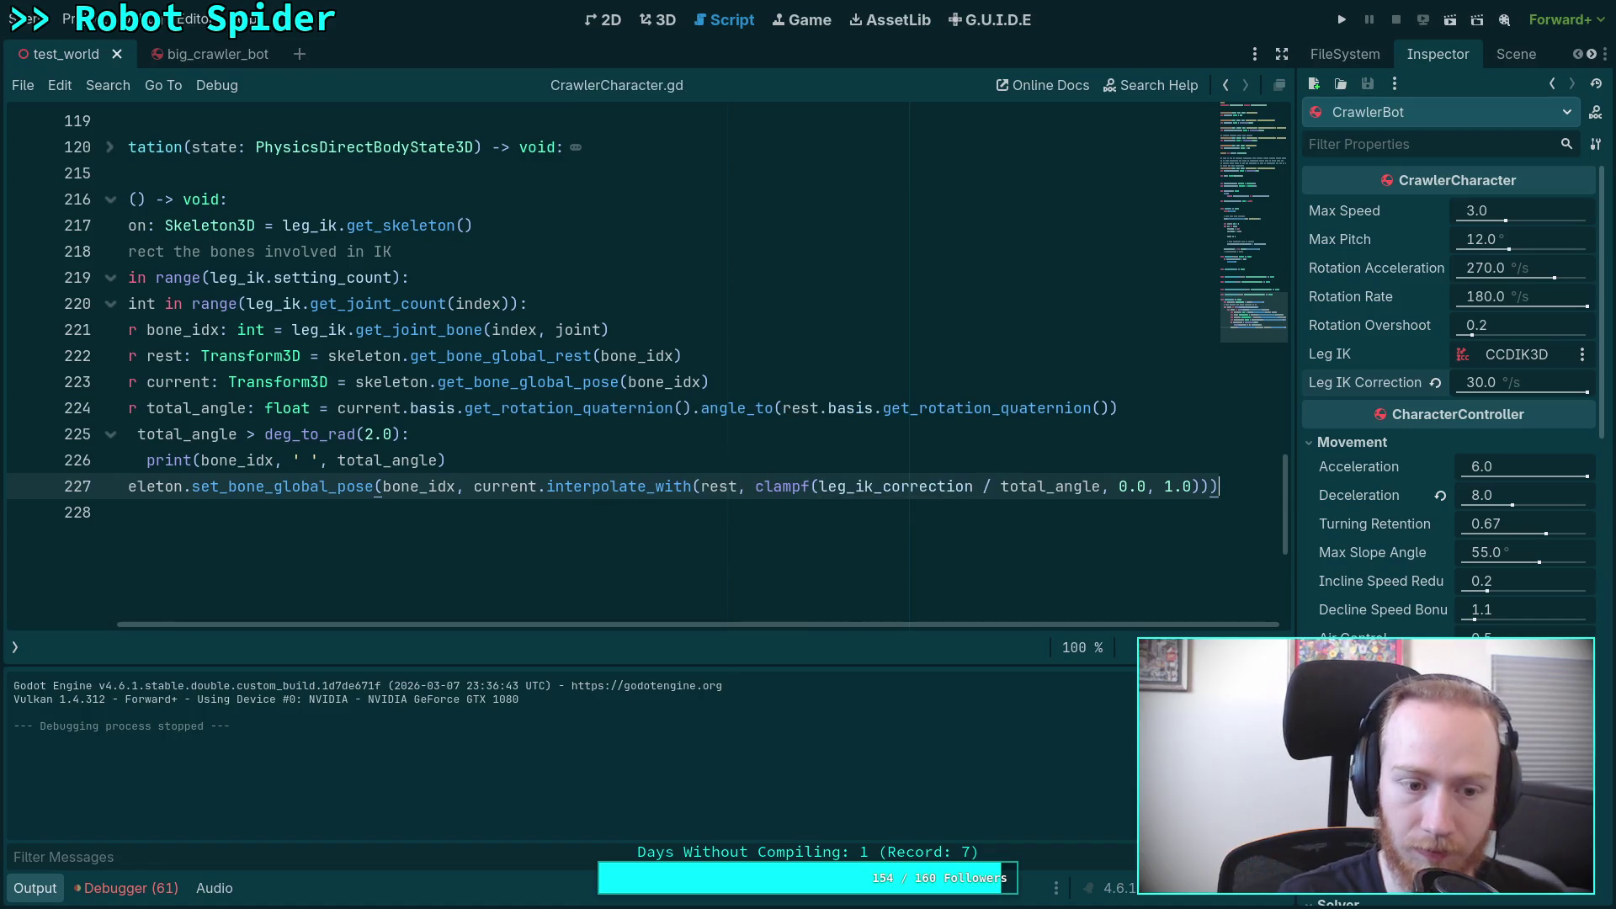
{"action": "left_click_drag", "start_coordinate": [845, 624], "coordinate": [590, 607]}
{"action": "key", "text": "F5"}
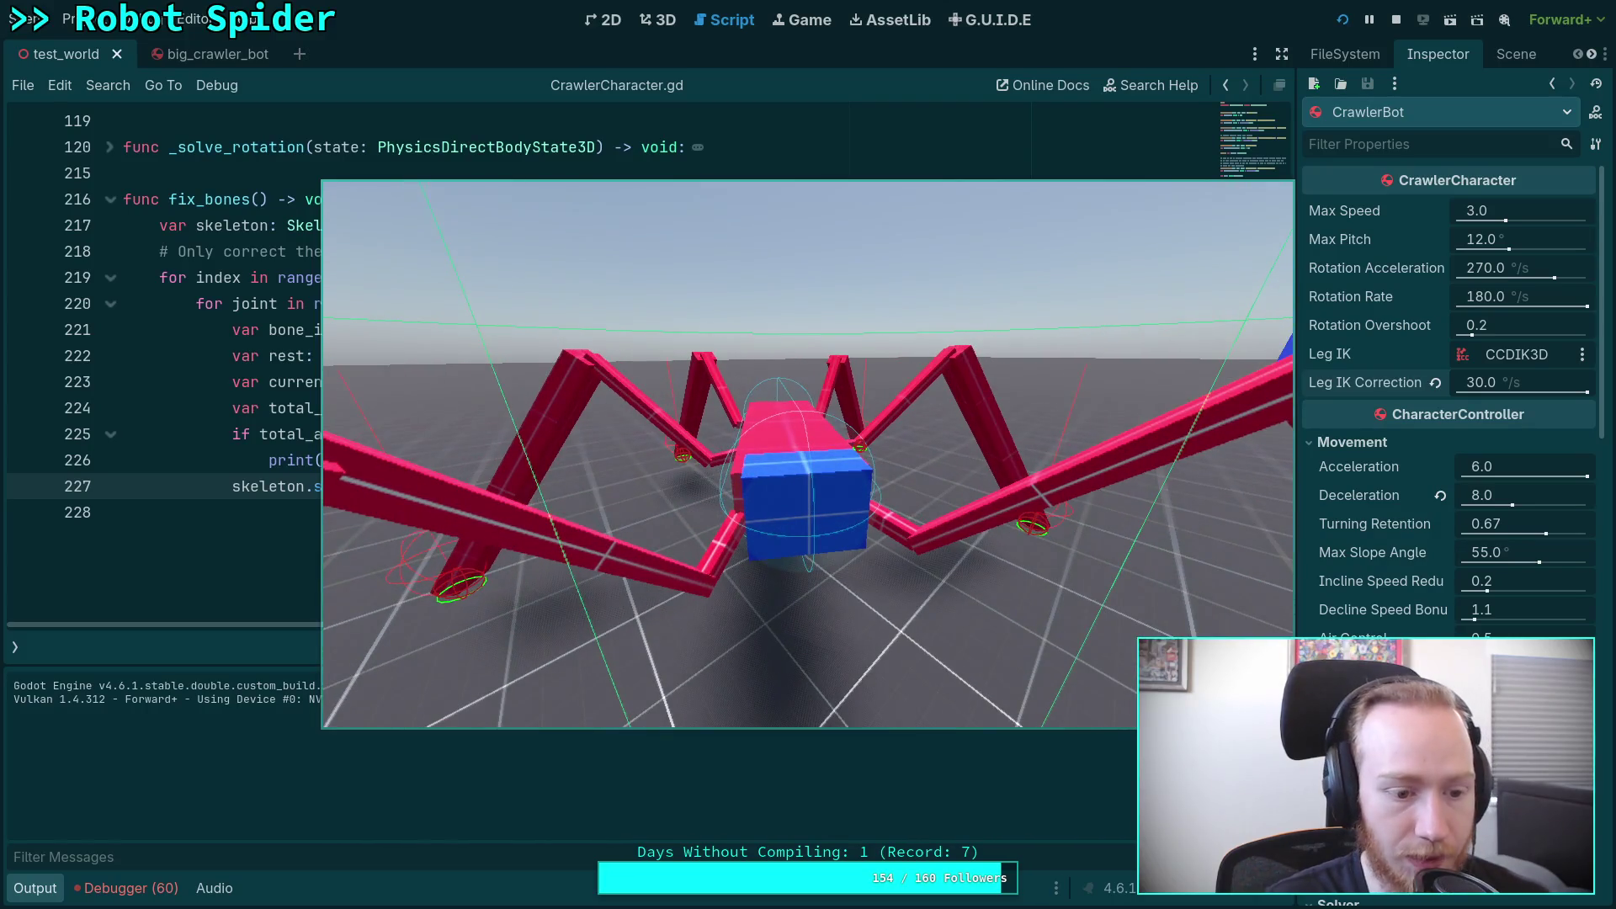
Step: Stop the game, lower line 225's print threshold to deg_to_rad(1.0), and save
{"action": "left_click", "coordinate": [1396, 19]}
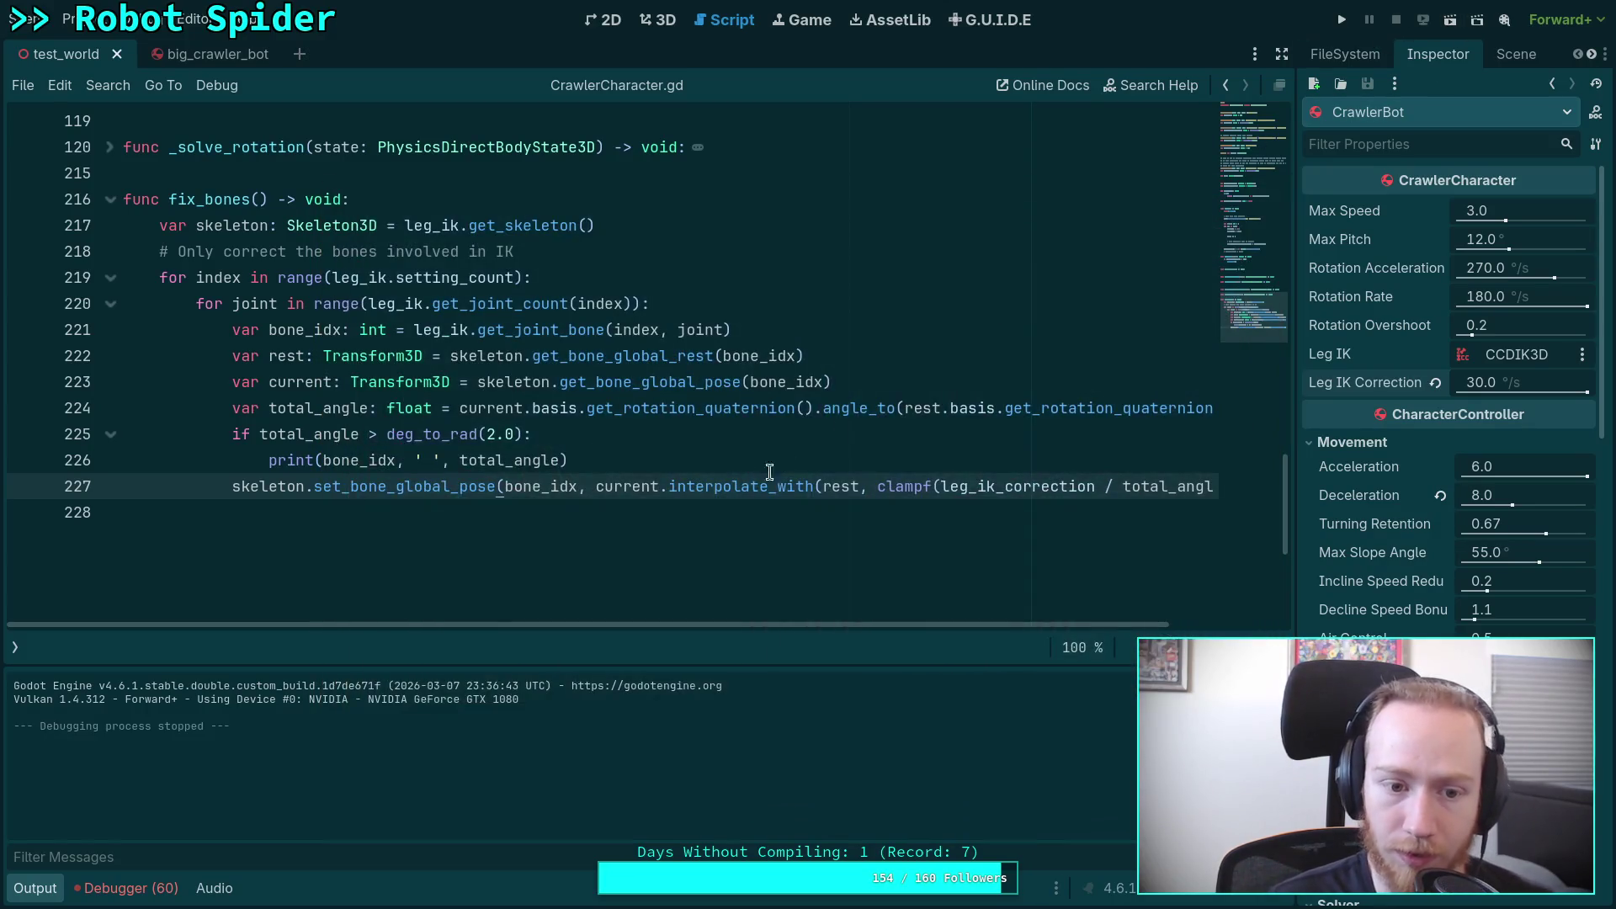
{"action": "left_click", "coordinate": [495, 434]}
{"action": "key", "text": "BackSpace"}
{"action": "type", "text": "1"}
{"action": "key", "text": "ctrl+s"}
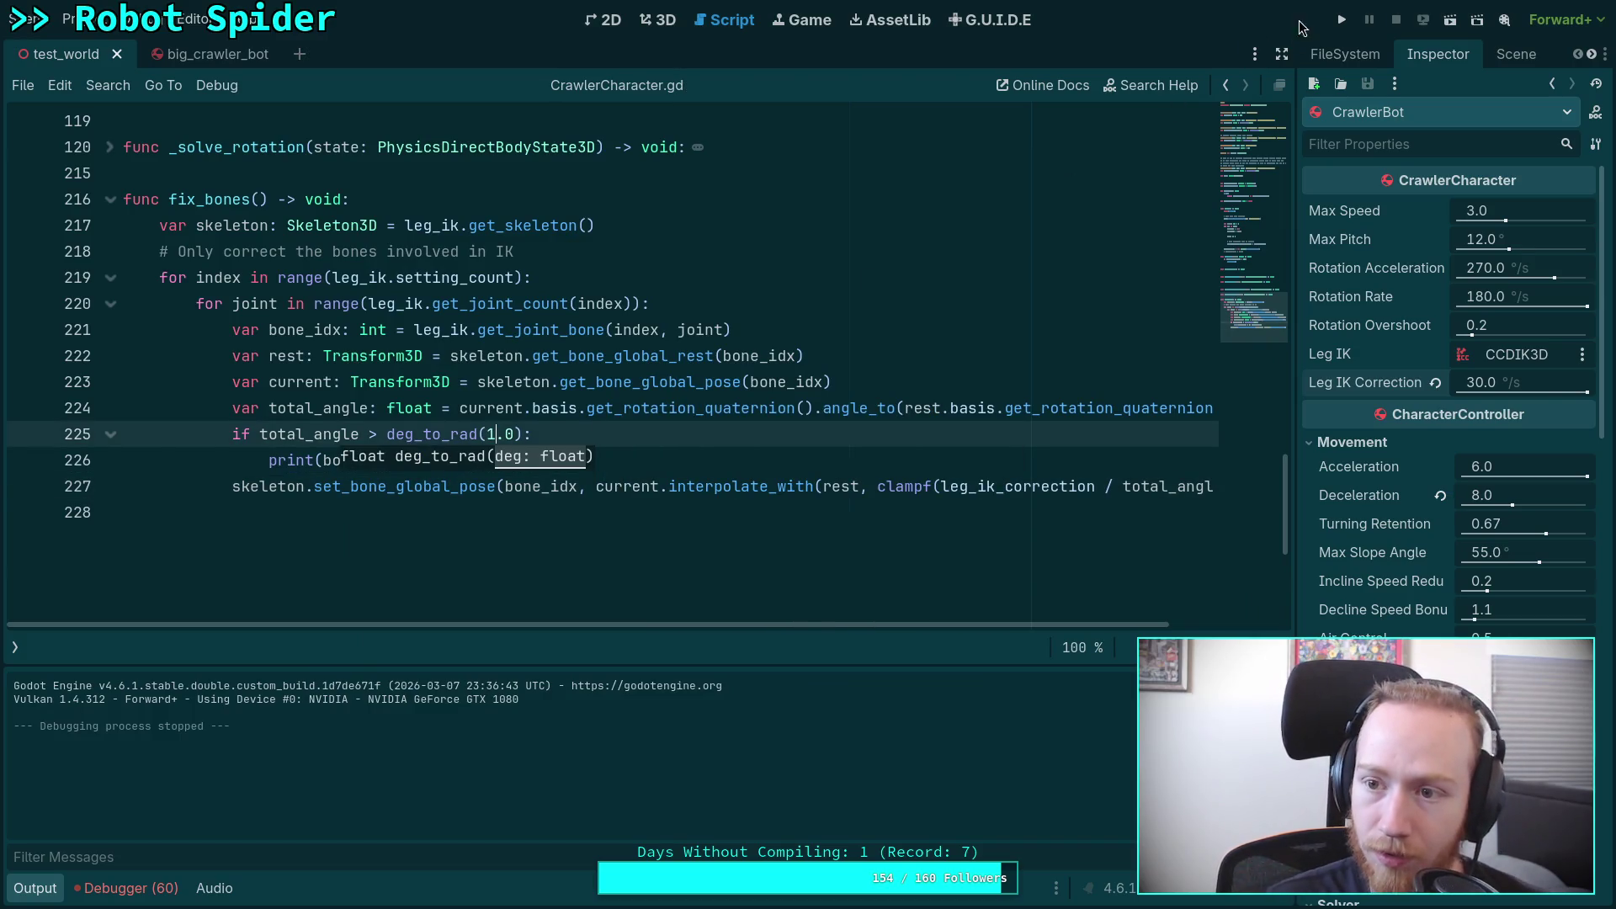
Step: Rerun and stop the crawler with the 1.0° threshold, then select global_pose in the method name
{"action": "key", "text": "F5"}
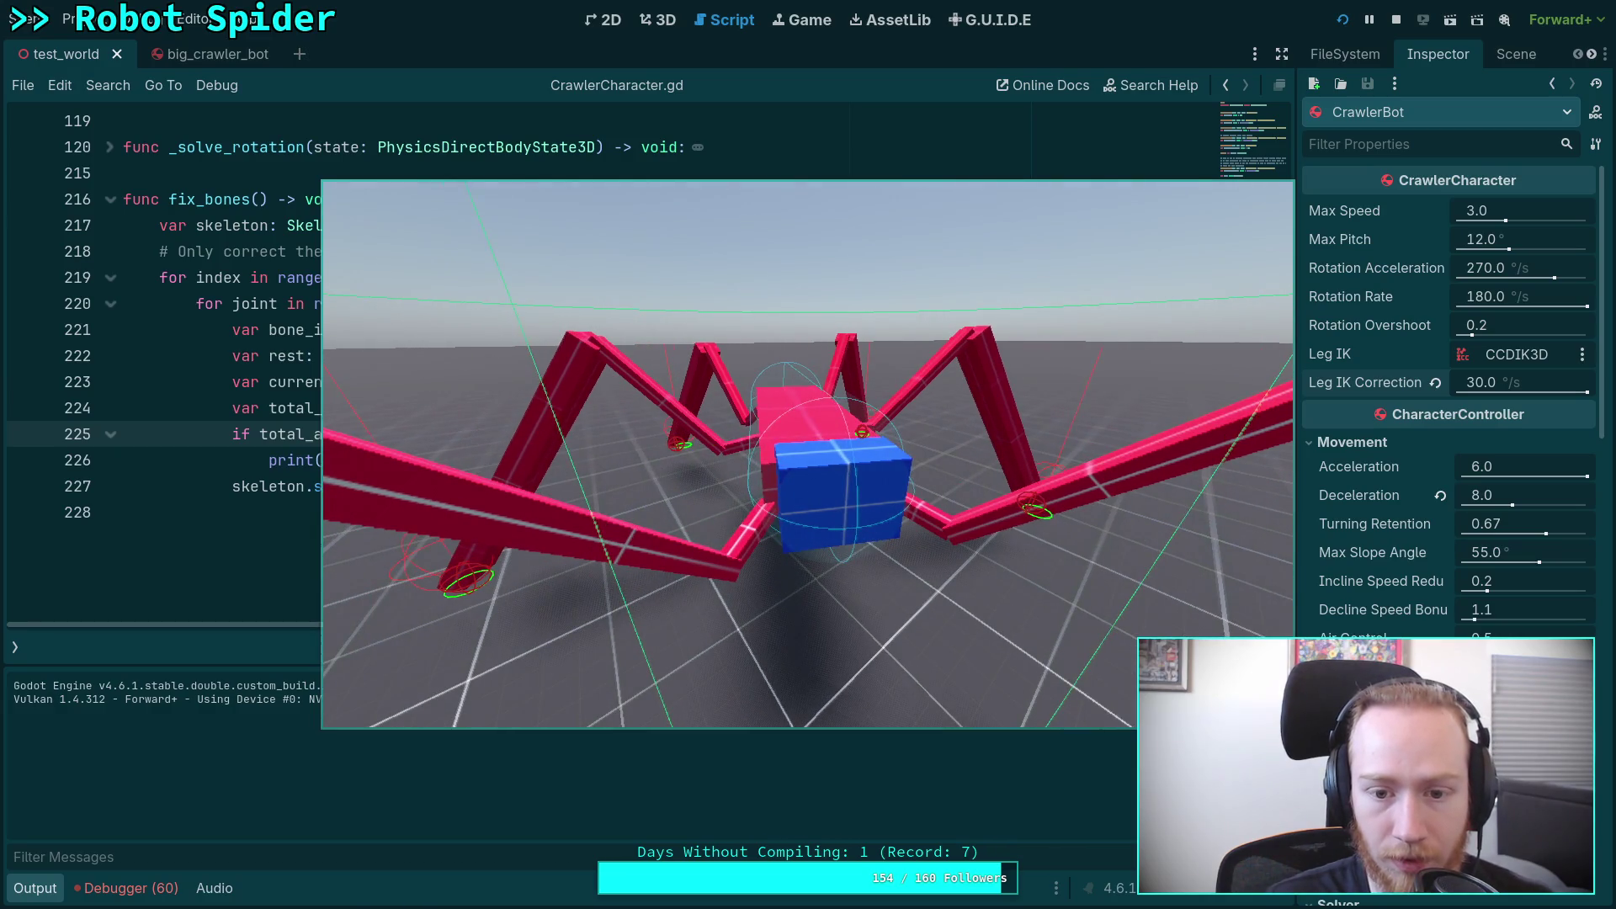
{"action": "left_click", "coordinate": [1396, 20]}
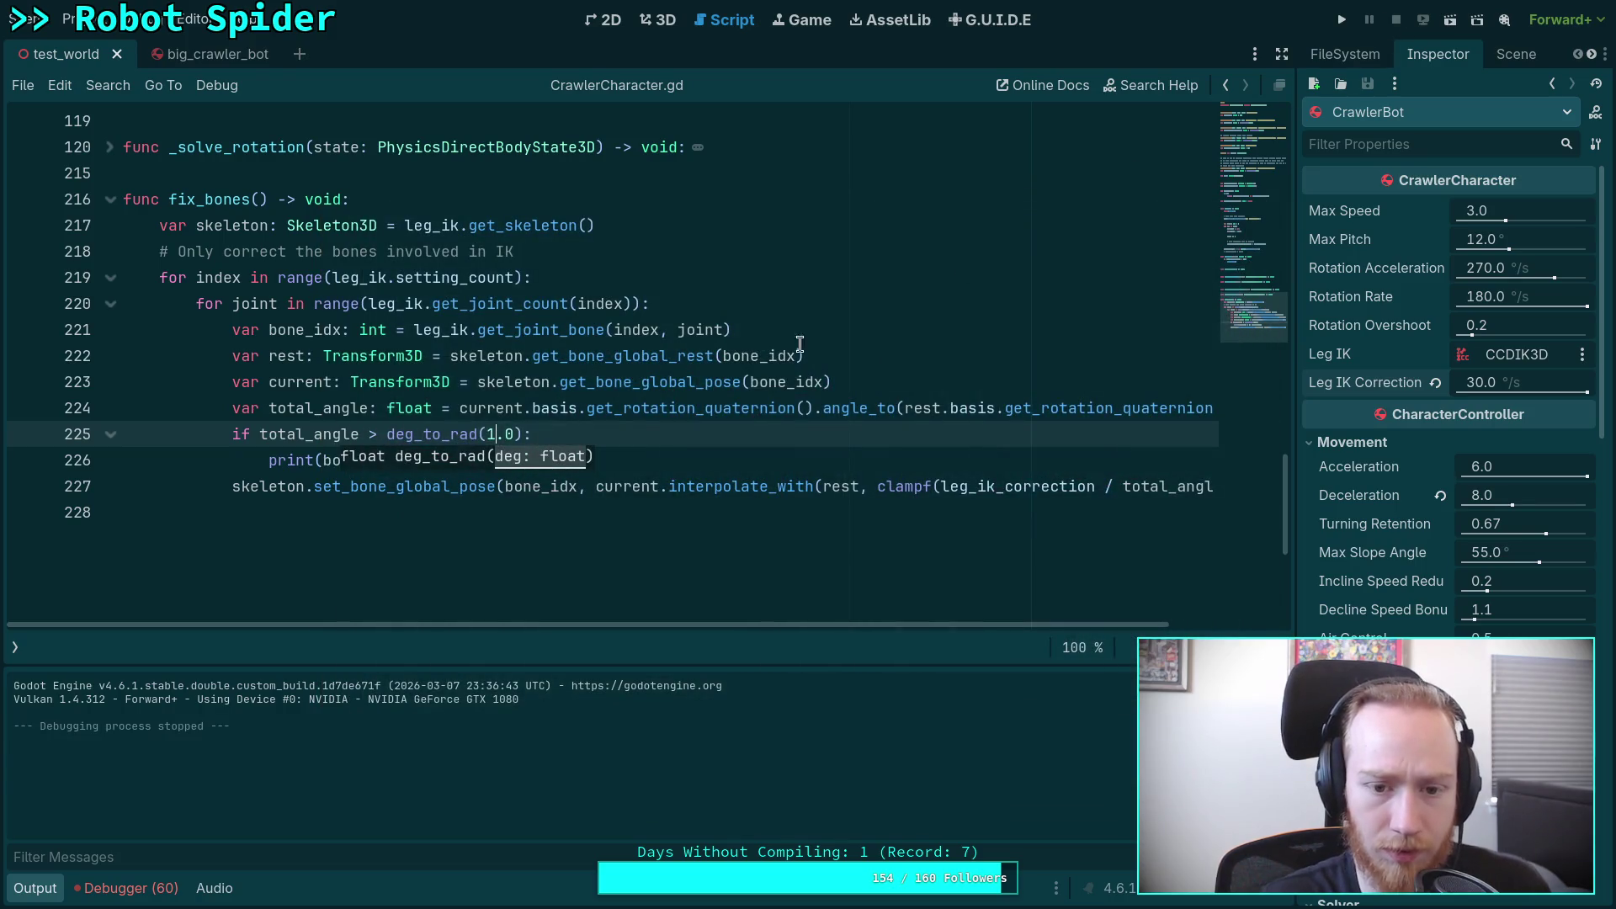
{"action": "left_click_drag", "start_coordinate": [741, 381], "coordinate": [633, 381]}
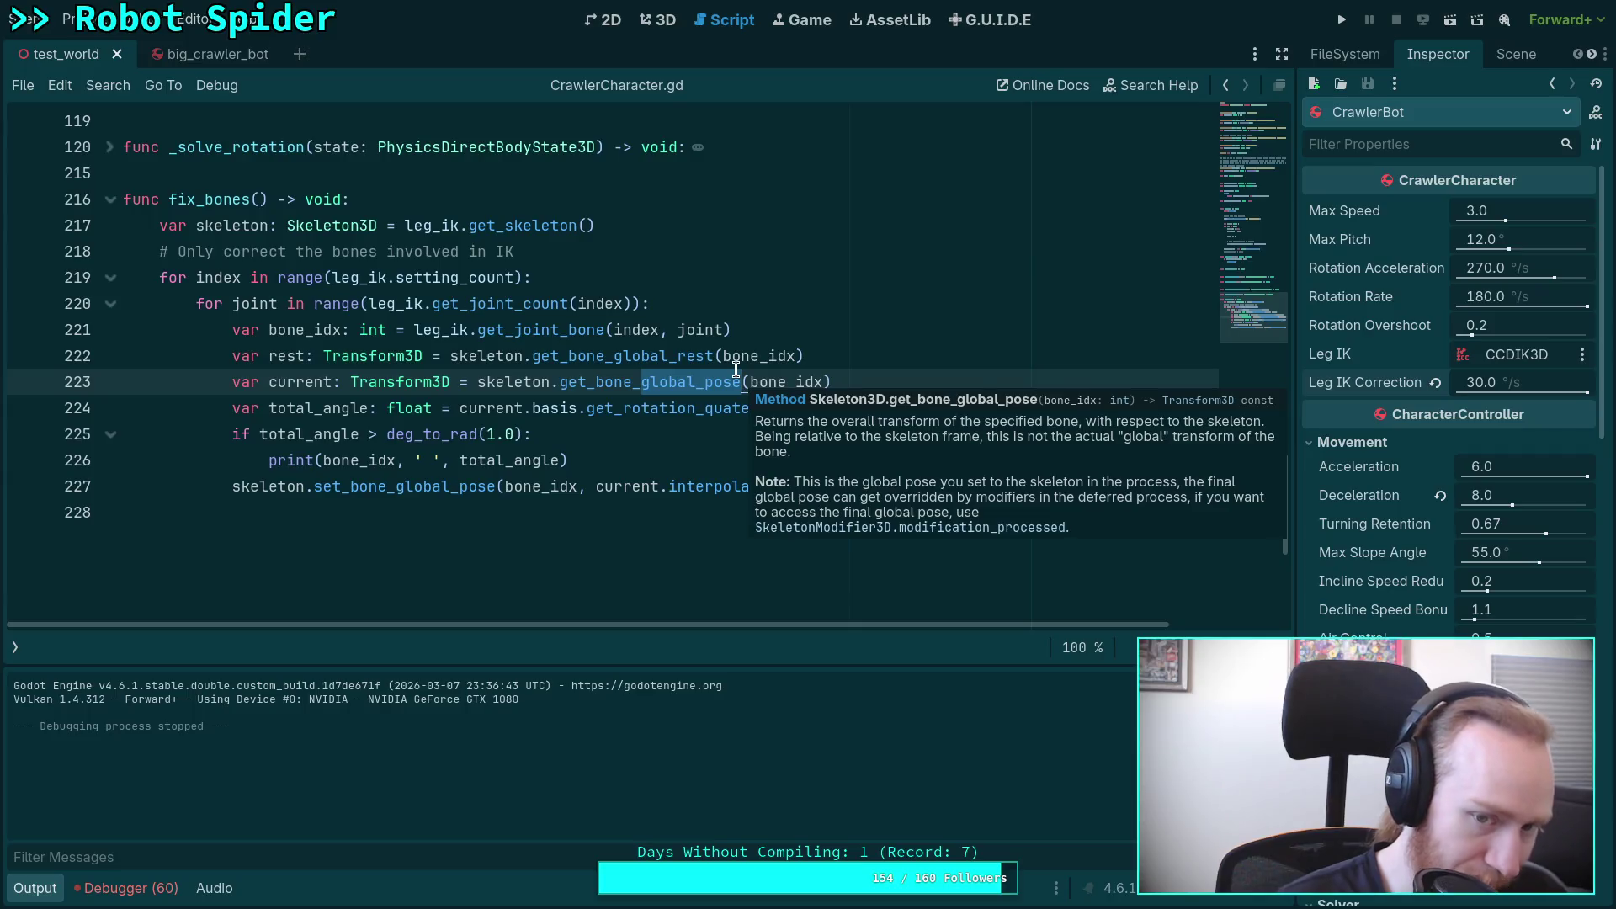
Step: Change line 223 to read current from get_bone_global_pose_override(bone_idx)
{"action": "key", "text": "BackSpace"}
{"action": "type", "text": "_"}
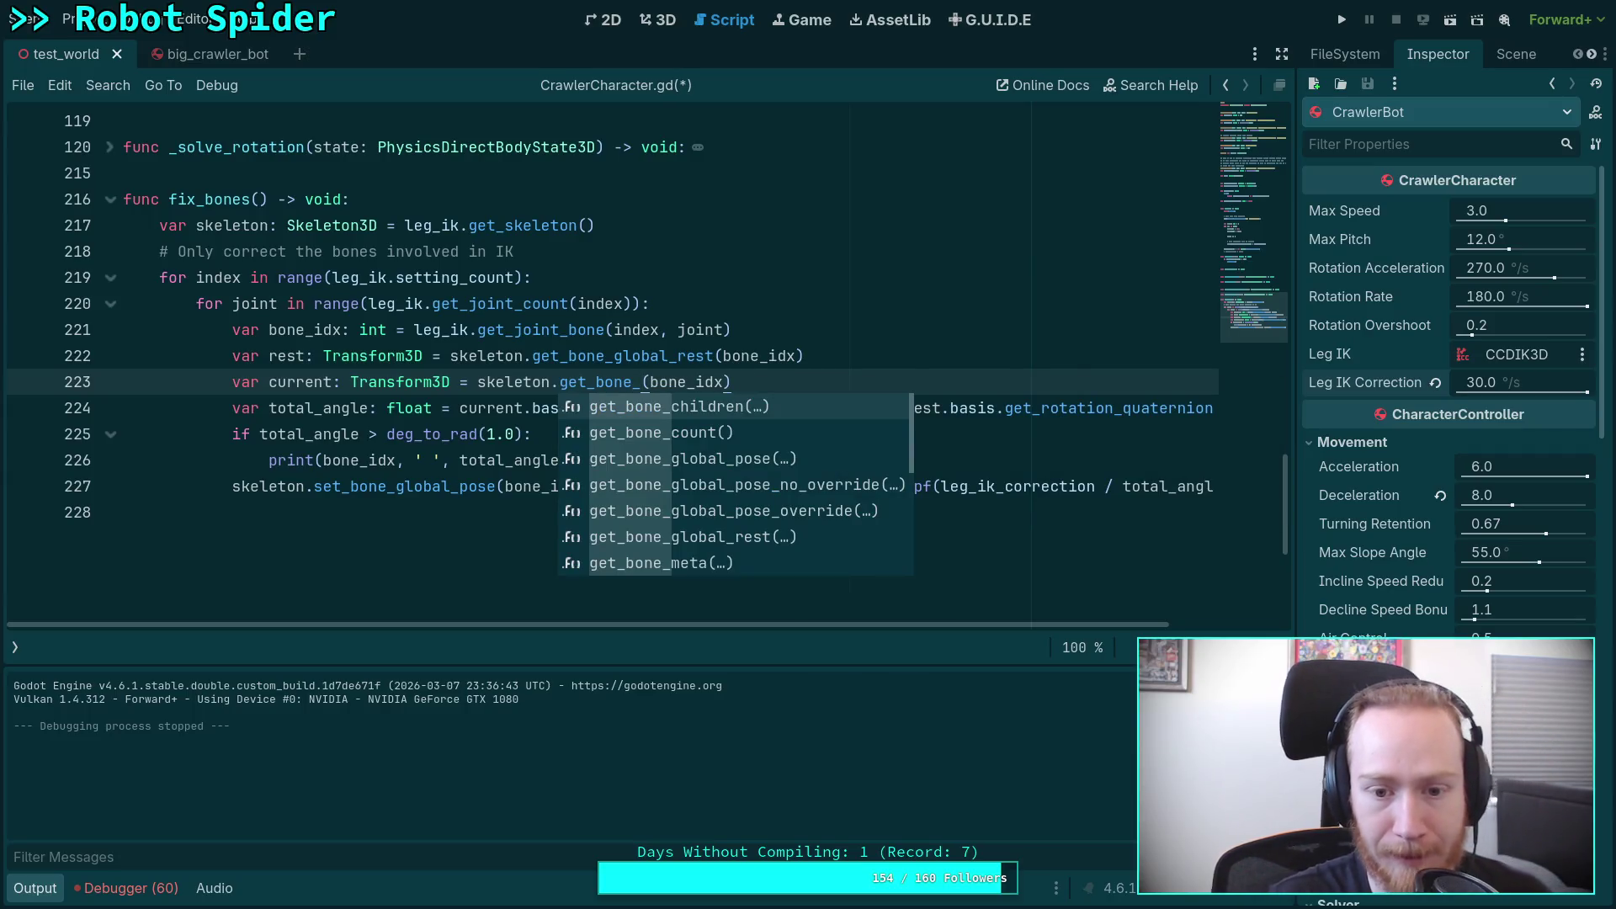
{"action": "key", "text": "Down"}
{"action": "key", "text": "Down"}
{"action": "key", "text": "Down"}
{"action": "key", "text": "Down"}
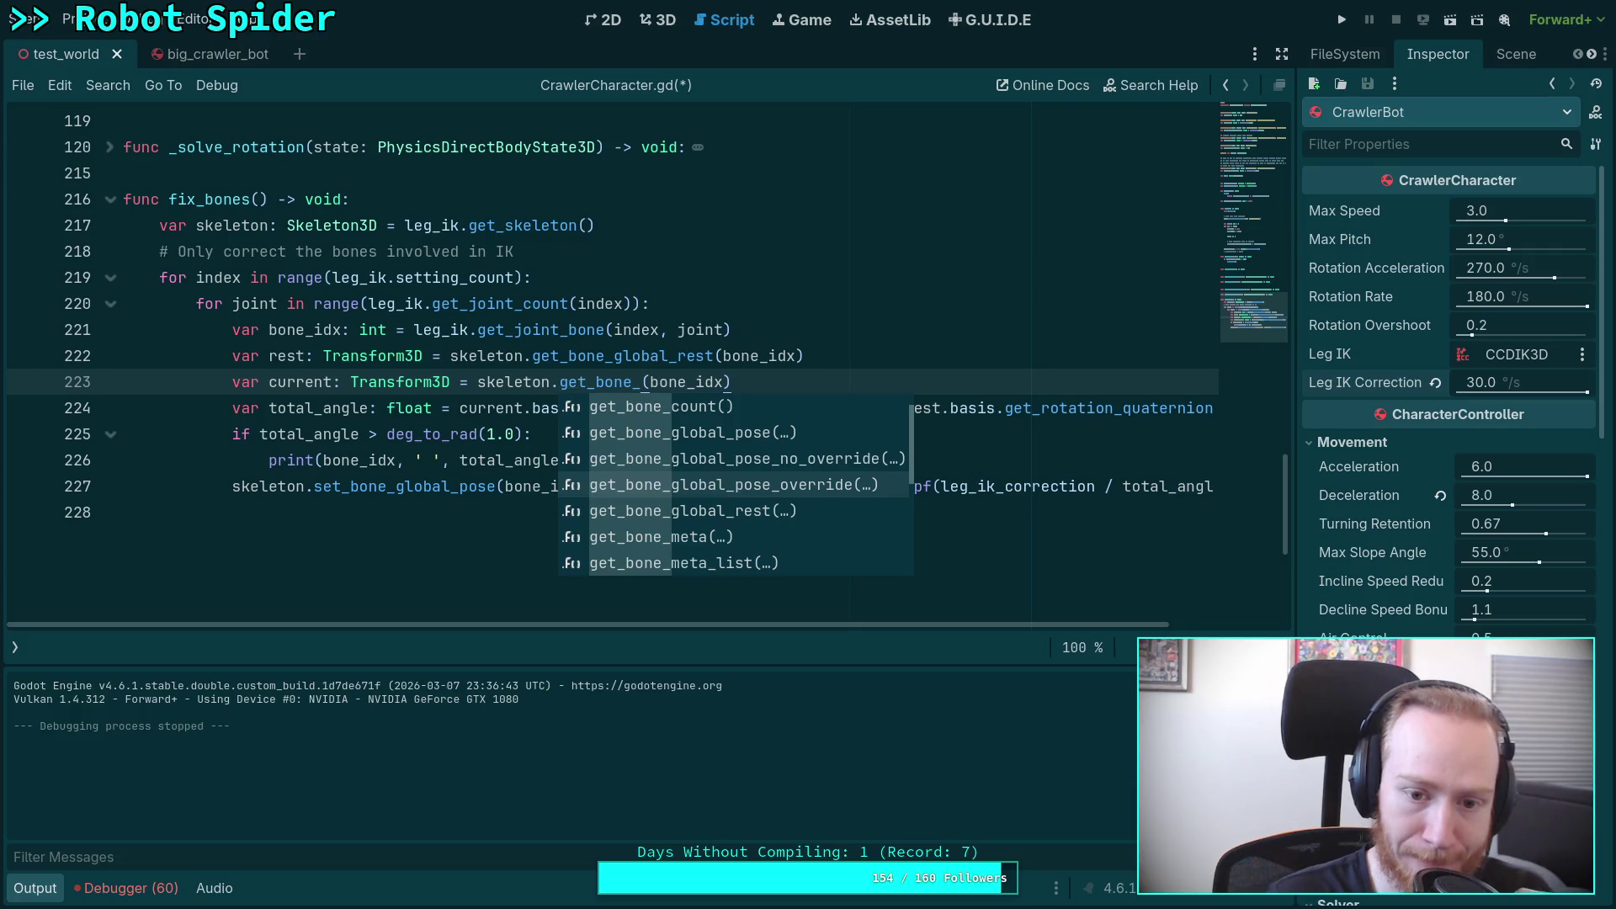
{"action": "key", "text": "Return"}
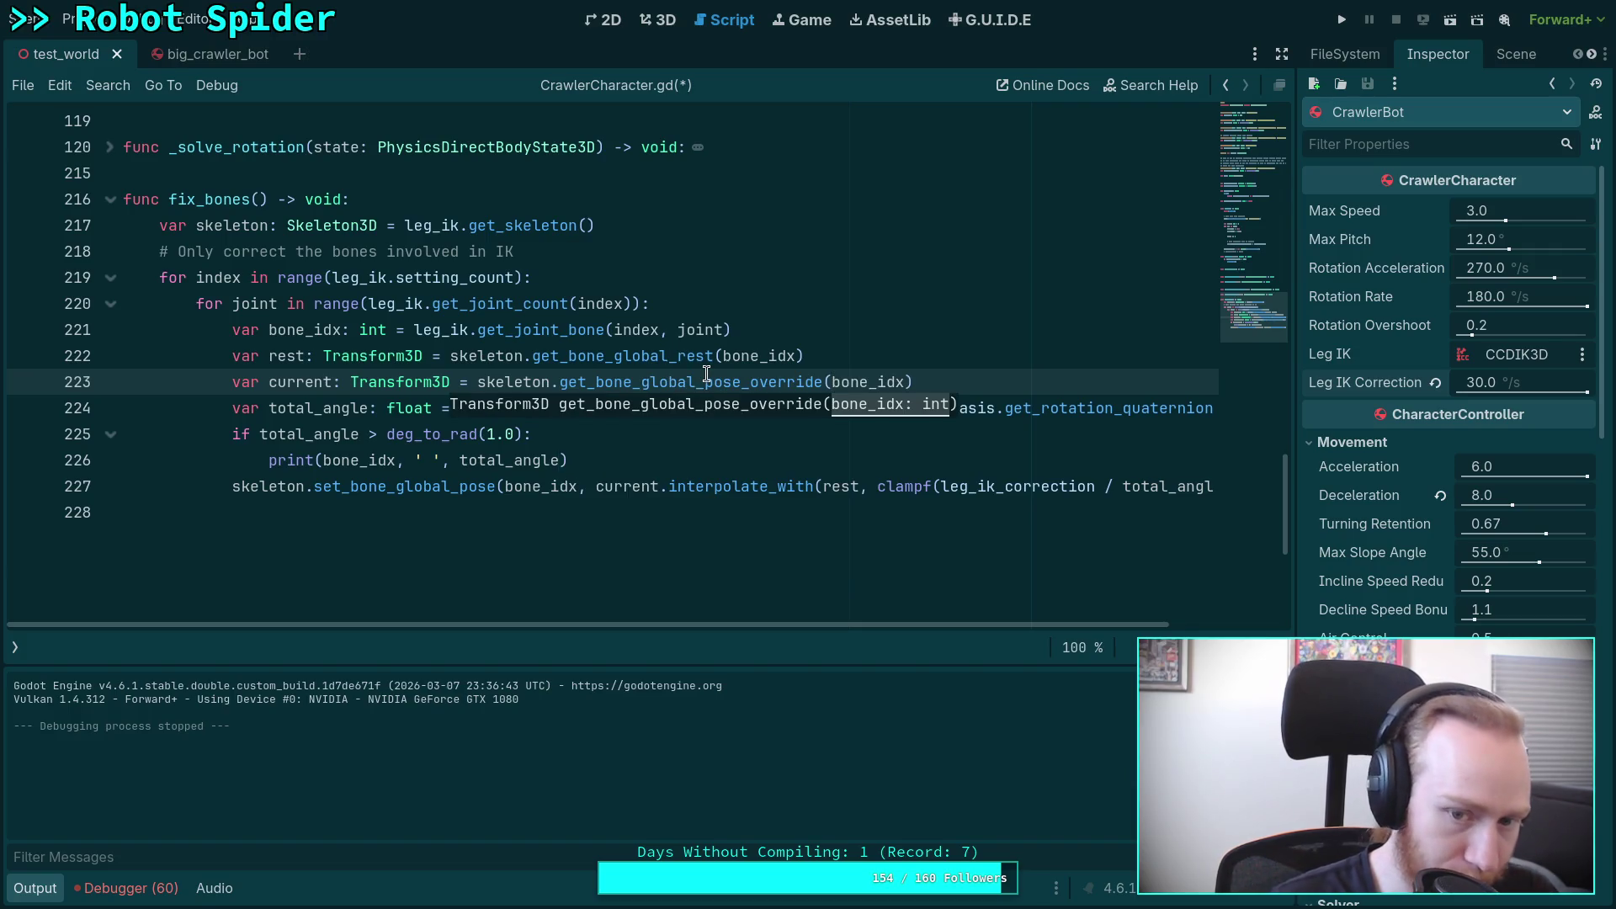
{"action": "mouse_move", "coordinate": [706, 374]}
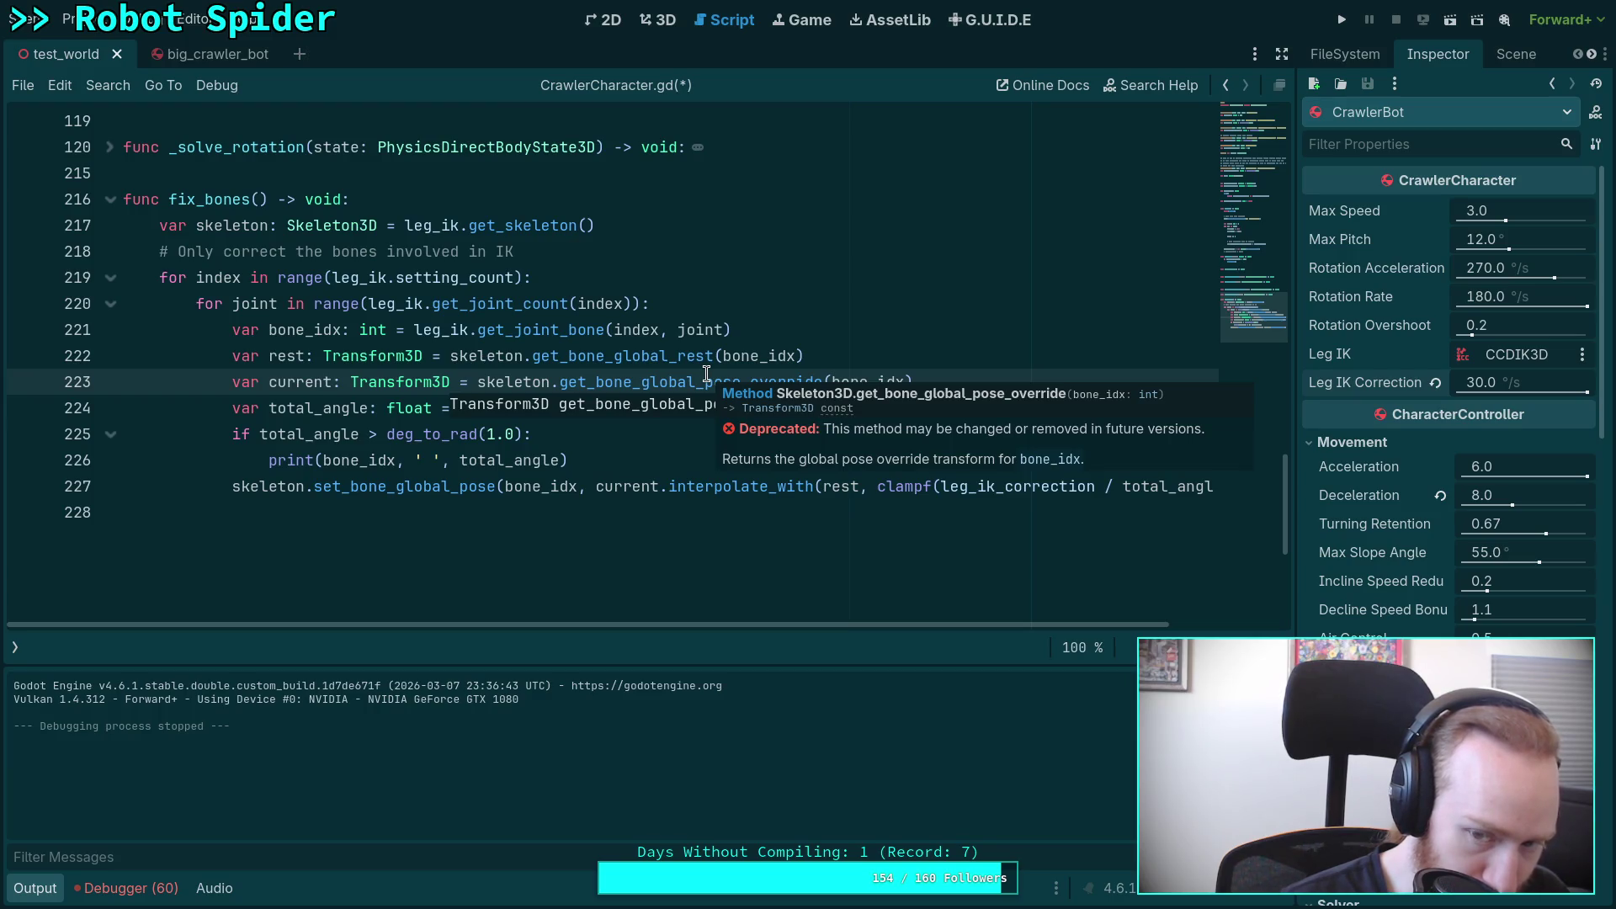
{"action": "left_click", "coordinate": [711, 358]}
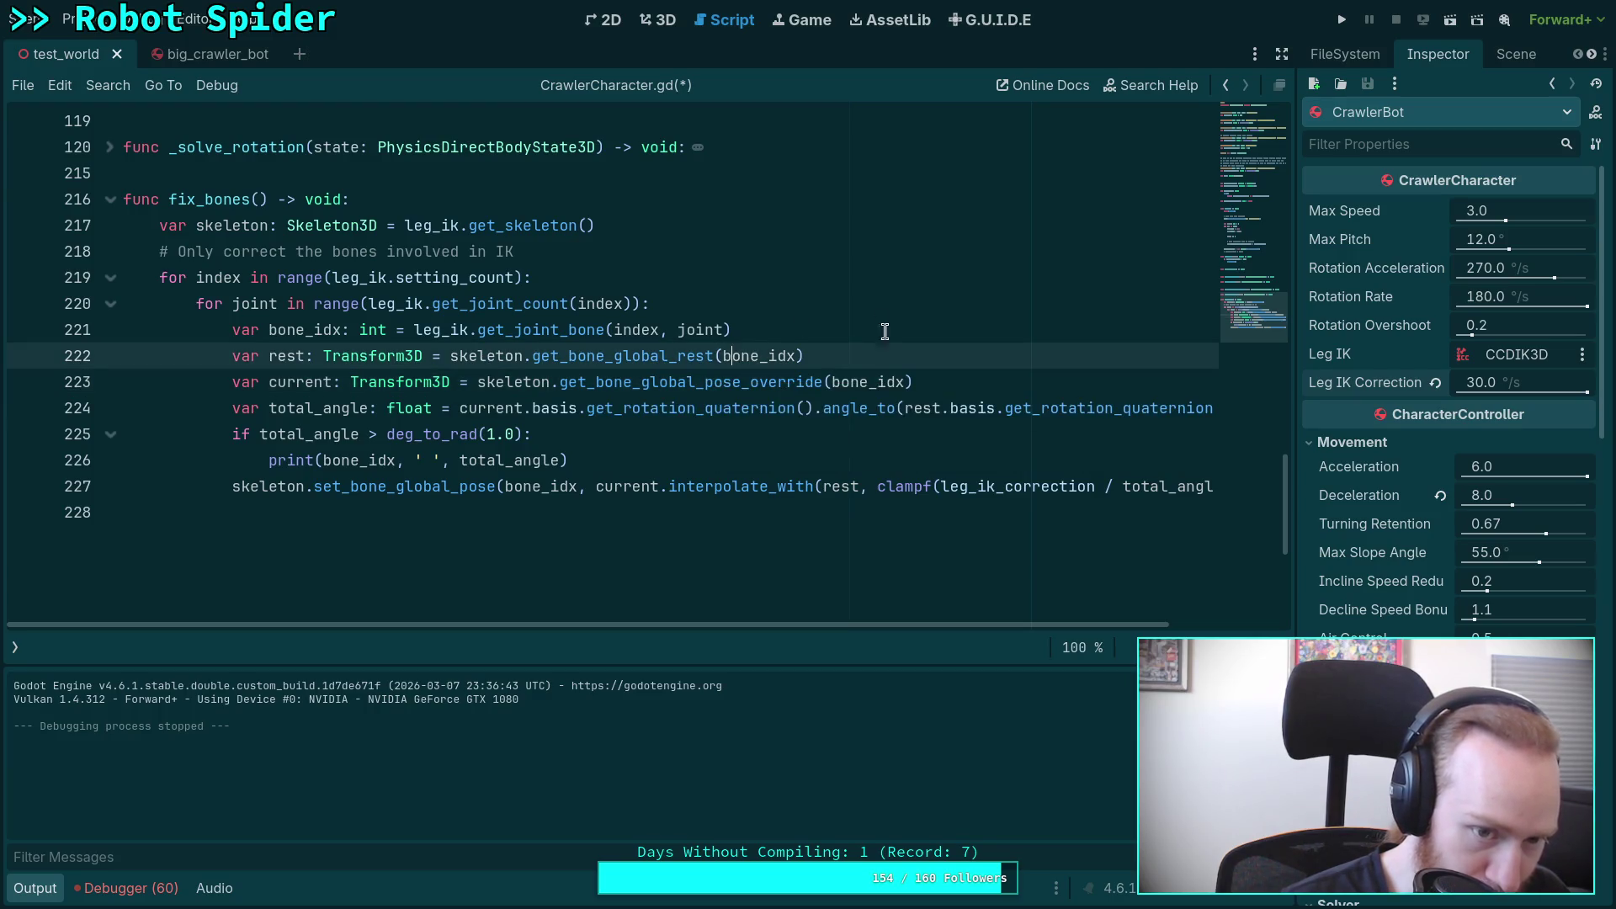
Step: Run the project to print bone indices and angles, then stop it
{"action": "left_click", "coordinate": [1341, 19]}
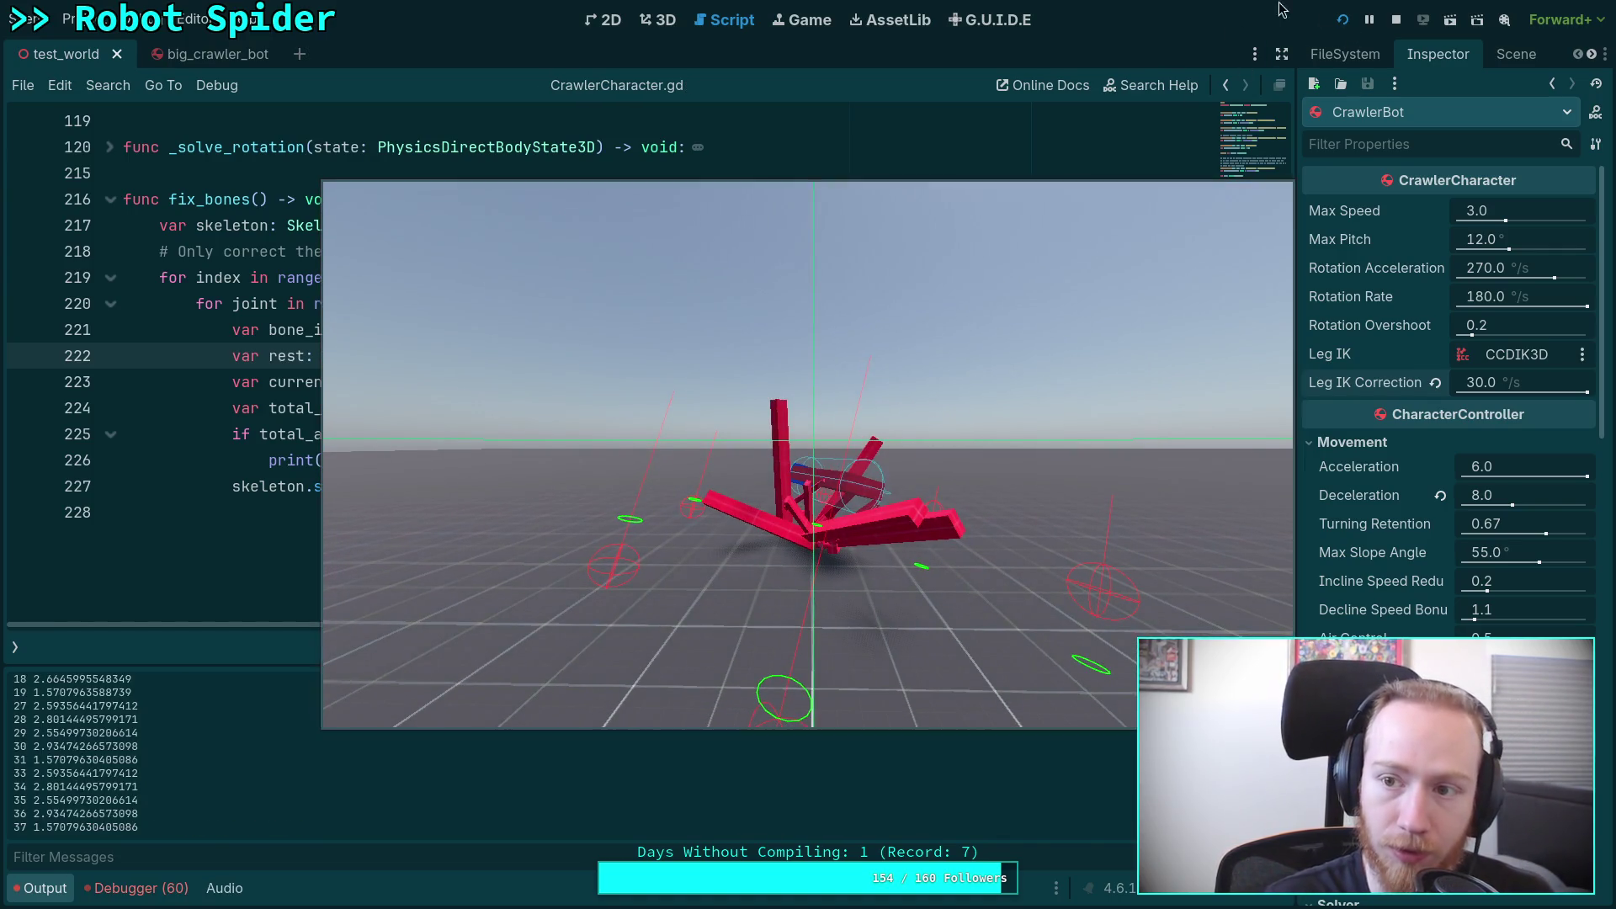
{"action": "left_click", "coordinate": [1396, 21]}
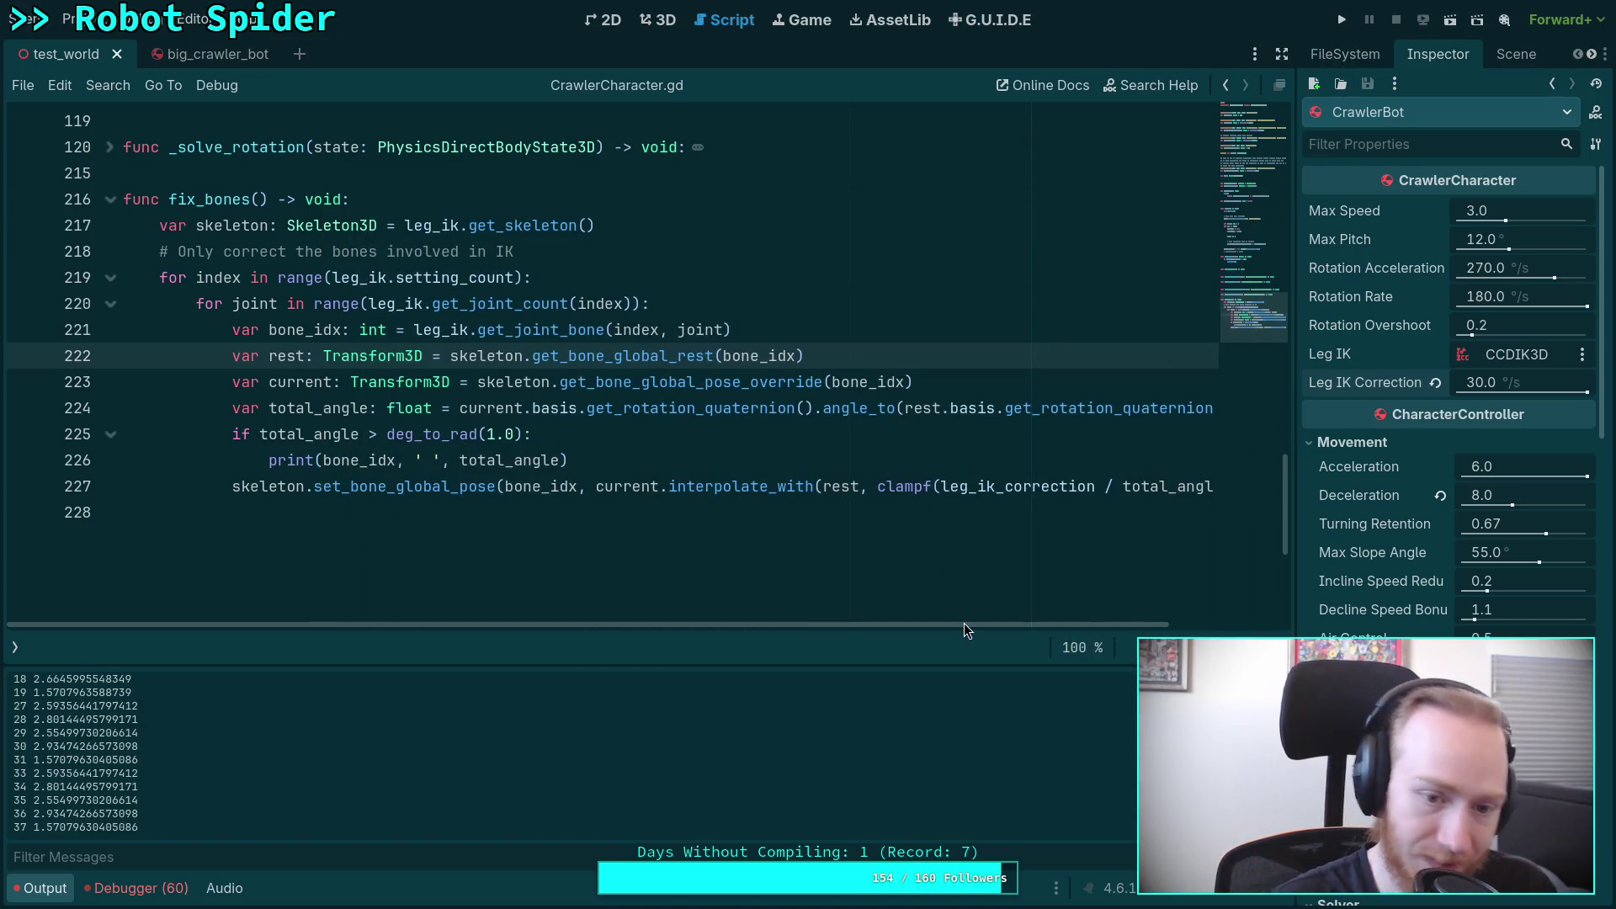
{"action": "left_click_drag", "start_coordinate": [993, 621], "coordinate": [1096, 625]}
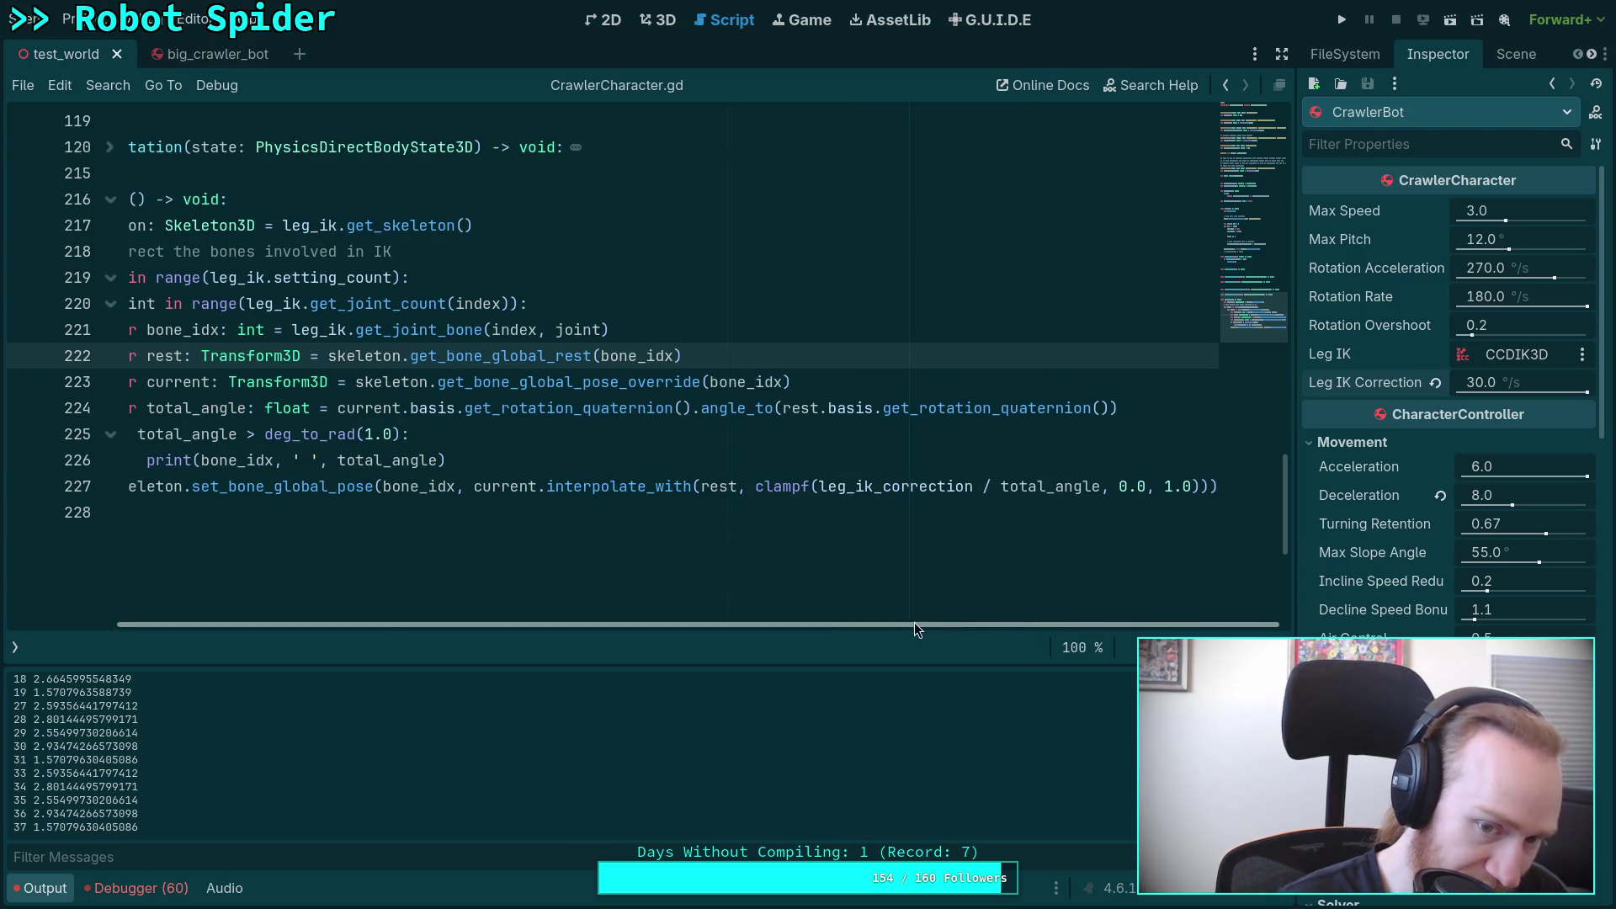
{"action": "left_click_drag", "start_coordinate": [921, 623], "coordinate": [790, 618]}
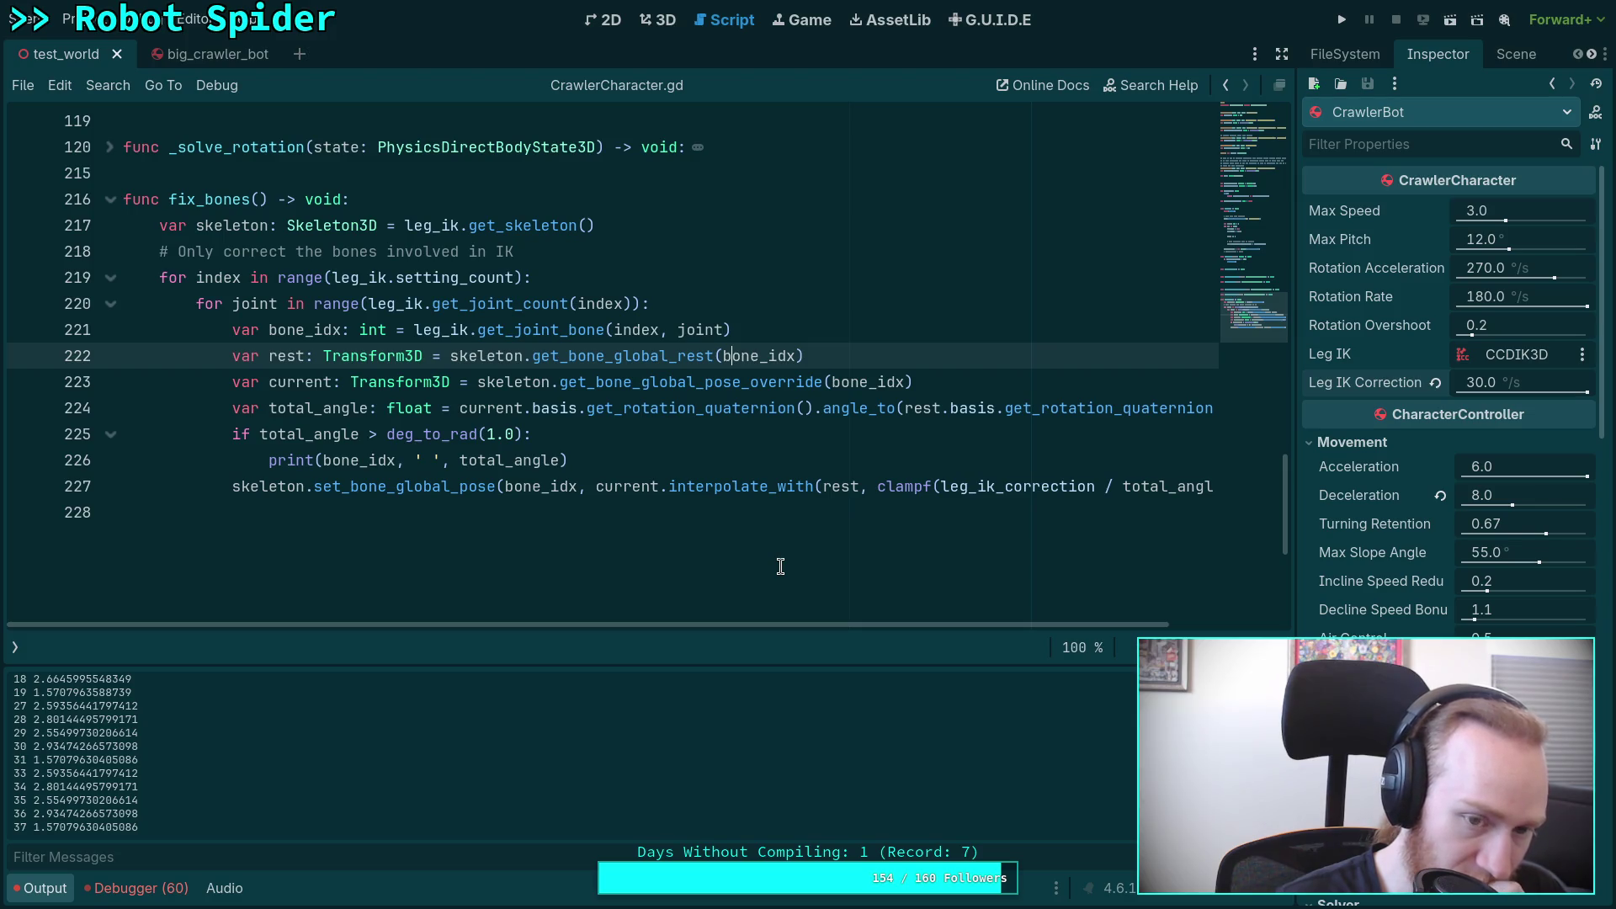
{"action": "left_click", "coordinate": [1341, 20]}
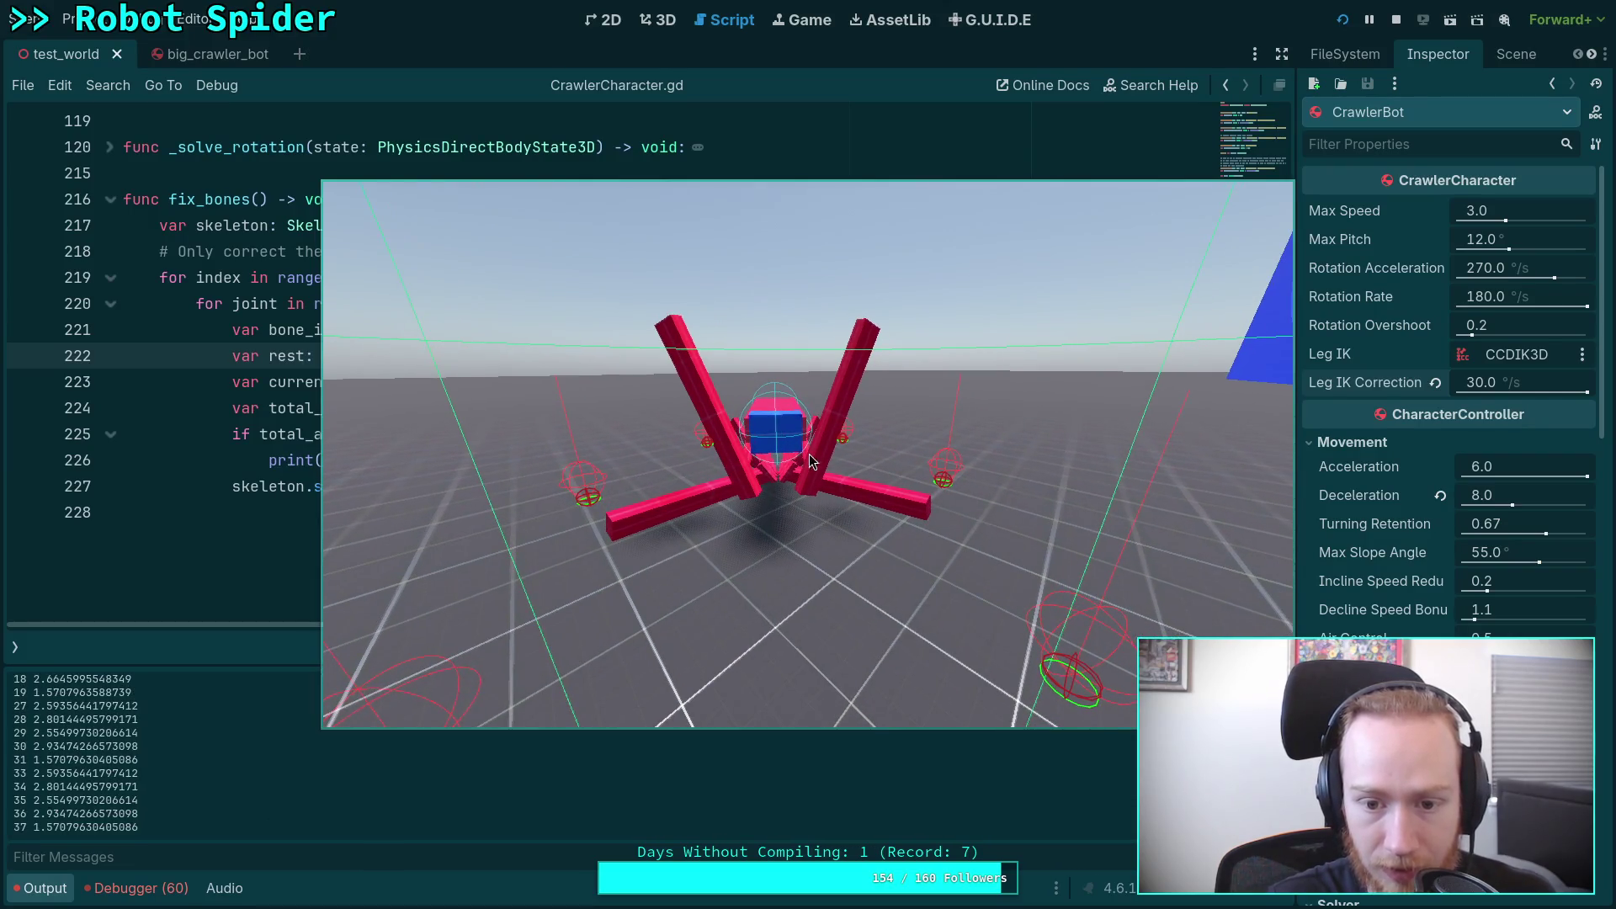
{"action": "left_click", "coordinate": [1395, 20]}
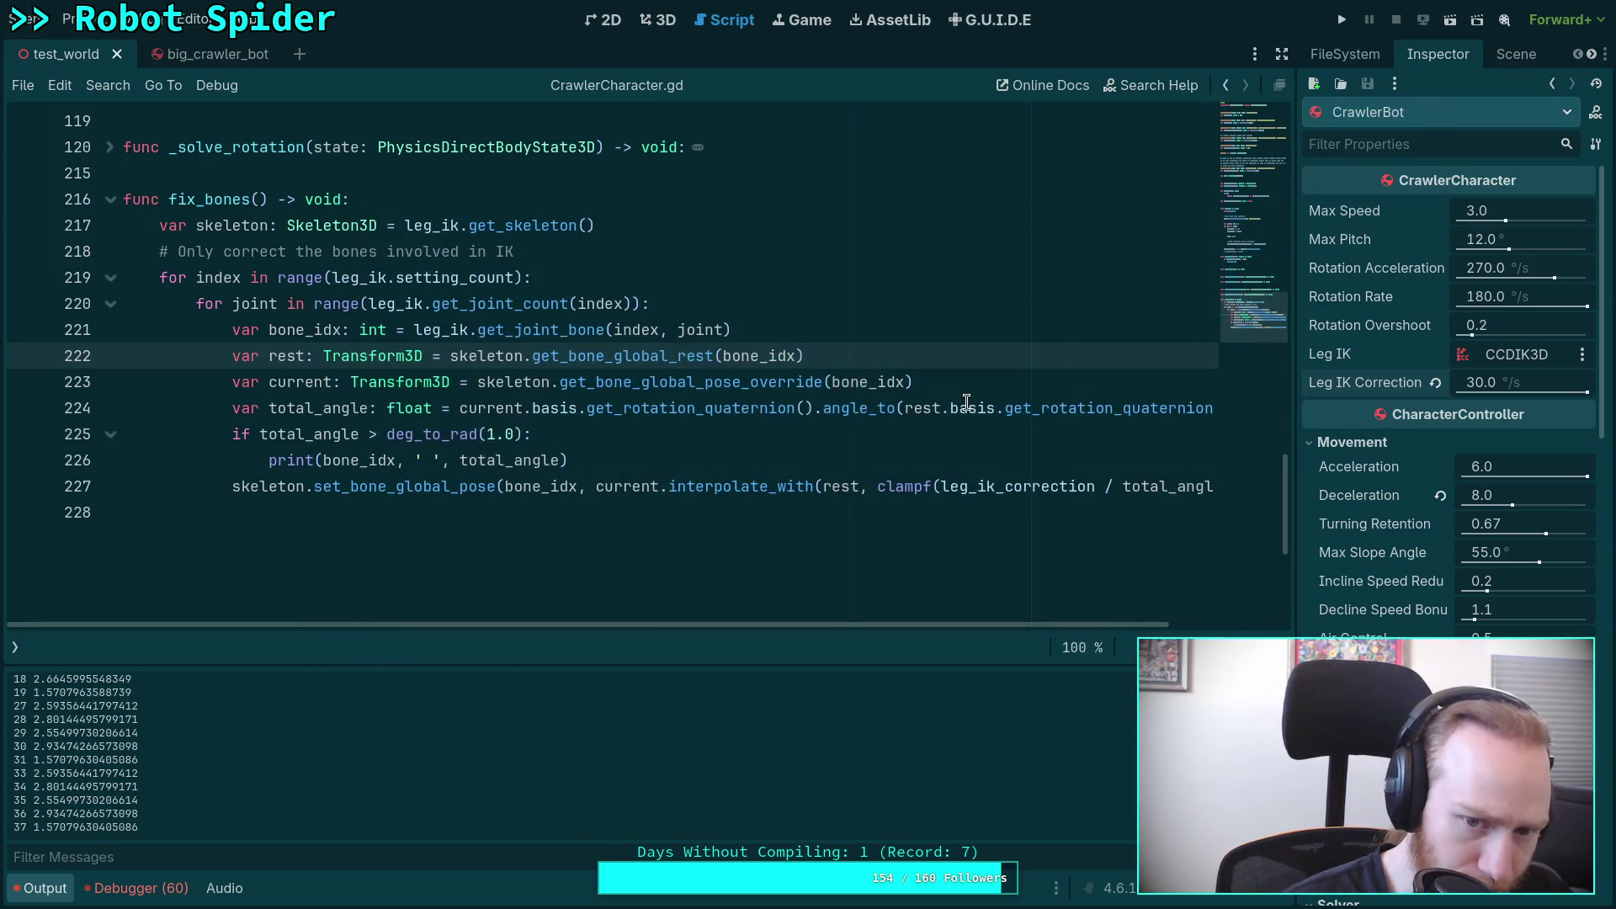
{"action": "mouse_move", "coordinate": [635, 356]}
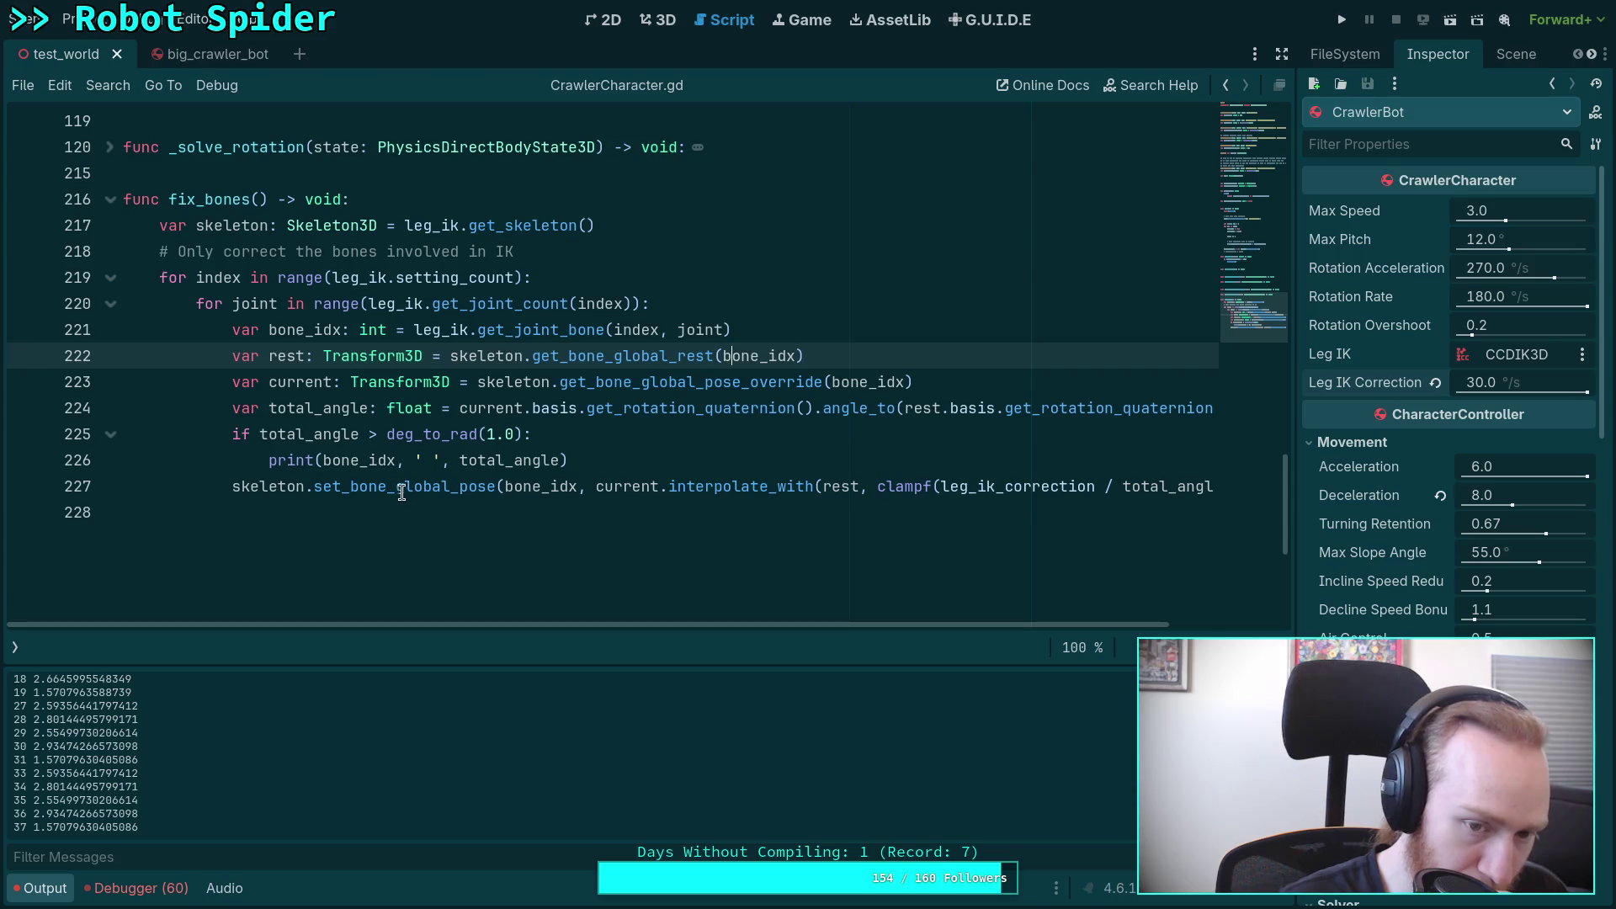
{"action": "left_click", "coordinate": [486, 489]}
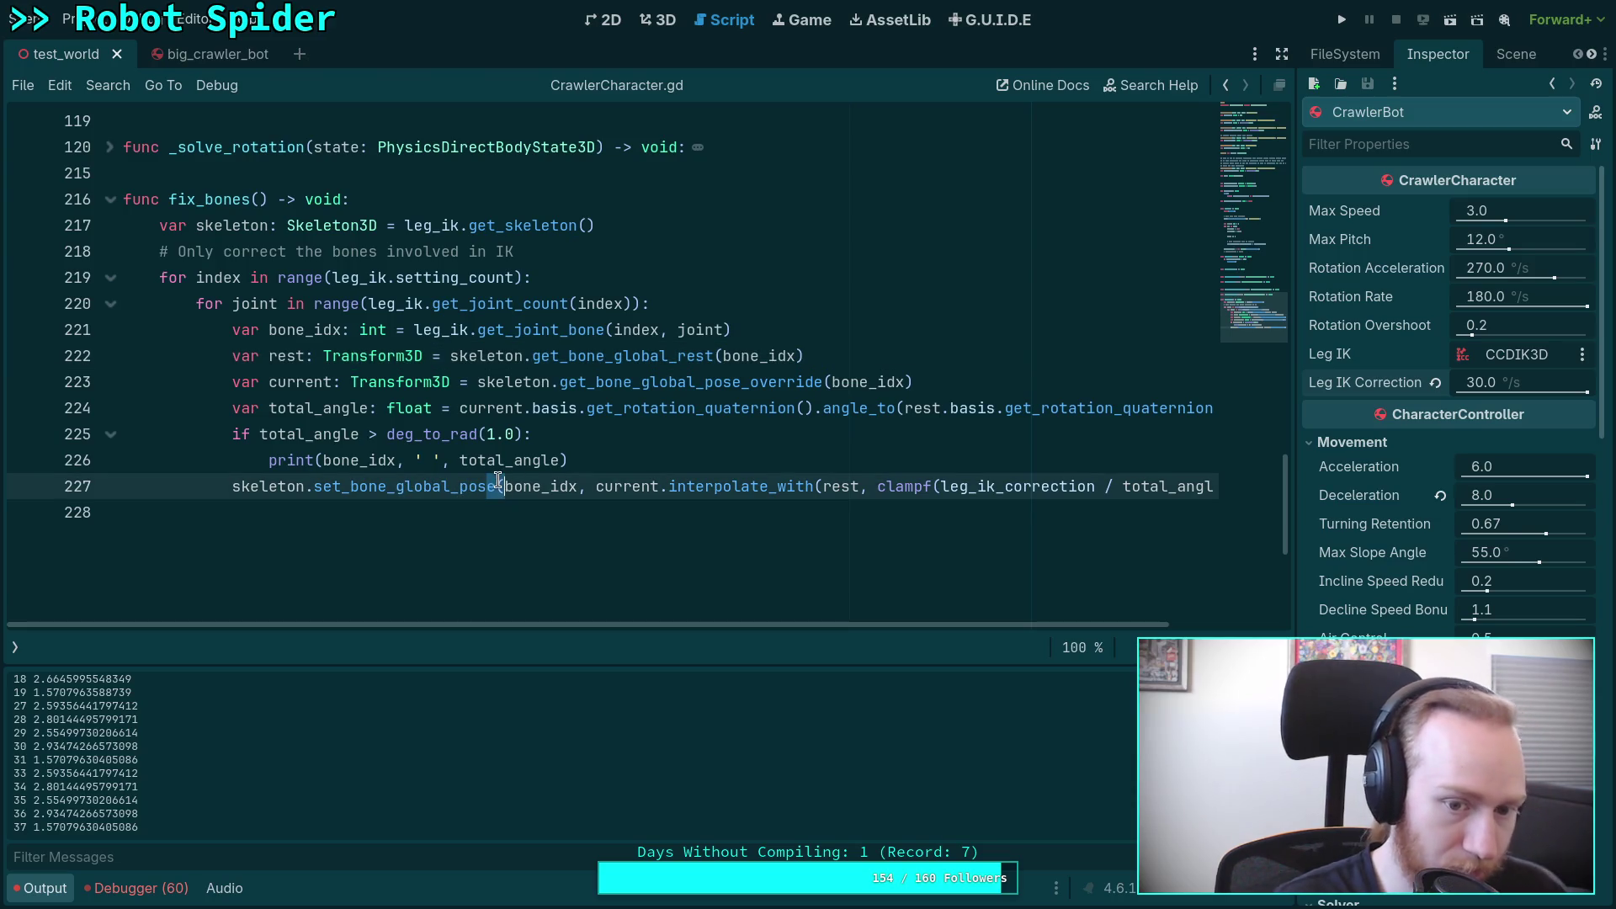
Step: Append _o to the set_bone_global_pose call on line 227
{"action": "mouse_move", "coordinate": [499, 480]}
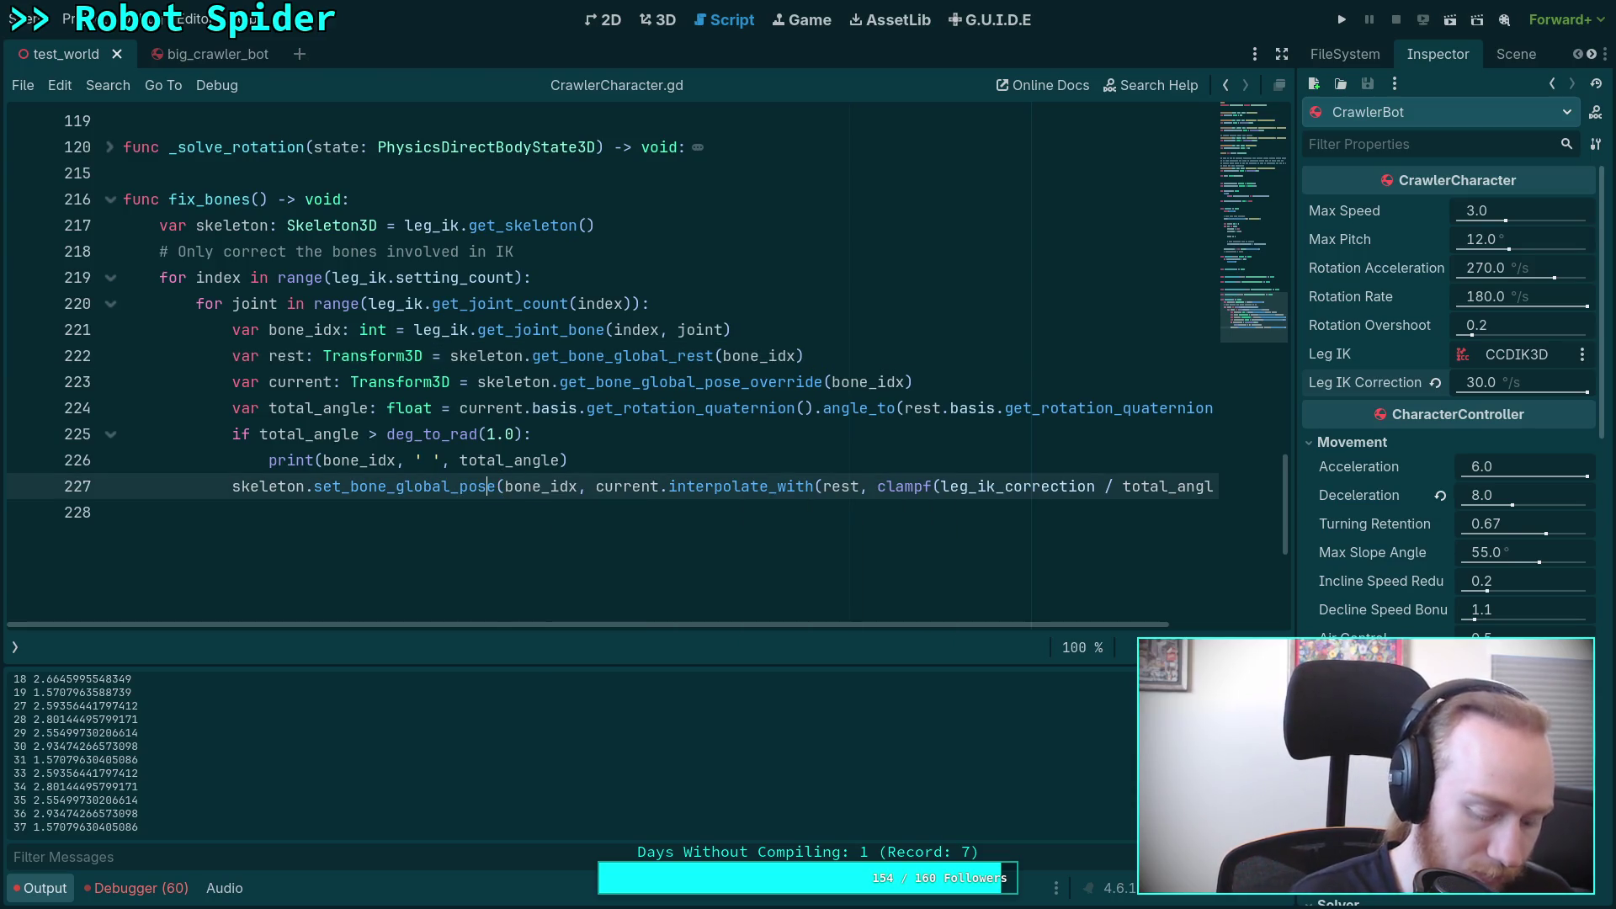
{"action": "type", "text": "_o"}
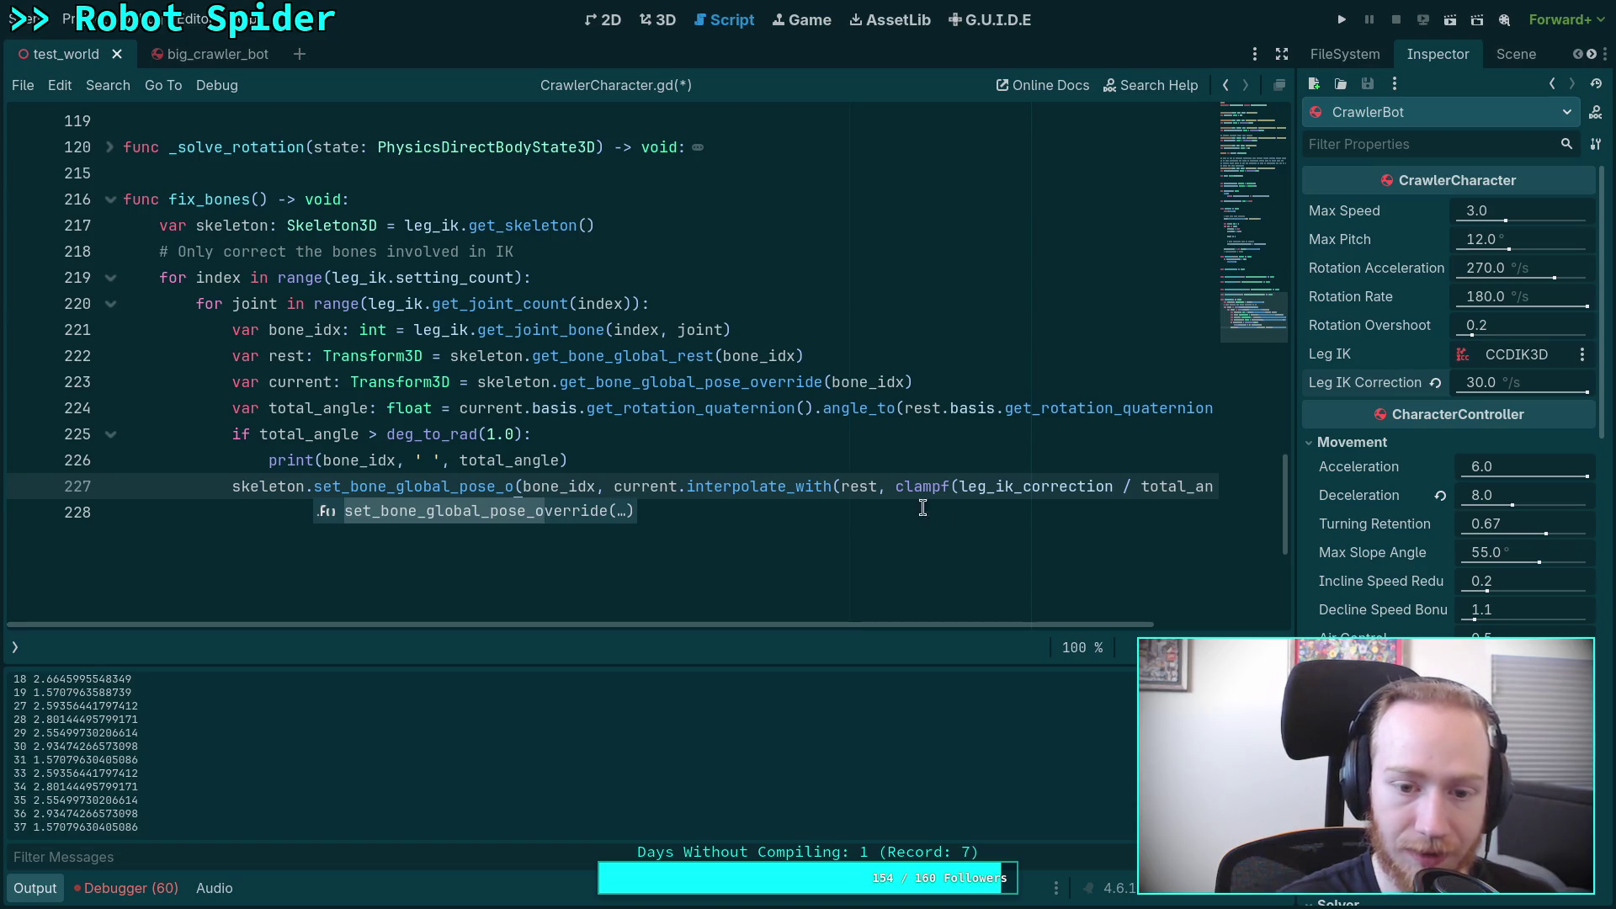
{"action": "left_click", "coordinate": [840, 487]}
Step: Save the script and quit the editor to the Project List
{"action": "key", "text": "ctrl+s"}
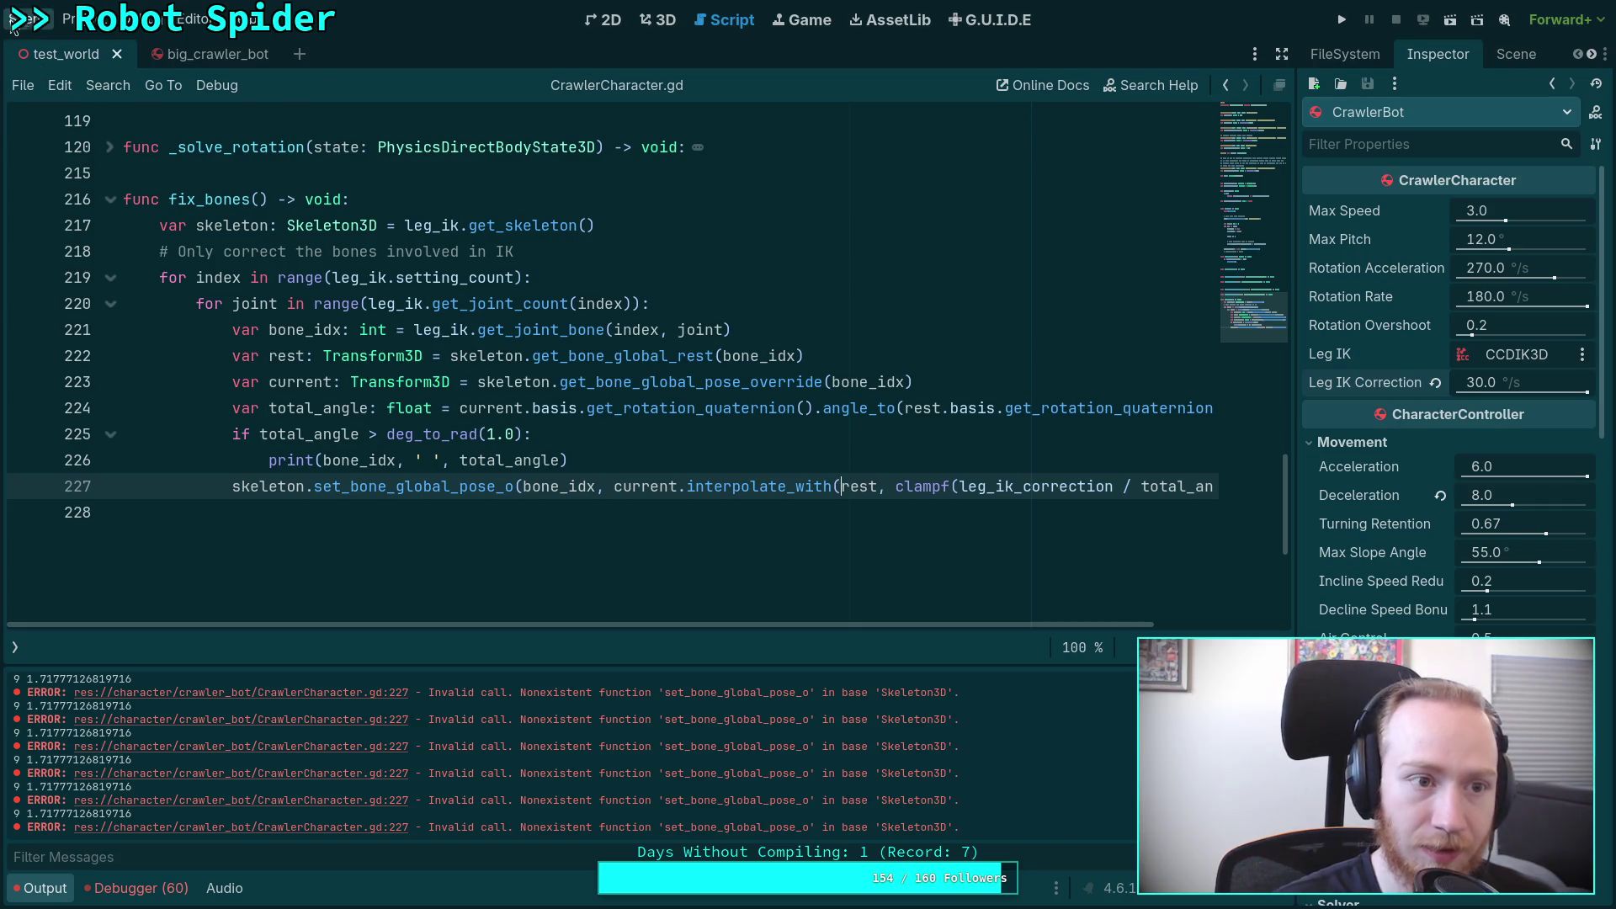
{"action": "left_click", "coordinate": [17, 19]}
{"action": "left_click", "coordinate": [79, 455]}
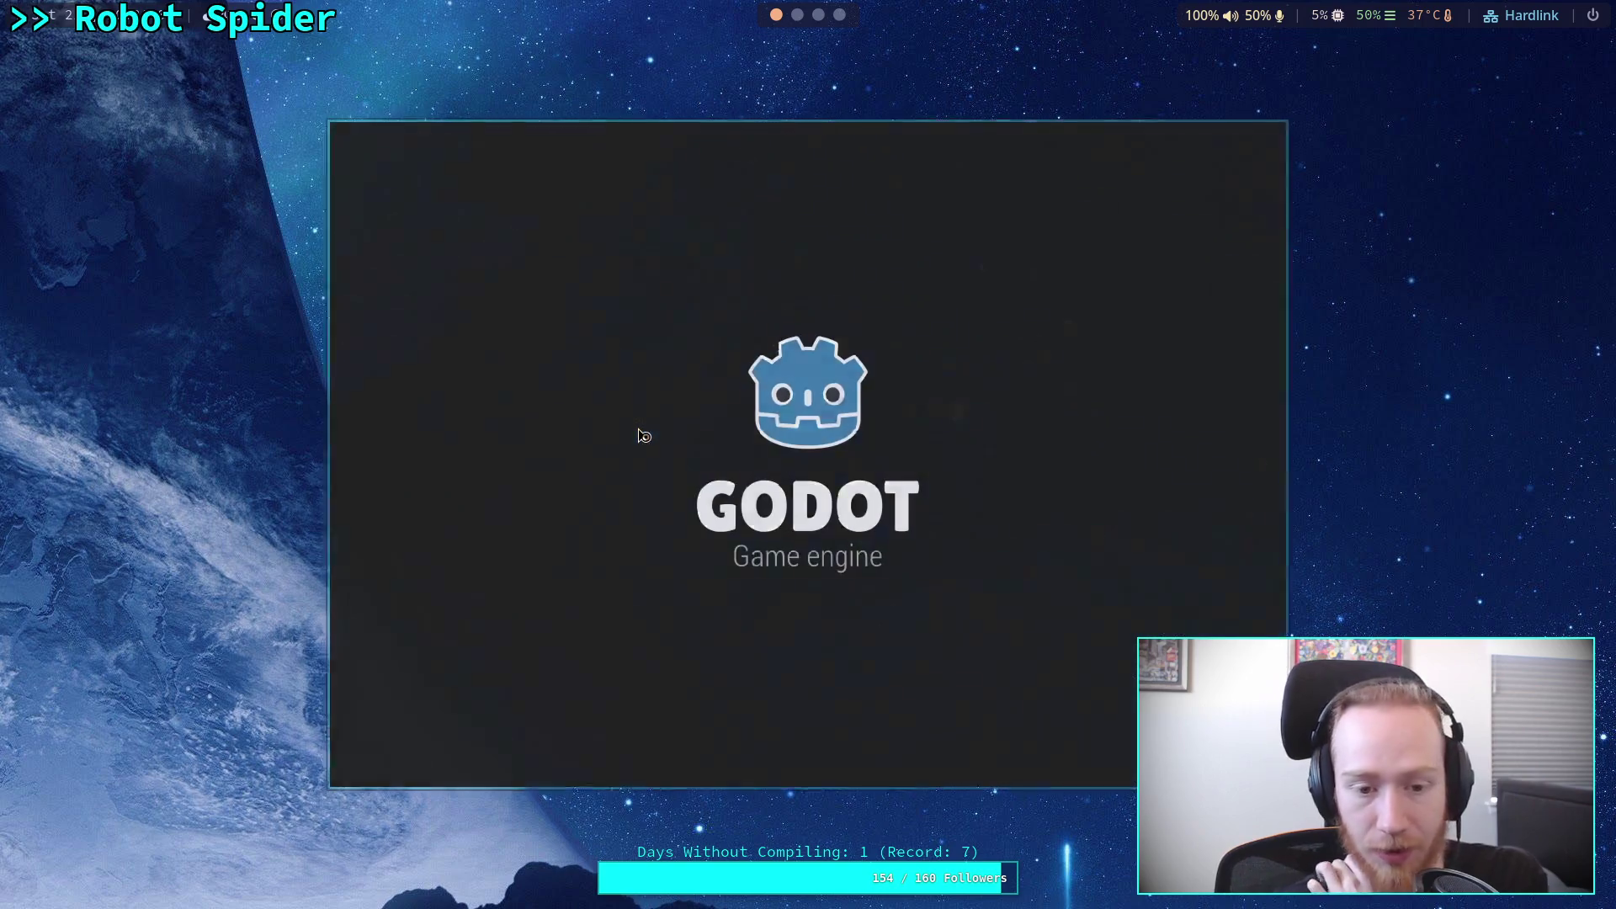
Step: Reopen Planet Game, close the big_crawler_bot scene tab, and clear the Output log
{"action": "left_click", "coordinate": [937, 235]}
{"action": "left_click", "coordinate": [1167, 218]}
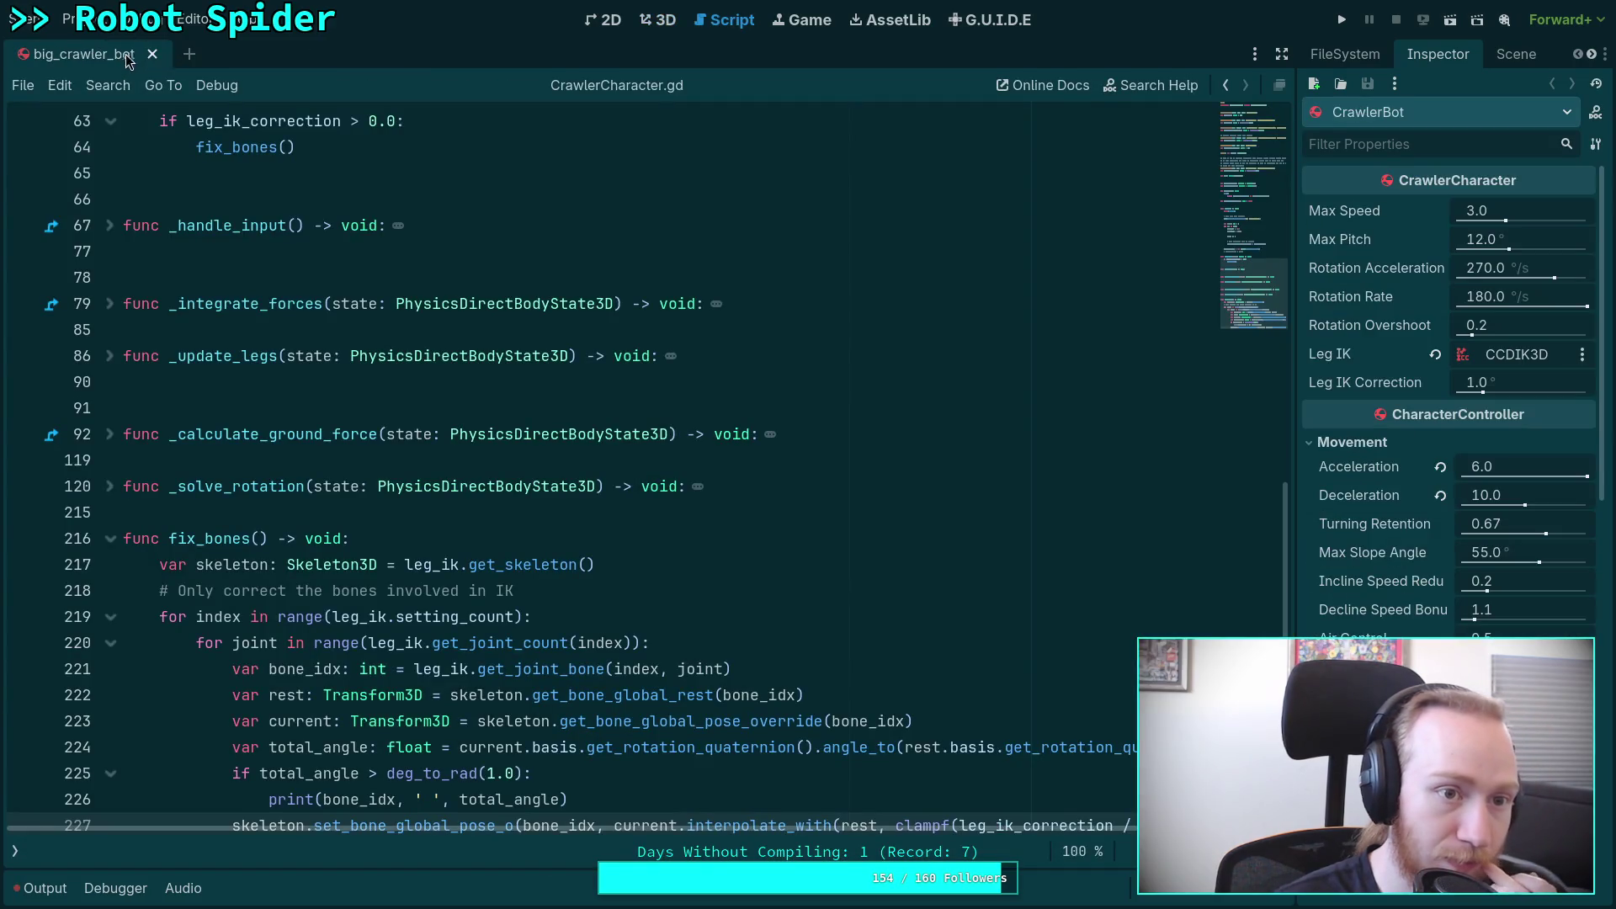
{"action": "left_click", "coordinate": [153, 54]}
{"action": "left_click", "coordinate": [42, 888]}
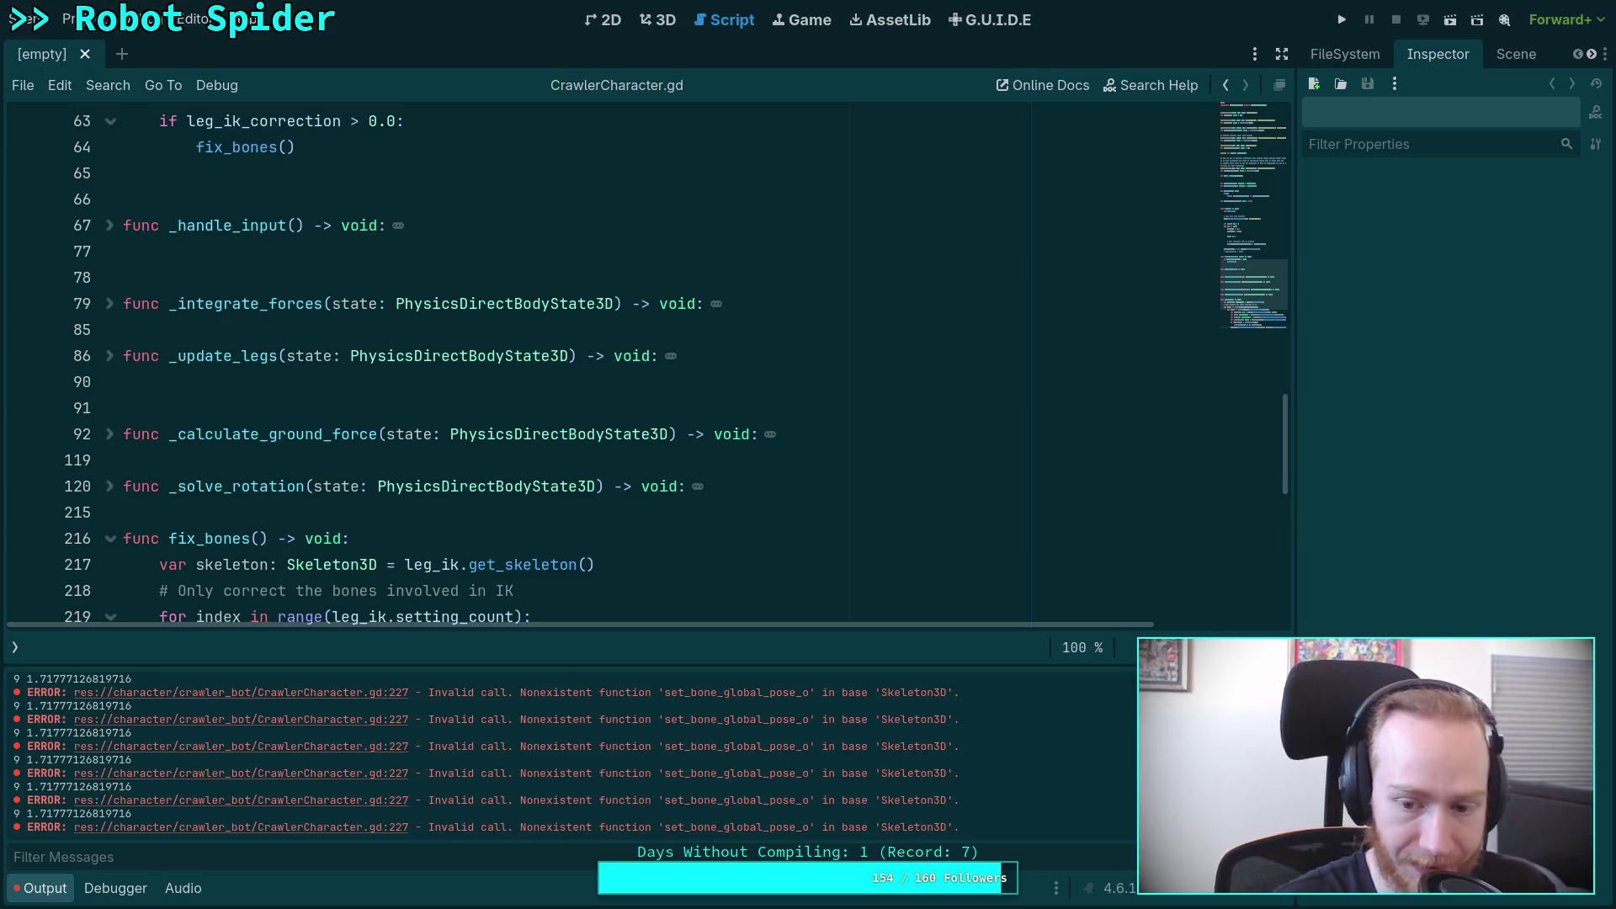
{"action": "left_click", "coordinate": [1276, 680]}
{"action": "scroll", "coordinate": [732, 480], "scroll_direction": "down", "scroll_amount": 5}
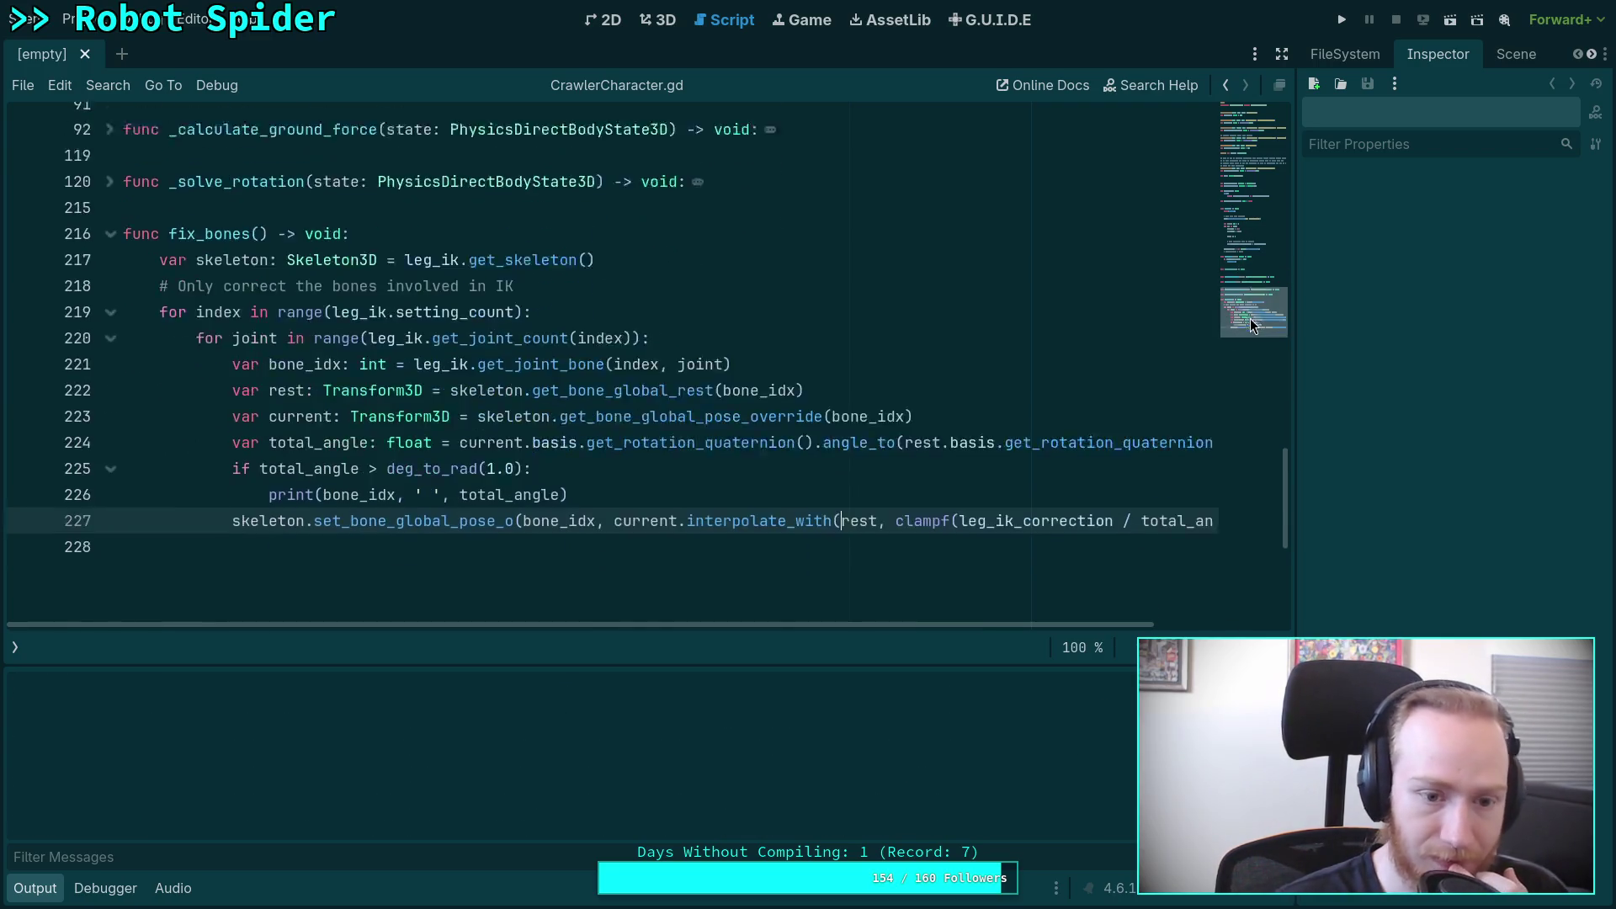
Step: Add 'if Engine.is_editor_hint(): return' at the top of _process
{"action": "scroll", "coordinate": [627, 477], "scroll_direction": "up", "scroll_amount": 2}
{"action": "scroll", "coordinate": [410, 340], "scroll_direction": "up", "scroll_amount": 13}
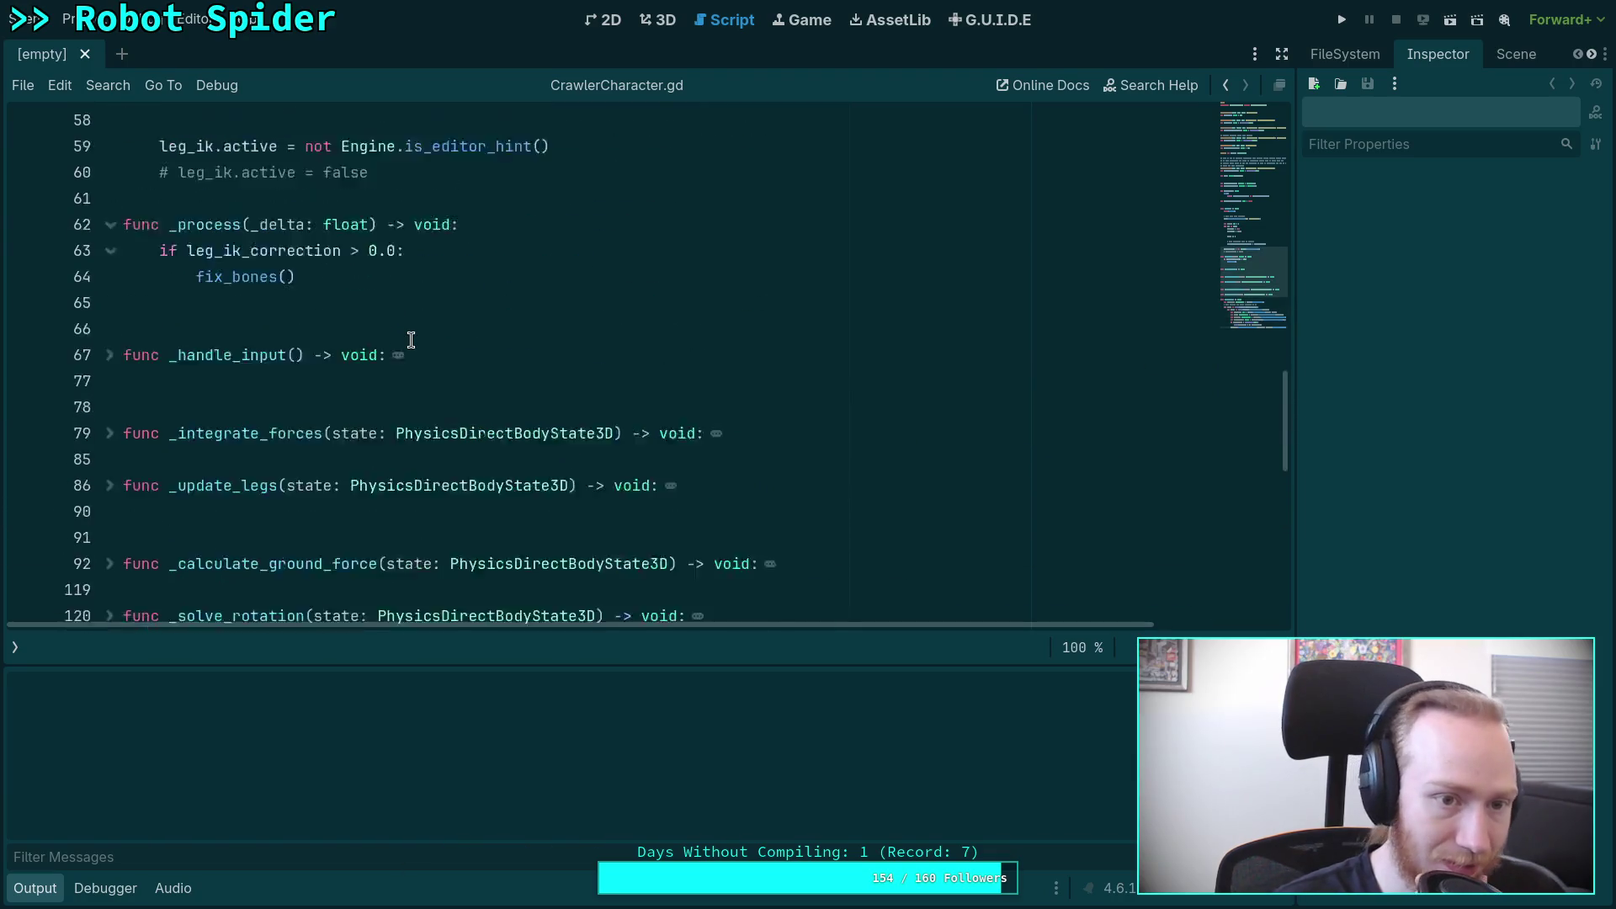
{"action": "left_click", "coordinate": [533, 421]}
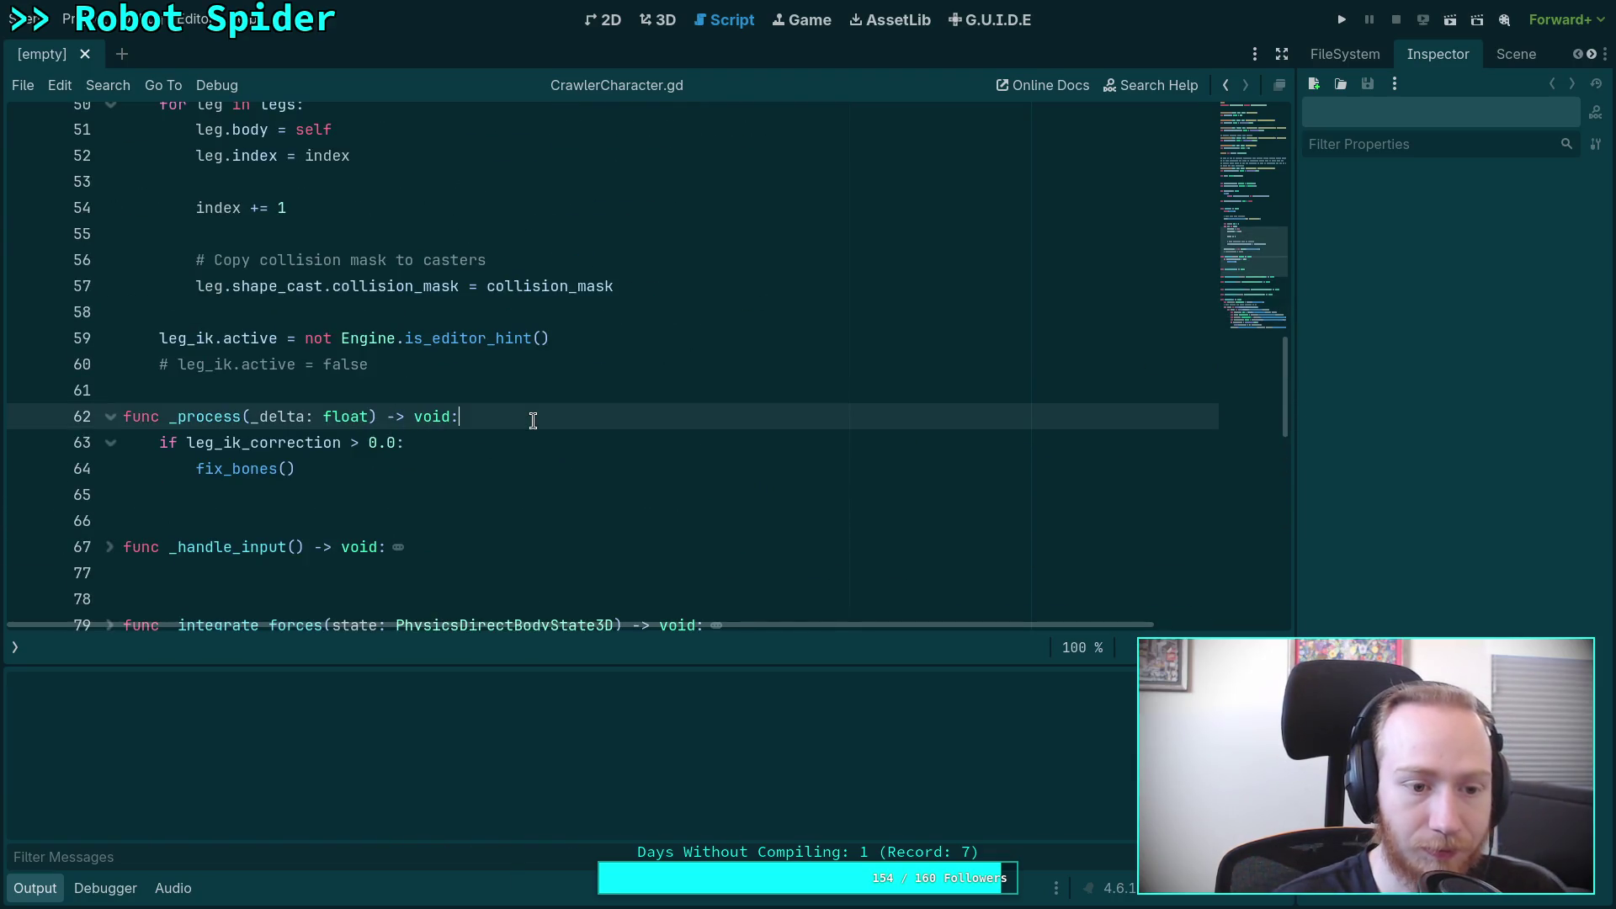
{"action": "scroll", "coordinate": [533, 421], "scroll_direction": "down", "scroll_amount": 3}
{"action": "scroll", "coordinate": [533, 421], "scroll_direction": "up", "scroll_amount": 8}
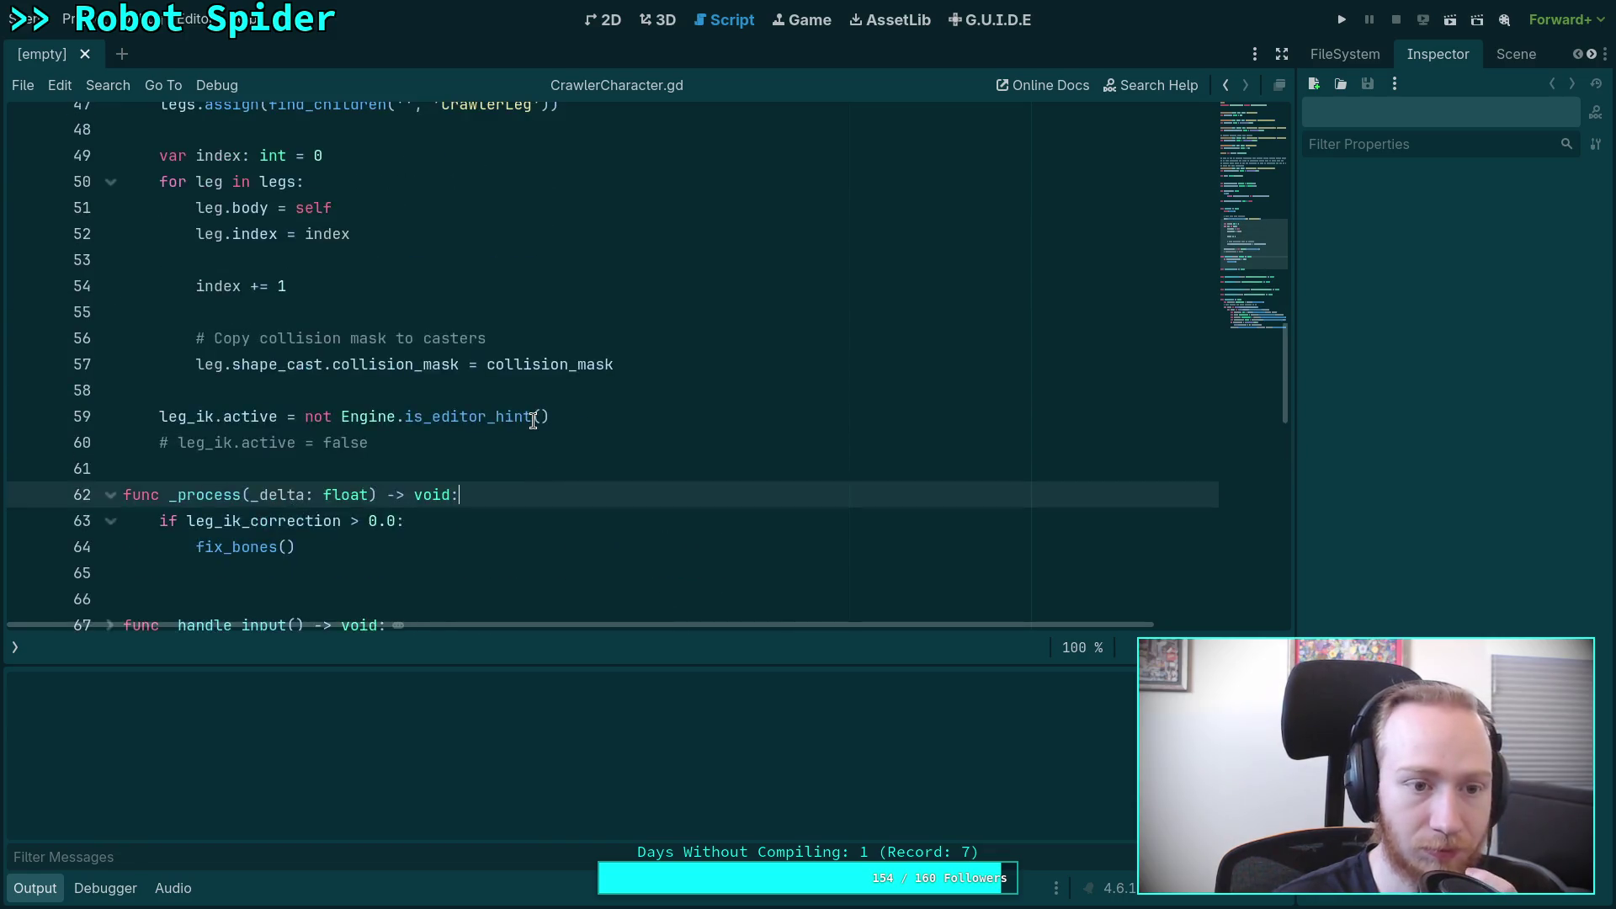
{"action": "scroll", "coordinate": [533, 421], "scroll_direction": "down", "scroll_amount": 5}
{"action": "key", "text": "Return"}
{"action": "type", "text": "i"}
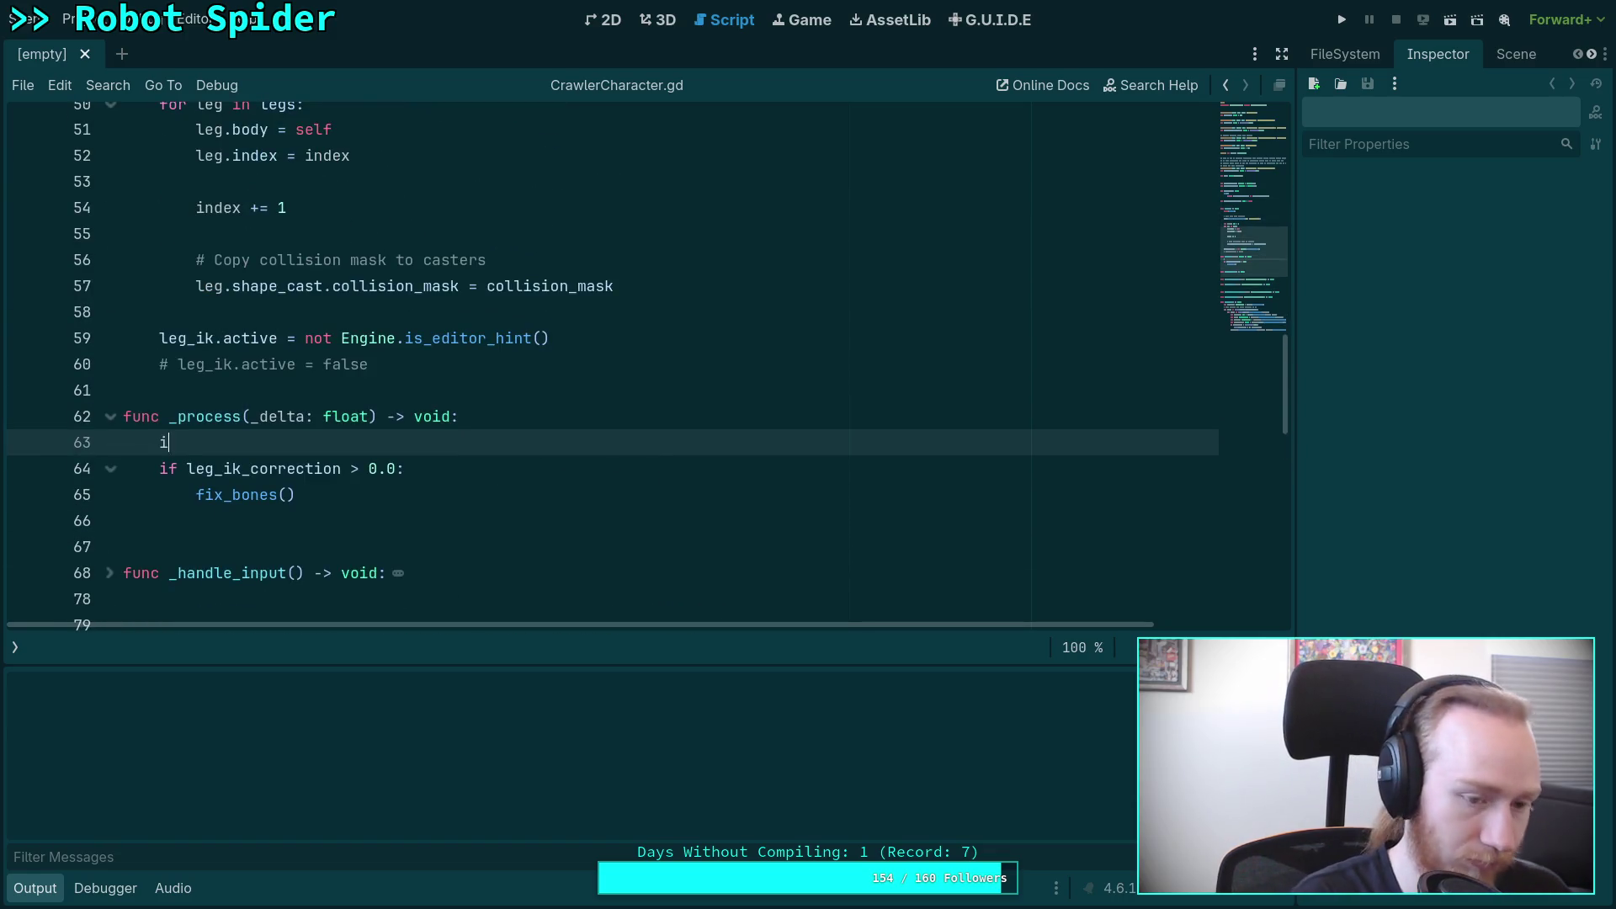
{"action": "type", "text": "f Engine.is"}
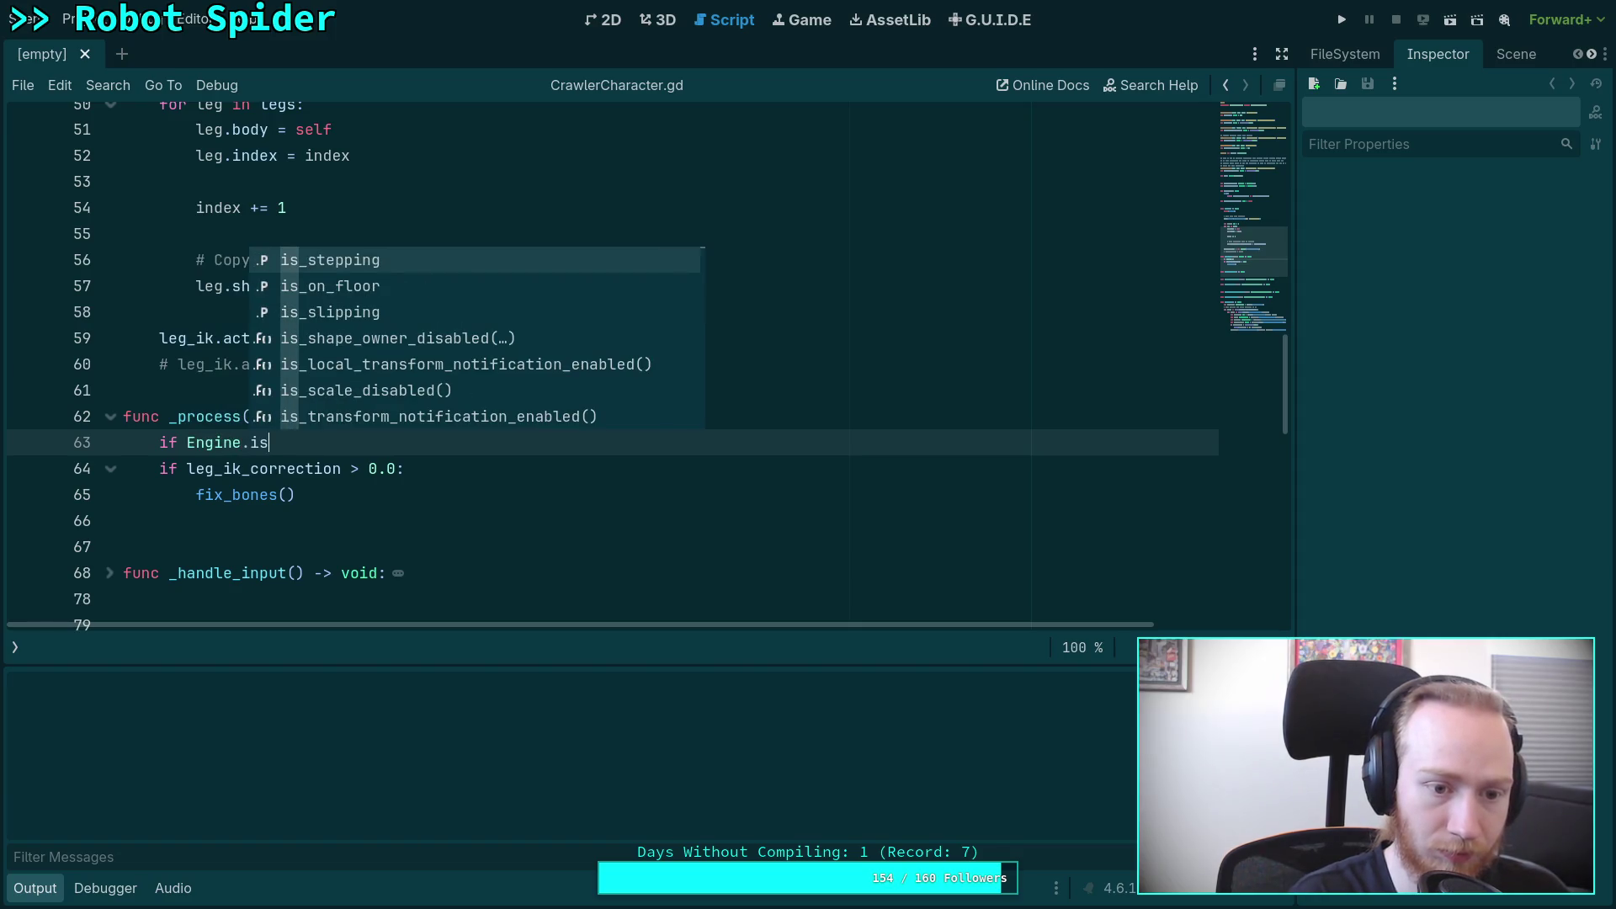
{"action": "type", "text": "_co"}
{"action": "key", "text": "Return"}
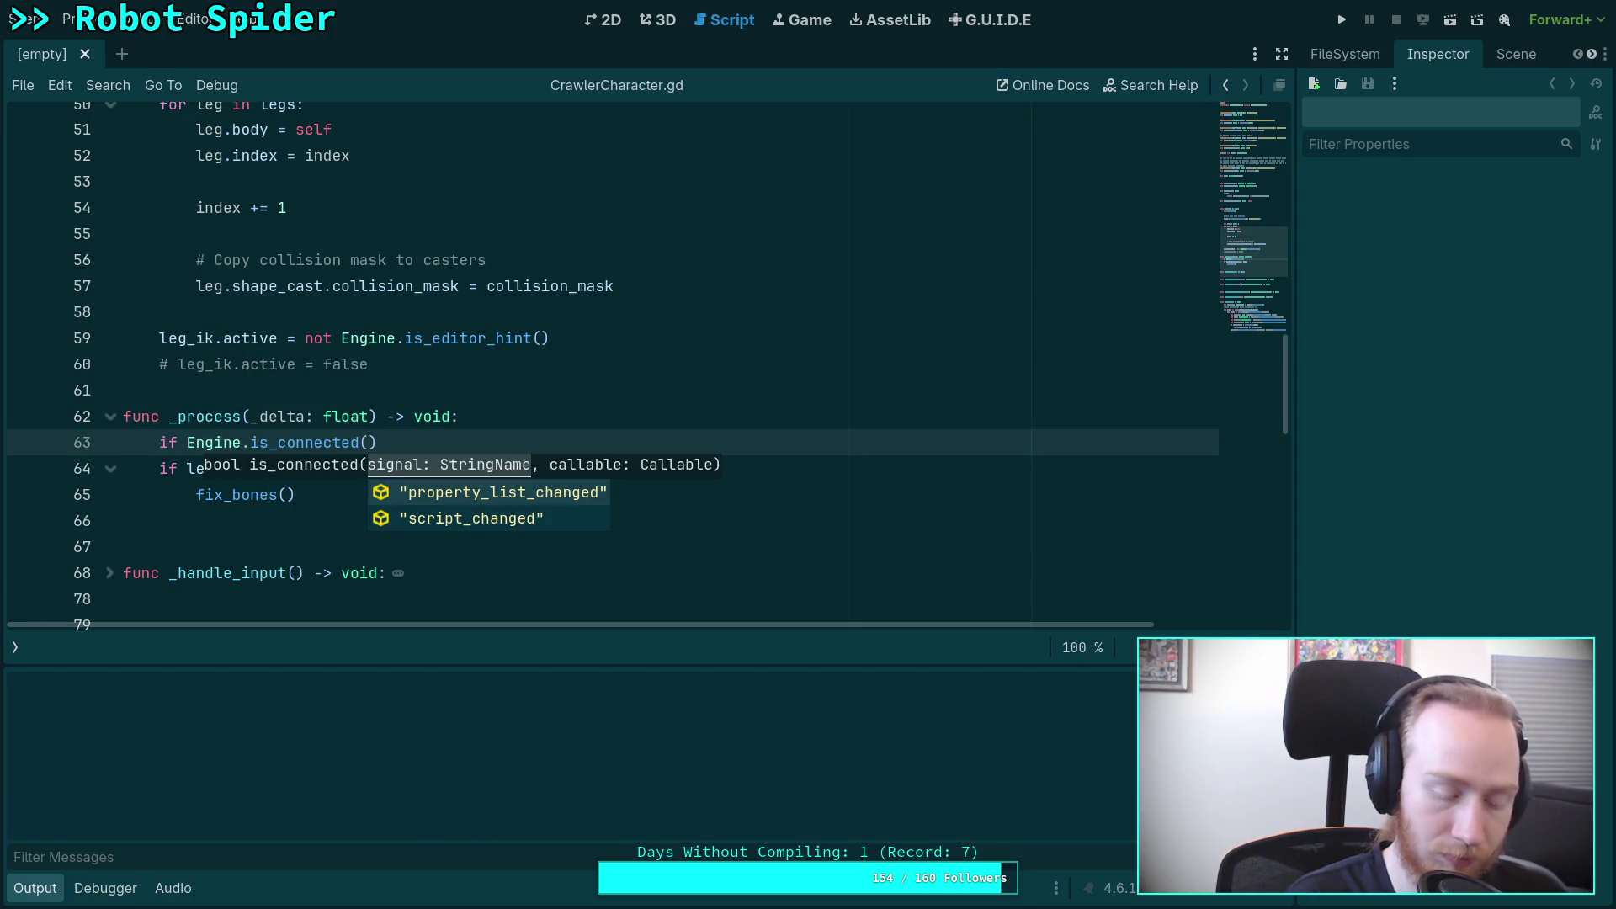
{"action": "key", "text": "BackSpace"}
{"action": "key", "text": "BackSpace"}
{"action": "key", "text": "BackSpace"}
{"action": "type", "text": "od"}
{"action": "key", "text": "BackSpace"}
{"action": "key", "text": "BackSpace"}
{"action": "type", "text": "ed"}
{"action": "key", "text": "Return"}
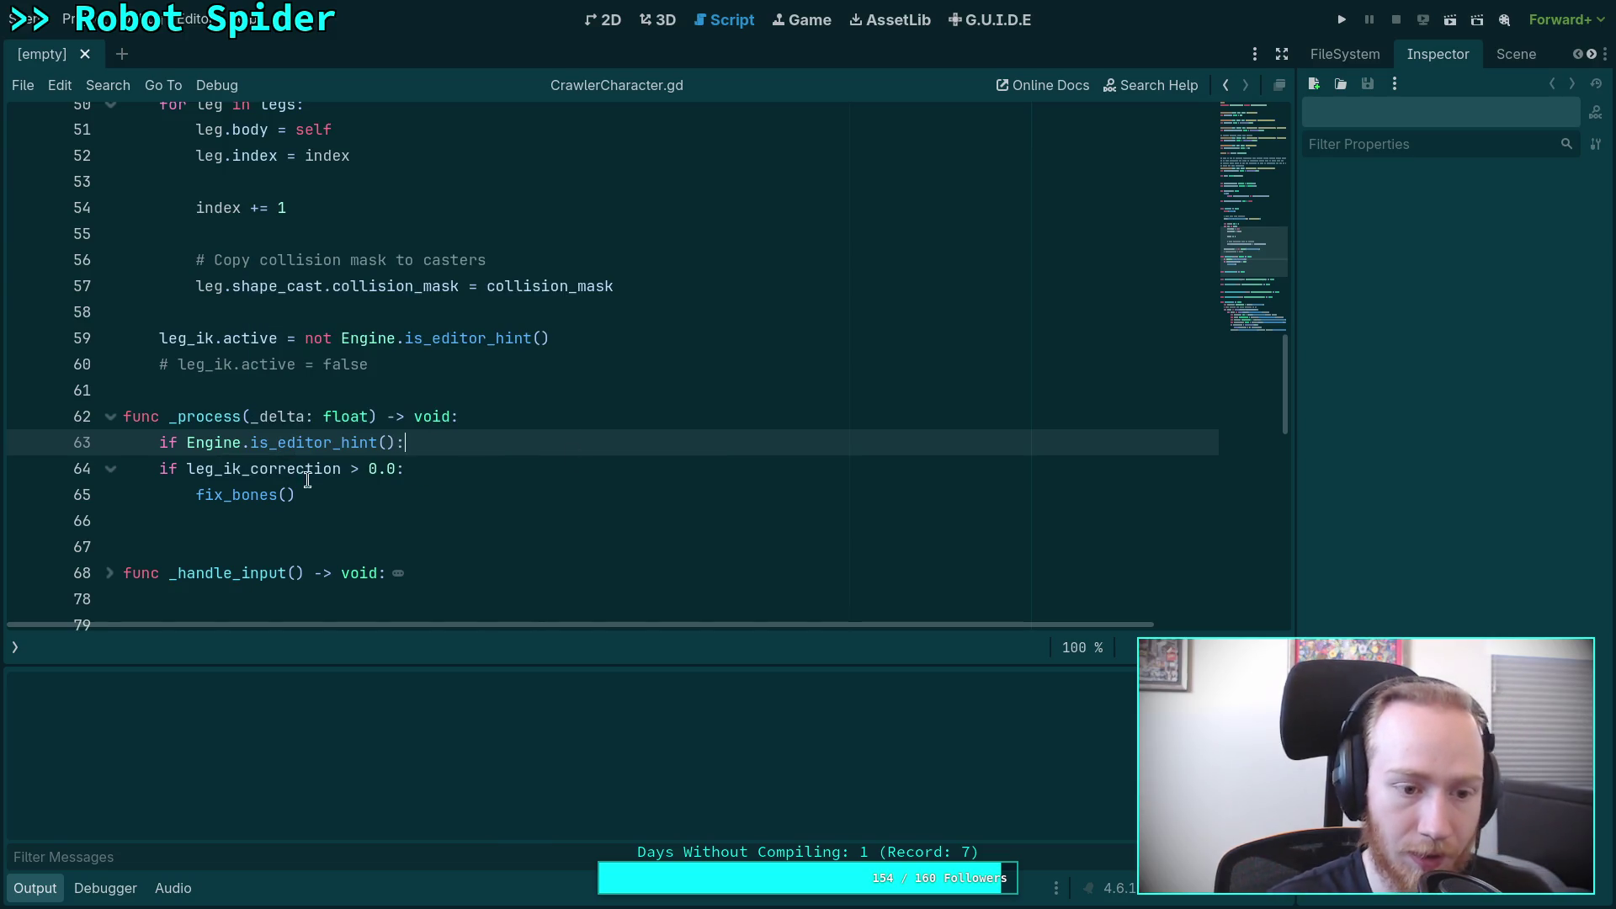
{"action": "key", "text": "Return"}
{"action": "type", "text": "return"}
{"action": "key", "text": "Return"}
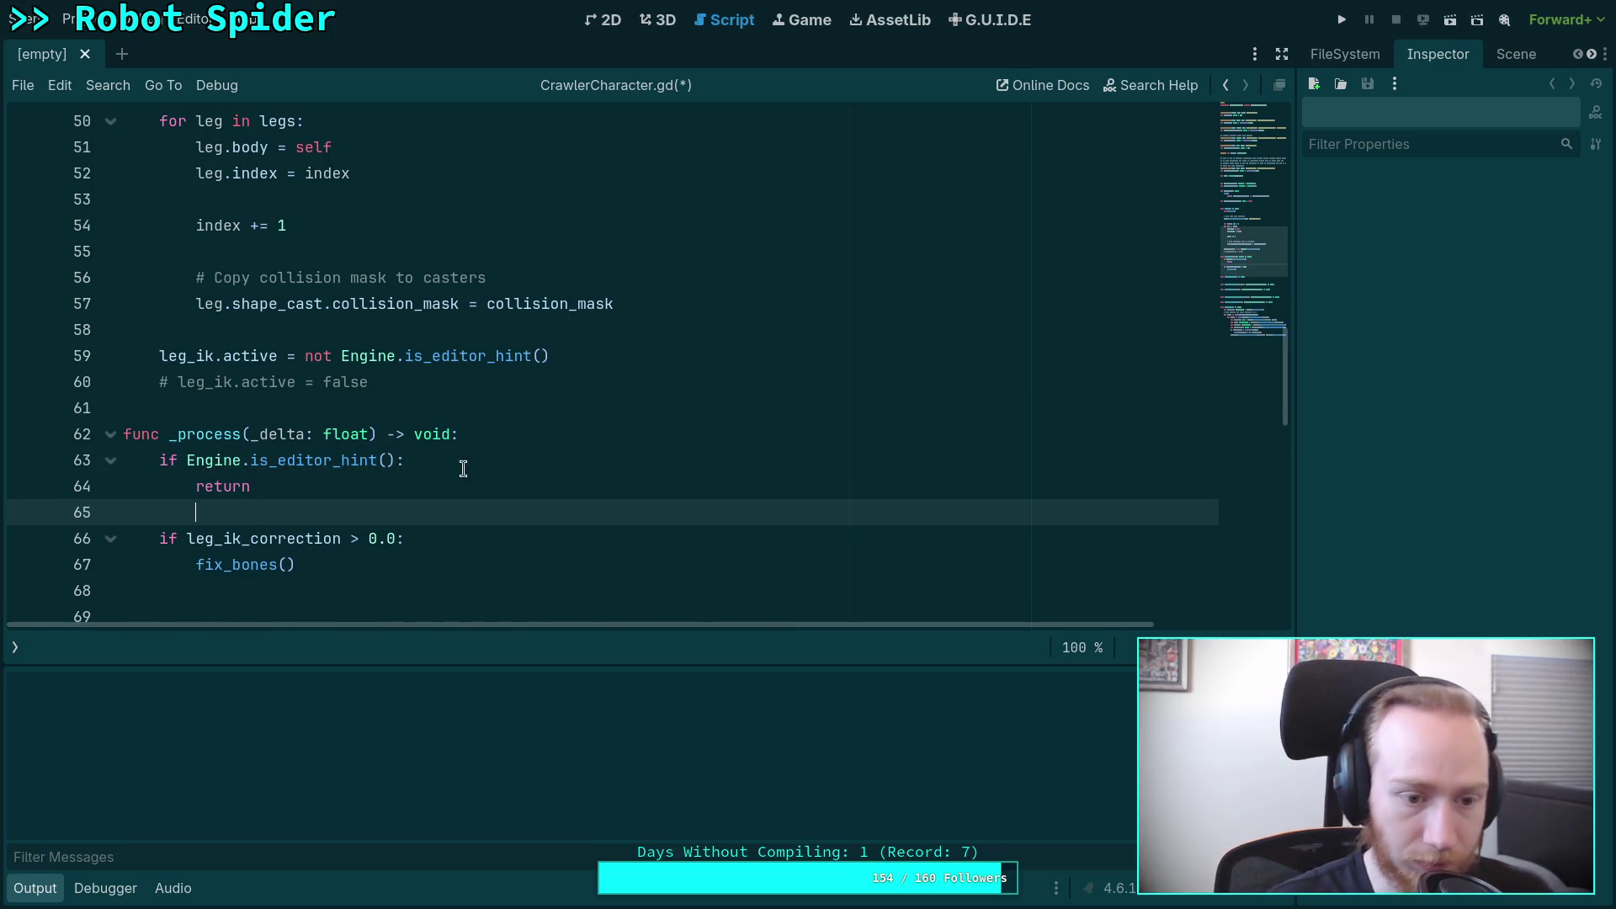
Step: Delete the debug if/print lines from fix_bones and save the script
{"action": "scroll", "coordinate": [446, 468], "scroll_direction": "down", "scroll_amount": 10}
{"action": "left_click_drag", "start_coordinate": [648, 427], "coordinate": [46, 407]}
{"action": "key", "text": "BackSpace"}
{"action": "key", "text": "BackSpace"}
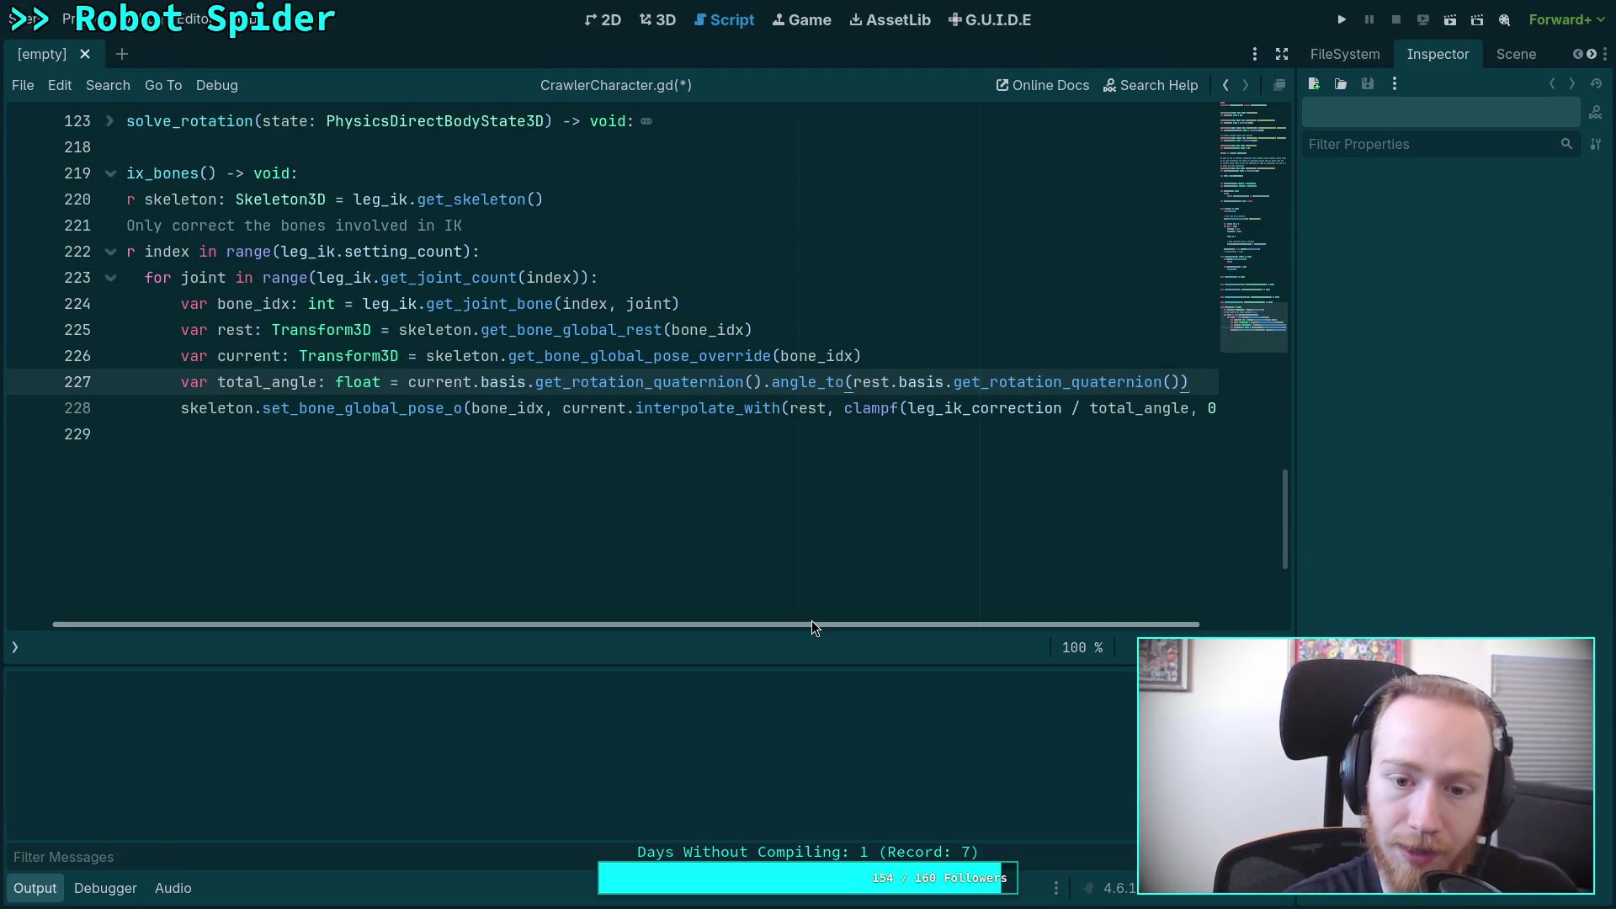
{"action": "left_click_drag", "start_coordinate": [810, 624], "coordinate": [762, 624]}
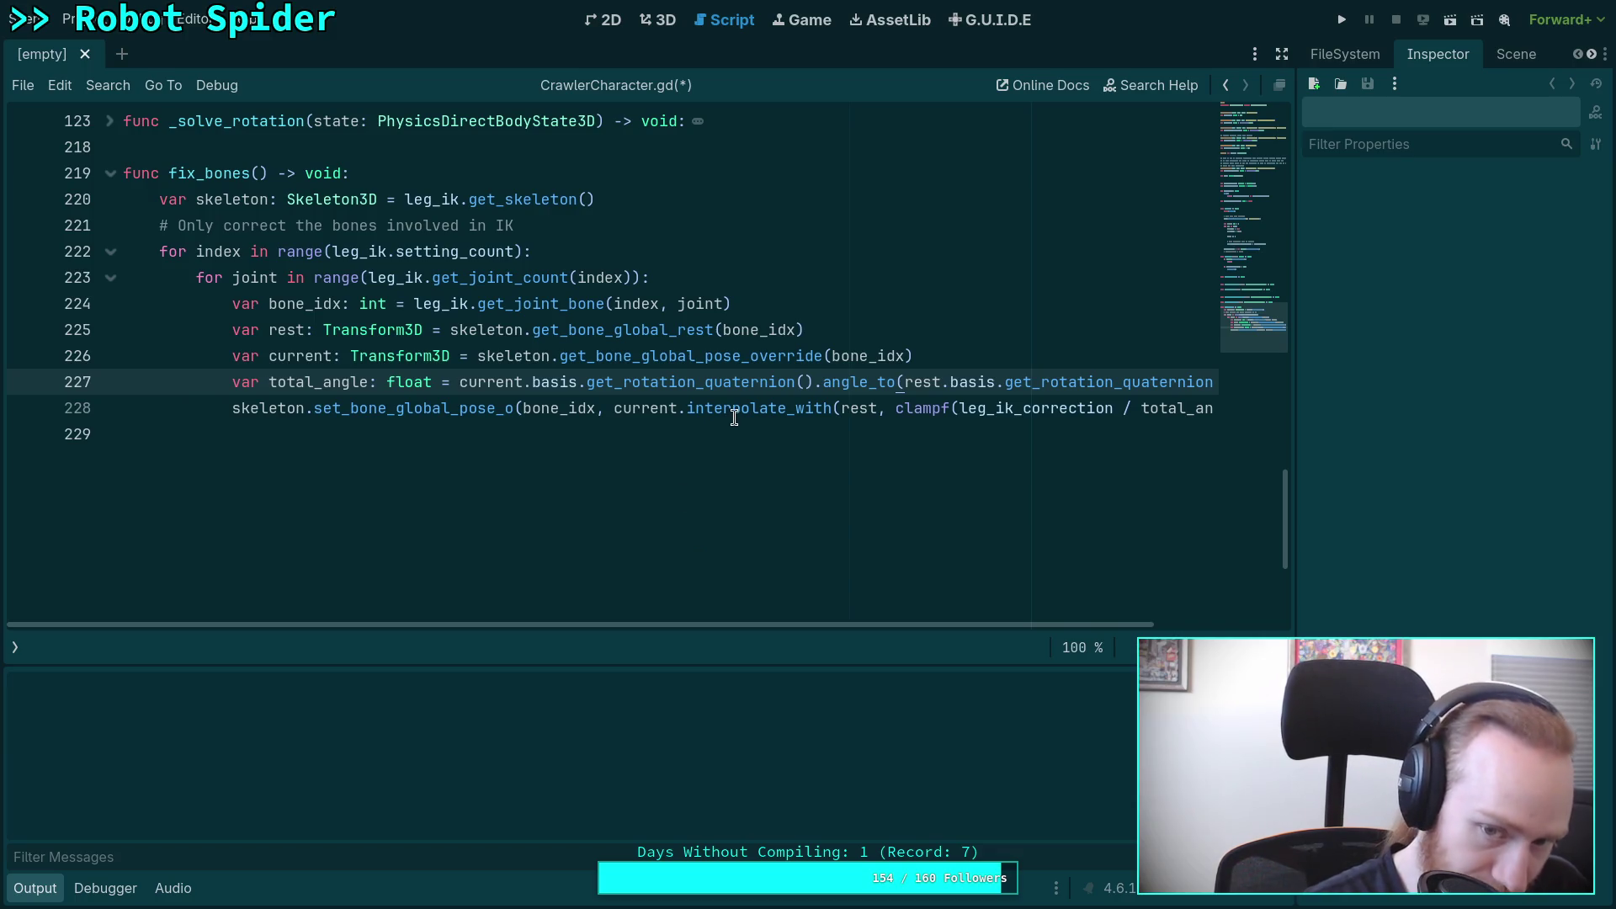
{"action": "mouse_move", "coordinate": [735, 418]}
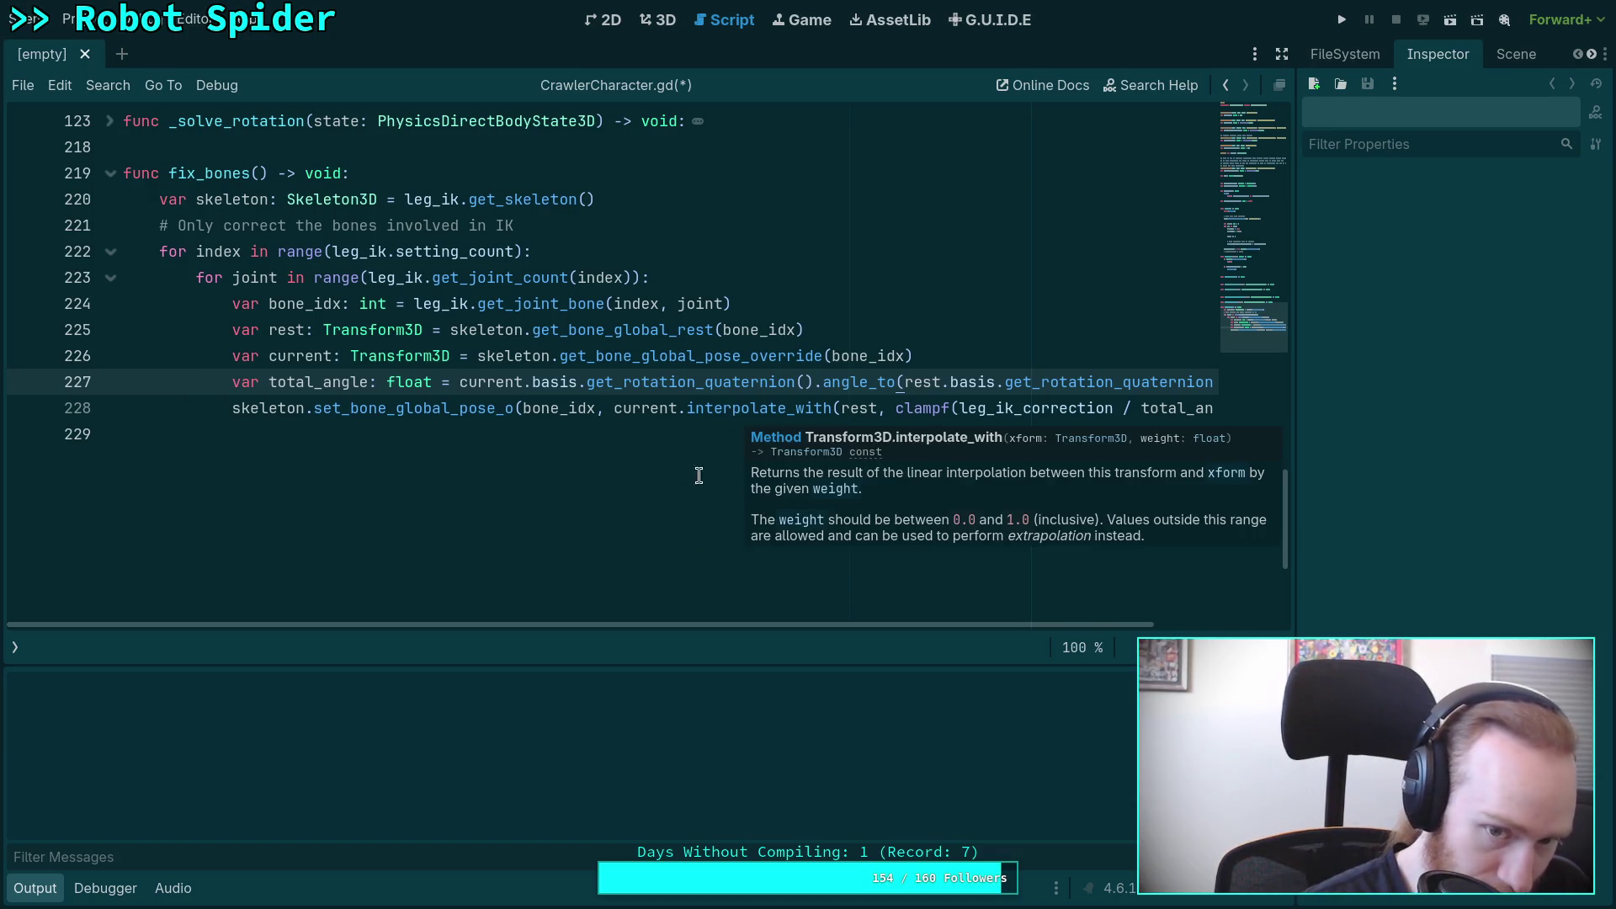
{"action": "scroll", "coordinate": [735, 418], "scroll_direction": "up", "scroll_amount": 3}
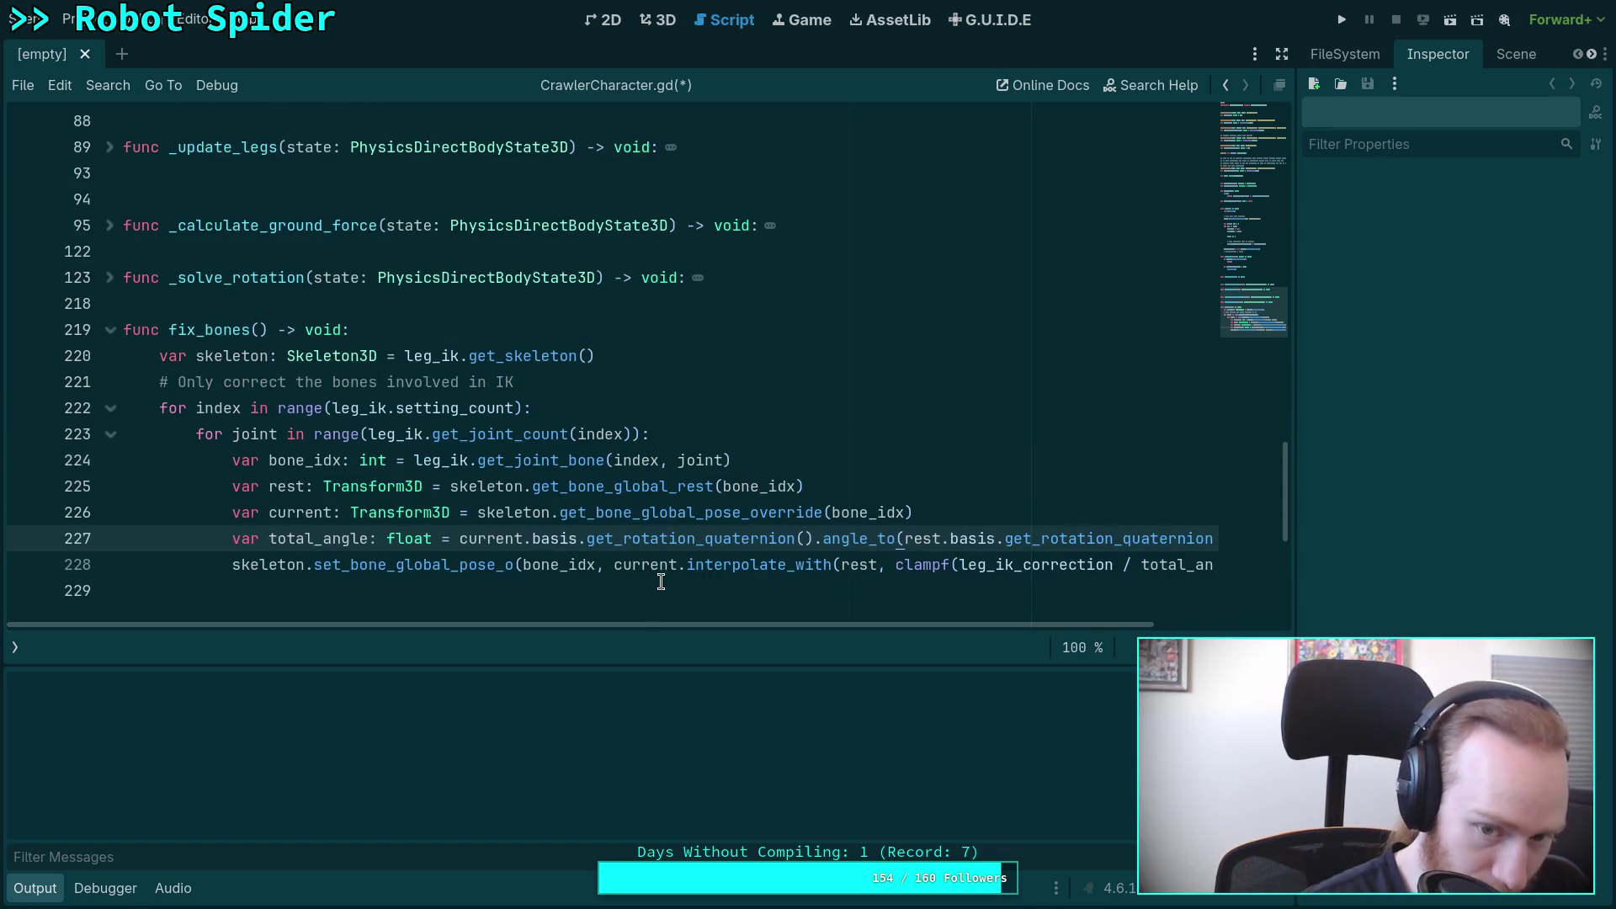
{"action": "key", "text": "ctrl+s"}
Step: Open the big_crawler_bot scene in 3D and raise a leg target slightly
{"action": "left_click", "coordinate": [1513, 56]}
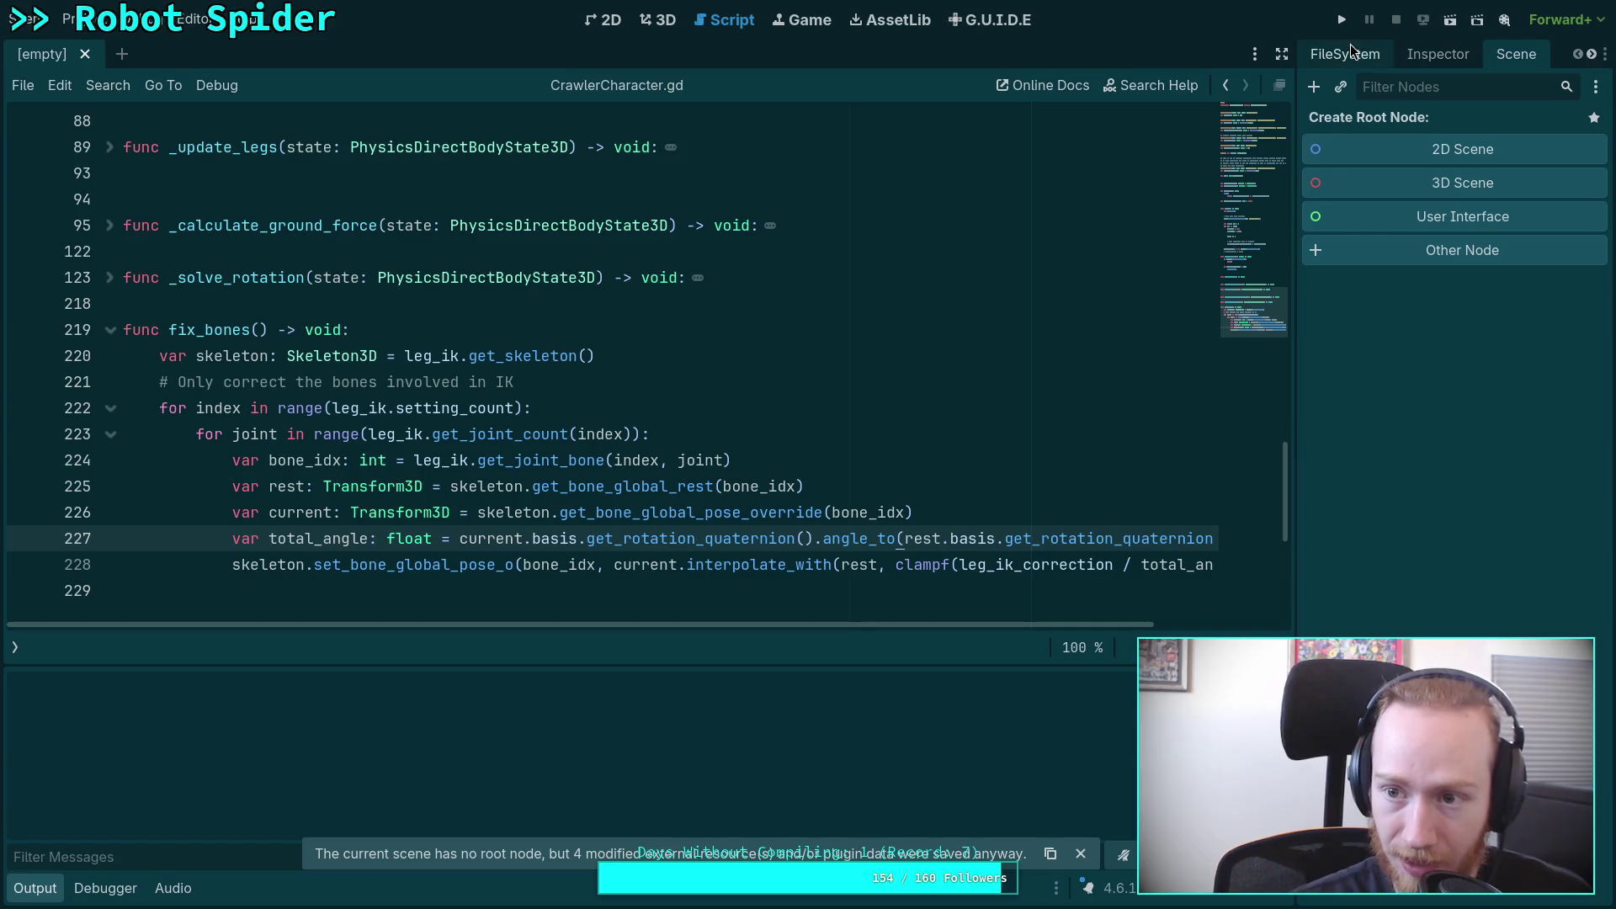
{"action": "left_click", "coordinate": [1346, 53]}
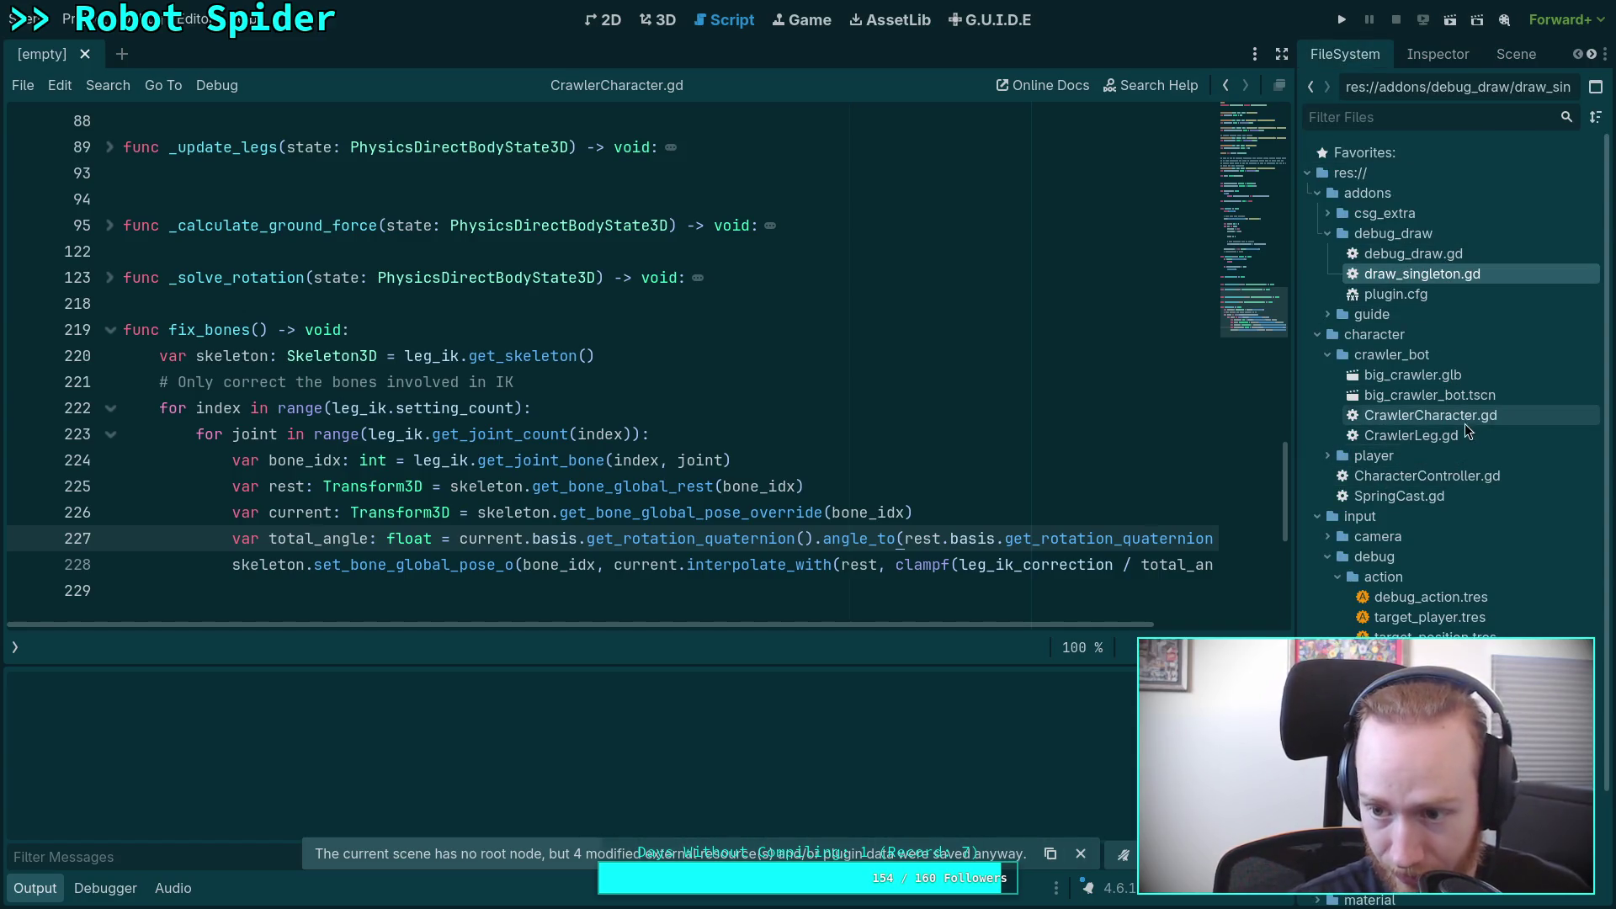
{"action": "double_click", "coordinate": [1460, 402]}
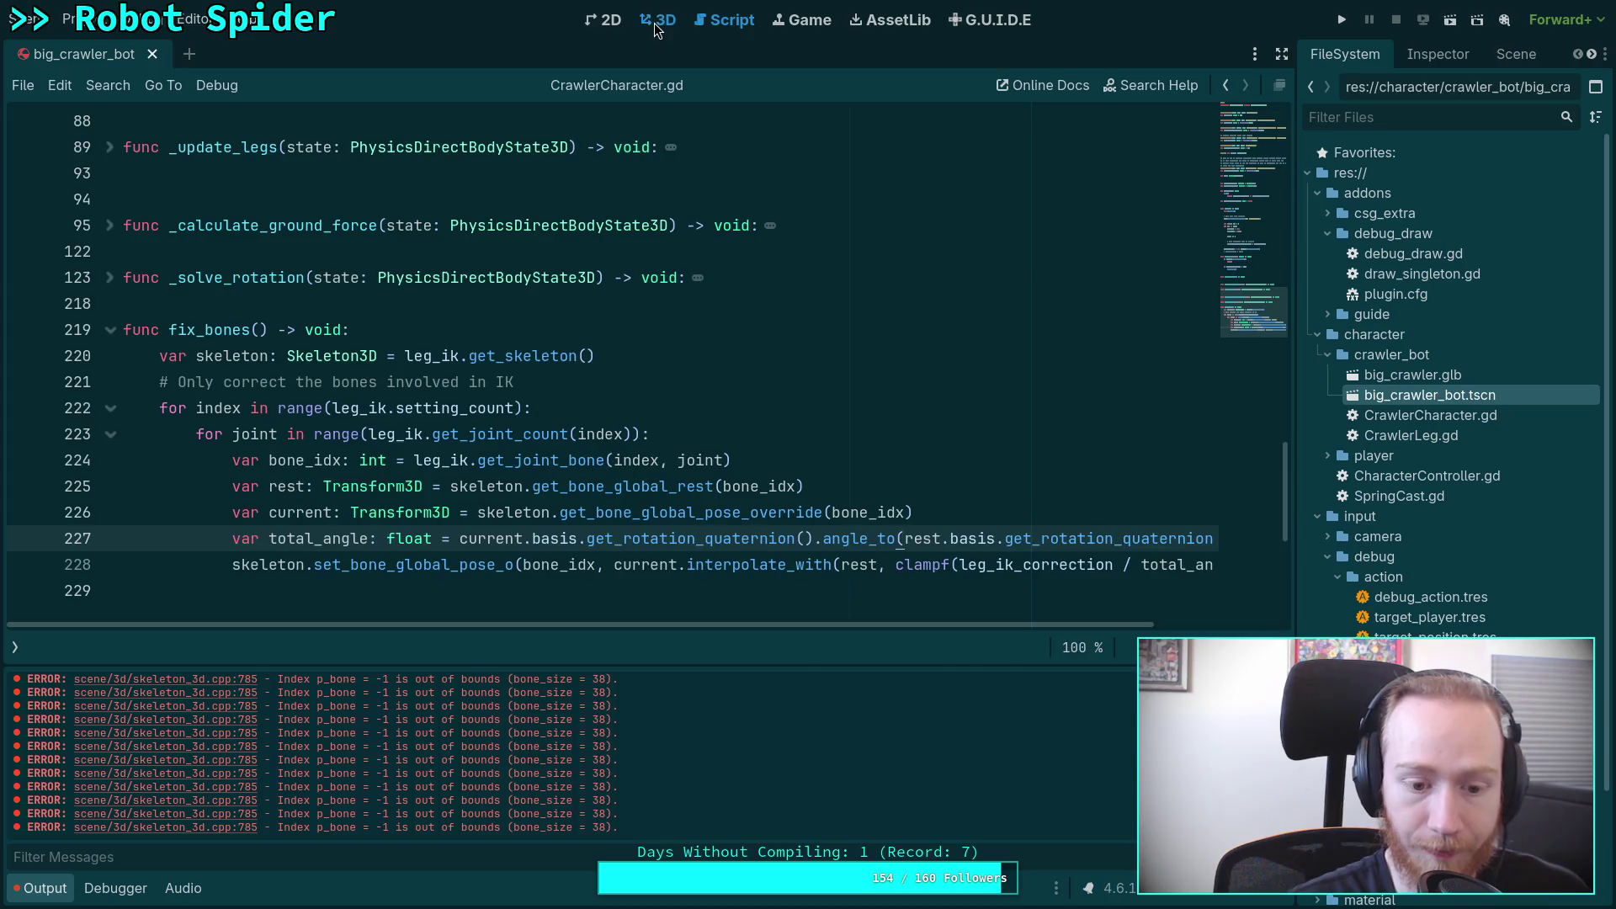
{"action": "left_click", "coordinate": [661, 19]}
{"action": "left_click", "coordinate": [410, 432]}
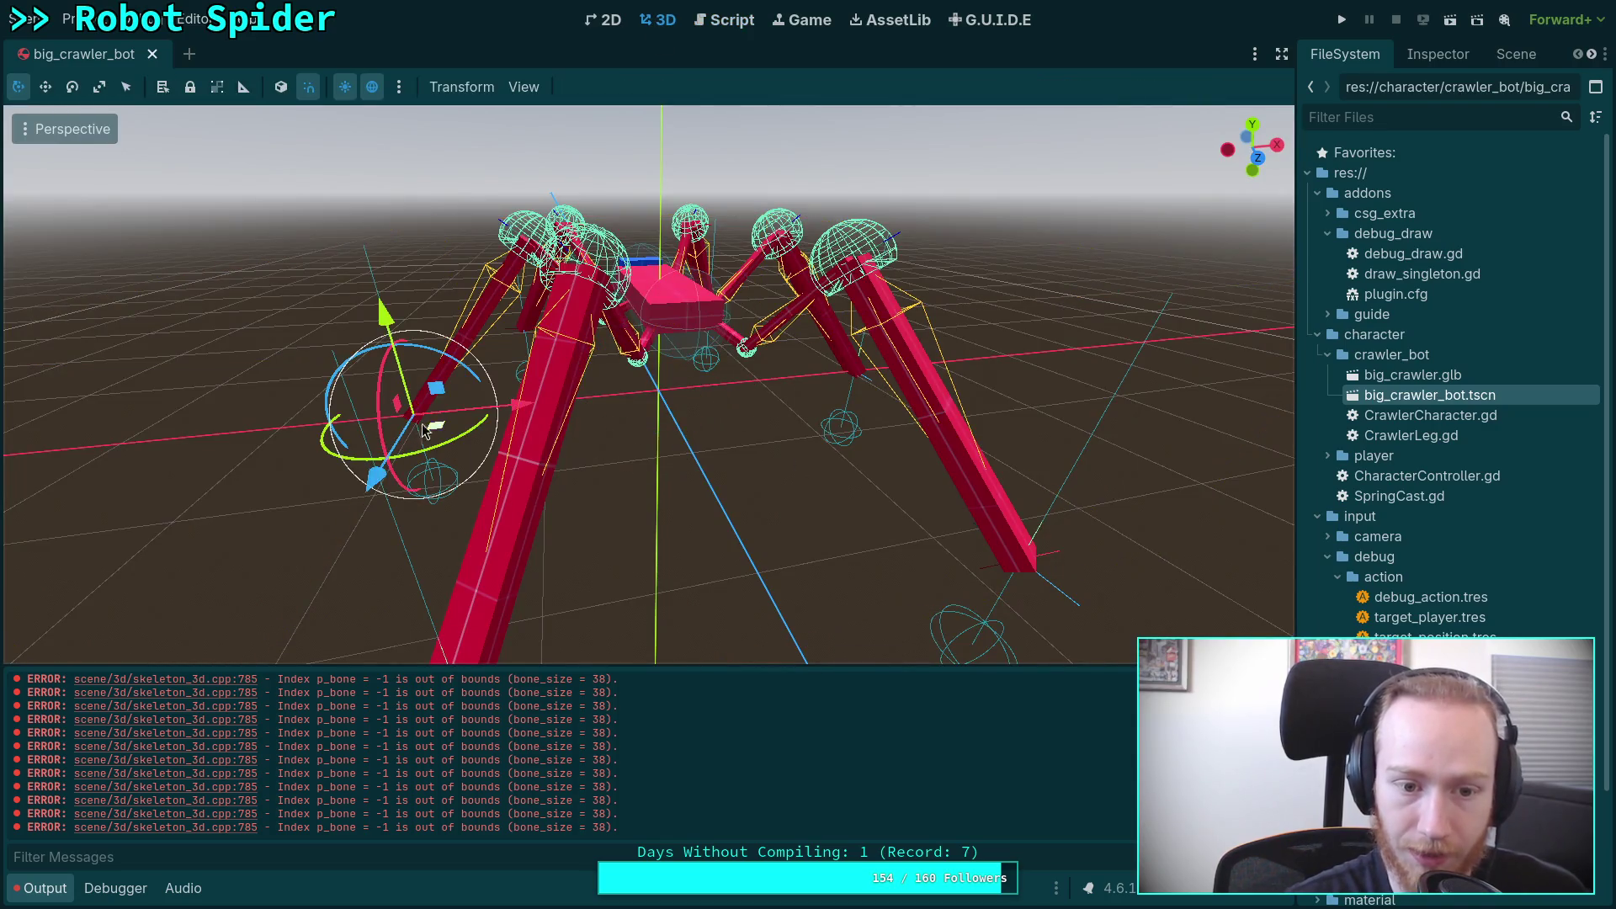
{"action": "mouse_move", "coordinate": [354, 509]}
{"action": "left_mouse_down"}
{"action": "mouse_move", "coordinate": [357, 454]}
{"action": "mouse_move", "coordinate": [362, 497]}
{"action": "left_mouse_up"}
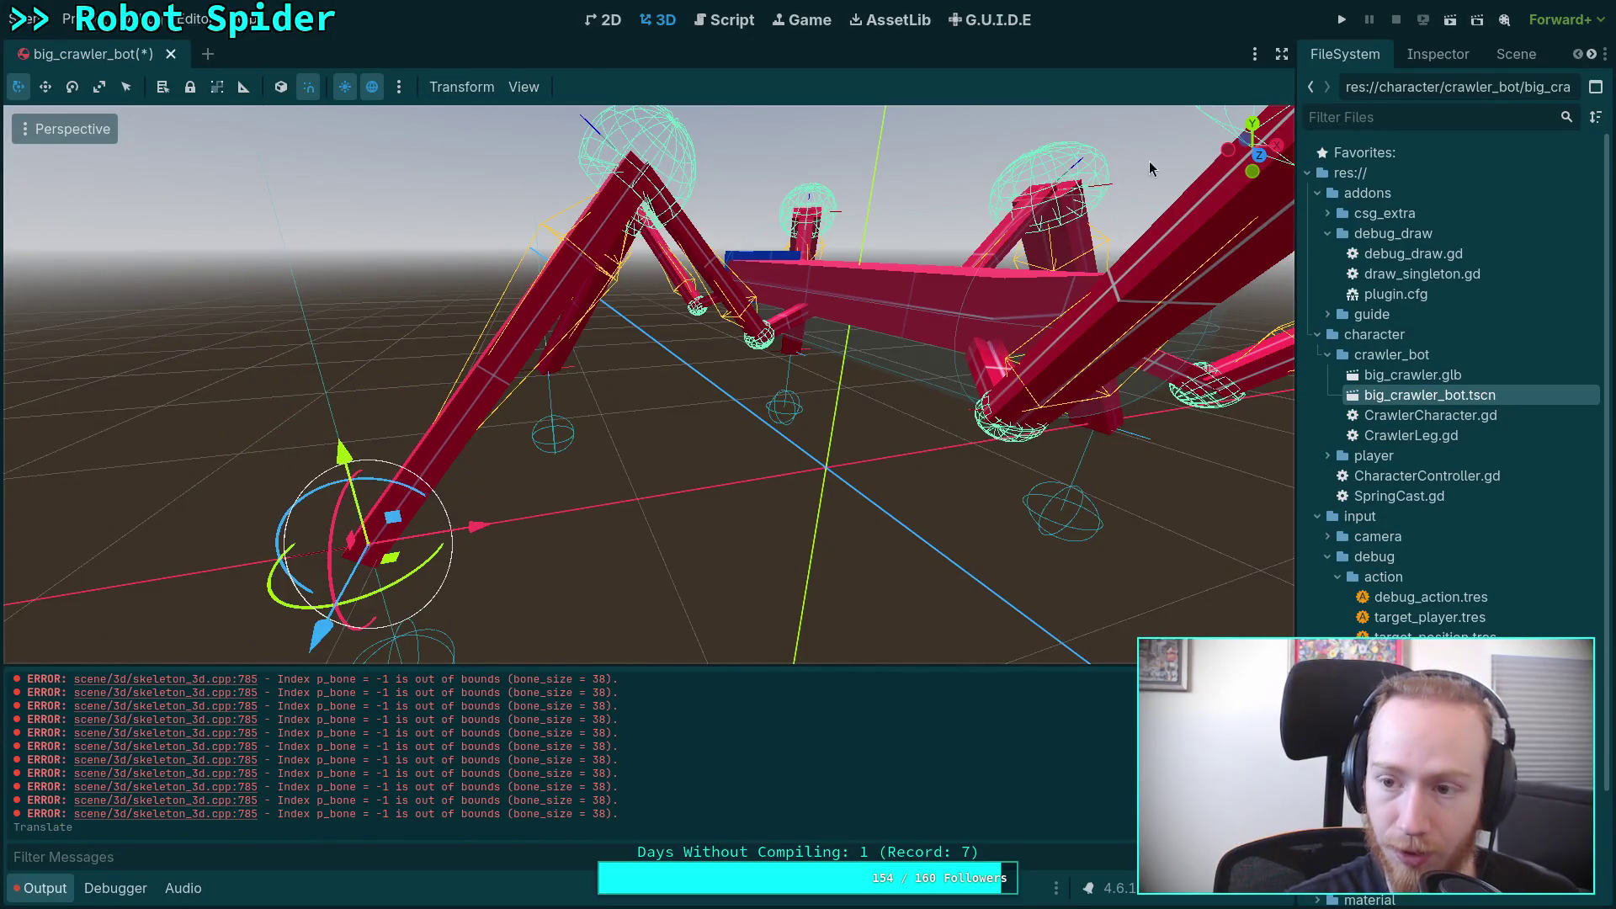
Step: Turn on Active for the CCDIK3D modifier
{"action": "scroll", "coordinate": [362, 497], "scroll_direction": "up", "scroll_amount": 3}
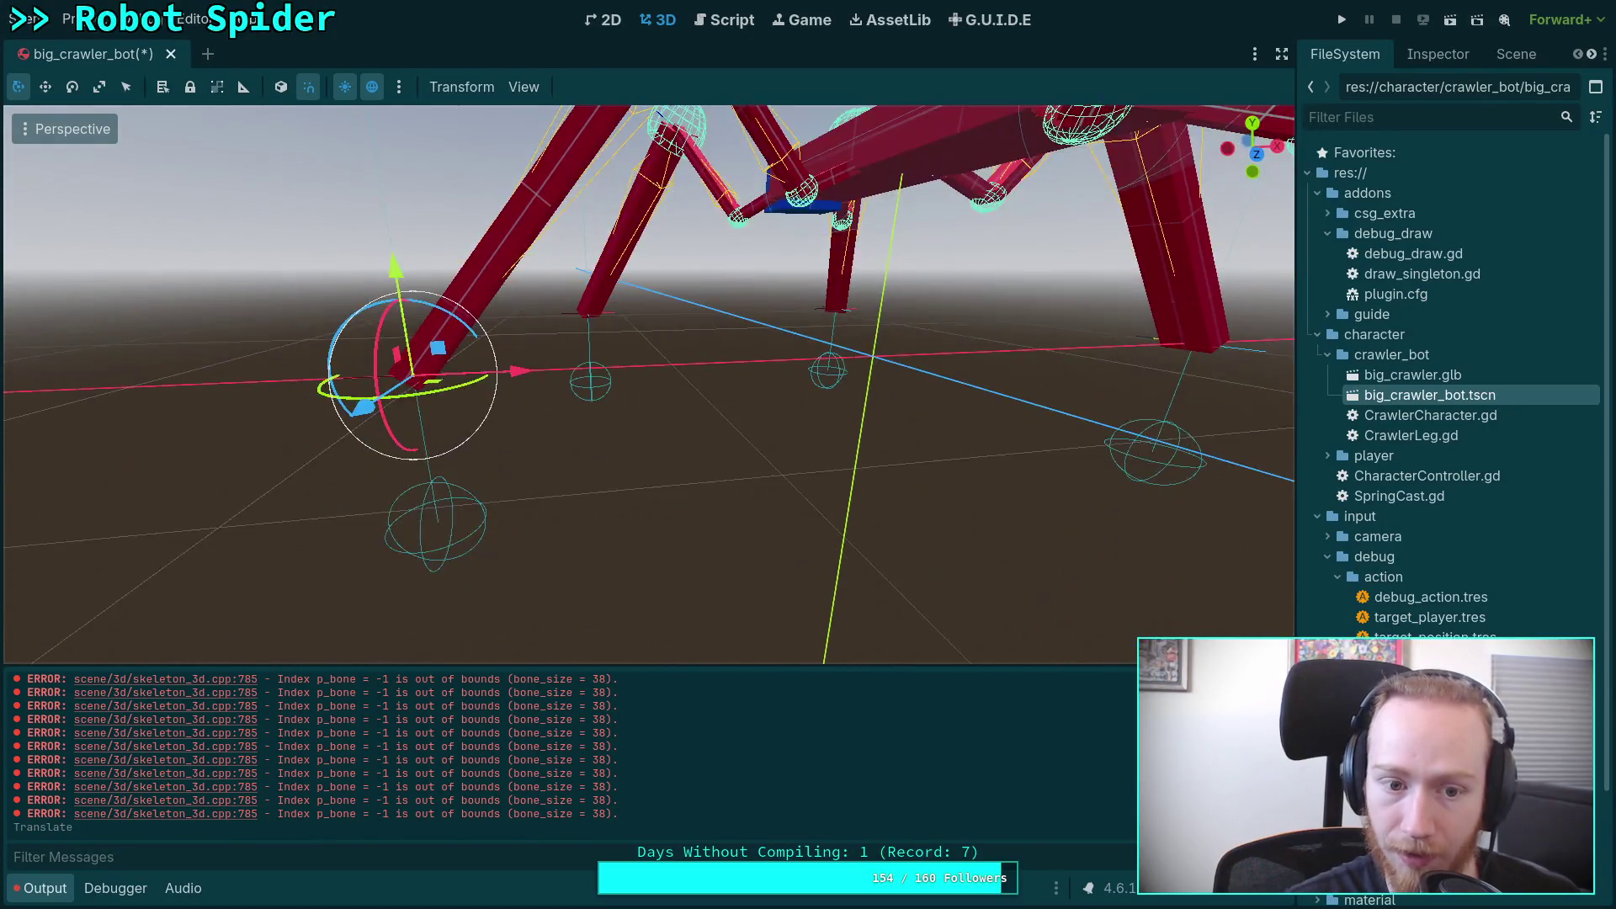
{"action": "scroll", "coordinate": [497, 379], "scroll_direction": "up", "scroll_amount": 5}
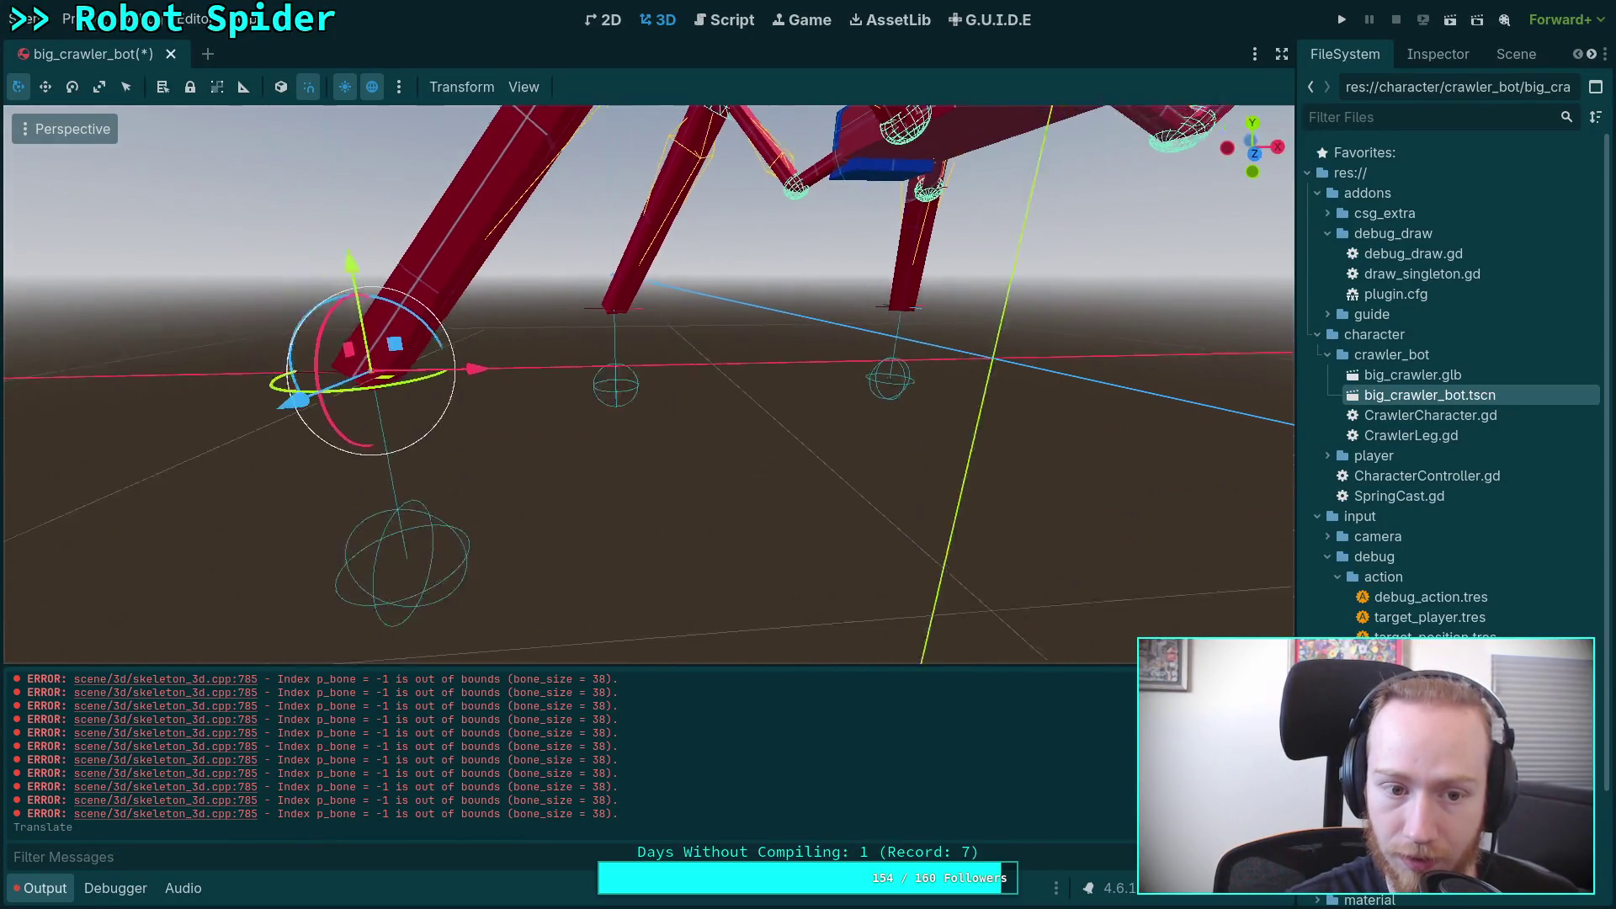
{"action": "scroll", "coordinate": [648, 383], "scroll_direction": "down", "scroll_amount": 5}
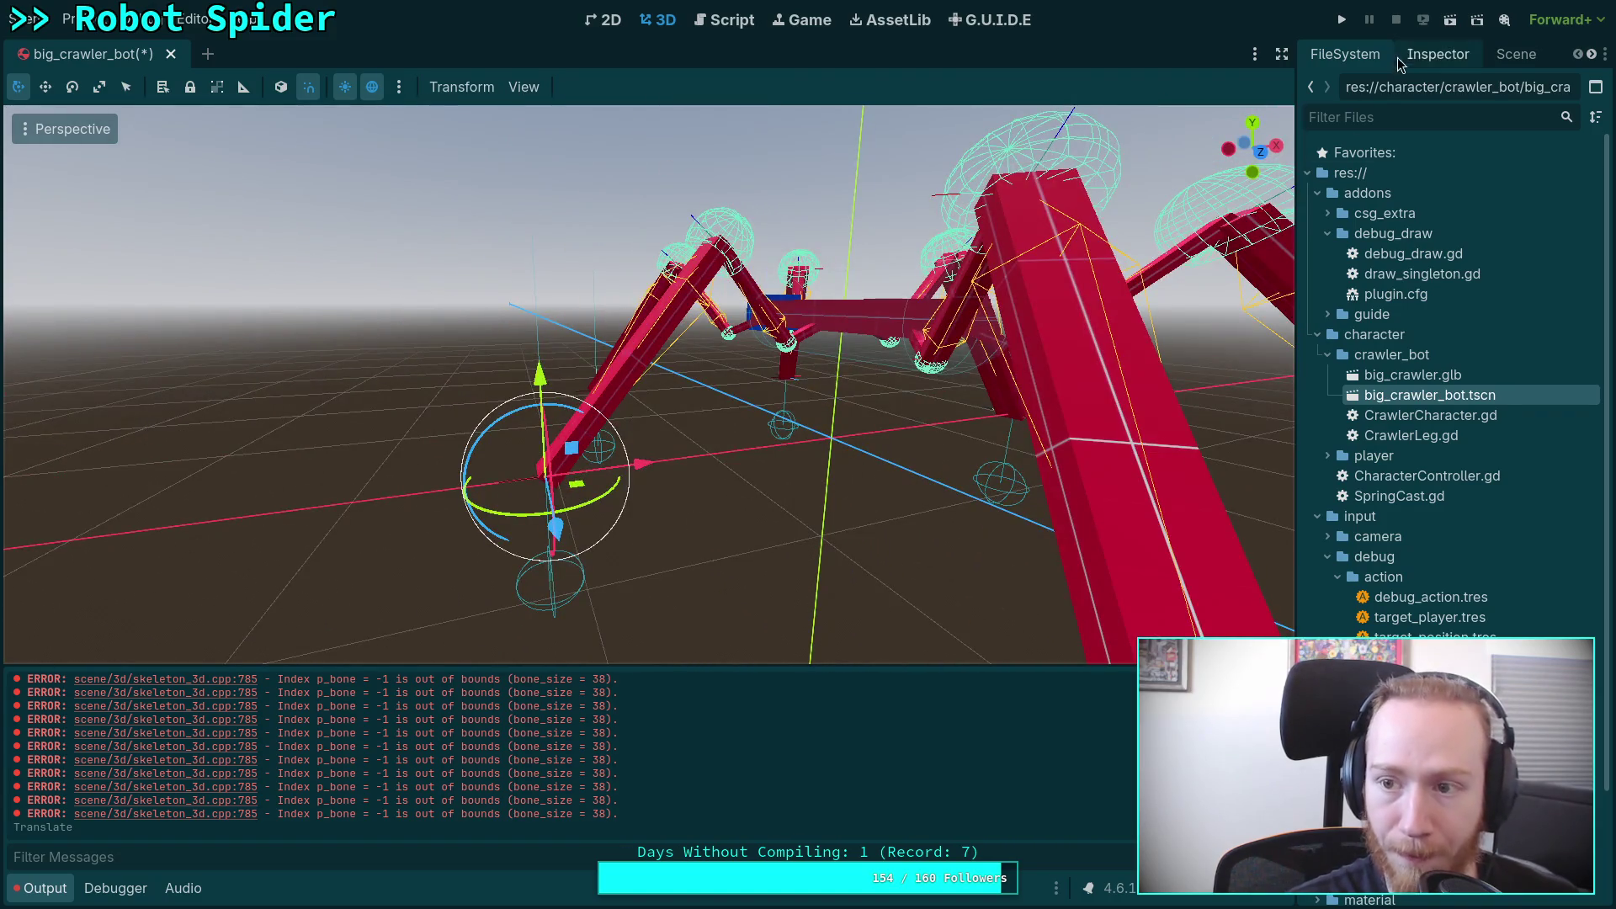
{"action": "left_click", "coordinate": [1469, 54]}
{"action": "left_click", "coordinate": [1516, 54]}
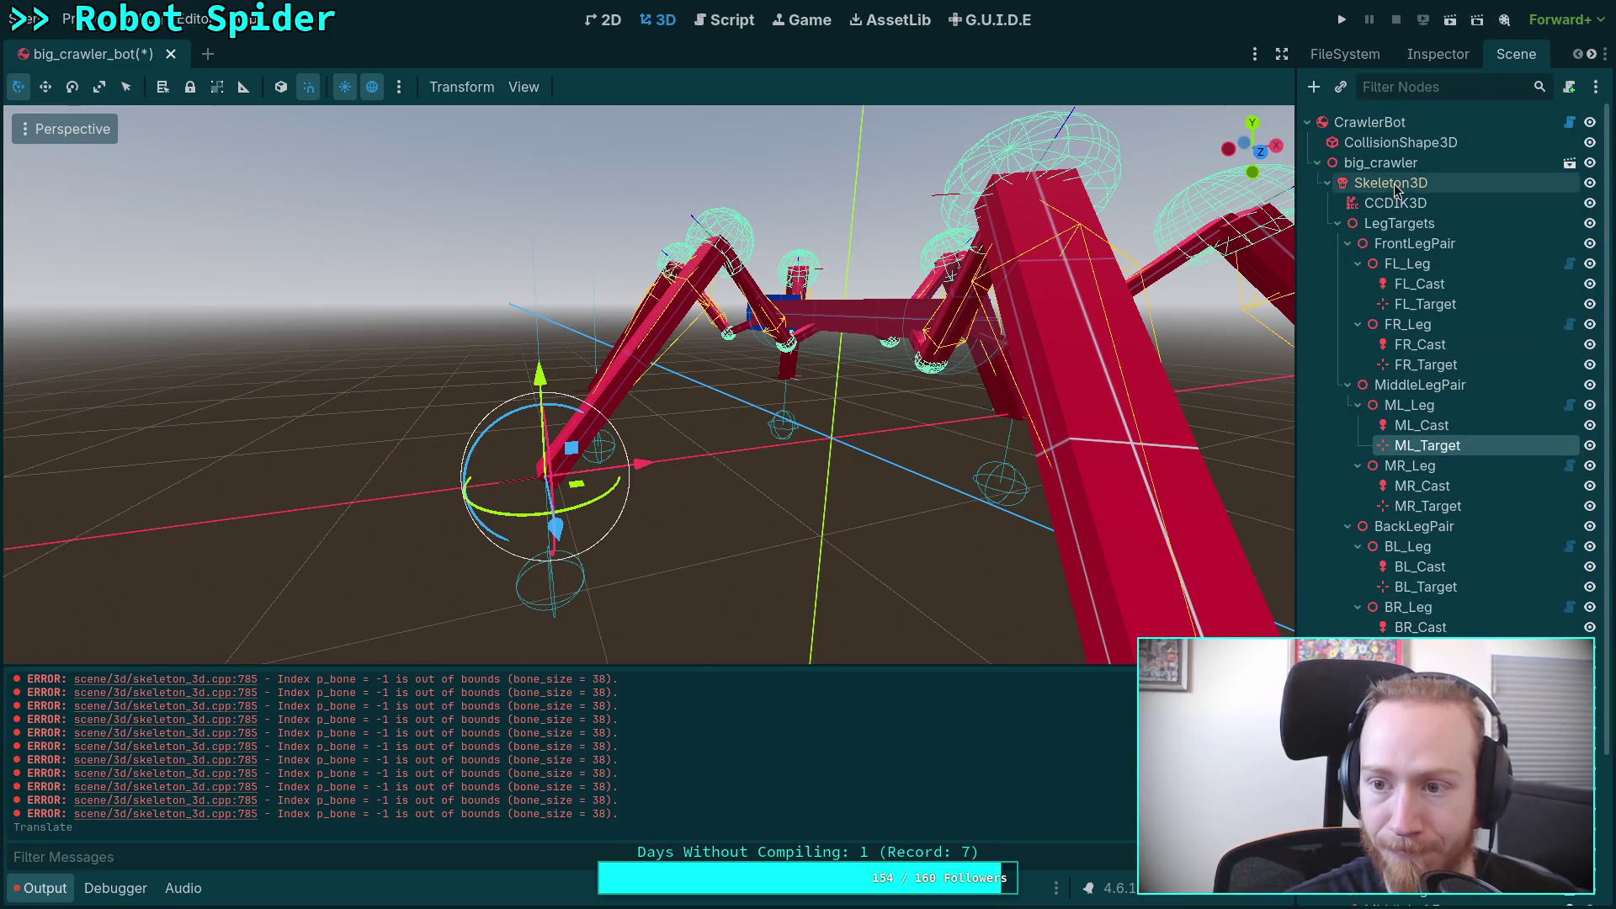
{"action": "left_click", "coordinate": [1372, 202]}
{"action": "left_click", "coordinate": [1435, 53]}
{"action": "left_click", "coordinate": [1467, 445]}
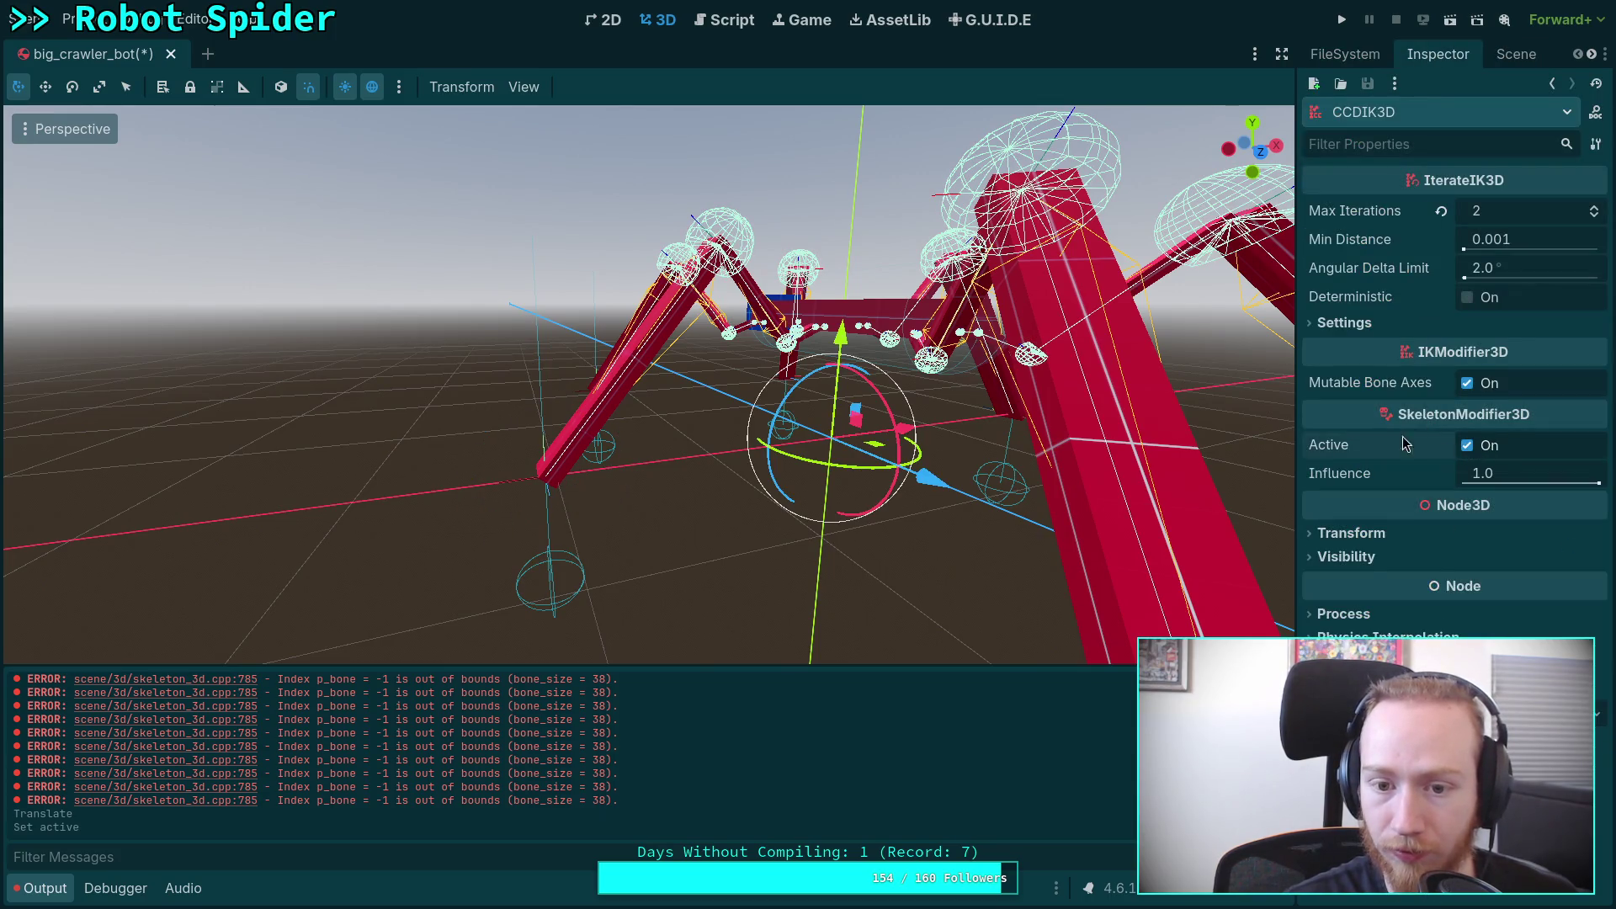
Step: Raise the ML_Target leg target upward and save the crawler scene
{"action": "left_click", "coordinate": [1516, 54]}
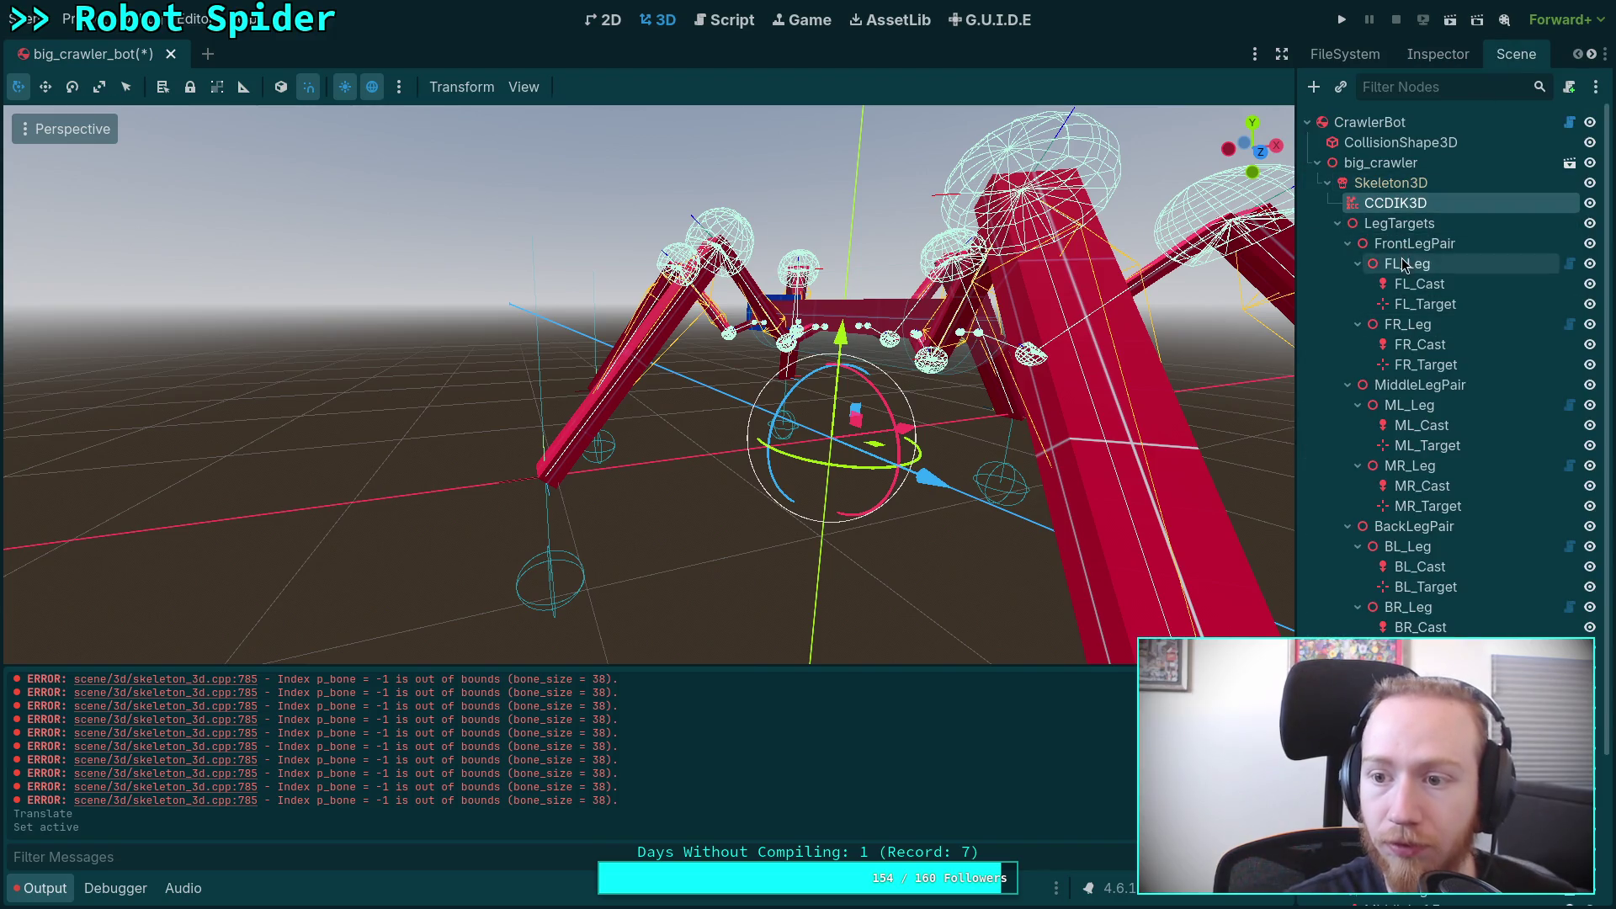
{"action": "left_click", "coordinate": [552, 493]}
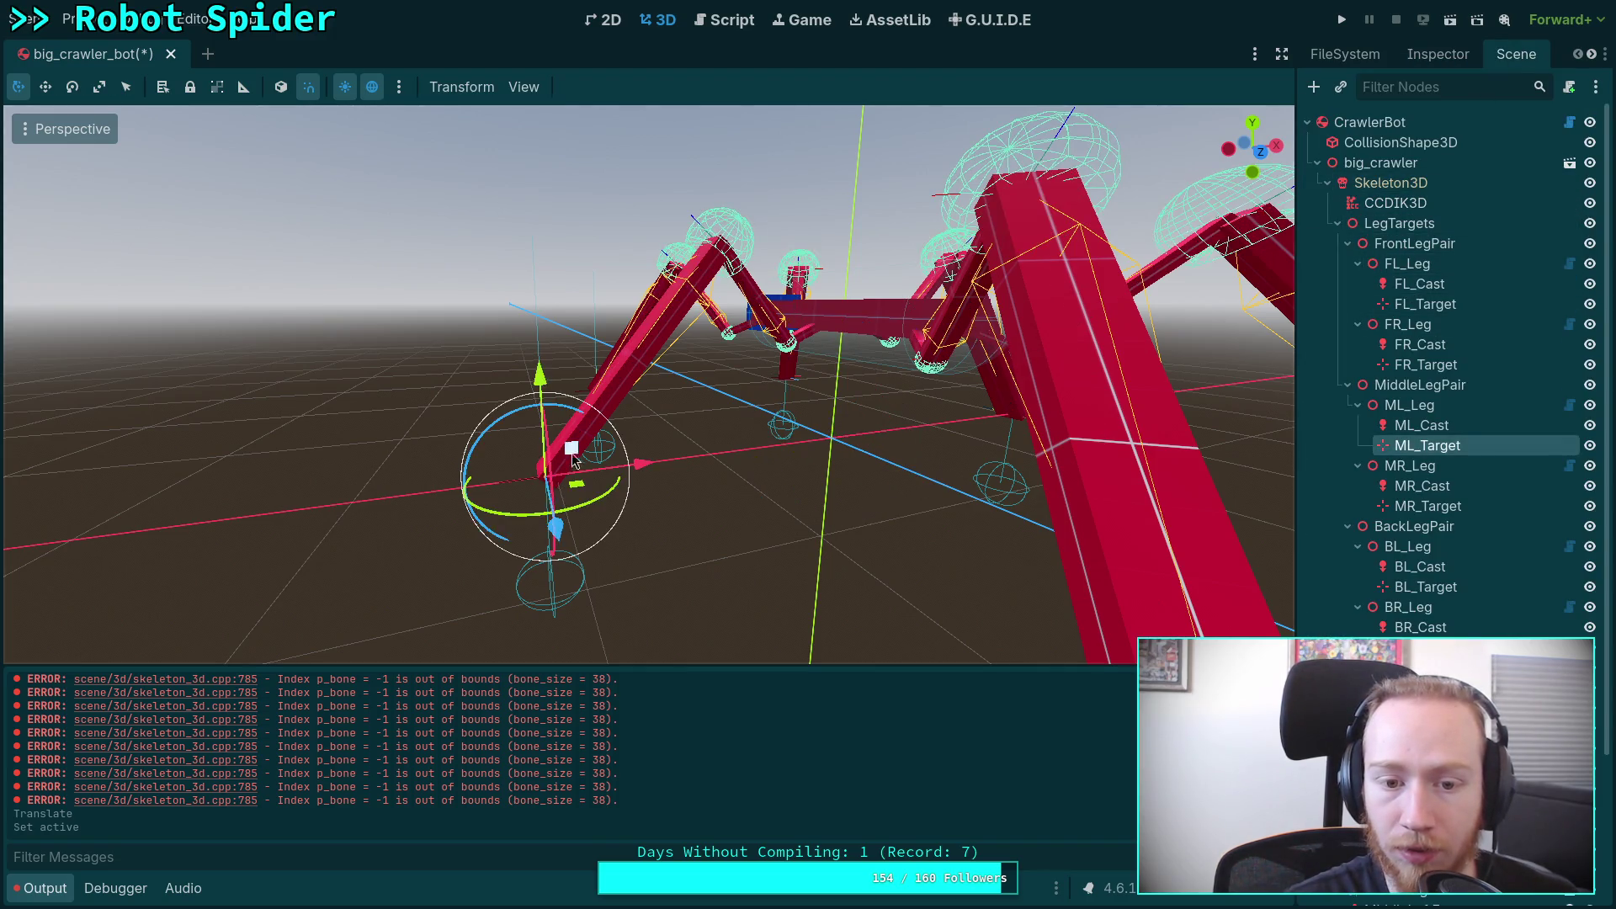
{"action": "mouse_move", "coordinate": [568, 436]}
{"action": "left_mouse_down"}
{"action": "mouse_move", "coordinate": [598, 354]}
{"action": "mouse_move", "coordinate": [576, 311]}
{"action": "mouse_move", "coordinate": [354, 349]}
{"action": "mouse_move", "coordinate": [442, 370]}
{"action": "mouse_move", "coordinate": [737, 504]}
{"action": "mouse_move", "coordinate": [685, 442]}
{"action": "mouse_move", "coordinate": [681, 484]}
{"action": "mouse_move", "coordinate": [589, 425]}
{"action": "mouse_move", "coordinate": [619, 453]}
{"action": "mouse_move", "coordinate": [579, 456]}
{"action": "left_mouse_up"}
{"action": "key", "text": "w"}
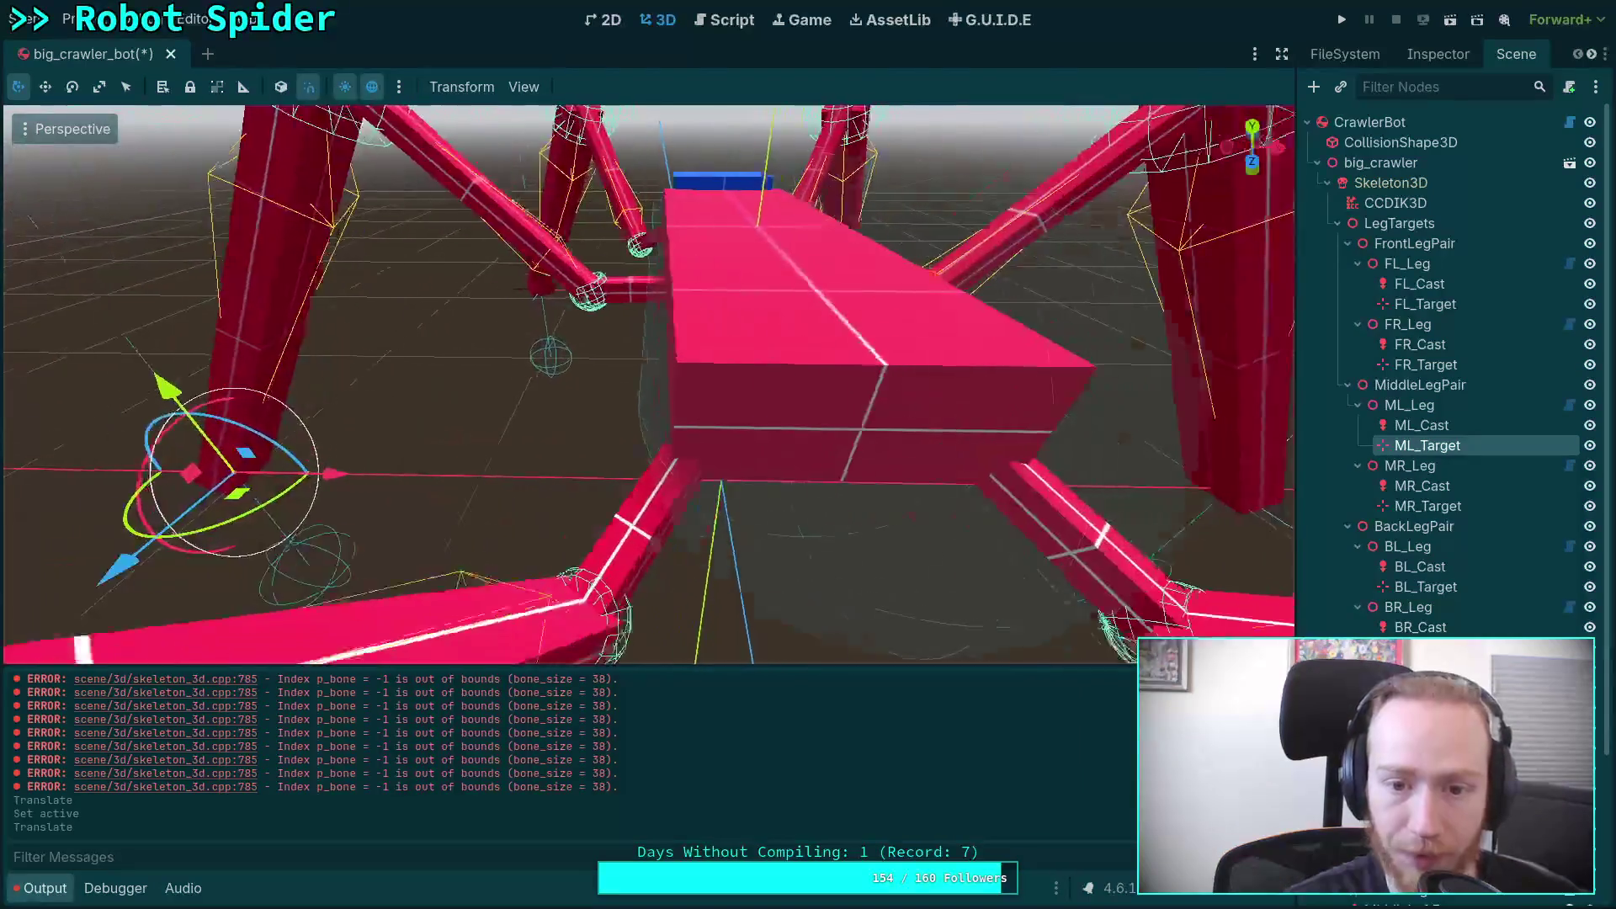
{"action": "key", "text": "s"}
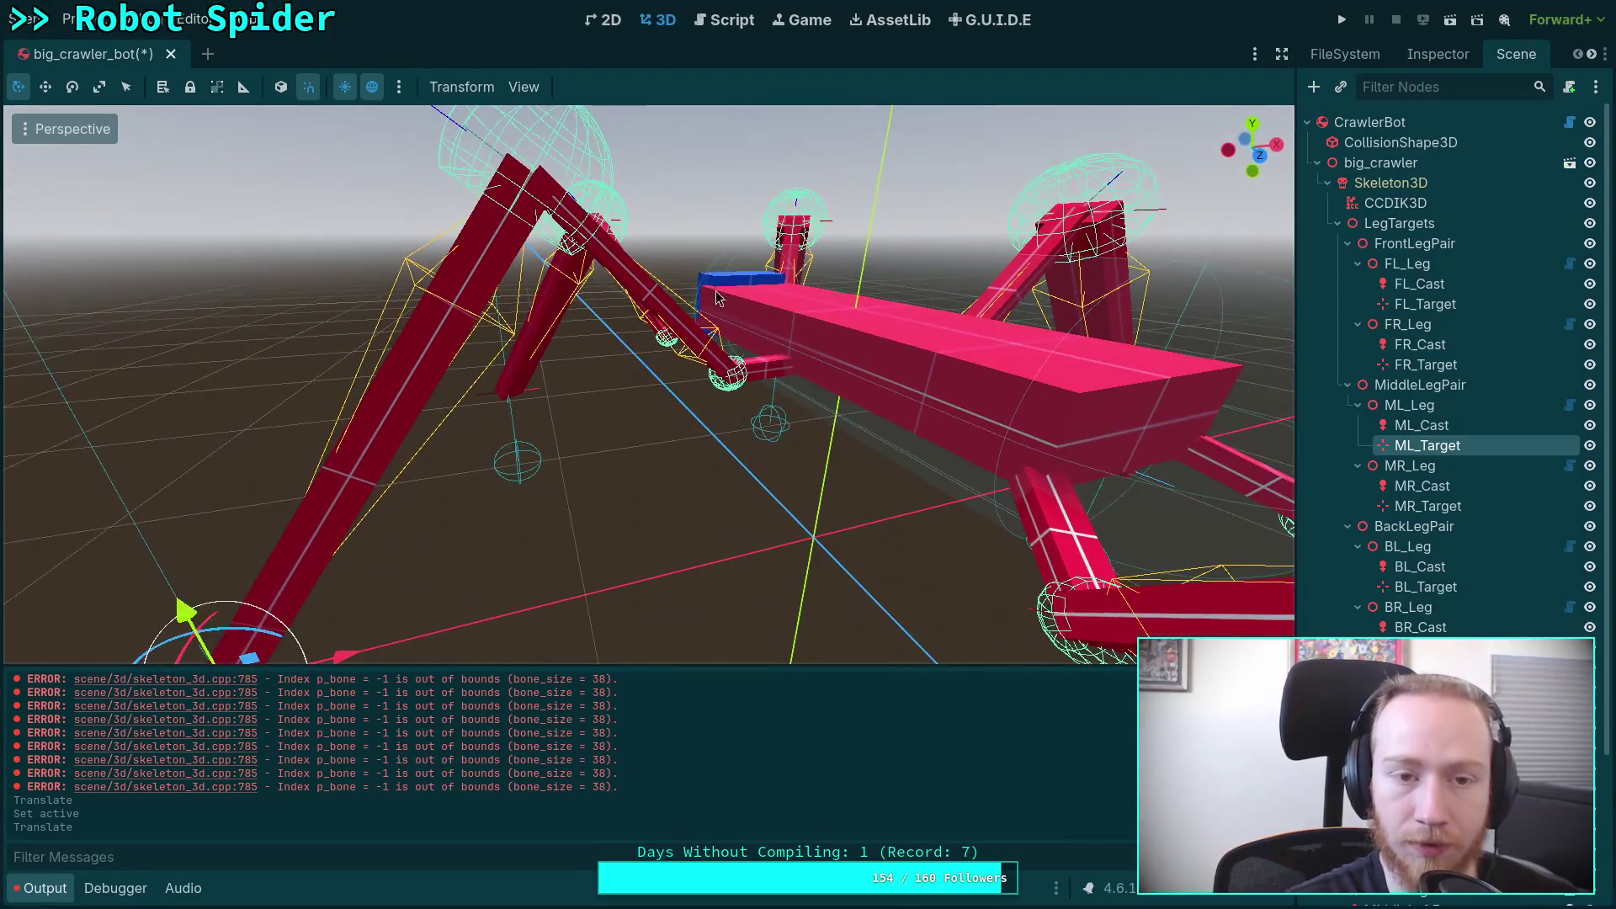
{"action": "left_click", "coordinate": [1387, 128]}
{"action": "left_click", "coordinate": [1477, 53]}
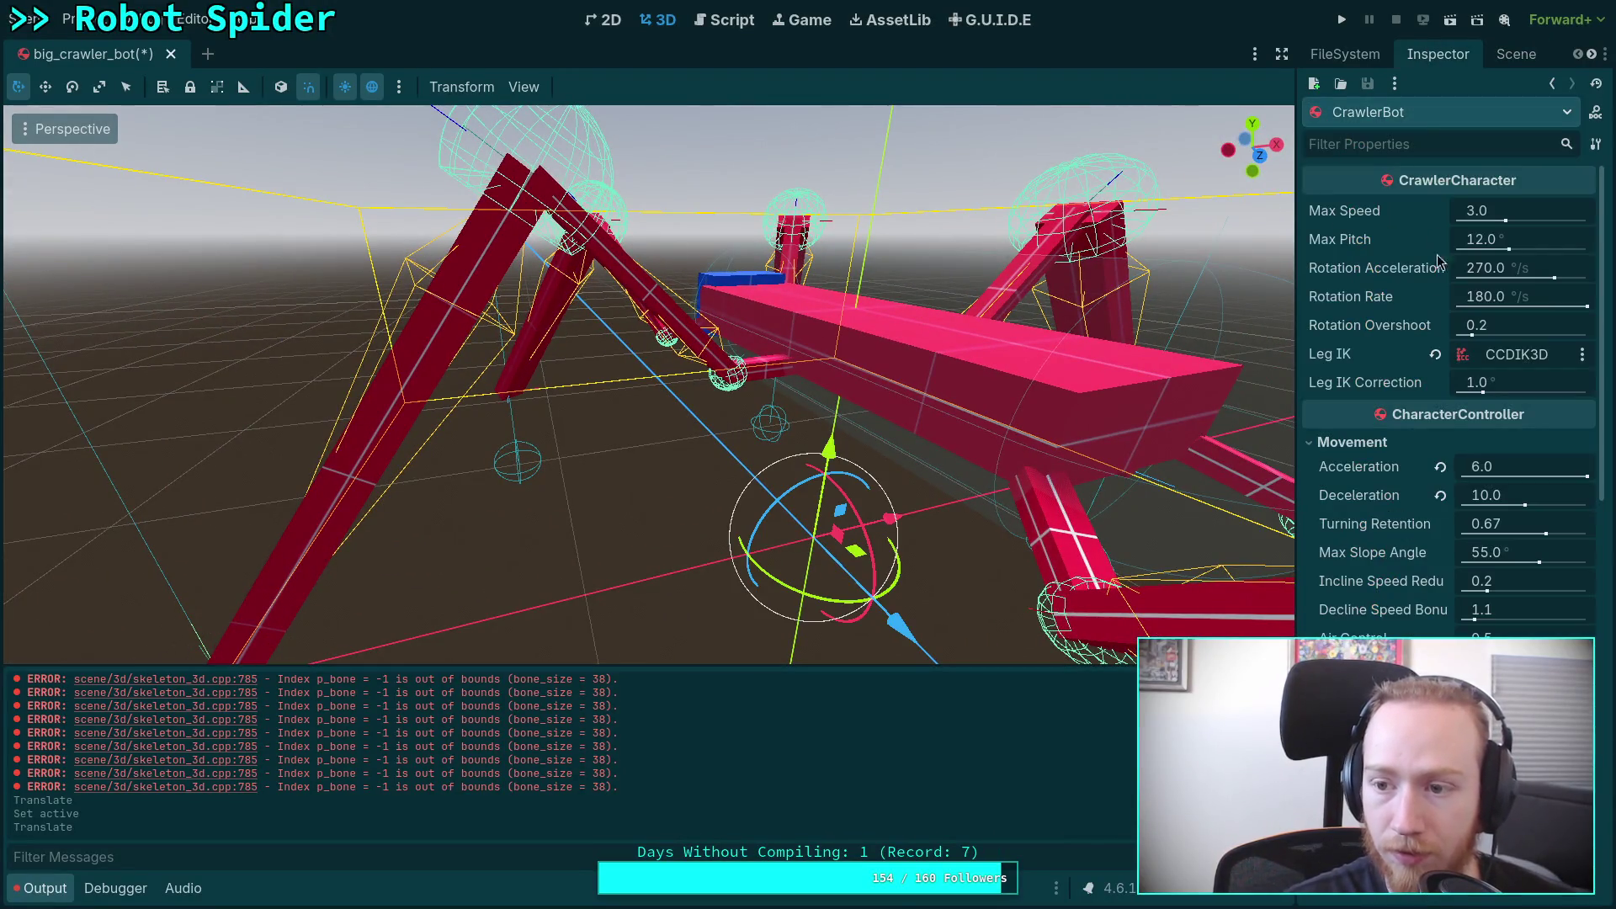
{"action": "key", "text": "ctrl+s"}
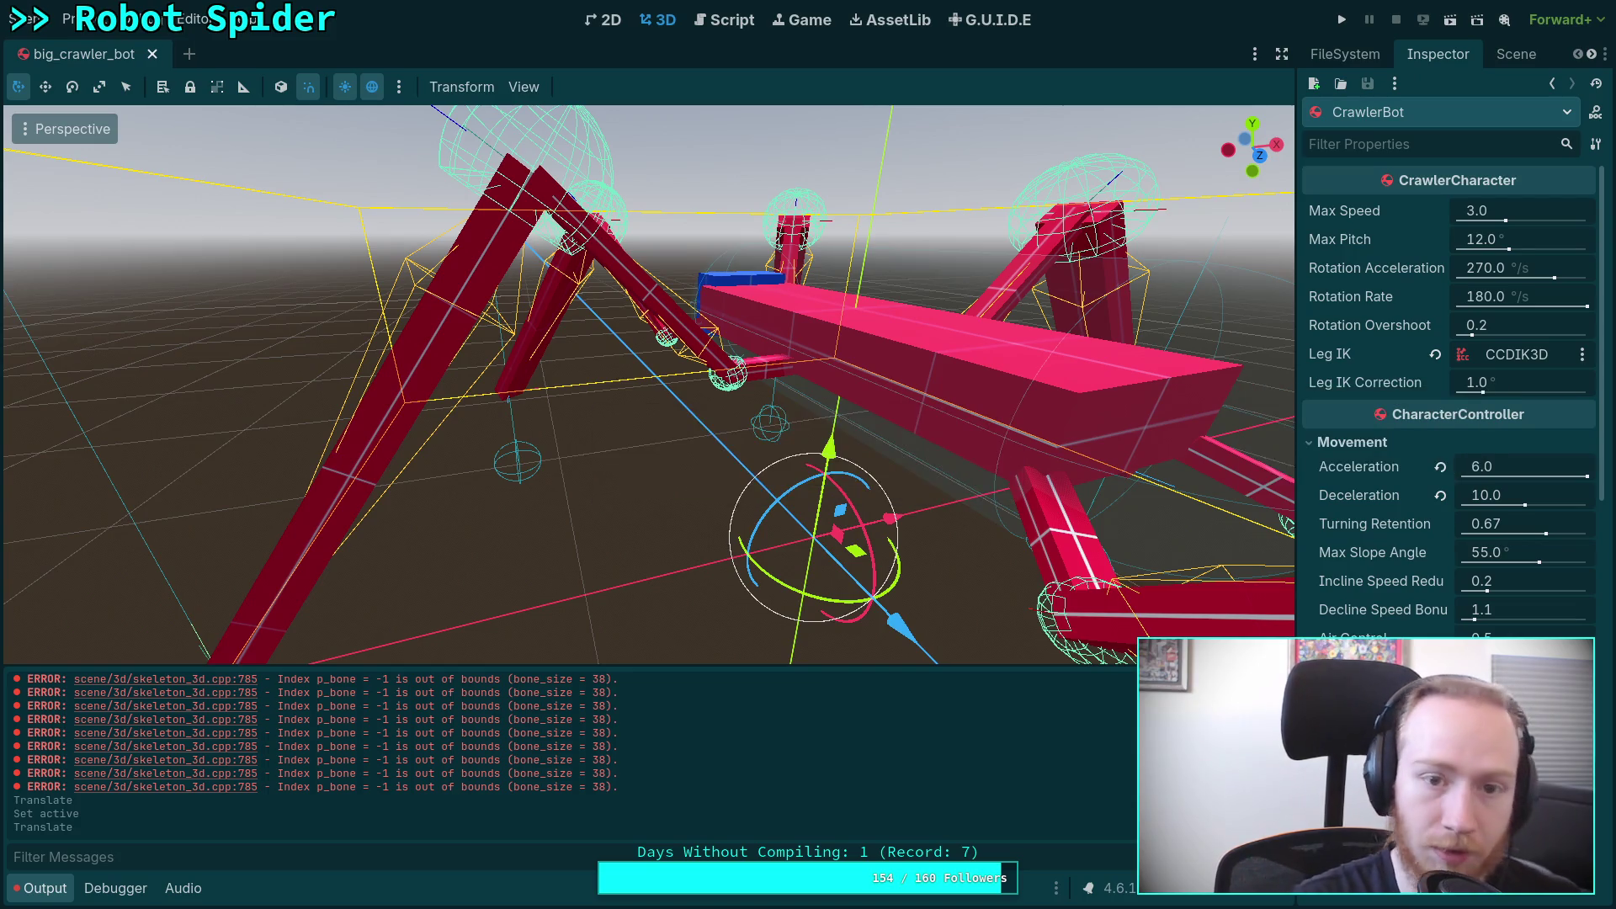
Step: Set CrawlerBot's Leg IK Correction to 0.0, then return to CrawlerCharacter.gd
{"action": "left_click", "coordinate": [1515, 53]}
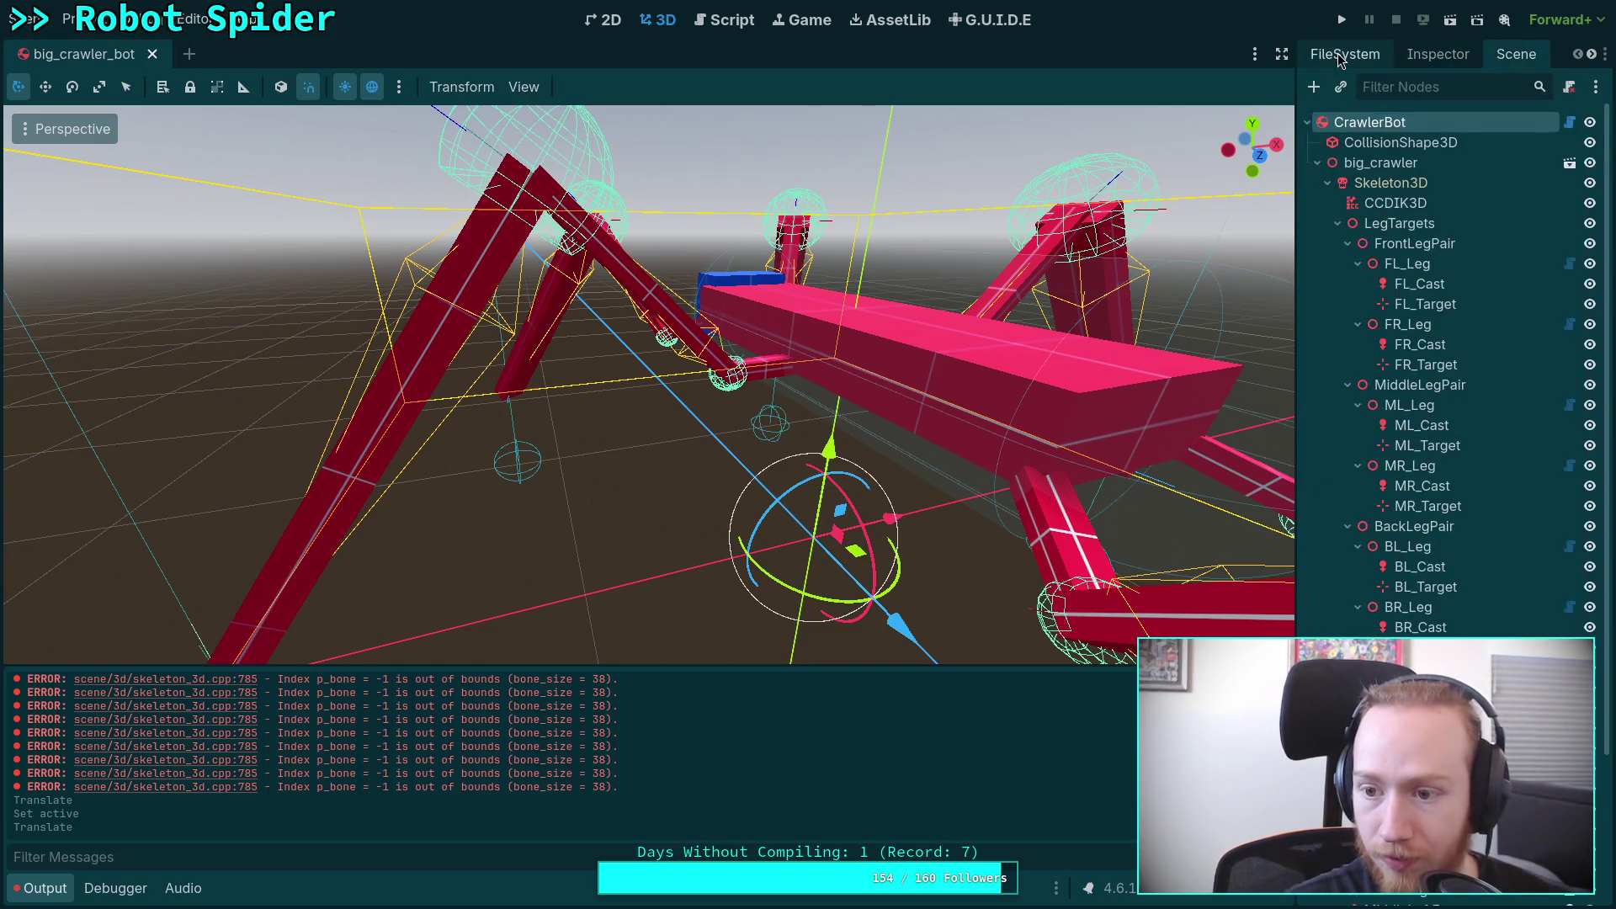
{"action": "left_click", "coordinate": [1344, 53]}
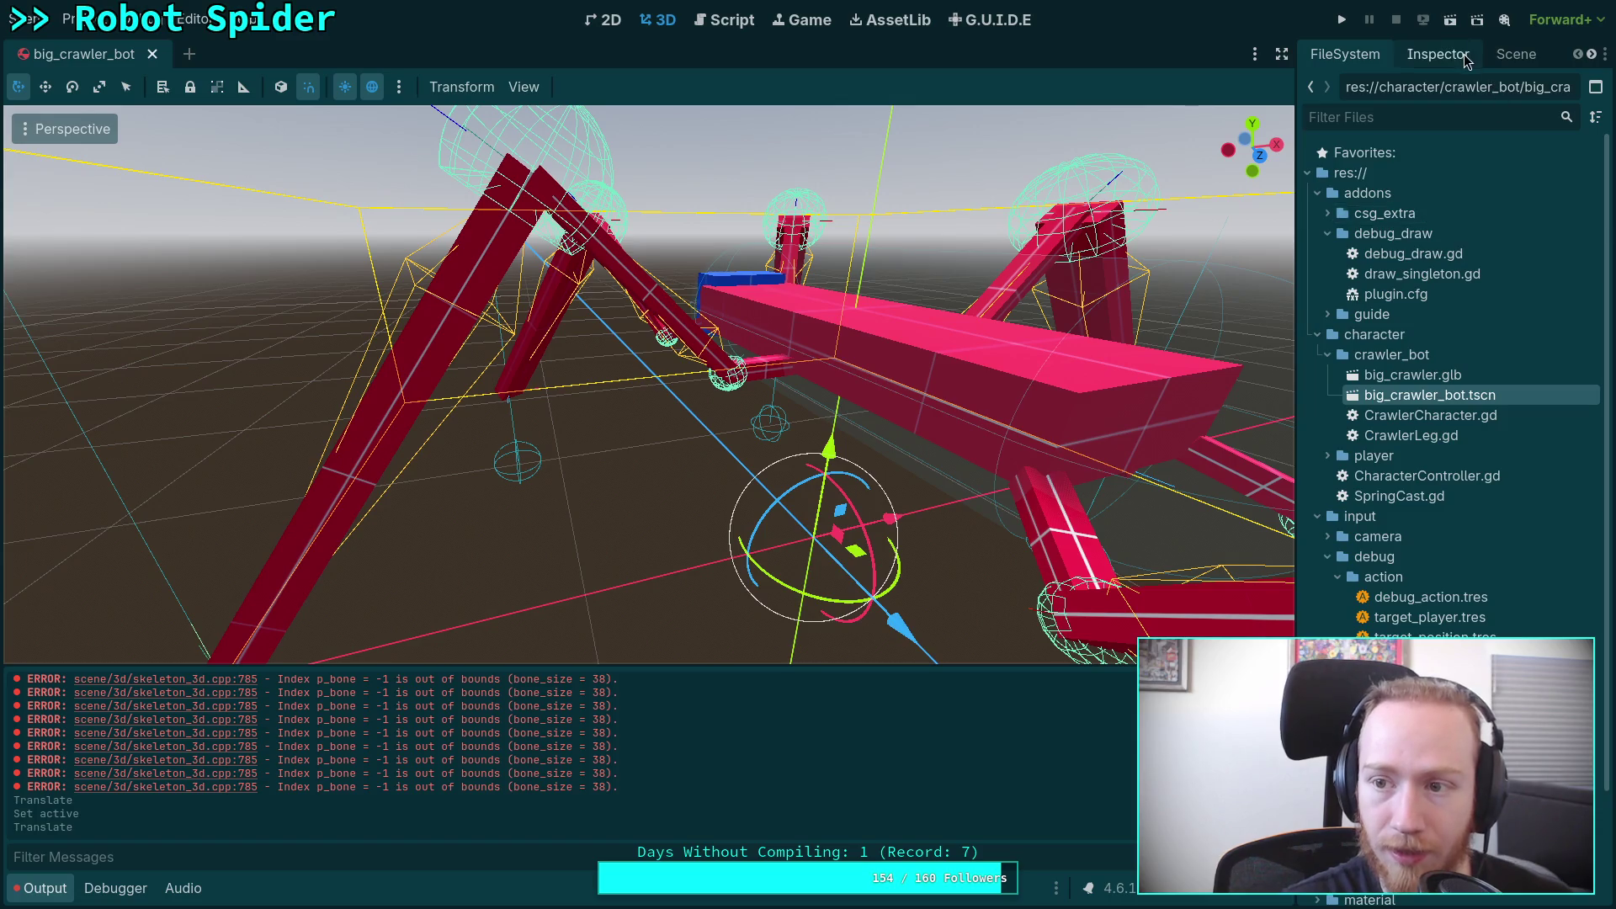
{"action": "left_click", "coordinate": [1437, 53]}
{"action": "left_click", "coordinate": [1520, 381]}
{"action": "type", "text": "0"}
{"action": "key", "text": "Return"}
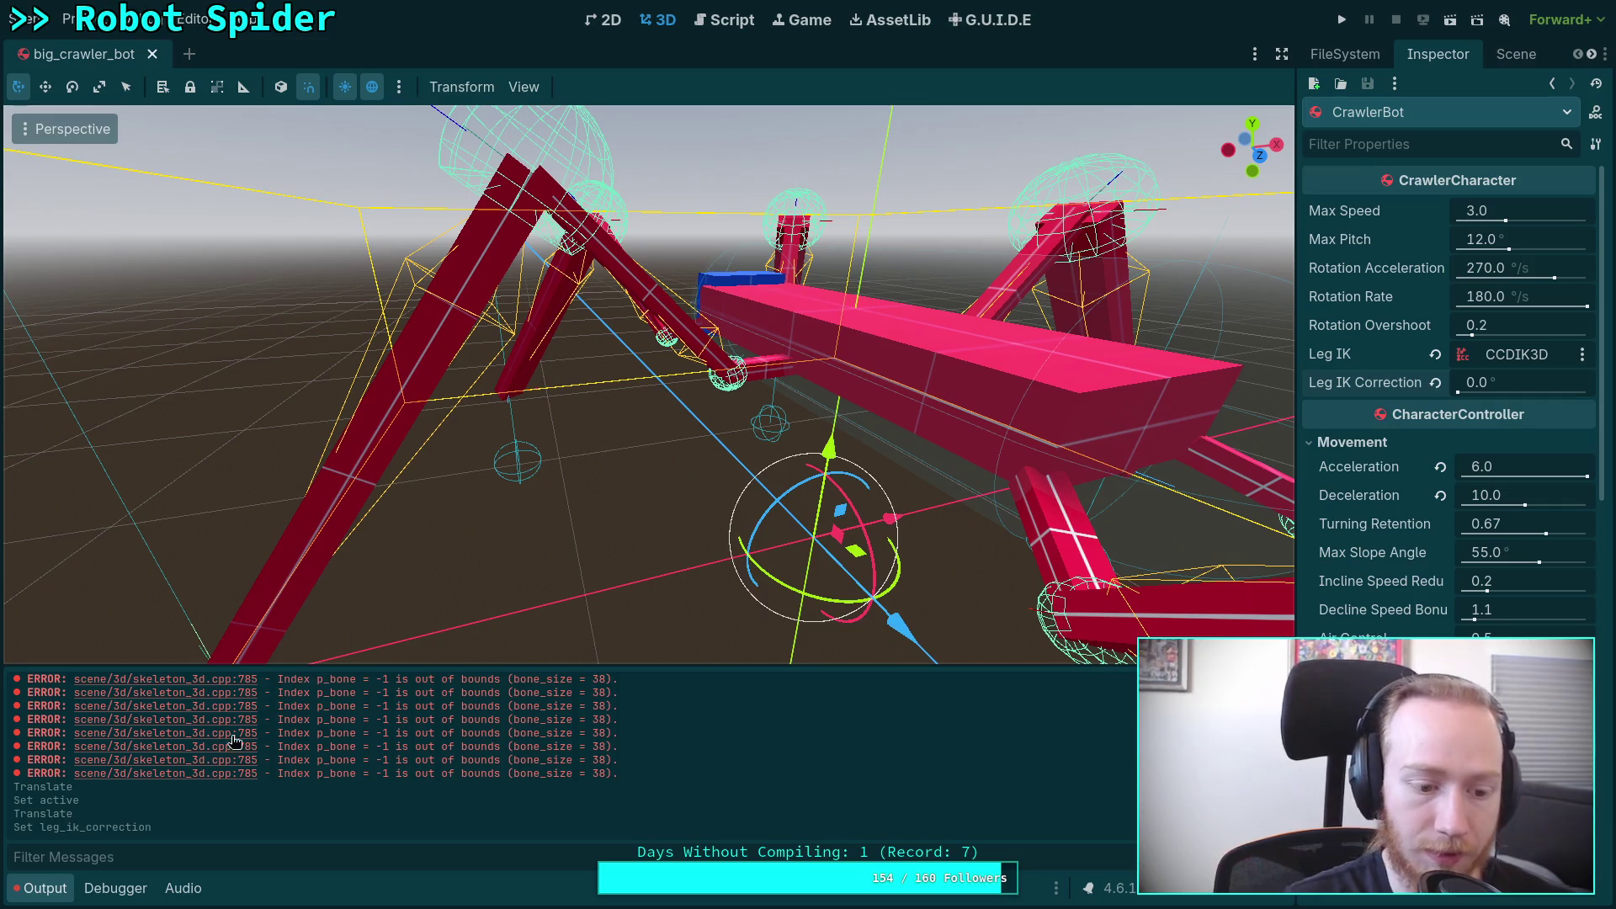
{"action": "left_click", "coordinate": [729, 32]}
{"action": "scroll", "coordinate": [395, 454], "scroll_direction": "up", "scroll_amount": 10}
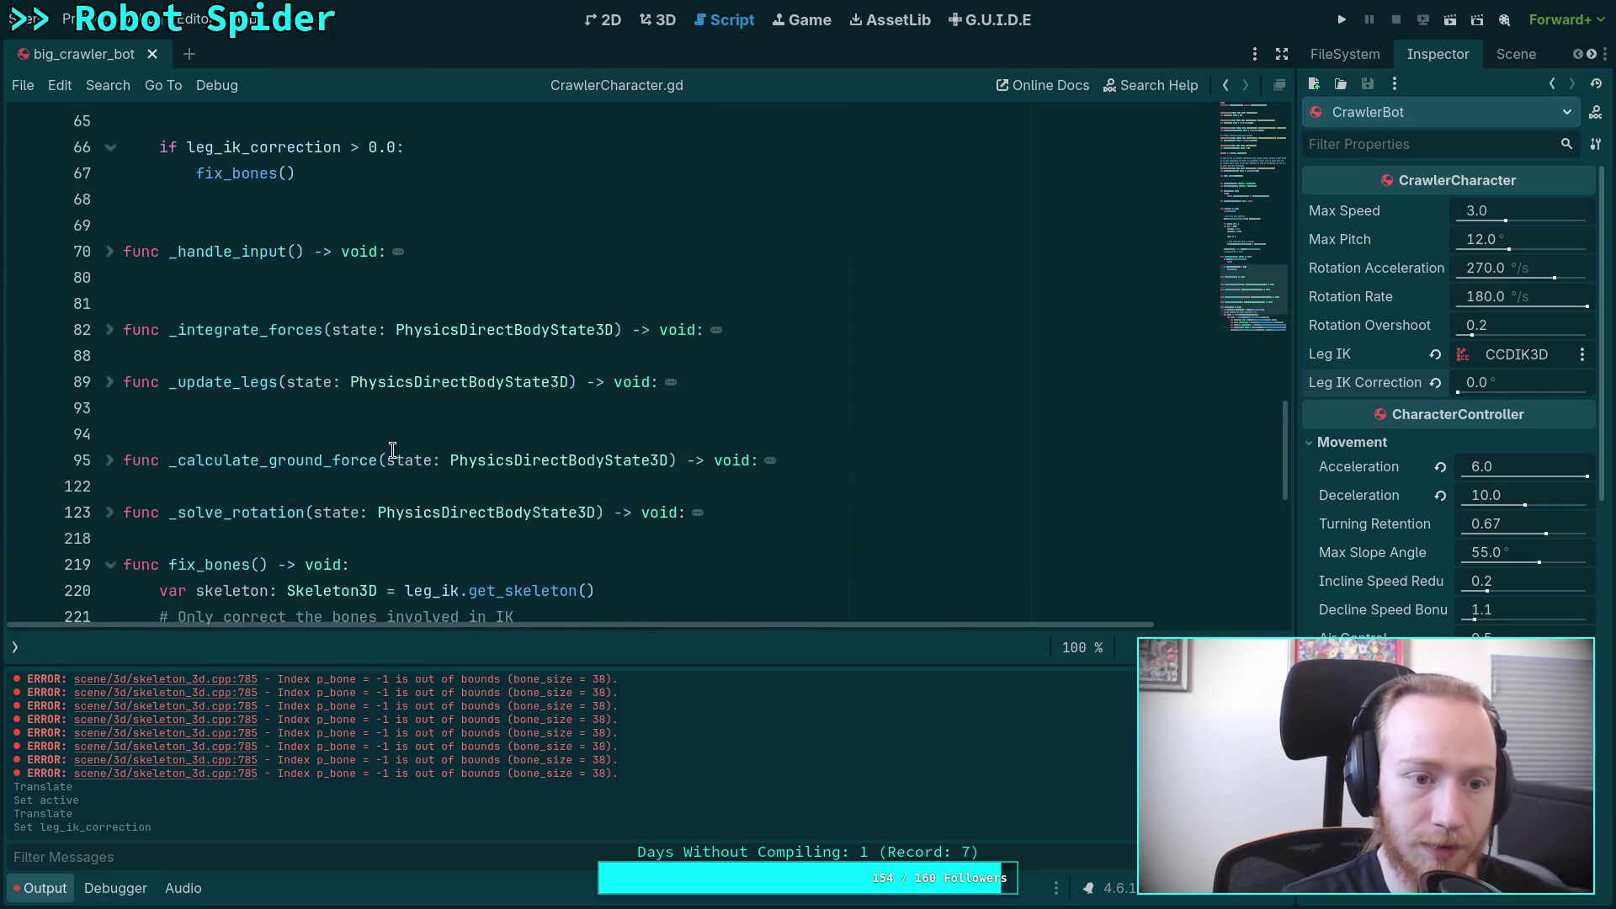
Step: Bypass the guard on line 63 as 'if false and Engine.is_editor_hint():' and save
{"action": "left_click", "coordinate": [178, 382]}
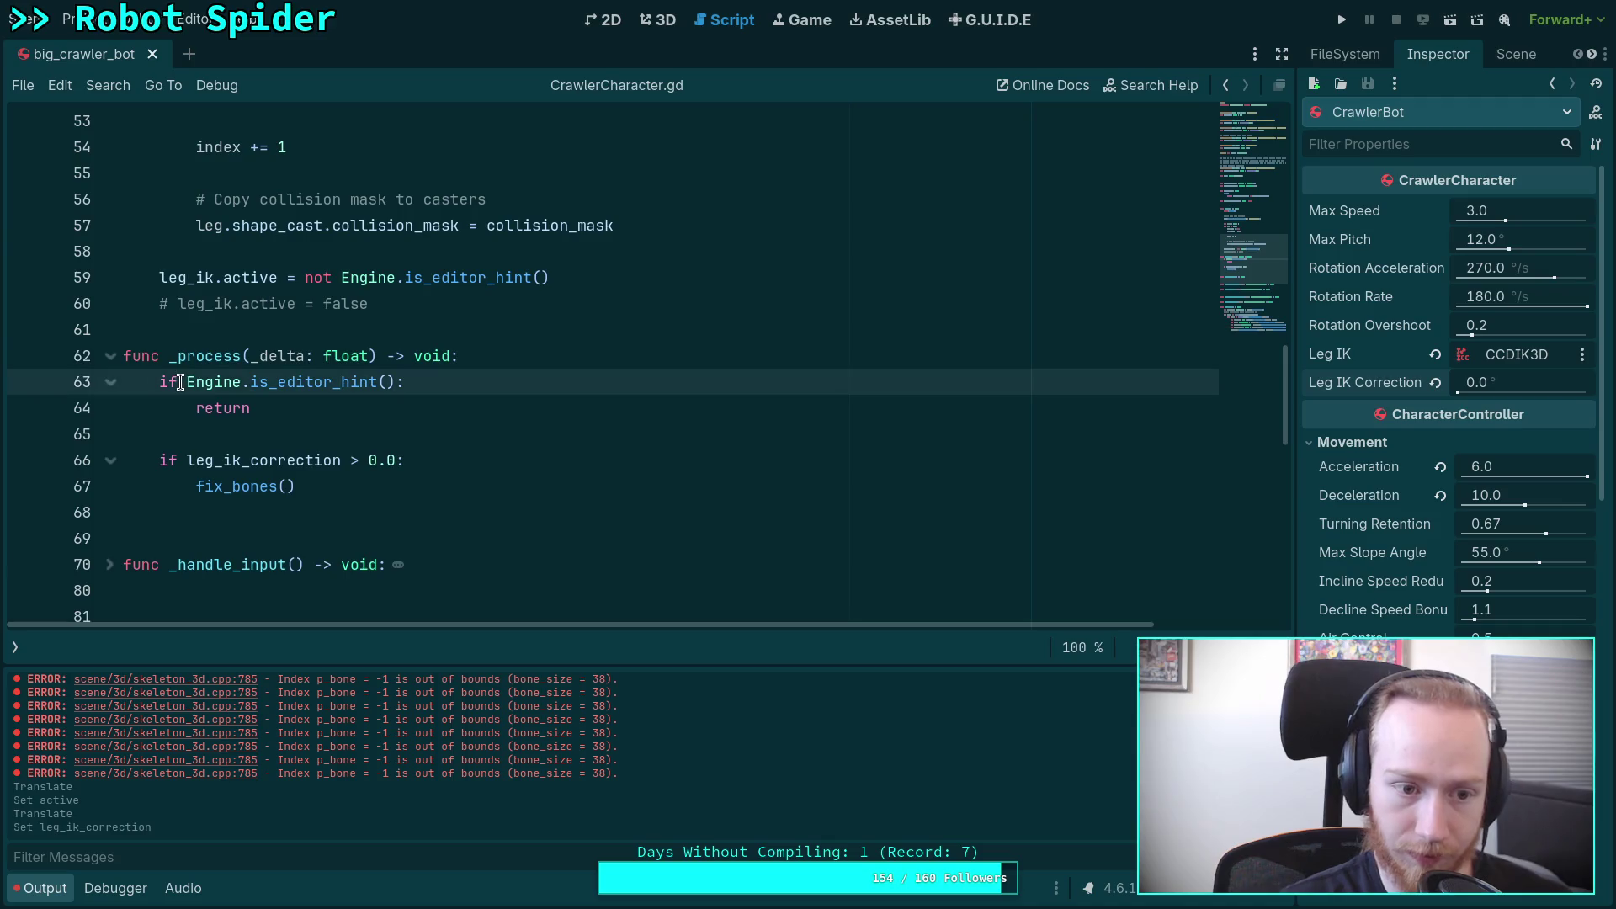
{"action": "type", "text": "f"}
{"action": "type", "text": "alse a"}
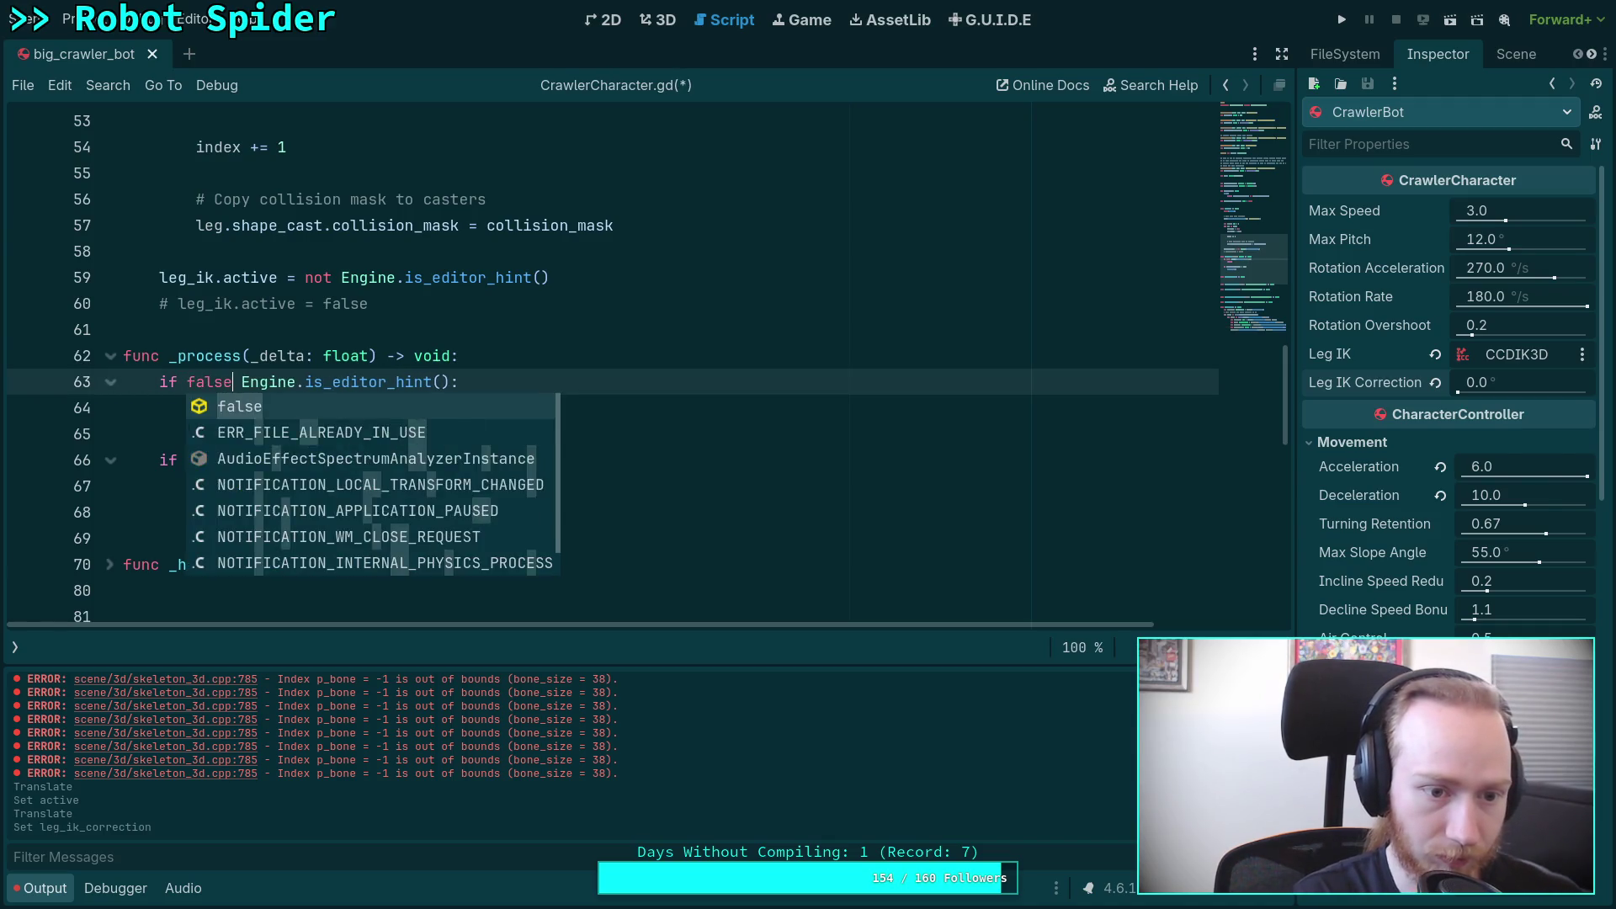
{"action": "type", "text": "nd"}
{"action": "key", "text": "ctrl+s"}
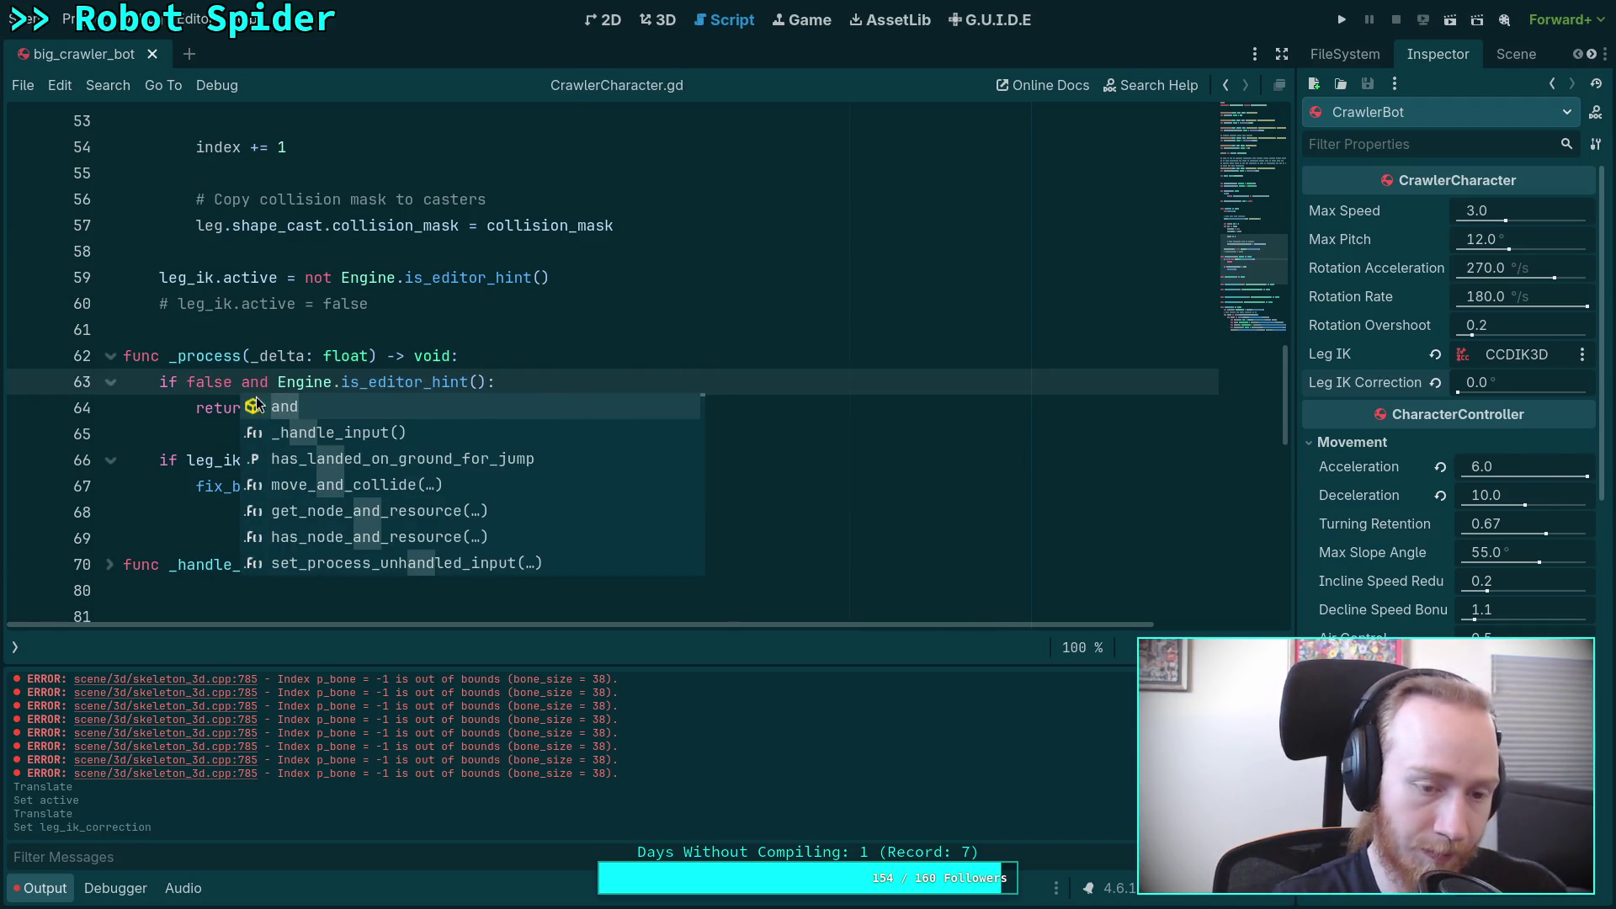
{"action": "left_click", "coordinate": [394, 329]}
Step: Complete line 228's call to set_bone_global_pose_override
{"action": "scroll", "coordinate": [393, 354], "scroll_direction": "down", "scroll_amount": 5}
{"action": "scroll", "coordinate": [393, 354], "scroll_direction": "up", "scroll_amount": 2}
{"action": "scroll", "coordinate": [597, 457], "scroll_direction": "down", "scroll_amount": 4}
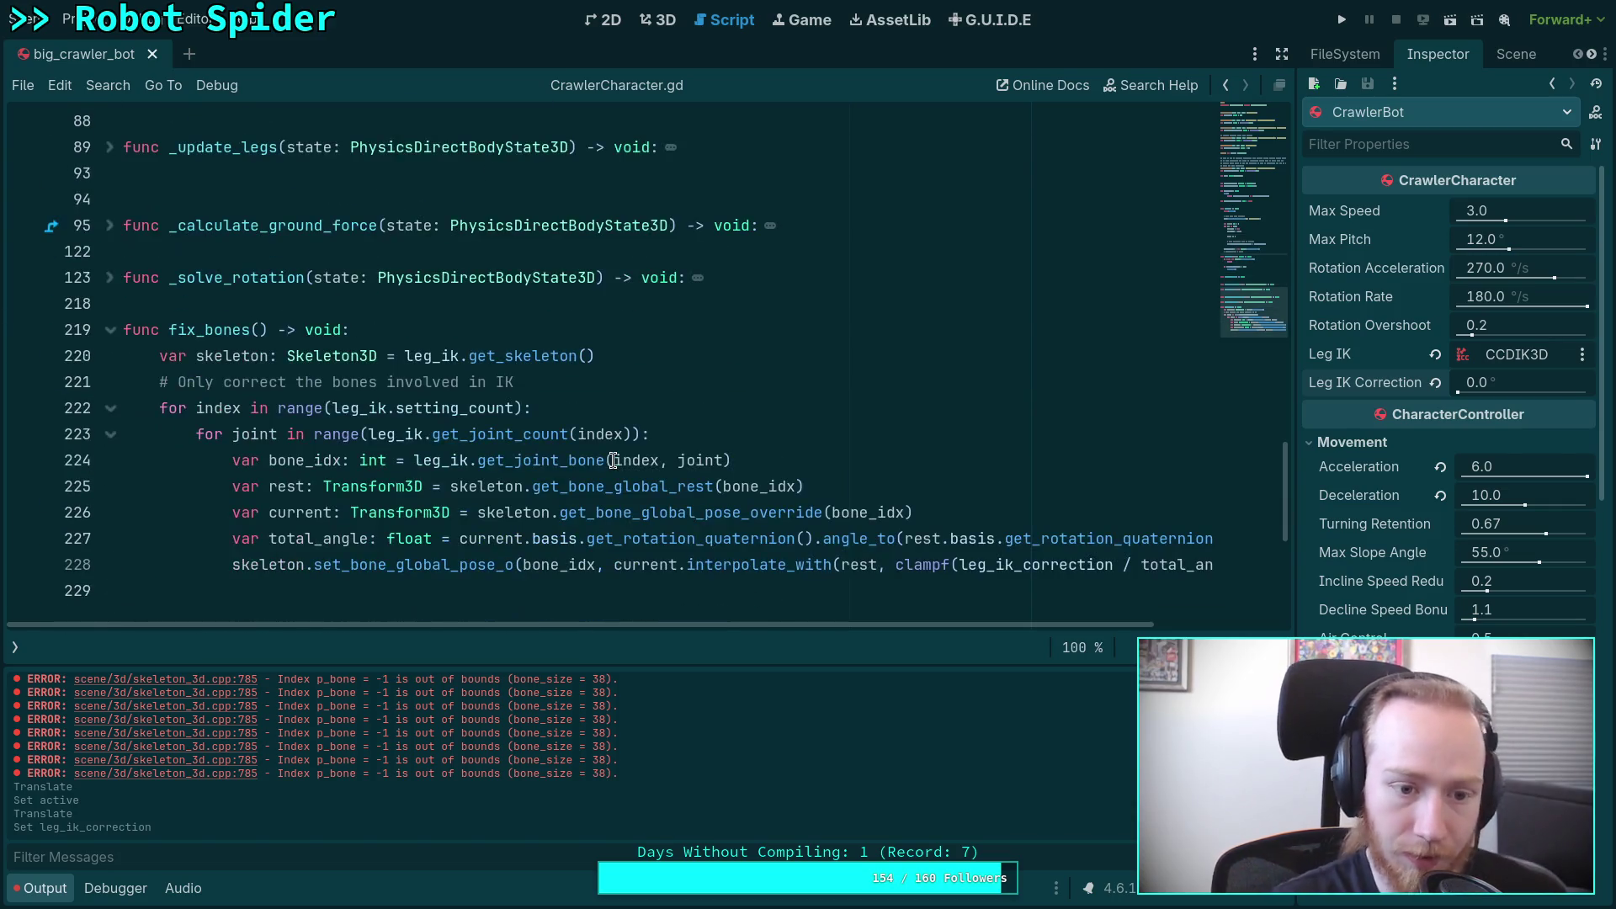
{"action": "scroll", "coordinate": [580, 451], "scroll_direction": "down", "scroll_amount": 1}
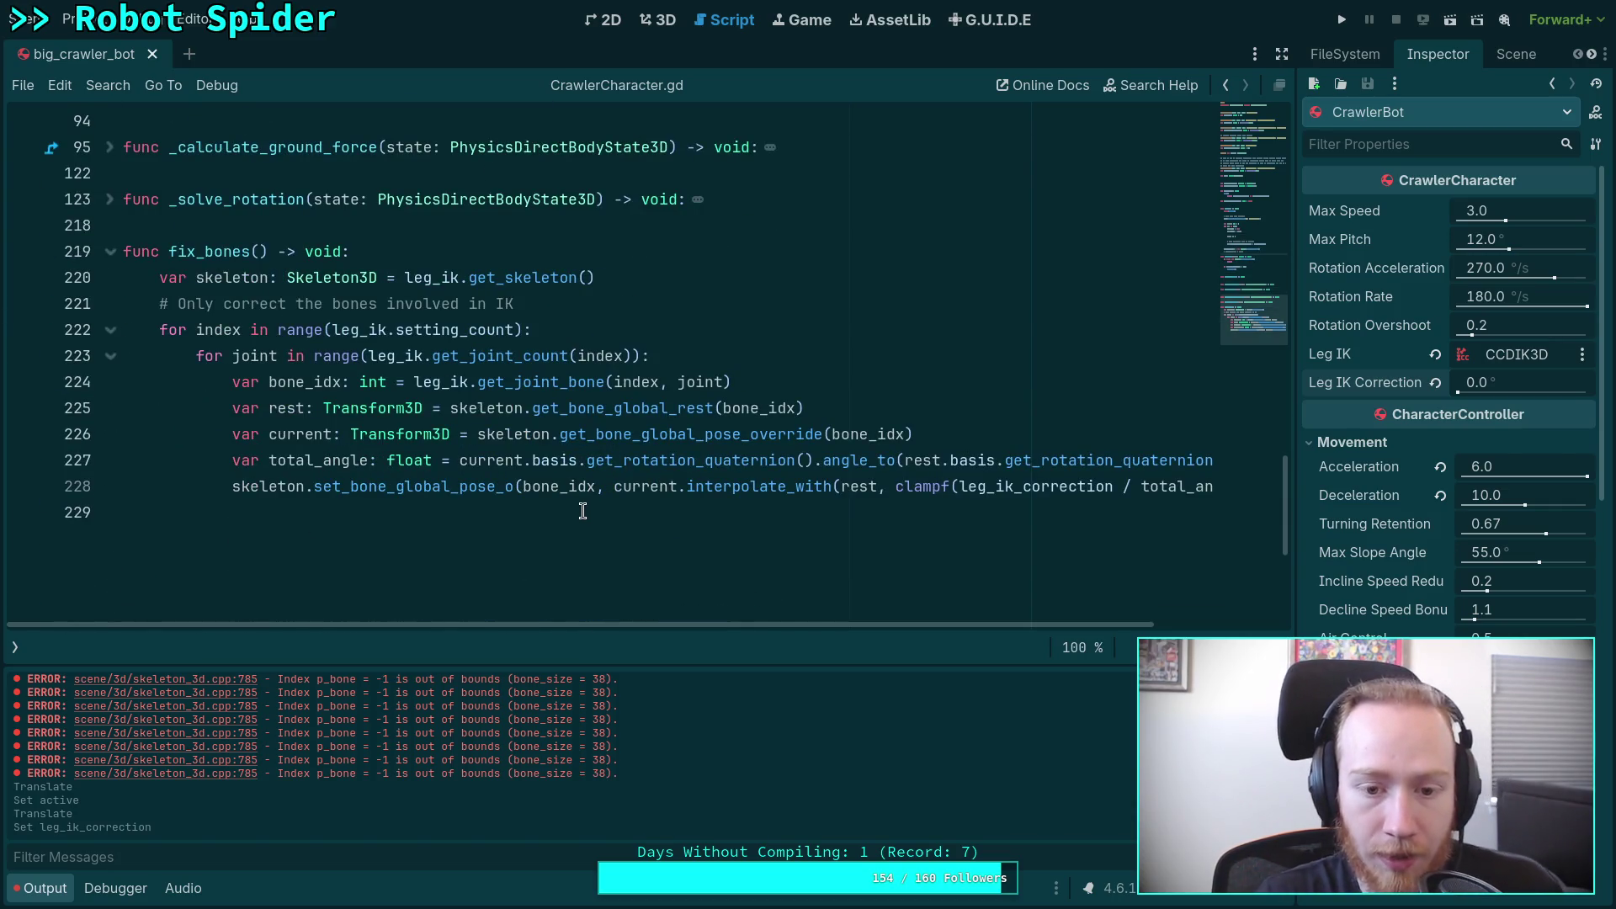
{"action": "left_click", "coordinate": [514, 487]}
{"action": "type", "text": "v"}
{"action": "key", "text": "Return"}
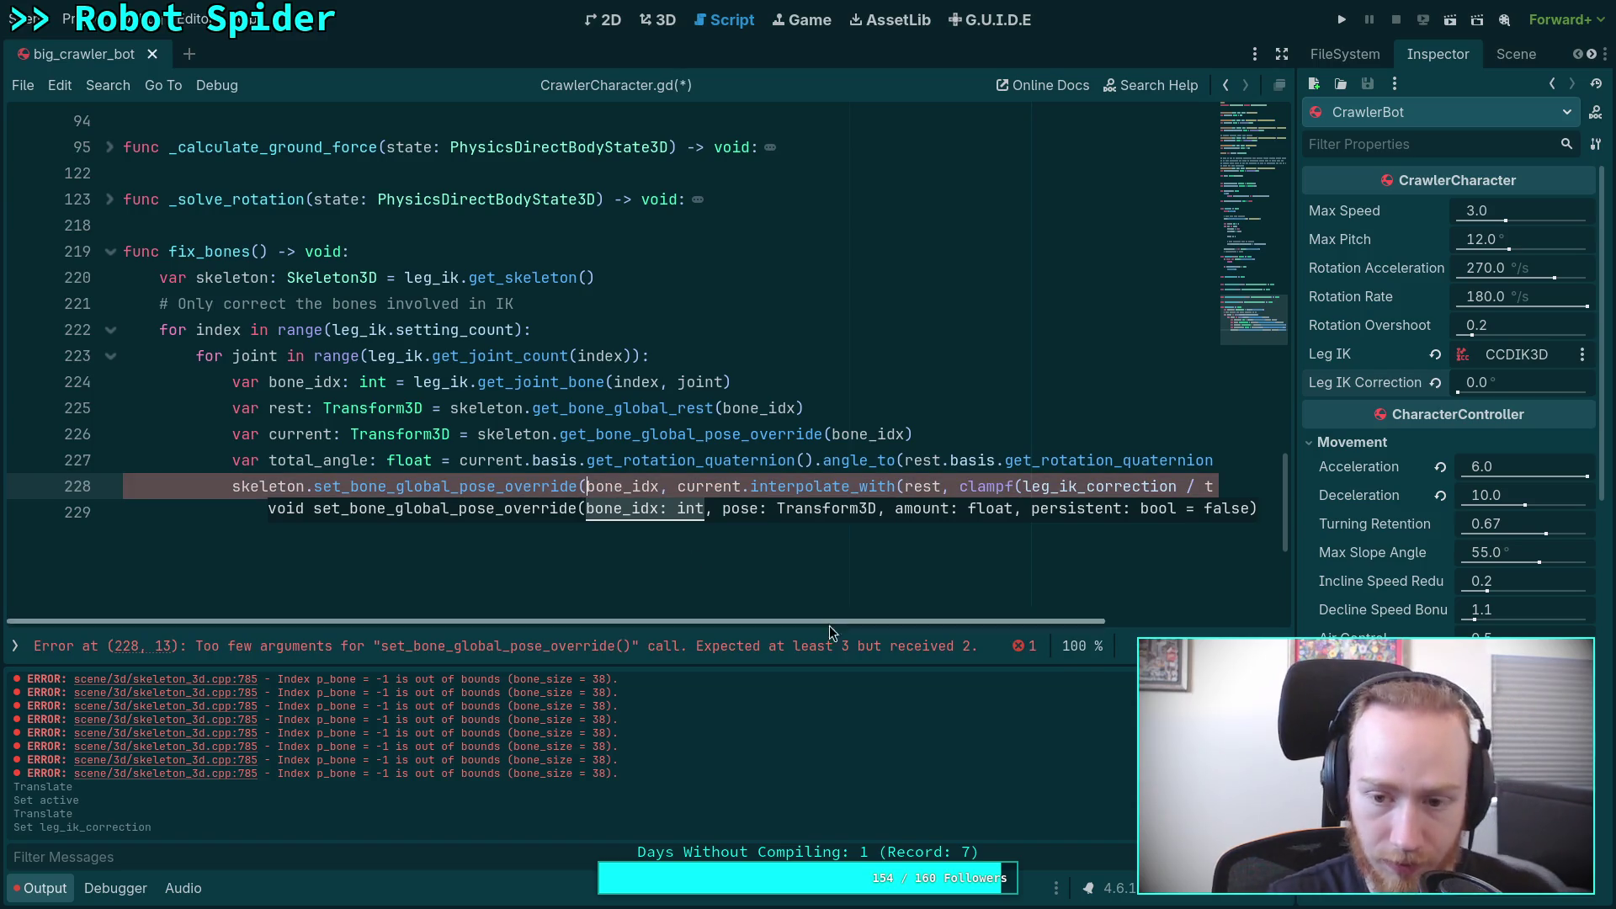
{"action": "left_click", "coordinate": [363, 515]}
{"action": "scroll", "coordinate": [342, 488], "scroll_direction": "right", "scroll_amount": 4}
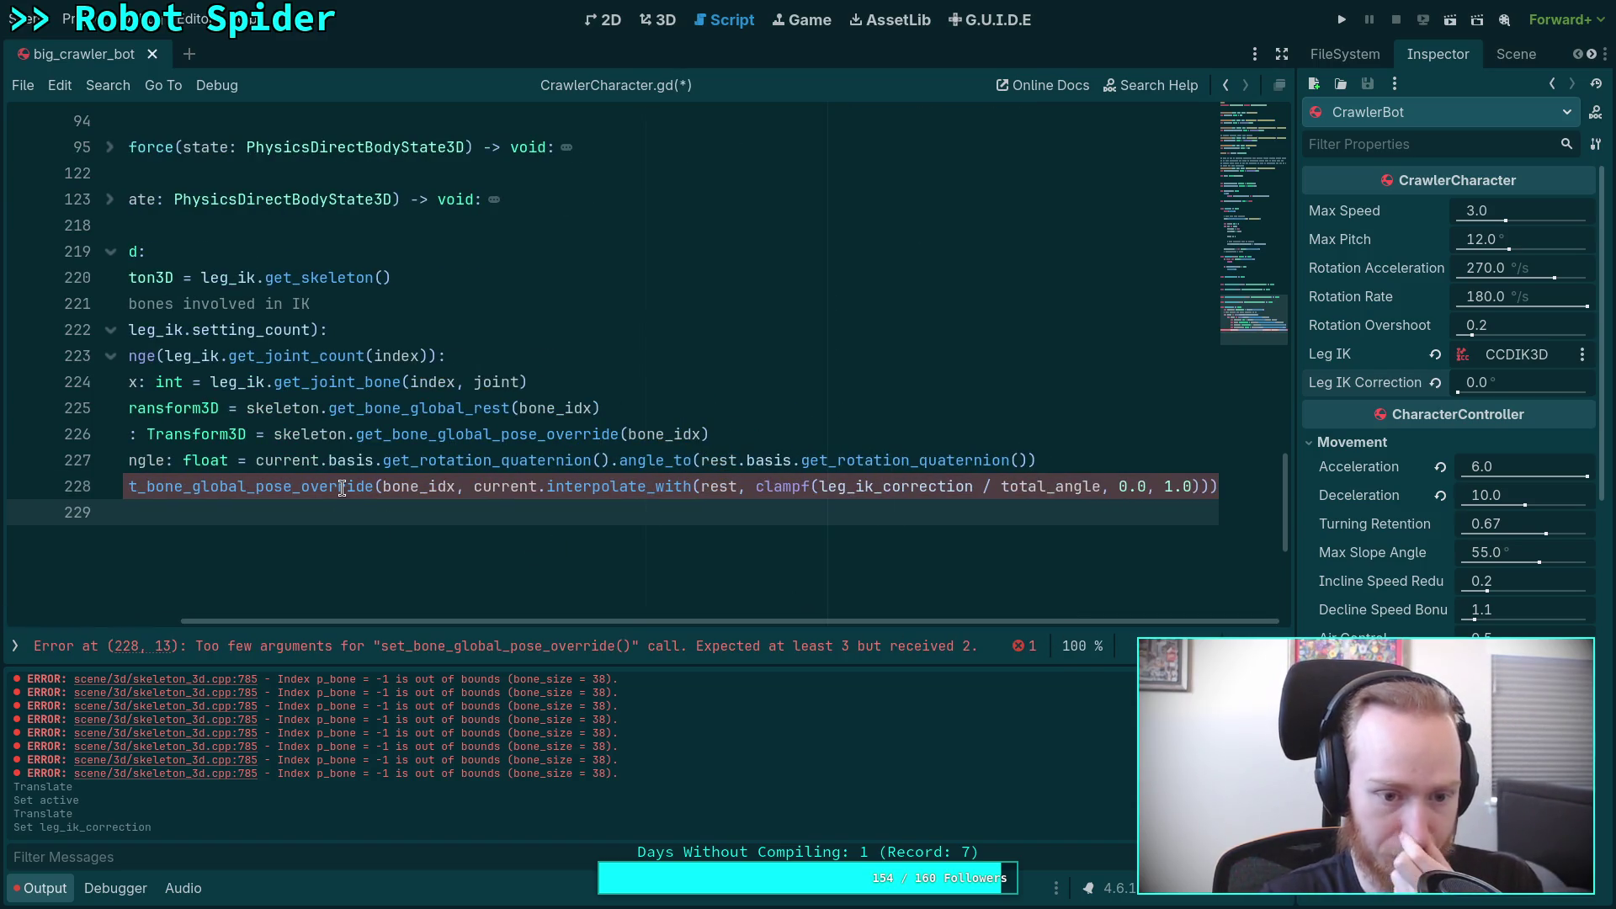
{"action": "mouse_move", "coordinate": [342, 488]}
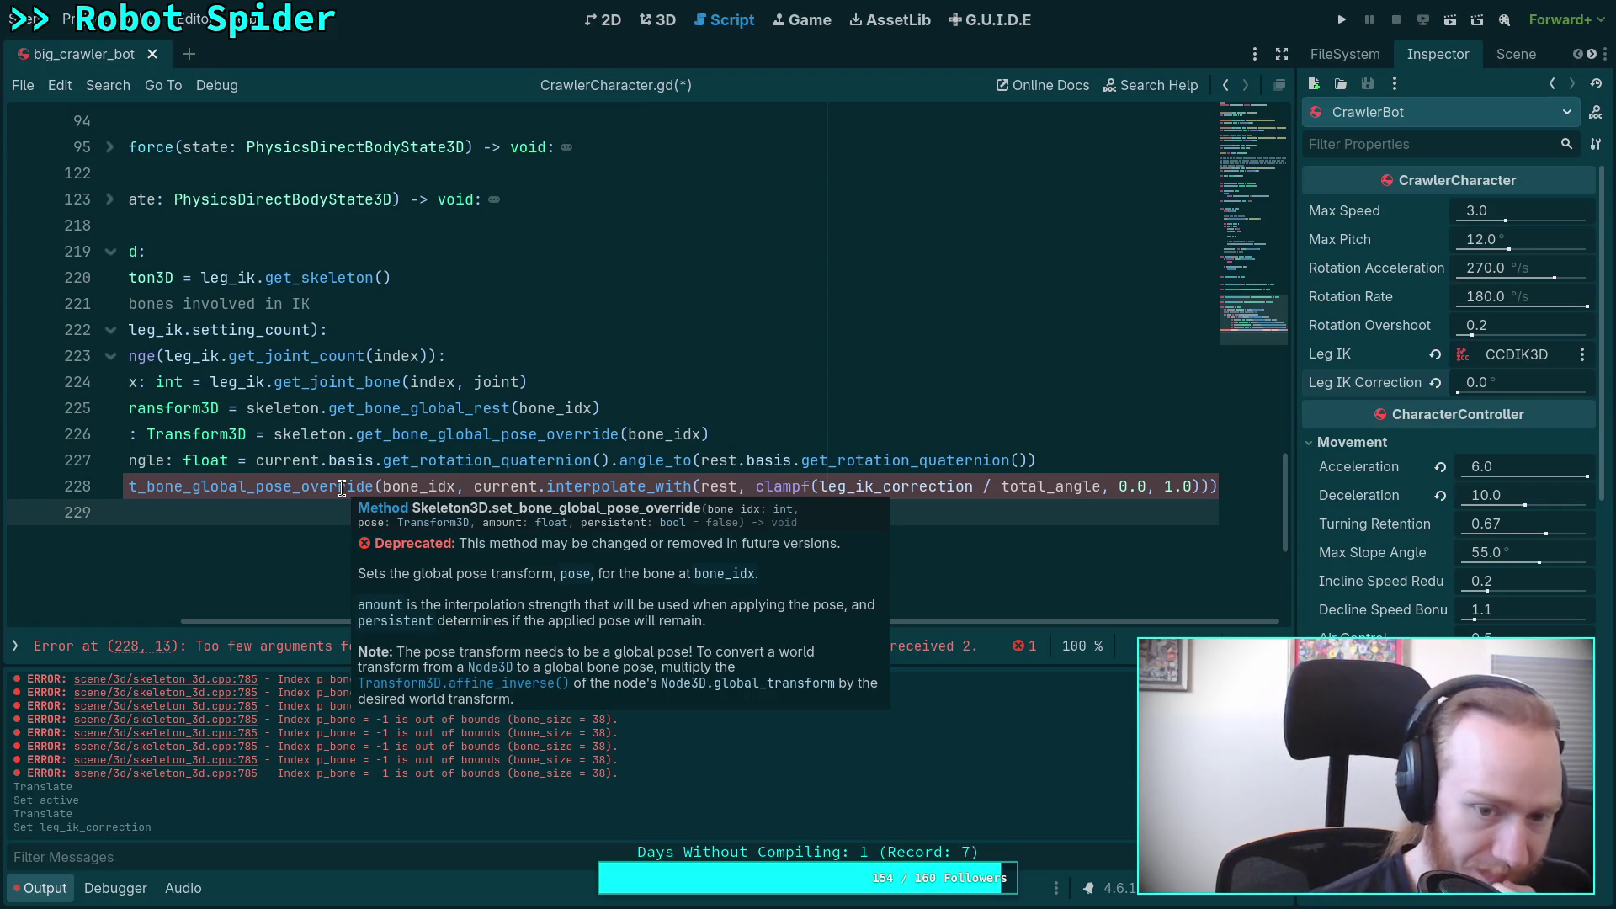
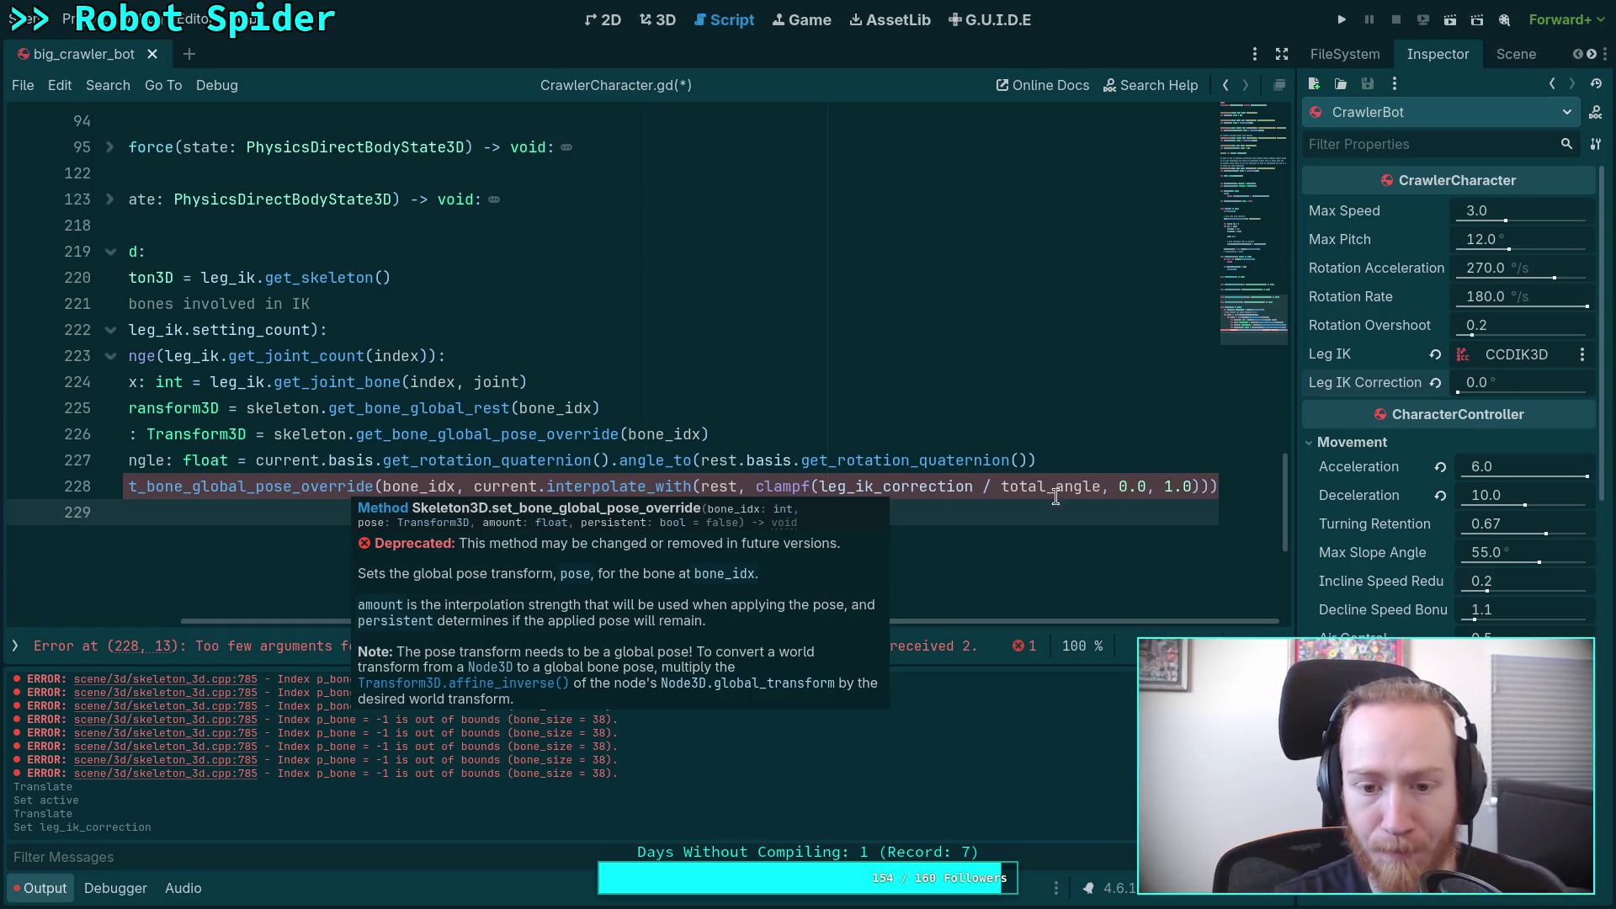
Step: Pass 1.0 as the amount argument to set_bone_global_pose_override on line 228 and save
{"action": "left_click", "coordinate": [1209, 486]}
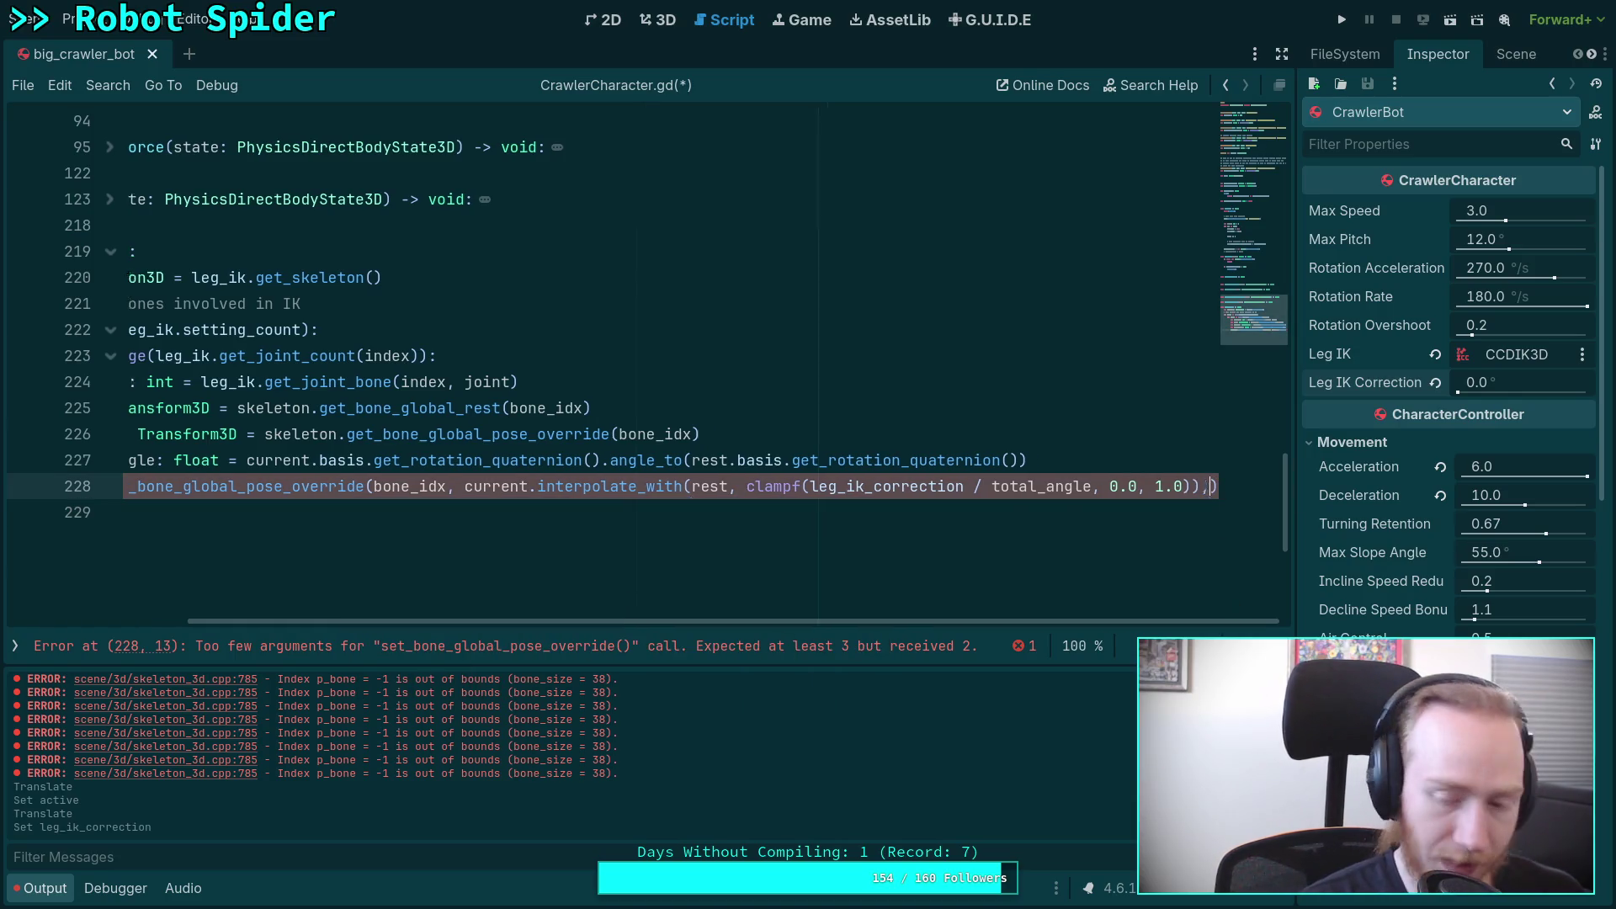
{"action": "type", "text": ", 1.0"}
{"action": "key", "text": "ctrl+s"}
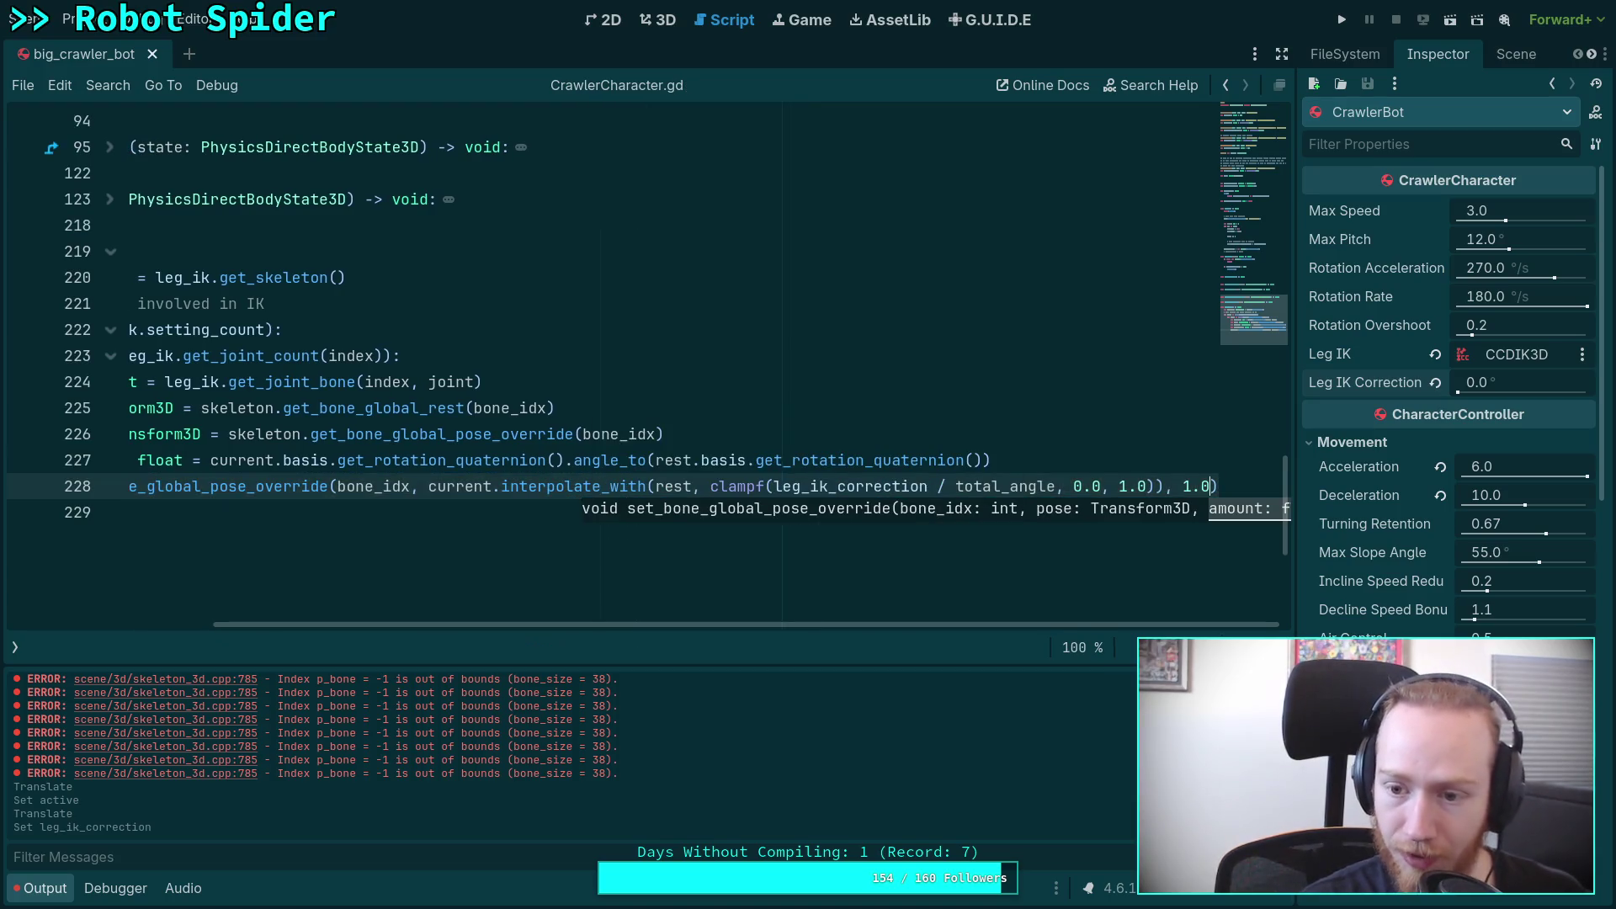
Step: Bring up the spider's 3D scene and begin editing Leg IK Correction
{"action": "left_click_drag", "start_coordinate": [926, 624], "coordinate": [539, 611]}
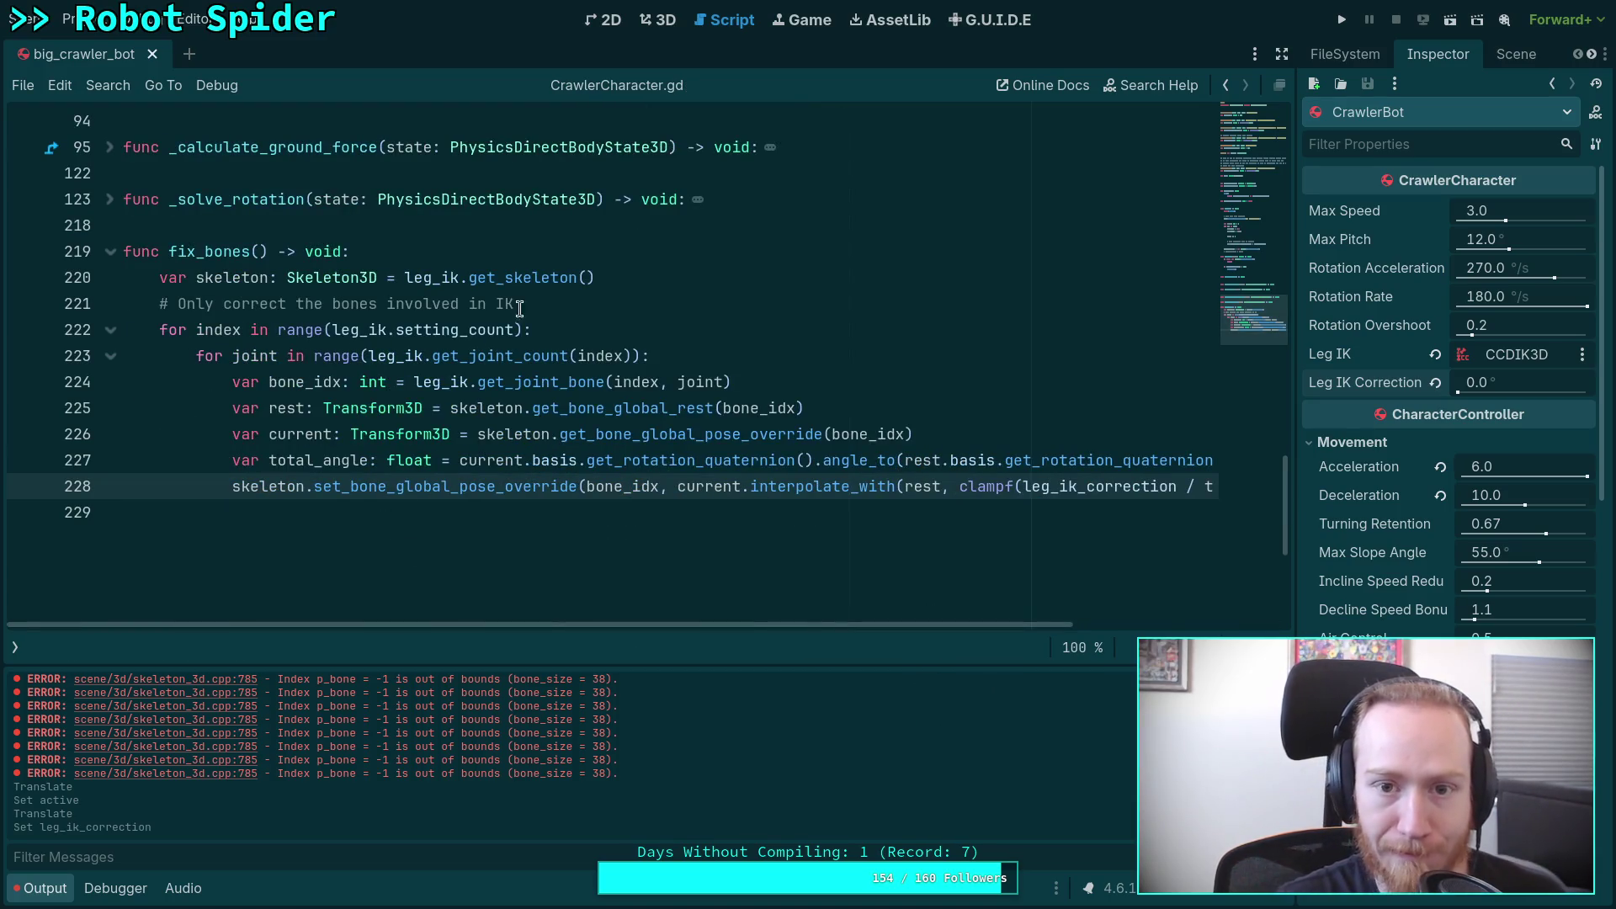
{"action": "left_click", "coordinate": [658, 19]}
{"action": "left_click", "coordinate": [1514, 376]}
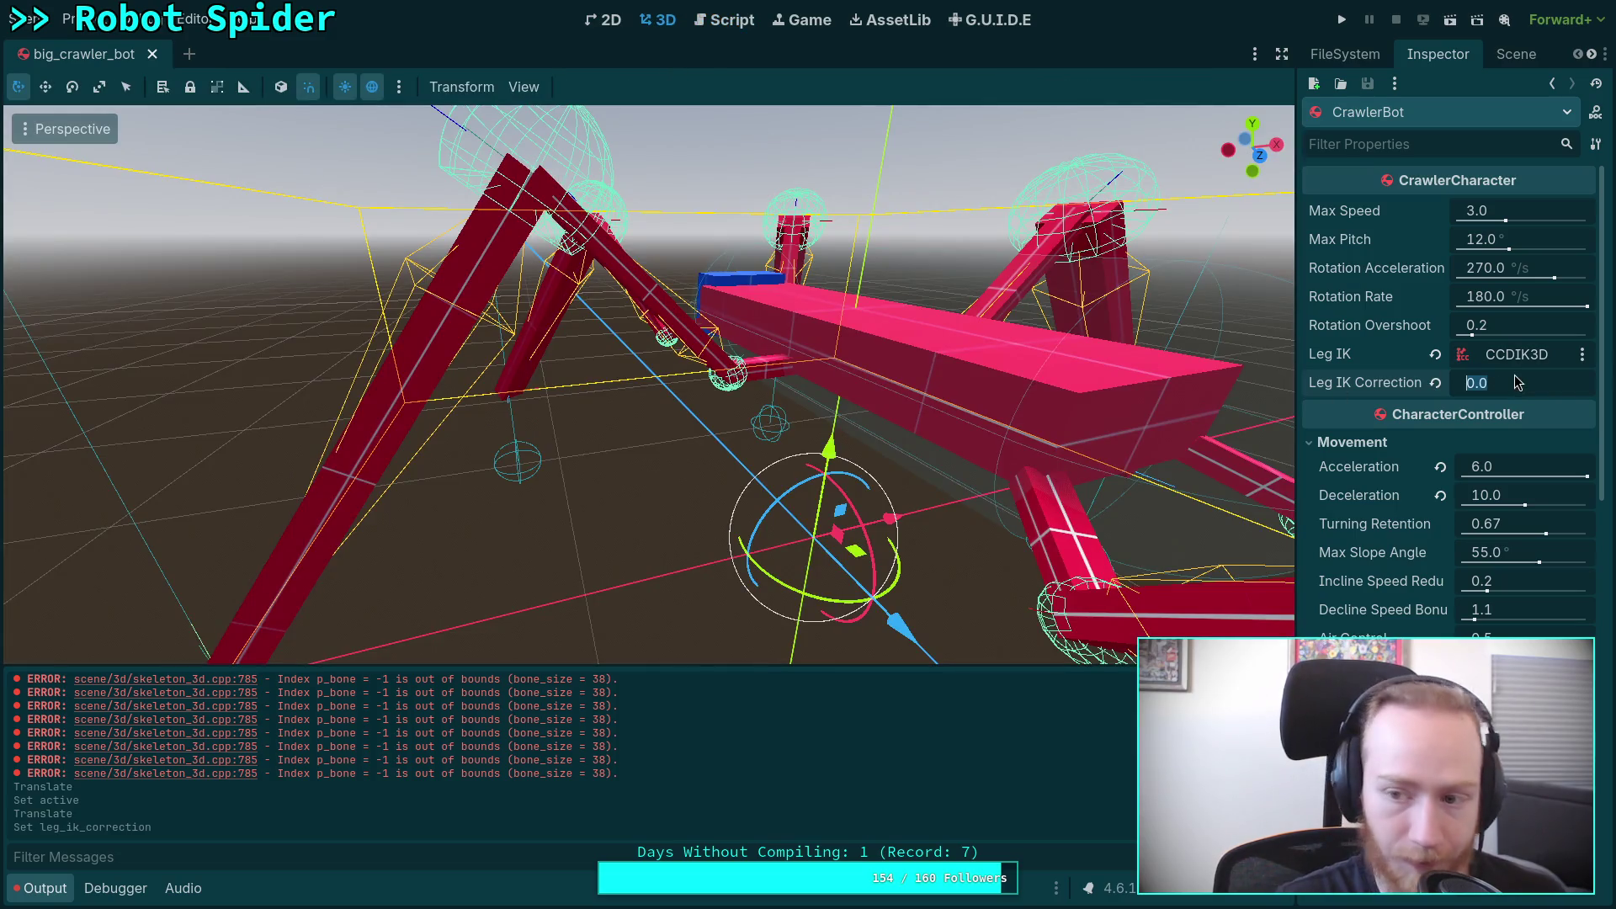
{"action": "type", "text": "1"}
Step: Set Leg IK Correction to 1.0 and frame CrawlerBot in the viewport
{"action": "key", "text": "Return"}
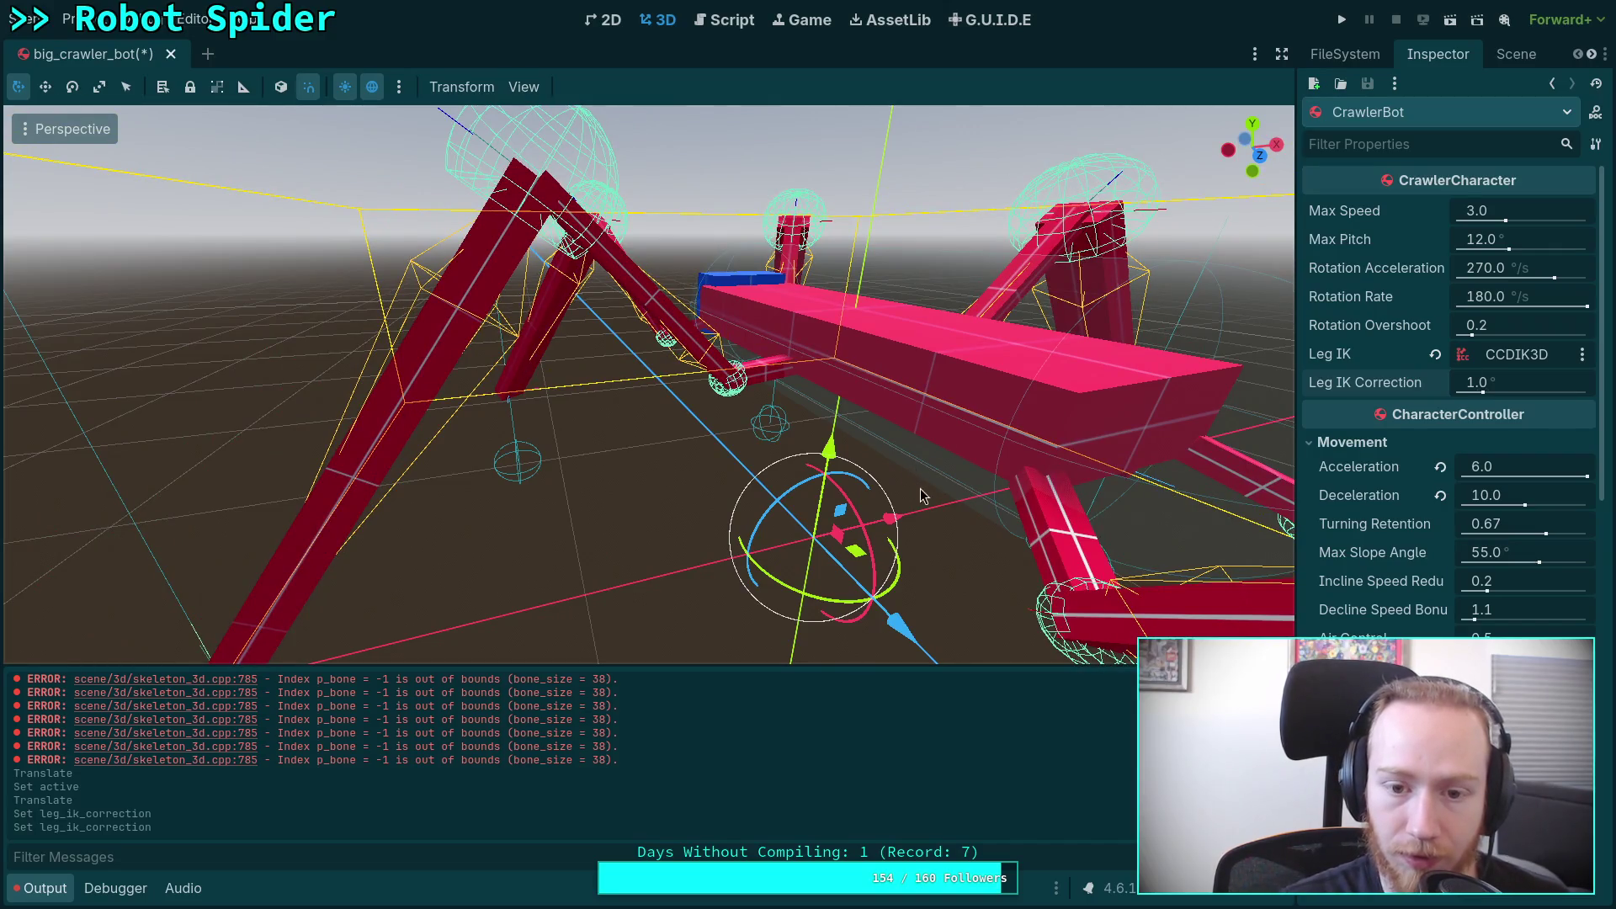
{"action": "key", "text": "f"}
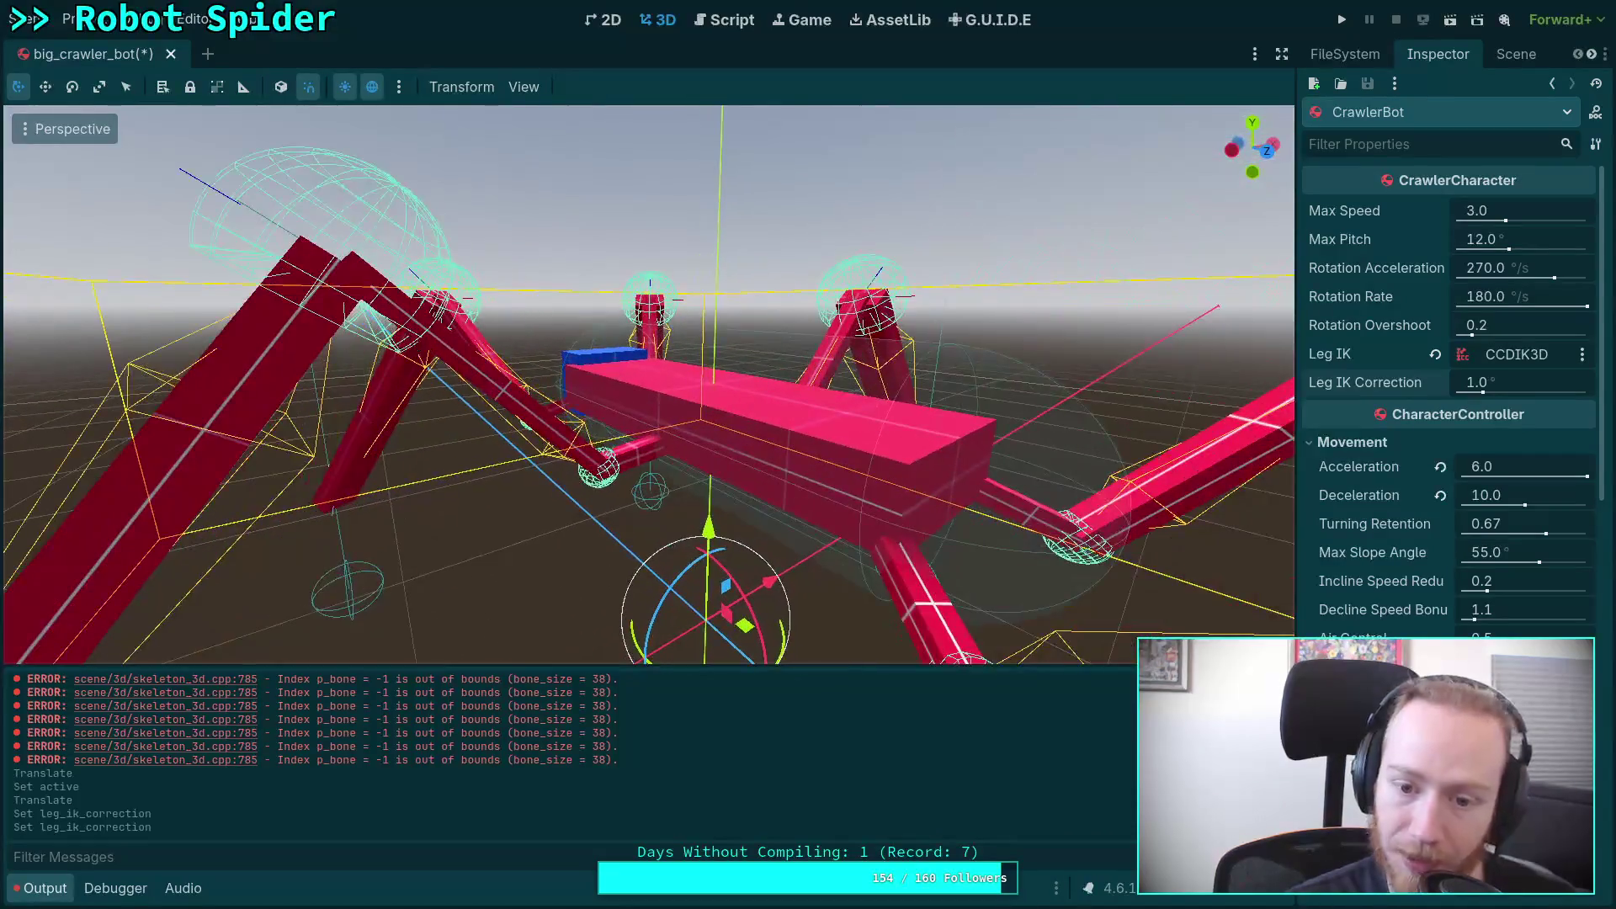
{"action": "left_click", "coordinate": [724, 28]}
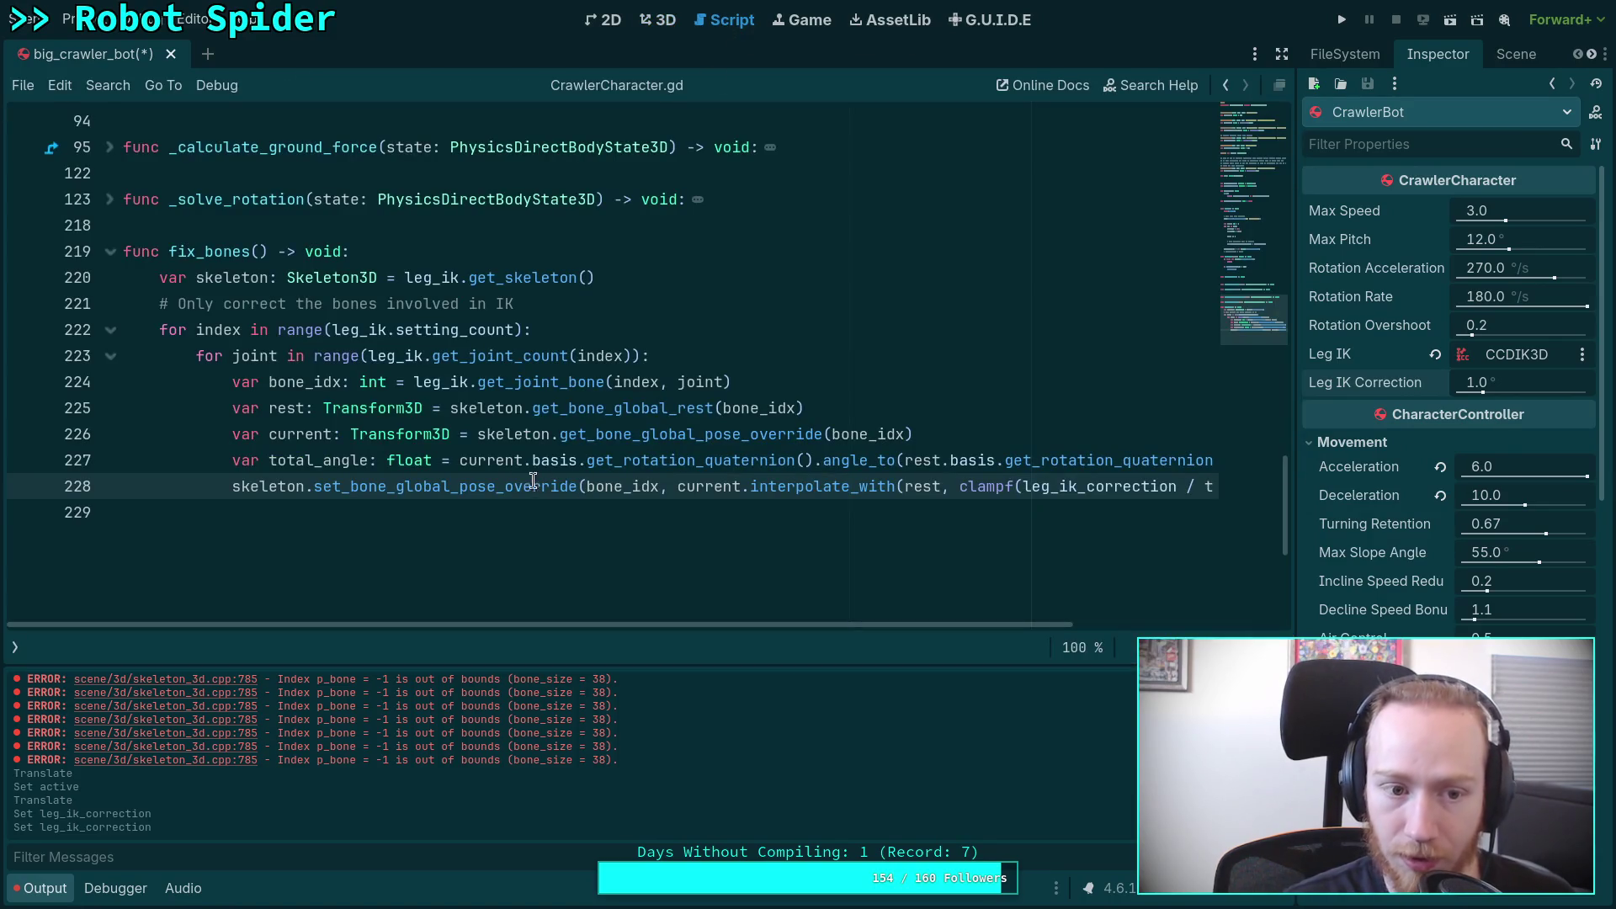
{"action": "left_click", "coordinate": [656, 19]}
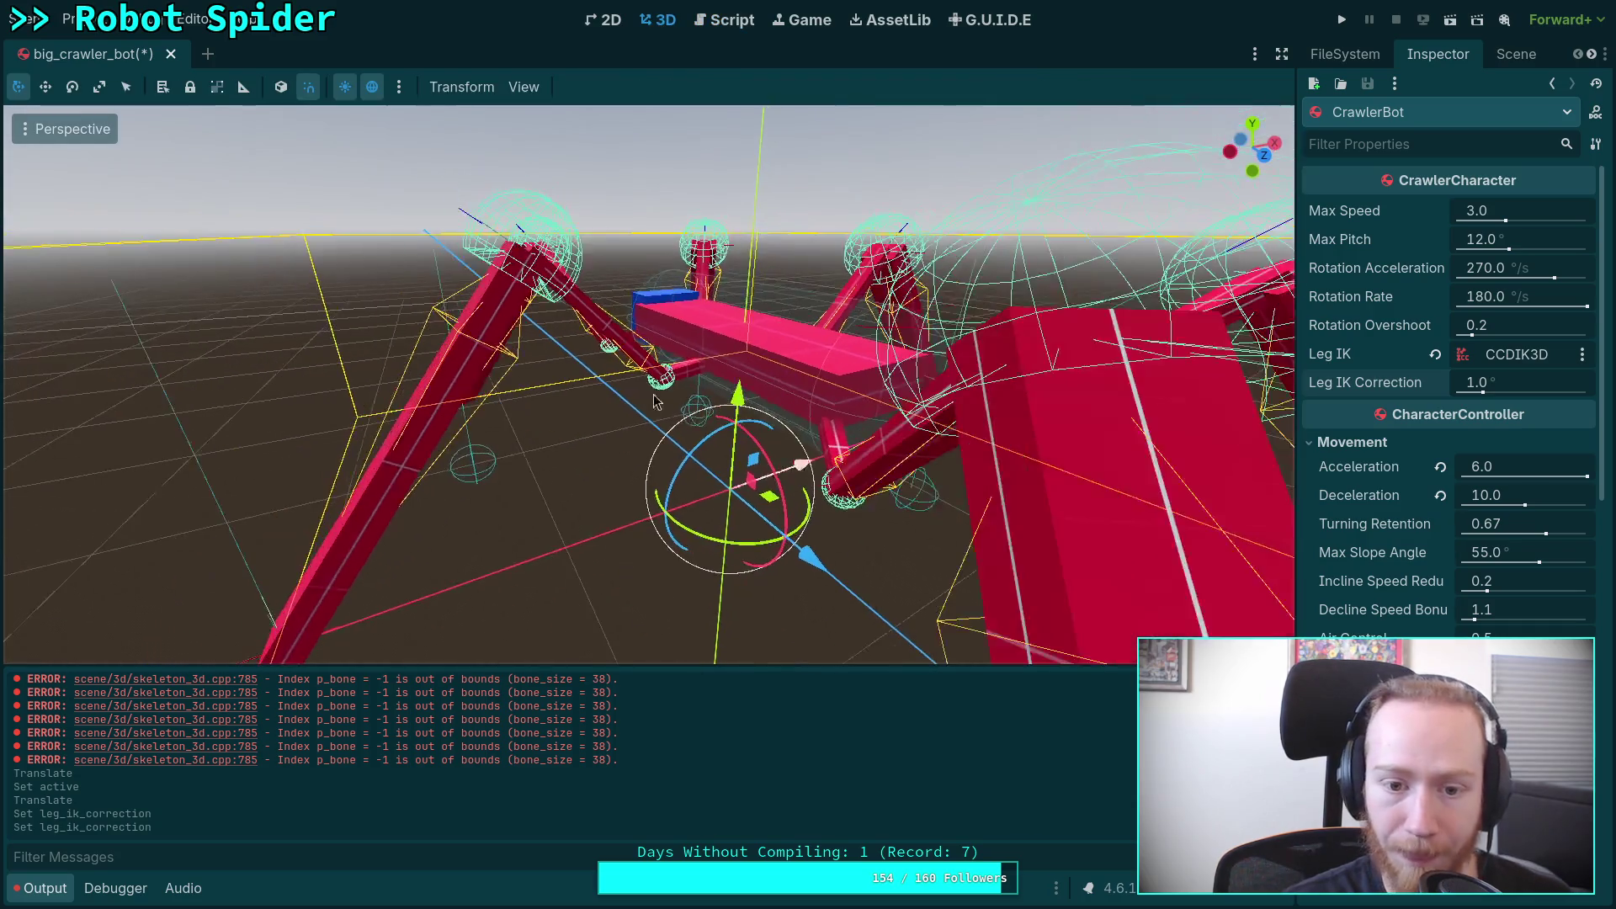
Step: Move ML_Target to (-1.86, -0.9, 0.0) so the middle-left leg reaches for it
{"action": "left_click", "coordinate": [405, 589]}
{"action": "mouse_move", "coordinate": [396, 455]}
{"action": "left_mouse_down"}
{"action": "mouse_move", "coordinate": [362, 433]}
{"action": "mouse_move", "coordinate": [362, 408]}
{"action": "mouse_move", "coordinate": [400, 471]}
{"action": "mouse_move", "coordinate": [336, 341]}
{"action": "left_mouse_up"}
{"action": "mouse_move", "coordinate": [388, 411]}
{"action": "left_mouse_down"}
{"action": "mouse_move", "coordinate": [513, 336]}
{"action": "mouse_move", "coordinate": [669, 472]}
{"action": "mouse_move", "coordinate": [771, 418]}
{"action": "mouse_move", "coordinate": [471, 417]}
{"action": "mouse_move", "coordinate": [457, 537]}
{"action": "mouse_move", "coordinate": [516, 308]}
{"action": "mouse_move", "coordinate": [623, 219]}
{"action": "mouse_move", "coordinate": [1006, 484]}
{"action": "mouse_move", "coordinate": [667, 296]}
{"action": "mouse_move", "coordinate": [601, 412]}
{"action": "mouse_move", "coordinate": [535, 462]}
{"action": "mouse_move", "coordinate": [602, 438]}
{"action": "mouse_move", "coordinate": [647, 354]}
{"action": "mouse_move", "coordinate": [400, 551]}
{"action": "mouse_move", "coordinate": [509, 513]}
{"action": "mouse_move", "coordinate": [627, 530]}
{"action": "mouse_move", "coordinate": [644, 489]}
{"action": "left_mouse_up"}
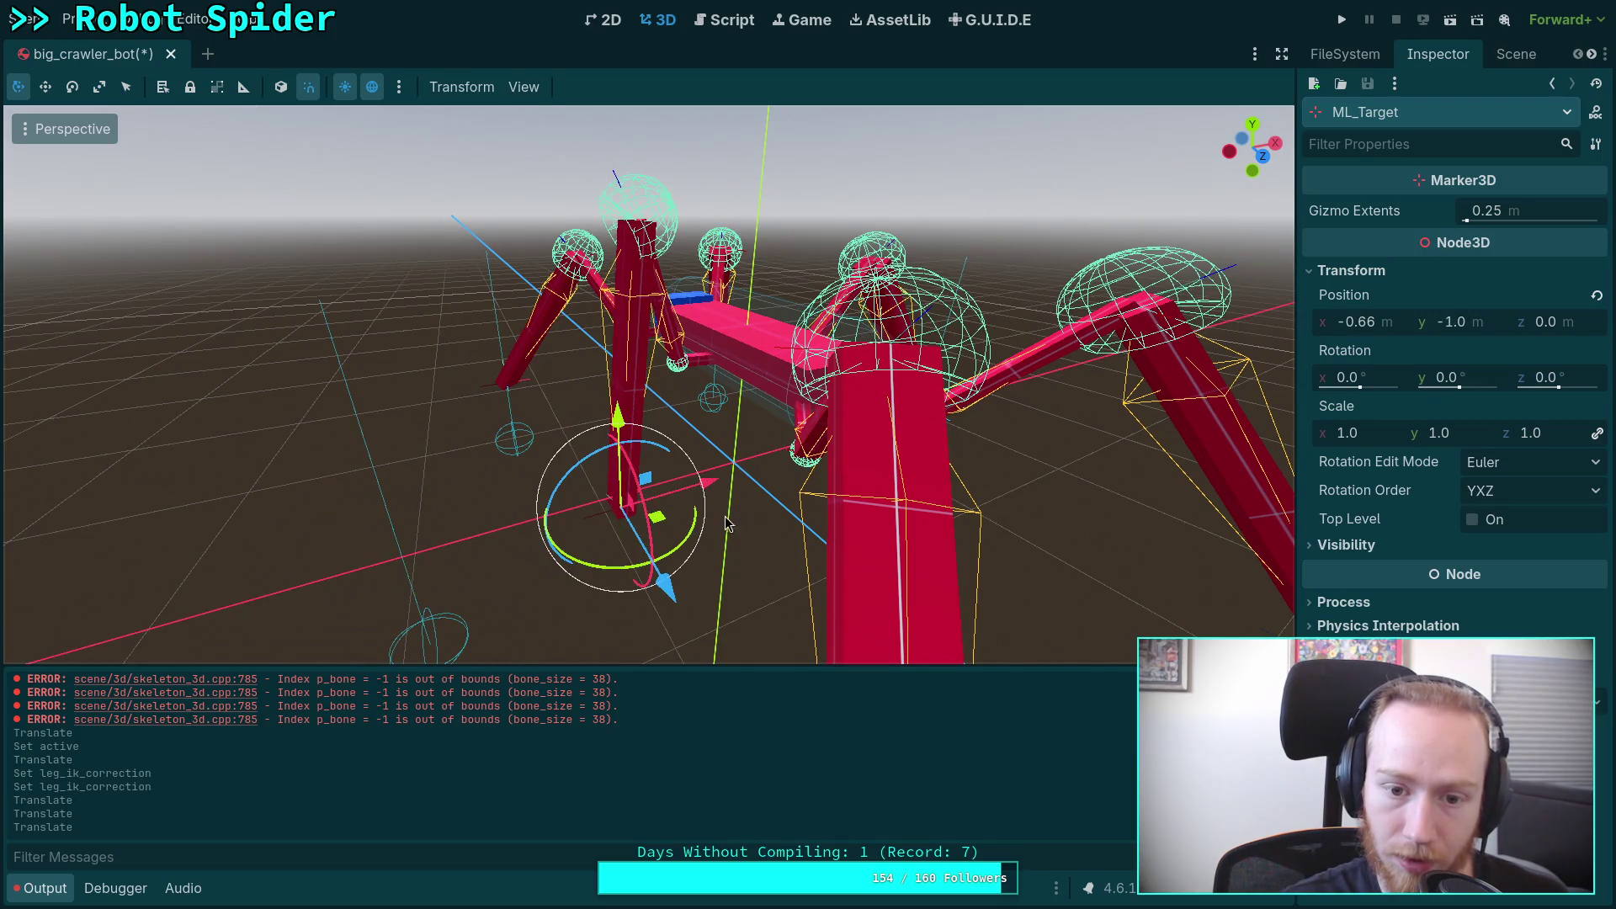
{"action": "left_click_drag", "start_coordinate": [618, 419], "coordinate": [618, 404]}
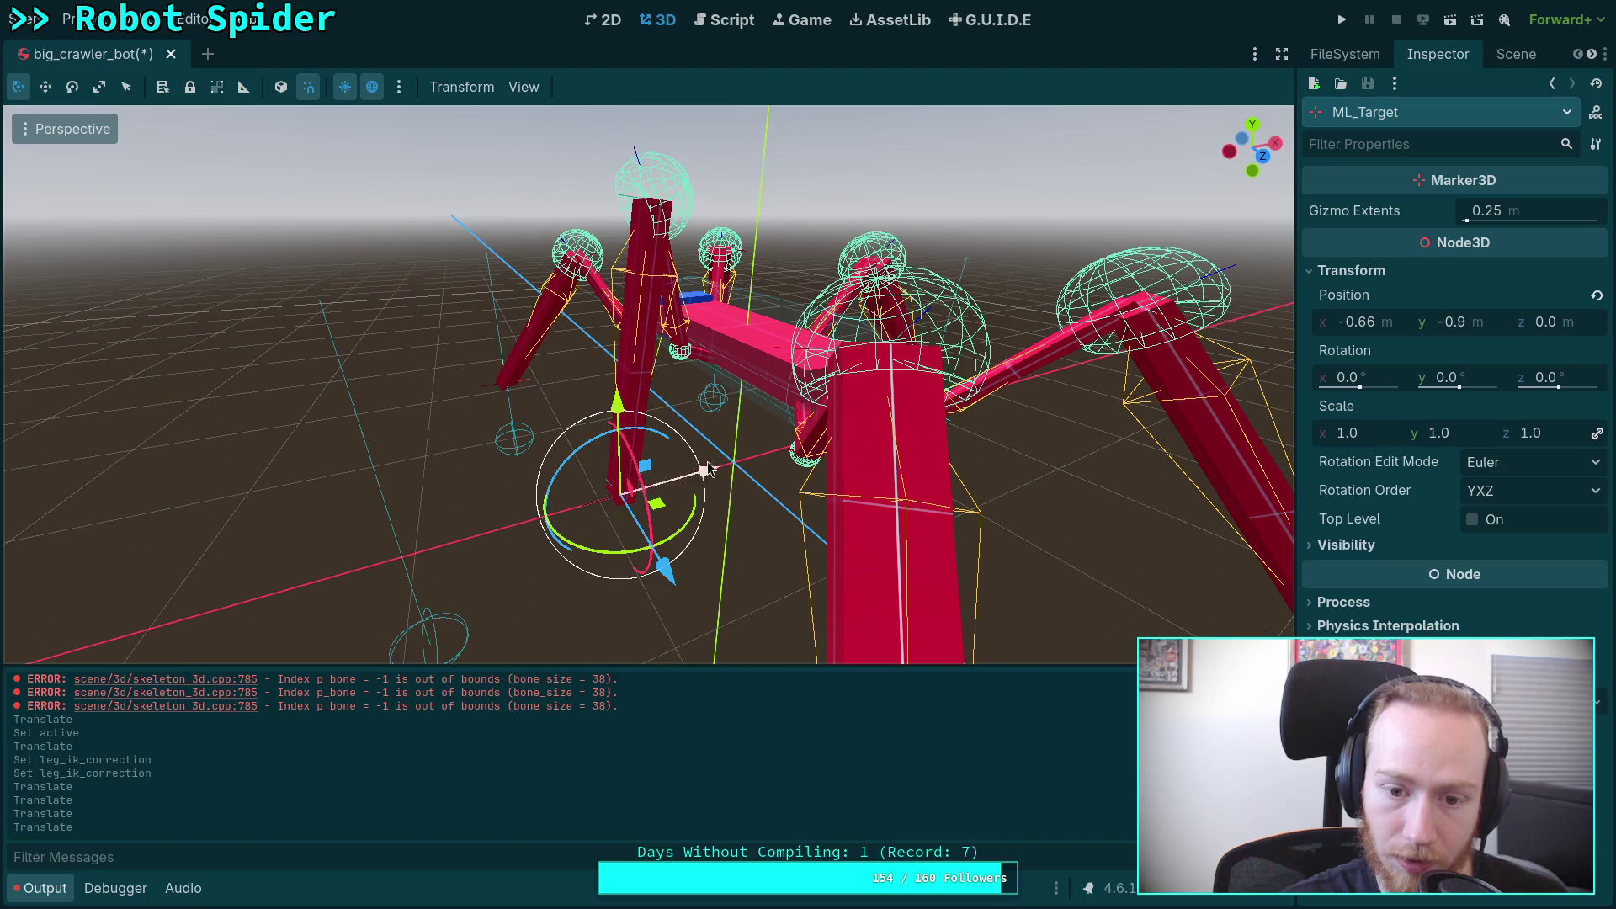
{"action": "left_click_drag", "start_coordinate": [711, 474], "coordinate": [539, 536]}
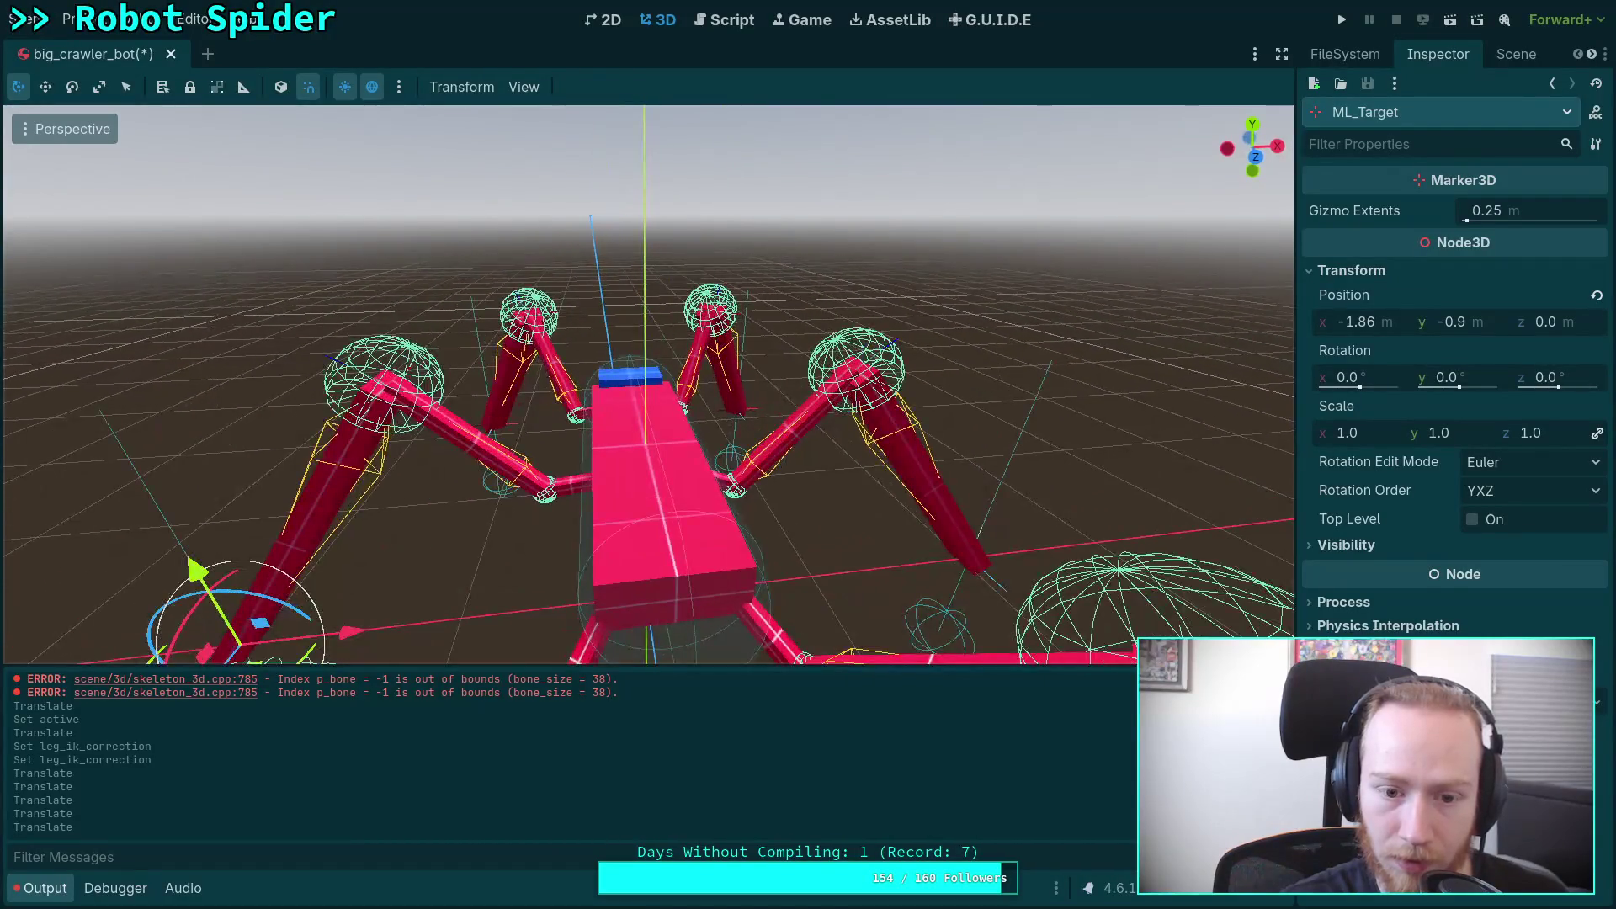
{"action": "left_click", "coordinate": [543, 564]}
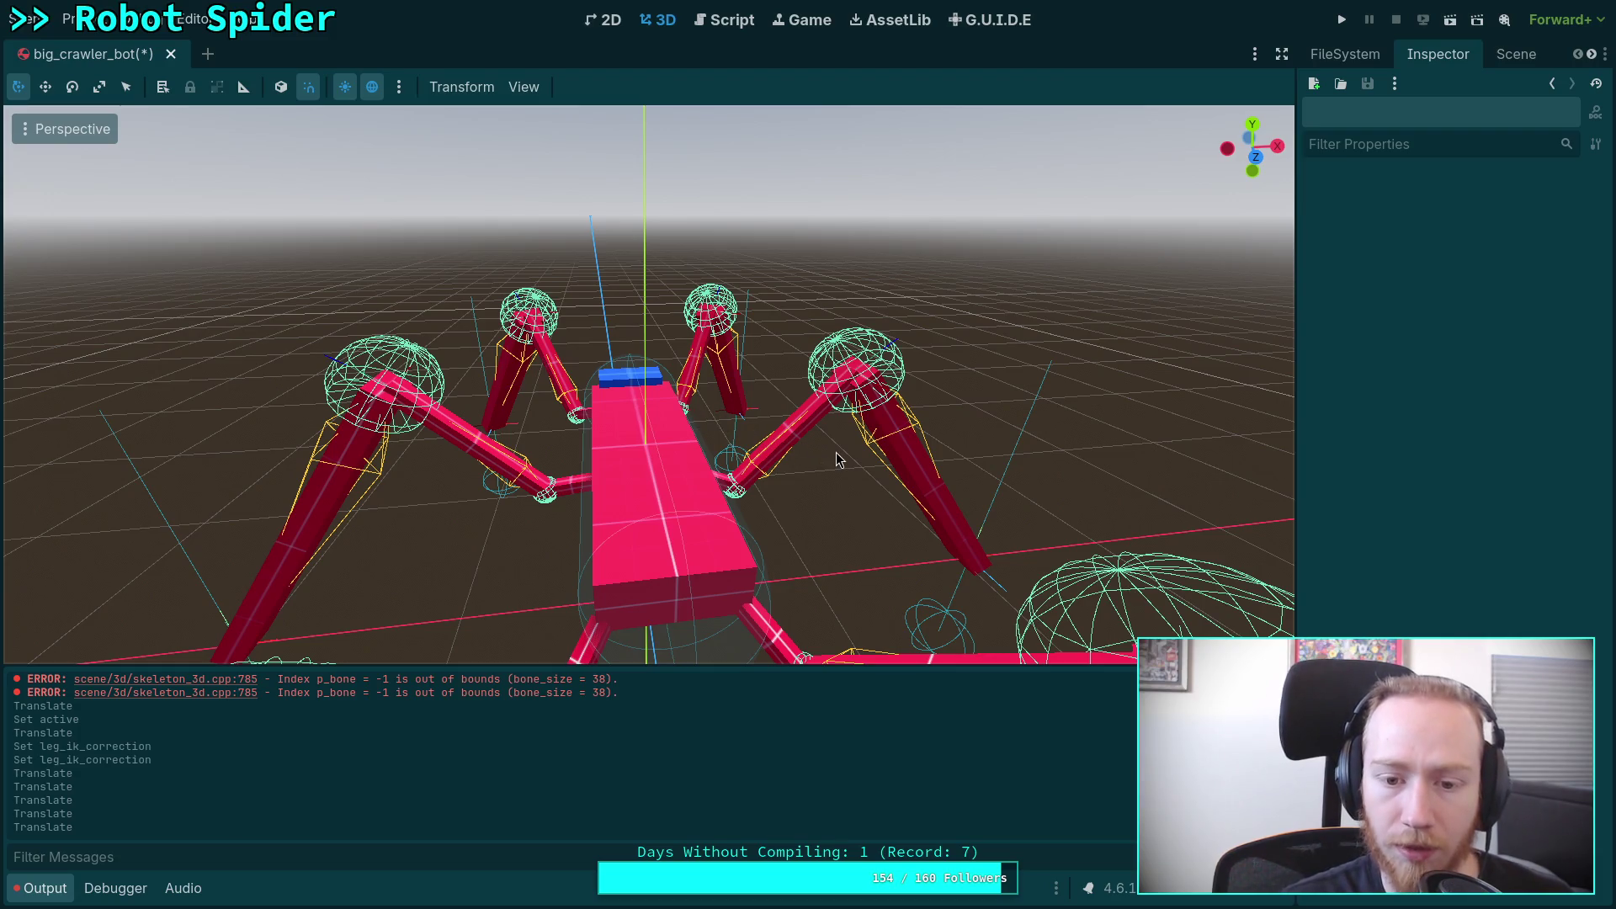
Step: Bring up CrawlerBot's properties in the Inspector
{"action": "left_click", "coordinate": [1516, 55]}
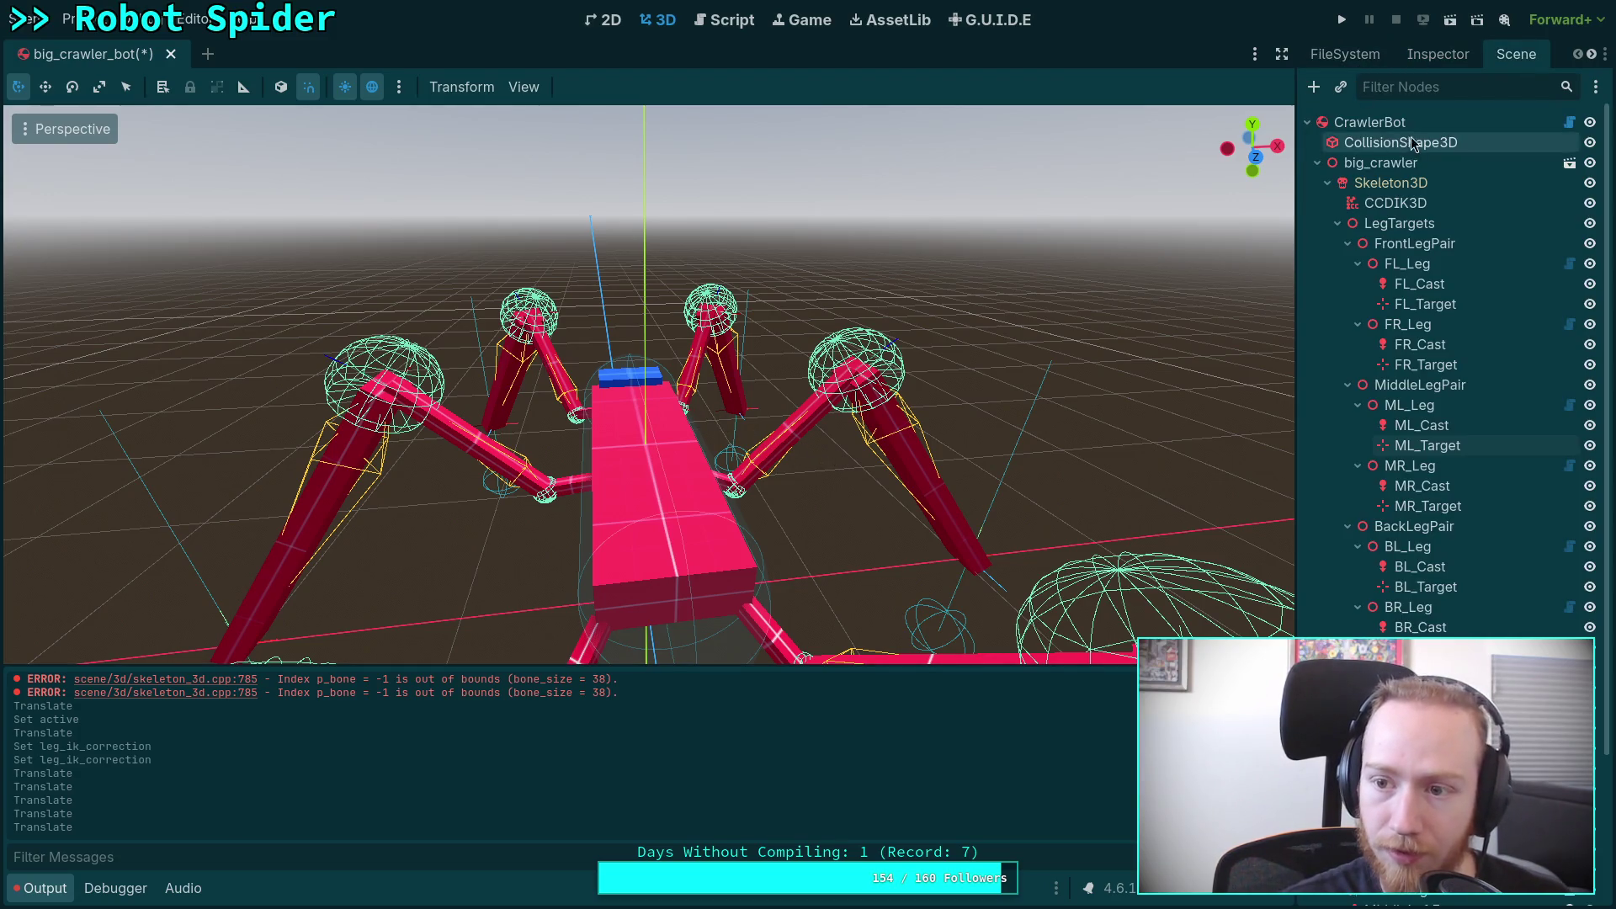
{"action": "left_click", "coordinate": [1412, 143]}
{"action": "left_click", "coordinate": [1345, 54]}
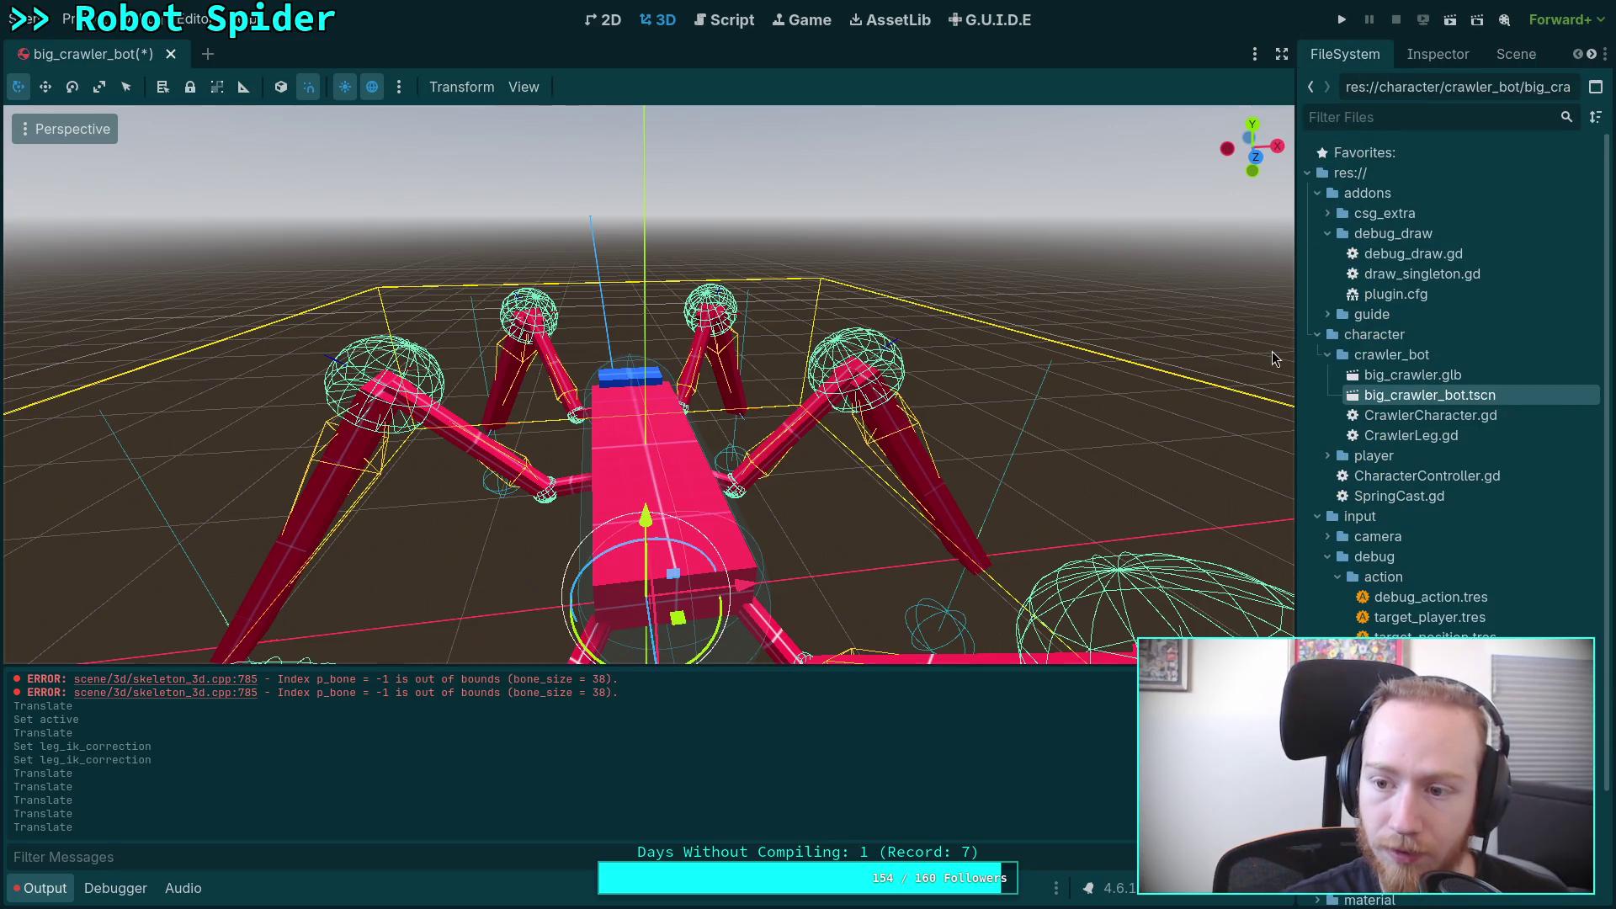
{"action": "left_click", "coordinate": [1446, 64]}
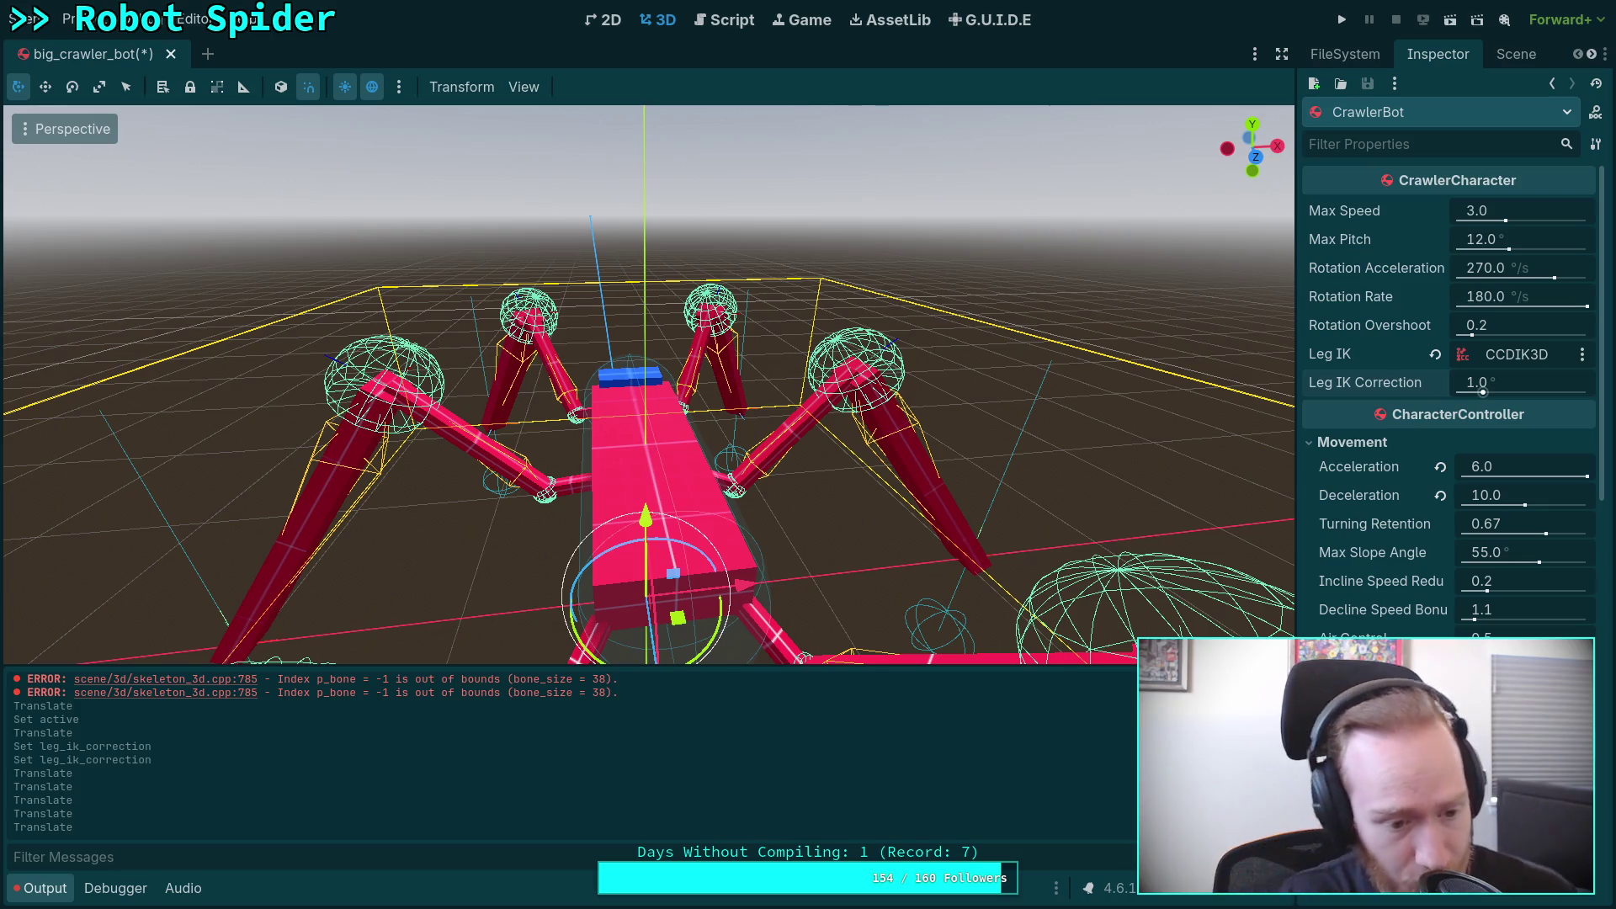
Step: Try Leg IK Correction at 0, 1 and 2, leaving it at 0.0, then return to the script
{"action": "left_click", "coordinate": [1525, 374]}
{"action": "type", "text": "0"}
{"action": "key", "text": "Return"}
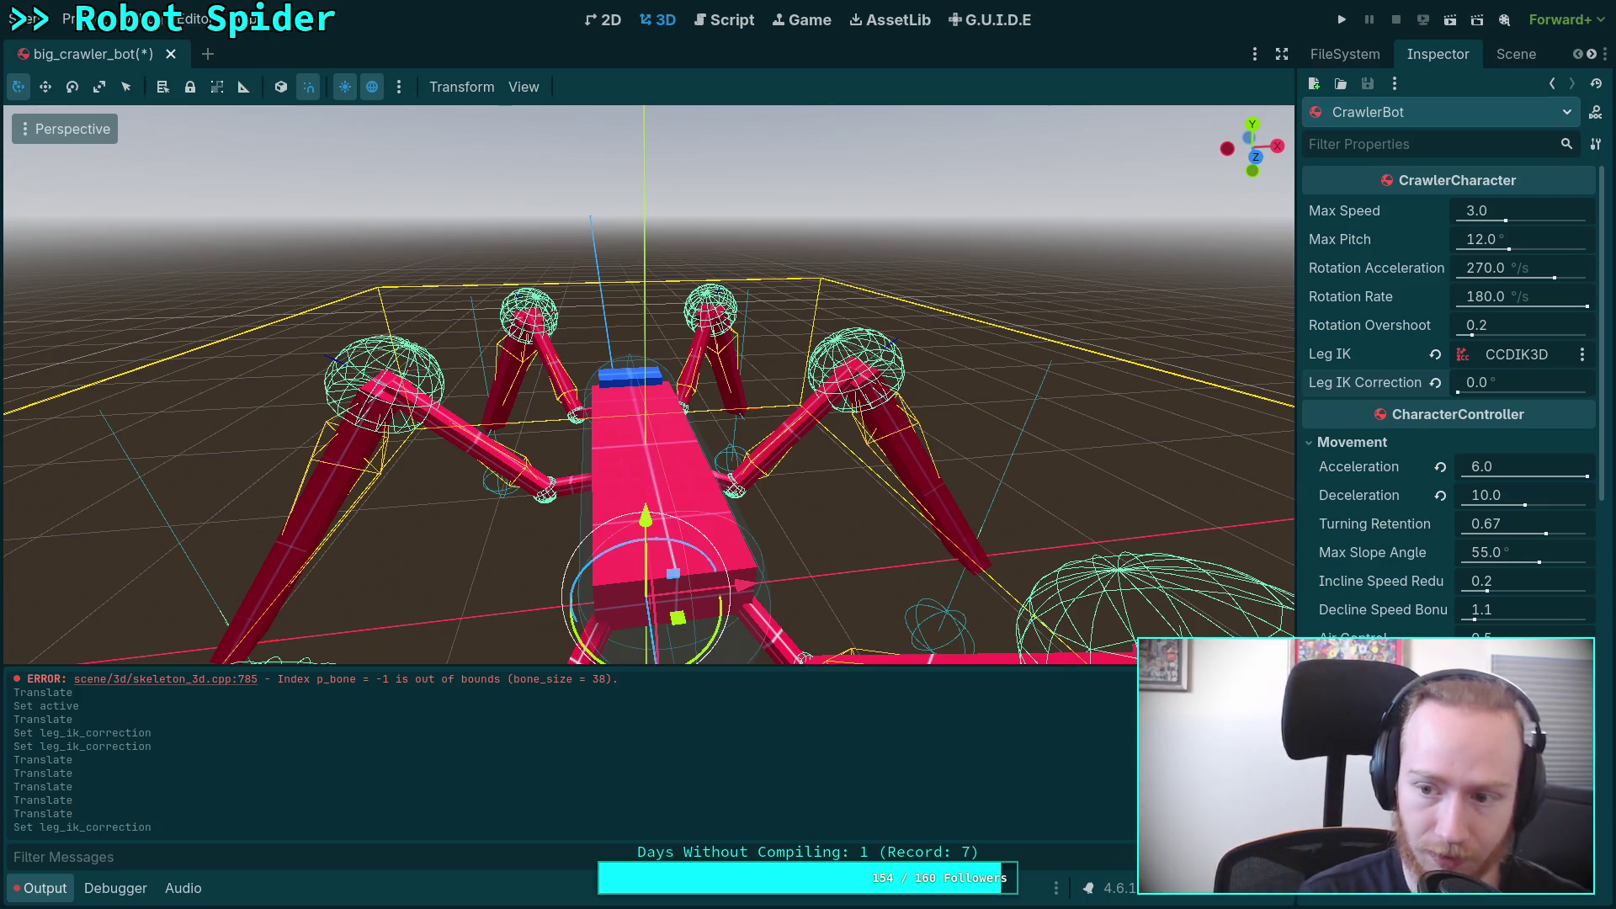
{"action": "left_click", "coordinate": [1515, 382]}
{"action": "type", "text": "1"}
{"action": "key", "text": "Return"}
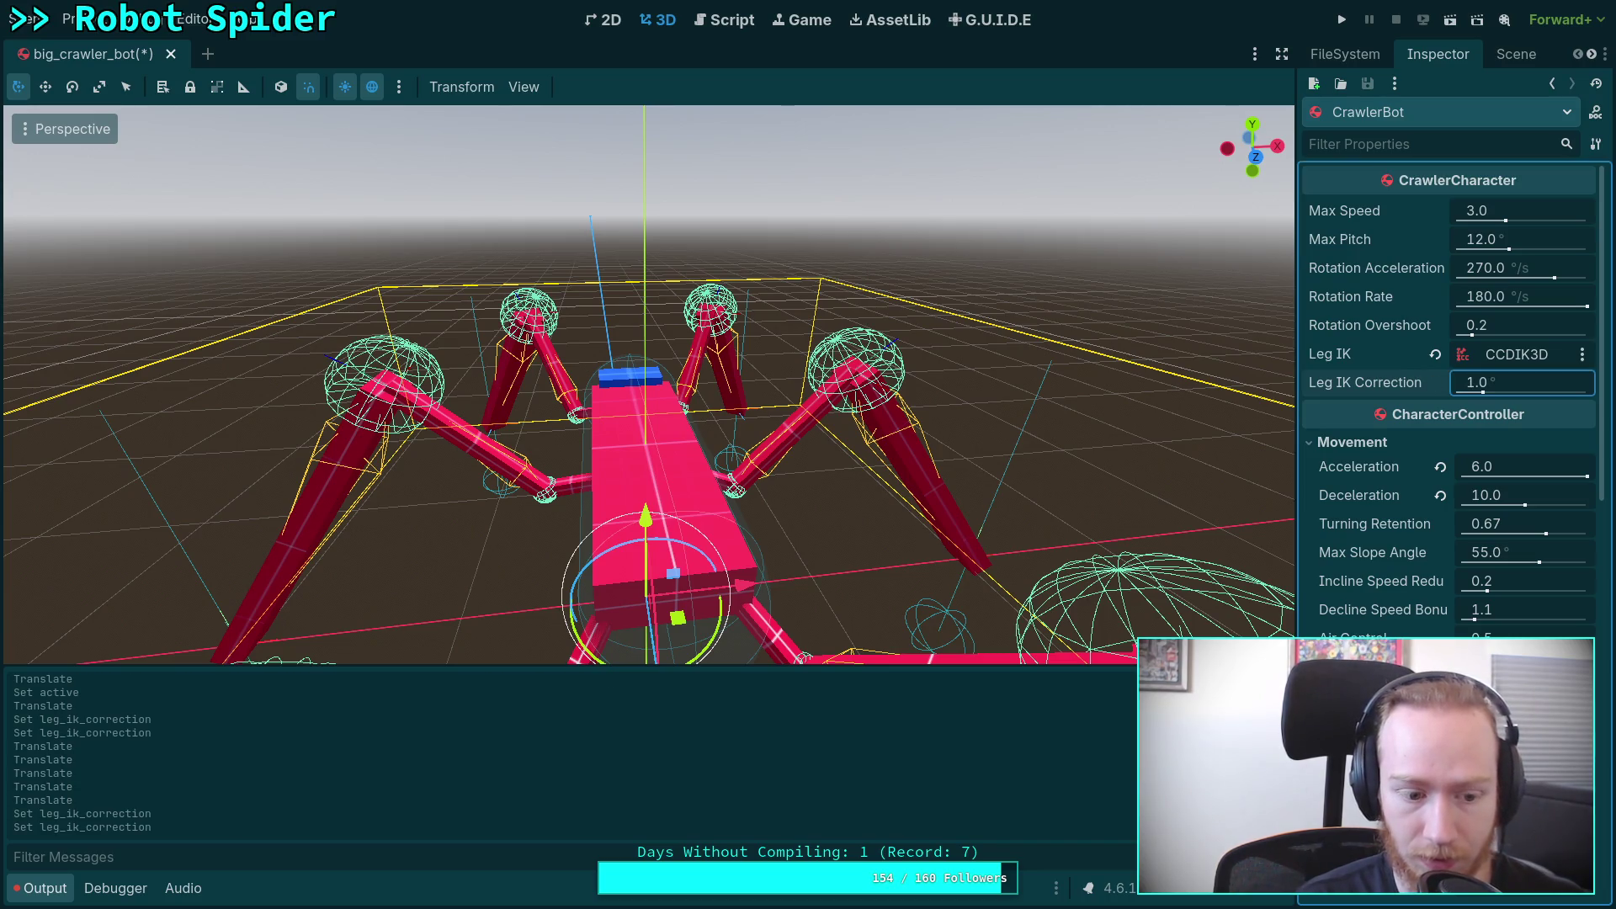
{"action": "left_click", "coordinate": [1514, 382]}
{"action": "type", "text": "2"}
{"action": "key", "text": "Return"}
{"action": "left_click", "coordinate": [1515, 382]}
{"action": "type", "text": "0"}
{"action": "key", "text": "Return"}
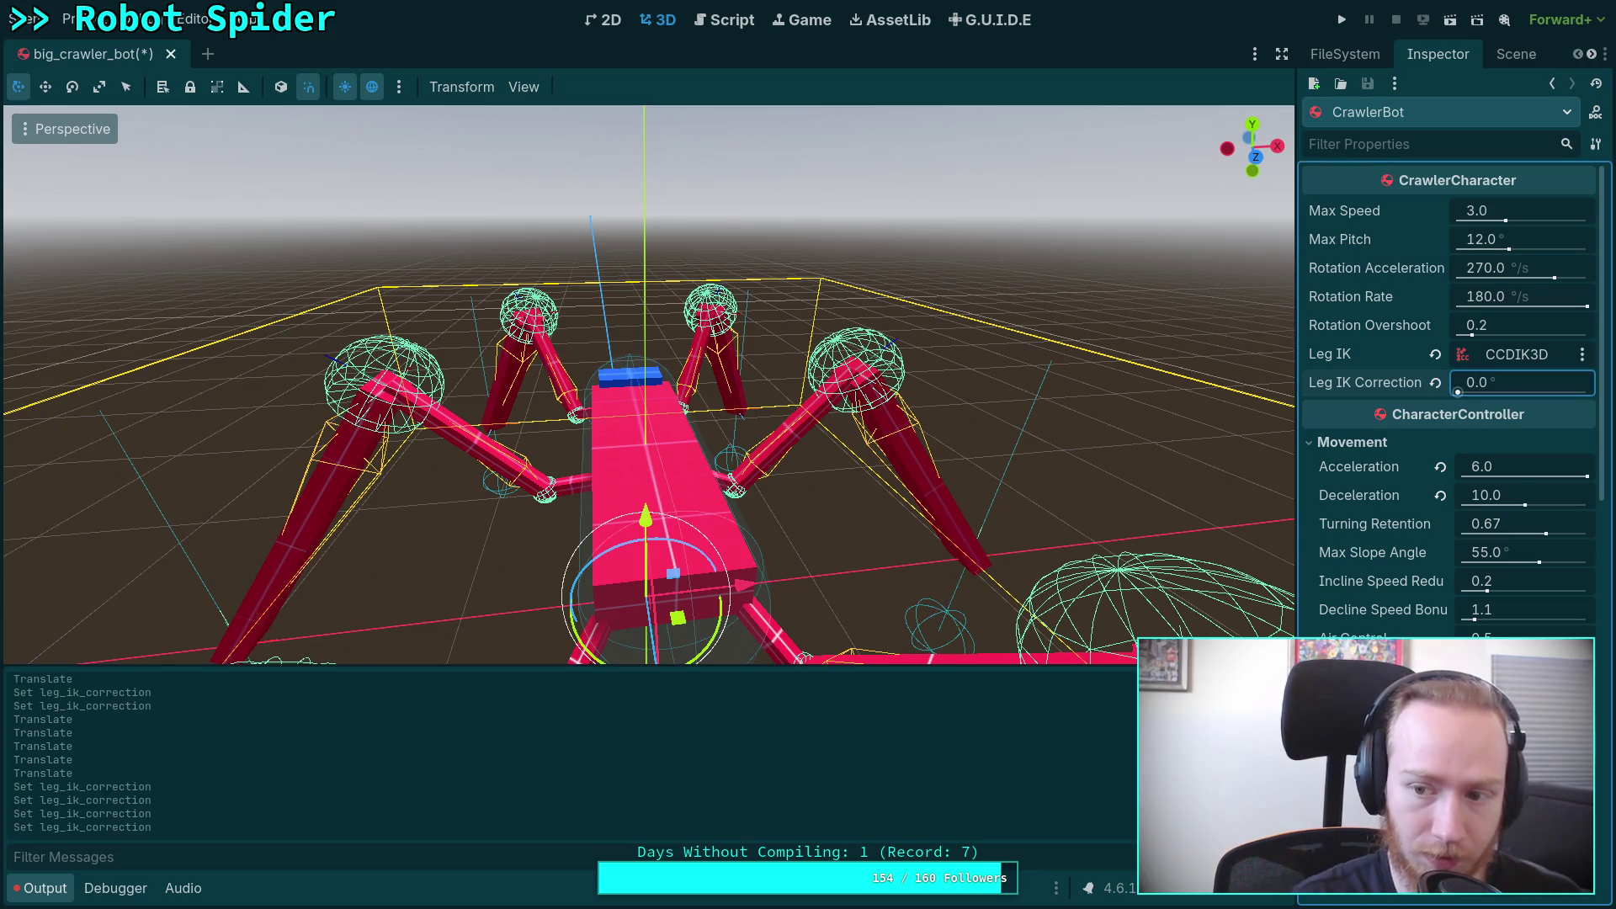
{"action": "left_click", "coordinate": [725, 19]}
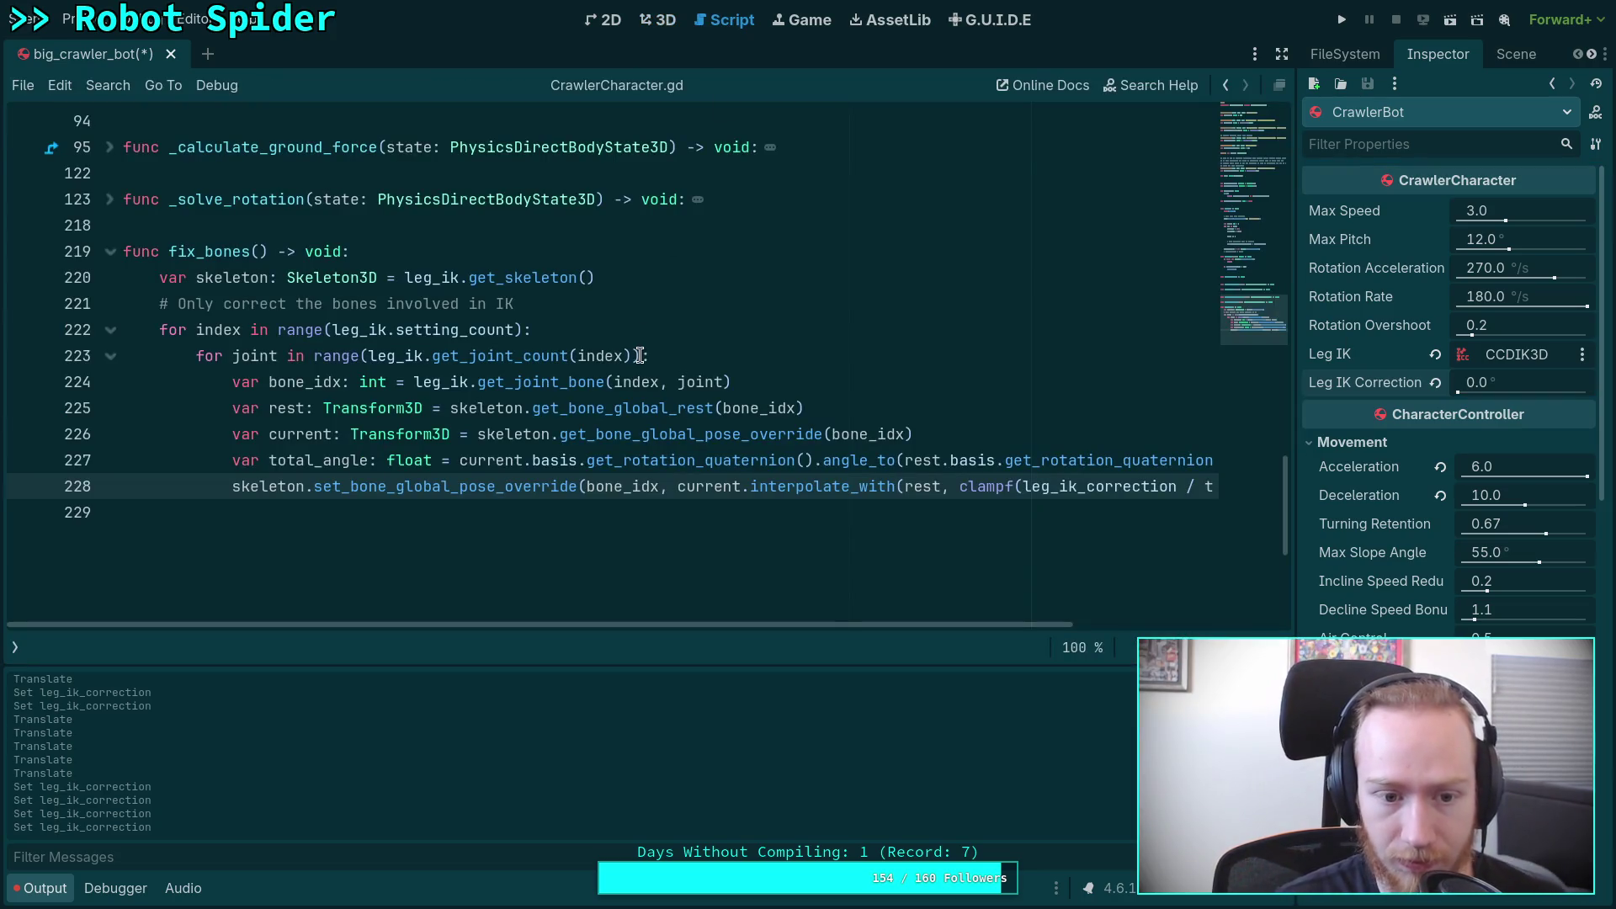
Step: Read the fix_bones documentation popup in CrawlerCharacter.gd
{"action": "mouse_move", "coordinate": [598, 410]}
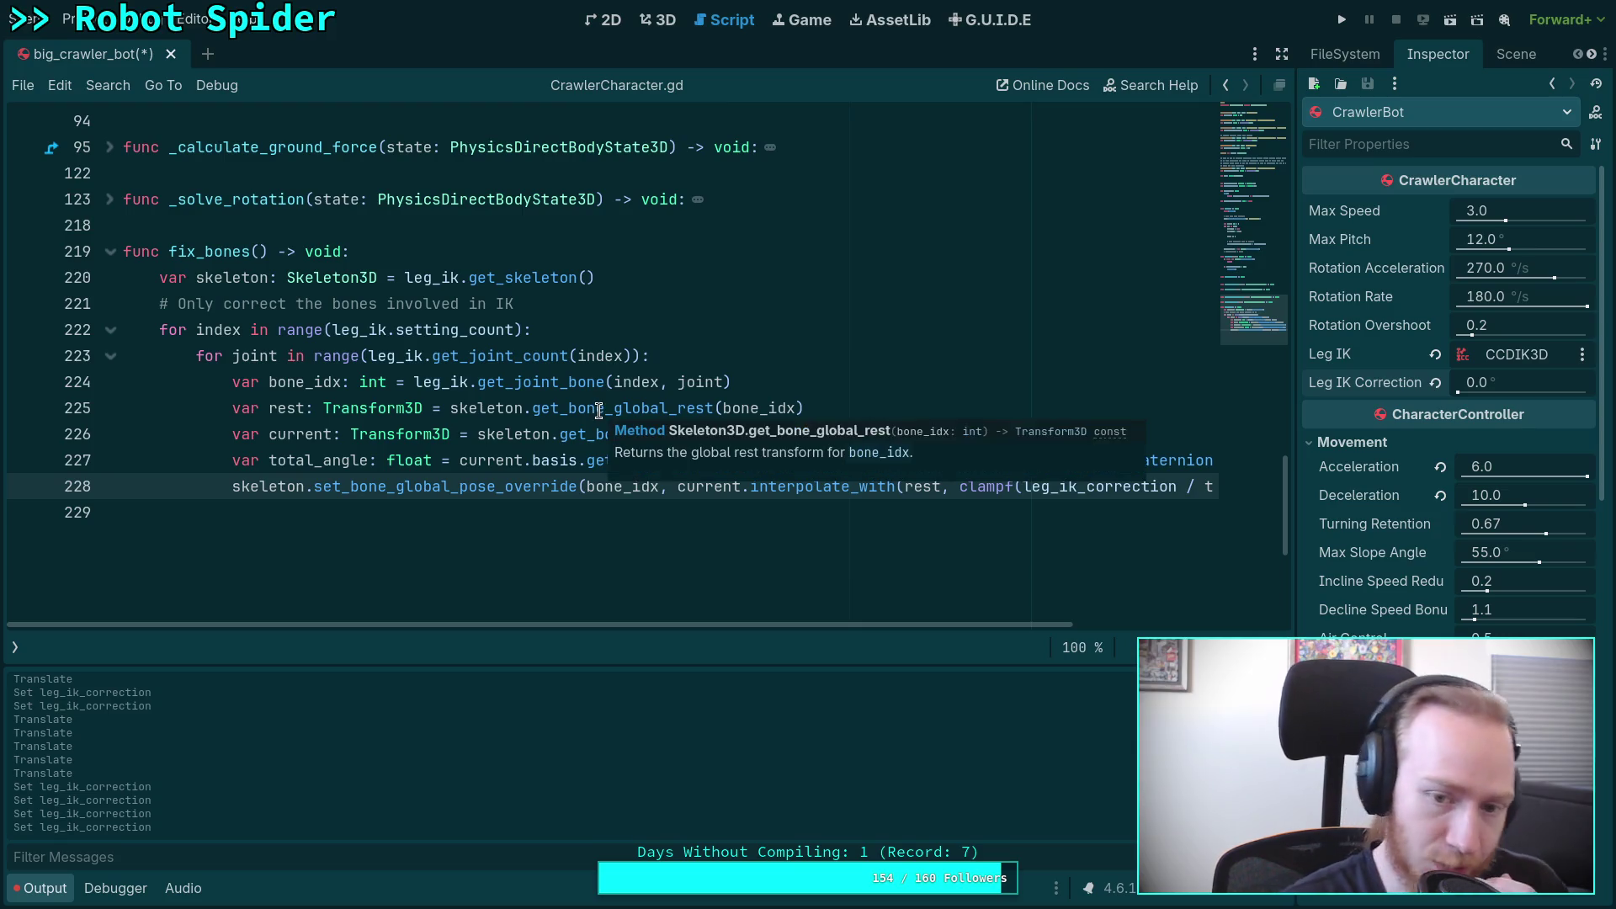
{"action": "scroll", "coordinate": [448, 400], "scroll_direction": "up", "scroll_amount": 20}
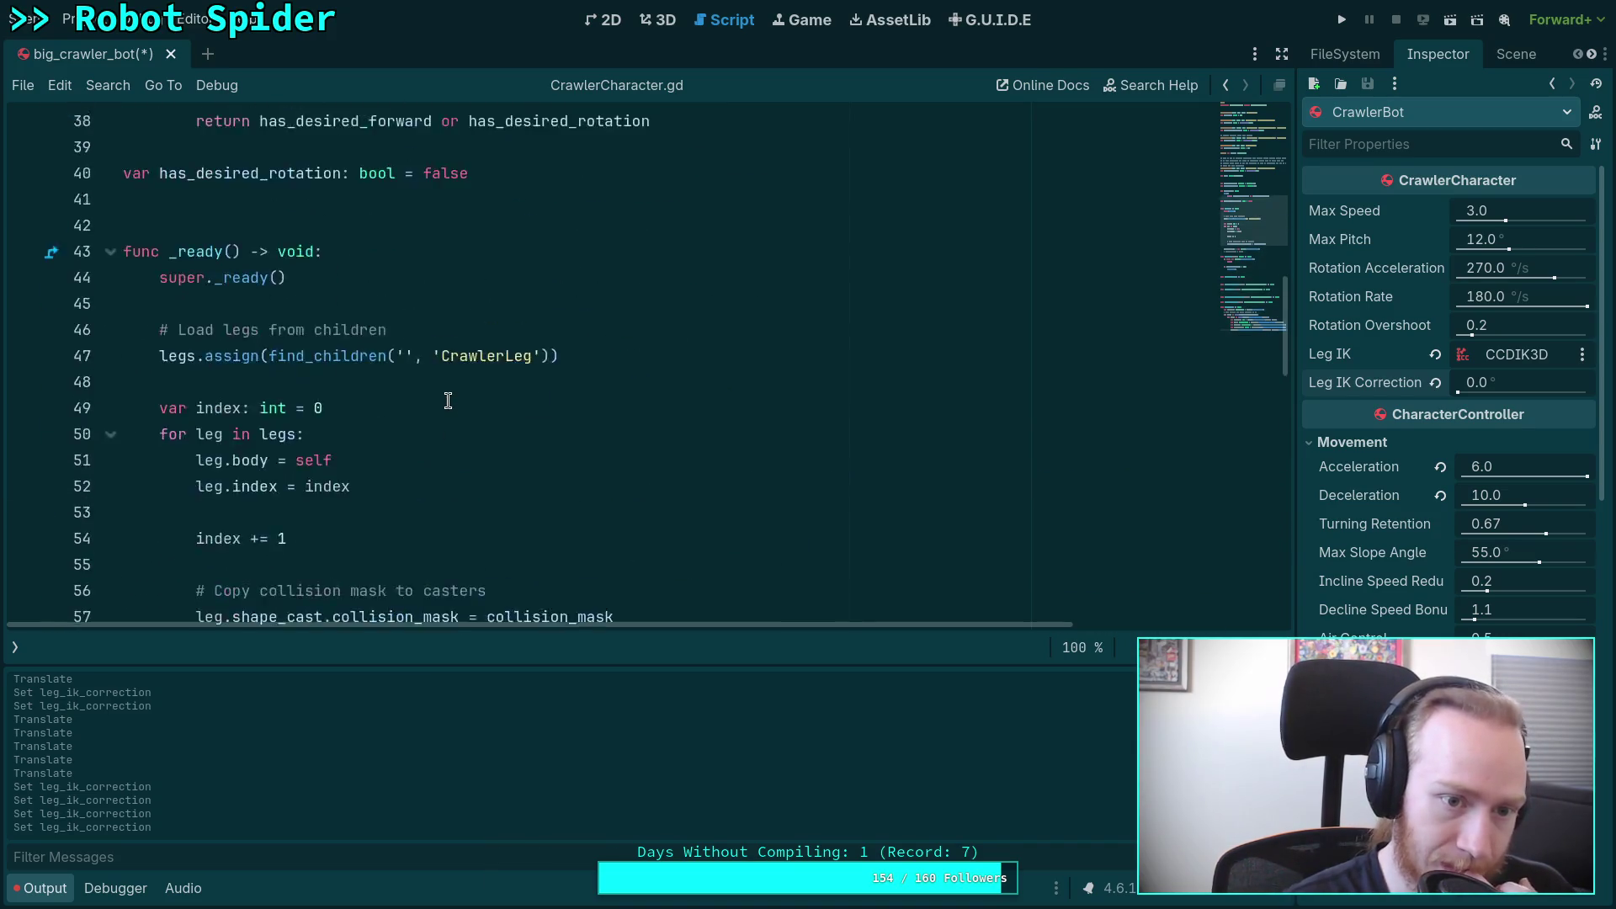
{"action": "scroll", "coordinate": [448, 401], "scroll_direction": "up", "scroll_amount": 7}
{"action": "scroll", "coordinate": [448, 401], "scroll_direction": "down", "scroll_amount": 15}
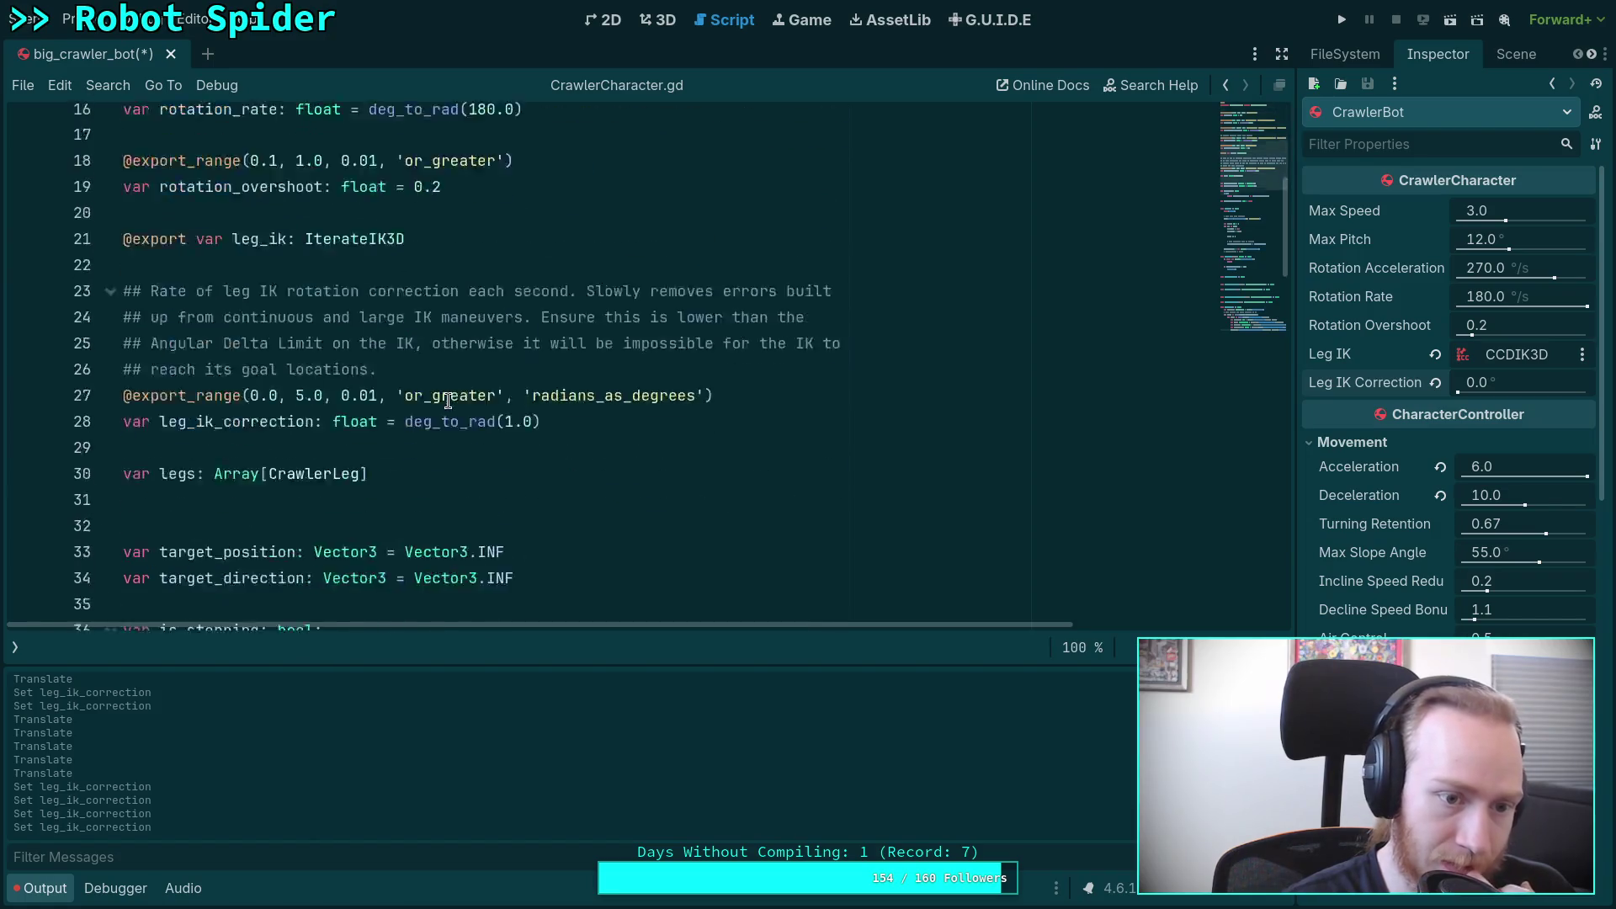
{"action": "scroll", "coordinate": [448, 400], "scroll_direction": "down", "scroll_amount": 10}
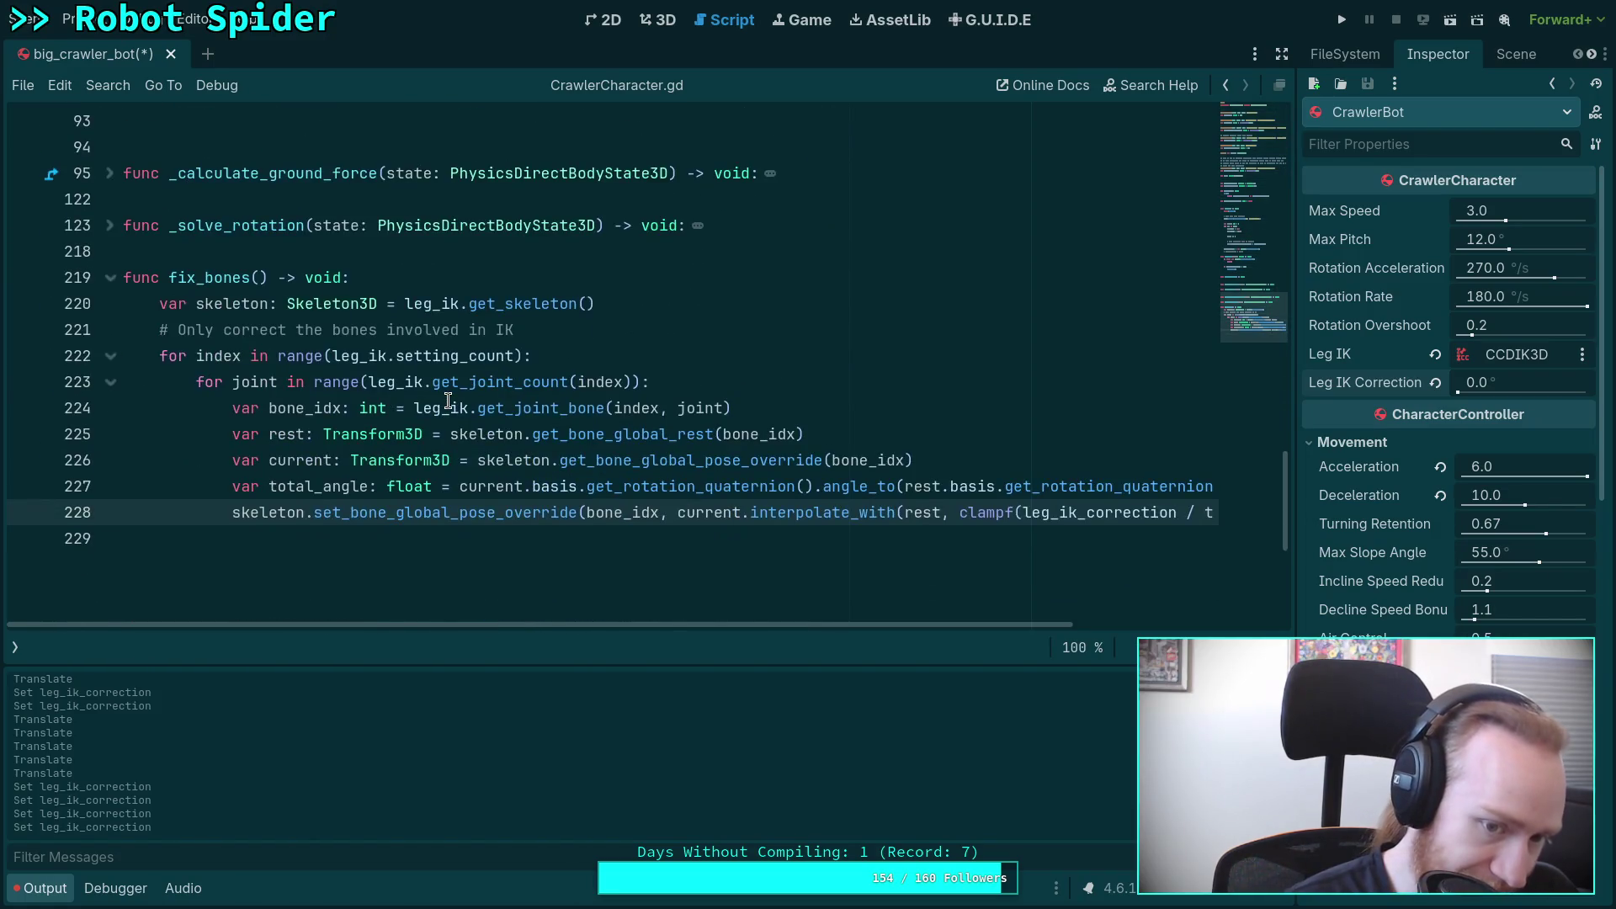
{"action": "mouse_move", "coordinate": [507, 517]}
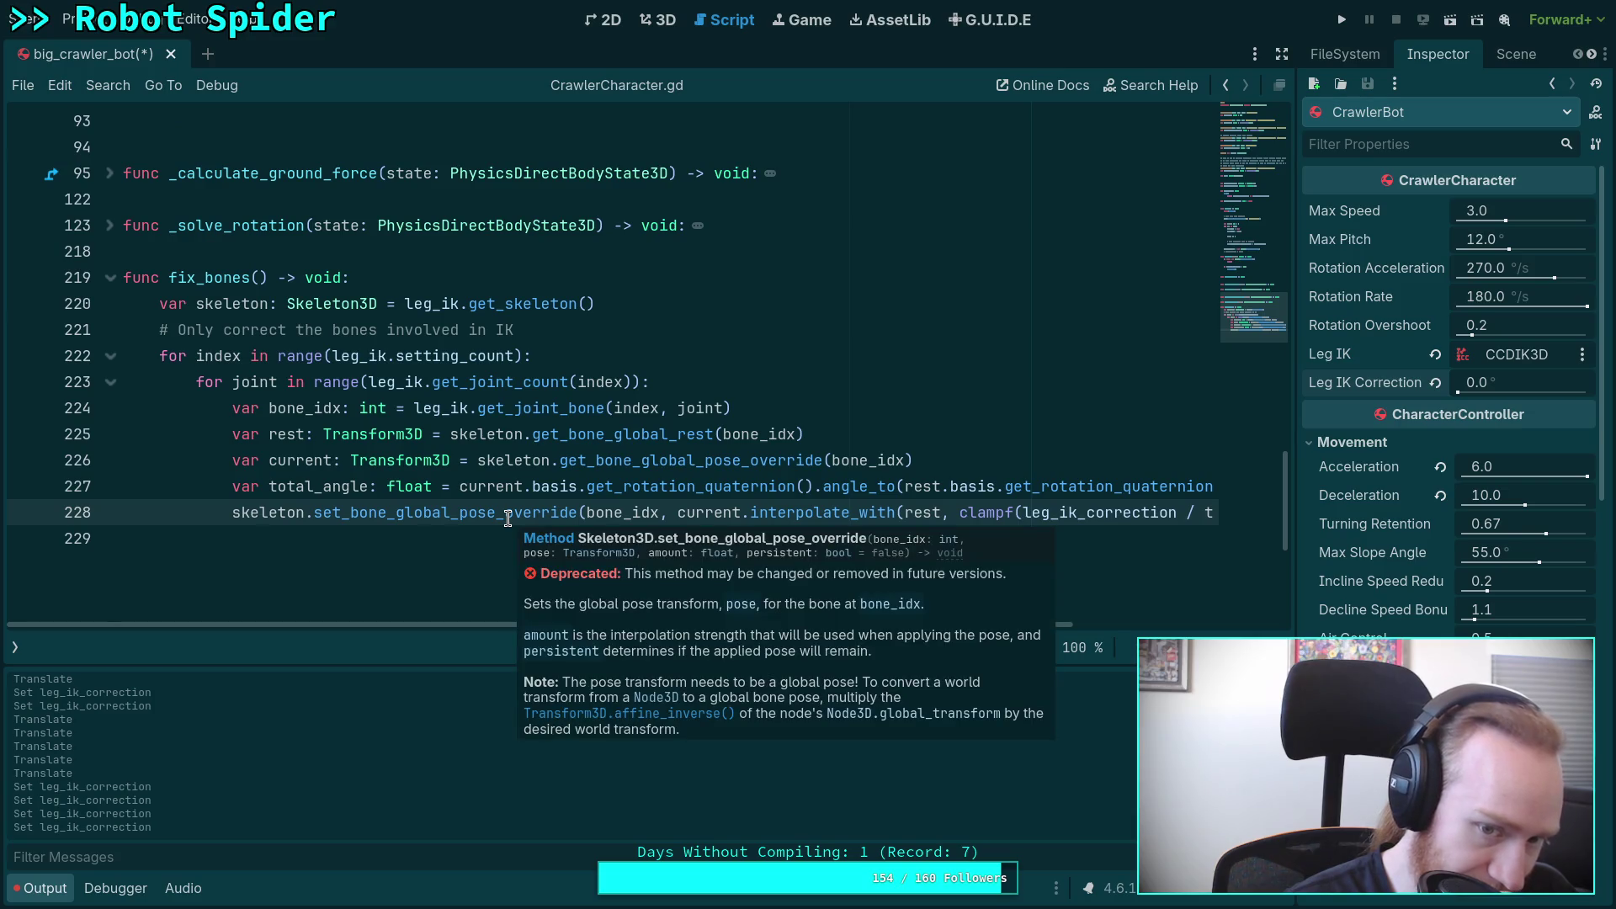
{"action": "mouse_move", "coordinate": [811, 459]}
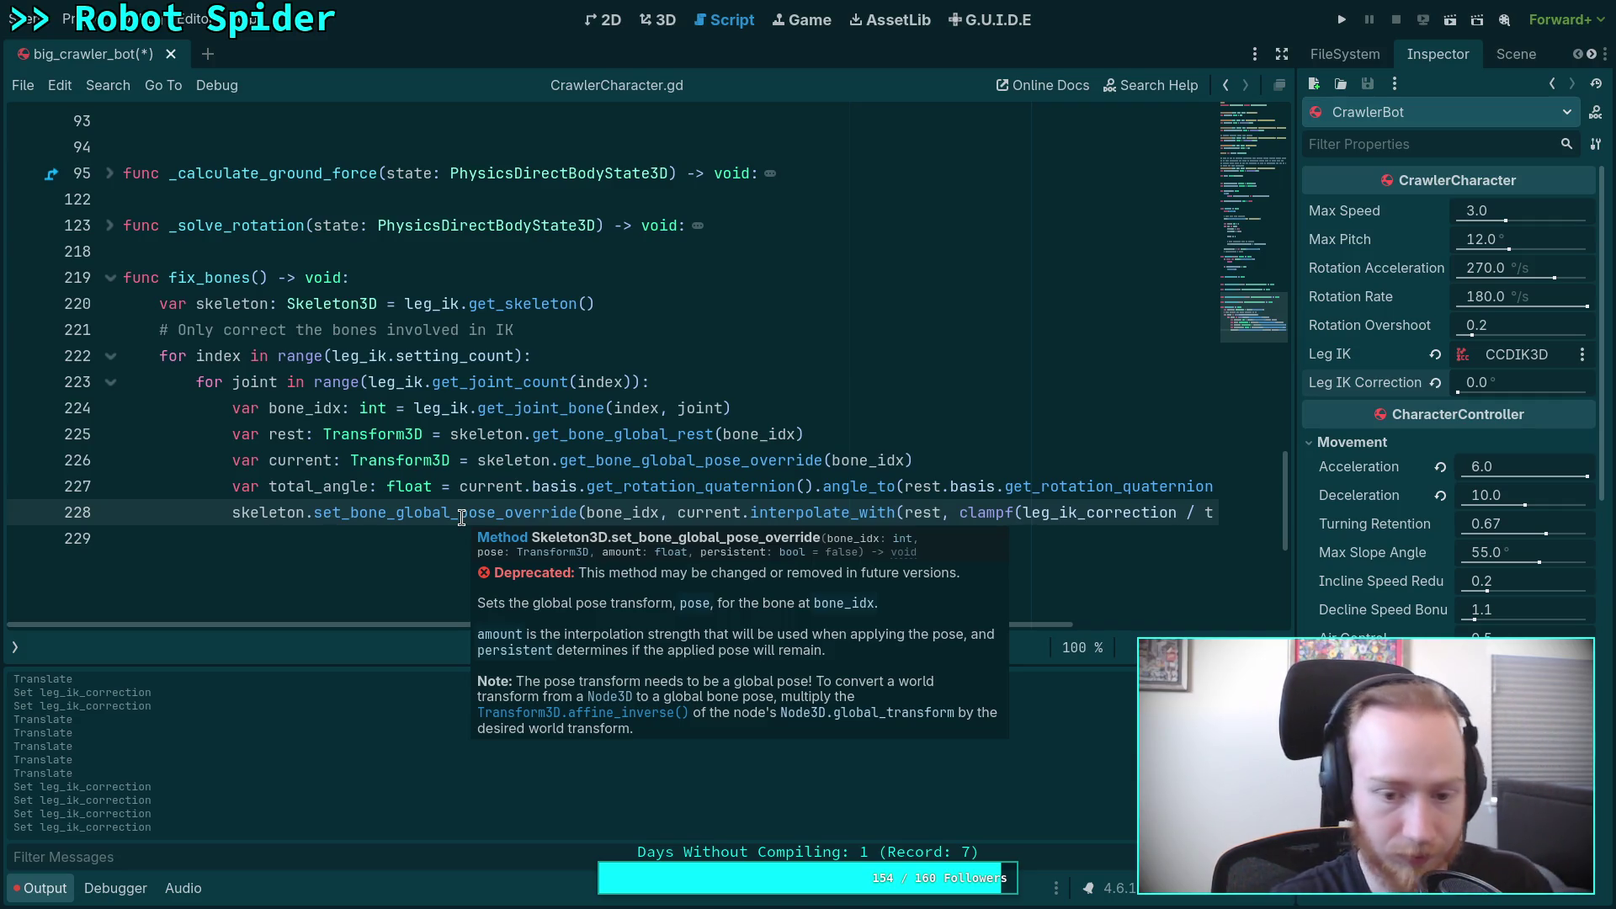
{"action": "left_click", "coordinate": [648, 606]}
{"action": "mouse_move", "coordinate": [705, 624]}
{"action": "left_mouse_down"}
{"action": "mouse_move", "coordinate": [1022, 653]}
{"action": "mouse_move", "coordinate": [861, 624]}
{"action": "left_mouse_up"}
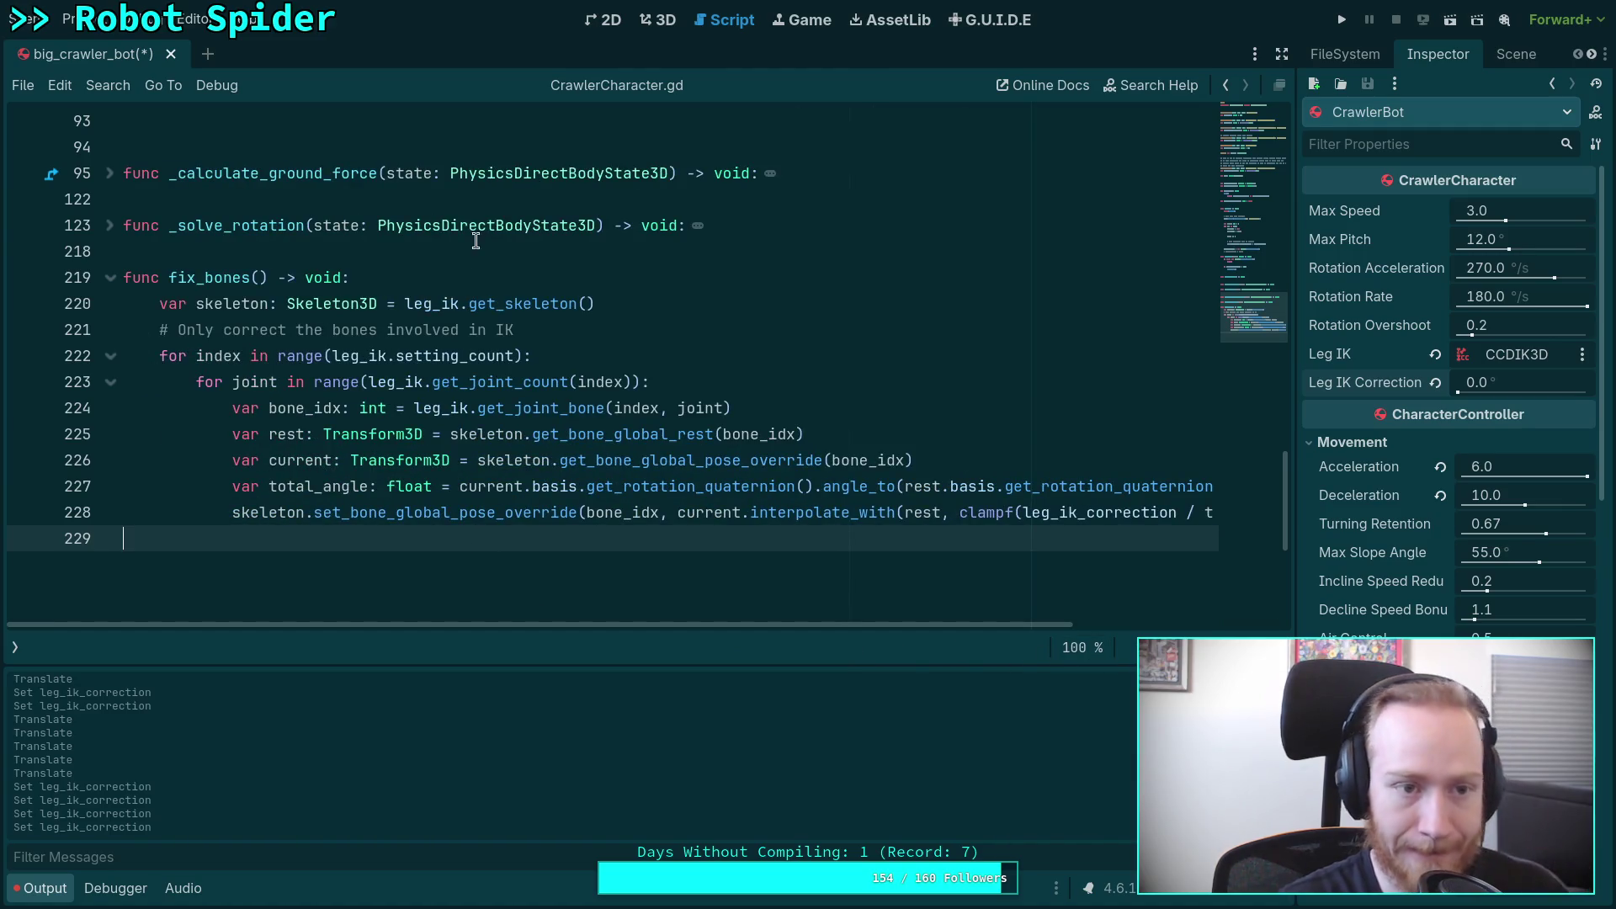
Step: Revert Leg IK Correction to its default 1.0 and save the scene
{"action": "left_click", "coordinate": [1428, 383]}
{"action": "key", "text": "ctrl+s"}
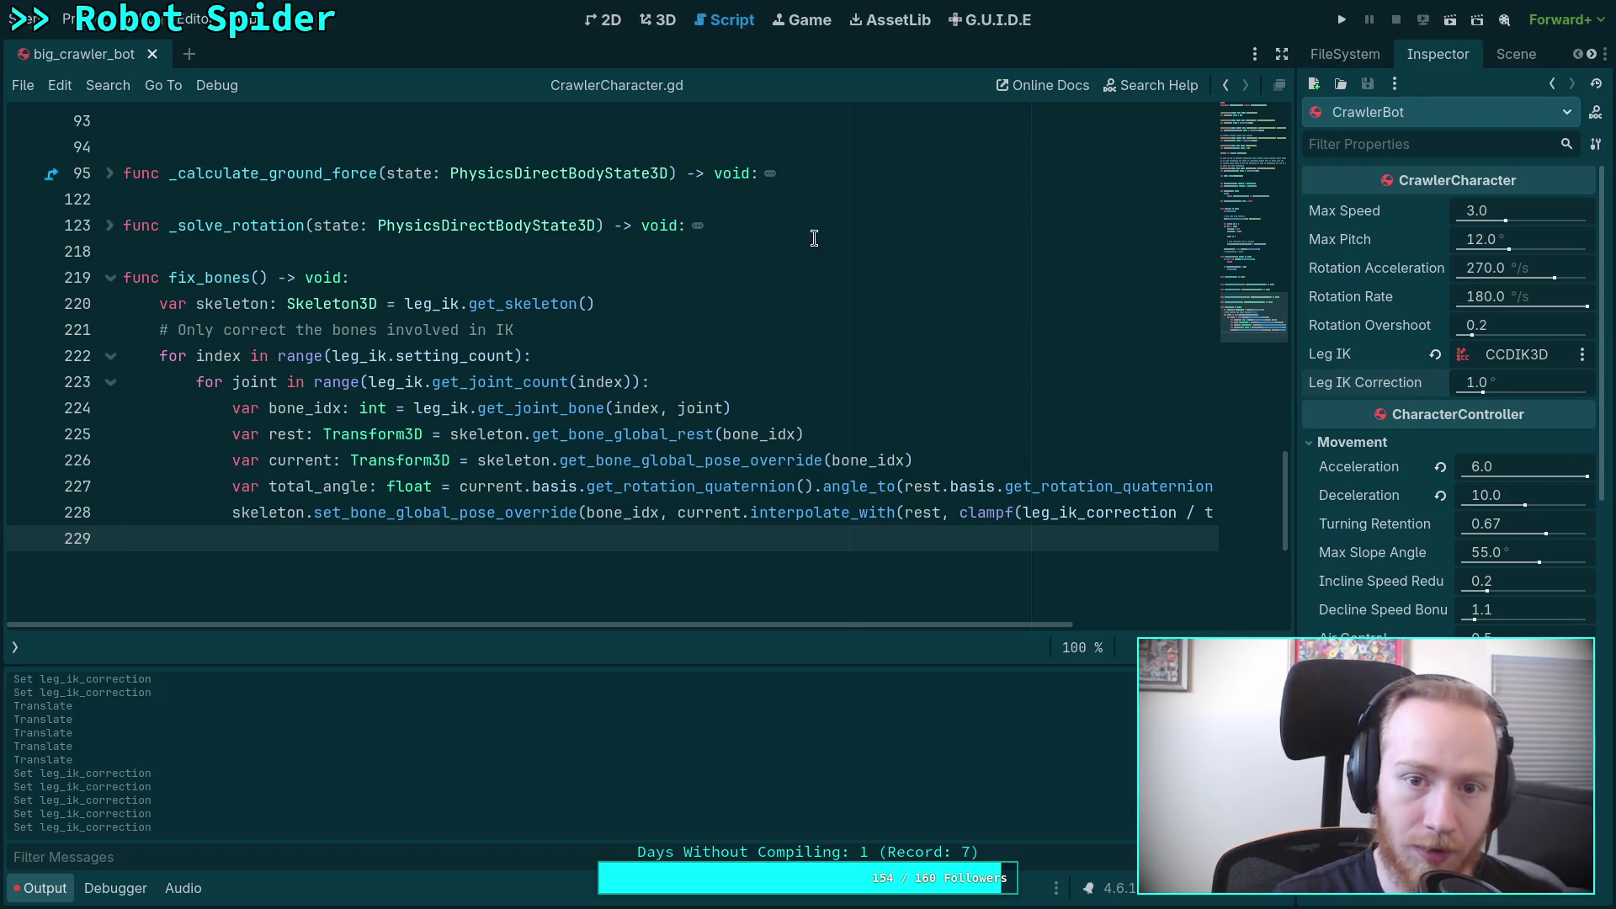
{"action": "left_click", "coordinate": [660, 20]}
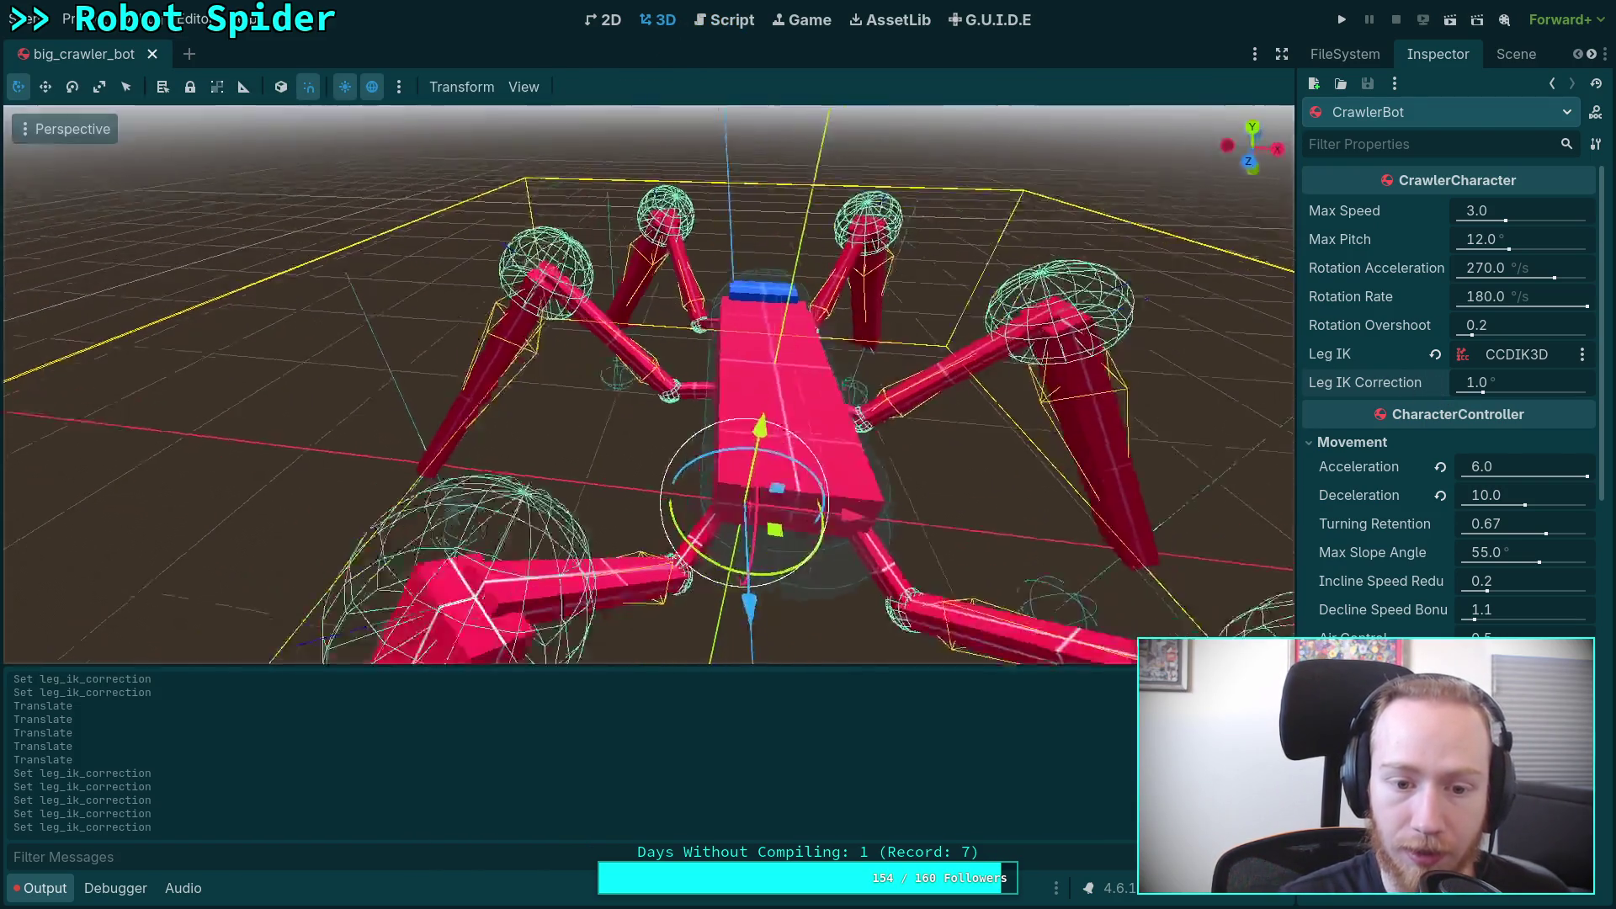
Step: Select the CCDIK3D modifier and toggle its Active property off and back on
{"action": "left_click", "coordinate": [1516, 53]}
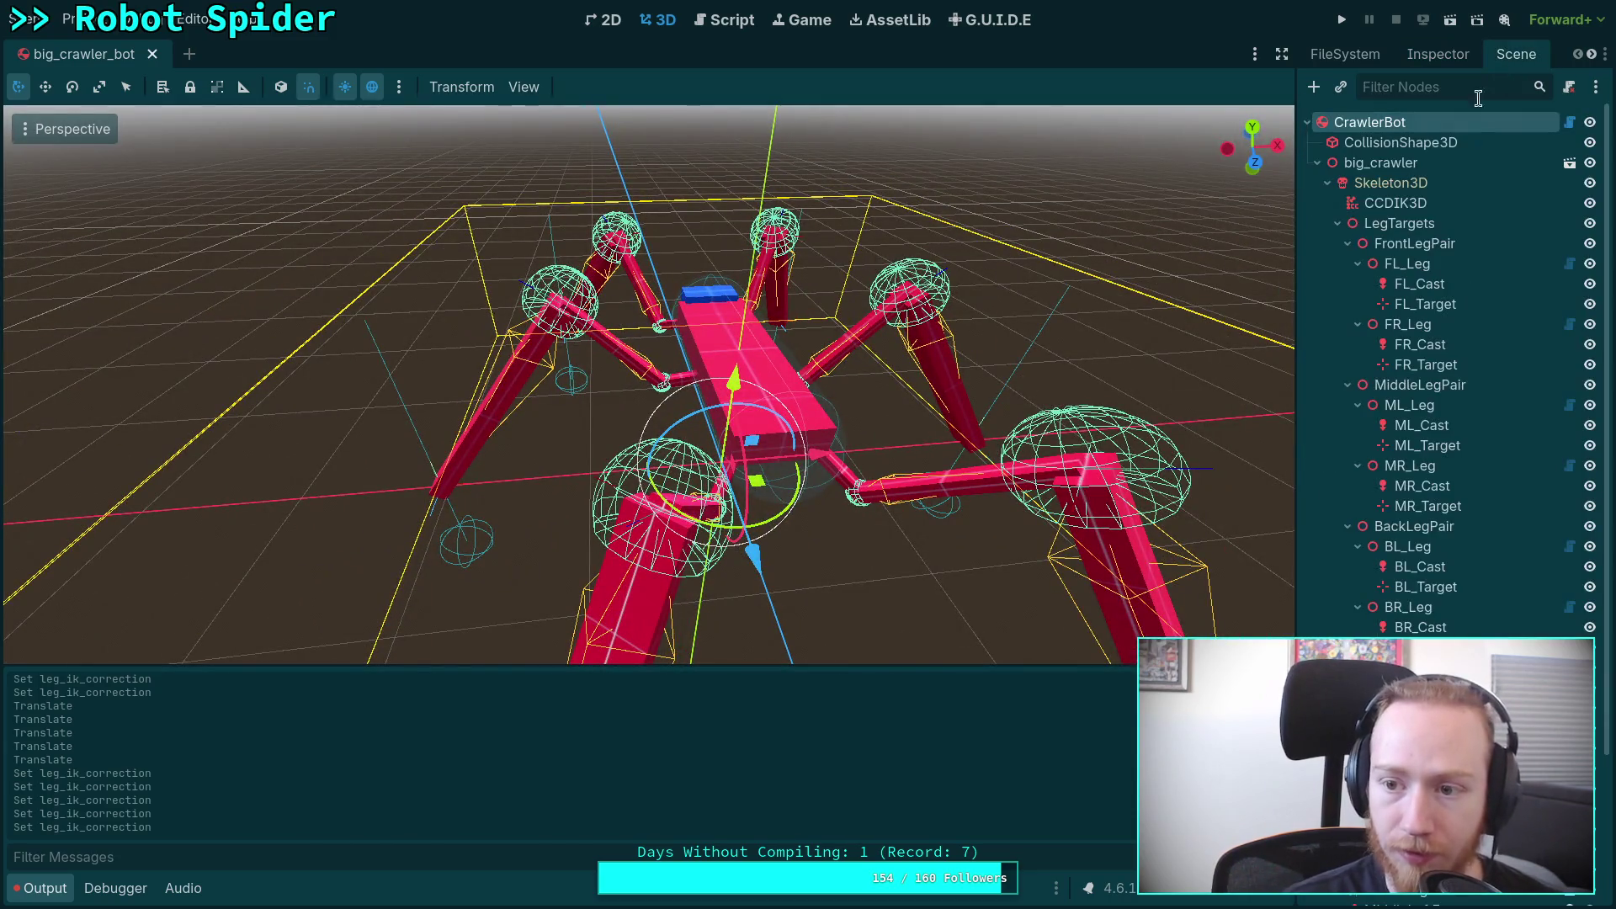
{"action": "left_click", "coordinate": [1395, 203]}
{"action": "left_click", "coordinate": [1438, 53]}
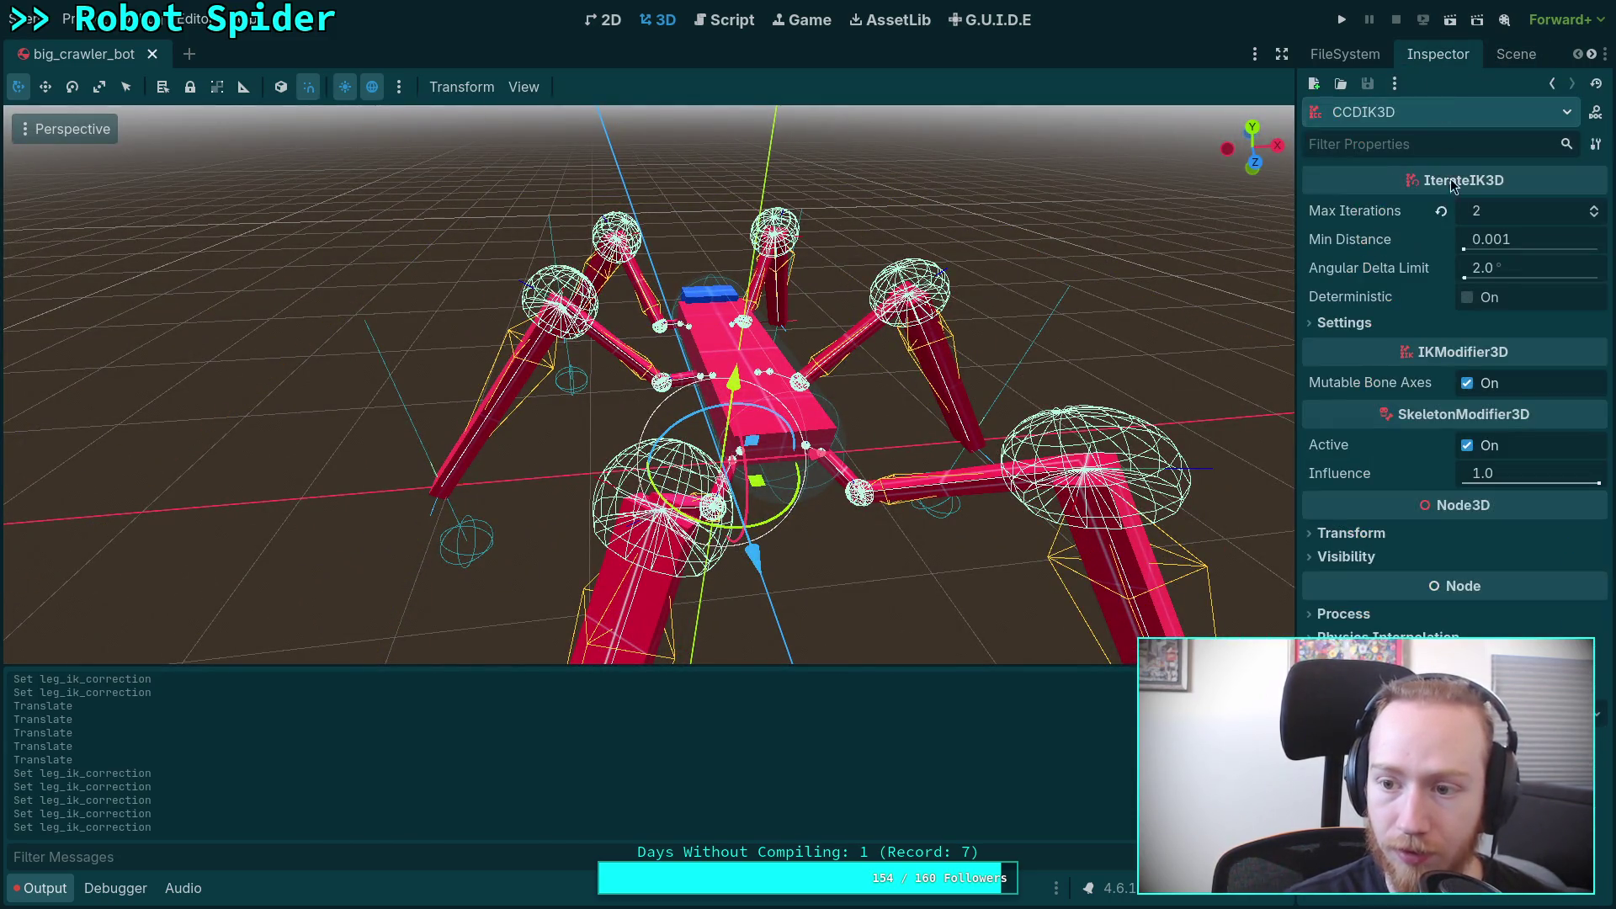
{"action": "left_click", "coordinate": [1468, 446]}
{"action": "left_click", "coordinate": [1469, 448]}
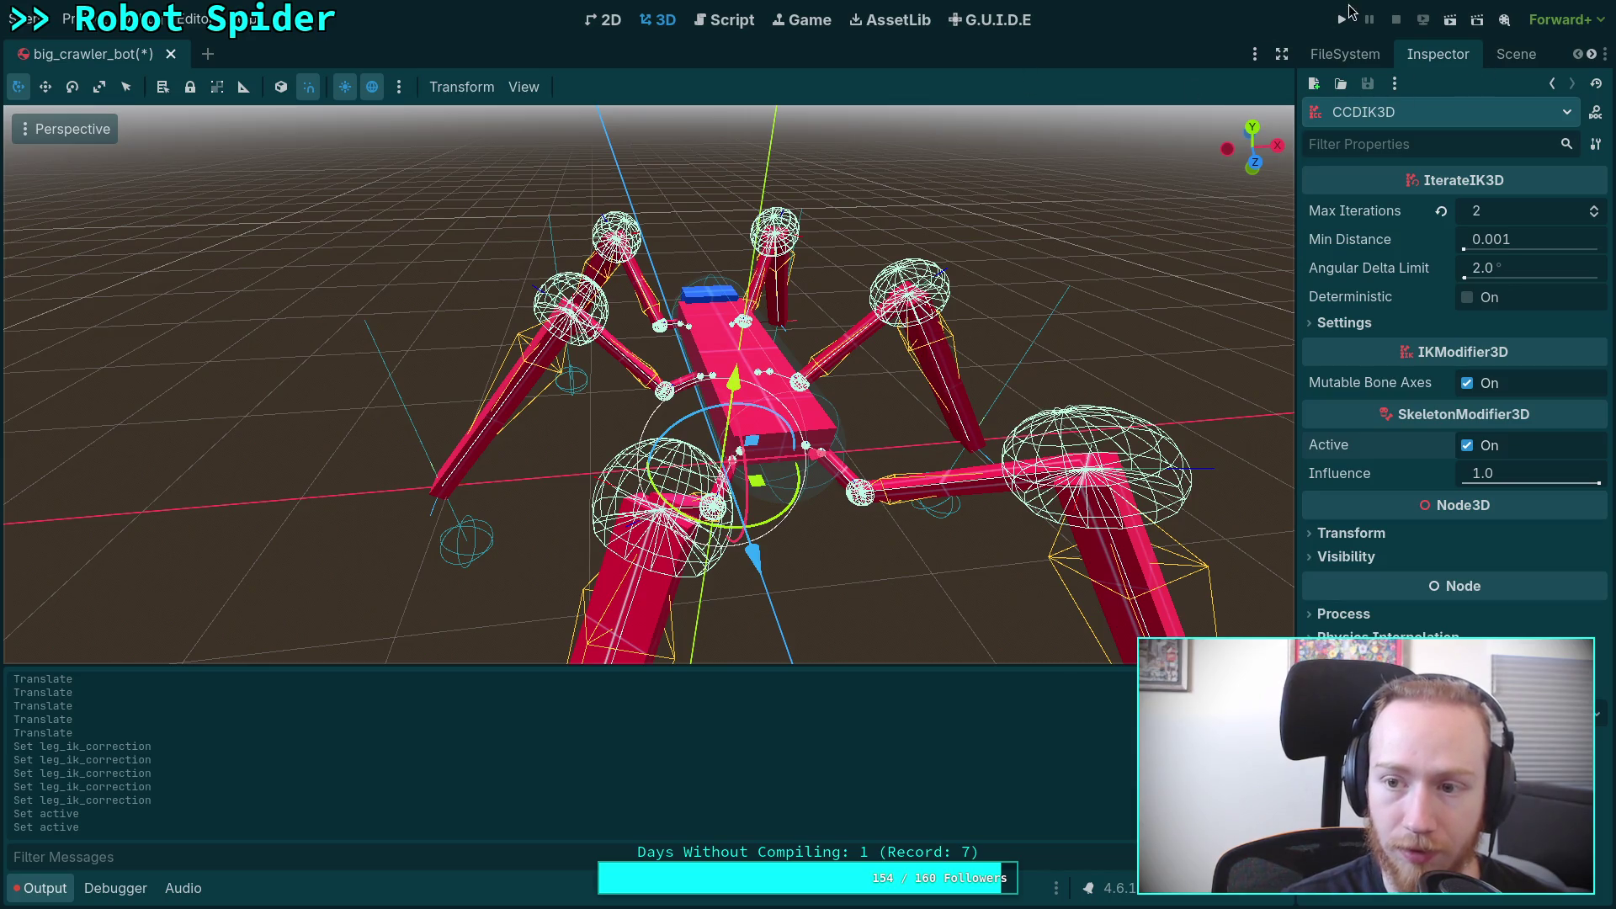
Step: Run the crawler game to test the spider, stop it with F8, and return to the script
{"action": "left_click", "coordinate": [1342, 19]}
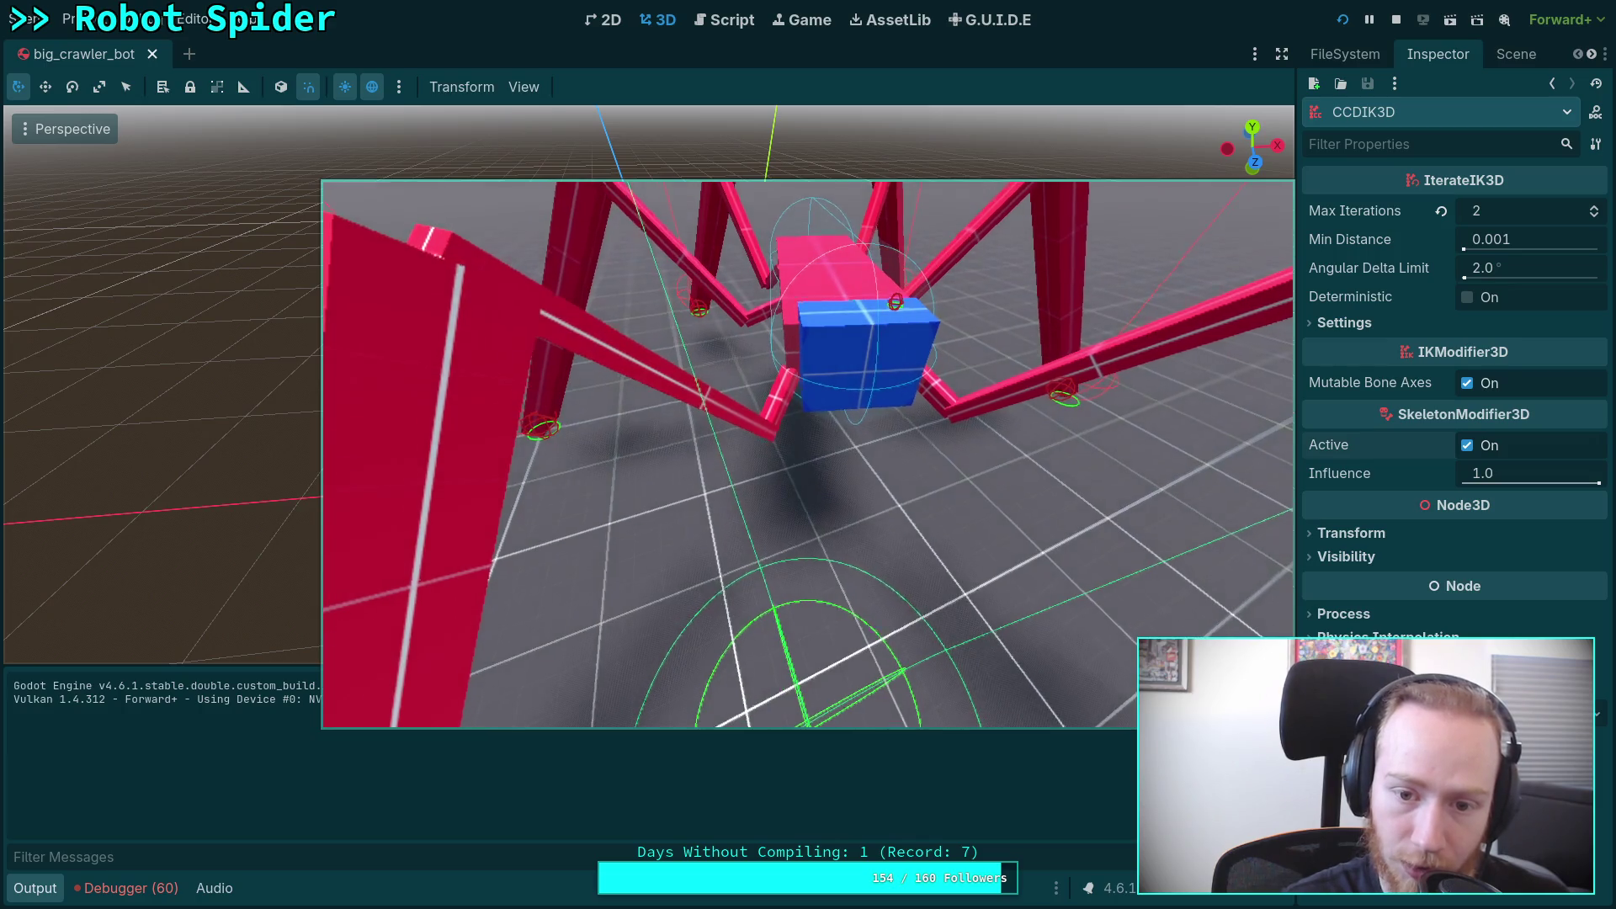
{"action": "key", "text": "F8"}
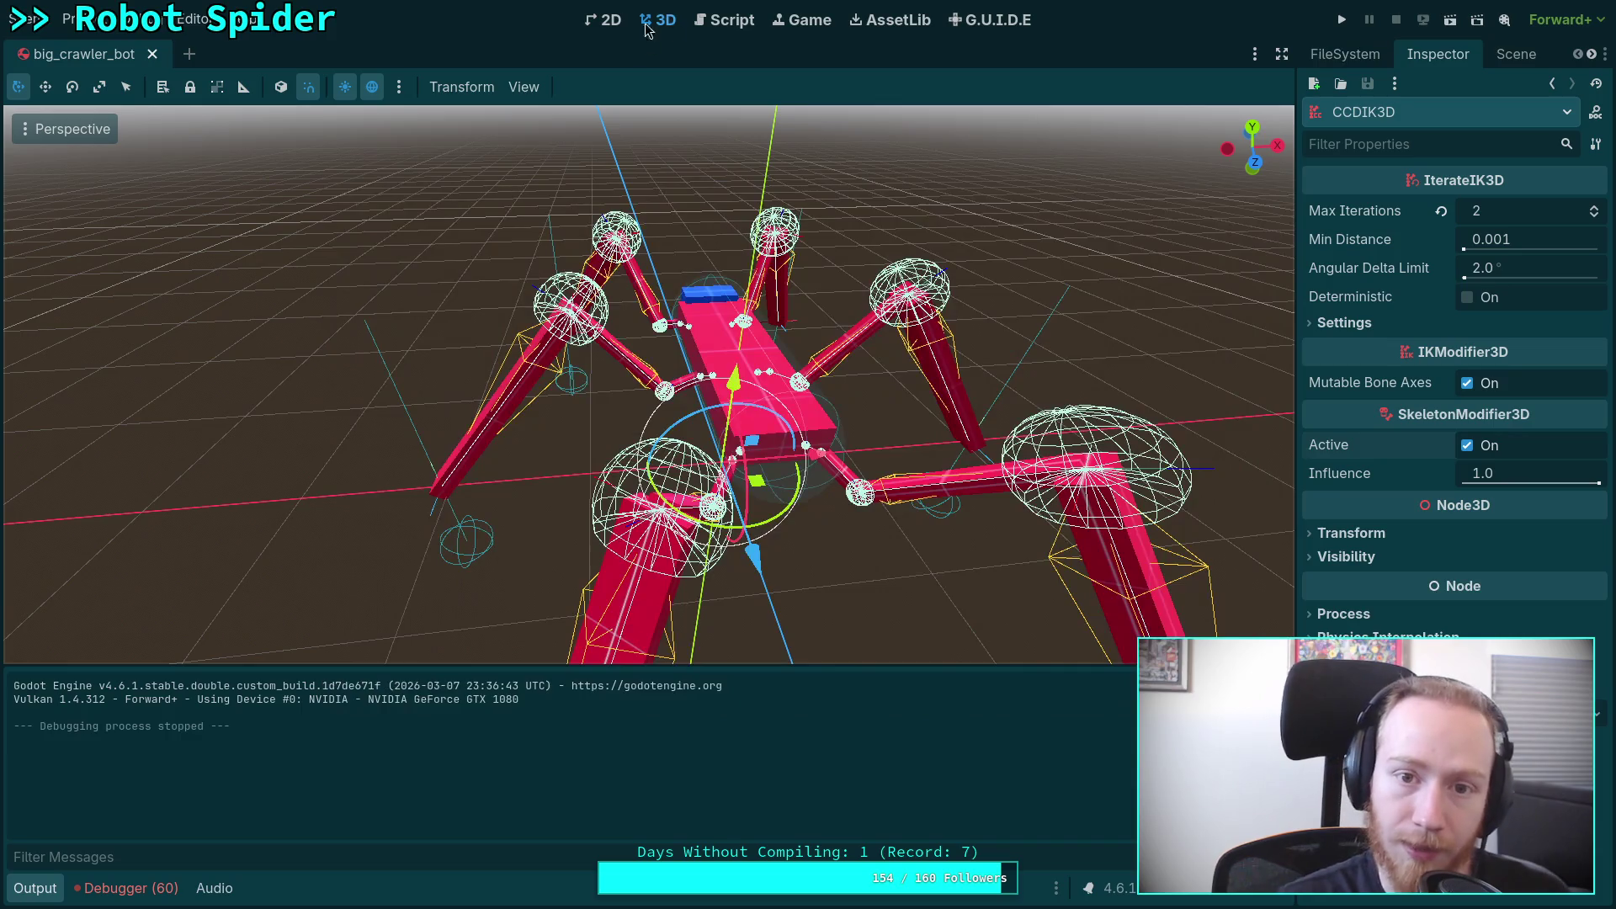
{"action": "left_click", "coordinate": [731, 19]}
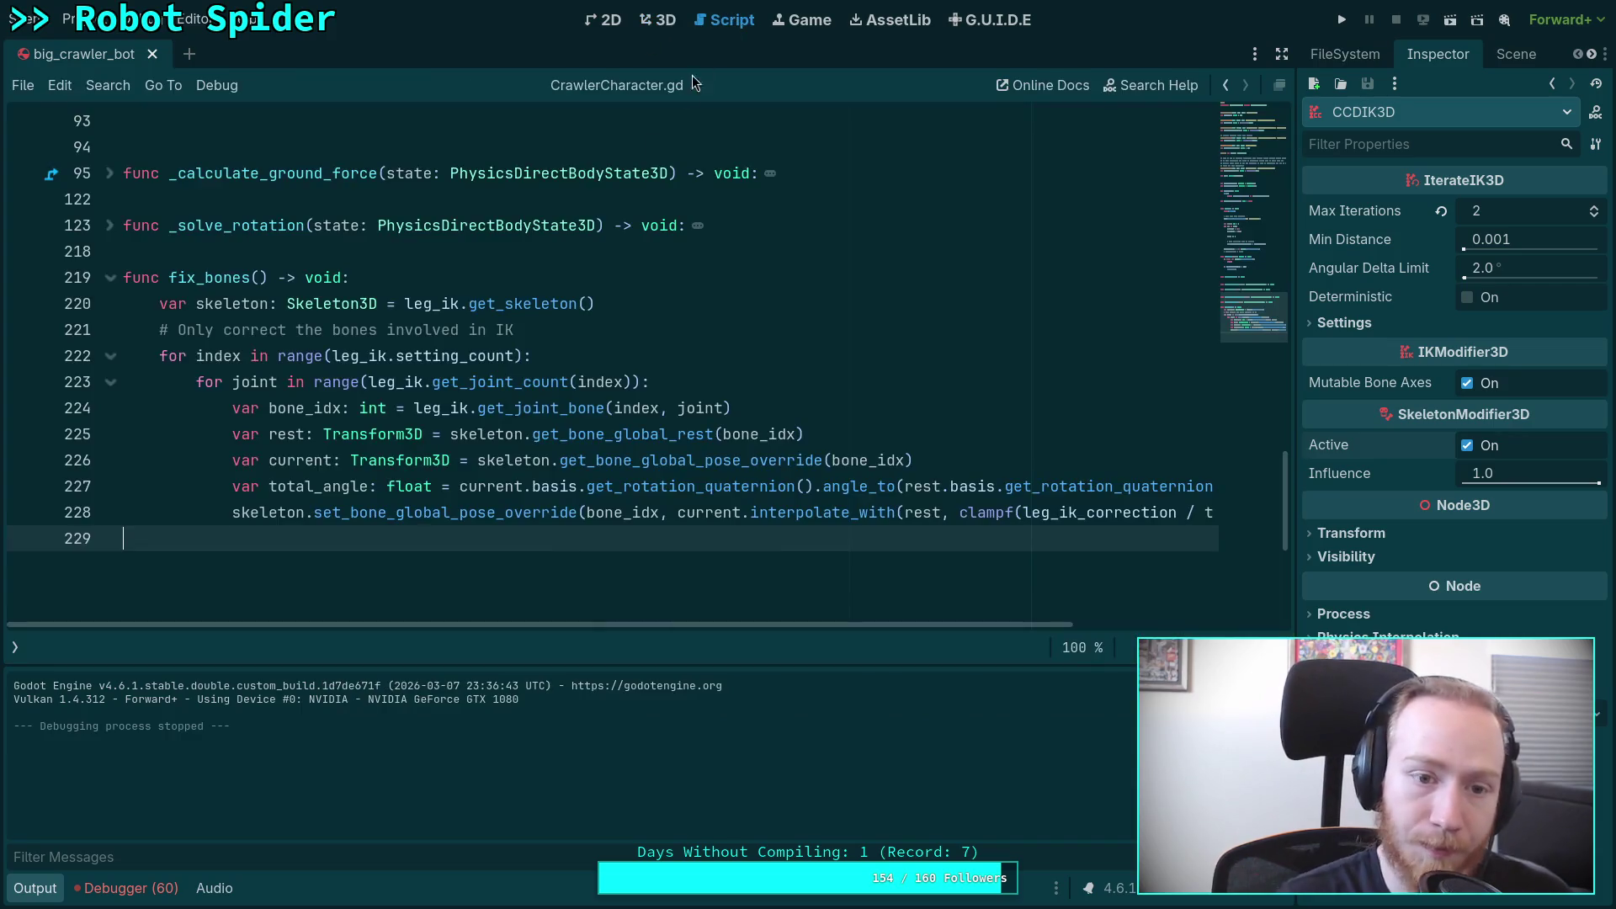
Step: Hide the output panel and review _ready, _process and fix_bones in CrawlerCharacter.gd
{"action": "key", "text": "ctrl+j"}
{"action": "scroll", "coordinate": [416, 559], "scroll_direction": "up", "scroll_amount": 5}
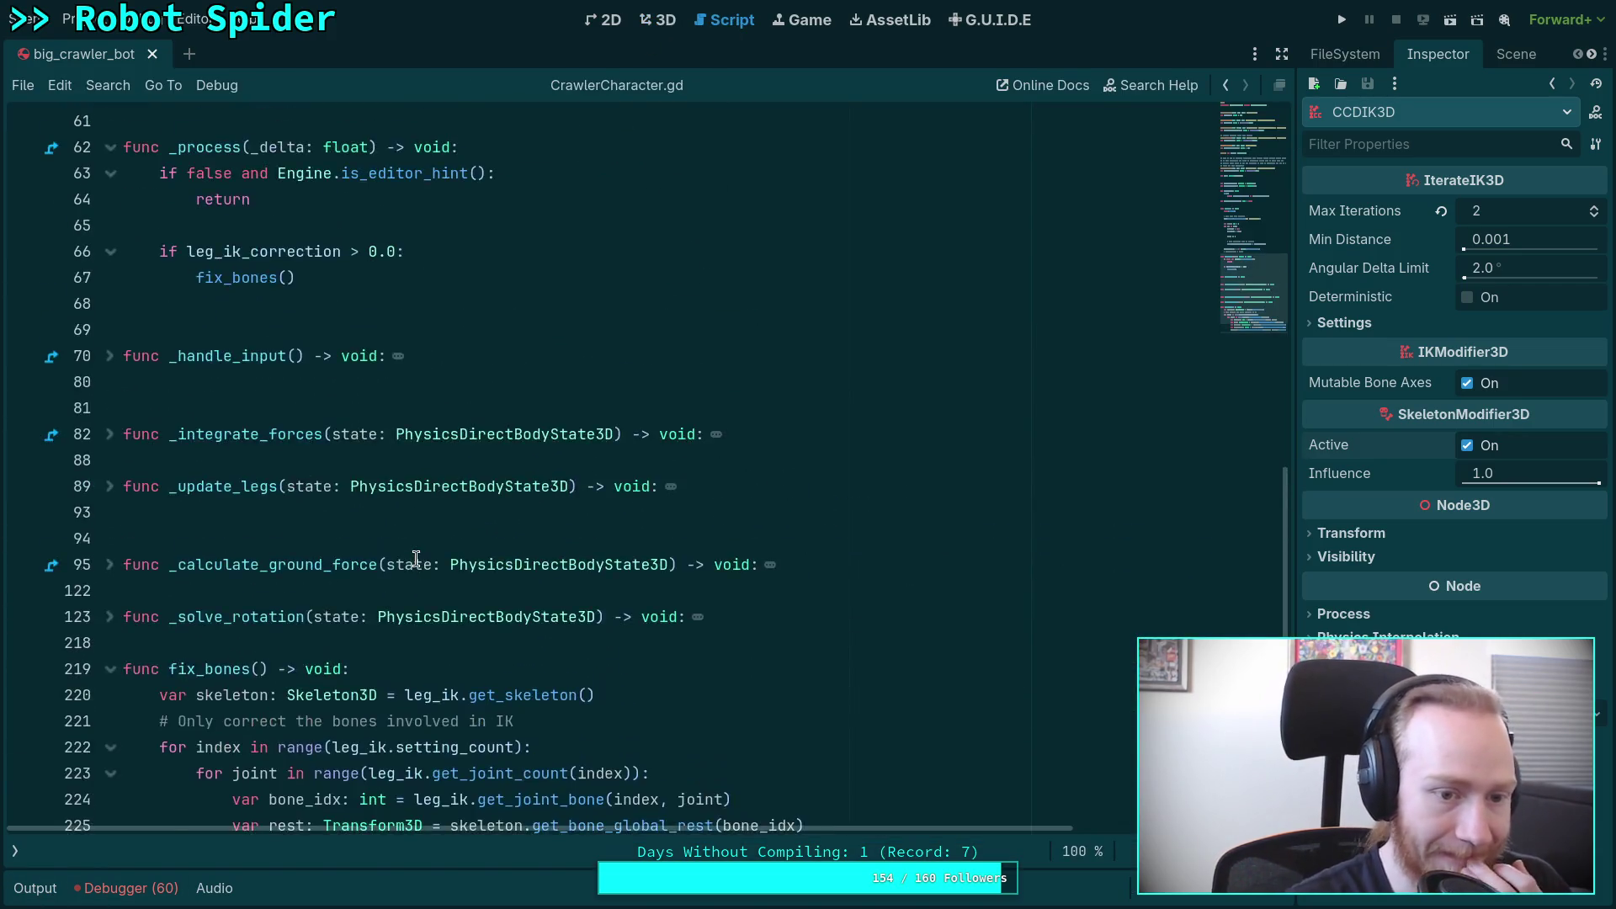
{"action": "scroll", "coordinate": [416, 558], "scroll_direction": "up", "scroll_amount": 7}
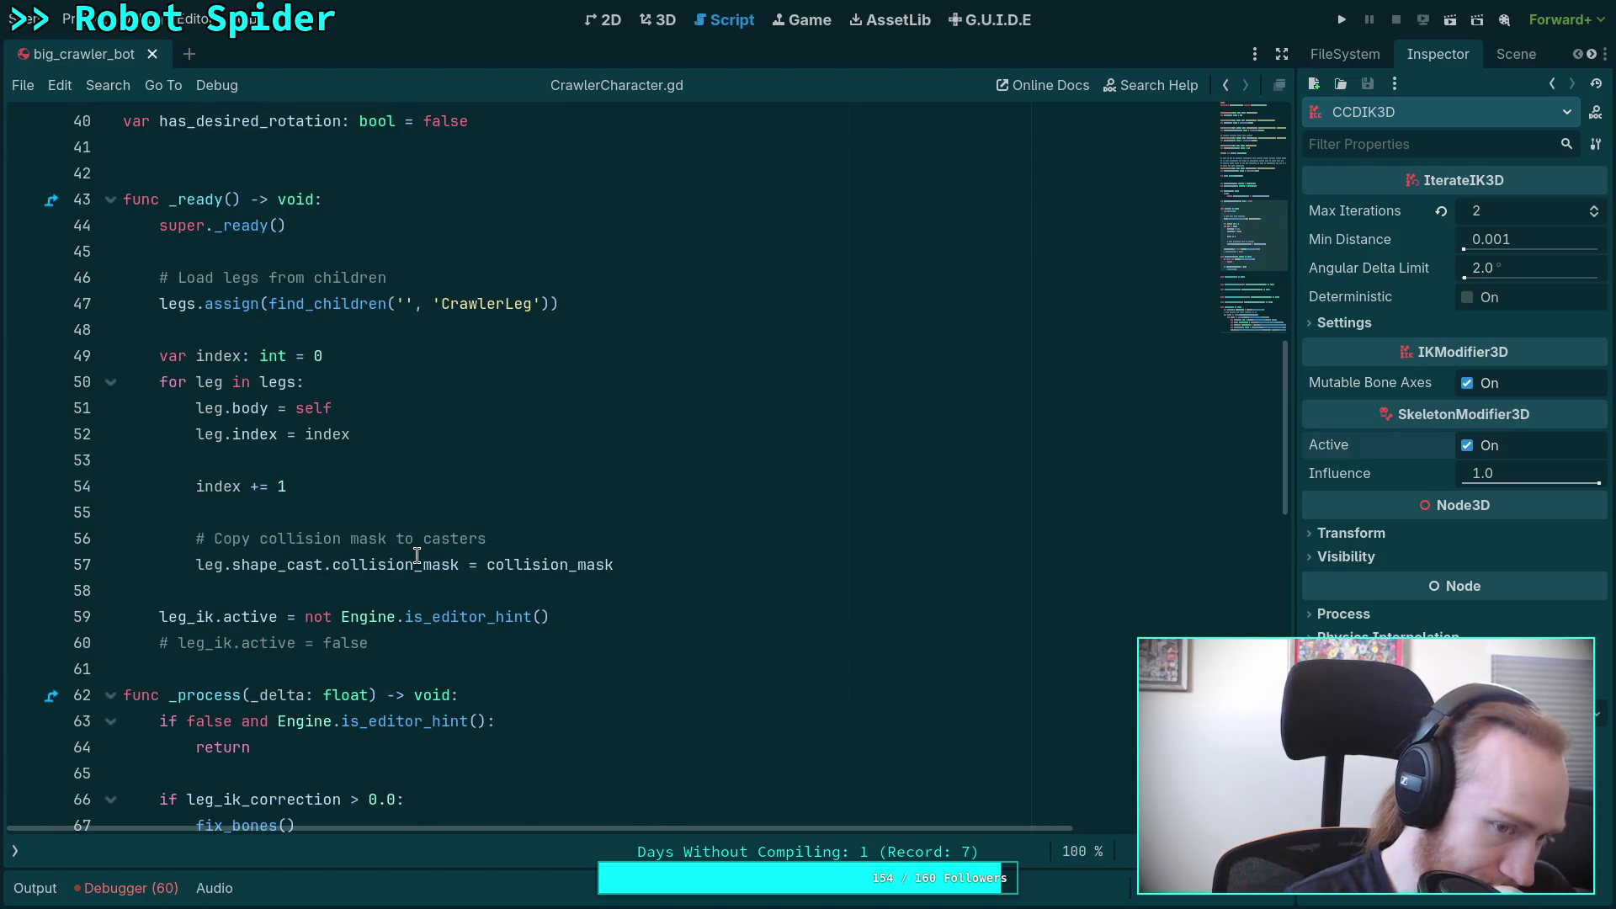
{"action": "scroll", "coordinate": [416, 555], "scroll_direction": "up", "scroll_amount": 3}
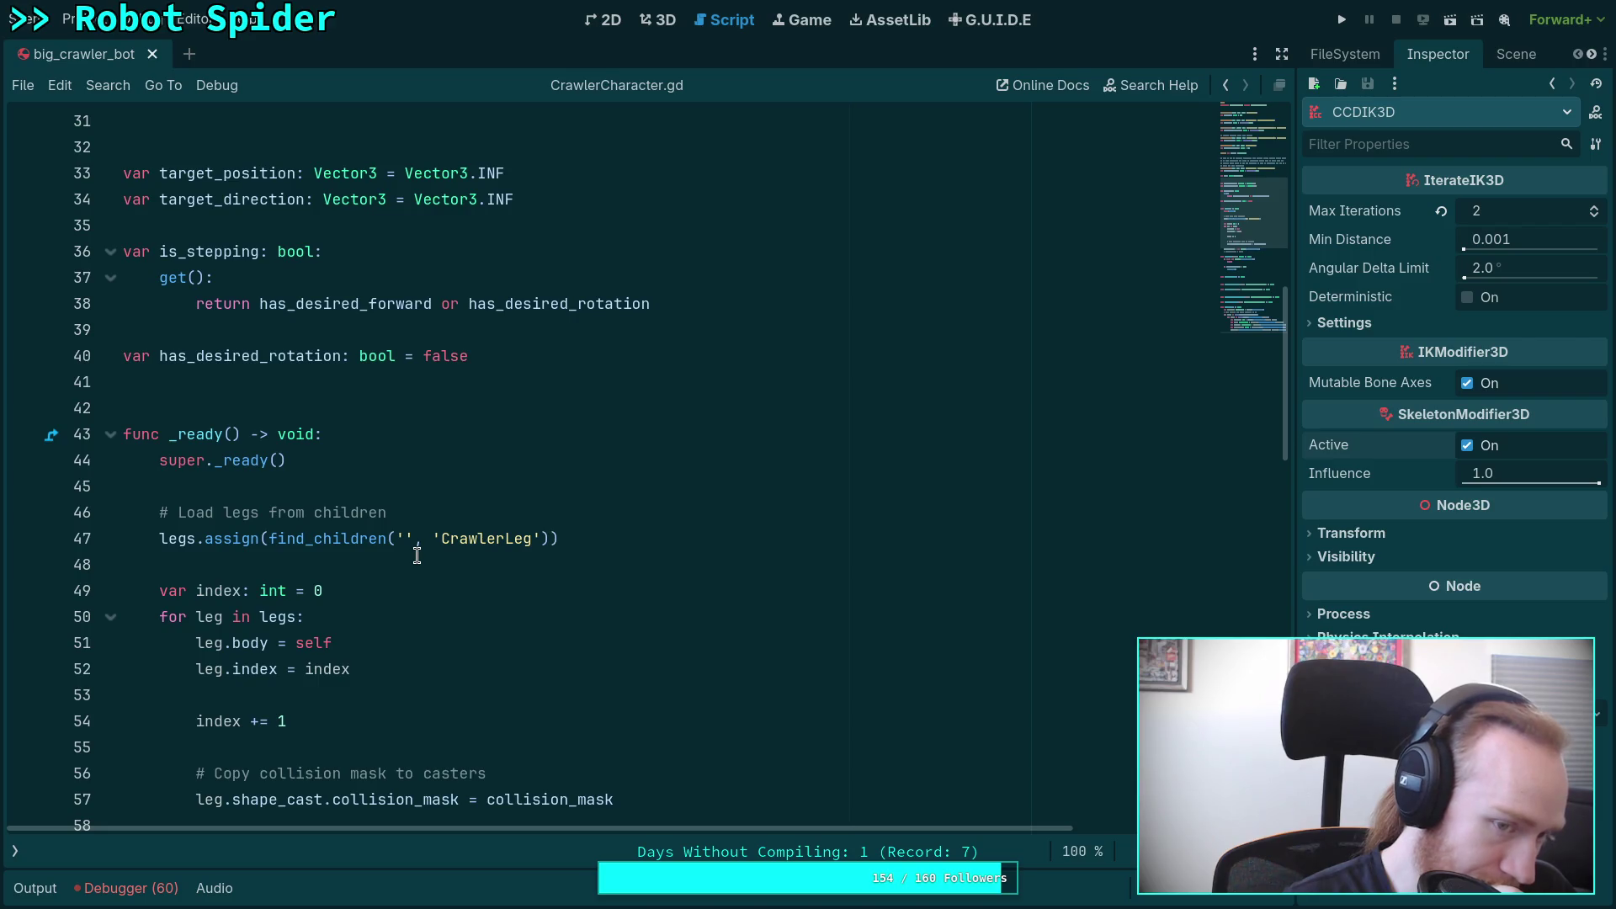
{"action": "scroll", "coordinate": [416, 555], "scroll_direction": "down", "scroll_amount": 5}
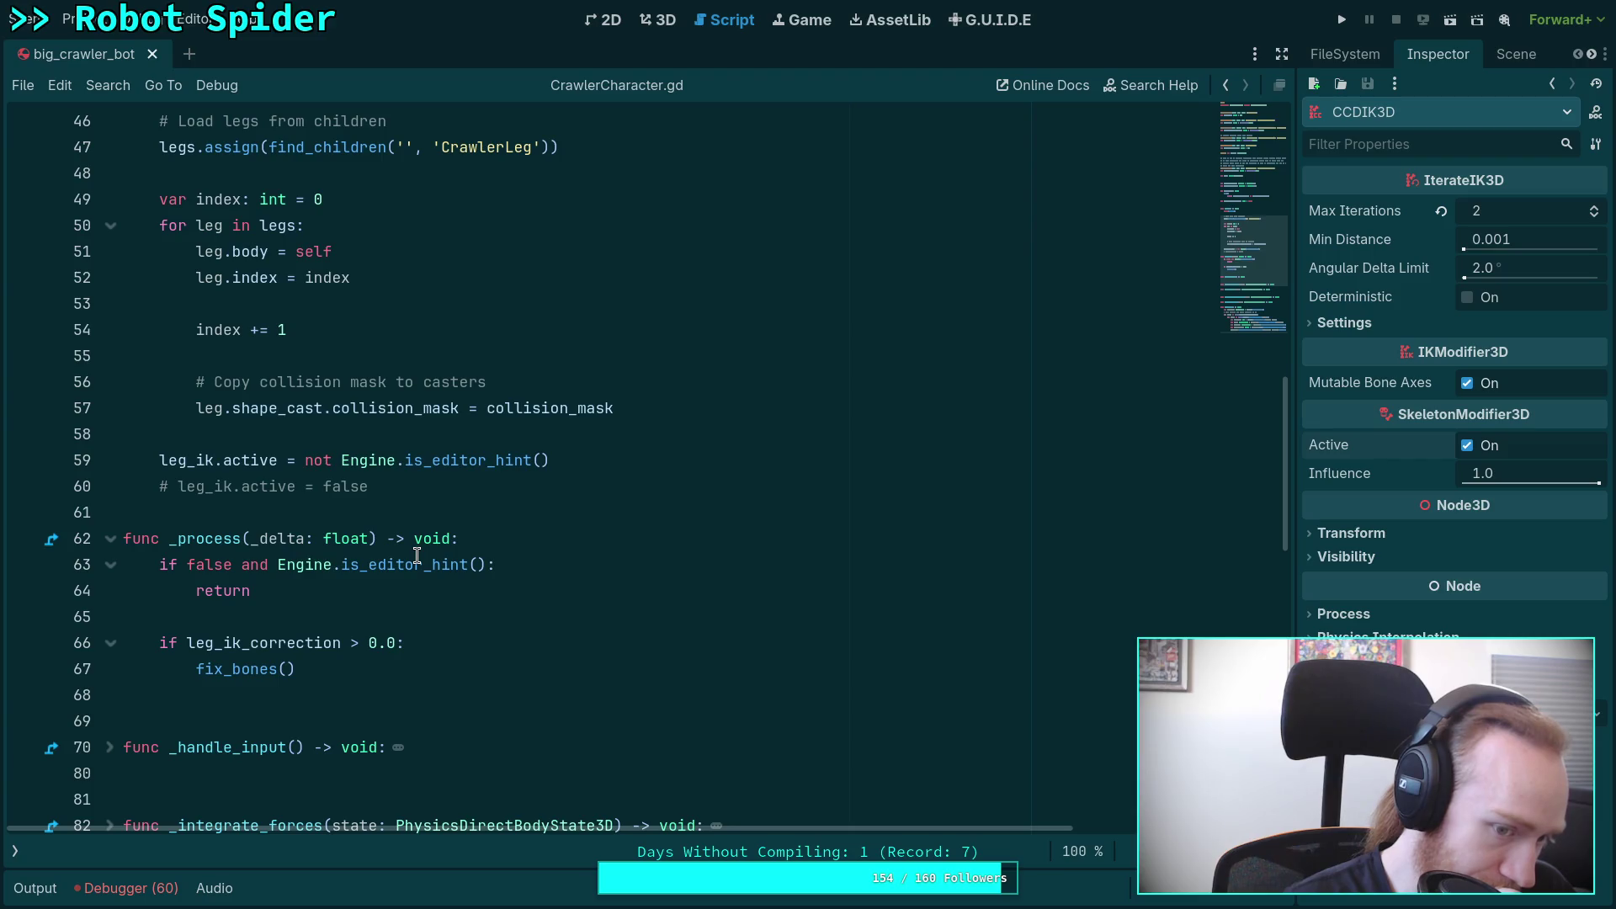
{"action": "scroll", "coordinate": [417, 556], "scroll_direction": "down", "scroll_amount": 11}
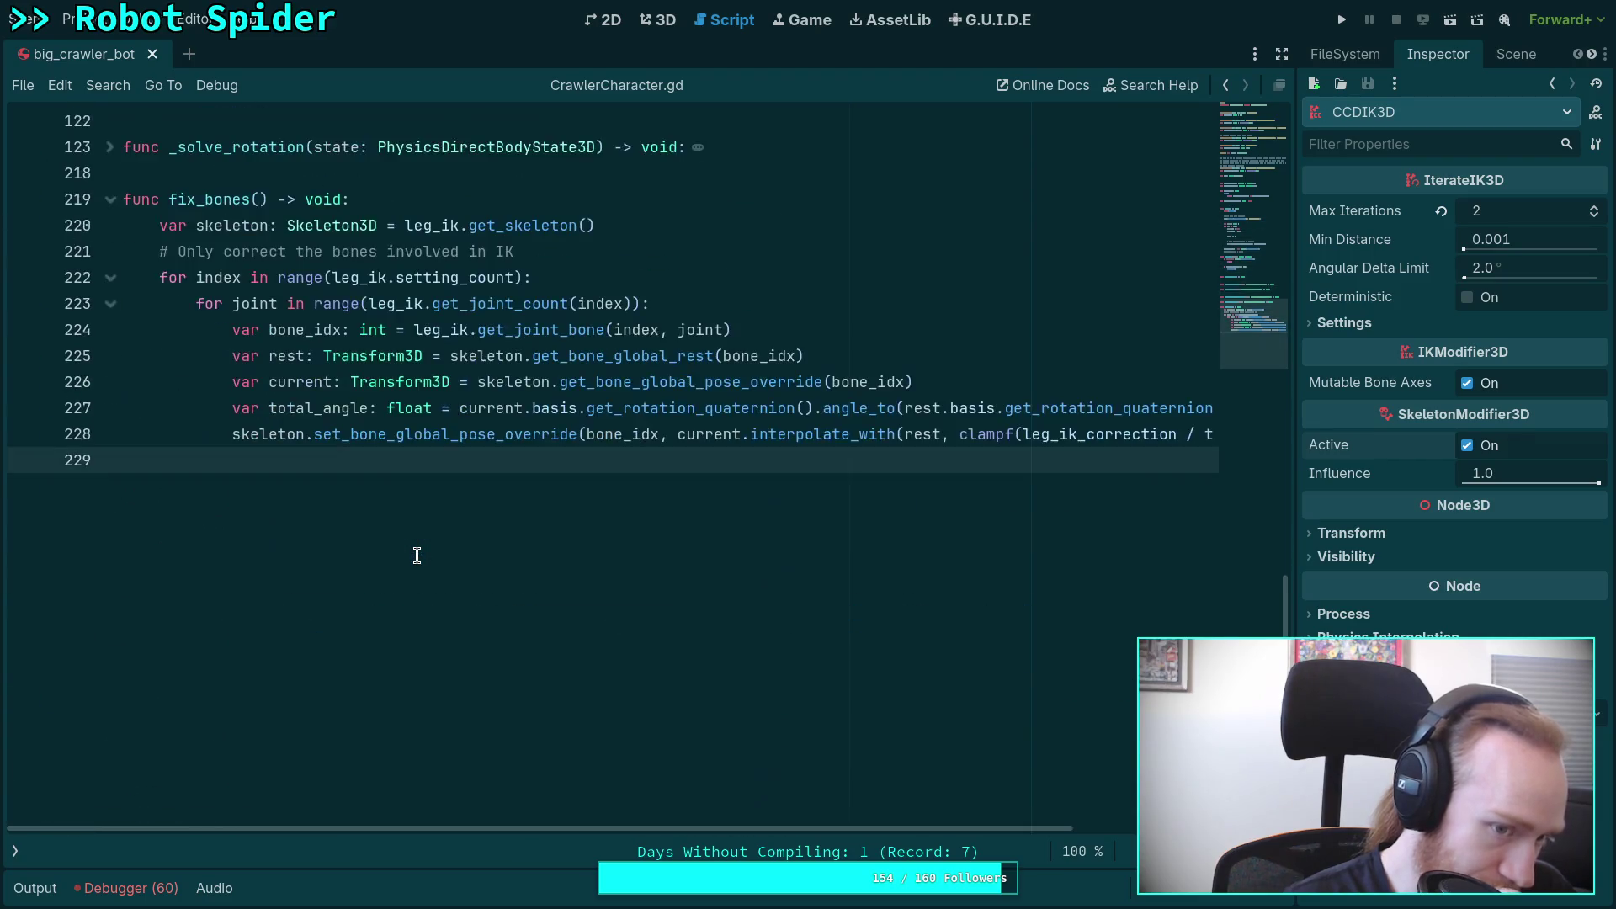
{"action": "scroll", "coordinate": [417, 555], "scroll_direction": "up", "scroll_amount": 2}
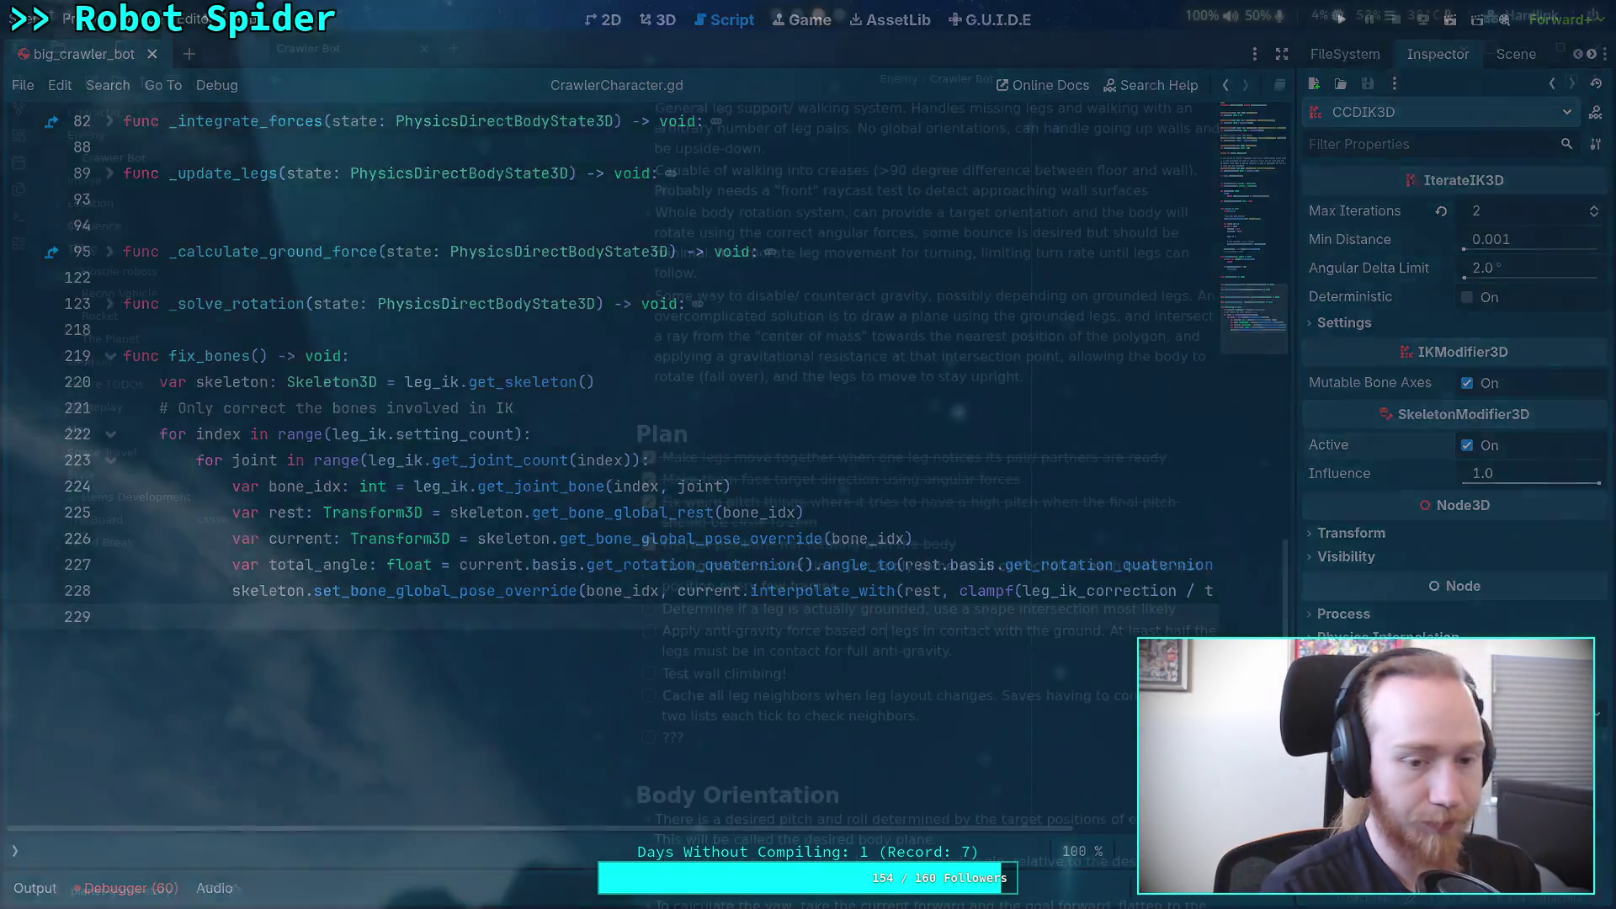
Step: On GitHub, browse godot's scene/3d folder to find ccd_ik_3d.cpp and chain_ik_3d.cpp
{"action": "key", "text": "alt+Tab"}
{"action": "key", "text": "Tab"}
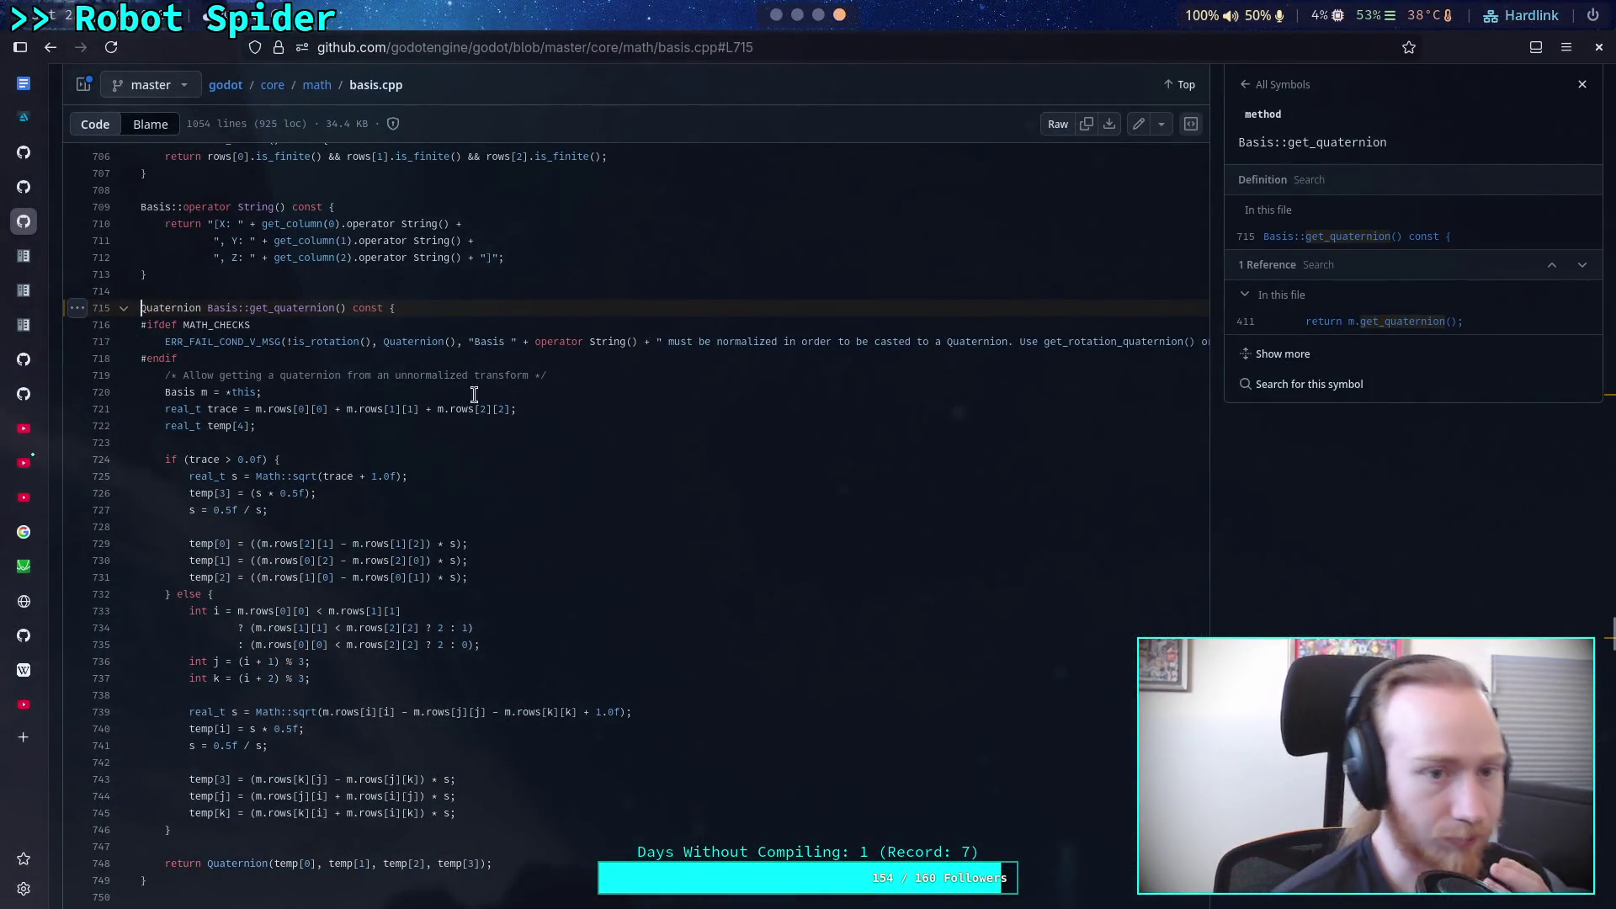
{"action": "left_click", "coordinate": [239, 89]}
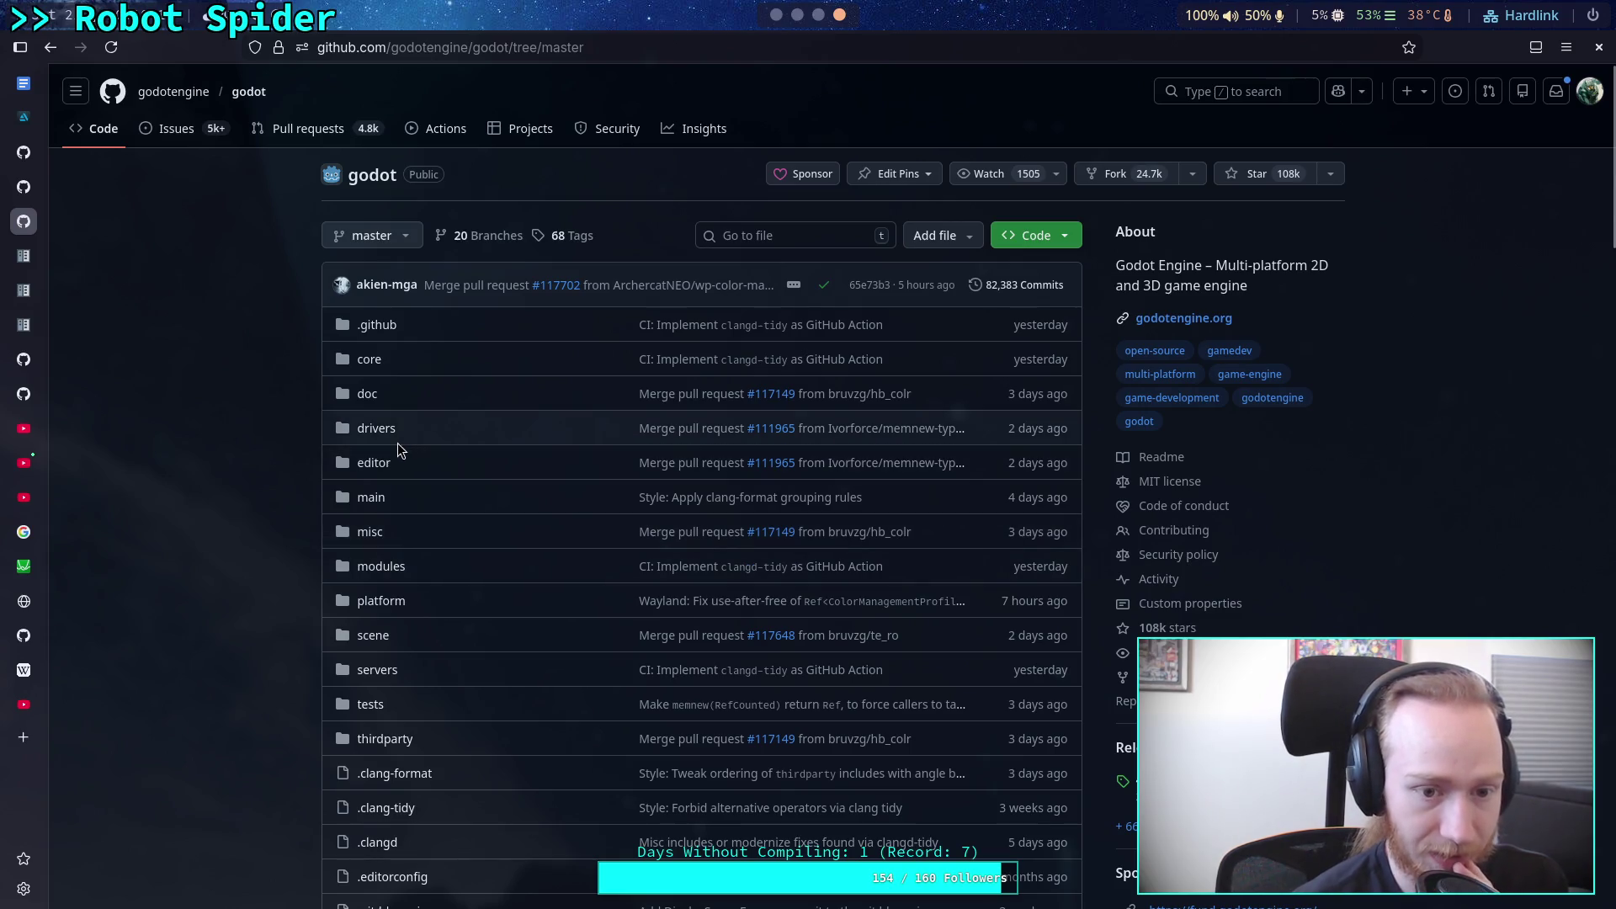
{"action": "left_click", "coordinate": [373, 635]}
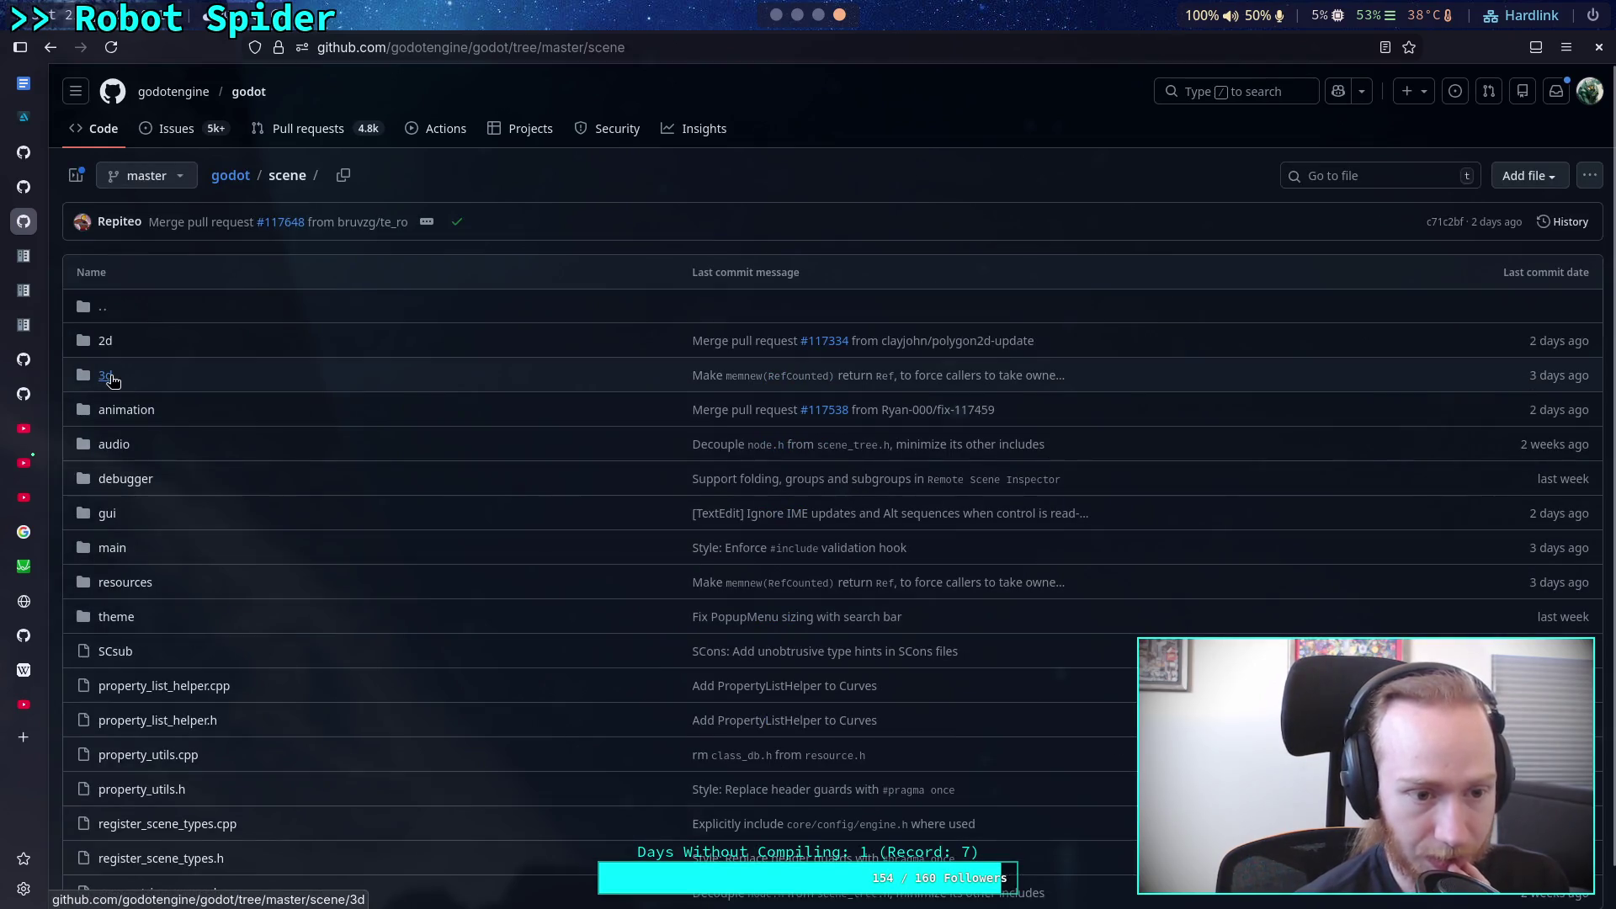
{"action": "left_click", "coordinate": [110, 377]}
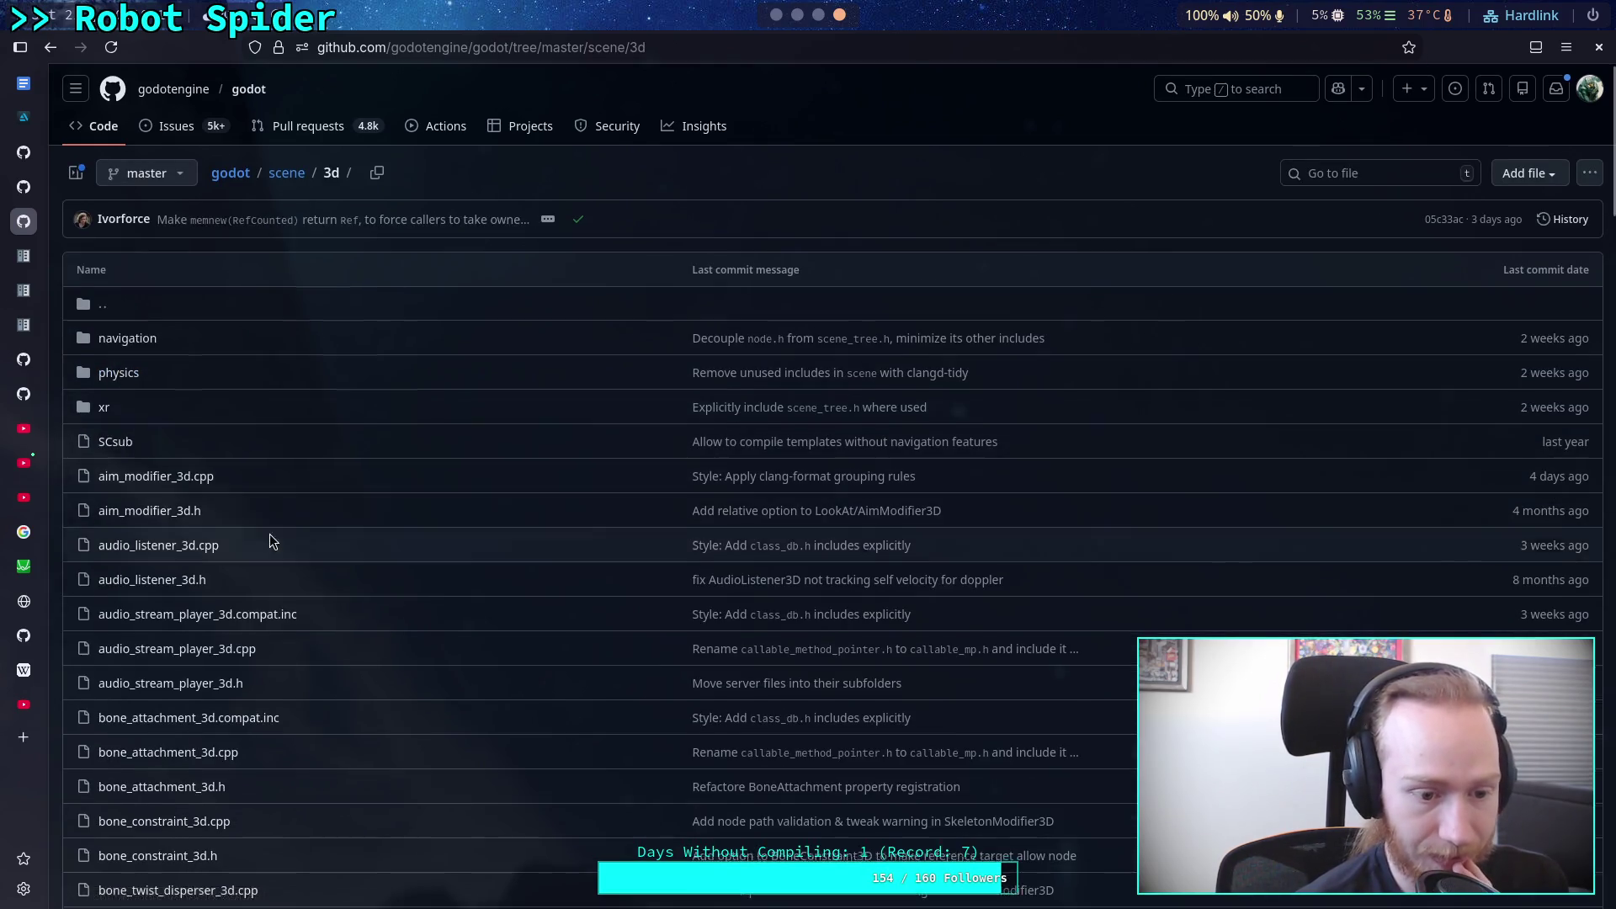
{"action": "scroll", "coordinate": [269, 539], "scroll_direction": "down", "scroll_amount": 10}
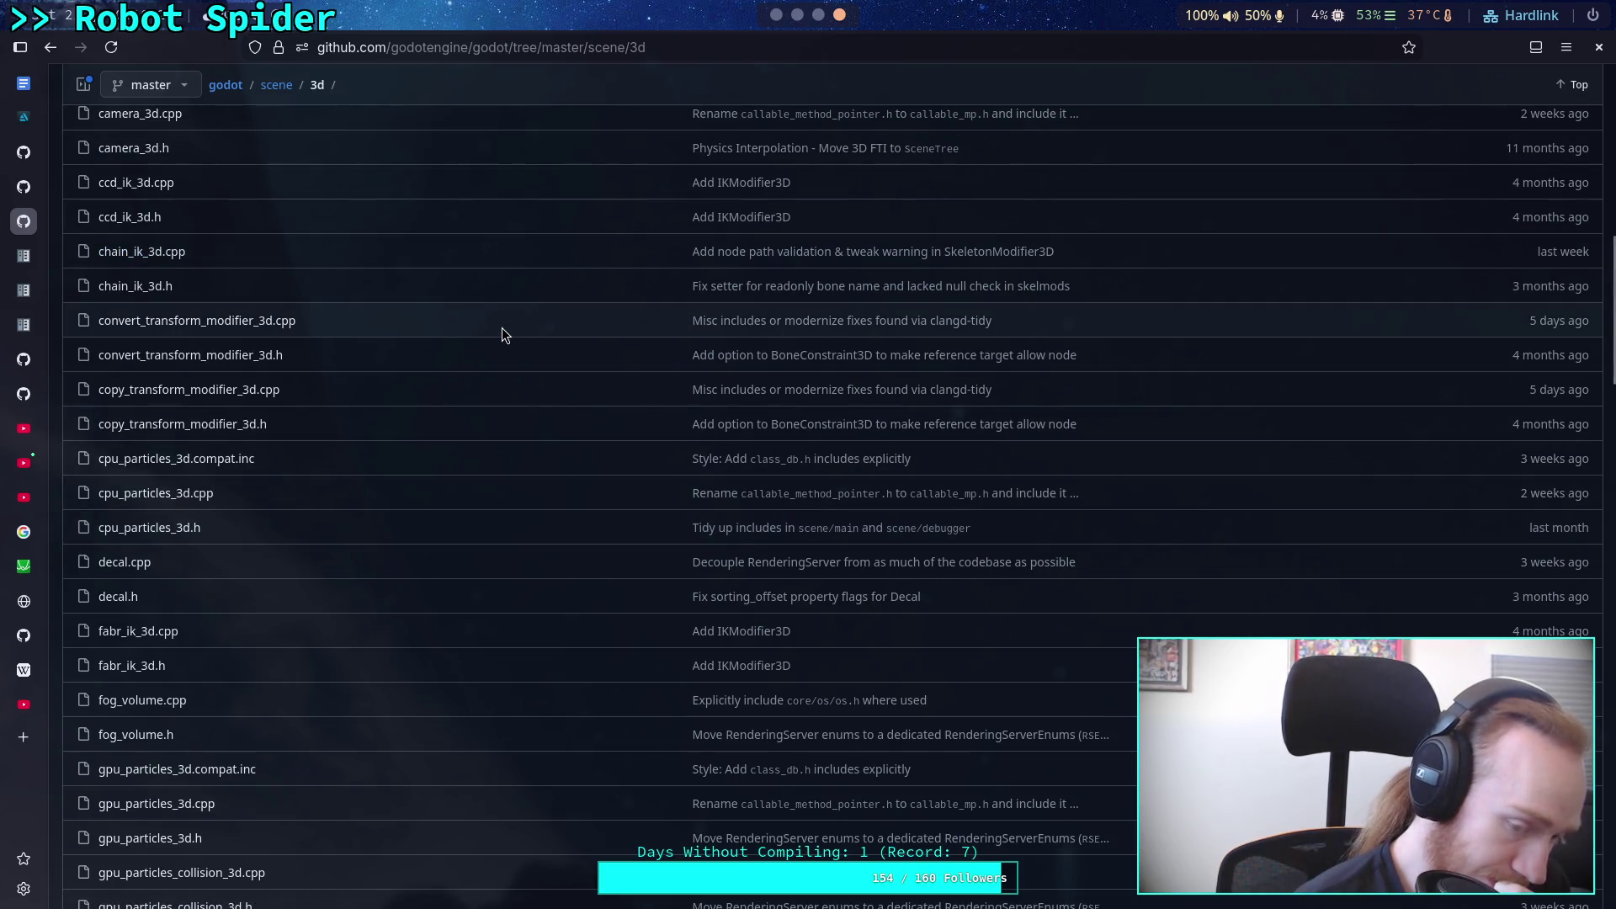
{"action": "left_click", "coordinate": [793, 20]}
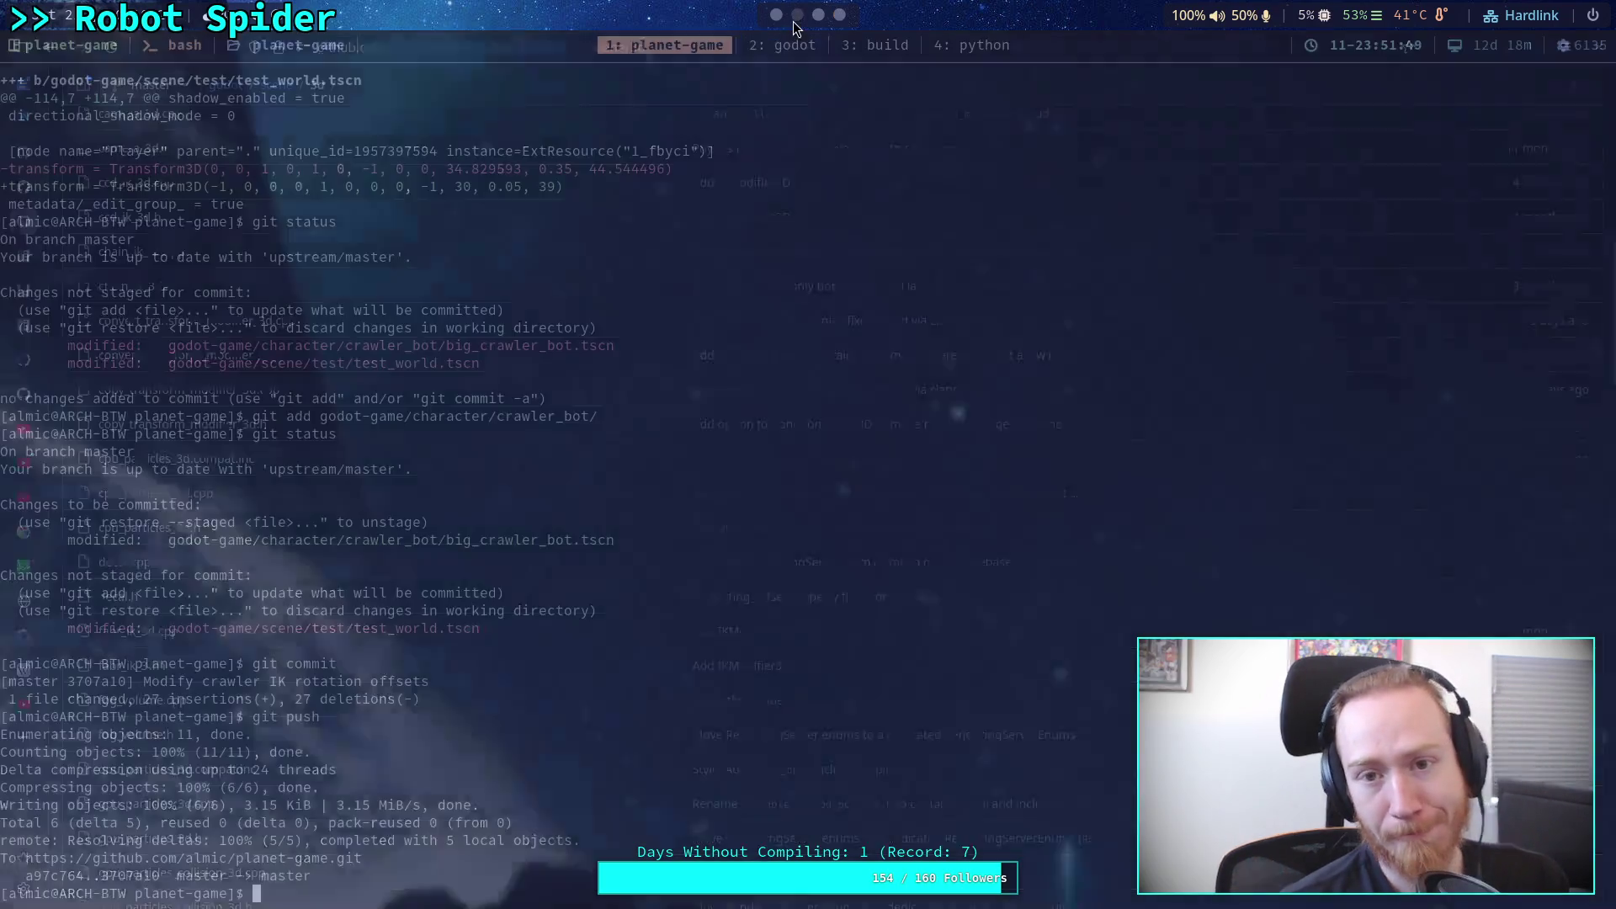
Step: Read the CCDIK3D, IterateIK3D and ChainIK3D class help pages in Godot
{"action": "left_click", "coordinate": [774, 19]}
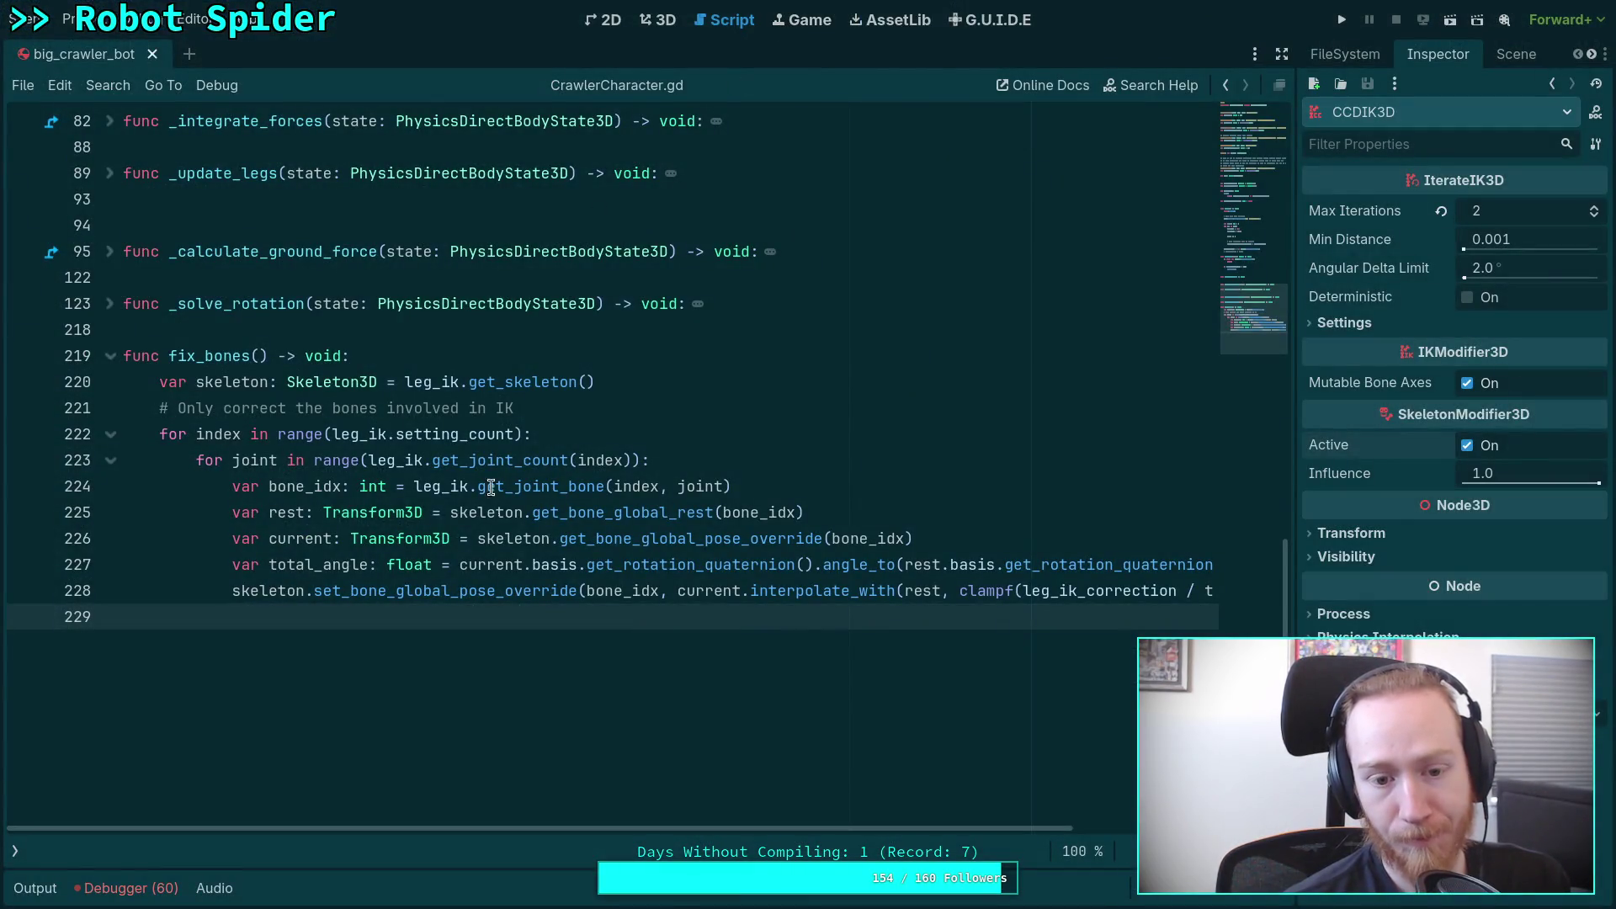
{"action": "left_click", "coordinate": [15, 852]}
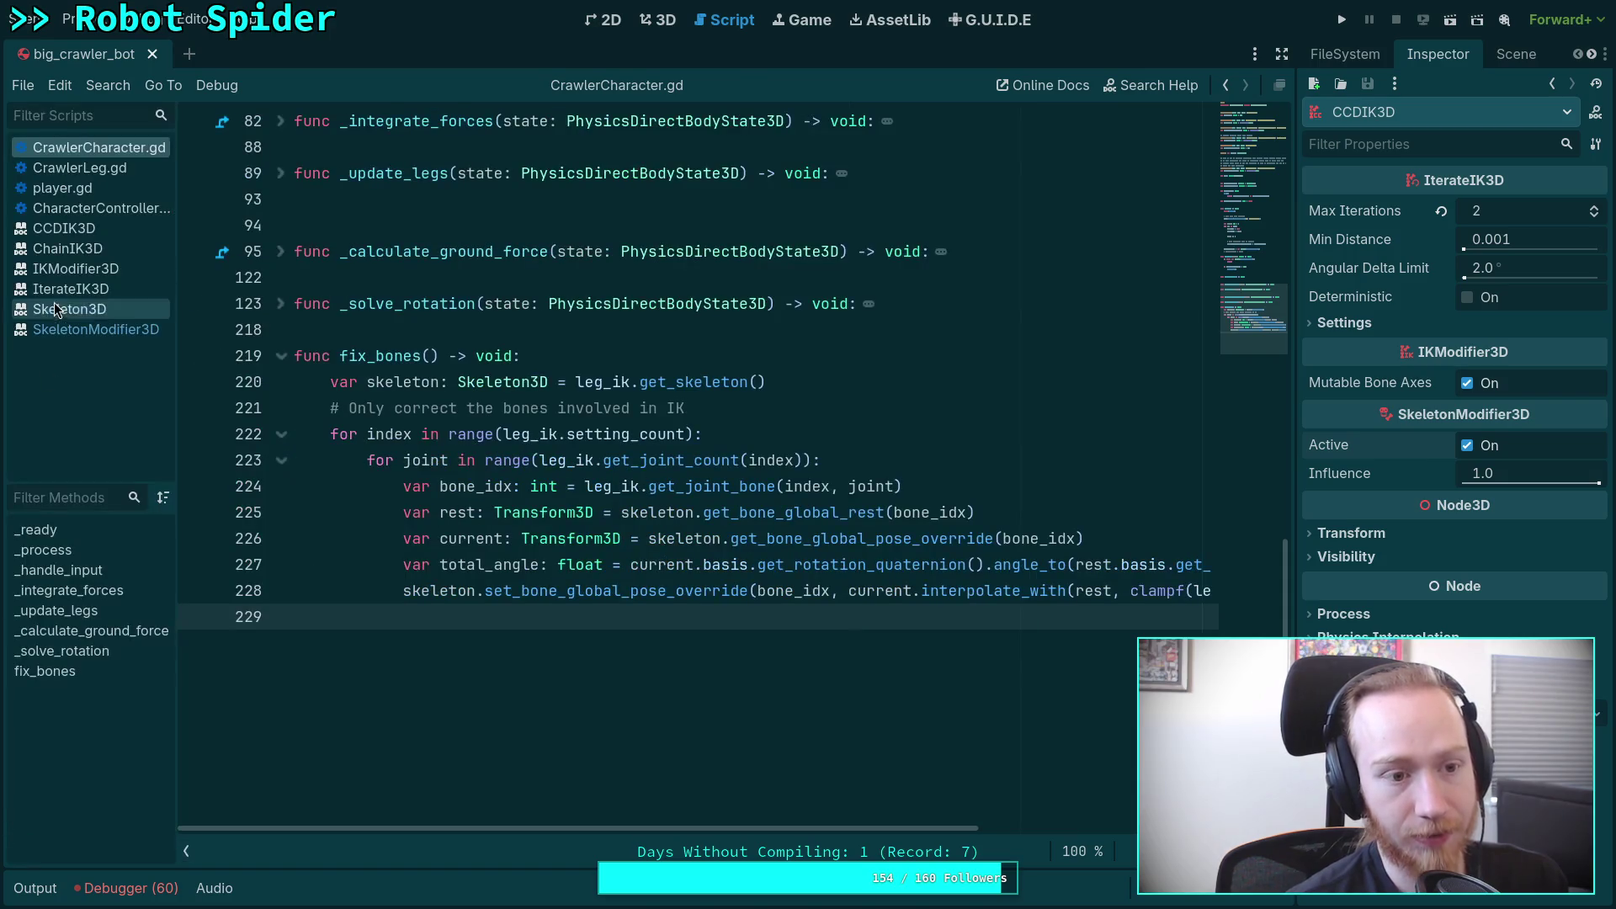
{"action": "left_click", "coordinate": [108, 231]}
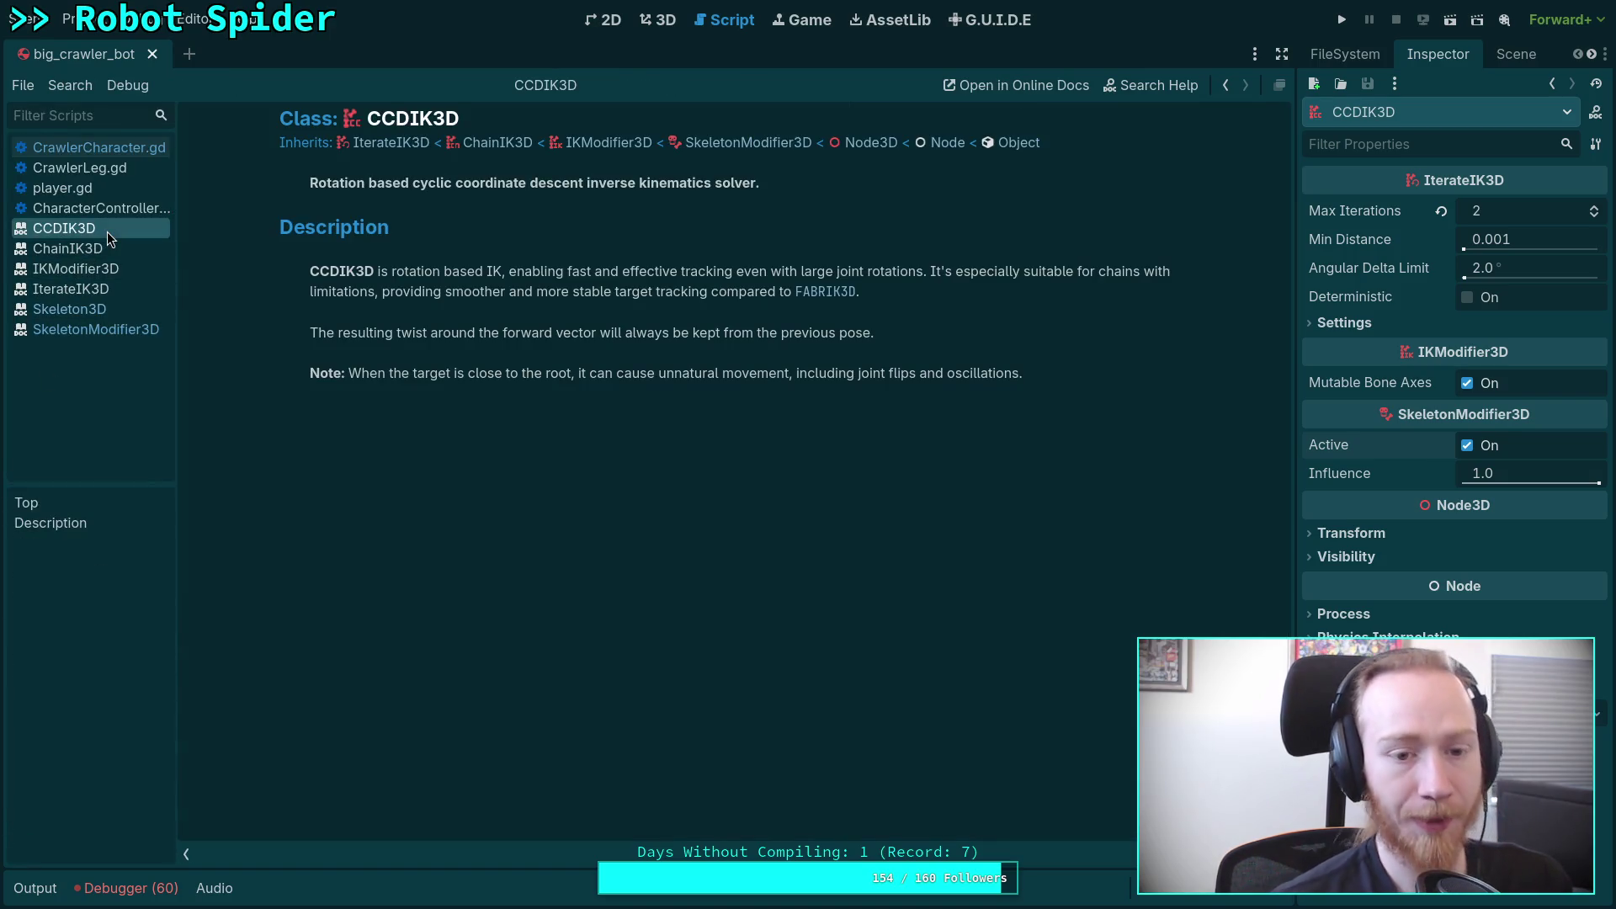
{"action": "left_click", "coordinate": [375, 151]}
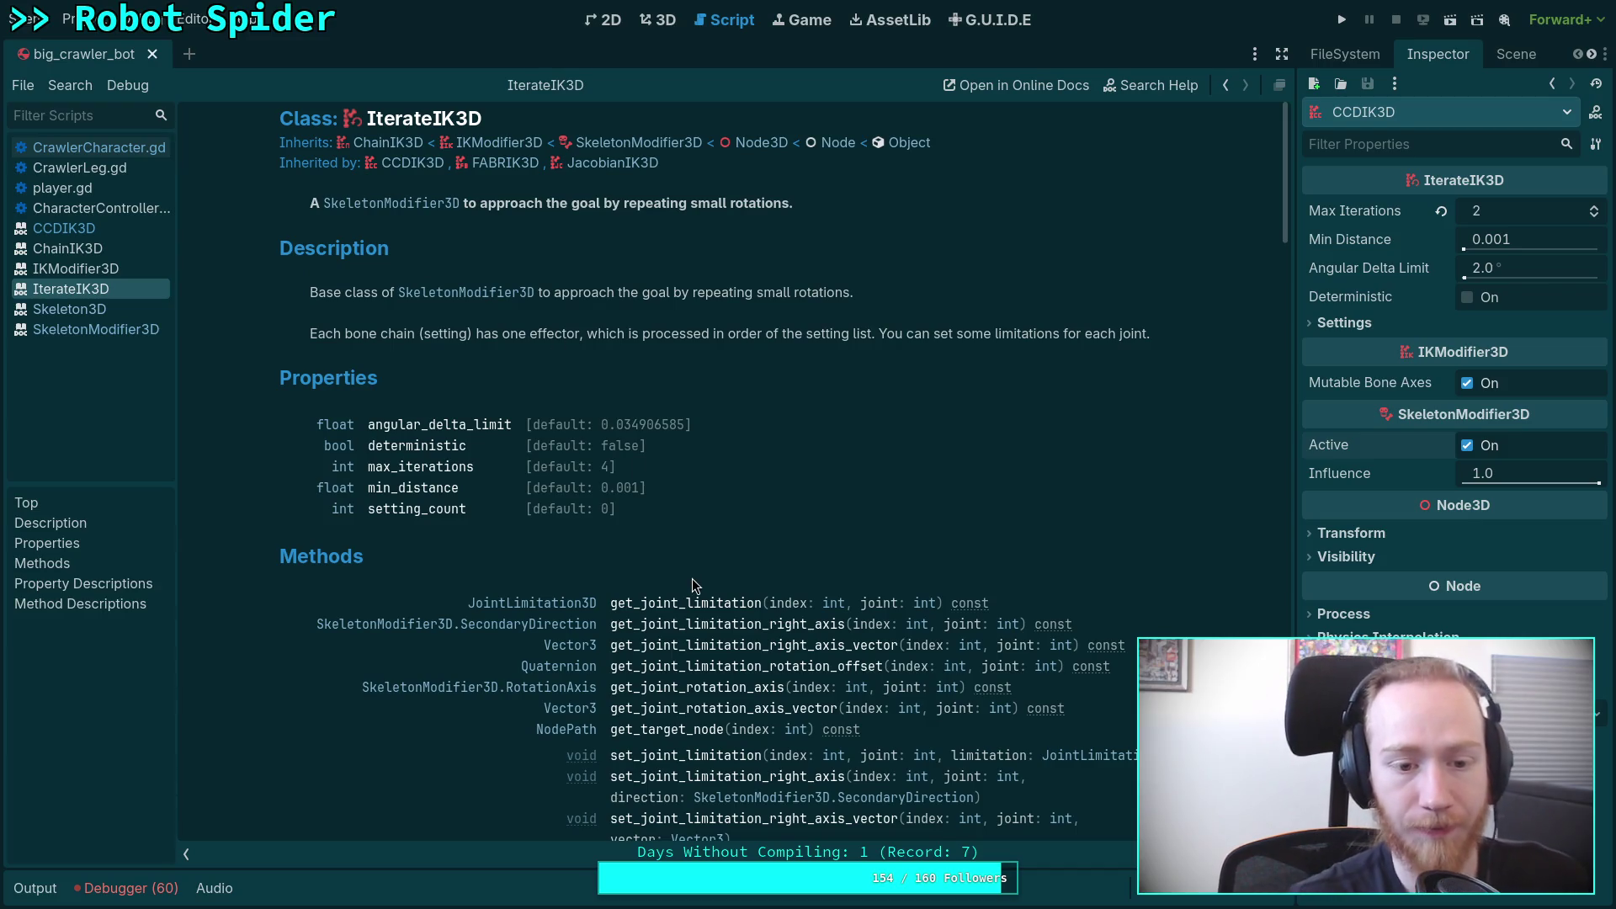
{"action": "scroll", "coordinate": [691, 579], "scroll_direction": "down", "scroll_amount": 4}
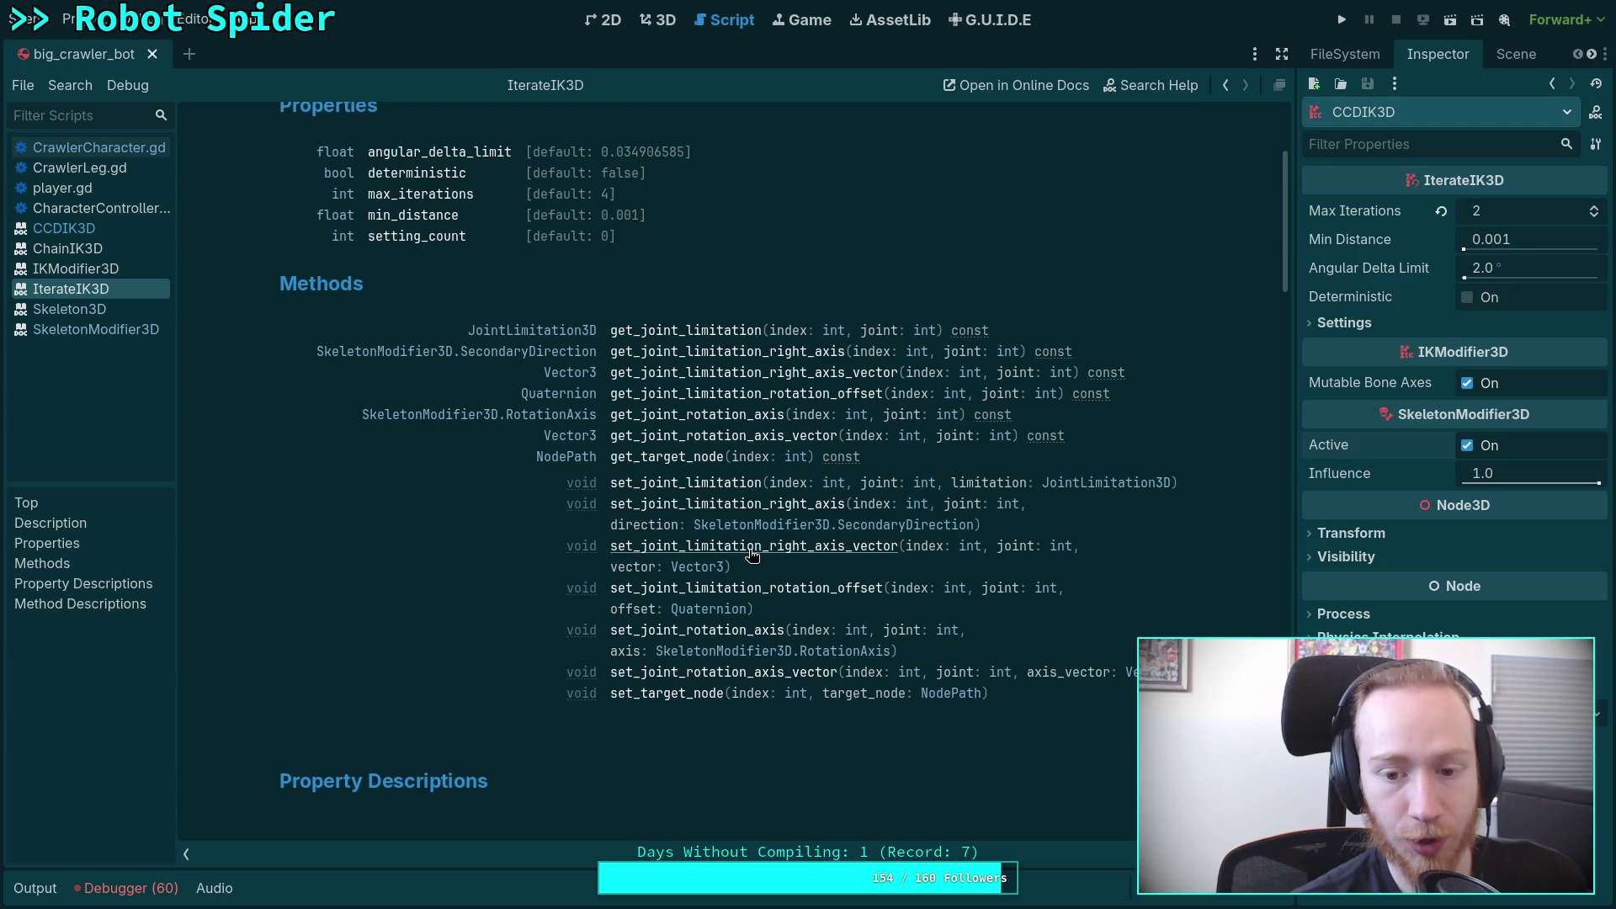
{"action": "scroll", "coordinate": [582, 341], "scroll_direction": "up", "scroll_amount": 4}
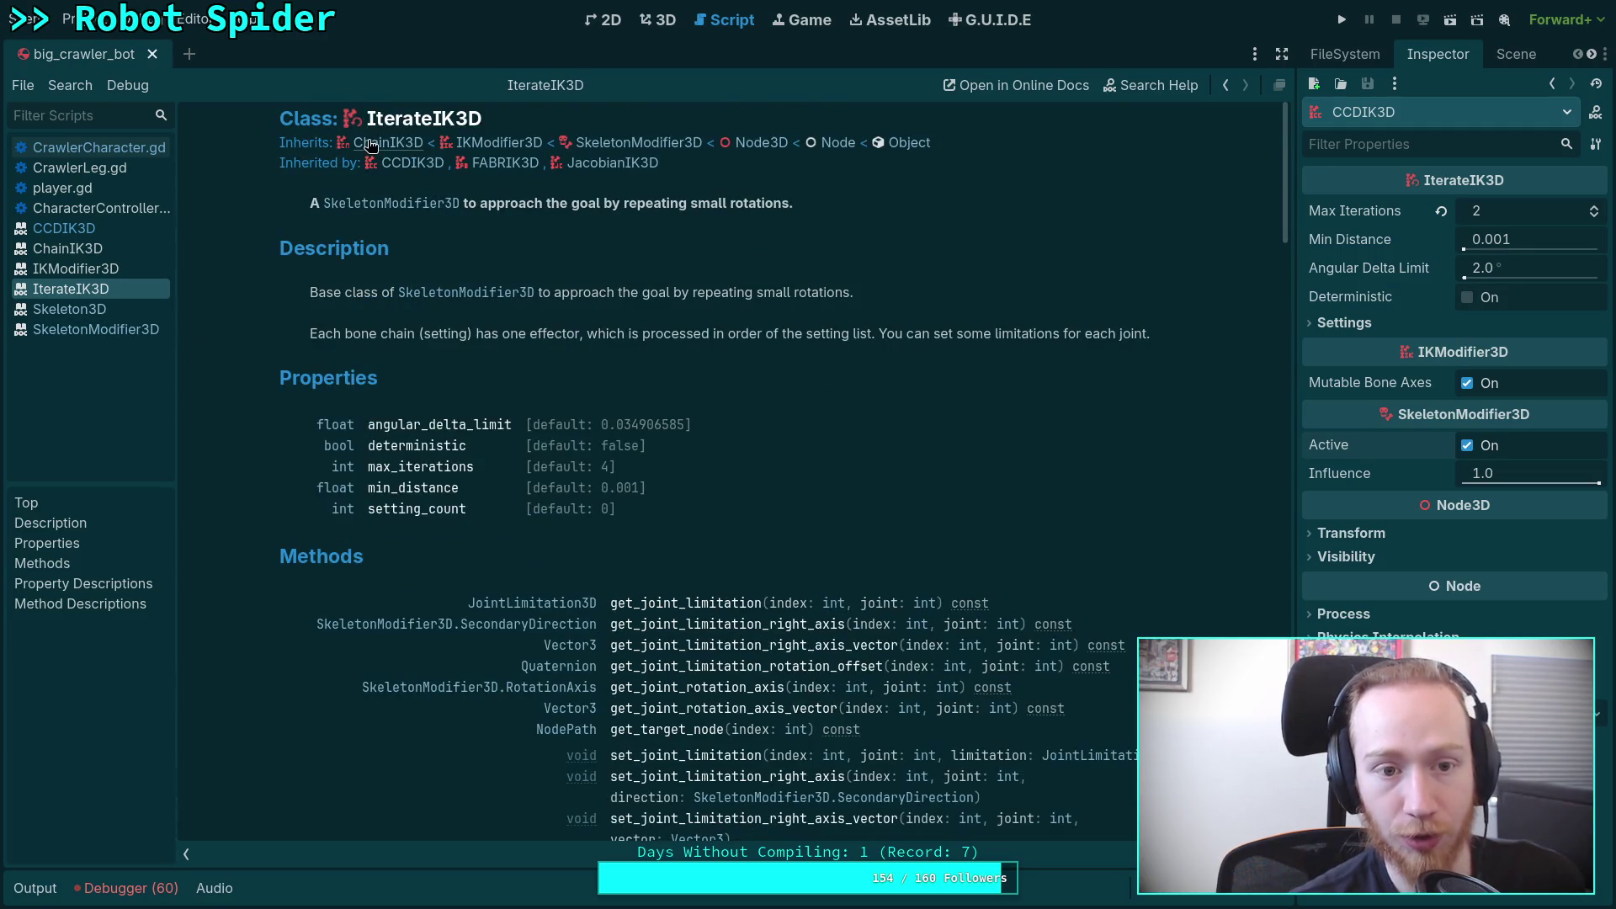
{"action": "left_click", "coordinate": [371, 145]}
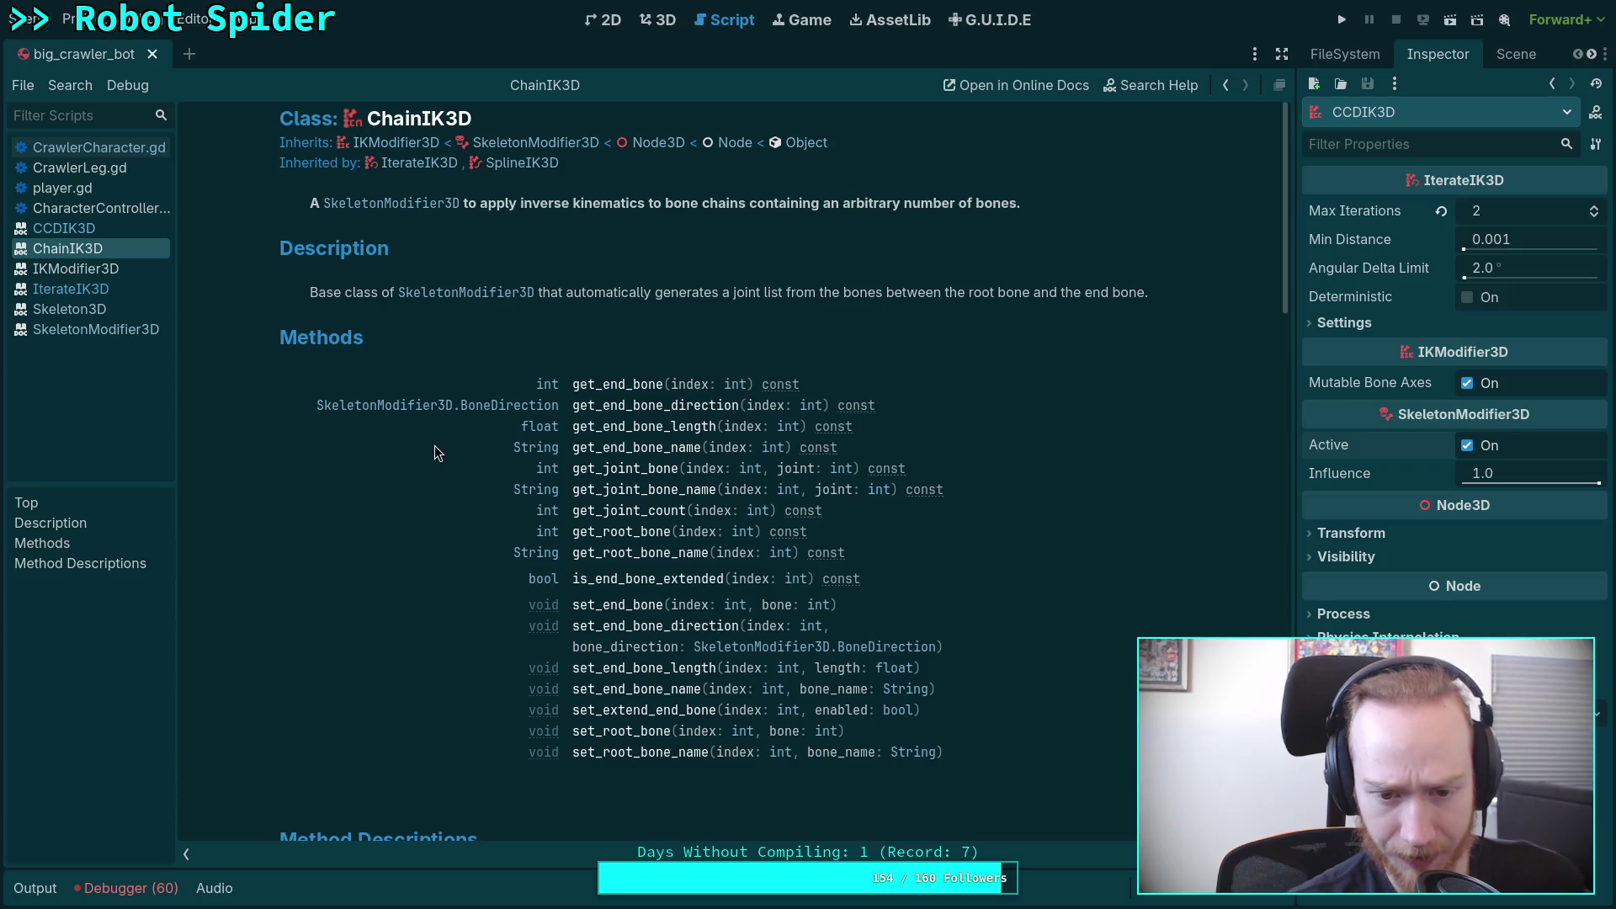
{"action": "scroll", "coordinate": [458, 513], "scroll_direction": "down", "scroll_amount": 1}
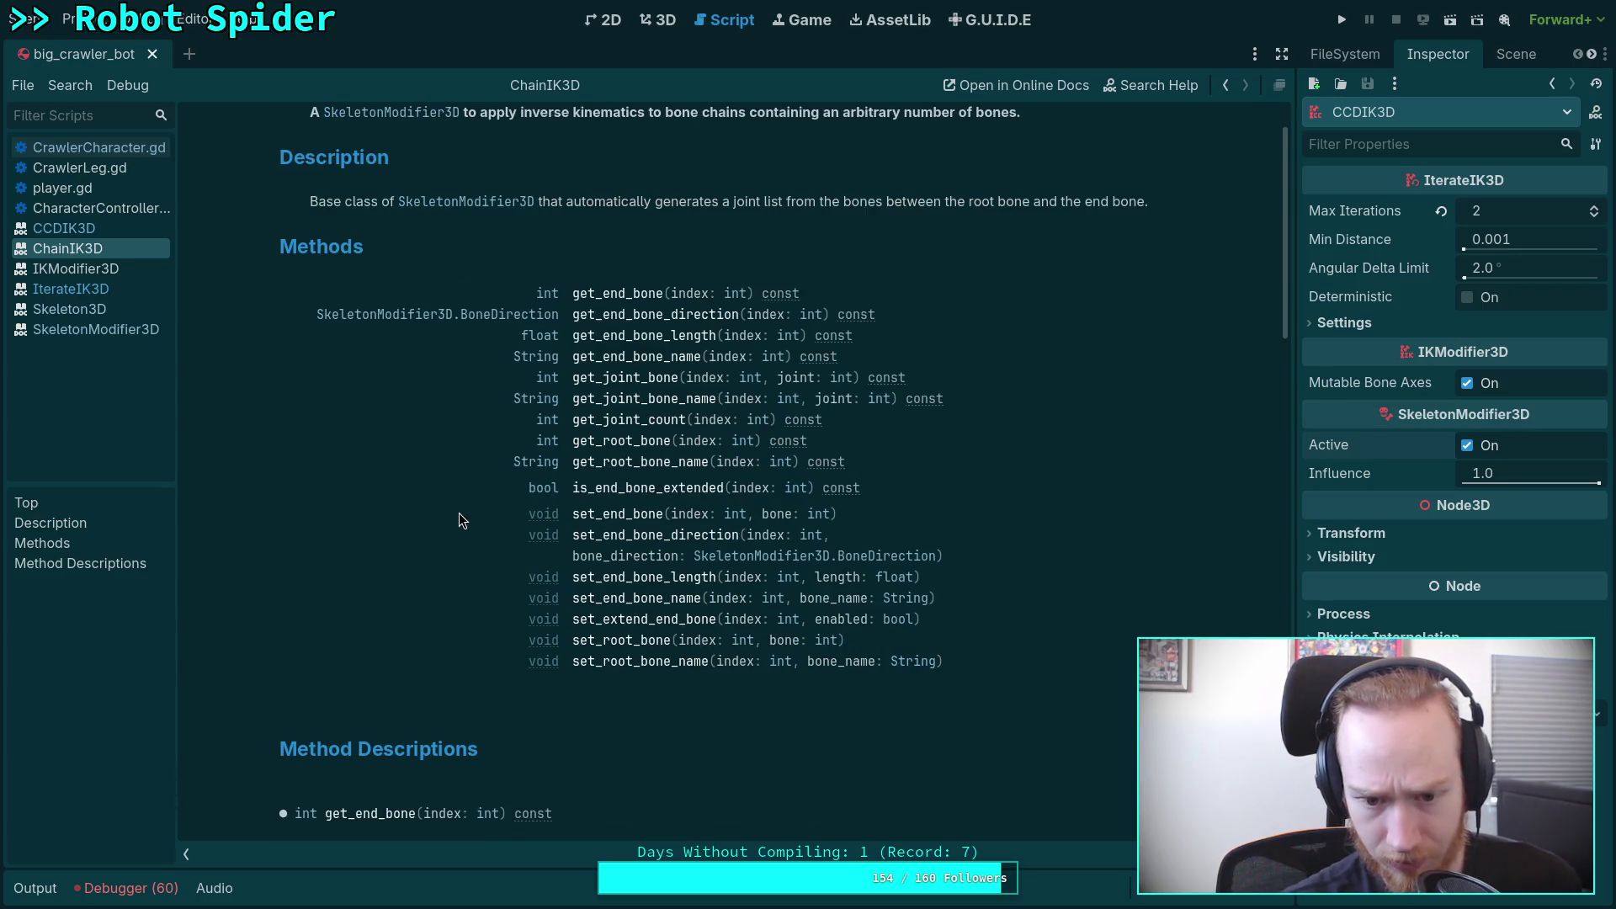
{"action": "scroll", "coordinate": [505, 579], "scroll_direction": "up", "scroll_amount": 1}
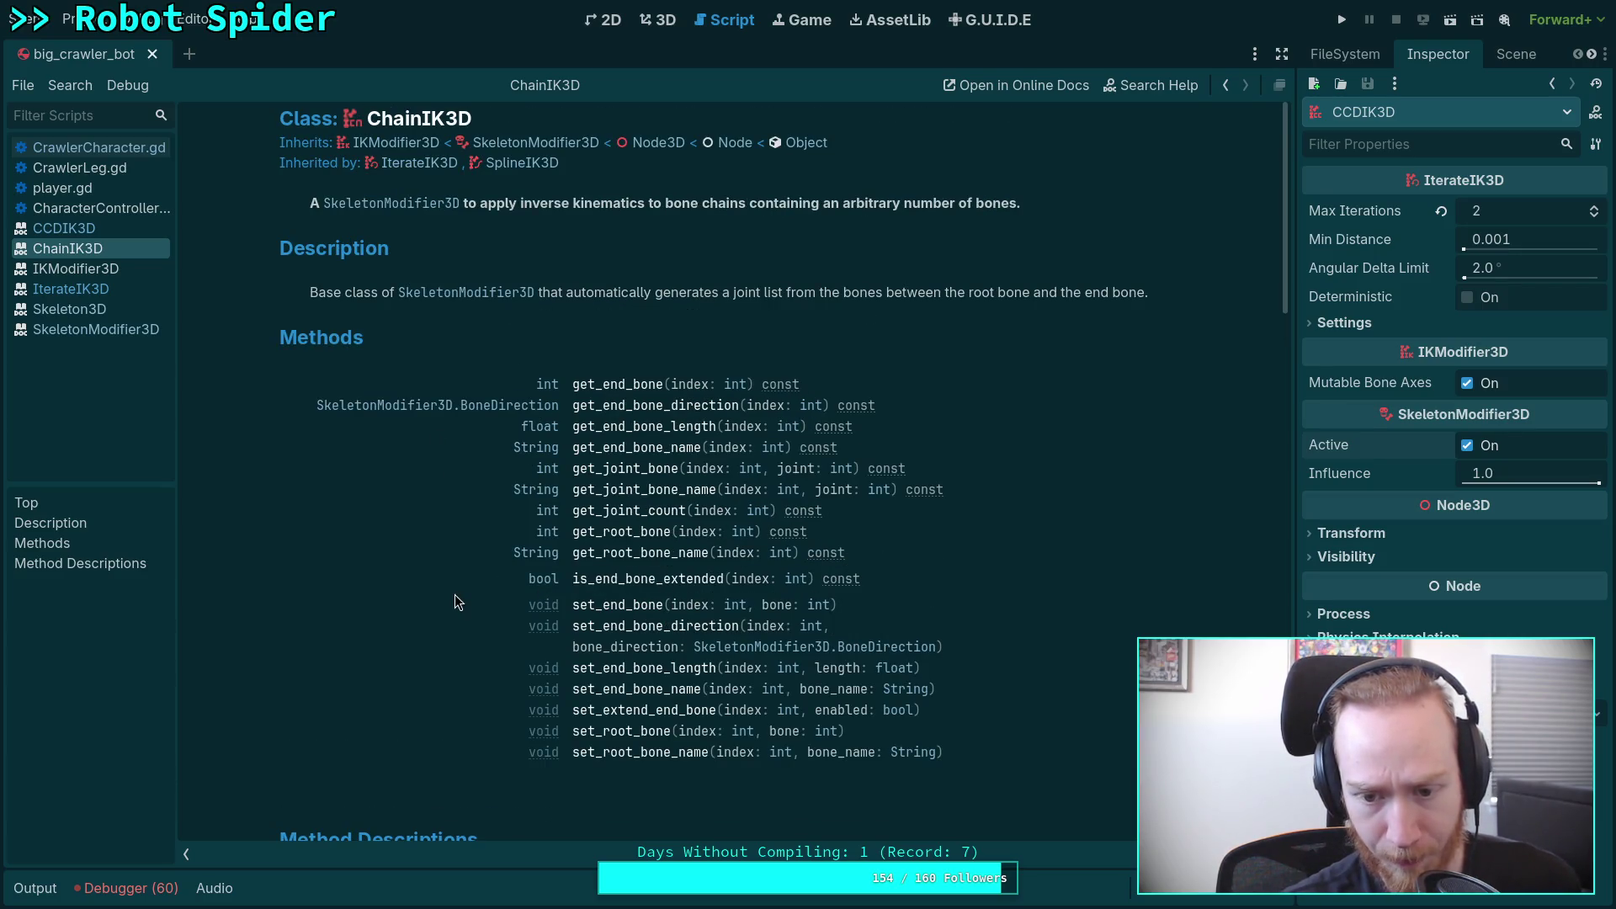
Step: Look up the BoneDirection enum, then follow CCDIK3D's parent classes up to IKModifier3D
{"action": "left_click", "coordinate": [495, 407]}
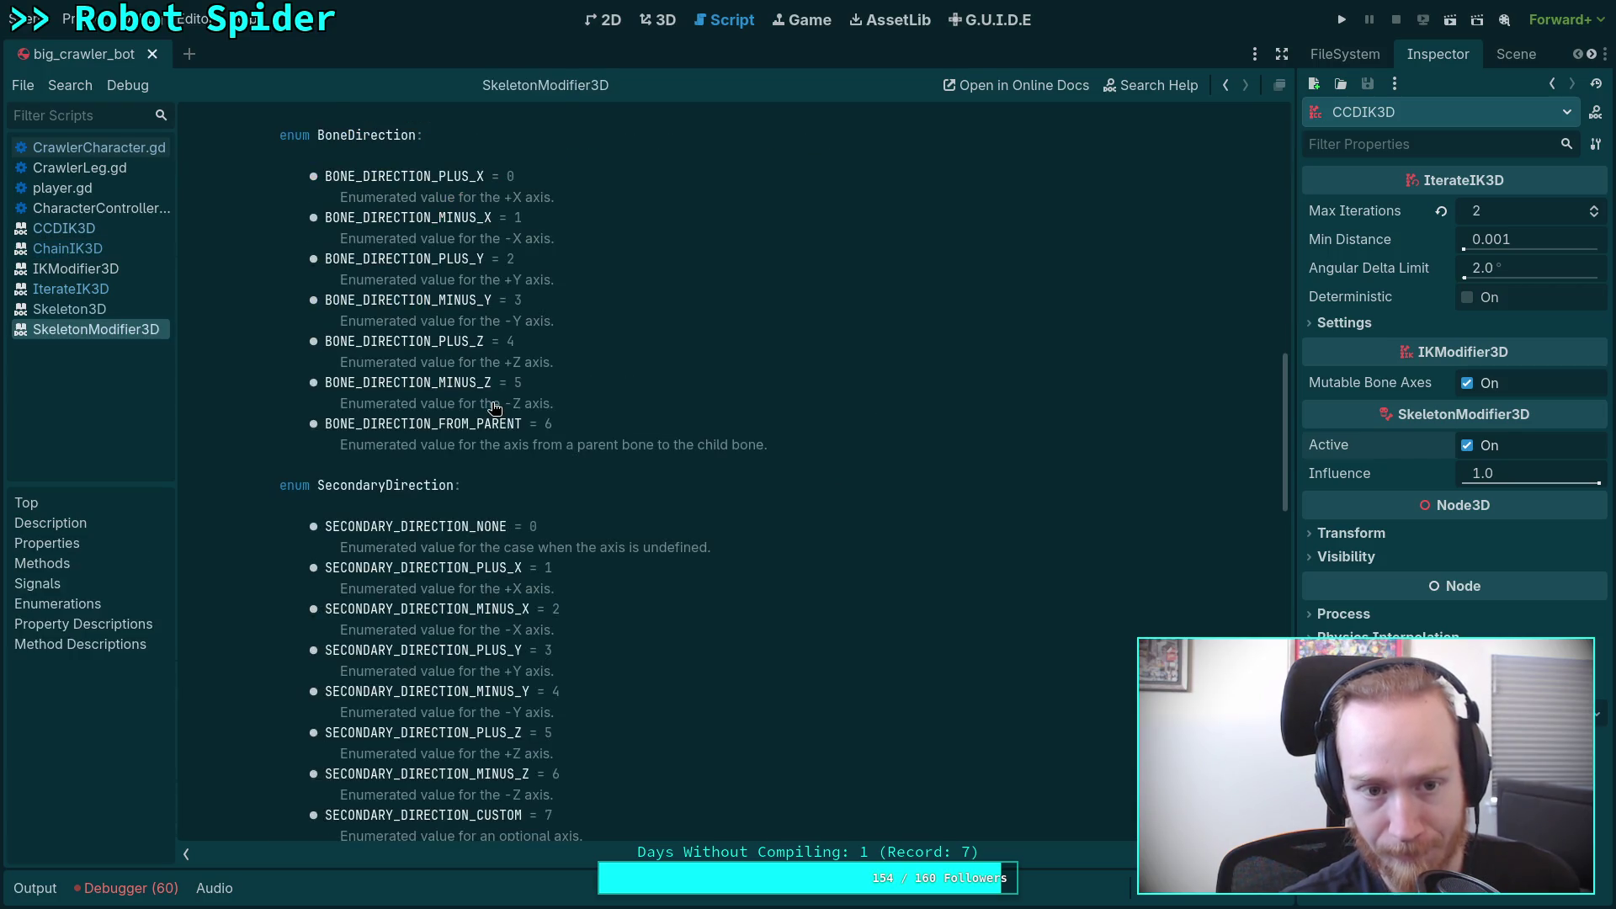
{"action": "left_click", "coordinate": [111, 230]}
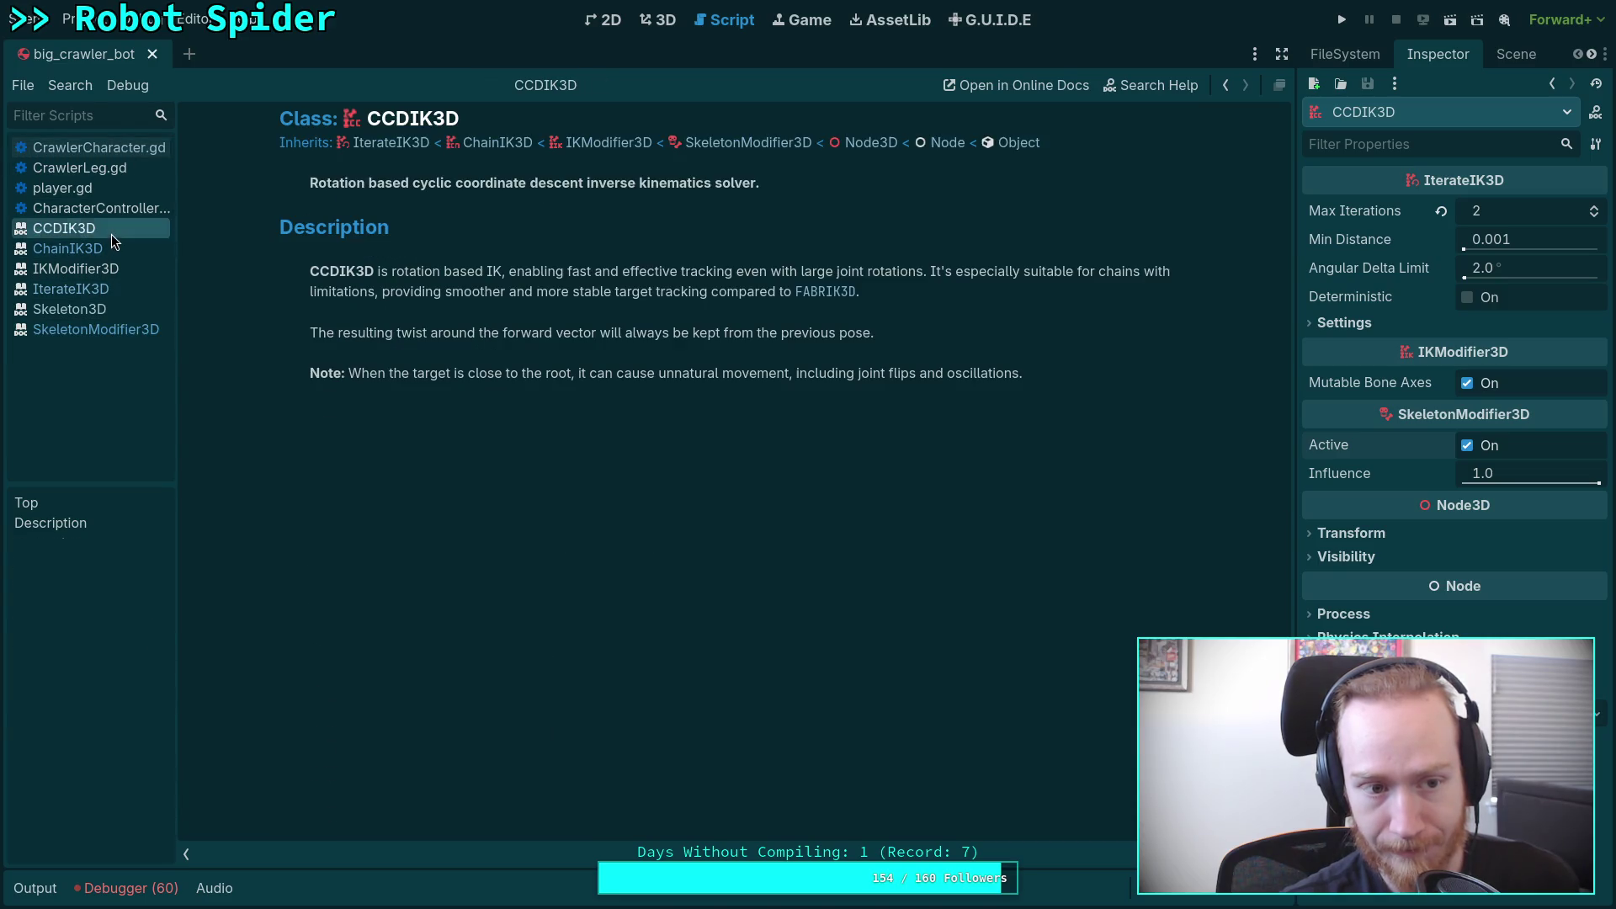
{"action": "left_click", "coordinate": [425, 143]}
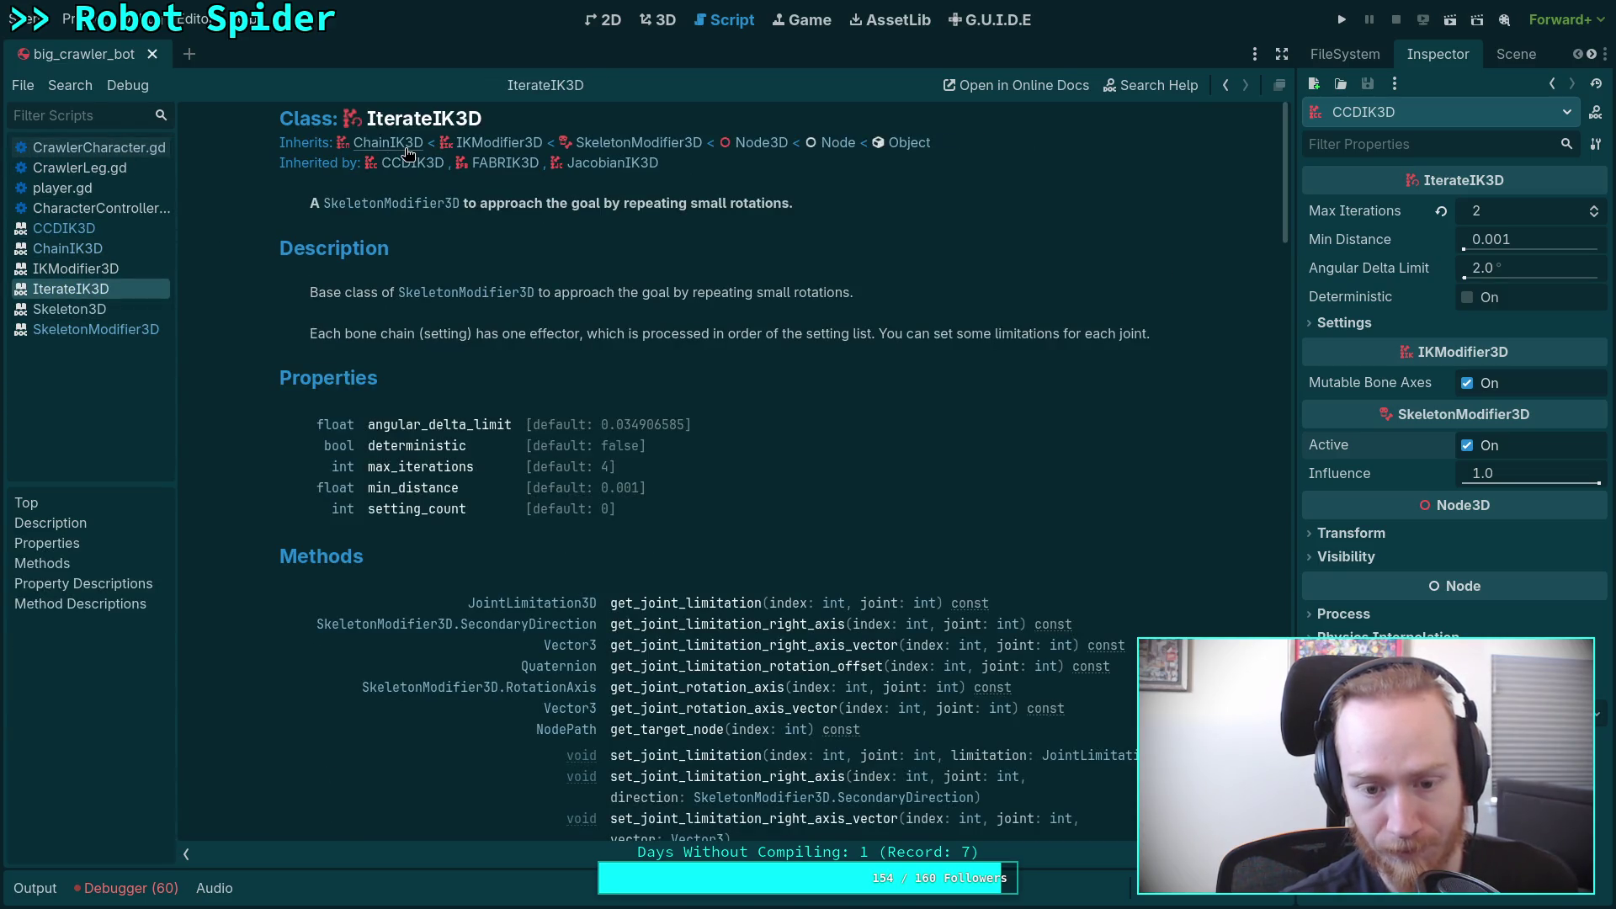
{"action": "left_click", "coordinate": [388, 144]}
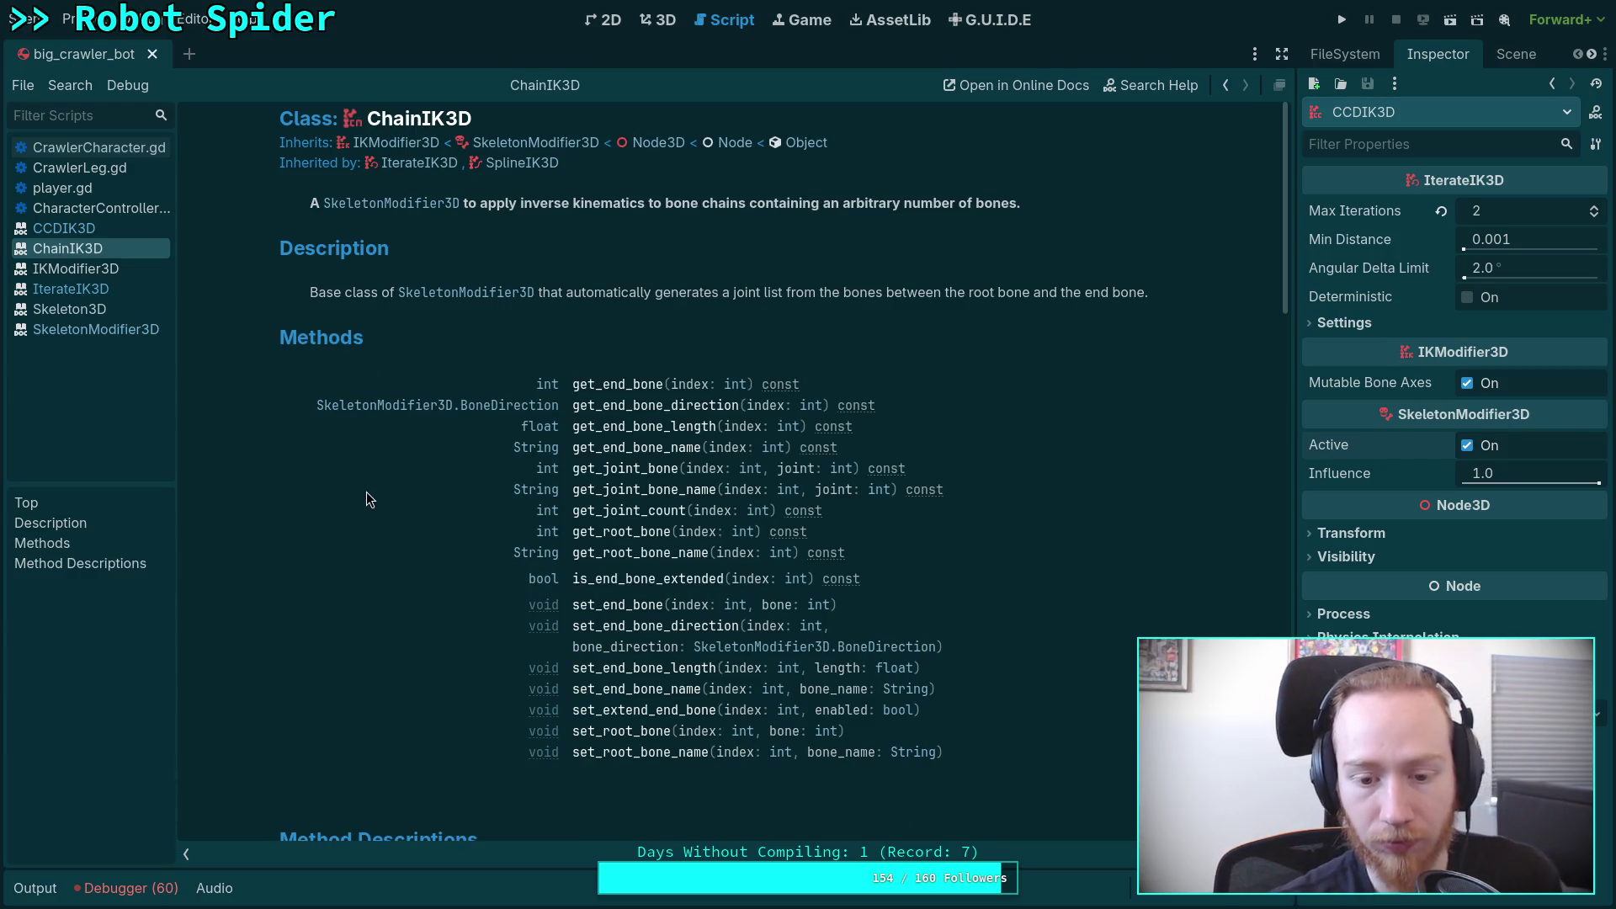
{"action": "left_click", "coordinate": [382, 143]}
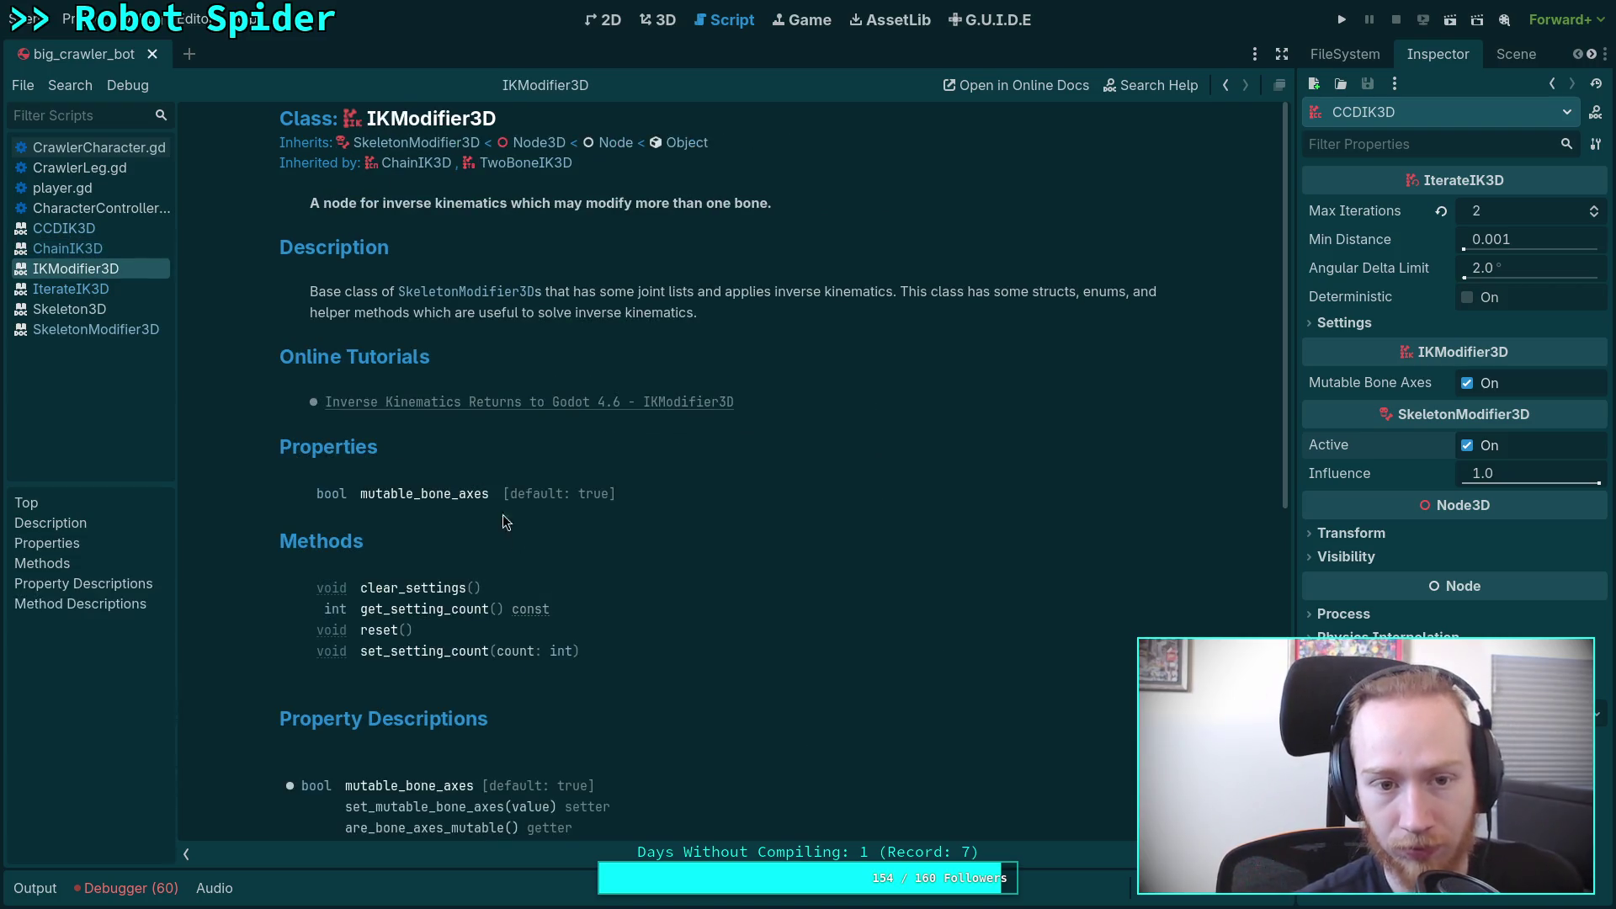
Step: Skim the IKModifier3D page and open its parent SkeletonModifier3D class docs
{"action": "scroll", "coordinate": [620, 567], "scroll_direction": "down", "scroll_amount": 3}
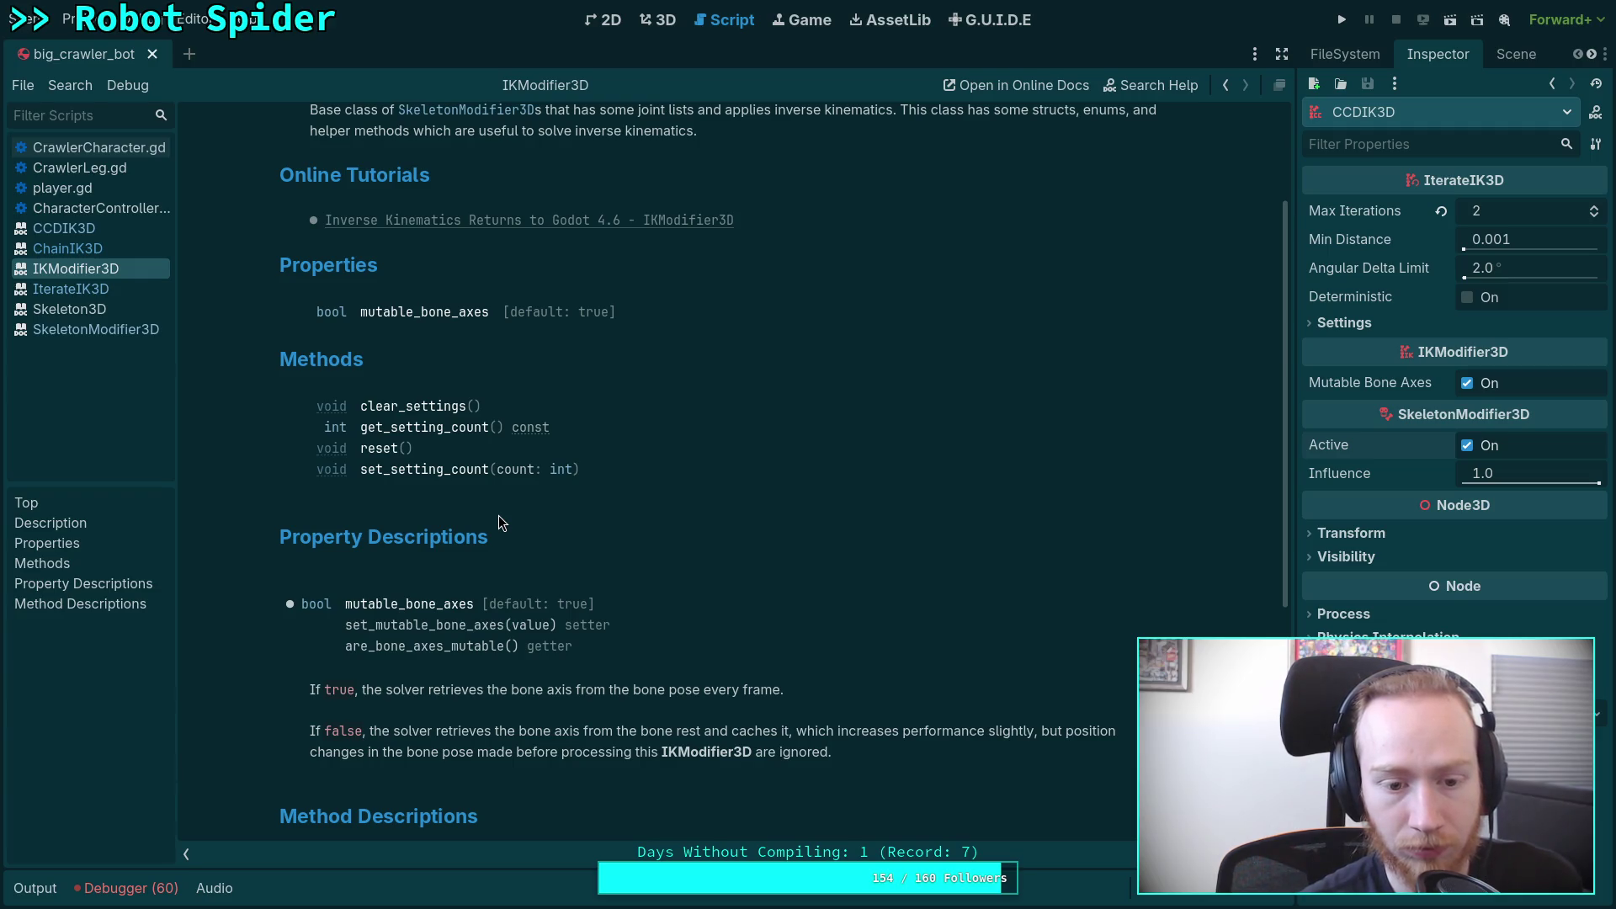
{"action": "scroll", "coordinate": [660, 526], "scroll_direction": "down", "scroll_amount": 7}
{"action": "scroll", "coordinate": [660, 522], "scroll_direction": "up", "scroll_amount": 10}
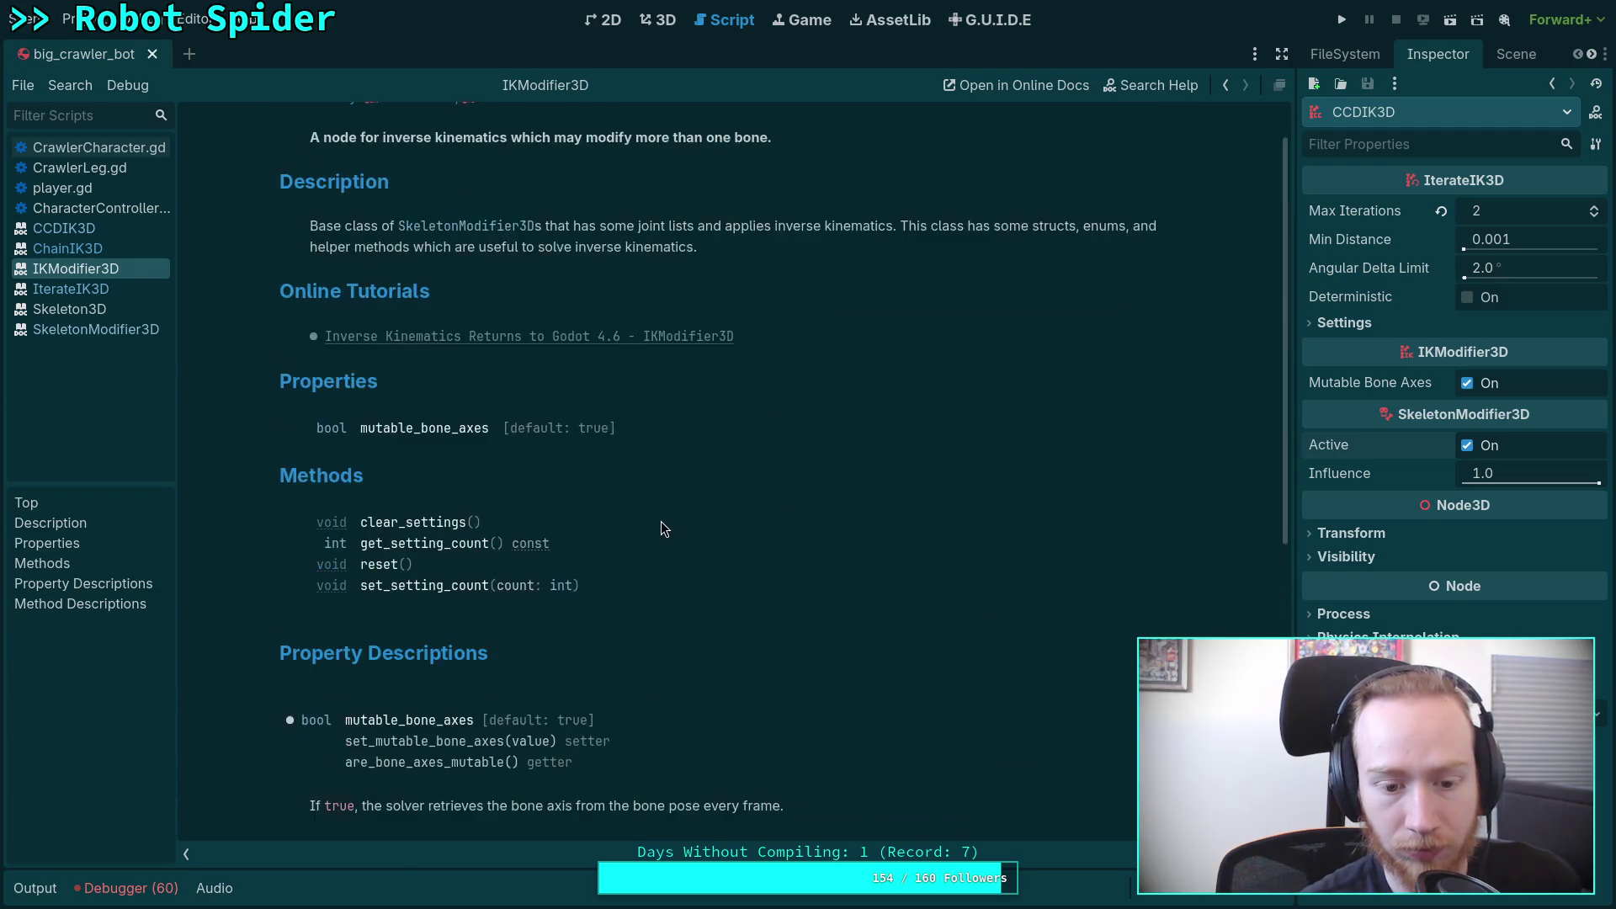
{"action": "left_click", "coordinate": [404, 143]}
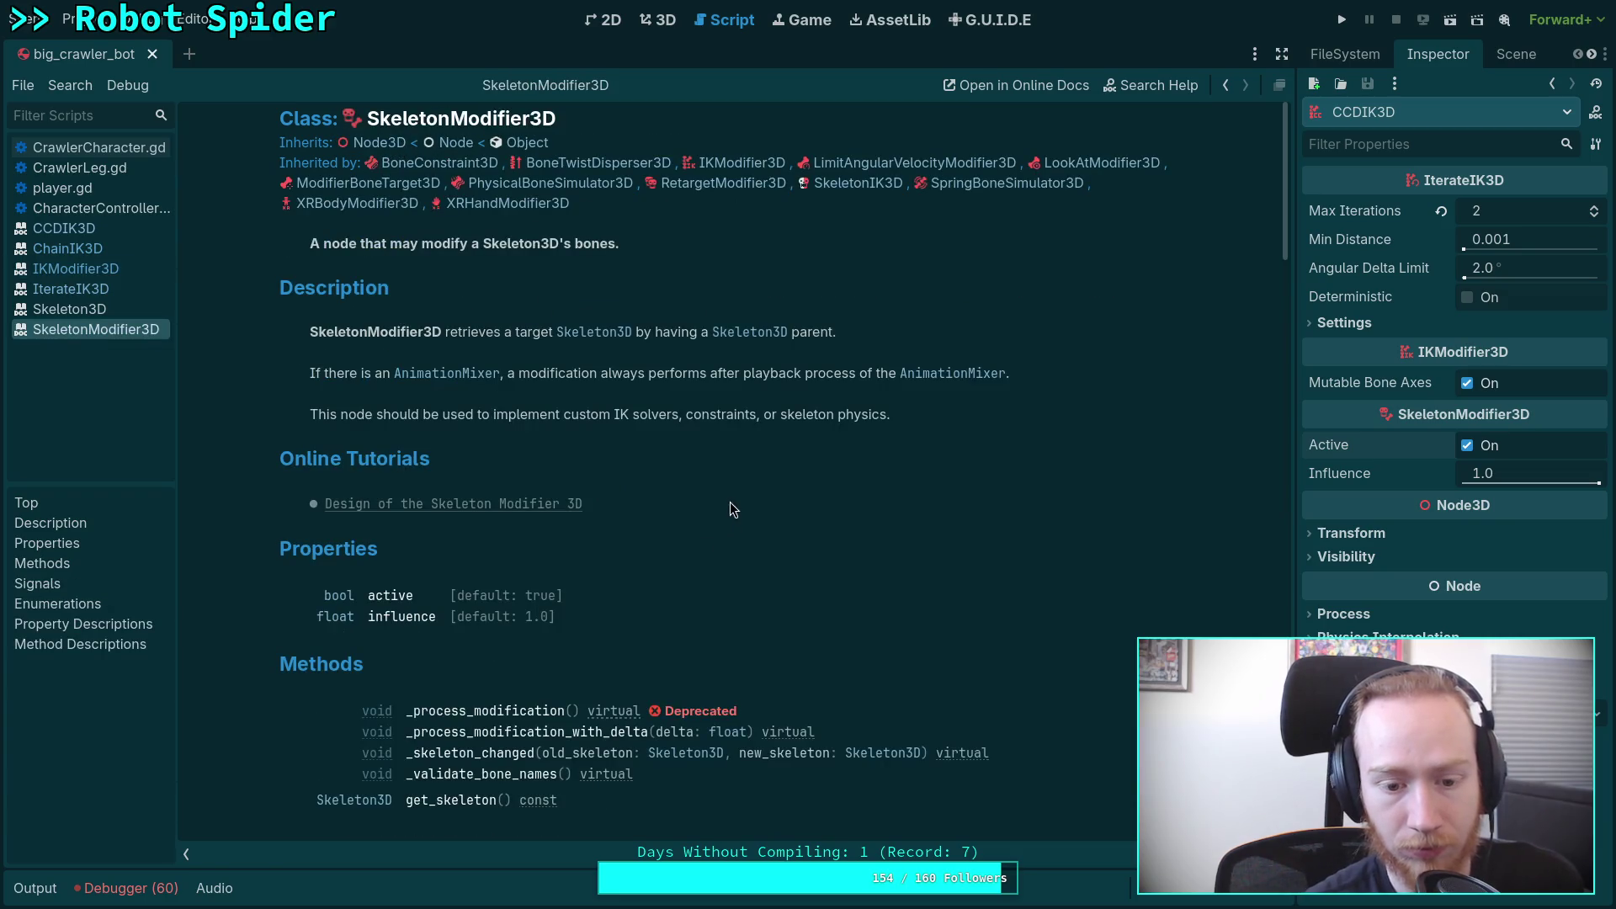
{"action": "scroll", "coordinate": [729, 503], "scroll_direction": "down", "scroll_amount": 3}
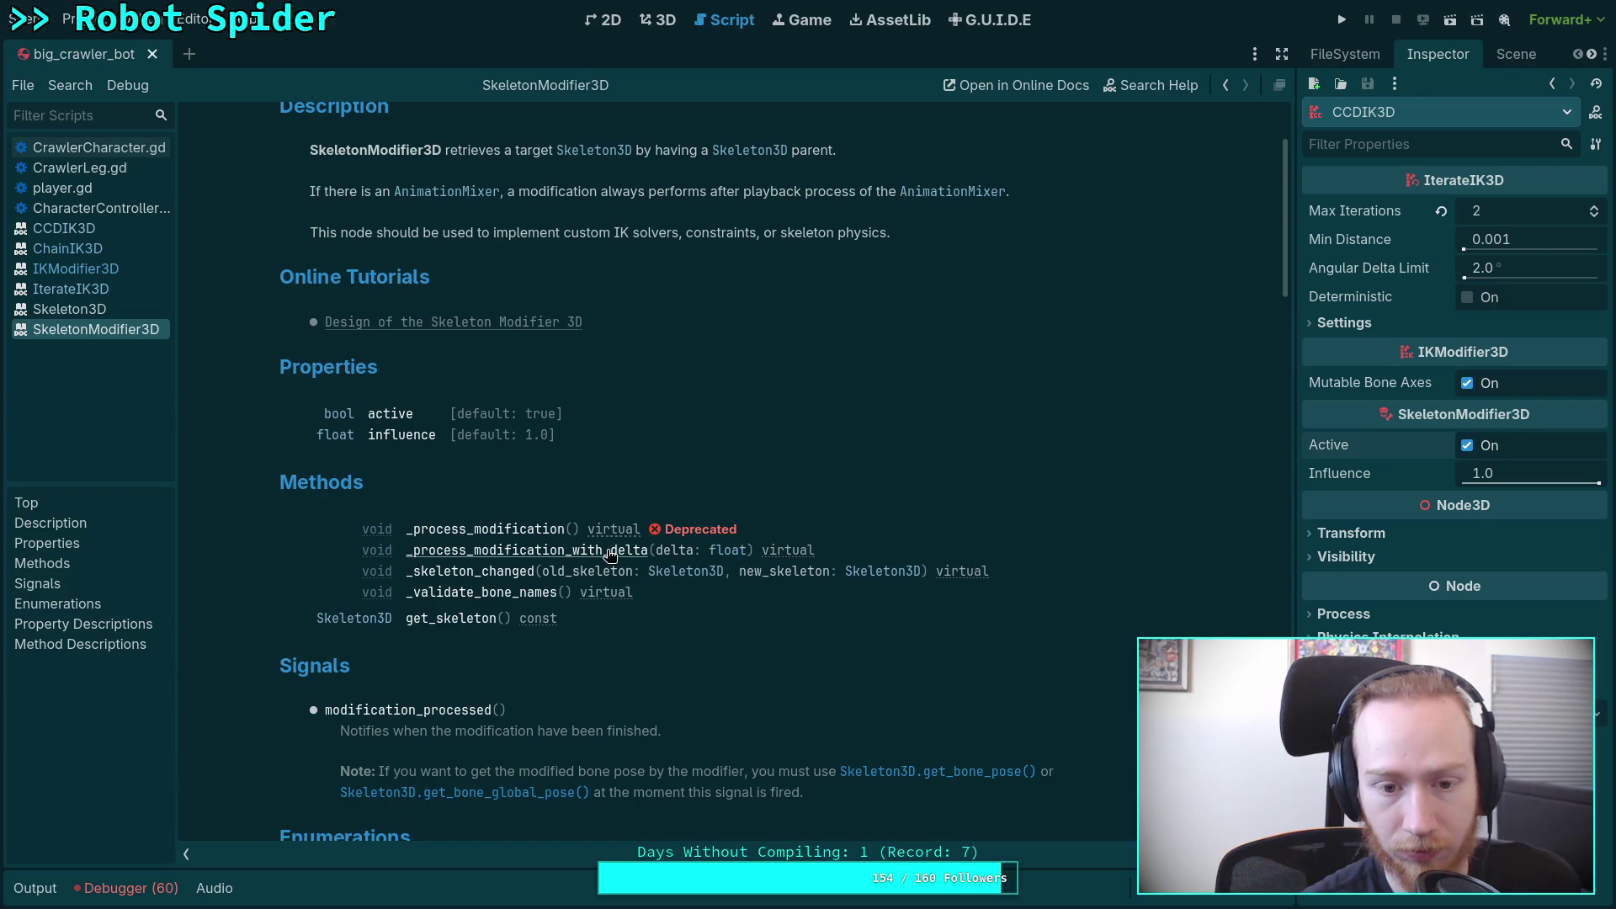
{"action": "scroll", "coordinate": [732, 589], "scroll_direction": "down", "scroll_amount": 4}
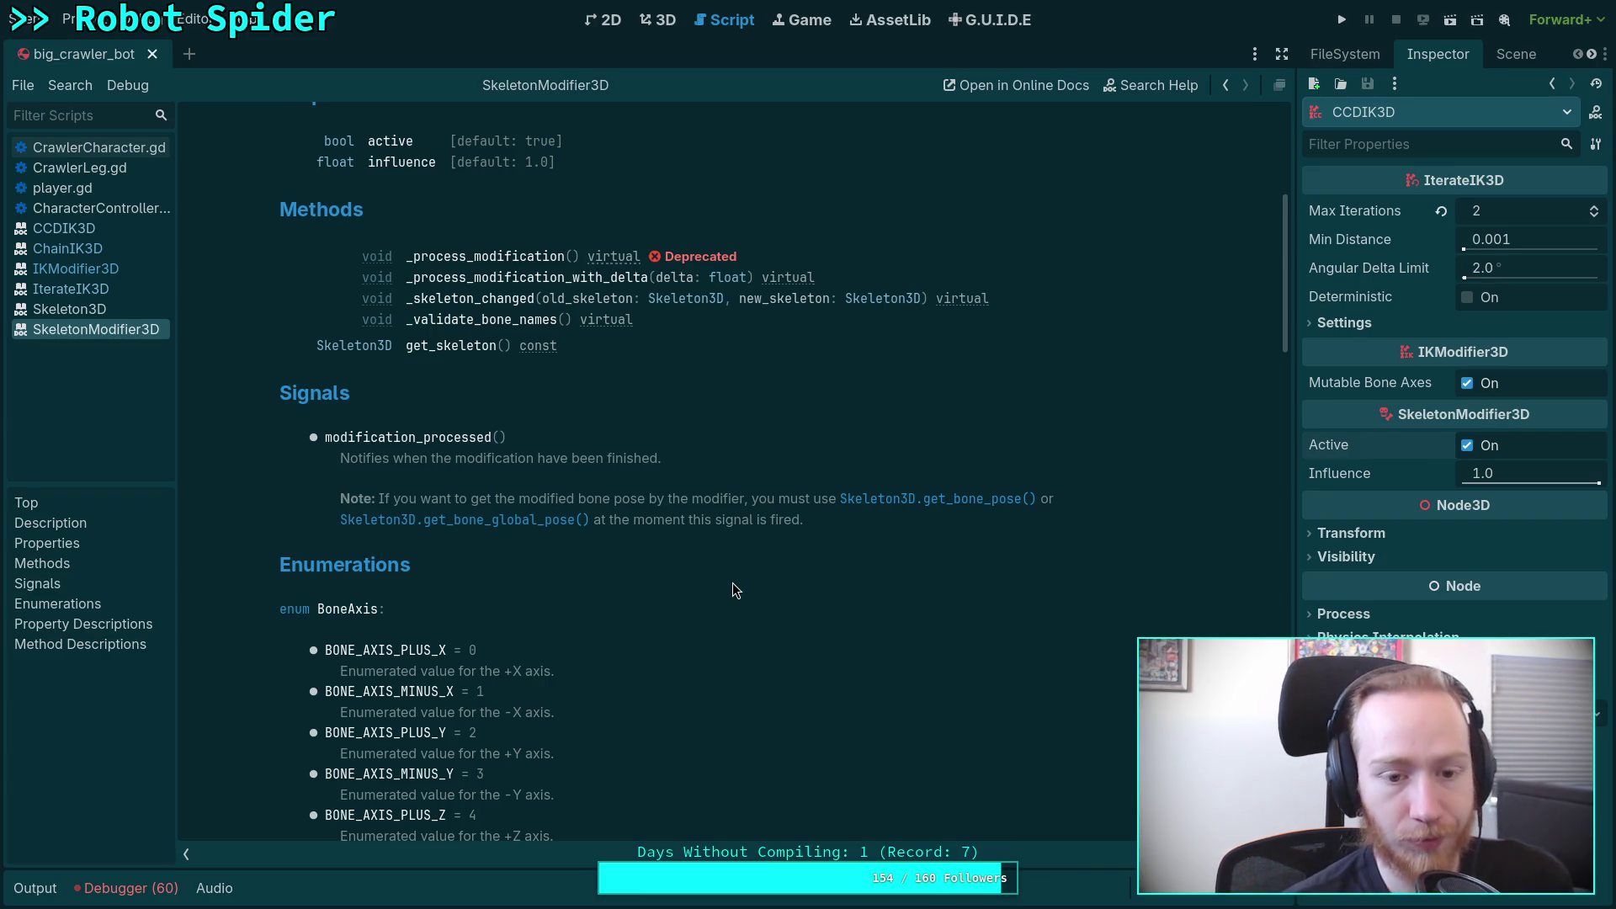
Step: Read through SkeletonModifier3D, then move to the browser showing godot's scene/3d sources
{"action": "scroll", "coordinate": [732, 589], "scroll_direction": "down", "scroll_amount": 4}
{"action": "scroll", "coordinate": [715, 551], "scroll_direction": "up", "scroll_amount": 5}
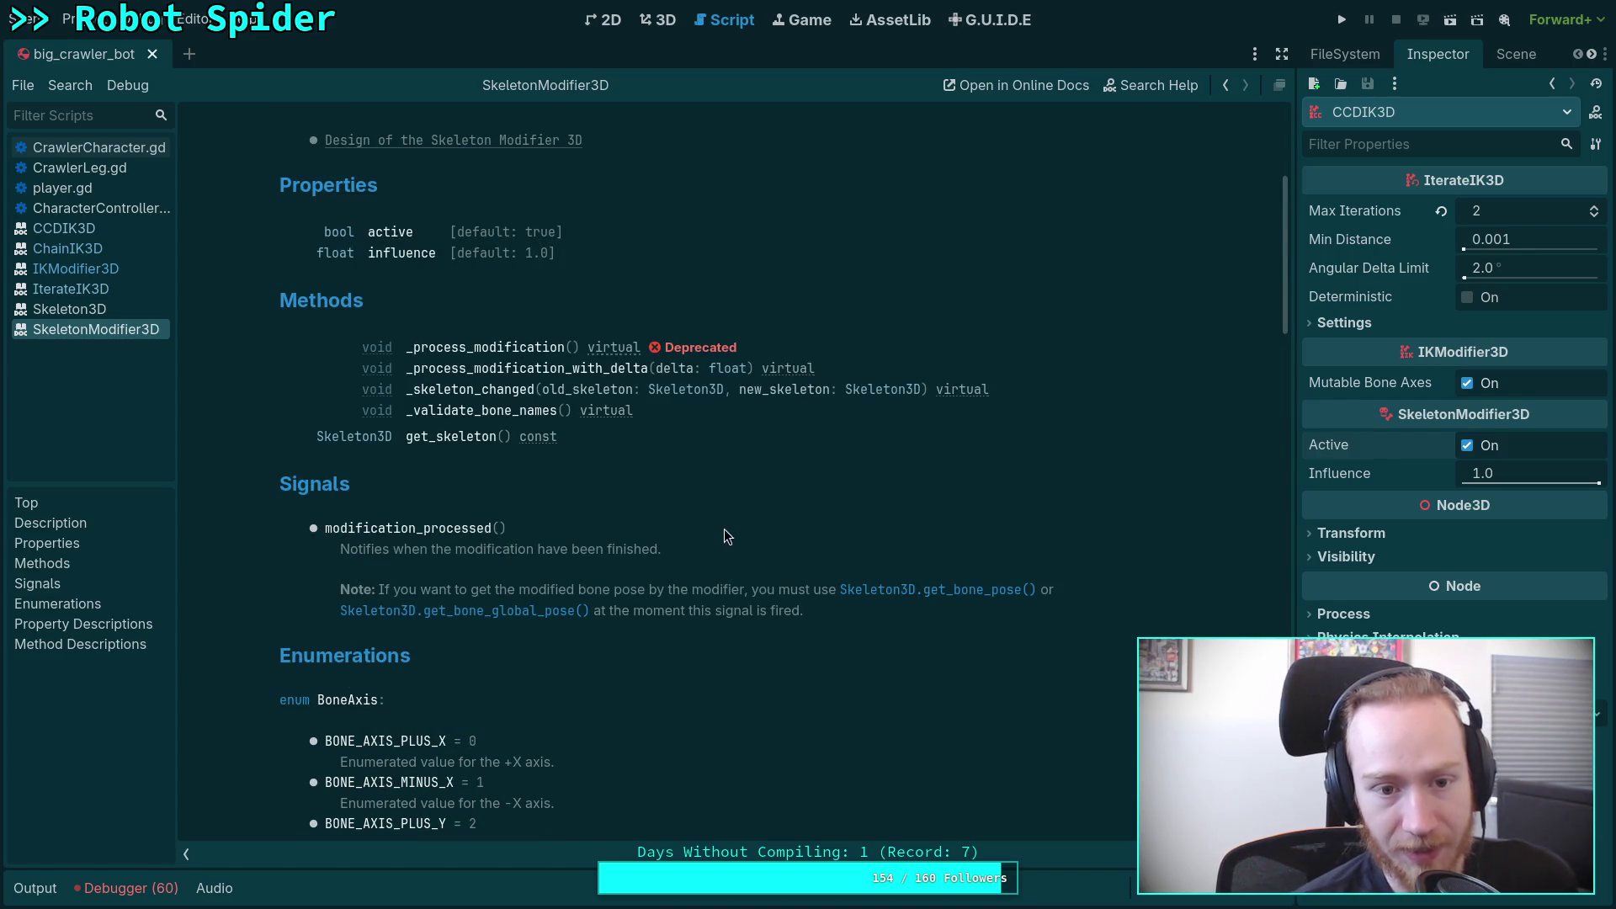
{"action": "scroll", "coordinate": [763, 529], "scroll_direction": "down", "scroll_amount": 20}
{"action": "scroll", "coordinate": [762, 530], "scroll_direction": "down", "scroll_amount": 4}
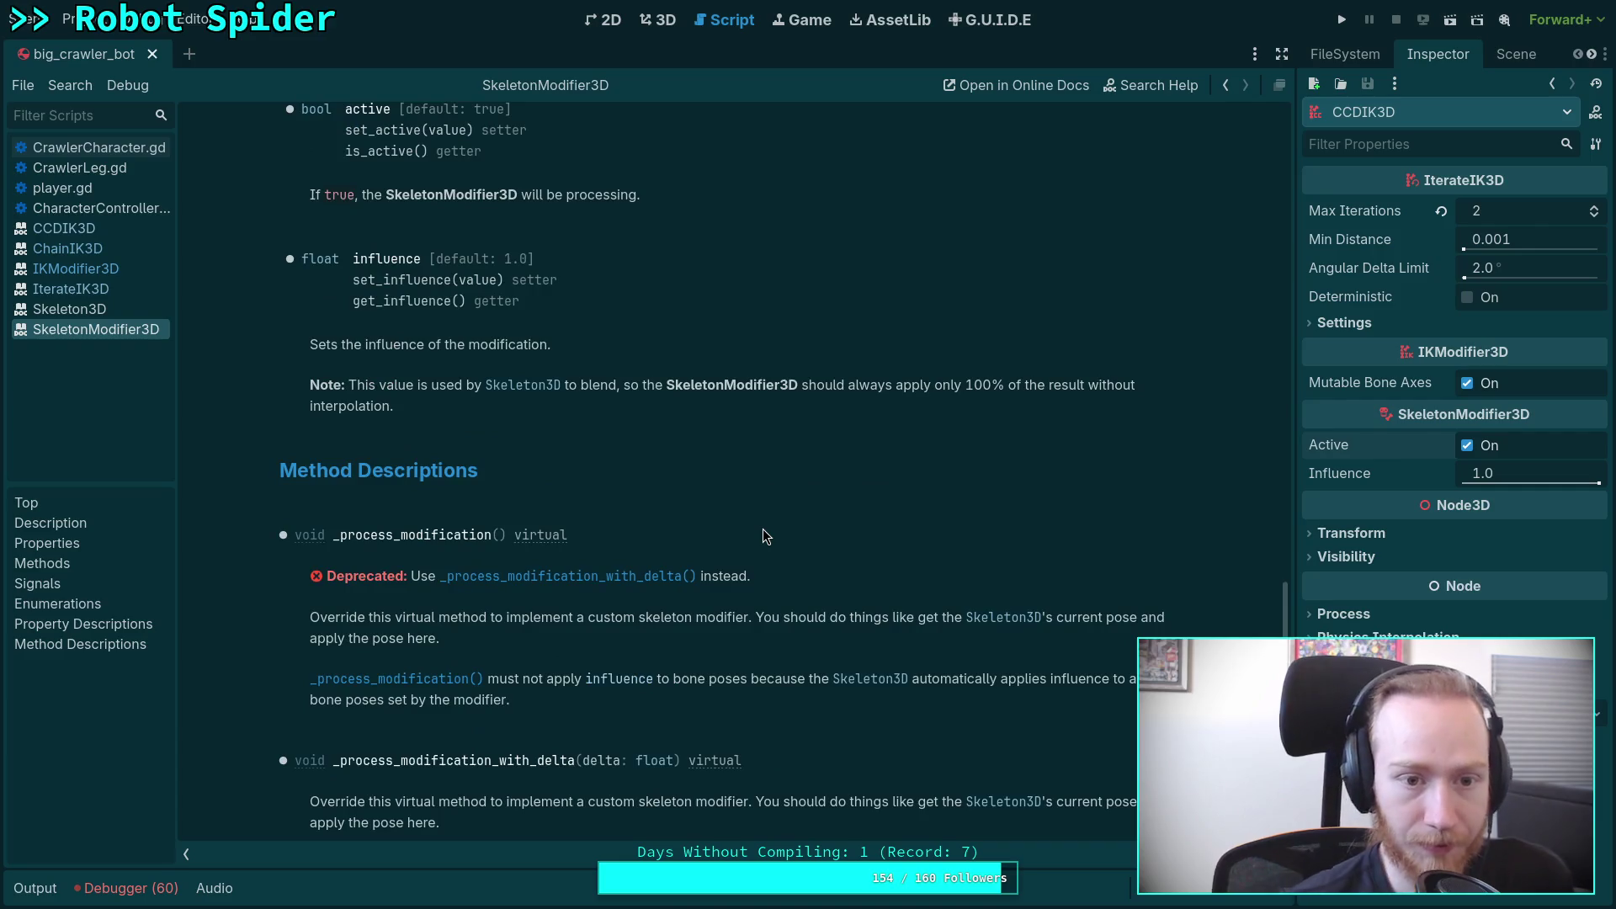
{"action": "scroll", "coordinate": [763, 535], "scroll_direction": "down", "scroll_amount": 7}
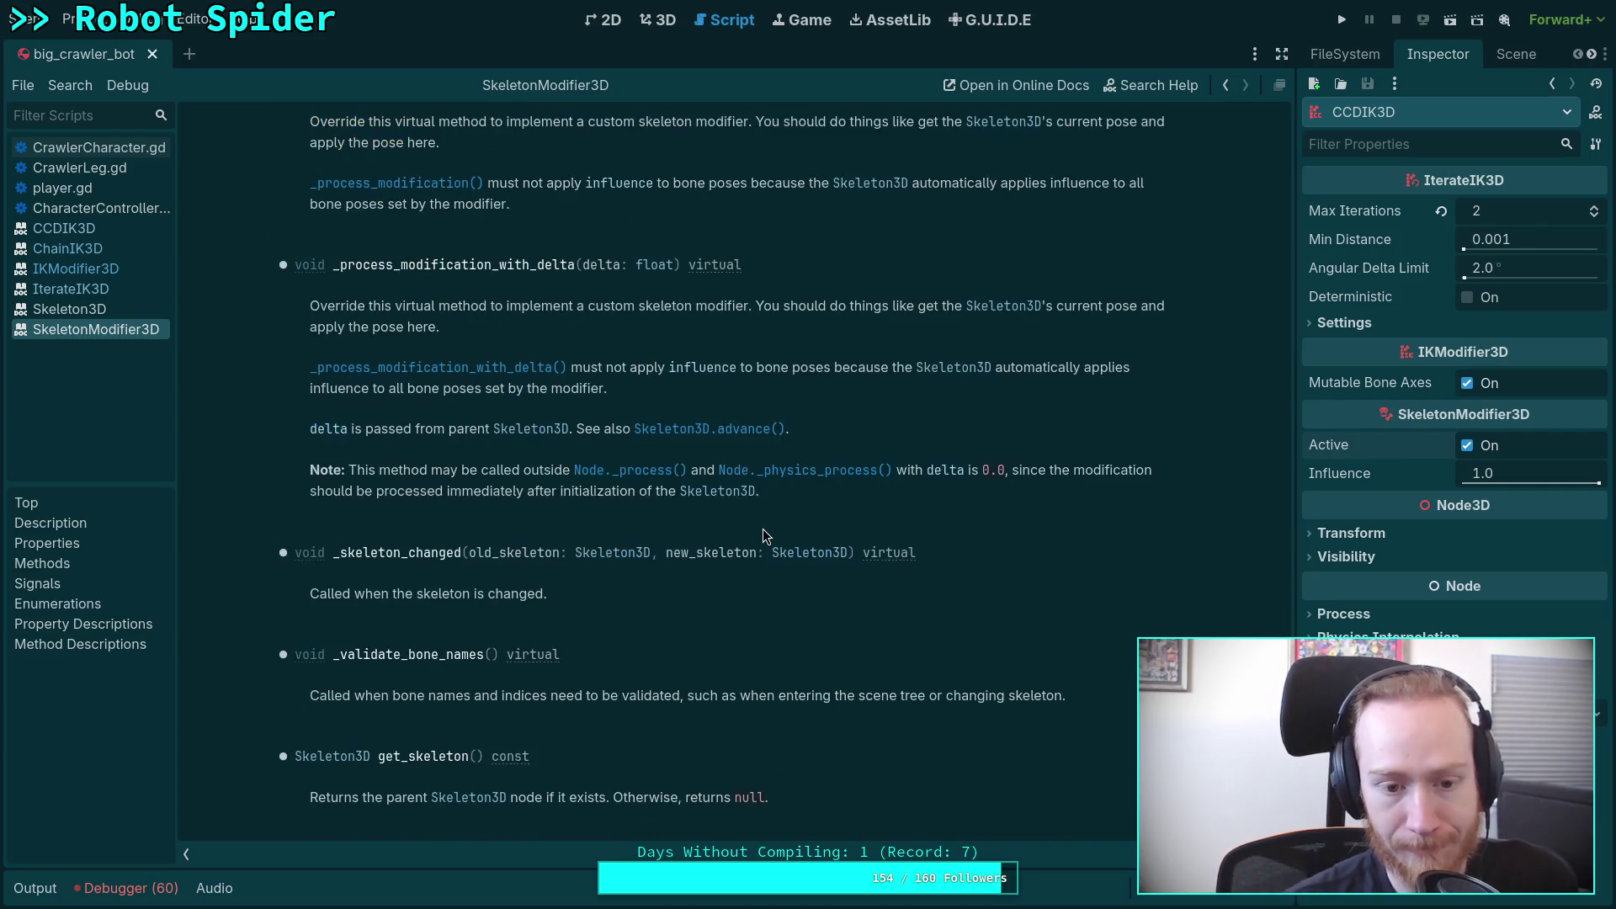
{"action": "scroll", "coordinate": [762, 529], "scroll_direction": "up", "scroll_amount": 20}
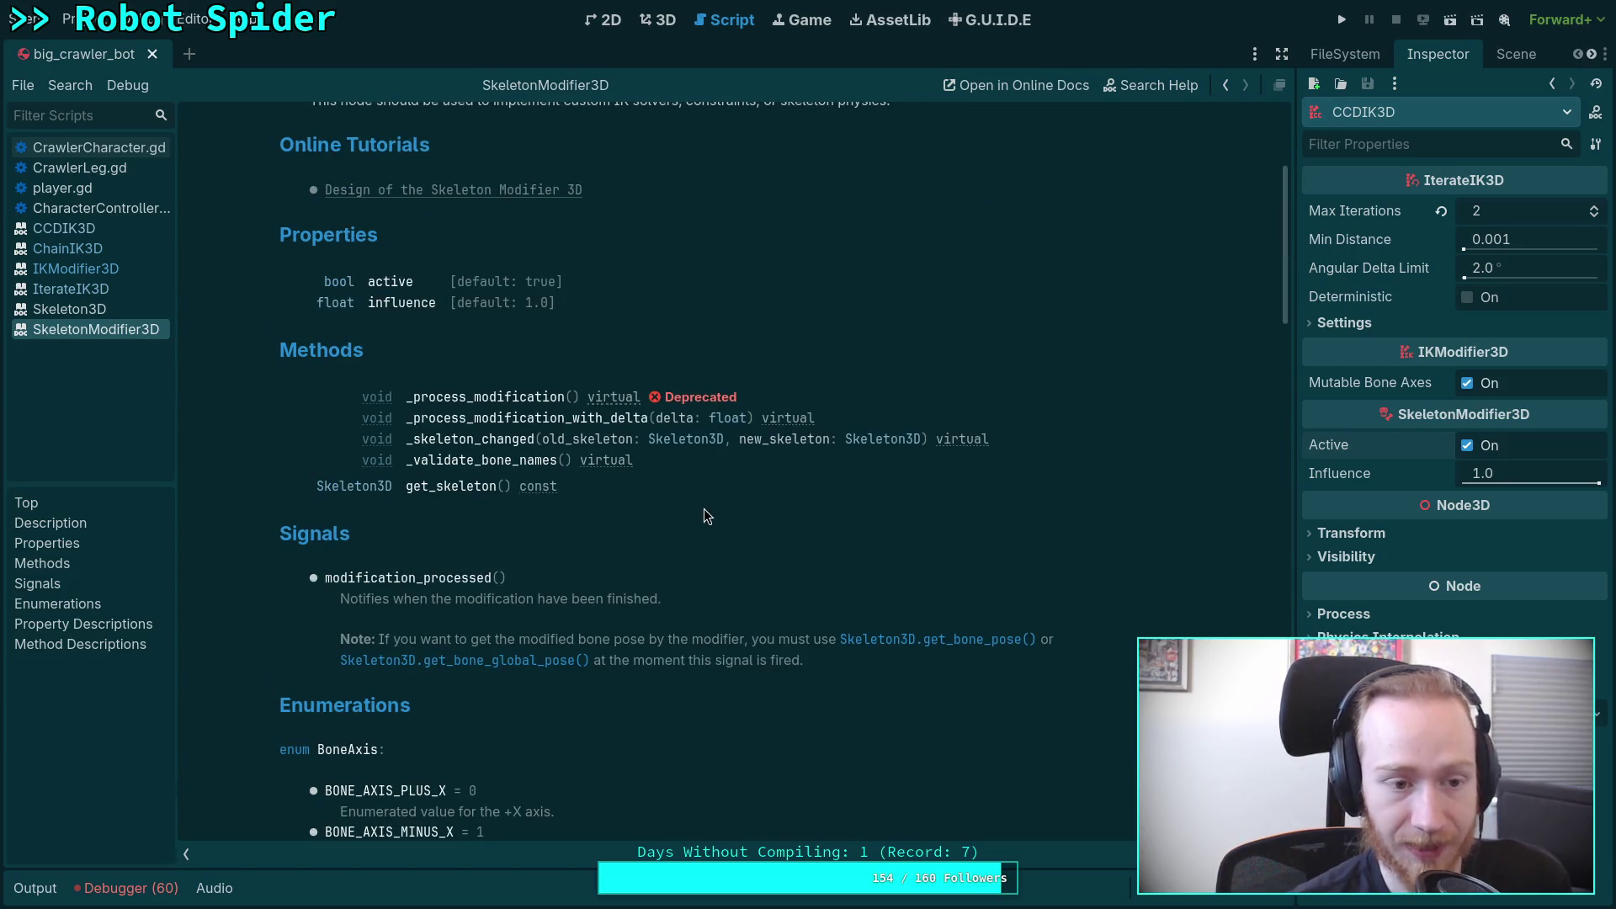
{"action": "scroll", "coordinate": [590, 399], "scroll_direction": "up", "scroll_amount": 4}
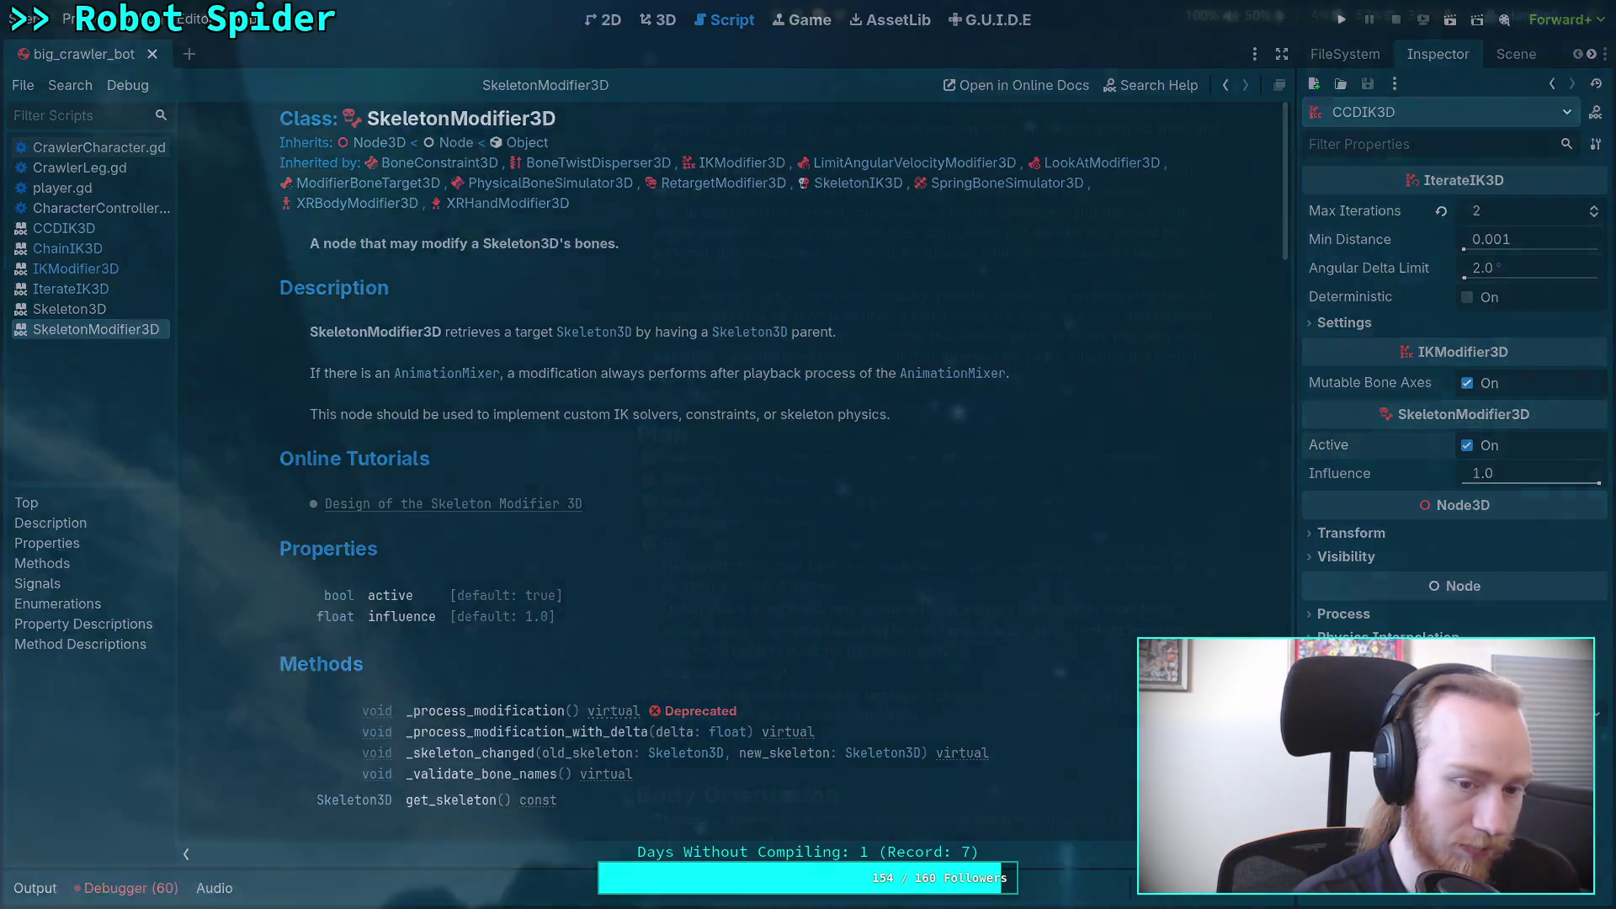
{"action": "key", "text": "super+3"}
{"action": "key", "text": "super+4"}
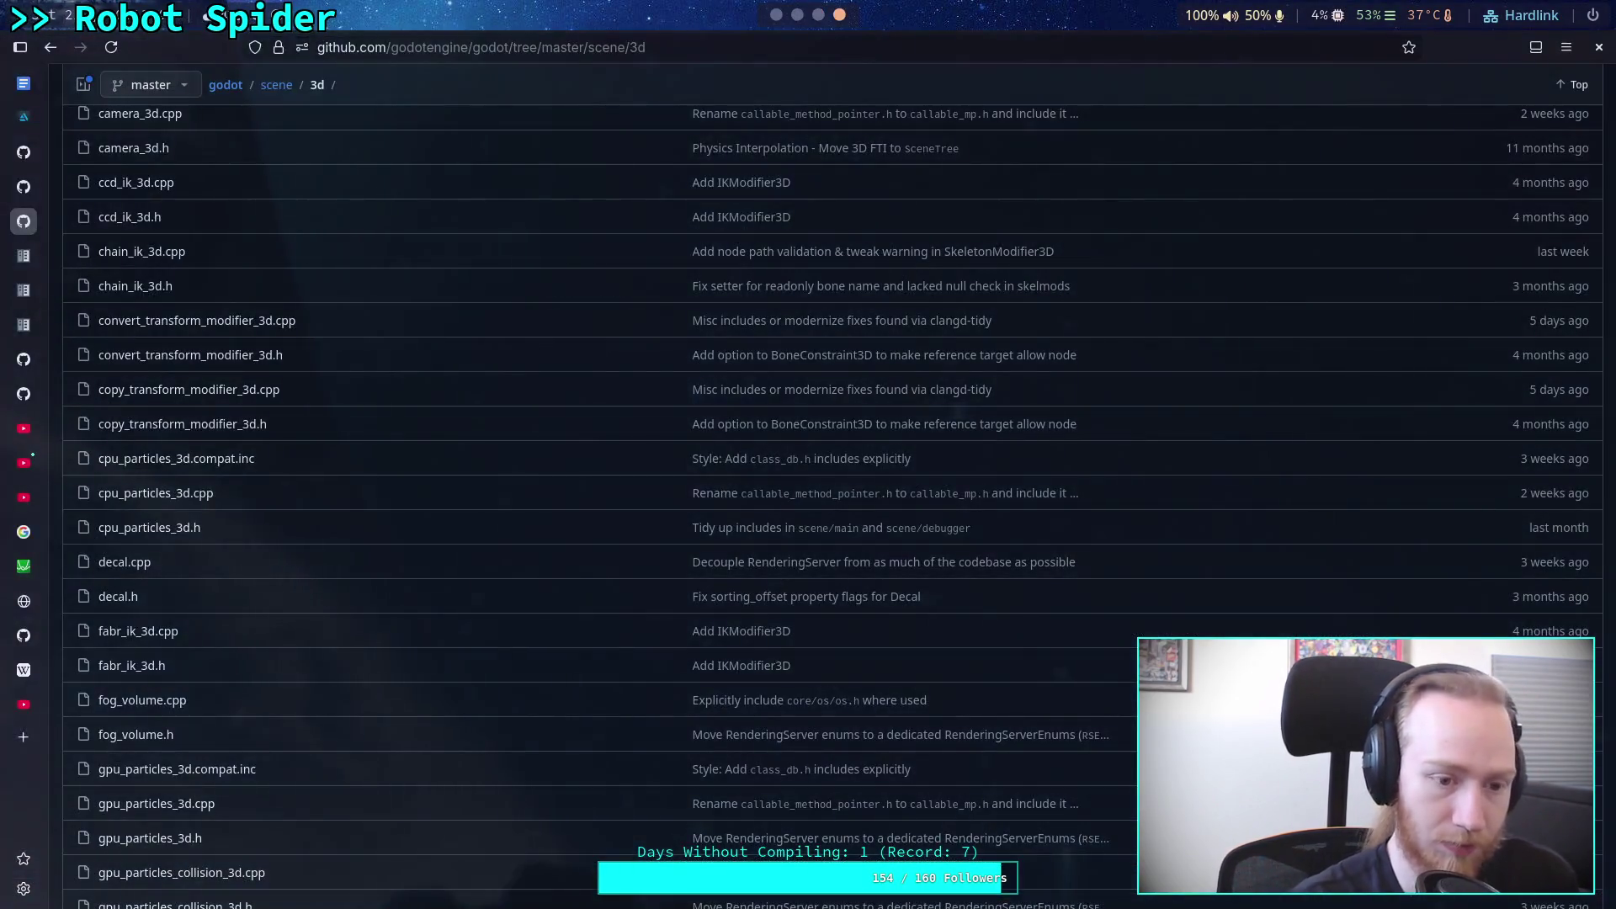
Step: Open skeleton_modifier_3d.cpp from the scene/3d listing and read down through its code
{"action": "scroll", "coordinate": [342, 537], "scroll_direction": "down", "scroll_amount": 5}
{"action": "scroll", "coordinate": [331, 600], "scroll_direction": "down", "scroll_amount": 5}
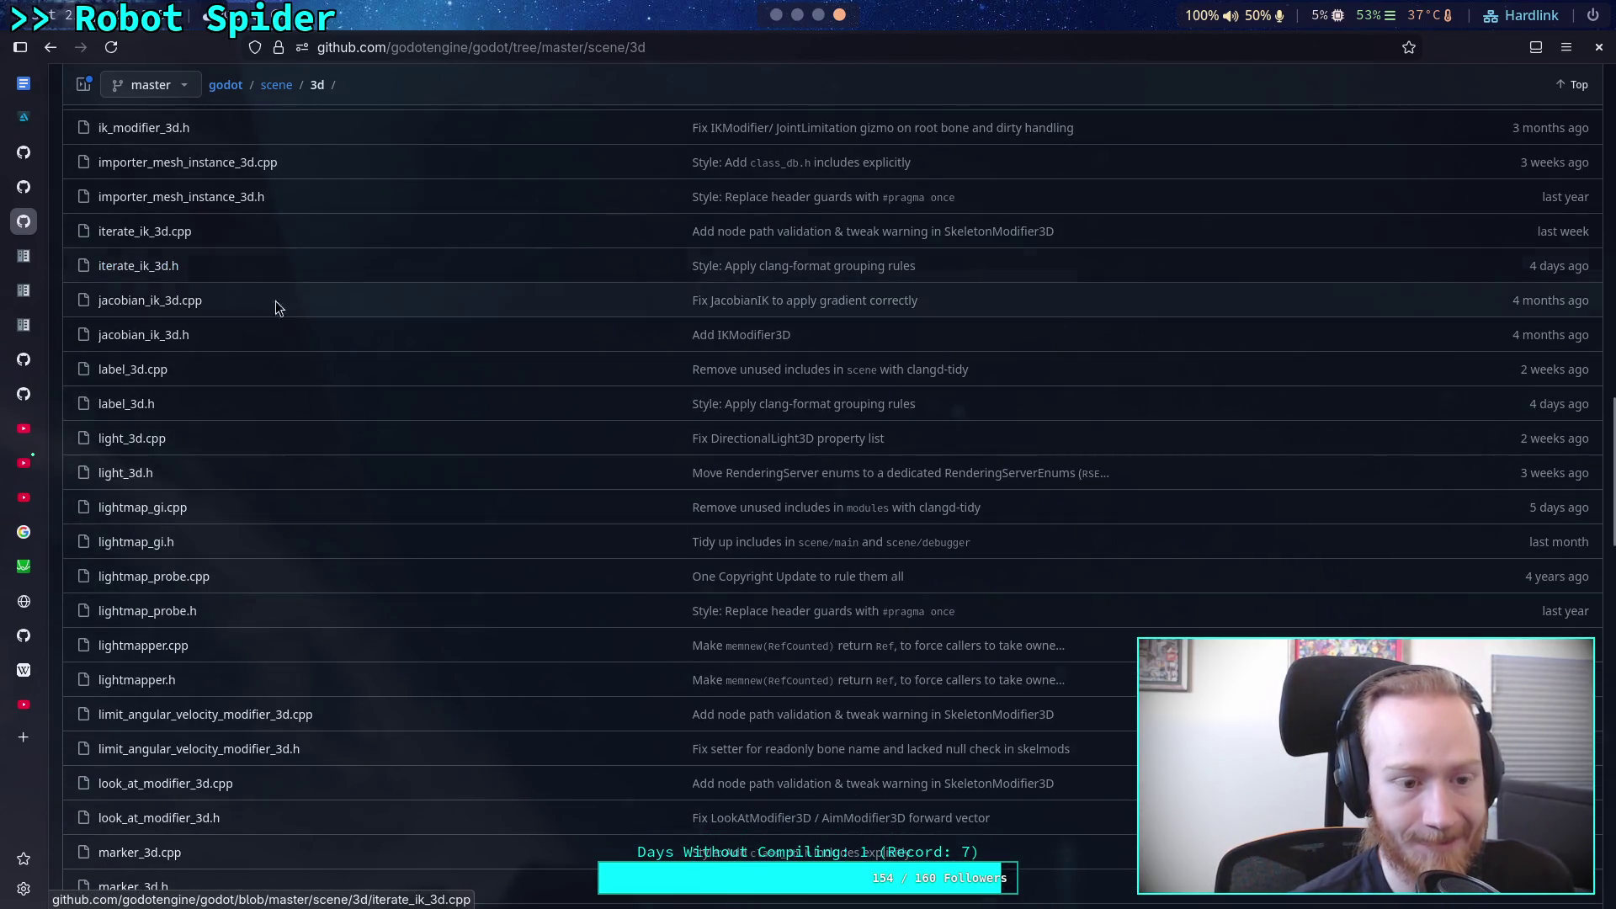
{"action": "scroll", "coordinate": [365, 567], "scroll_direction": "down", "scroll_amount": 6}
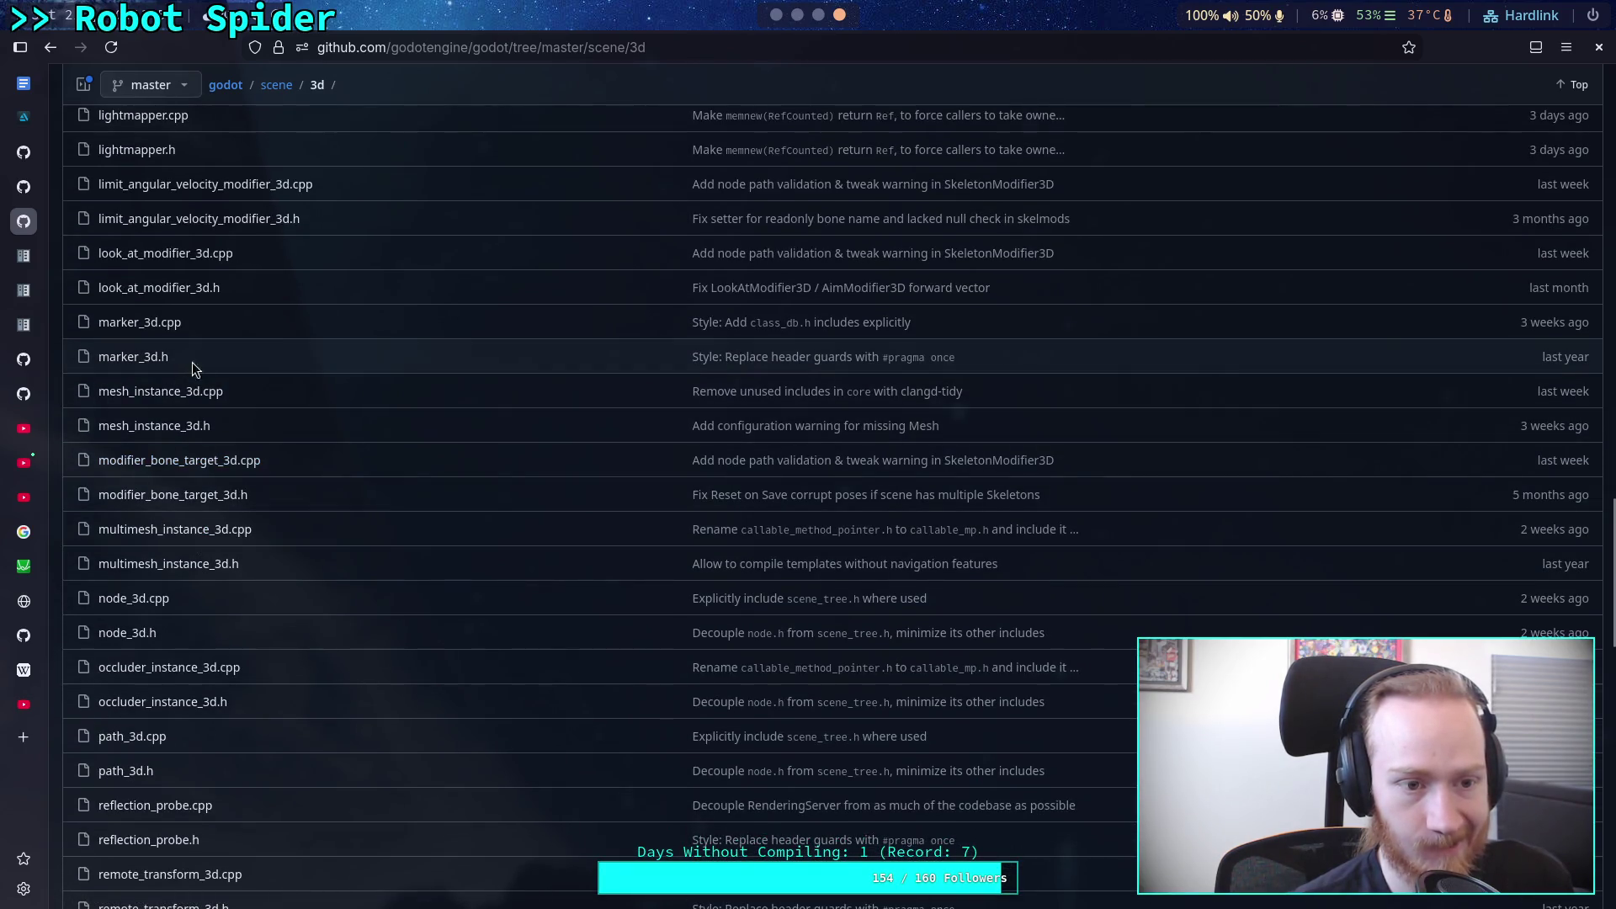
{"action": "scroll", "coordinate": [303, 383], "scroll_direction": "down", "scroll_amount": 7}
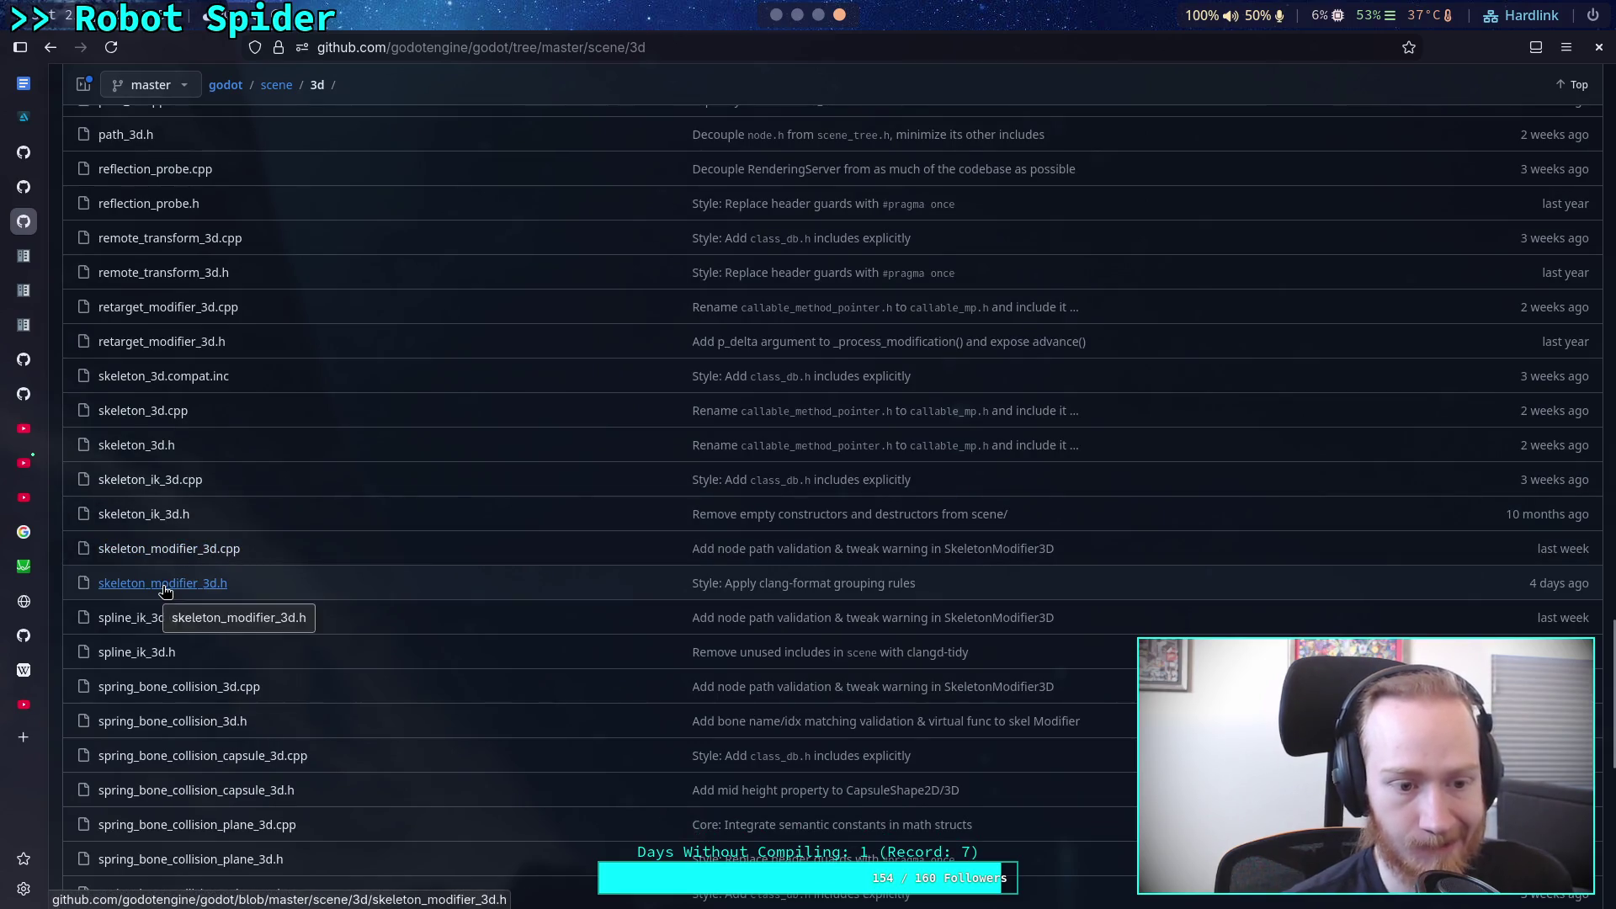
{"action": "left_click", "coordinate": [181, 549]}
{"action": "scroll", "coordinate": [627, 648], "scroll_direction": "down", "scroll_amount": 6}
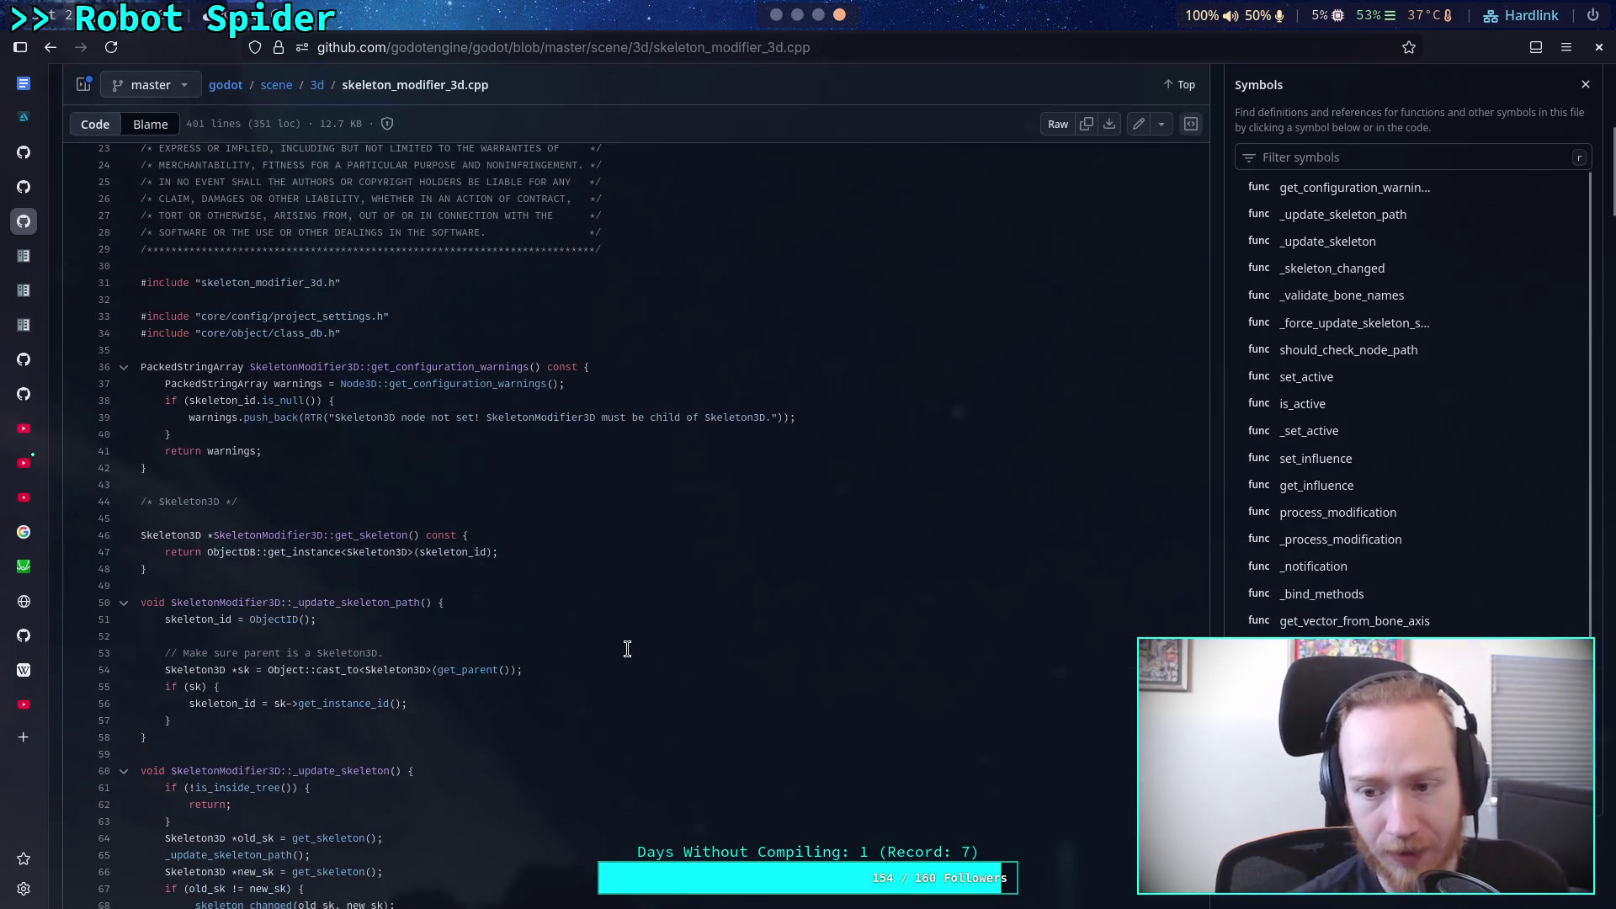
{"action": "scroll", "coordinate": [549, 624], "scroll_direction": "down", "scroll_amount": 6}
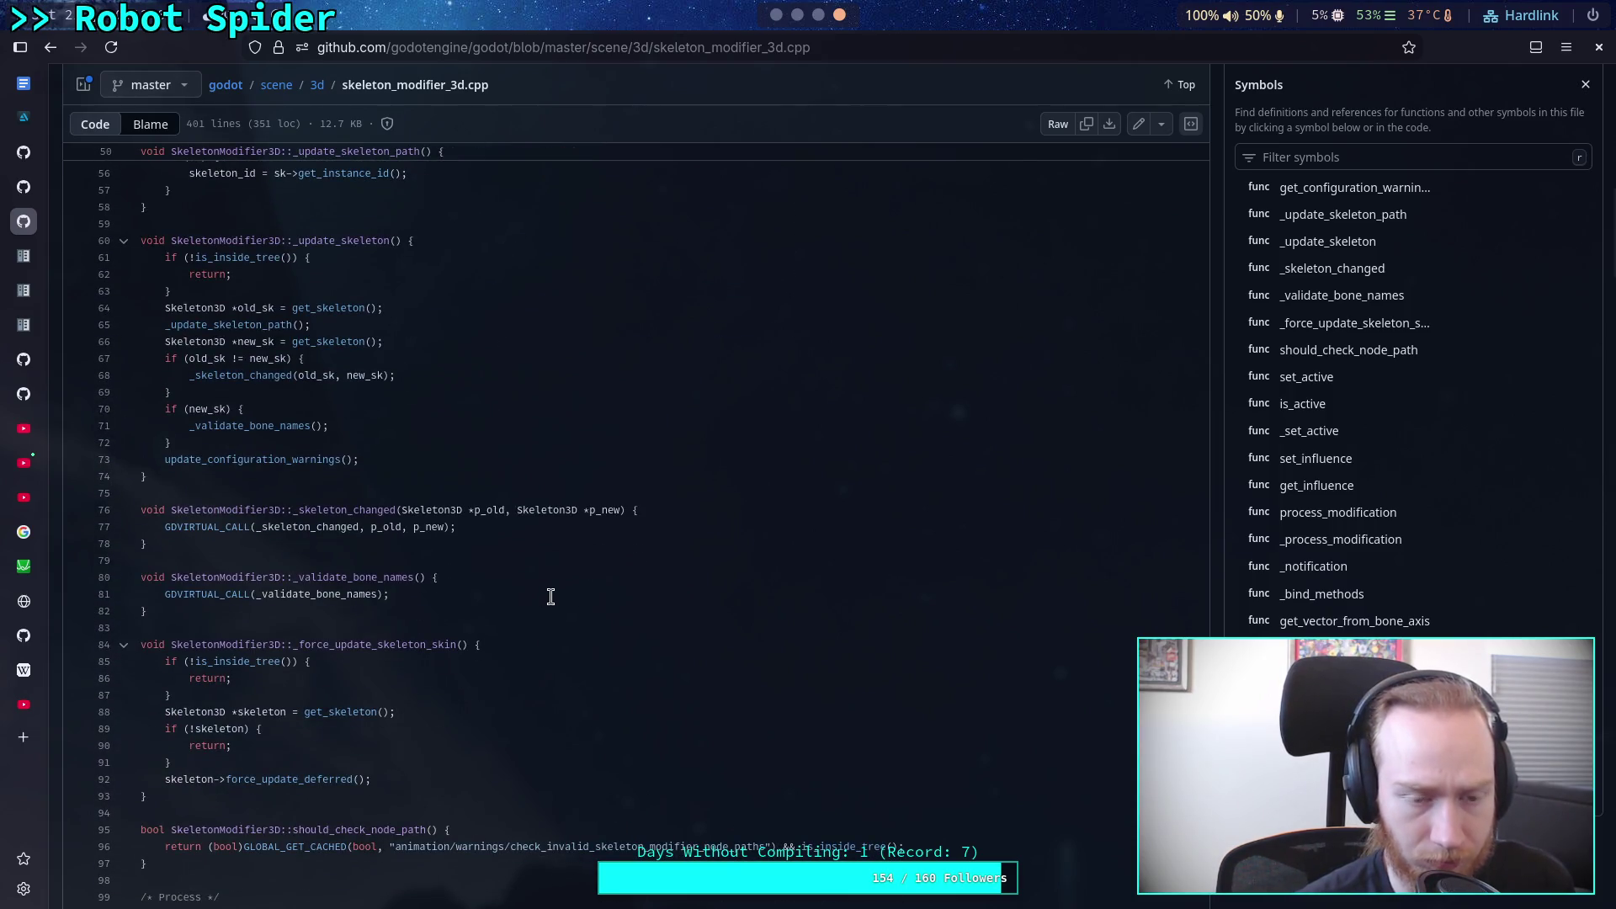
{"action": "scroll", "coordinate": [551, 597], "scroll_direction": "down", "scroll_amount": 3}
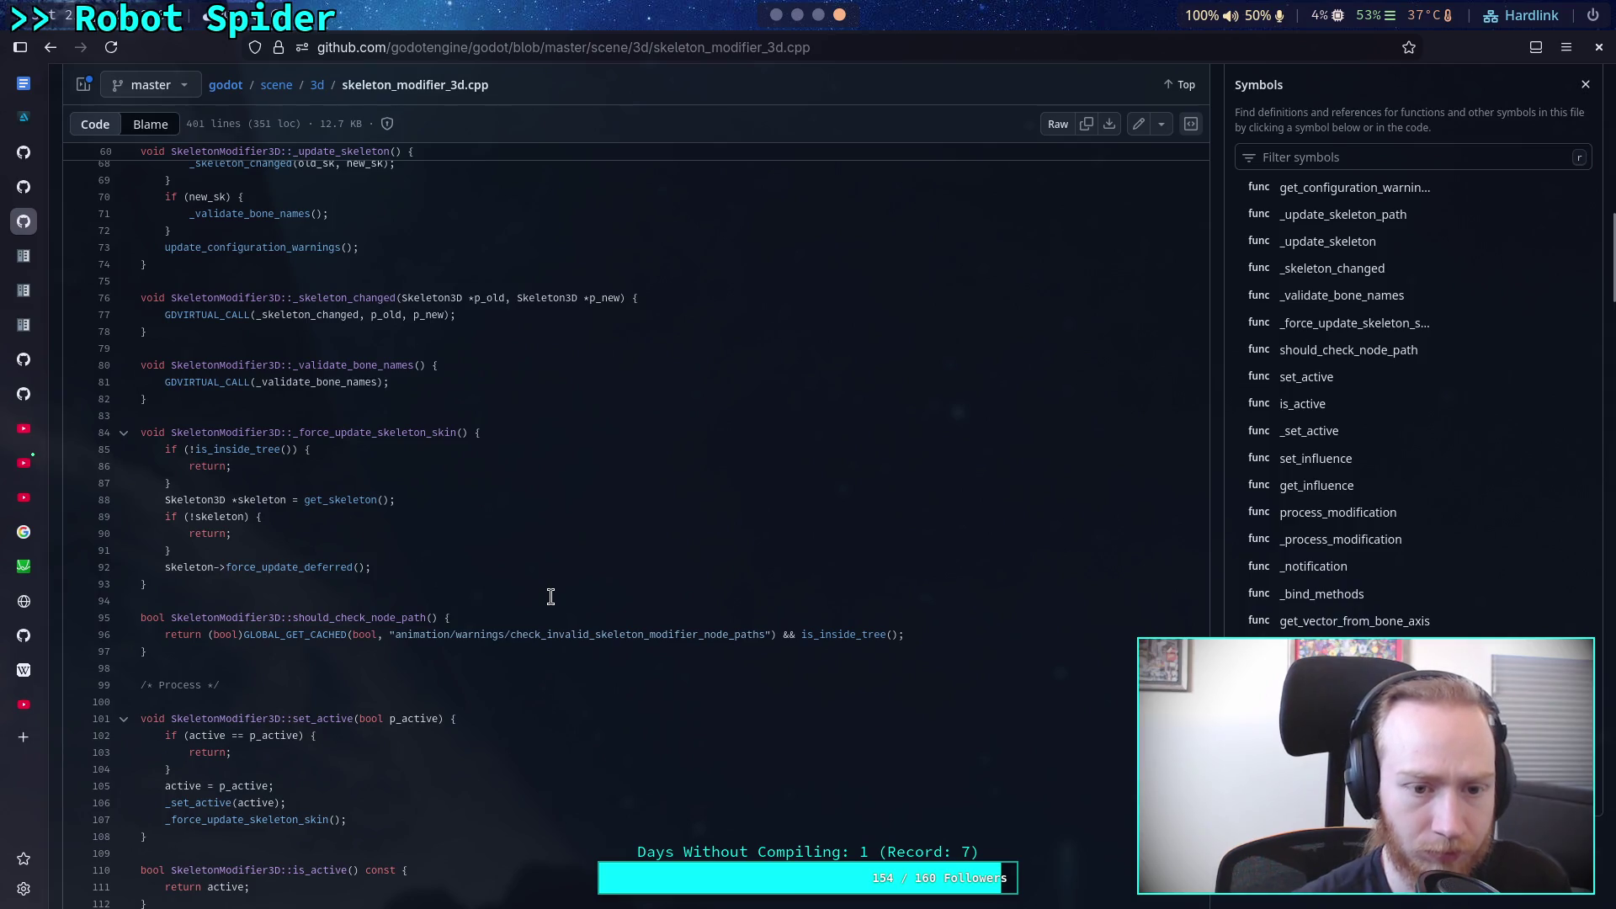
{"action": "scroll", "coordinate": [550, 596], "scroll_direction": "down", "scroll_amount": 5}
{"action": "scroll", "coordinate": [551, 596], "scroll_direction": "down", "scroll_amount": 3}
{"action": "scroll", "coordinate": [551, 596], "scroll_direction": "down", "scroll_amount": 2}
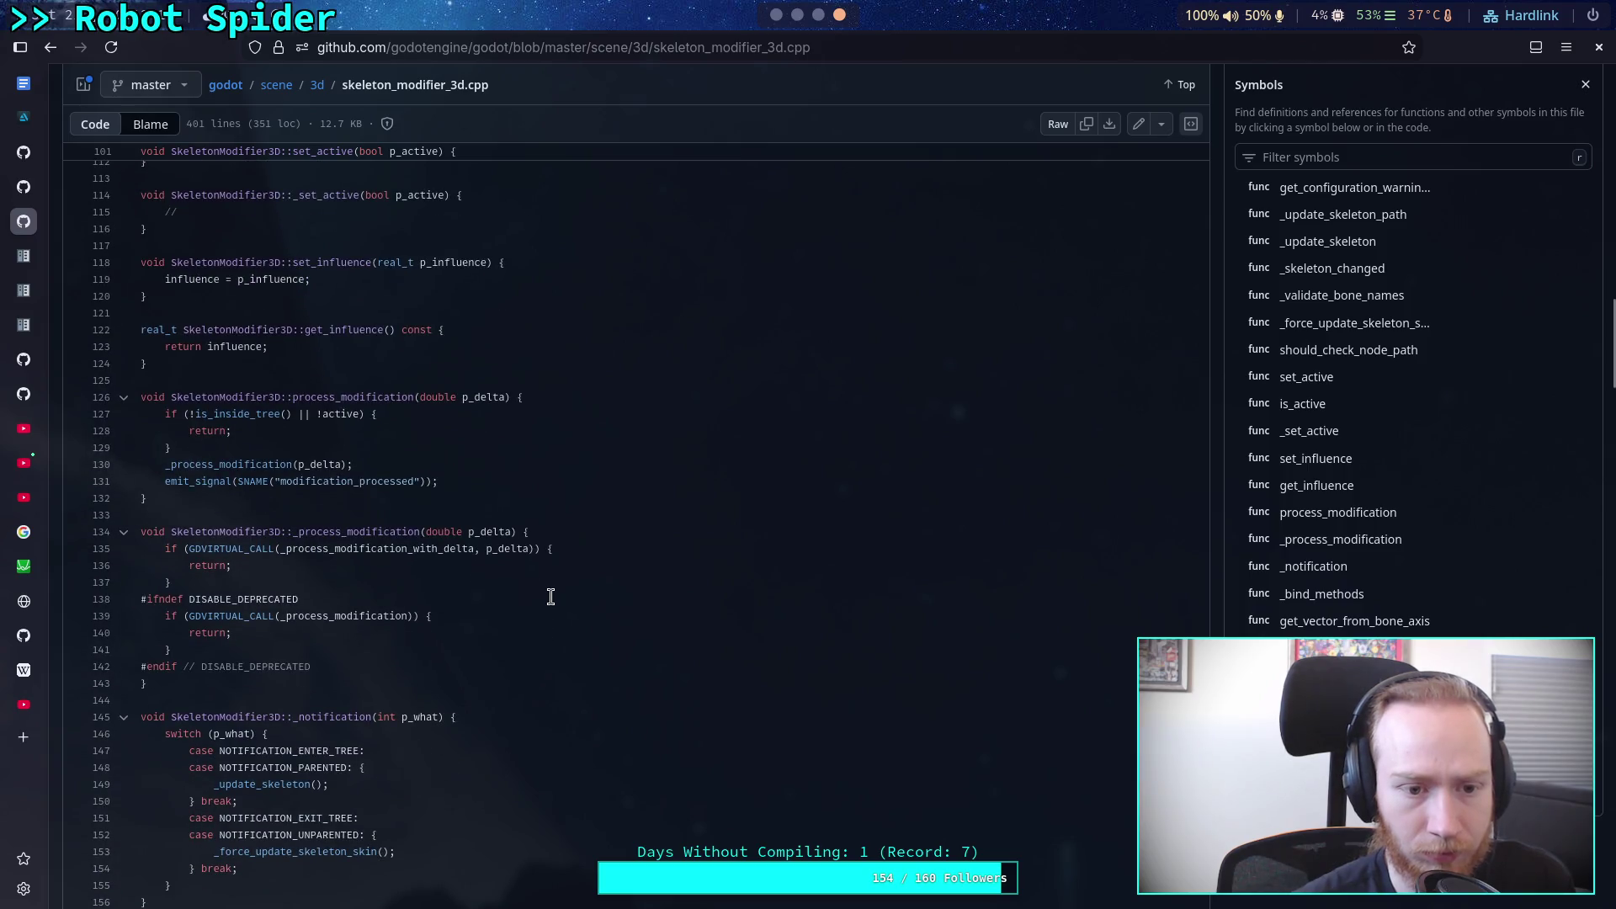
{"action": "scroll", "coordinate": [551, 597], "scroll_direction": "down", "scroll_amount": 3}
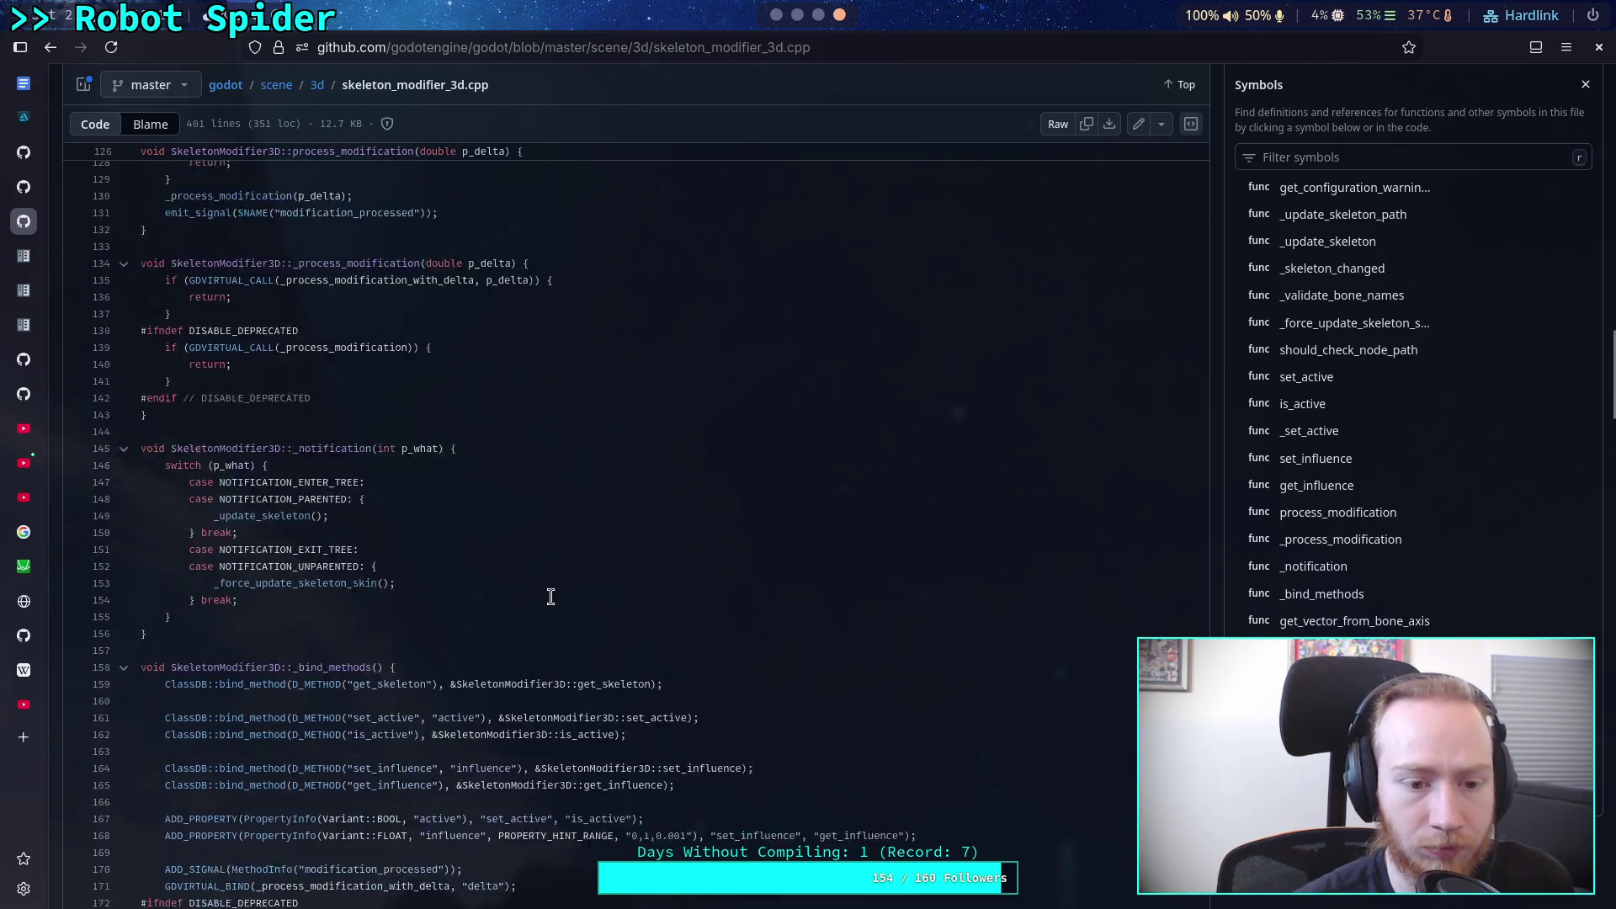
{"action": "scroll", "coordinate": [551, 596], "scroll_direction": "down", "scroll_amount": 3}
{"action": "scroll", "coordinate": [550, 597], "scroll_direction": "down", "scroll_amount": 4}
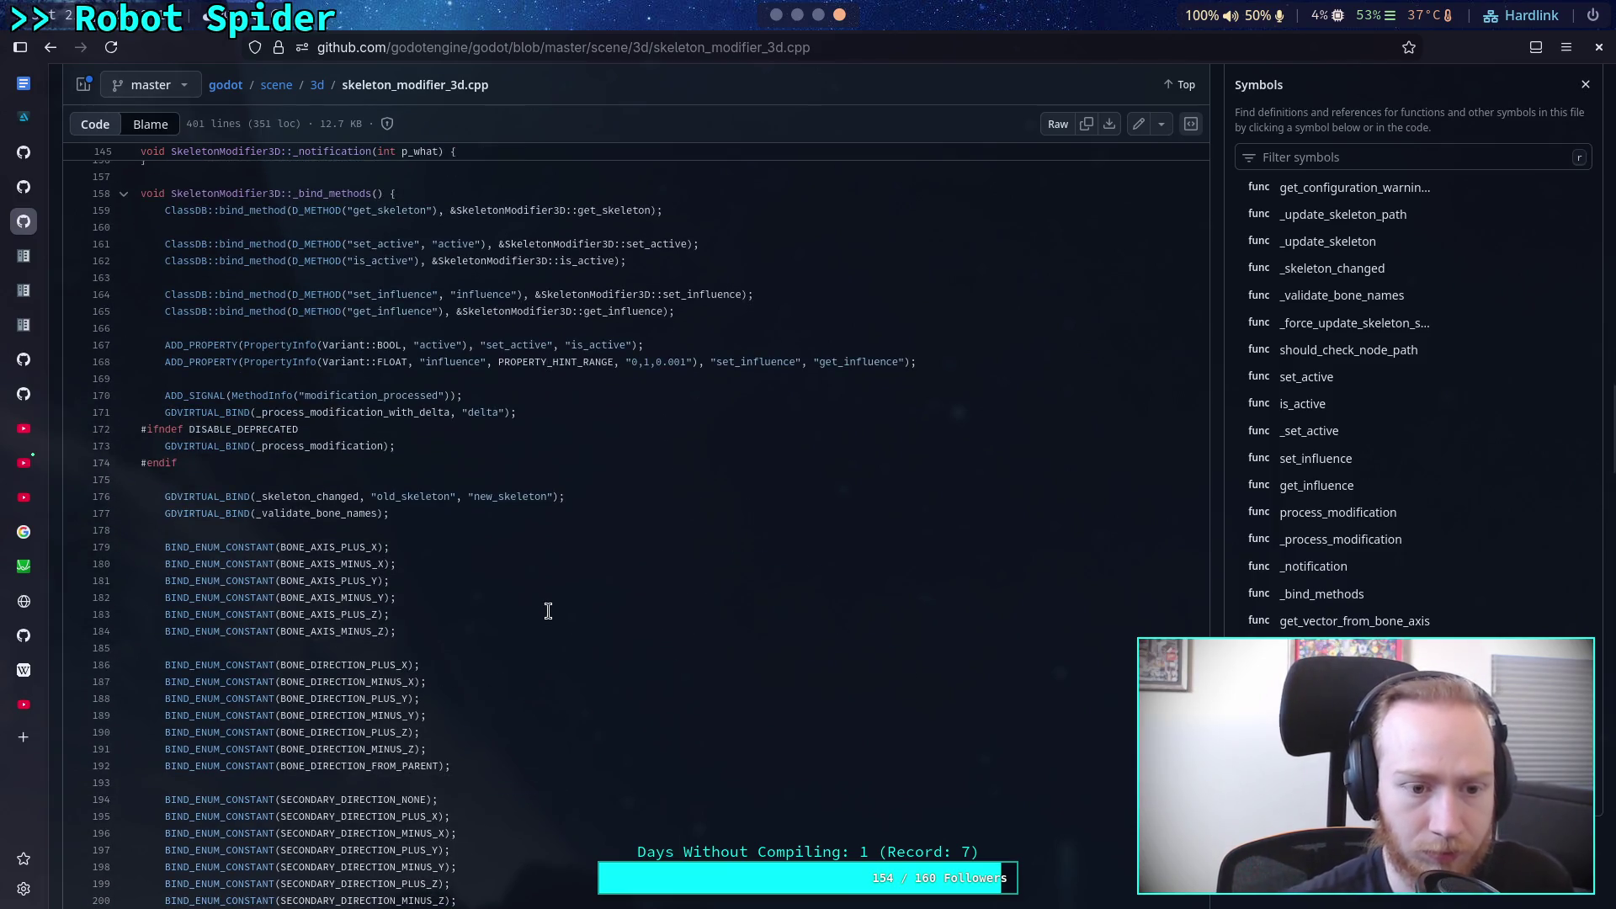
{"action": "scroll", "coordinate": [548, 611], "scroll_direction": "down", "scroll_amount": 5}
{"action": "scroll", "coordinate": [545, 593], "scroll_direction": "down", "scroll_amount": 4}
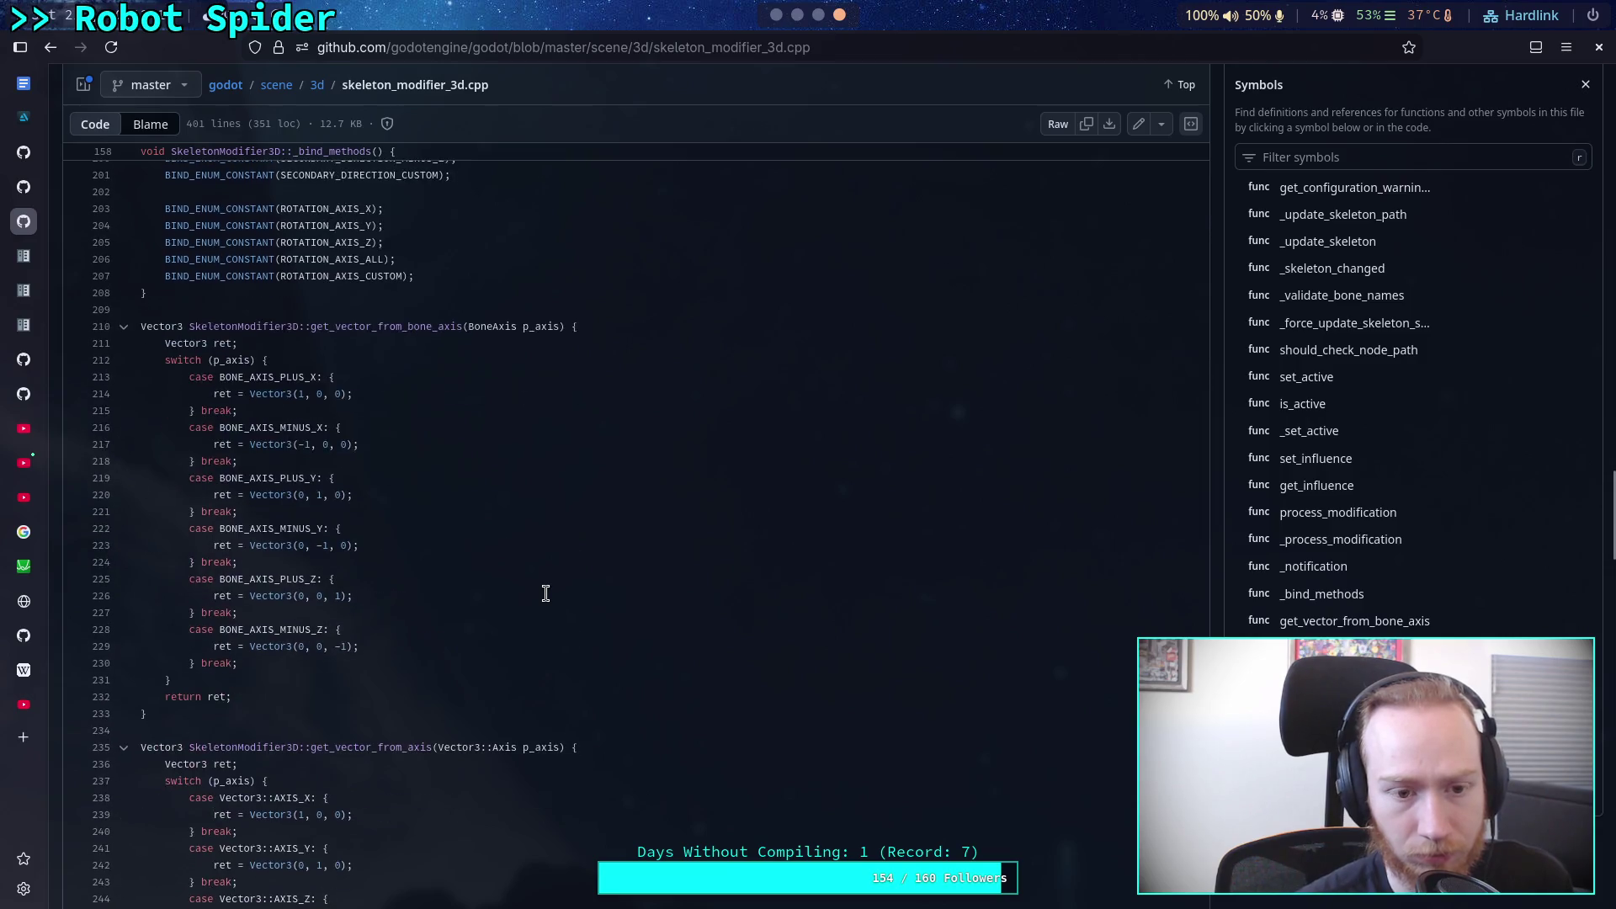
{"action": "scroll", "coordinate": [469, 609], "scroll_direction": "down", "scroll_amount": 2}
{"action": "scroll", "coordinate": [484, 607], "scroll_direction": "down", "scroll_amount": 10}
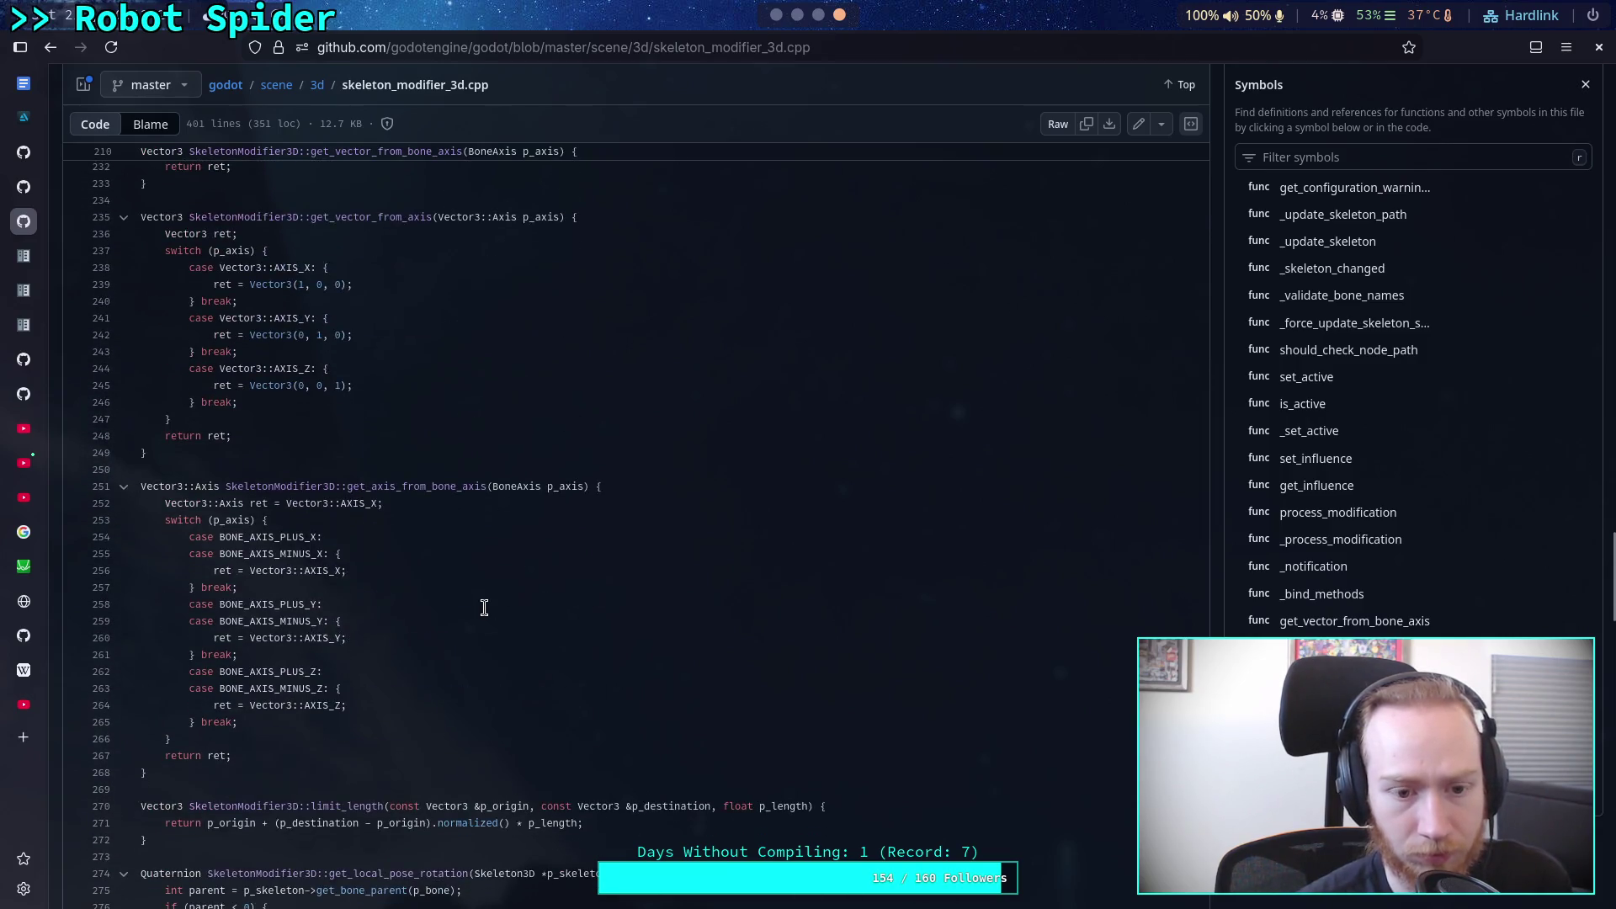
{"action": "scroll", "coordinate": [484, 608], "scroll_direction": "down", "scroll_amount": 4}
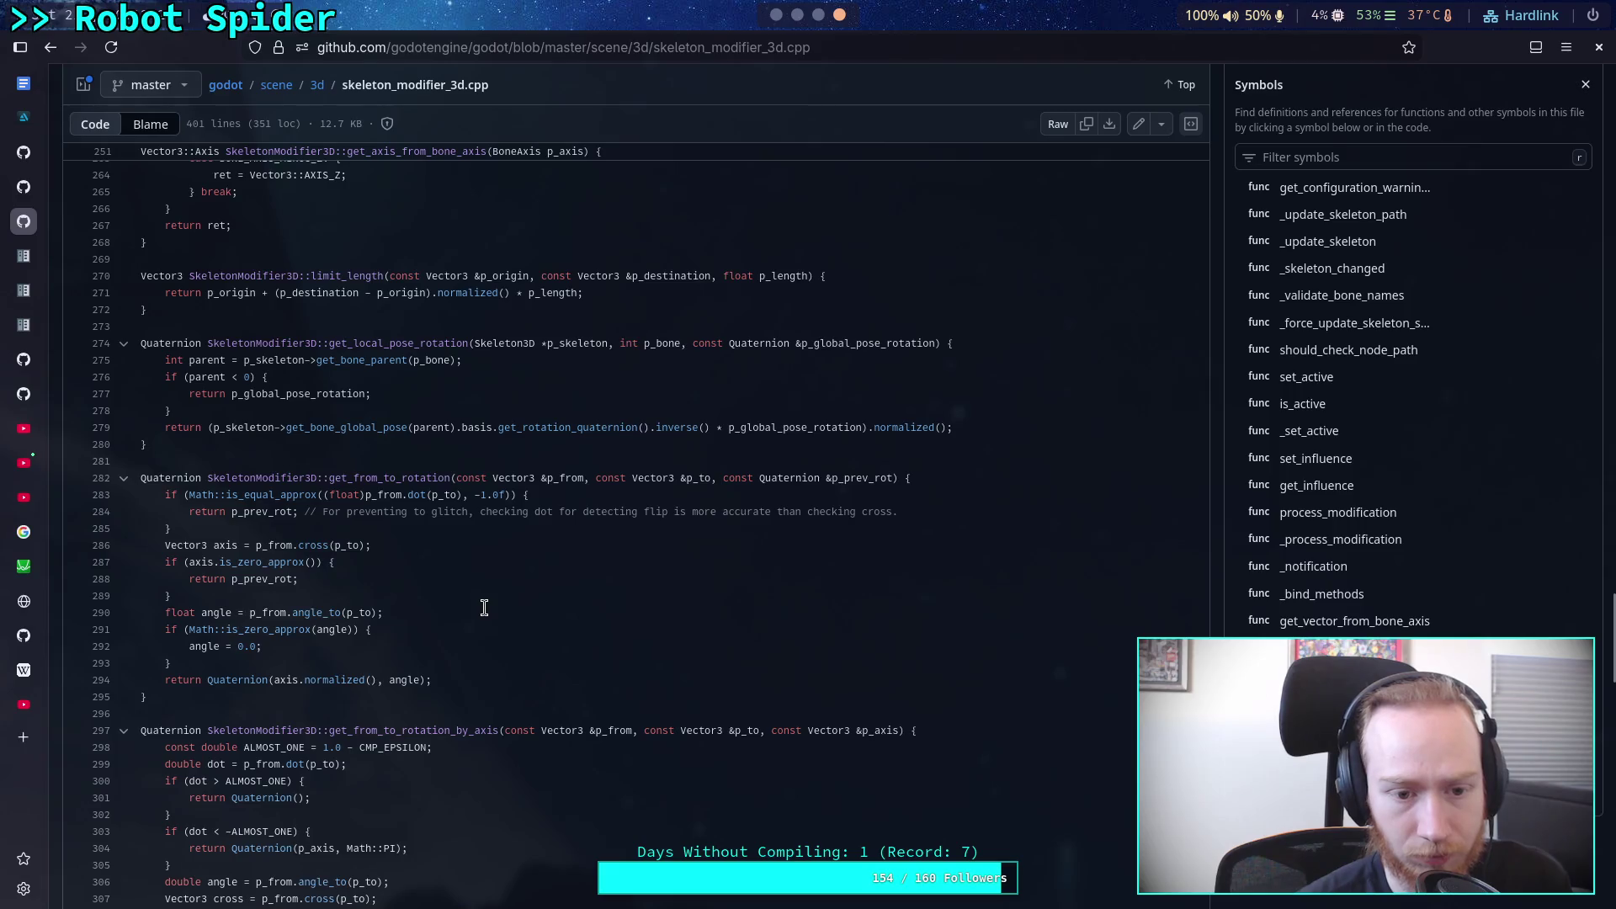
{"action": "scroll", "coordinate": [483, 607], "scroll_direction": "down", "scroll_amount": 8}
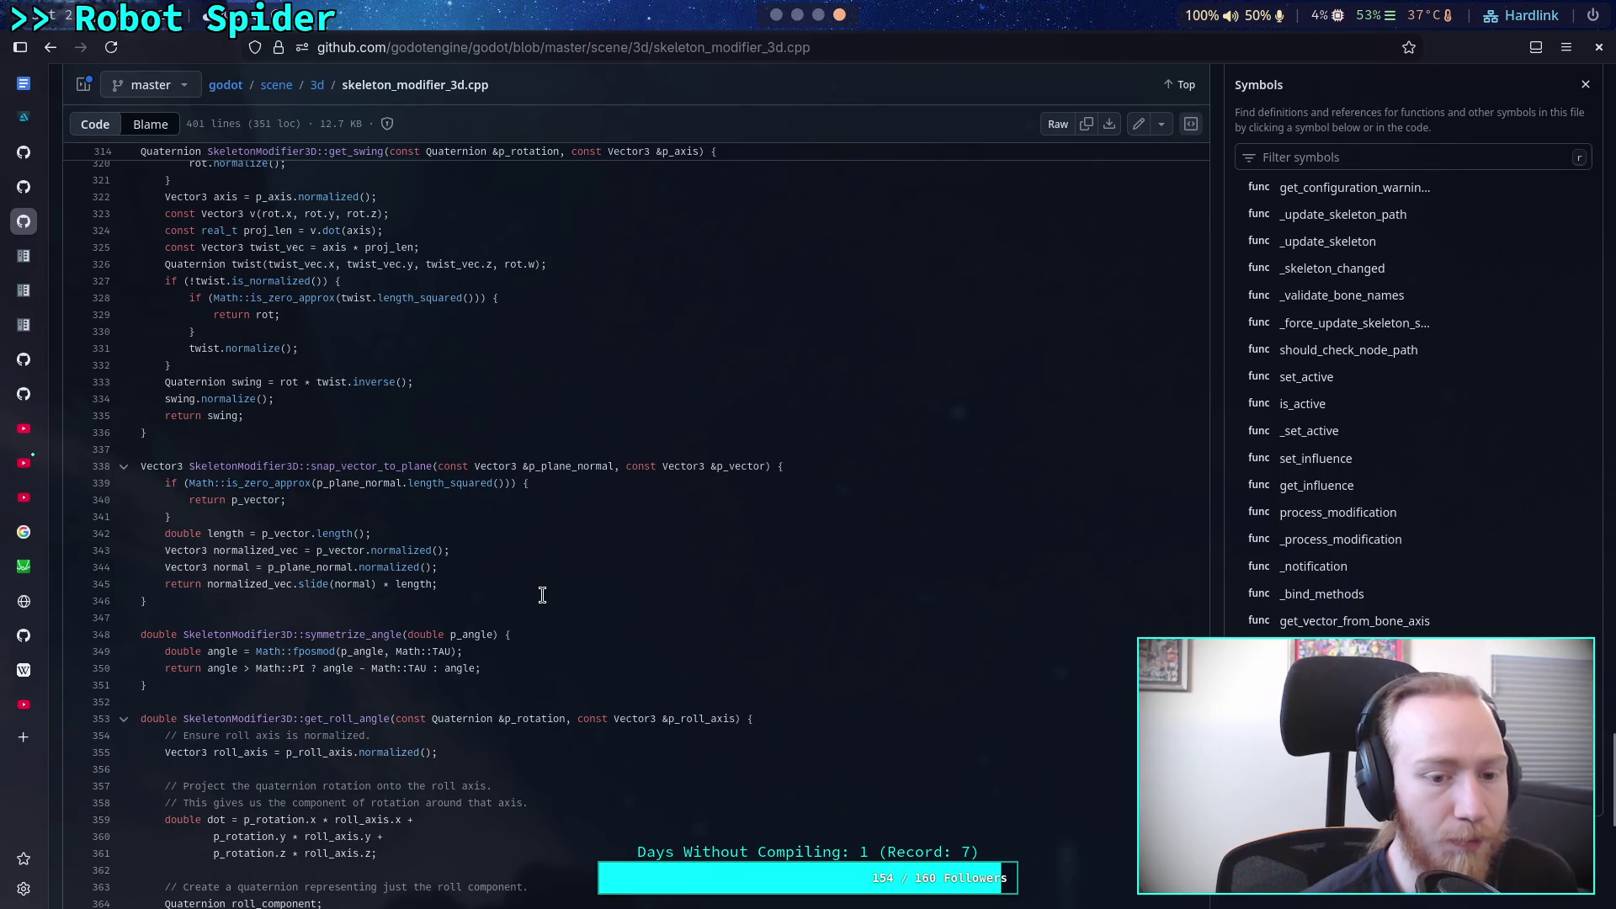
{"action": "scroll", "coordinate": [542, 595], "scroll_direction": "down", "scroll_amount": 7}
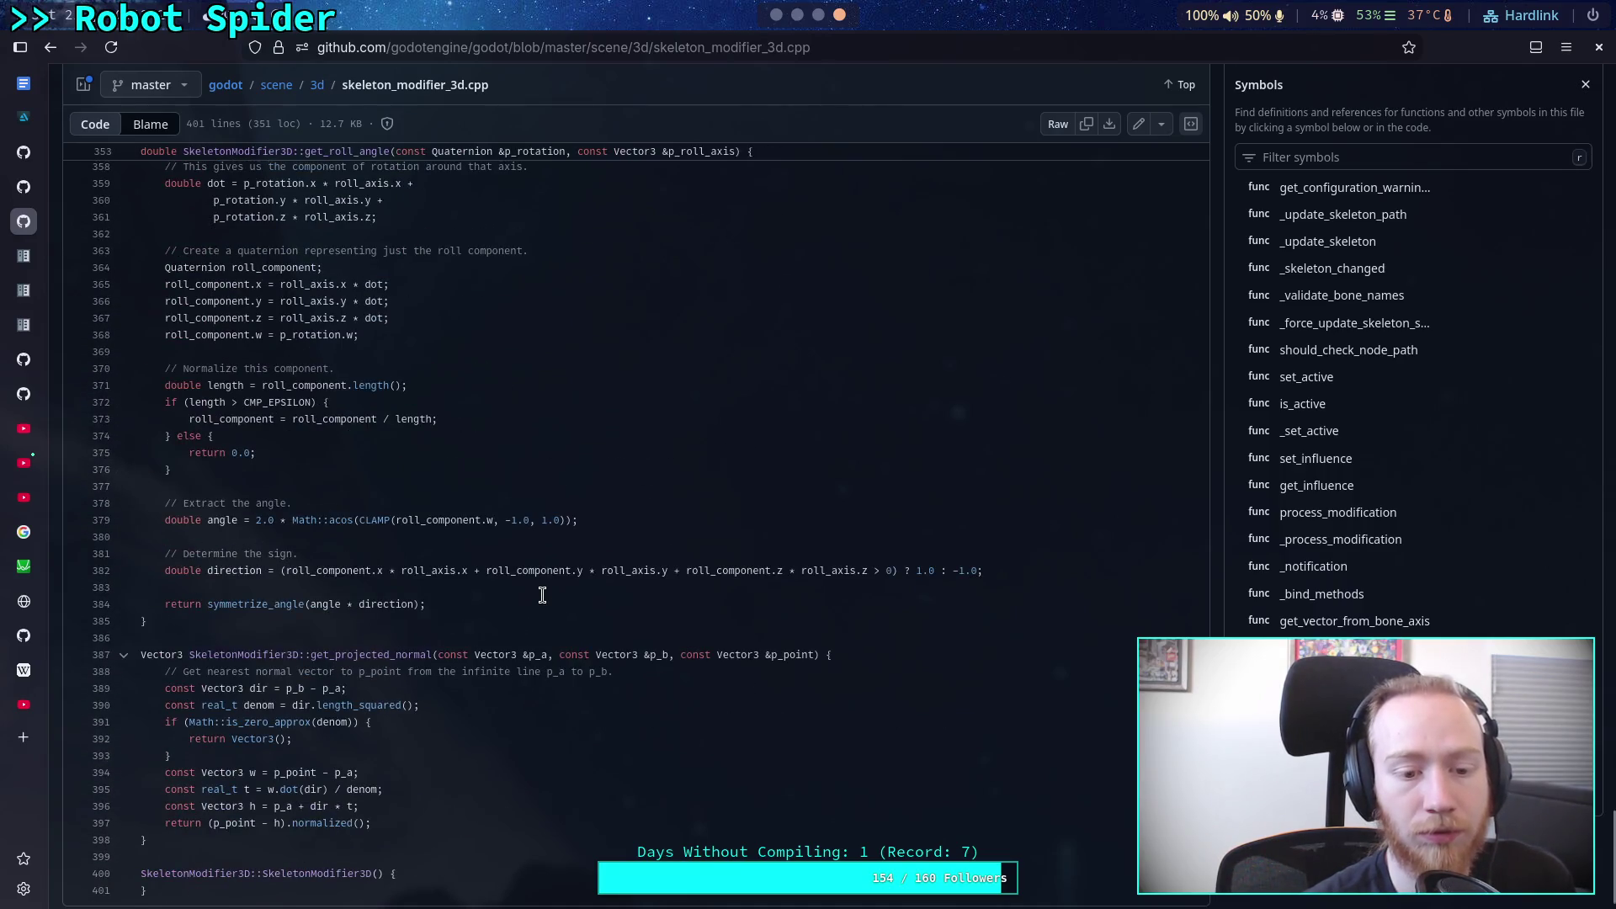
{"action": "scroll", "coordinate": [542, 595], "scroll_direction": "down", "scroll_amount": 1}
{"action": "scroll", "coordinate": [542, 595], "scroll_direction": "up", "scroll_amount": 20}
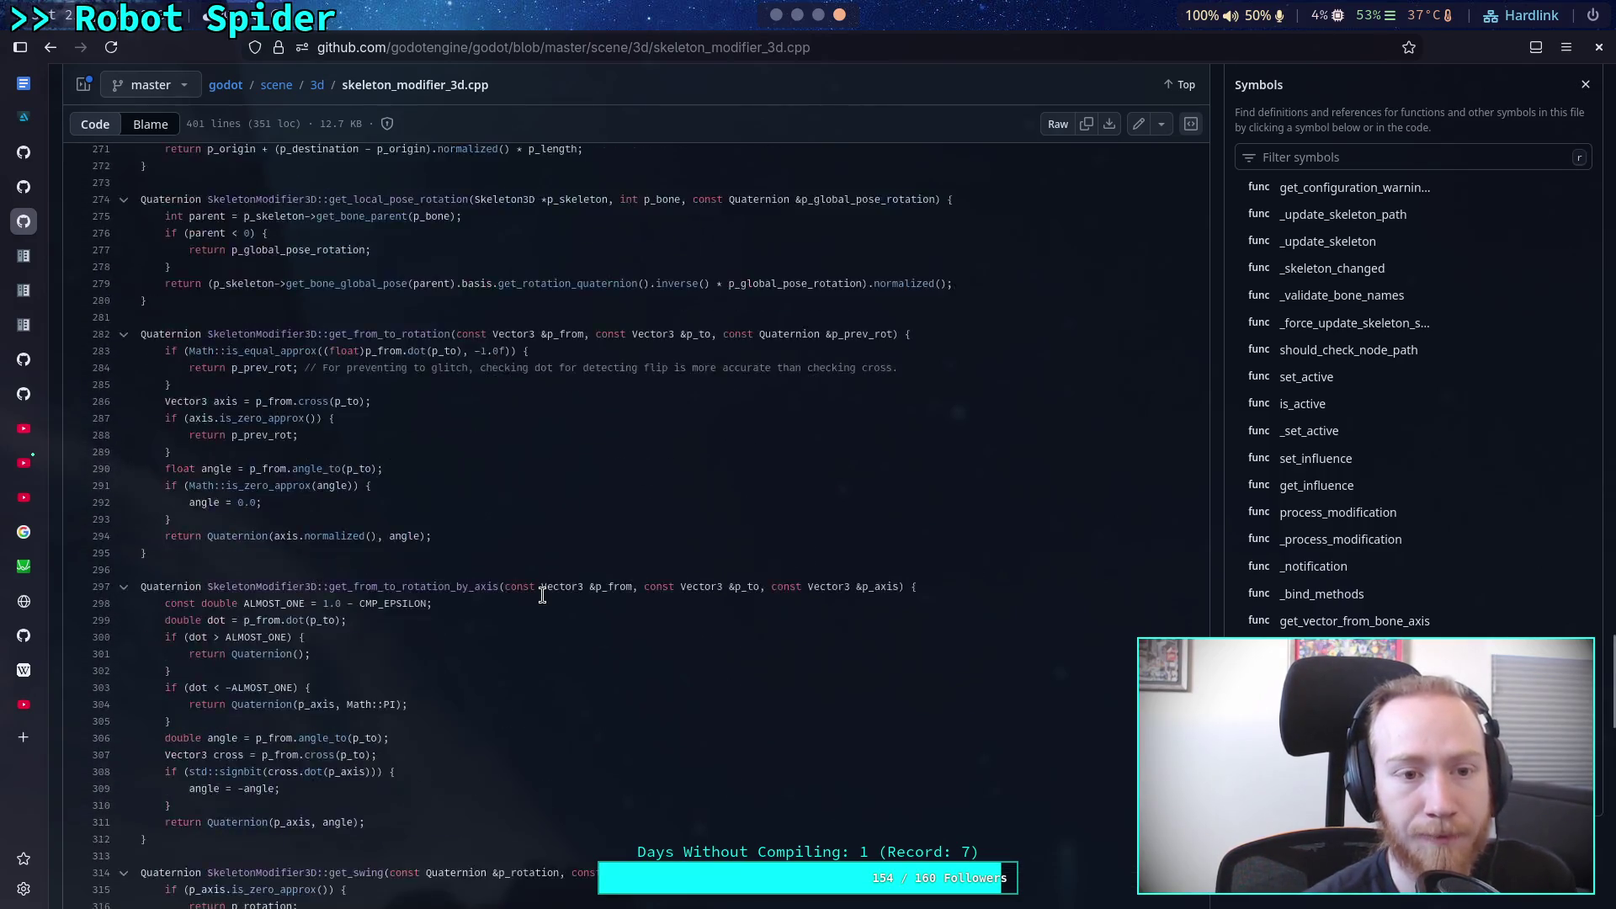
{"action": "scroll", "coordinate": [542, 595], "scroll_direction": "up", "scroll_amount": 20}
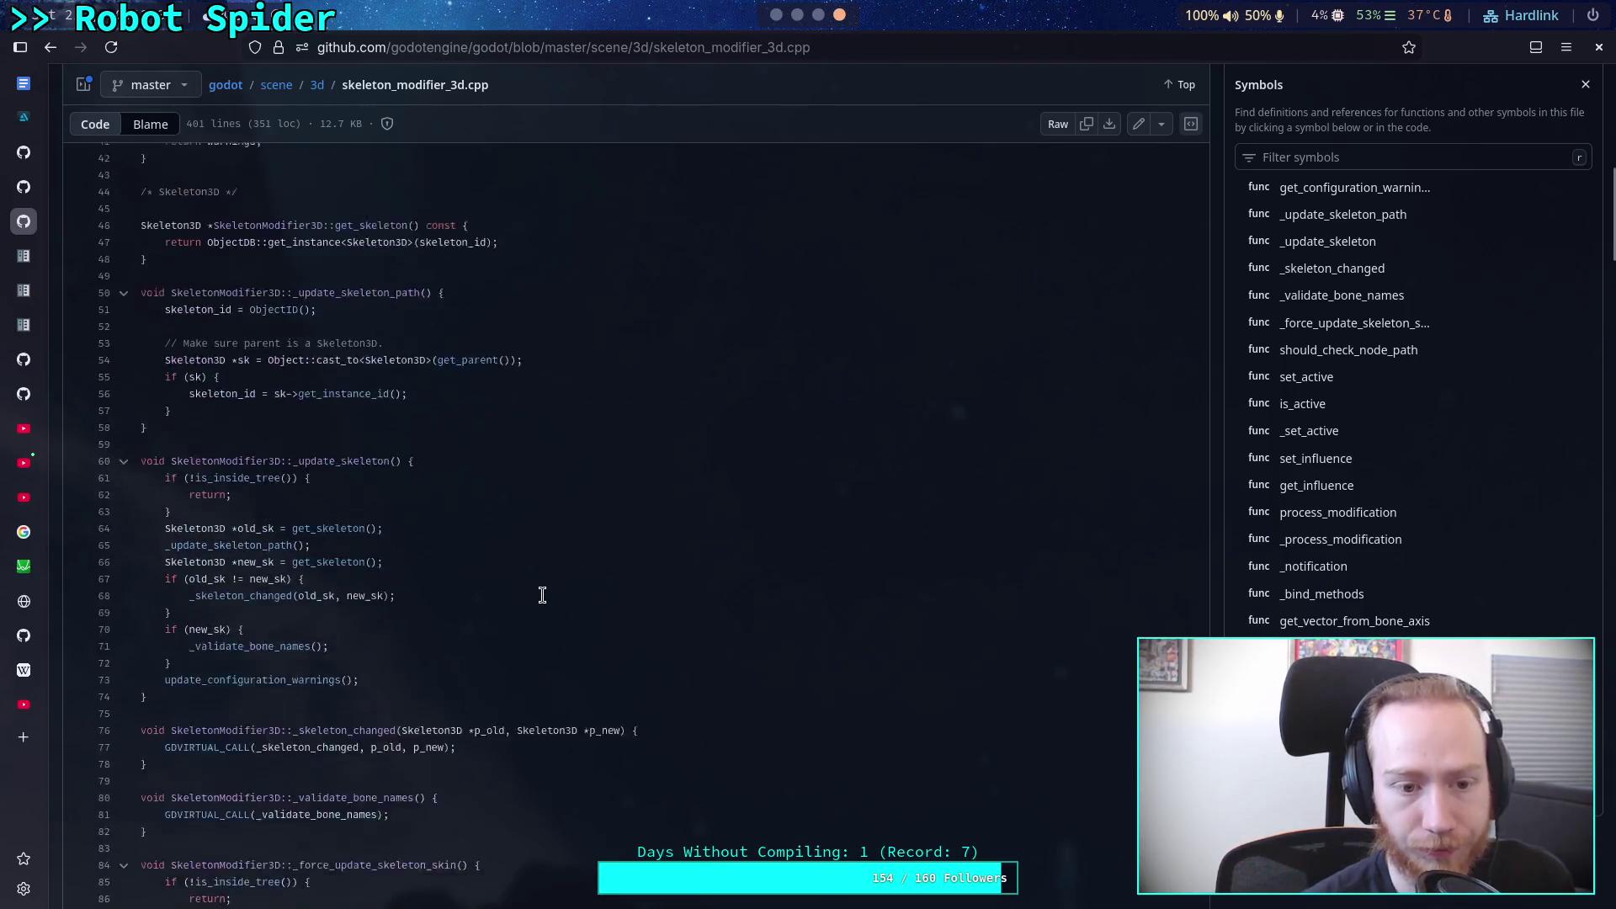
{"action": "scroll", "coordinate": [542, 595], "scroll_direction": "down", "scroll_amount": 10}
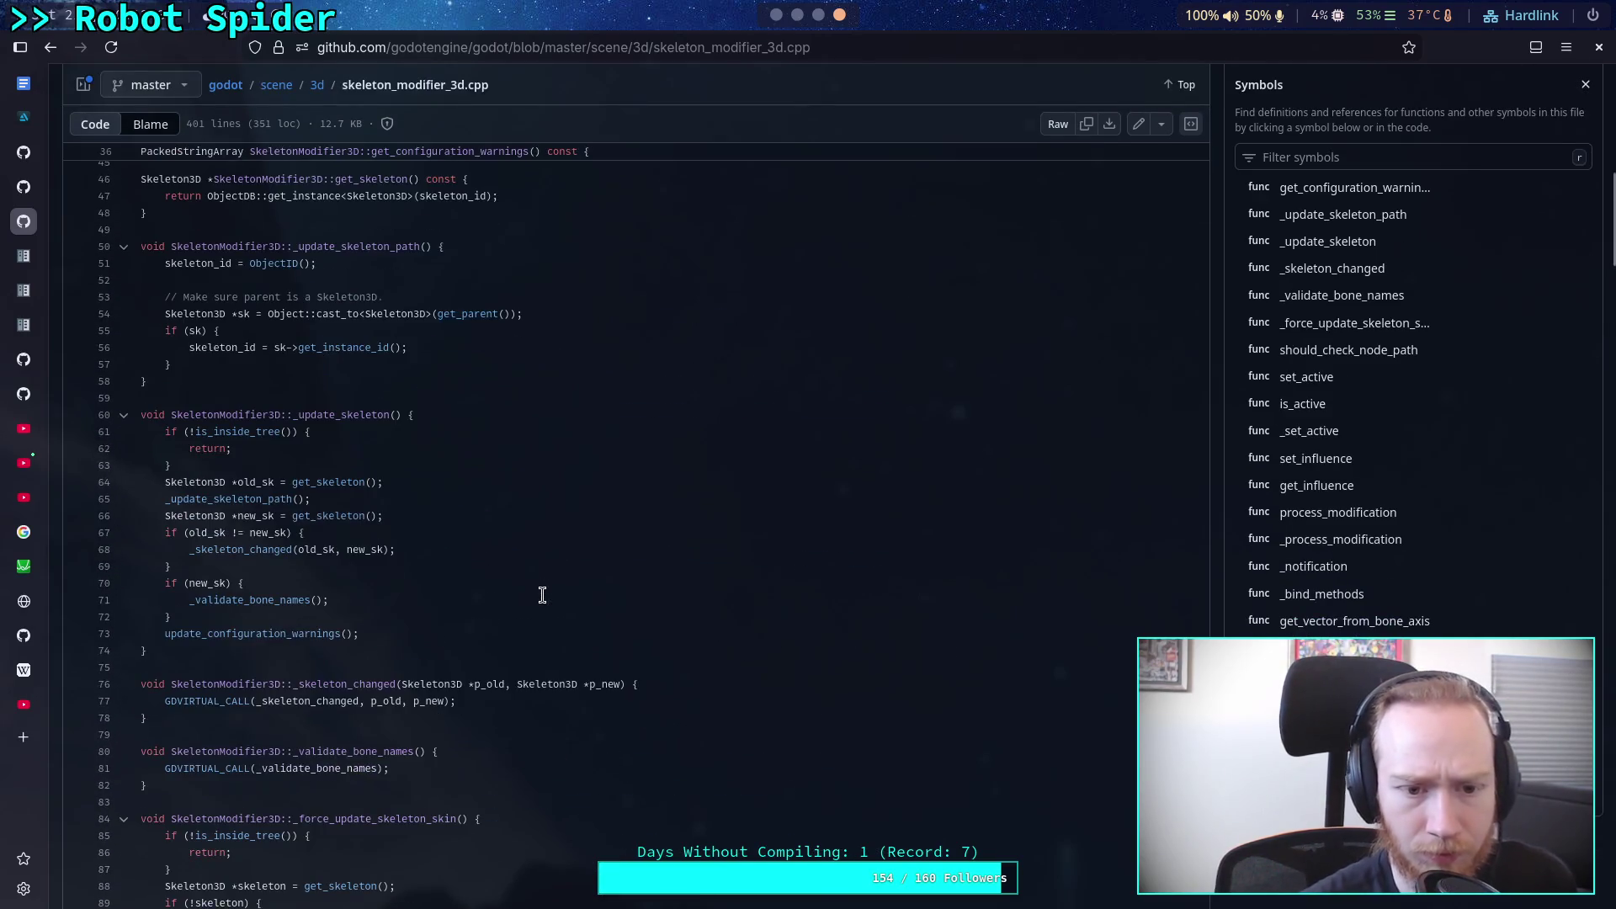
Step: Reopen skeleton_modifier_3d.cpp, scroll to _bind_methods and select the 'cpp' extension in the URL
{"action": "left_click", "coordinate": [51, 47]}
{"action": "scroll", "coordinate": [283, 643], "scroll_direction": "down", "scroll_amount": 20}
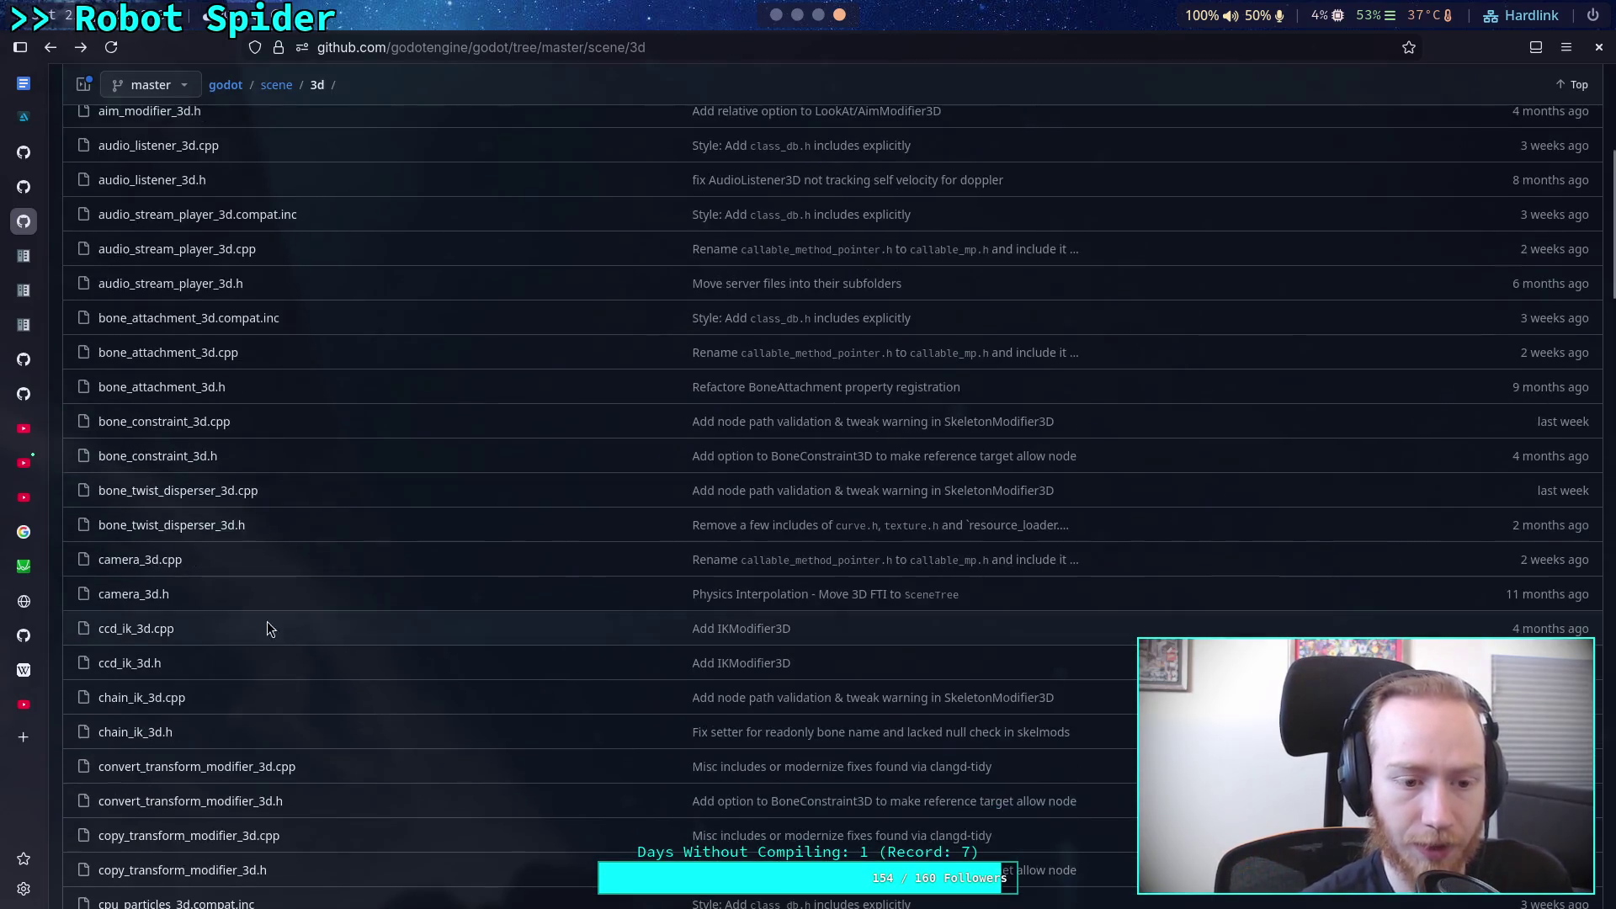
{"action": "scroll", "coordinate": [325, 558], "scroll_direction": "down", "scroll_amount": 15}
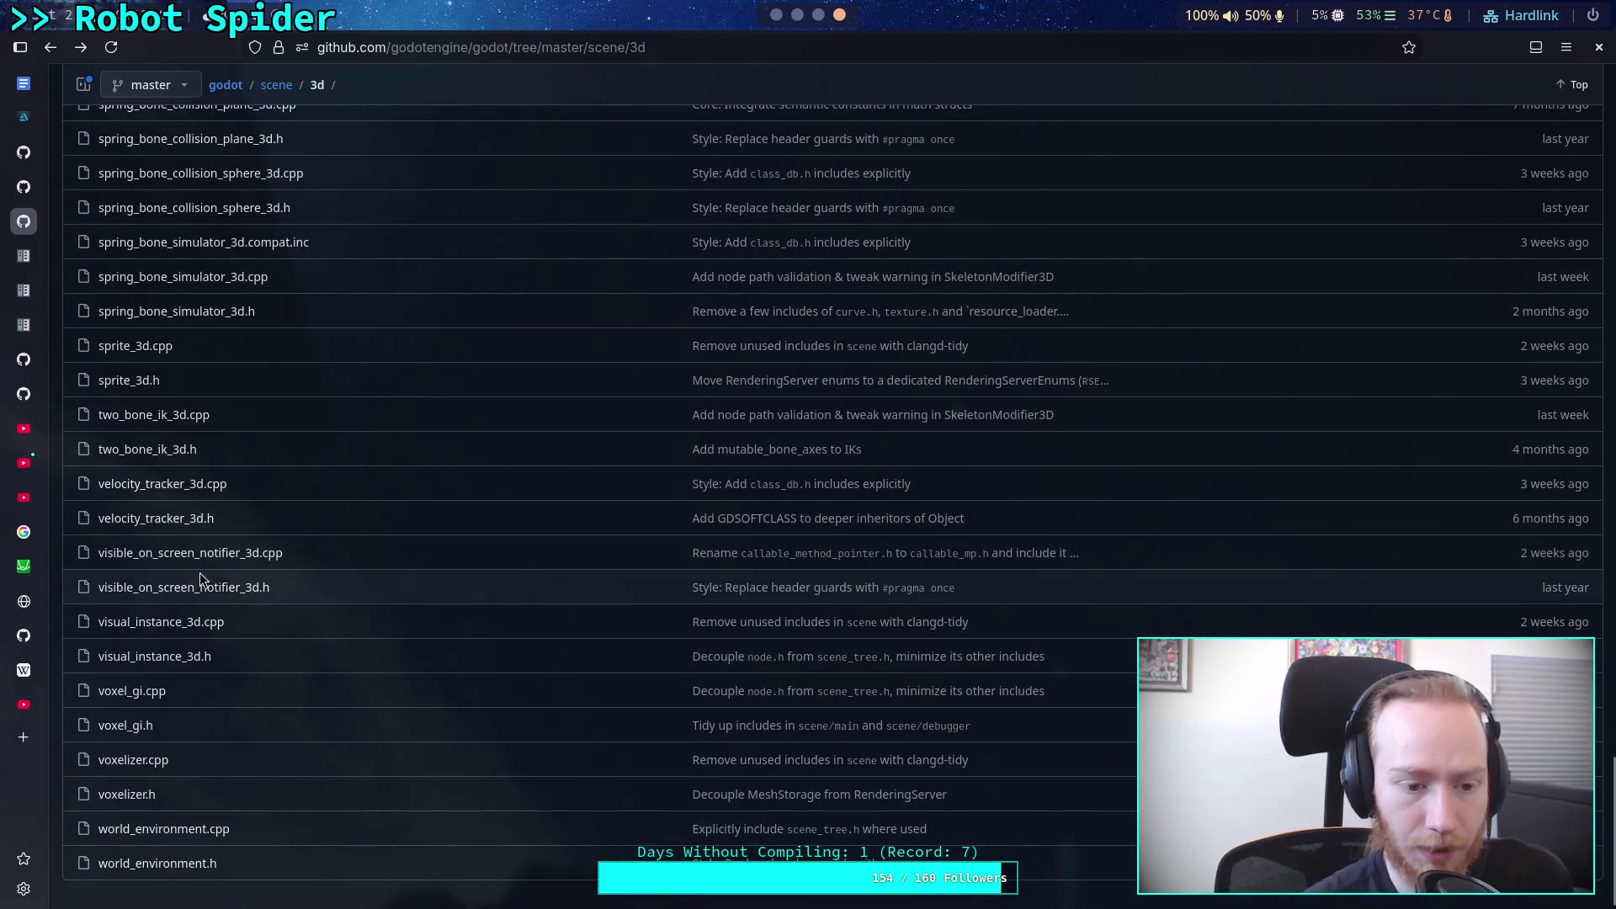
{"action": "scroll", "coordinate": [214, 462], "scroll_direction": "up", "scroll_amount": 2}
{"action": "scroll", "coordinate": [213, 462], "scroll_direction": "up", "scroll_amount": 4}
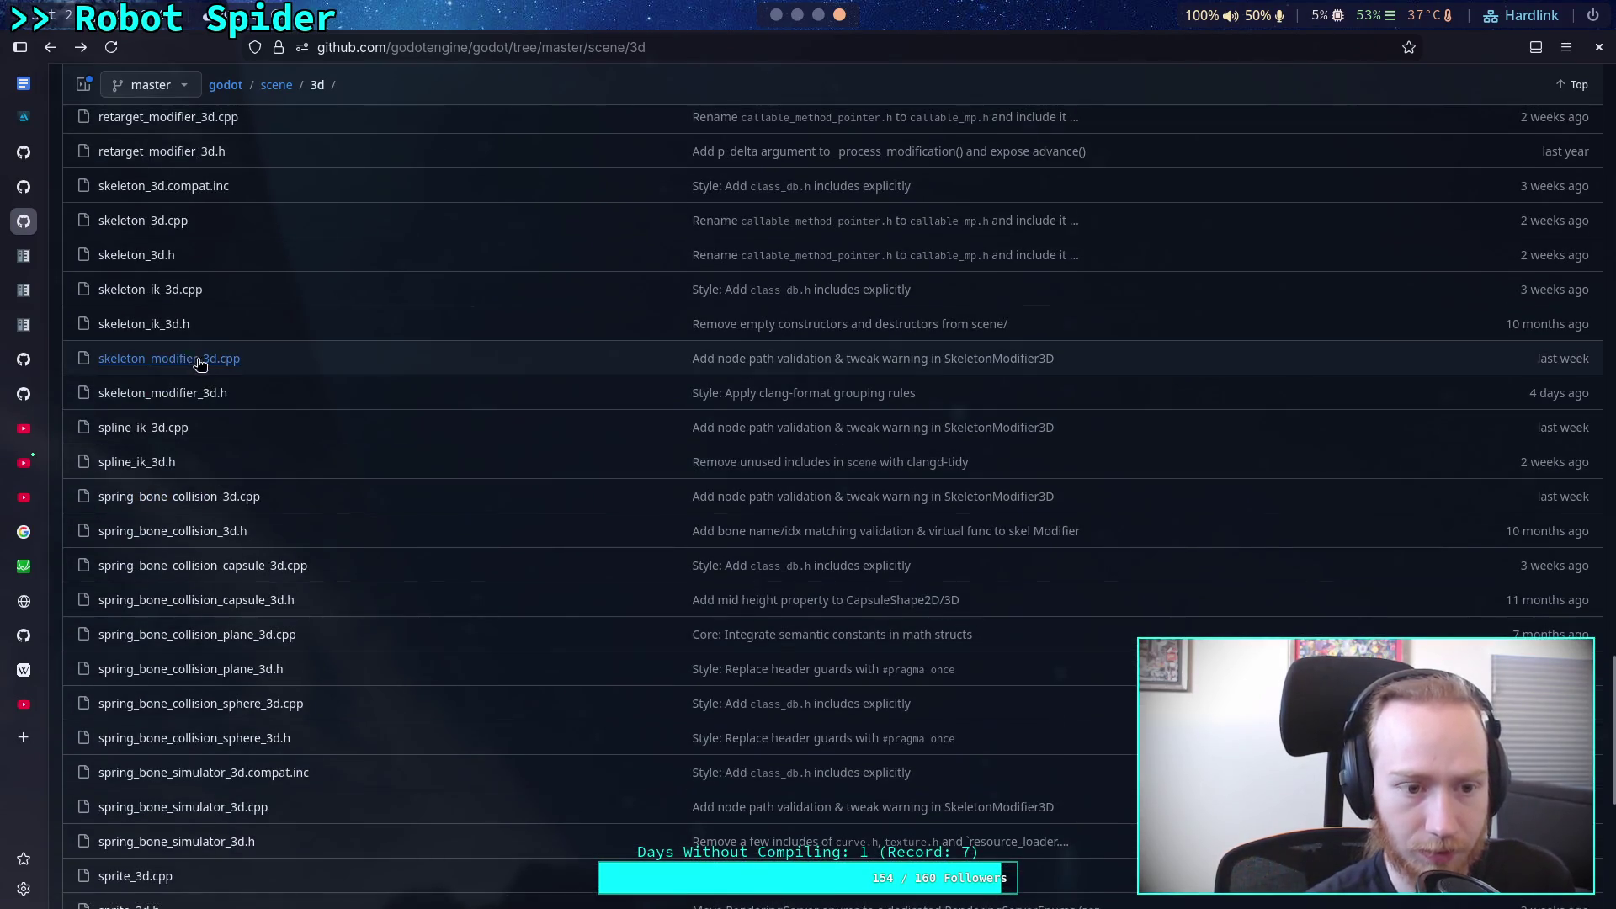
{"action": "left_click", "coordinate": [168, 362]}
{"action": "scroll", "coordinate": [622, 464], "scroll_direction": "down", "scroll_amount": 5}
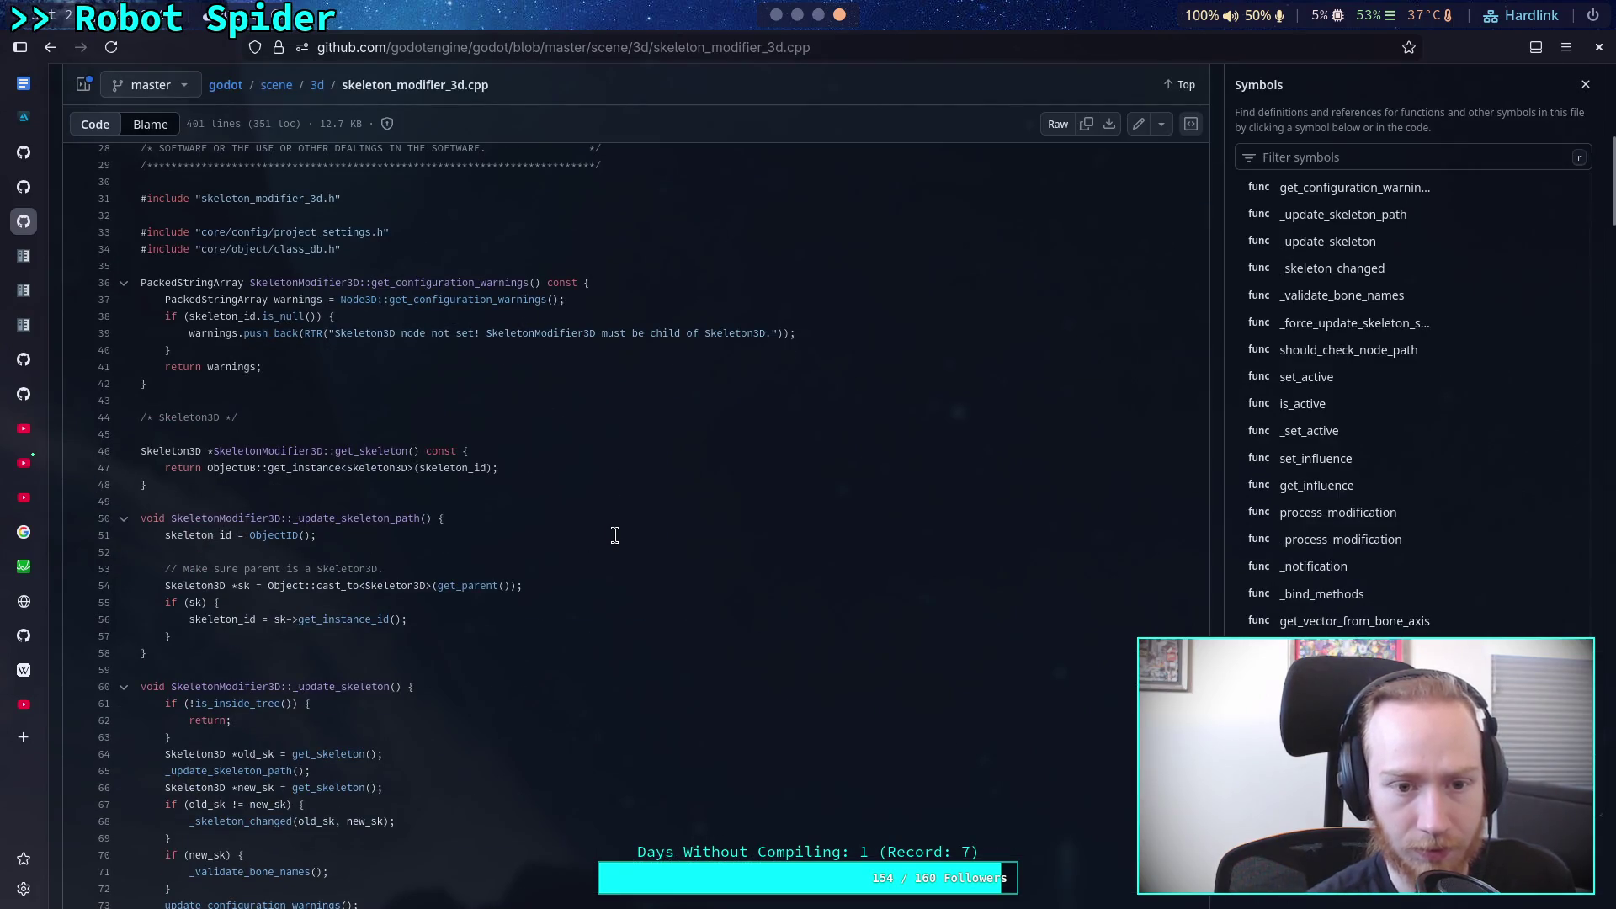
{"action": "scroll", "coordinate": [614, 535], "scroll_direction": "down", "scroll_amount": 6}
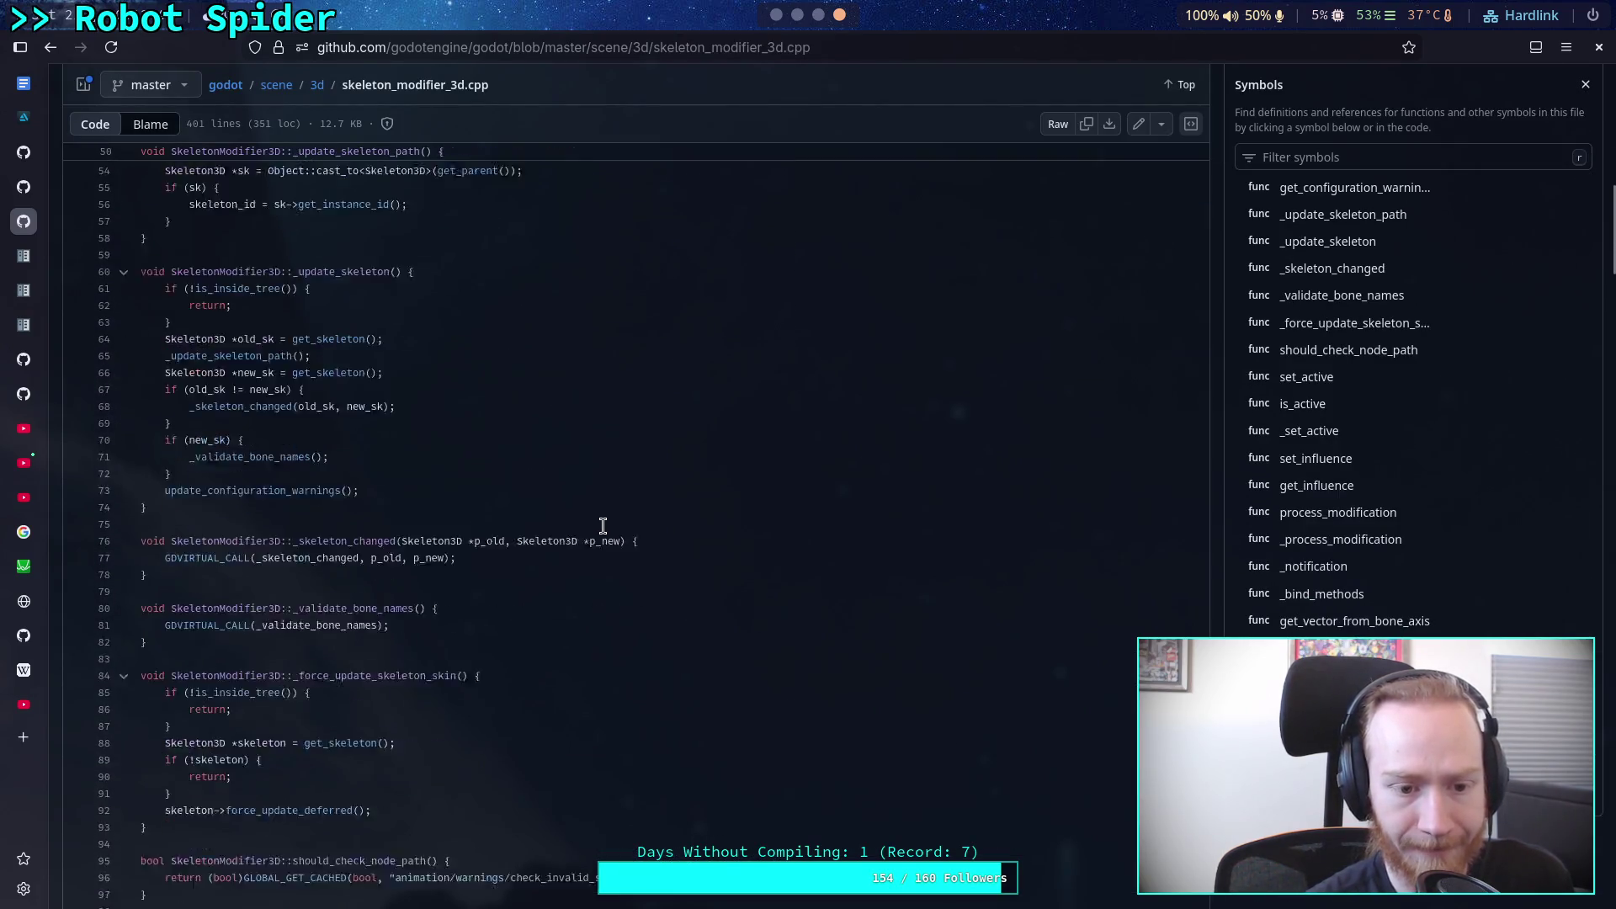
{"action": "scroll", "coordinate": [603, 526], "scroll_direction": "down", "scroll_amount": 8}
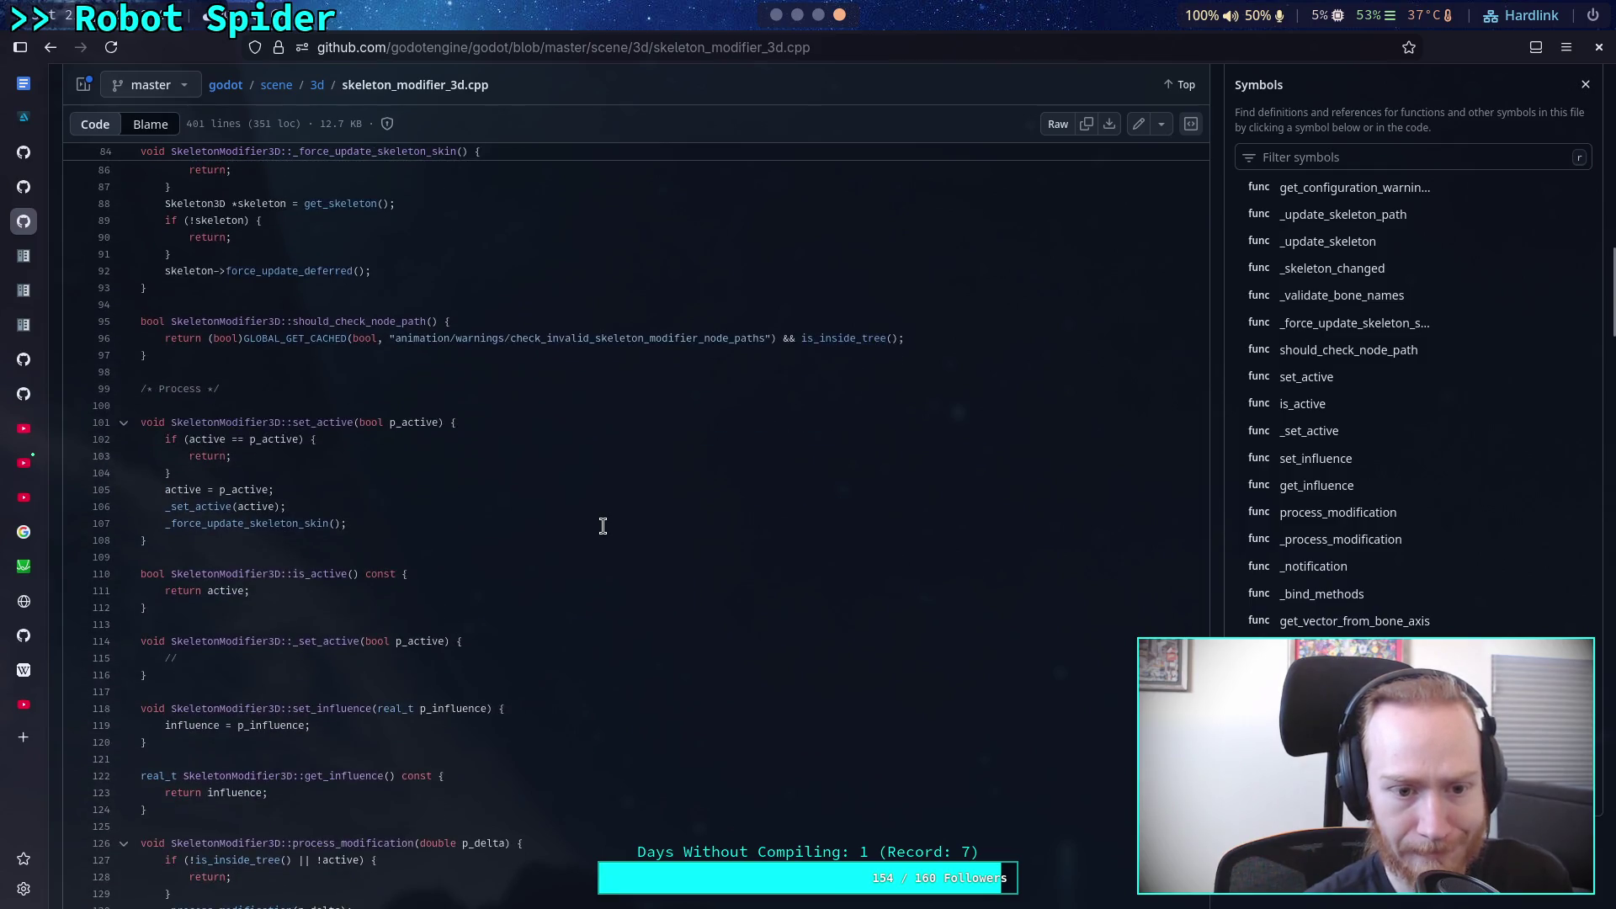
{"action": "scroll", "coordinate": [602, 526], "scroll_direction": "down", "scroll_amount": 5}
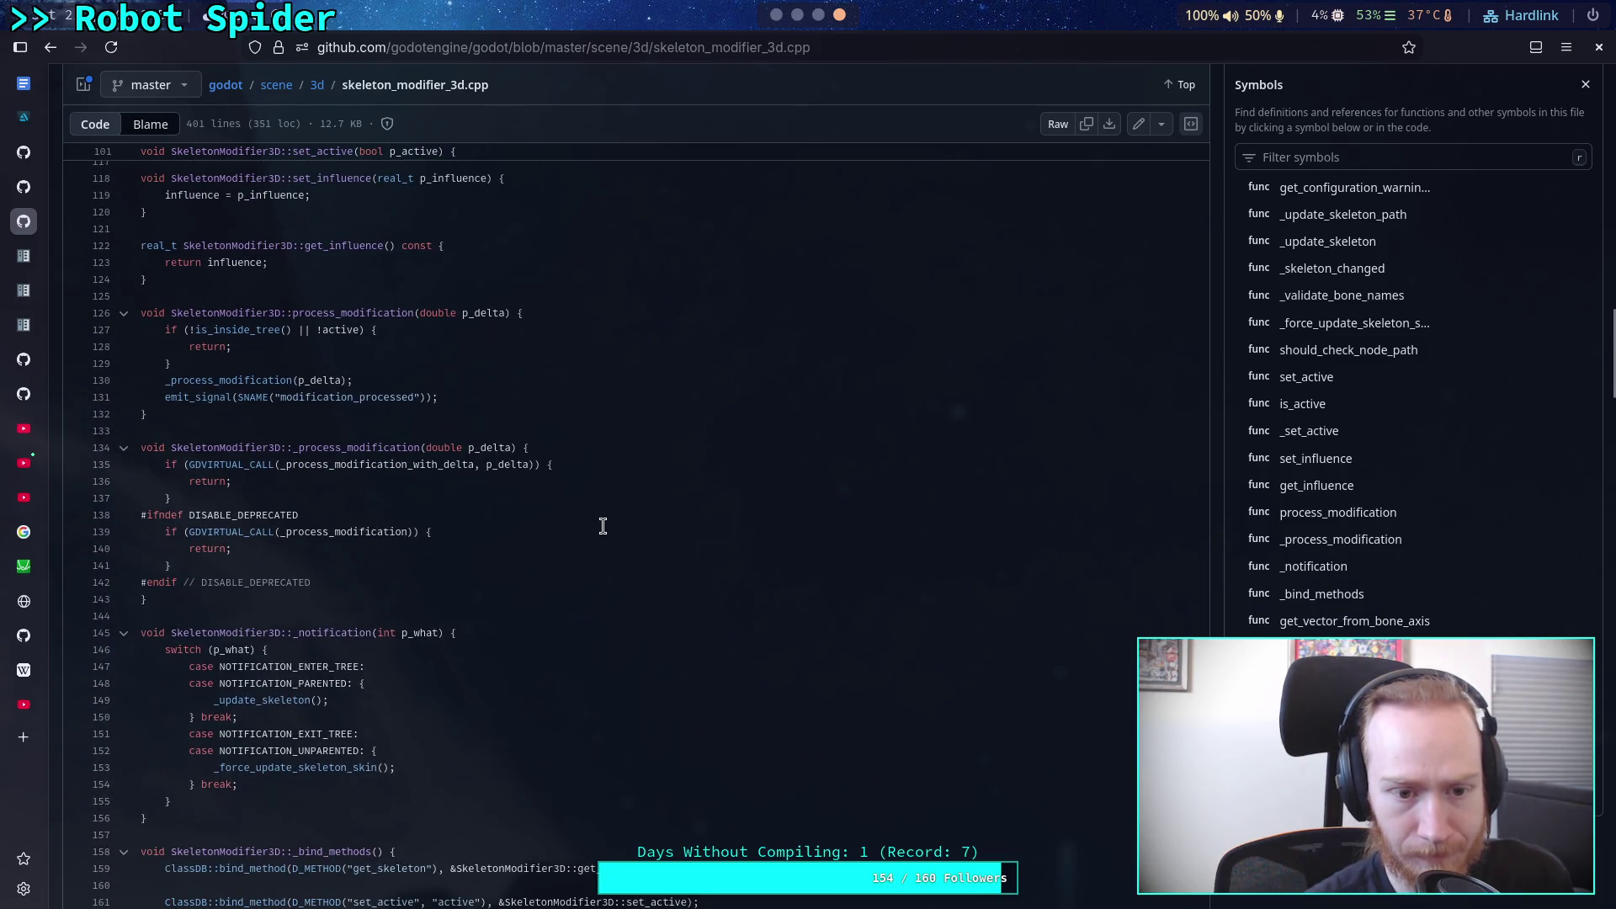
{"action": "scroll", "coordinate": [602, 526], "scroll_direction": "down", "scroll_amount": 7}
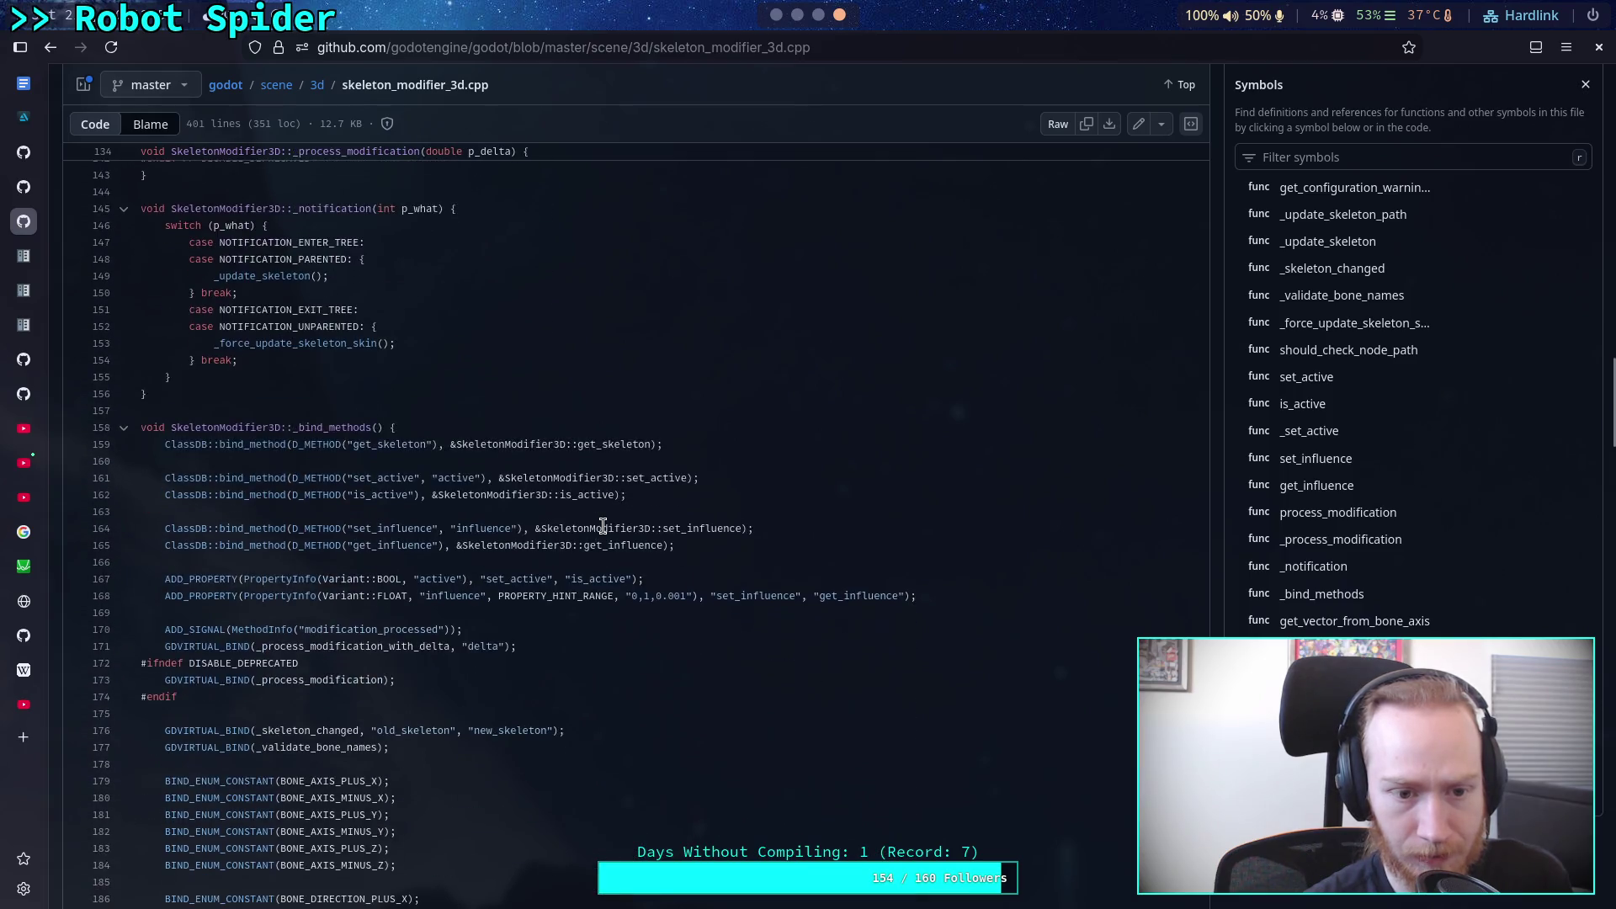
{"action": "left_click_drag", "start_coordinate": [775, 47], "coordinate": [949, 65]}
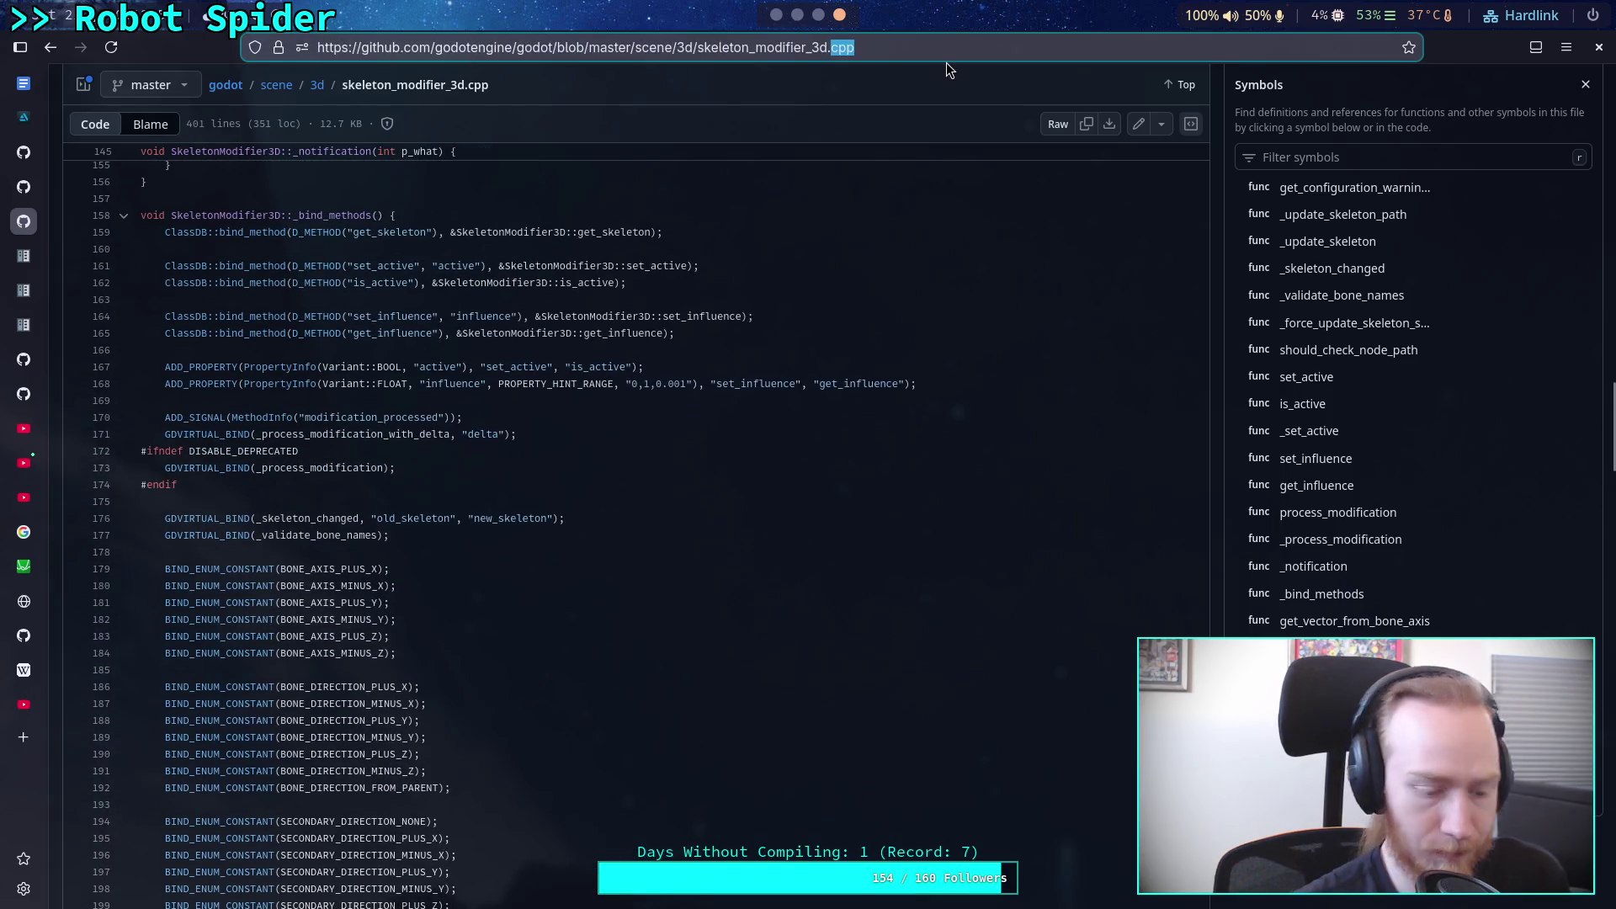
Step: Change the URL extension to .h and read through the skeleton_modifier_3d.h header
{"action": "type", "text": "h"}
{"action": "key", "text": "Return"}
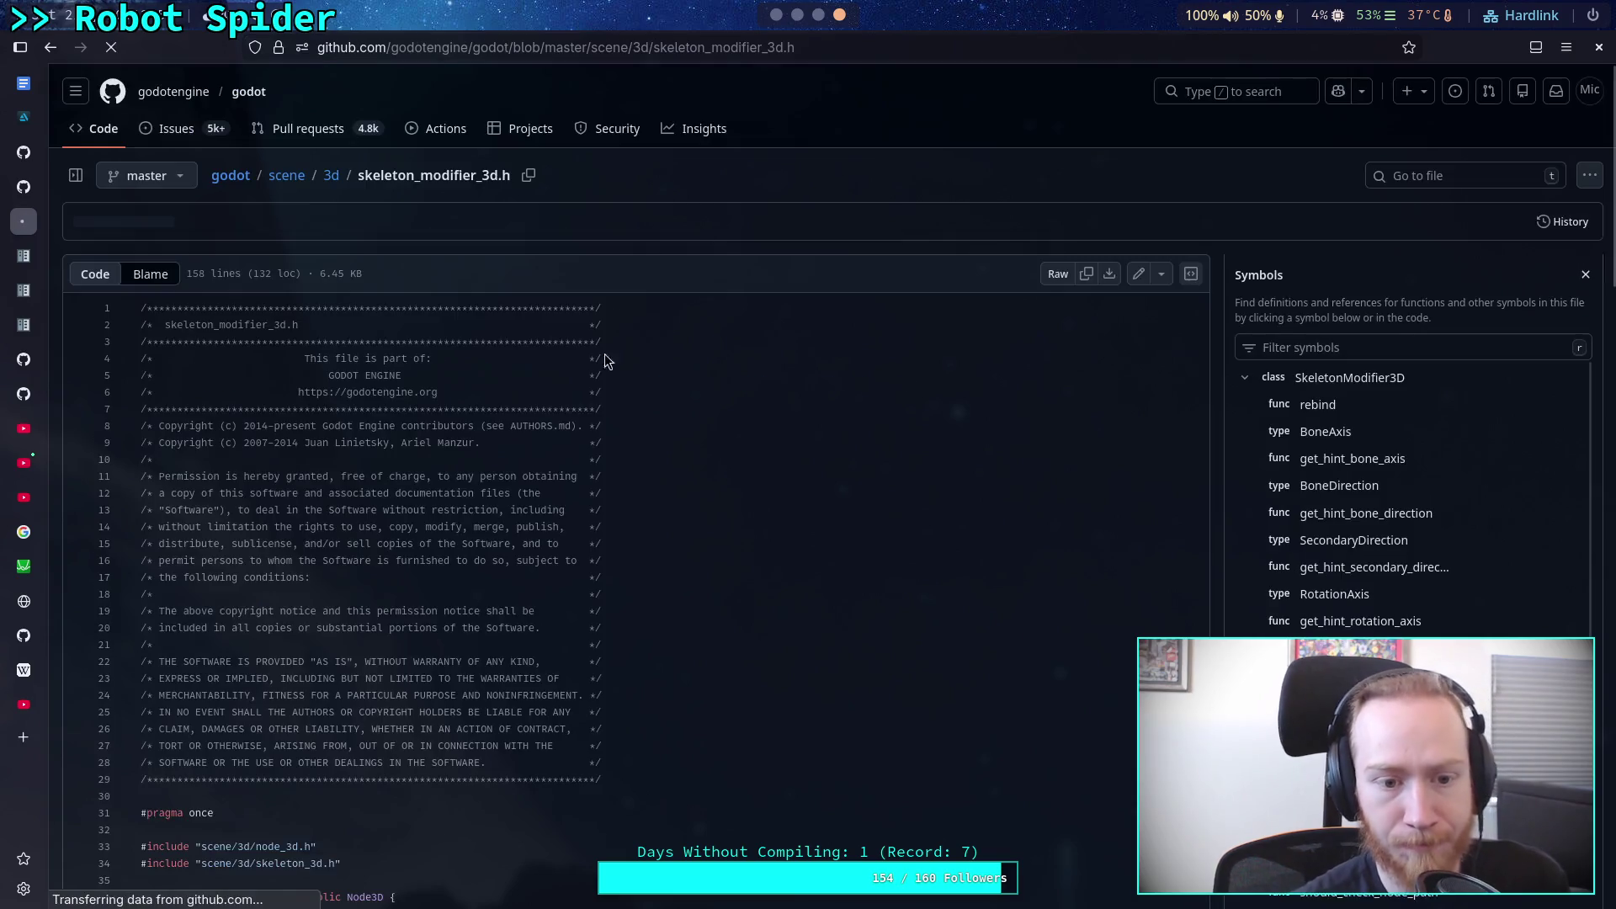
{"action": "scroll", "coordinate": [530, 522], "scroll_direction": "down", "scroll_amount": 4}
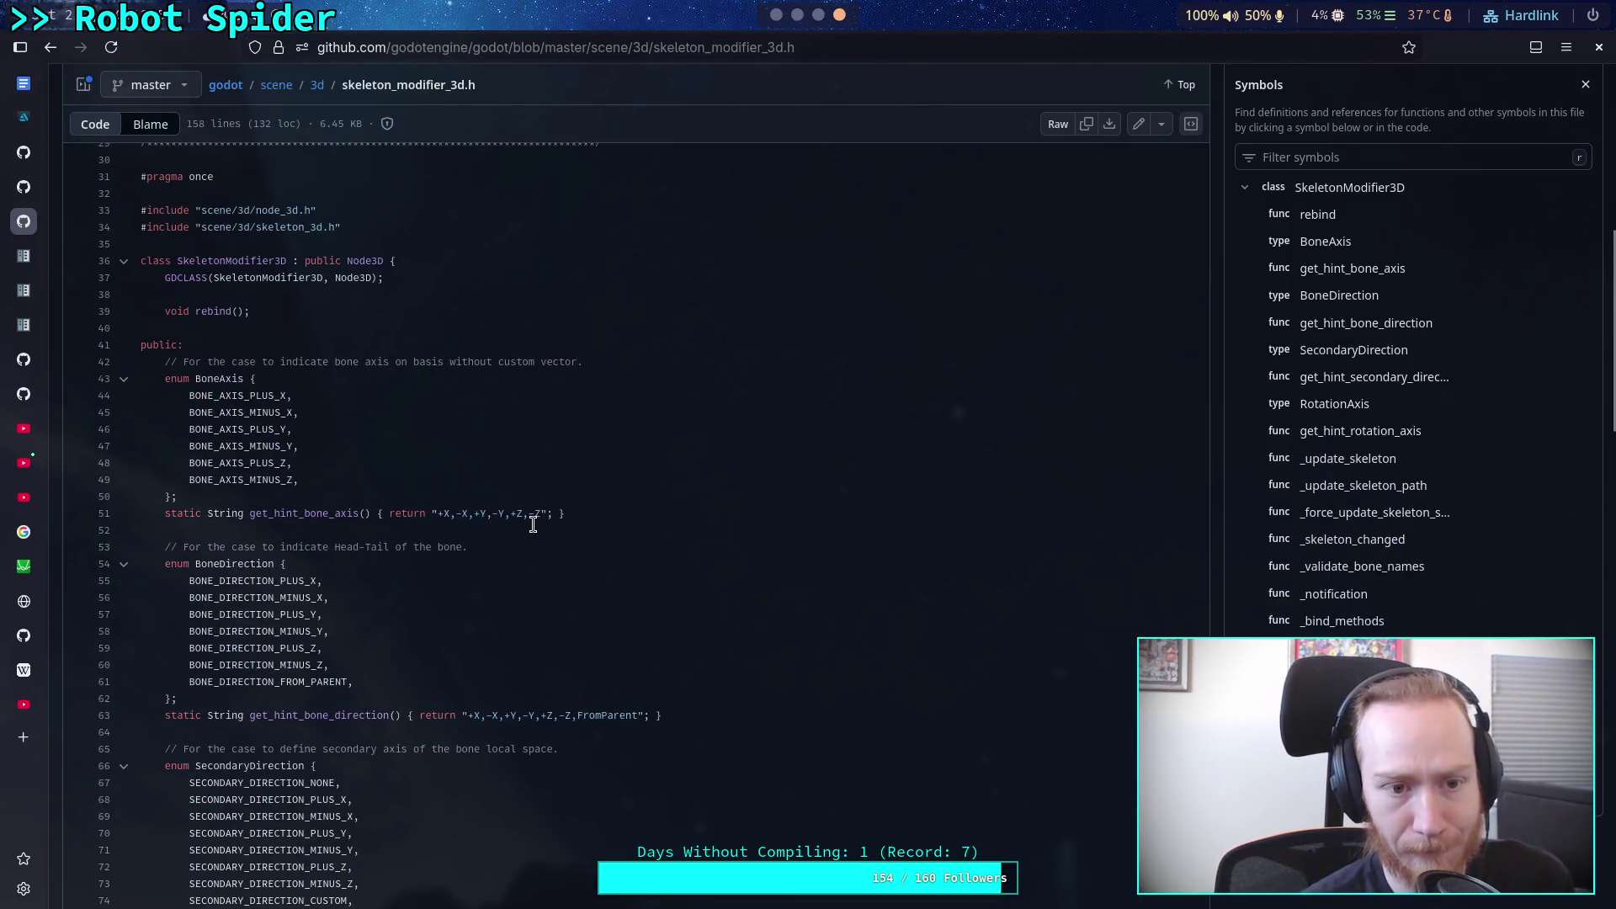
{"action": "scroll", "coordinate": [532, 524], "scroll_direction": "down", "scroll_amount": 4}
{"action": "scroll", "coordinate": [533, 524], "scroll_direction": "up", "scroll_amount": 5}
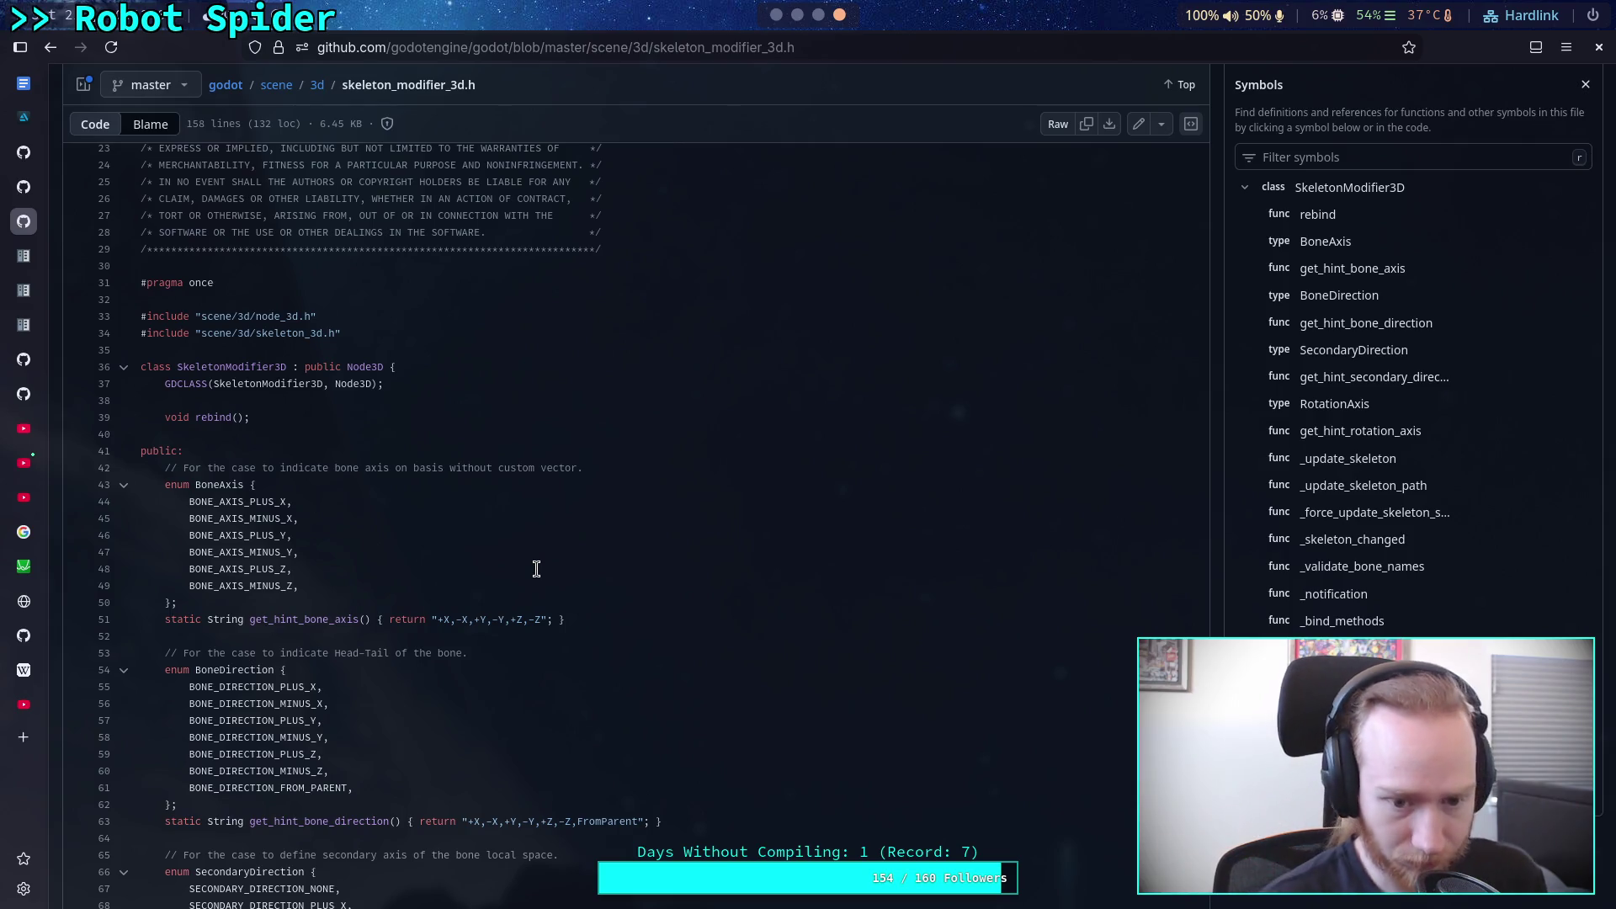
{"action": "scroll", "coordinate": [536, 568], "scroll_direction": "down", "scroll_amount": 9}
{"action": "scroll", "coordinate": [532, 562], "scroll_direction": "down", "scroll_amount": 4}
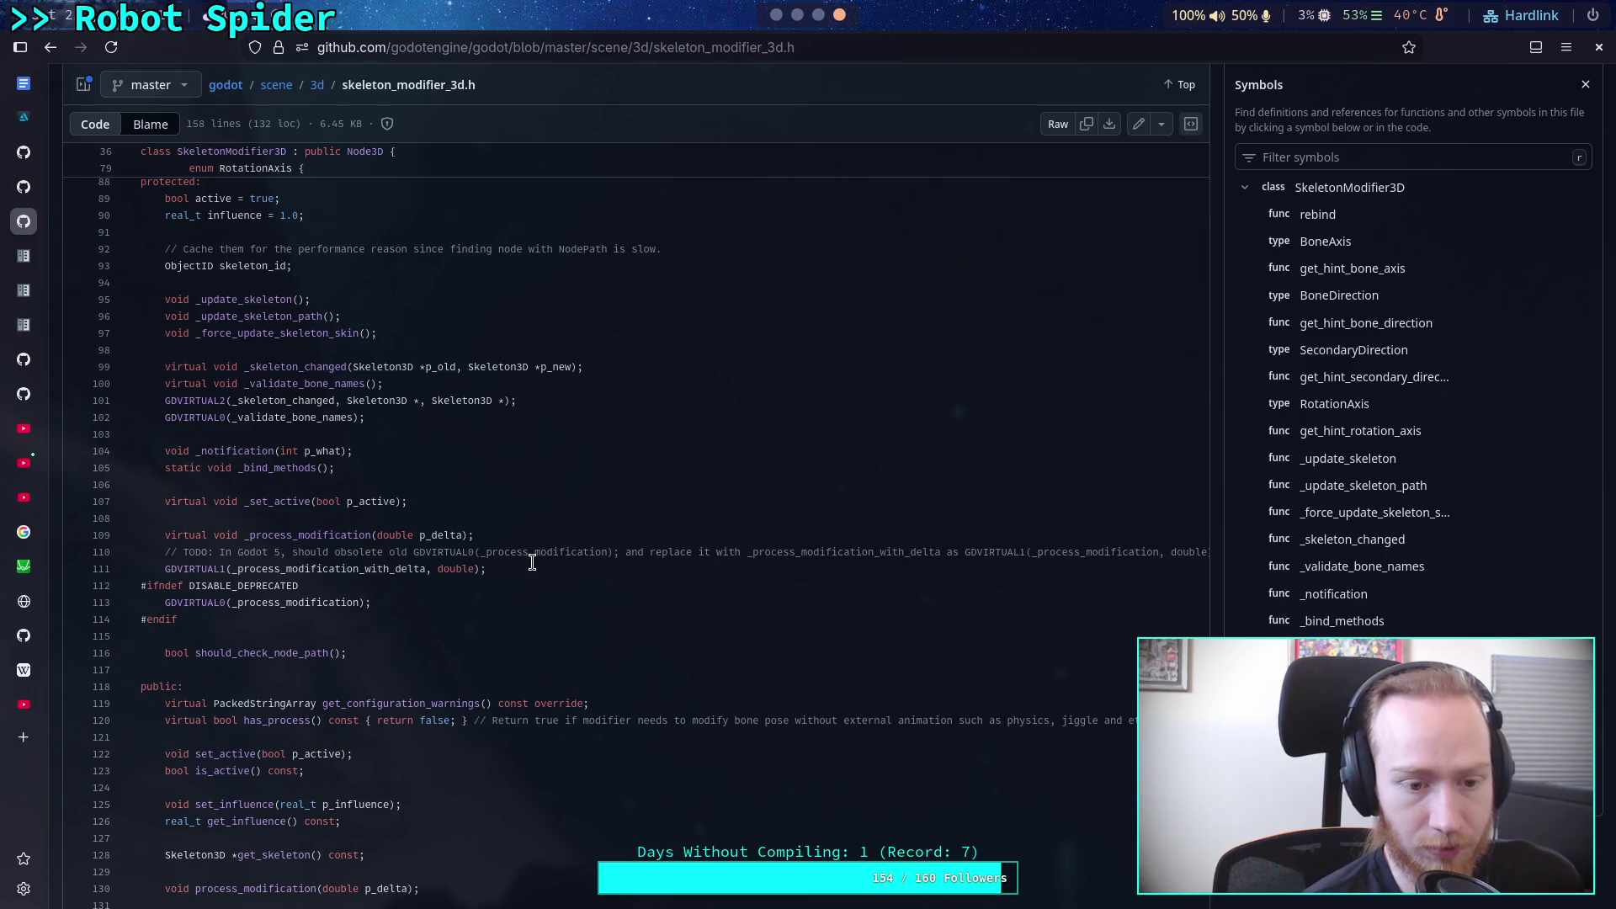
{"action": "scroll", "coordinate": [559, 579], "scroll_direction": "down", "scroll_amount": 3}
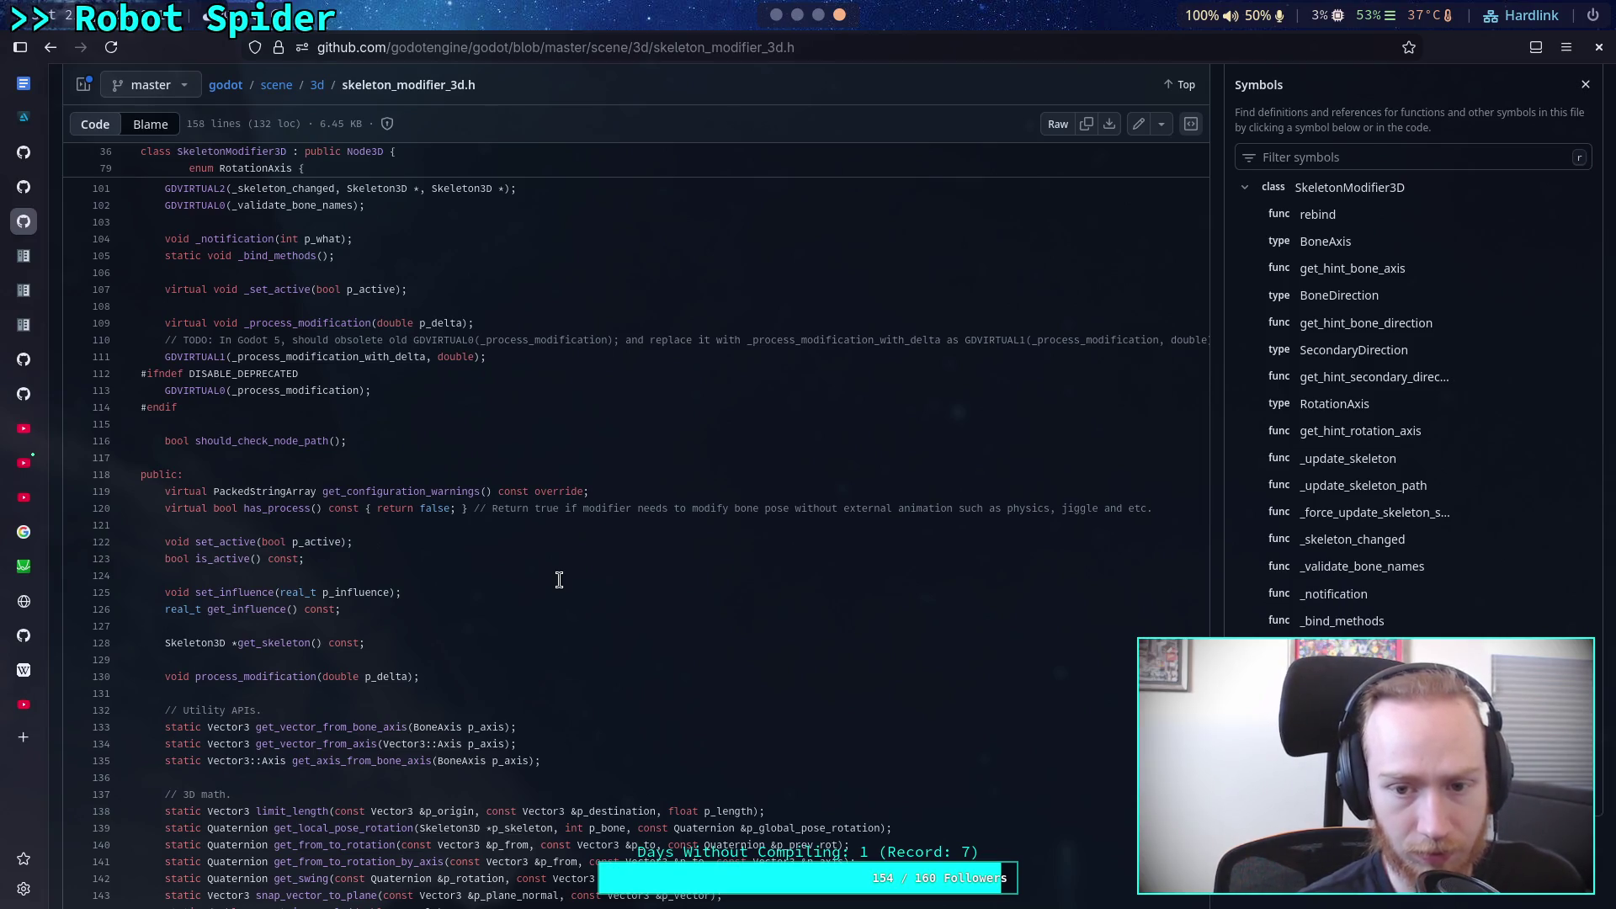
{"action": "scroll", "coordinate": [558, 579], "scroll_direction": "down", "scroll_amount": 4}
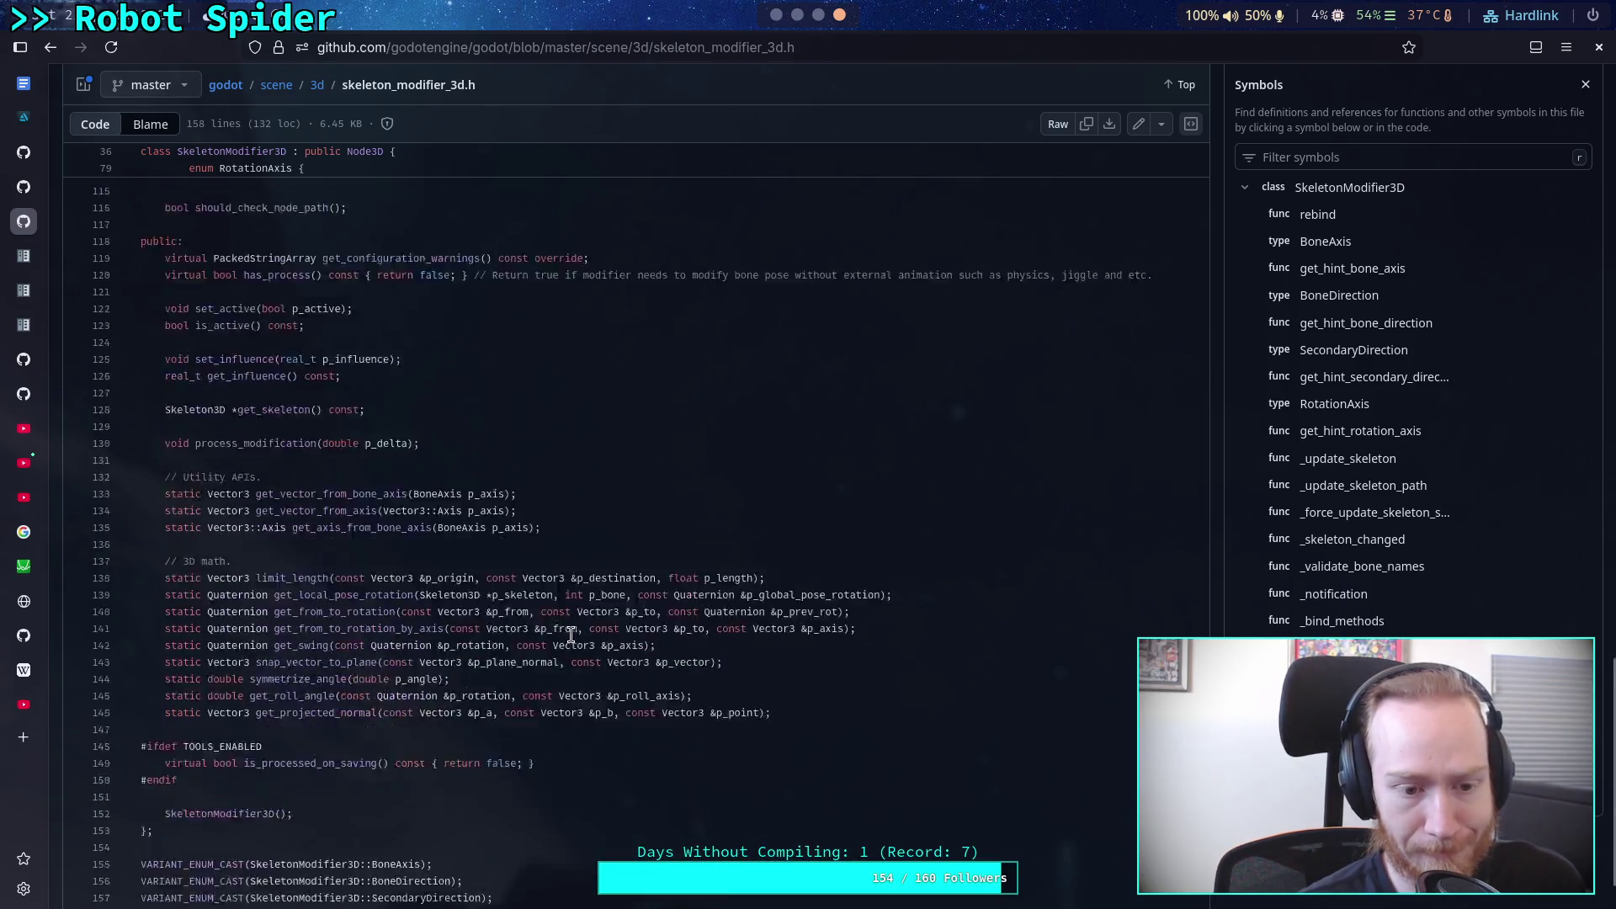
{"action": "scroll", "coordinate": [381, 521], "scroll_direction": "up", "scroll_amount": 4}
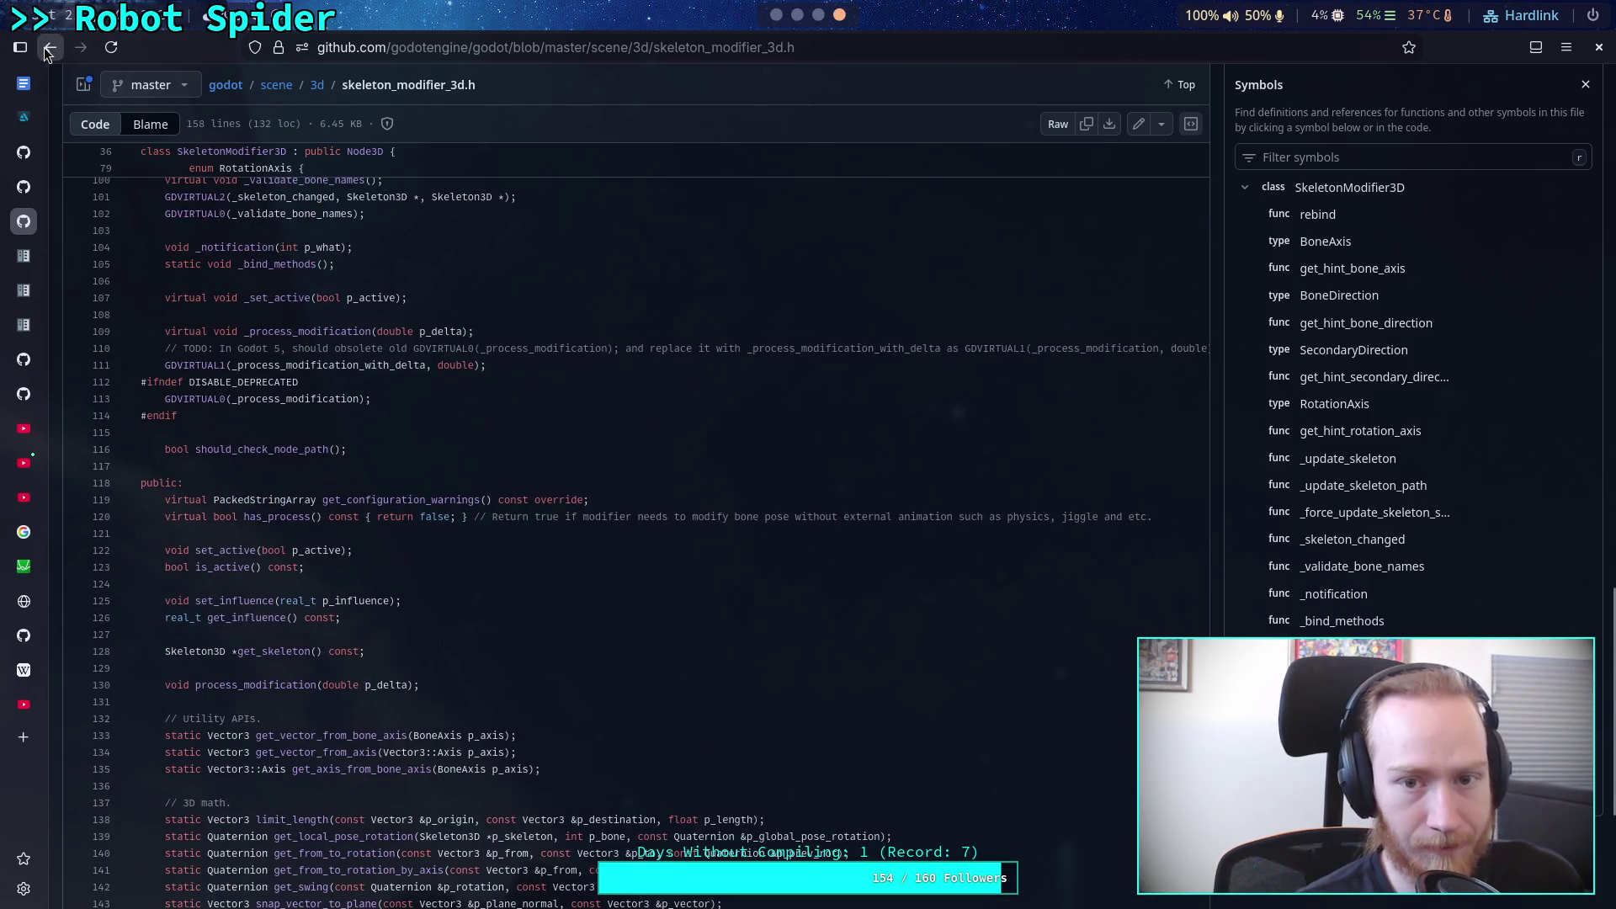
Step: Change the URL back to skeleton_modifier_3d.cpp and read the source again
{"action": "left_click", "coordinate": [780, 47]}
{"action": "key", "text": "BackSpace"}
{"action": "type", "text": "c"}
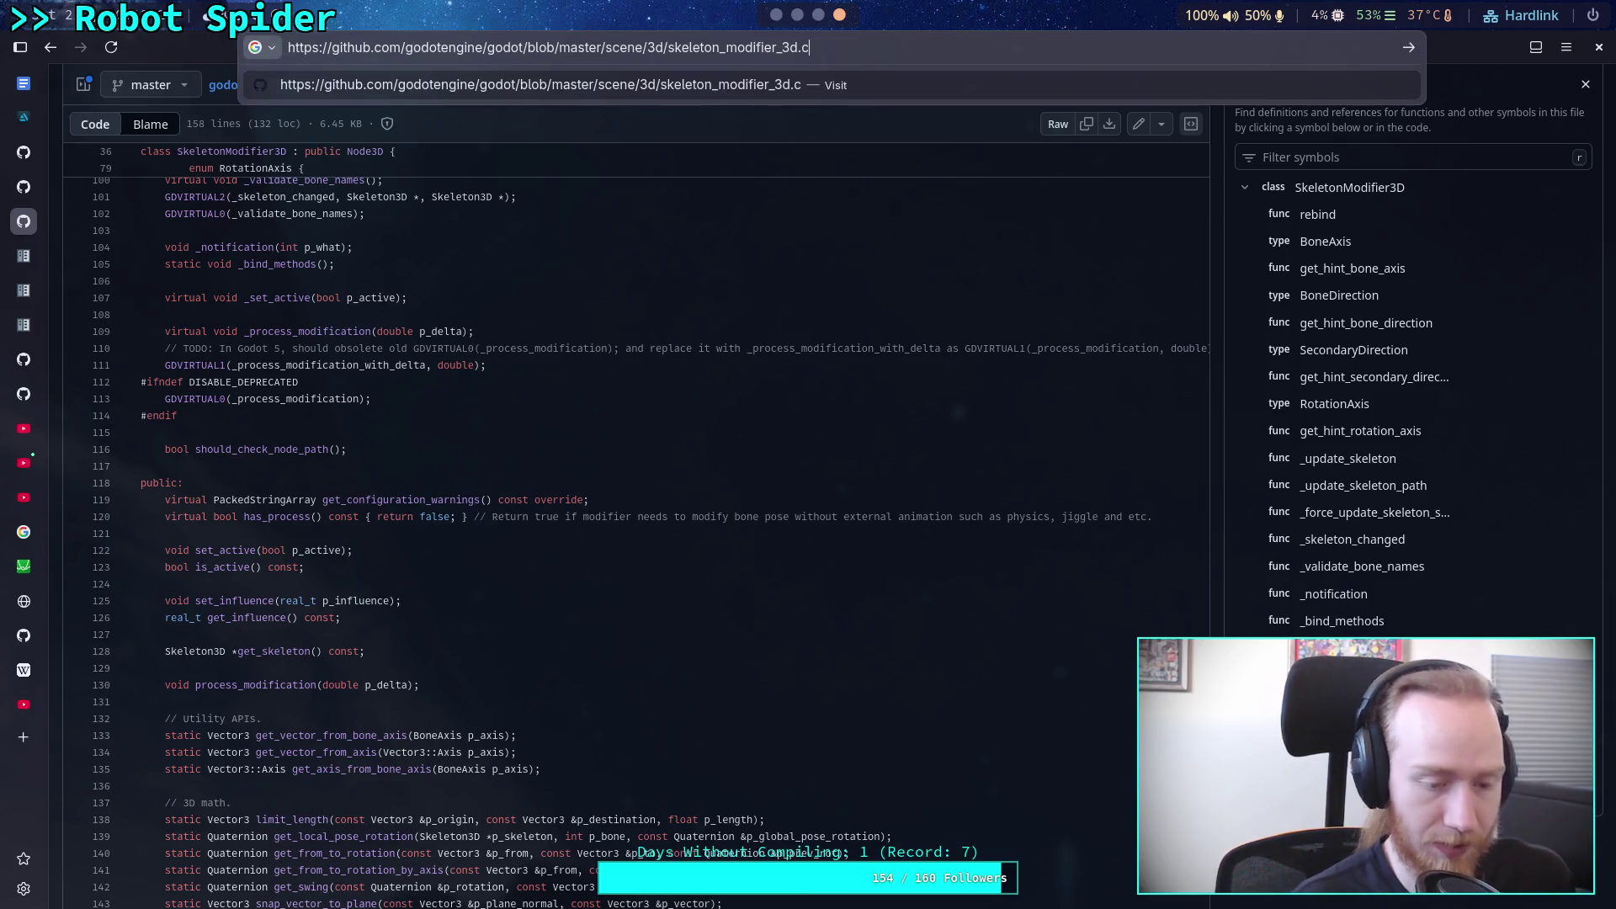
{"action": "type", "text": "pp"}
{"action": "key", "text": "Return"}
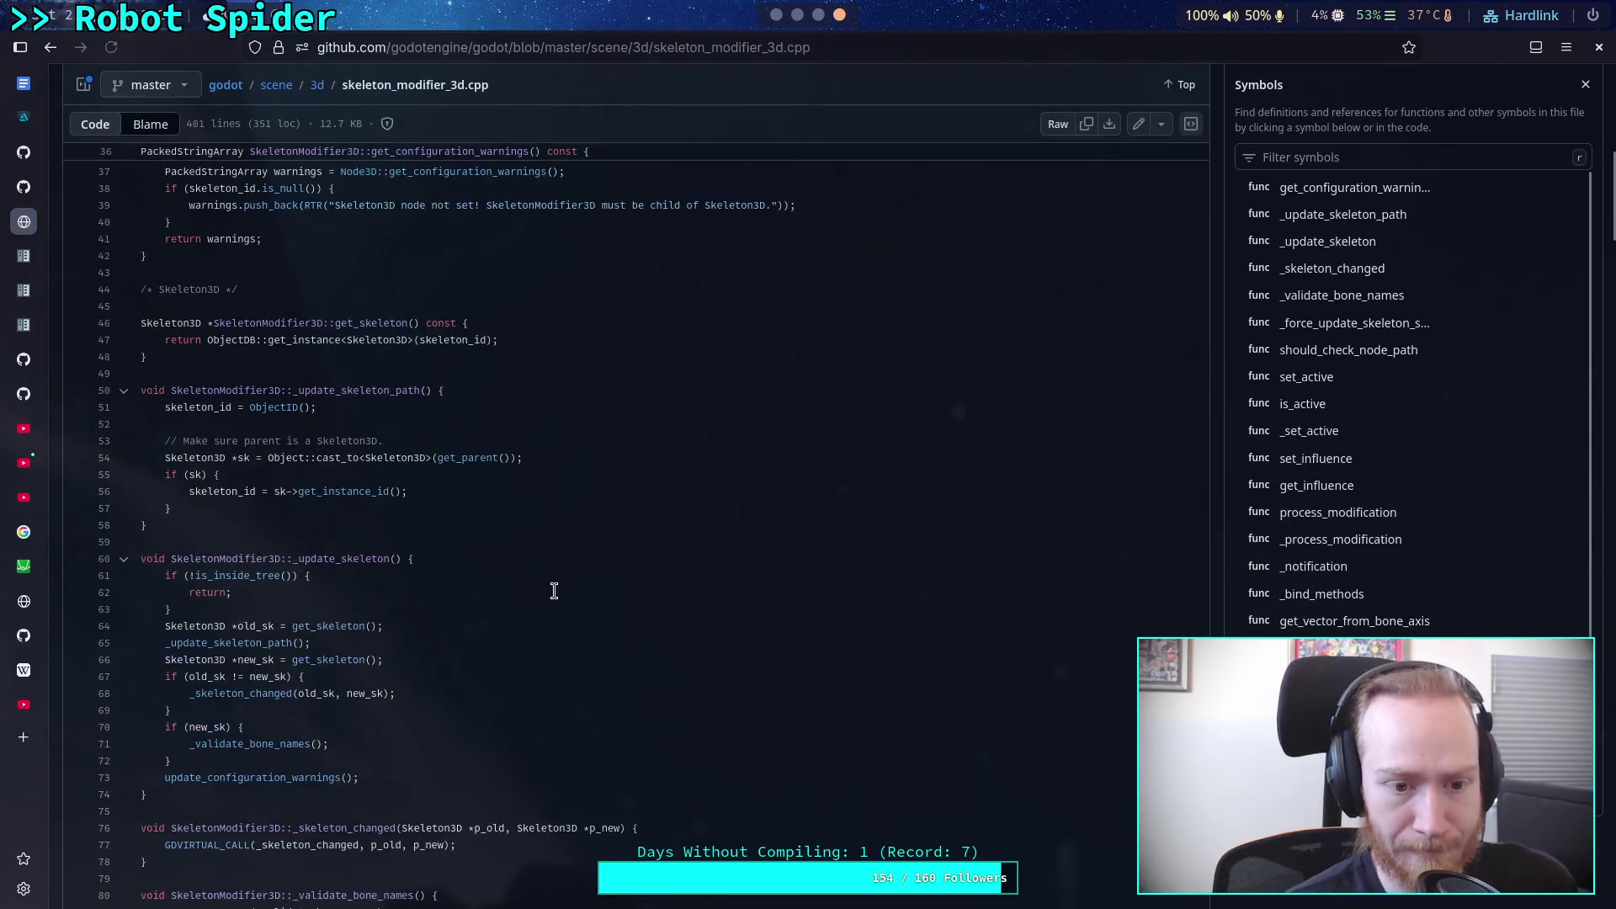
{"action": "scroll", "coordinate": [538, 558], "scroll_direction": "down", "scroll_amount": 5}
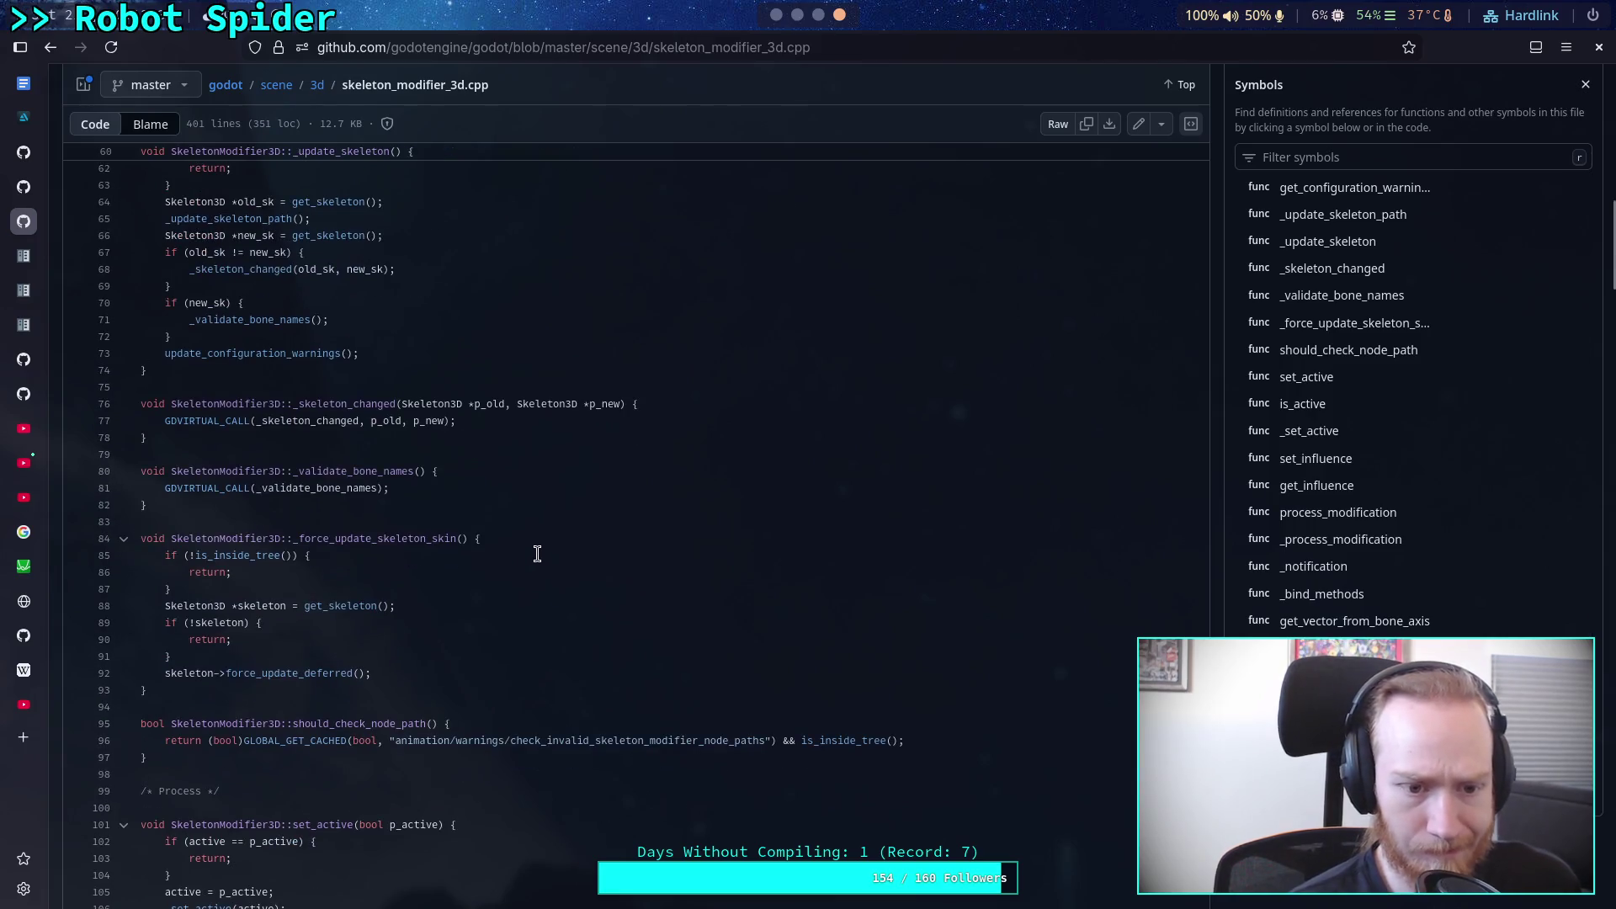
{"action": "scroll", "coordinate": [537, 553], "scroll_direction": "down", "scroll_amount": 4}
{"action": "scroll", "coordinate": [532, 543], "scroll_direction": "down", "scroll_amount": 8}
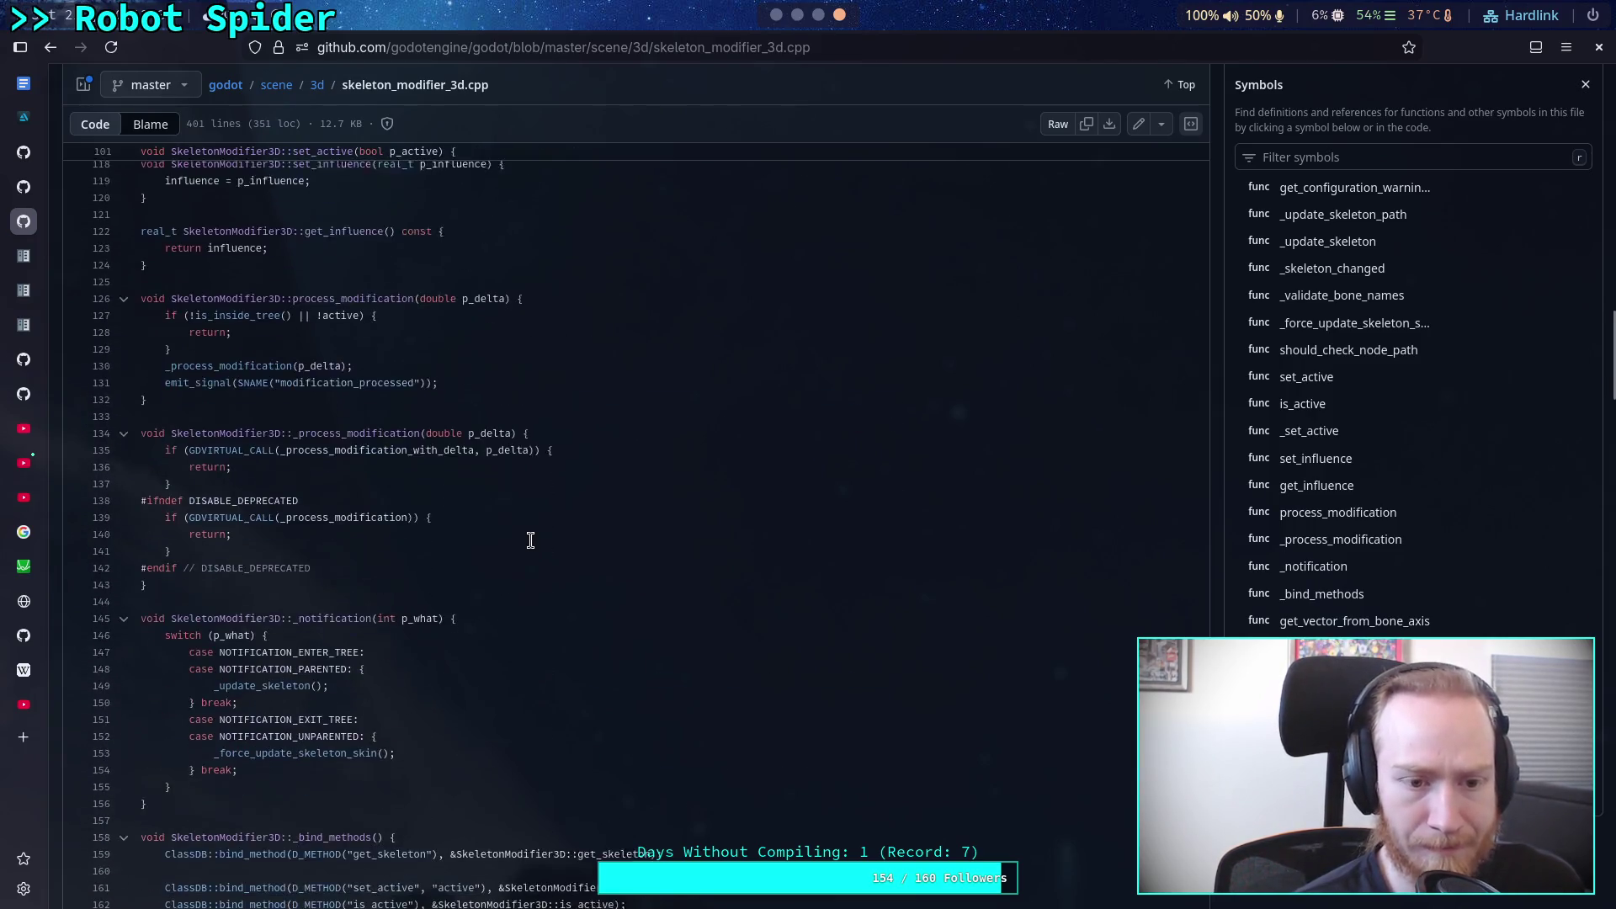
Step: Go back twice to the scene/3d folder listing and scroll through it
{"action": "left_click", "coordinate": [53, 52]}
{"action": "left_click", "coordinate": [53, 52]}
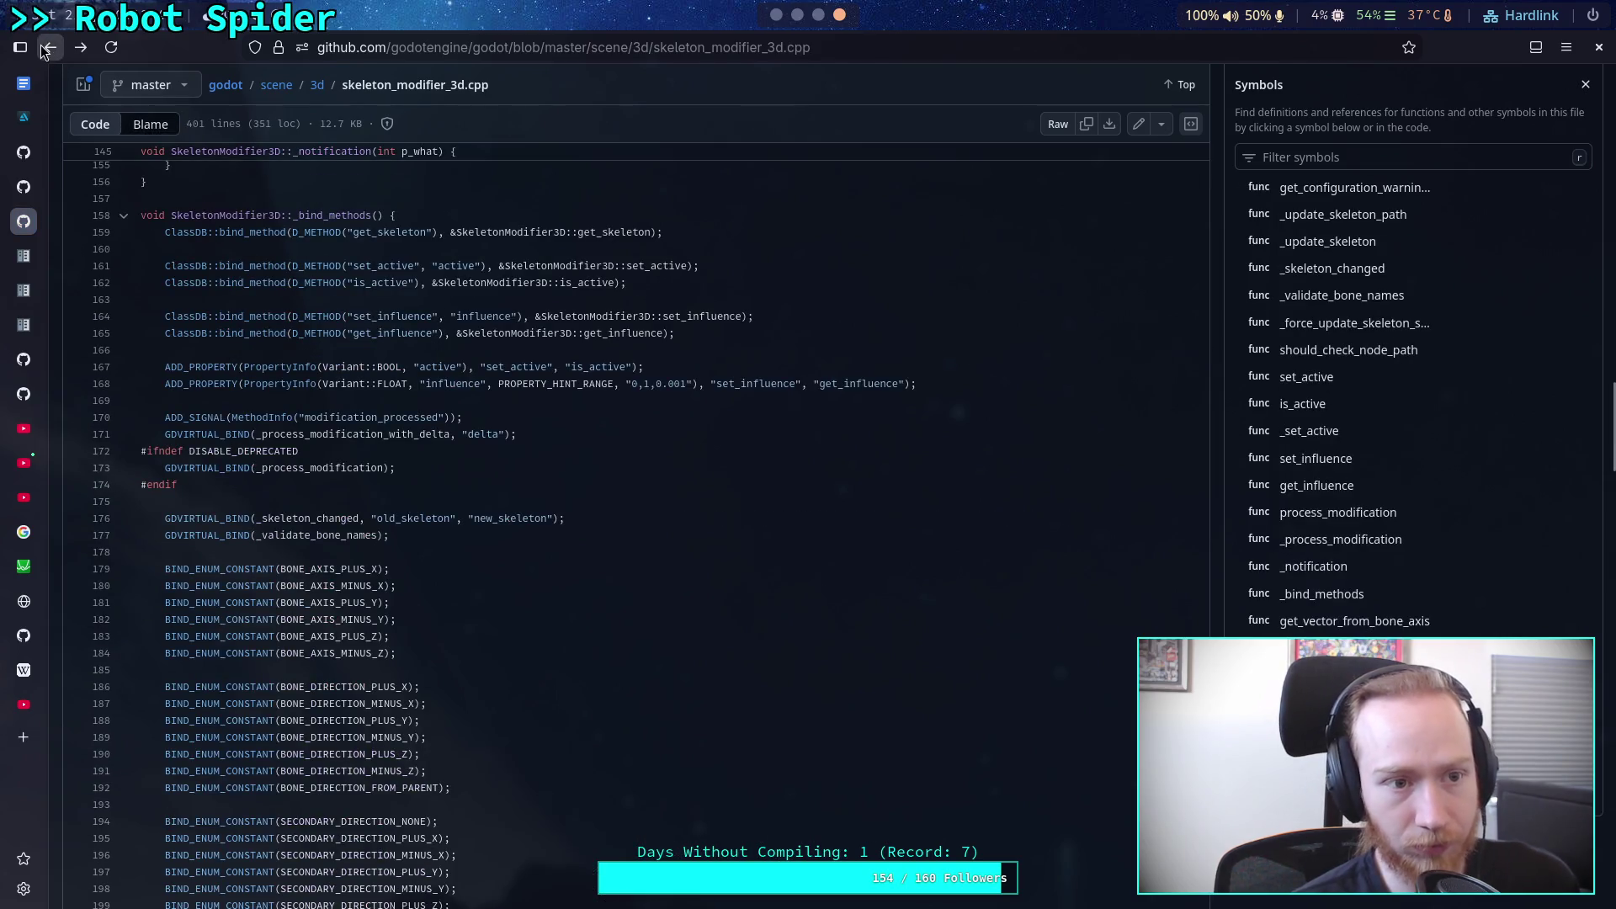
{"action": "scroll", "coordinate": [312, 507], "scroll_direction": "down", "scroll_amount": 10}
{"action": "scroll", "coordinate": [308, 539], "scroll_direction": "down", "scroll_amount": 10}
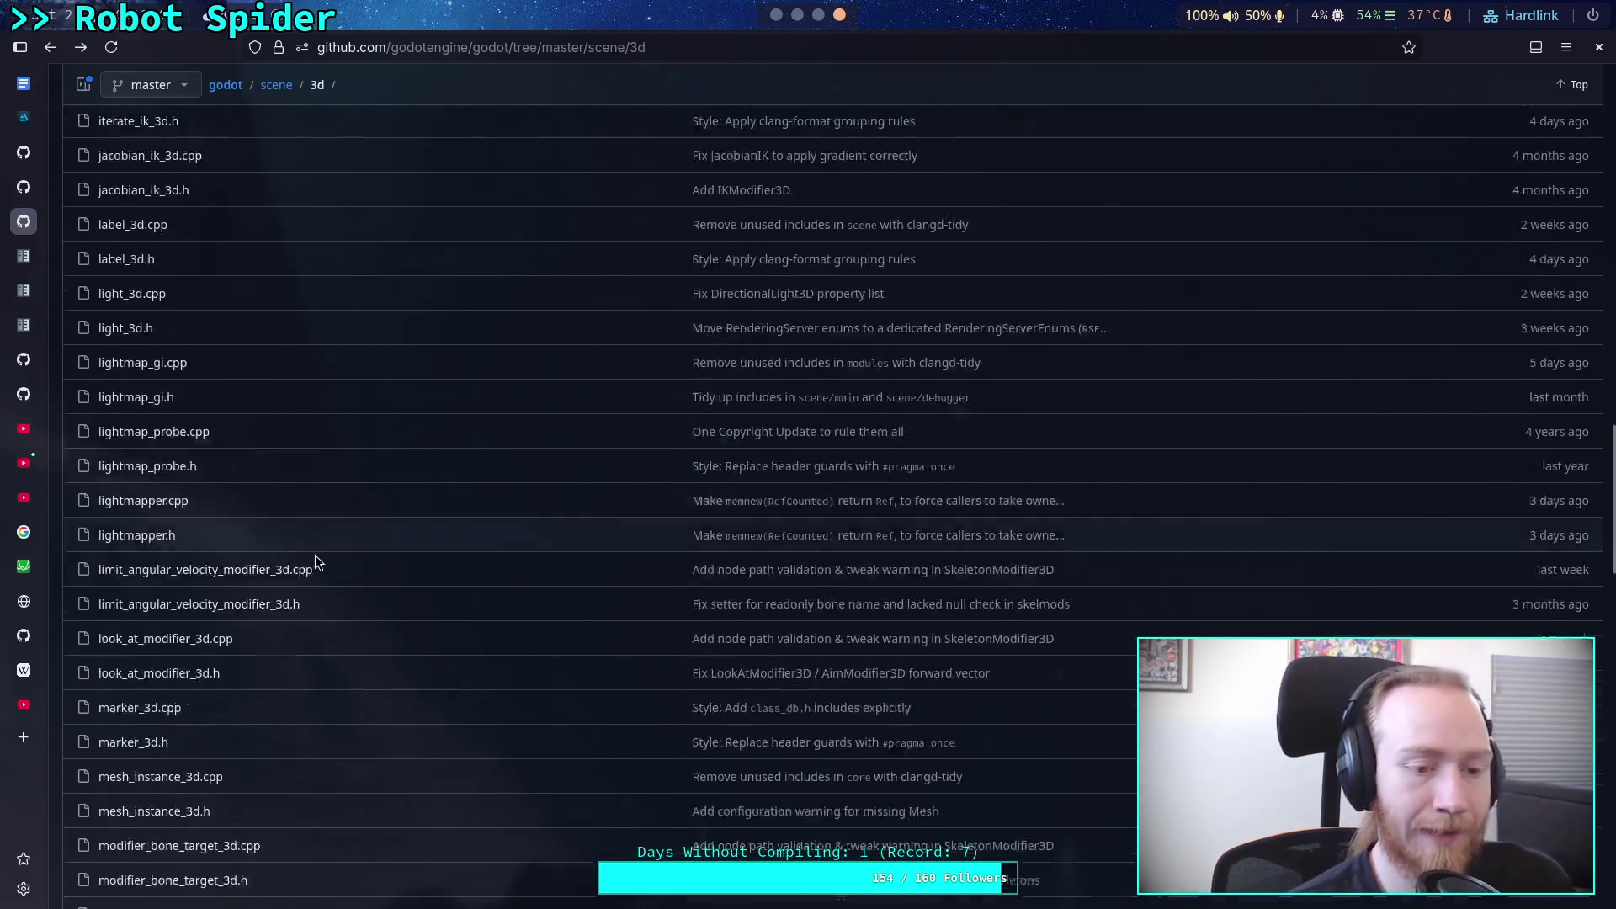
{"action": "key", "text": "alt+Tab"}
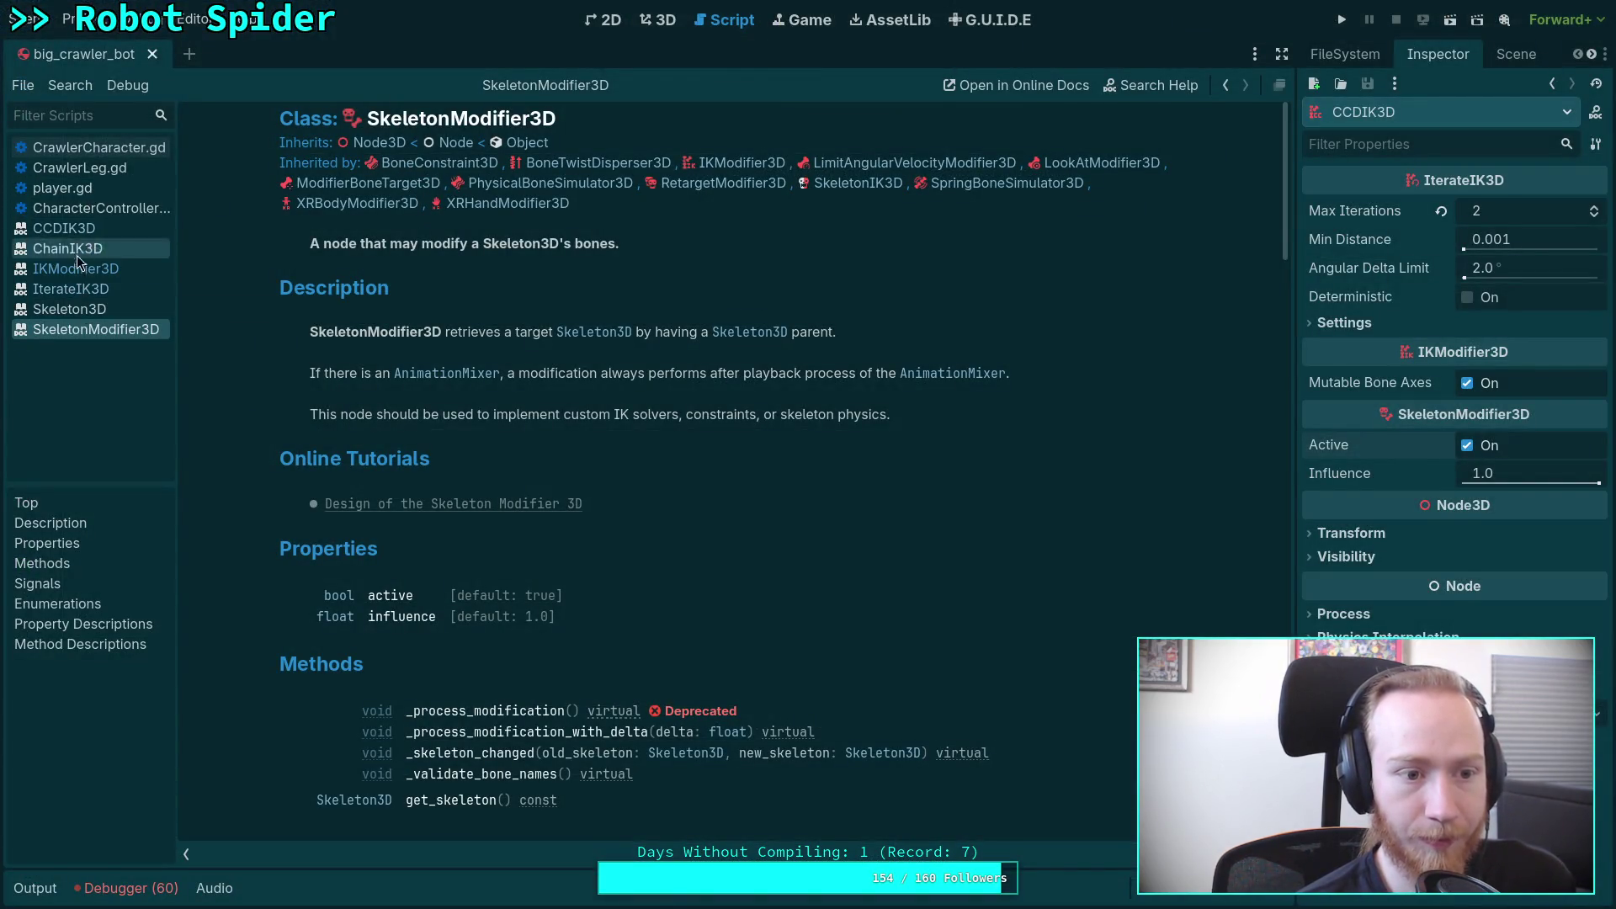
Step: Open the IterateIK3D help page, then its parent class IKModifier3D reference
{"action": "left_click", "coordinate": [85, 290]}
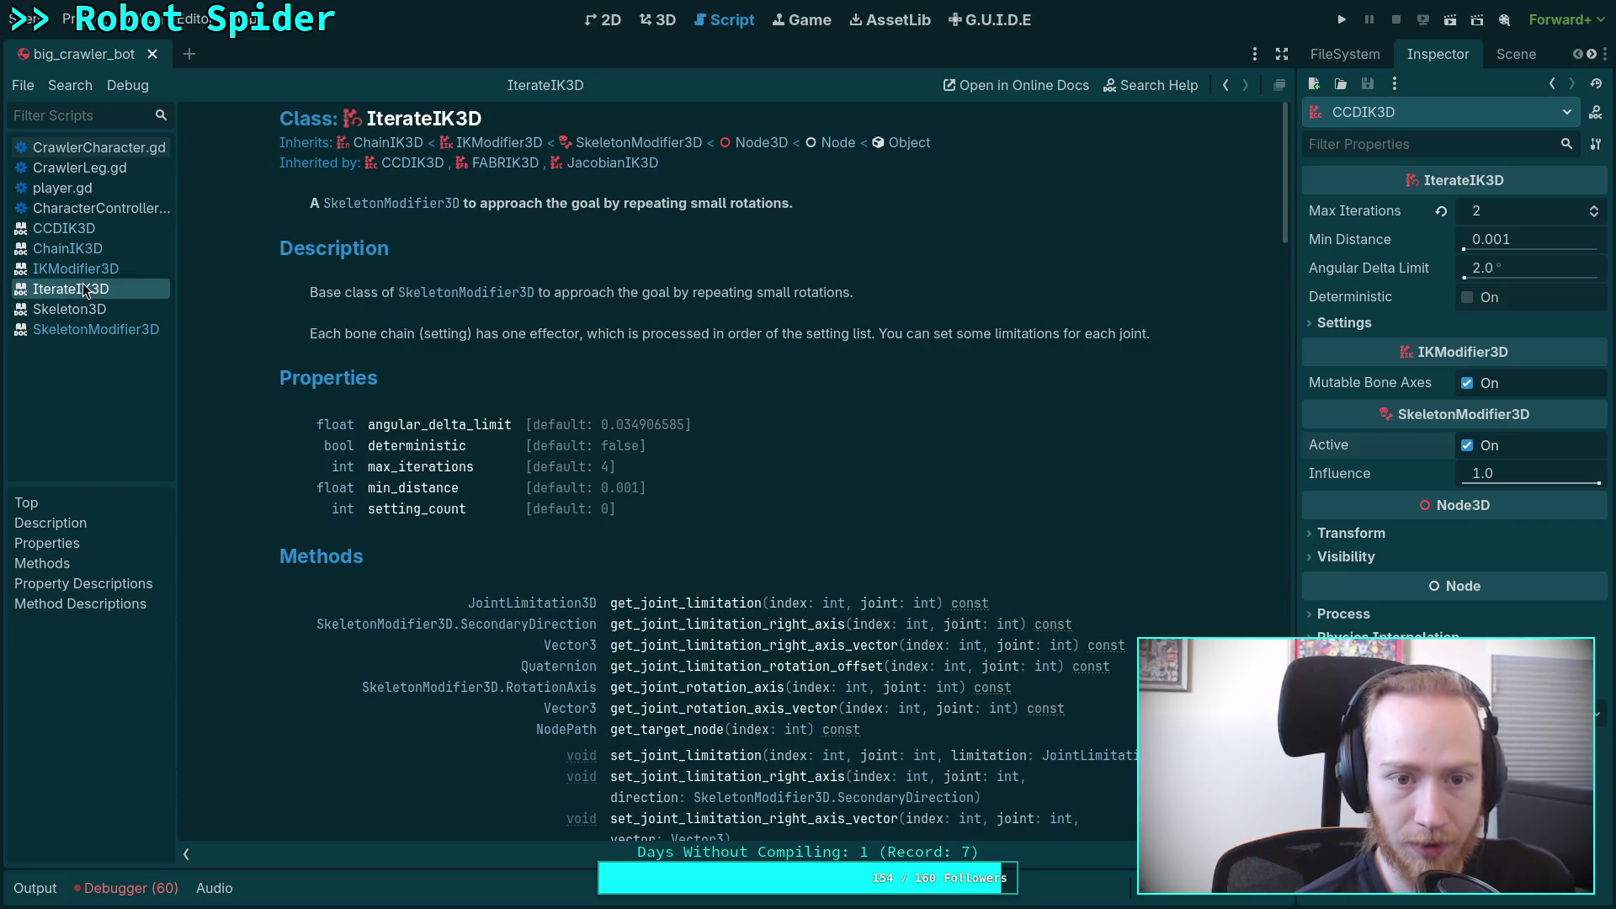
{"action": "left_click", "coordinate": [498, 143]}
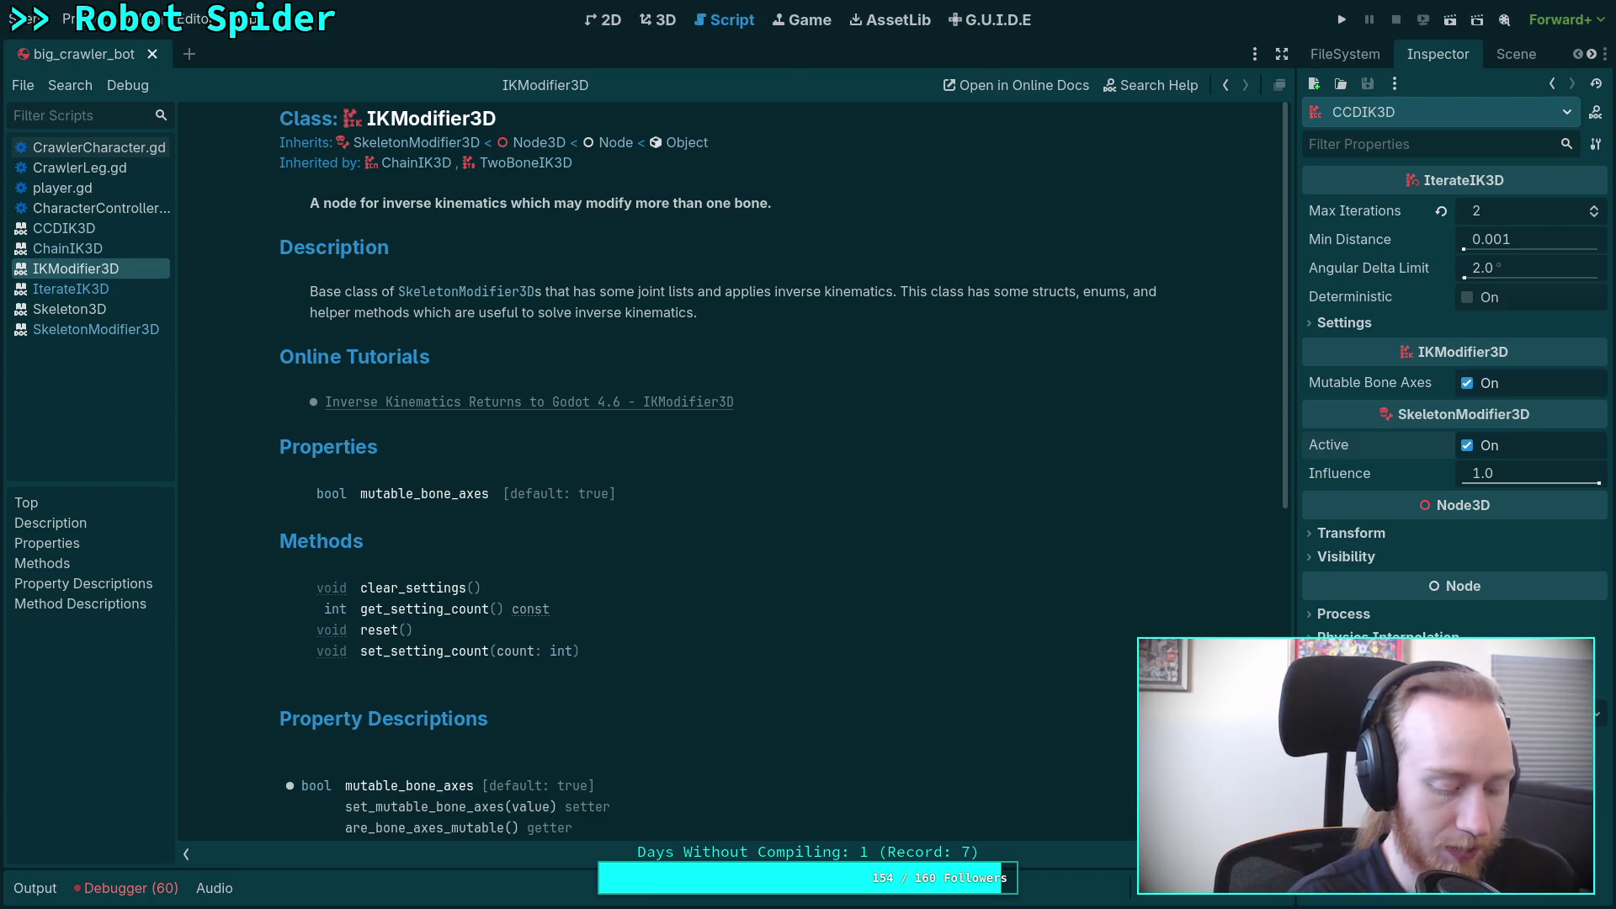
{"action": "key", "text": "alt+Tab"}
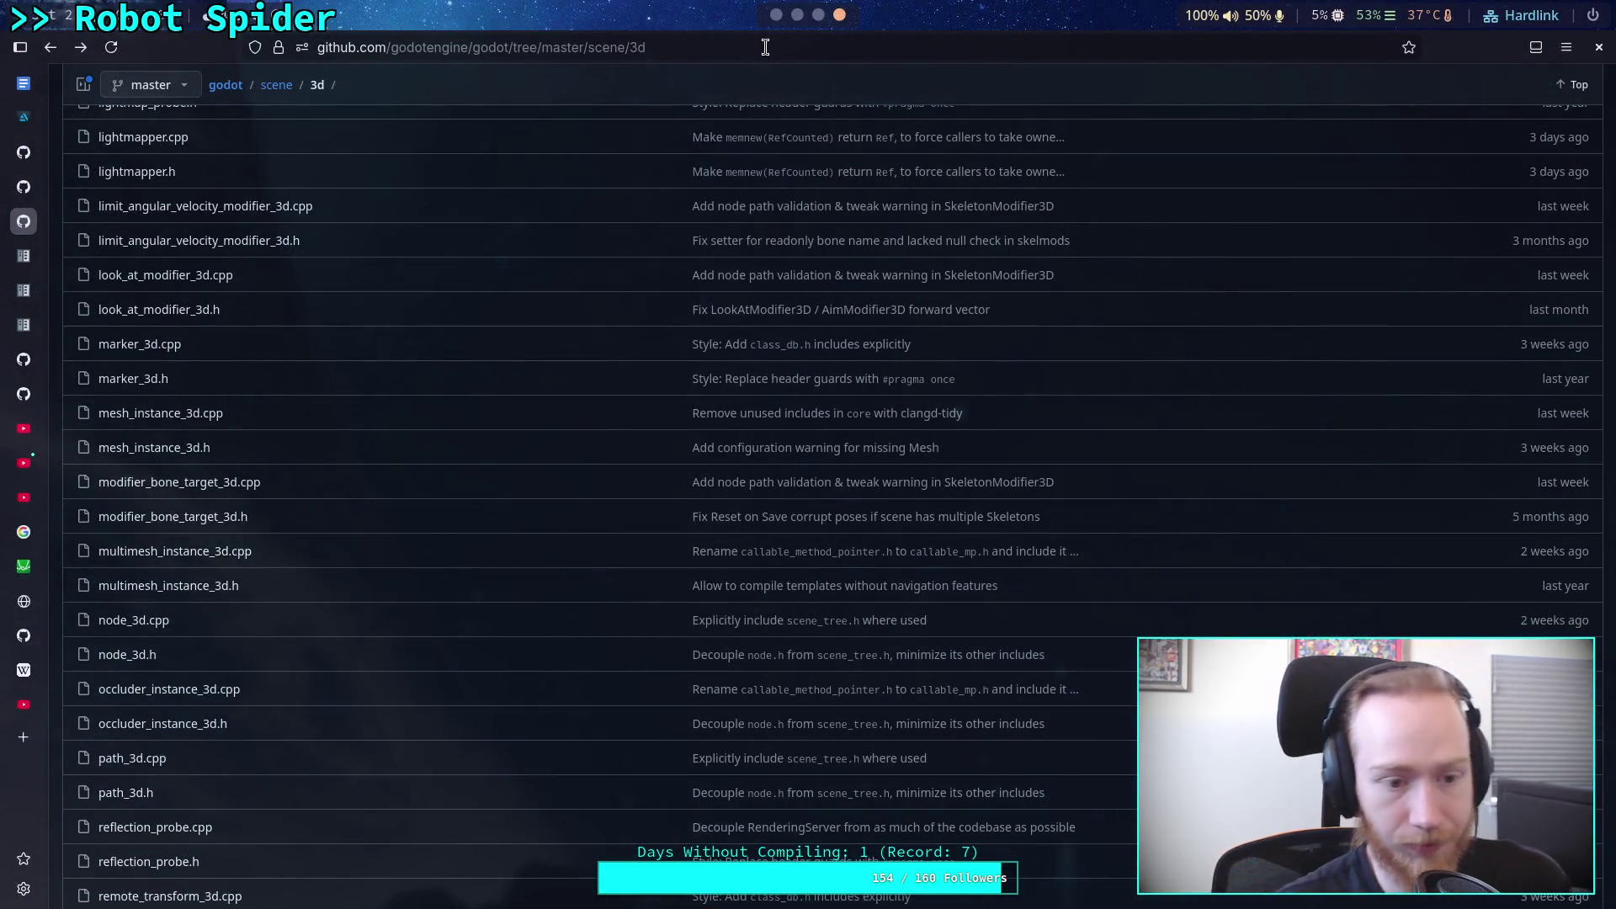
{"action": "scroll", "coordinate": [202, 456], "scroll_direction": "up", "scroll_amount": 5}
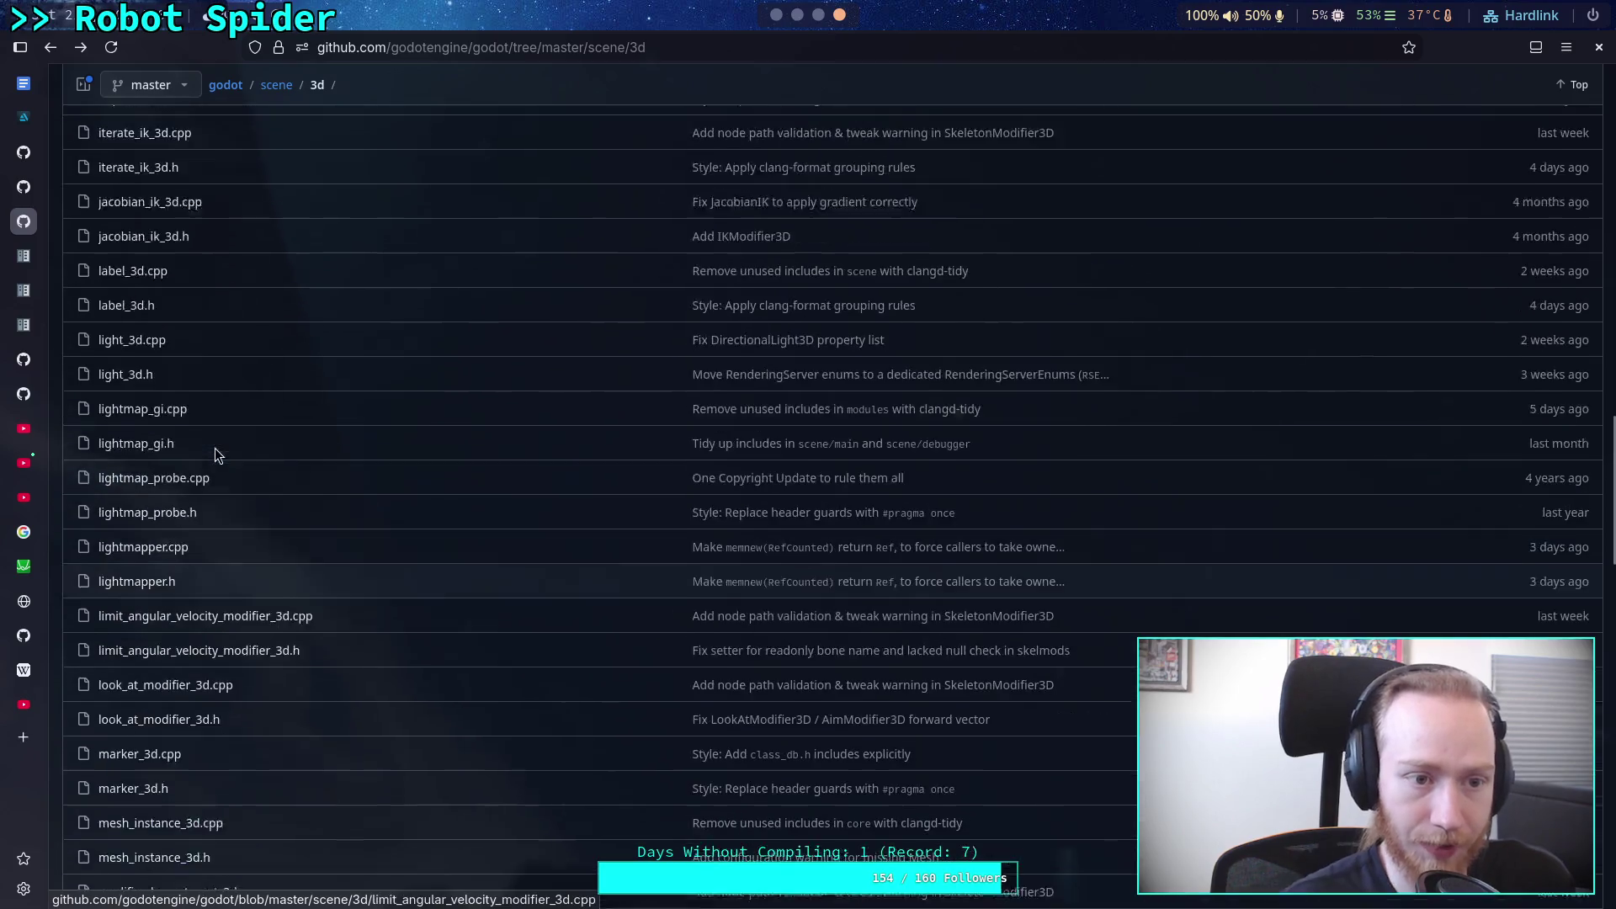
{"action": "scroll", "coordinate": [210, 448], "scroll_direction": "up", "scroll_amount": 4}
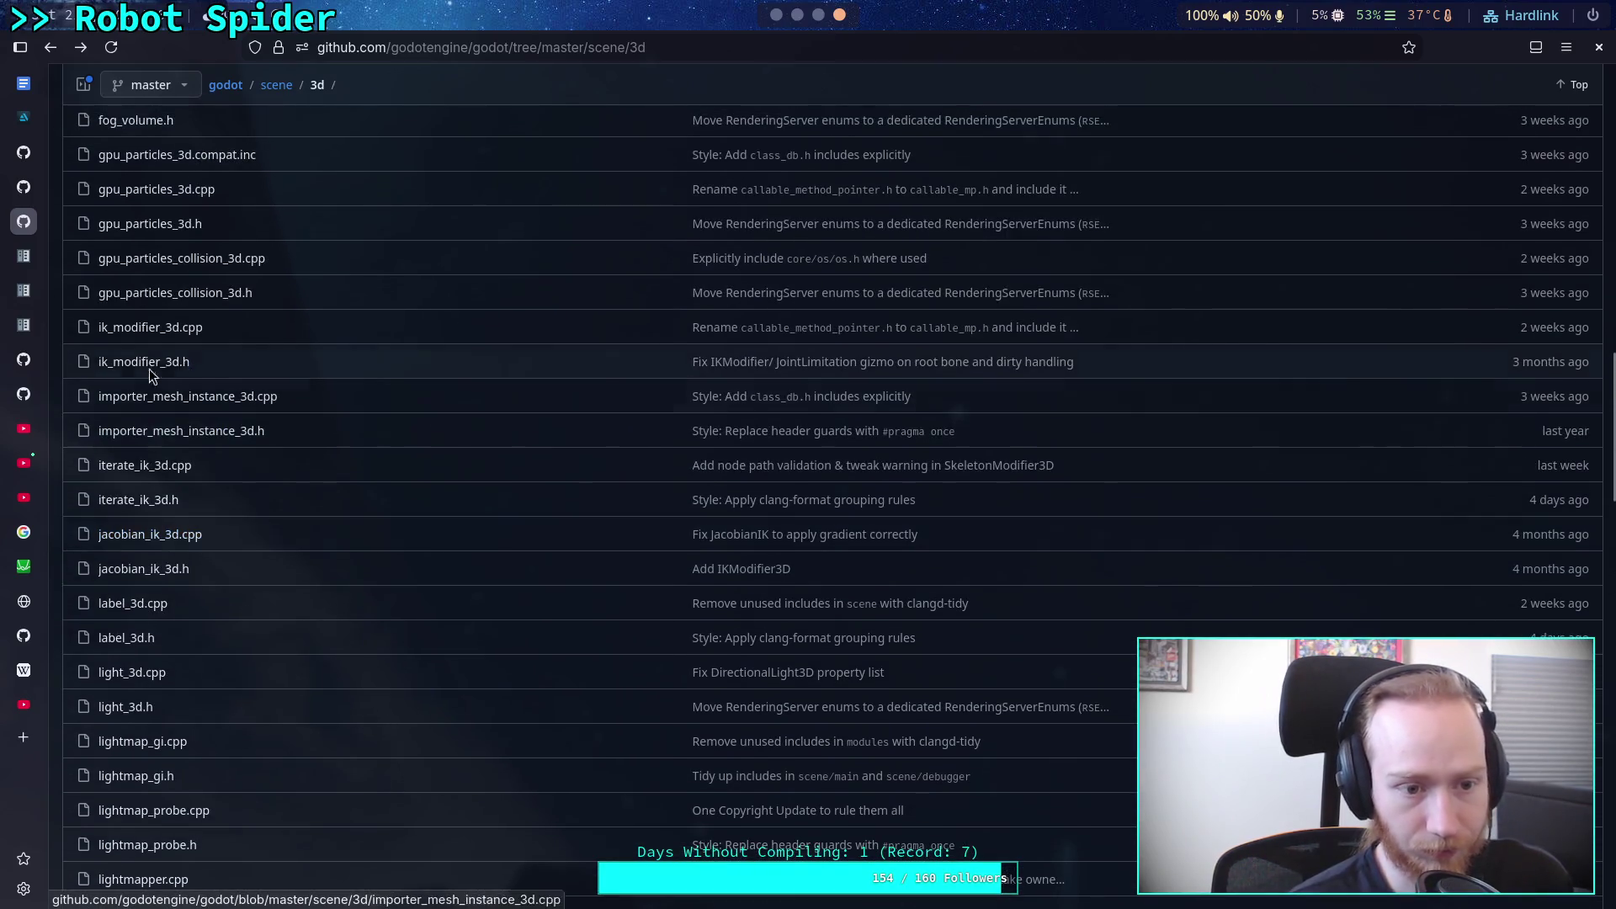
{"action": "left_click", "coordinate": [143, 362]}
{"action": "scroll", "coordinate": [658, 542], "scroll_direction": "down", "scroll_amount": 3}
{"action": "scroll", "coordinate": [659, 543], "scroll_direction": "down", "scroll_amount": 9}
{"action": "scroll", "coordinate": [660, 542], "scroll_direction": "down", "scroll_amount": 3}
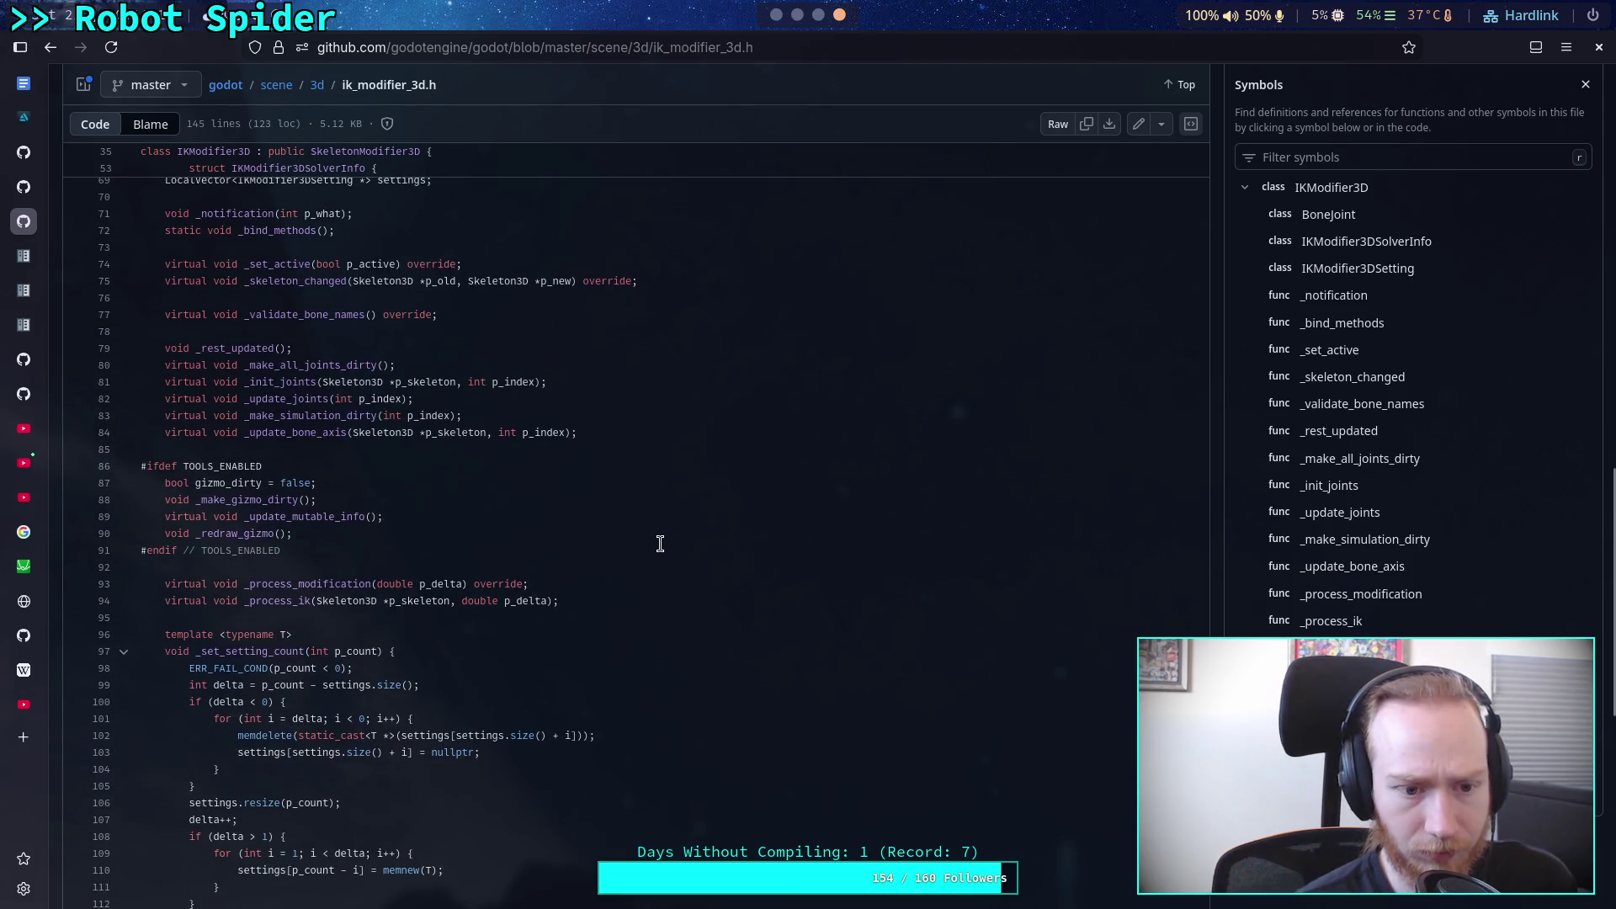
{"action": "scroll", "coordinate": [659, 542], "scroll_direction": "down", "scroll_amount": 7}
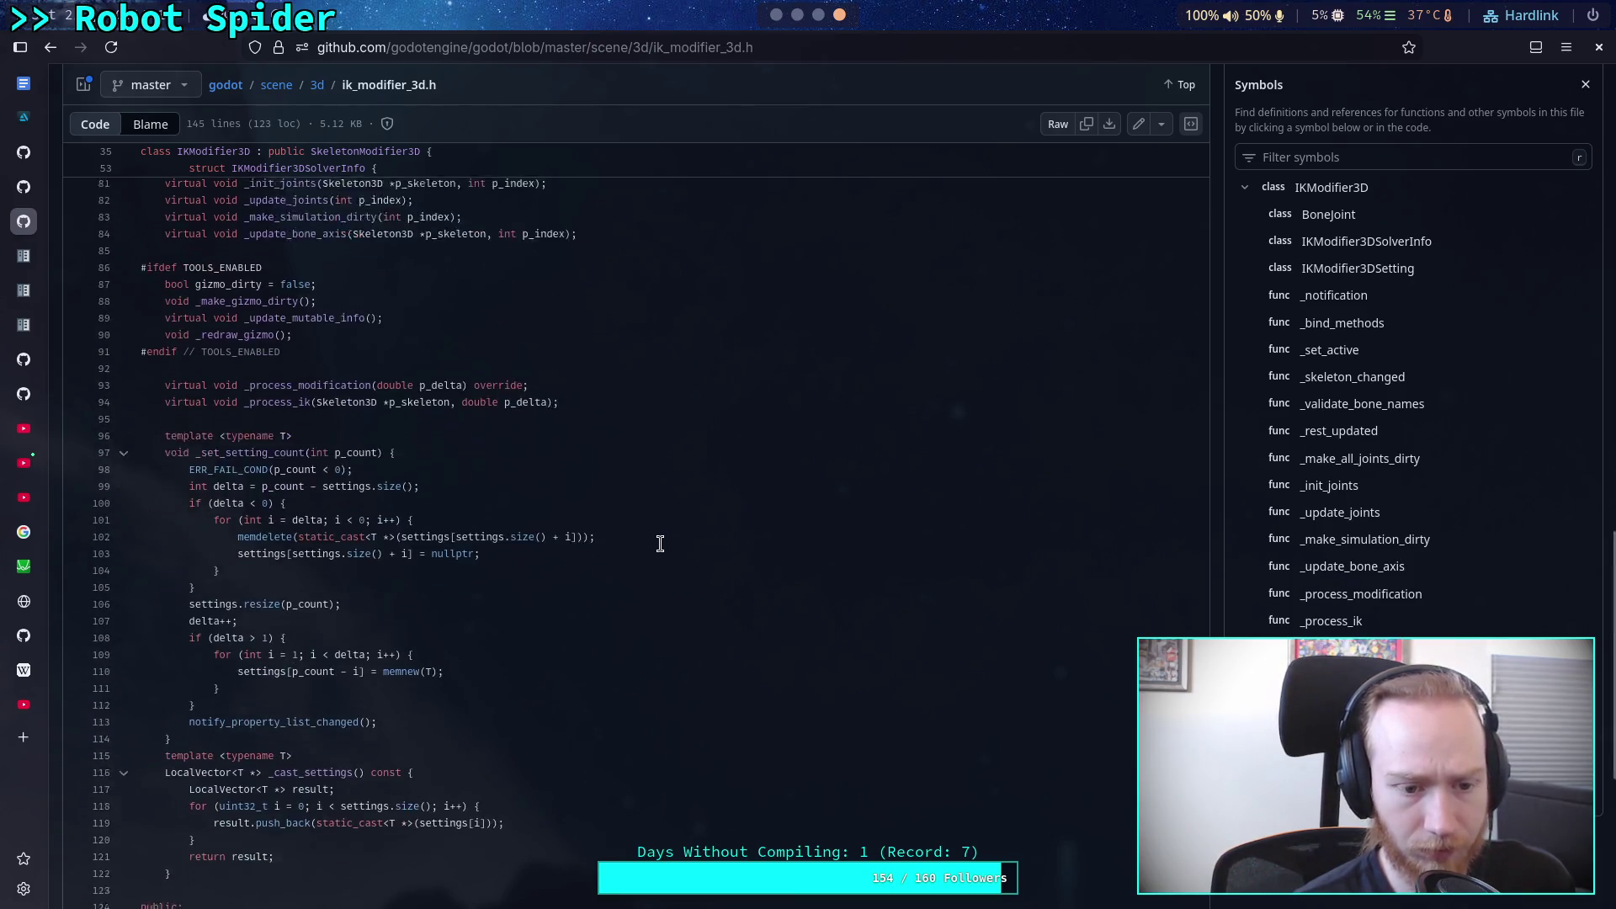
{"action": "scroll", "coordinate": [660, 543], "scroll_direction": "down", "scroll_amount": 2}
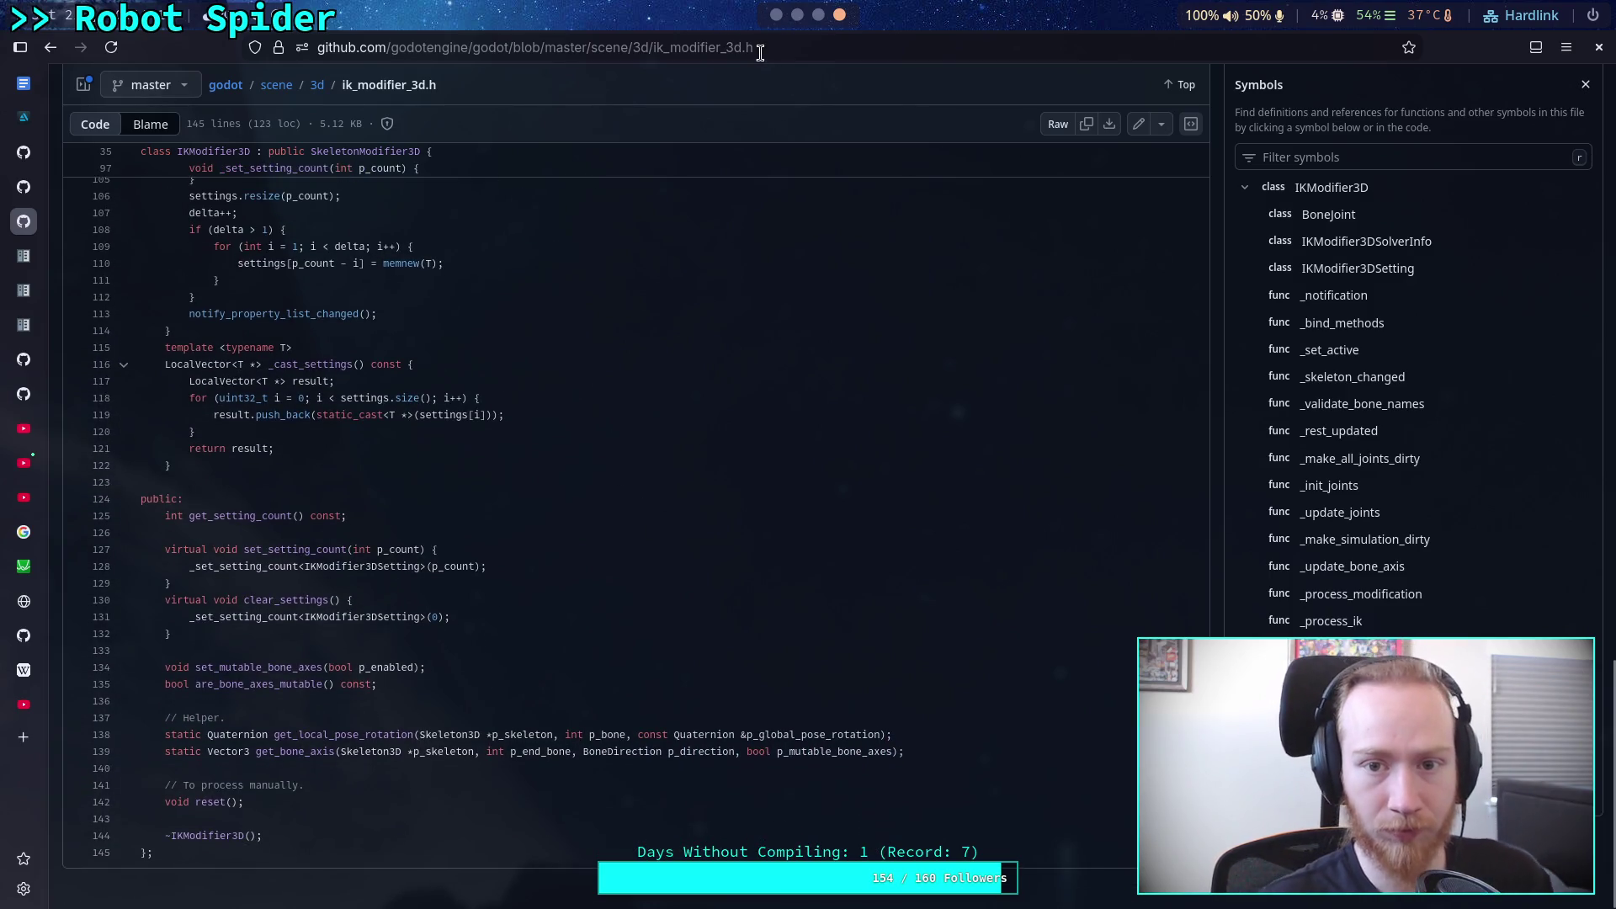
{"action": "left_click", "coordinate": [744, 57]}
{"action": "key", "text": "End"}
{"action": "key", "text": "shift+Left"}
{"action": "type", "text": "cpp"}
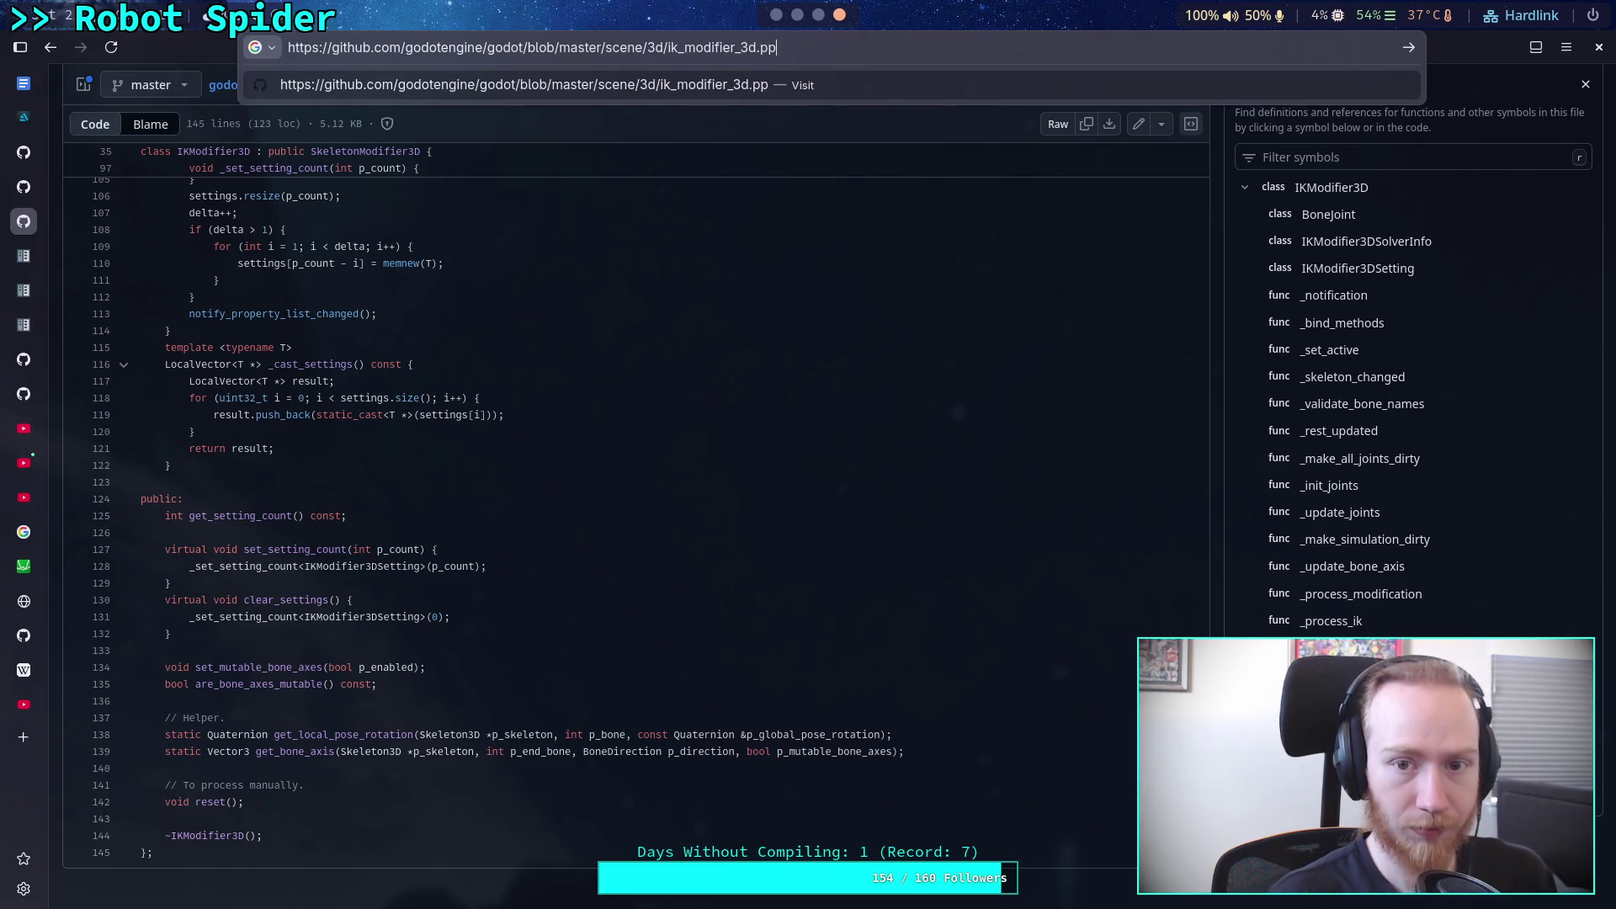
{"action": "key", "text": "Return"}
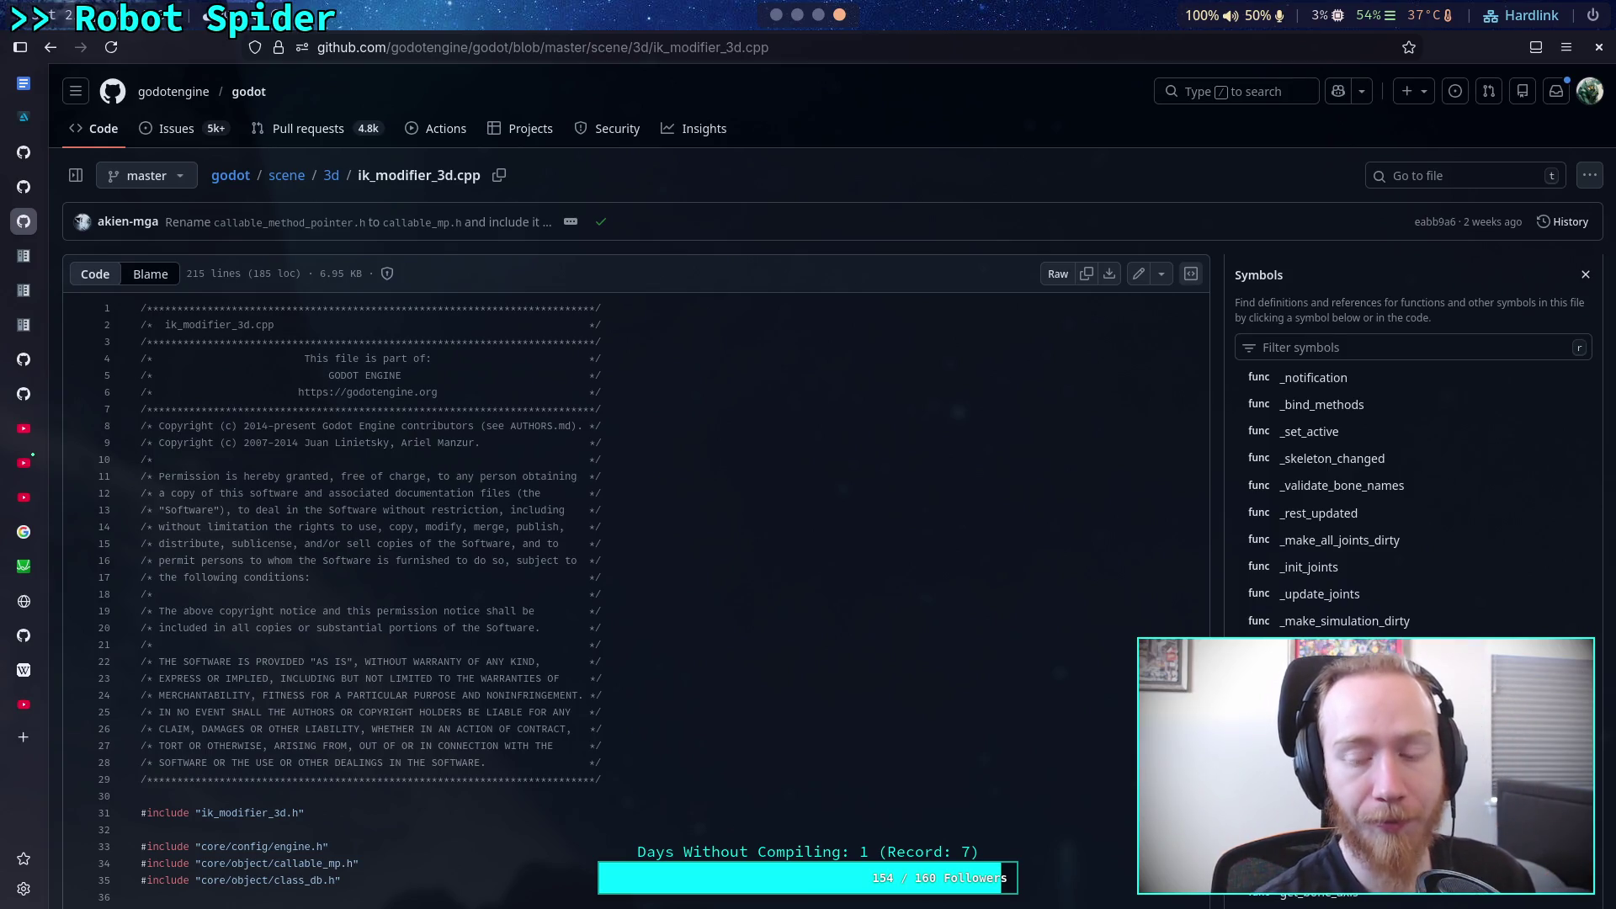
{"action": "scroll", "coordinate": [772, 353], "scroll_direction": "down", "scroll_amount": 5}
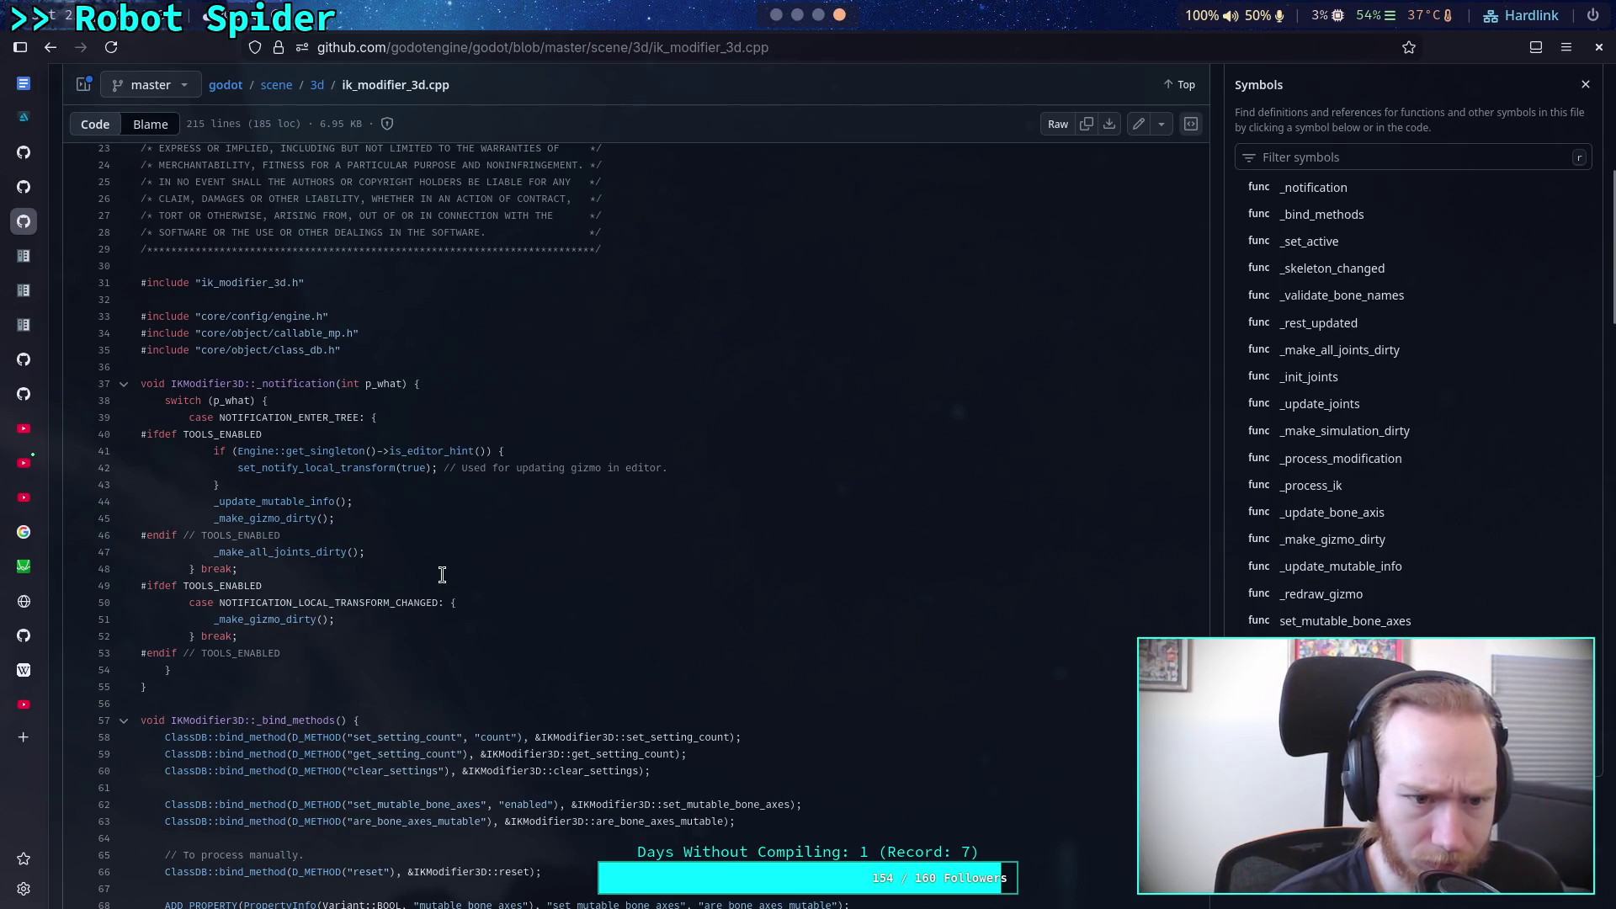
{"action": "scroll", "coordinate": [429, 564], "scroll_direction": "down", "scroll_amount": 1}
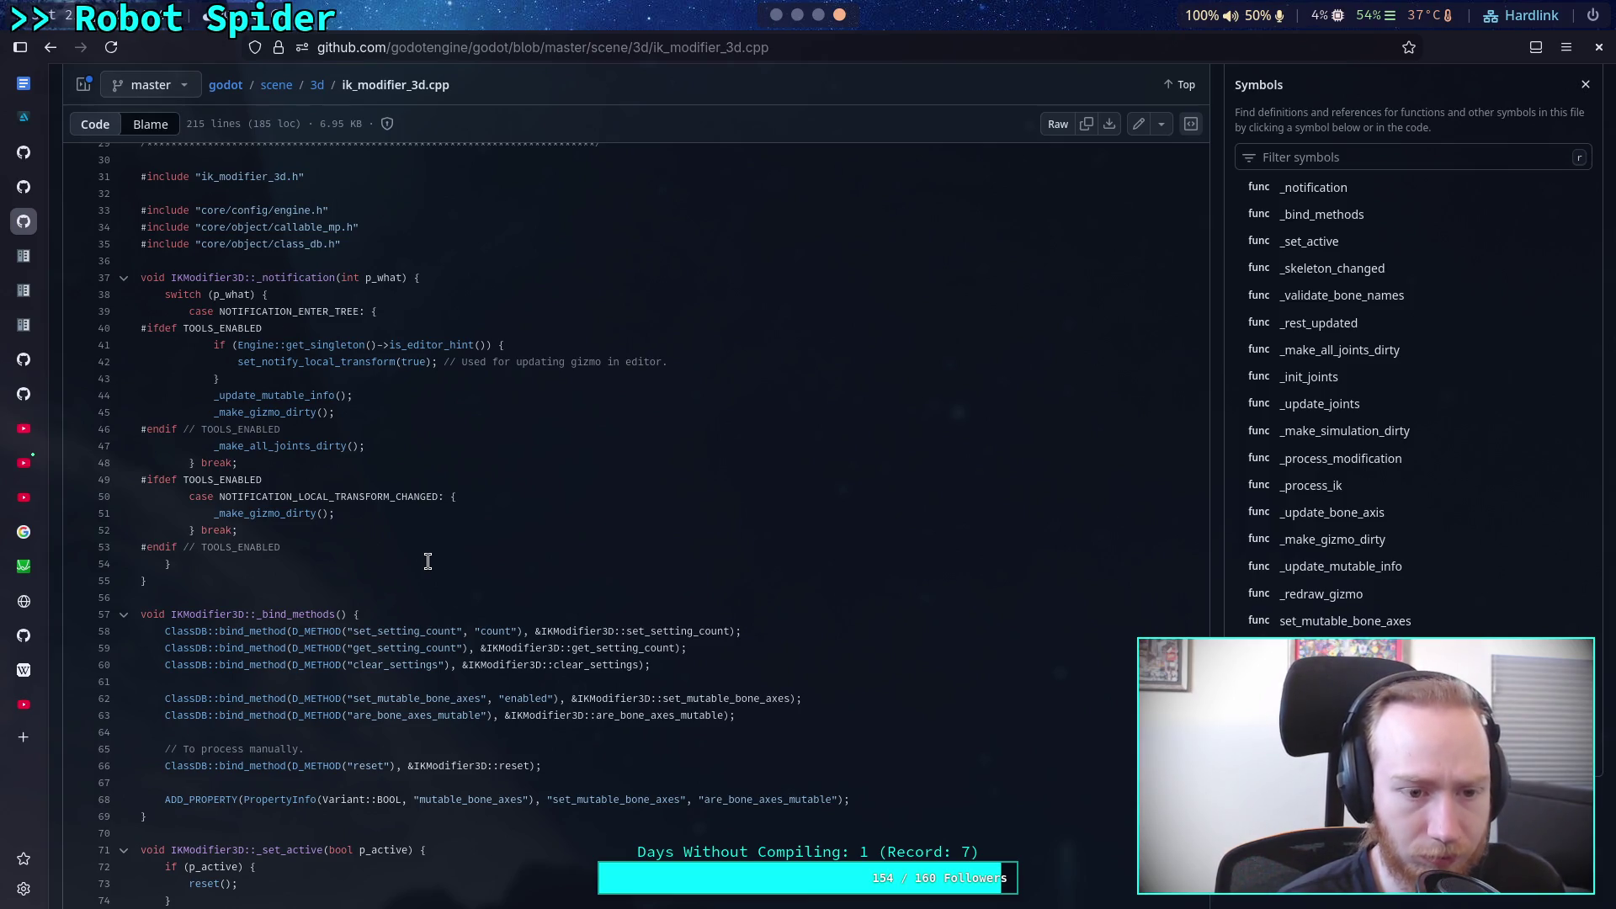
{"action": "scroll", "coordinate": [427, 561], "scroll_direction": "down", "scroll_amount": 2}
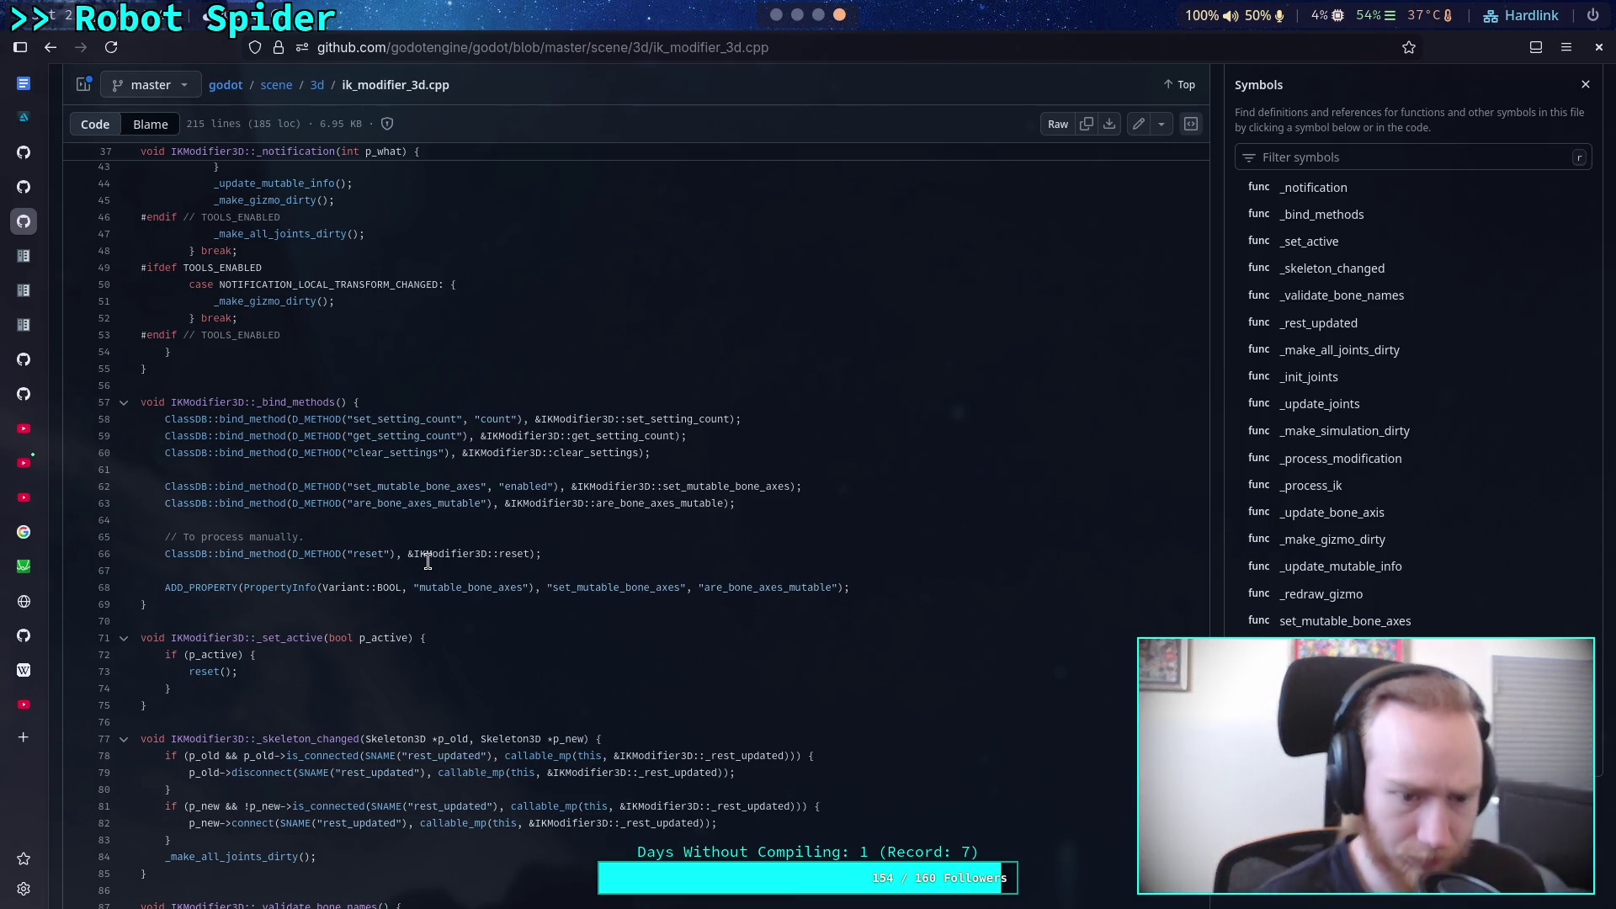
{"action": "scroll", "coordinate": [475, 555], "scroll_direction": "down", "scroll_amount": 1}
{"action": "scroll", "coordinate": [475, 555], "scroll_direction": "down", "scroll_amount": 6}
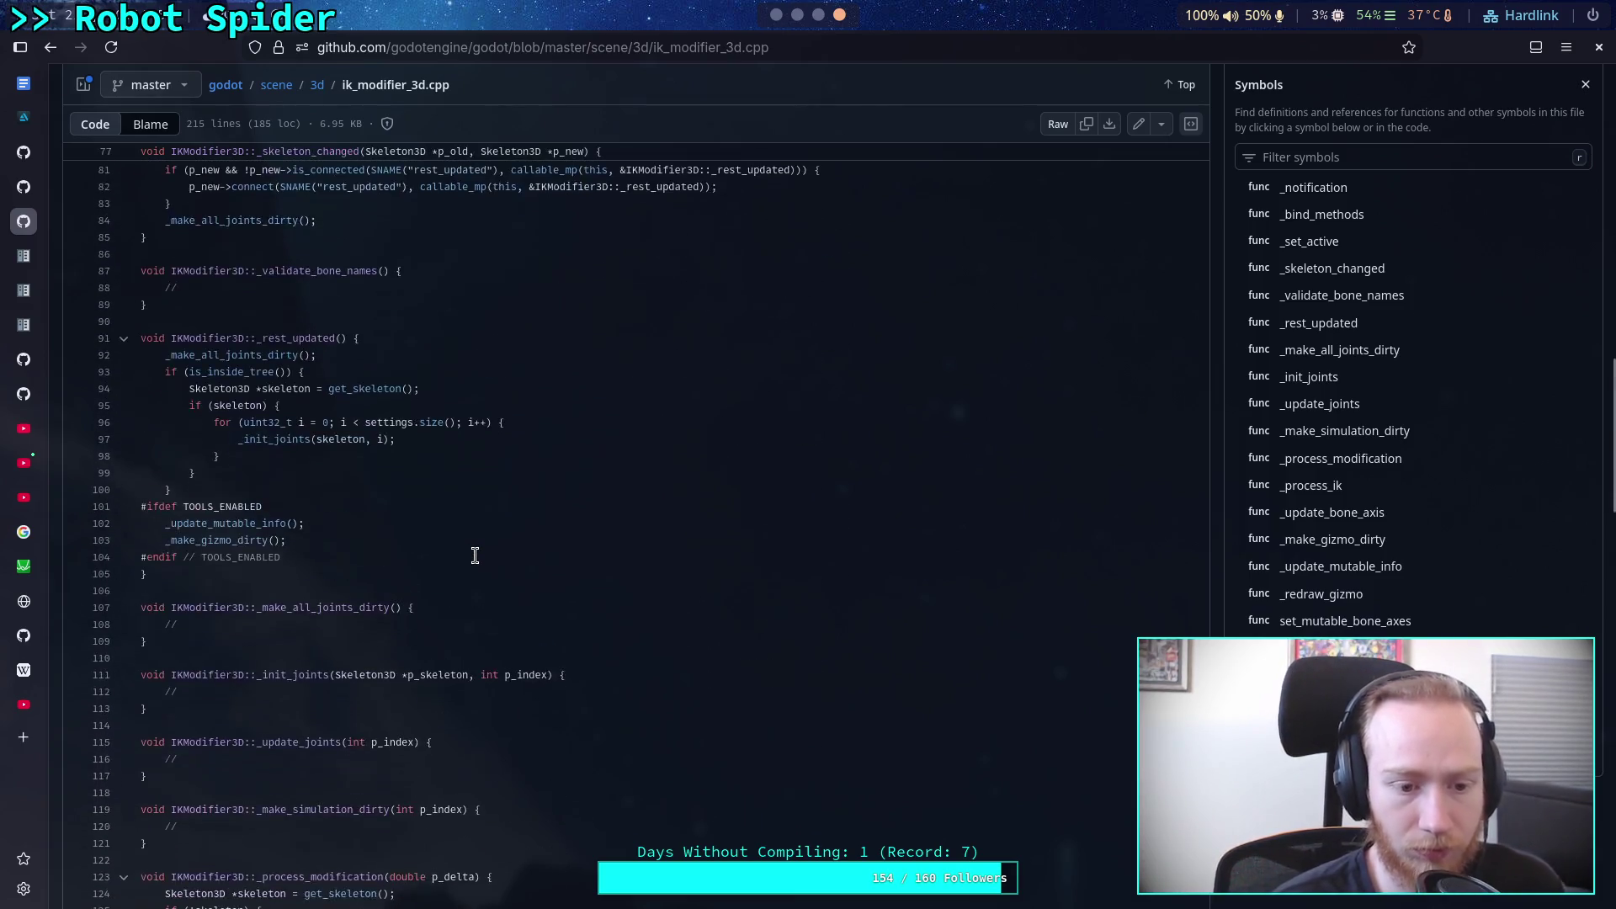
{"action": "scroll", "coordinate": [480, 553], "scroll_direction": "down", "scroll_amount": 4}
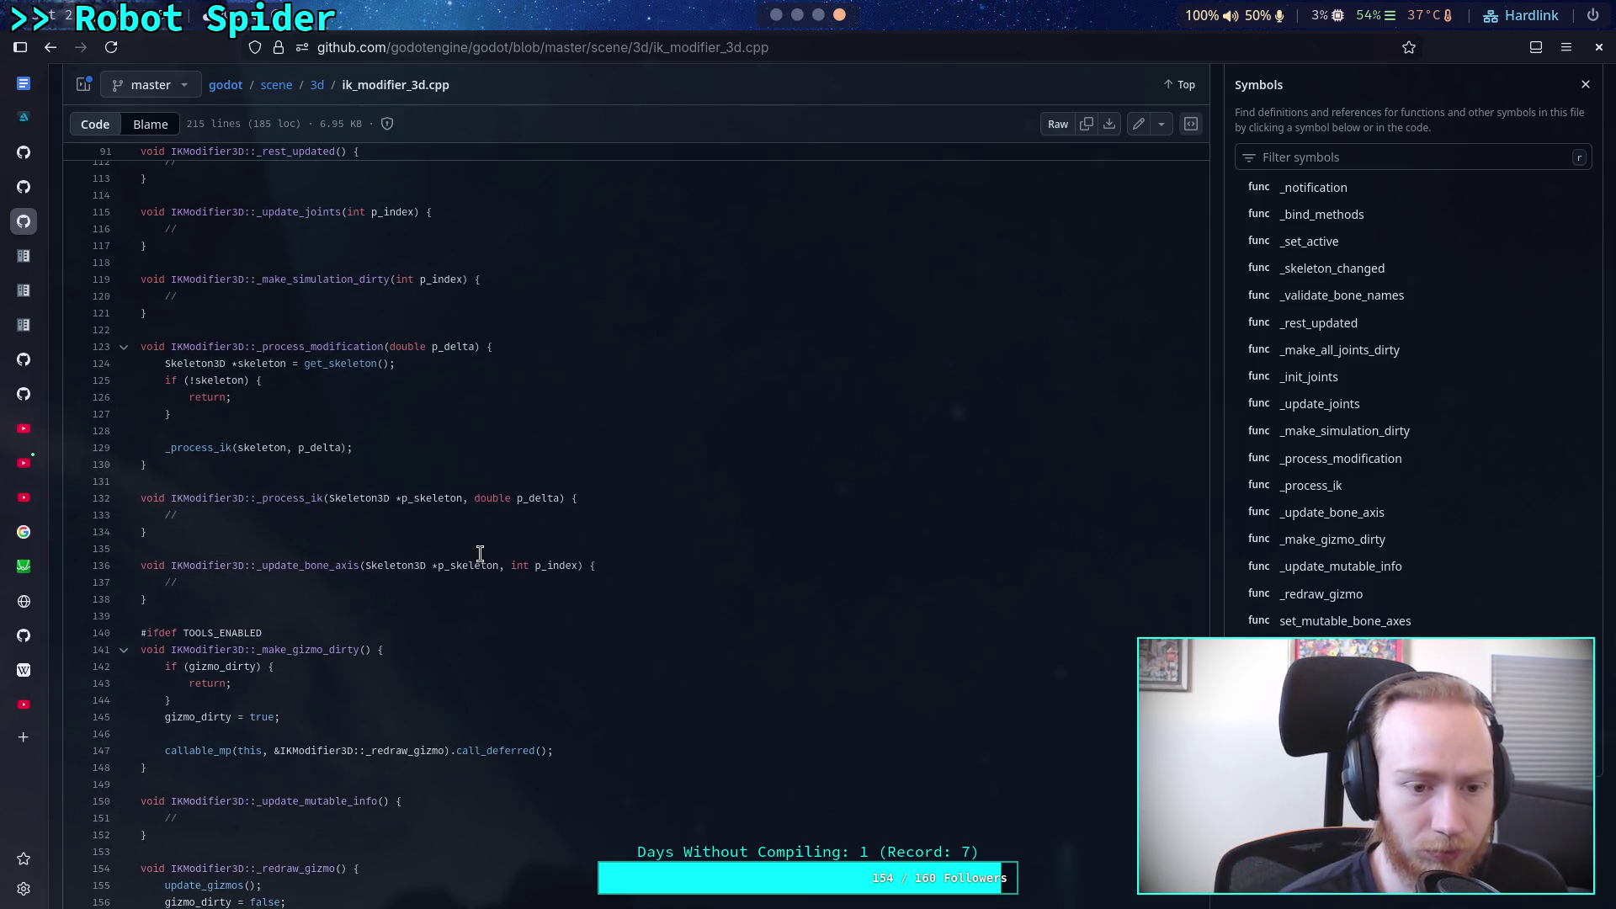
{"action": "mouse_move", "coordinate": [175, 356]}
{"action": "left_mouse_down"}
{"action": "mouse_move", "coordinate": [361, 436]}
{"action": "mouse_move", "coordinate": [464, 450]}
{"action": "left_mouse_up"}
{"action": "left_click", "coordinate": [453, 451]}
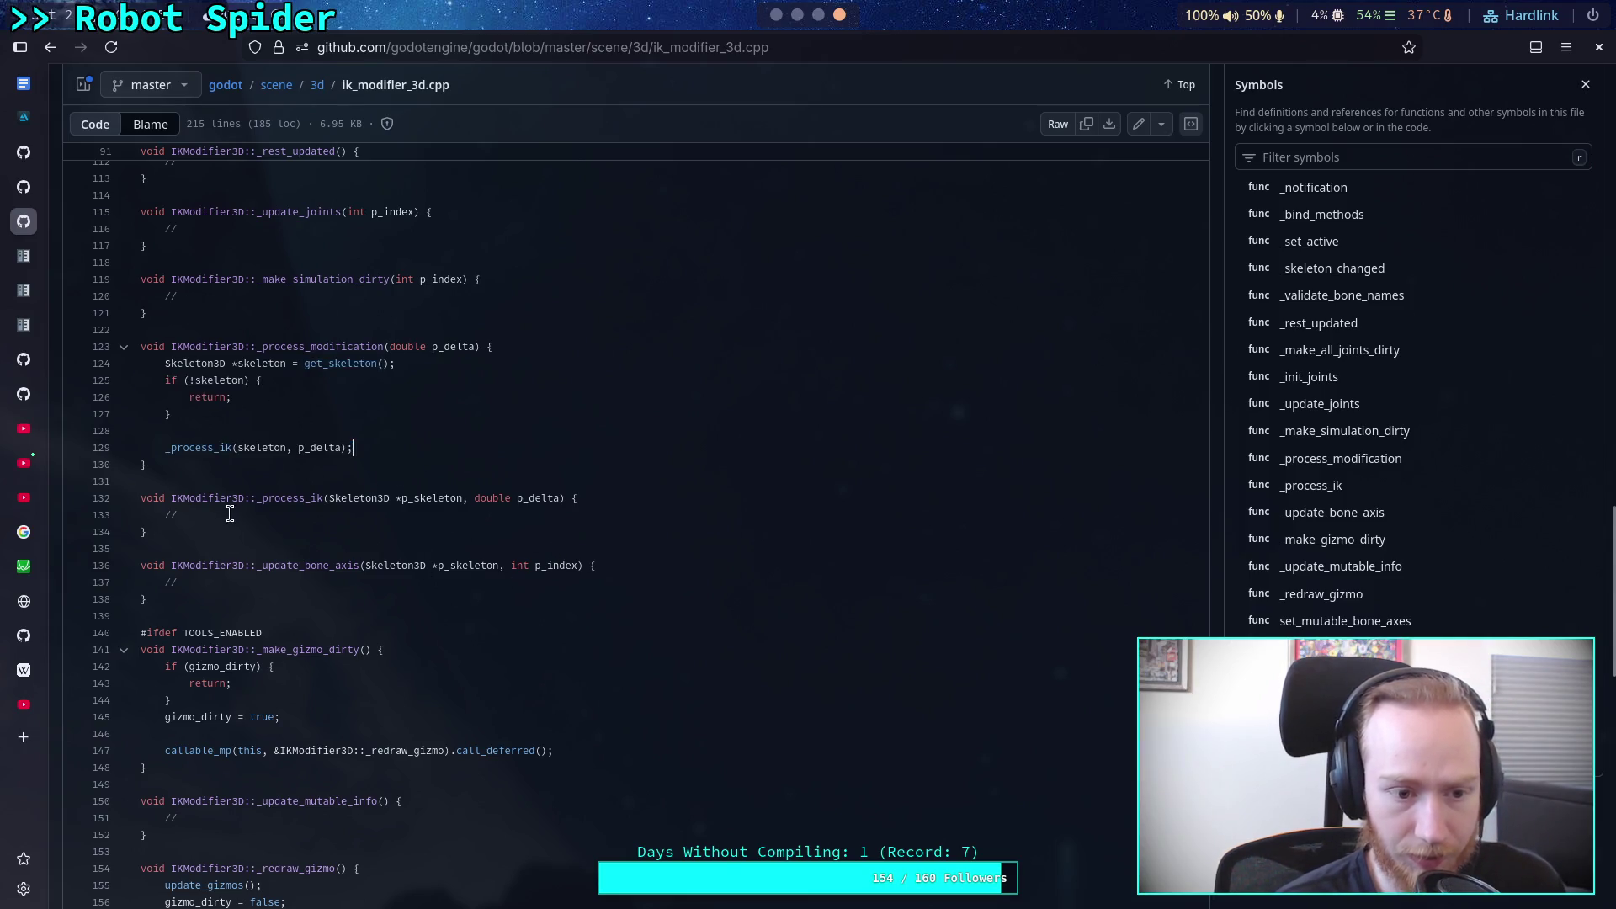
{"action": "left_click_drag", "start_coordinate": [141, 497], "coordinate": [247, 514]}
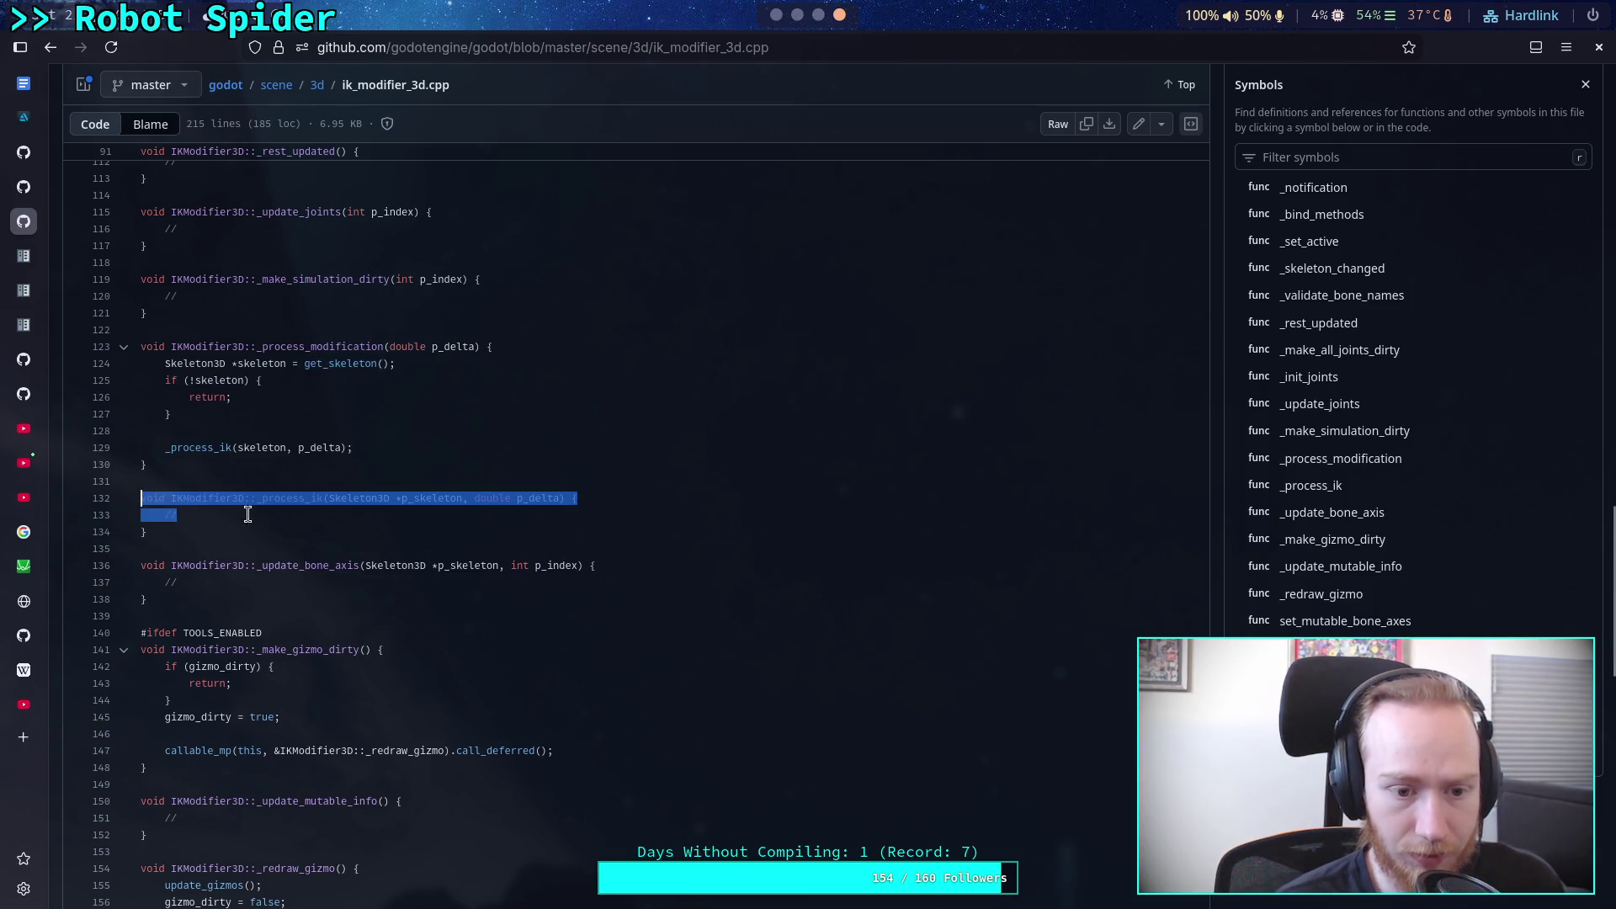
{"action": "left_click", "coordinate": [359, 532]}
{"action": "scroll", "coordinate": [359, 527], "scroll_direction": "down", "scroll_amount": 5}
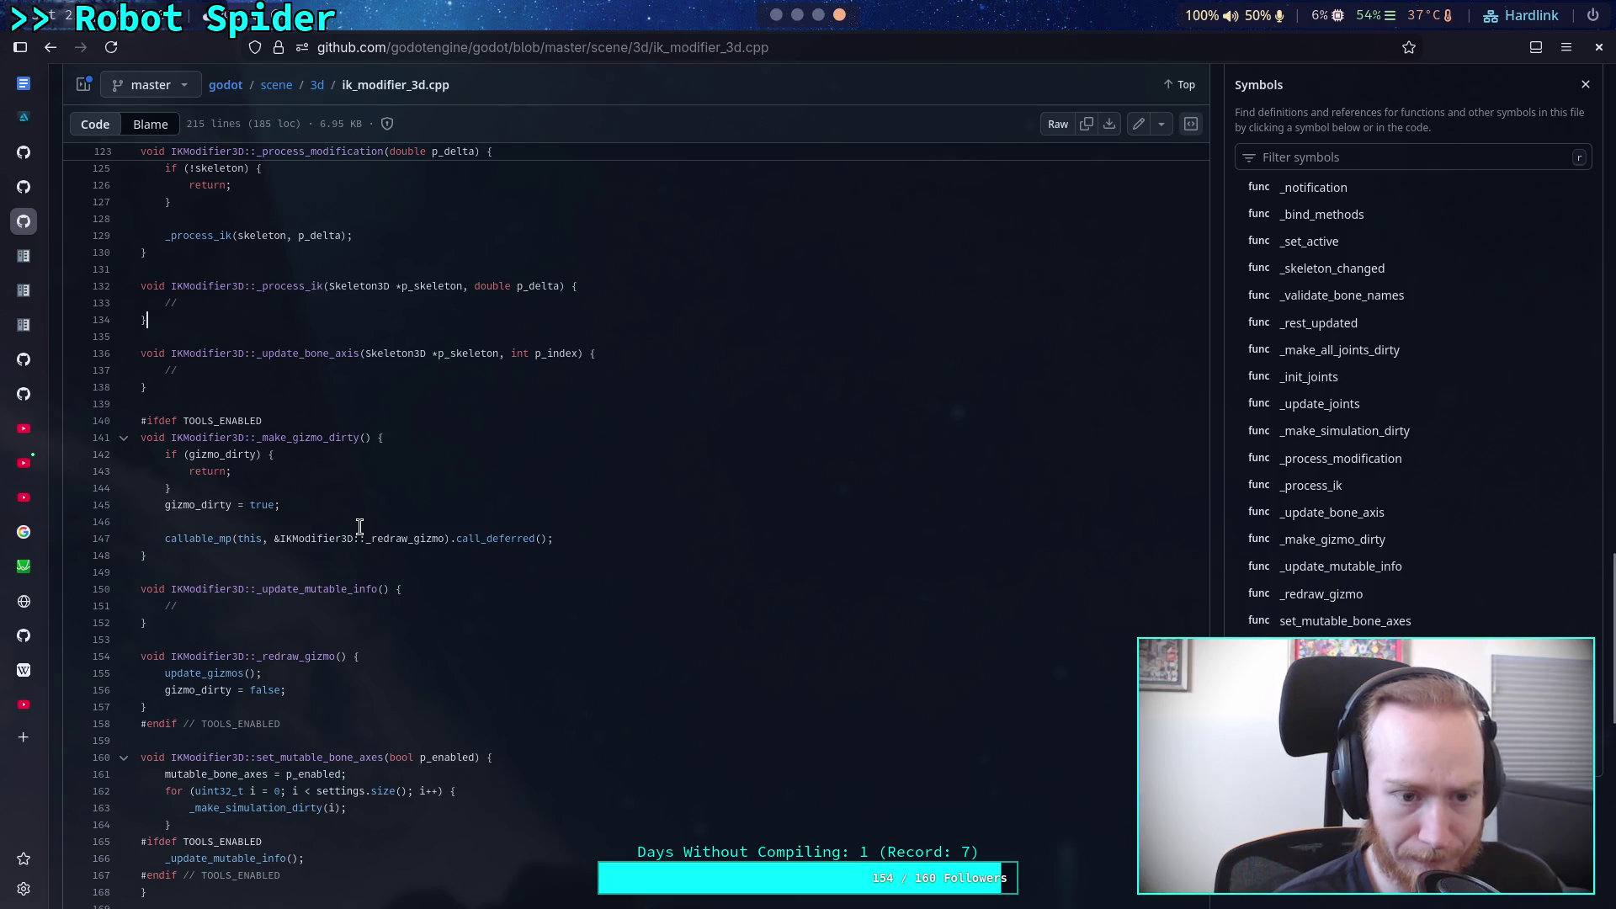
{"action": "scroll", "coordinate": [360, 527], "scroll_direction": "down", "scroll_amount": 3}
{"action": "scroll", "coordinate": [359, 526], "scroll_direction": "down", "scroll_amount": 8}
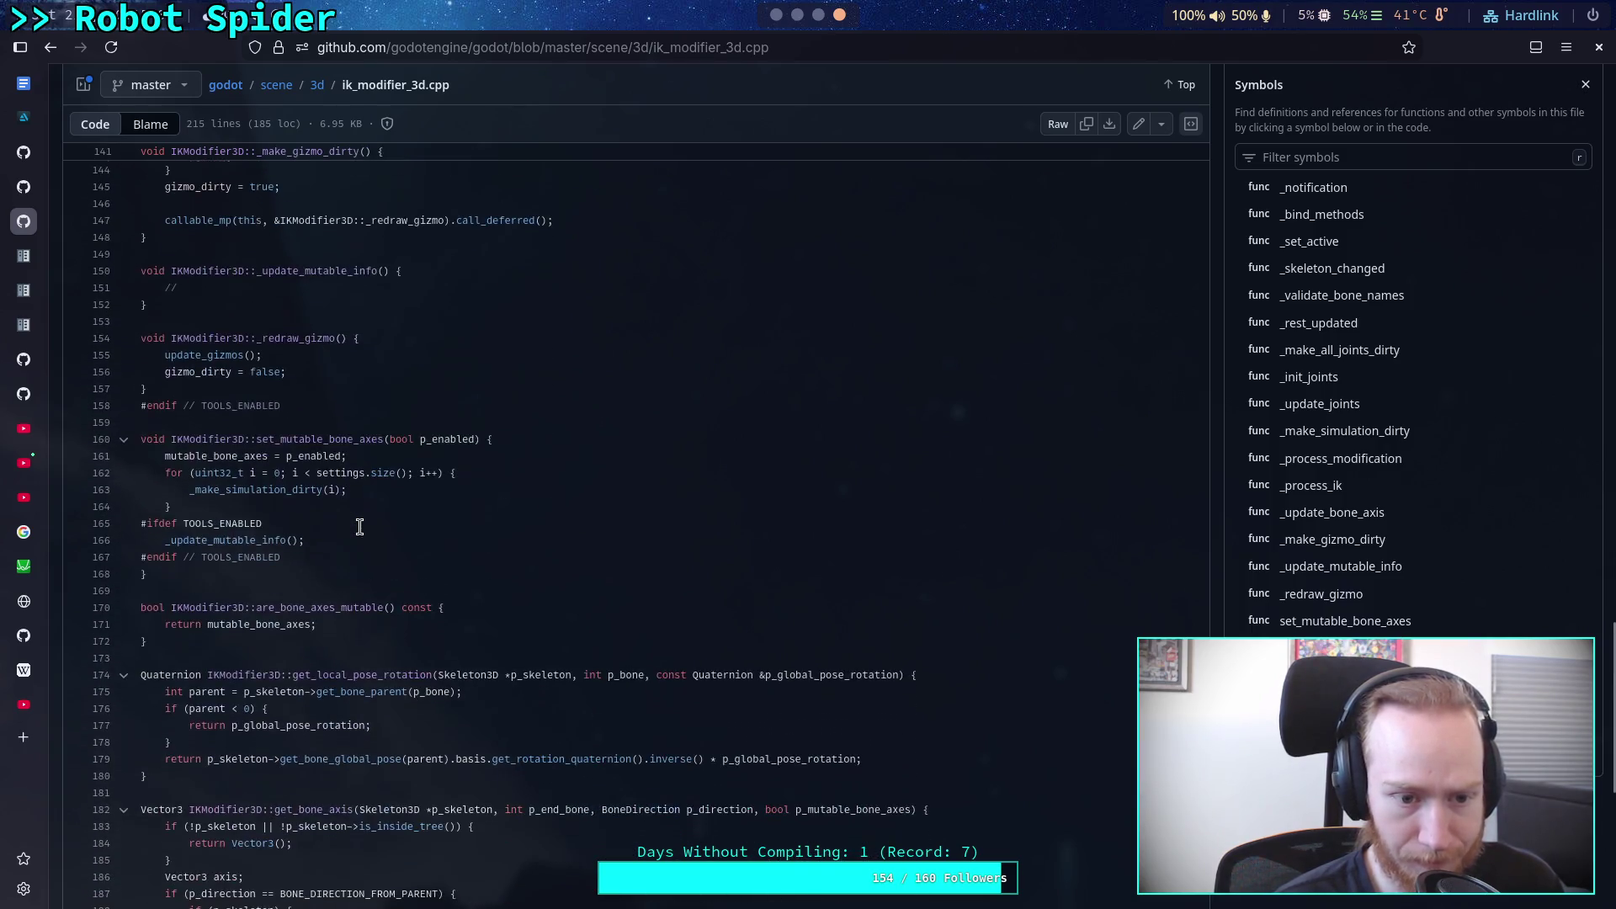
{"action": "scroll", "coordinate": [359, 527], "scroll_direction": "down", "scroll_amount": 3}
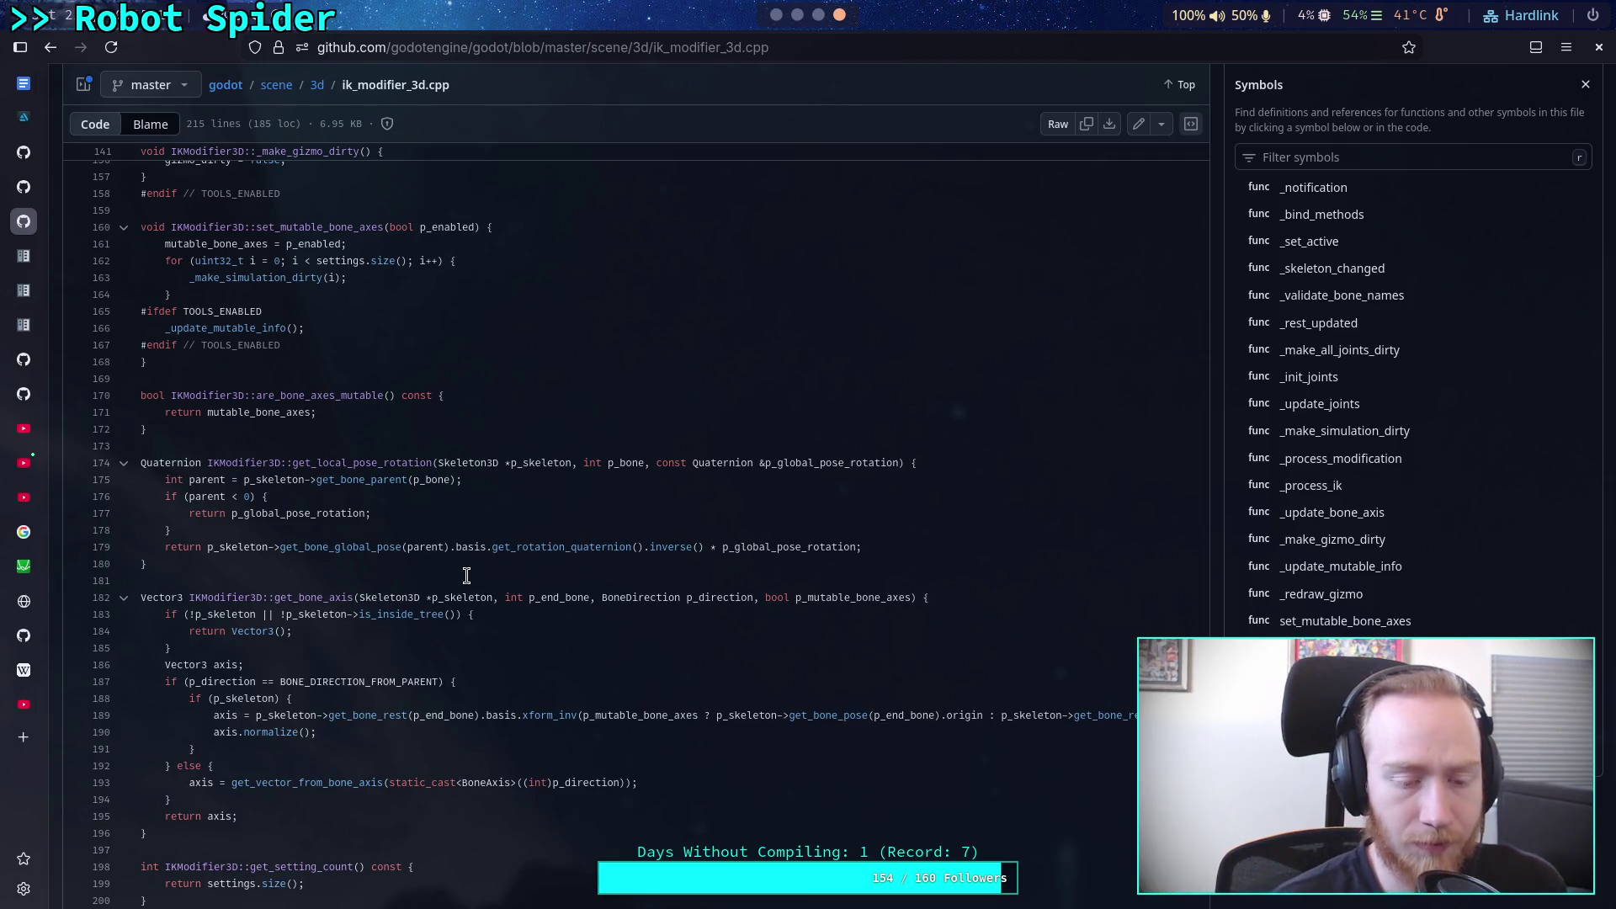
{"action": "scroll", "coordinate": [471, 580], "scroll_direction": "down", "scroll_amount": 4}
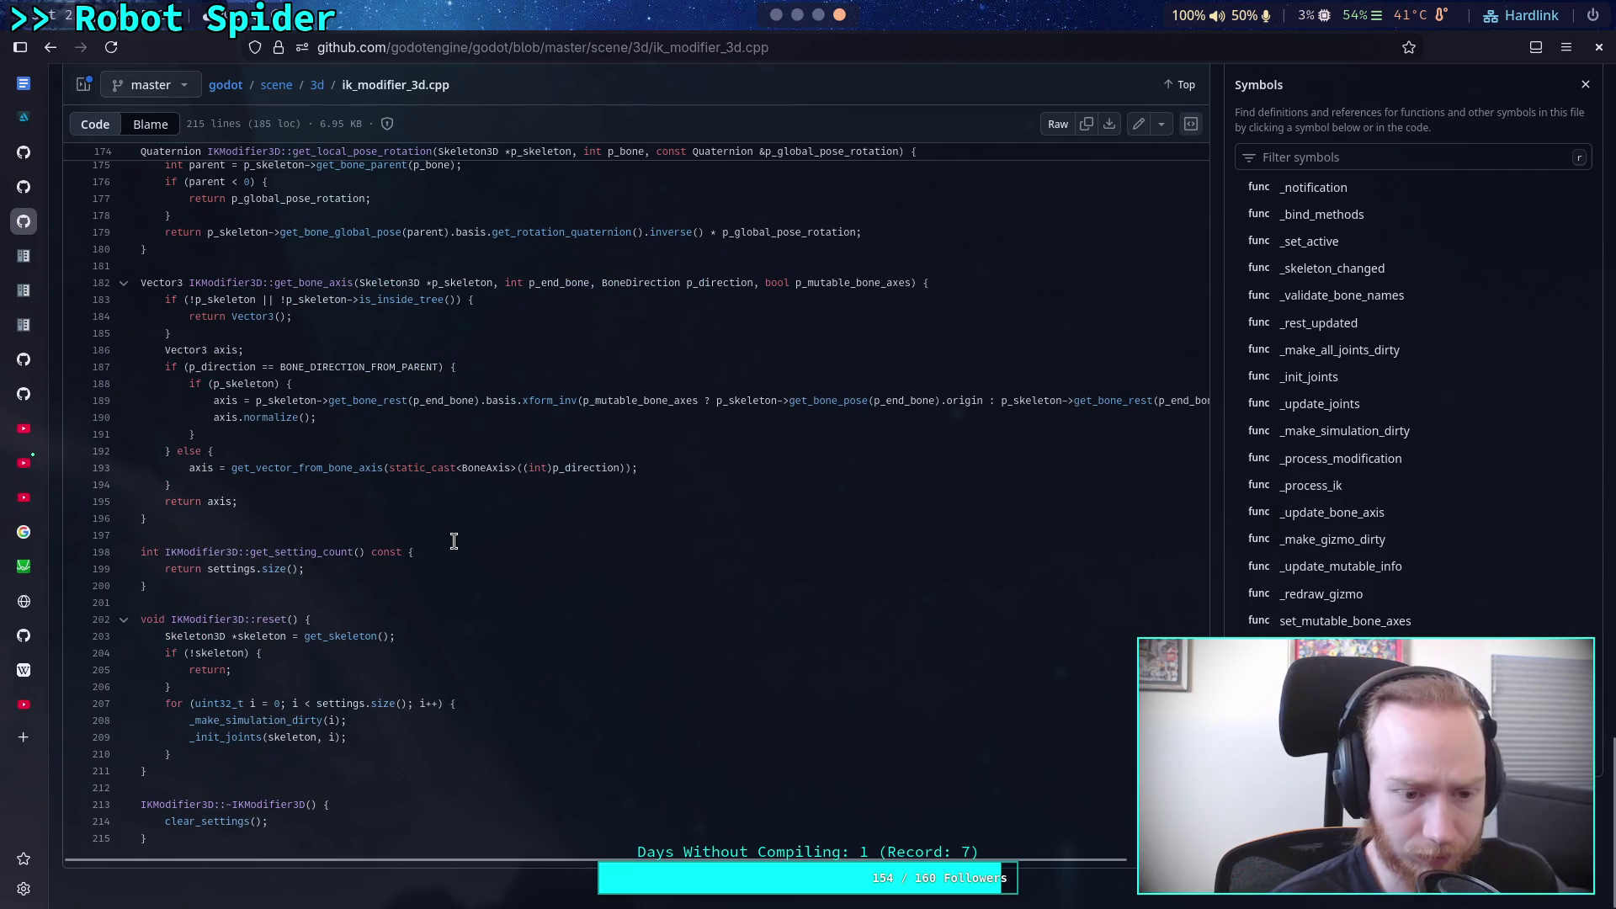
{"action": "scroll", "coordinate": [459, 520], "scroll_direction": "up", "scroll_amount": 2}
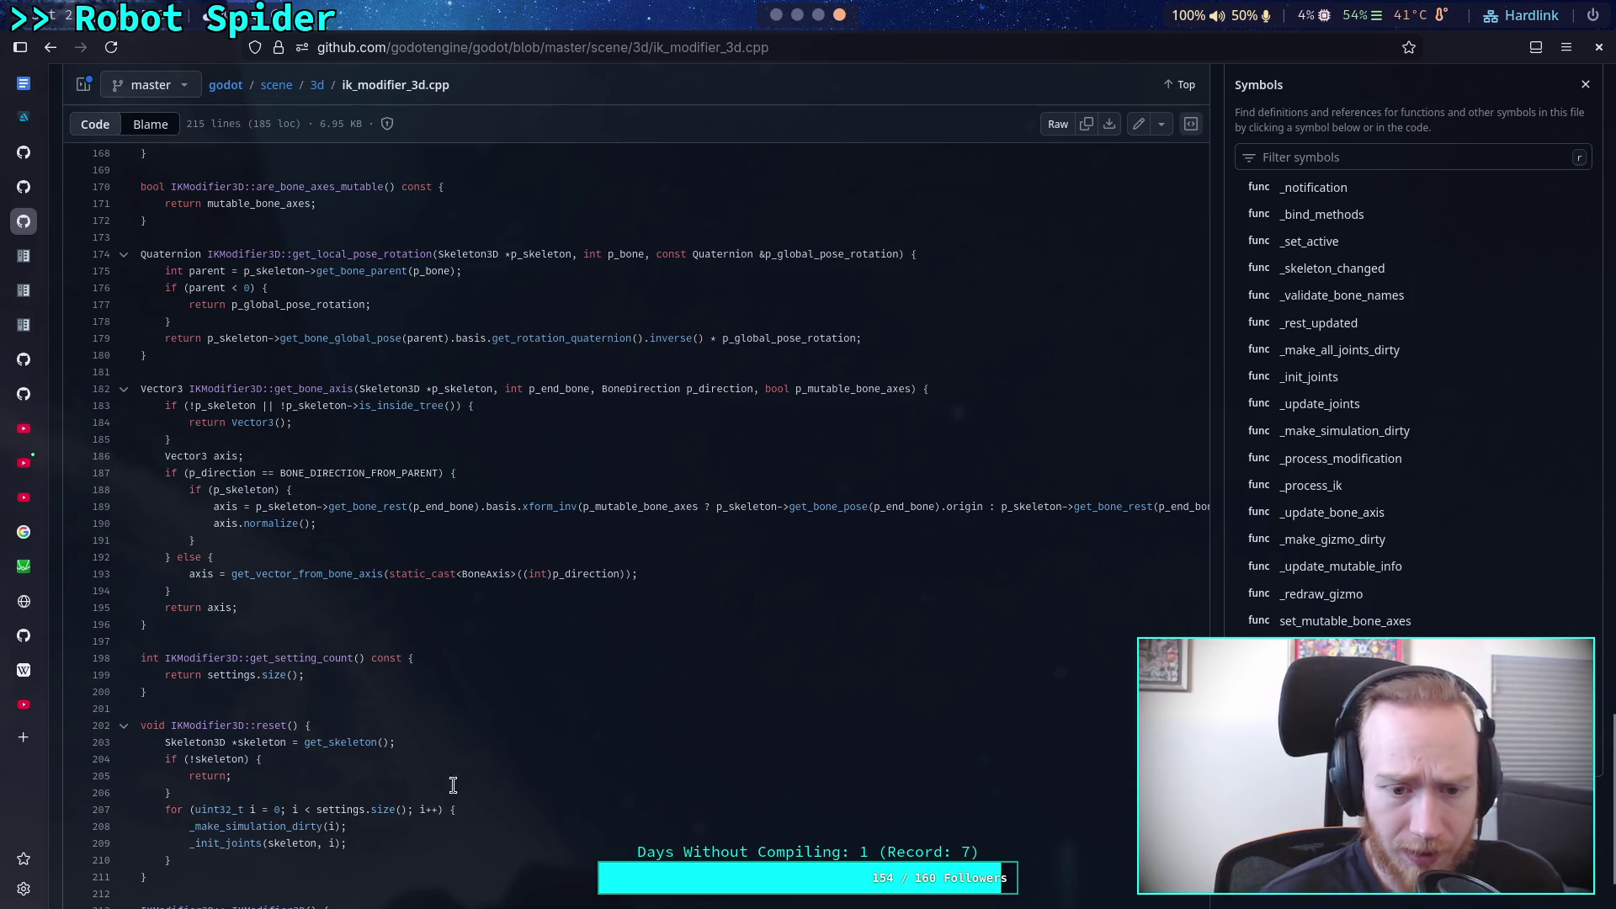
{"action": "mouse_move", "coordinate": [438, 884]}
{"action": "mouse_move", "coordinate": [435, 906]}
{"action": "left_mouse_down"}
{"action": "mouse_move", "coordinate": [574, 902]}
{"action": "mouse_move", "coordinate": [278, 865]}
{"action": "left_mouse_up"}
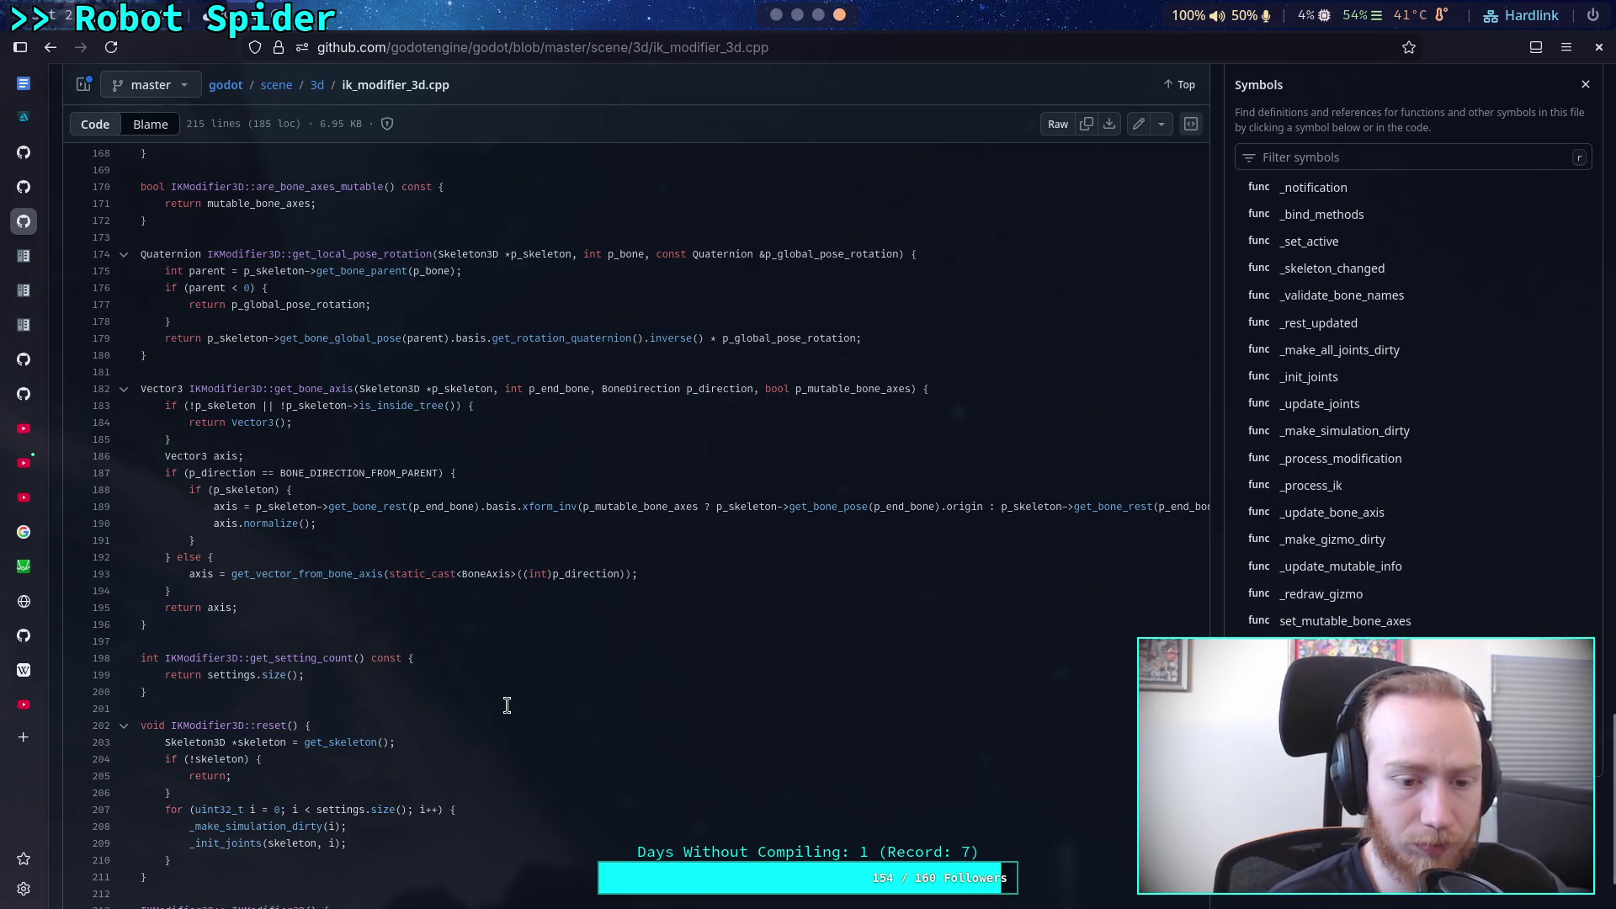
{"action": "scroll", "coordinate": [506, 693], "scroll_direction": "down", "scroll_amount": 2}
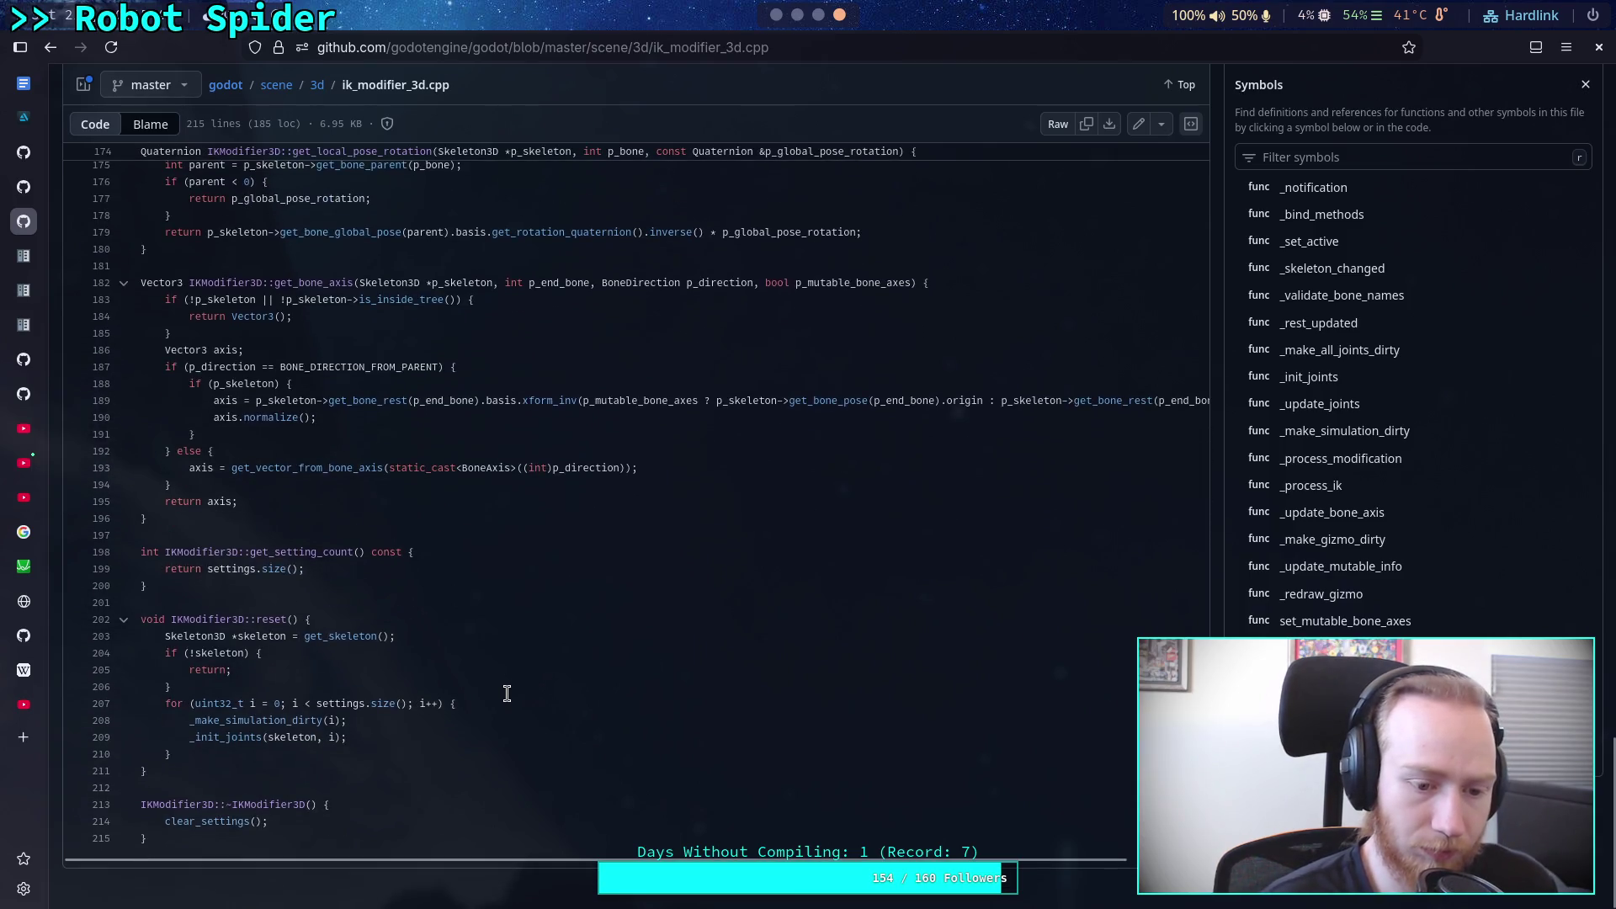
{"action": "scroll", "coordinate": [507, 693], "scroll_direction": "up", "scroll_amount": 4}
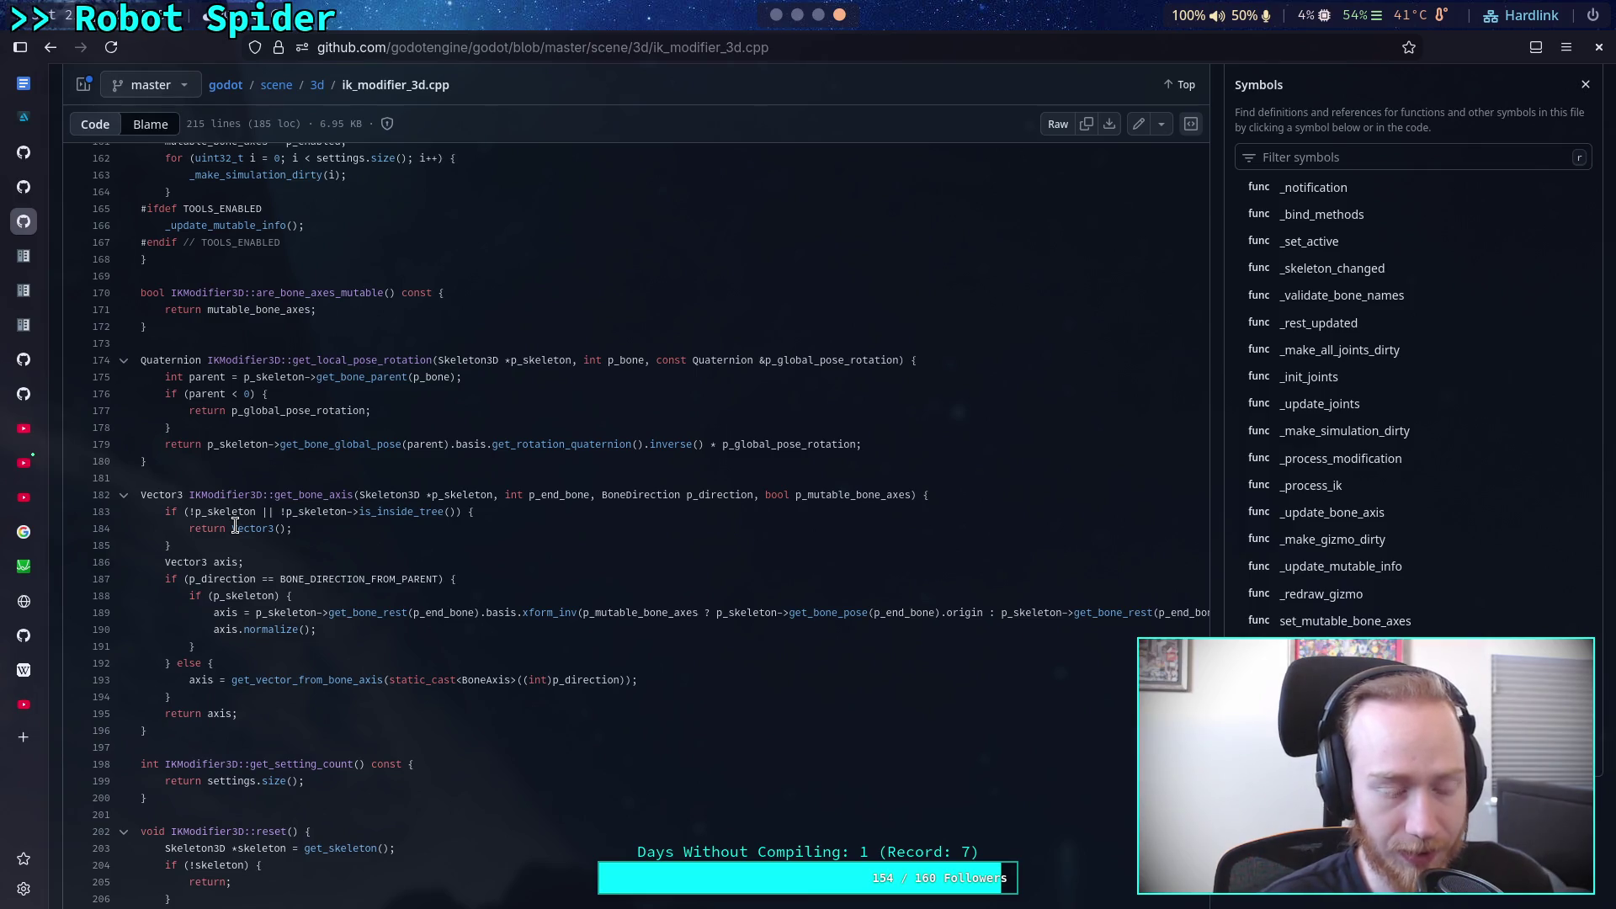
{"action": "scroll", "coordinate": [236, 526], "scroll_direction": "up", "scroll_amount": 3}
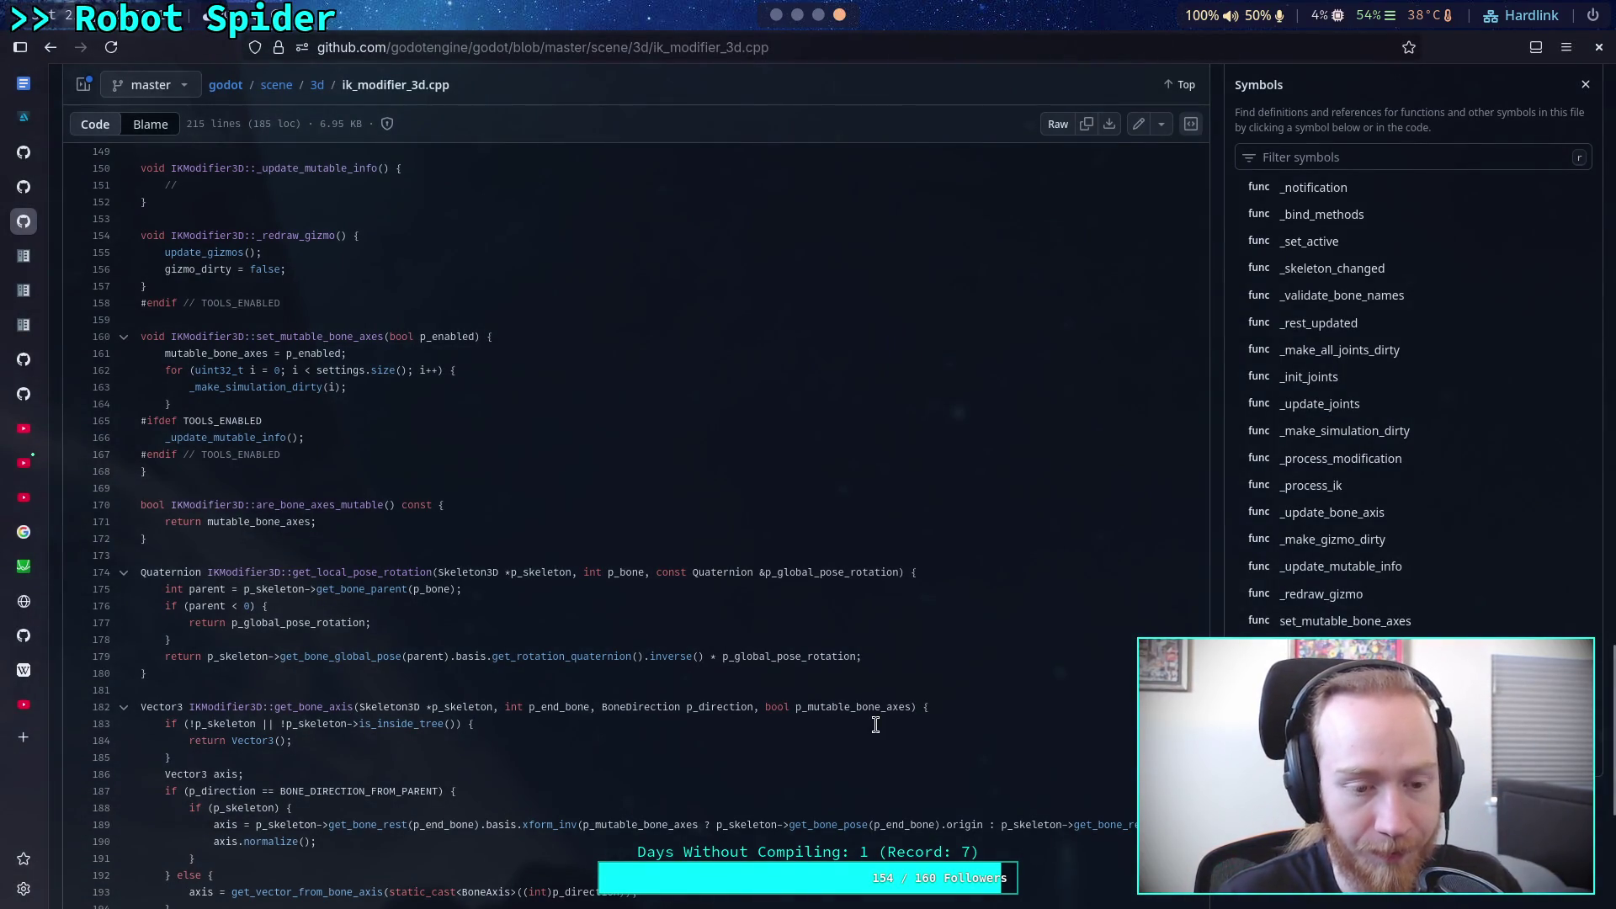
{"action": "scroll", "coordinate": [875, 725], "scroll_direction": "down", "scroll_amount": 5}
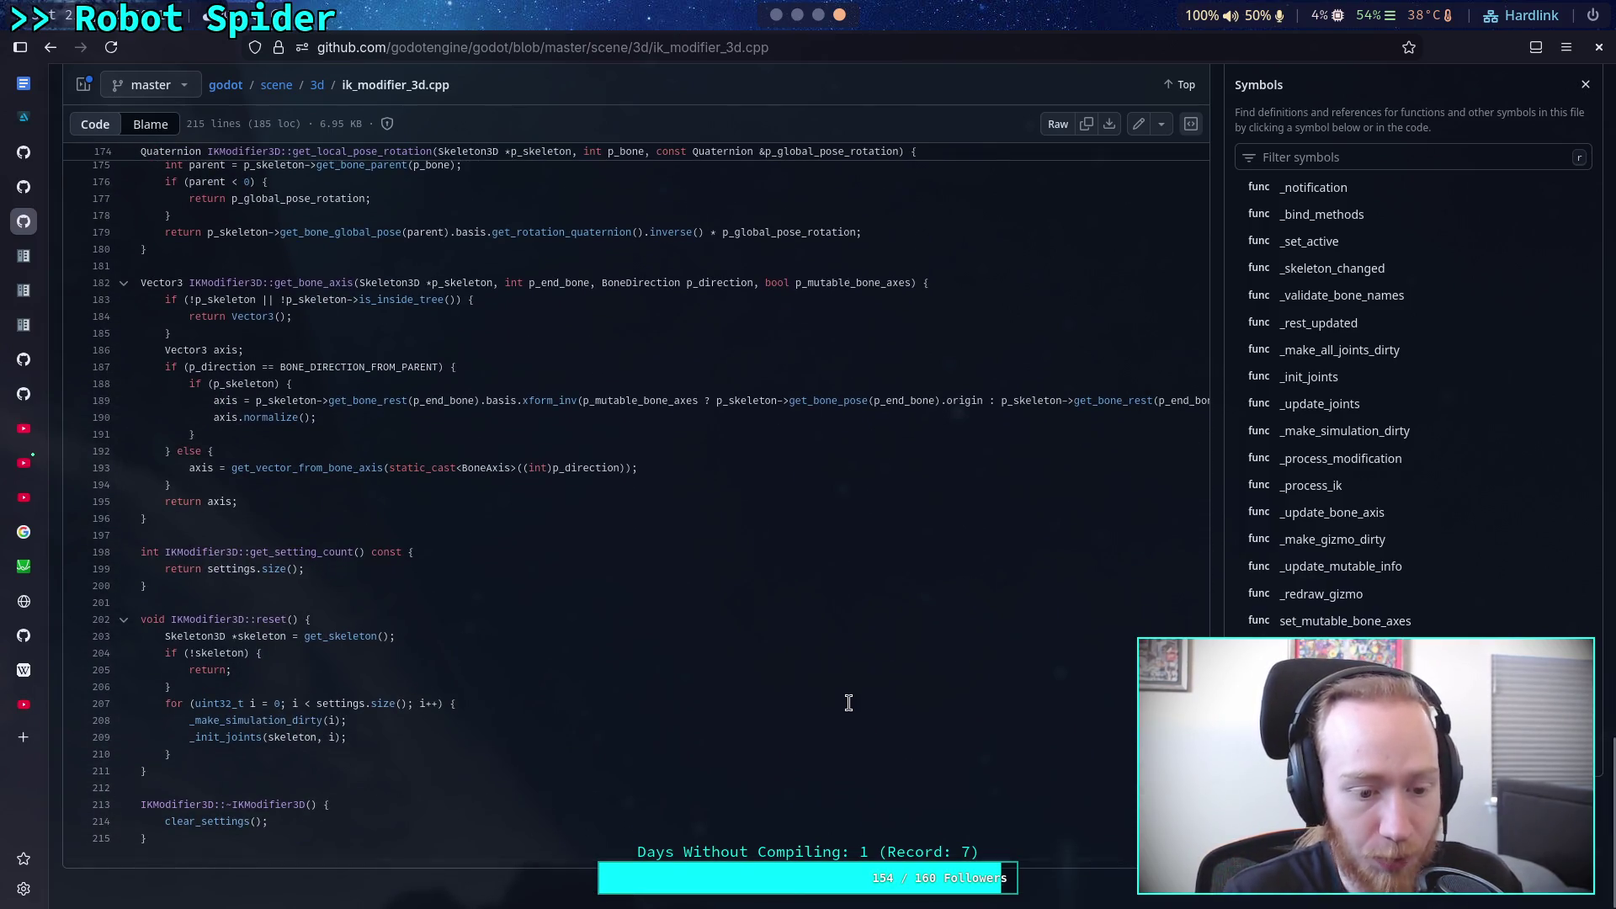
{"action": "scroll", "coordinate": [848, 703], "scroll_direction": "up", "scroll_amount": 10}
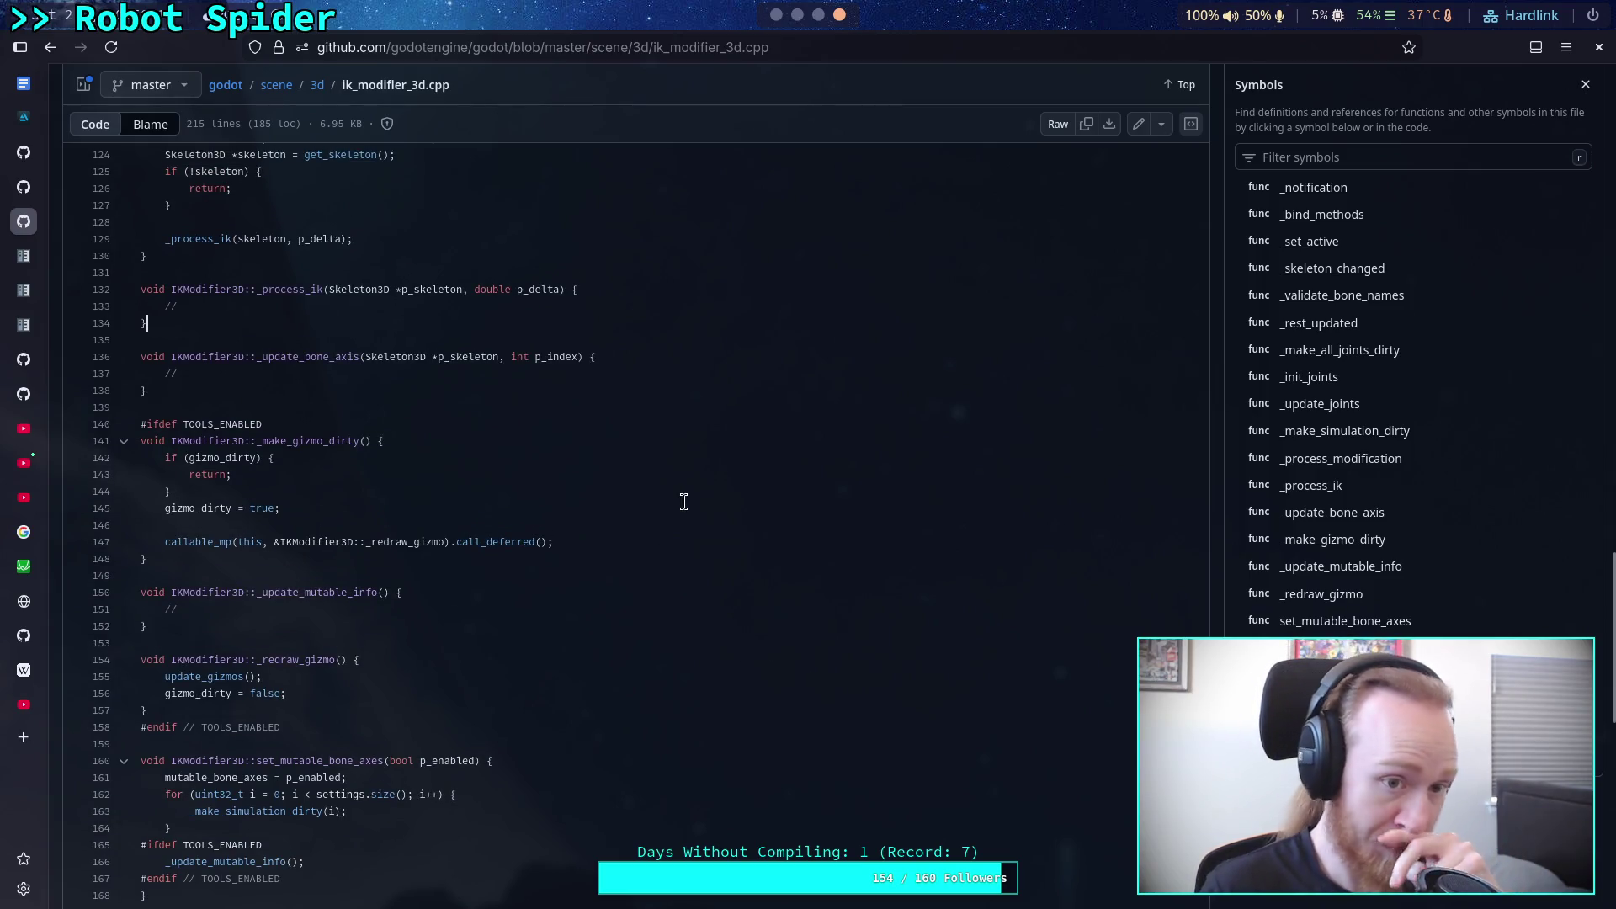
{"action": "scroll", "coordinate": [684, 502], "scroll_direction": "up", "scroll_amount": 4}
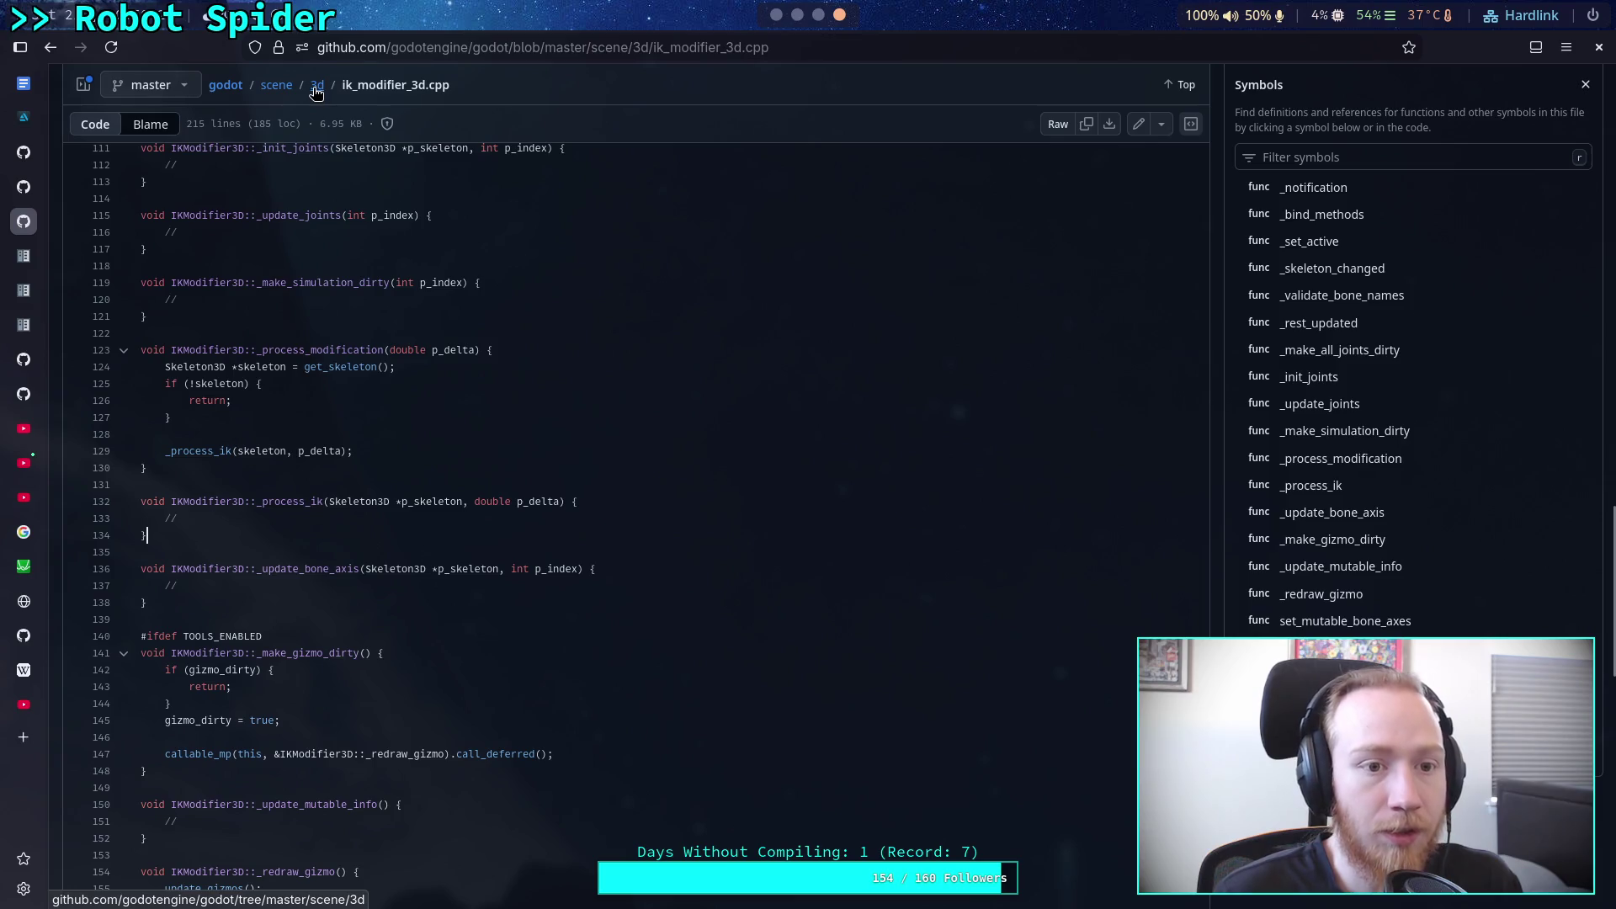
{"action": "left_click", "coordinate": [776, 17]}
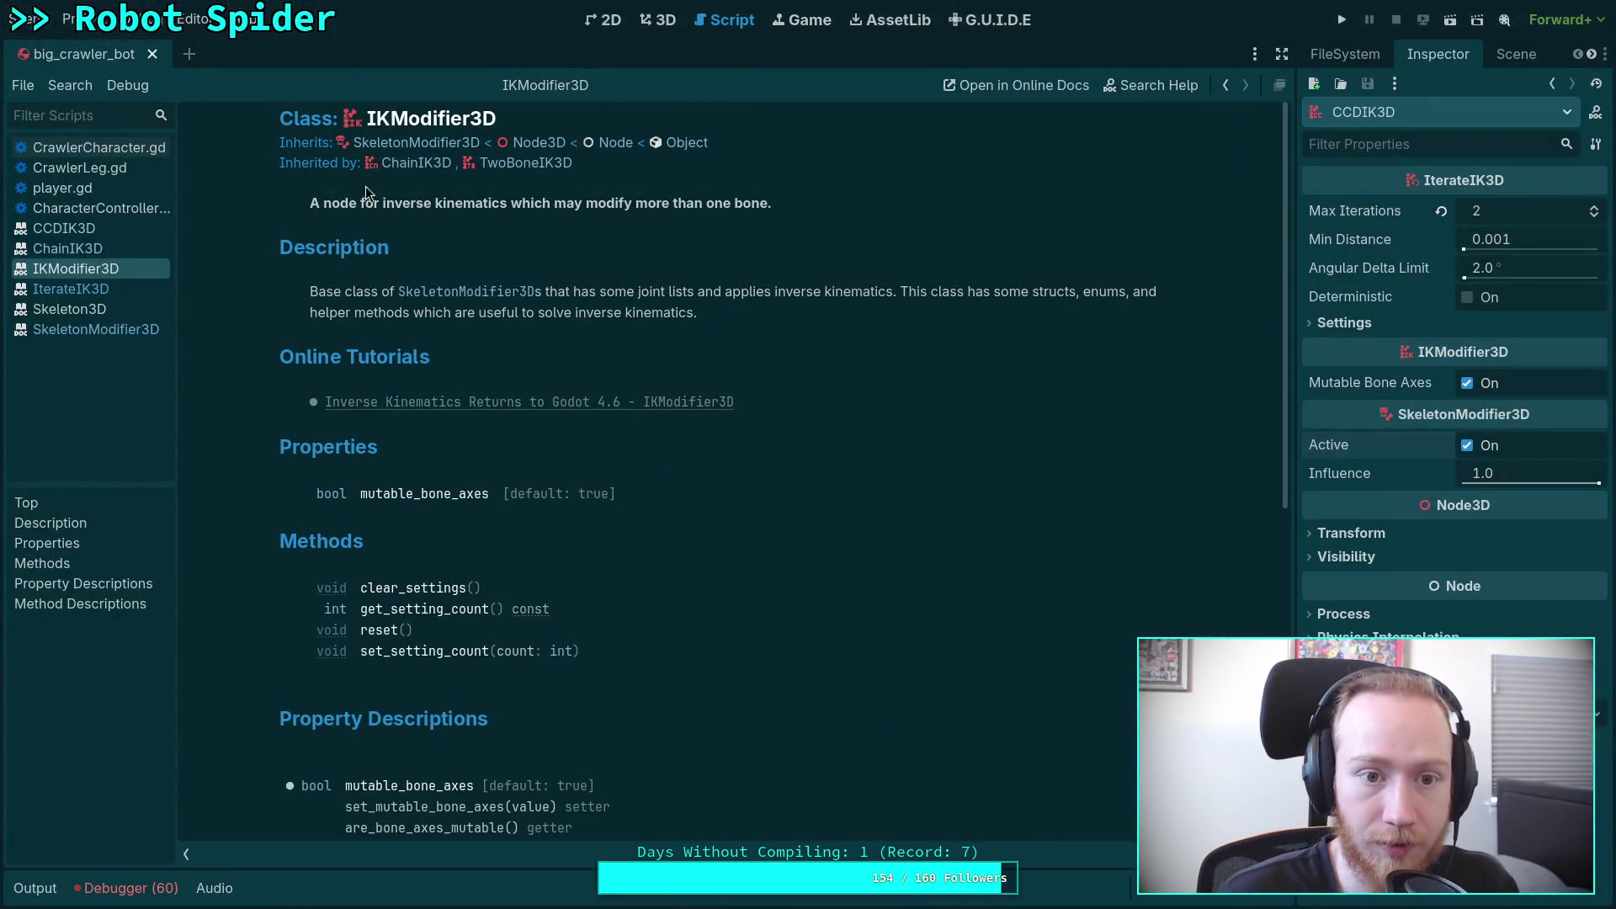
{"action": "left_click", "coordinate": [110, 229]}
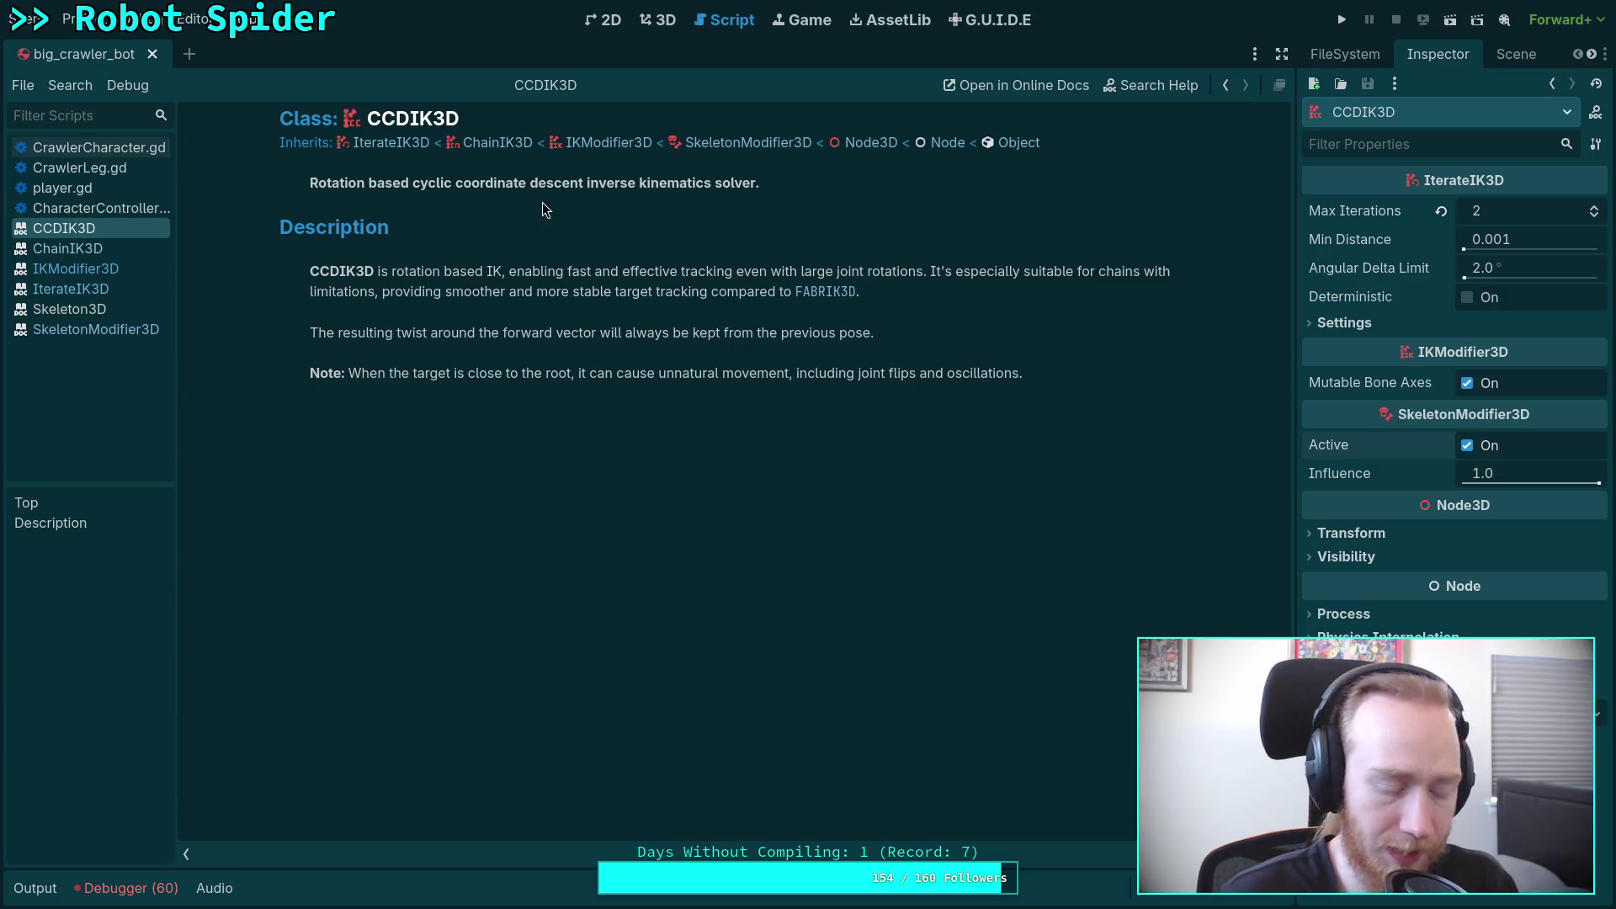
{"action": "key", "text": "super+4"}
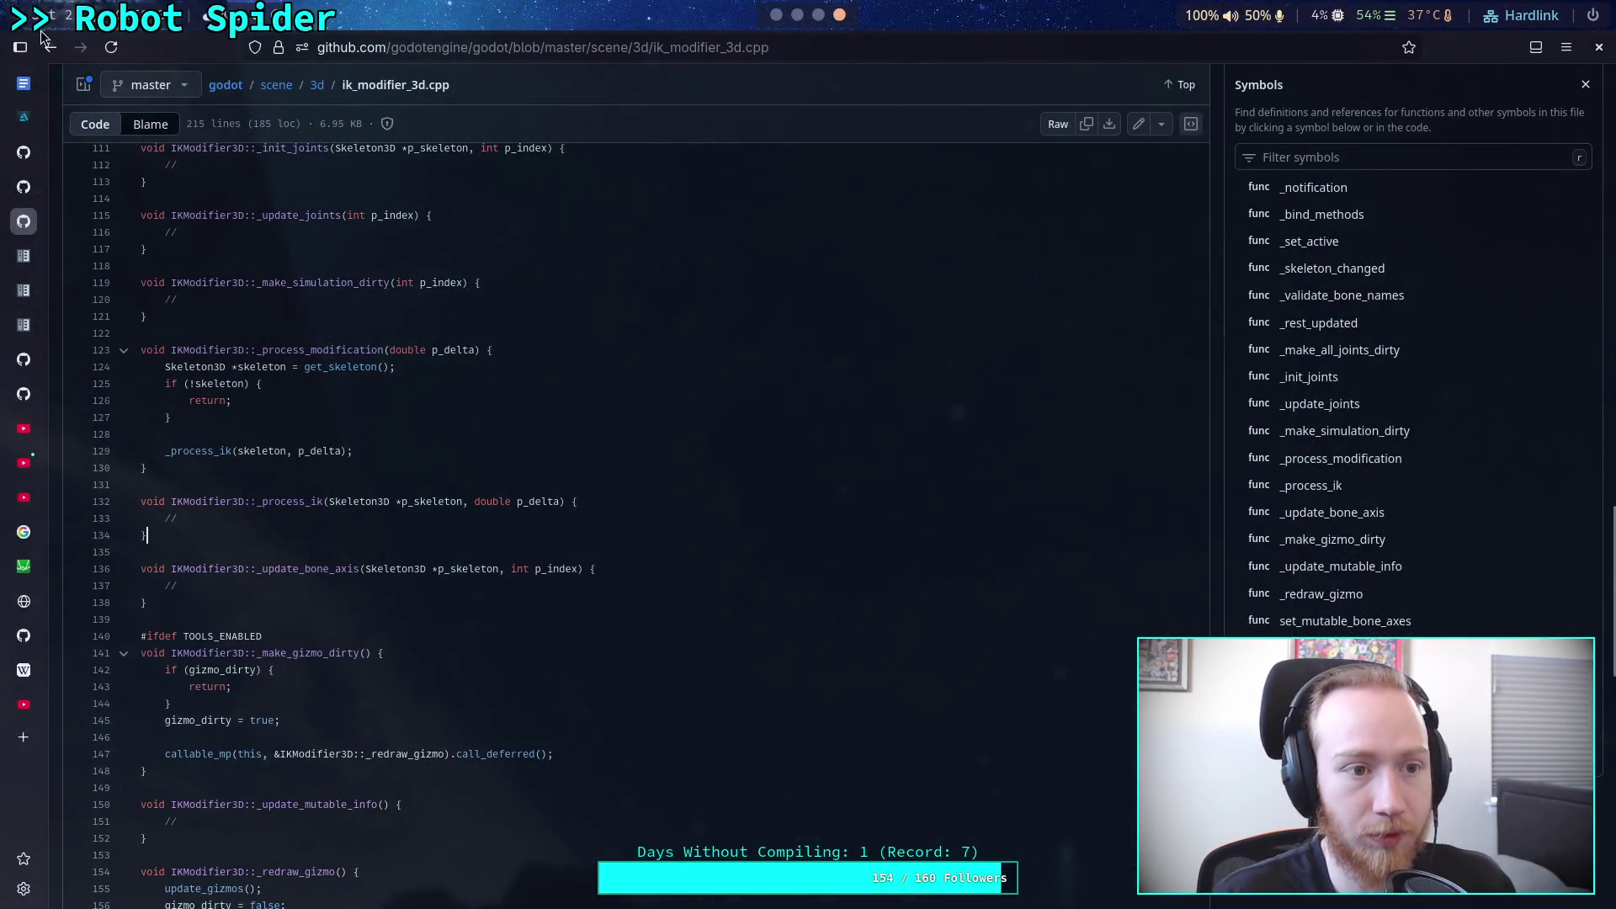
Step: Go back to the scene/3d source folder and open chain_ik_3d.h
{"action": "left_click", "coordinate": [49, 46]}
{"action": "left_click", "coordinate": [317, 92]}
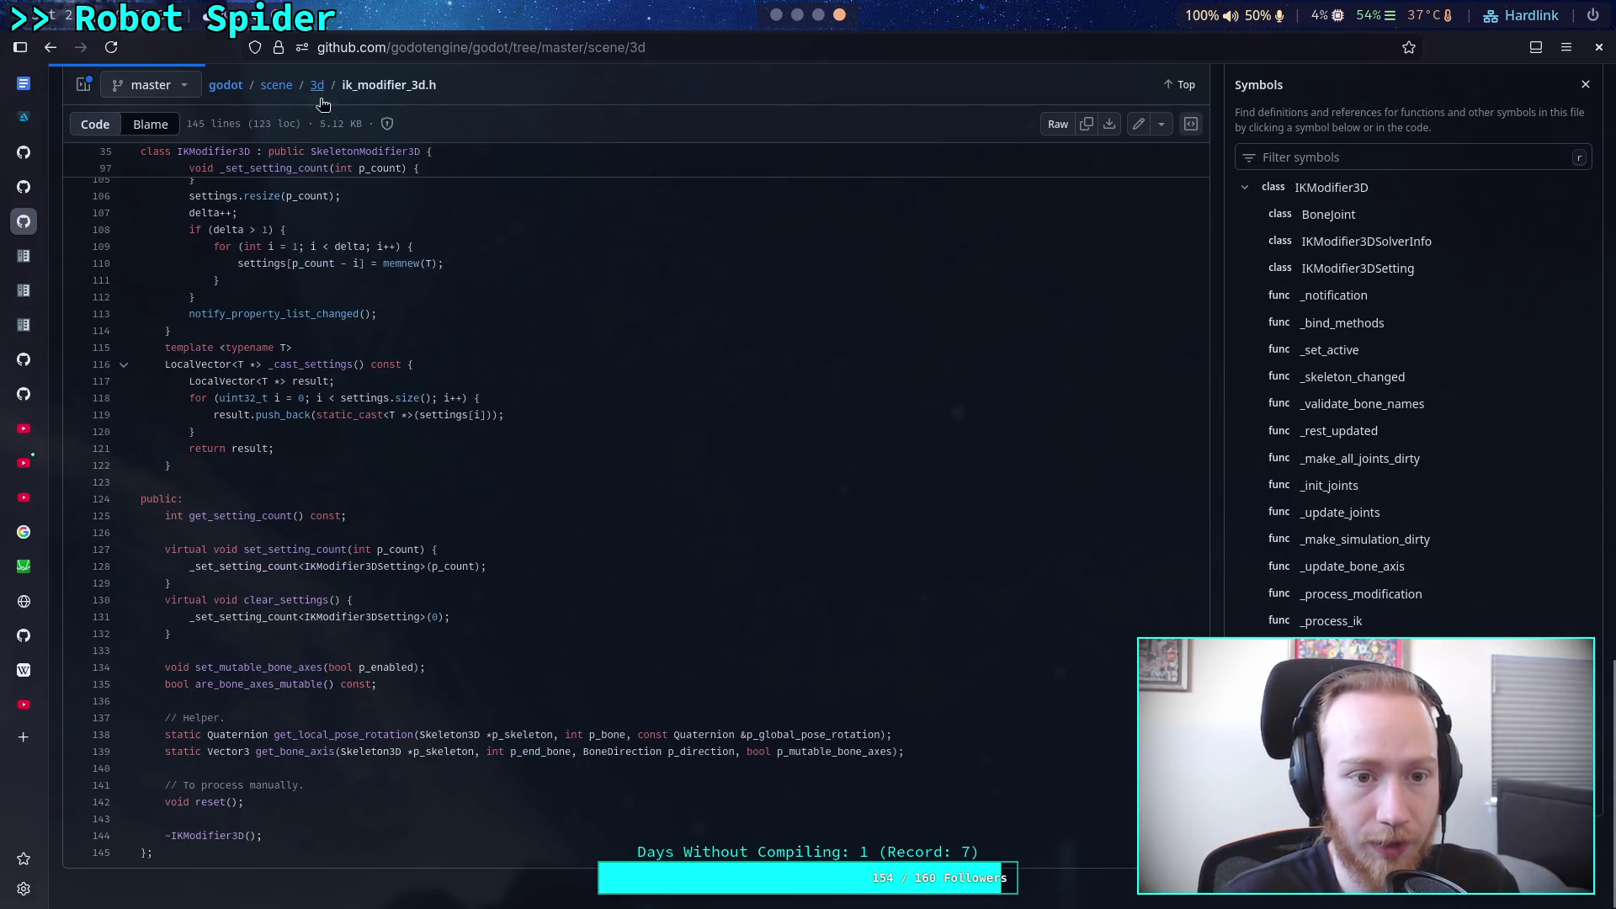
{"action": "scroll", "coordinate": [356, 457], "scroll_direction": "down", "scroll_amount": 5}
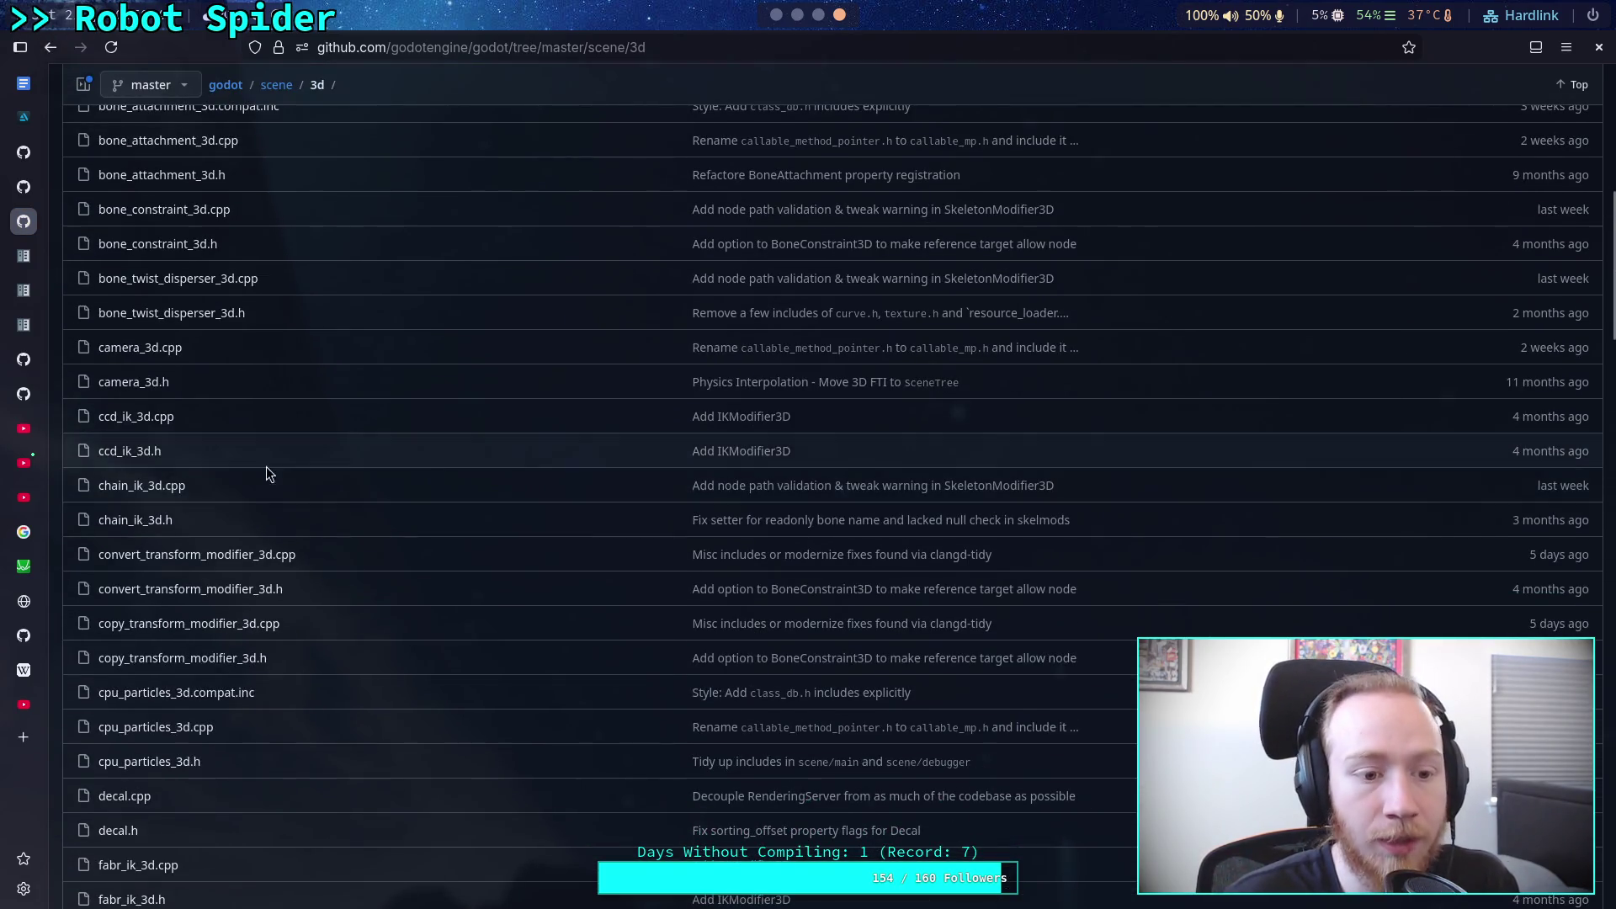
{"action": "left_click", "coordinate": [154, 522]}
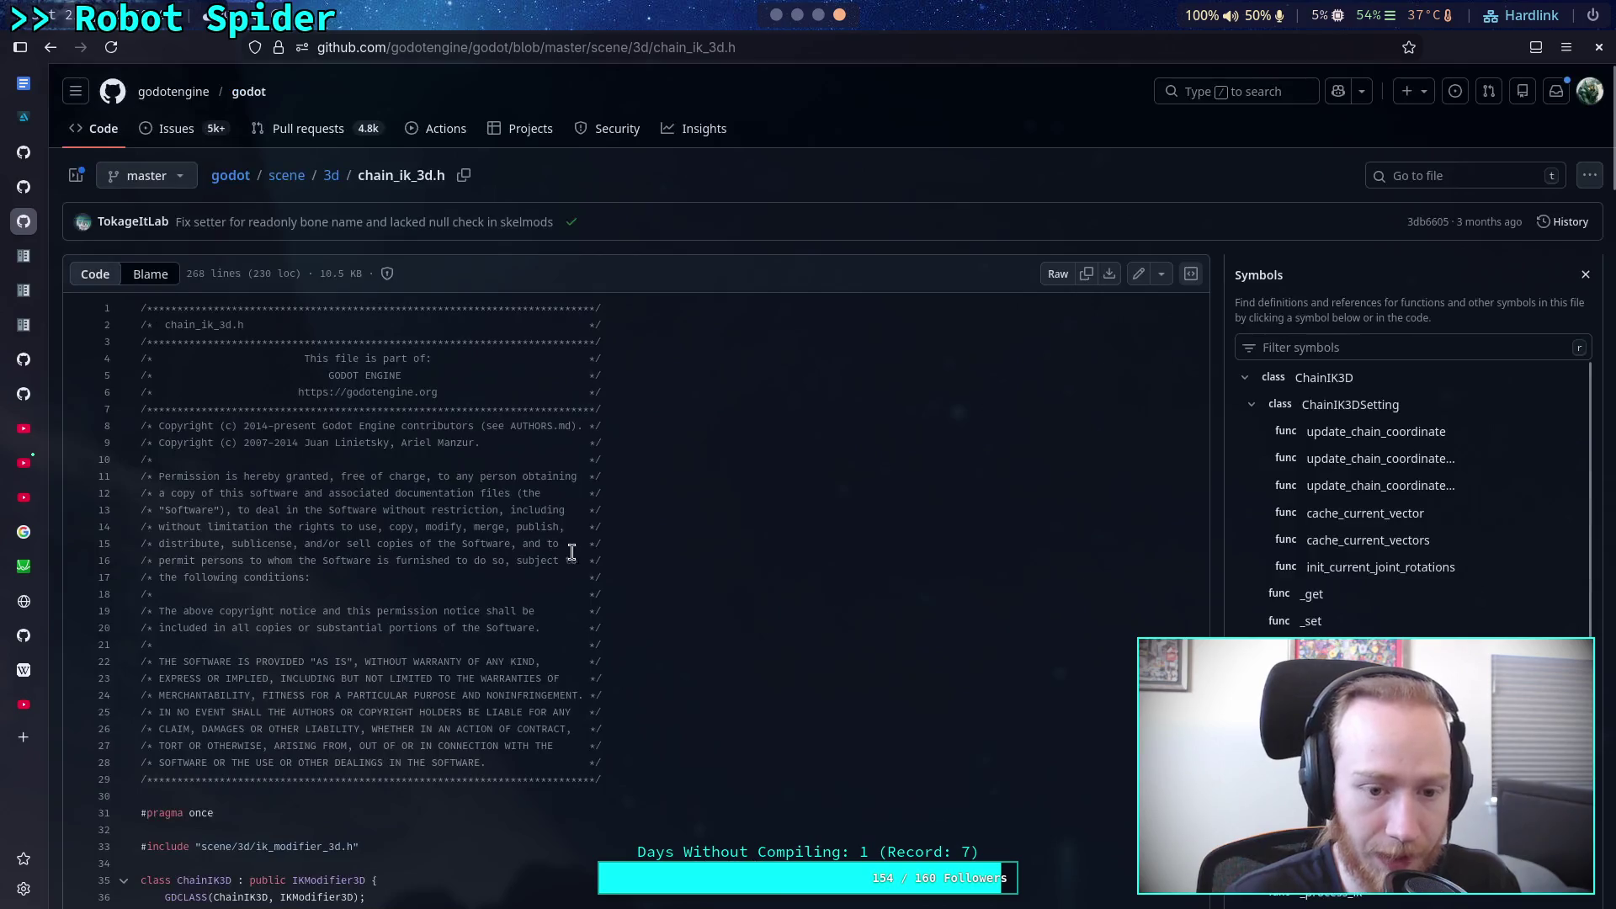
Step: Read through chain_ik_3d.h, including the ChainIK3DSetting struct and _process_ik override
{"action": "scroll", "coordinate": [639, 558], "scroll_direction": "down", "scroll_amount": 8}
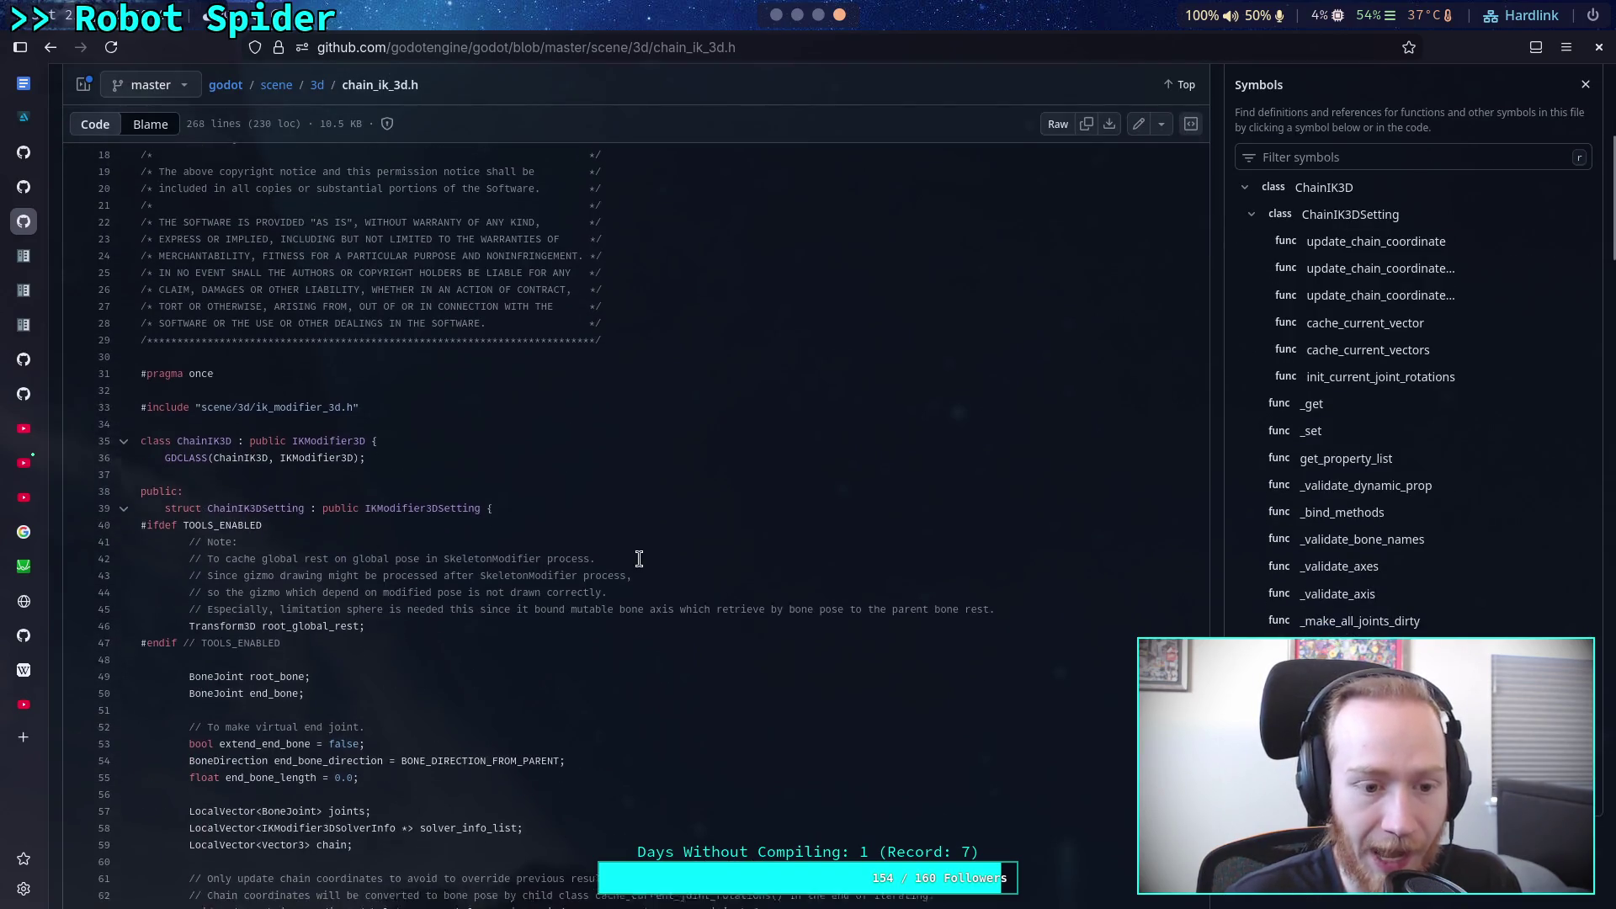
{"action": "scroll", "coordinate": [639, 558], "scroll_direction": "down", "scroll_amount": 2}
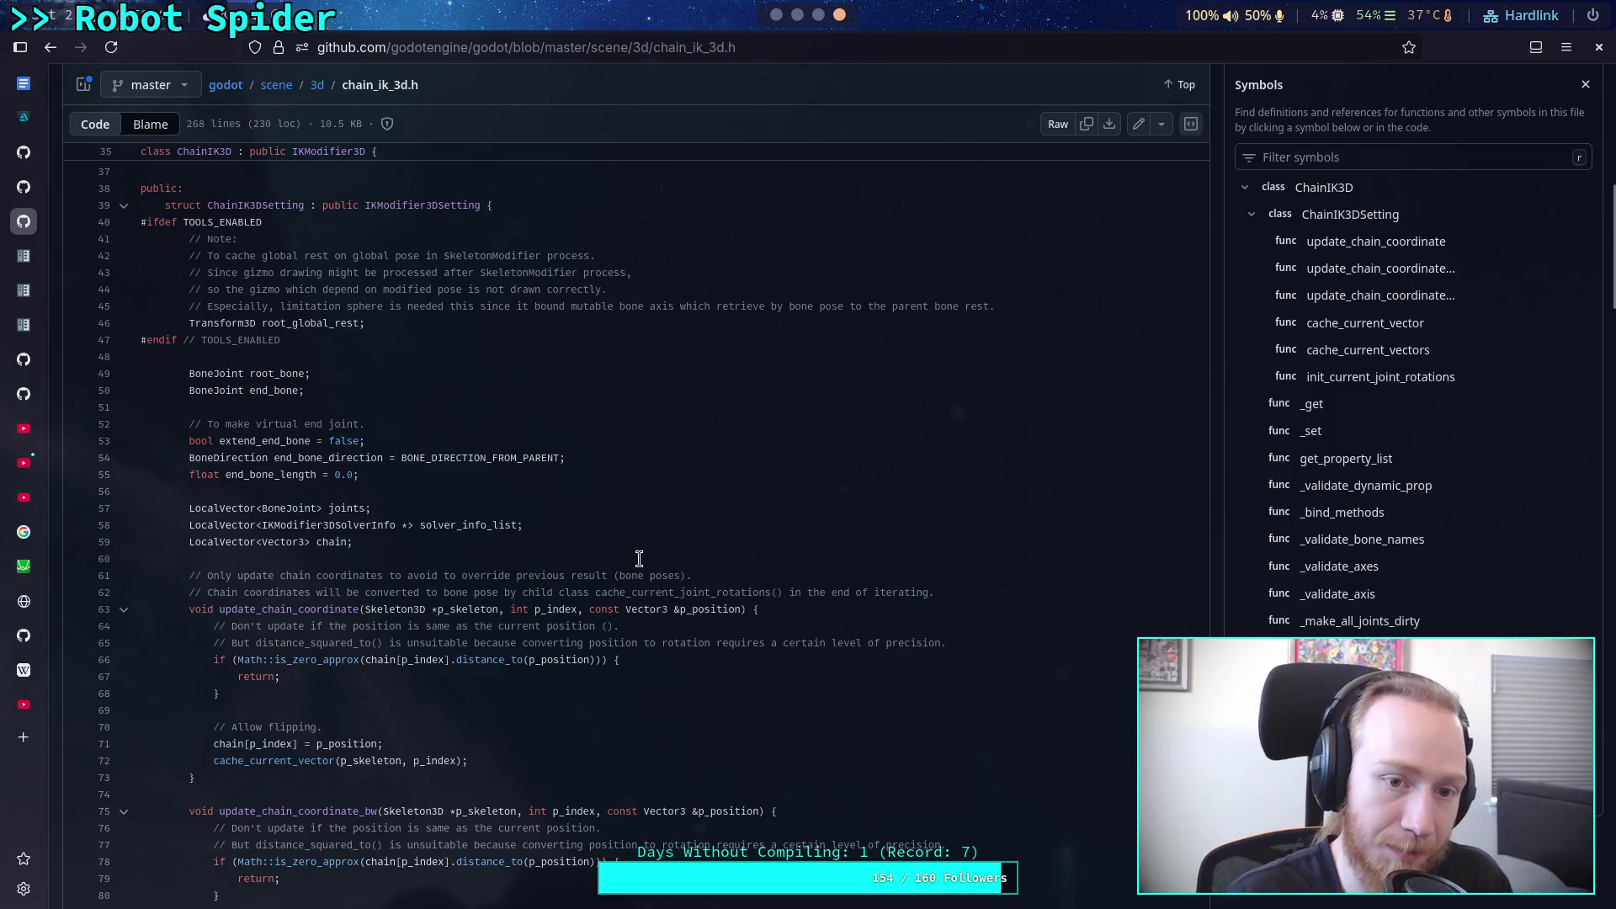
{"action": "scroll", "coordinate": [639, 559], "scroll_direction": "down", "scroll_amount": 12}
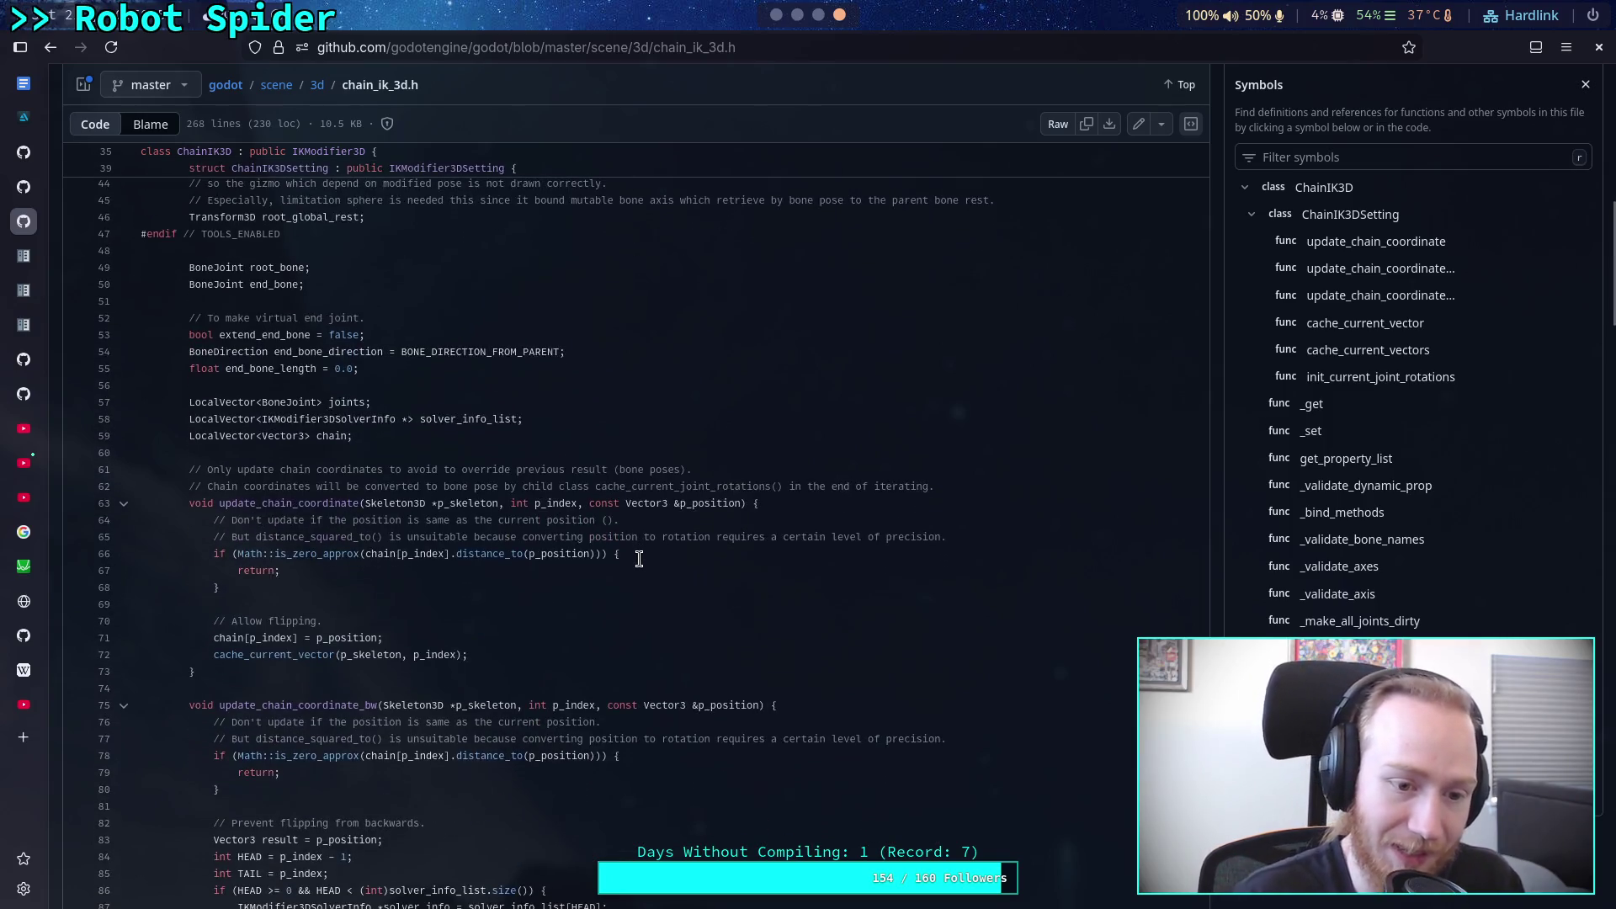
{"action": "scroll", "coordinate": [555, 588], "scroll_direction": "down", "scroll_amount": 4}
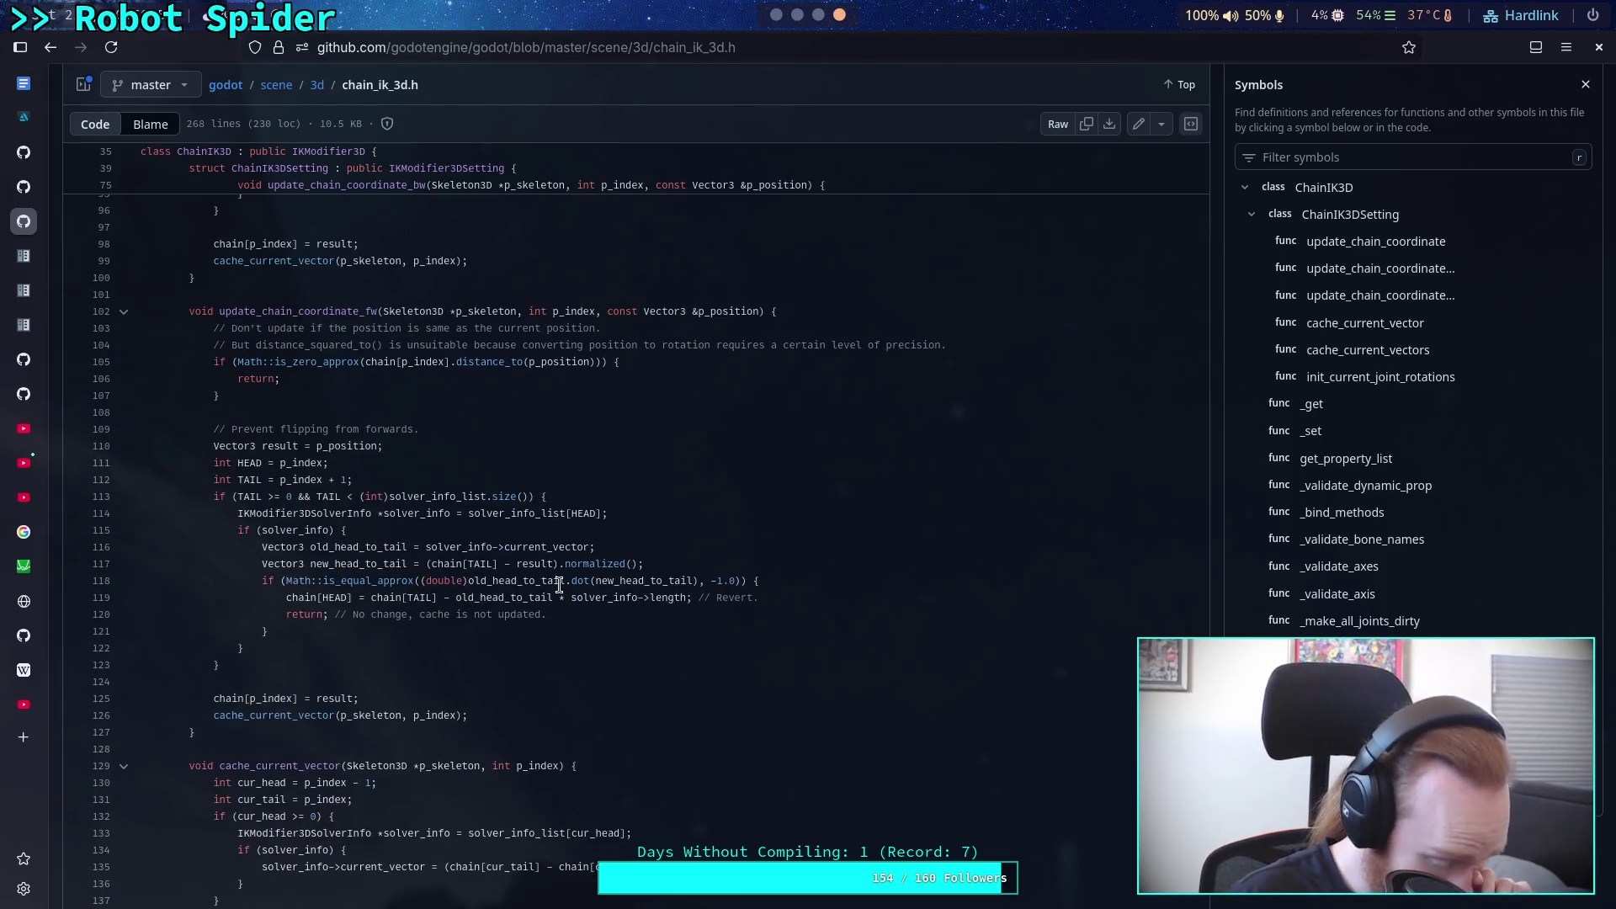
{"action": "scroll", "coordinate": [560, 584], "scroll_direction": "down", "scroll_amount": 15}
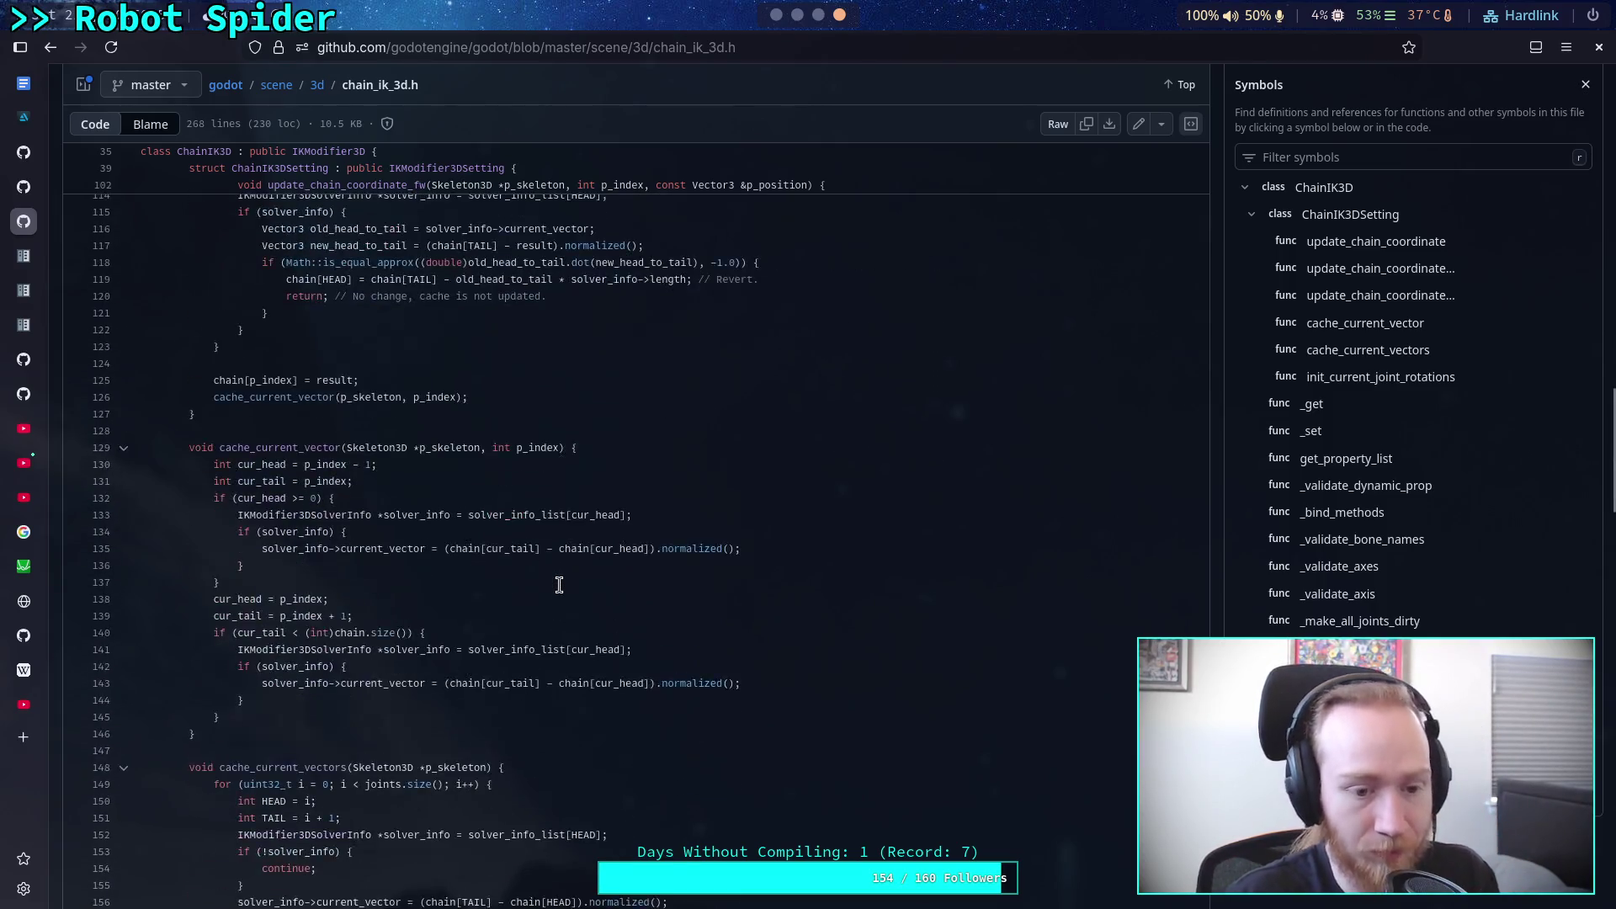
{"action": "scroll", "coordinate": [559, 584], "scroll_direction": "down", "scroll_amount": 12}
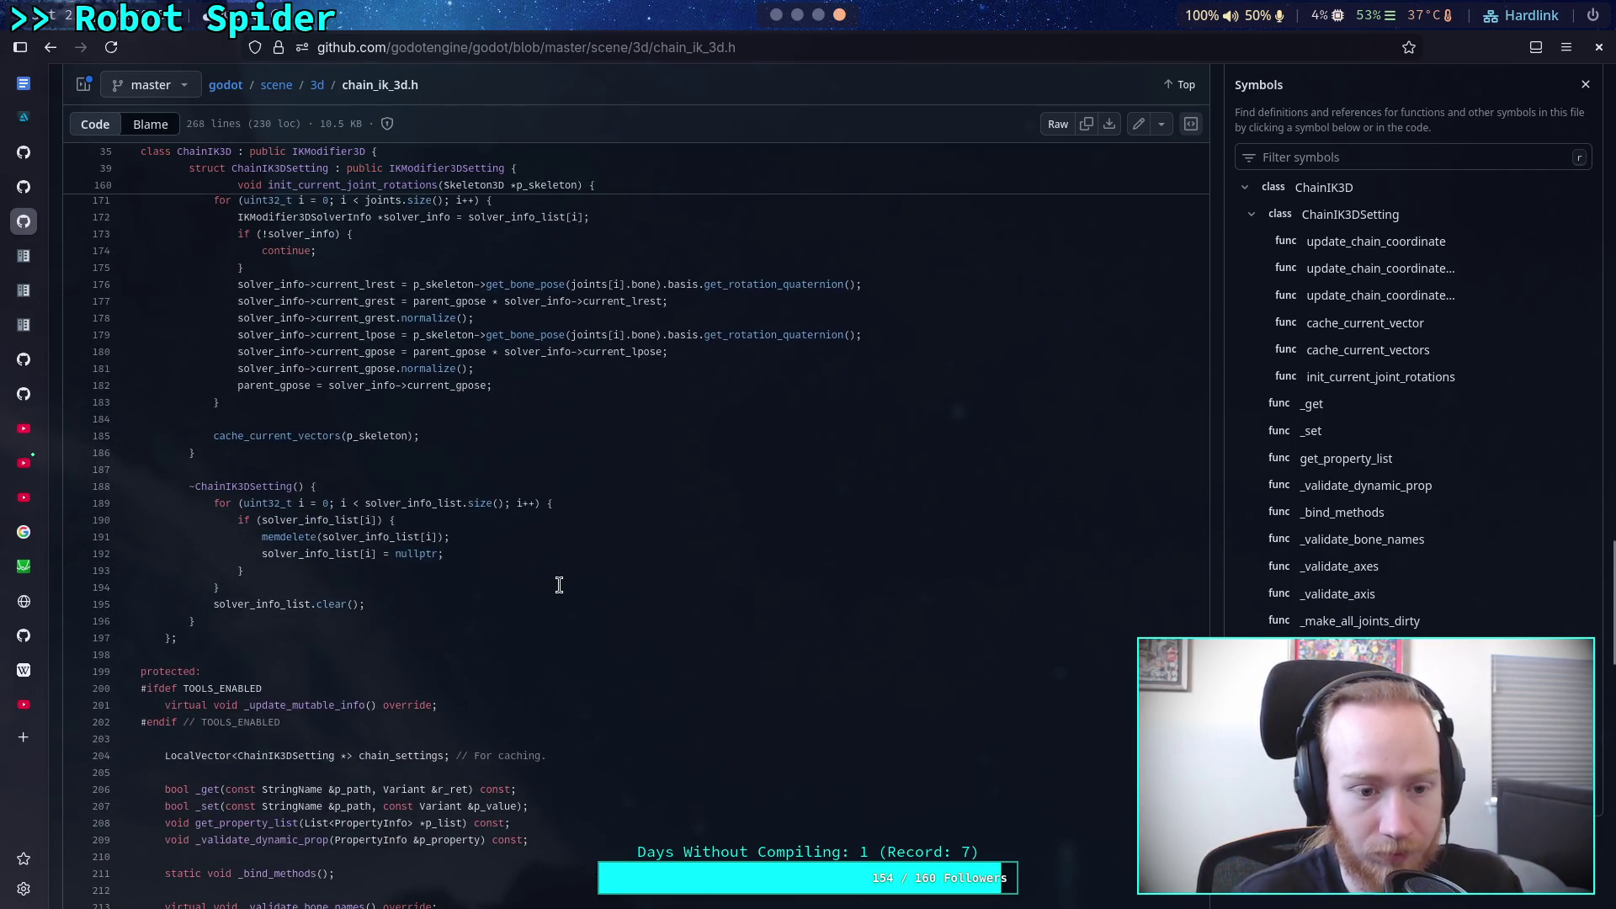
{"action": "scroll", "coordinate": [560, 584], "scroll_direction": "down", "scroll_amount": 8}
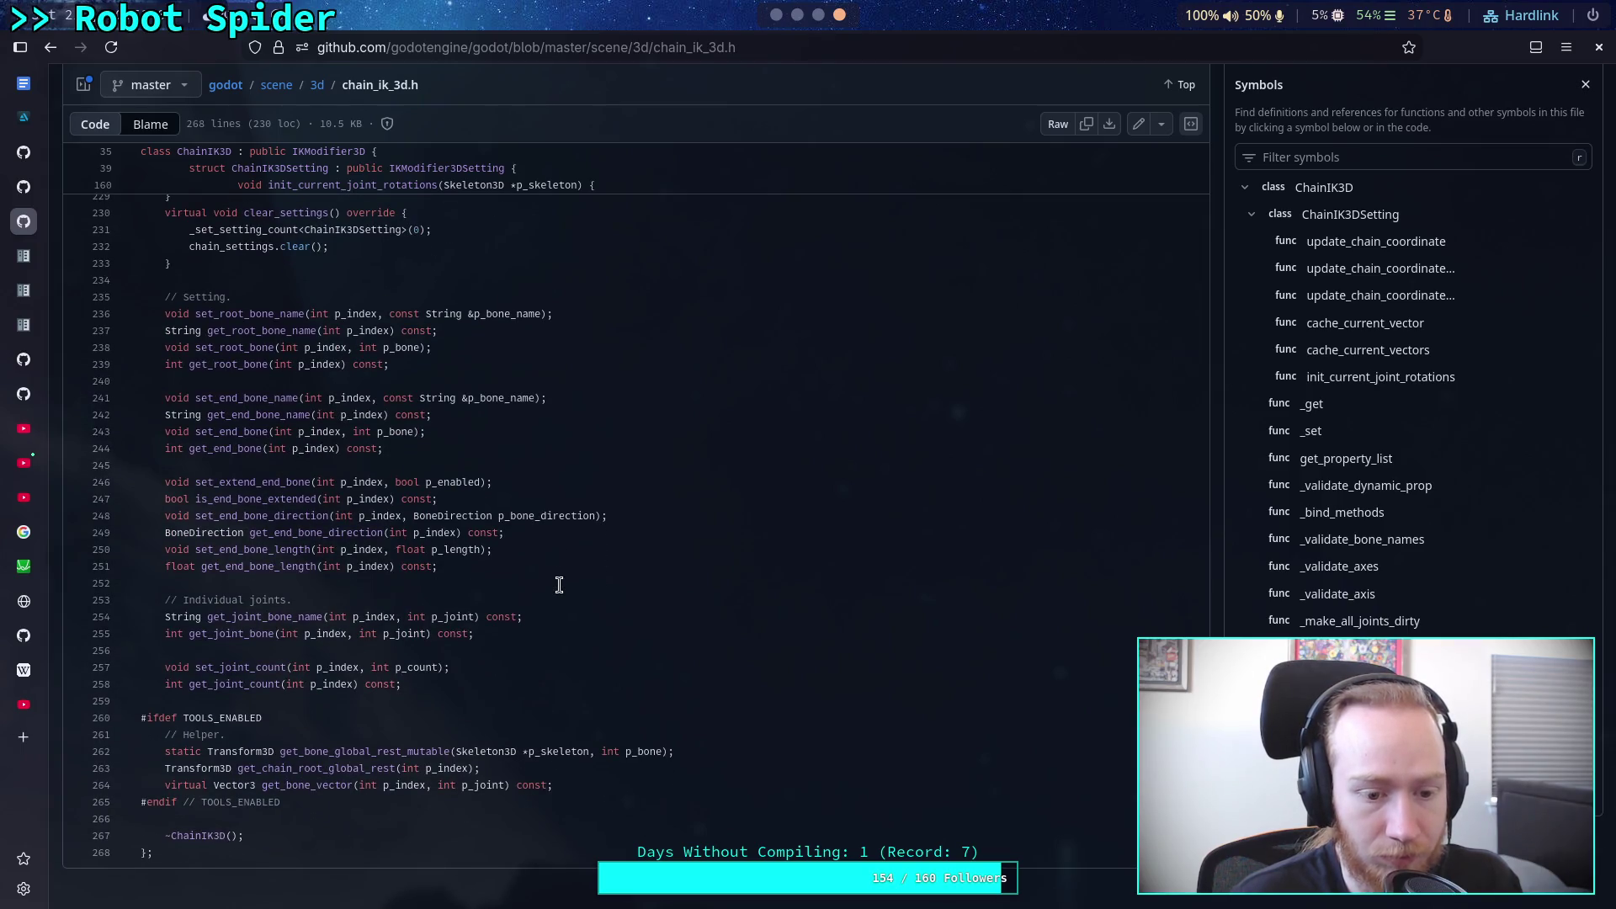
{"action": "scroll", "coordinate": [559, 585], "scroll_direction": "up", "scroll_amount": 3}
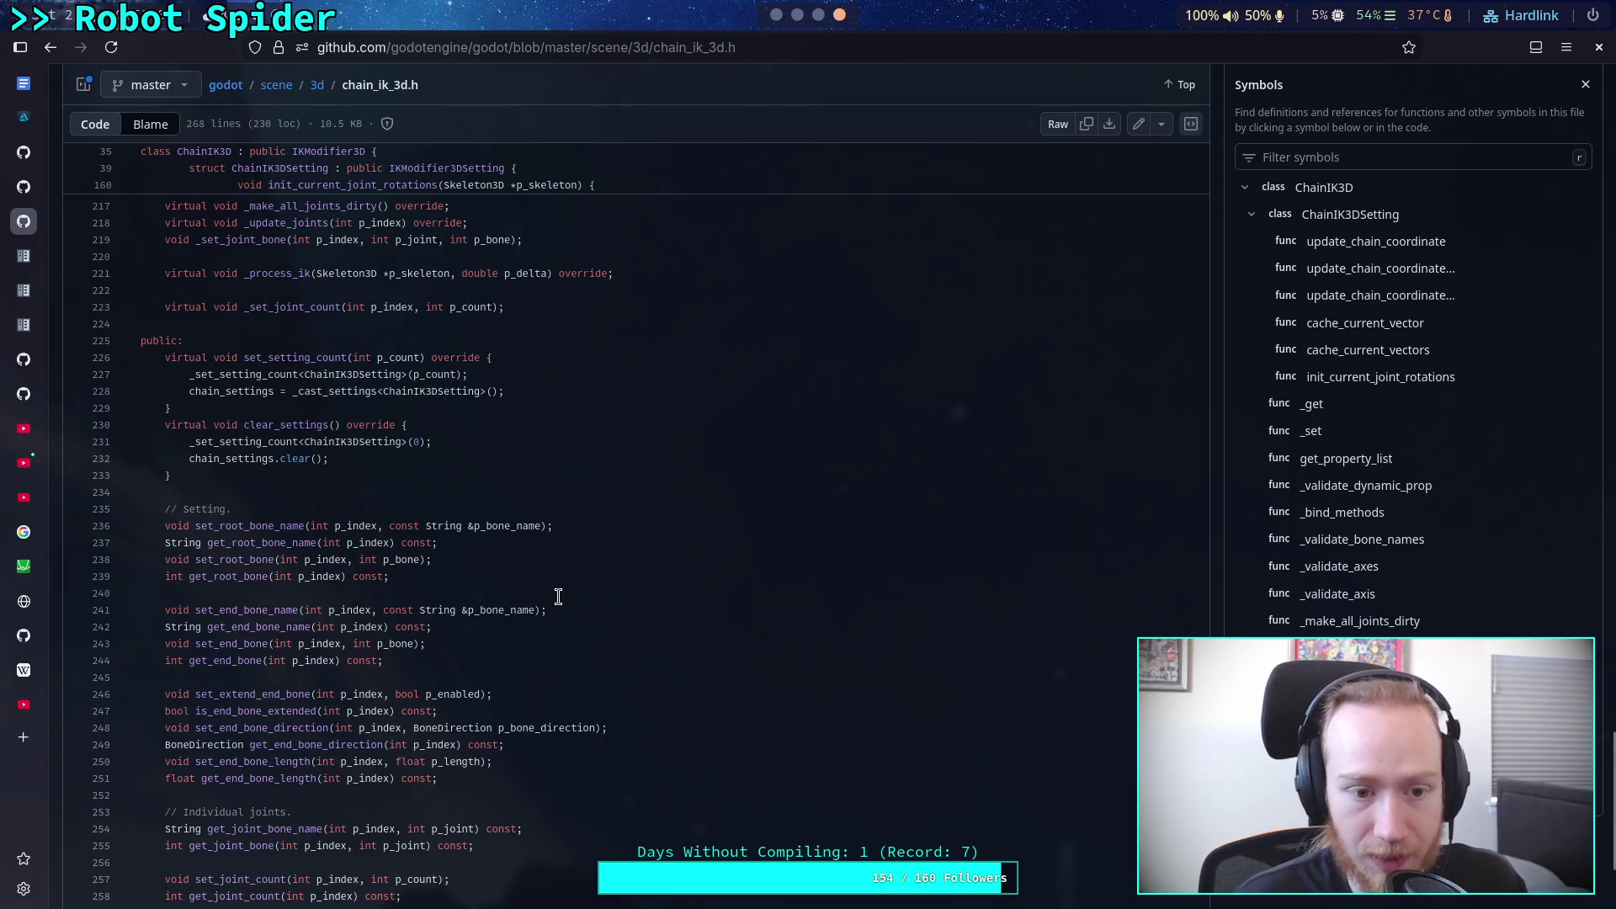
{"action": "scroll", "coordinate": [558, 595], "scroll_direction": "up", "scroll_amount": 8}
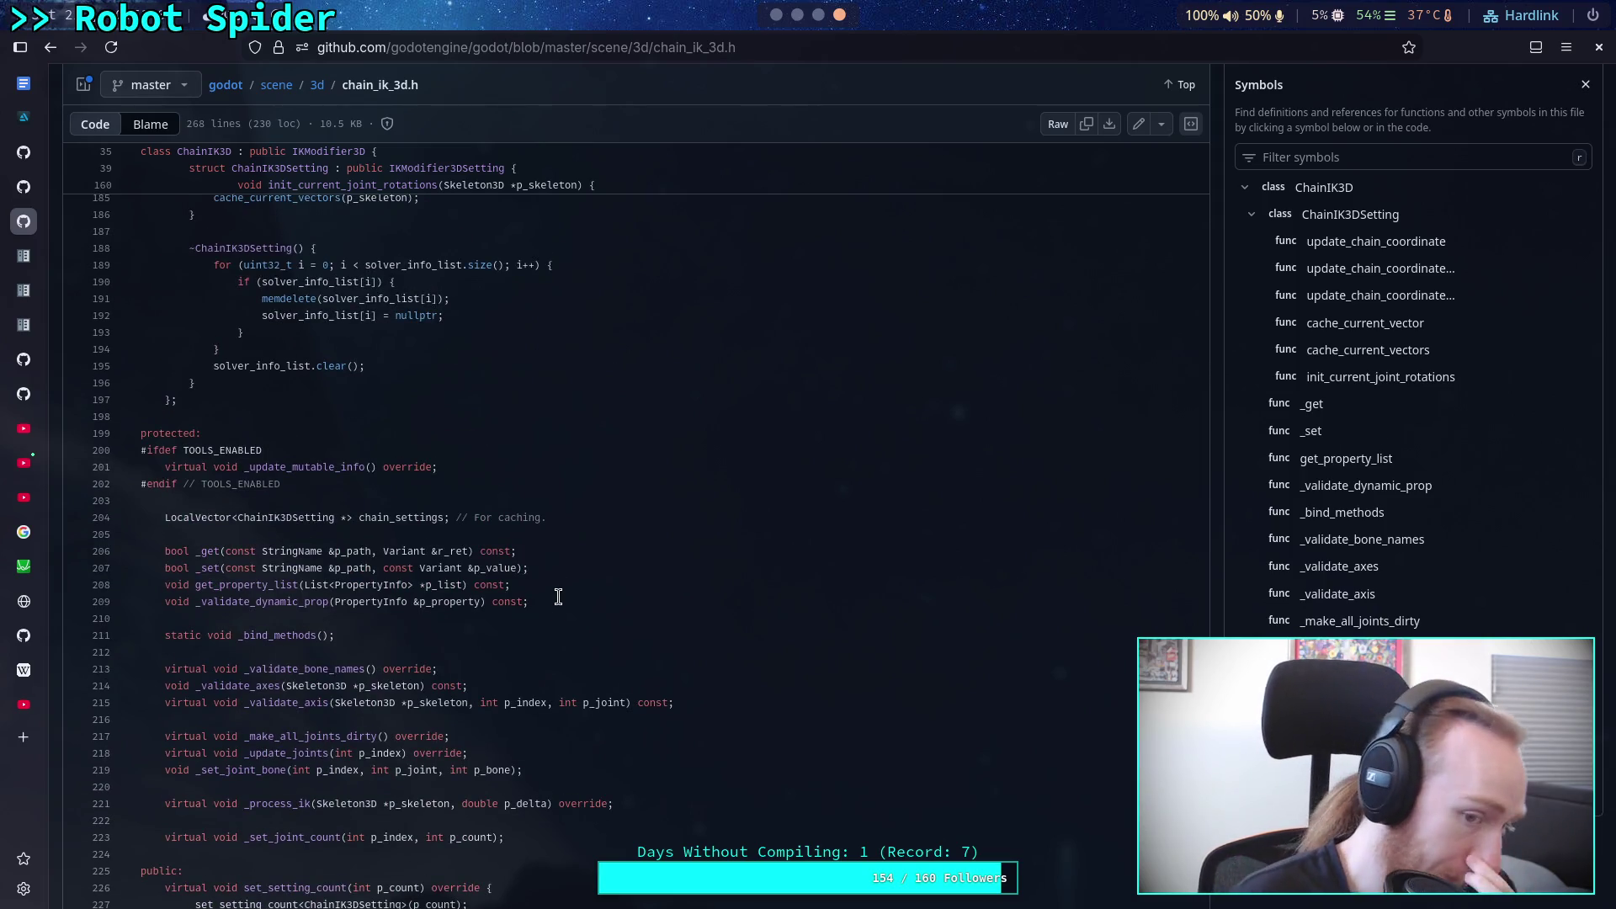
{"action": "scroll", "coordinate": [558, 596], "scroll_direction": "up", "scroll_amount": 6}
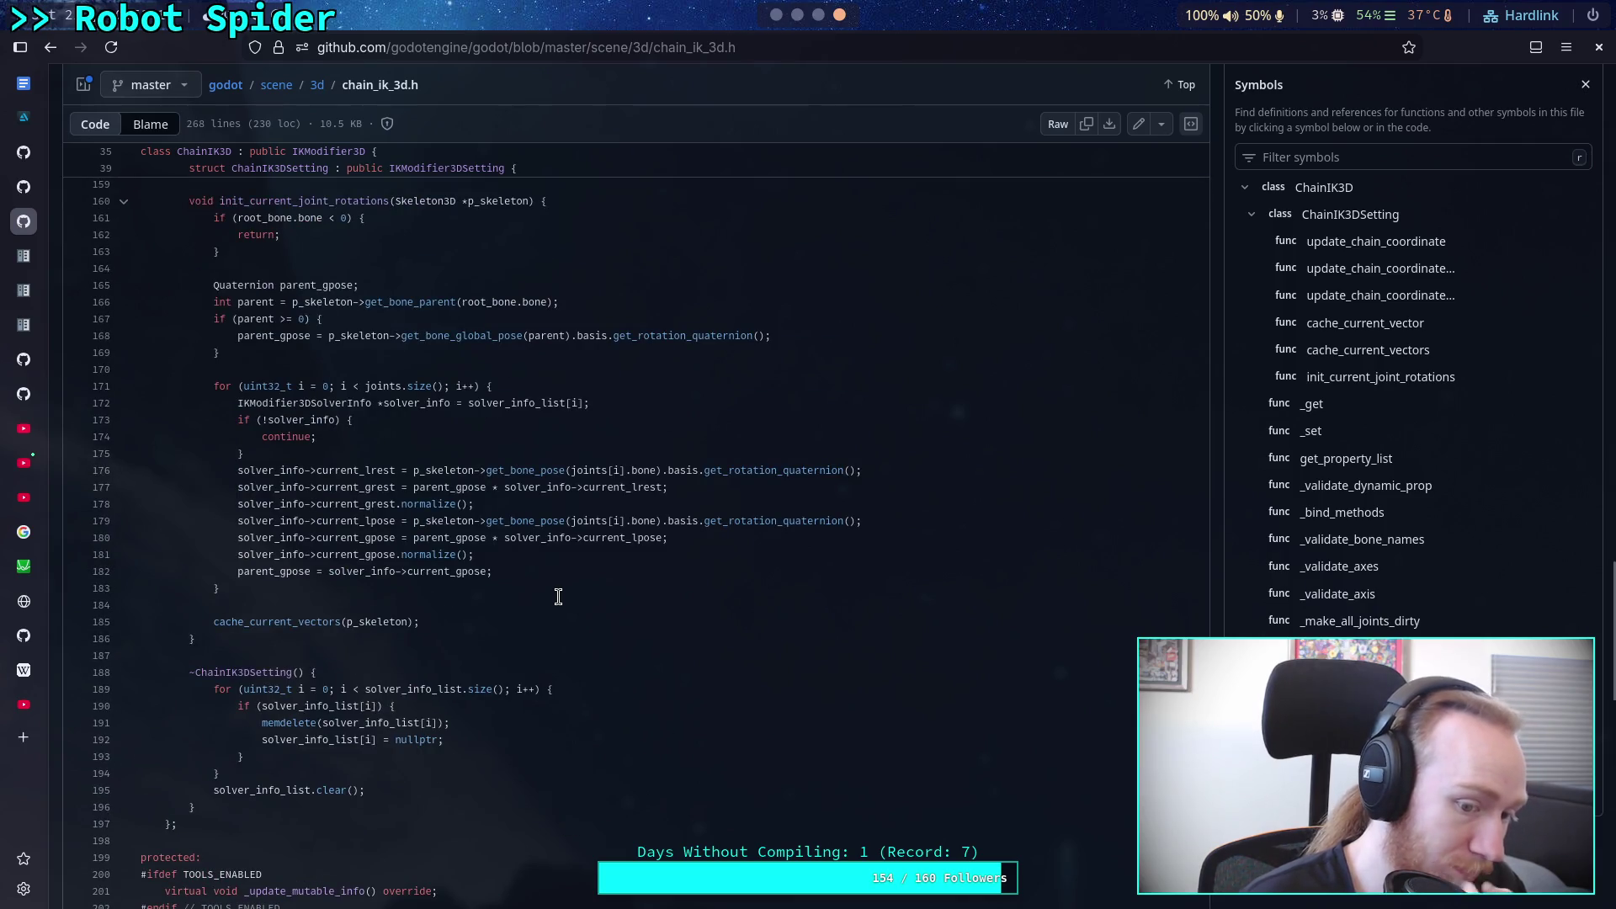
{"action": "scroll", "coordinate": [558, 596], "scroll_direction": "up", "scroll_amount": 8}
{"action": "scroll", "coordinate": [558, 596], "scroll_direction": "up", "scroll_amount": 11}
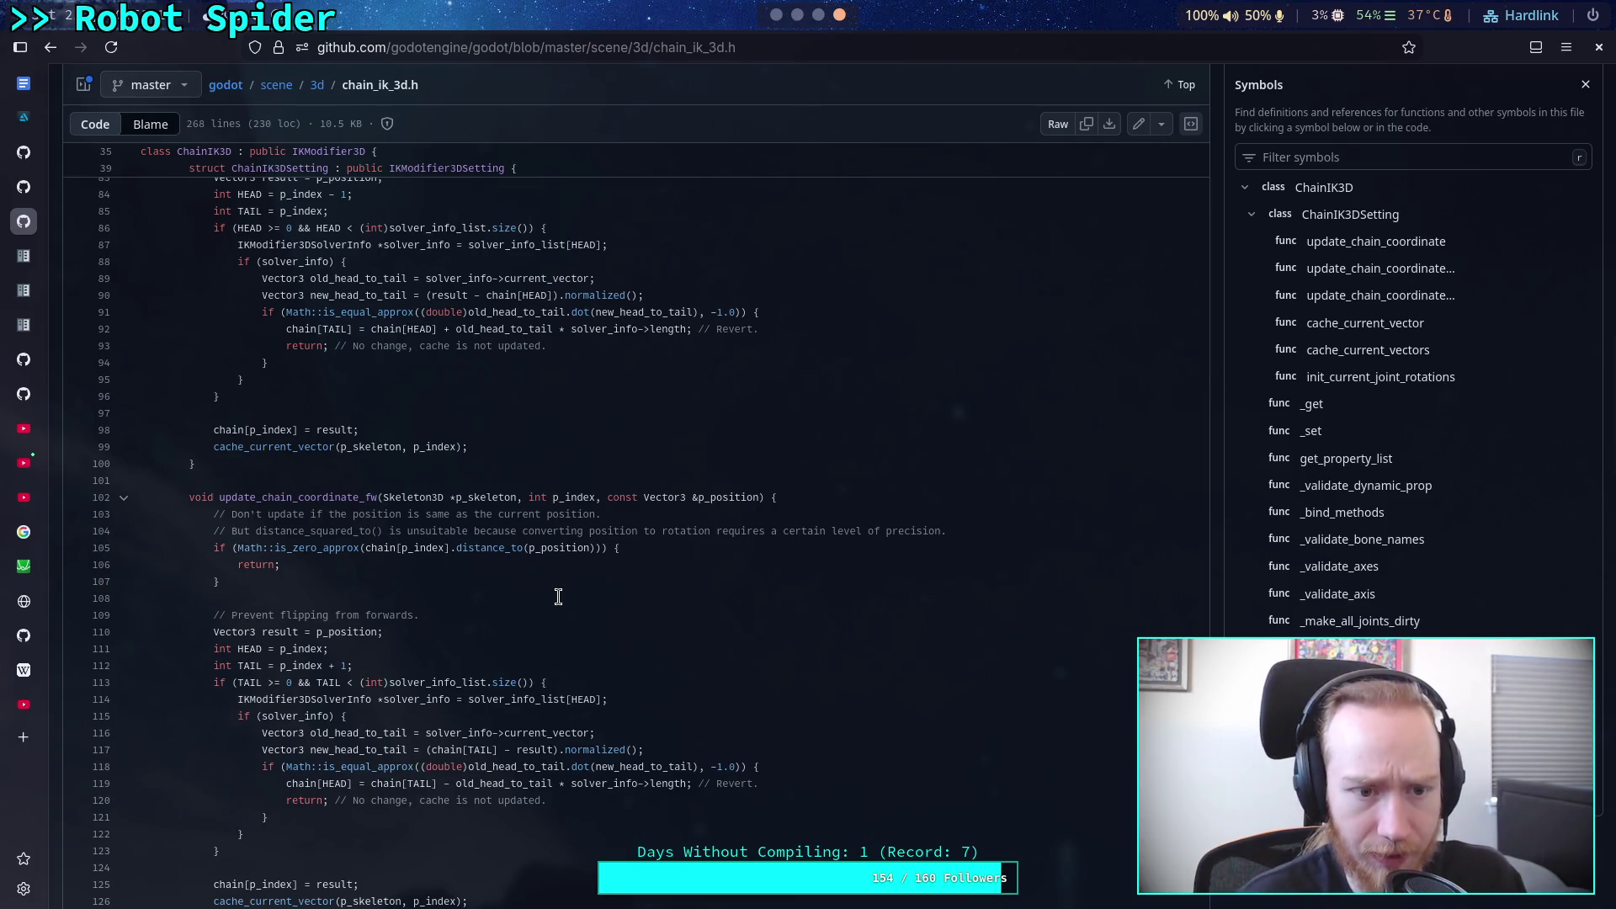
{"action": "scroll", "coordinate": [555, 596], "scroll_direction": "up", "scroll_amount": 16}
{"action": "scroll", "coordinate": [487, 579], "scroll_direction": "down", "scroll_amount": 20}
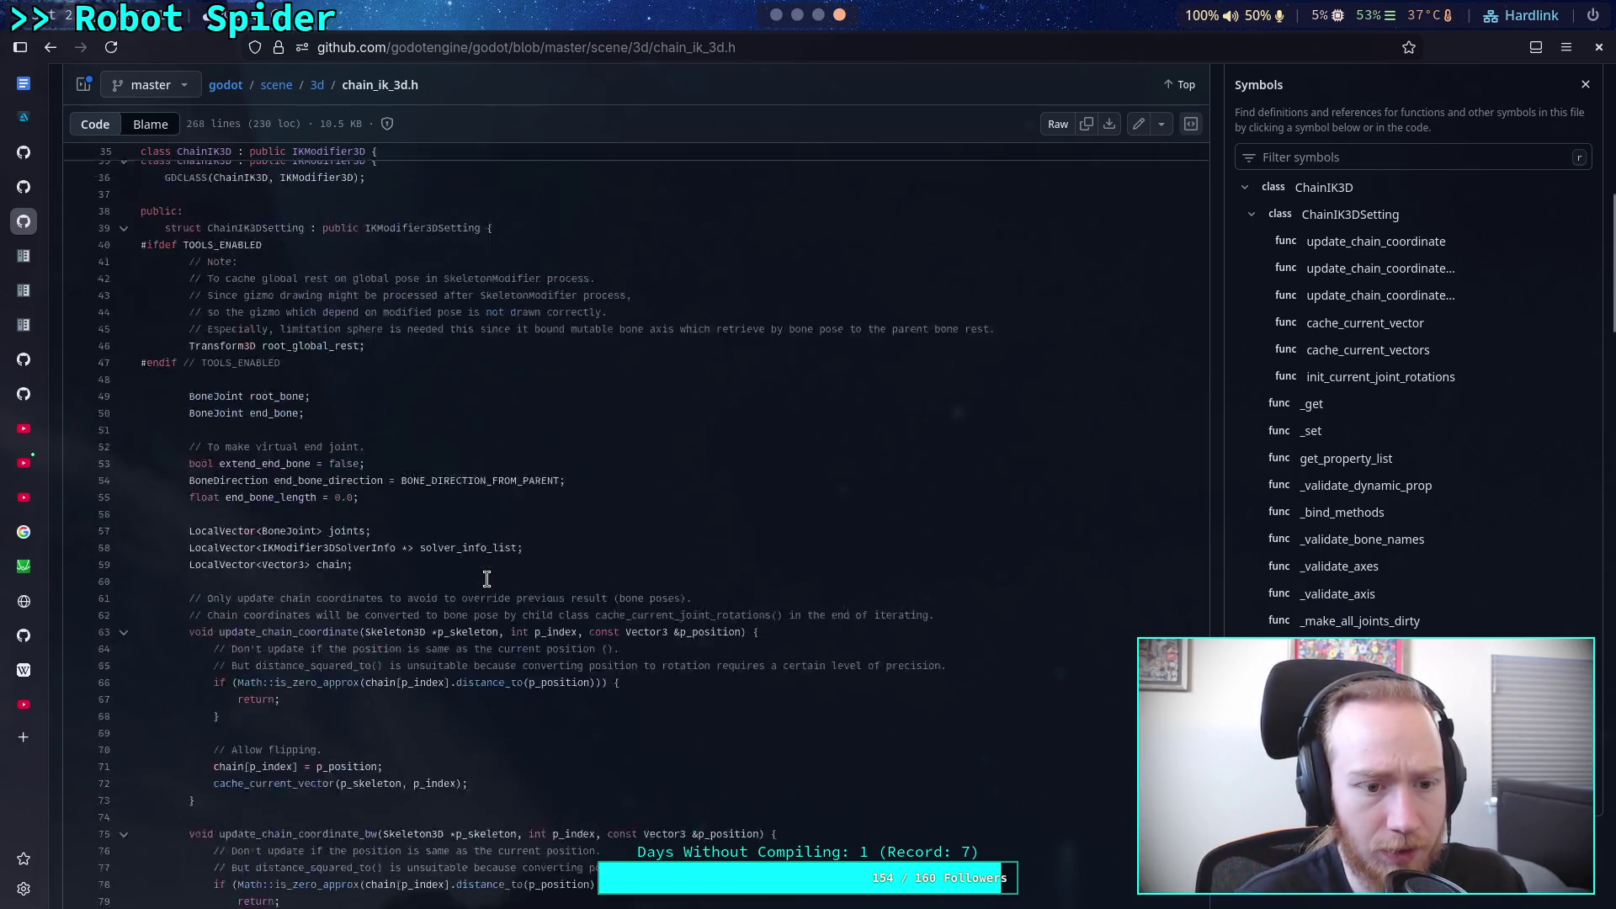
{"action": "scroll", "coordinate": [488, 579], "scroll_direction": "up", "scroll_amount": 8}
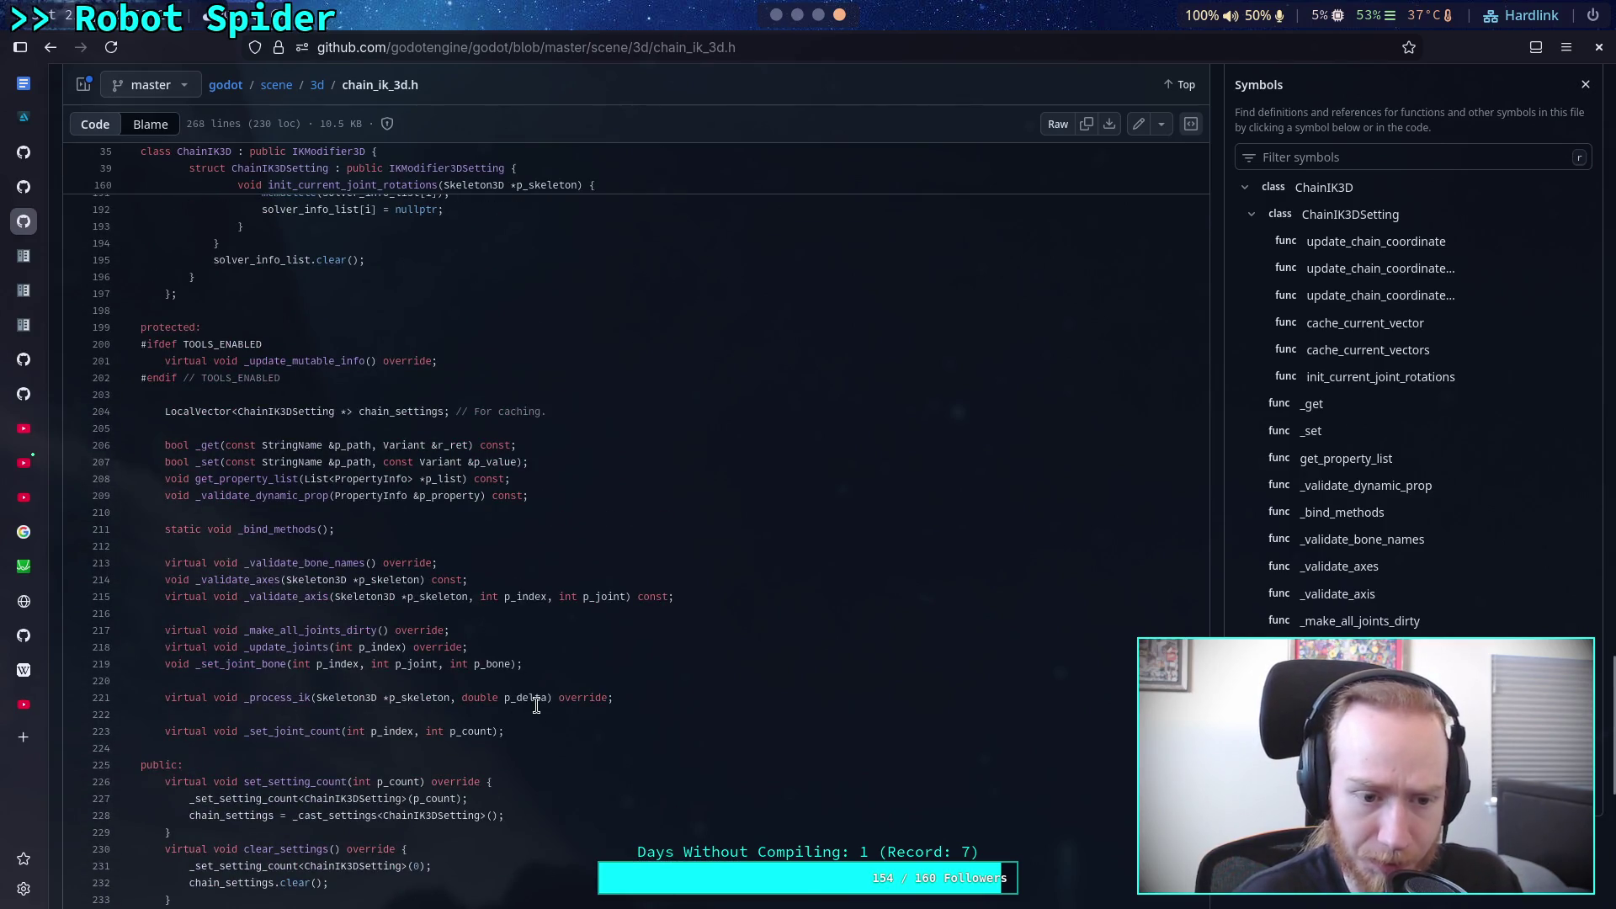
{"action": "left_click", "coordinate": [732, 47]}
Step: Change the URL to chain_ik_3d.cpp and read its _process_ik stub and helpers
{"action": "key", "text": "BackSpace"}
{"action": "type", "text": "c"}
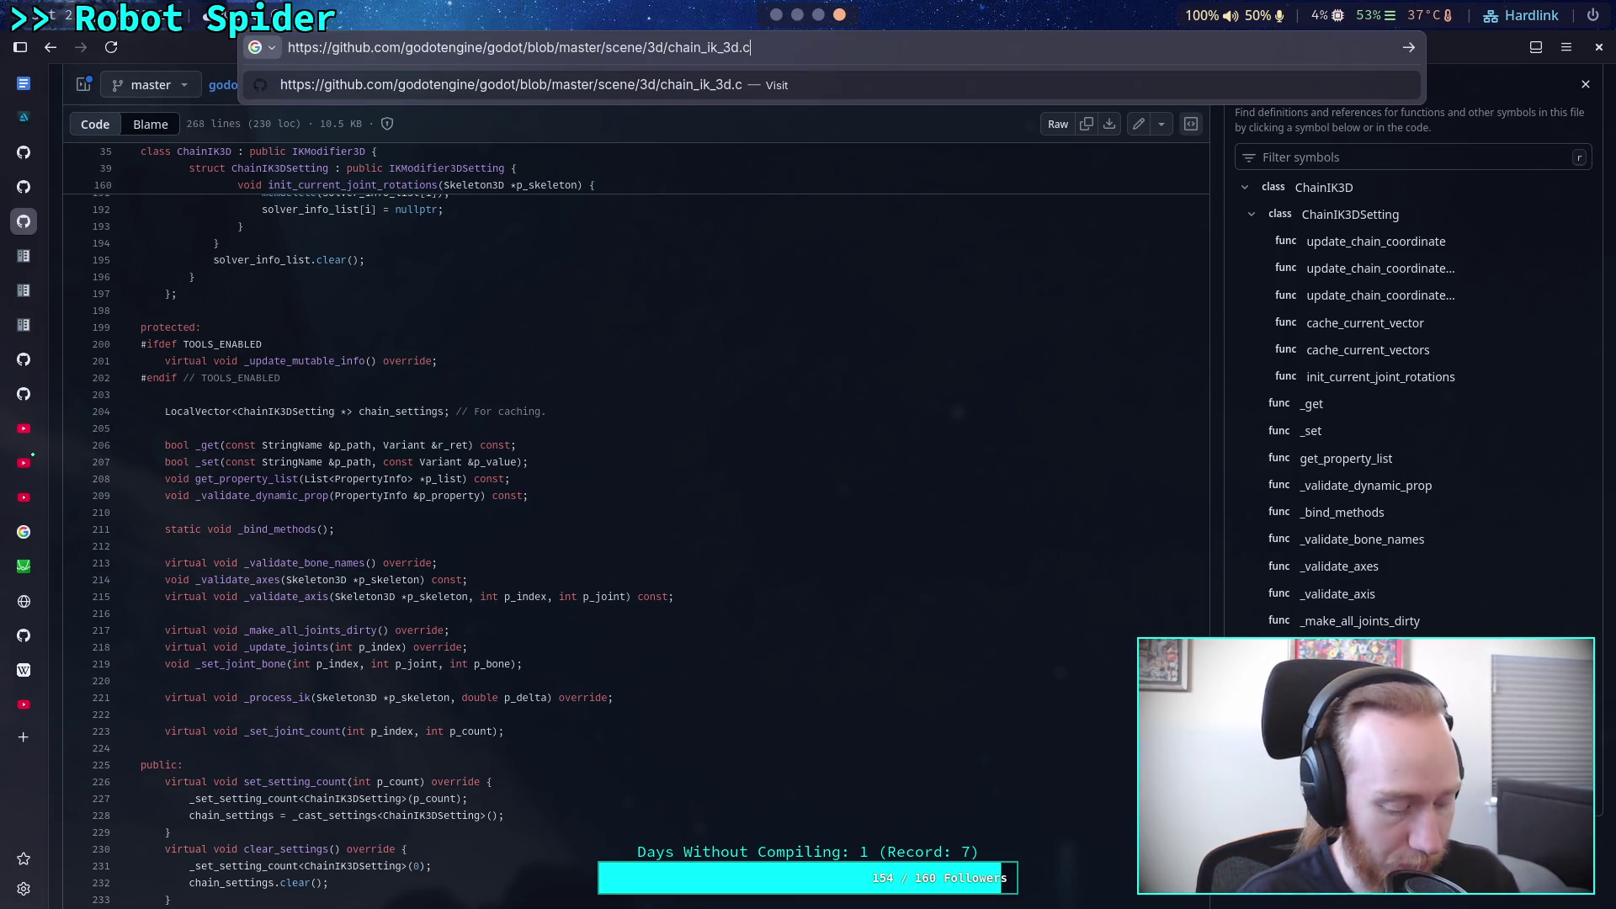
{"action": "type", "text": "pp"}
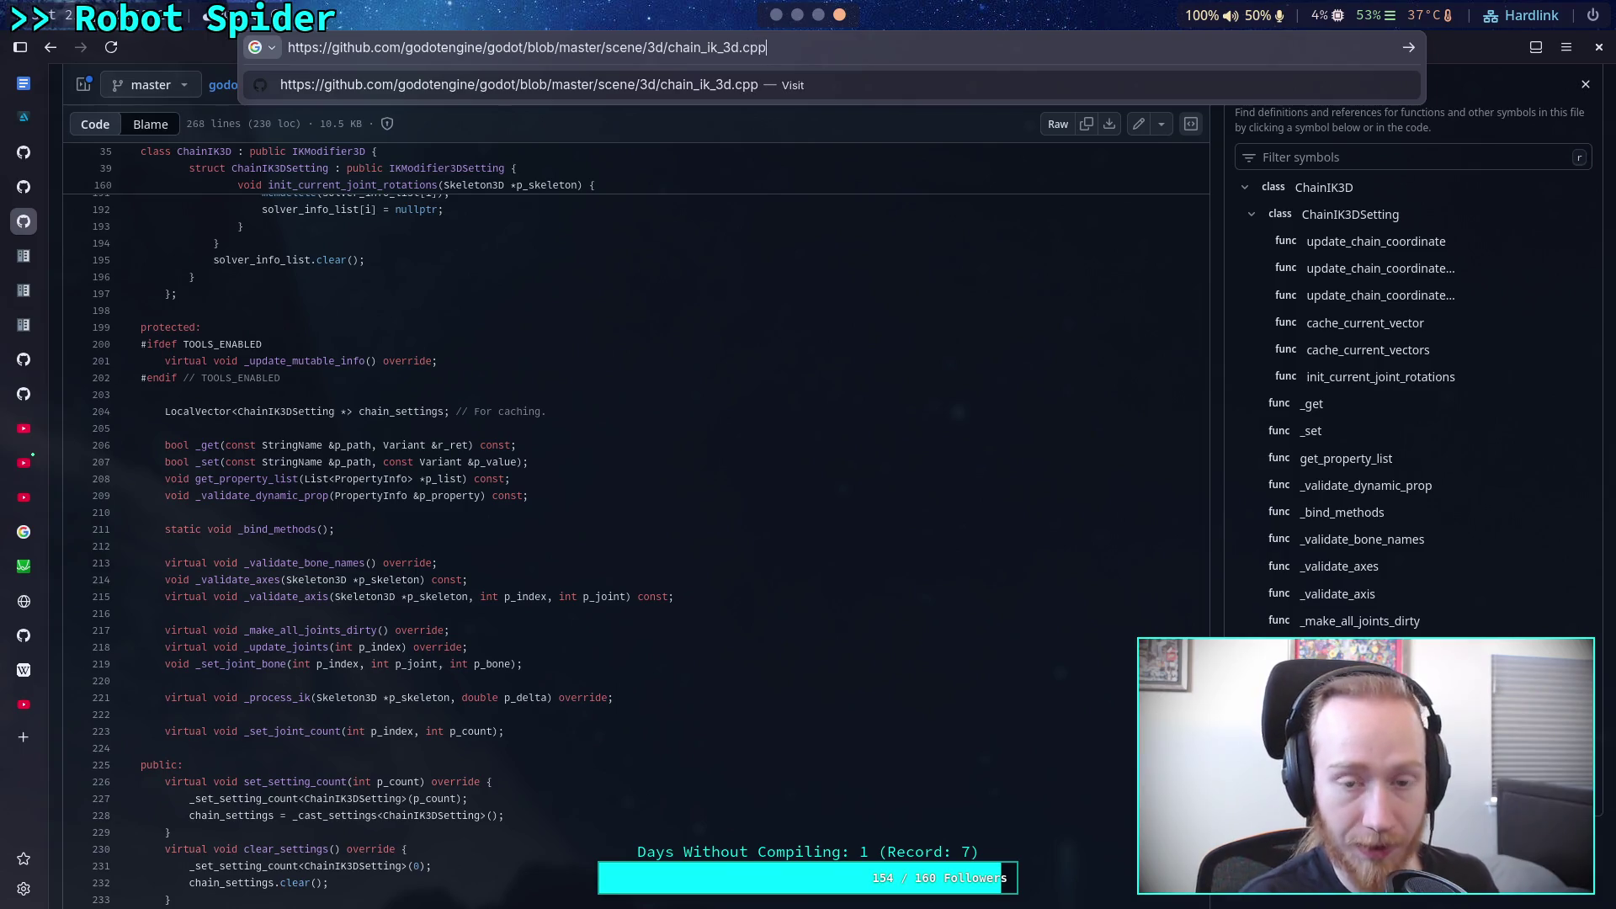
{"action": "key", "text": "Return"}
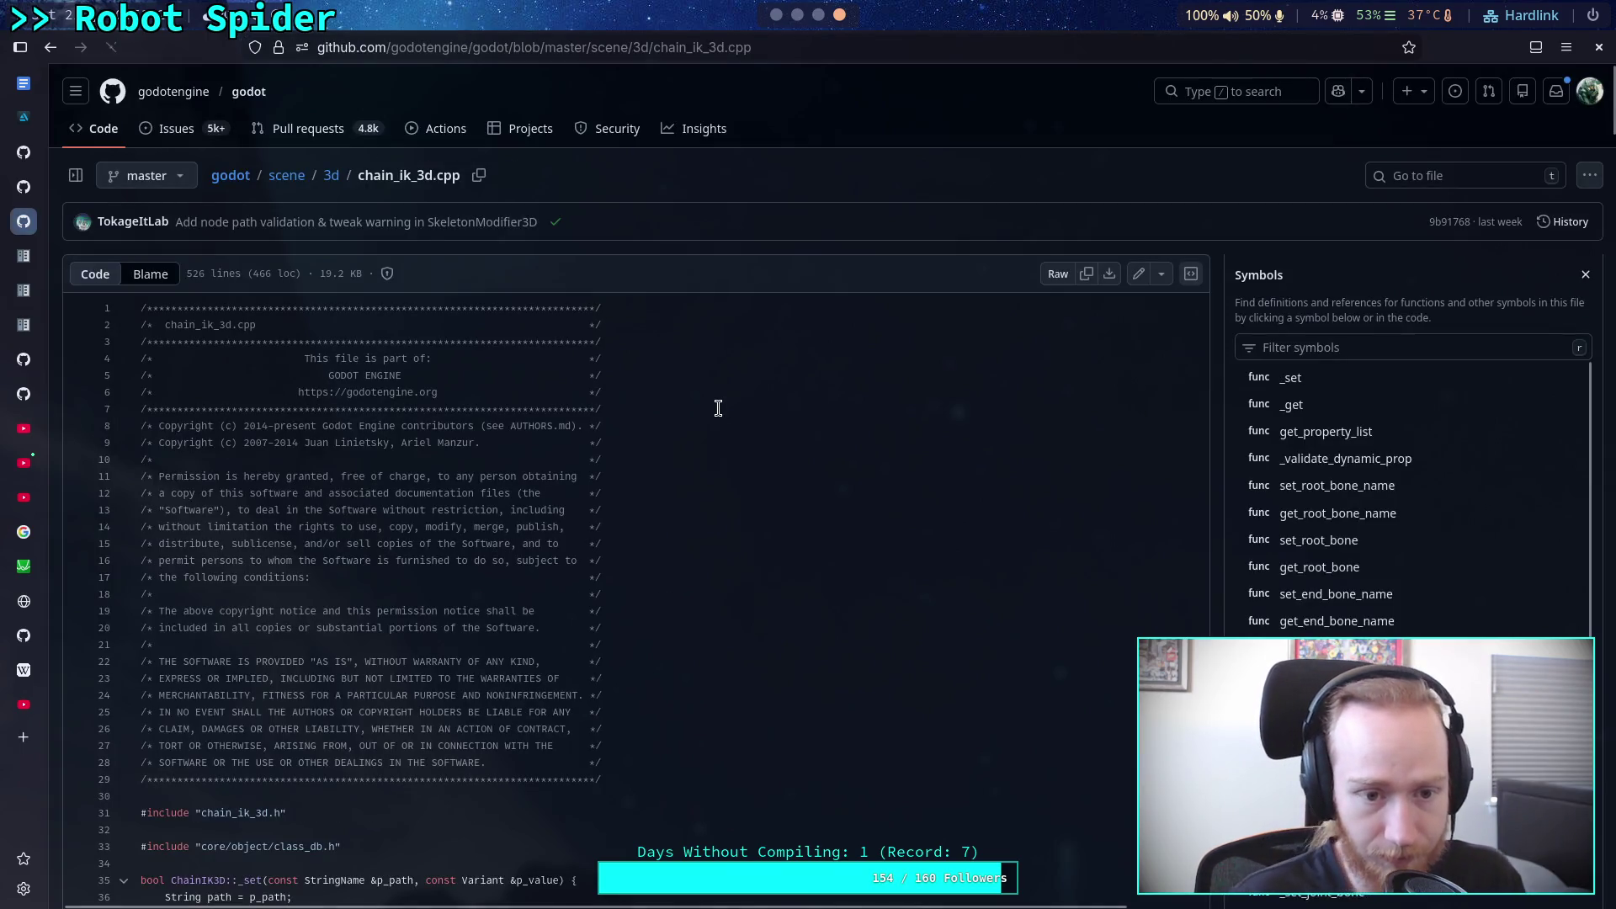
{"action": "scroll", "coordinate": [642, 469], "scroll_direction": "down", "scroll_amount": 5}
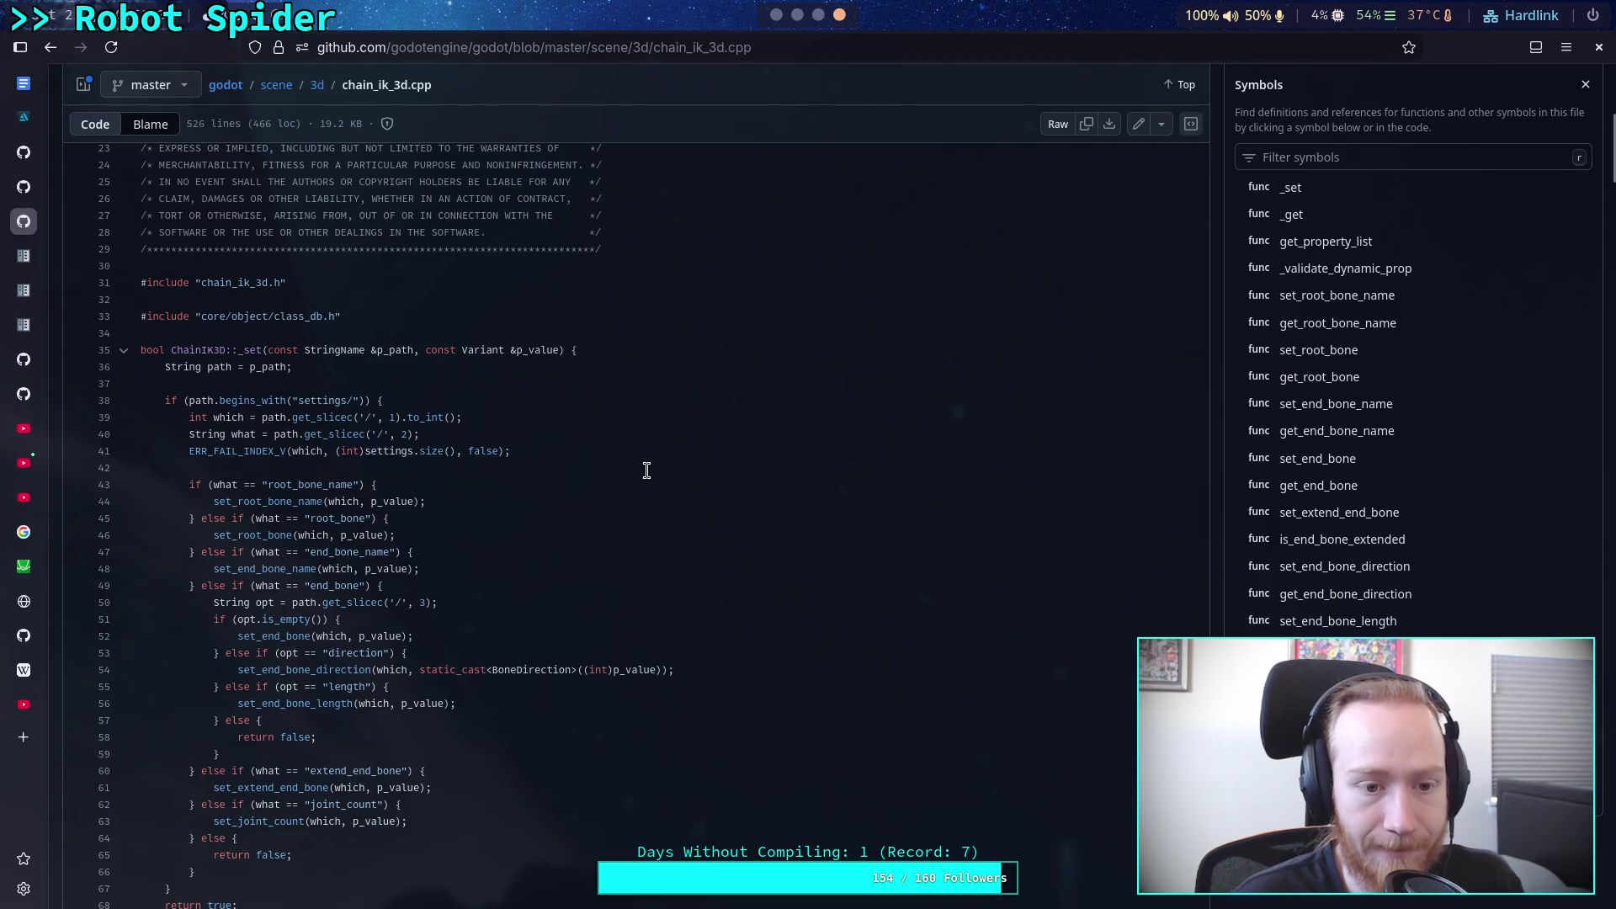
{"action": "scroll", "coordinate": [646, 470], "scroll_direction": "down", "scroll_amount": 20}
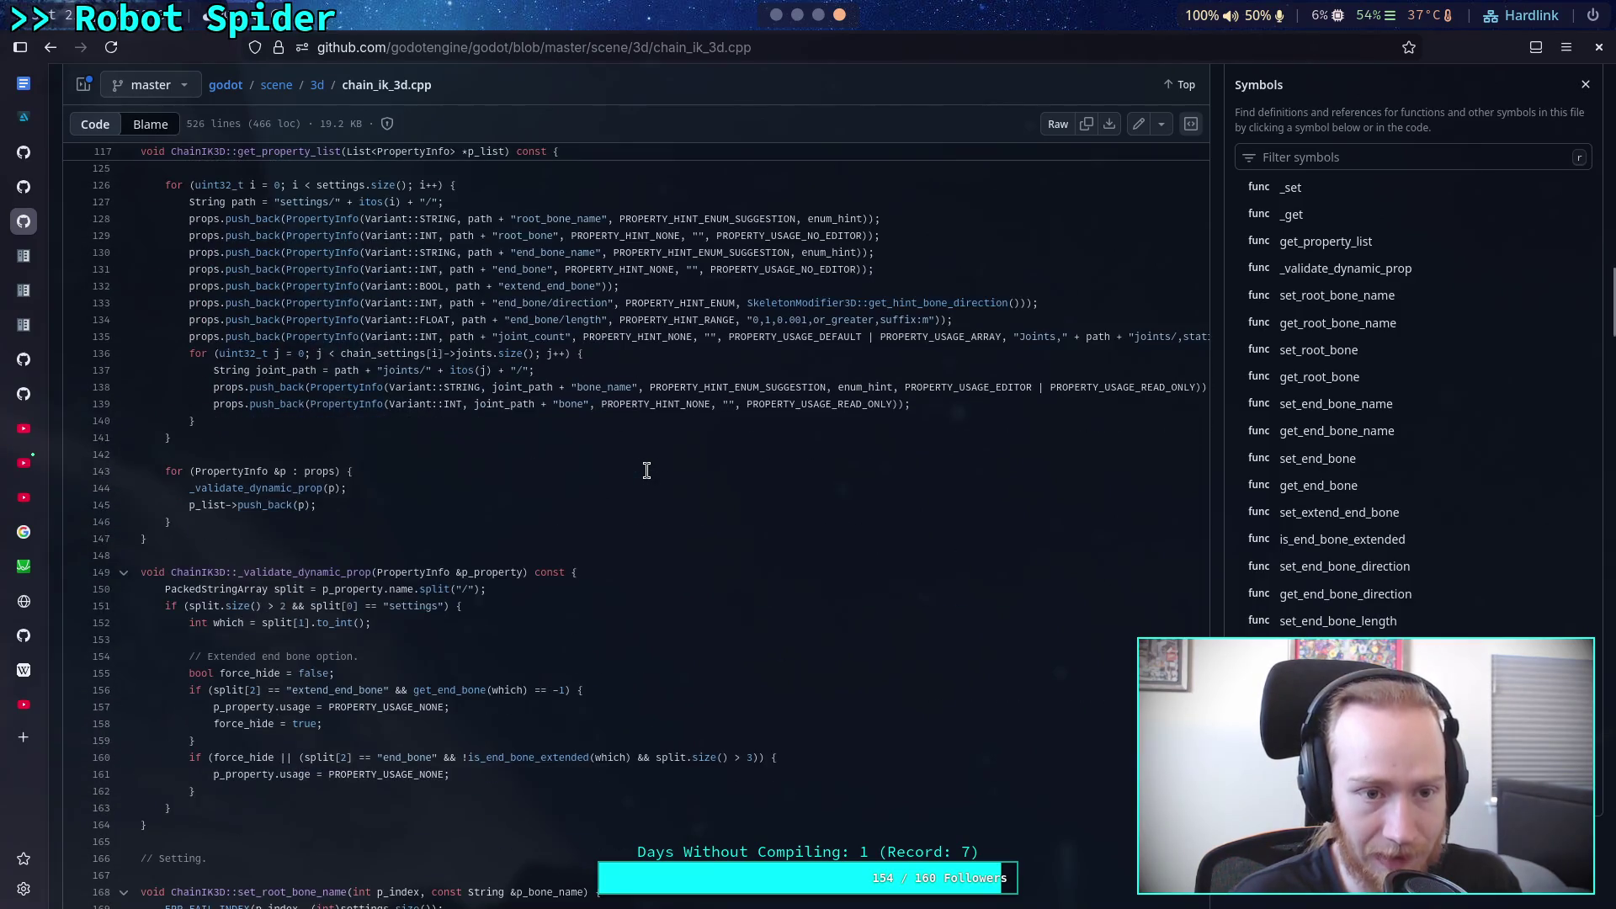
{"action": "scroll", "coordinate": [647, 470], "scroll_direction": "down", "scroll_amount": 7}
{"action": "scroll", "coordinate": [647, 470], "scroll_direction": "down", "scroll_amount": 7}
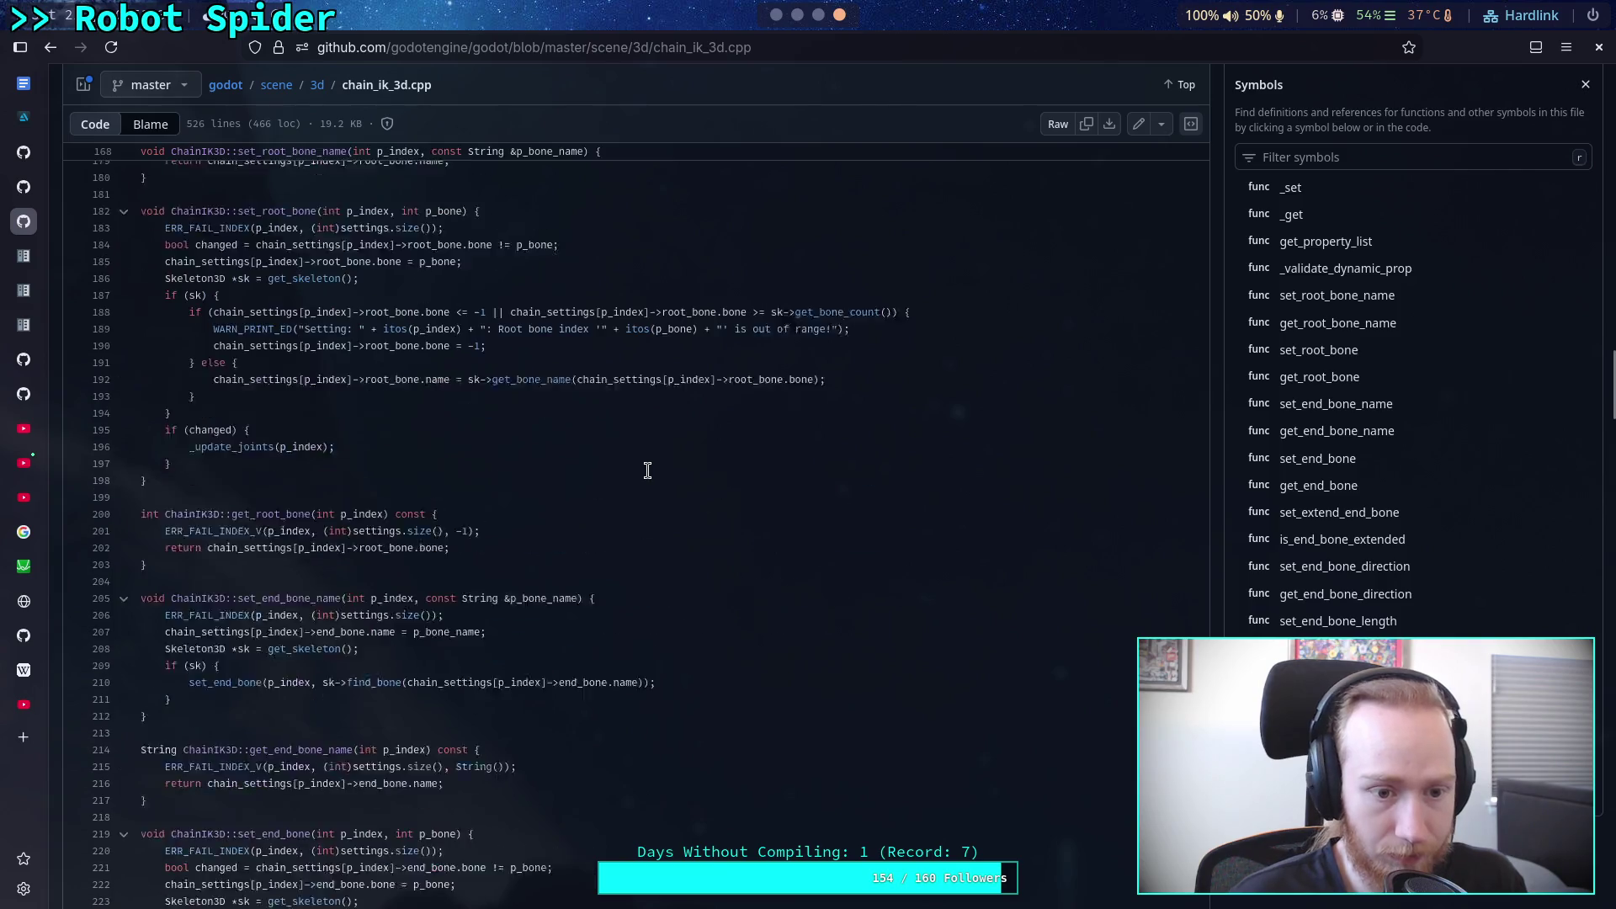
{"action": "scroll", "coordinate": [647, 470], "scroll_direction": "down", "scroll_amount": 14}
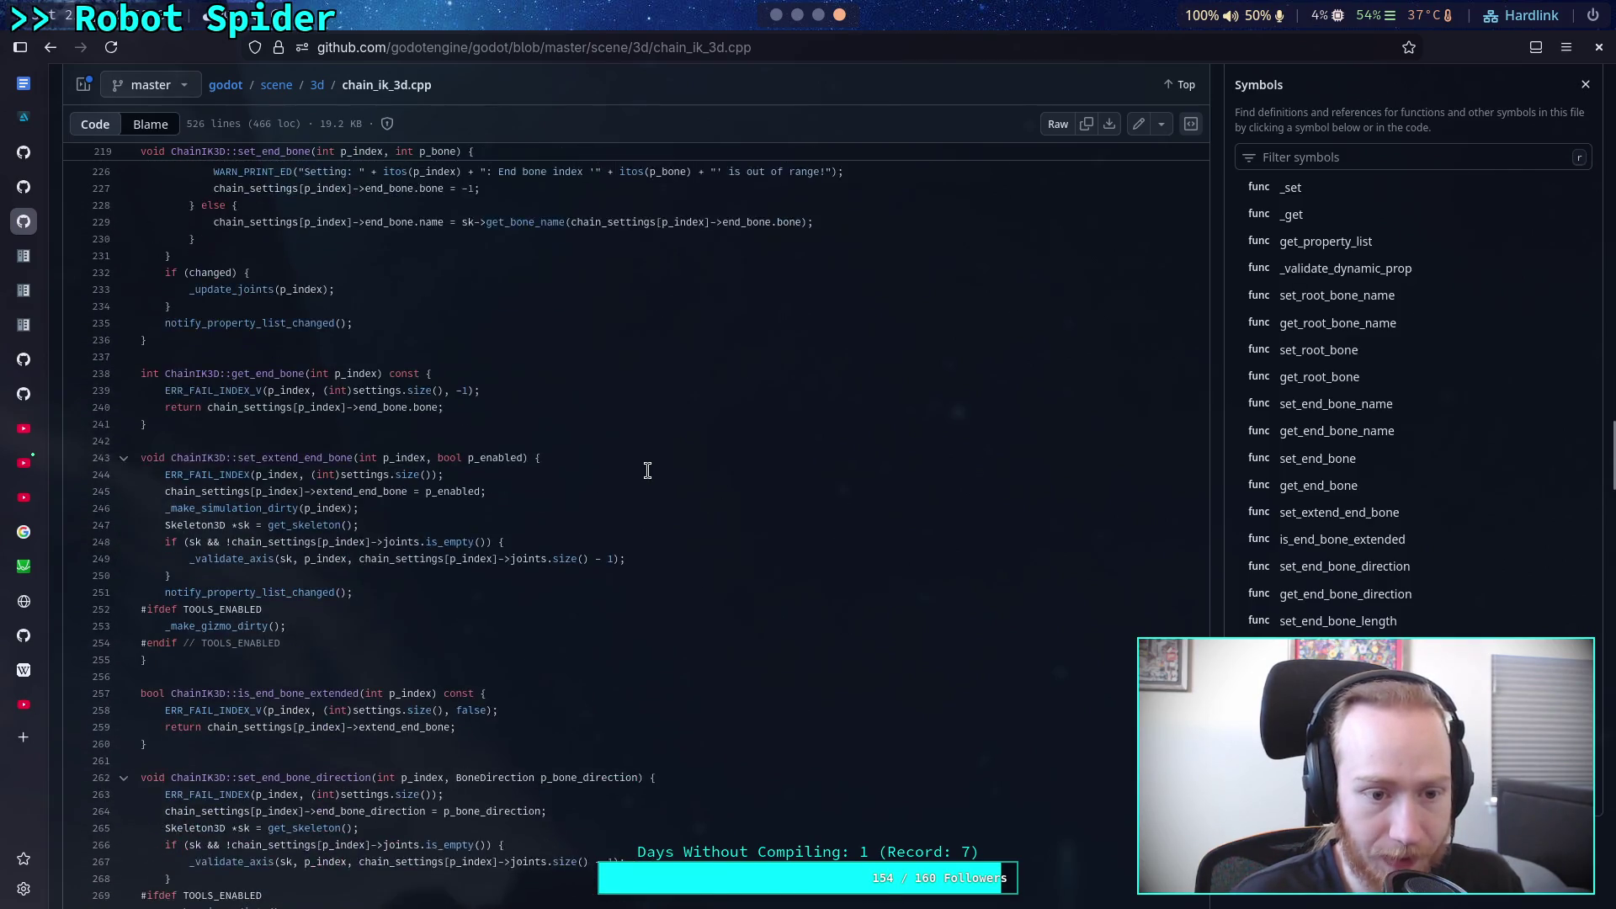
{"action": "scroll", "coordinate": [648, 470], "scroll_direction": "down", "scroll_amount": 9}
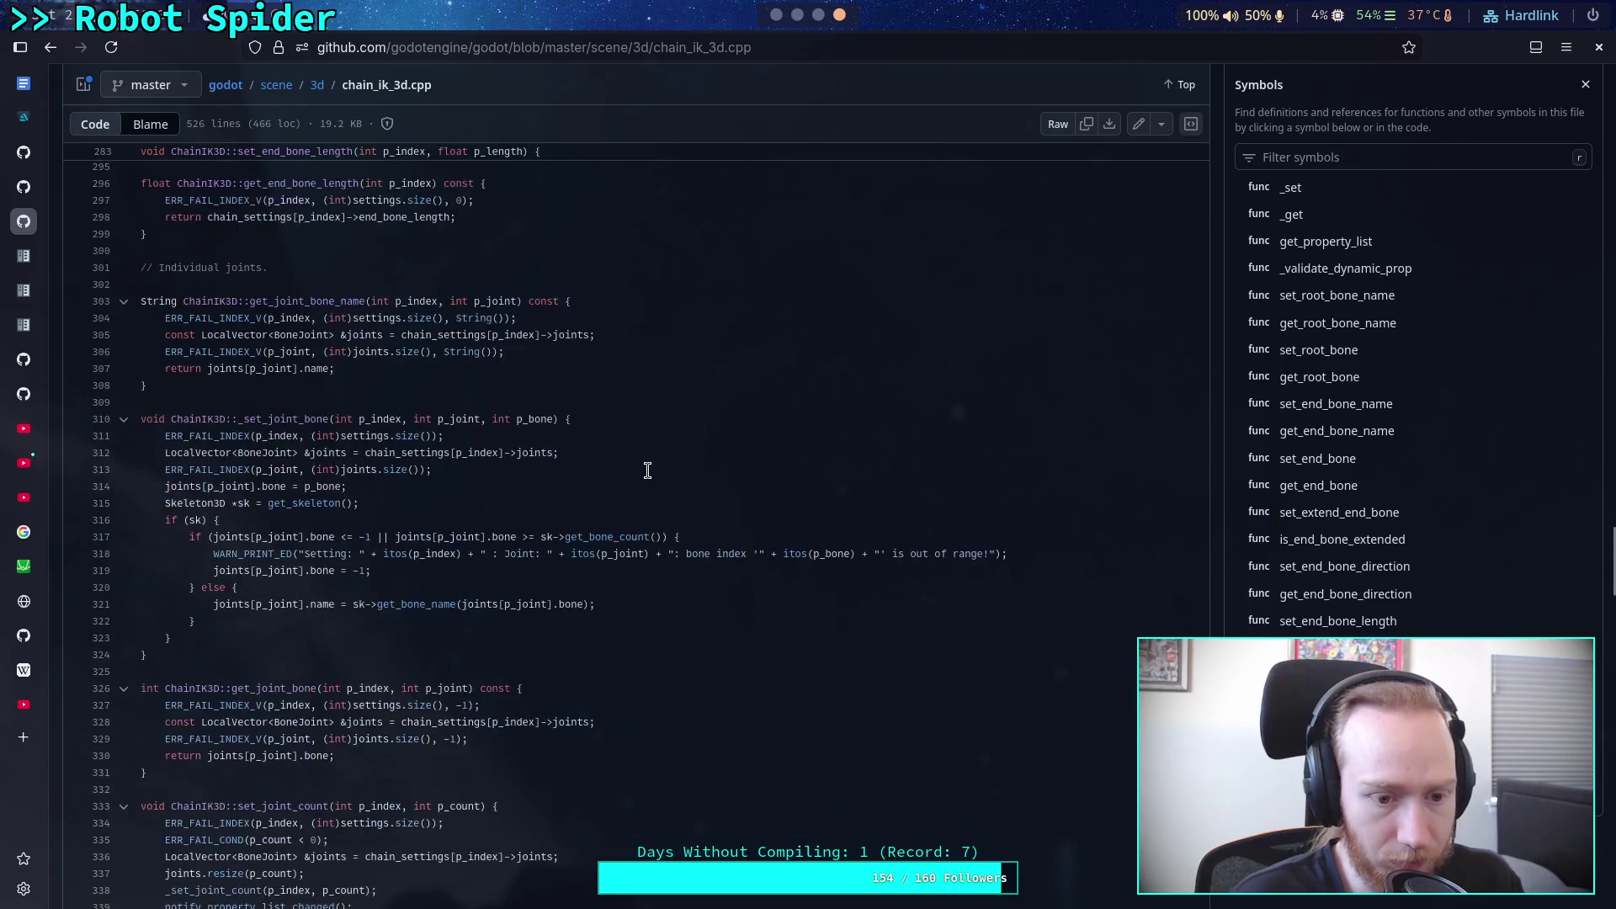
{"action": "scroll", "coordinate": [648, 470], "scroll_direction": "down", "scroll_amount": 19}
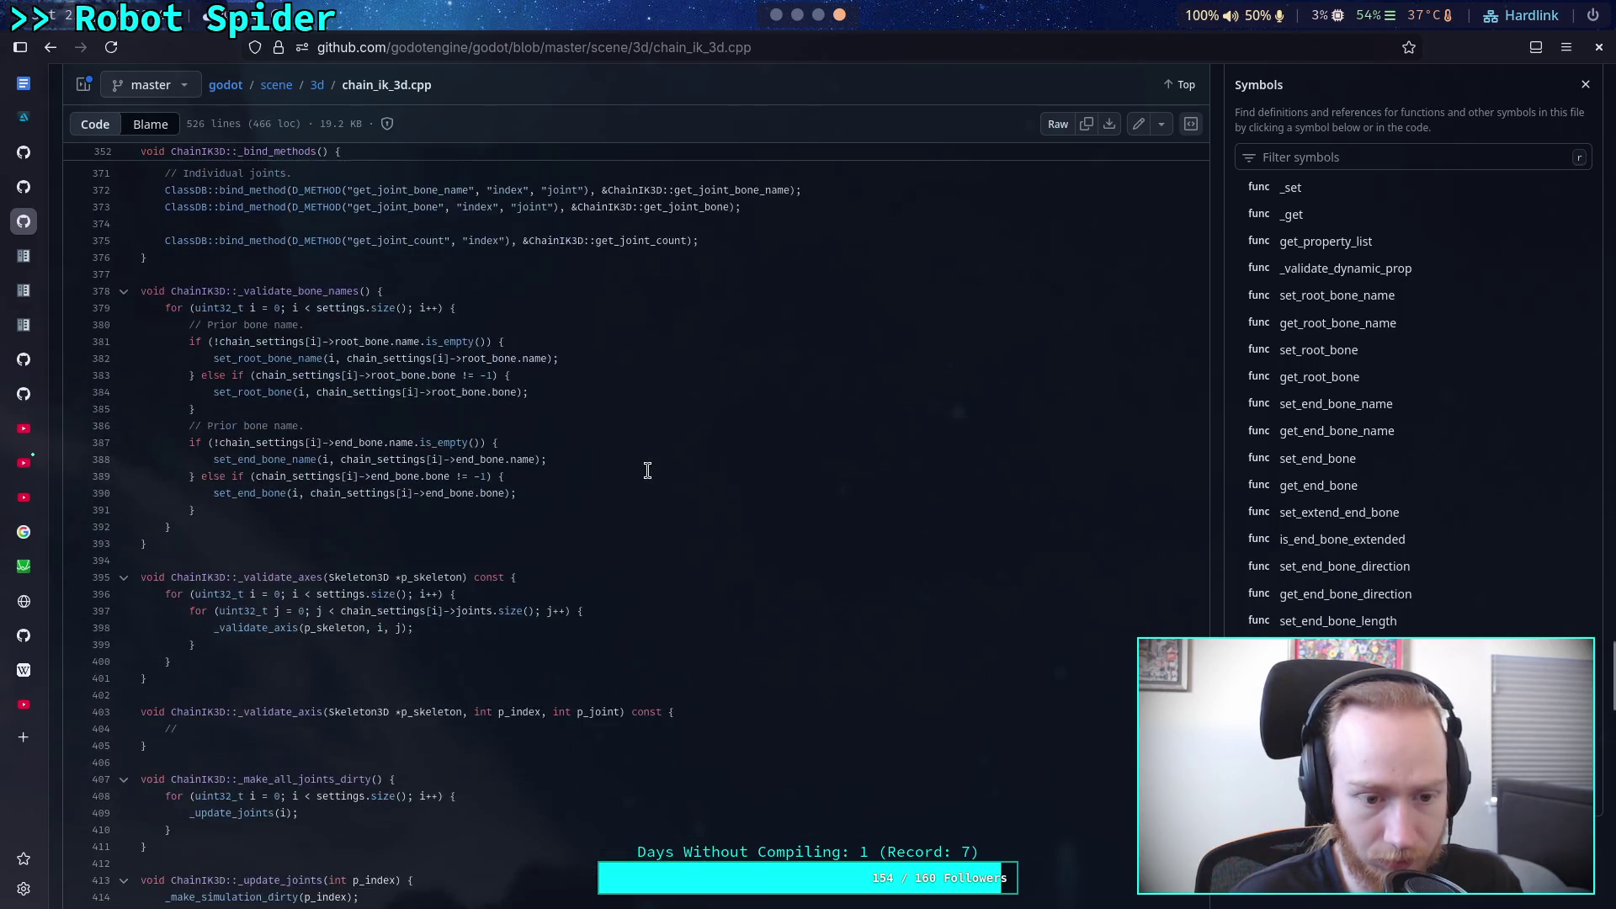
{"action": "scroll", "coordinate": [647, 470], "scroll_direction": "down", "scroll_amount": 13}
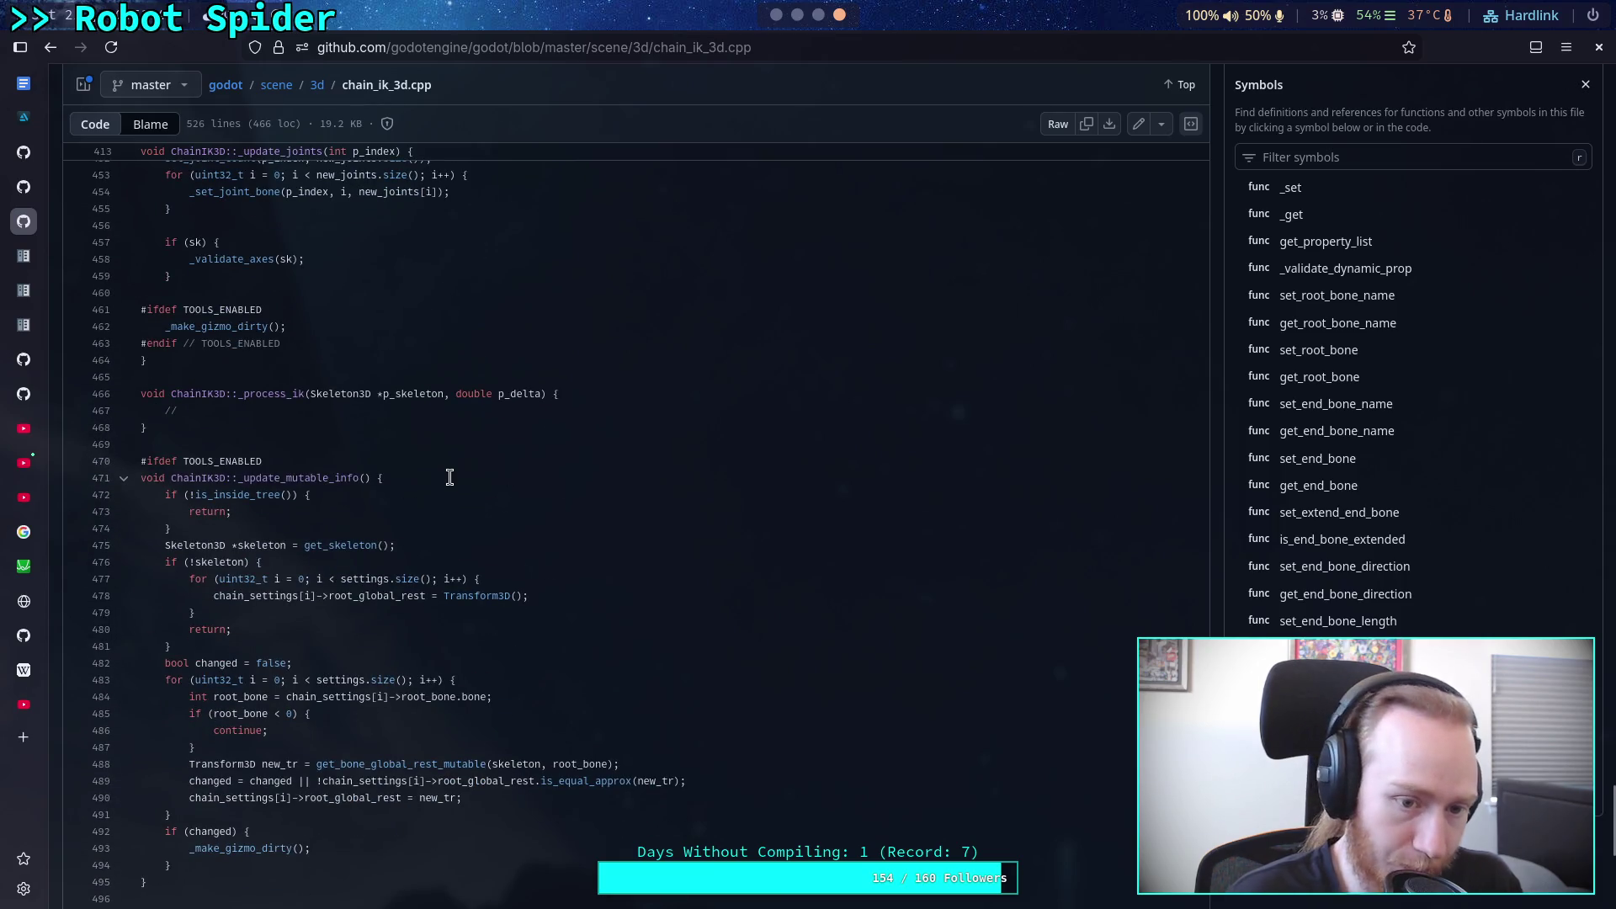
{"action": "scroll", "coordinate": [441, 433], "scroll_direction": "down", "scroll_amount": 4}
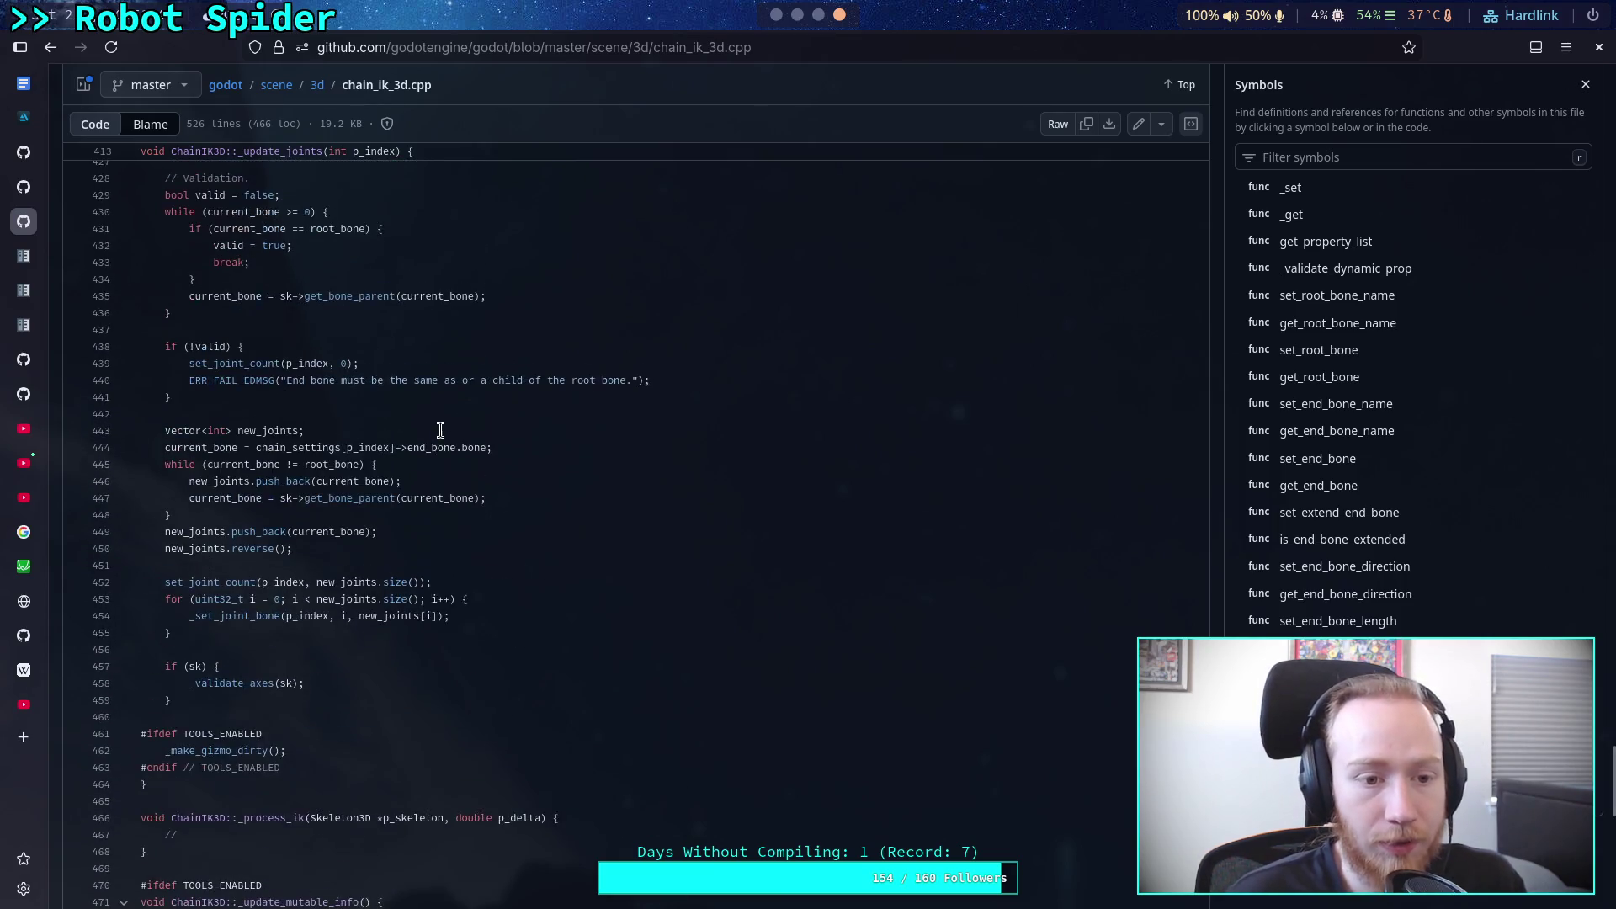
Step: Glance at the Godot editor and Crawler Bot notes, then return to the browser and go back
{"action": "left_click", "coordinate": [791, 20]}
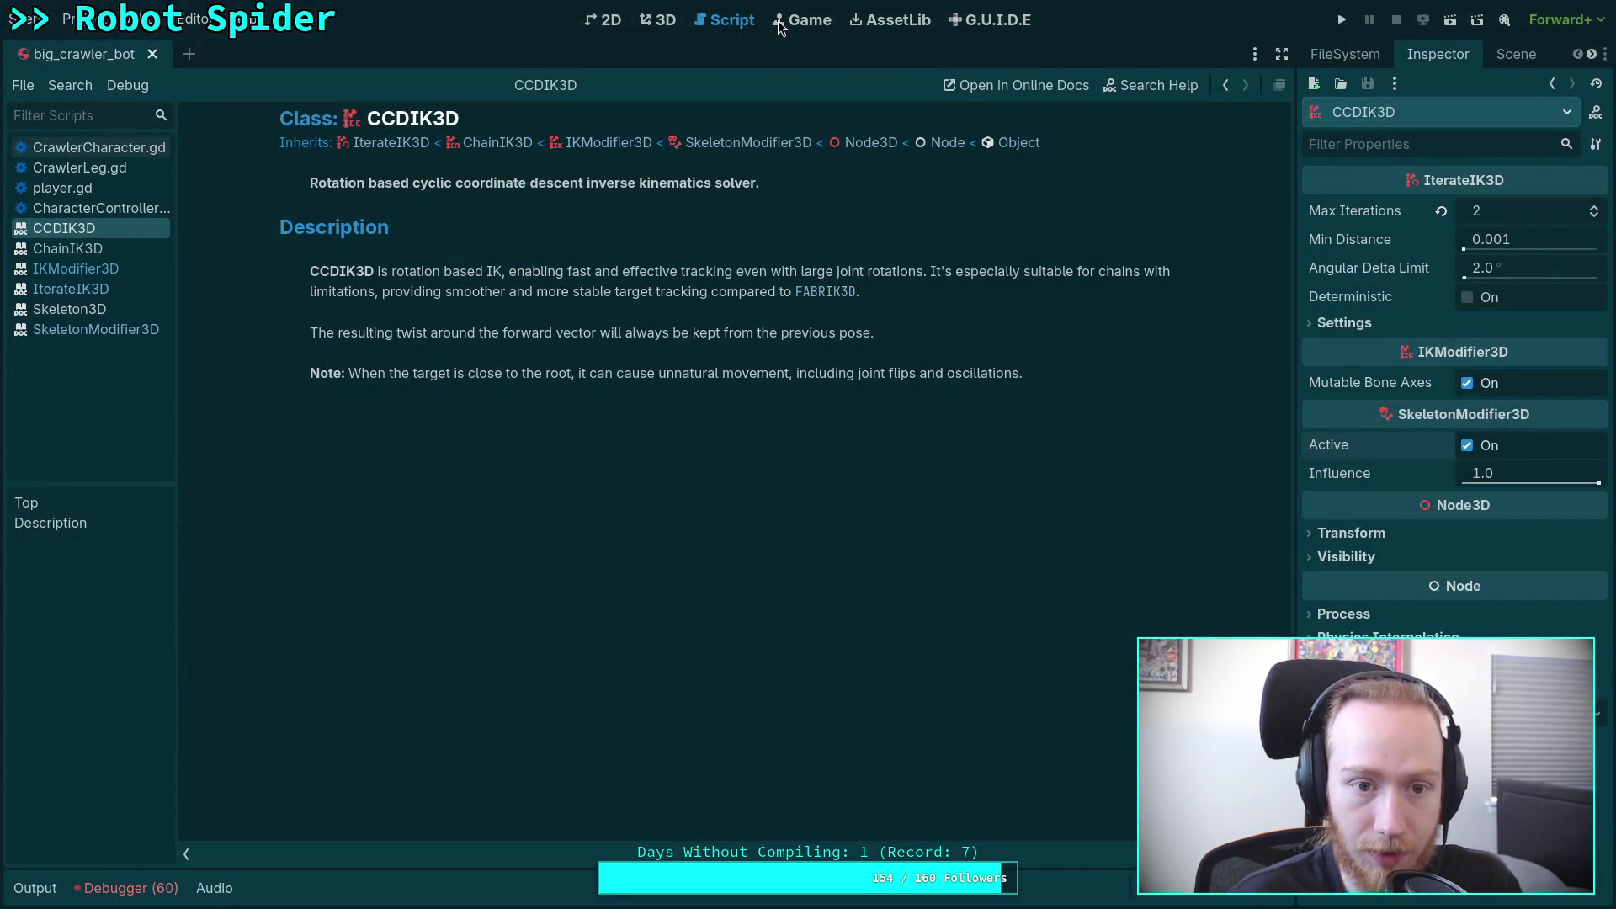
{"action": "key", "text": "super+3"}
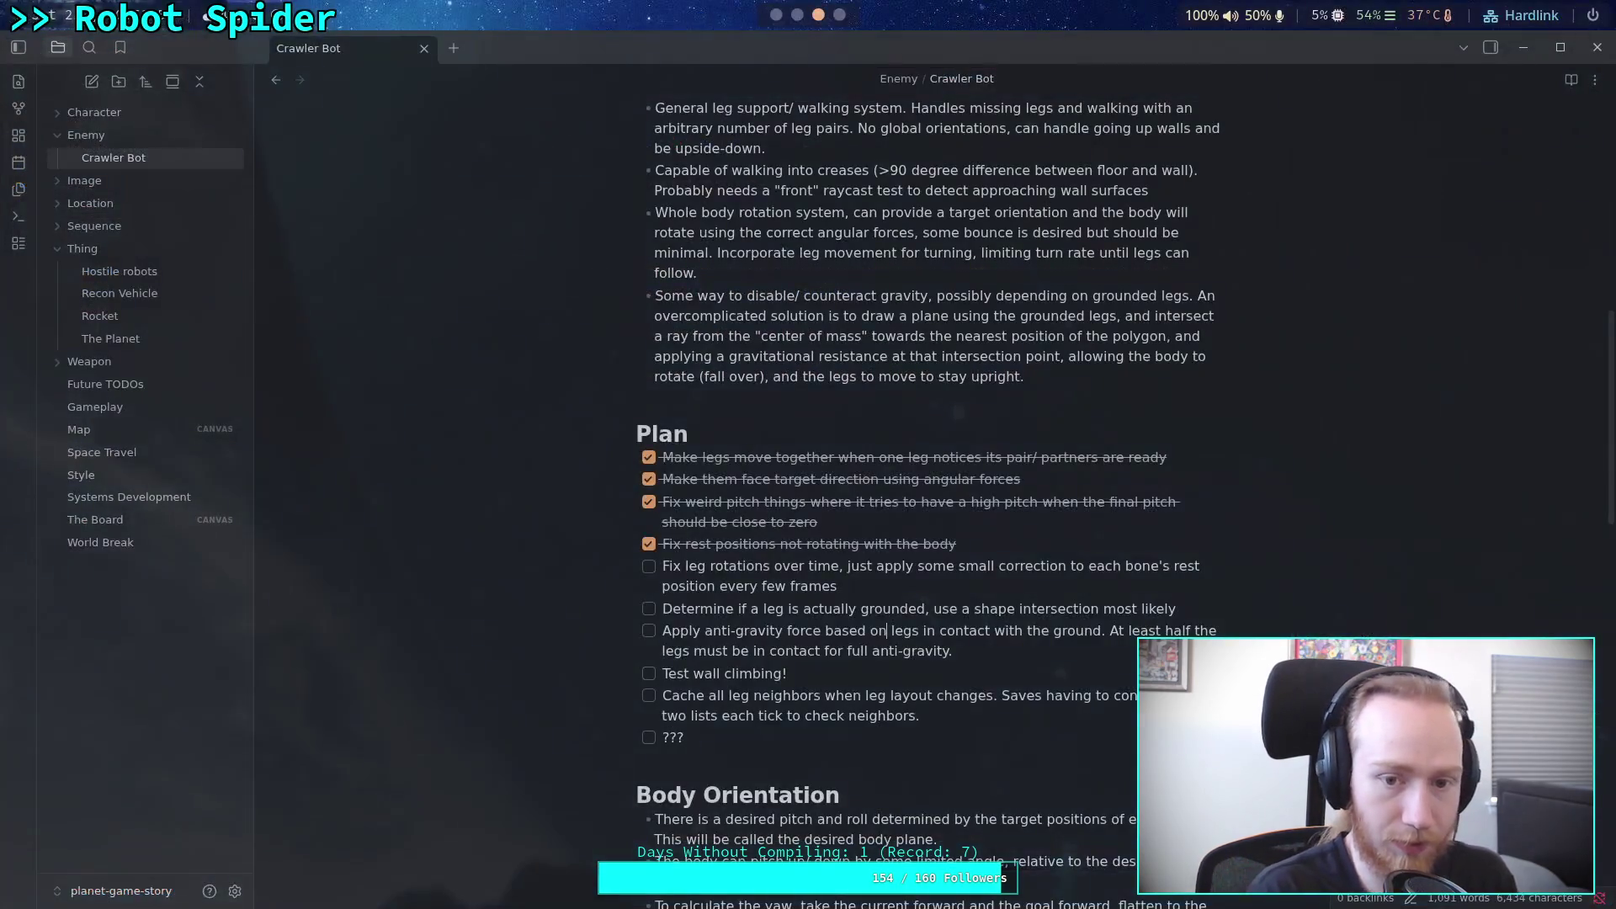
{"action": "key", "text": "super+4"}
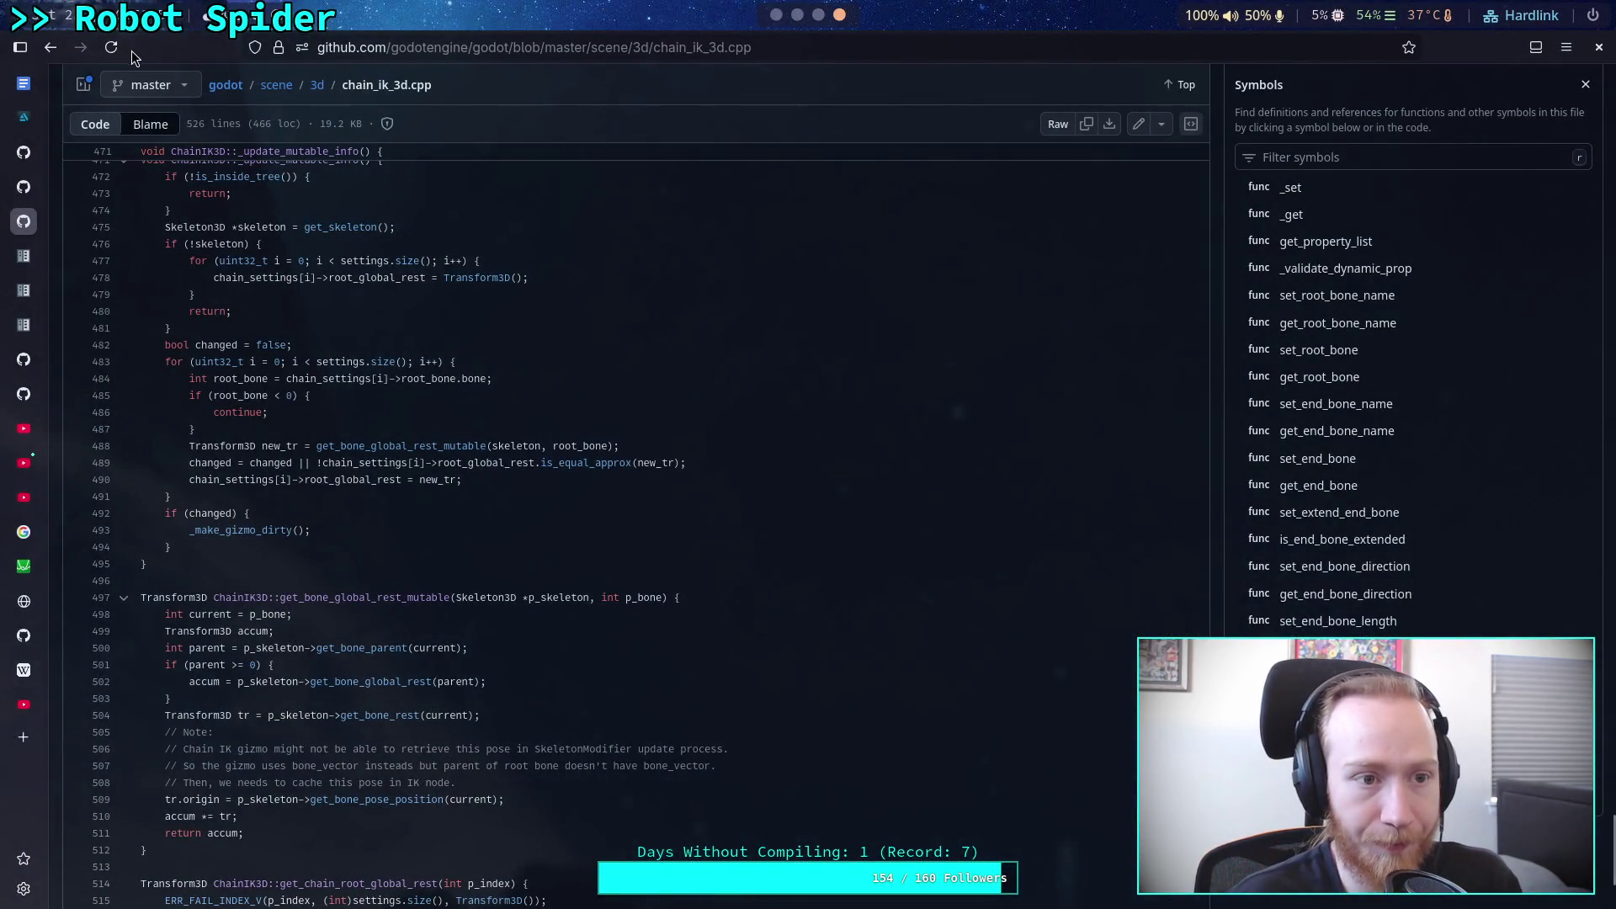
{"action": "left_click", "coordinate": [47, 49]}
Step: Return to the scene/3d listing, open iterate_ik_3d.h and read it to the end
{"action": "left_click", "coordinate": [48, 48]}
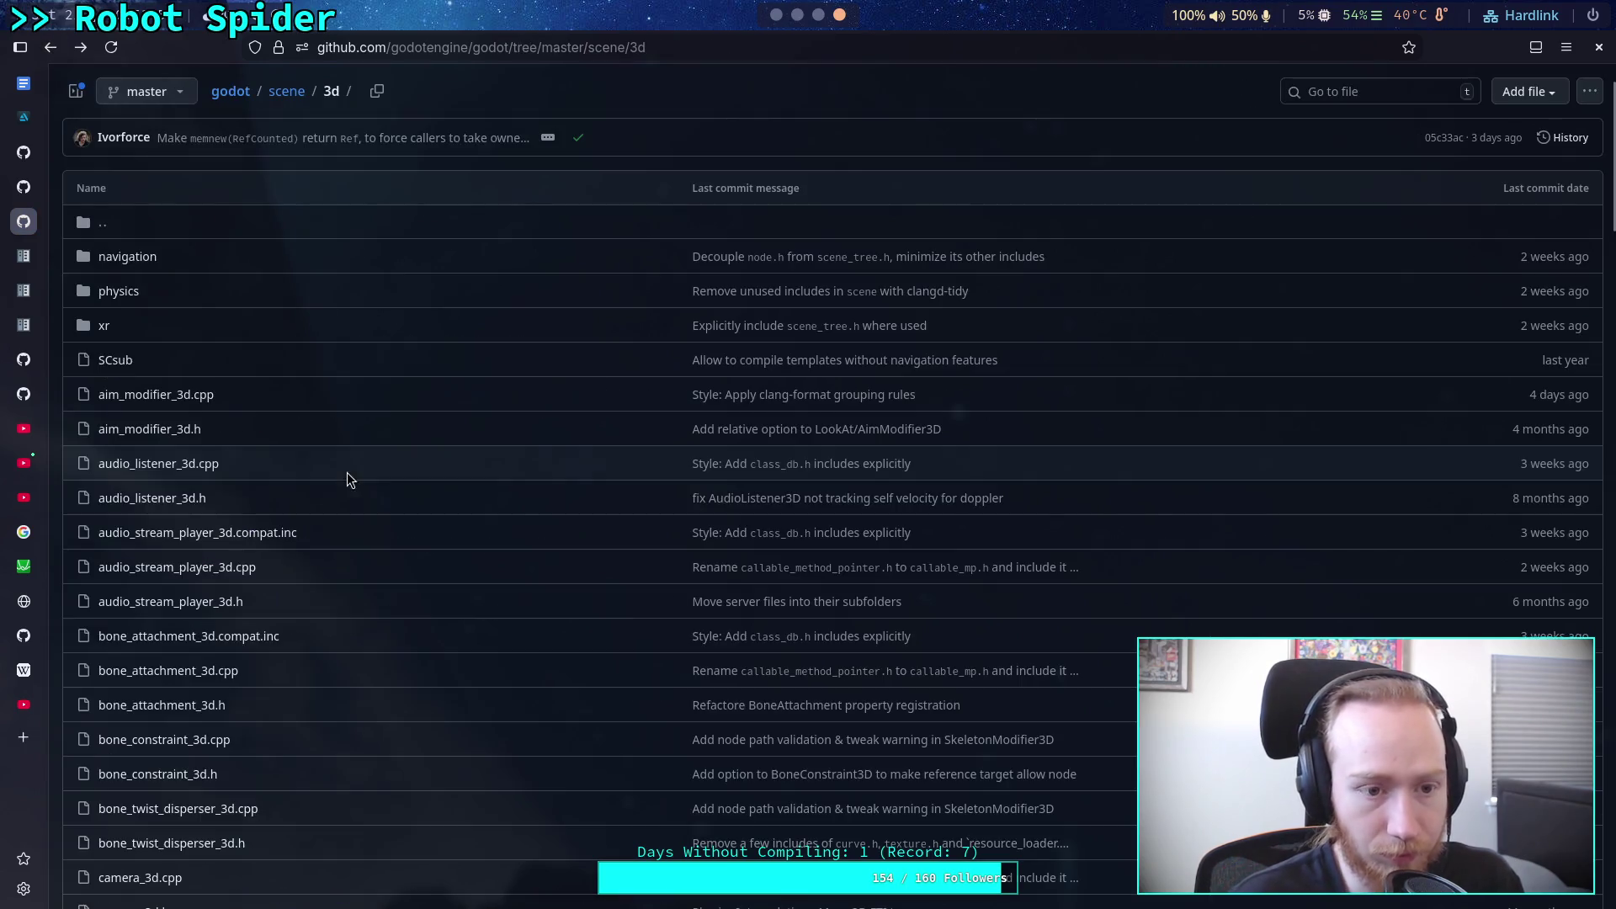
{"action": "scroll", "coordinate": [300, 564], "scroll_direction": "down", "scroll_amount": 15}
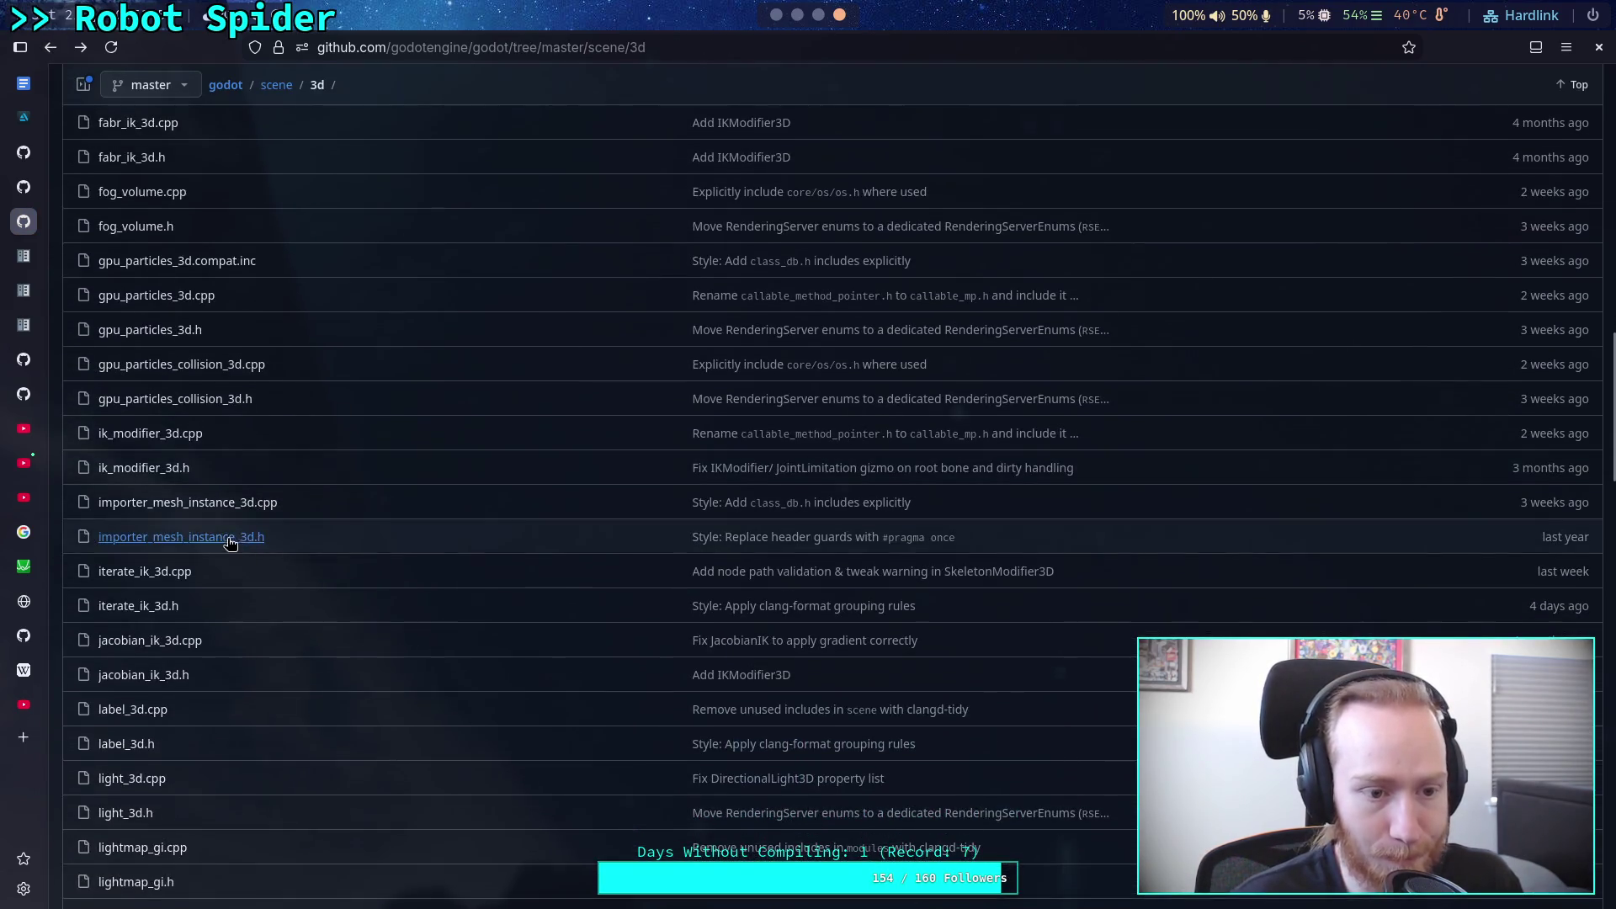
{"action": "left_click", "coordinate": [169, 602]}
{"action": "scroll", "coordinate": [337, 589], "scroll_direction": "down", "scroll_amount": 1}
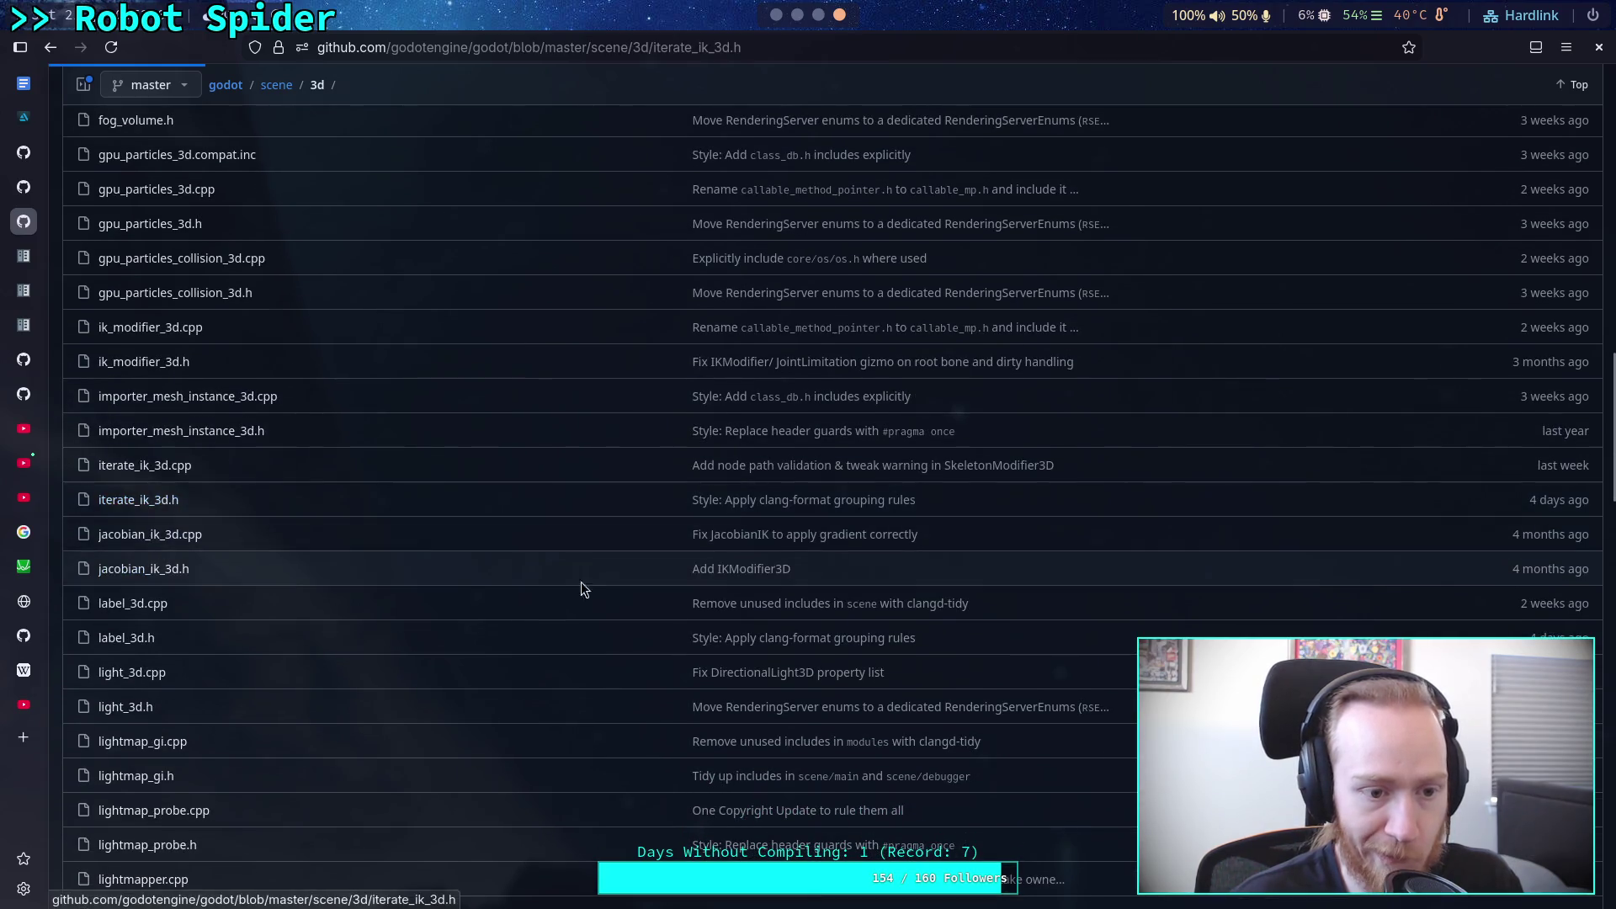
{"action": "scroll", "coordinate": [670, 581], "scroll_direction": "down", "scroll_amount": 10}
{"action": "scroll", "coordinate": [679, 577], "scroll_direction": "up", "scroll_amount": 4}
{"action": "scroll", "coordinate": [519, 531], "scroll_direction": "down", "scroll_amount": 9}
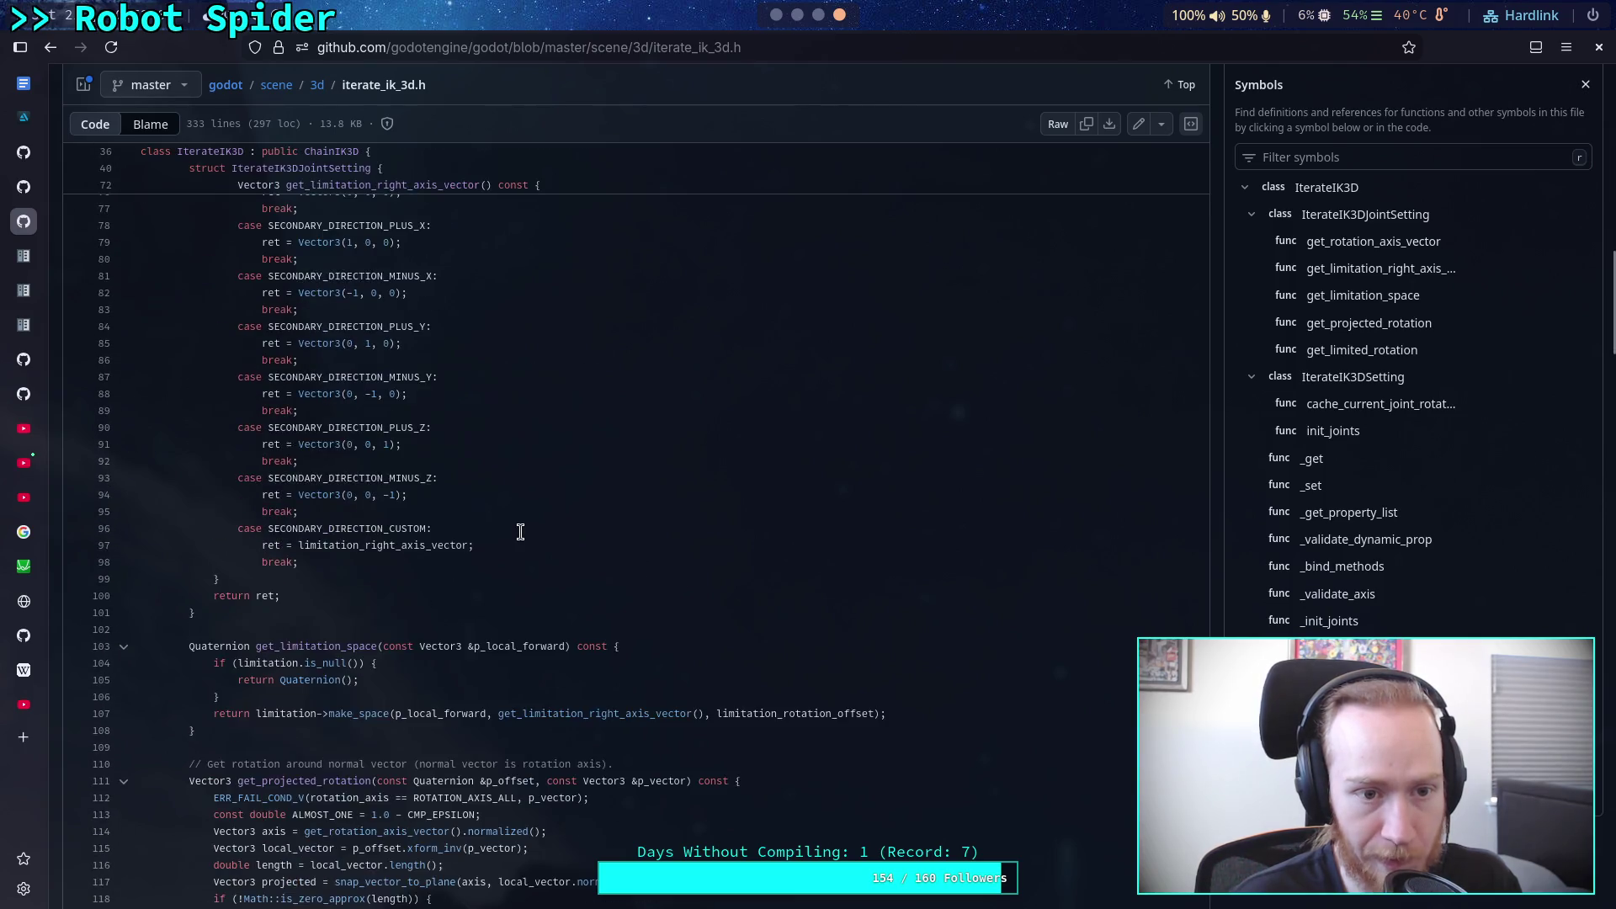
{"action": "scroll", "coordinate": [520, 531], "scroll_direction": "down", "scroll_amount": 10}
{"action": "scroll", "coordinate": [614, 558], "scroll_direction": "down", "scroll_amount": 16}
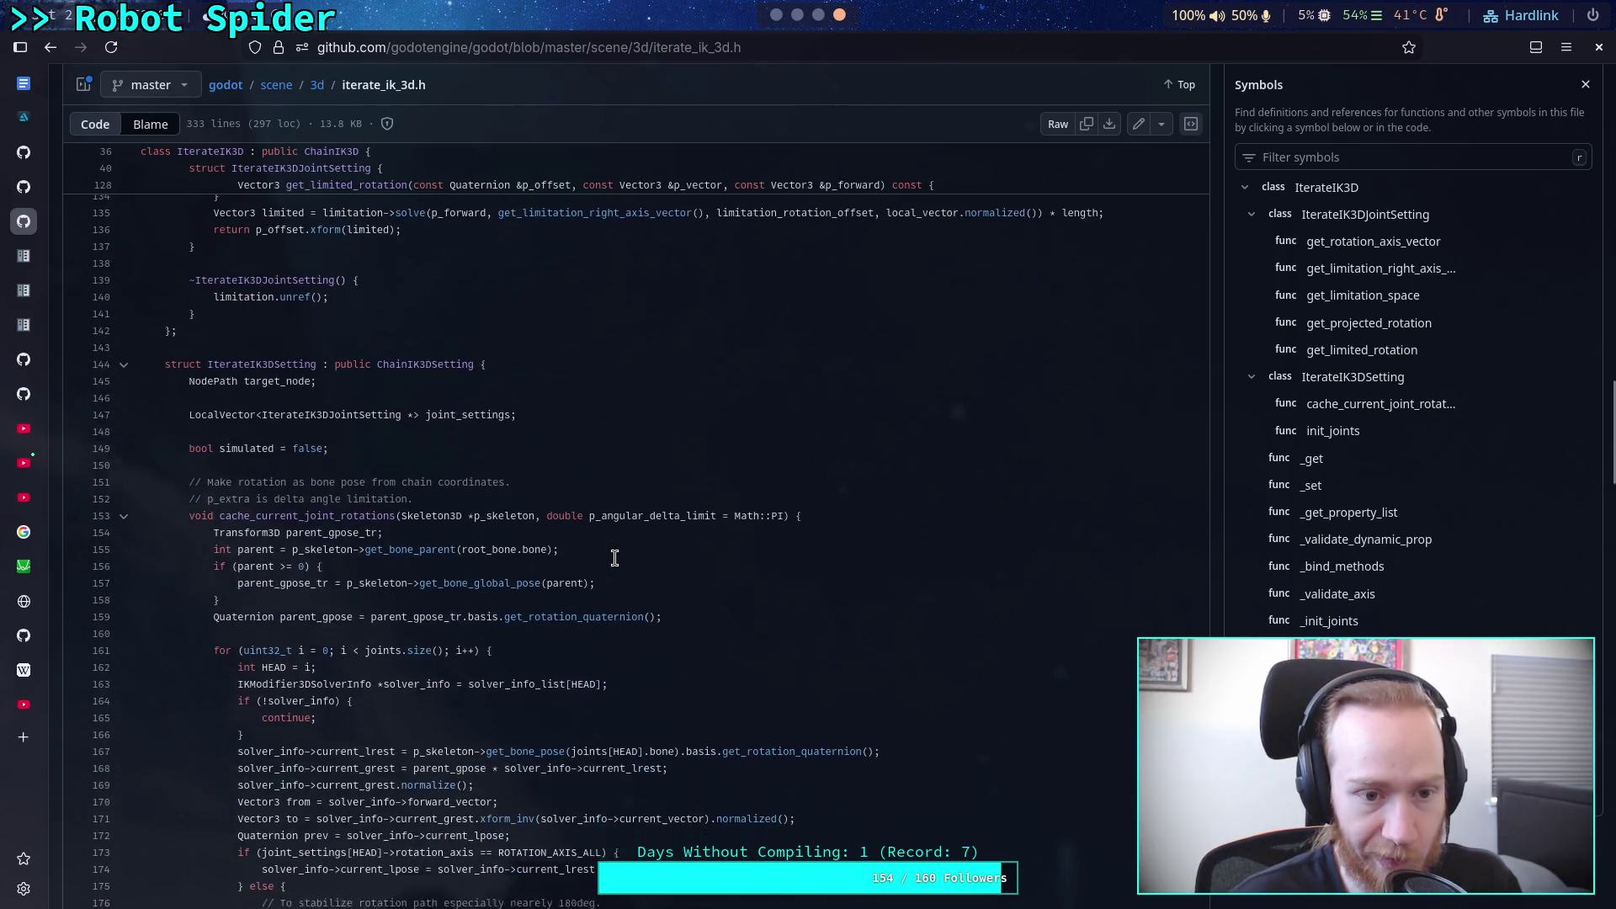
{"action": "scroll", "coordinate": [614, 558], "scroll_direction": "up", "scroll_amount": 4}
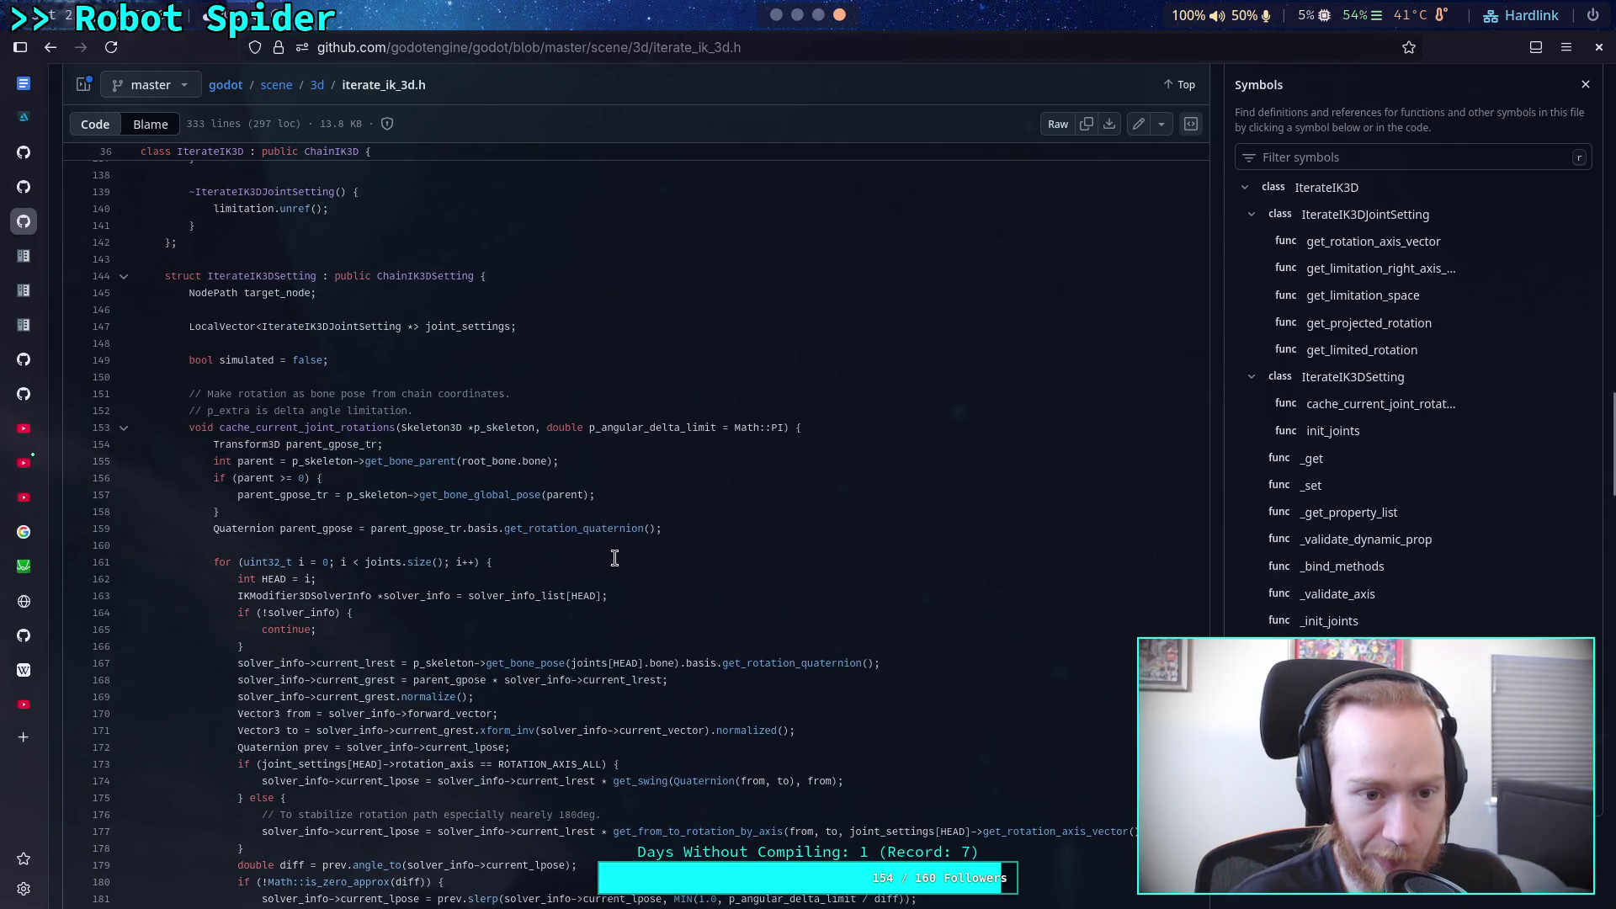
{"action": "scroll", "coordinate": [614, 557], "scroll_direction": "down", "scroll_amount": 20}
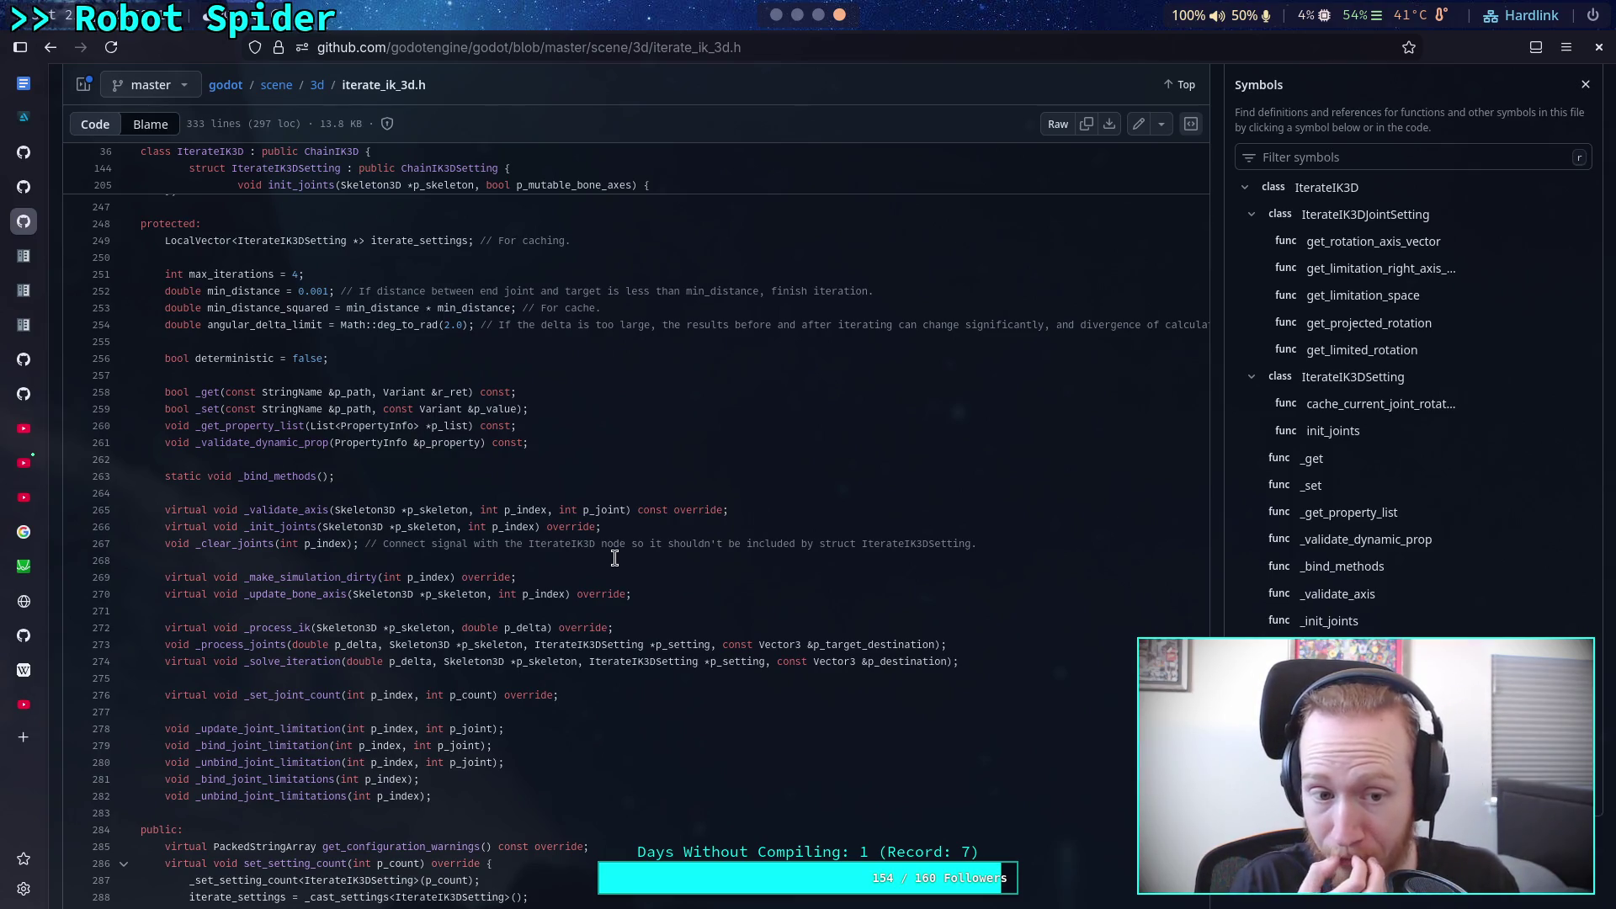
{"action": "scroll", "coordinate": [591, 572], "scroll_direction": "down", "scroll_amount": 4}
{"action": "scroll", "coordinate": [590, 572], "scroll_direction": "down", "scroll_amount": 10}
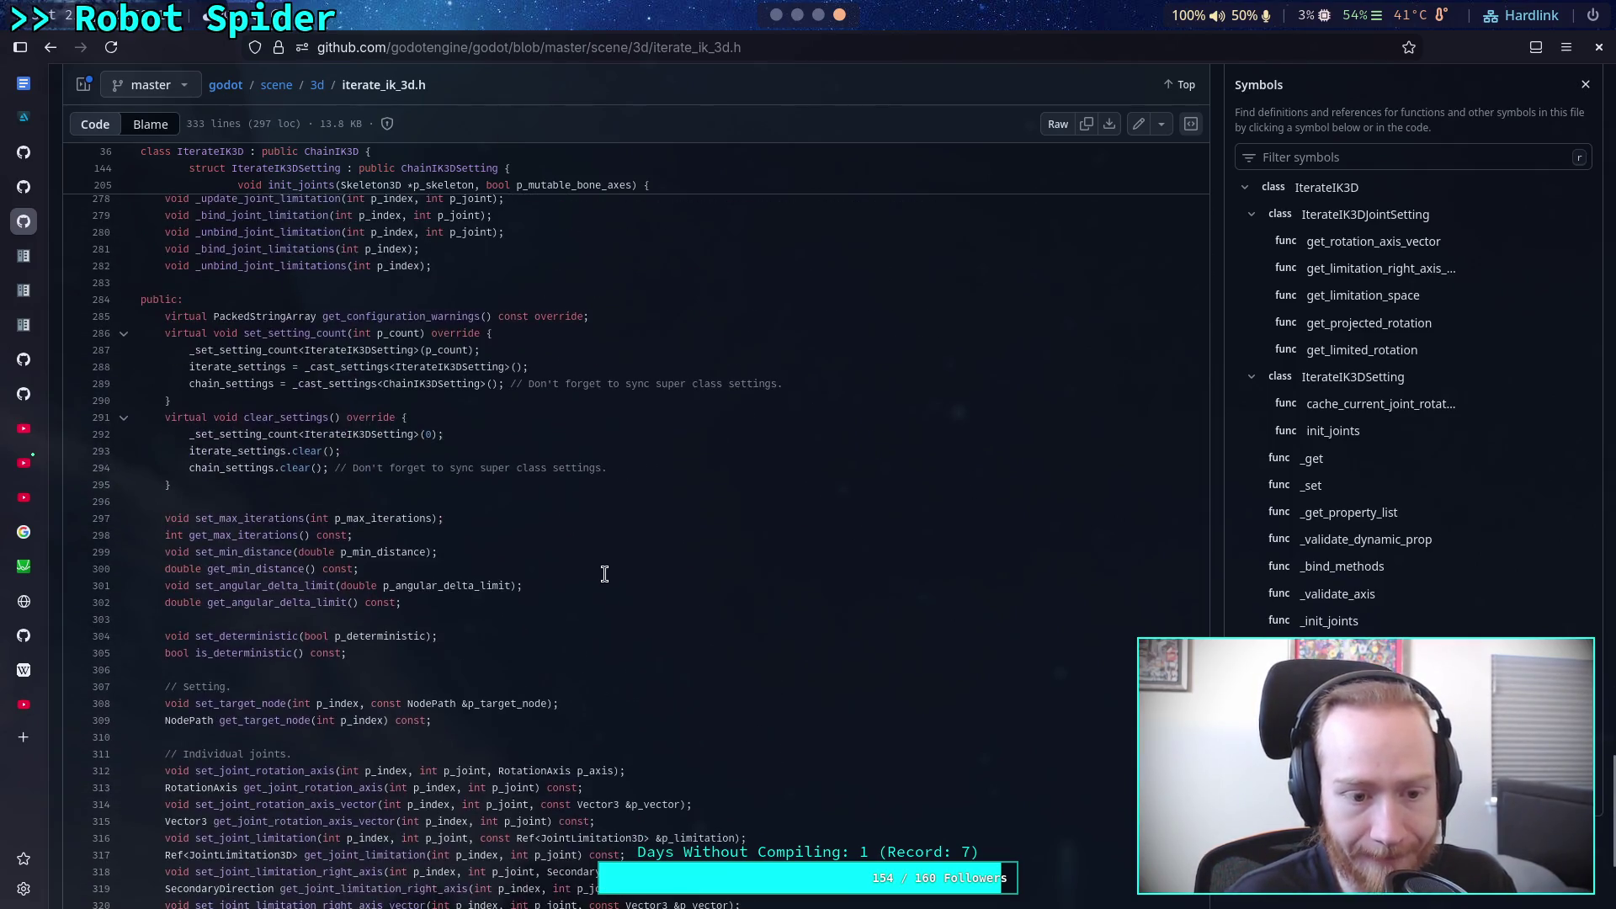
{"action": "left_click", "coordinate": [739, 51]}
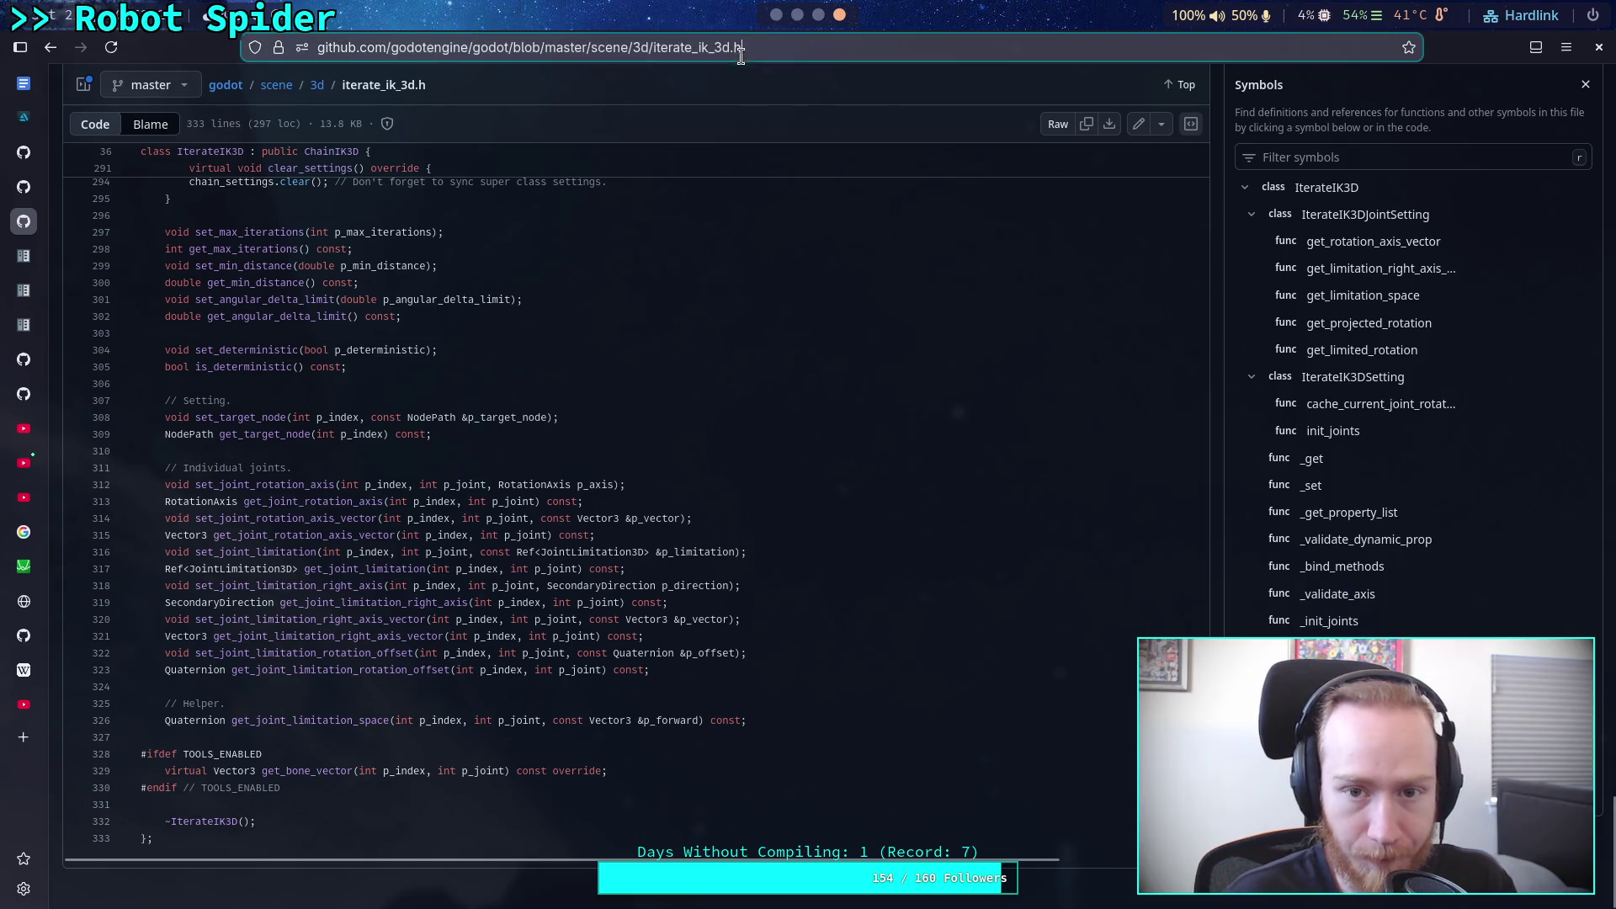
Step: Switch the URL to iterate_ik_3d.cpp and scroll down to IterateIK3D::_process_ik and _process_joints
{"action": "key", "text": "BackSpace"}
{"action": "type", "text": "cpp"}
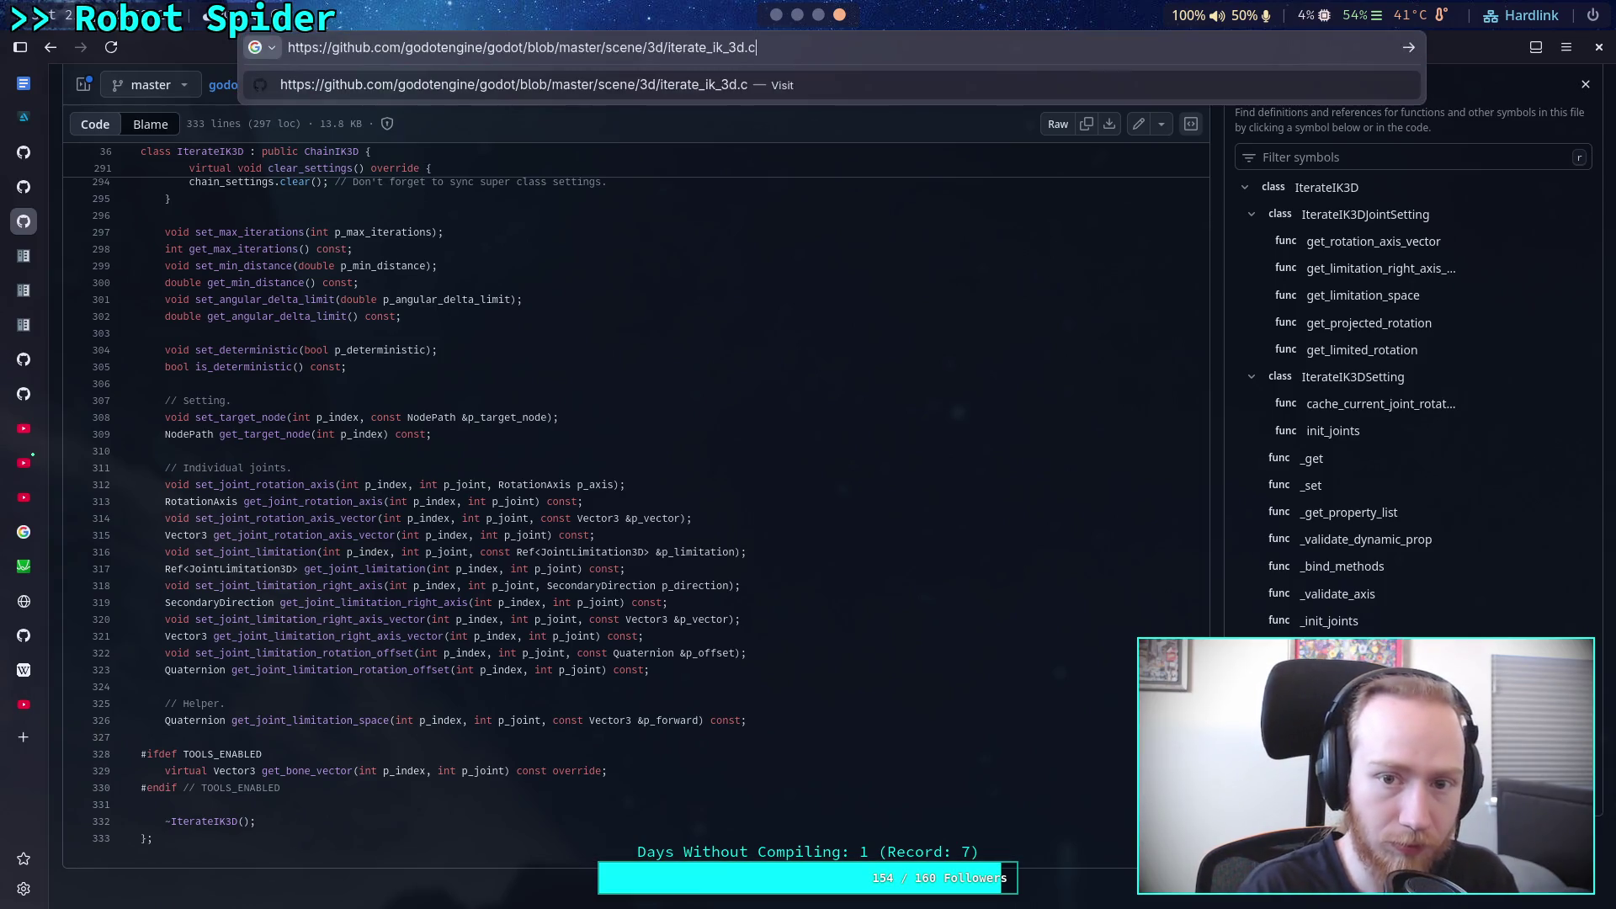
{"action": "key", "text": "Return"}
{"action": "scroll", "coordinate": [732, 513], "scroll_direction": "down", "scroll_amount": 5}
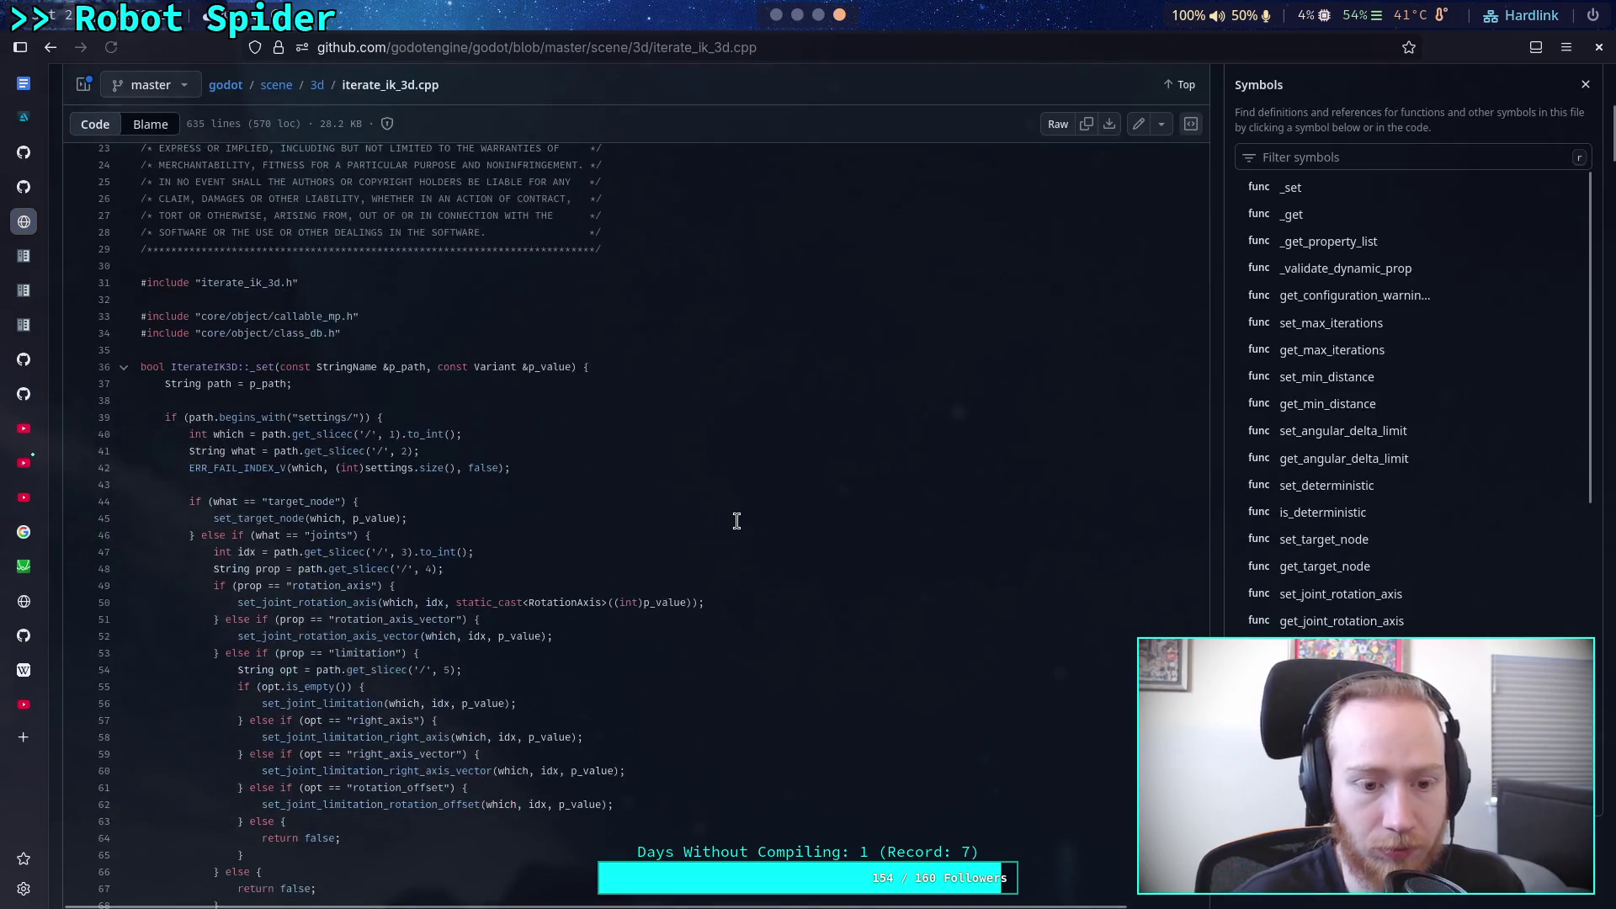
{"action": "scroll", "coordinate": [710, 516], "scroll_direction": "down", "scroll_amount": 20}
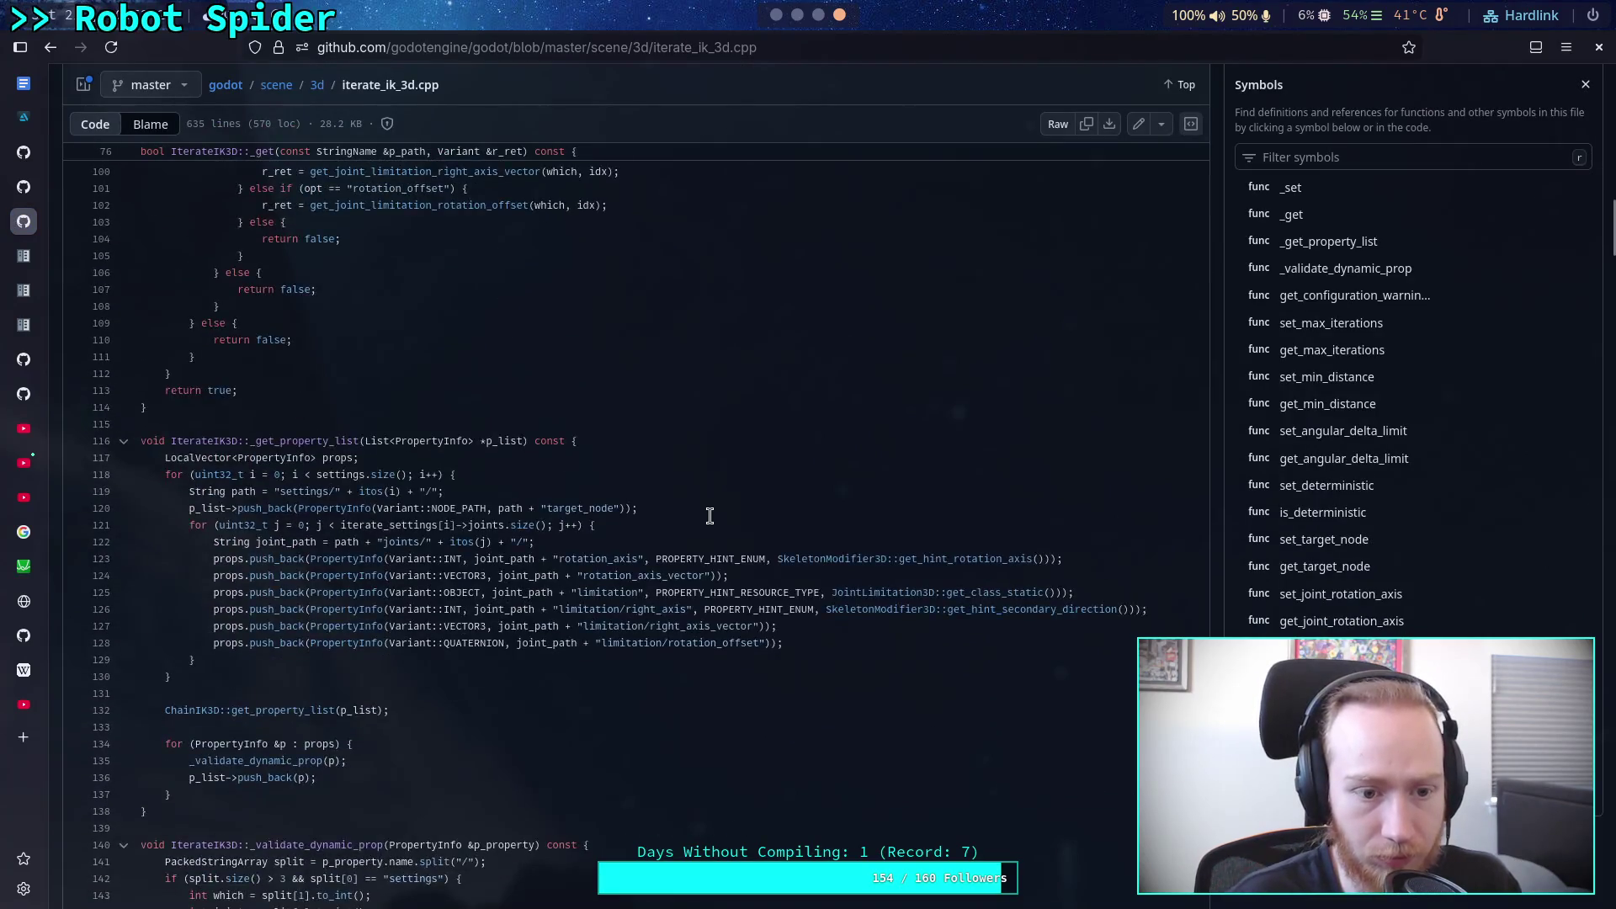
{"action": "scroll", "coordinate": [710, 516], "scroll_direction": "down", "scroll_amount": 6}
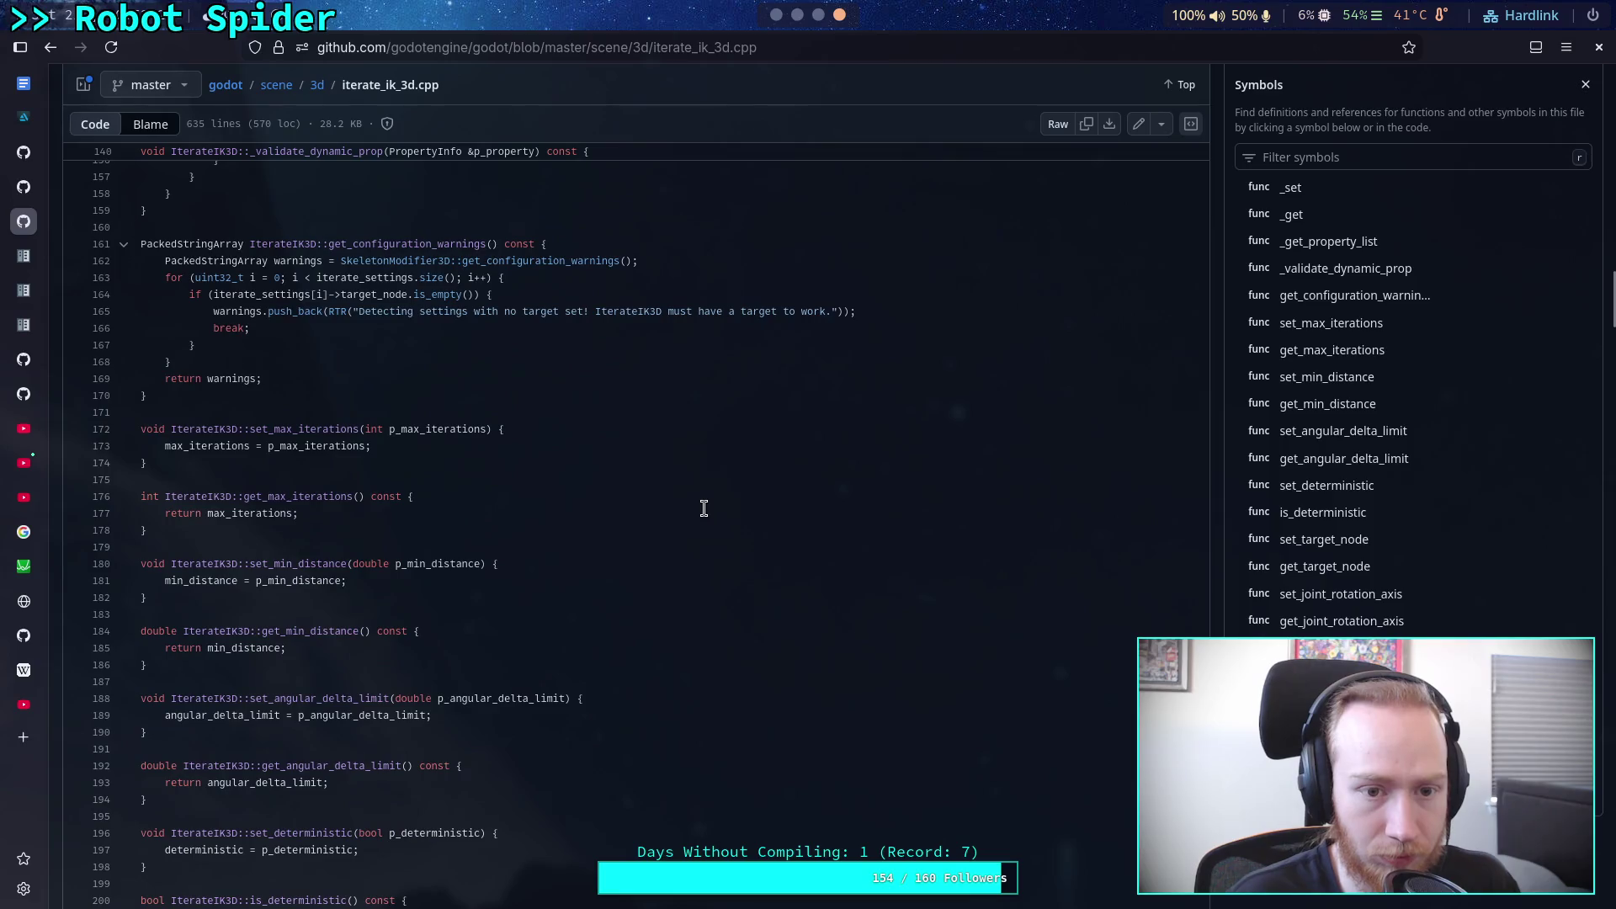
{"action": "scroll", "coordinate": [703, 507], "scroll_direction": "down", "scroll_amount": 7}
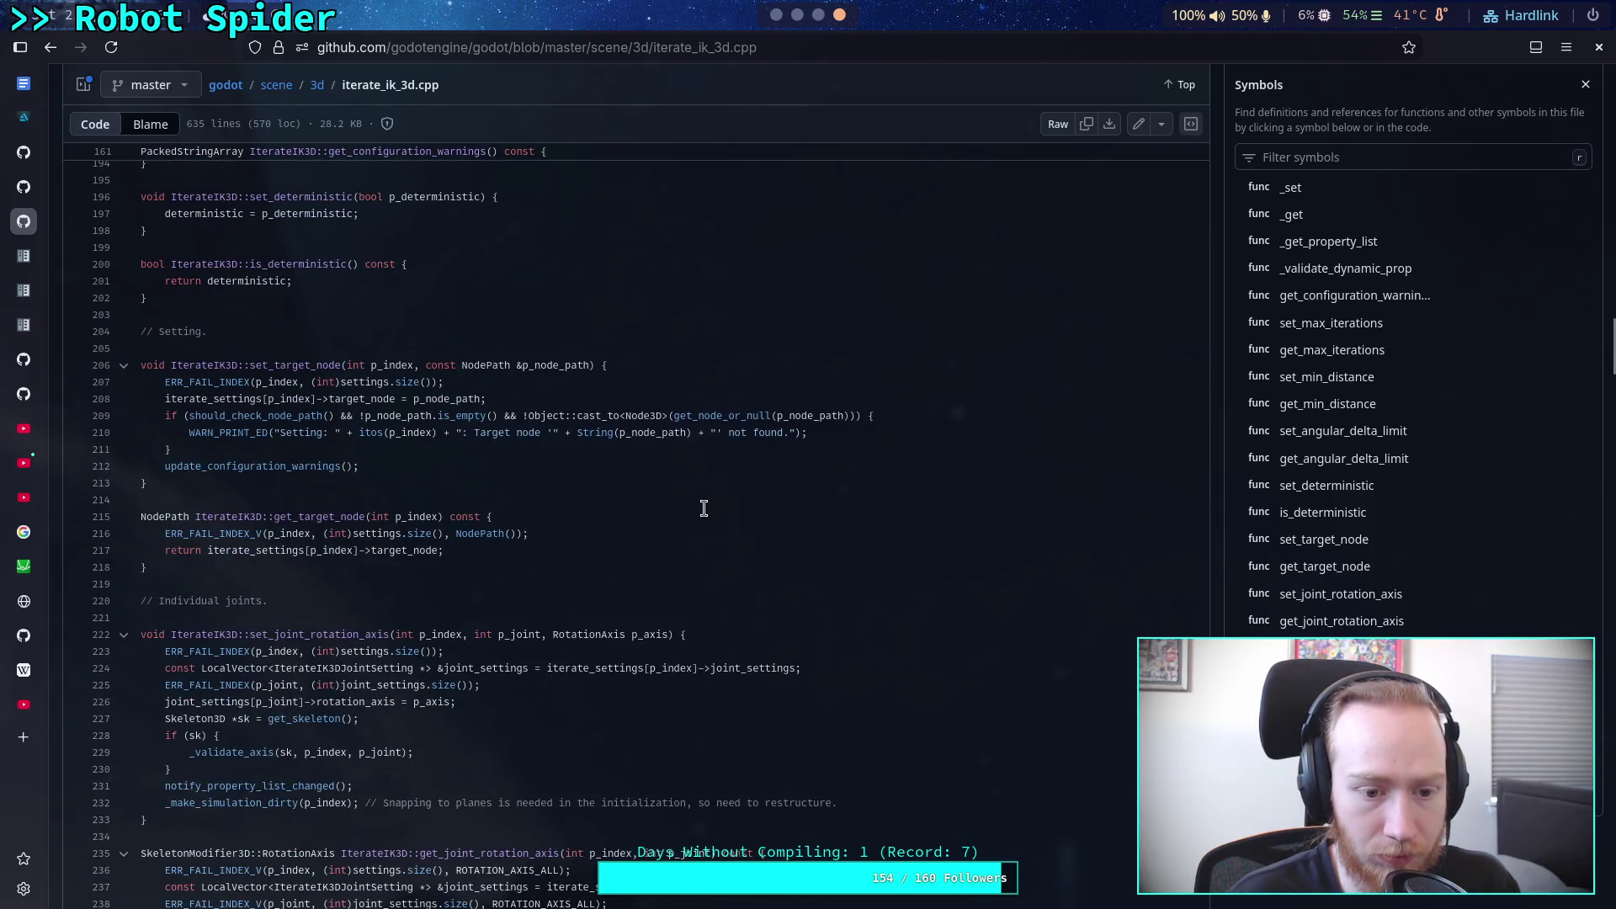
{"action": "scroll", "coordinate": [703, 508], "scroll_direction": "down", "scroll_amount": 5}
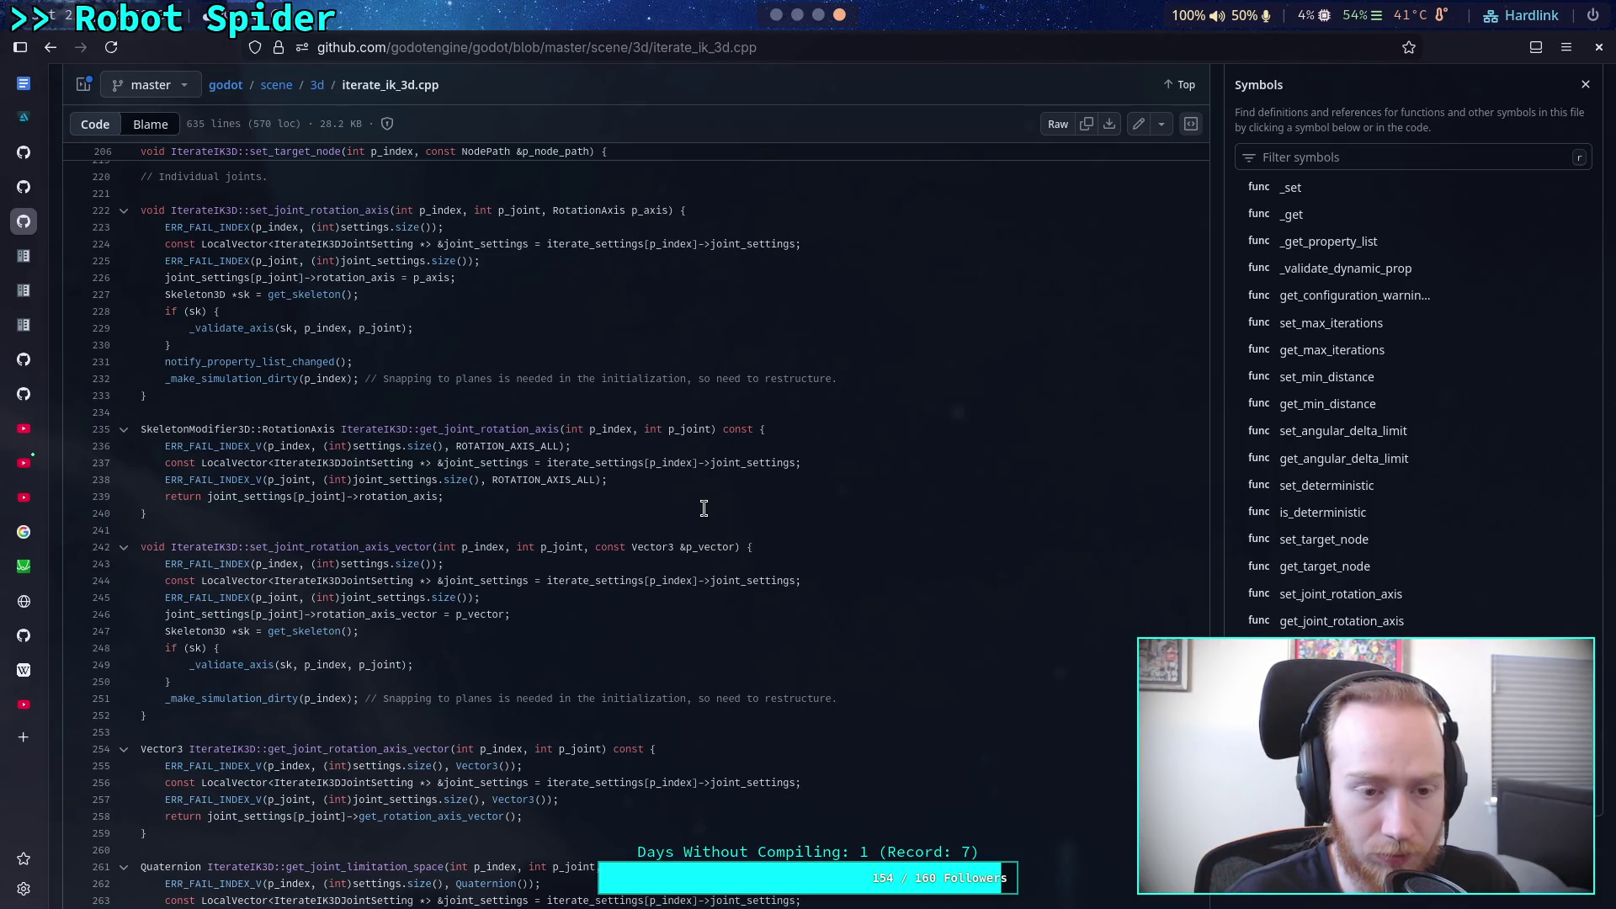
{"action": "scroll", "coordinate": [704, 507], "scroll_direction": "down", "scroll_amount": 1}
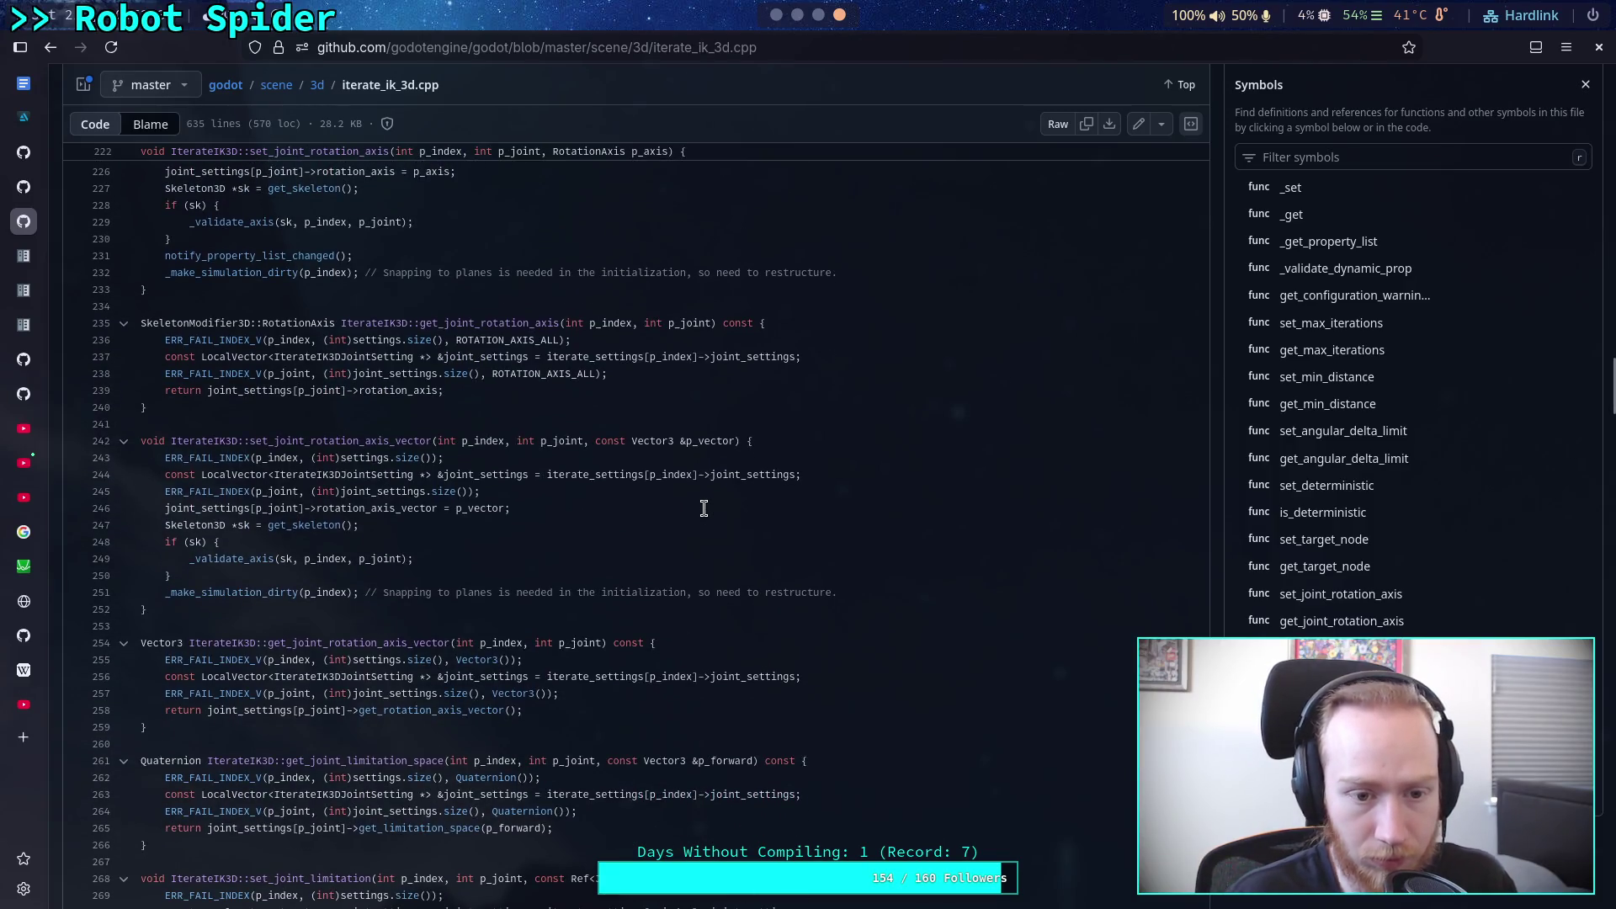
{"action": "scroll", "coordinate": [686, 479], "scroll_direction": "down", "scroll_amount": 15}
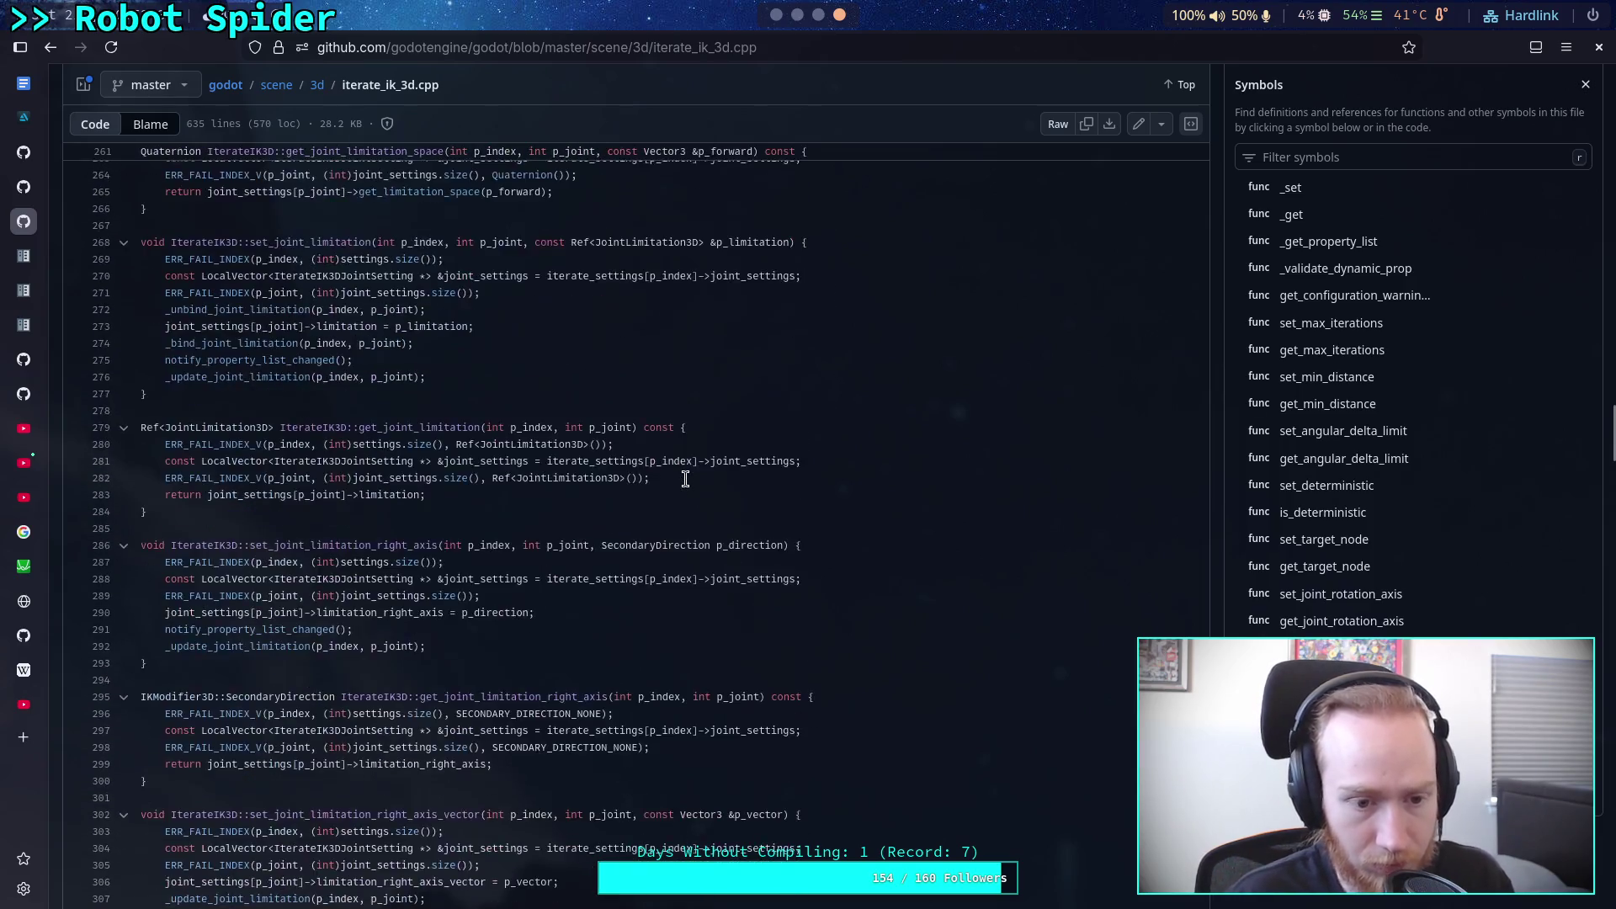
{"action": "scroll", "coordinate": [686, 479], "scroll_direction": "down", "scroll_amount": 10}
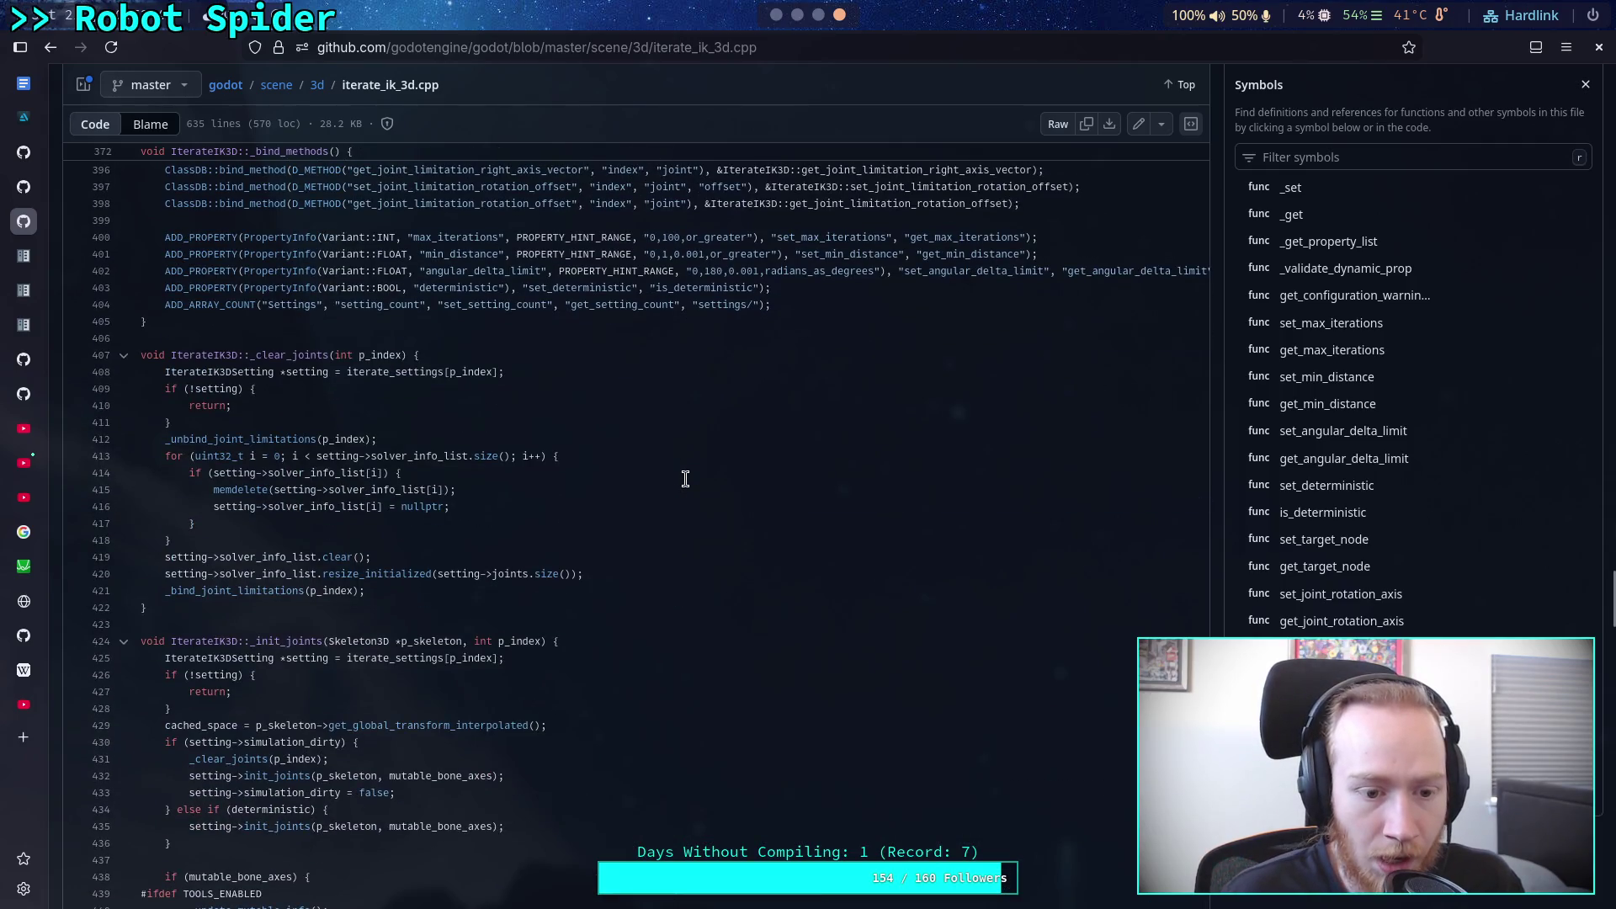
{"action": "scroll", "coordinate": [686, 479], "scroll_direction": "down", "scroll_amount": 2}
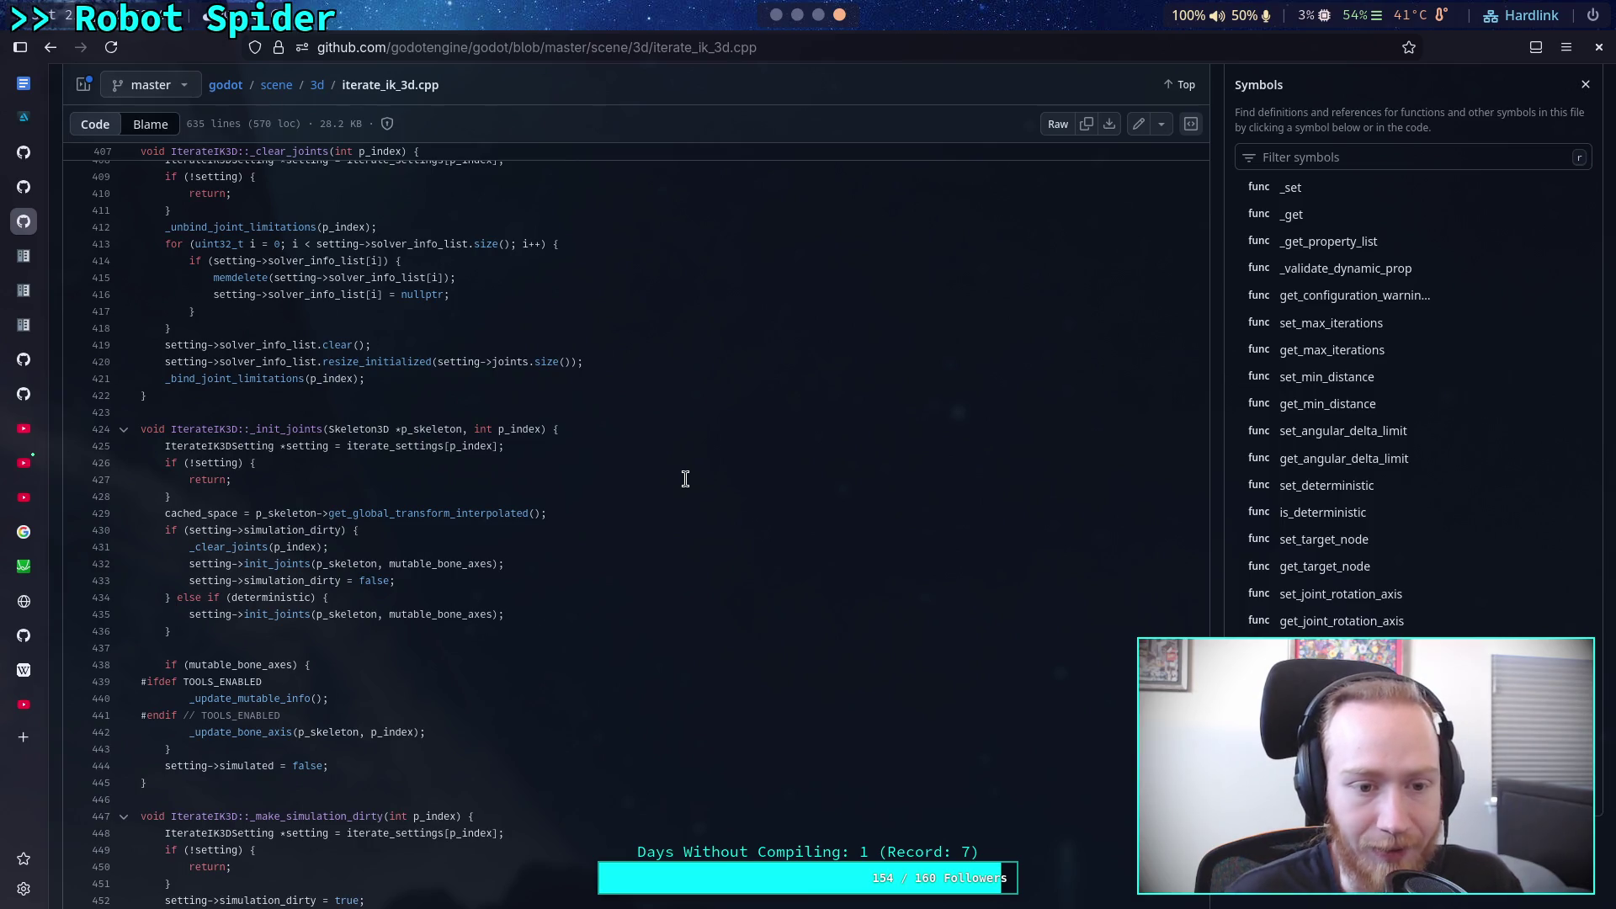
{"action": "scroll", "coordinate": [686, 479], "scroll_direction": "down", "scroll_amount": 5}
{"action": "scroll", "coordinate": [686, 479], "scroll_direction": "down", "scroll_amount": 12}
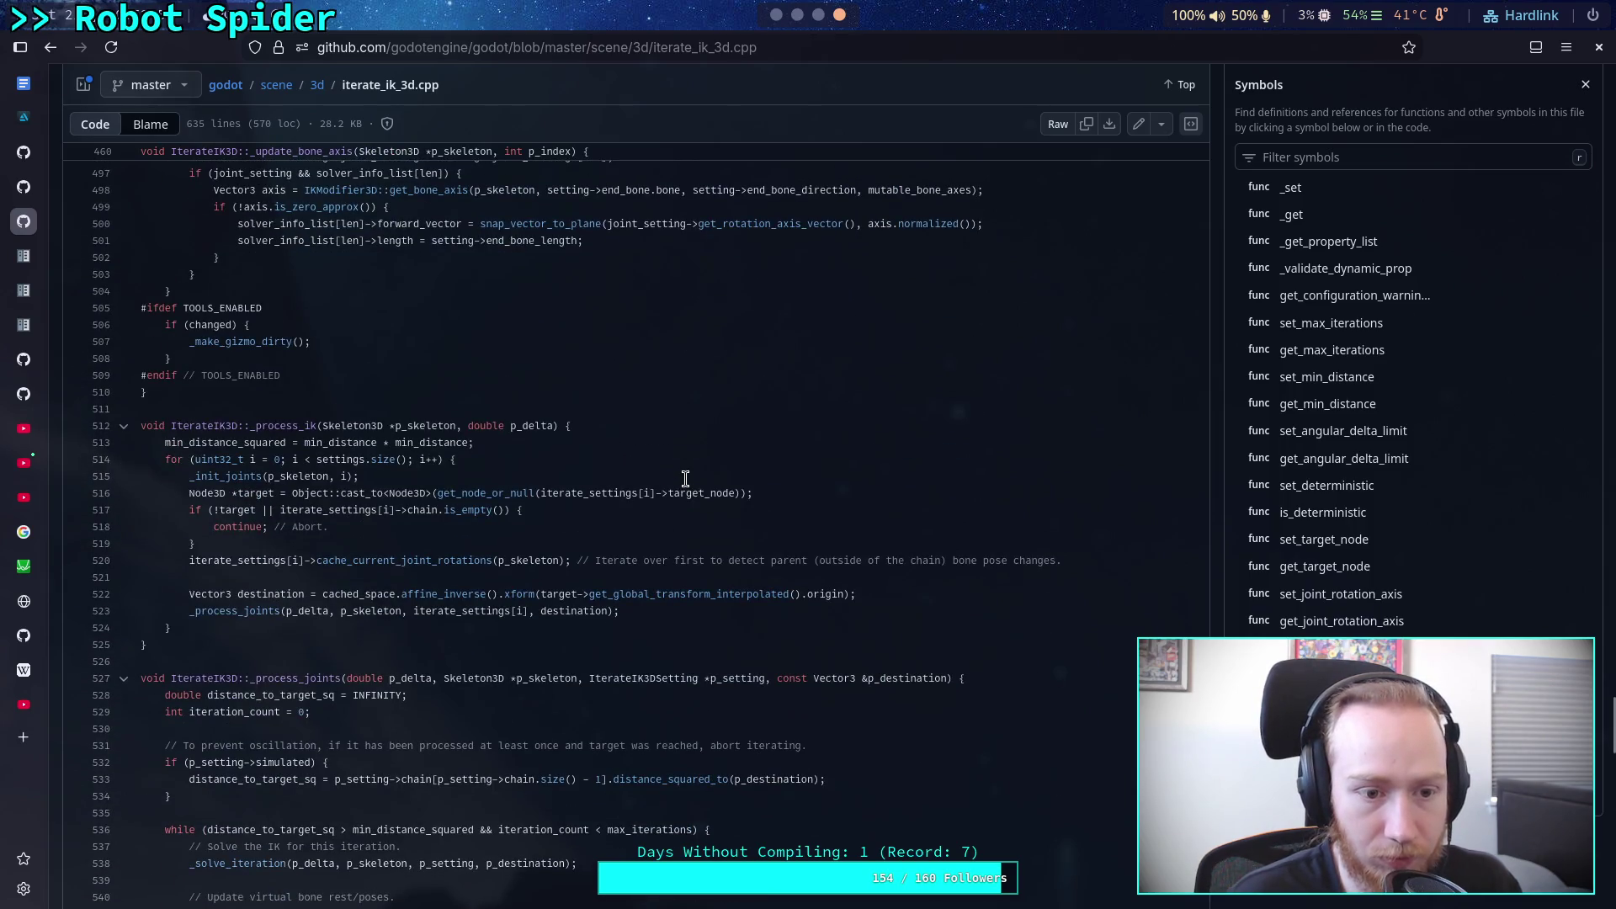
{"action": "scroll", "coordinate": [686, 479], "scroll_direction": "down", "scroll_amount": 1}
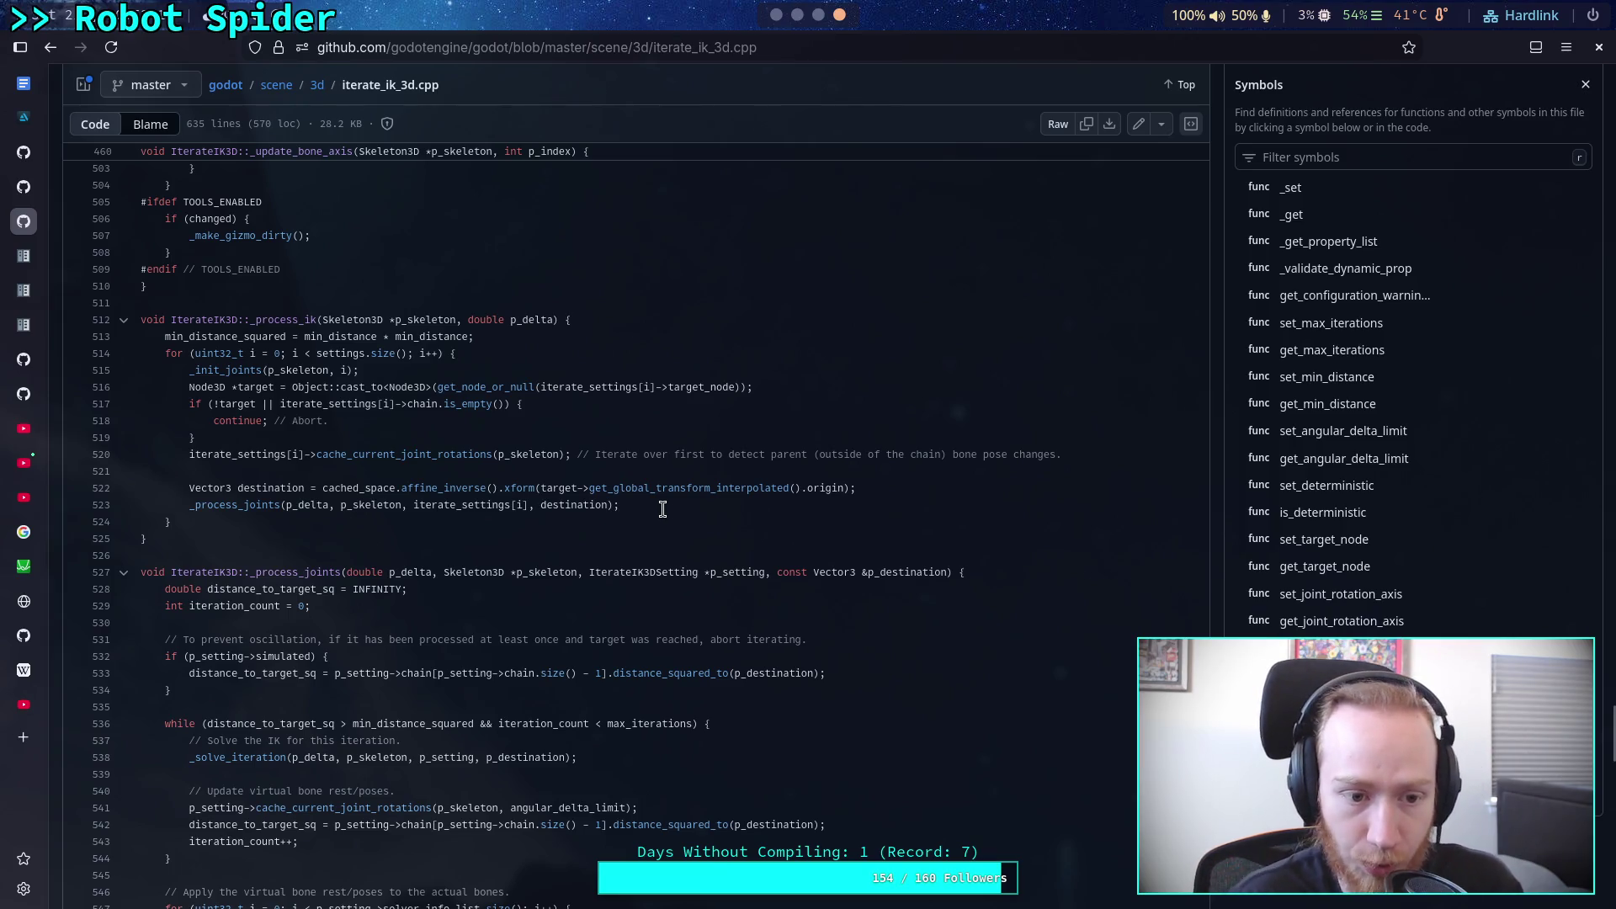
{"action": "scroll", "coordinate": [661, 503], "scroll_direction": "down", "scroll_amount": 1}
{"action": "scroll", "coordinate": [662, 502], "scroll_direction": "down", "scroll_amount": 5}
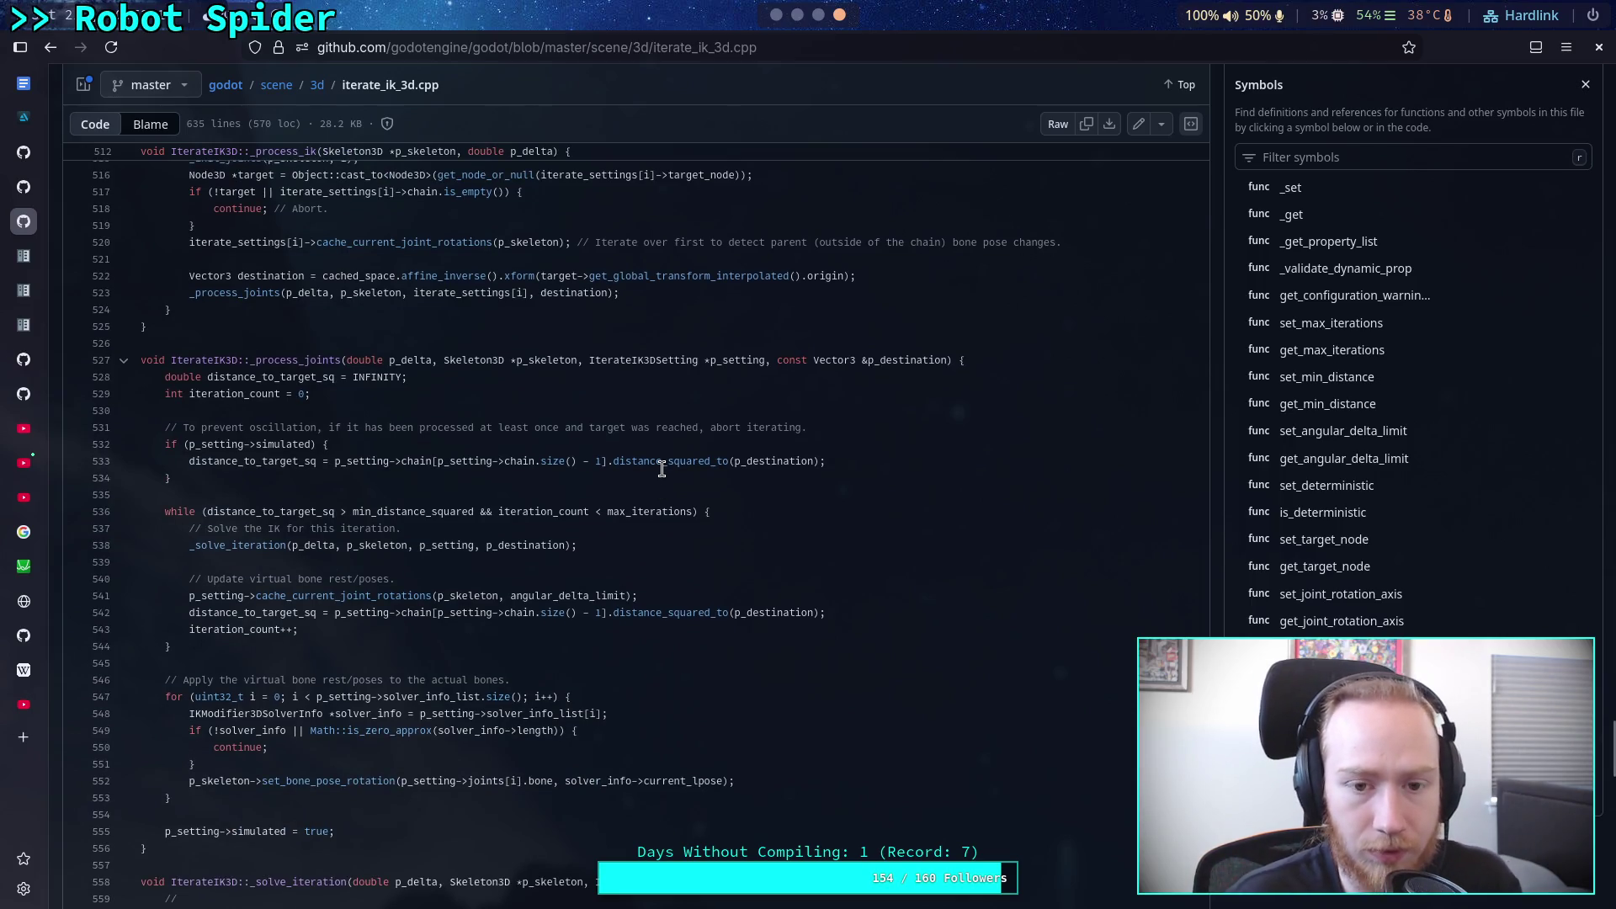
{"action": "scroll", "coordinate": [661, 469], "scroll_direction": "up", "scroll_amount": 3}
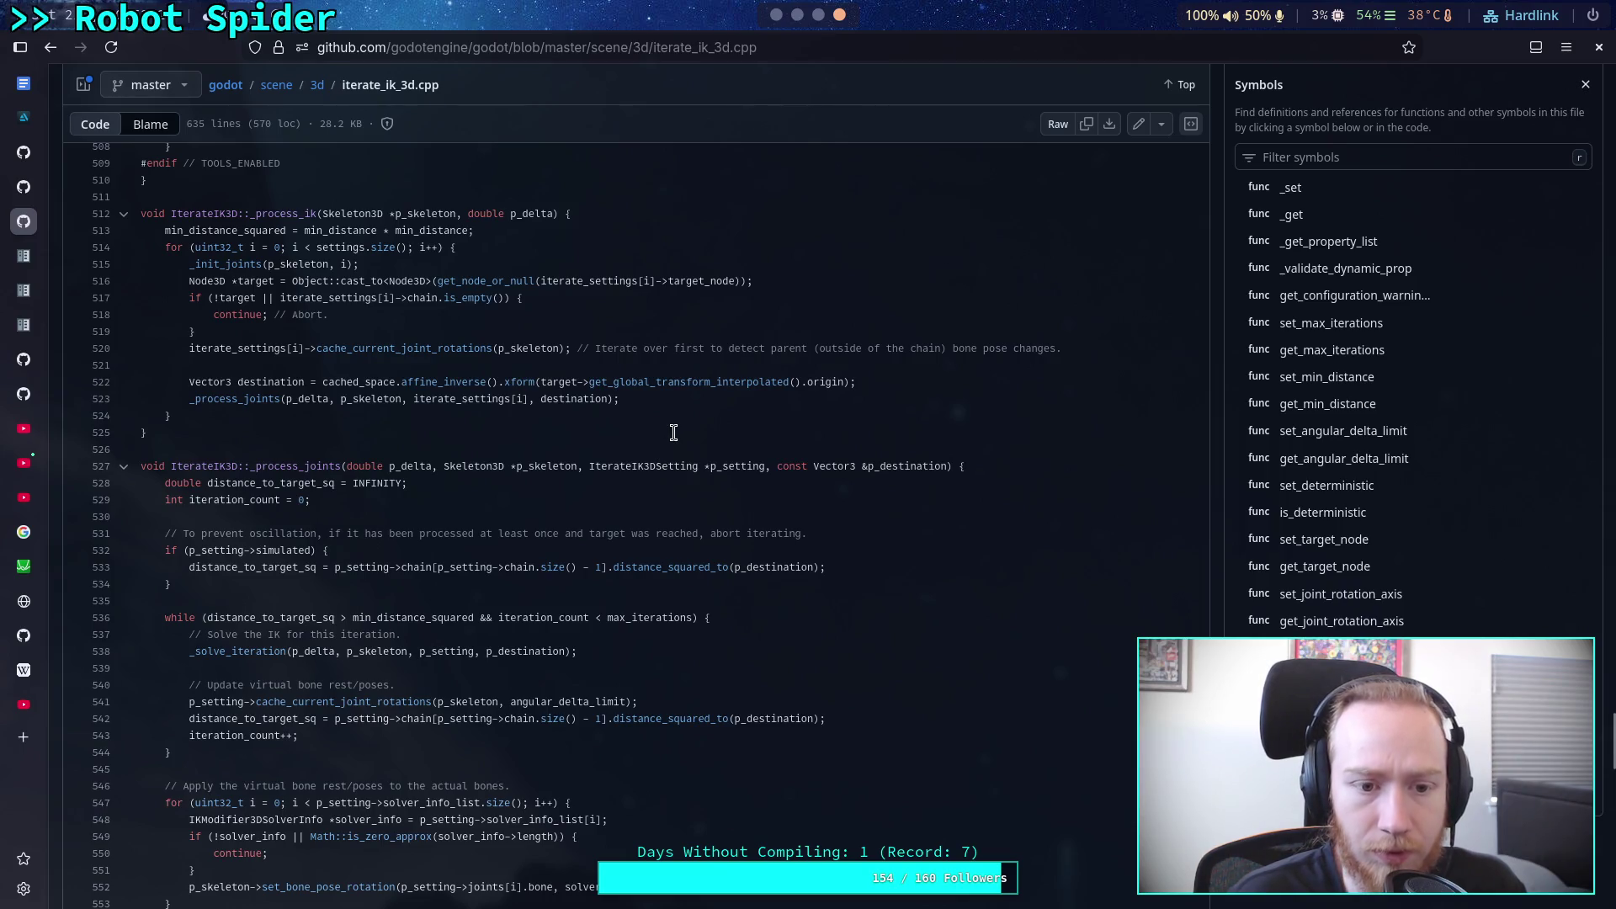
{"action": "scroll", "coordinate": [673, 433], "scroll_direction": "down", "scroll_amount": 6}
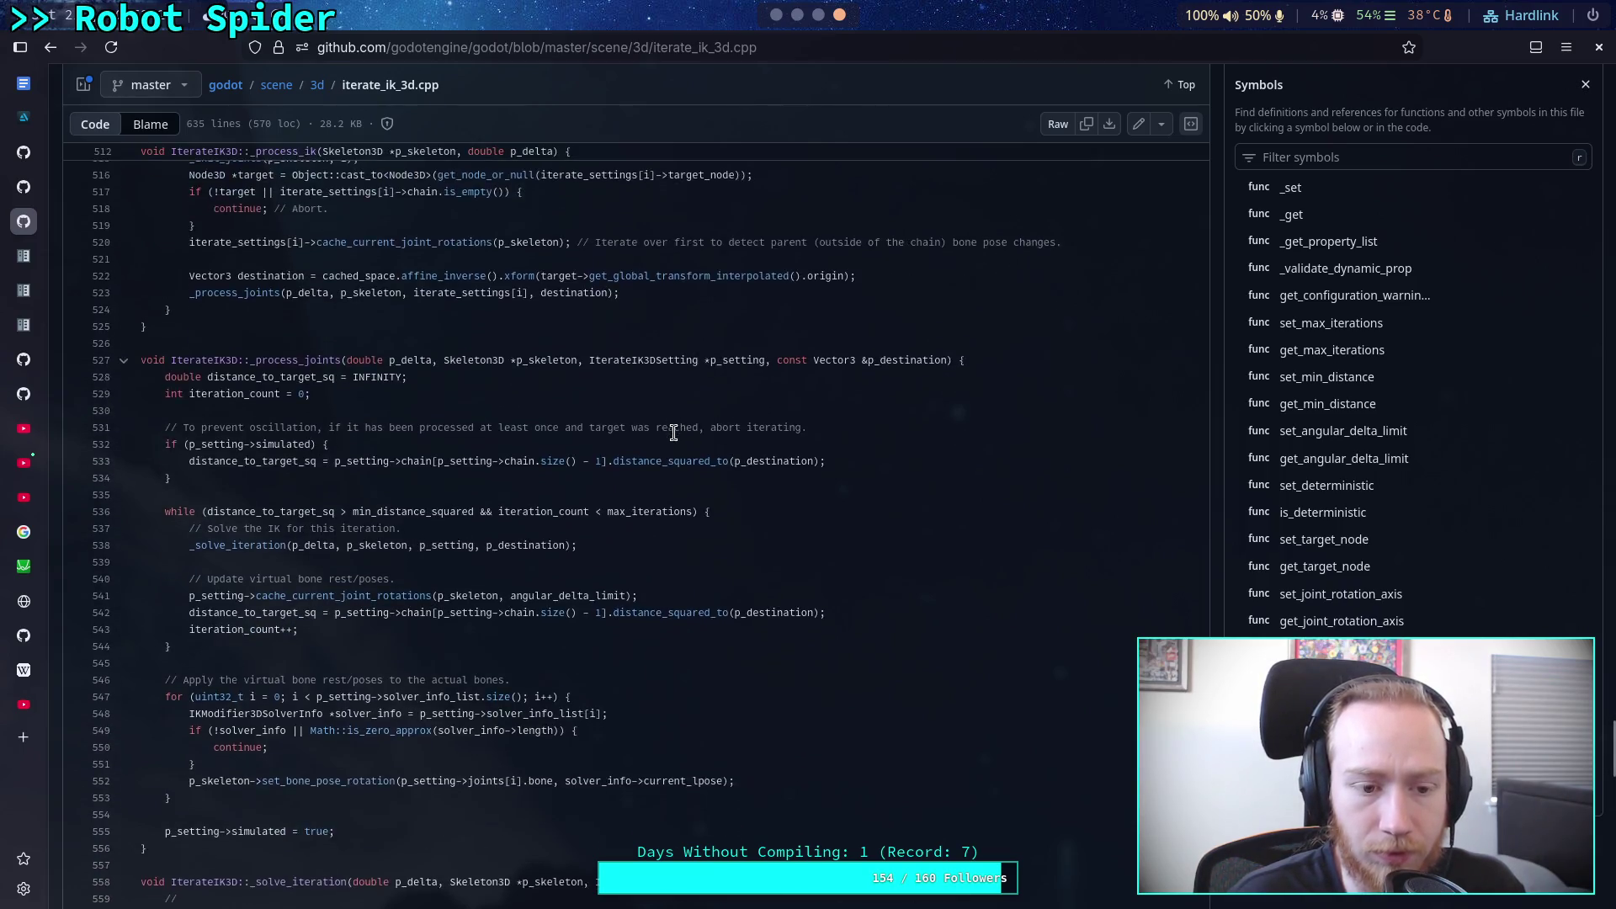
{"action": "scroll", "coordinate": [709, 450], "scroll_direction": "up", "scroll_amount": 2}
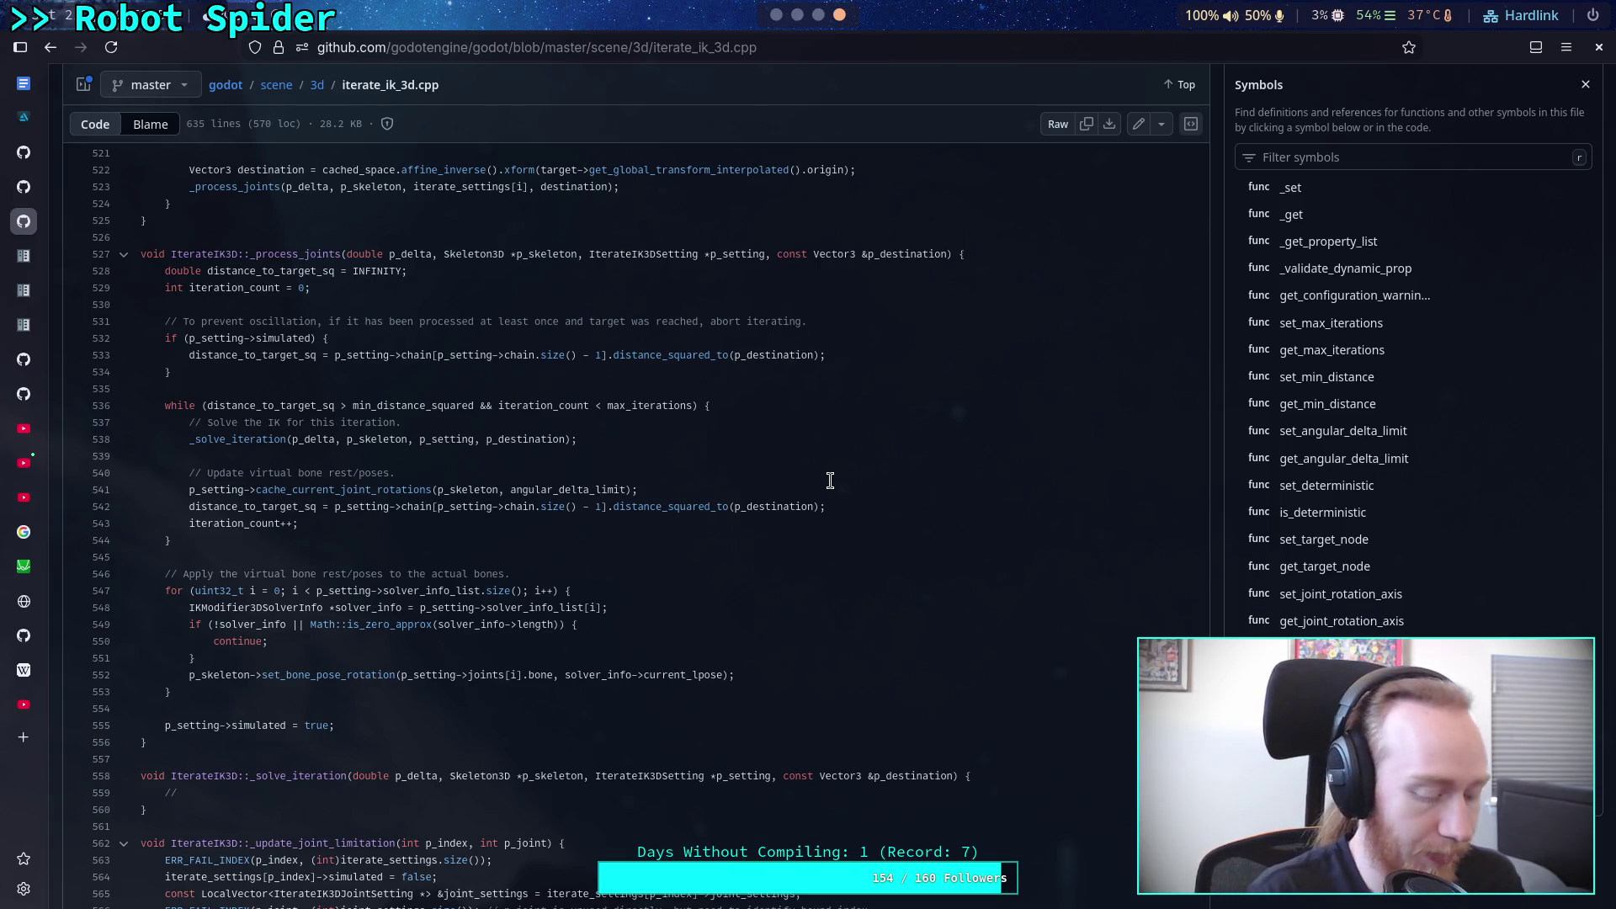
Step: Check the Skeleton3D documentation for the bone rest and pose methods against the rest variable's type
{"action": "key", "text": "alt+Tab"}
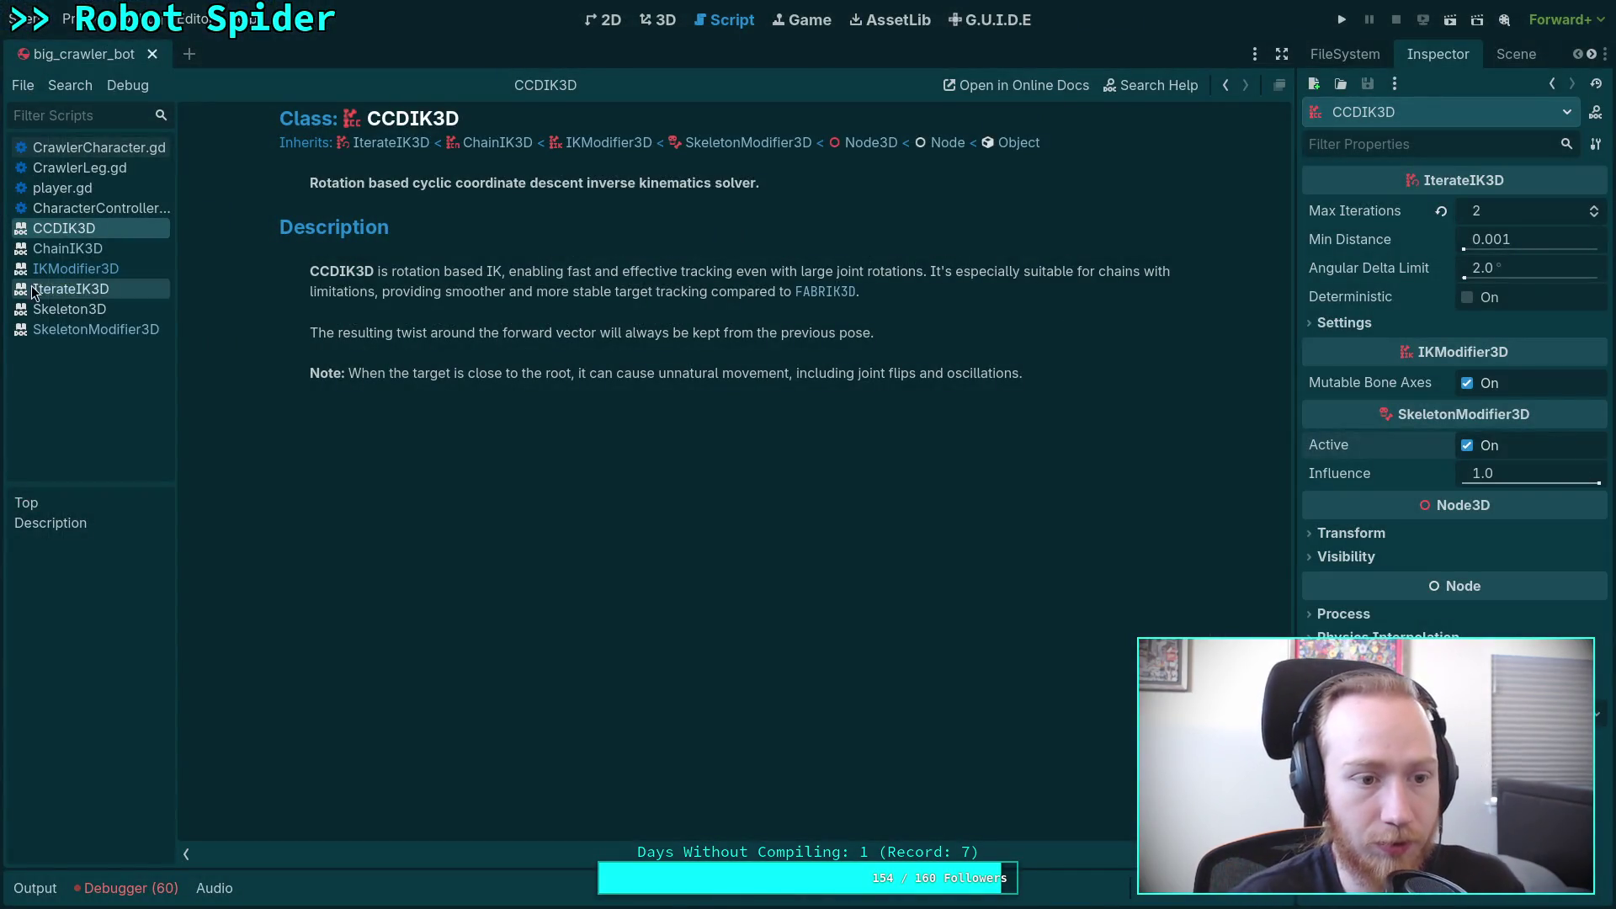
{"action": "left_click", "coordinate": [69, 308]}
{"action": "scroll", "coordinate": [589, 395], "scroll_direction": "down", "scroll_amount": 10}
{"action": "scroll", "coordinate": [674, 455], "scroll_direction": "down", "scroll_amount": 3}
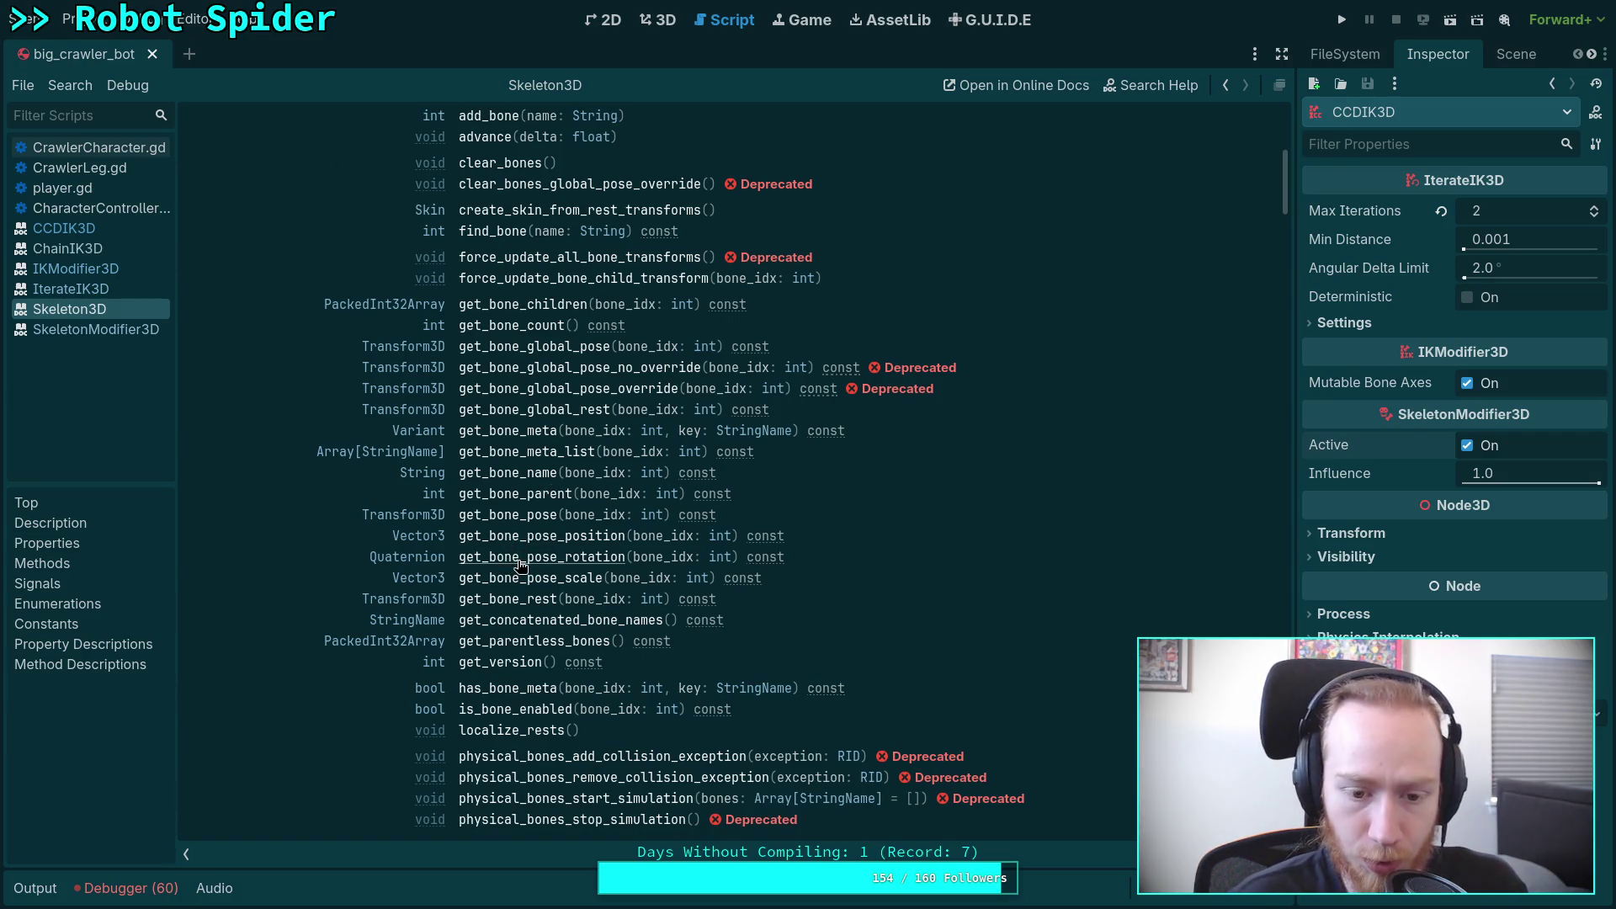
{"action": "scroll", "coordinate": [517, 564], "scroll_direction": "down", "scroll_amount": 12}
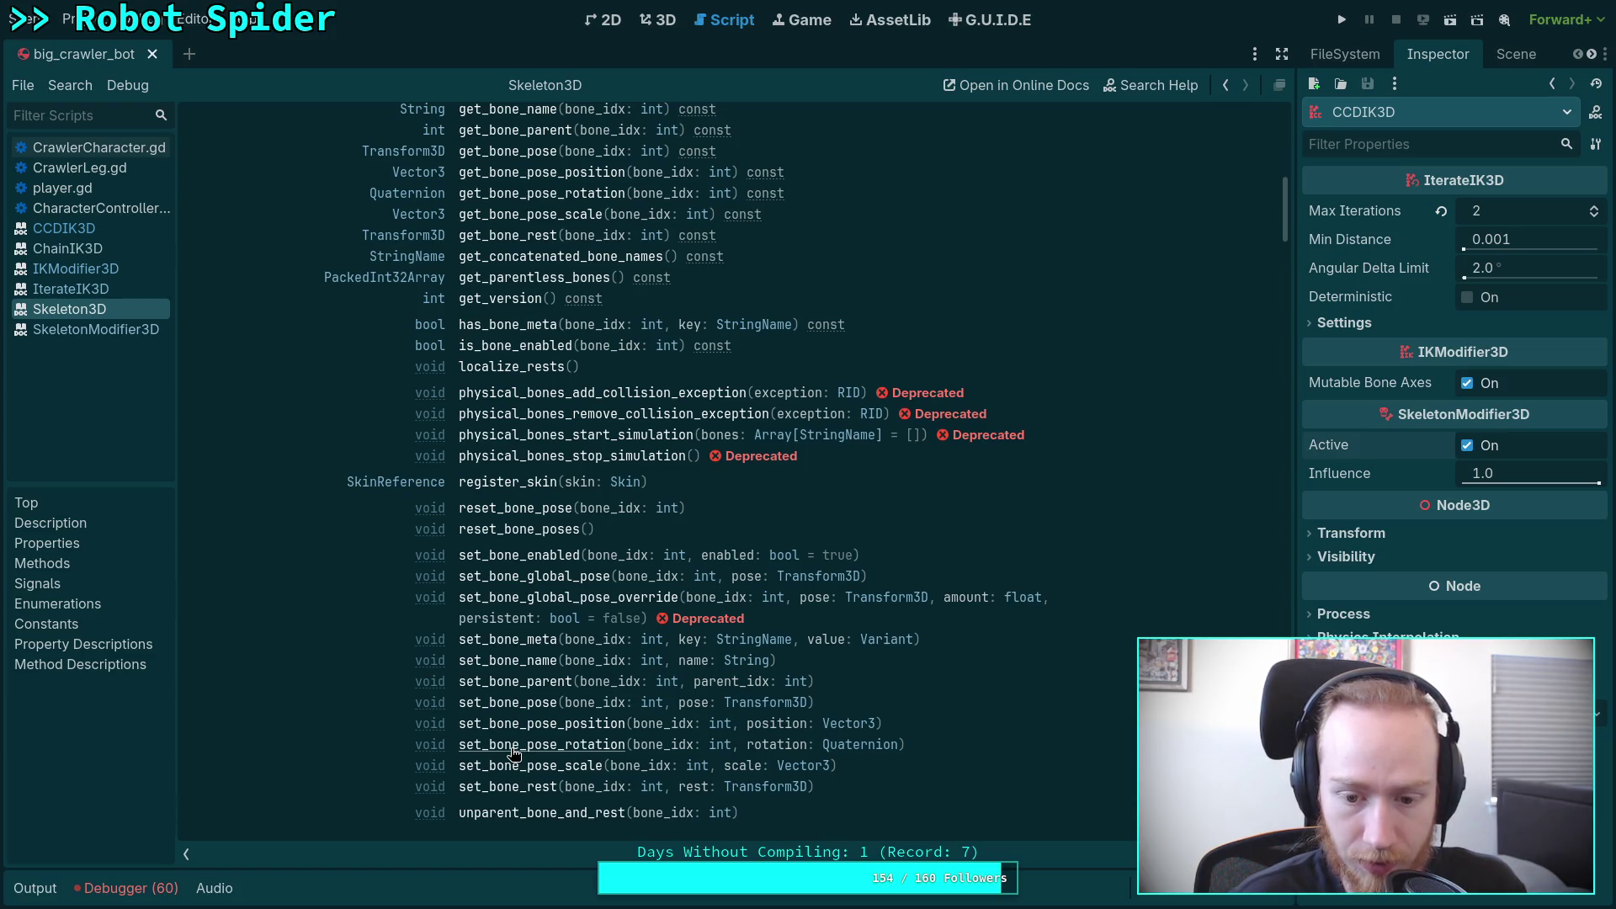
{"action": "left_click", "coordinate": [144, 147]}
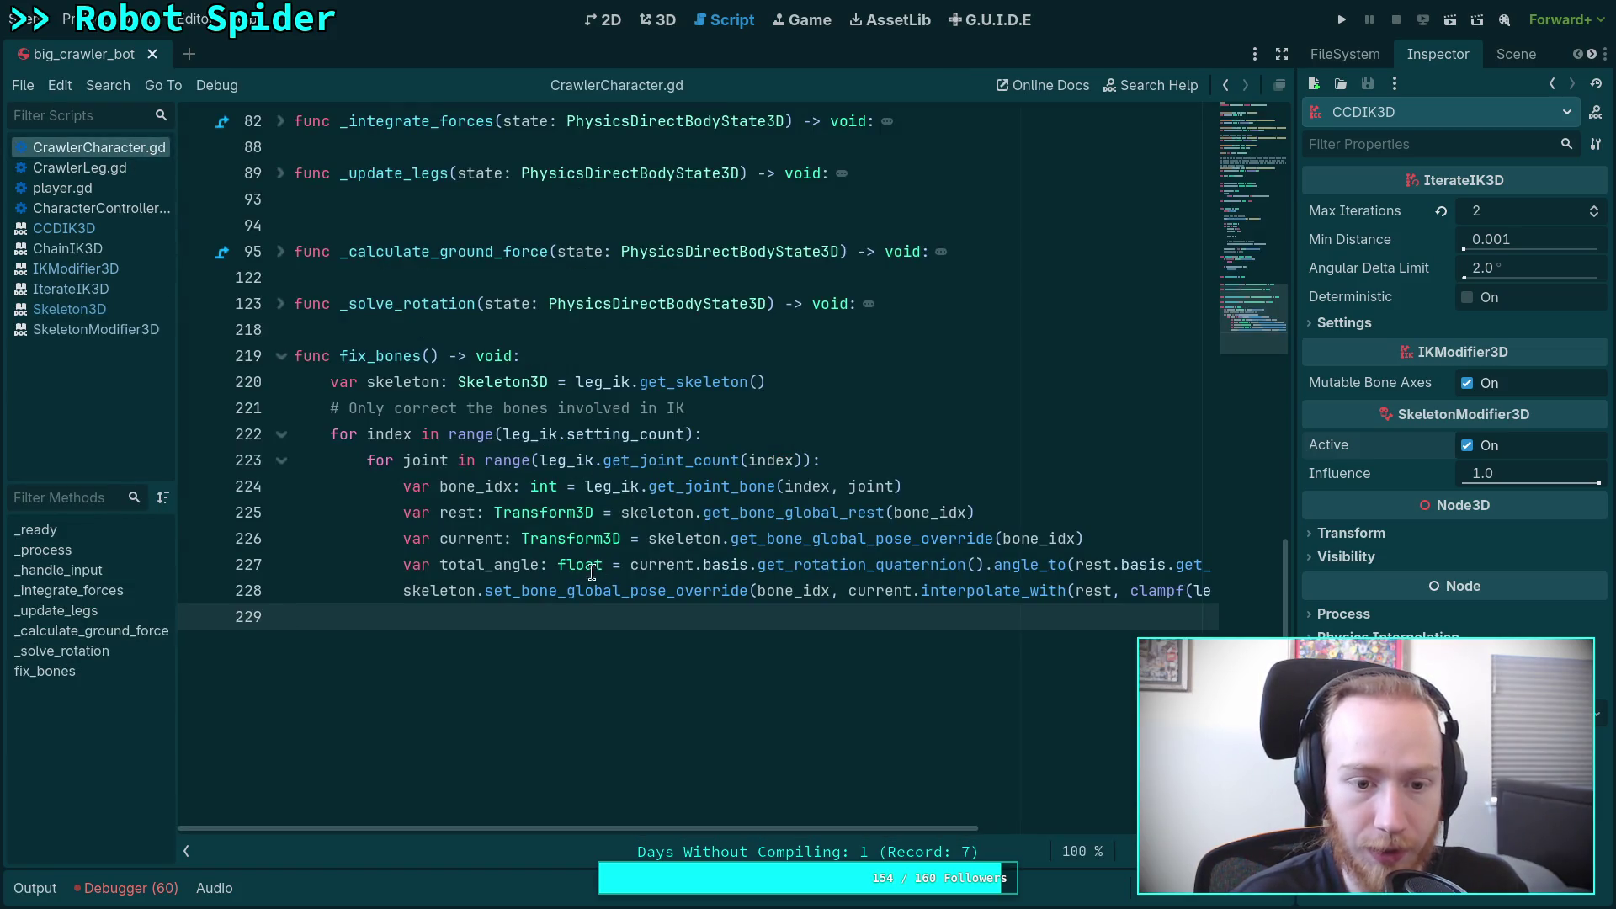
{"action": "left_click", "coordinate": [537, 515]}
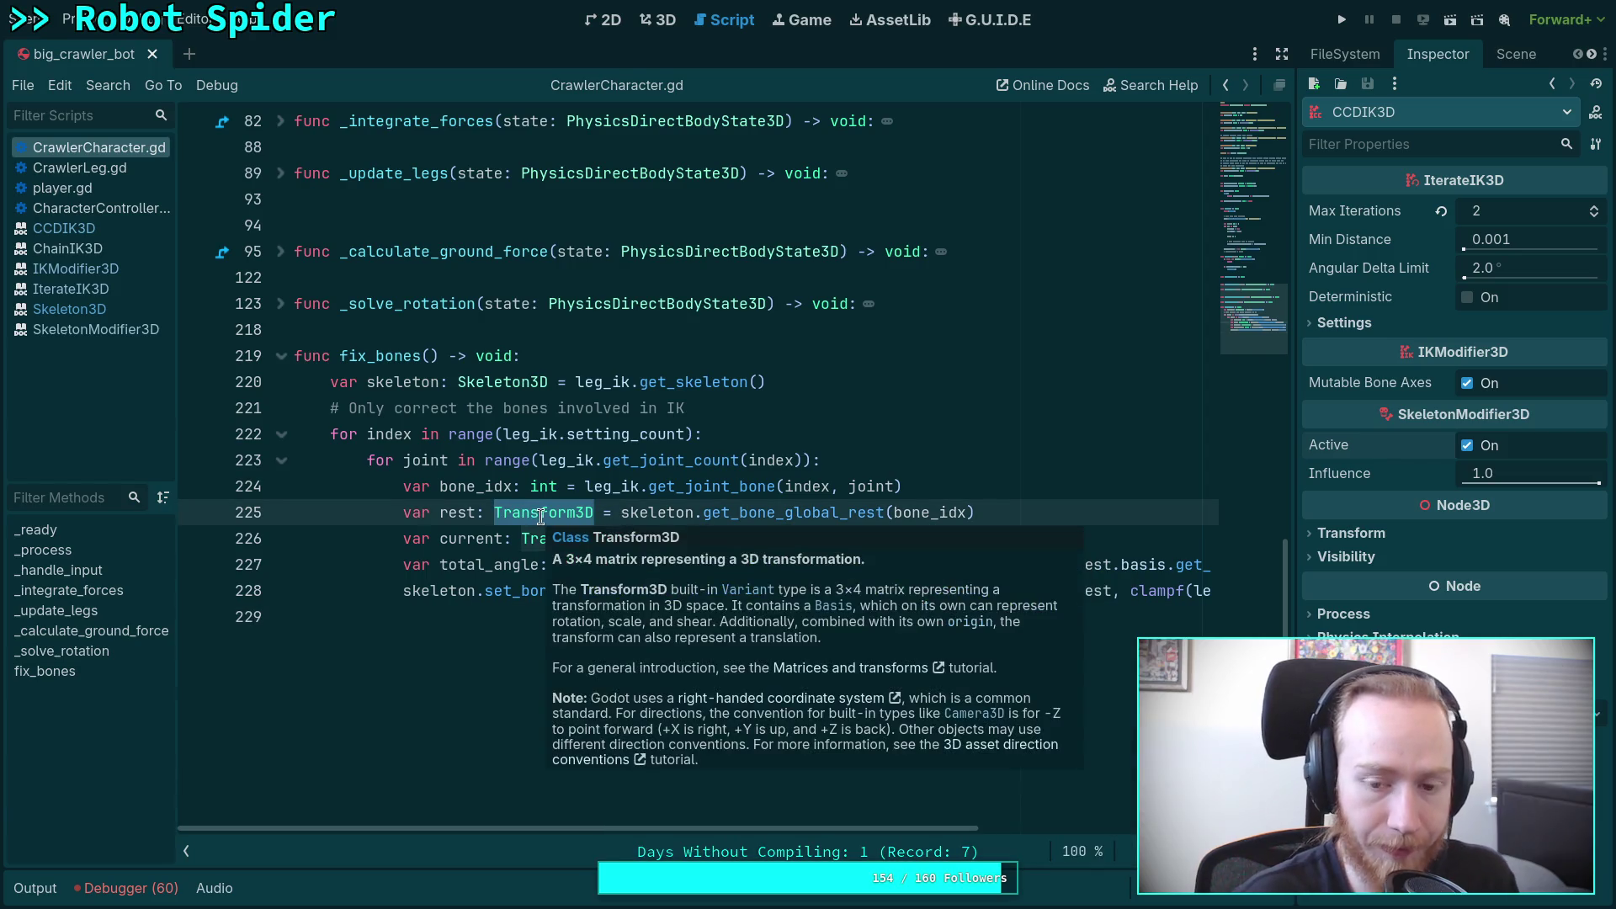
{"action": "left_click", "coordinate": [69, 309]}
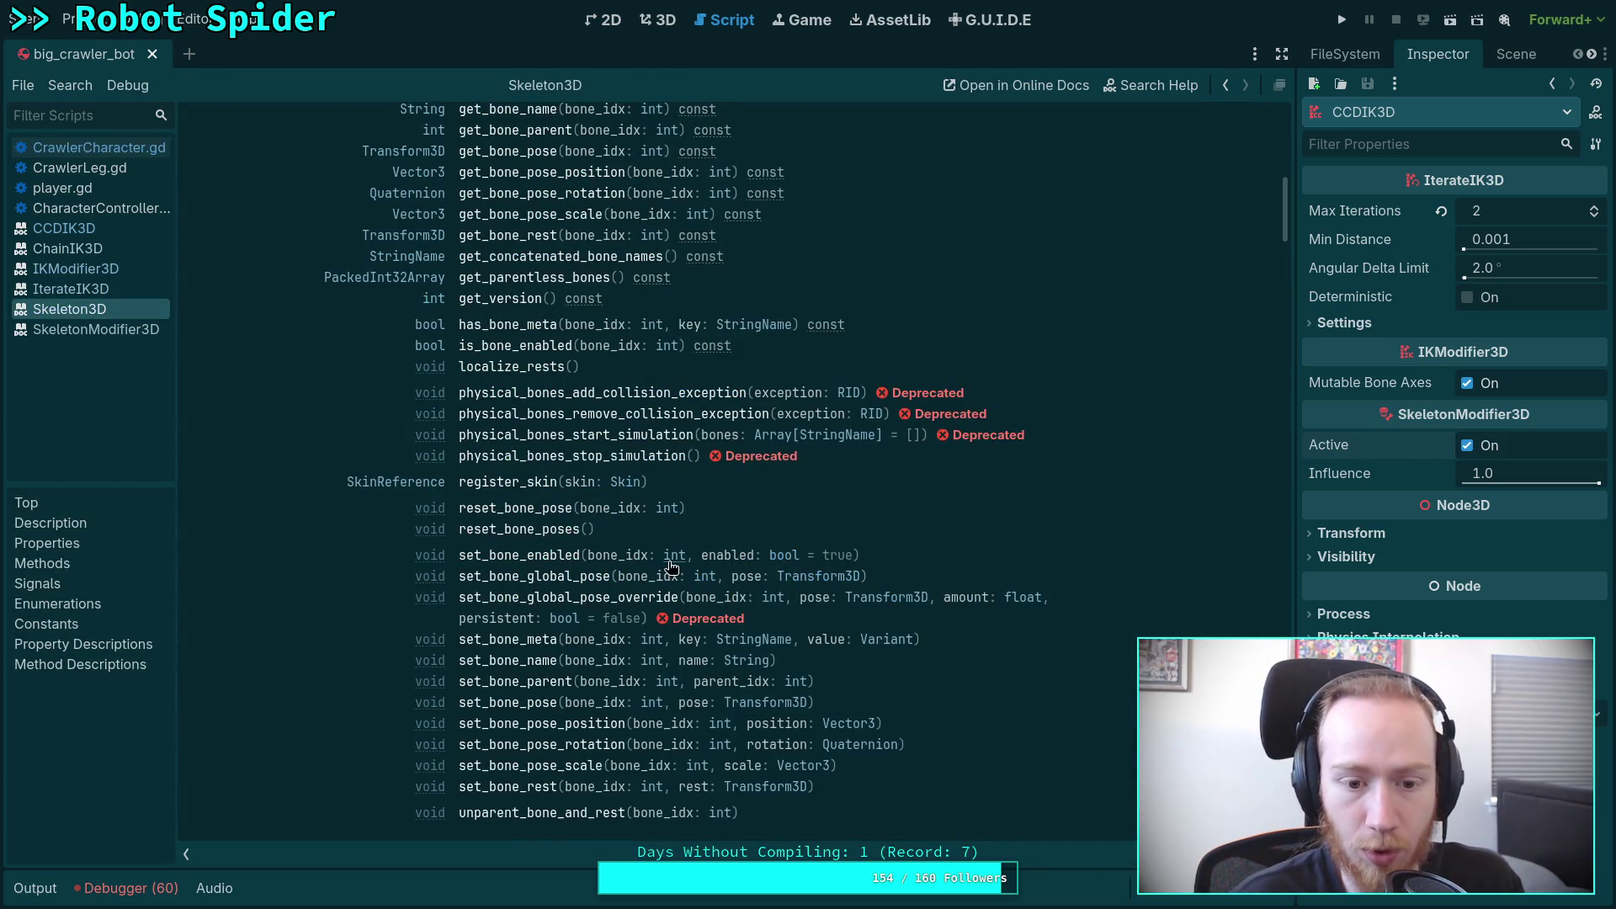
{"action": "scroll", "coordinate": [635, 648], "scroll_direction": "up", "scroll_amount": 5}
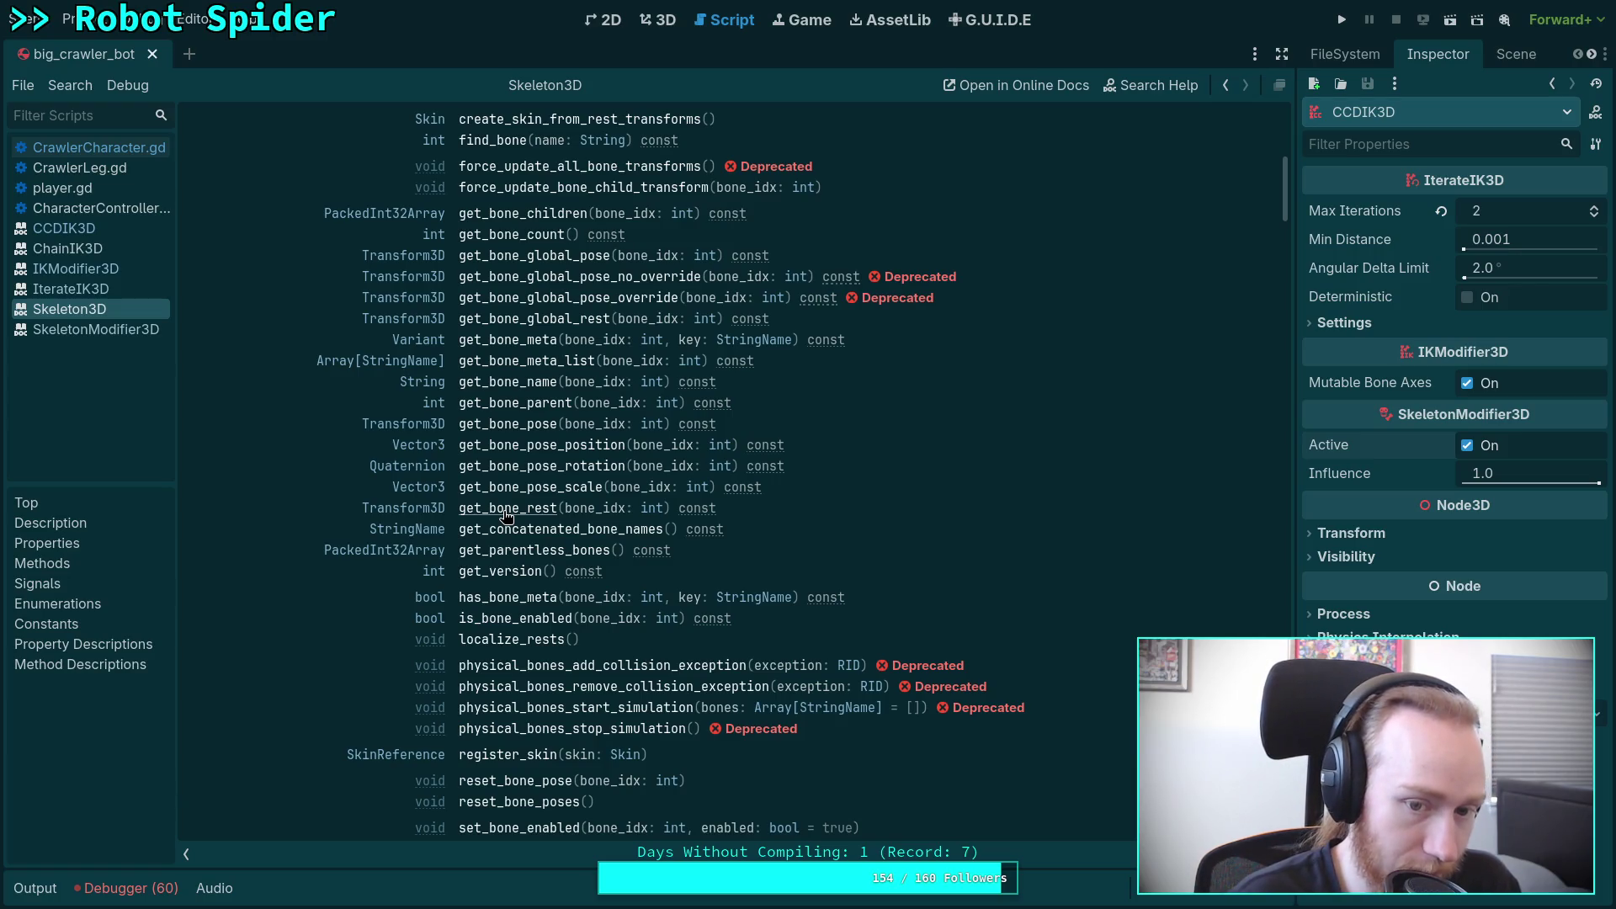
{"action": "left_click", "coordinate": [101, 149]}
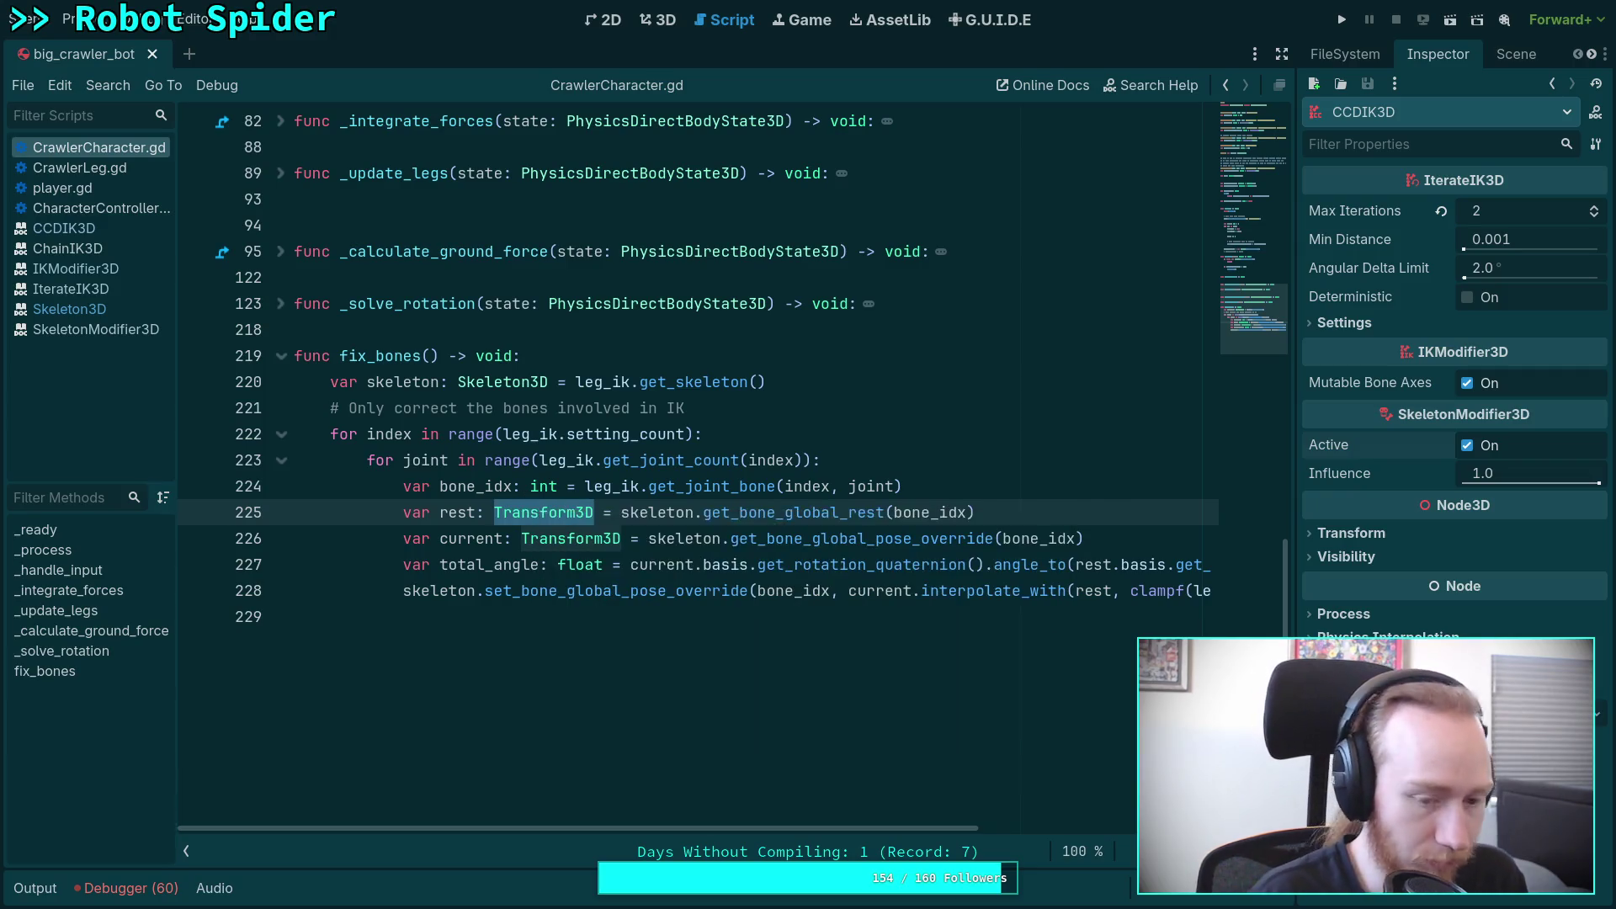
Step: Make rest a Quaternion from get_bone_rest().basis.get_rotation_quaternion()
{"action": "type", "text": "Qua"}
{"action": "key", "text": "Down"}
{"action": "key", "text": "Down"}
{"action": "key", "text": "Return"}
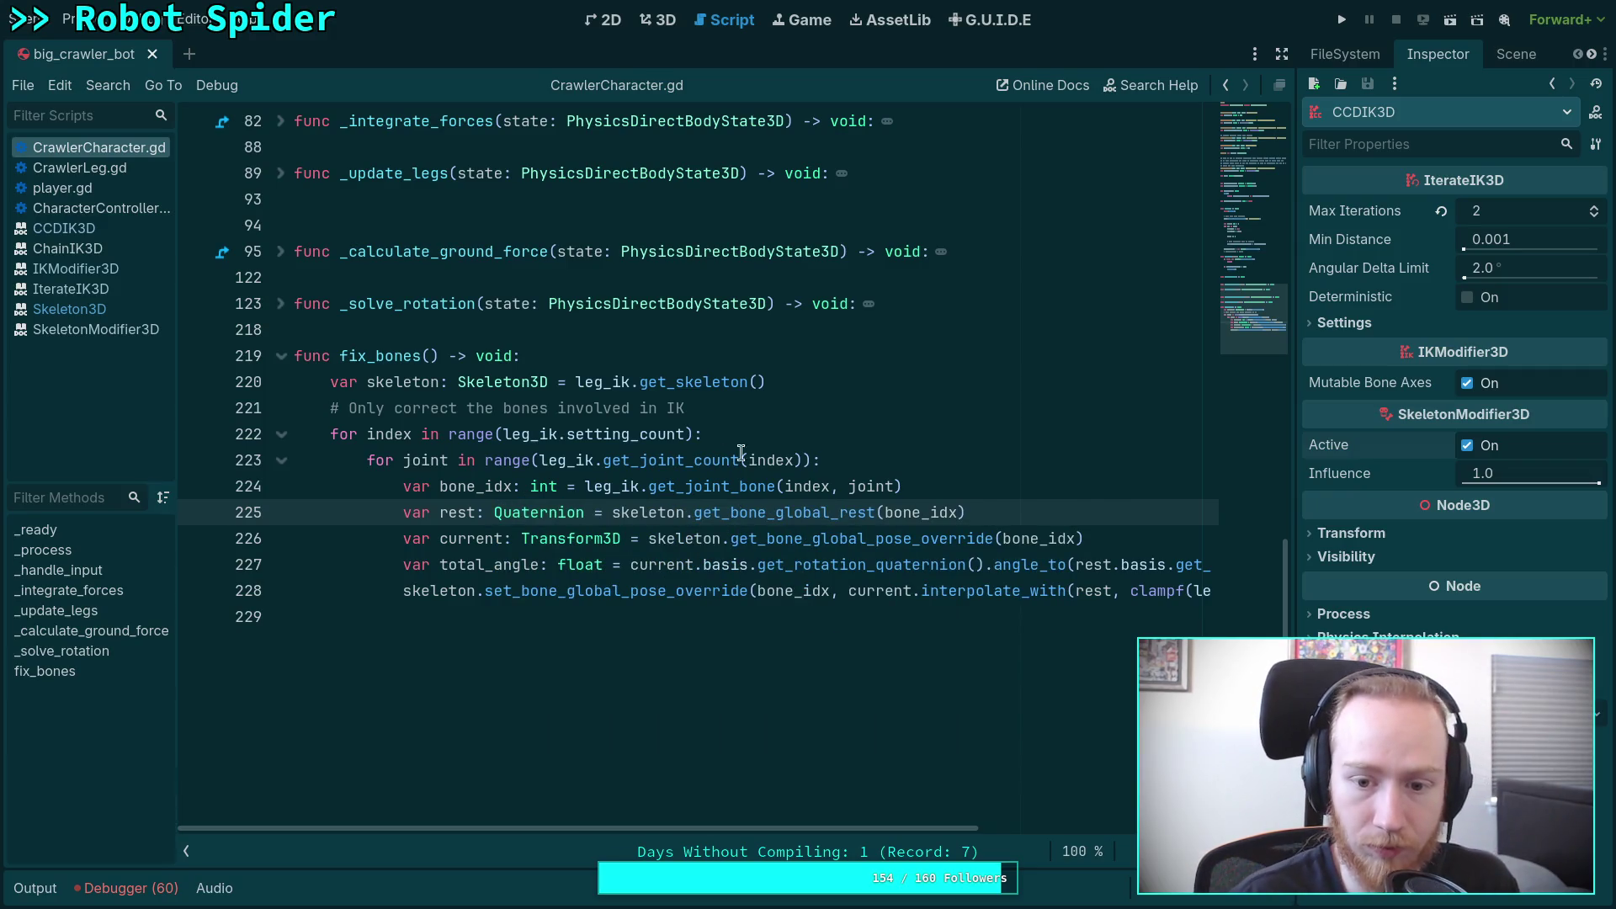
{"action": "left_click_drag", "start_coordinate": [775, 513], "coordinate": [838, 512]}
{"action": "key", "text": "BackSpace"}
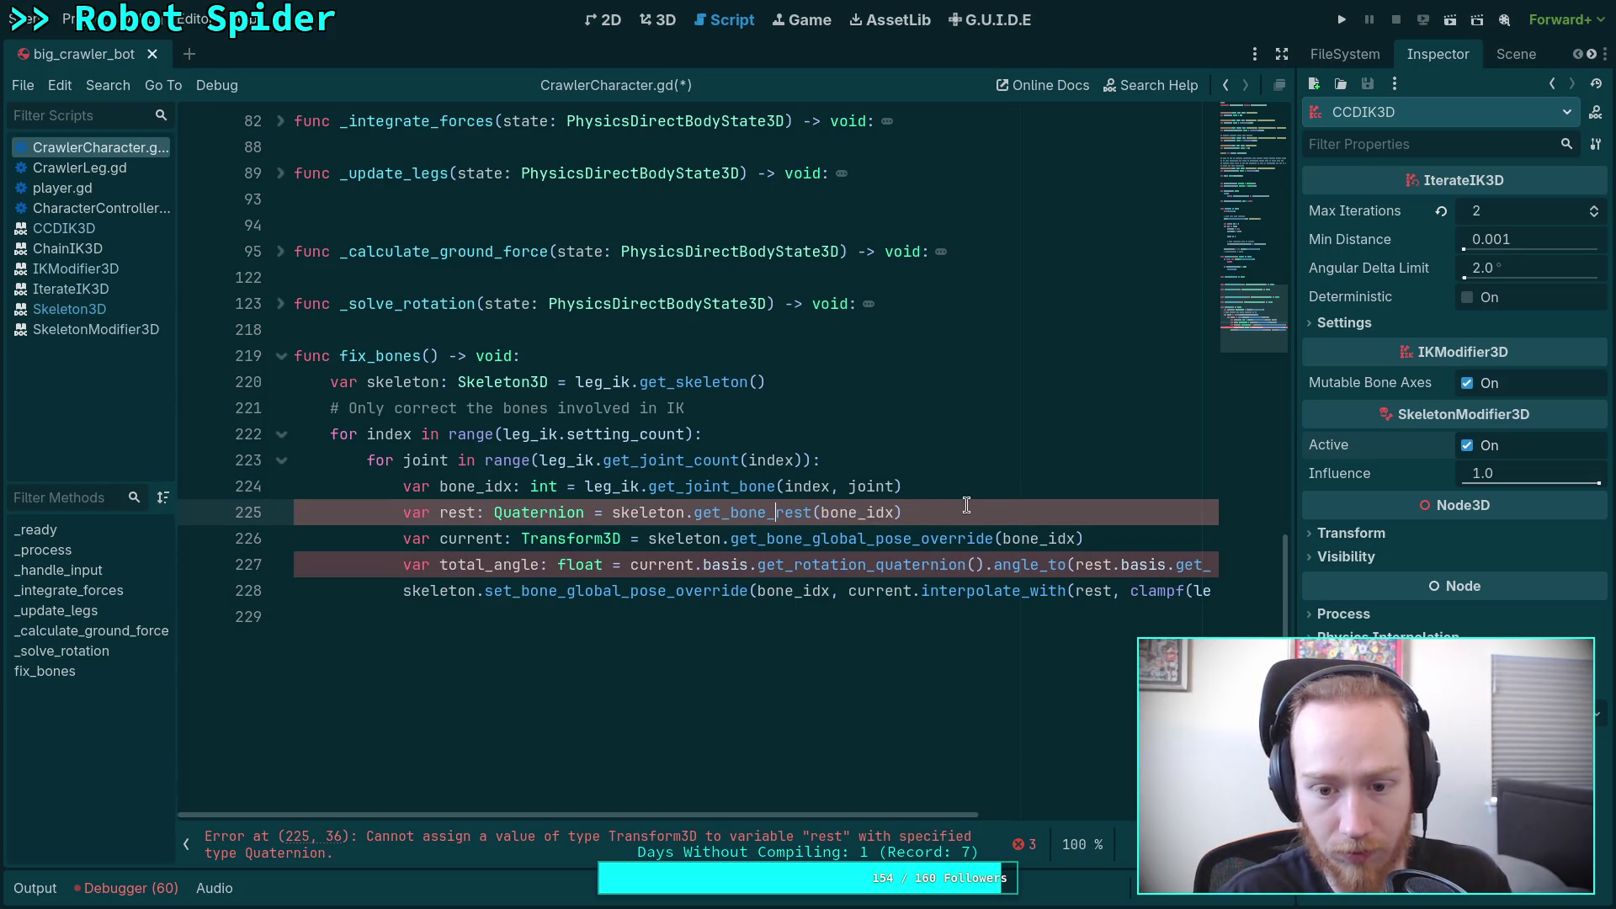
{"action": "mouse_move", "coordinate": [796, 513]}
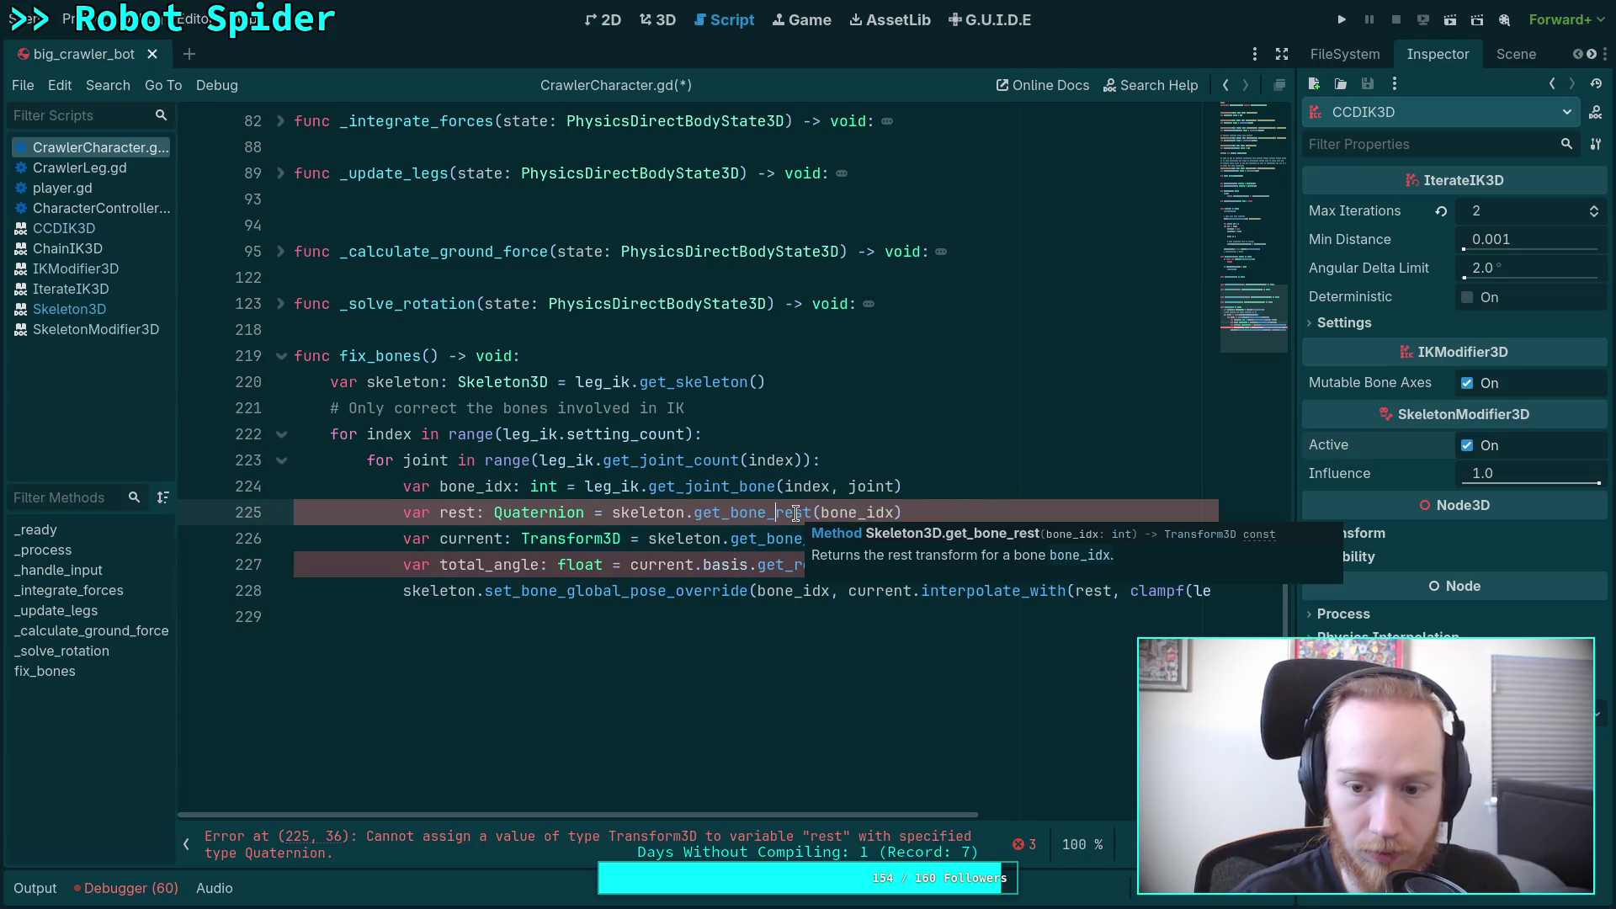
{"action": "left_click", "coordinate": [946, 511]}
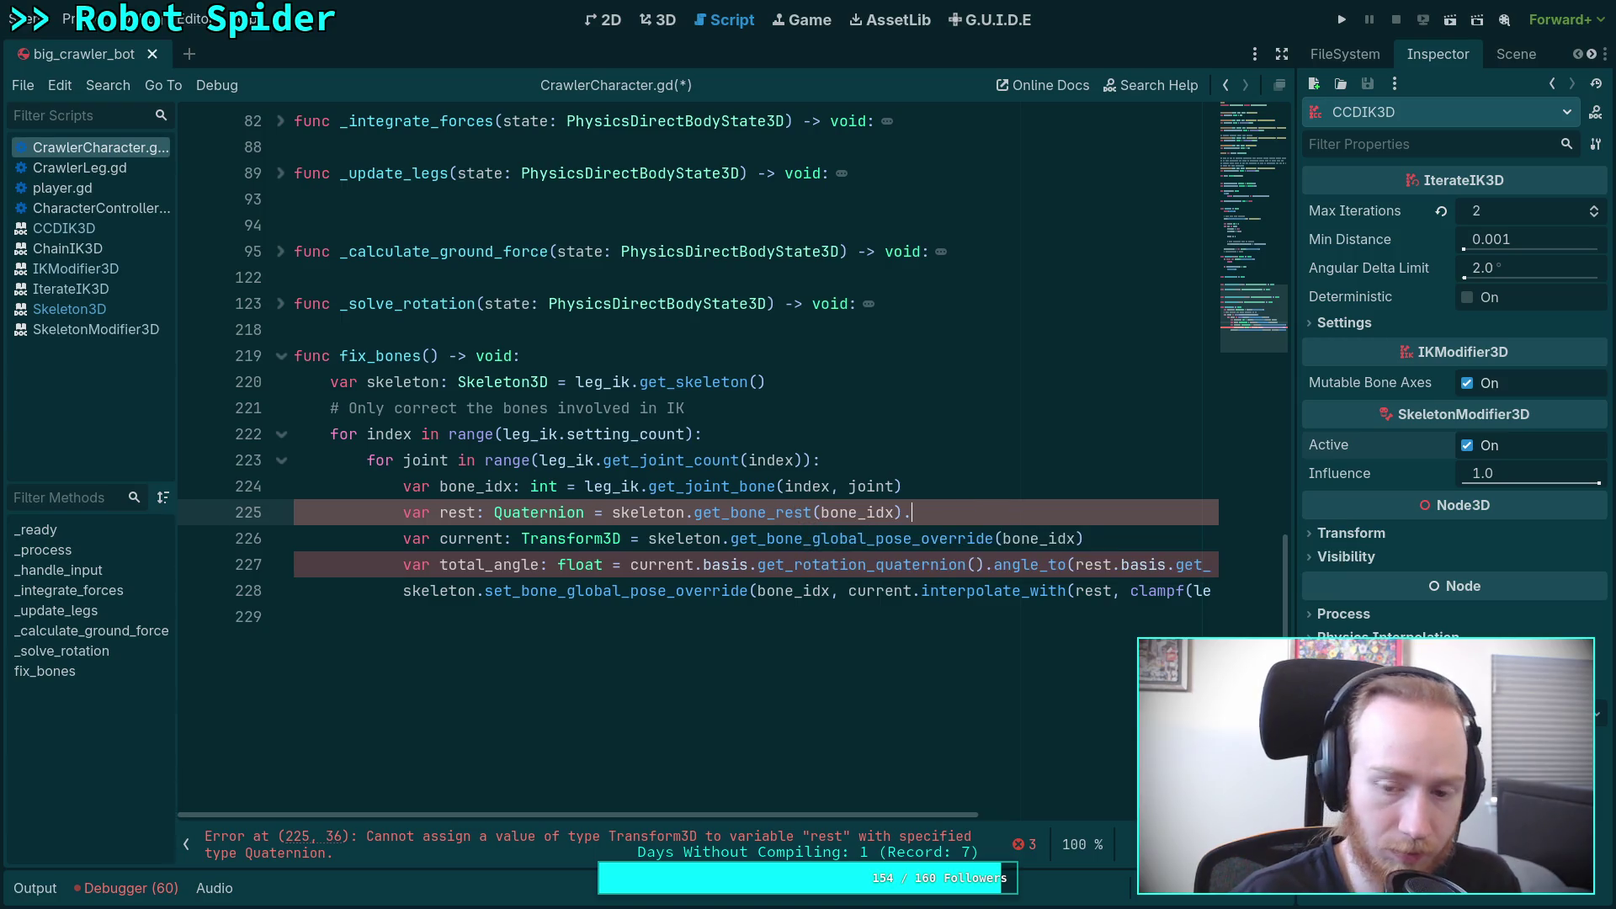
{"action": "type", "text": ".basis."}
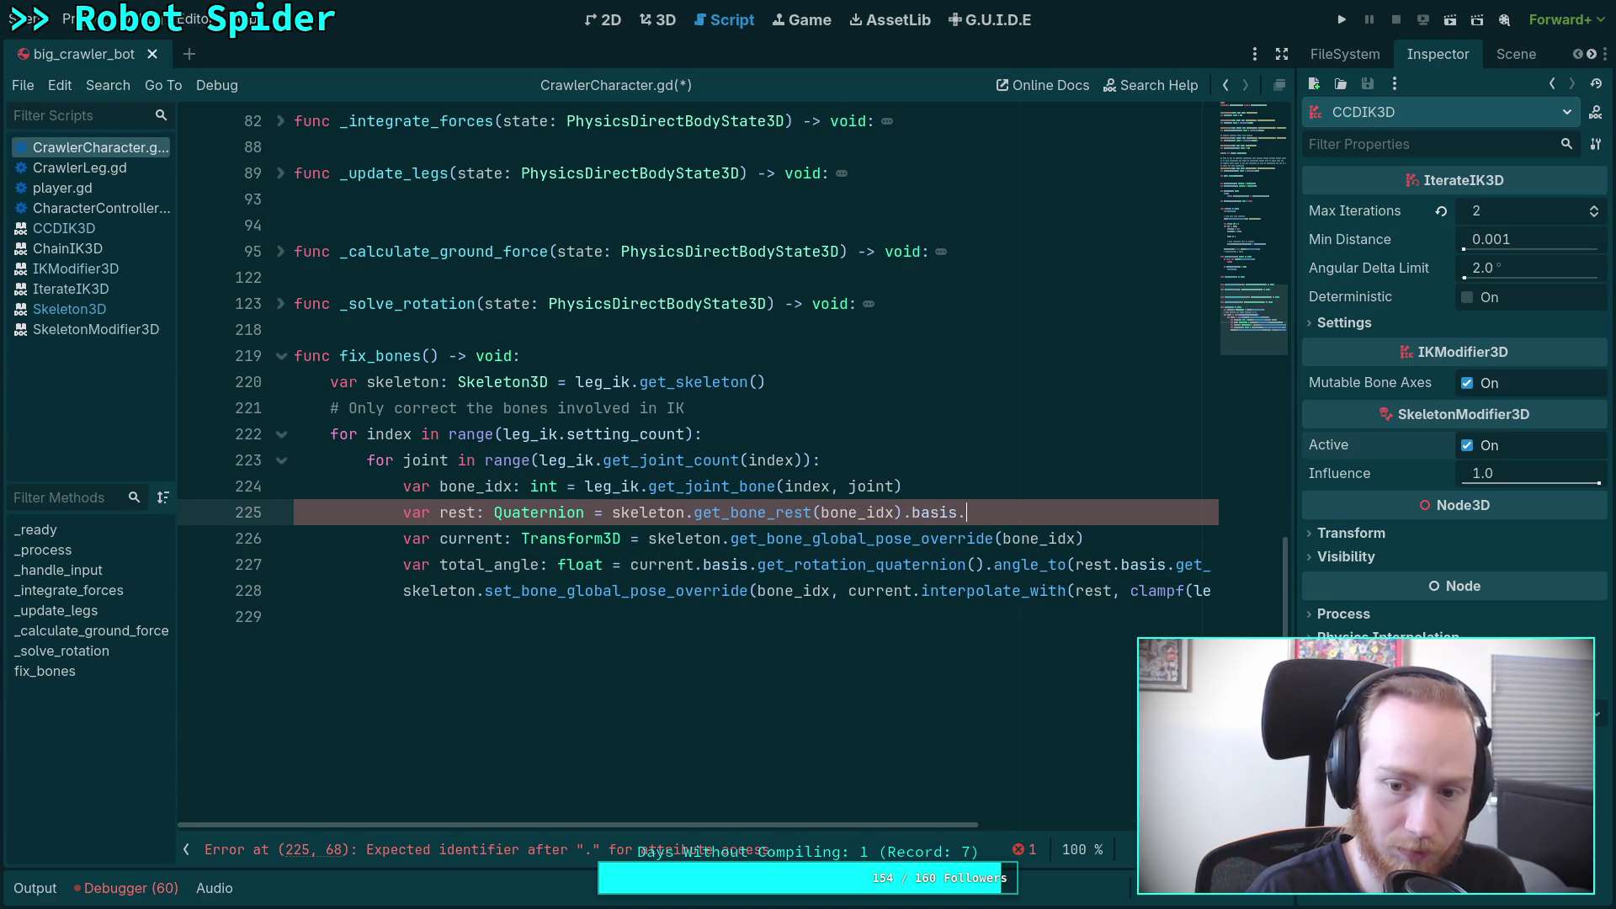
{"action": "type", "text": "qu"}
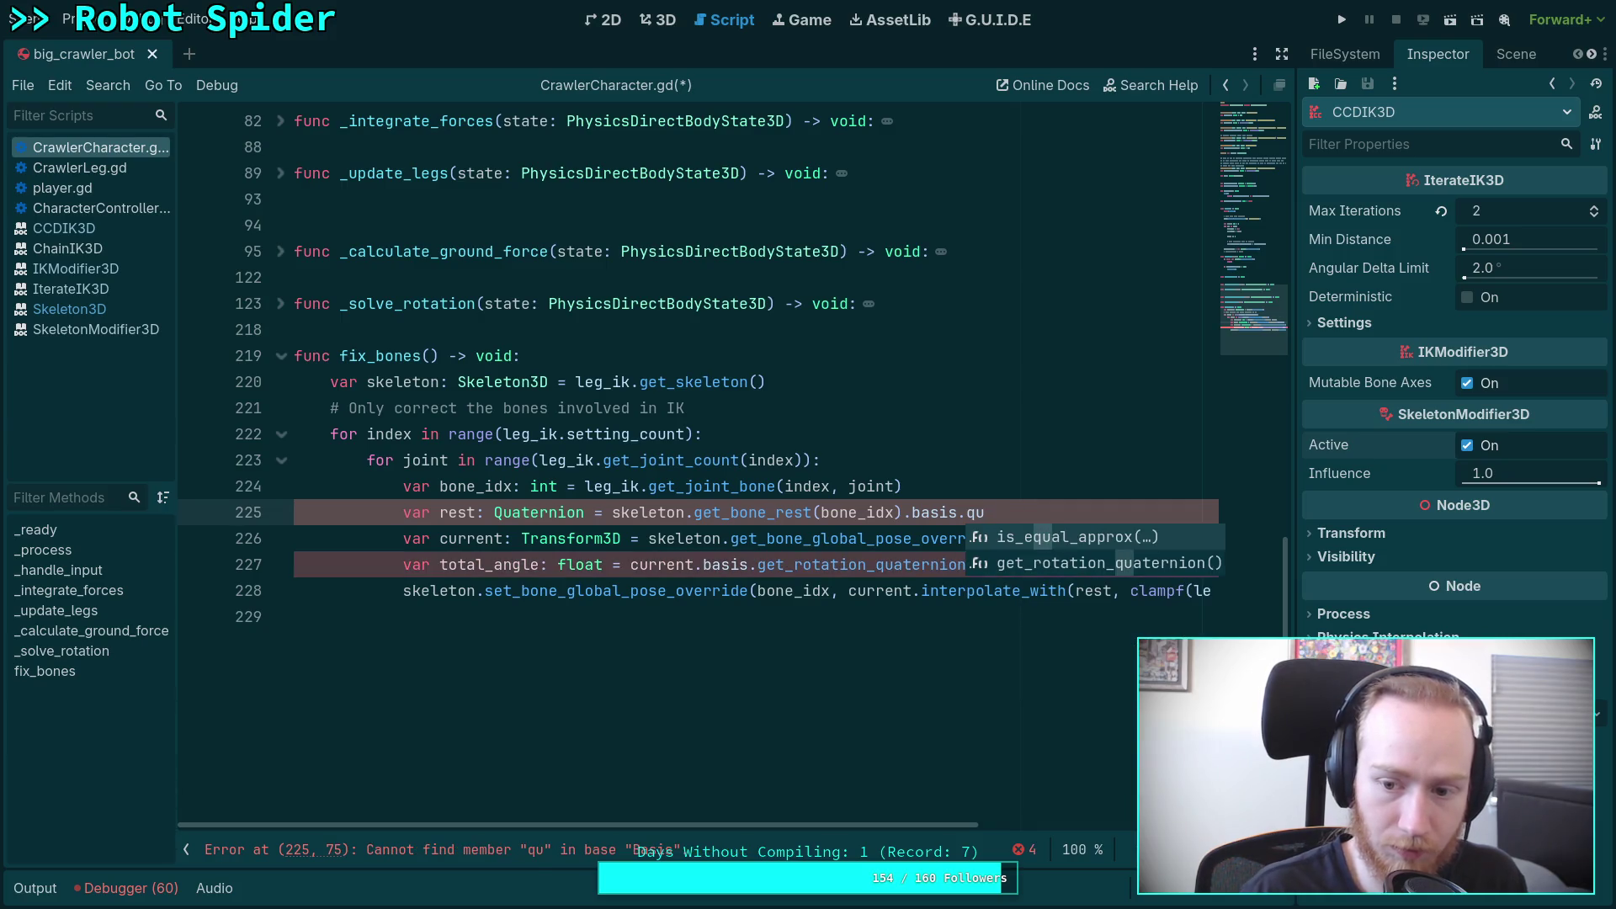
{"action": "key", "text": "Return"}
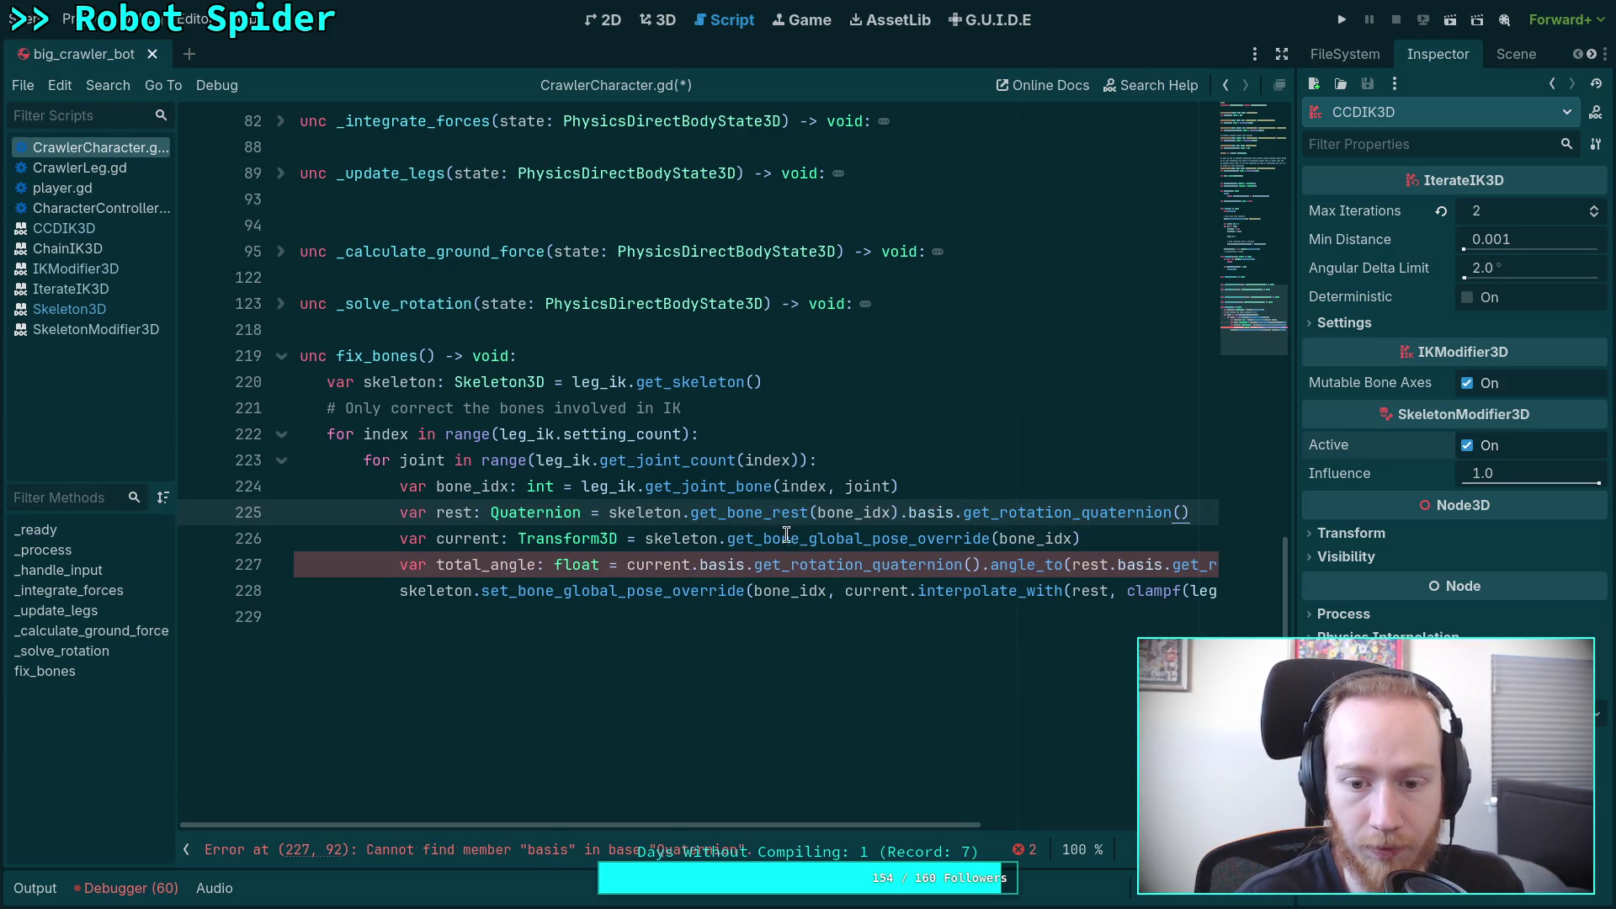
Step: Make current use get_bone_pose_rotation instead of the global pose override
{"action": "left_click_drag", "start_coordinate": [809, 538], "coordinate": [992, 540]}
{"action": "type", "text": "po"}
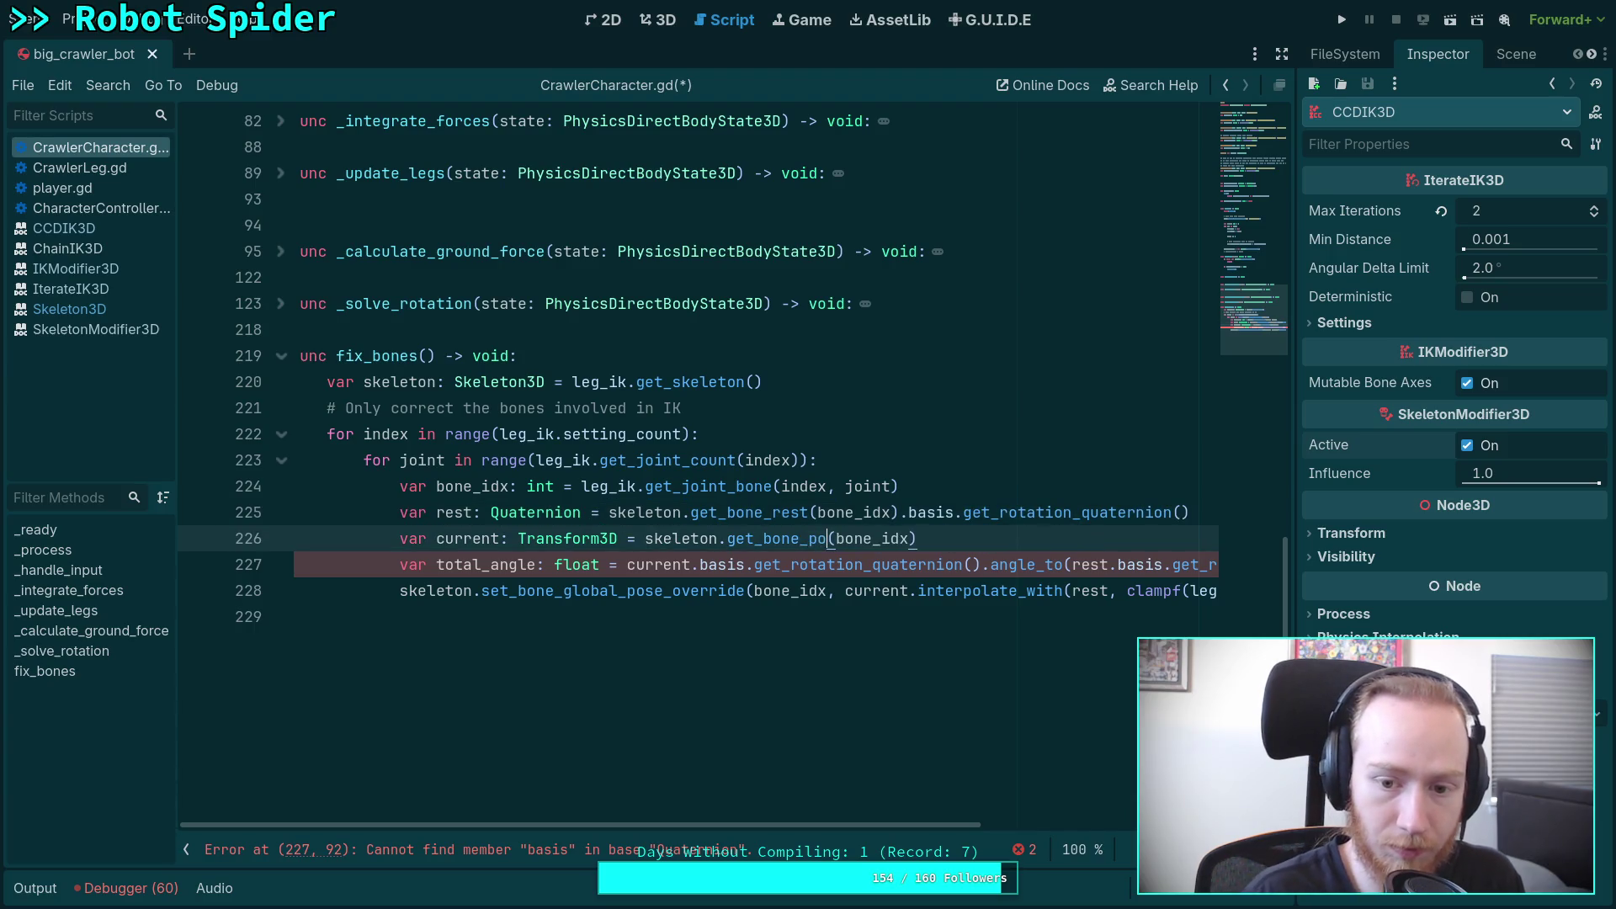
{"action": "key", "text": "Down"}
{"action": "key", "text": "Down"}
{"action": "key", "text": "Return"}
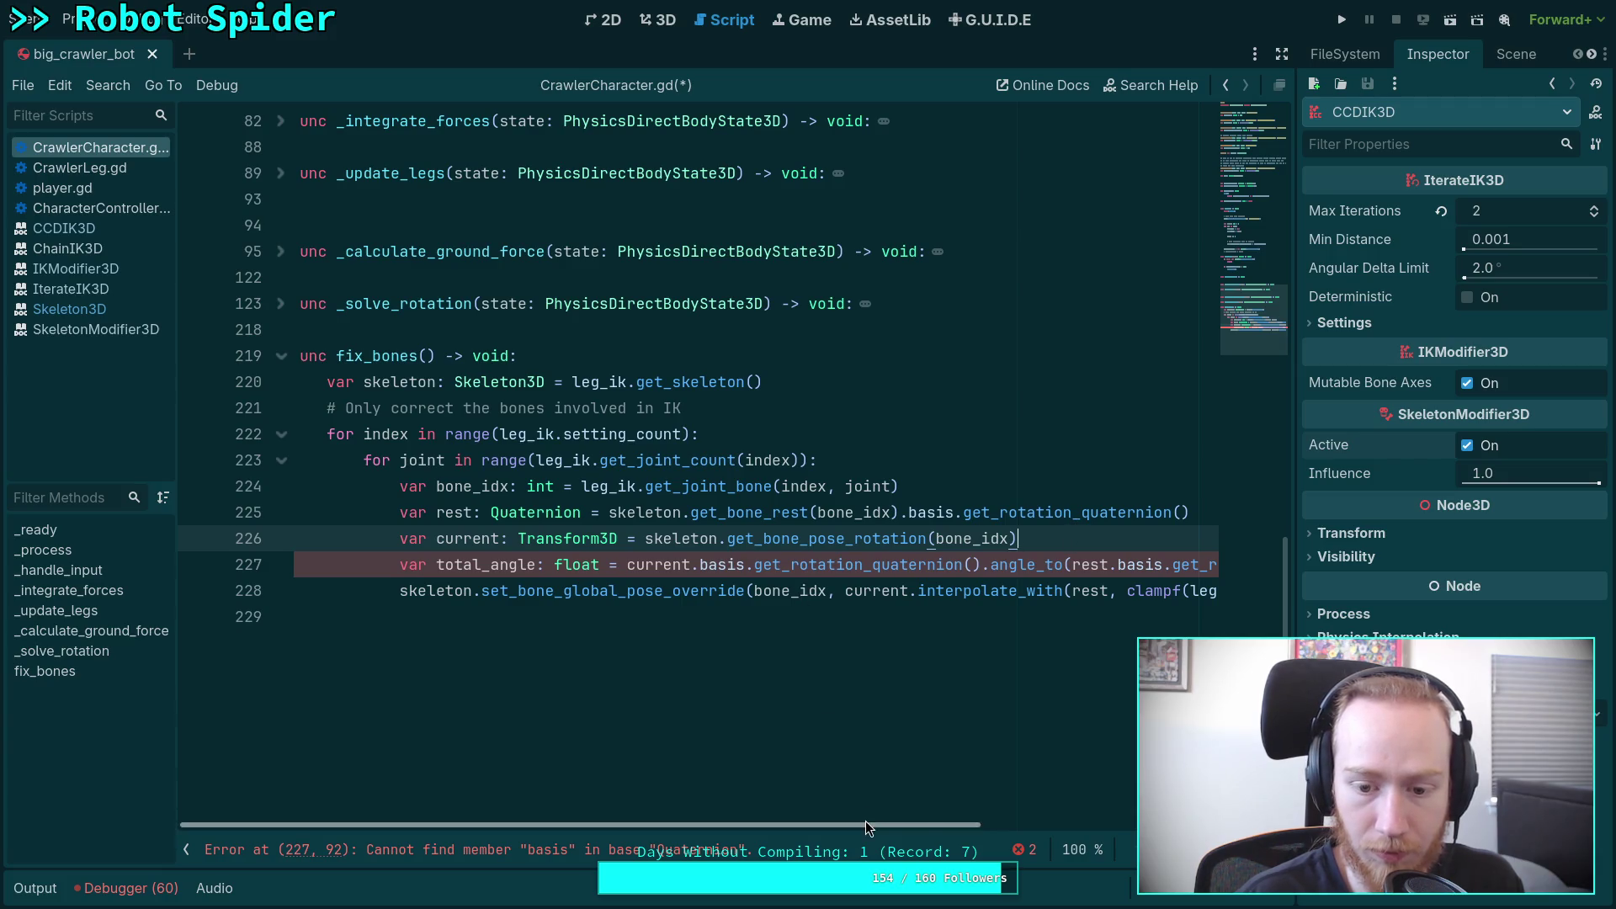
Step: Simplify total_angle to current.angle_to(rest) by deleting both basis conversions
{"action": "left_click_drag", "start_coordinate": [865, 824], "coordinate": [1051, 804]}
{"action": "left_click_drag", "start_coordinate": [348, 565], "coordinate": [631, 565]}
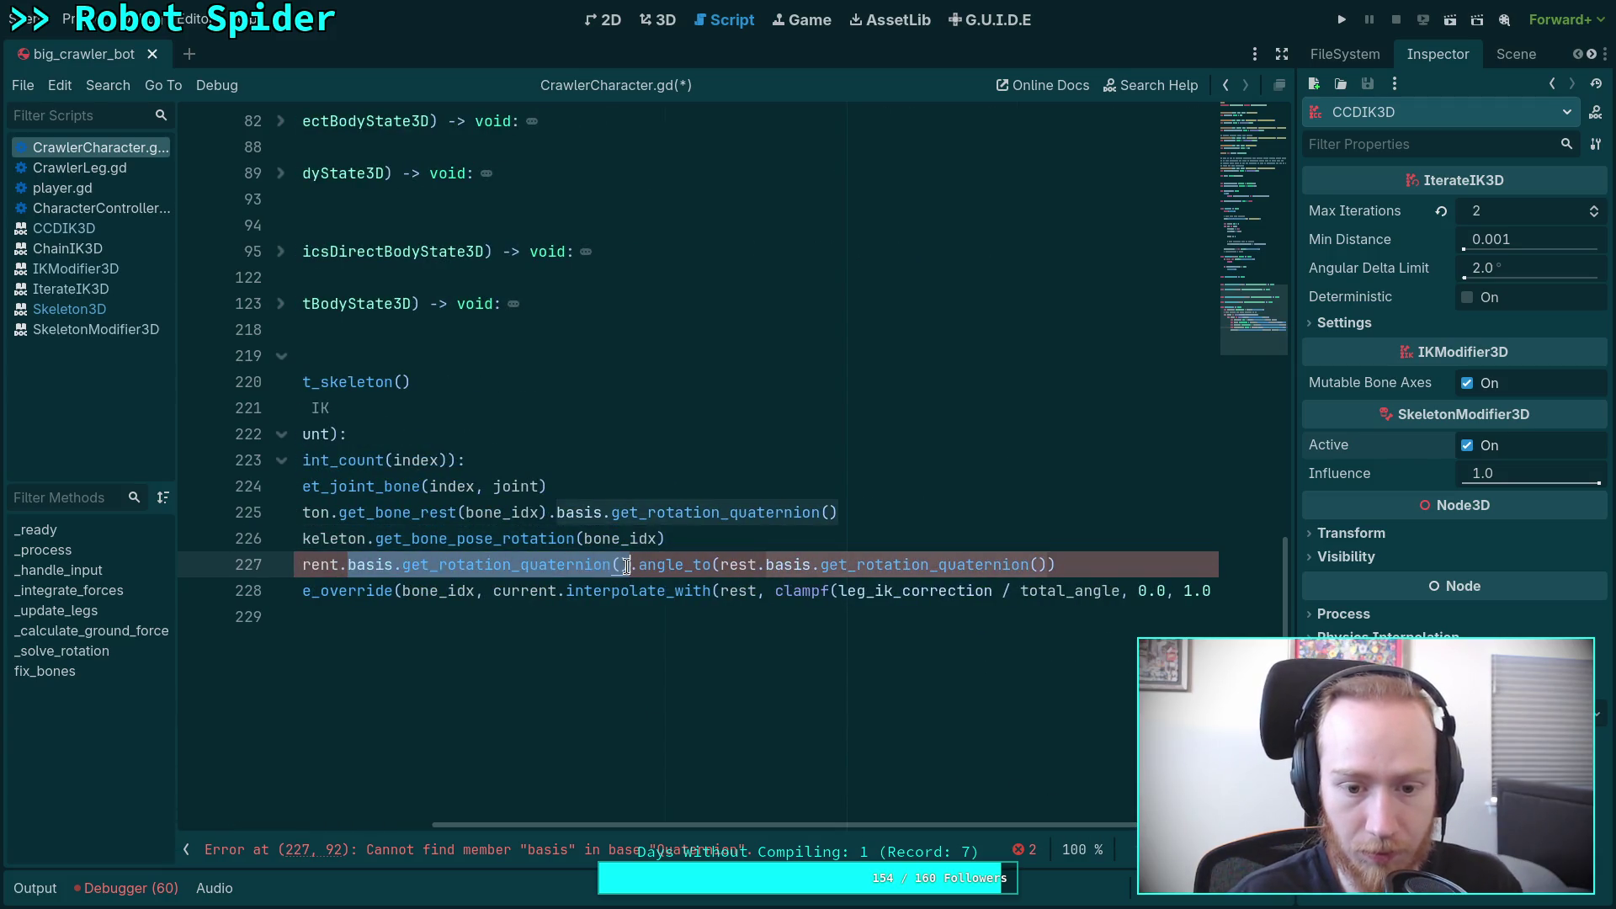
{"action": "key", "text": "BackSpace"}
{"action": "left_click_drag", "start_coordinate": [484, 565], "coordinate": [767, 564]}
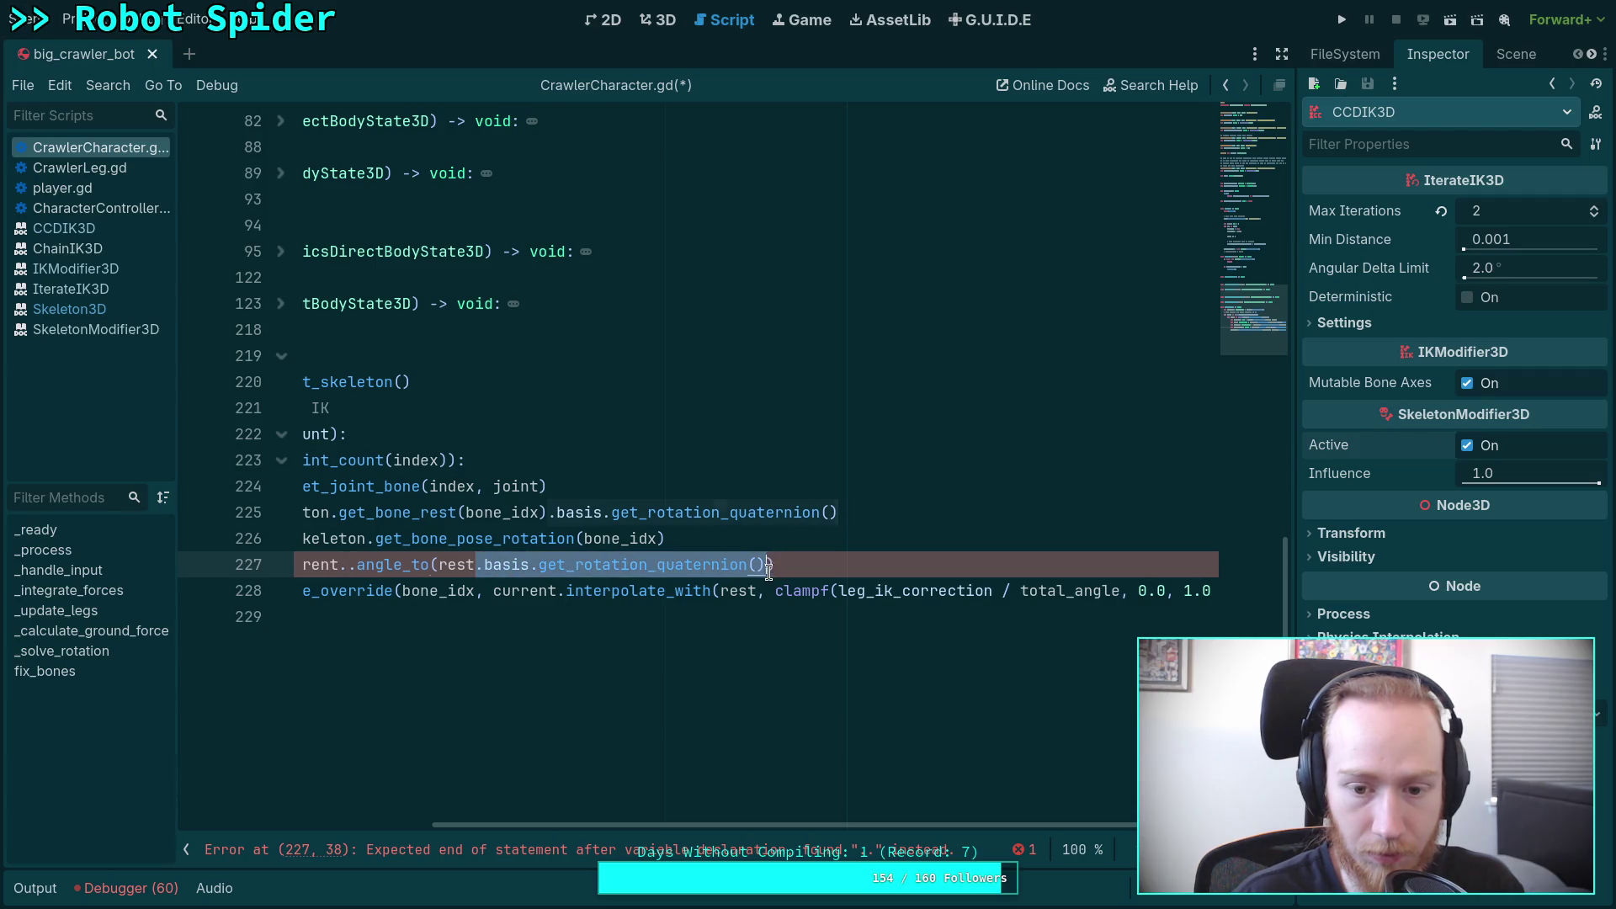
{"action": "key", "text": "BackSpace"}
{"action": "key", "text": "BackSpace"}
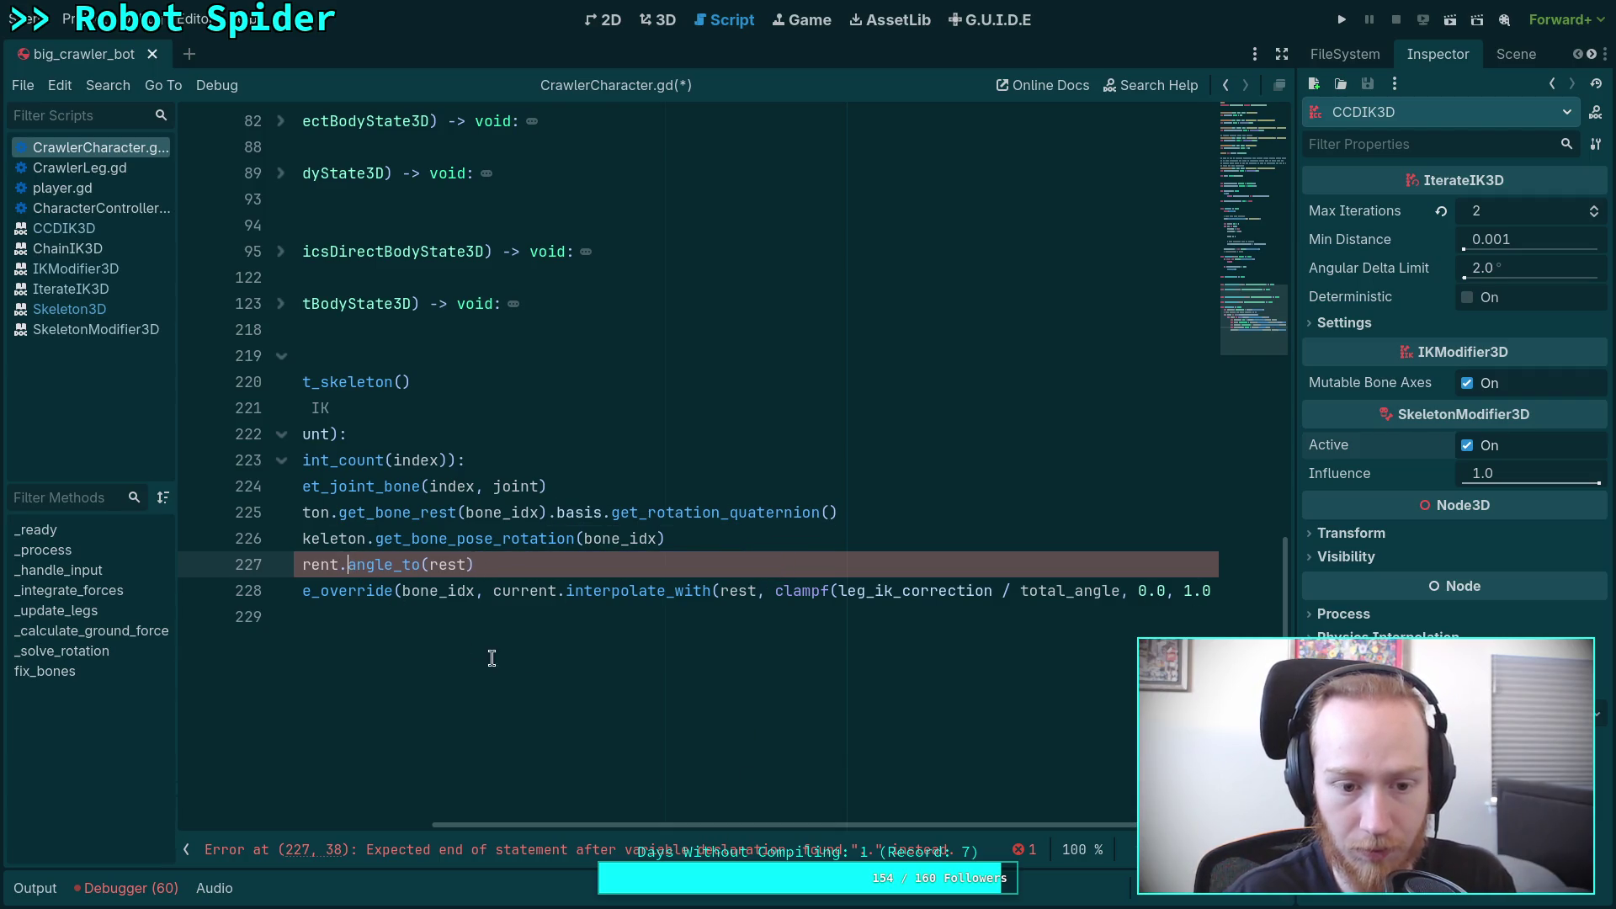
Step: Change the current variable's type from Transform3D to Quaternion
{"action": "left_click_drag", "start_coordinate": [717, 833], "coordinate": [464, 828]}
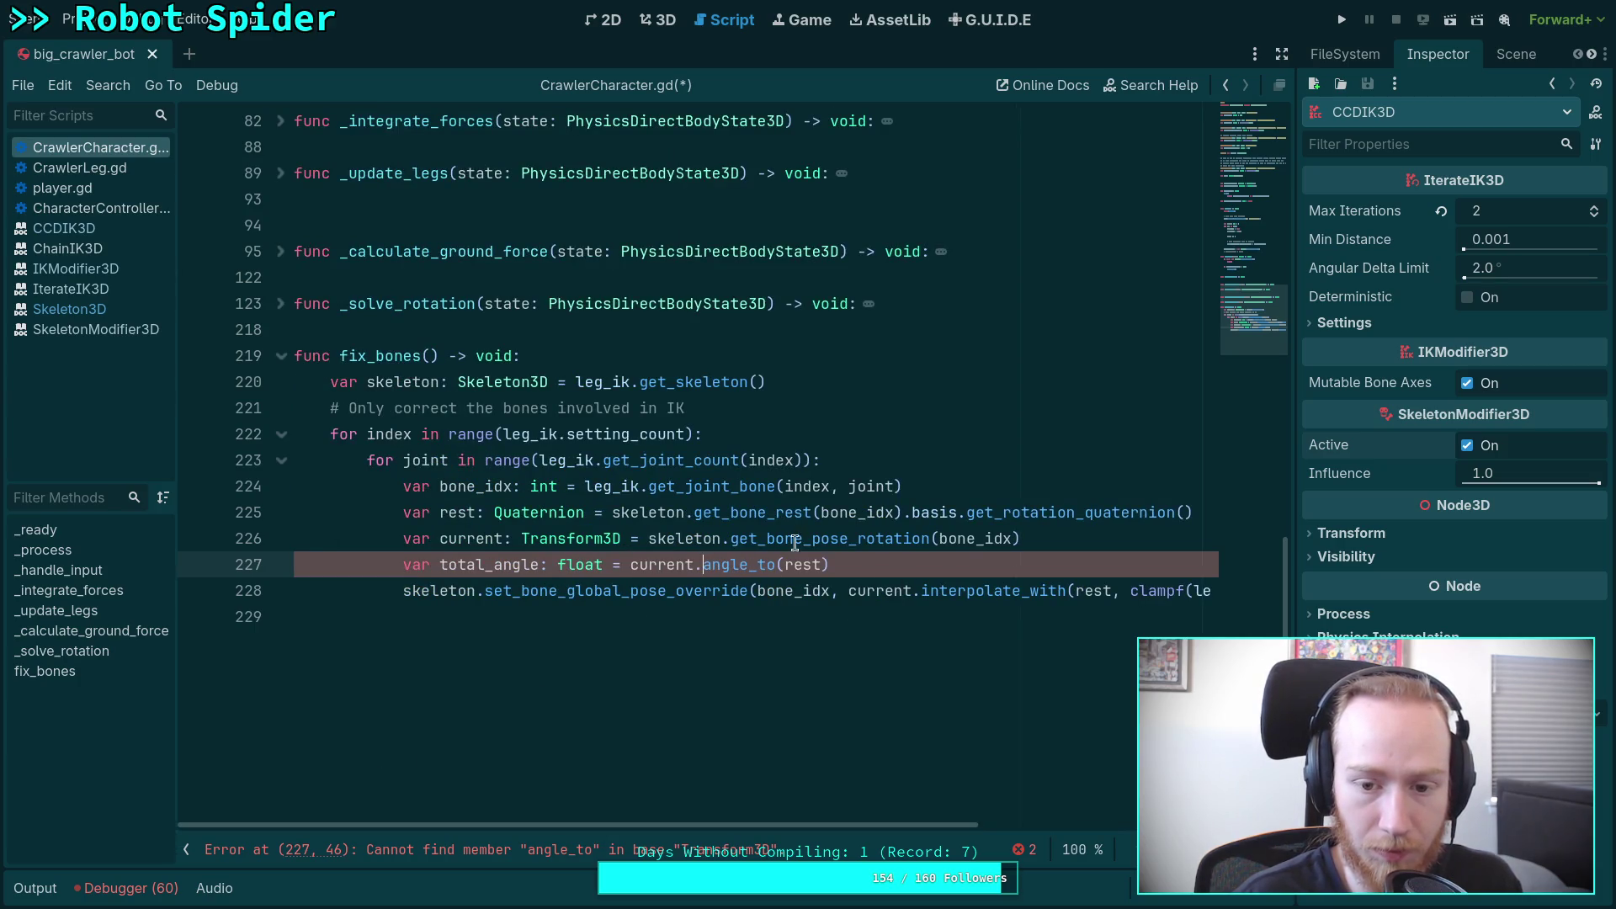
{"action": "left_click", "coordinate": [1091, 538]}
{"action": "double_click", "coordinate": [575, 538]}
{"action": "type", "text": "Qua"}
{"action": "key", "text": "Return"}
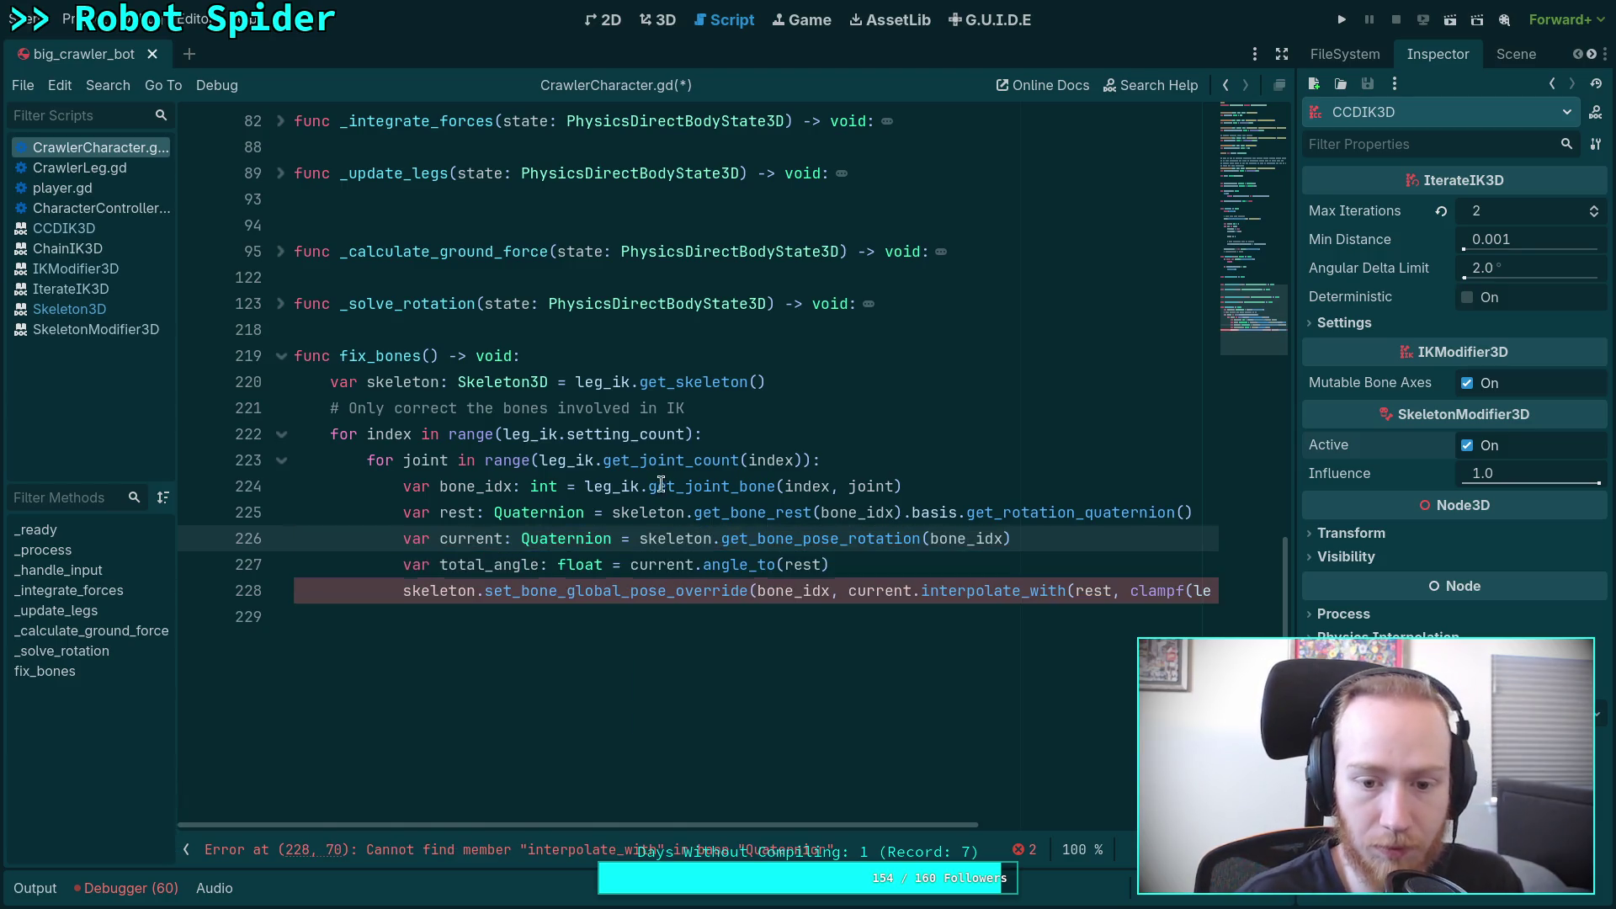
Step: Add skeleton.set_bone_pose_rotation(bone_idx, current.slerp(rest, ...)) after the total_angle line
{"action": "left_click", "coordinate": [911, 562]}
{"action": "key", "text": "Return"}
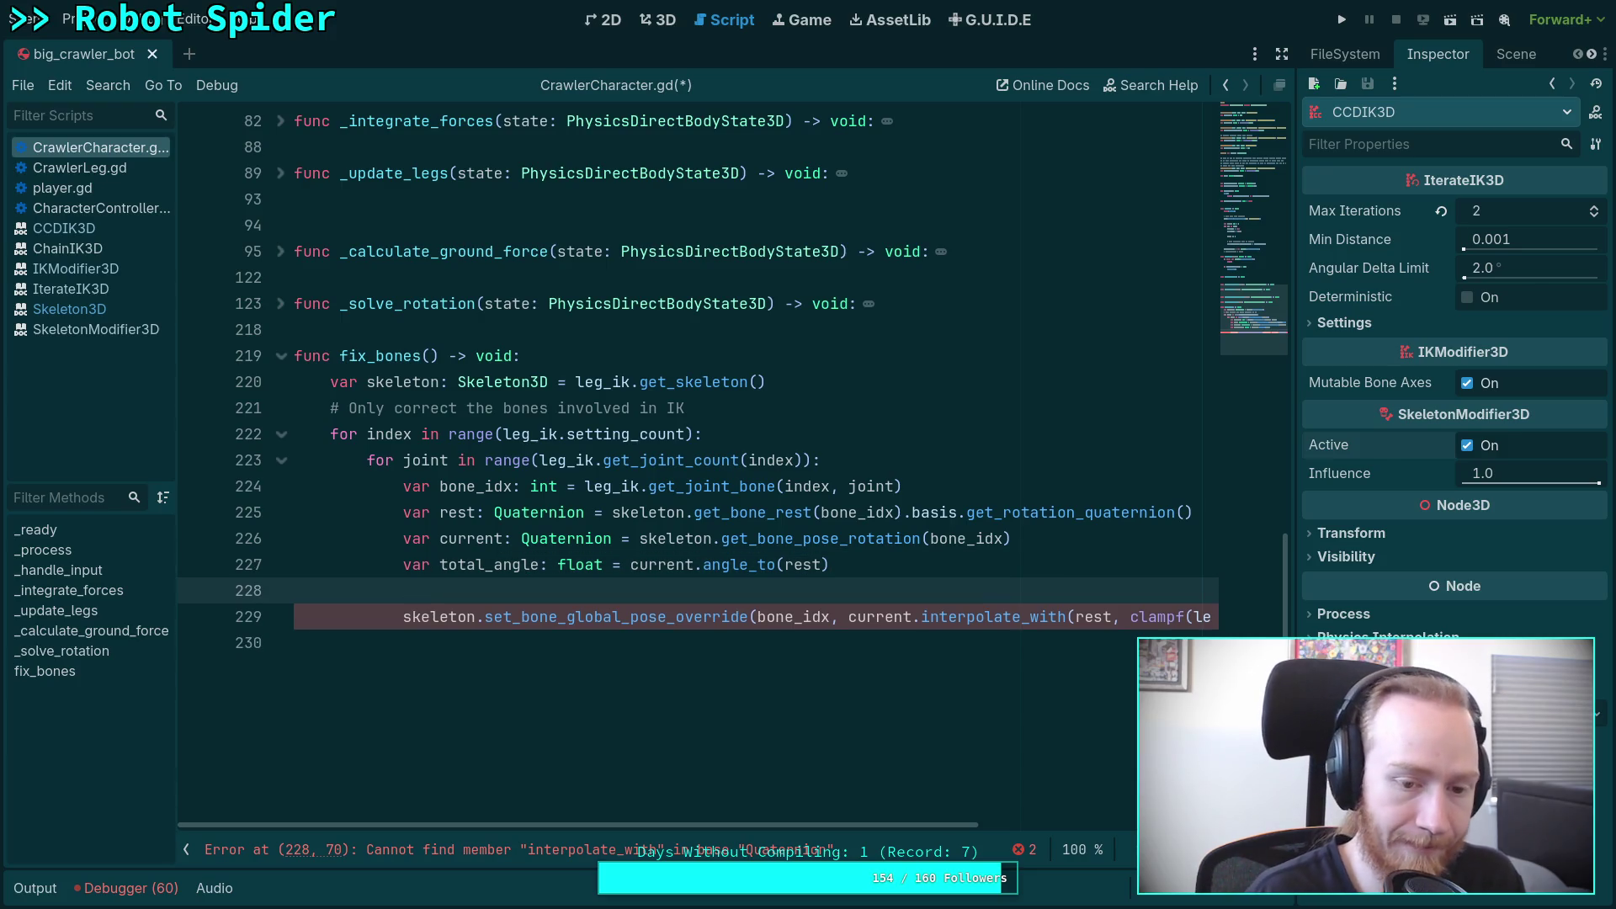
{"action": "type", "text": "skeleton."}
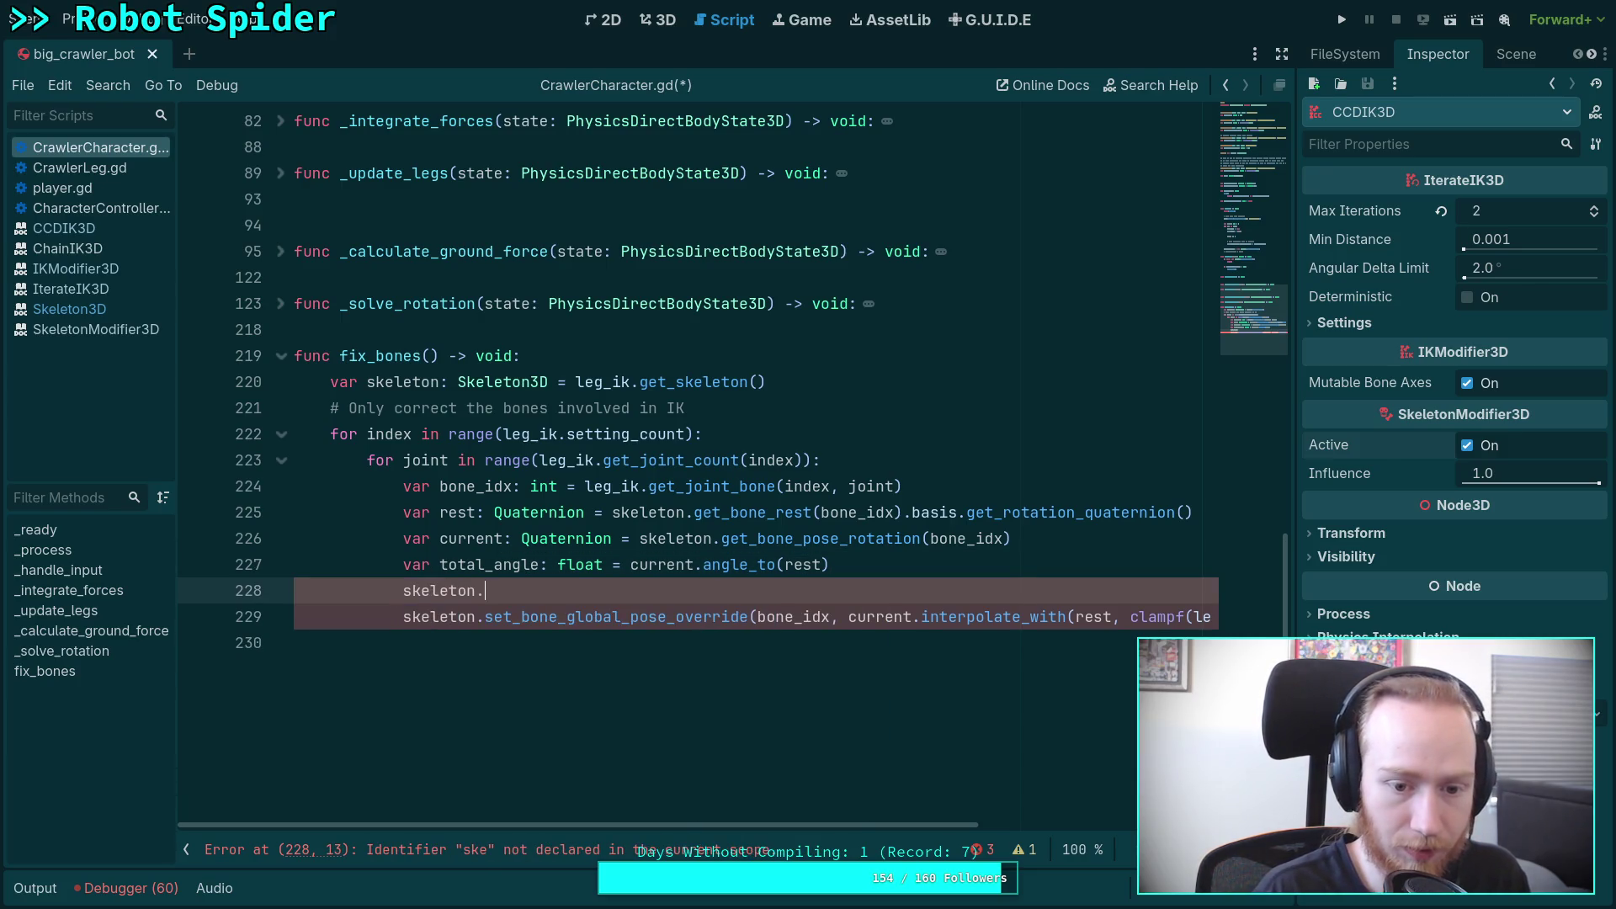
{"action": "type", "text": "rot"}
{"action": "key", "text": "Return"}
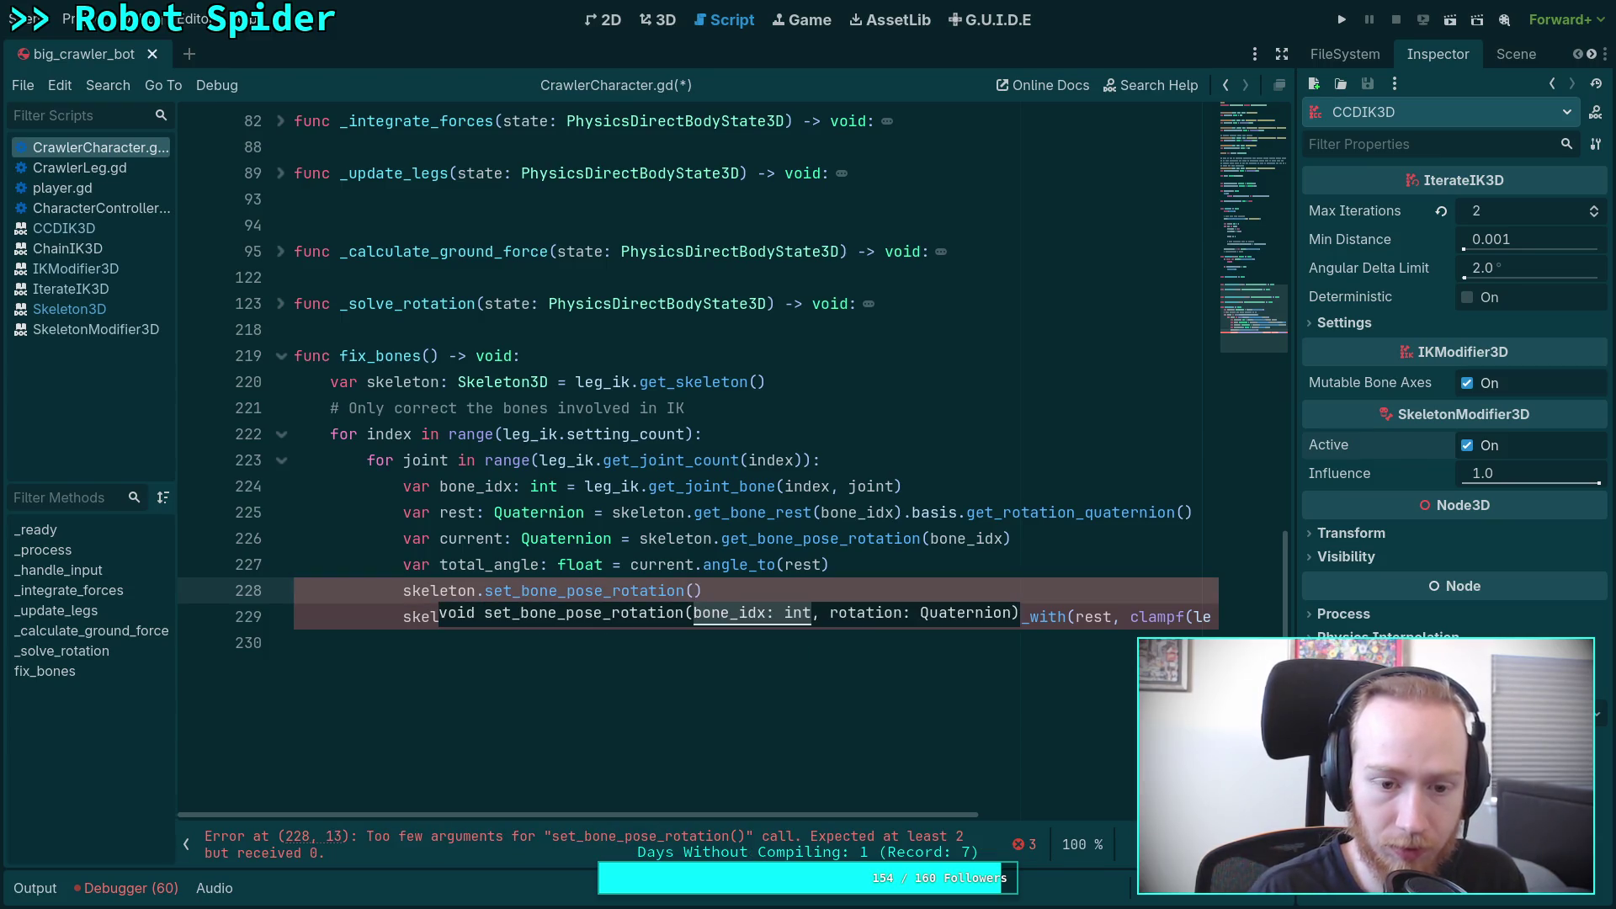
{"action": "type", "text": "boneS"}
{"action": "key", "text": "BackSpace"}
{"action": "type", "text": "_idx,"}
{"action": "scroll", "coordinate": [938, 605], "scroll_direction": "up", "scroll_amount": 1}
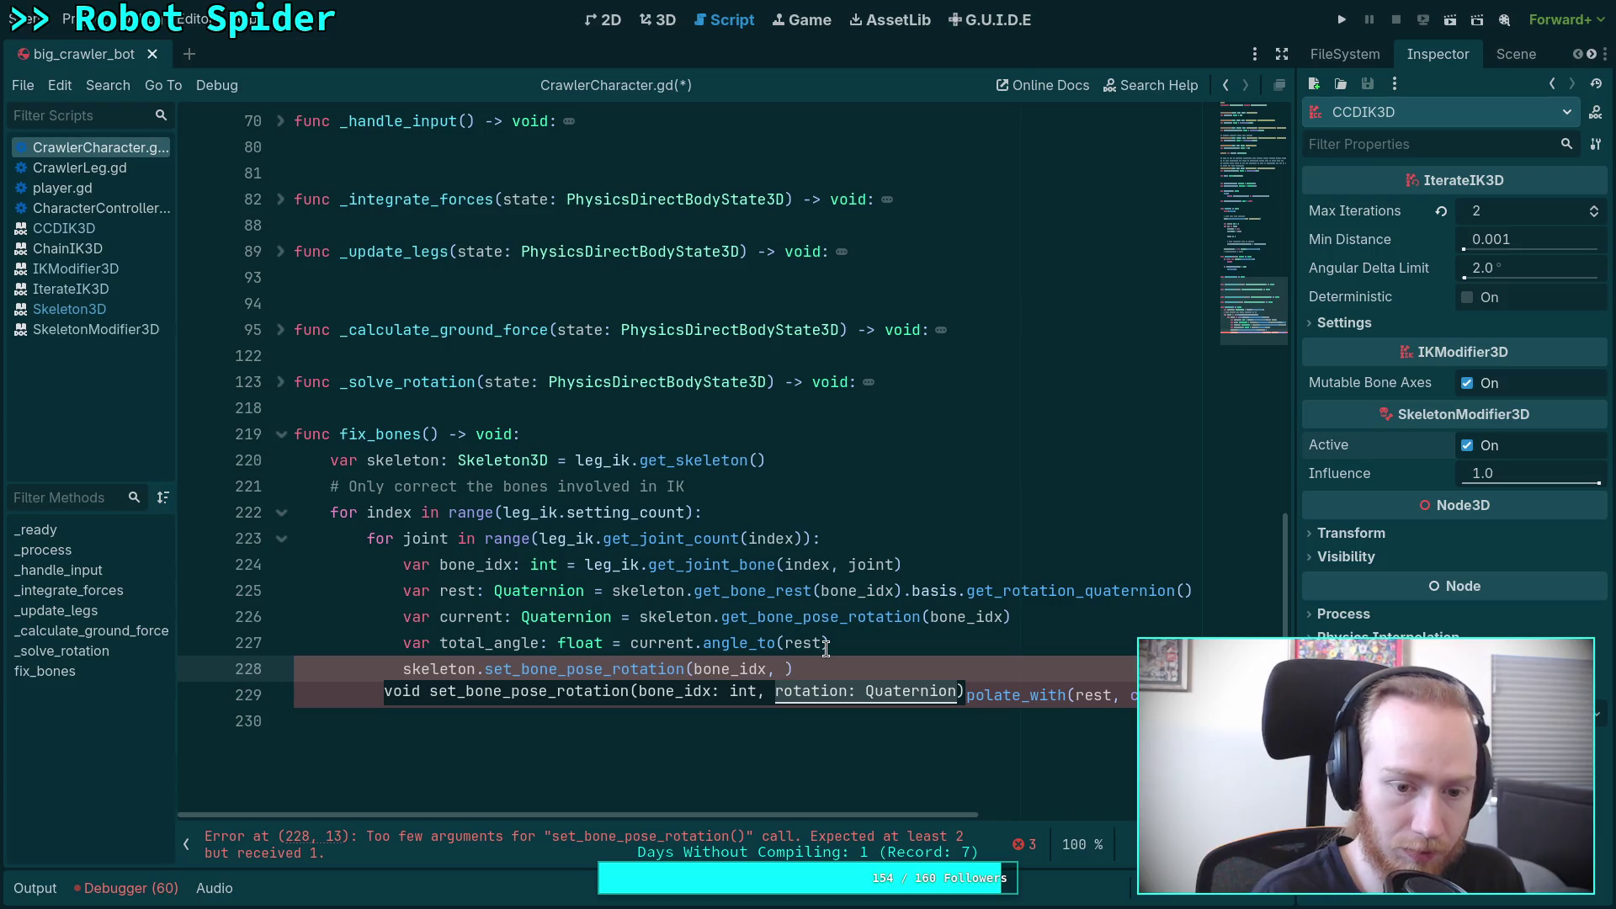
{"action": "type", "text": "current."}
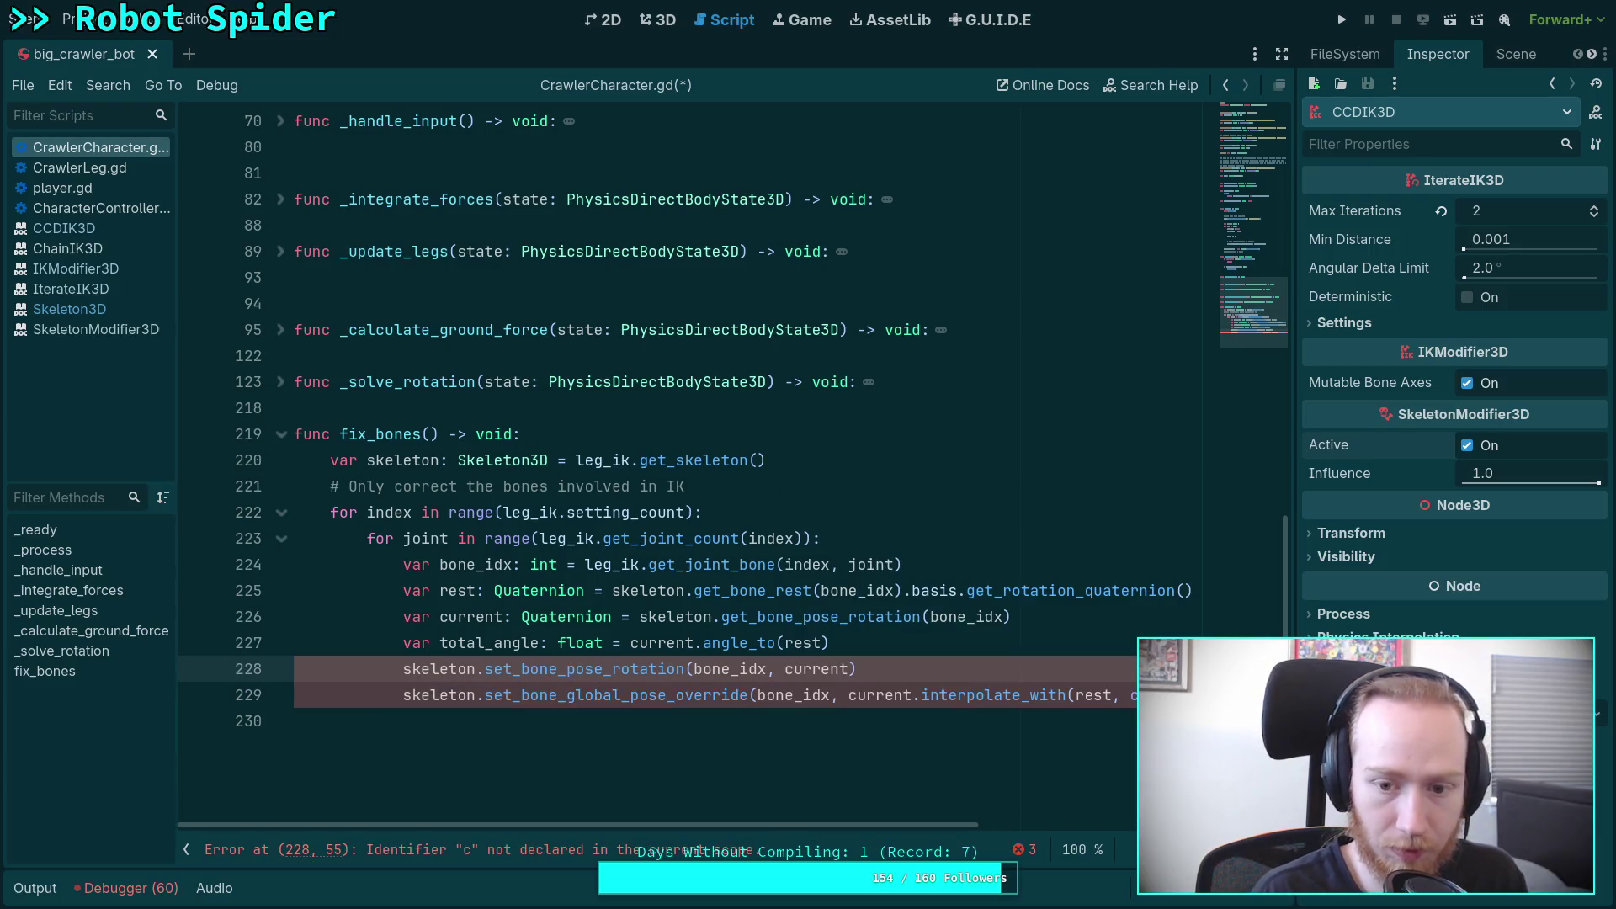
{"action": "type", "text": "sl"}
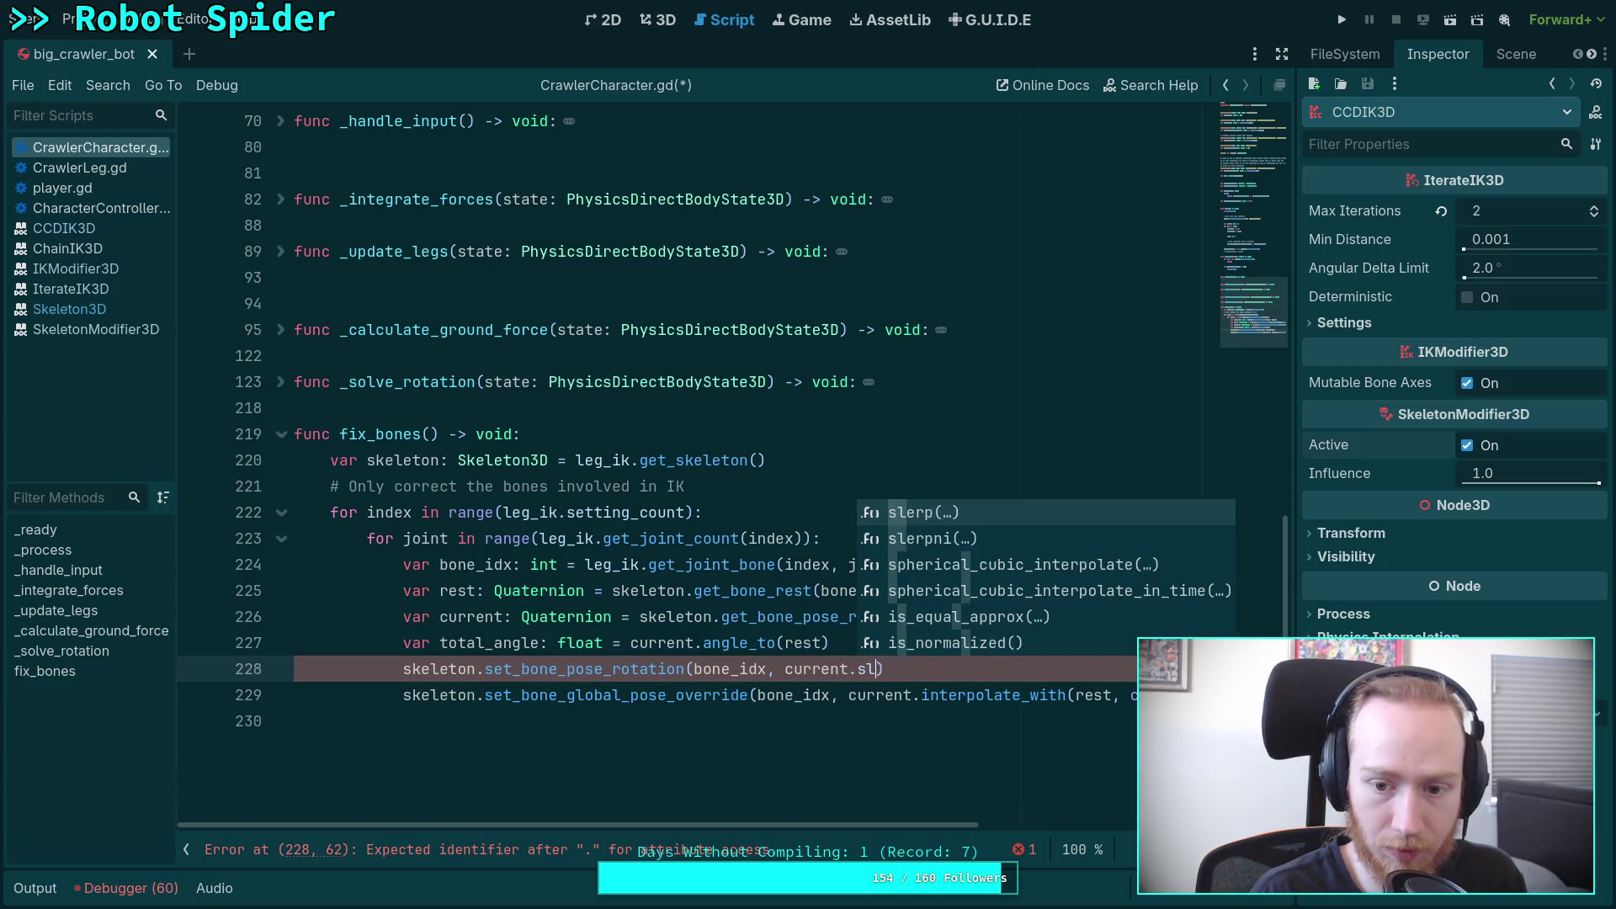
{"action": "key", "text": "Return"}
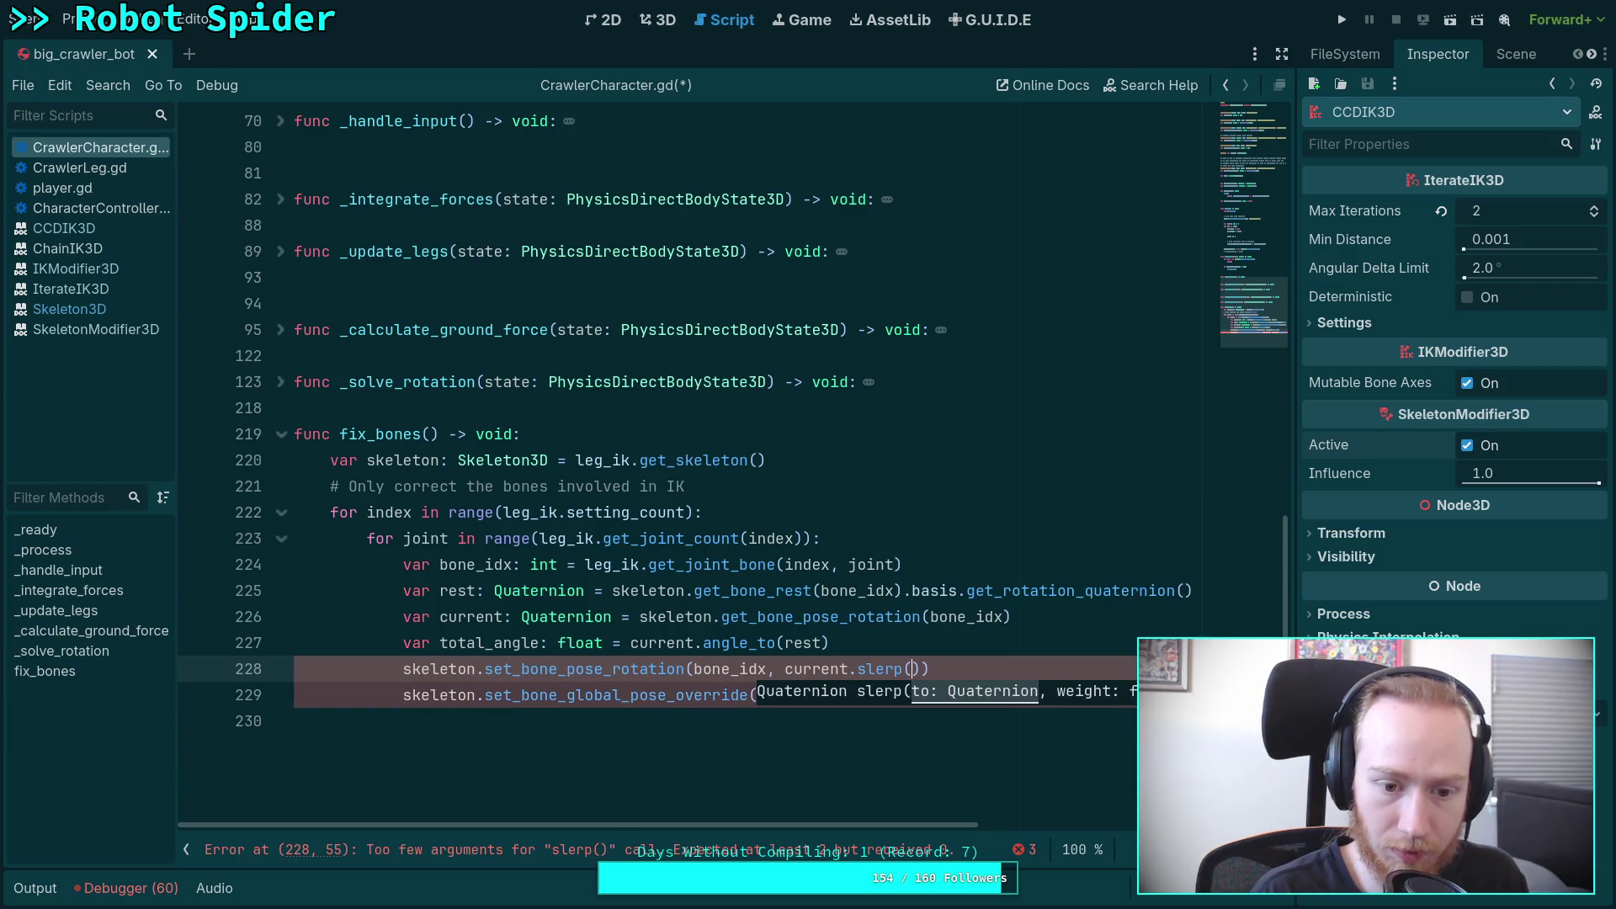
{"action": "type", "text": "rest,"}
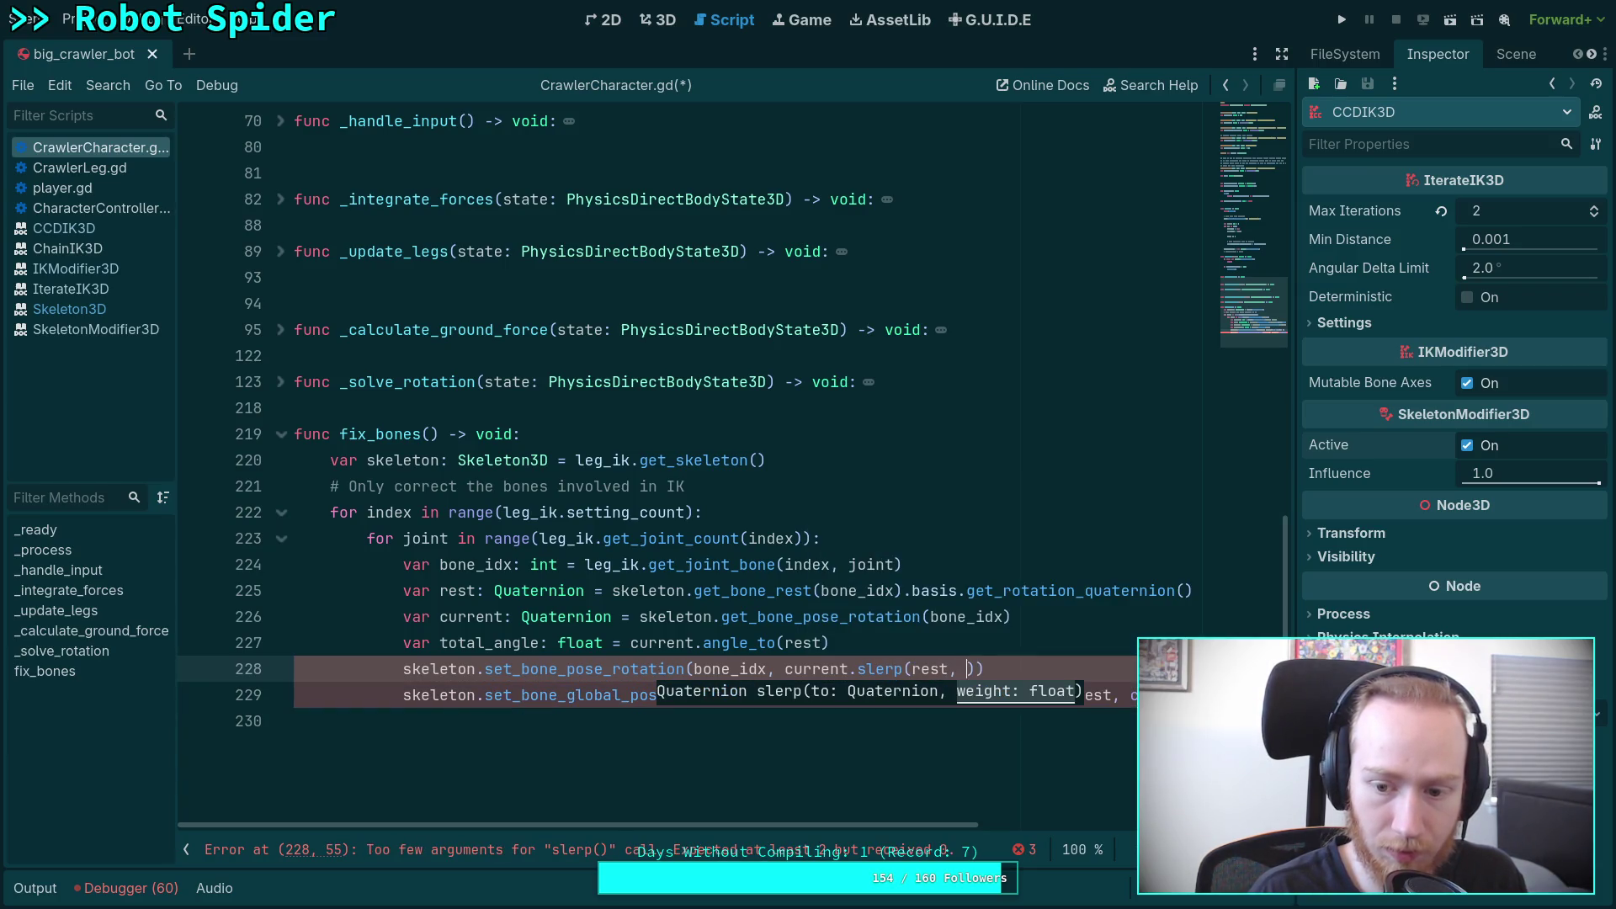
Step: Move the clampf weight into the slerp call, delete the global pose override line, and save
{"action": "left_click", "coordinate": [1132, 695]}
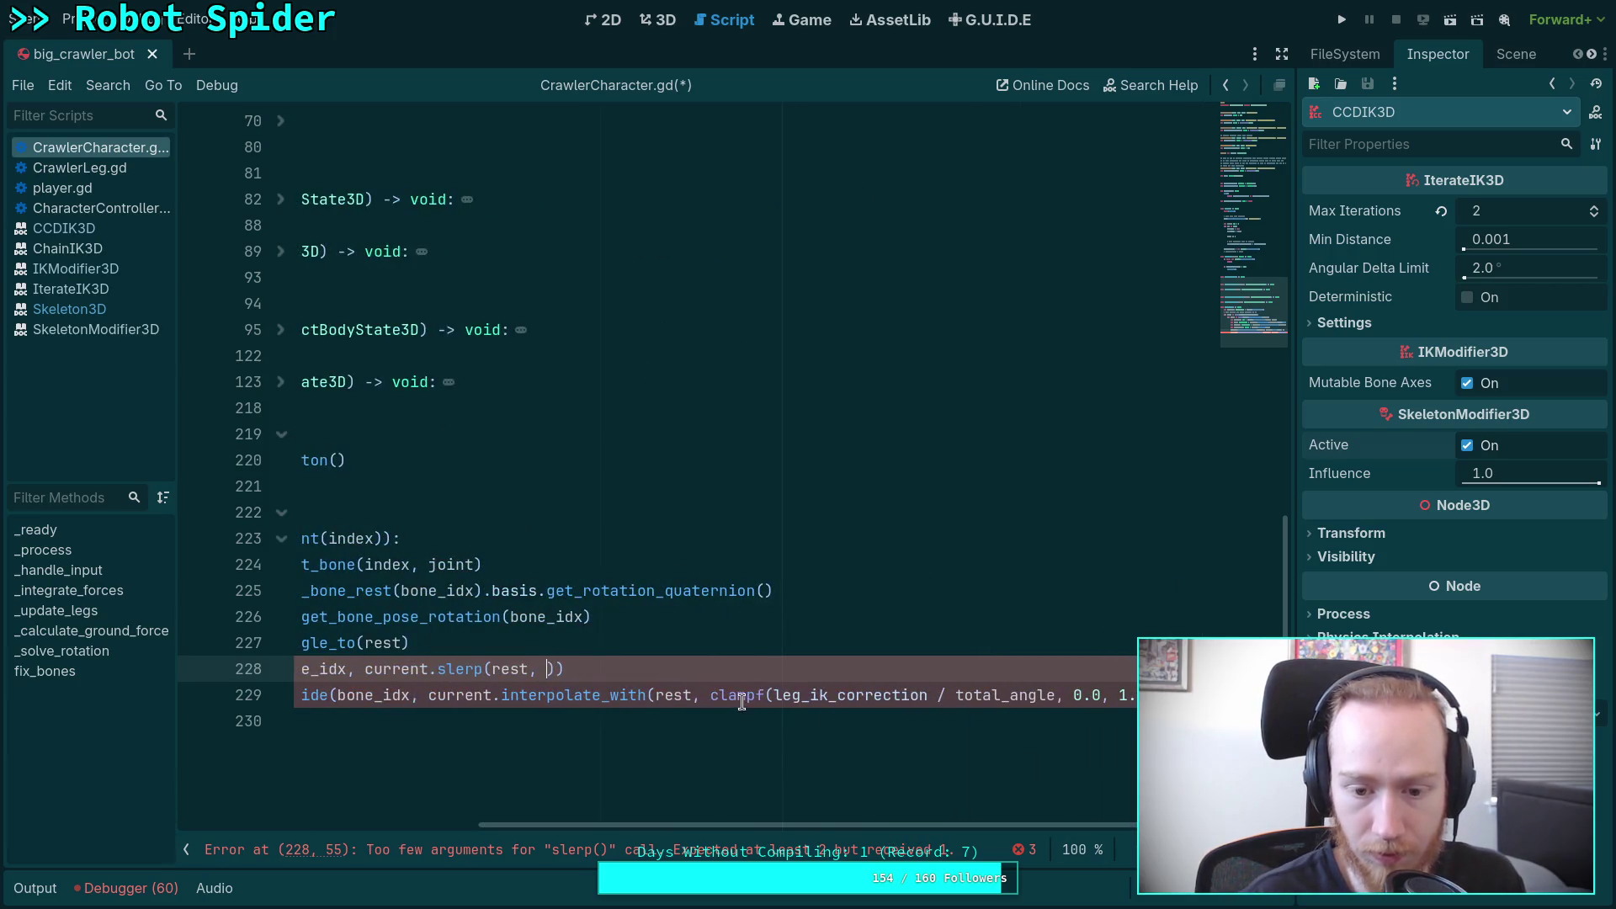
{"action": "key", "text": "shift+End"}
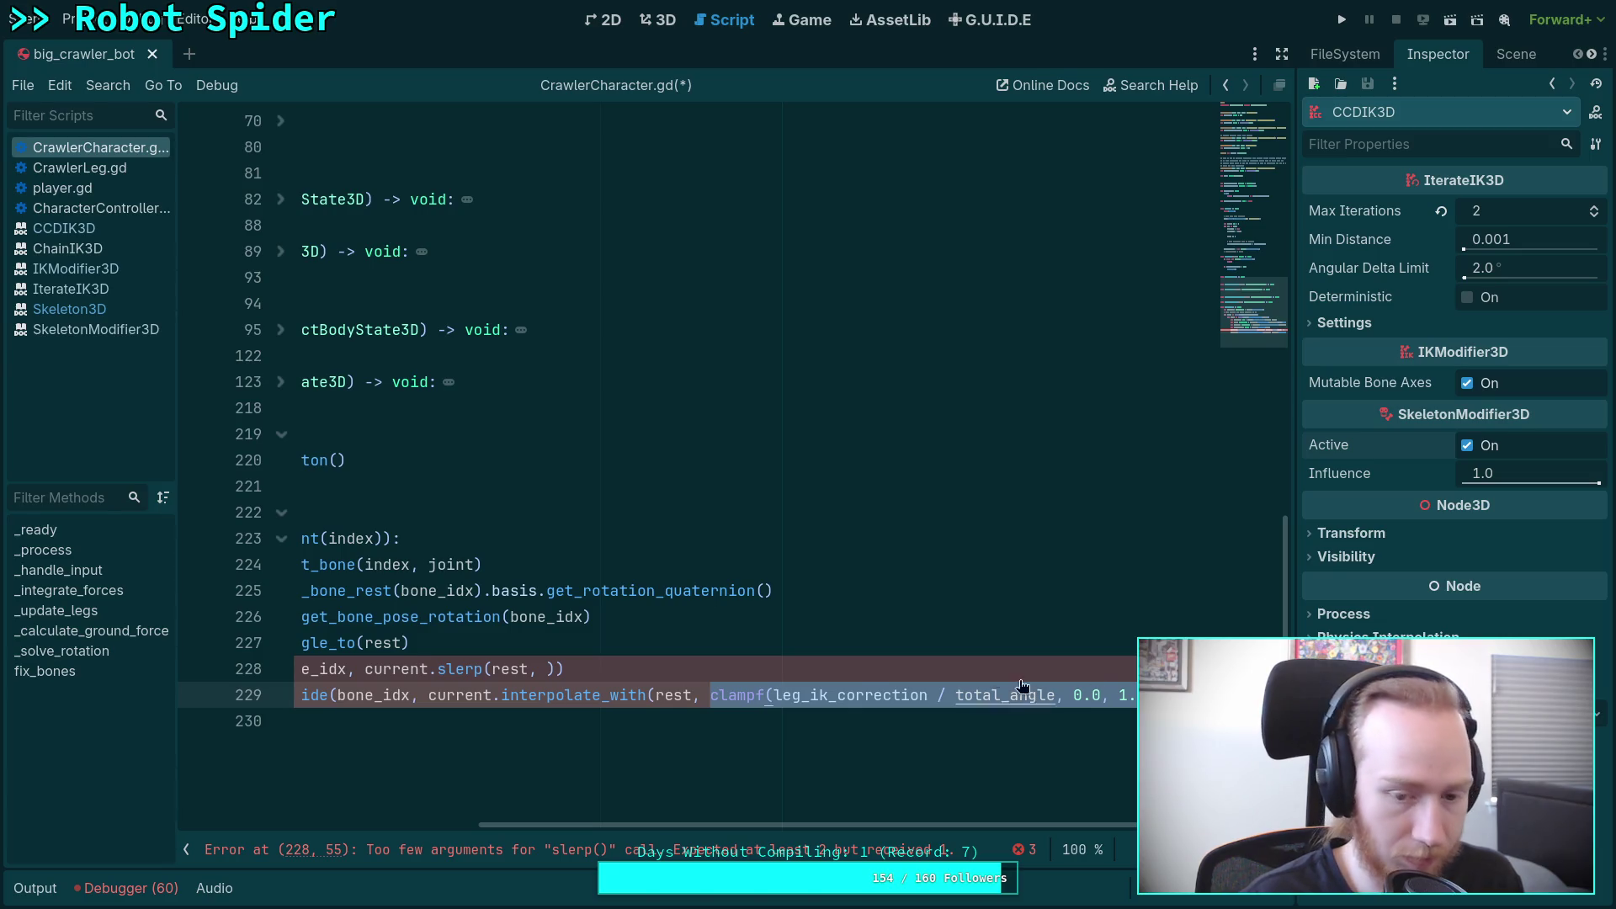
{"action": "key", "text": "ctrl+x"}
{"action": "left_click", "coordinate": [968, 668]}
{"action": "key", "text": "ctrl+v"}
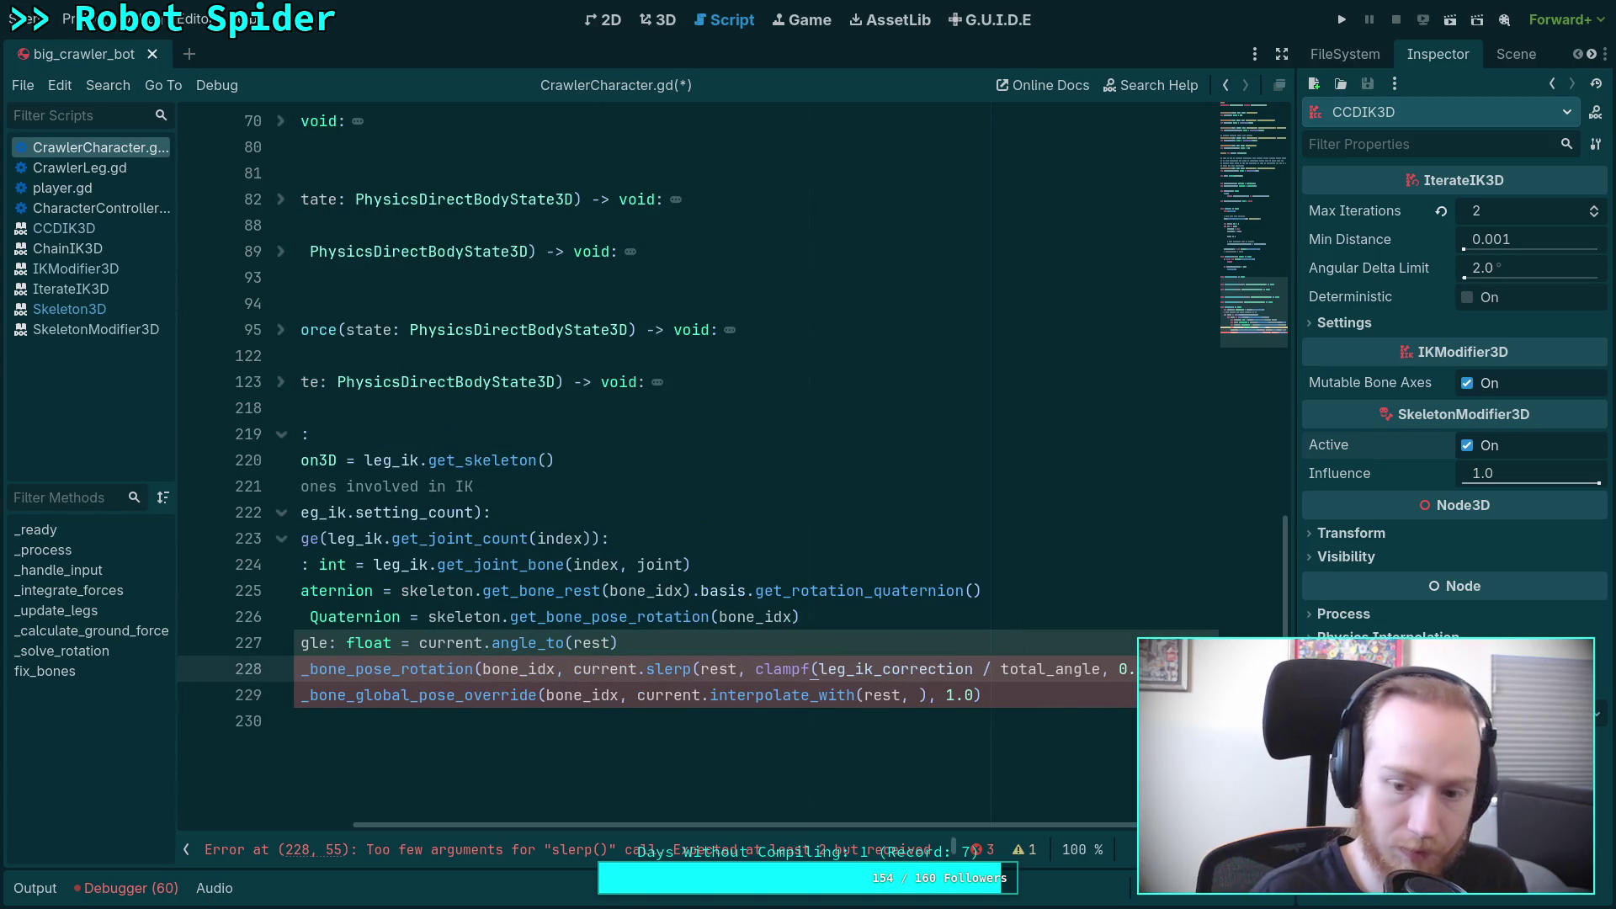
{"action": "key", "text": "shift+Home"}
{"action": "key", "text": "BackSpace"}
{"action": "key", "text": "BackSpace"}
{"action": "key", "text": "BackSpace"}
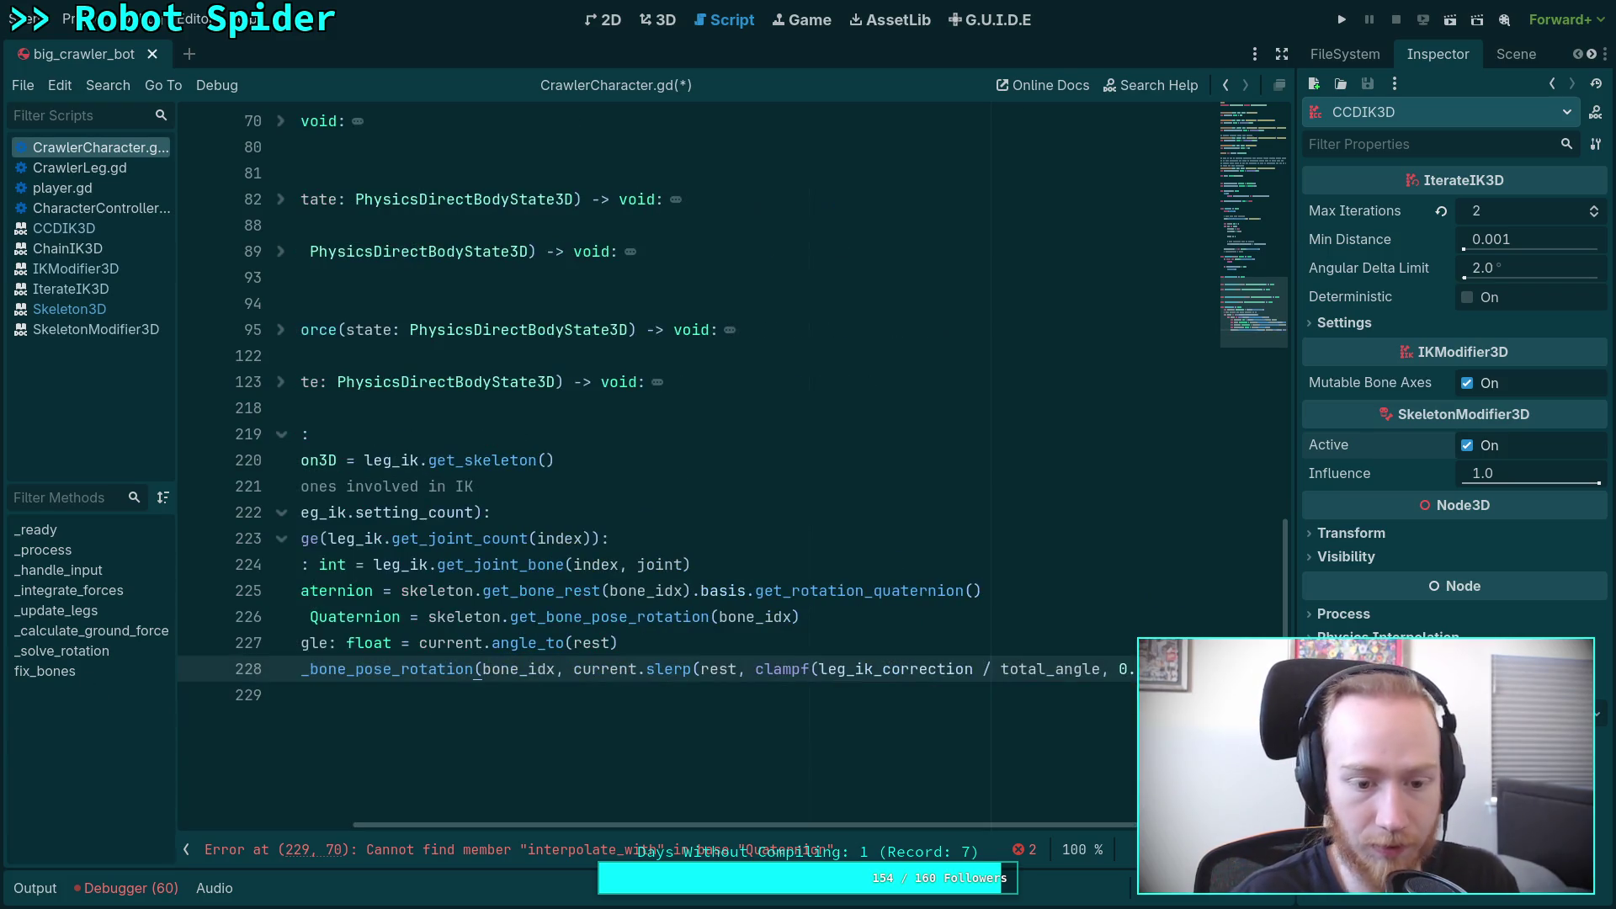
{"action": "key", "text": "ctrl+s"}
Step: Switch from the editor to the browser showing the engine source
{"action": "scroll", "coordinate": [861, 812], "scroll_direction": "left", "scroll_amount": 5}
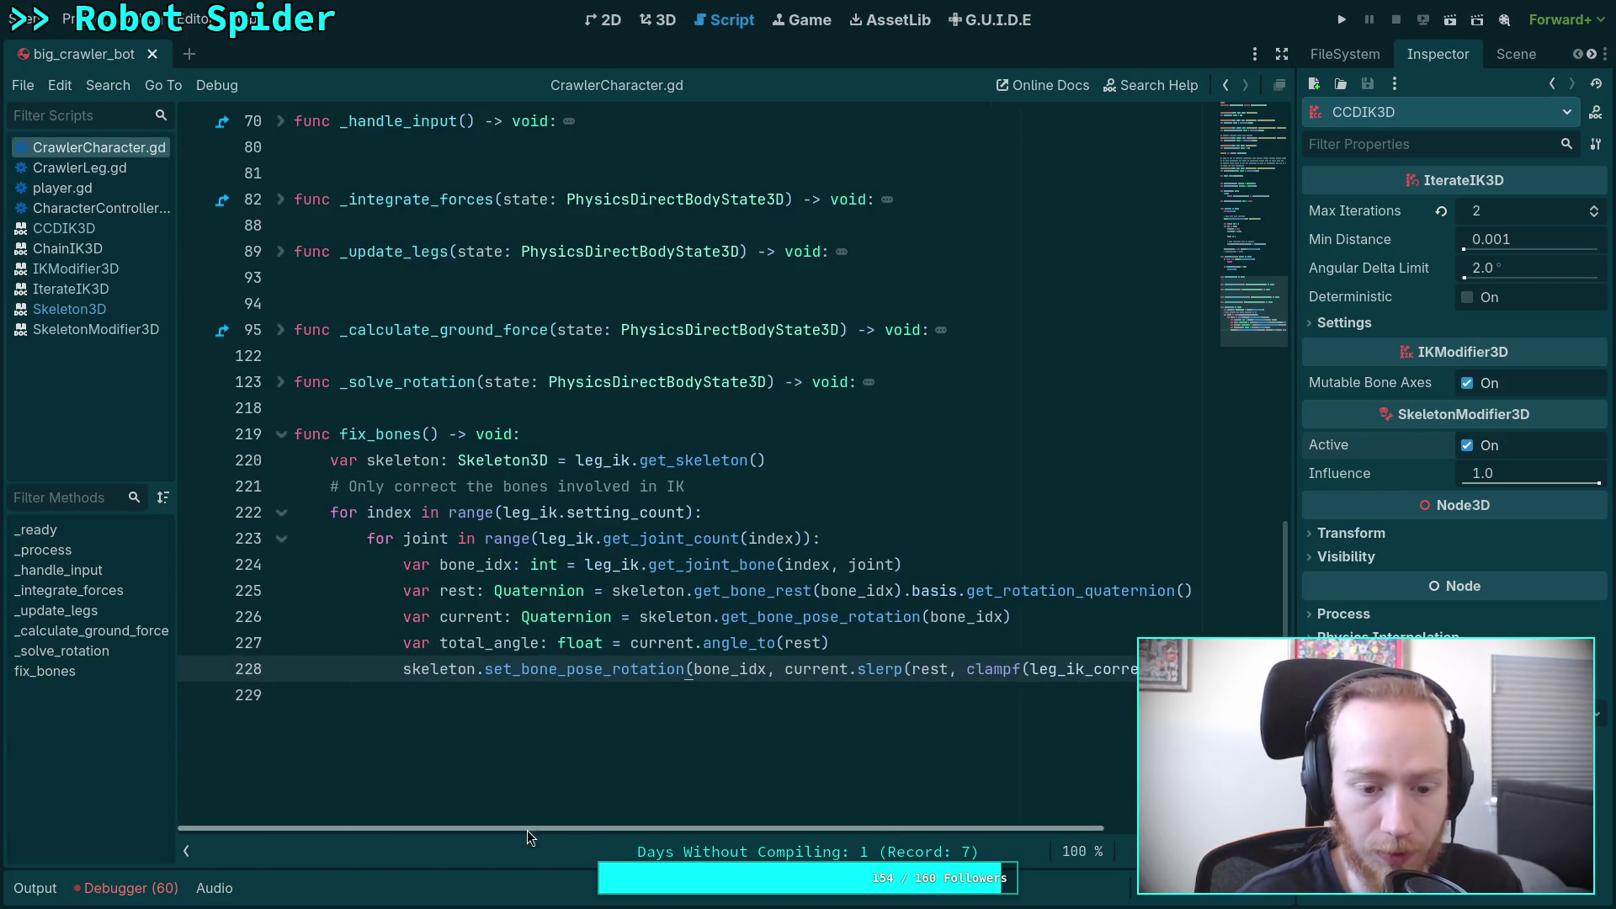
{"action": "key", "text": "super+3"}
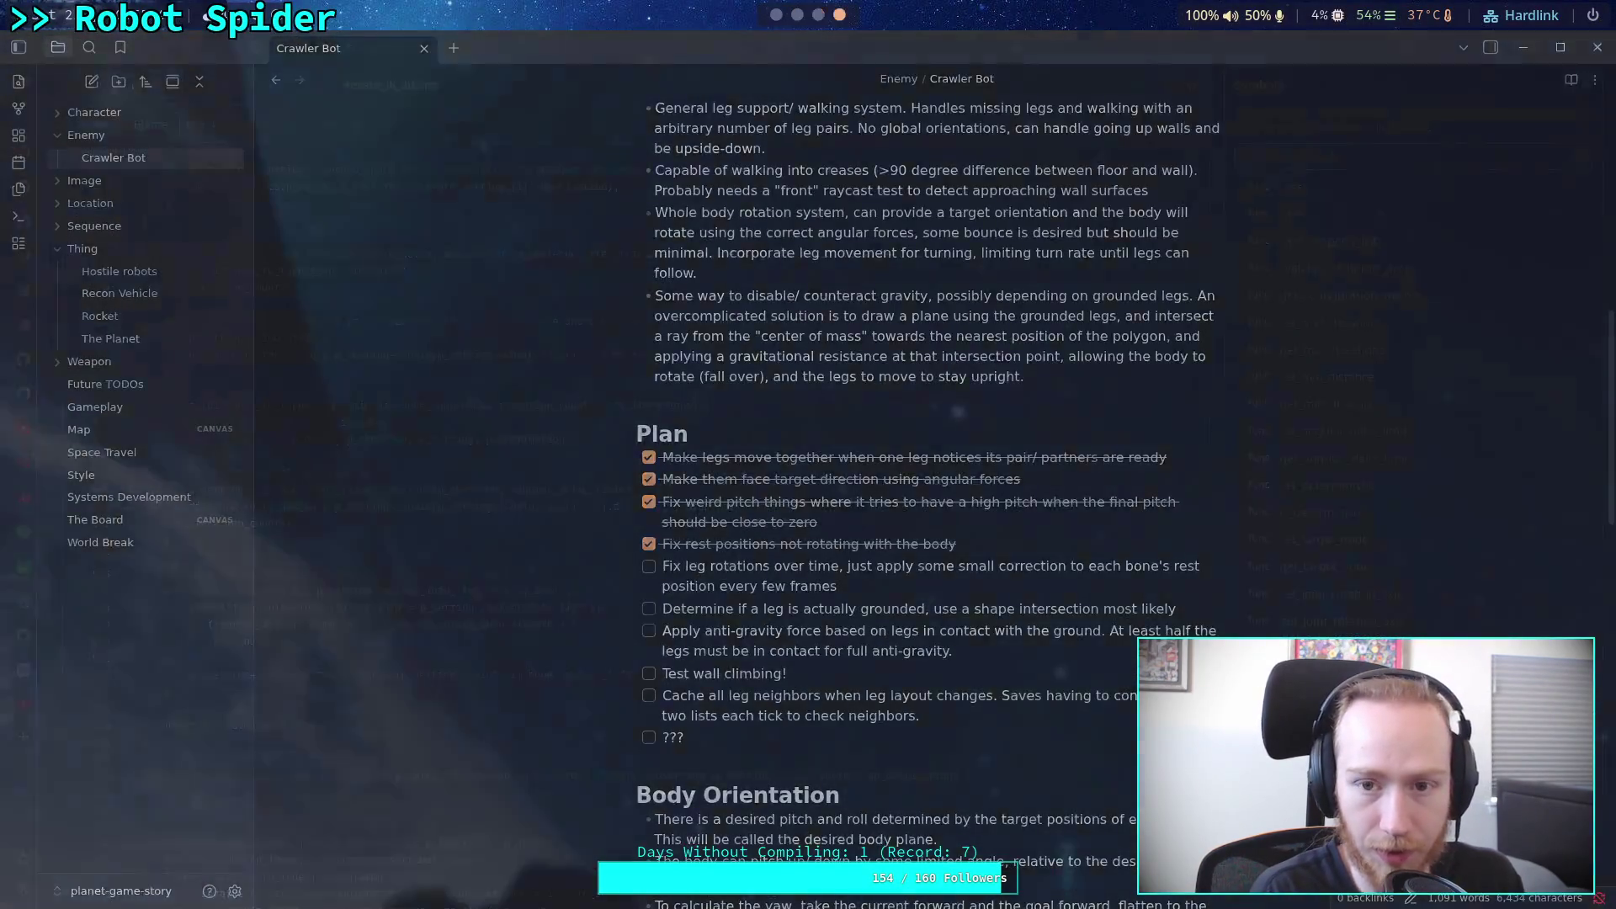
{"action": "key", "text": "super+4"}
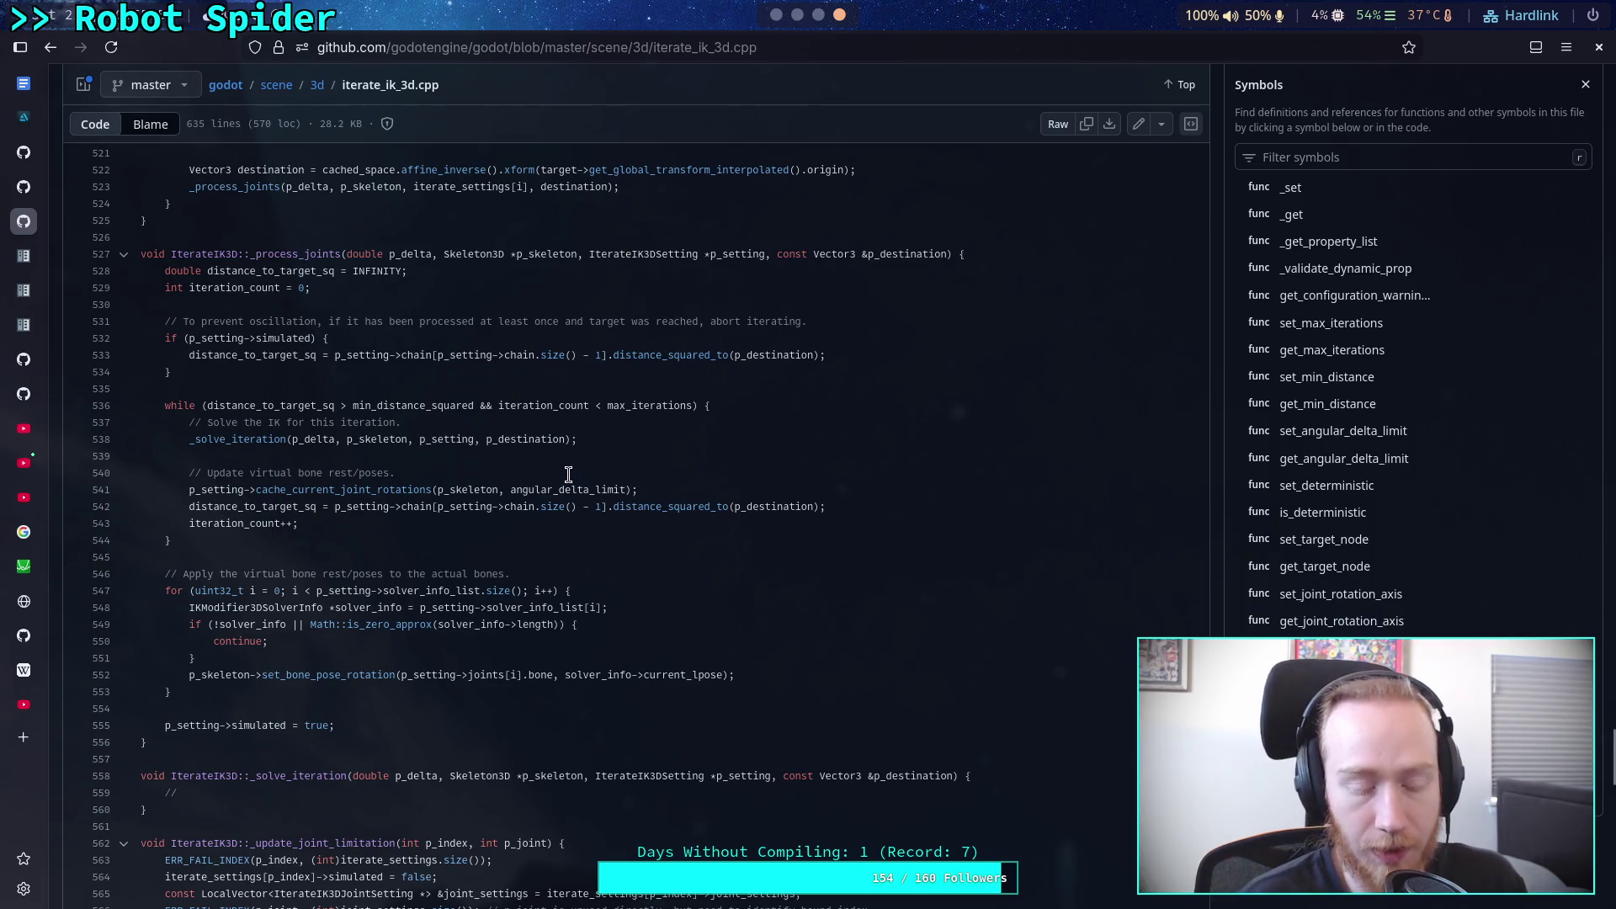
Step: Open skeleton_3d.h from the godot repo's scene/3d folder
{"action": "left_click", "coordinate": [318, 85]}
{"action": "scroll", "coordinate": [270, 507], "scroll_direction": "down", "scroll_amount": 5}
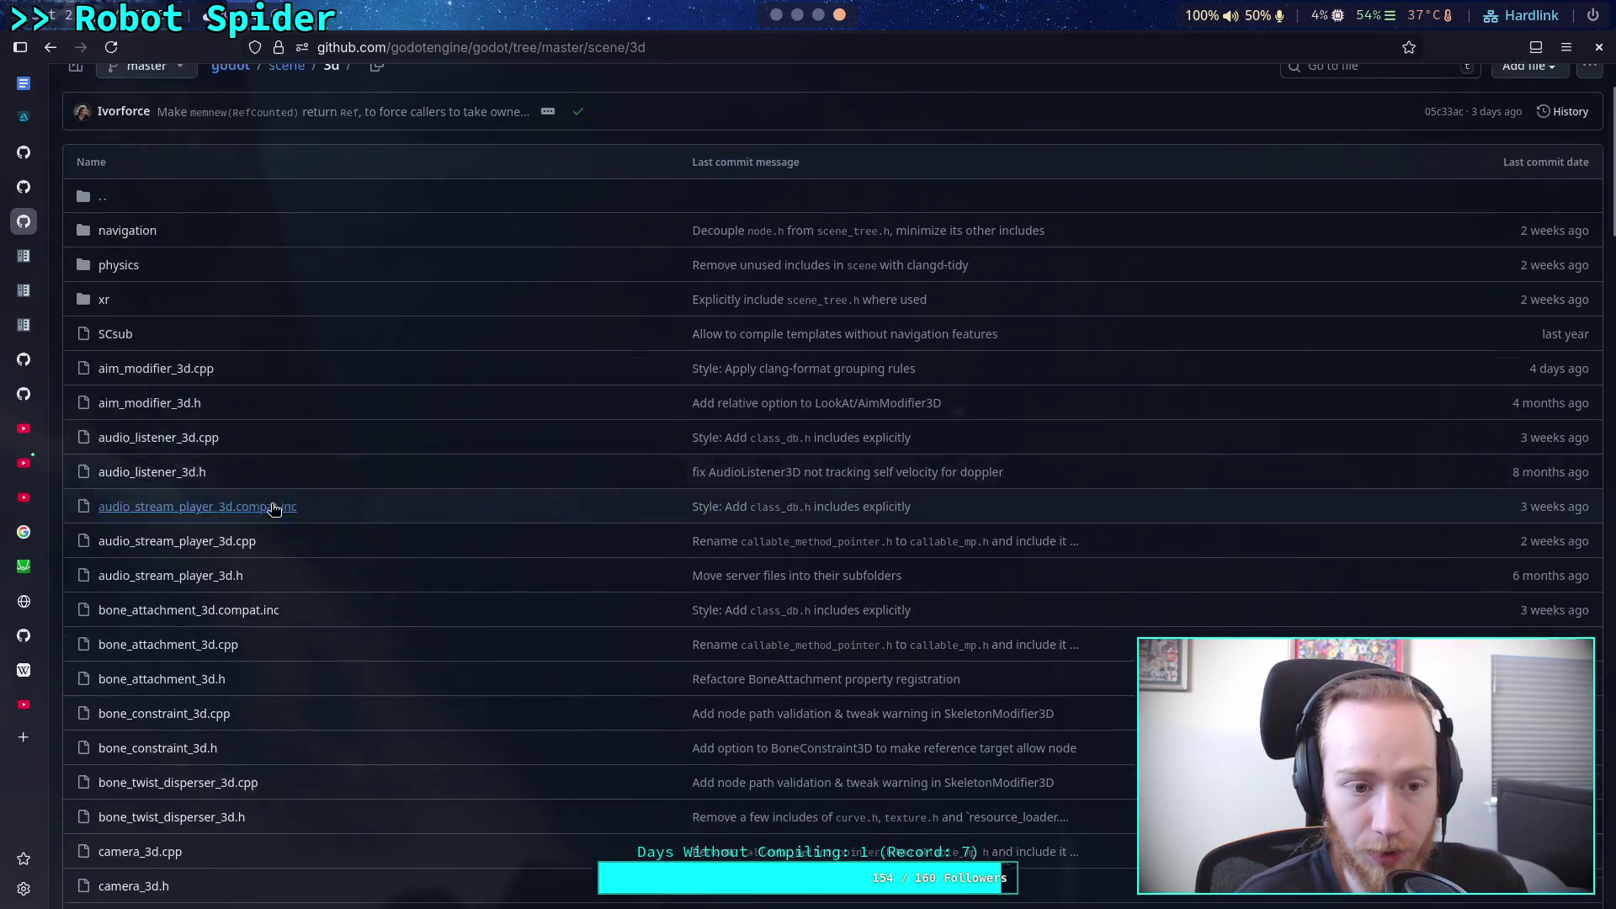
{"action": "scroll", "coordinate": [271, 503], "scroll_direction": "down", "scroll_amount": 10}
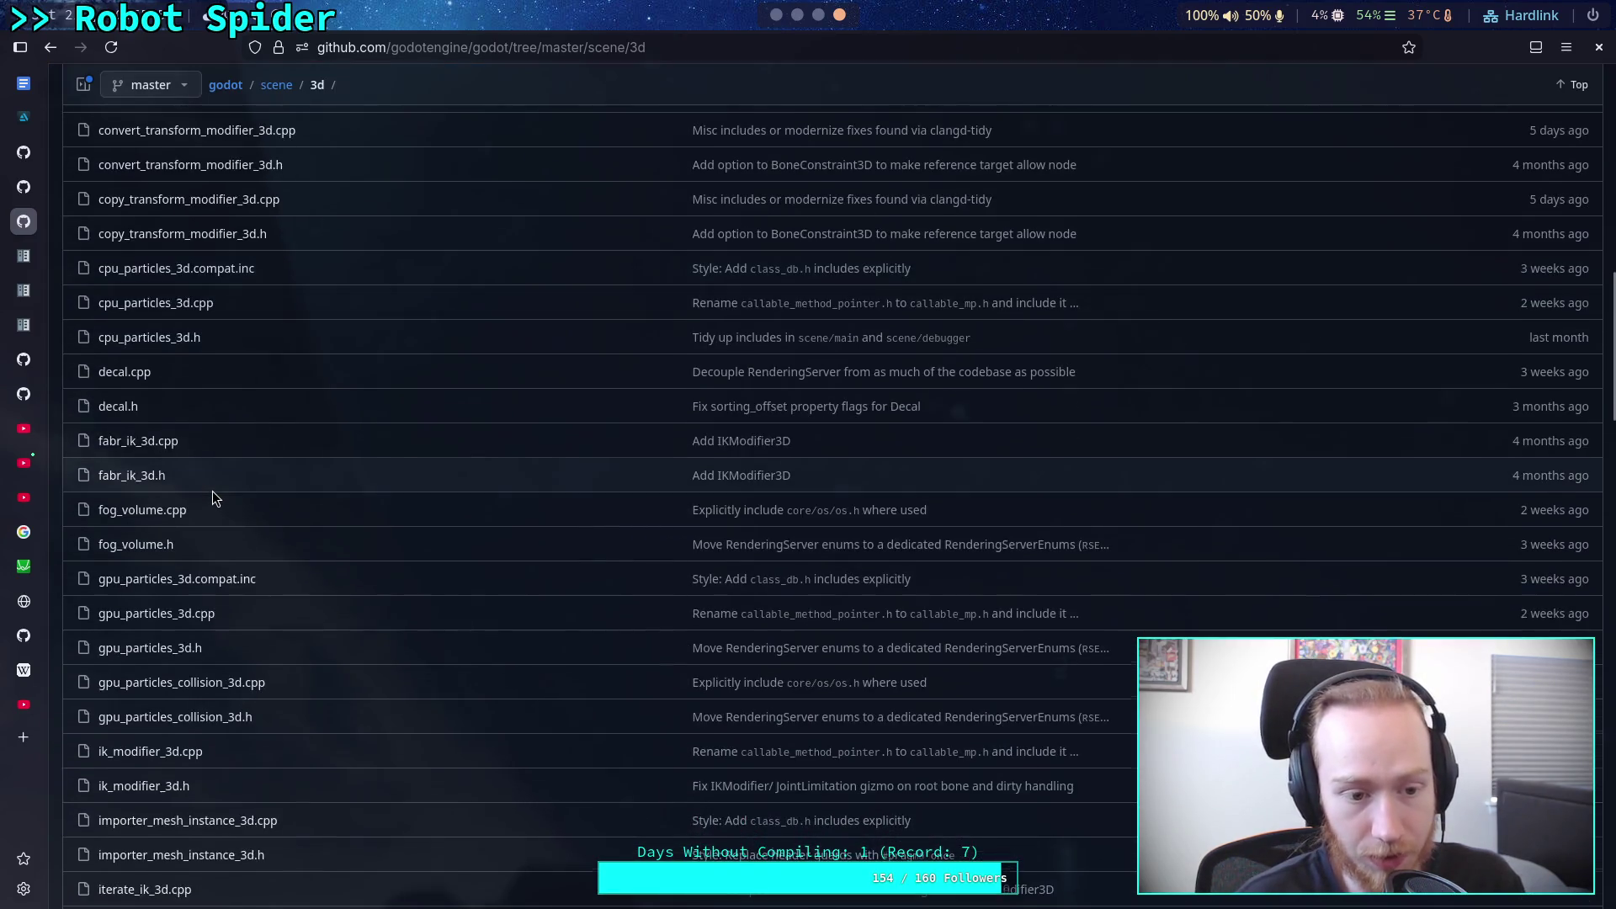
{"action": "scroll", "coordinate": [212, 492], "scroll_direction": "down", "scroll_amount": 15}
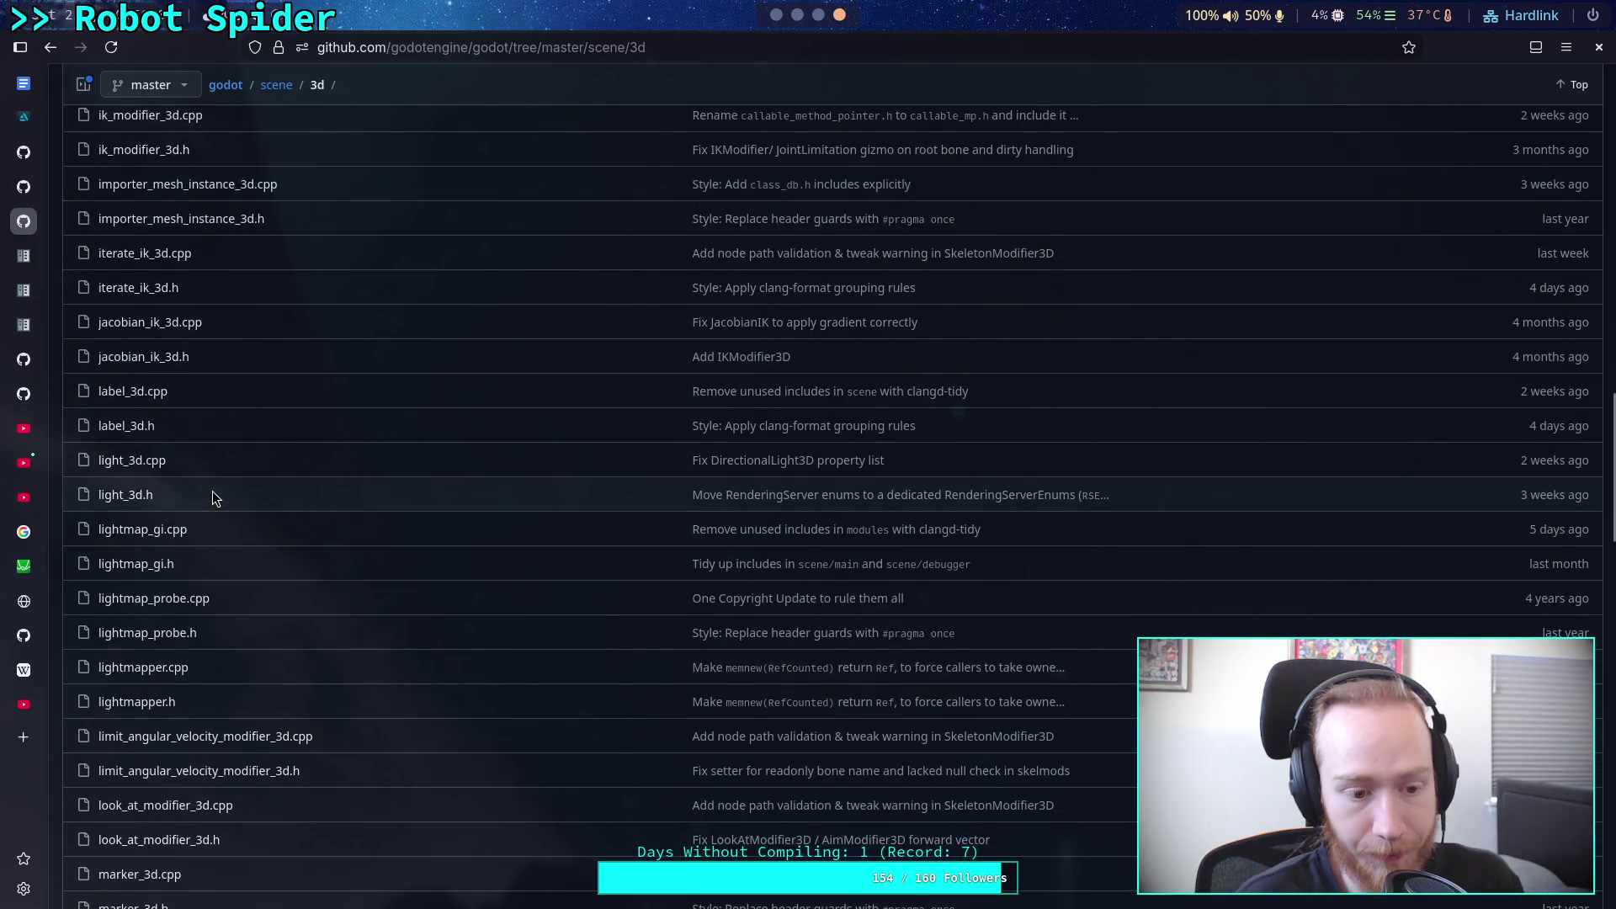
{"action": "scroll", "coordinate": [212, 492], "scroll_direction": "down", "scroll_amount": 4}
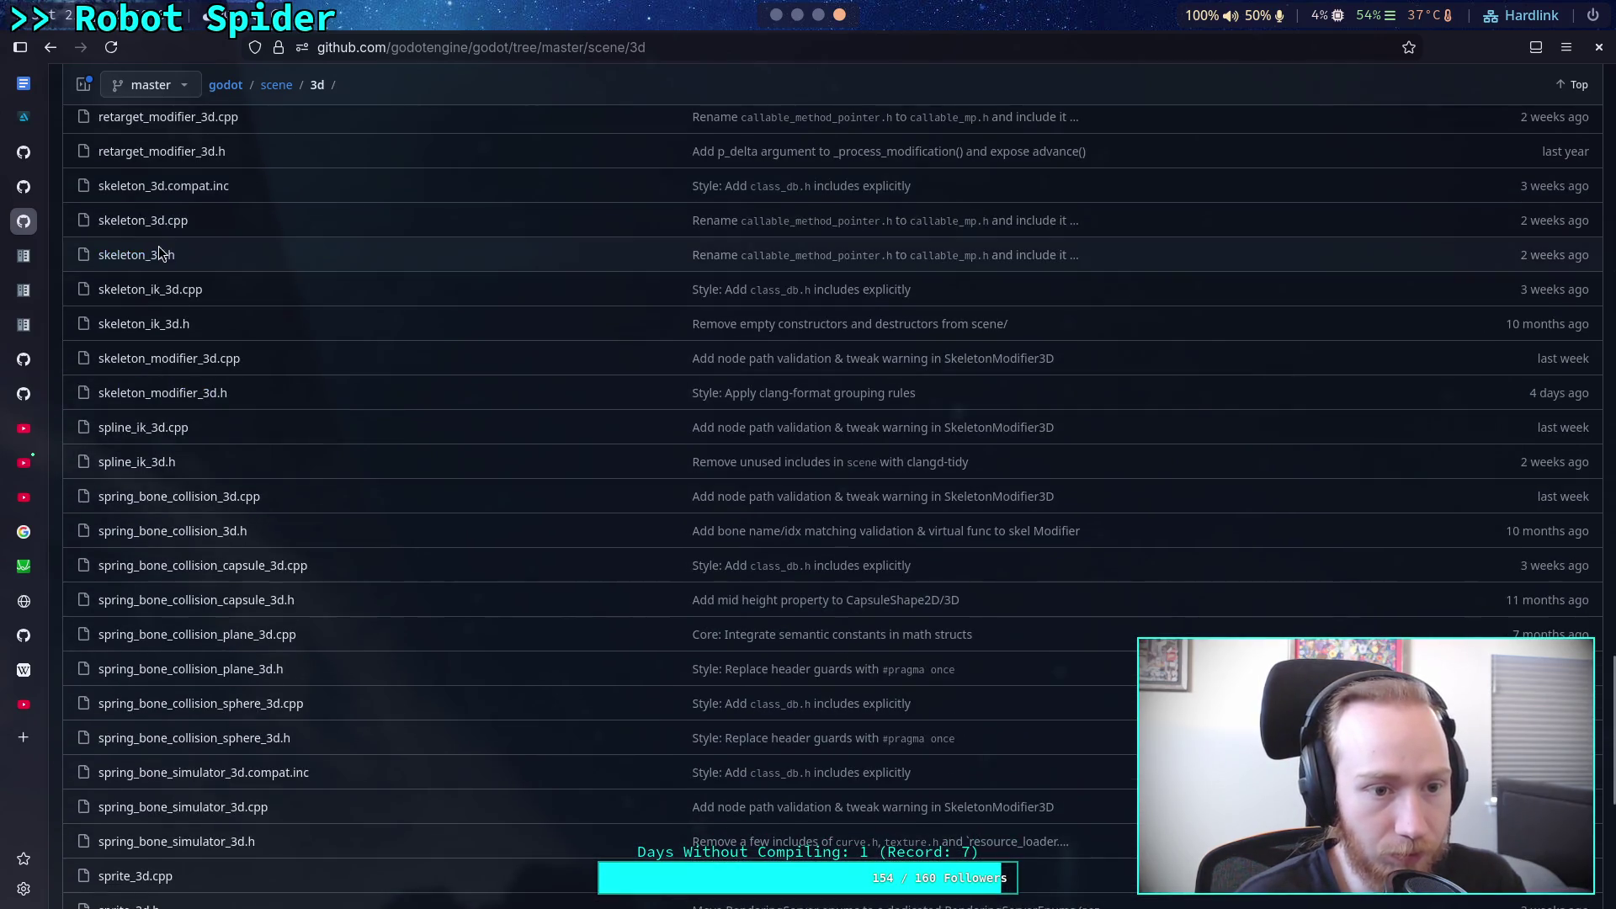
{"action": "left_click", "coordinate": [151, 261]}
{"action": "scroll", "coordinate": [613, 547], "scroll_direction": "down", "scroll_amount": 10}
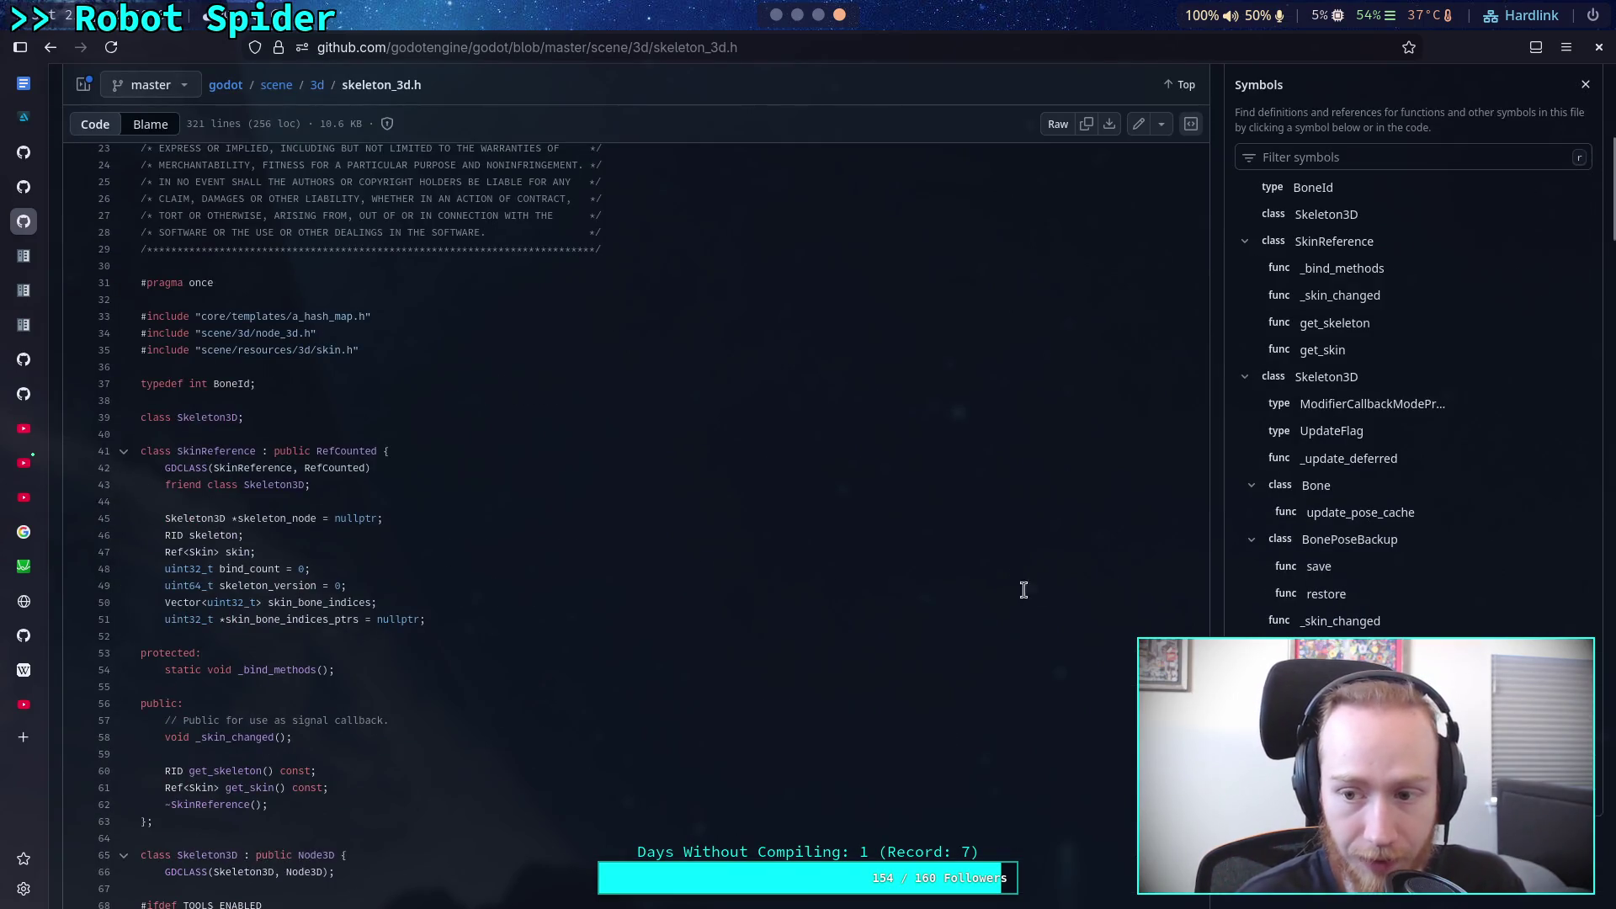
Step: Search the header for 'modifier' to find the ModifierCallbackModeProcess enum
{"action": "key", "text": "ctrl+f"}
{"action": "type", "text": "modifier"}
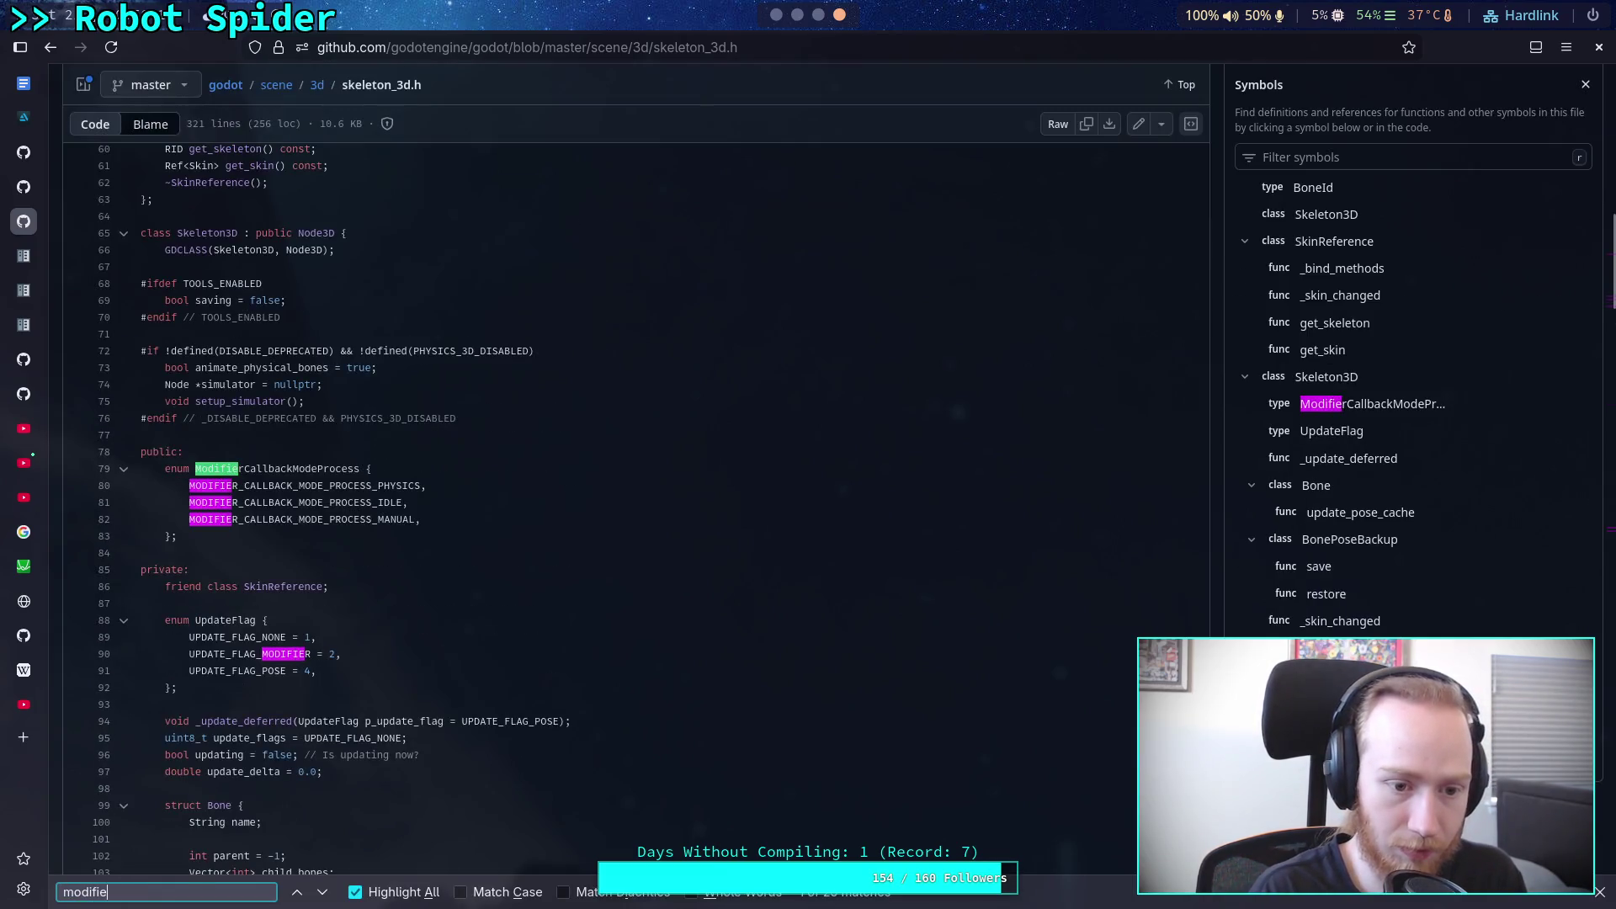
{"action": "scroll", "coordinate": [640, 657], "scroll_direction": "down", "scroll_amount": 2}
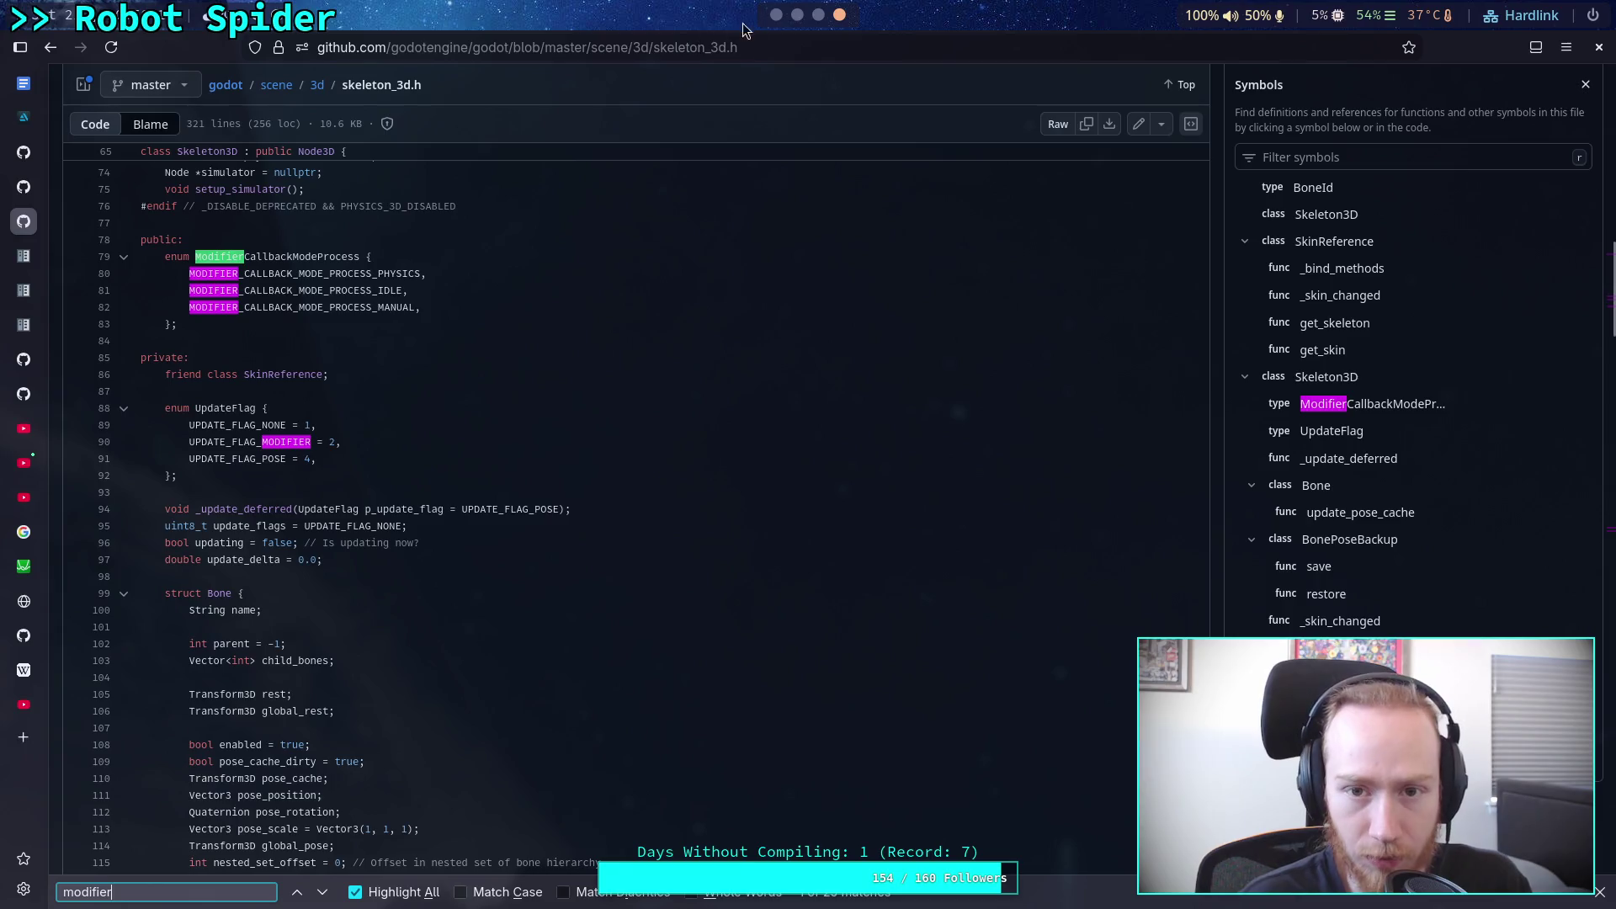
{"action": "key", "text": "alt+Tab"}
Step: Set the Skeleton3D node's Modifier Callback Mode Process from Idle to Physics in the Inspector
{"action": "left_click", "coordinate": [1516, 54]}
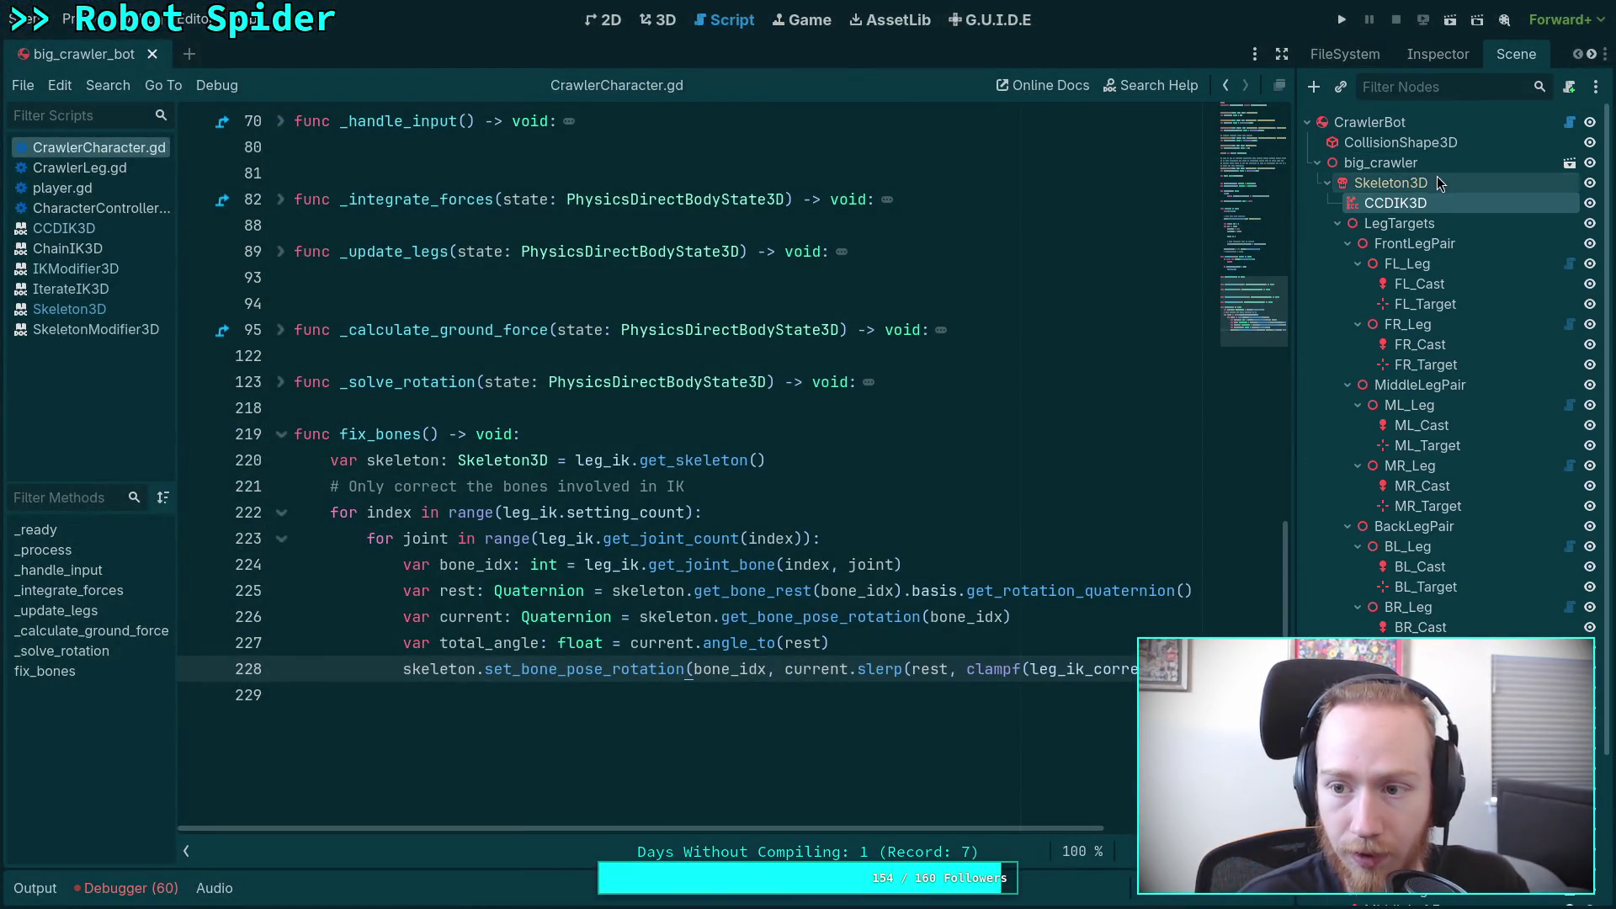
{"action": "left_click", "coordinate": [1397, 180]}
{"action": "left_click", "coordinate": [1430, 55]}
{"action": "left_click", "coordinate": [1344, 585]}
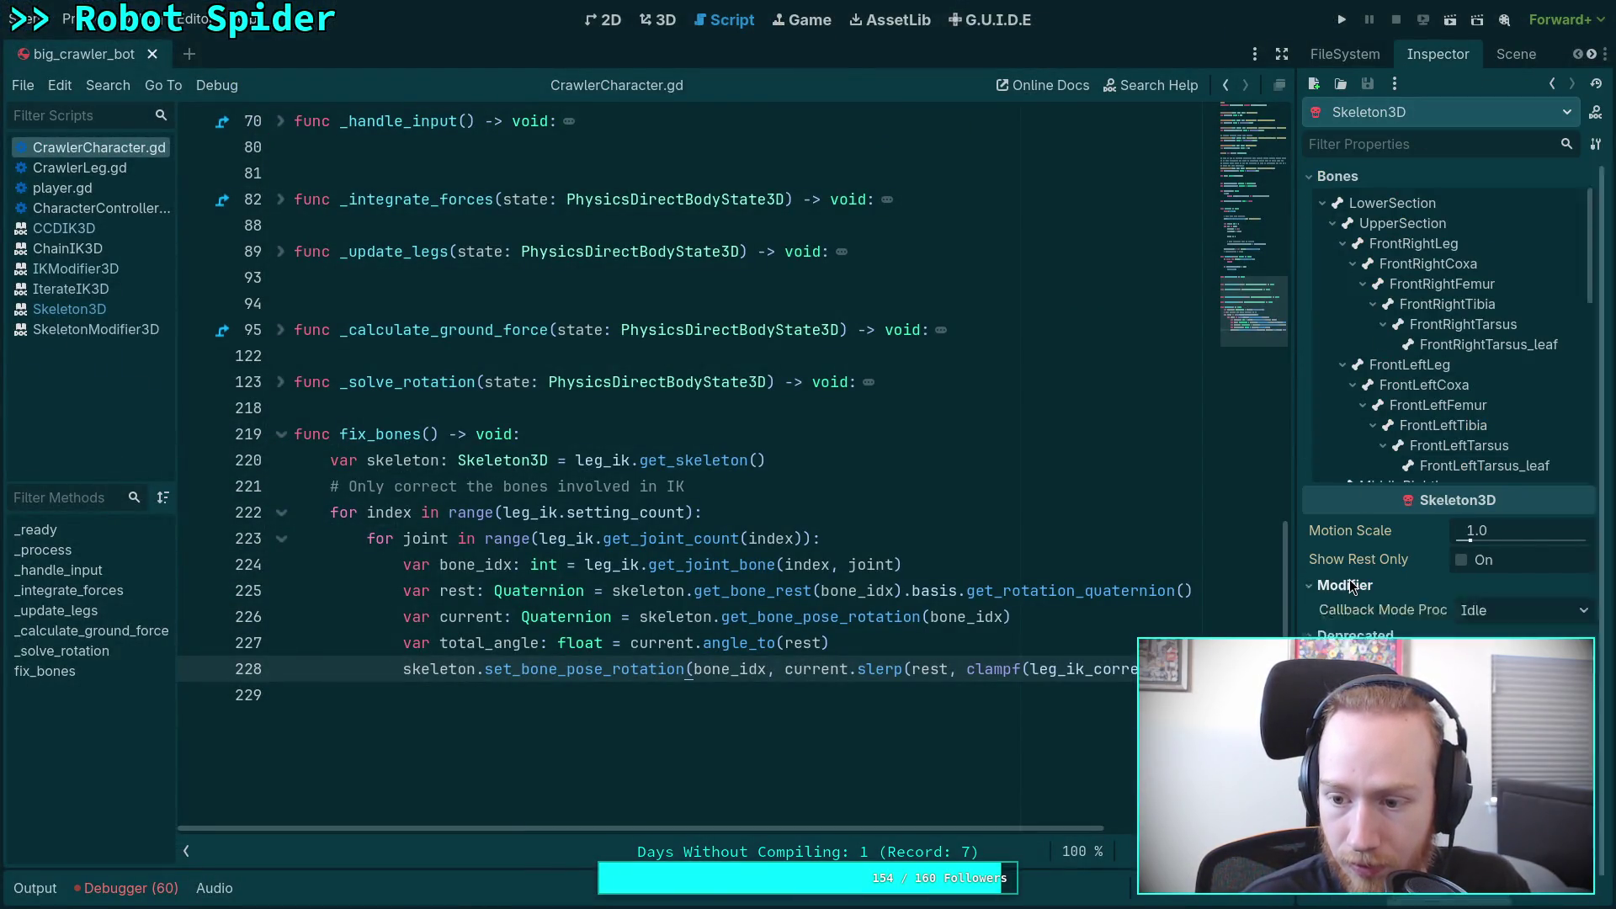
{"action": "left_click_drag", "start_coordinate": [1285, 606], "coordinate": [1174, 606]}
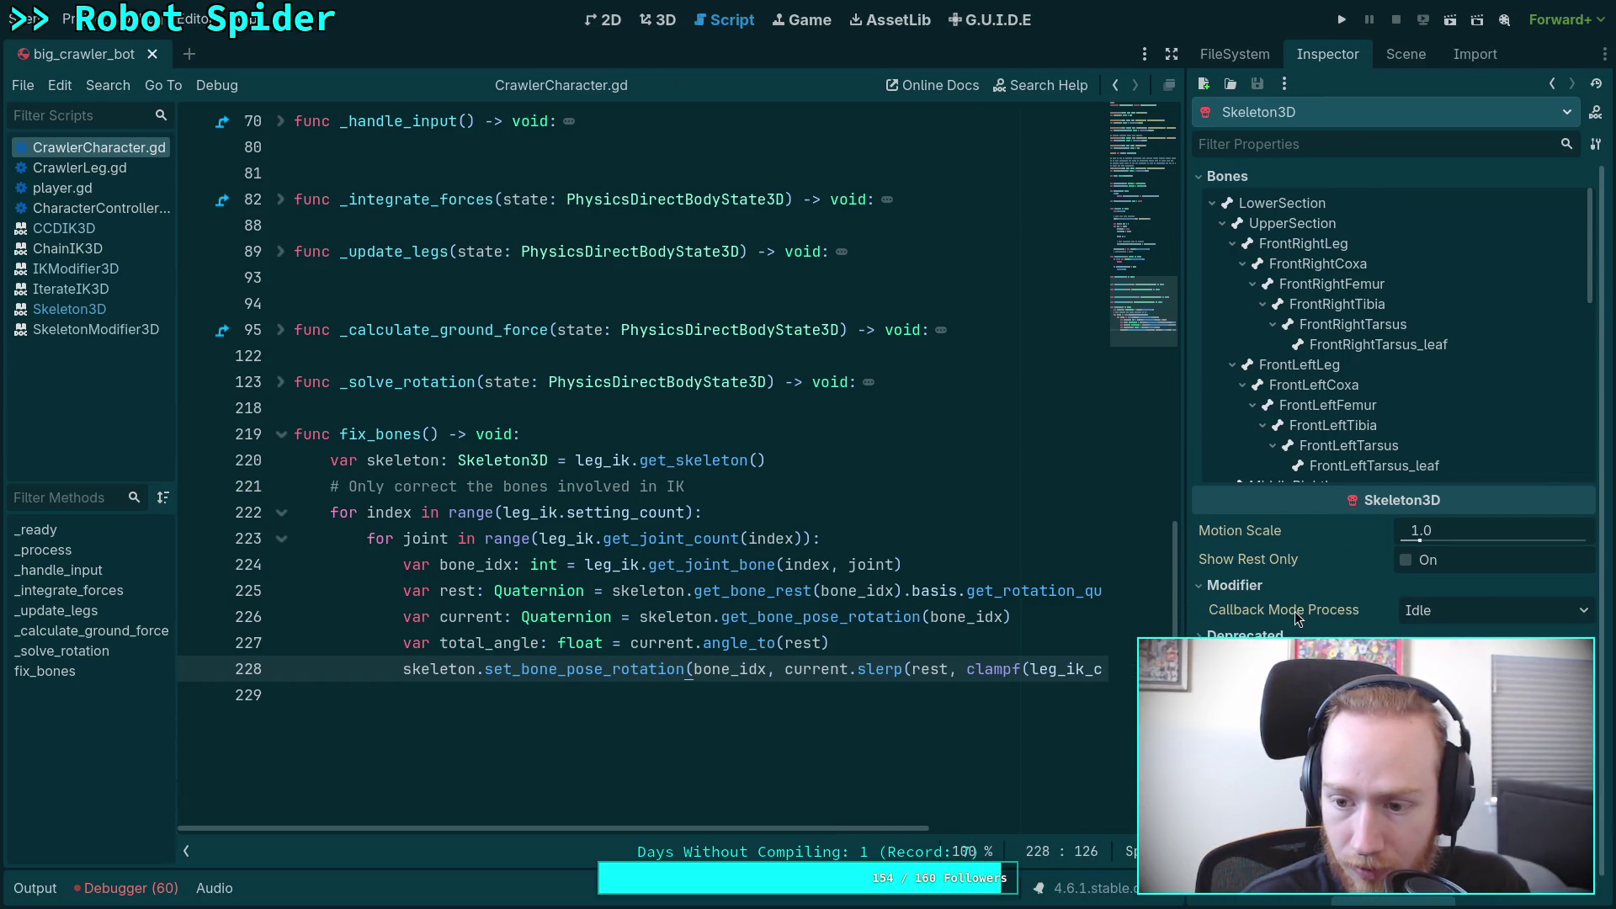
{"action": "mouse_move", "coordinate": [1295, 611]}
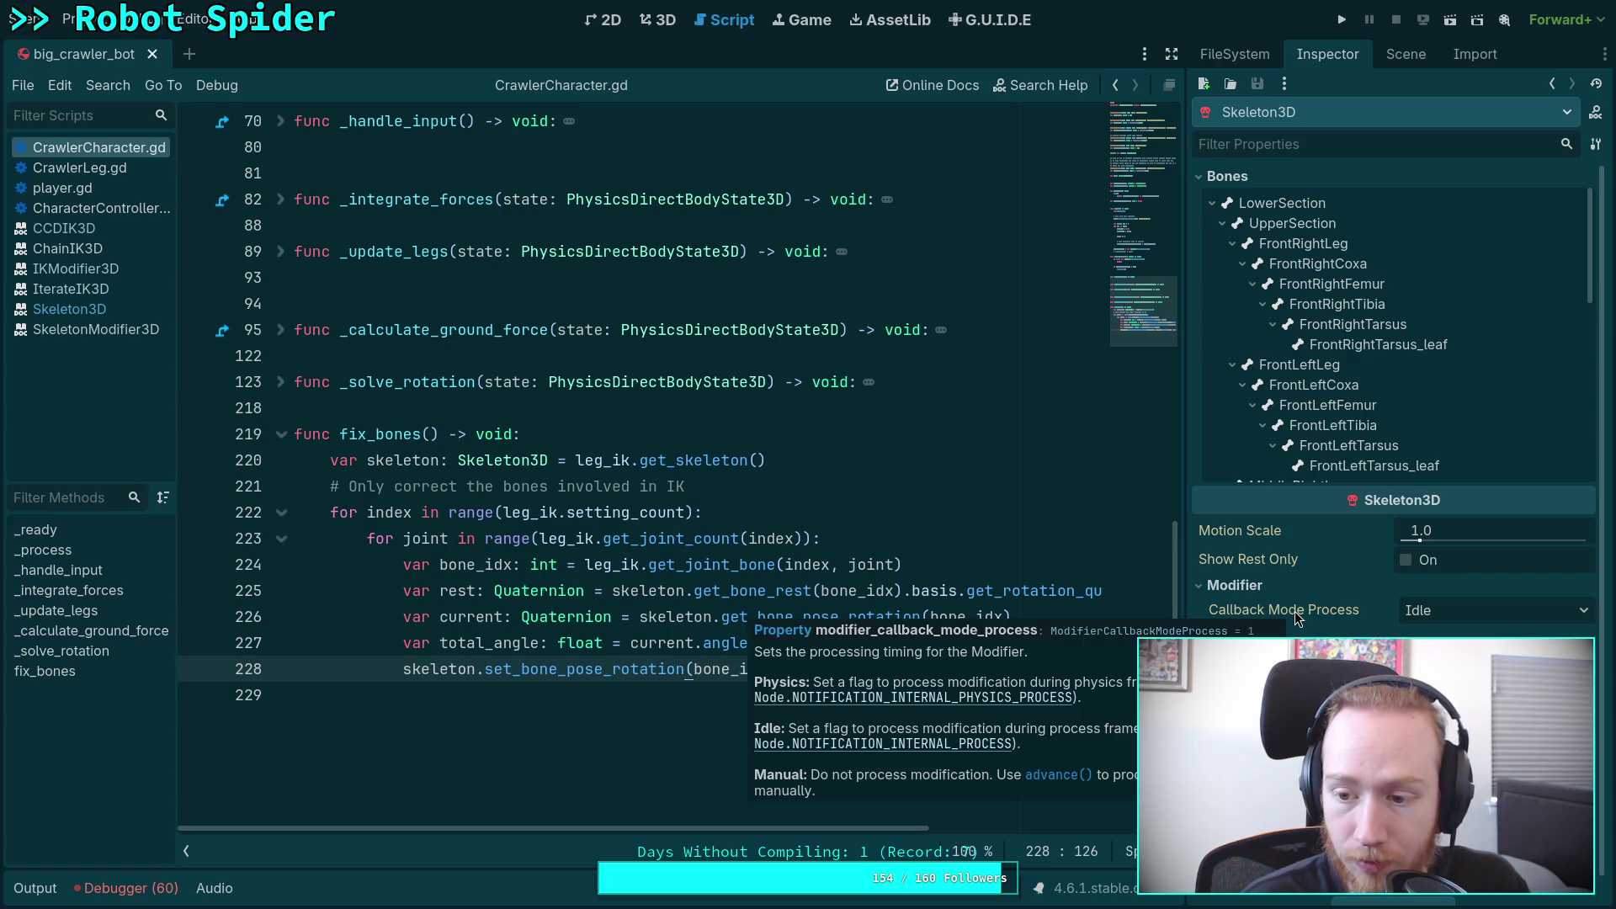
{"action": "left_click", "coordinate": [1490, 610]}
{"action": "left_click", "coordinate": [1447, 637]}
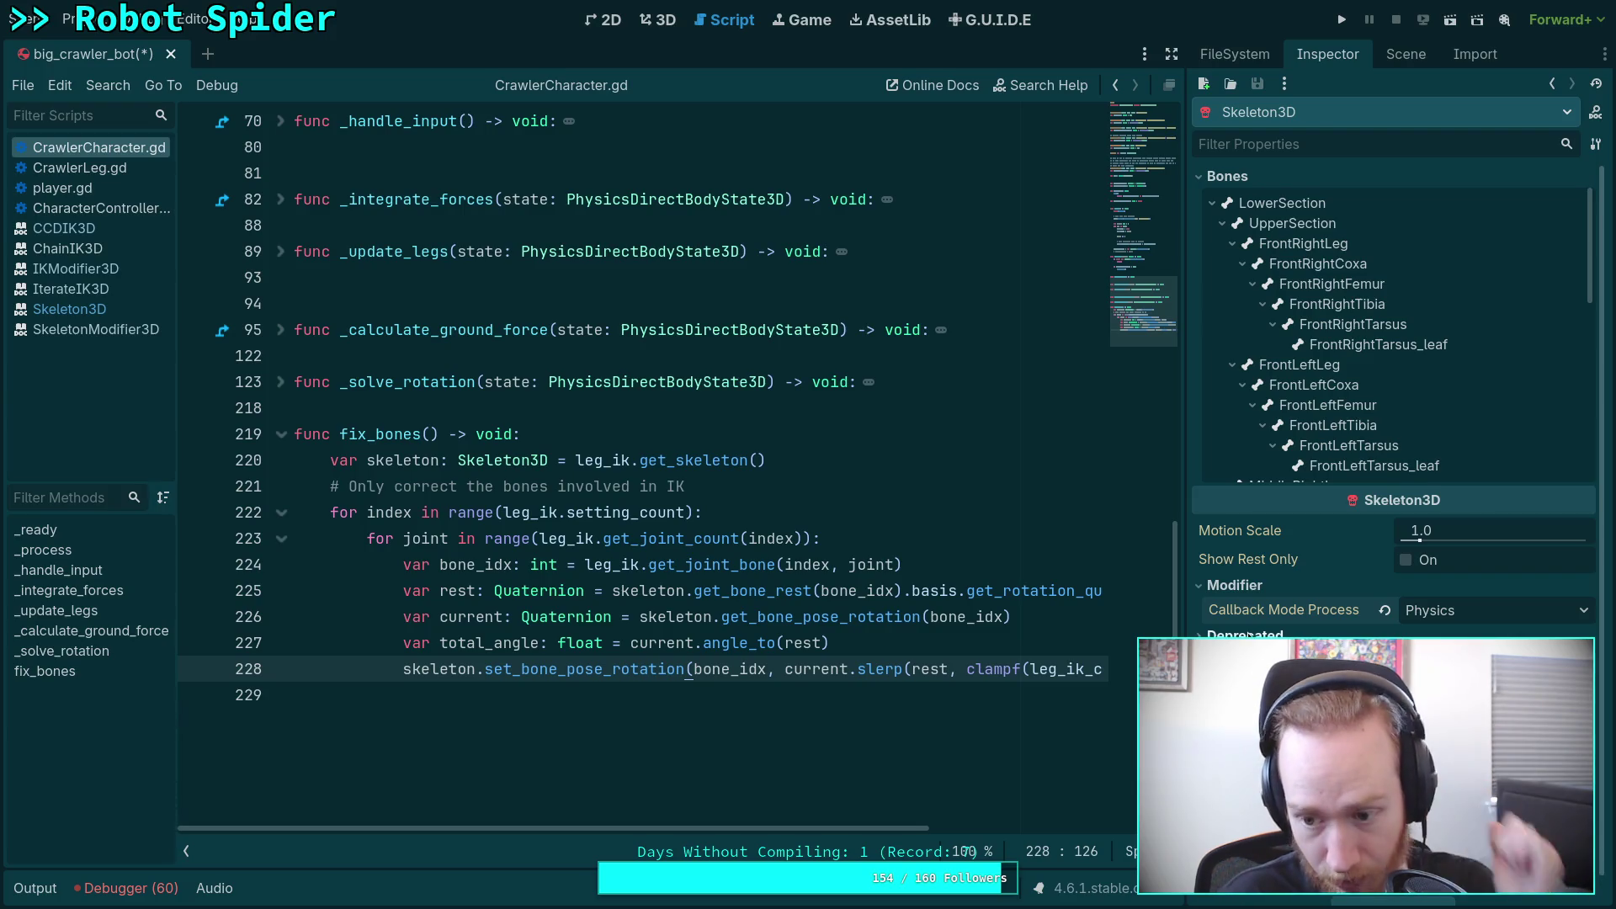
Step: Rename _process to _physics_process, remove the duplicated signature, and save the script
{"action": "scroll", "coordinate": [489, 521], "scroll_direction": "up", "scroll_amount": 6}
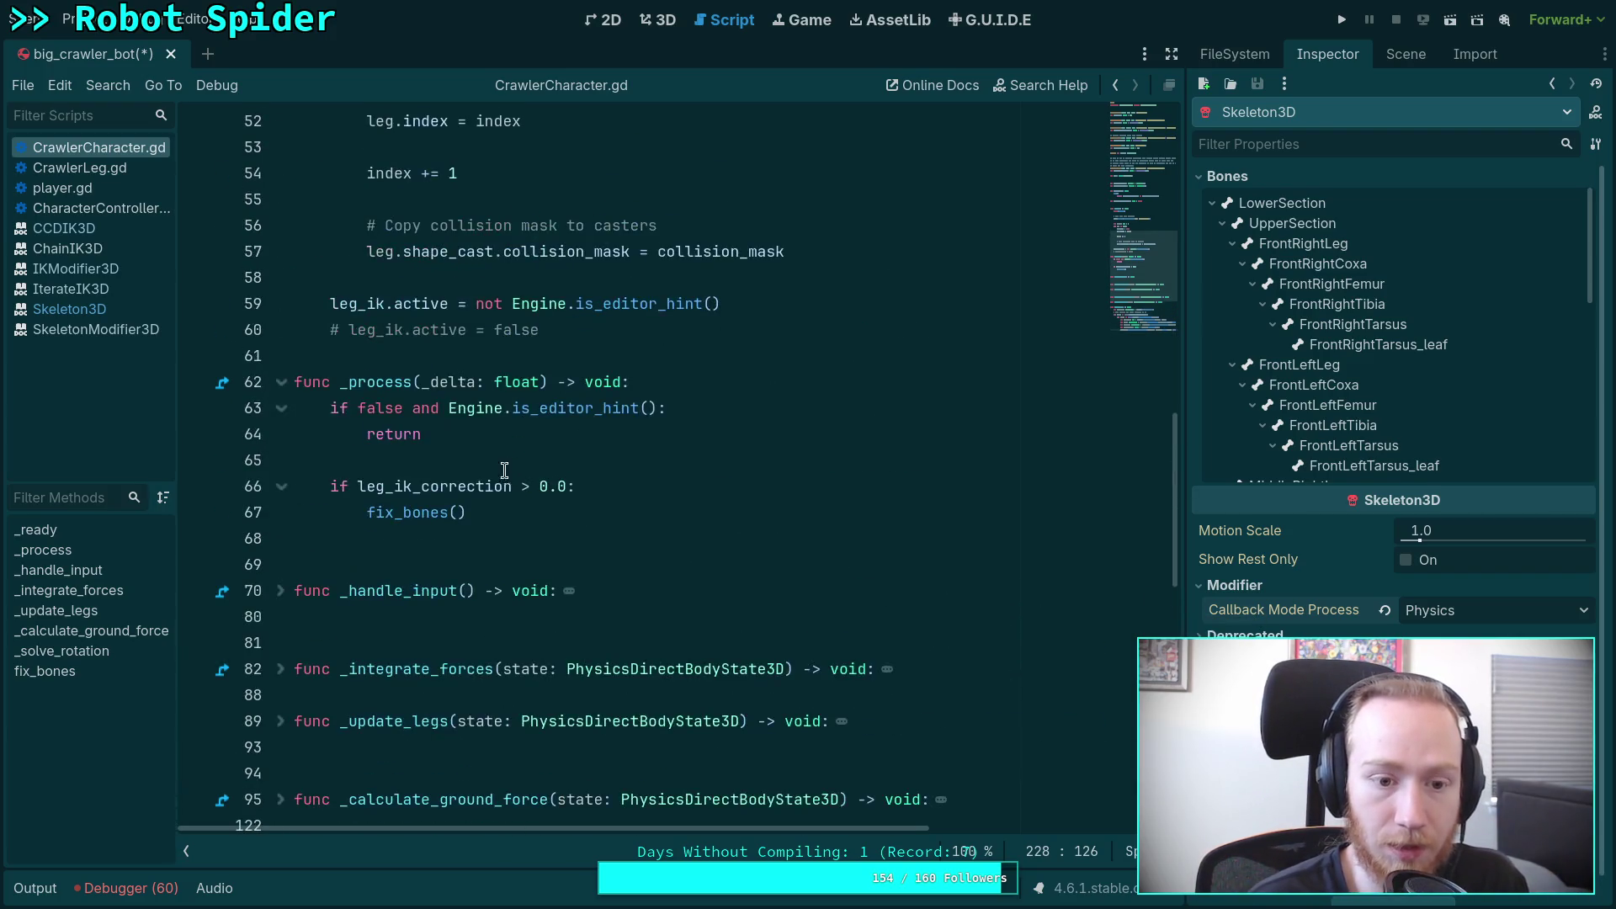
{"action": "scroll", "coordinate": [362, 480], "scroll_direction": "up", "scroll_amount": 1}
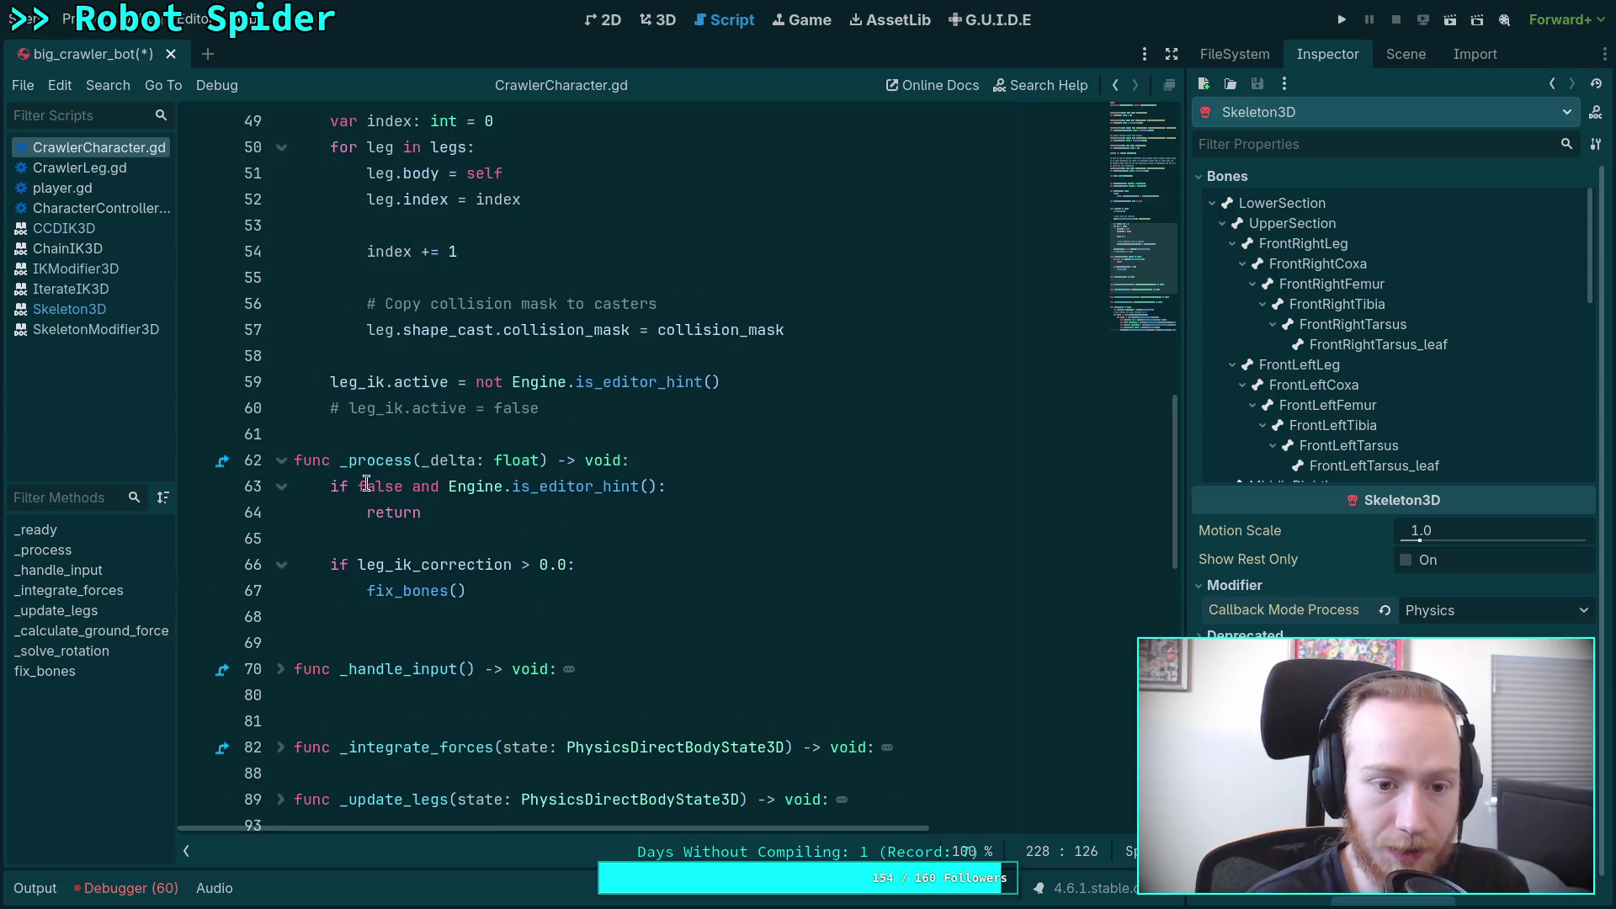
{"action": "left_click", "coordinate": [349, 462]}
{"action": "left_click_drag", "start_coordinate": [349, 462], "coordinate": [414, 462]}
{"action": "type", "text": "hy"}
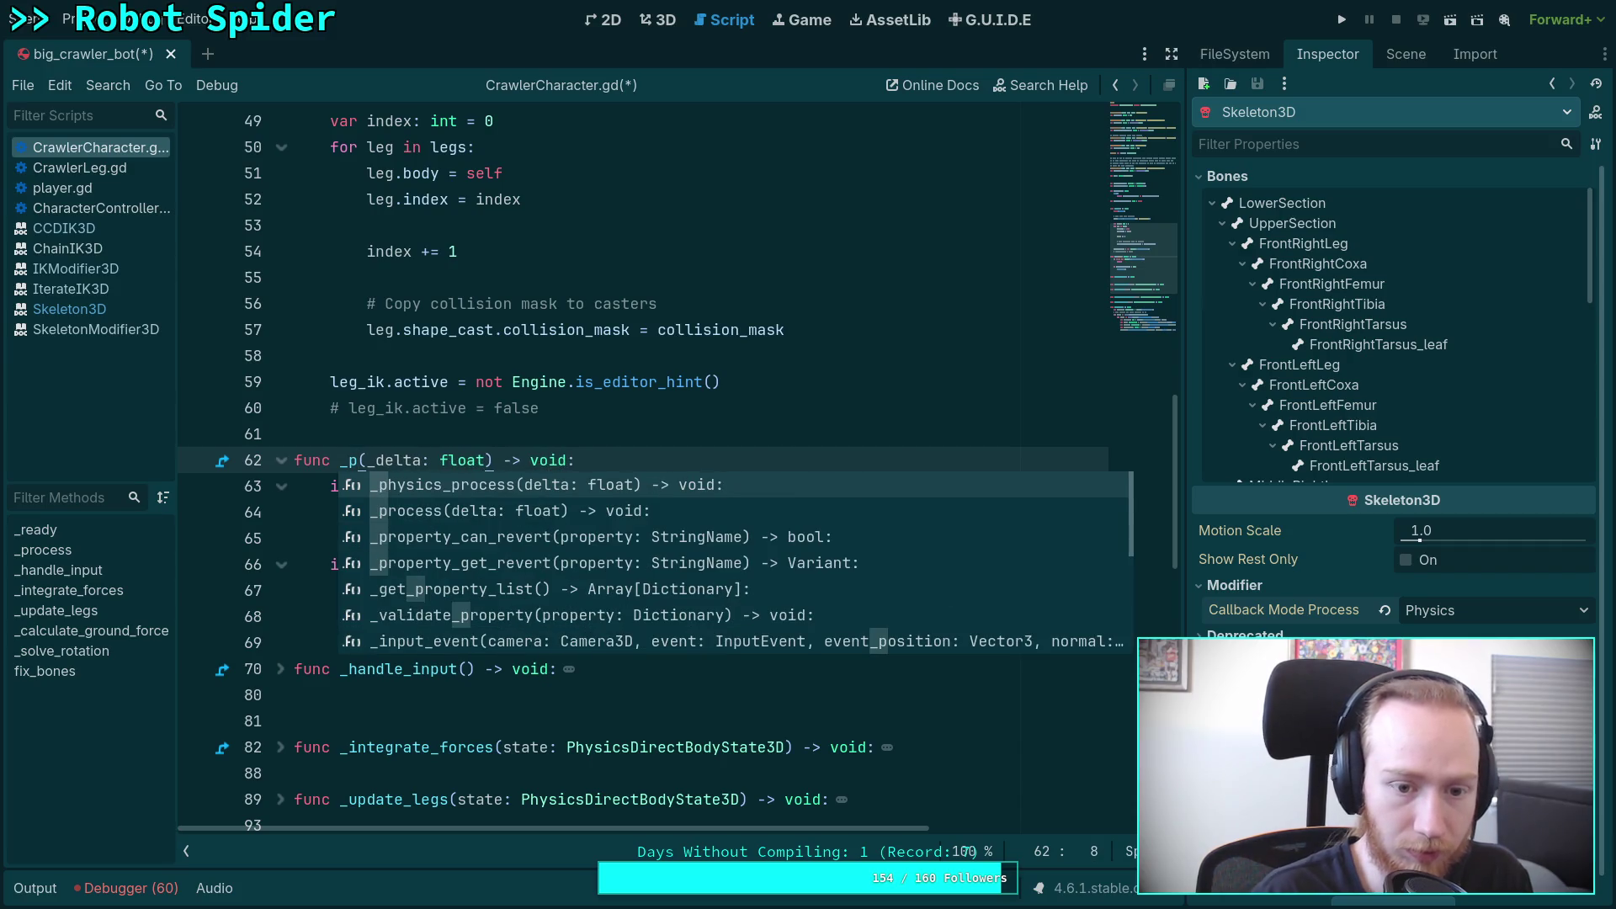
{"action": "key", "text": "Return"}
{"action": "key", "text": "shift+End"}
{"action": "key", "text": "Delete"}
{"action": "left_click", "coordinate": [613, 607]}
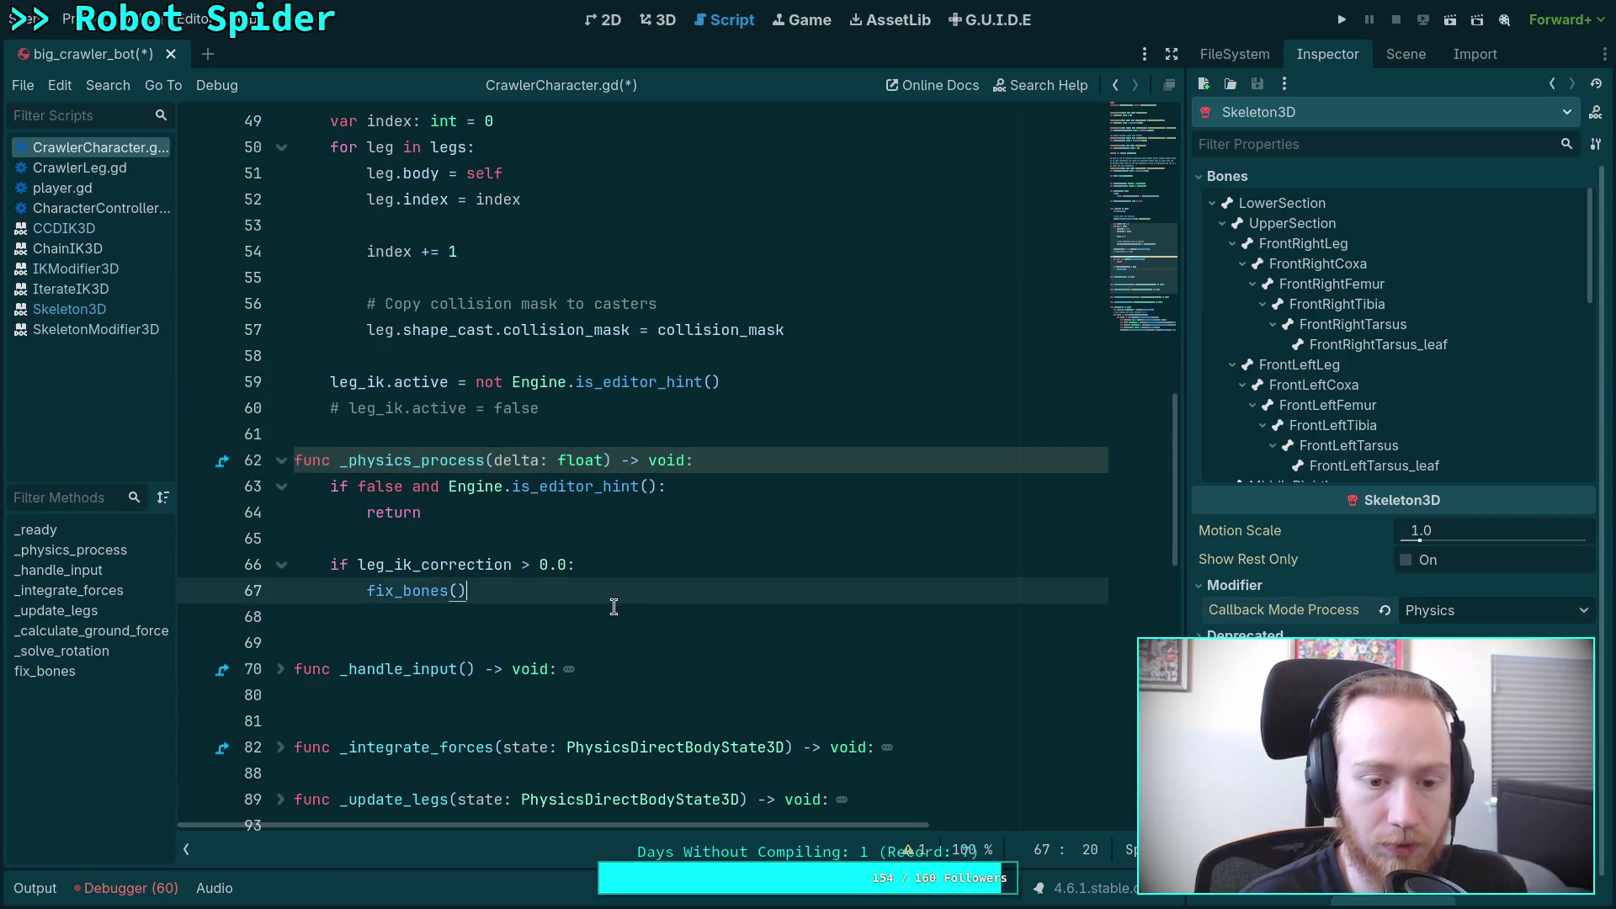
{"action": "key", "text": "ctrl+s"}
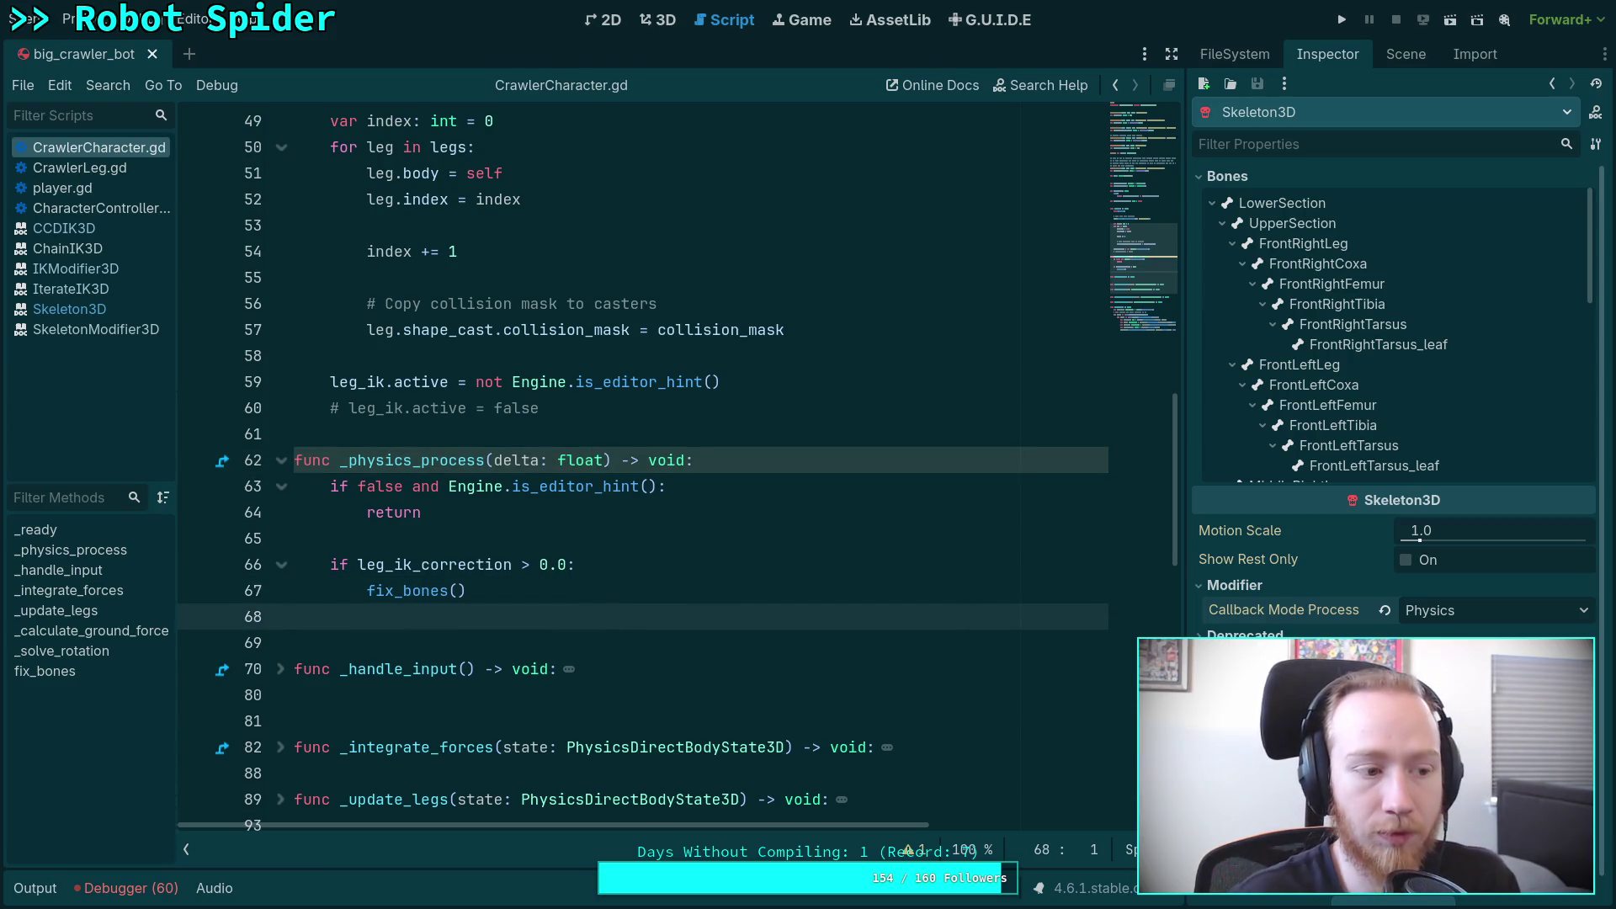
Step: Prefix the delta parameter with an underscore to make it _delta
{"action": "scroll", "coordinate": [586, 549], "scroll_direction": "up", "scroll_amount": 3}
{"action": "scroll", "coordinate": [572, 545], "scroll_direction": "down", "scroll_amount": 4}
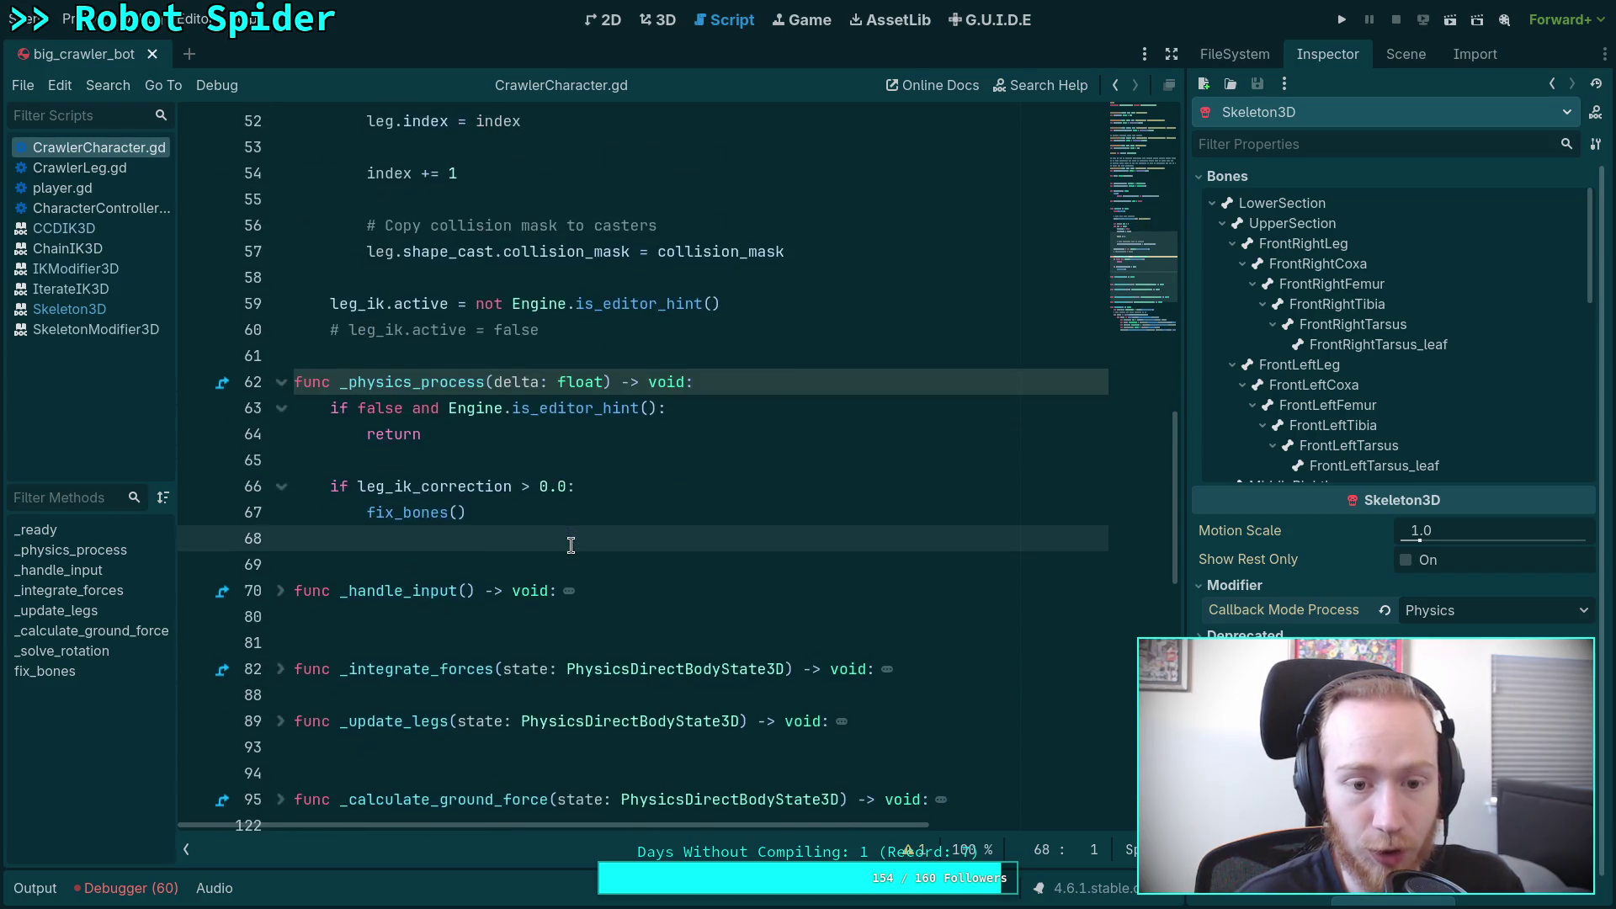
{"action": "left_click", "coordinate": [494, 381]}
{"action": "type", "text": "_"}
{"action": "scroll", "coordinate": [630, 465], "scroll_direction": "down", "scroll_amount": 7}
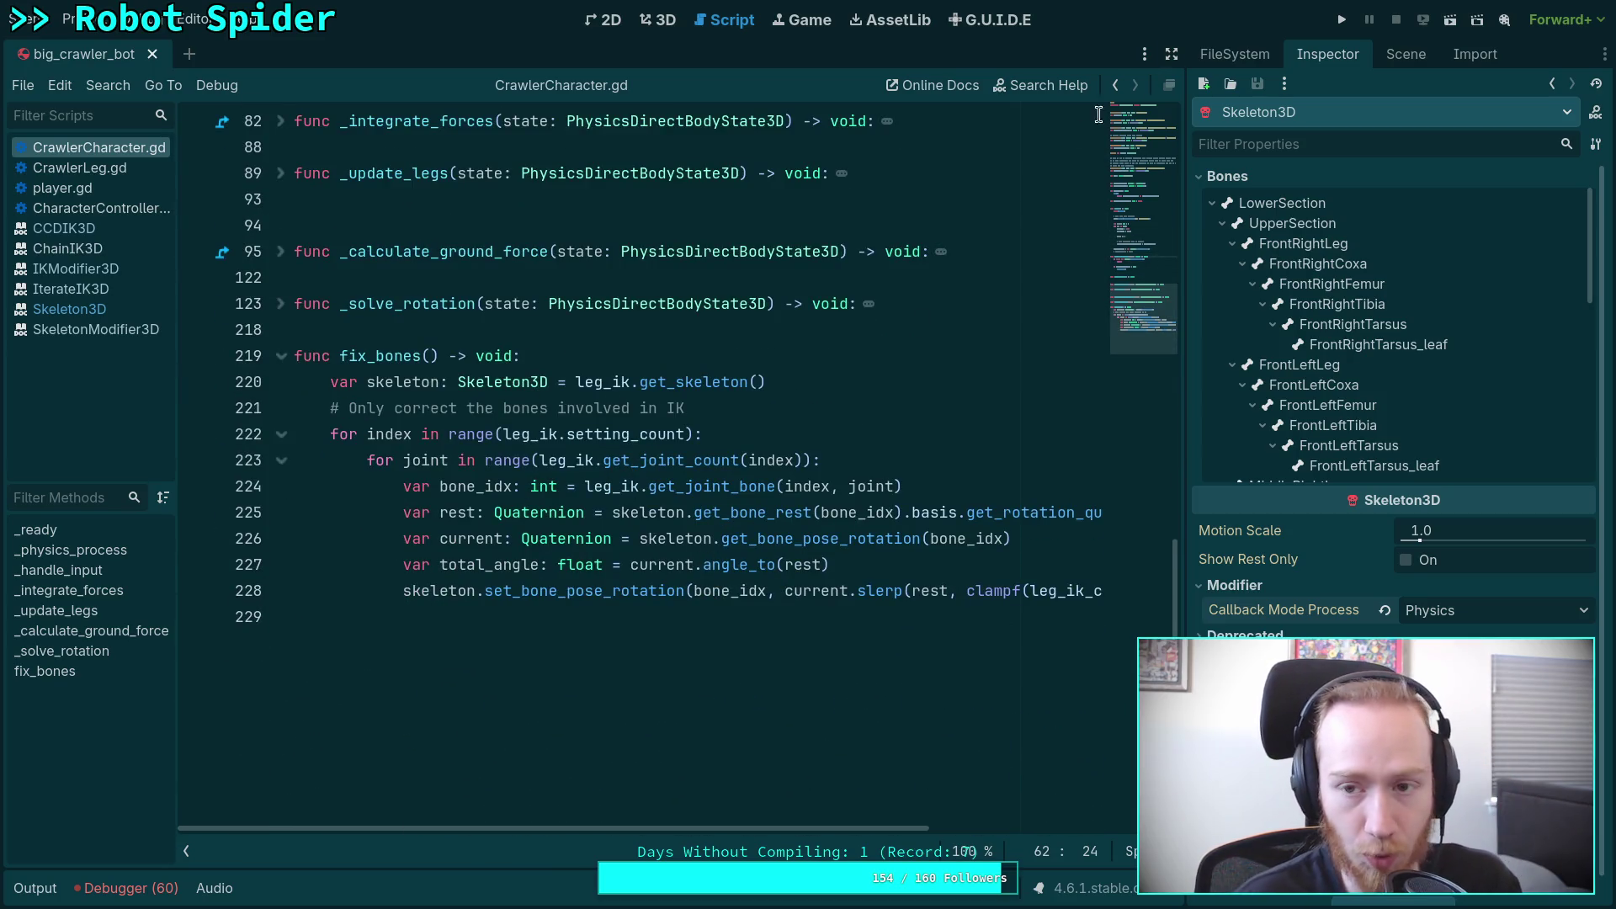
{"action": "left_click", "coordinate": [669, 24]}
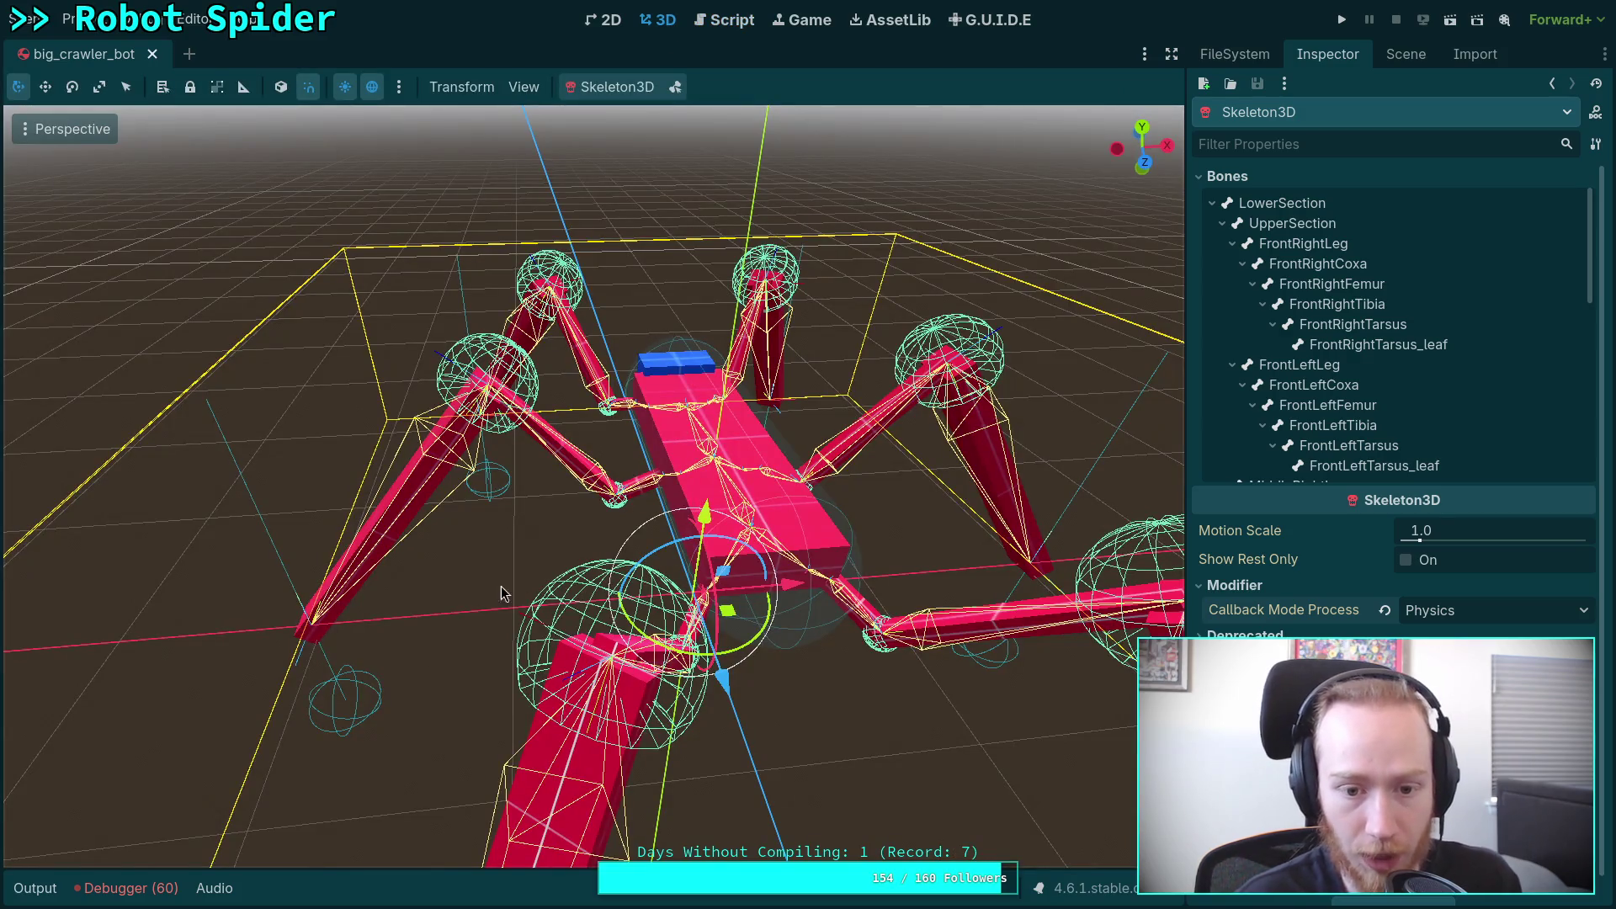
Step: Drag the ML_Target leg marker up, toward the body and along the floor to test the IK
{"action": "left_click", "coordinate": [301, 659]}
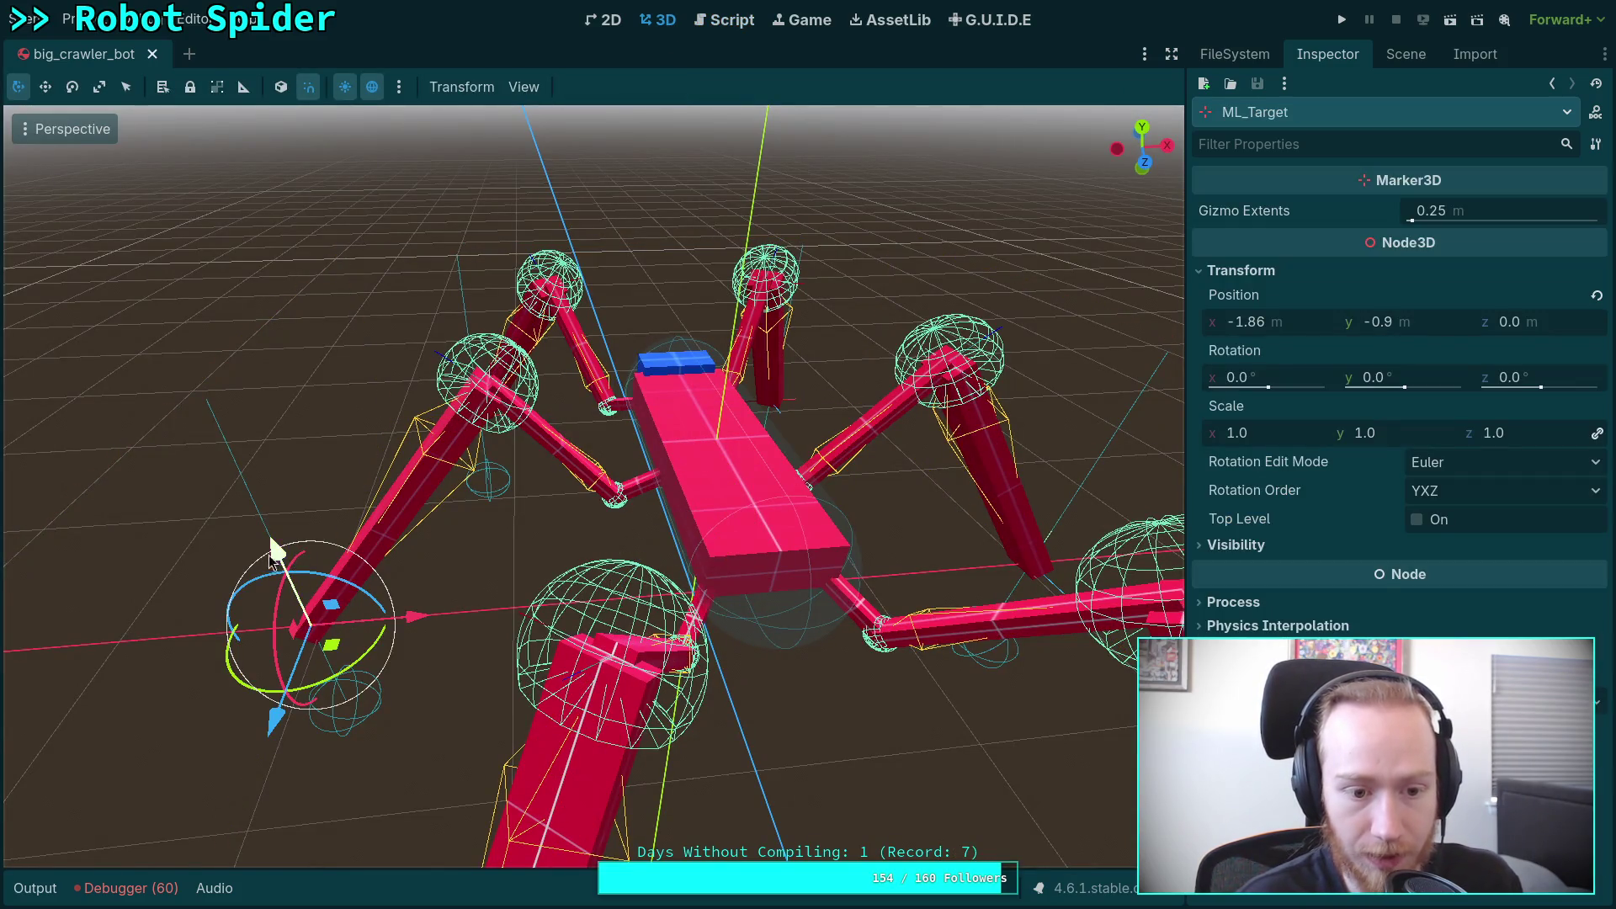
{"action": "left_click_drag", "start_coordinate": [267, 558], "coordinate": [229, 424]}
{"action": "mouse_move", "coordinate": [303, 501]}
{"action": "left_mouse_down"}
{"action": "mouse_move", "coordinate": [492, 480]}
{"action": "mouse_move", "coordinate": [714, 348]}
{"action": "mouse_move", "coordinate": [920, 283]}
{"action": "mouse_move", "coordinate": [1094, 168]}
{"action": "mouse_move", "coordinate": [397, 541]}
{"action": "mouse_move", "coordinate": [909, 761]}
{"action": "left_mouse_up"}
{"action": "mouse_move", "coordinate": [815, 557]}
{"action": "left_mouse_down"}
{"action": "mouse_move", "coordinate": [620, 533]}
{"action": "mouse_move", "coordinate": [577, 566]}
{"action": "mouse_move", "coordinate": [423, 595]}
{"action": "mouse_move", "coordinate": [289, 588]}
{"action": "mouse_move", "coordinate": [337, 589]}
{"action": "left_mouse_up"}
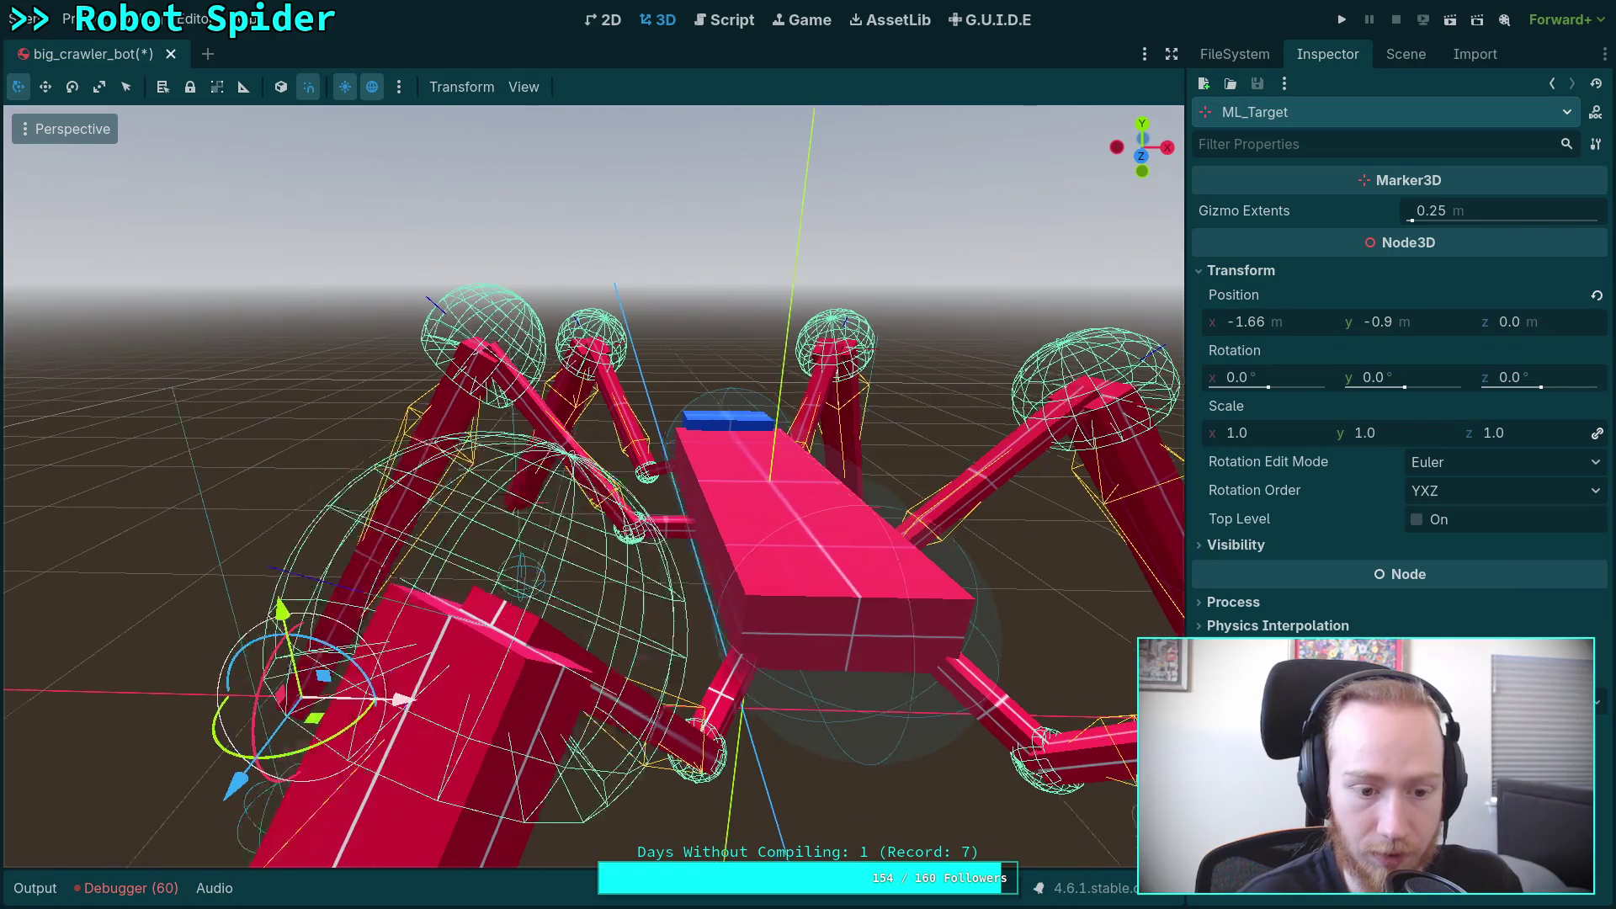
Step: Save the big_crawler_bot scene, deselect ML_Target, and bring up the Game view
{"action": "key", "text": "ctrl+s"}
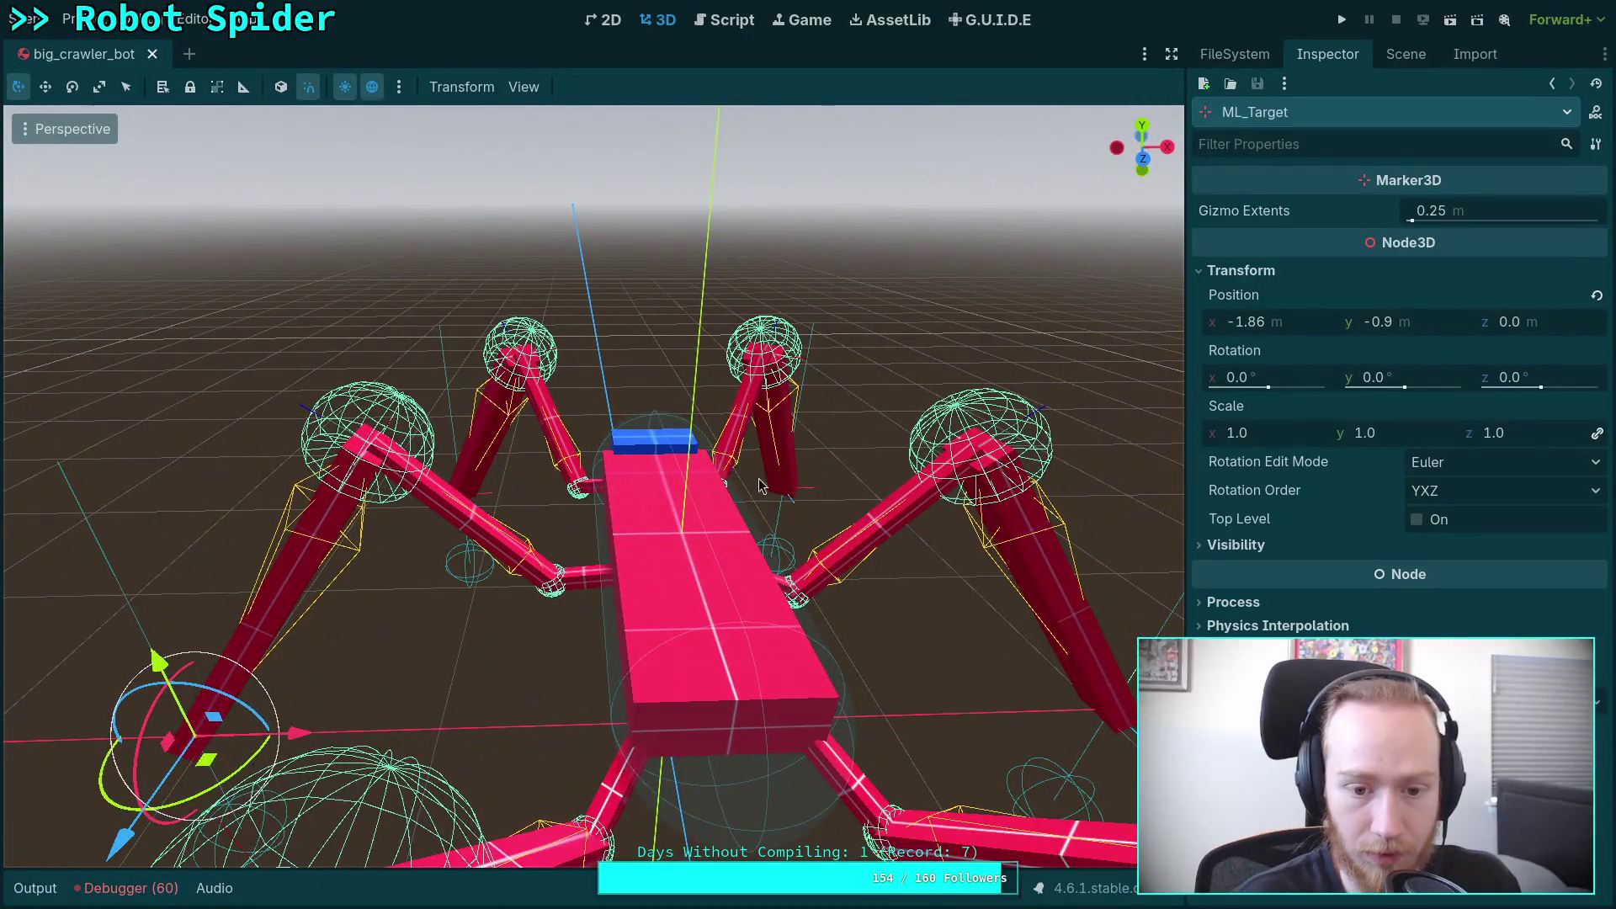
{"action": "left_click", "coordinate": [496, 671]}
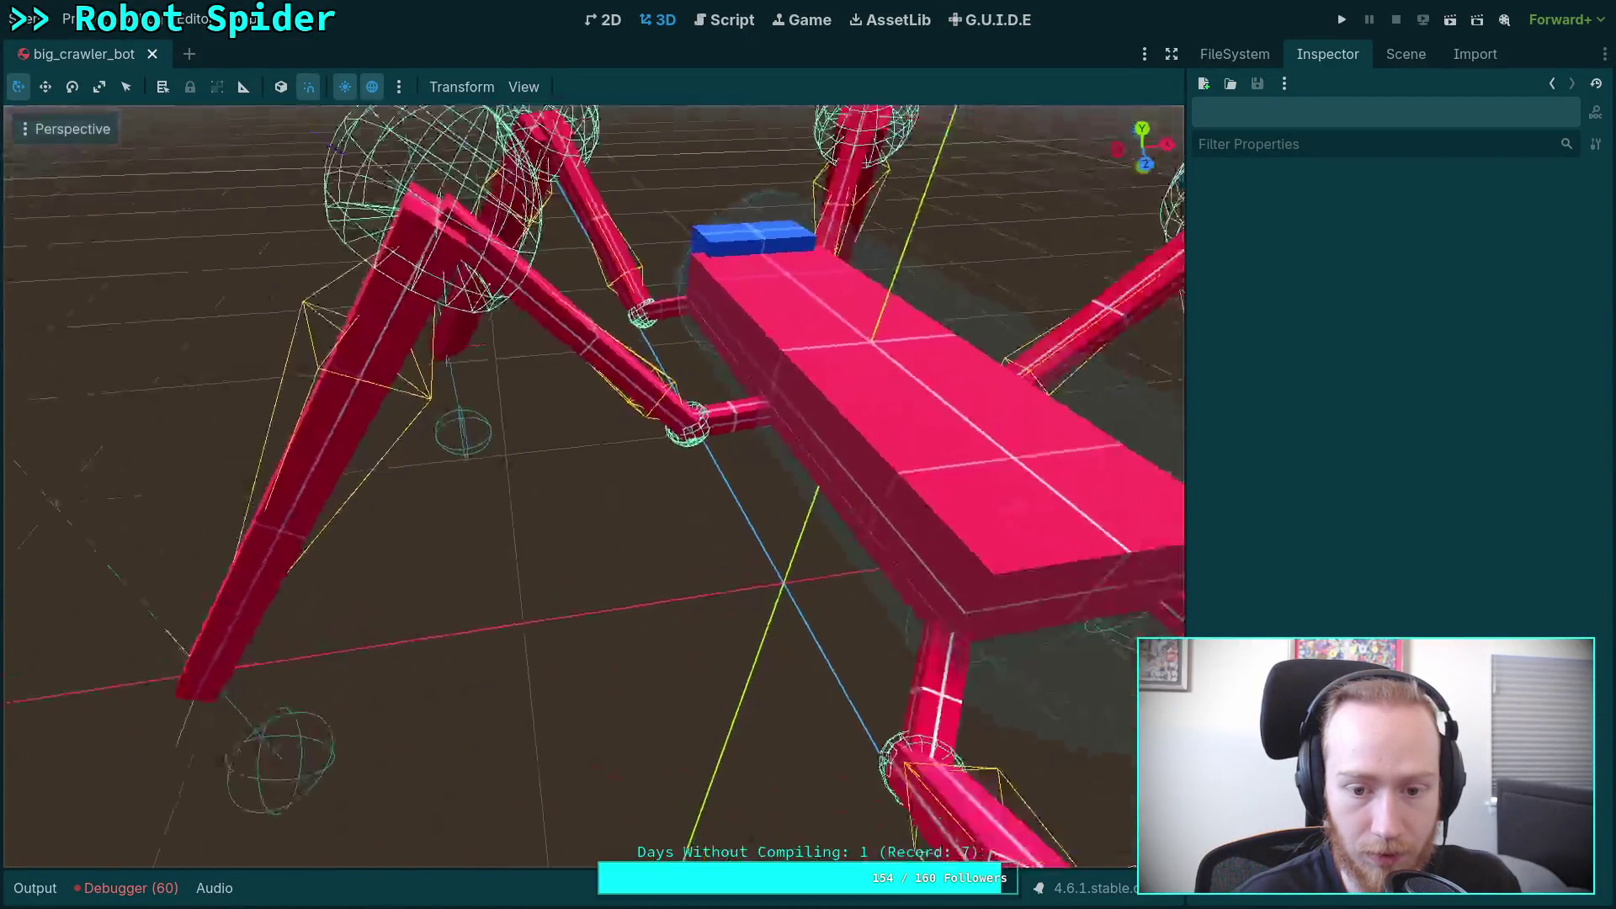
{"action": "left_click", "coordinate": [801, 20]}
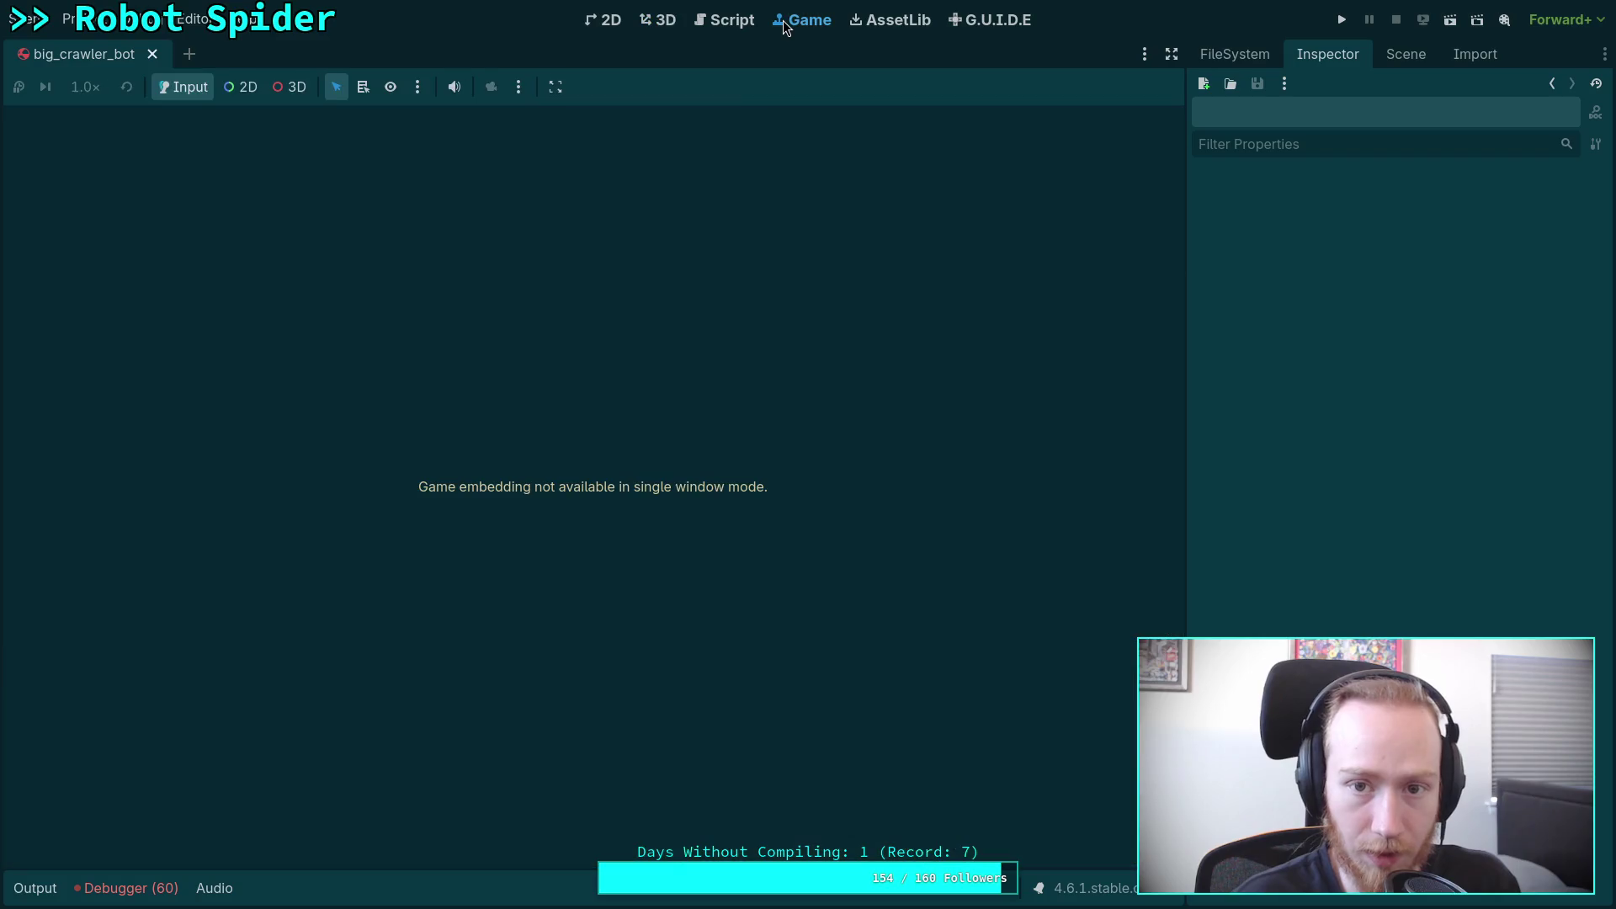
Step: Read further down skeleton_3d.h in the browser
{"action": "key", "text": "alt+Tab"}
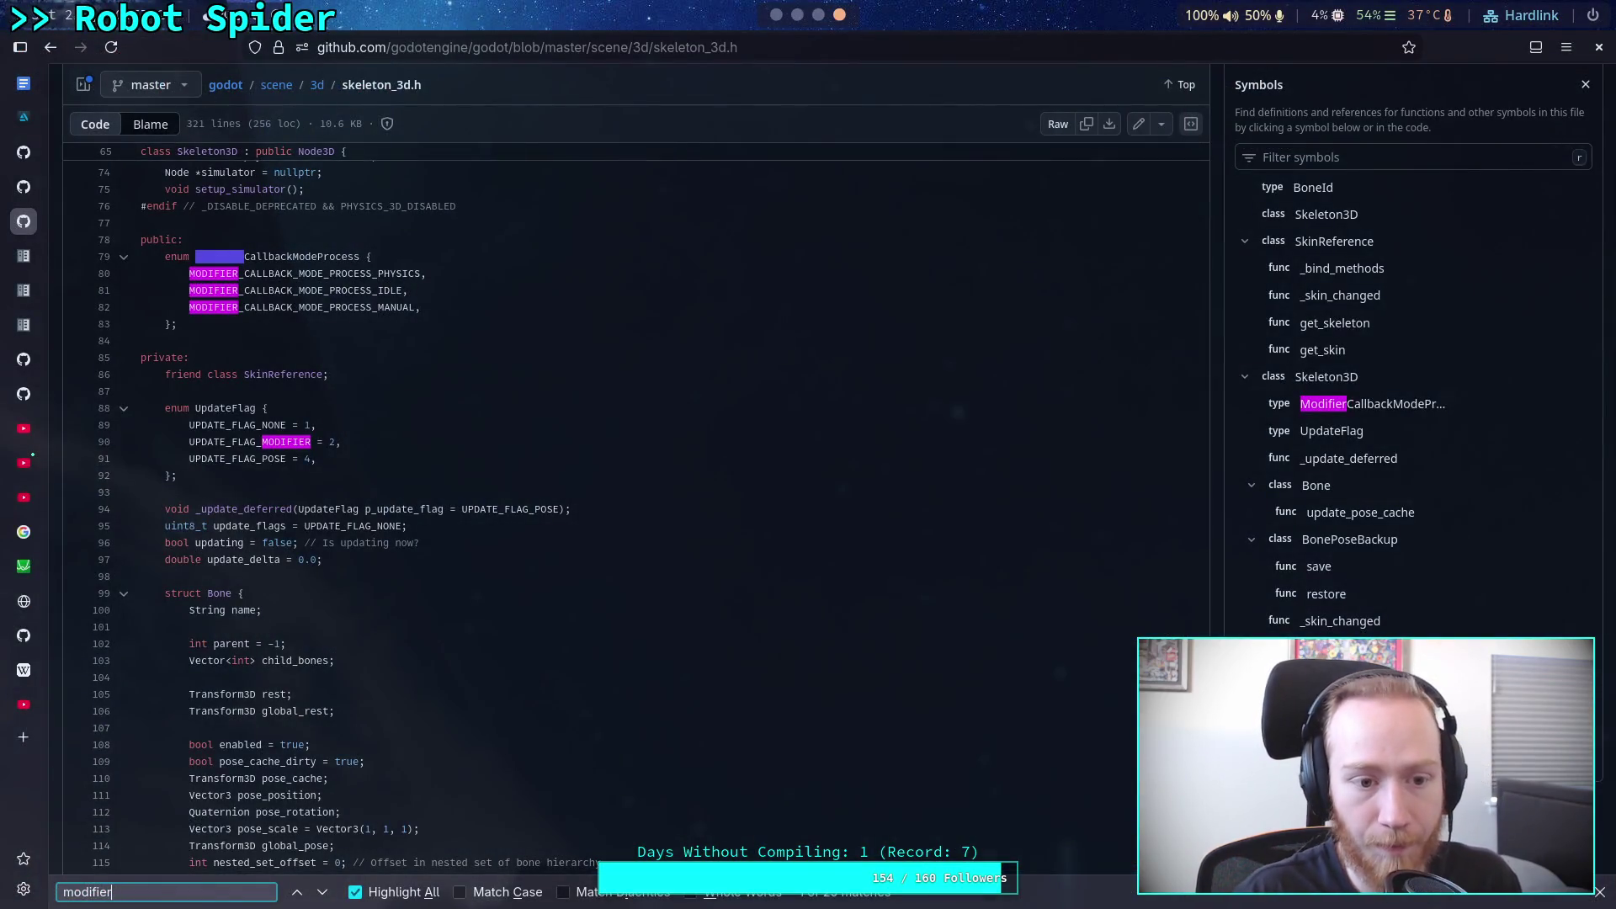
{"action": "scroll", "coordinate": [598, 450], "scroll_direction": "down", "scroll_amount": 5}
{"action": "scroll", "coordinate": [599, 451], "scroll_direction": "down", "scroll_amount": 10}
{"action": "scroll", "coordinate": [599, 453], "scroll_direction": "down", "scroll_amount": 3}
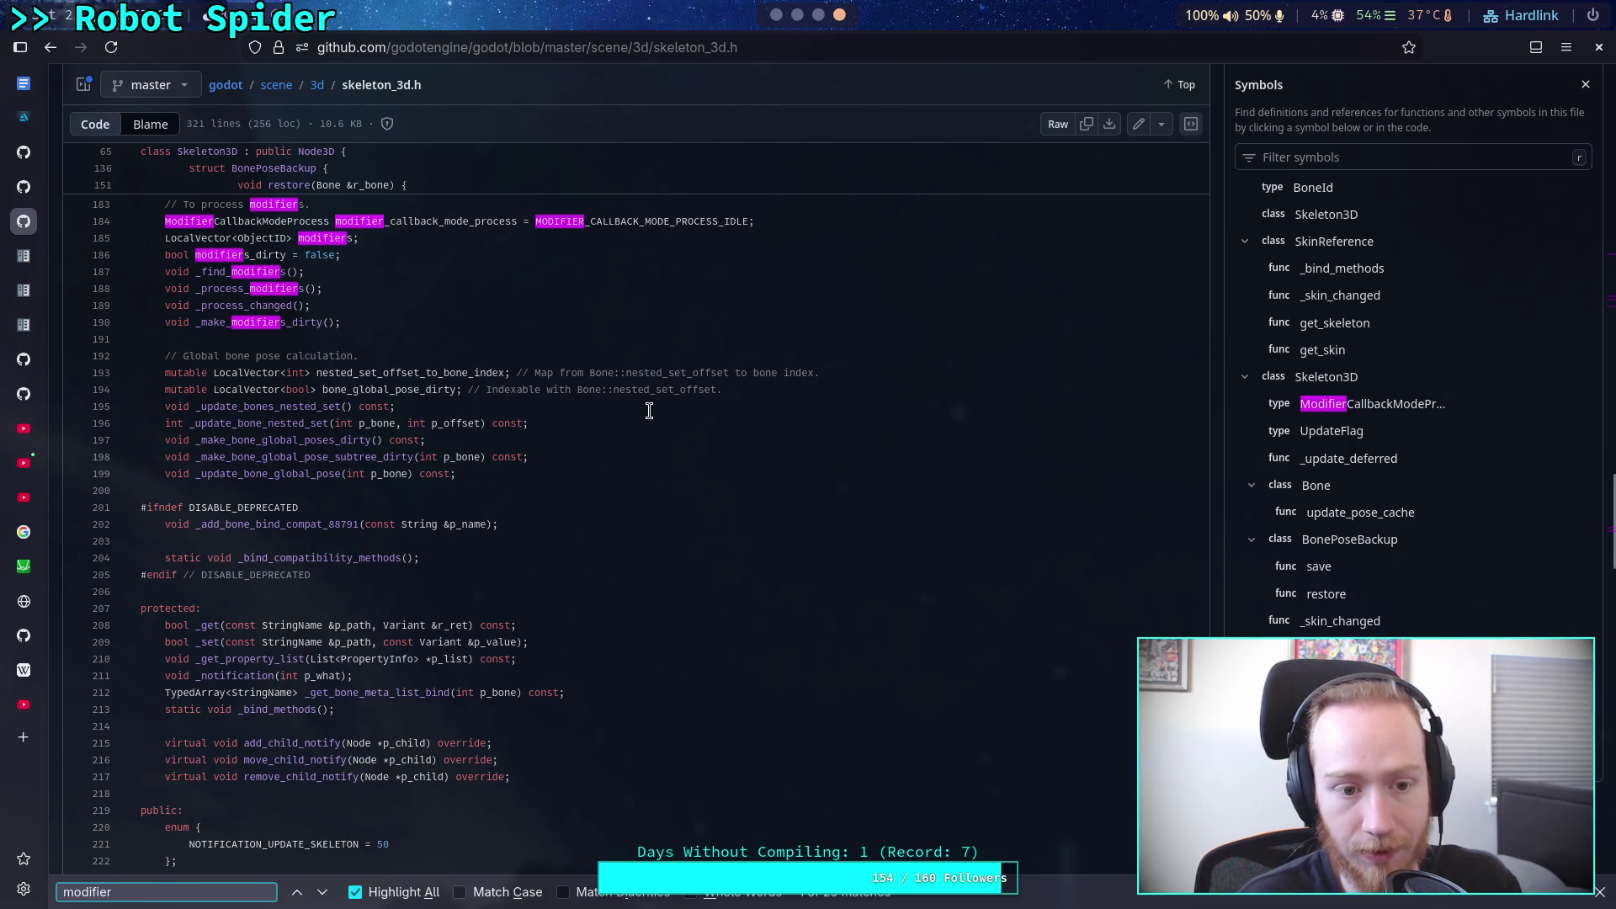
{"action": "scroll", "coordinate": [649, 410], "scroll_direction": "down", "scroll_amount": 15}
{"action": "scroll", "coordinate": [649, 409], "scroll_direction": "down", "scroll_amount": 1}
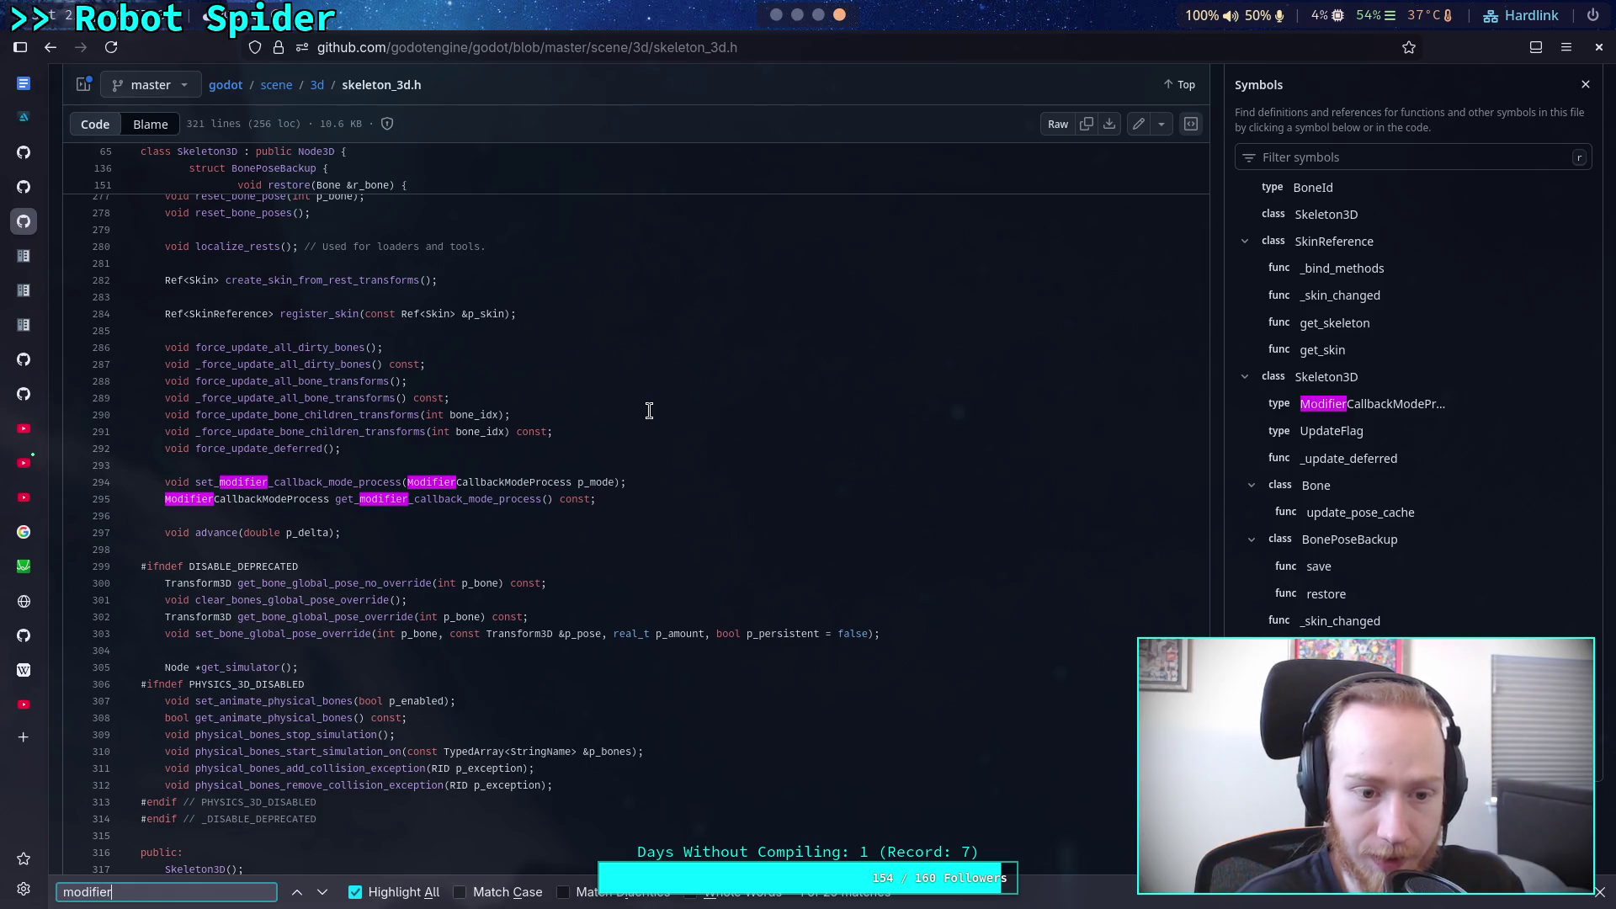
{"action": "scroll", "coordinate": [649, 410], "scroll_direction": "down", "scroll_amount": 2}
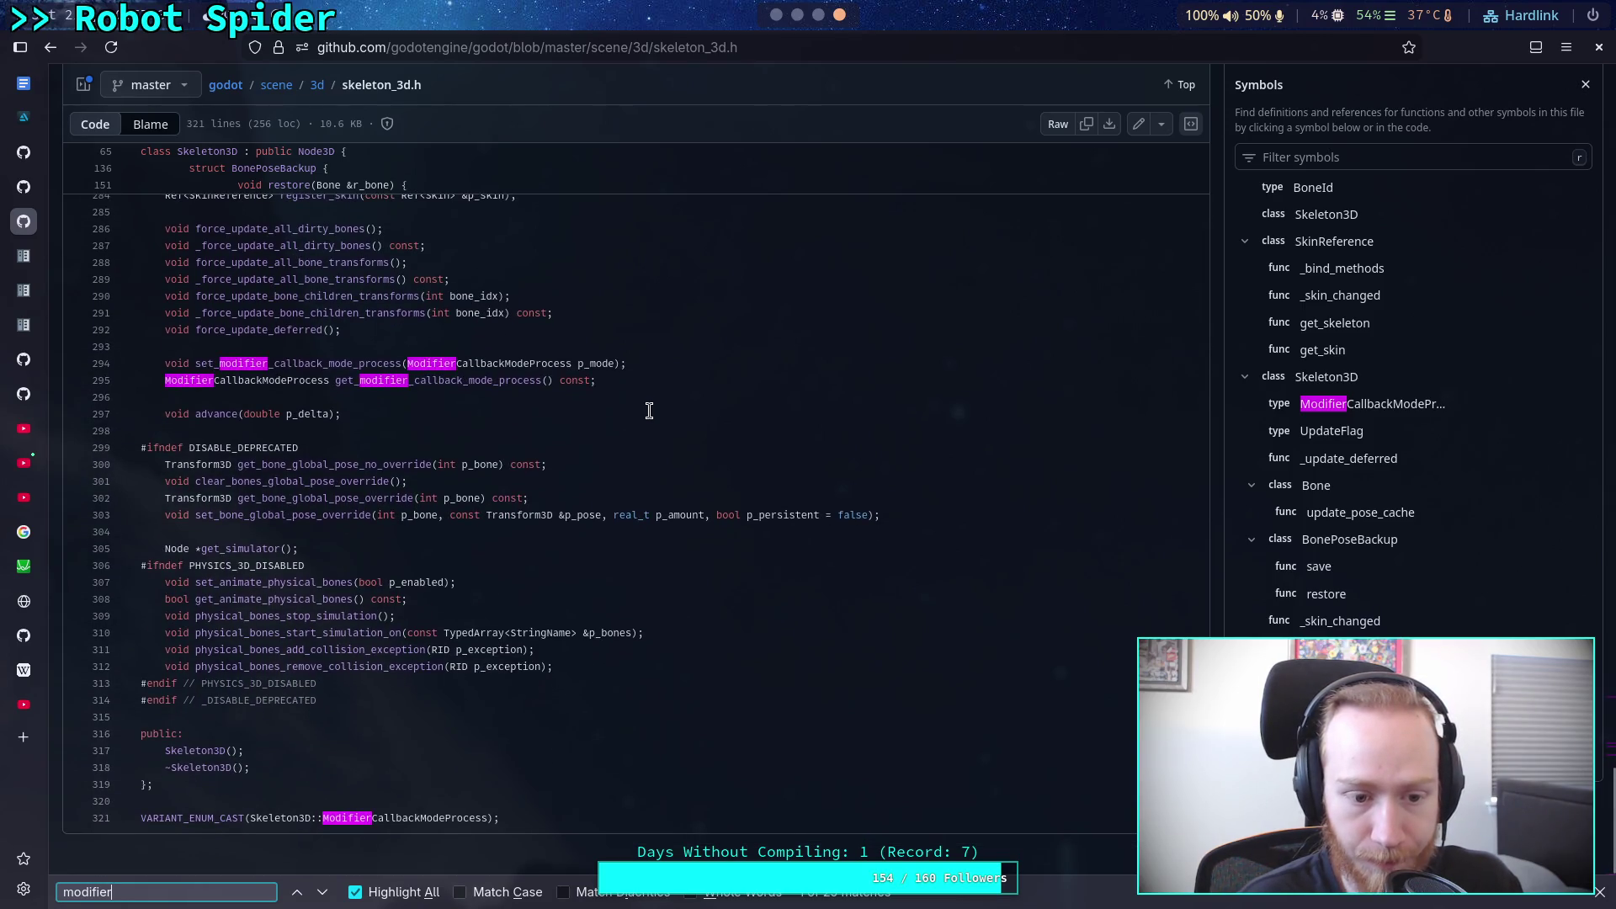
Step: Load skeleton_3d.cpp by changing the page address's extension from .h to .cpp
{"action": "left_click", "coordinate": [724, 47]}
{"action": "key", "text": "End"}
{"action": "key", "text": "BackSpace"}
{"action": "type", "text": "cpp"}
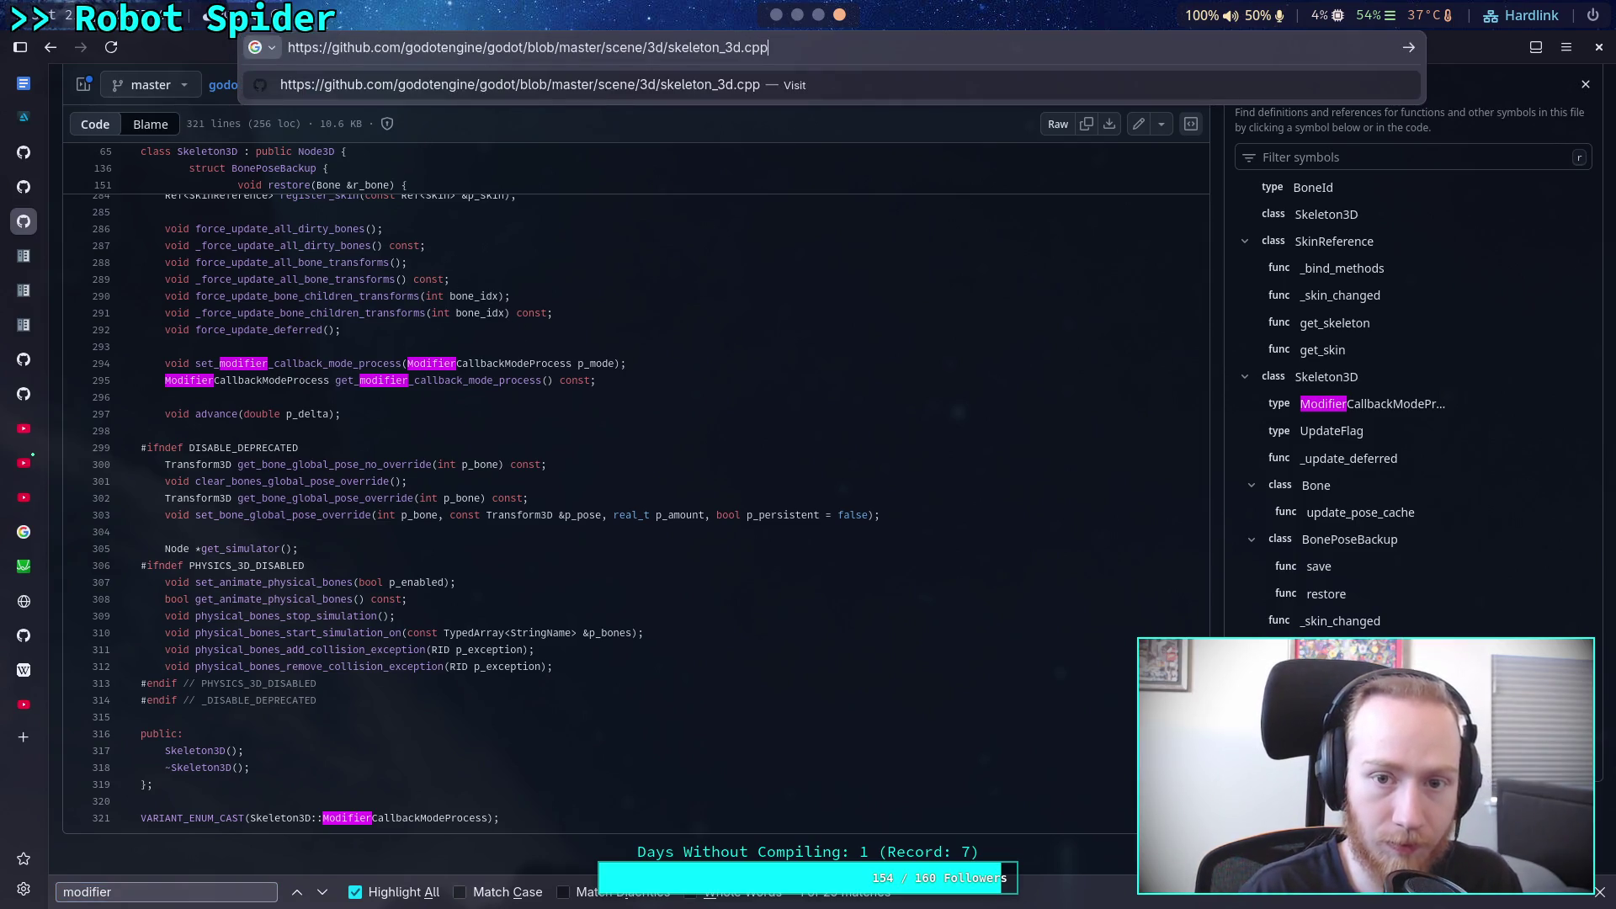
{"action": "key", "text": "Return"}
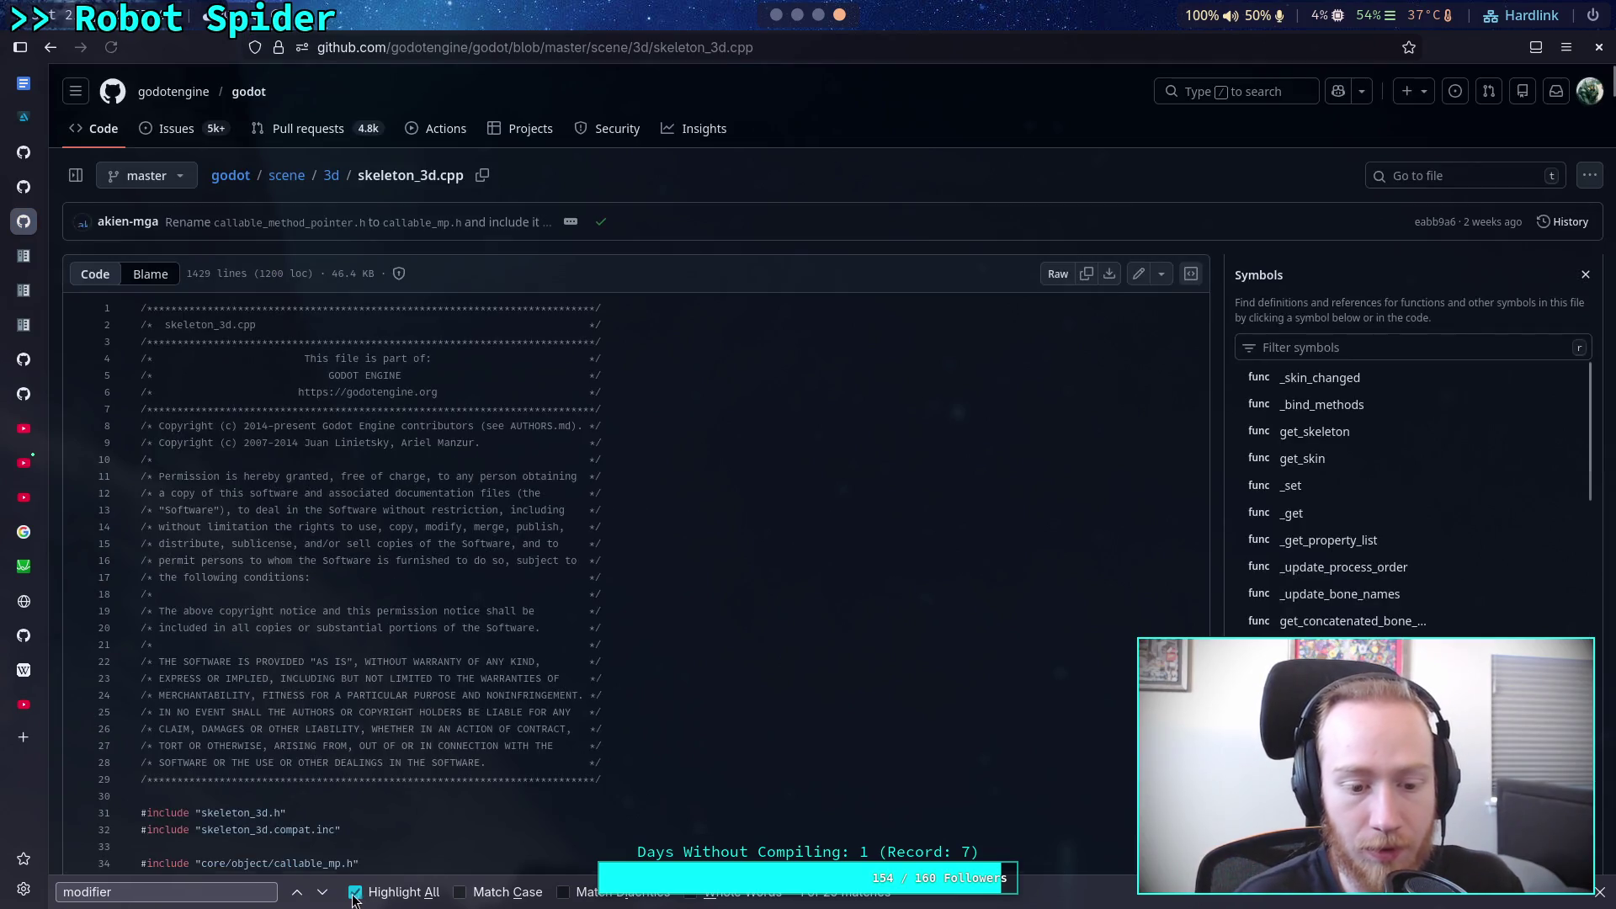
Step: Step through the 'modifier' matches in skeleton_3d.cpp
{"action": "left_click", "coordinate": [324, 892]}
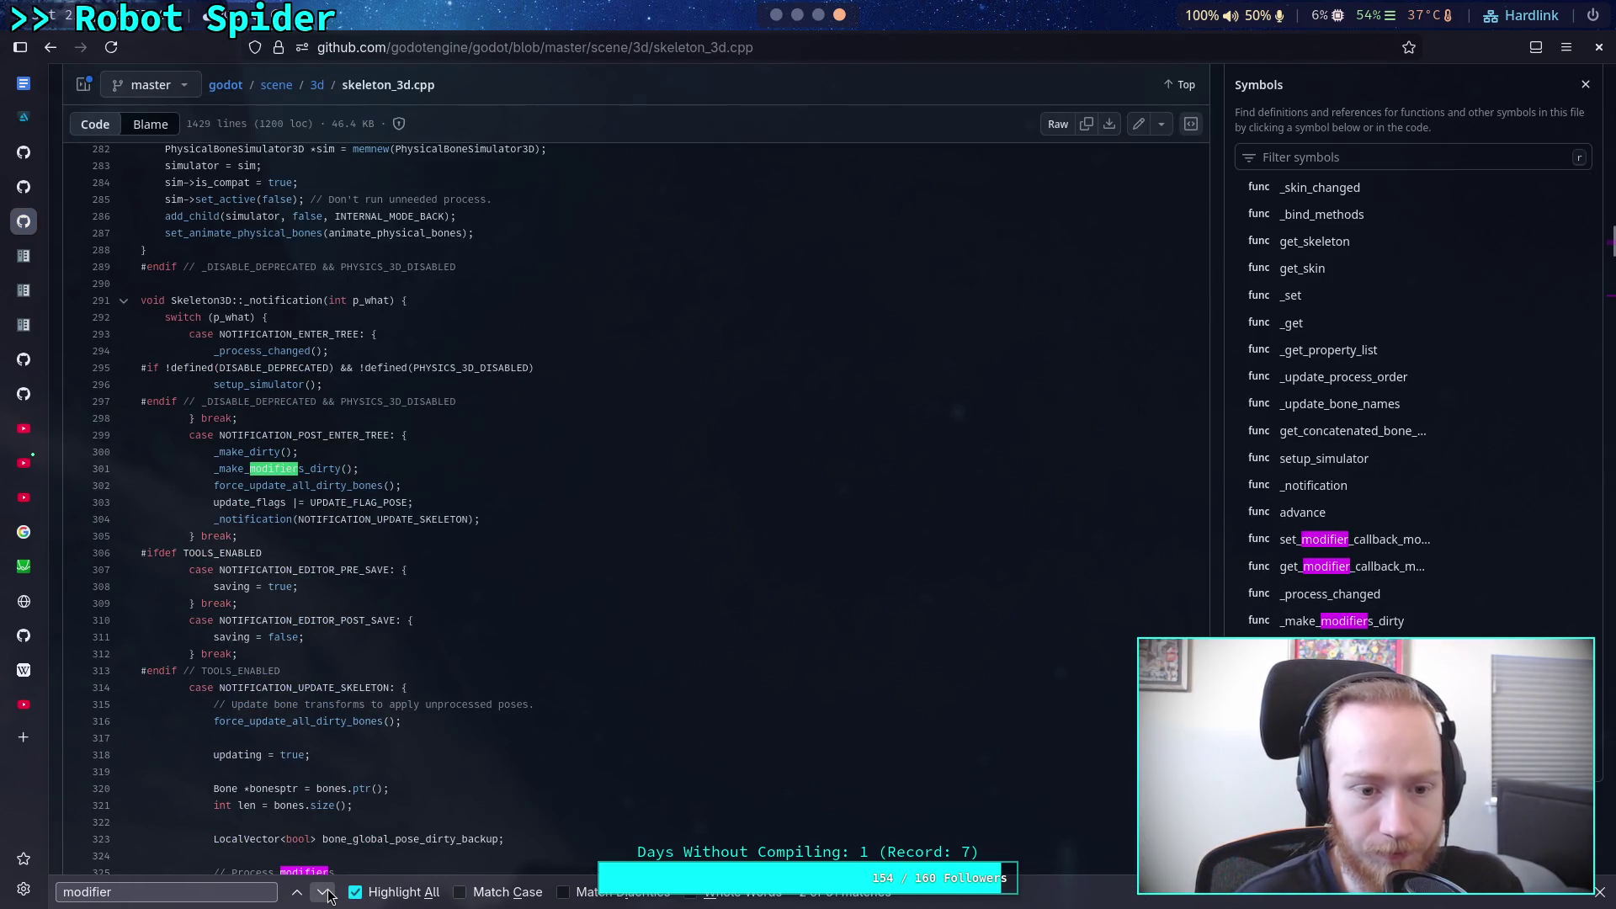
{"action": "scroll", "coordinate": [326, 739], "scroll_direction": "down", "scroll_amount": 3}
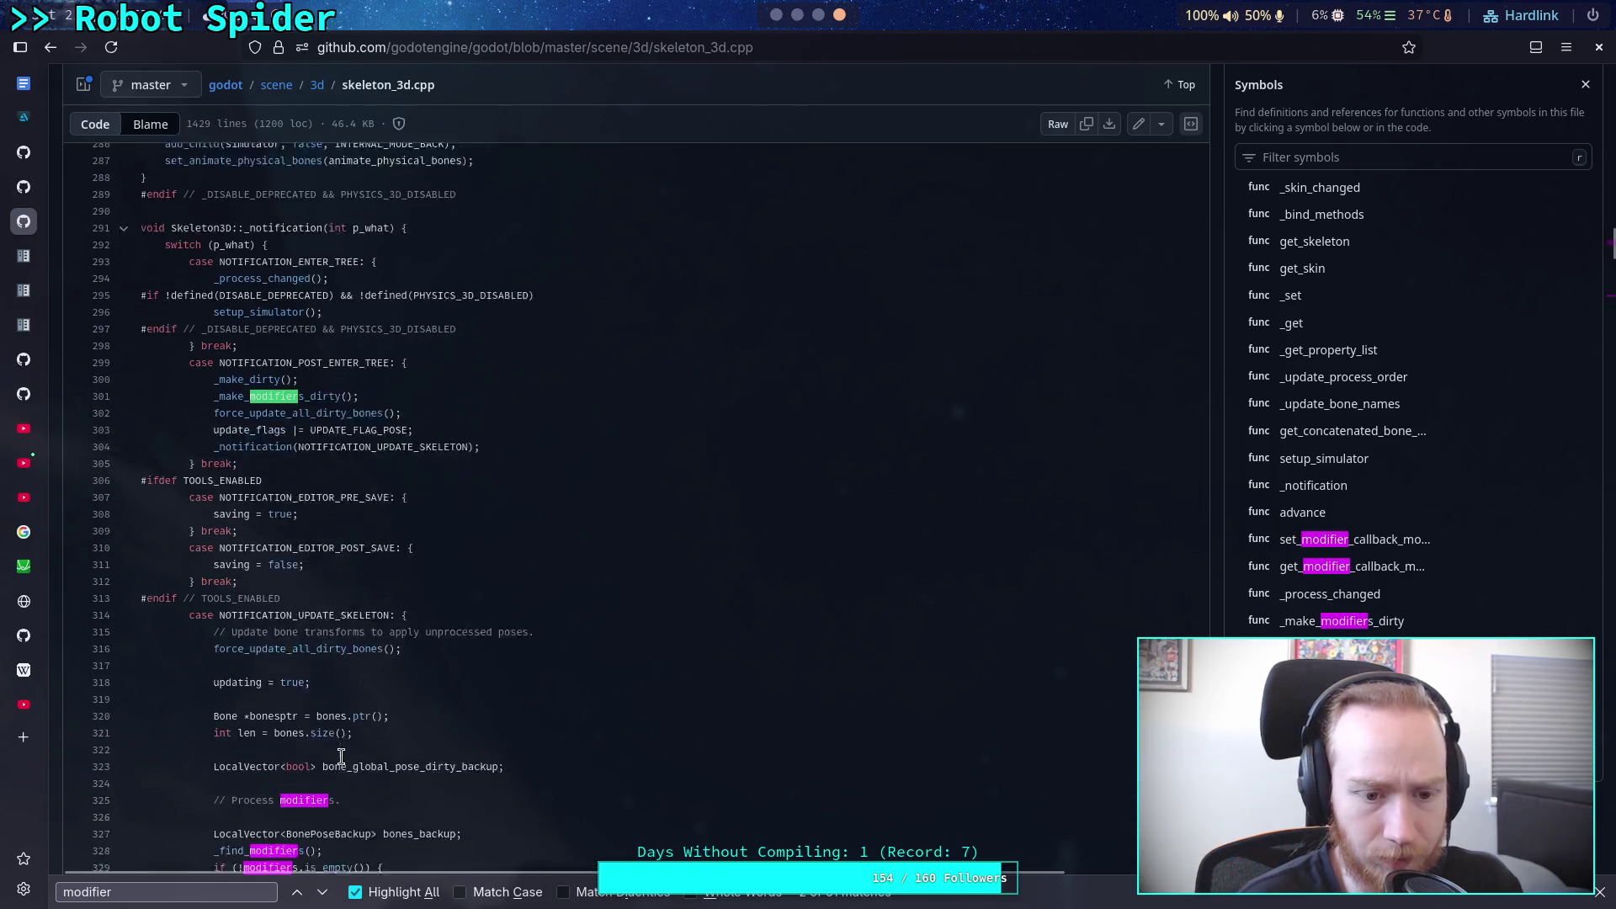
{"action": "scroll", "coordinate": [357, 748], "scroll_direction": "down", "scroll_amount": 2}
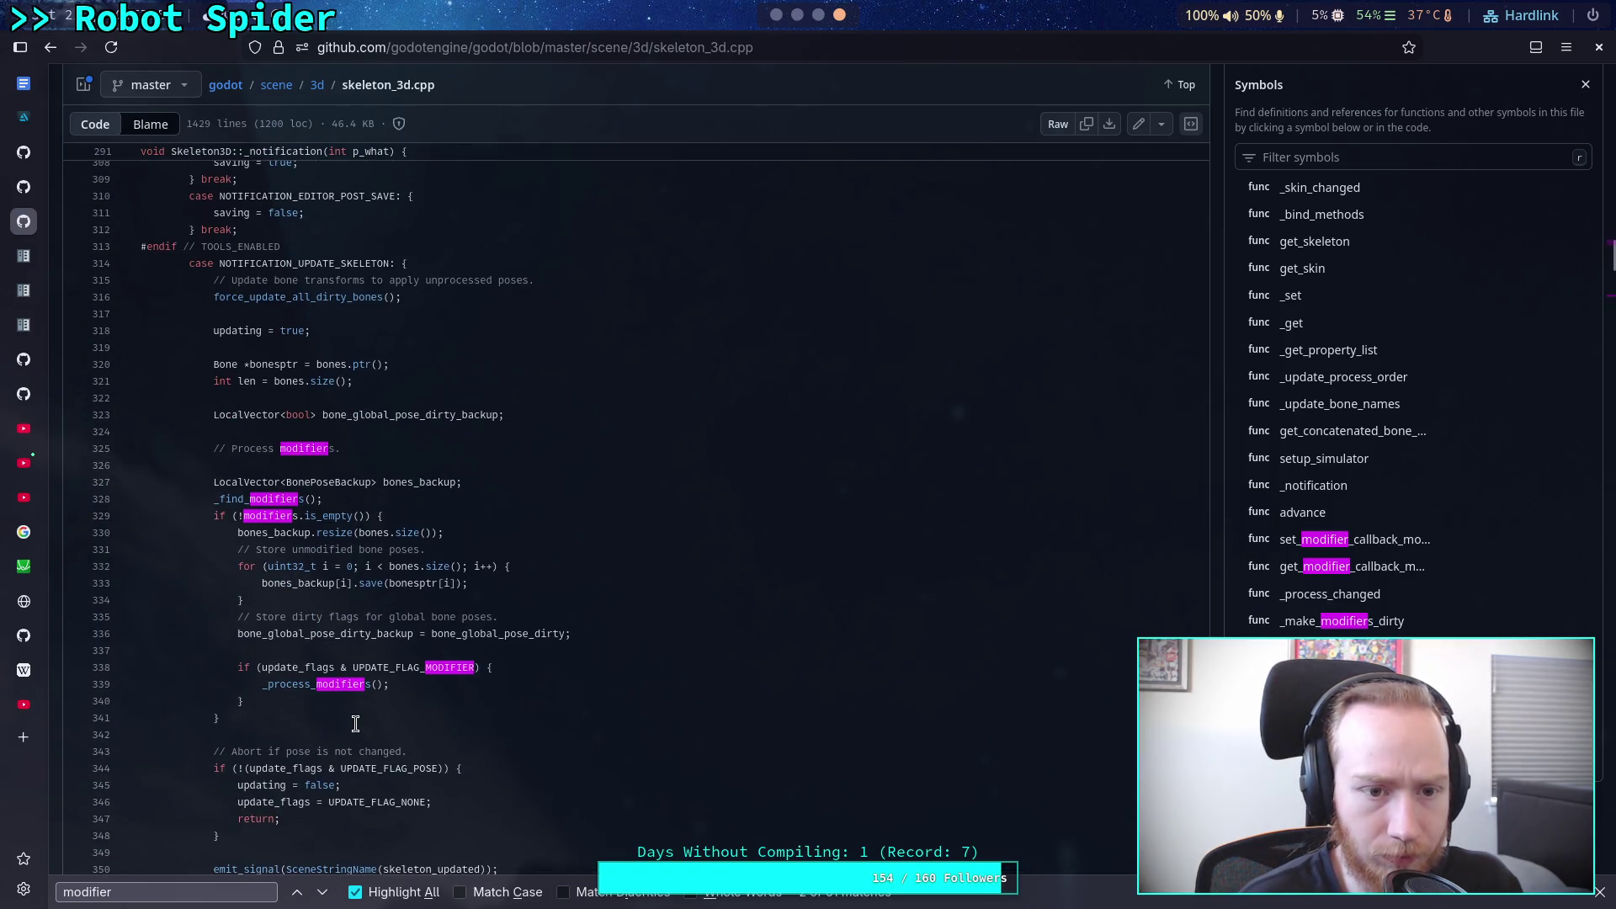
{"action": "scroll", "coordinate": [353, 716], "scroll_direction": "down", "scroll_amount": 2}
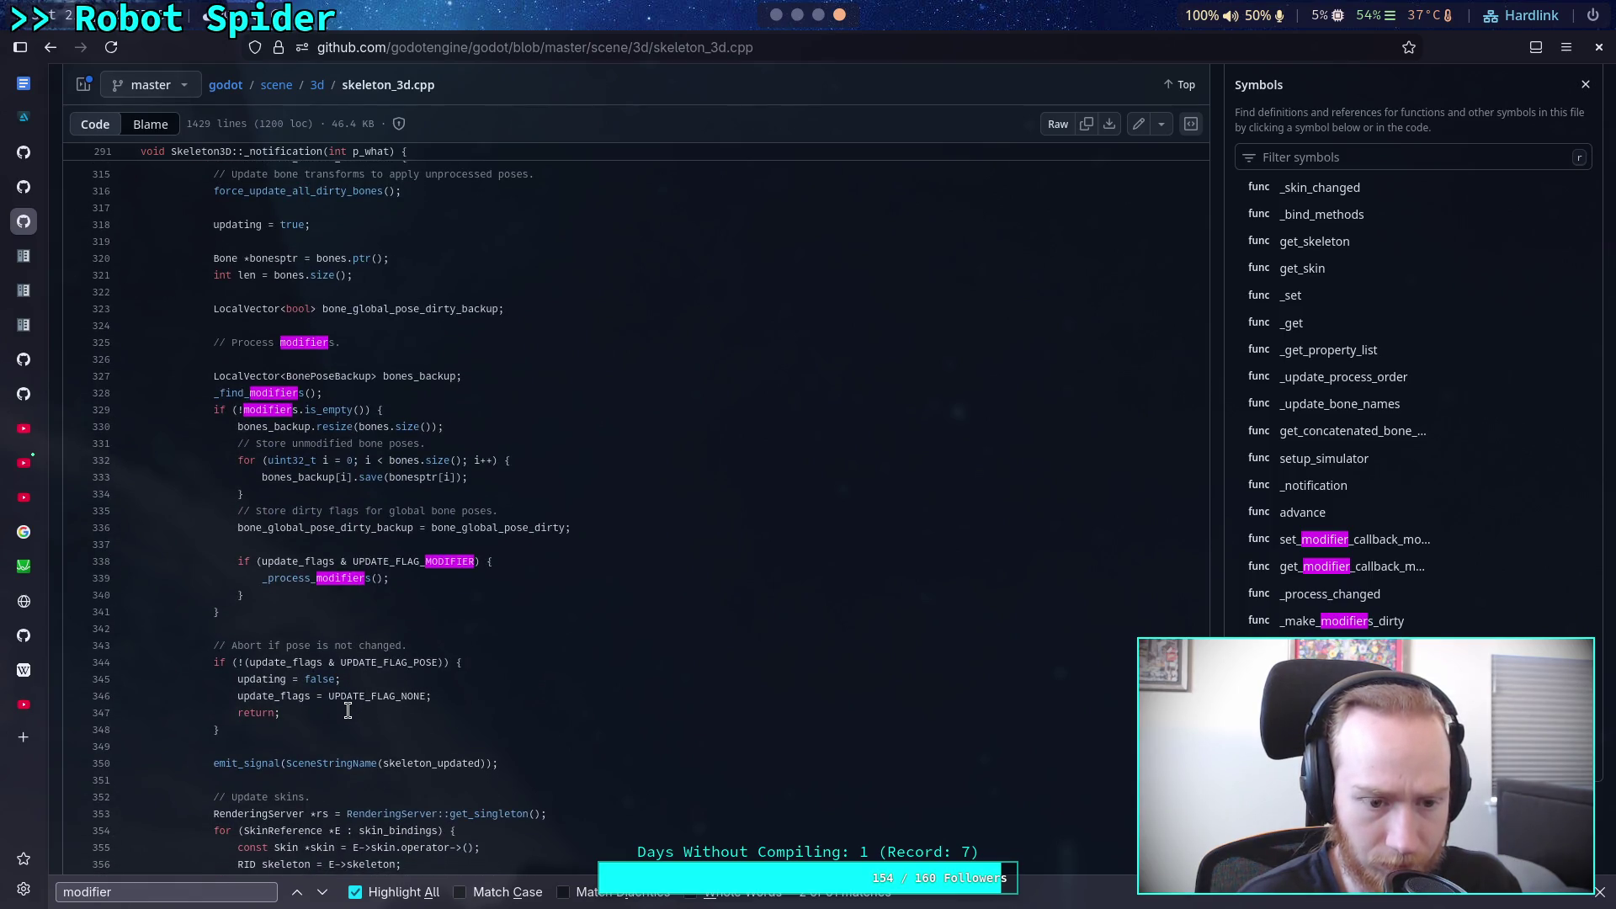
{"action": "scroll", "coordinate": [348, 711], "scroll_direction": "down", "scroll_amount": 2}
{"action": "left_click", "coordinate": [325, 893]}
{"action": "left_click", "coordinate": [325, 893]}
{"action": "left_click", "coordinate": [325, 893]}
{"action": "left_click", "coordinate": [325, 893]}
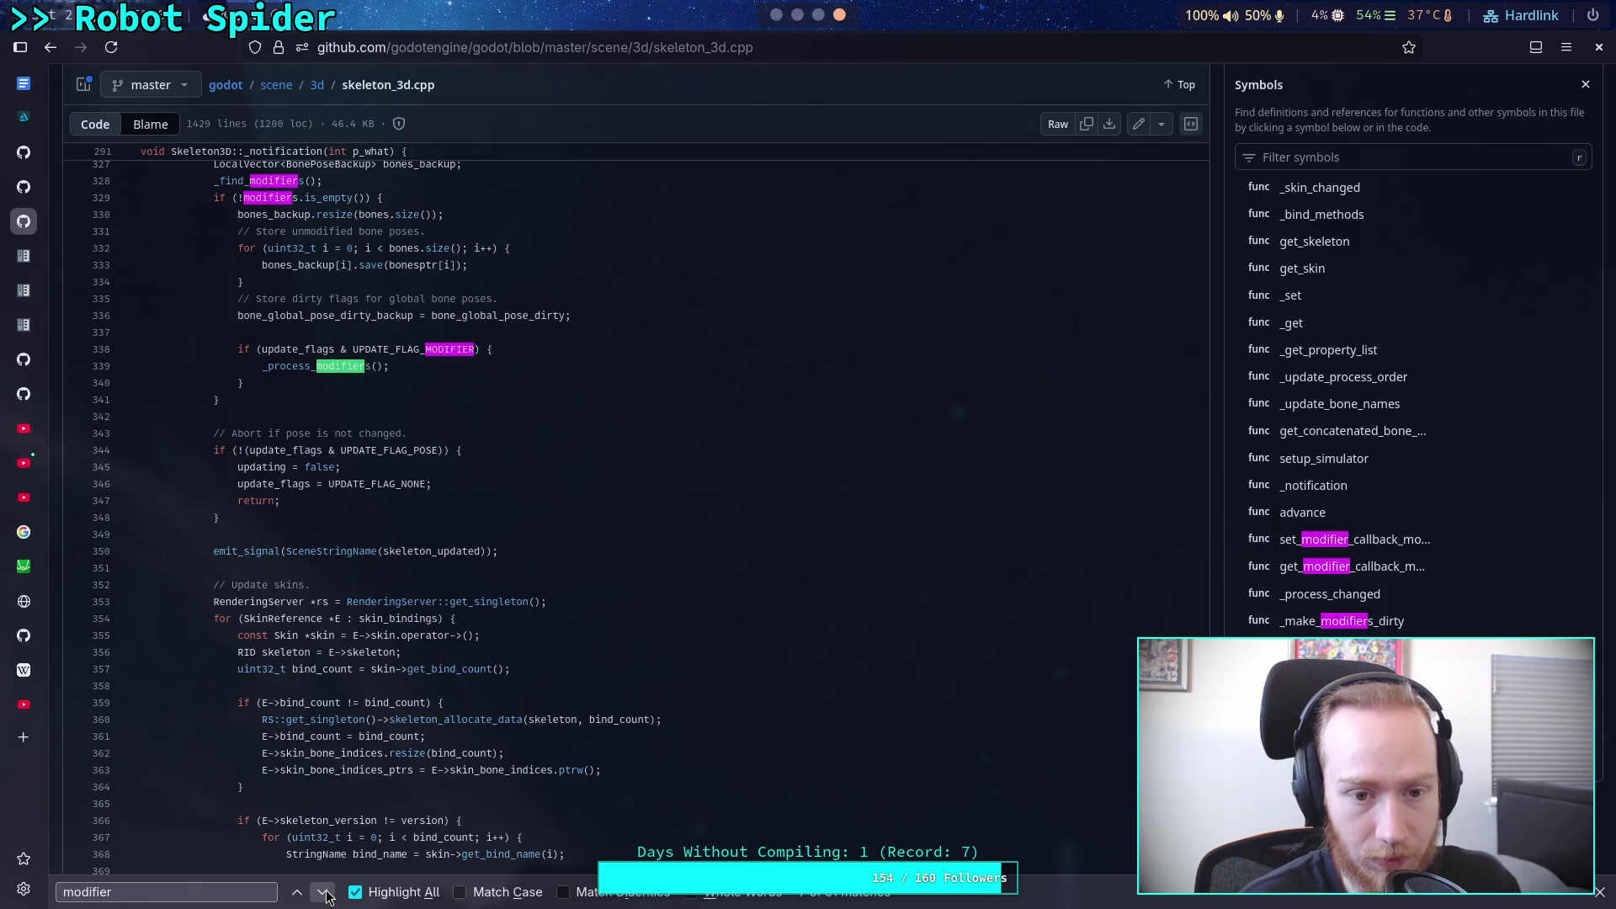
{"action": "left_click", "coordinate": [325, 893]}
{"action": "left_click", "coordinate": [325, 893]}
{"action": "left_click", "coordinate": [325, 893]}
{"action": "left_click", "coordinate": [325, 893]}
{"action": "left_click", "coordinate": [325, 893]}
{"action": "left_click", "coordinate": [325, 893]}
{"action": "left_click", "coordinate": [324, 893]}
{"action": "left_click", "coordinate": [325, 893]}
{"action": "left_click", "coordinate": [325, 893]}
{"action": "left_click", "coordinate": [325, 892]}
{"action": "left_click", "coordinate": [325, 893]}
{"action": "left_click", "coordinate": [325, 893]}
{"action": "left_click", "coordinate": [325, 893]}
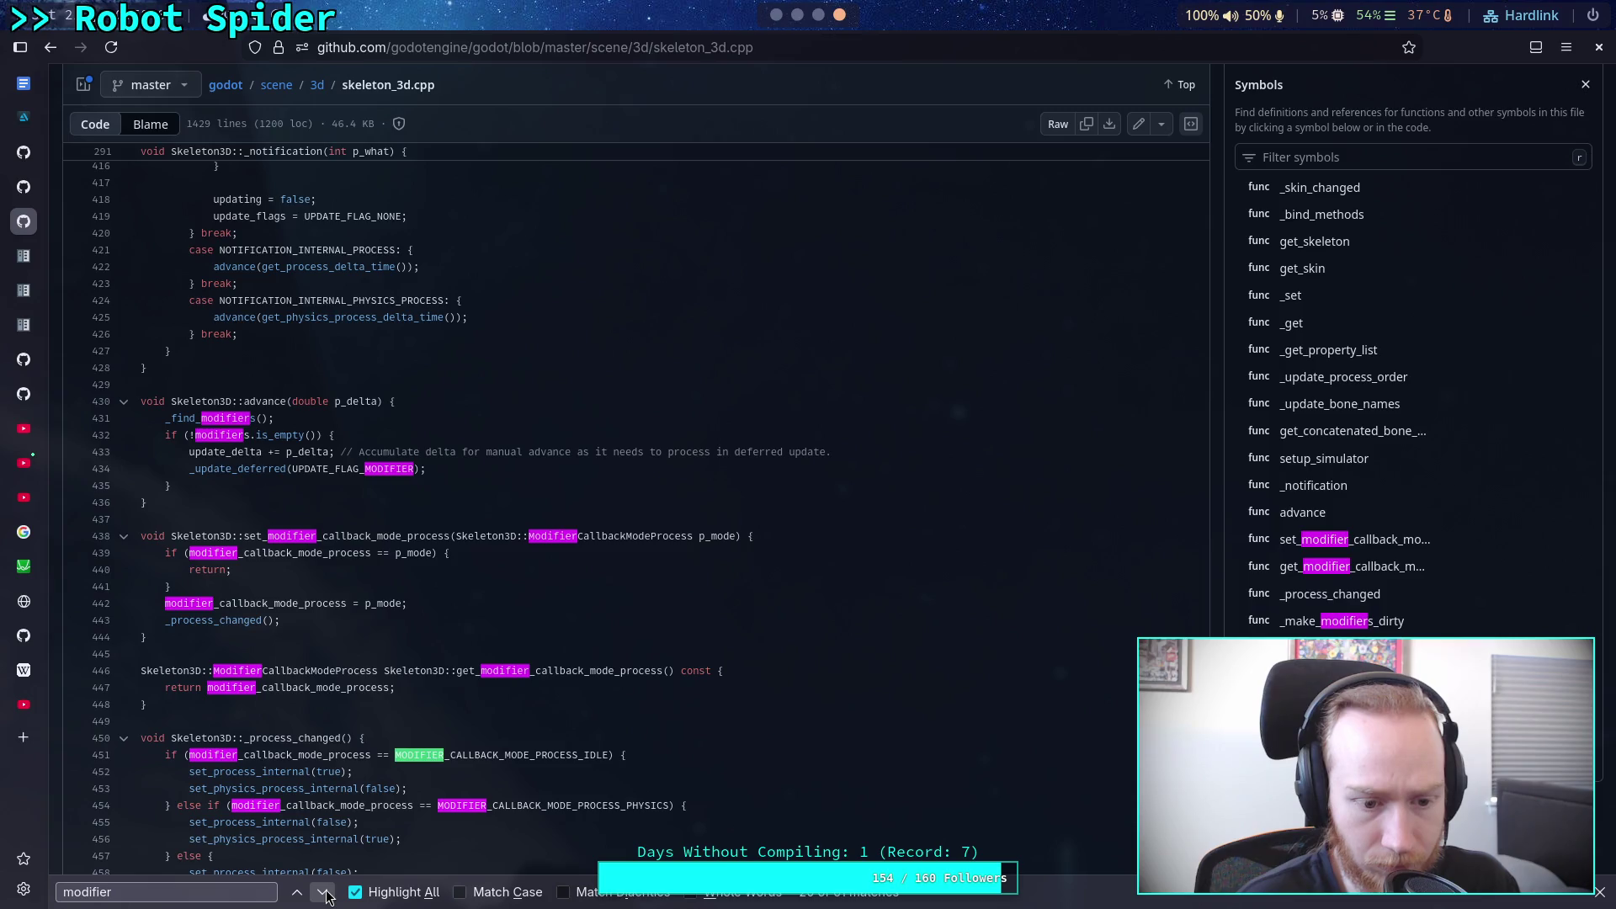
{"action": "left_click", "coordinate": [325, 893]}
{"action": "left_click", "coordinate": [324, 893]}
Step: Advance past line 937 and _find_modifiers to read the _process_modifiers loop, then return to Godot
{"action": "scroll", "coordinate": [332, 856], "scroll_direction": "down", "scroll_amount": 4}
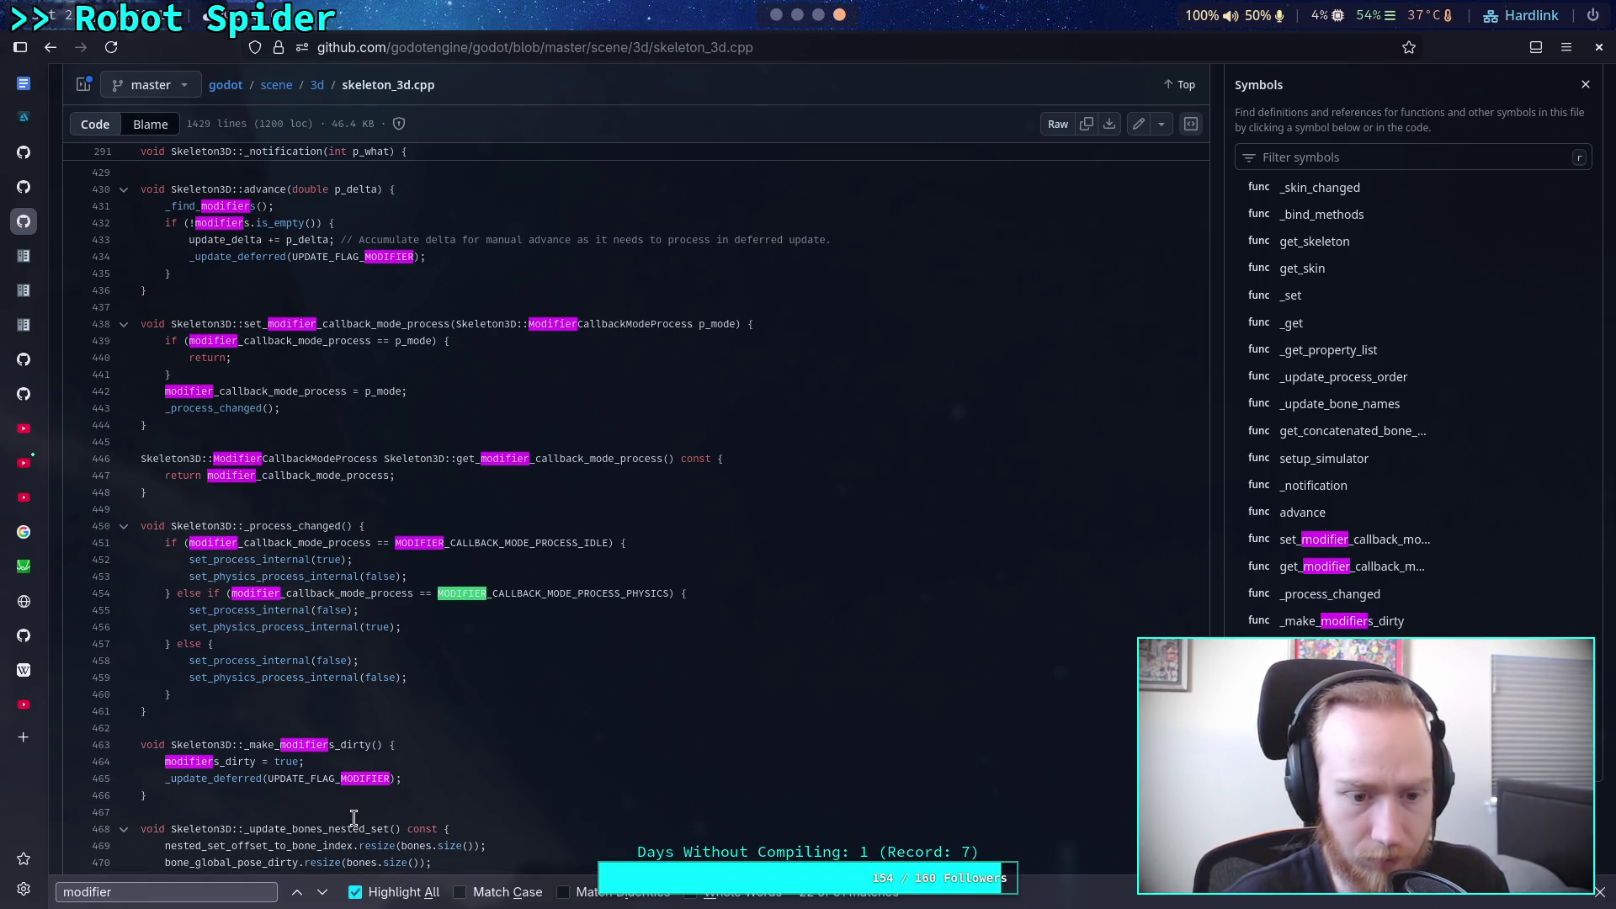
{"action": "left_click", "coordinate": [332, 897]}
{"action": "left_click", "coordinate": [331, 897]}
{"action": "left_click", "coordinate": [331, 897]}
{"action": "left_click", "coordinate": [332, 899]}
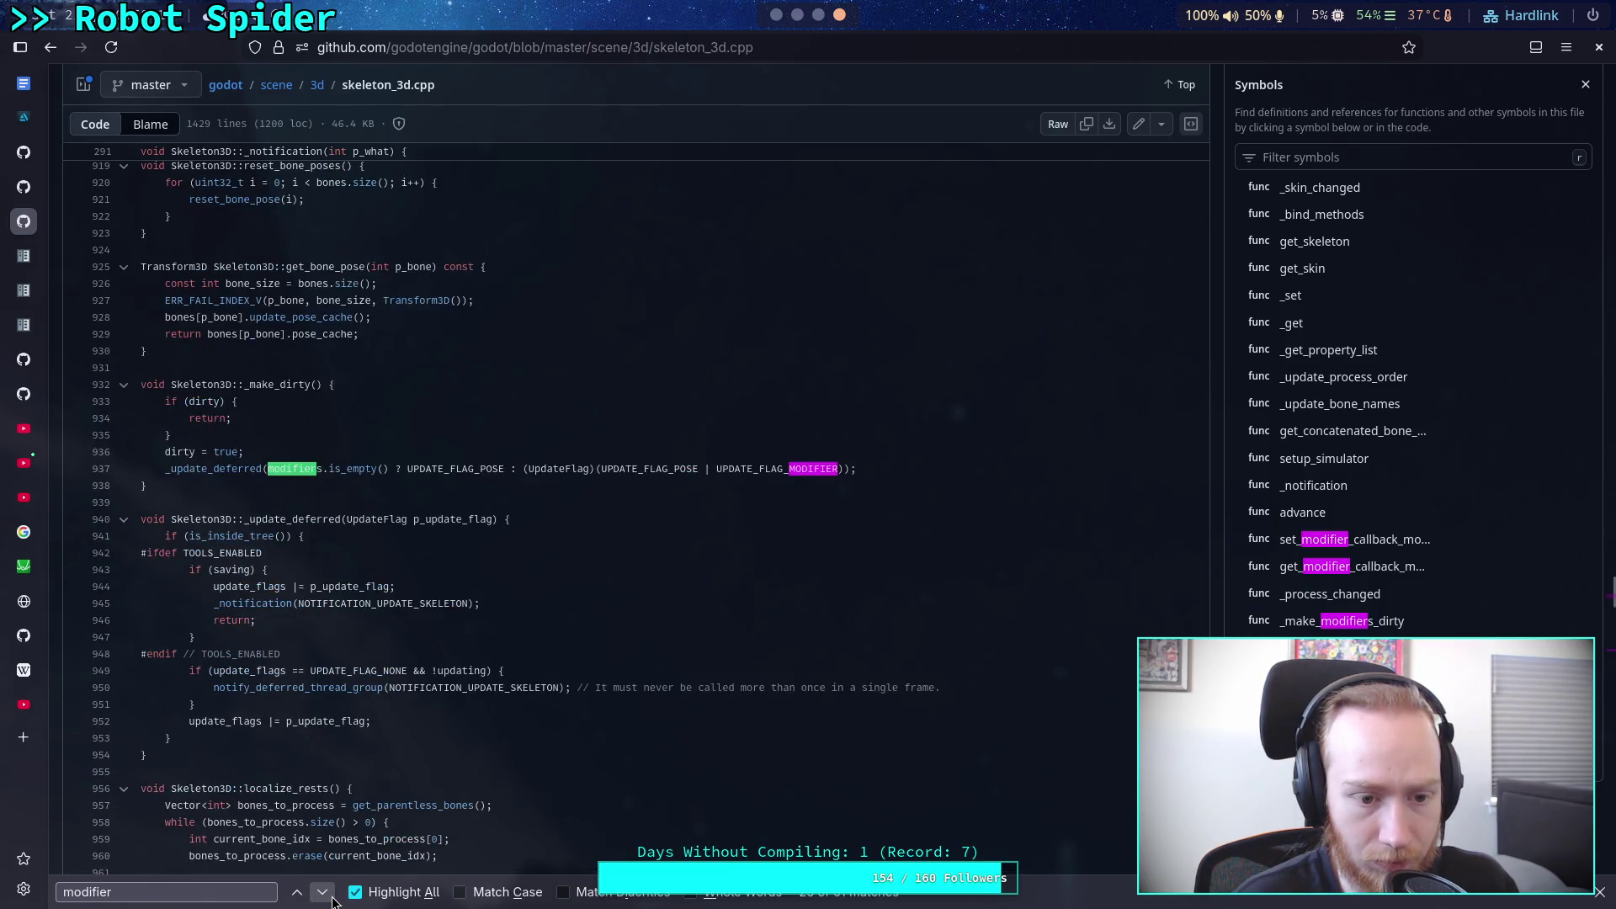
{"action": "left_click", "coordinate": [322, 892]}
{"action": "left_click", "coordinate": [322, 892]}
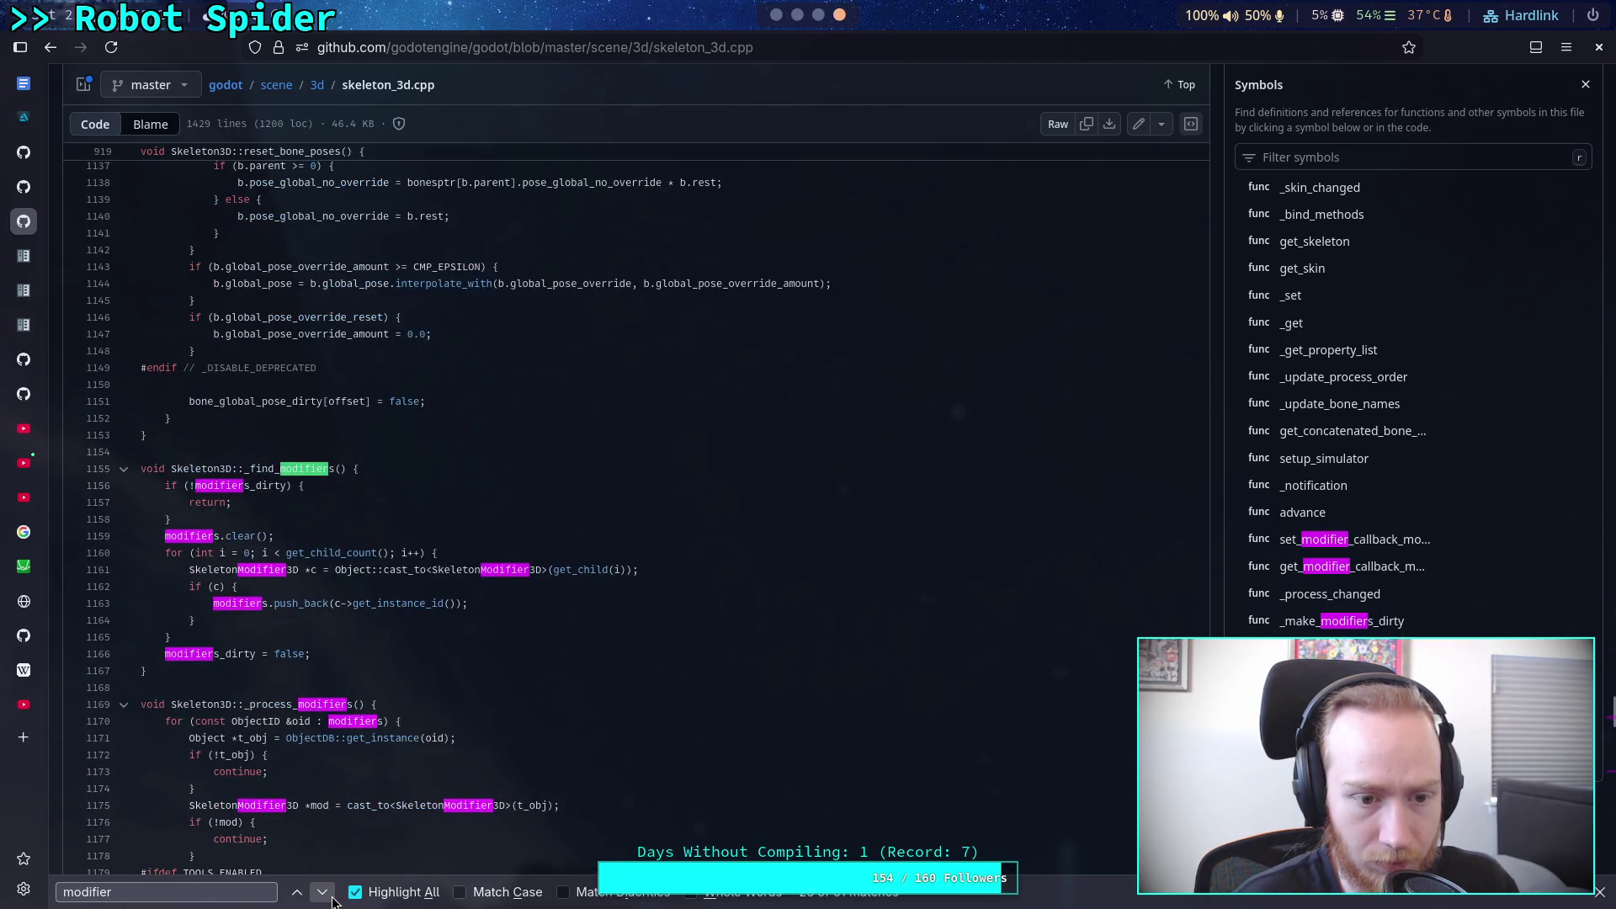
{"action": "scroll", "coordinate": [339, 711], "scroll_direction": "down", "scroll_amount": 5}
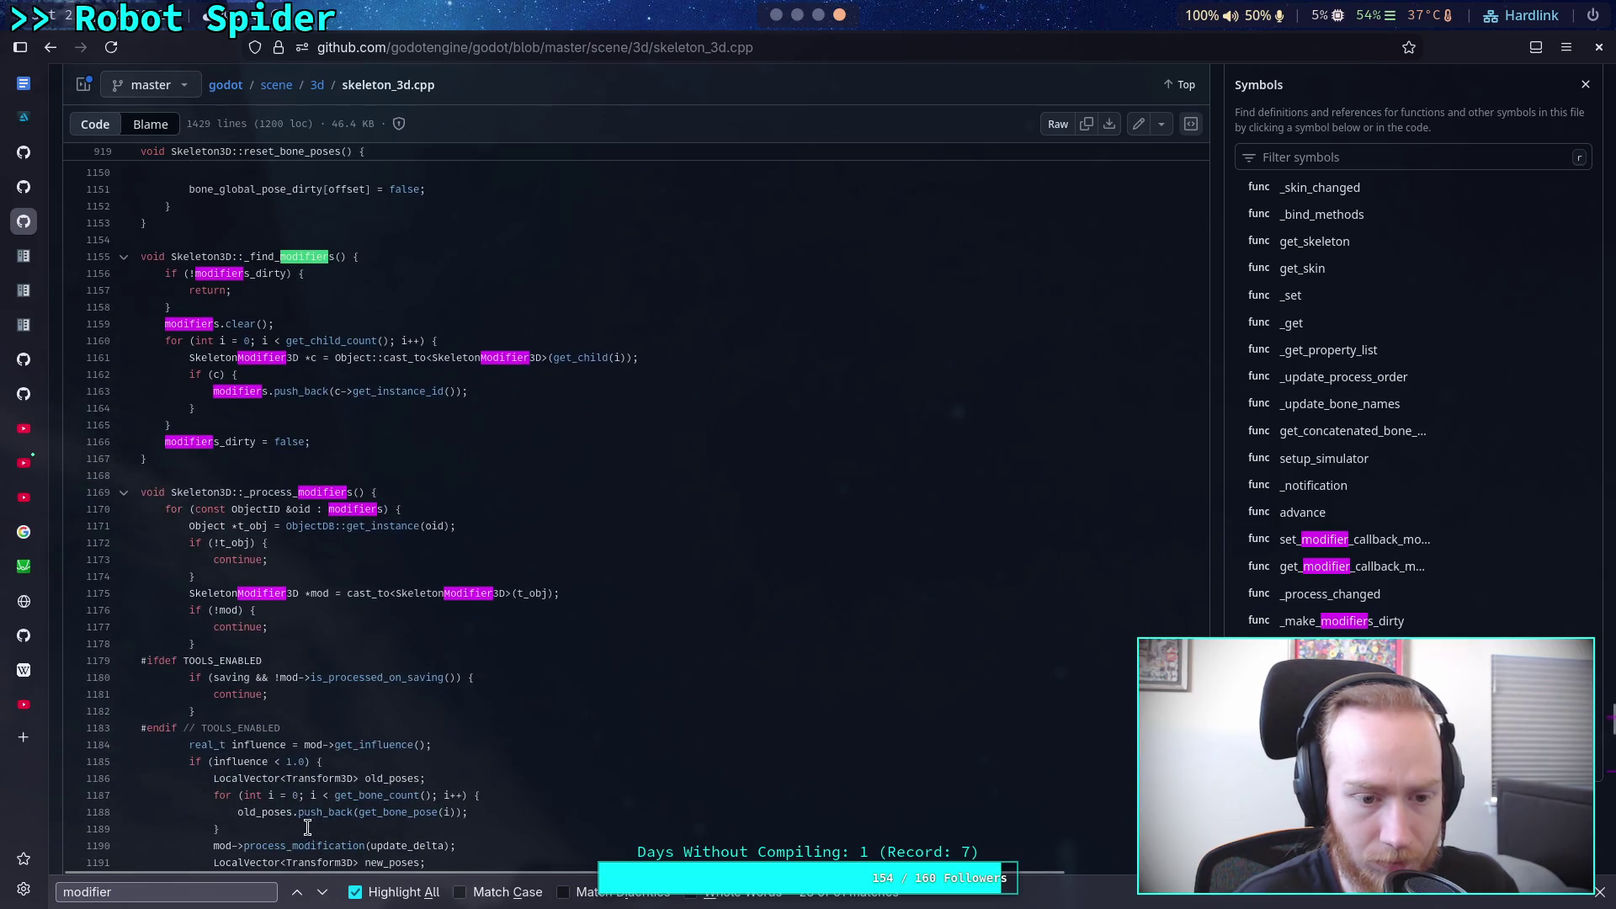
{"action": "scroll", "coordinate": [341, 698], "scroll_direction": "down", "scroll_amount": 2}
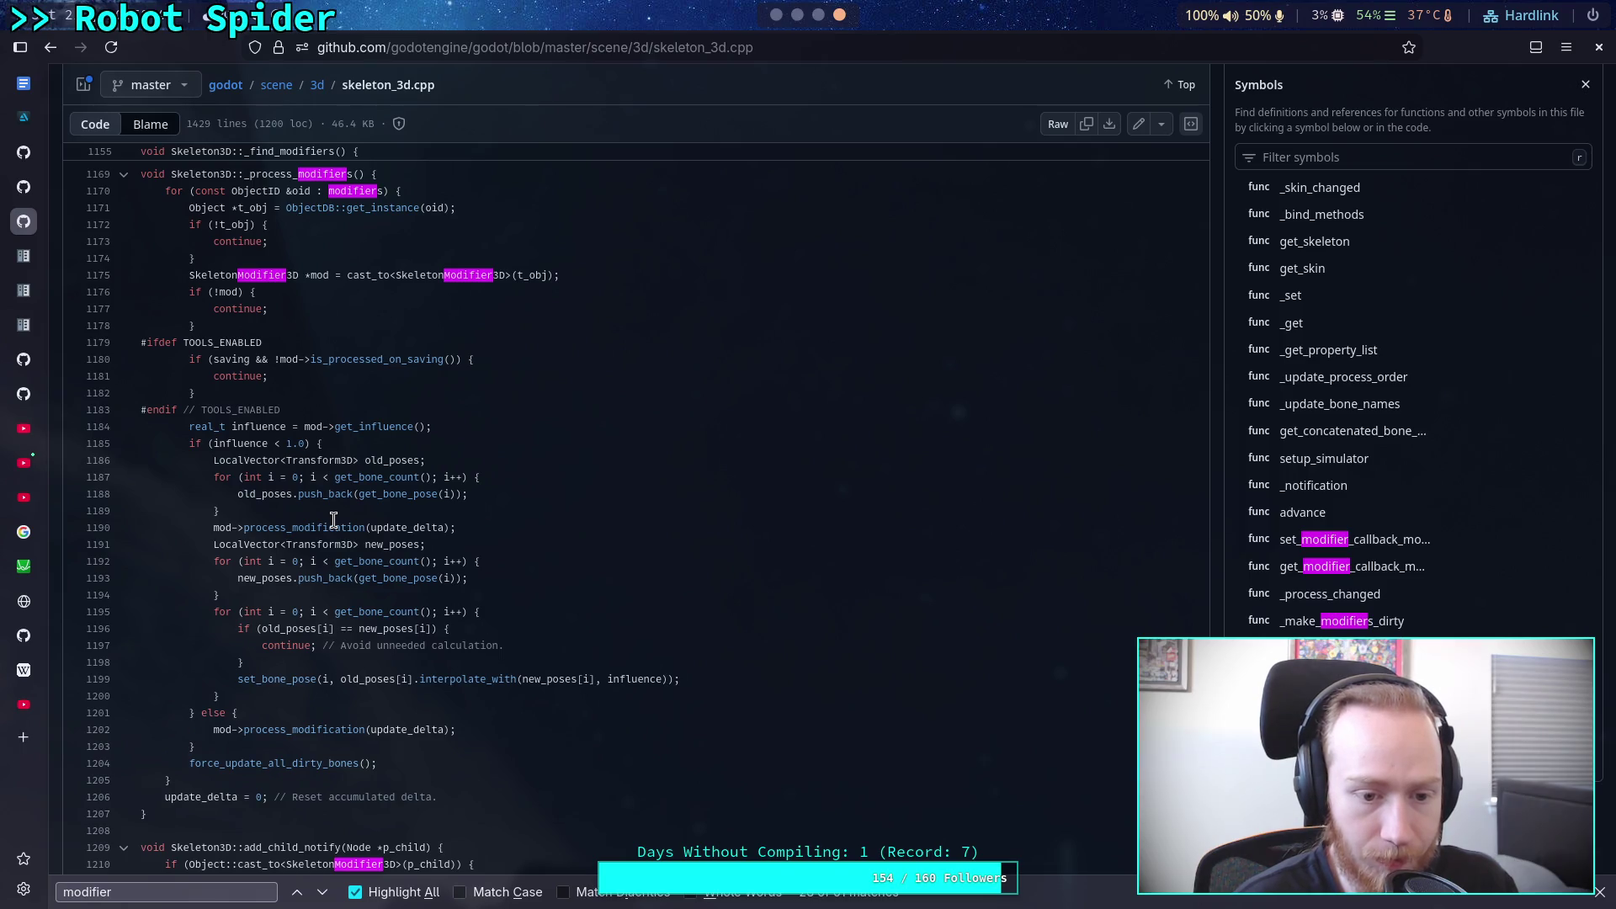
{"action": "key", "text": "alt+Tab"}
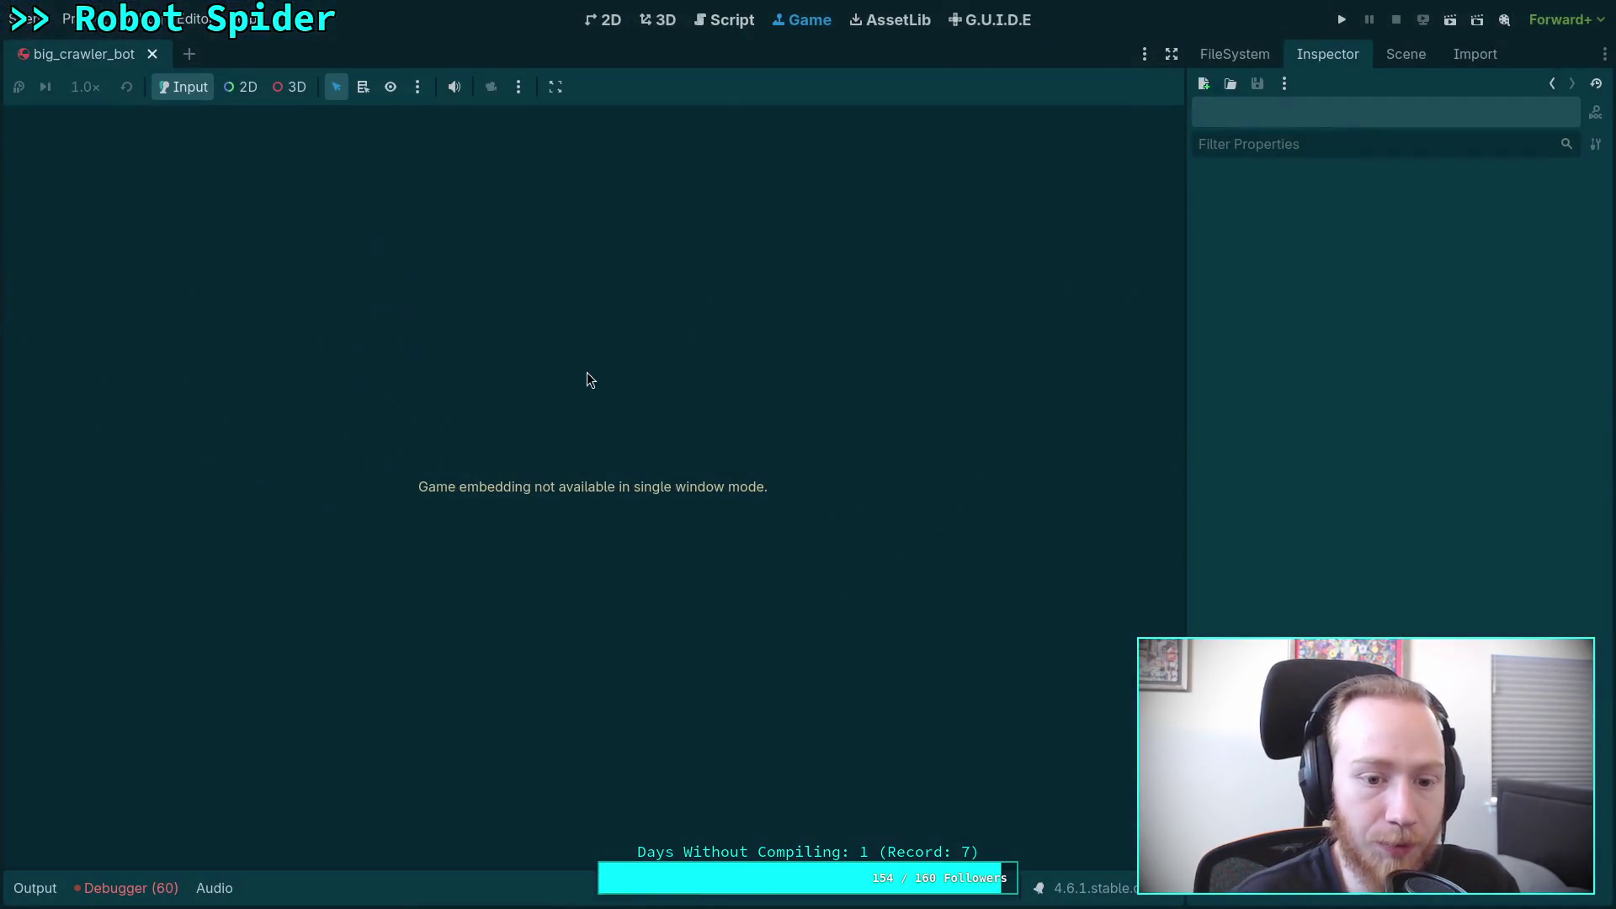
Step: Recheck fix_bones in CrawlerCharacter.gd, glance at the Game and 3D views, then return to skeleton_3d.cpp
{"action": "left_click", "coordinate": [724, 19]}
{"action": "scroll", "coordinate": [401, 418], "scroll_direction": "up", "scroll_amount": 5}
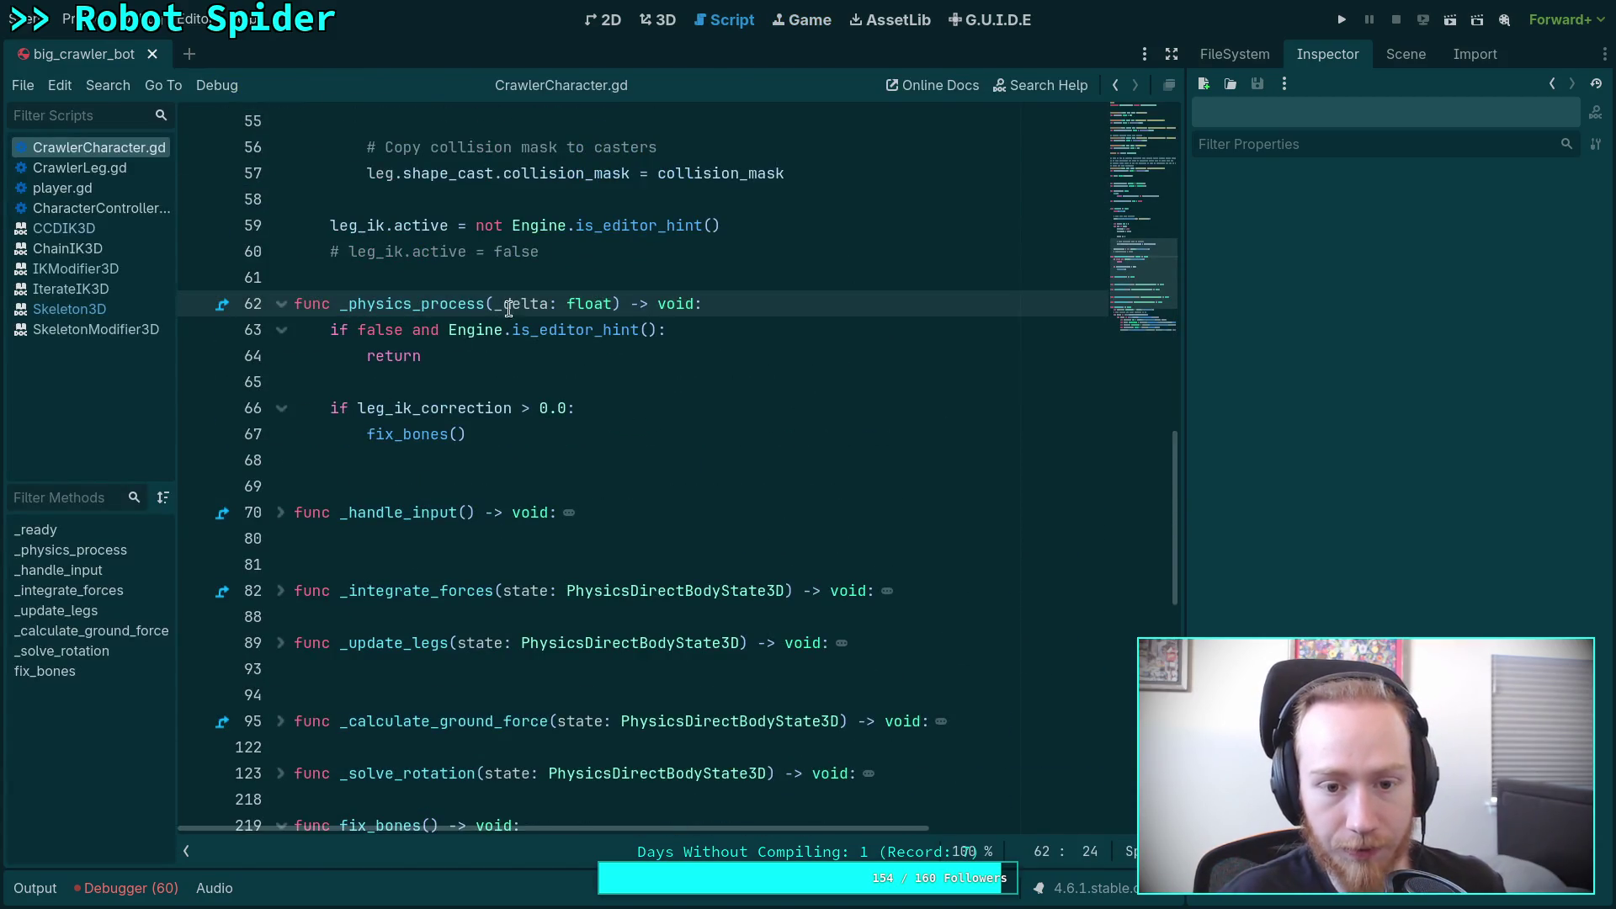
{"action": "left_click", "coordinate": [796, 26]}
{"action": "left_click", "coordinate": [652, 20]}
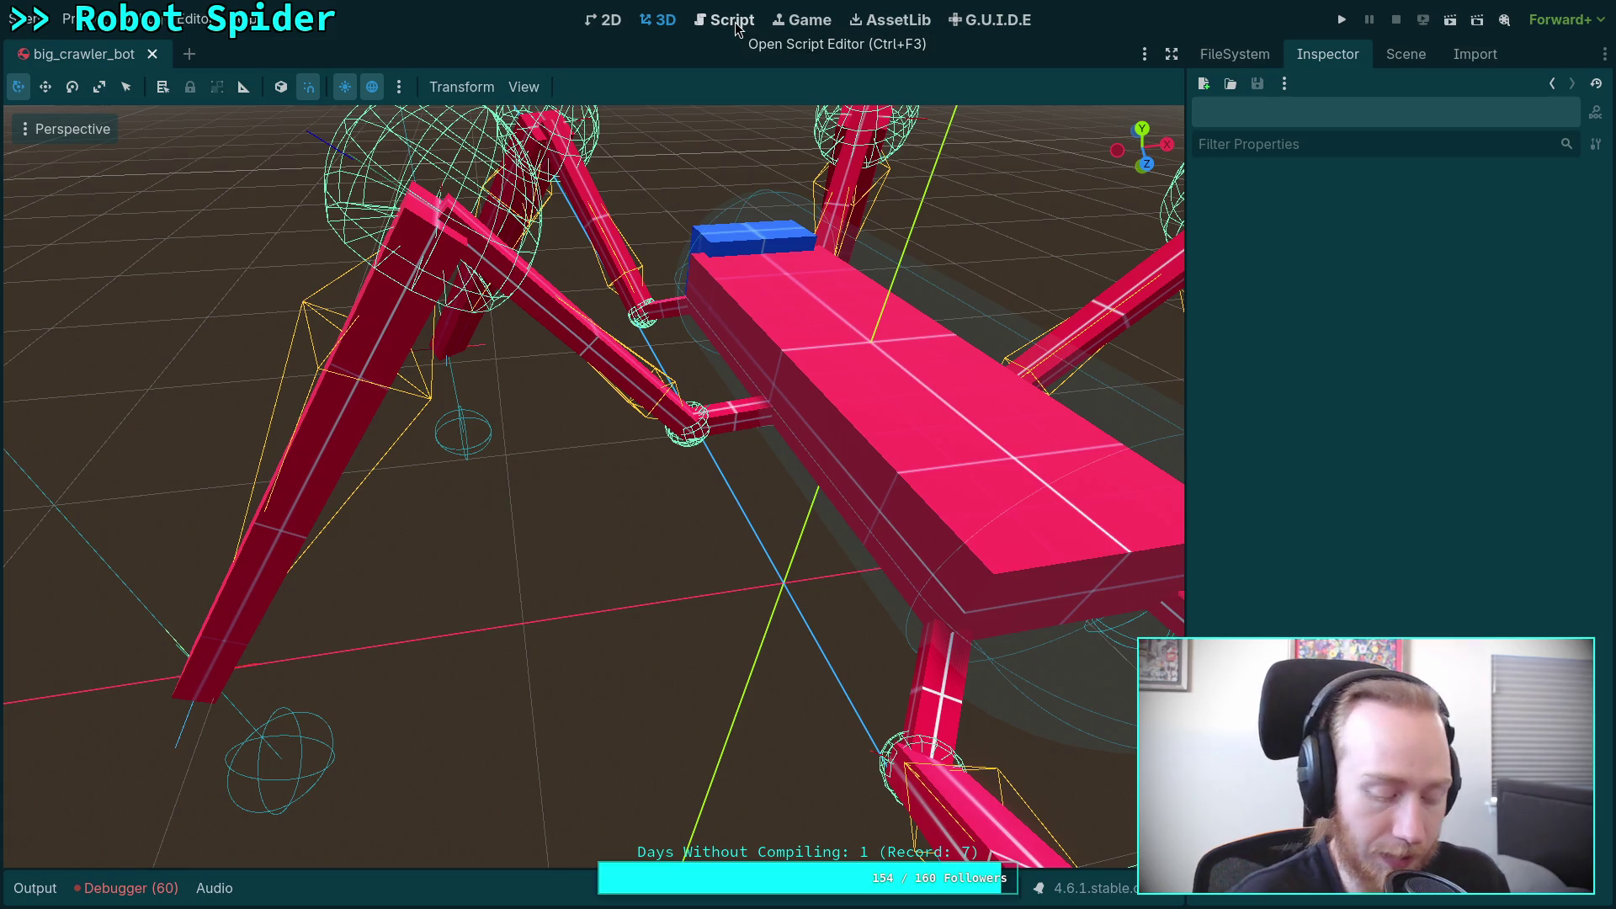
{"action": "key", "text": "super+4"}
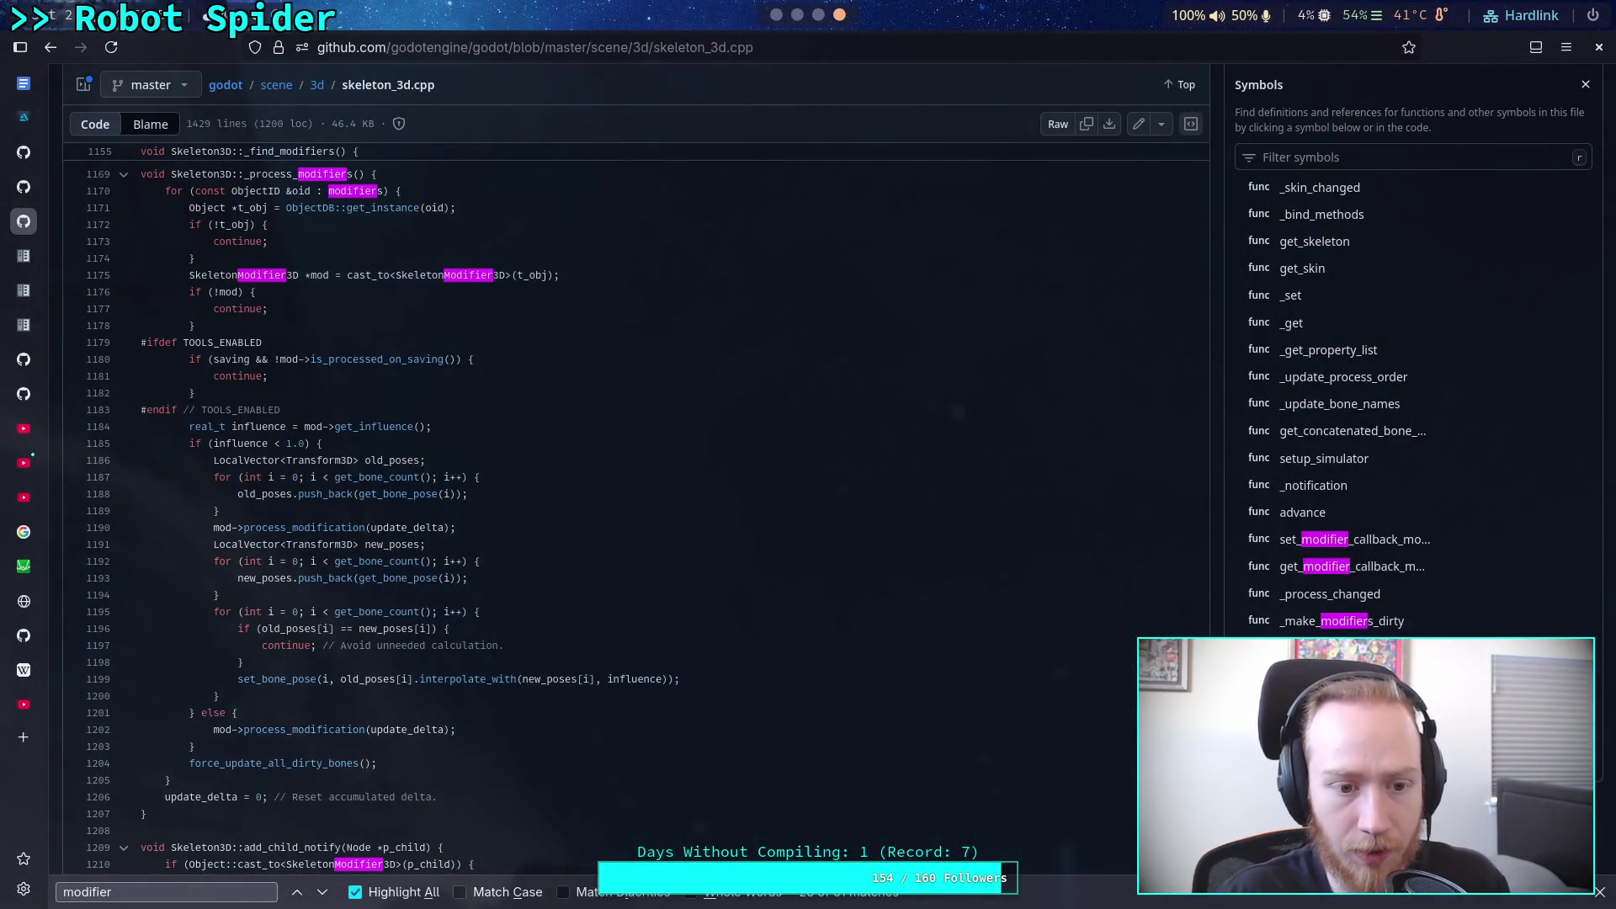
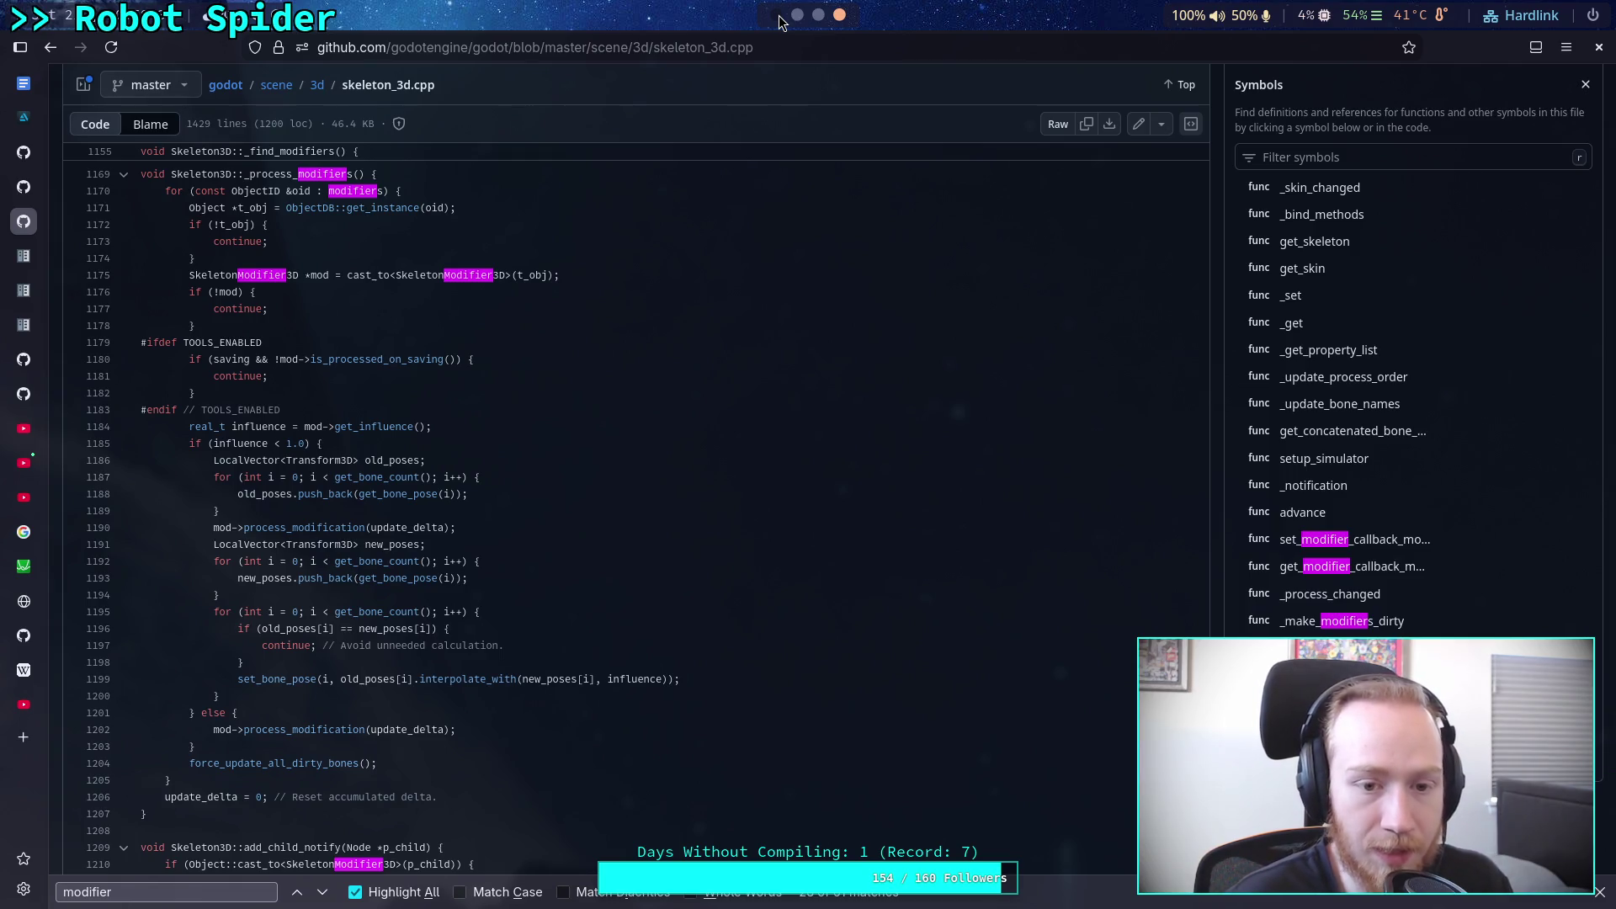
Step: Return from GitHub's skeleton_3d.cpp page to the Godot editor showing the big_crawler_bot spider
{"action": "left_click", "coordinate": [778, 15]}
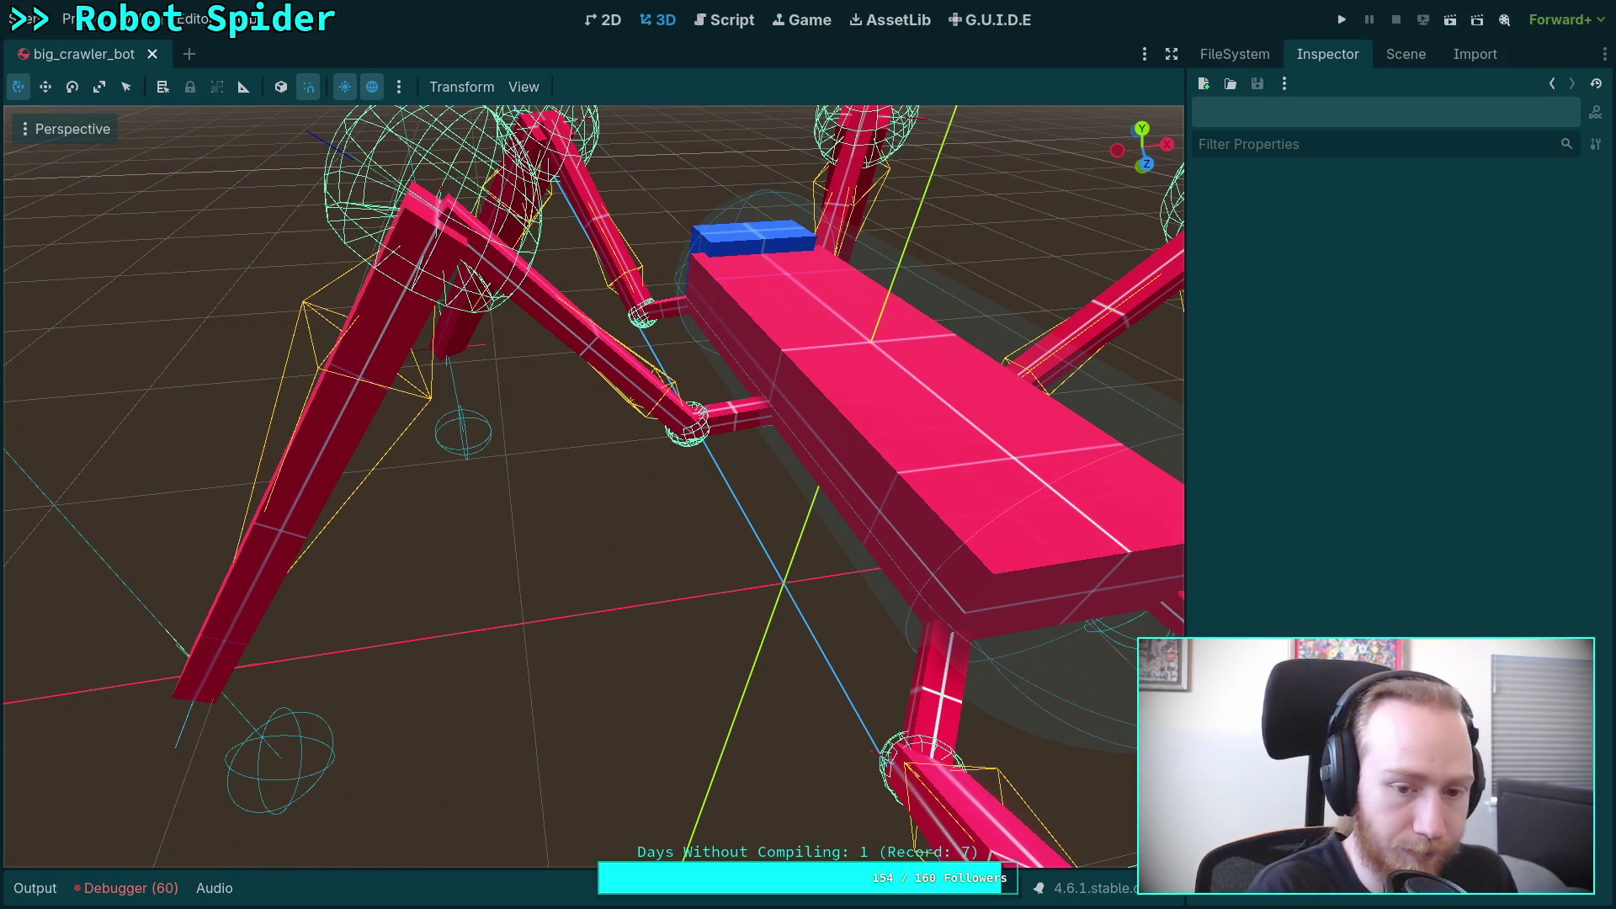
Step: Glance at the terminal's git push output, then return to the Godot editor
{"action": "key", "text": "super+2"}
{"action": "key", "text": "super+3"}
{"action": "key", "text": "super+2"}
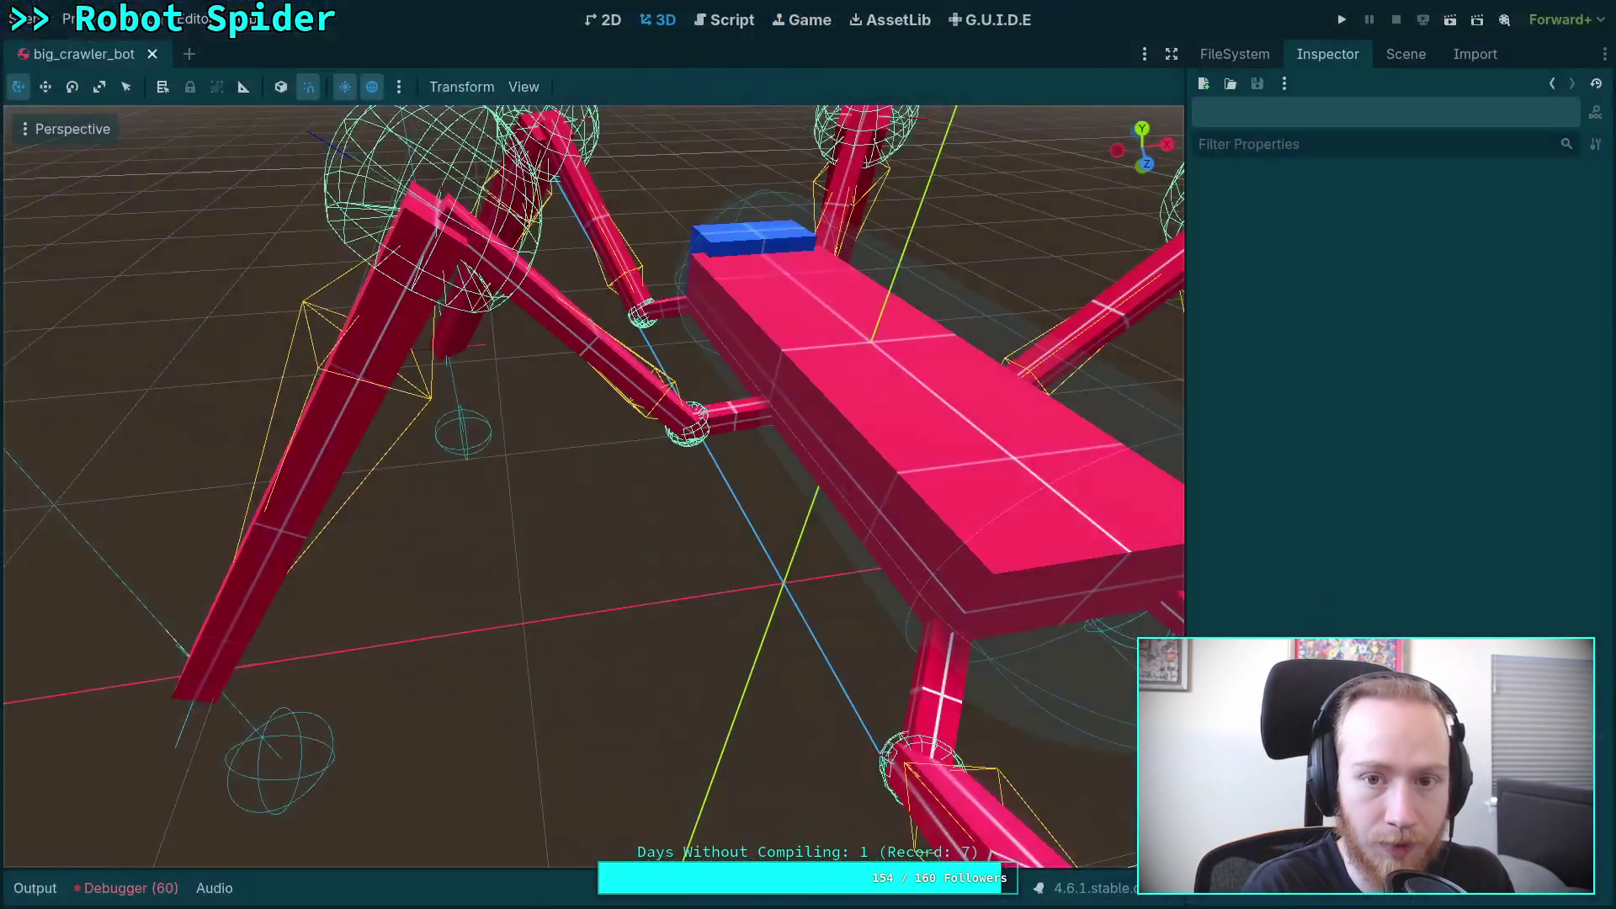
{"action": "key", "text": "super+1"}
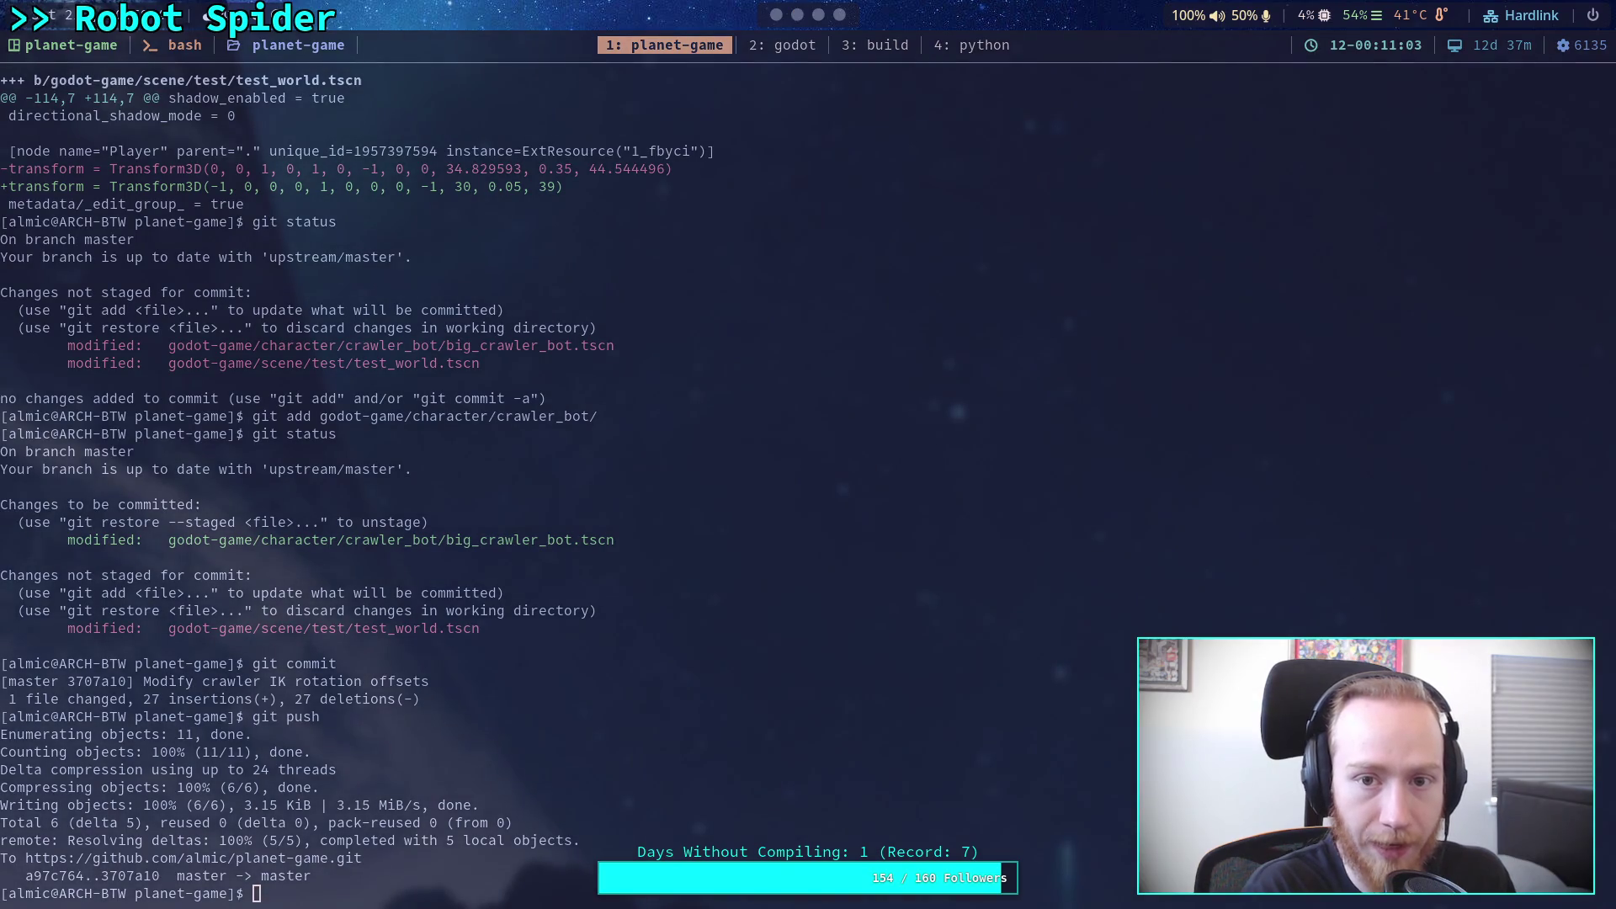
{"action": "key", "text": "super+2"}
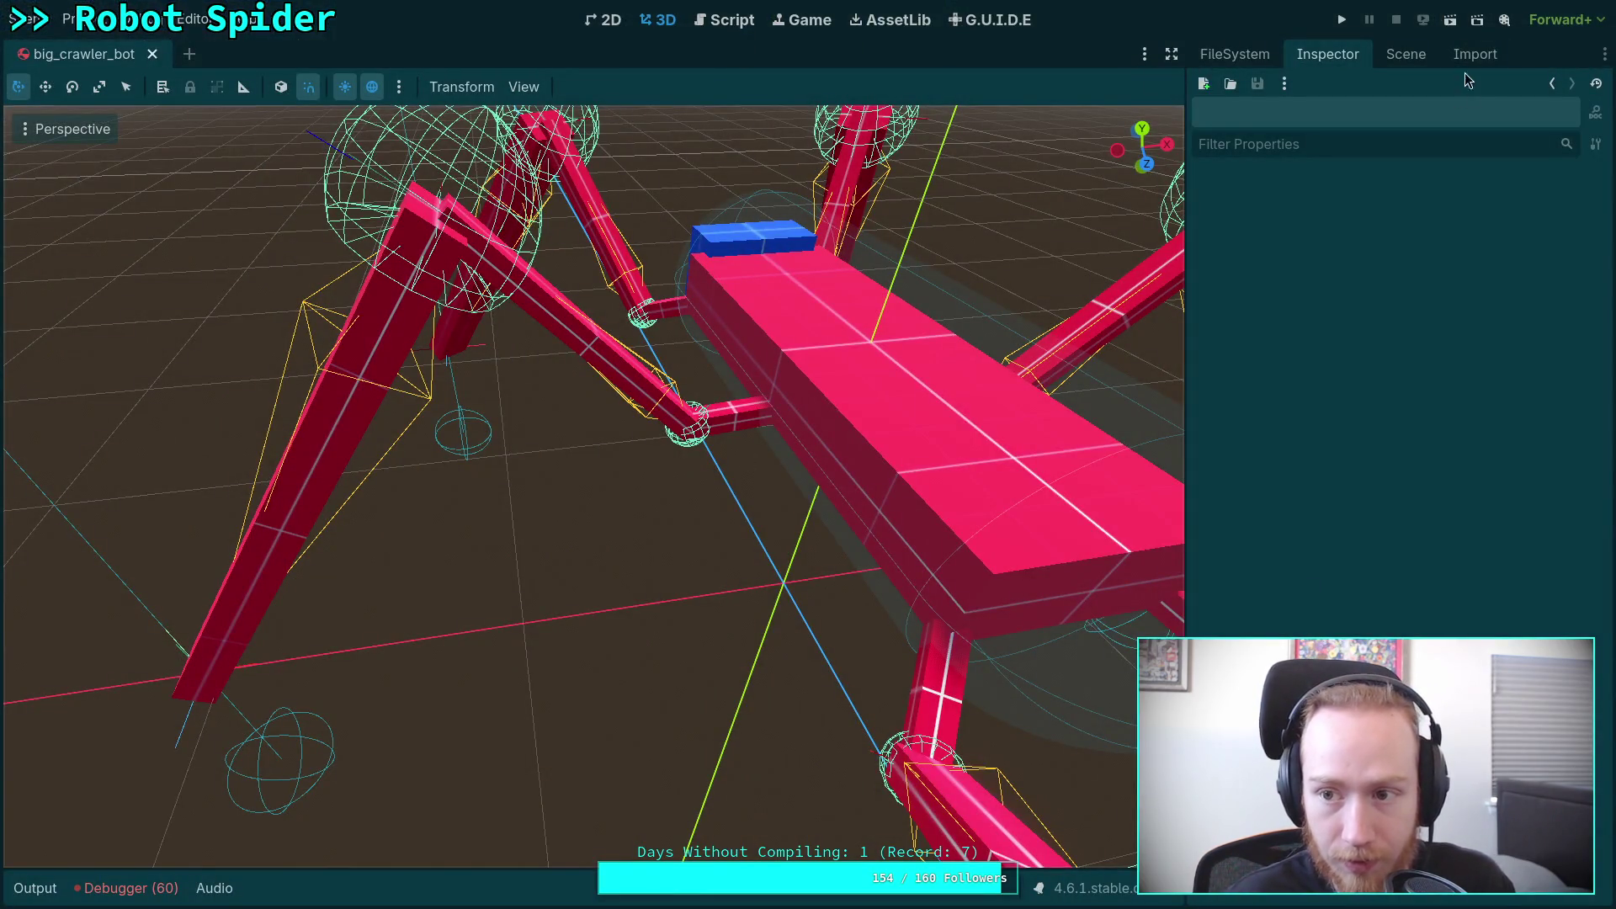
Step: Try CrawlerBot's Leg IK Correction at 2 and then 10, then undo back to 1.0
{"action": "left_click", "coordinate": [1405, 54]}
{"action": "left_click", "coordinate": [1259, 122]}
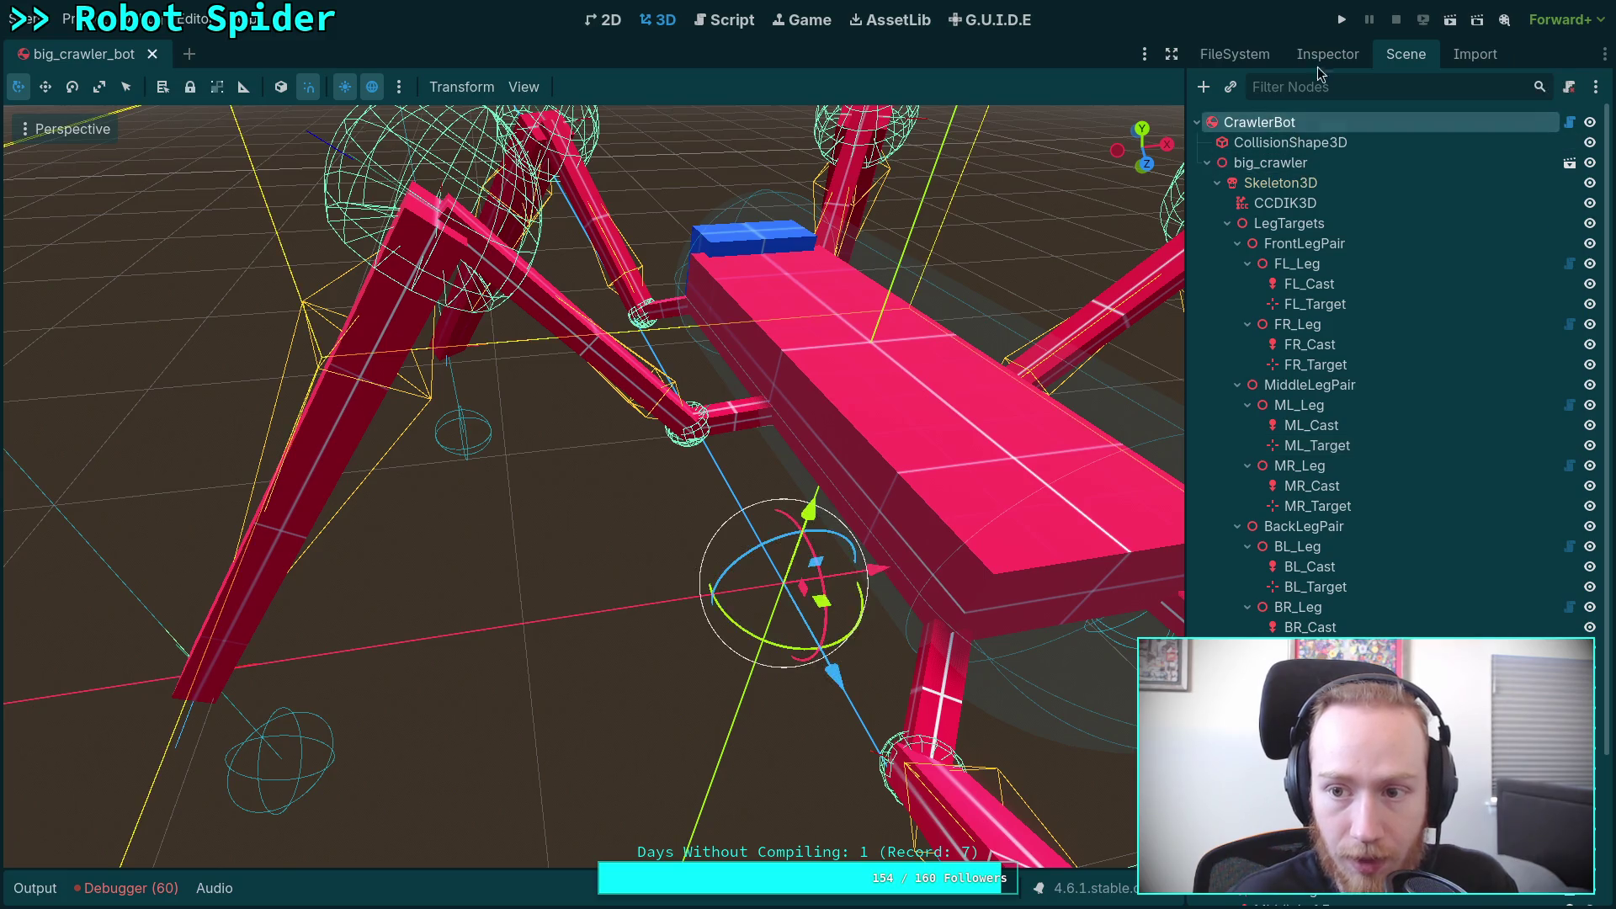
{"action": "left_click", "coordinate": [1327, 54]}
{"action": "left_click", "coordinate": [1456, 384]}
{"action": "type", "text": "2"}
{"action": "key", "text": "Return"}
{"action": "type", "text": "10"}
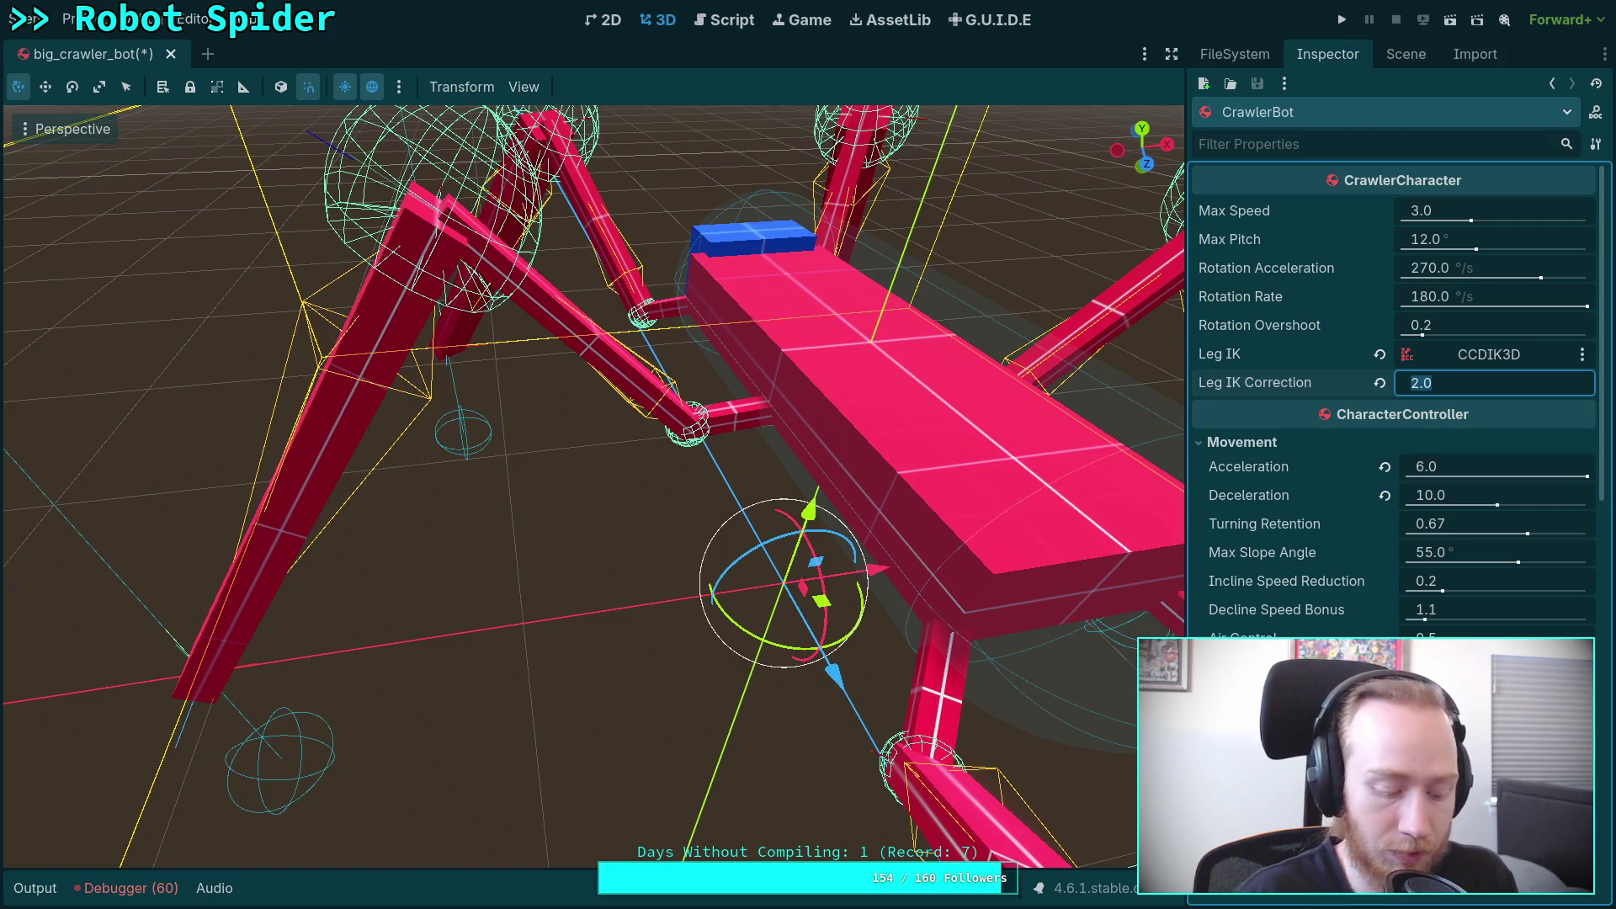
{"action": "key", "text": "Return"}
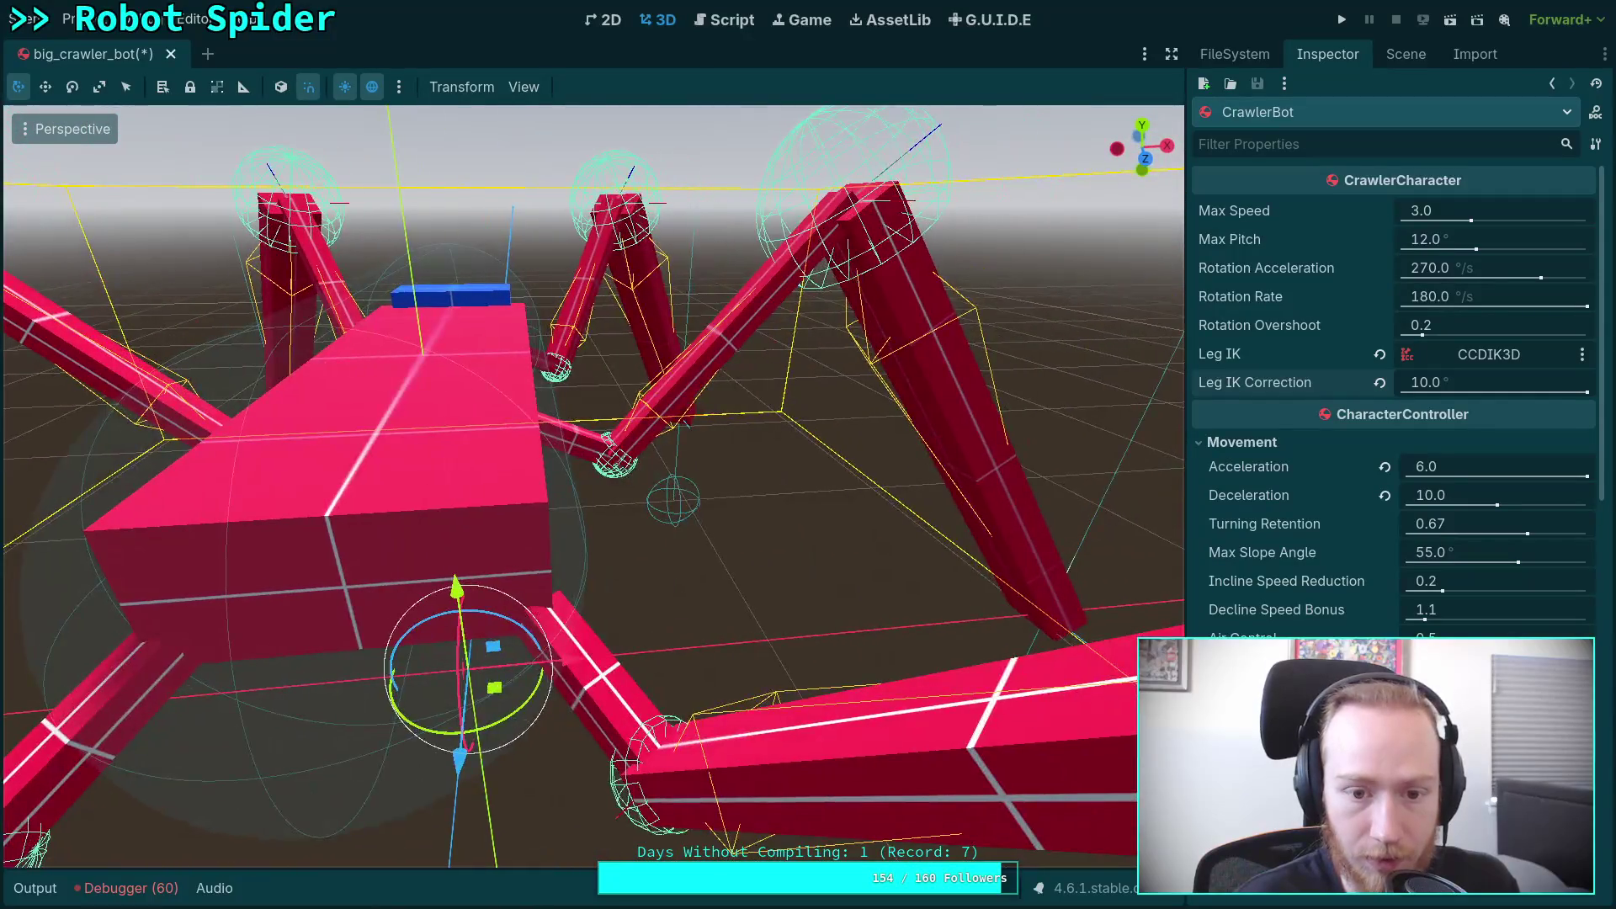
{"action": "key", "text": "ctrl+z"}
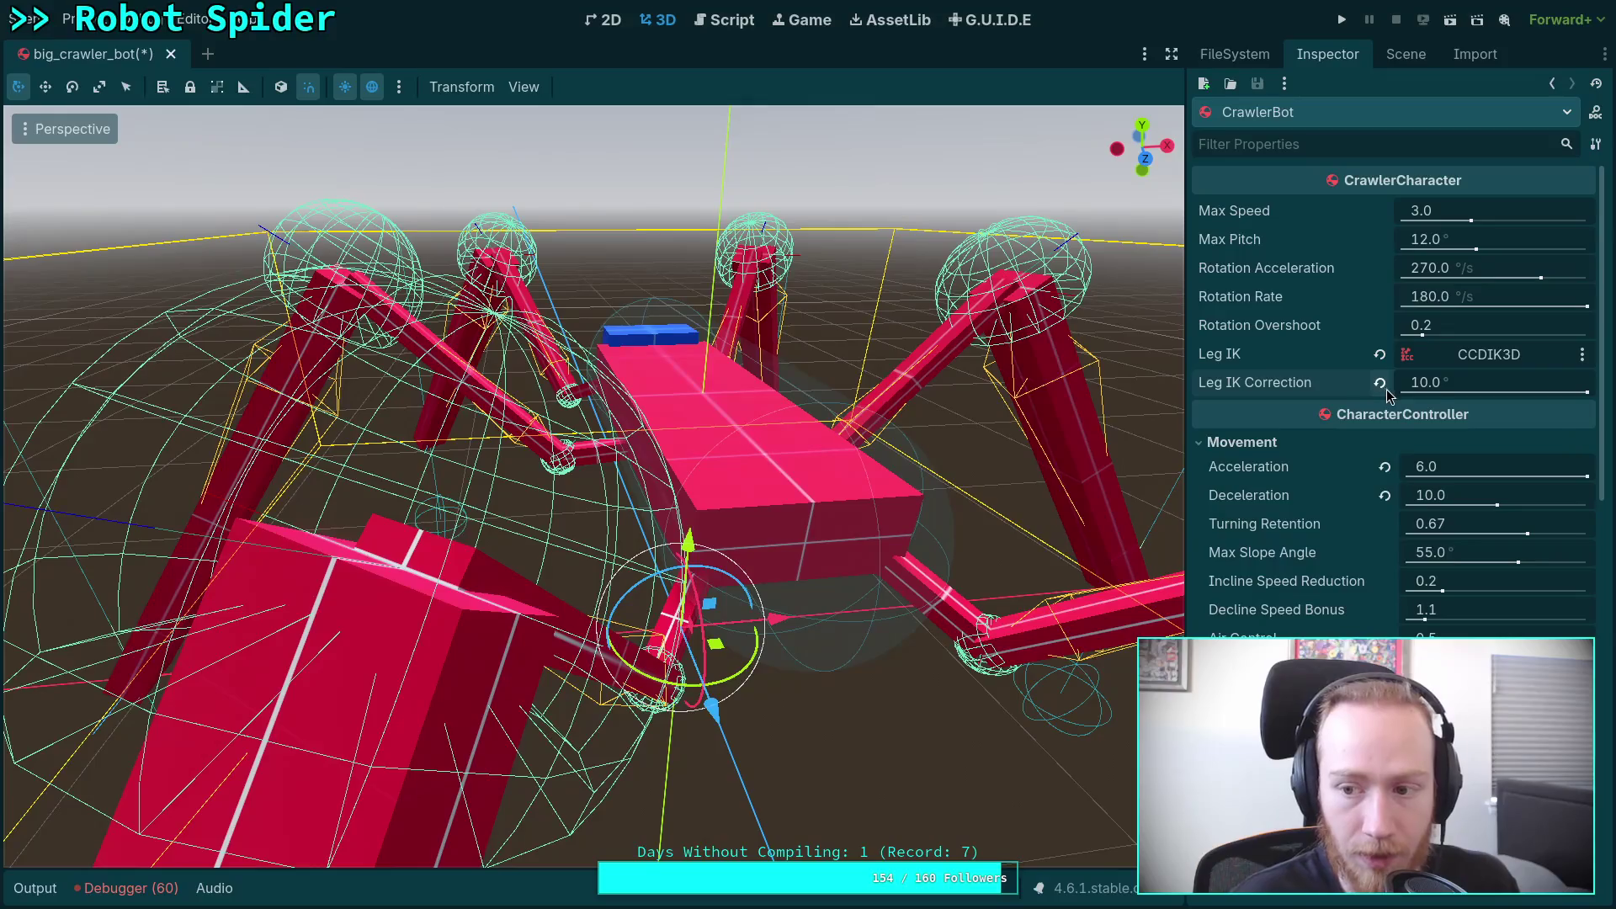
Step: Inspect the Skeleton3D node's bones, then bring up CrawlerCharacter.gd in the script editor
{"action": "left_click", "coordinate": [1402, 56]}
{"action": "left_click", "coordinate": [1295, 183]}
{"action": "left_click", "coordinate": [1328, 53]}
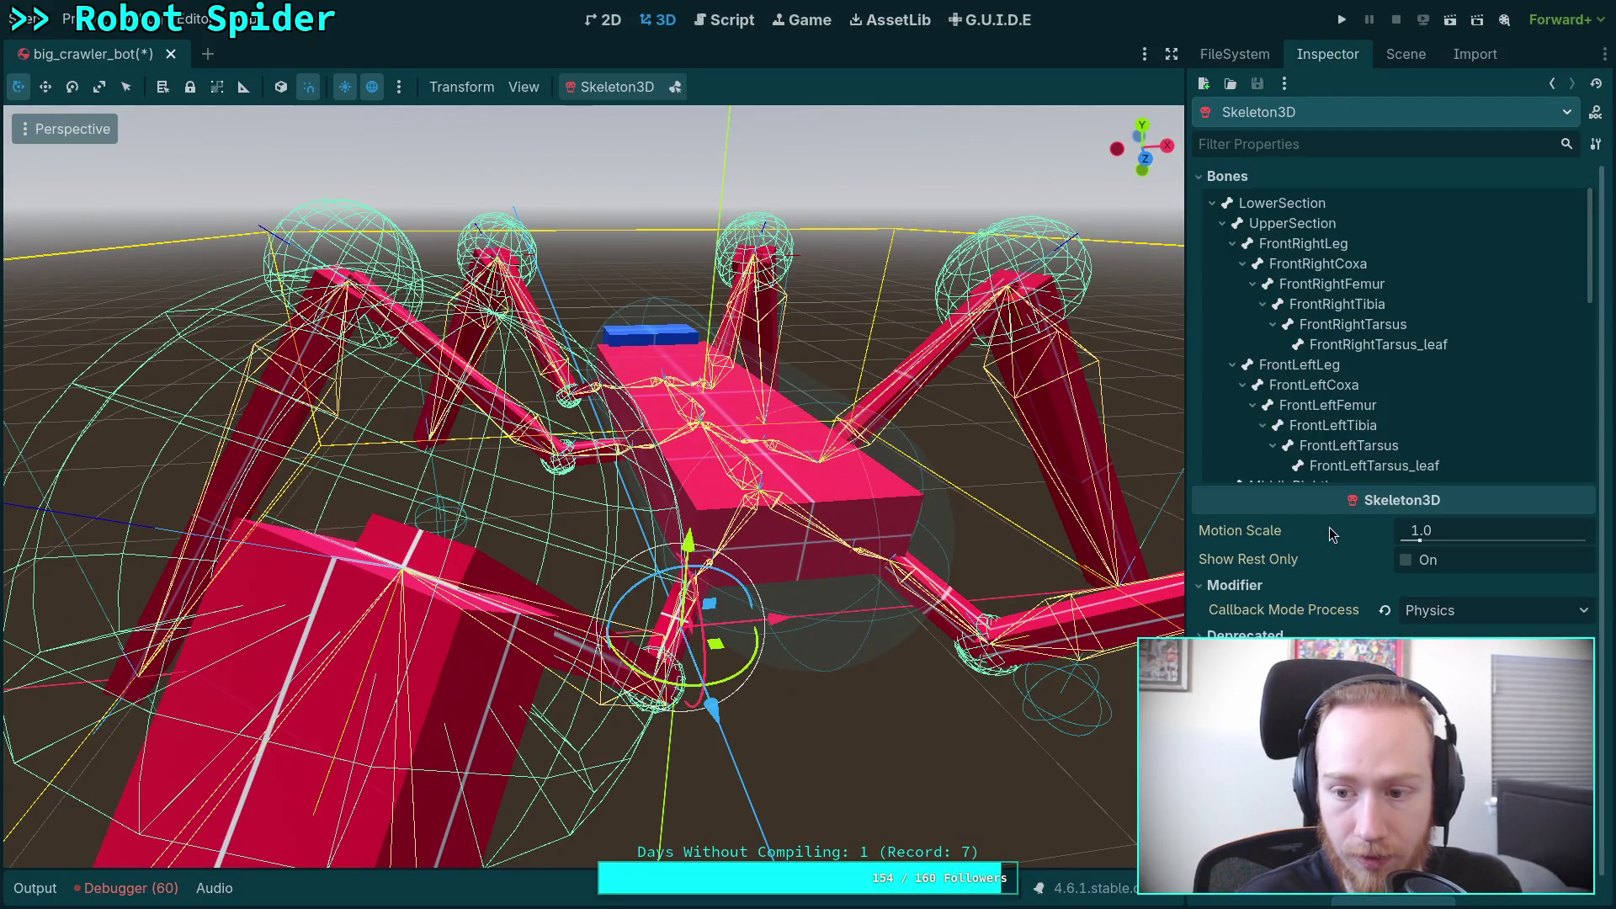
{"action": "left_click", "coordinate": [730, 21]}
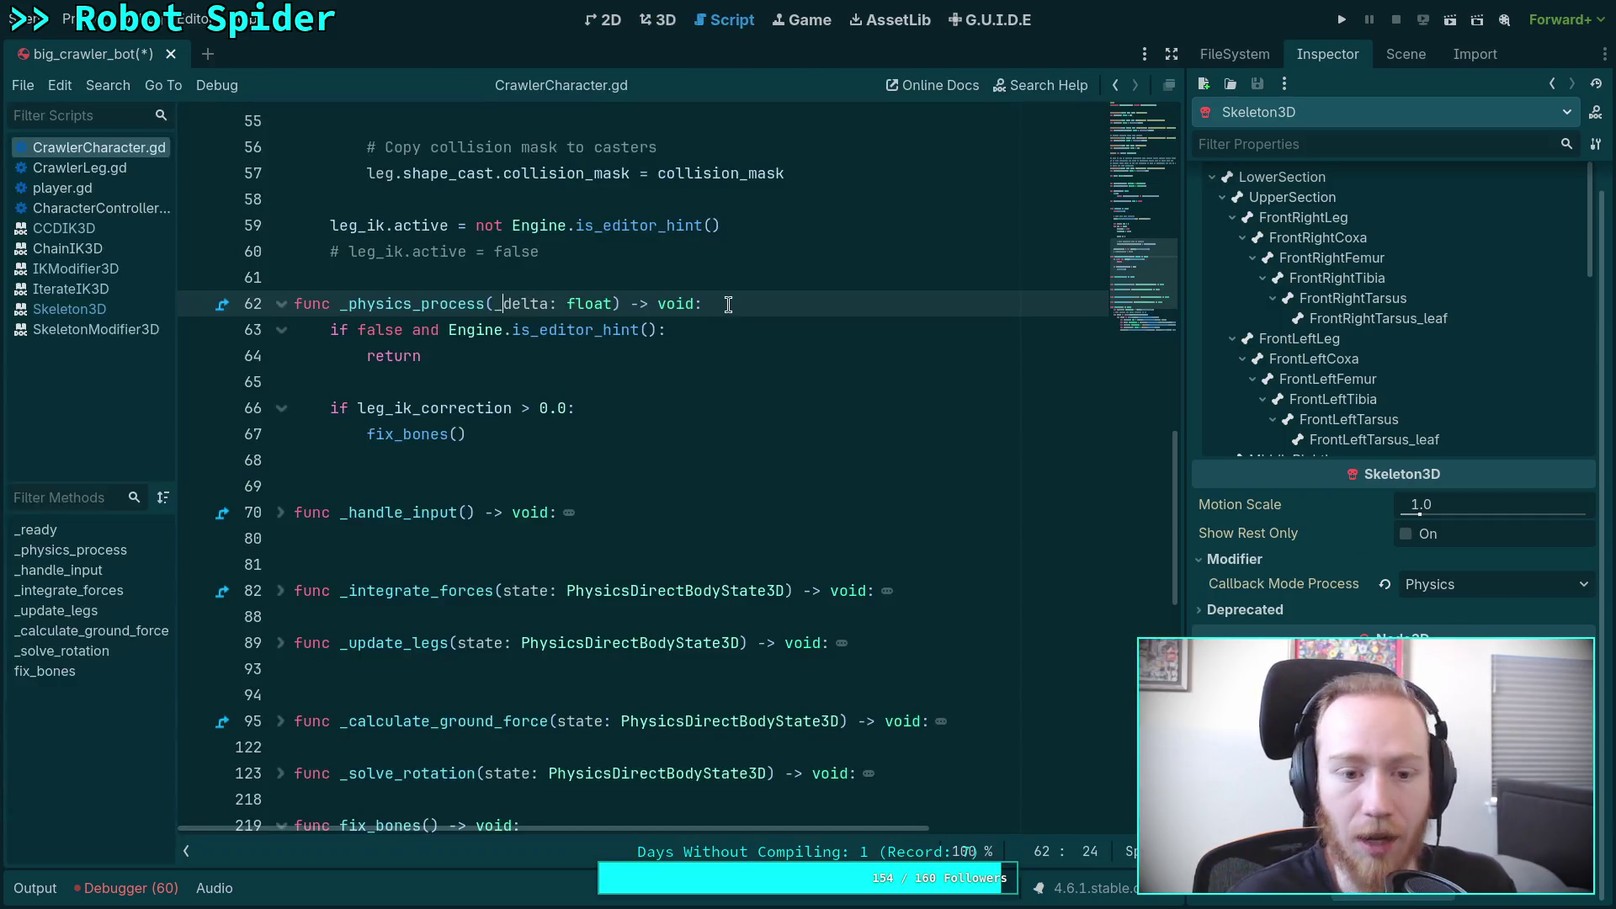
Step: Collapse the Skeleton3D's Modifier section, then go back to GitHub's scene/3d source folder
{"action": "scroll", "coordinate": [607, 536], "scroll_direction": "up", "scroll_amount": 4}
{"action": "scroll", "coordinate": [608, 535], "scroll_direction": "up", "scroll_amount": 1}
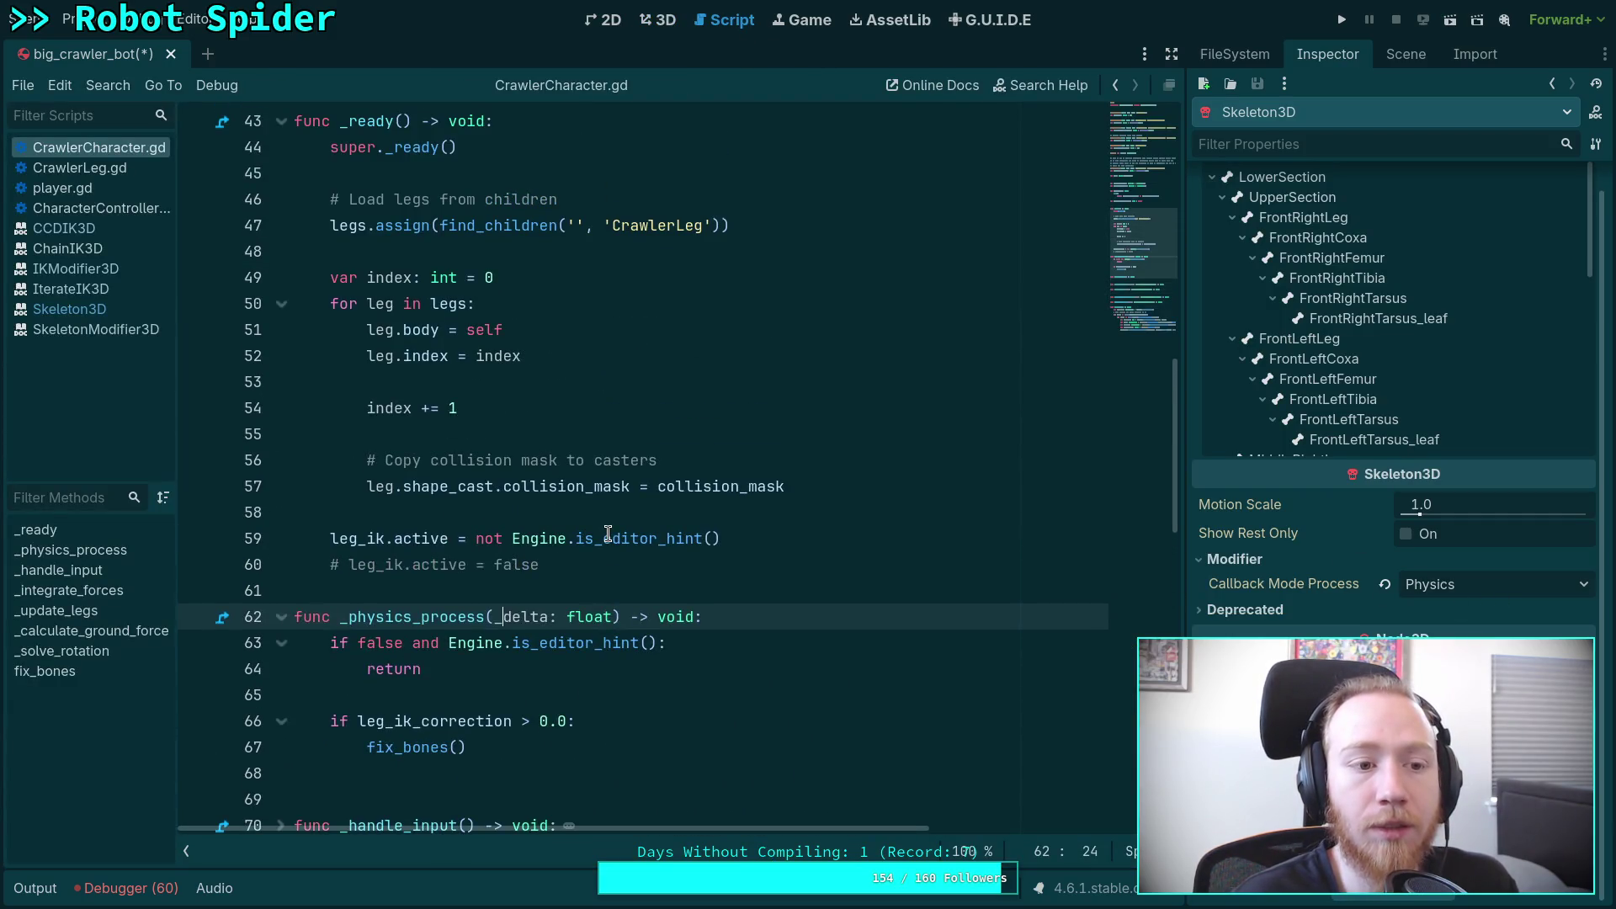
{"action": "mouse_move", "coordinate": [608, 535]}
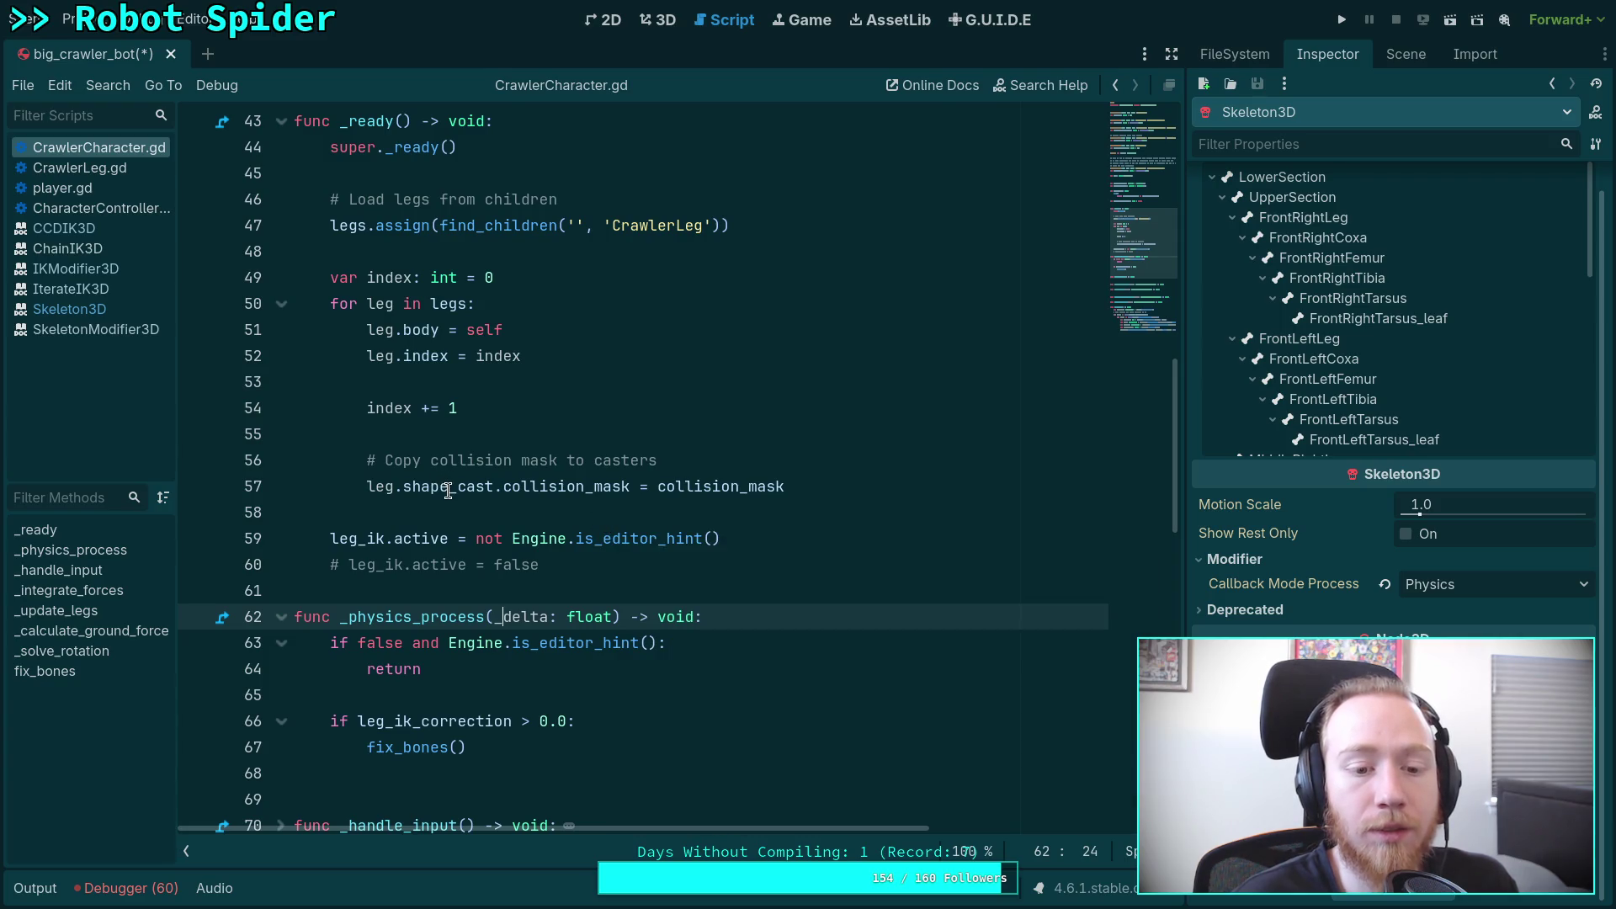
{"action": "scroll", "coordinate": [448, 491], "scroll_direction": "up", "scroll_amount": 3}
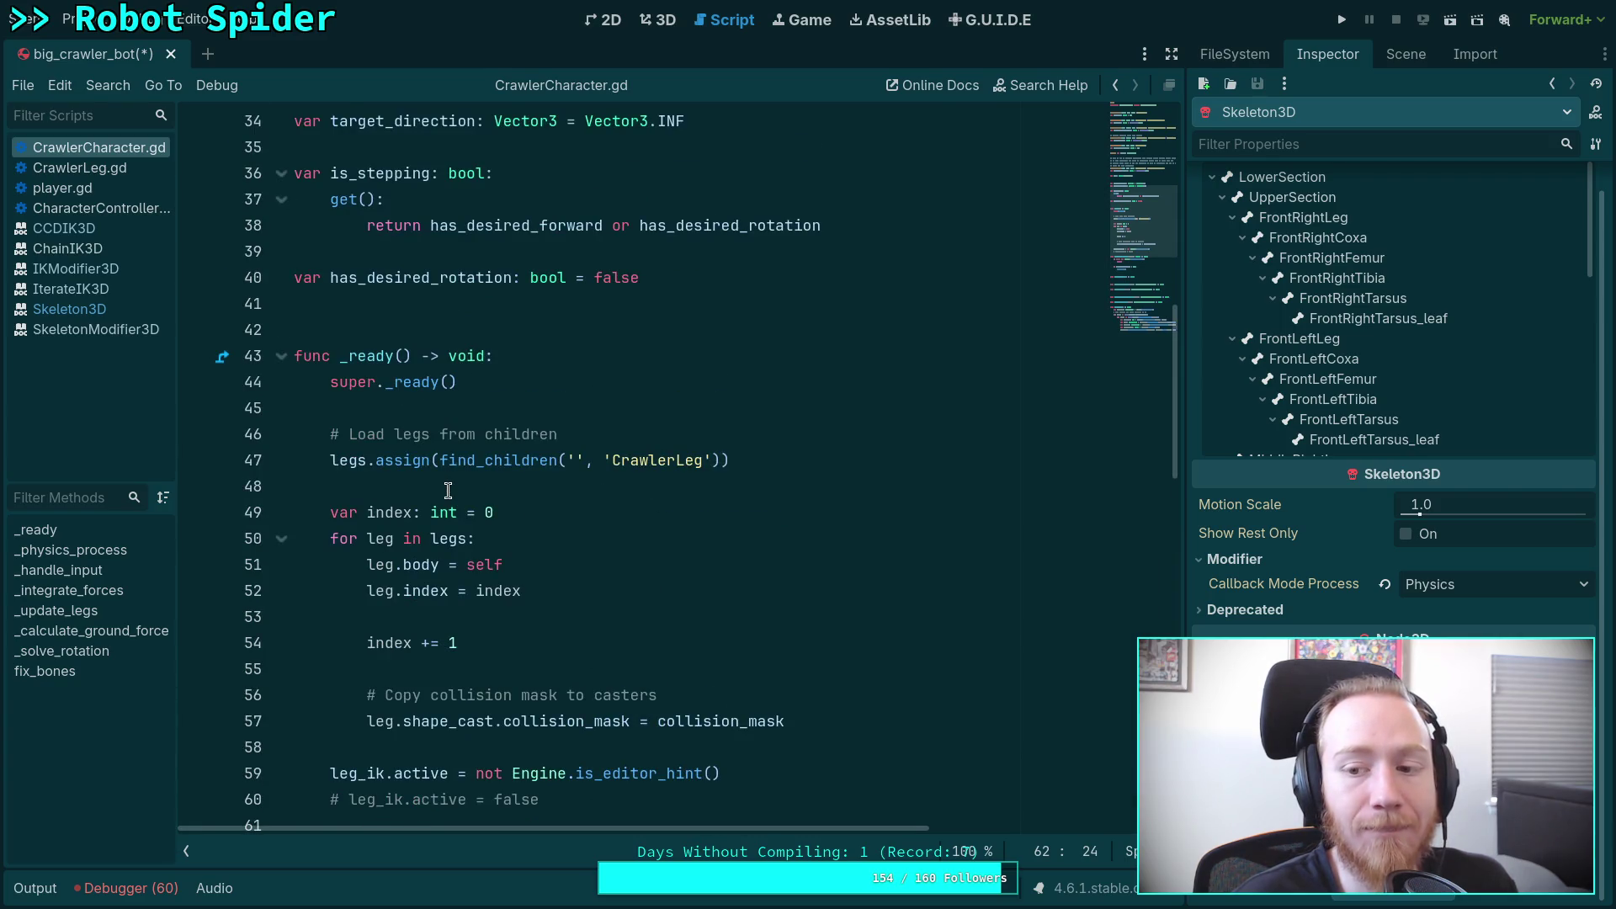
{"action": "scroll", "coordinate": [1321, 591], "scroll_direction": "up", "scroll_amount": 1}
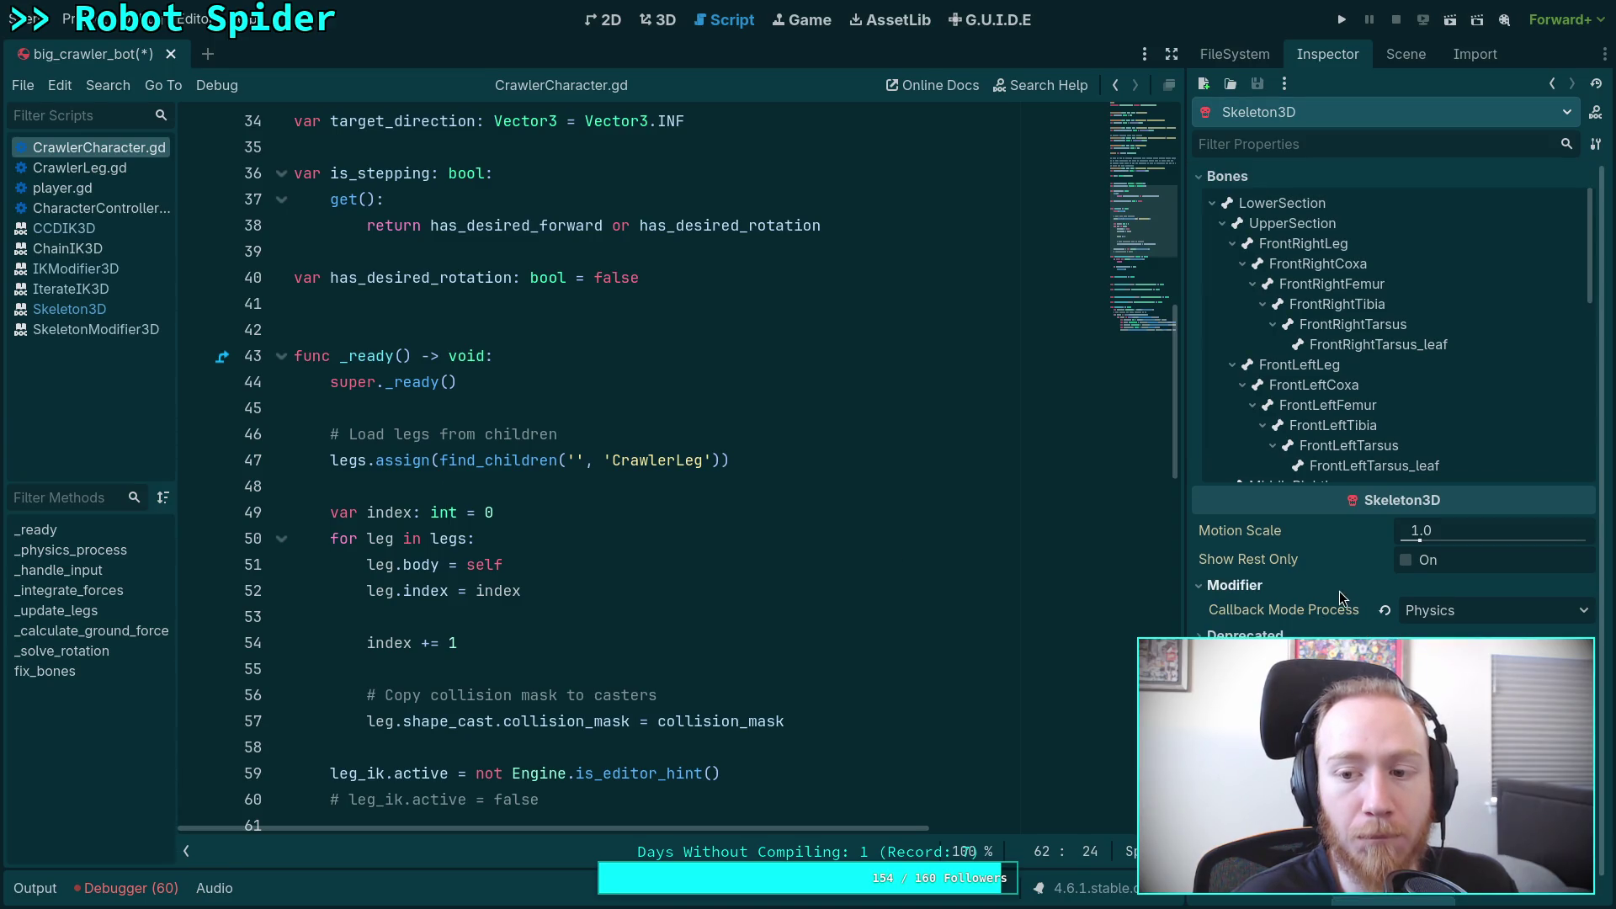
{"action": "left_click", "coordinate": [1246, 586]}
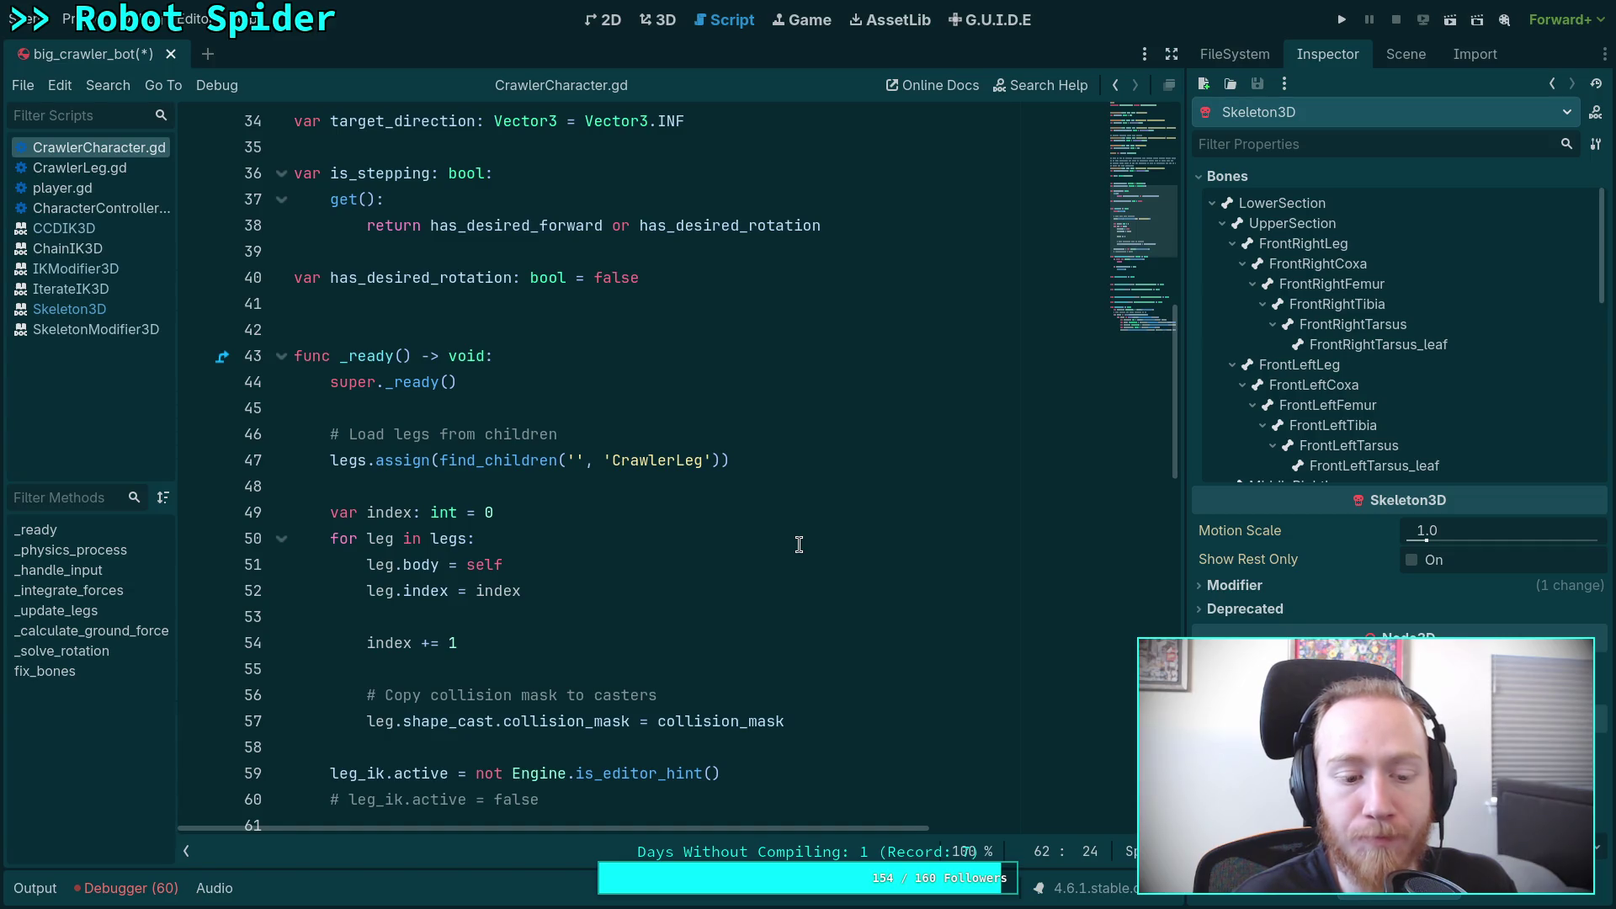
{"action": "key", "text": "alt+Tab"}
{"action": "key", "text": "alt+Left"}
Step: Find and open skeleton_modifier_3d.cpp in GitHub's scene/3d folder
{"action": "scroll", "coordinate": [262, 670], "scroll_direction": "down", "scroll_amount": 10}
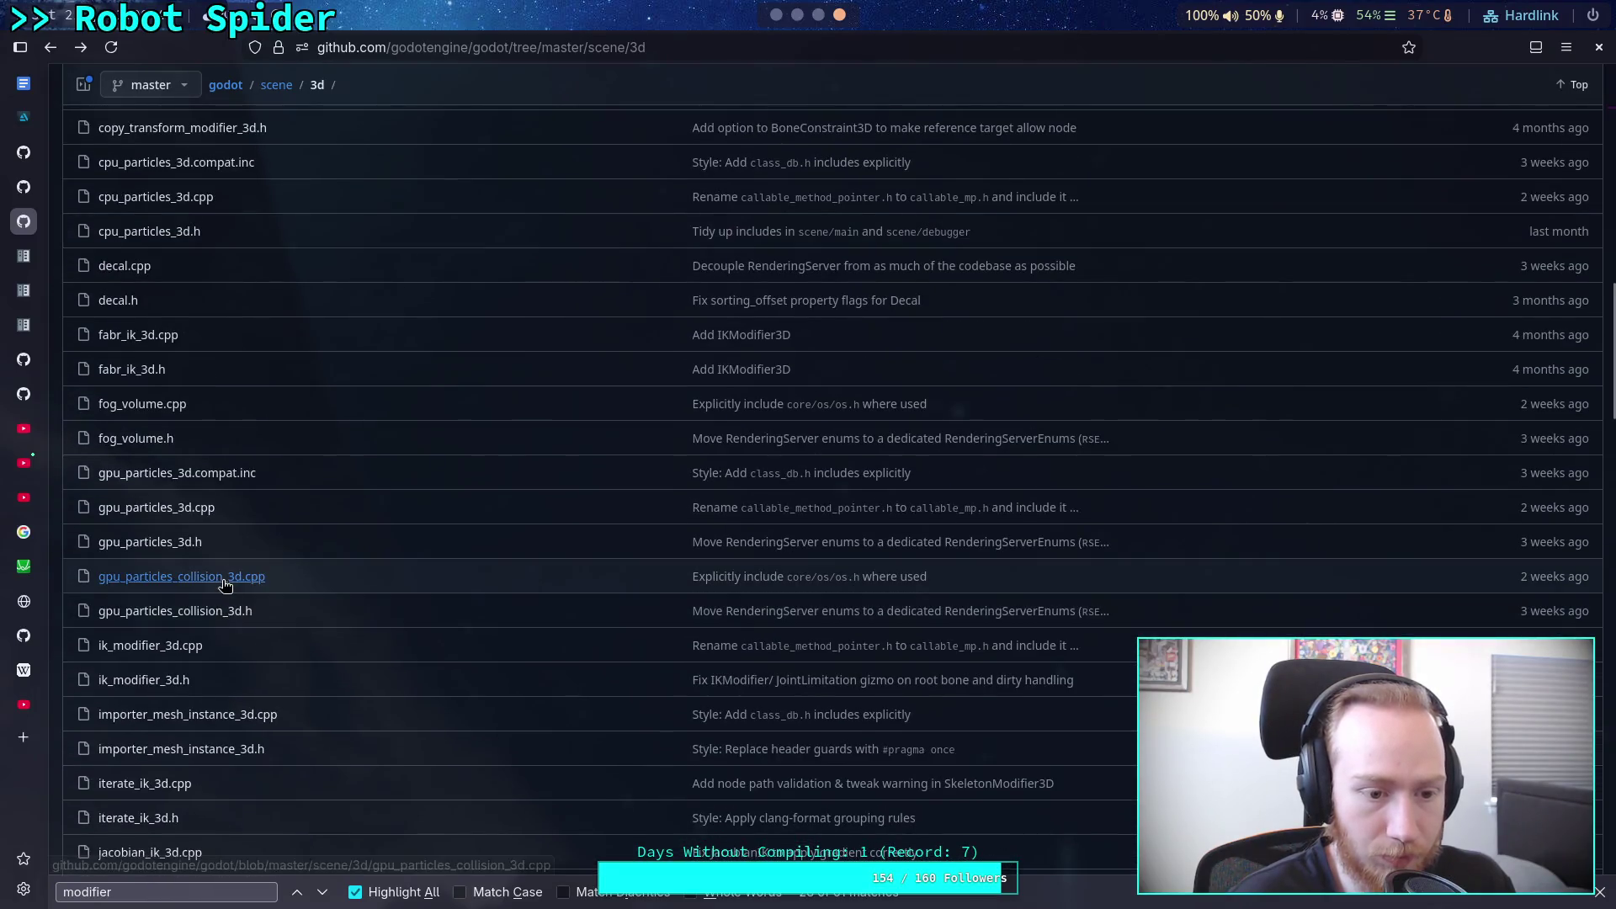
{"action": "scroll", "coordinate": [225, 584], "scroll_direction": "down", "scroll_amount": 7}
{"action": "scroll", "coordinate": [250, 594], "scroll_direction": "down", "scroll_amount": 10}
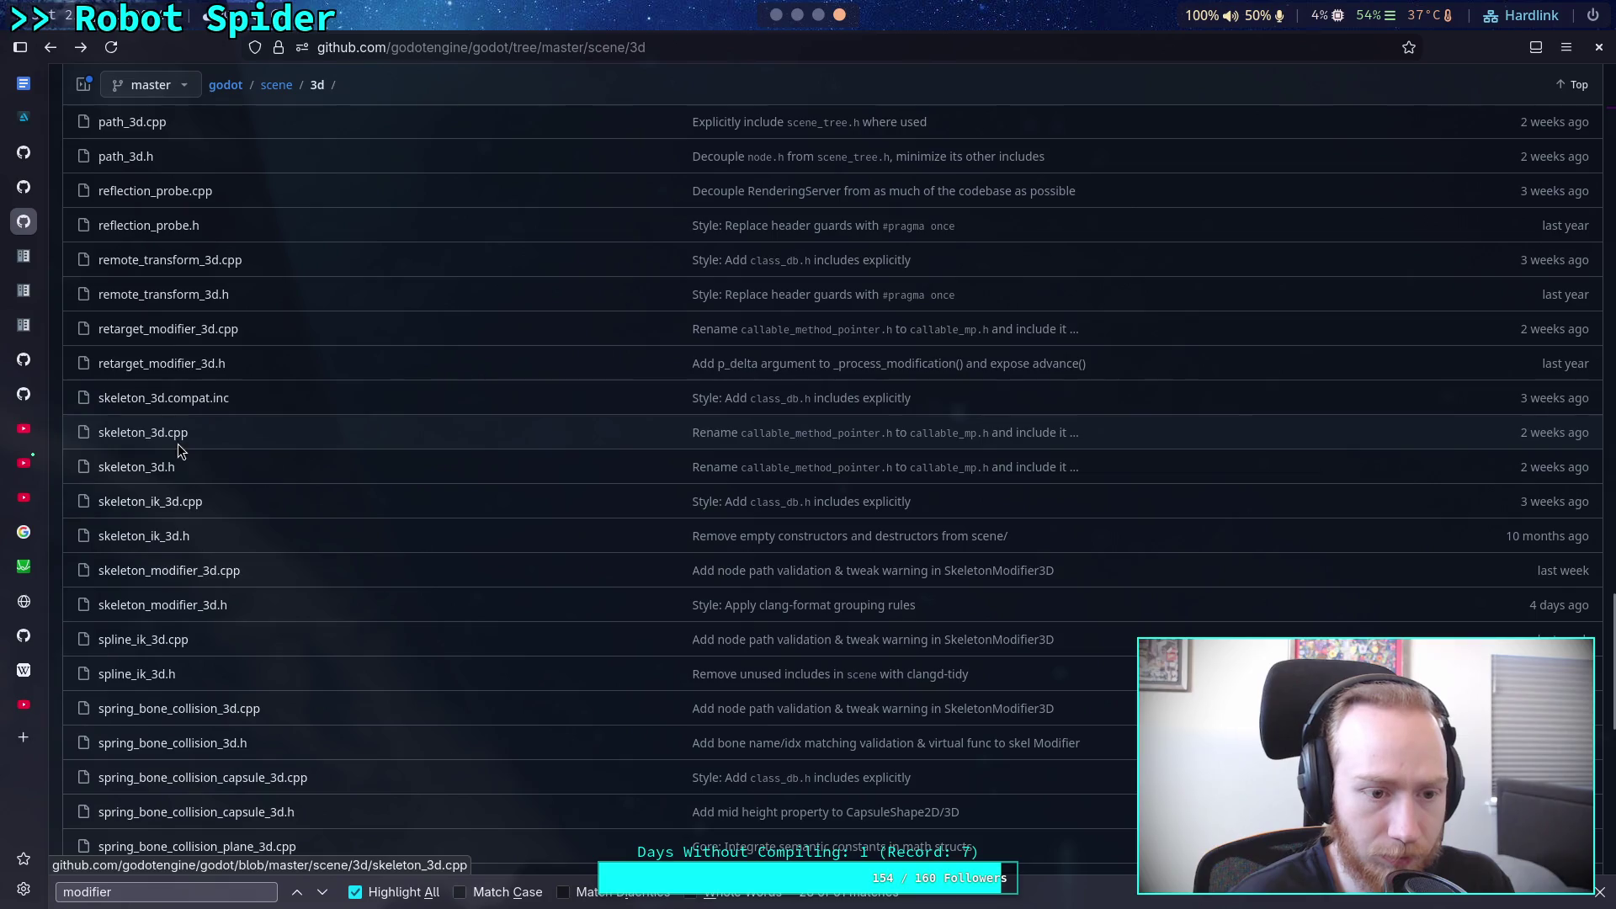
{"action": "left_click", "coordinate": [191, 571]}
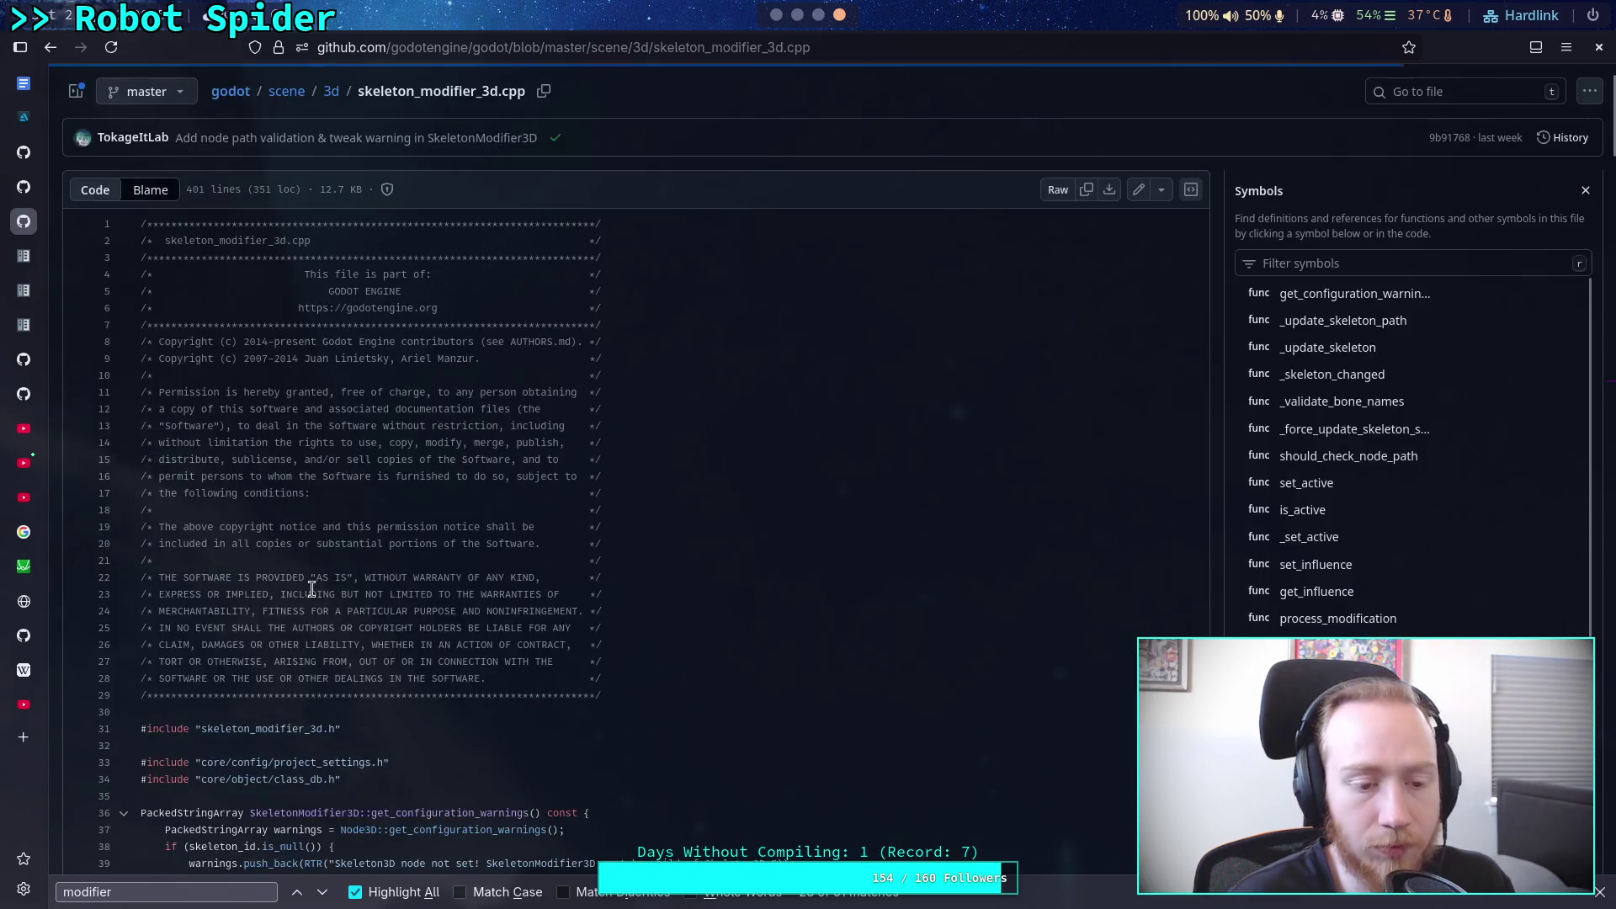
Step: Review process_modification, highlighting lines 130–131 where modification_processed is emitted, then return to Godot
{"action": "scroll", "coordinate": [578, 639], "scroll_direction": "down", "scroll_amount": 5}
{"action": "scroll", "coordinate": [505, 627], "scroll_direction": "down", "scroll_amount": 3}
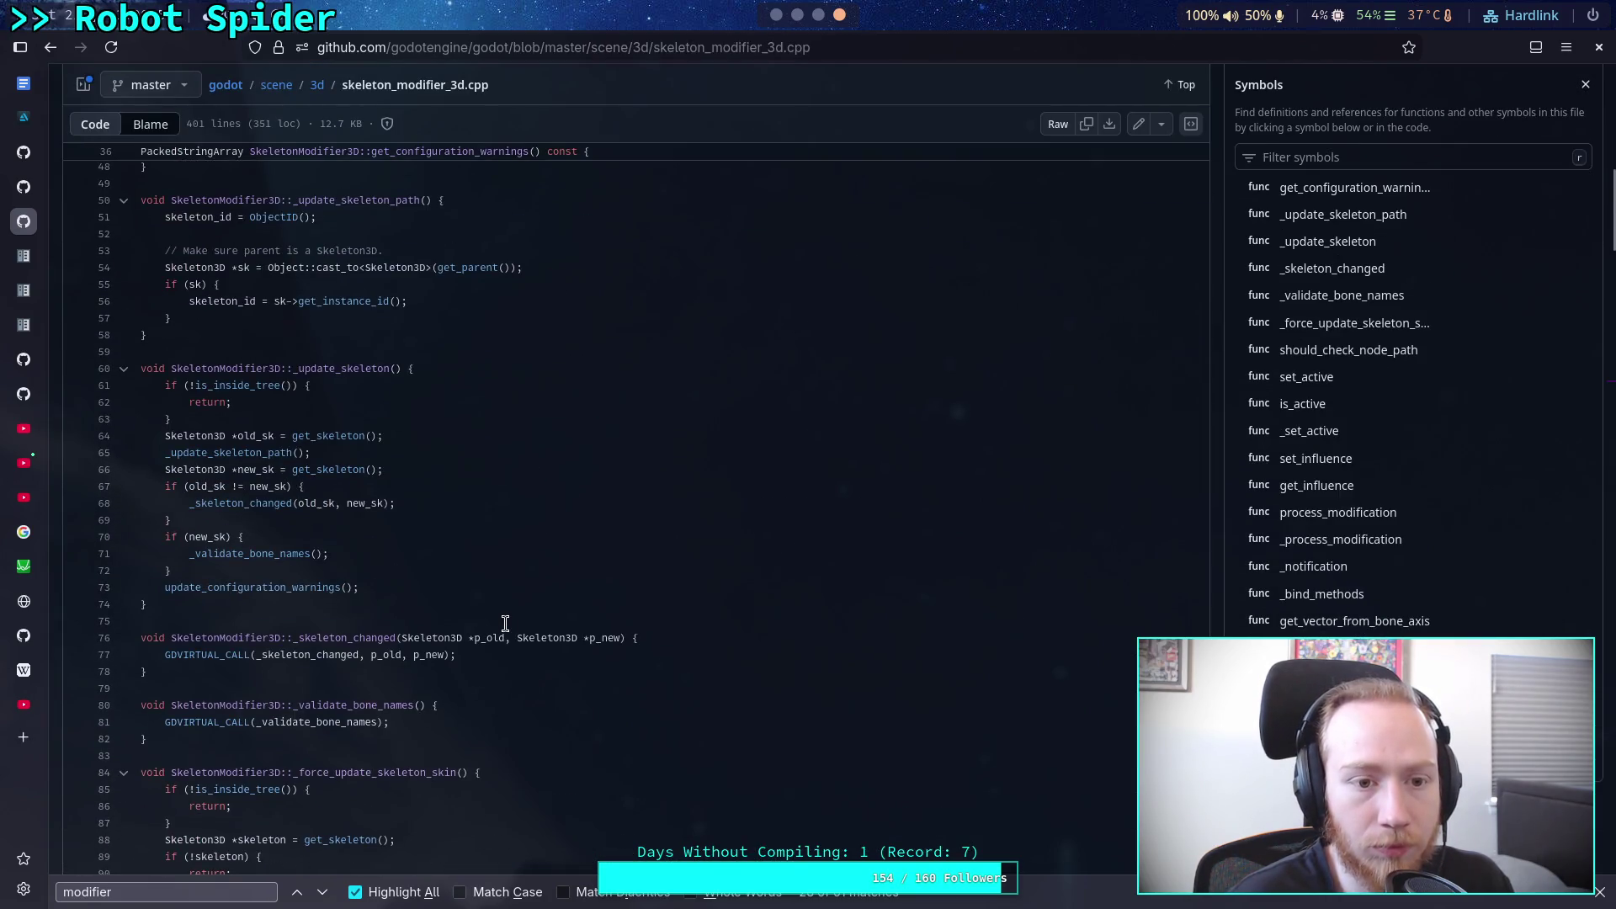
{"action": "scroll", "coordinate": [505, 623], "scroll_direction": "down", "scroll_amount": 4}
{"action": "scroll", "coordinate": [505, 623], "scroll_direction": "down", "scroll_amount": 8}
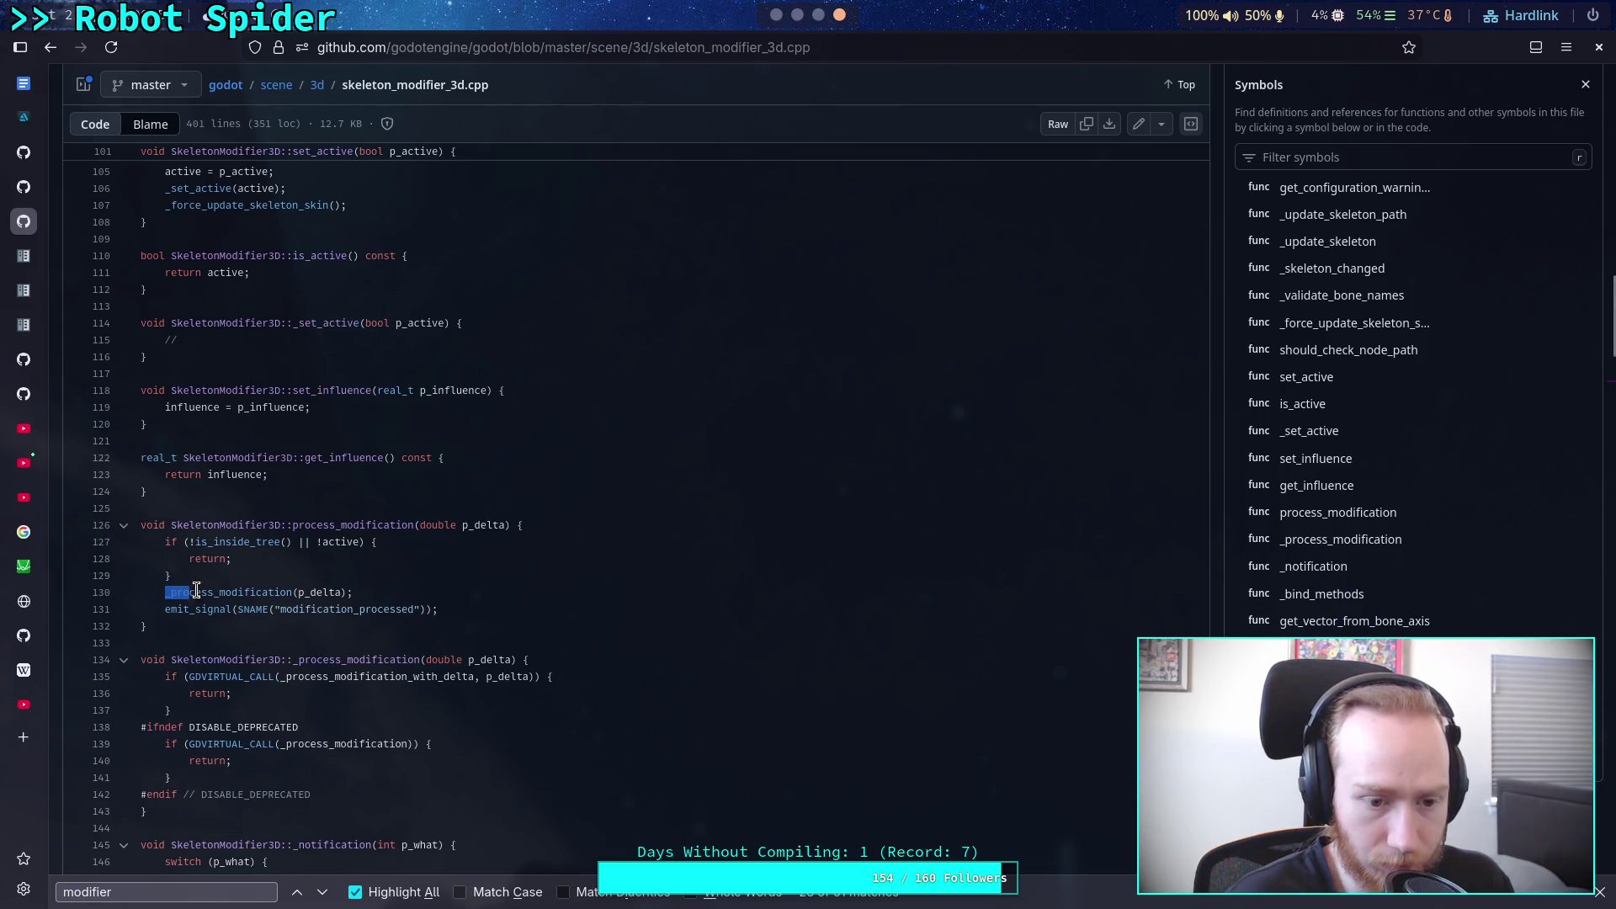
{"action": "left_click_drag", "start_coordinate": [165, 592], "coordinate": [424, 596]}
{"action": "triple_click", "coordinate": [470, 605]}
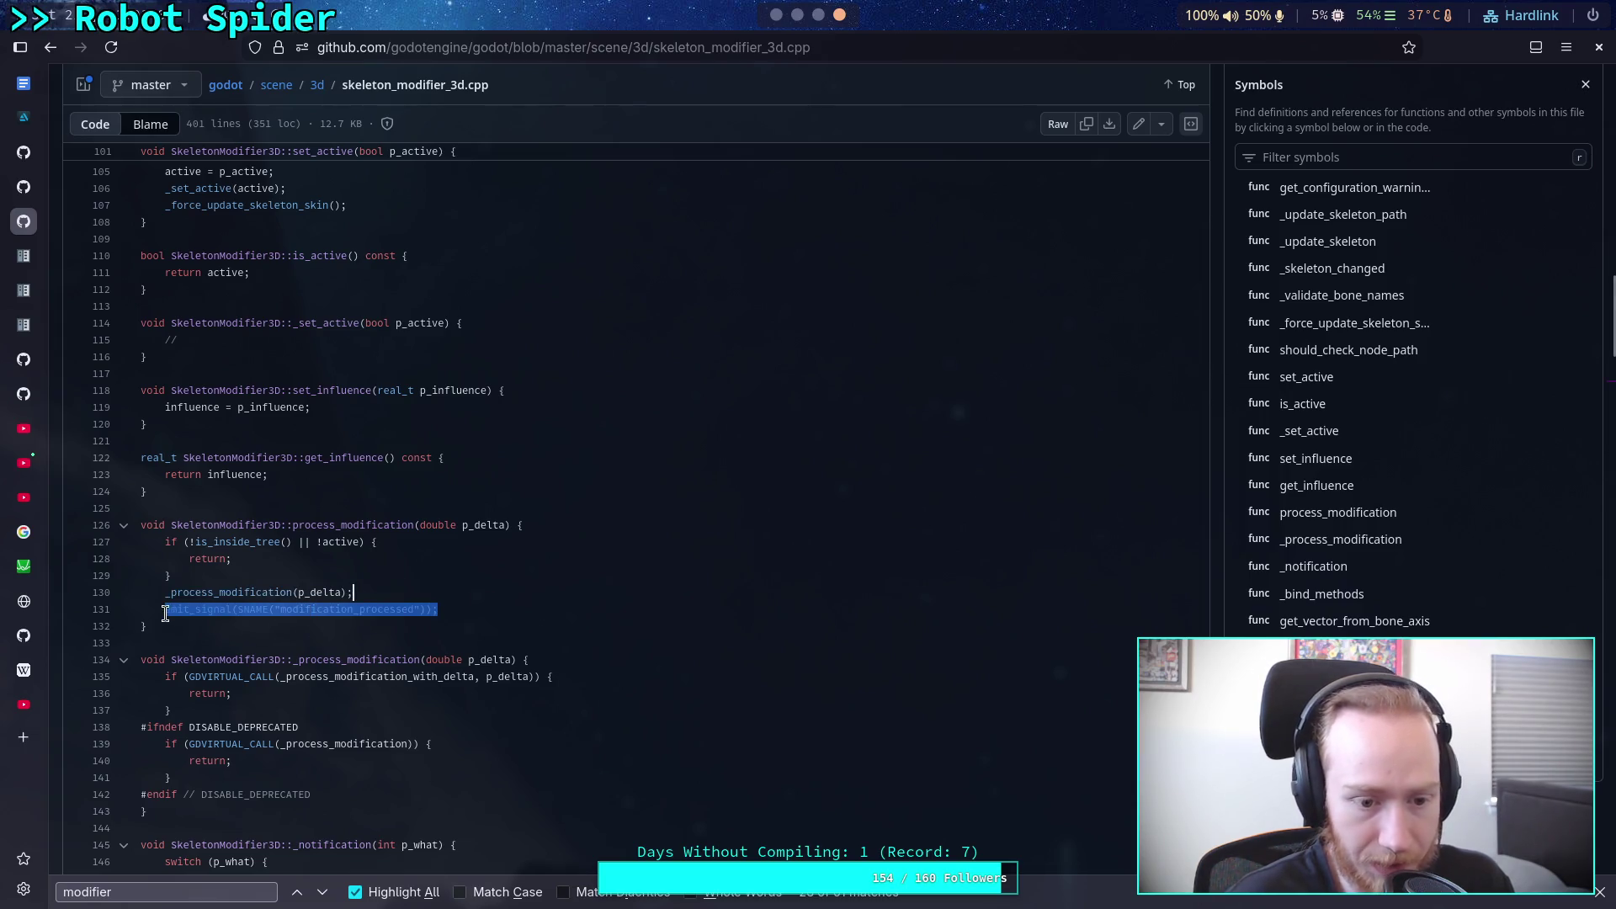
{"action": "left_click", "coordinate": [460, 609]}
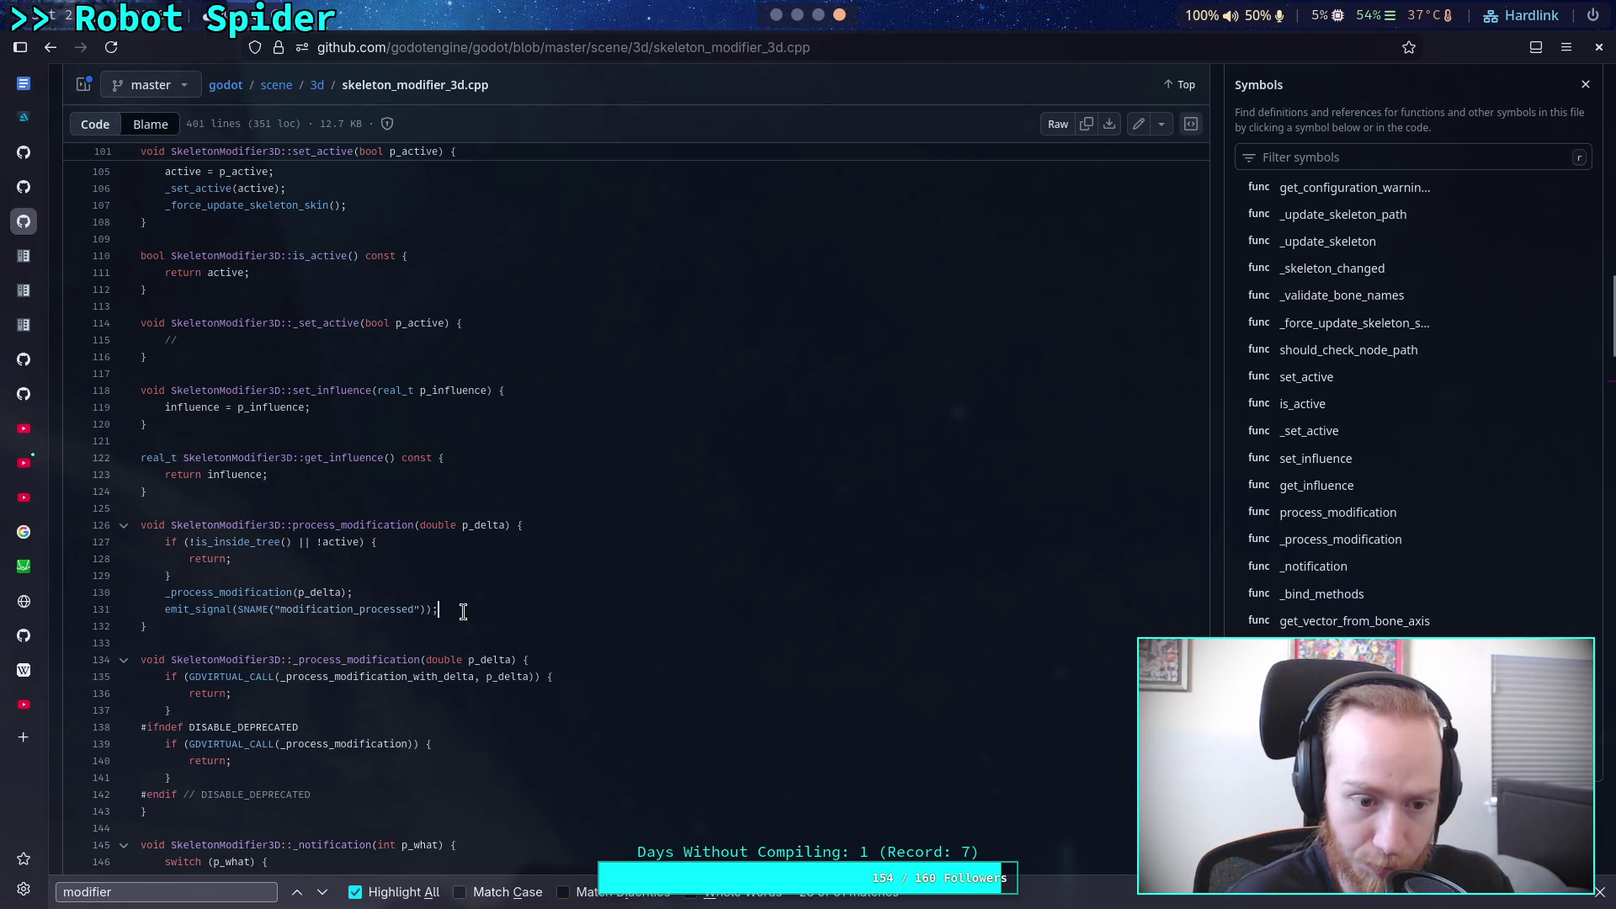
{"action": "left_click", "coordinate": [775, 16]}
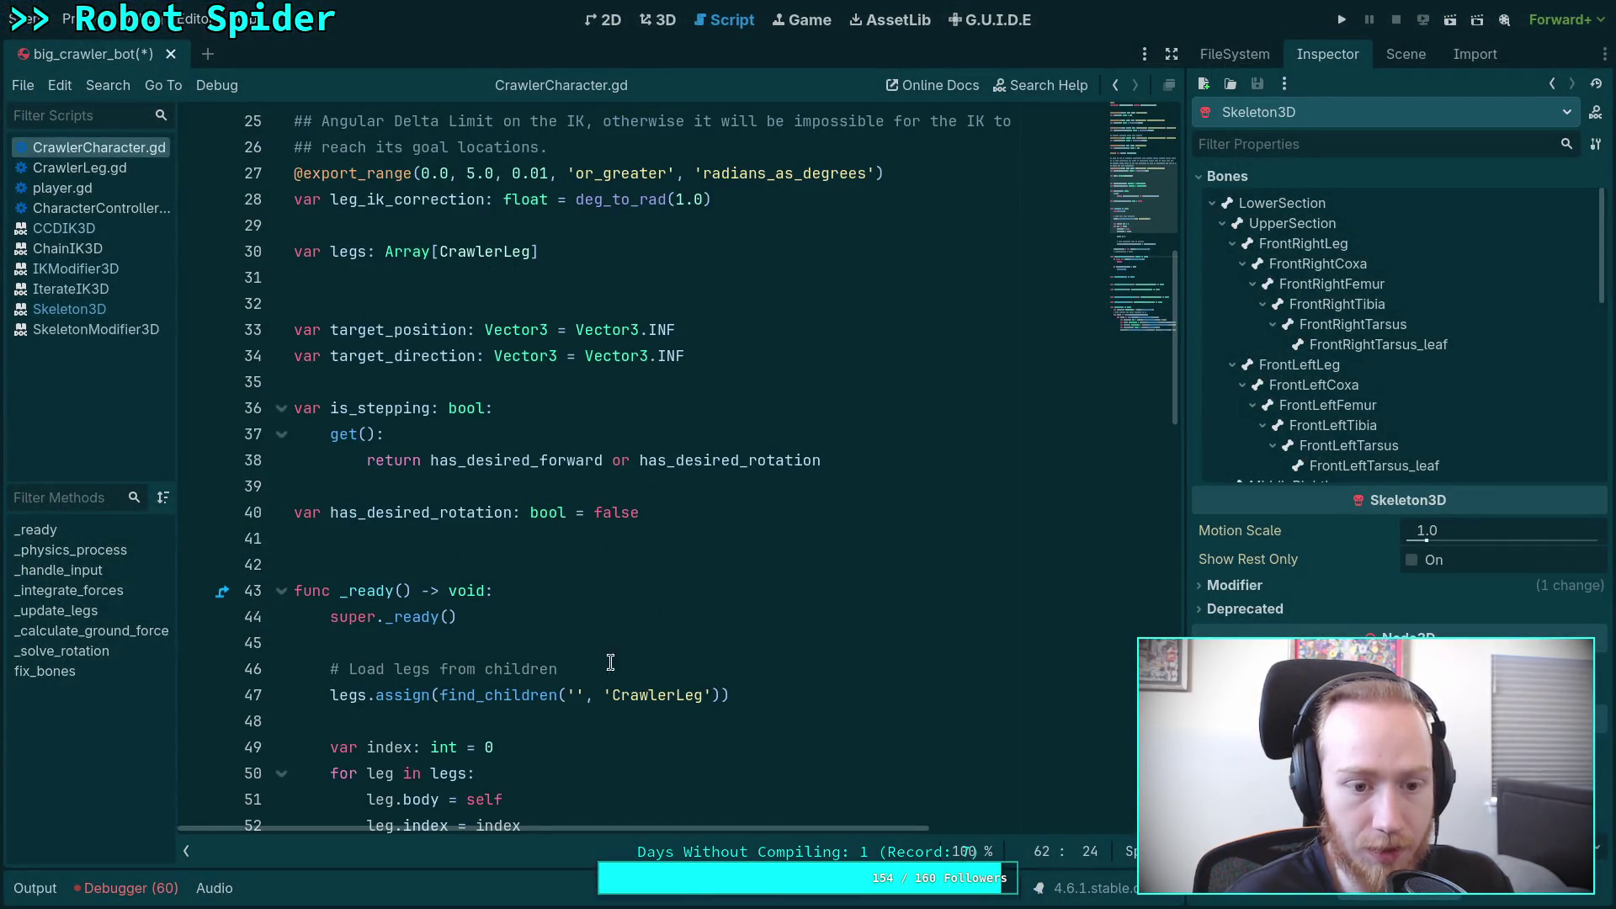
Step: Read fix_bones and its slerp line, checking slerp's documentation, then switch to the 3D view
{"action": "scroll", "coordinate": [480, 618], "scroll_direction": "down", "scroll_amount": 4}
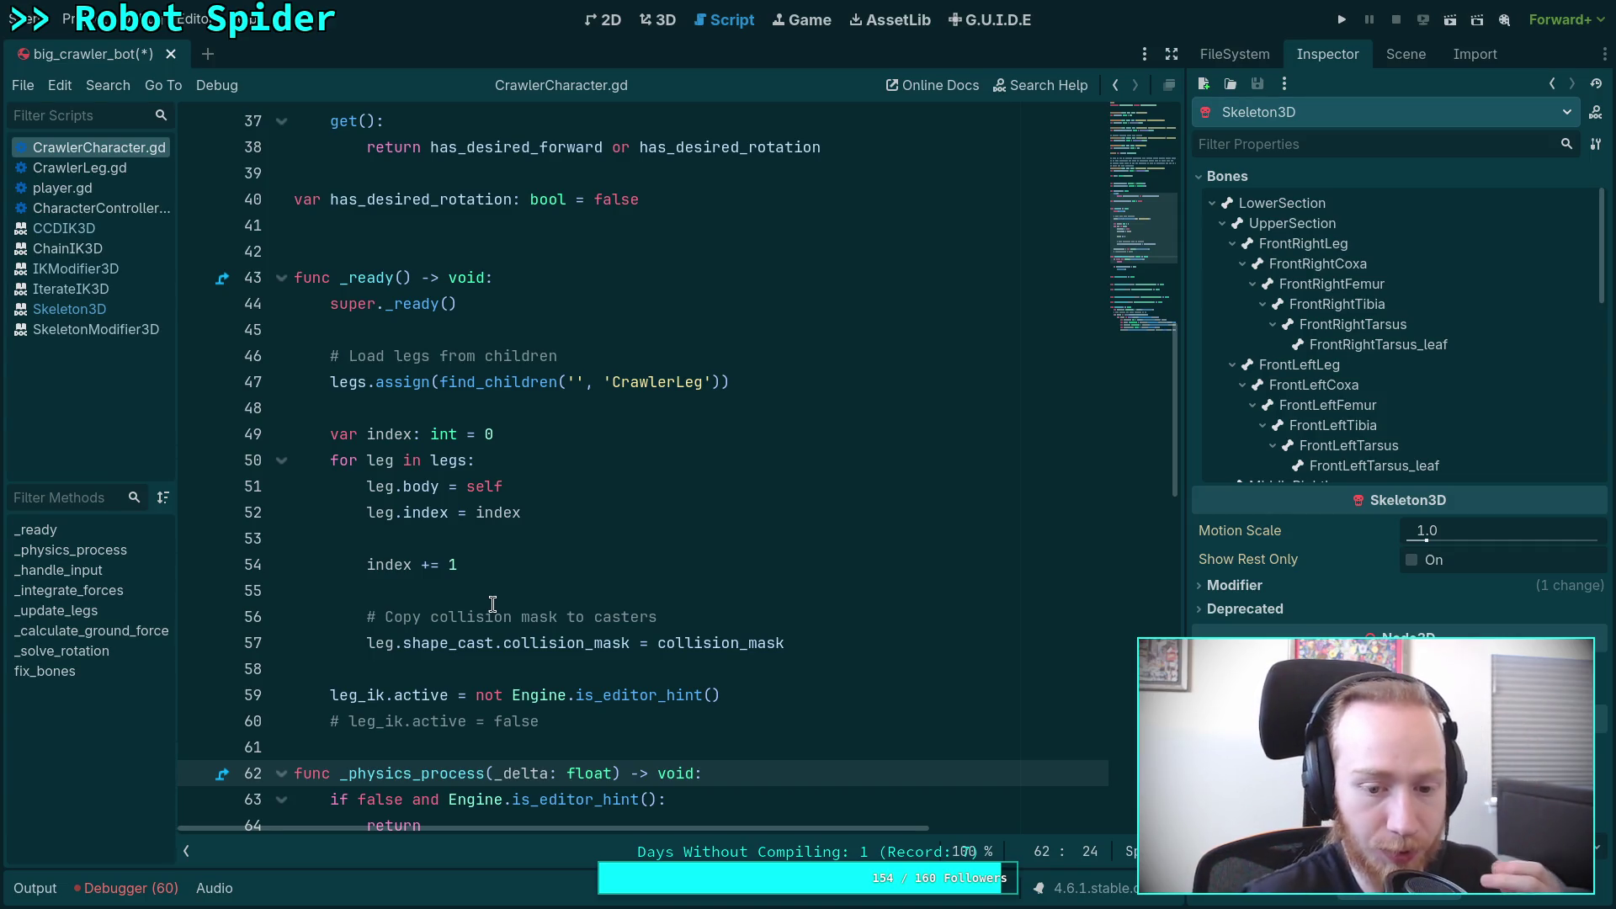
{"action": "scroll", "coordinate": [724, 556], "scroll_direction": "down", "scroll_amount": 7}
{"action": "scroll", "coordinate": [712, 551], "scroll_direction": "down", "scroll_amount": 3}
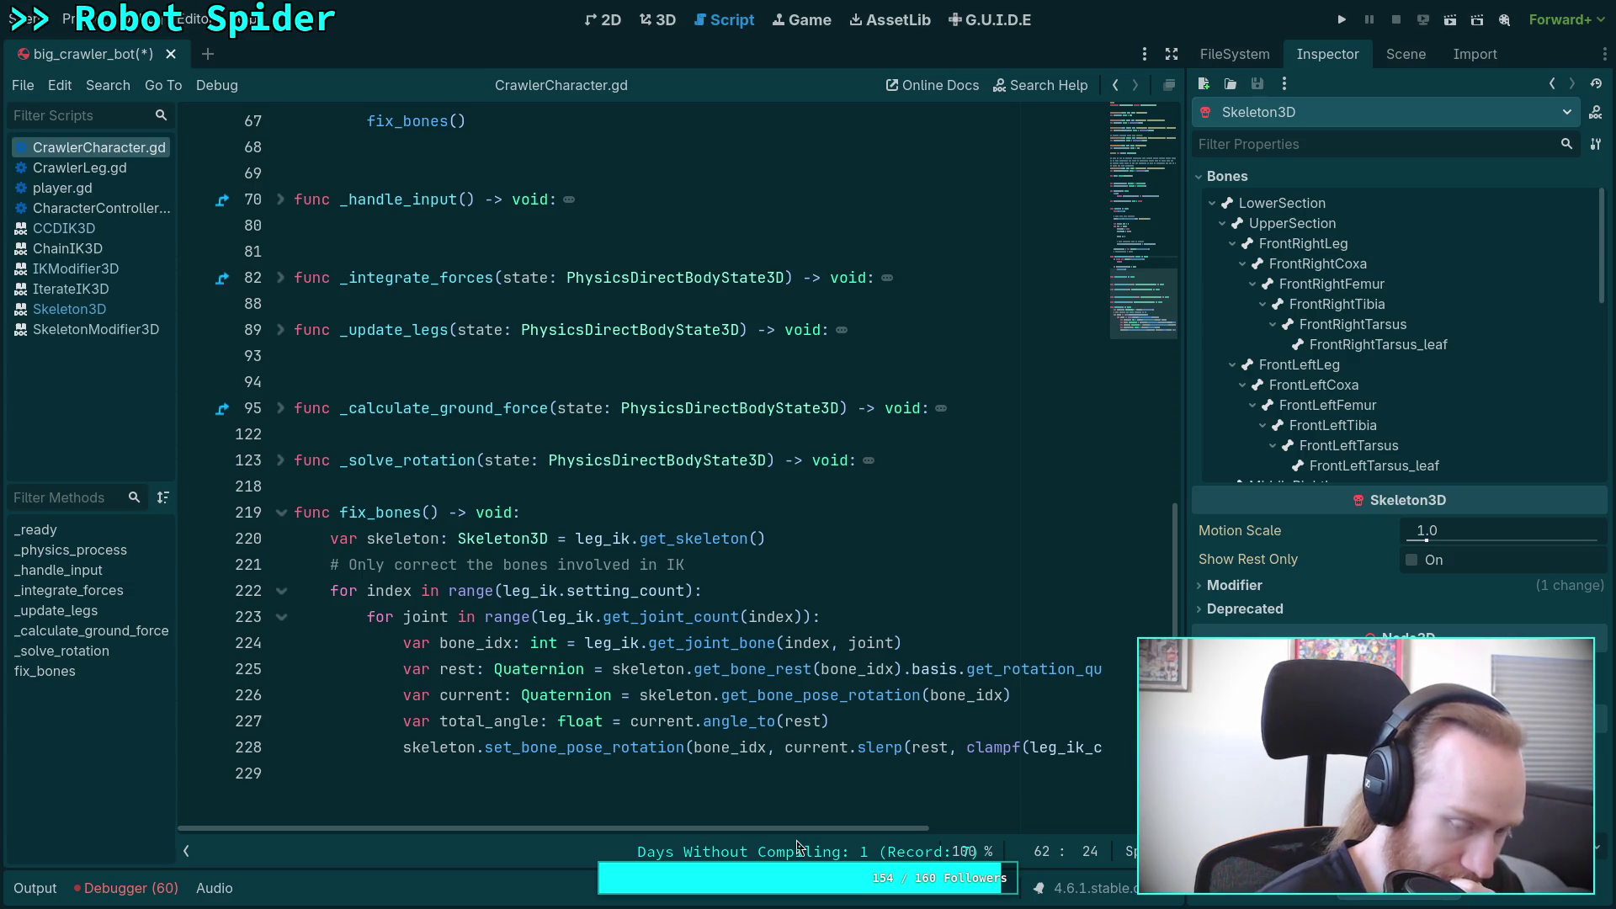
{"action": "mouse_move", "coordinate": [802, 835]}
{"action": "left_mouse_down"}
{"action": "mouse_move", "coordinate": [1065, 836]}
{"action": "mouse_move", "coordinate": [781, 824]}
{"action": "left_mouse_up"}
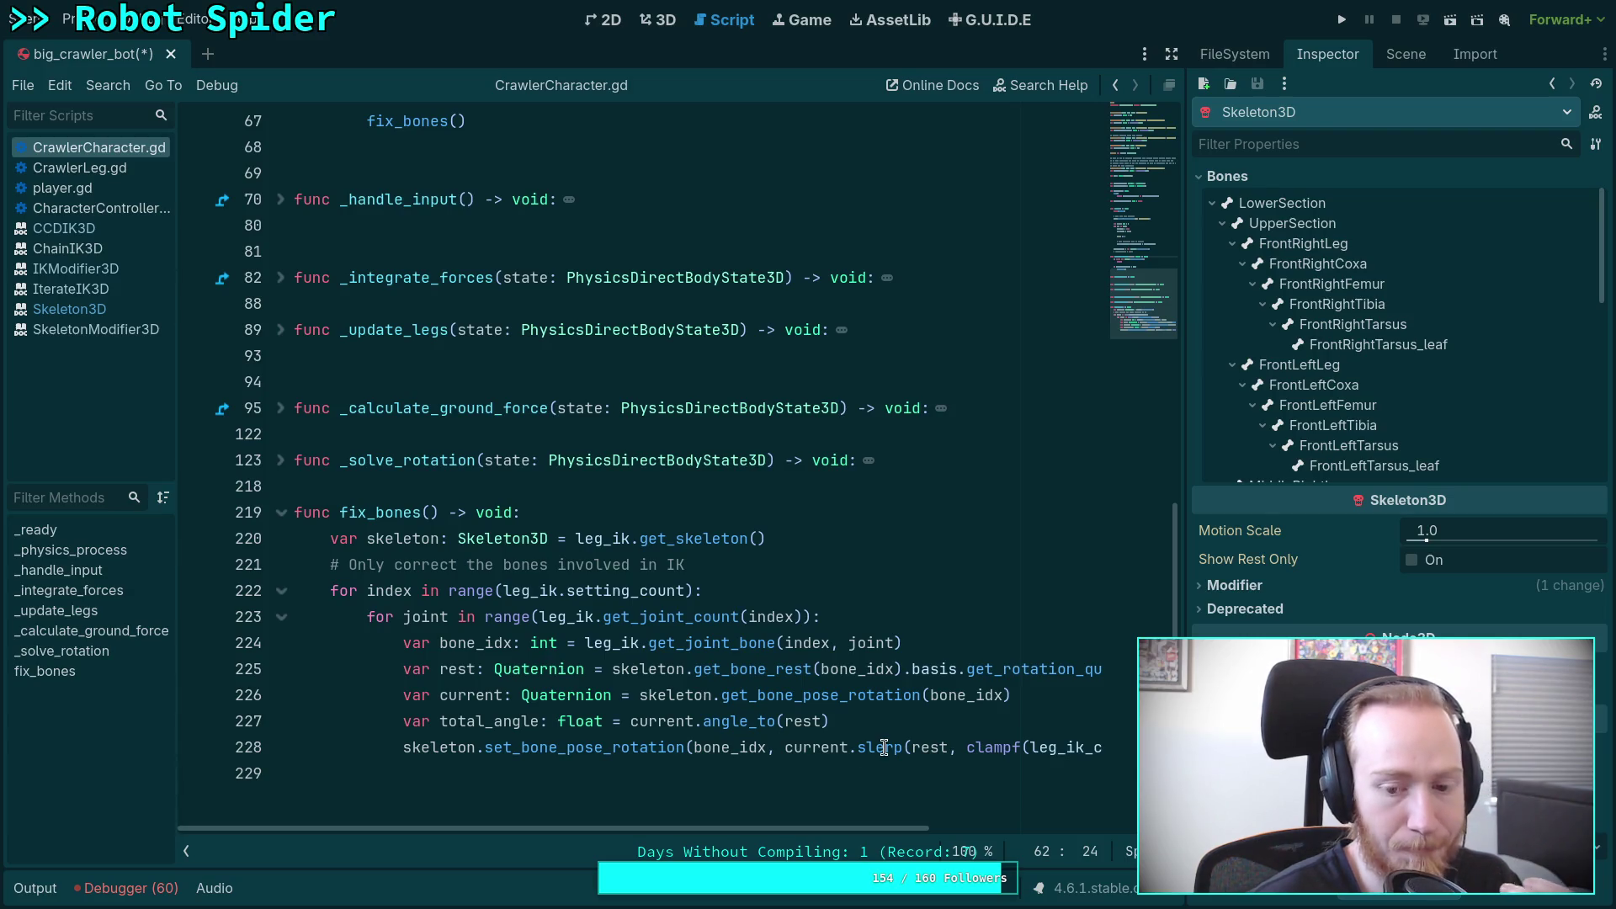
{"action": "mouse_move", "coordinate": [883, 747]}
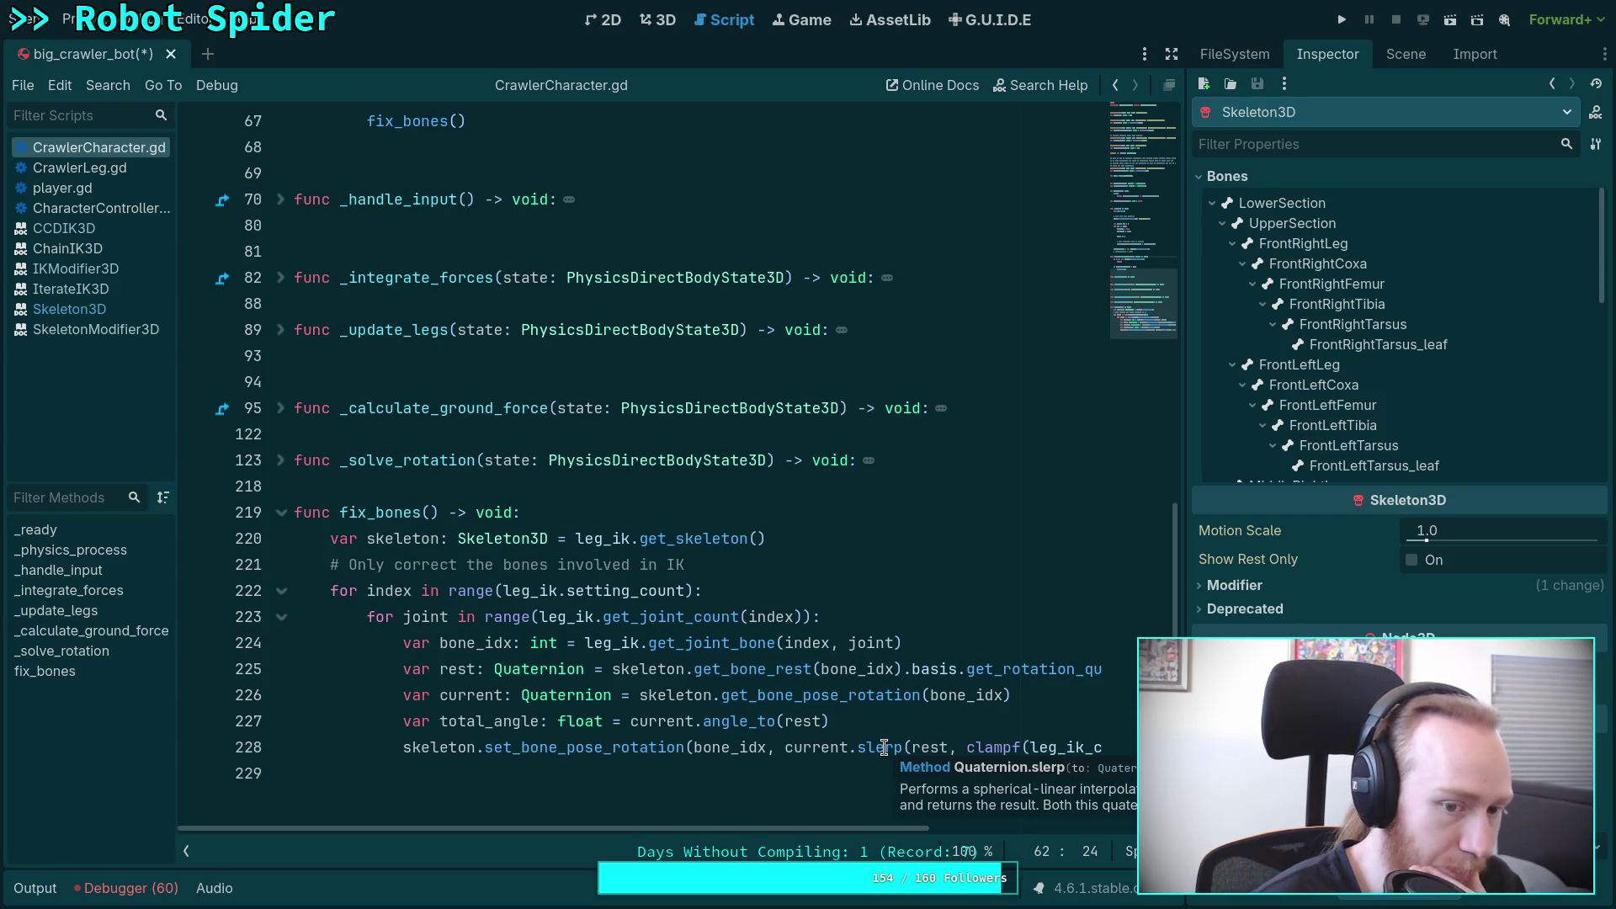
{"action": "key", "text": "ctrl+F2"}
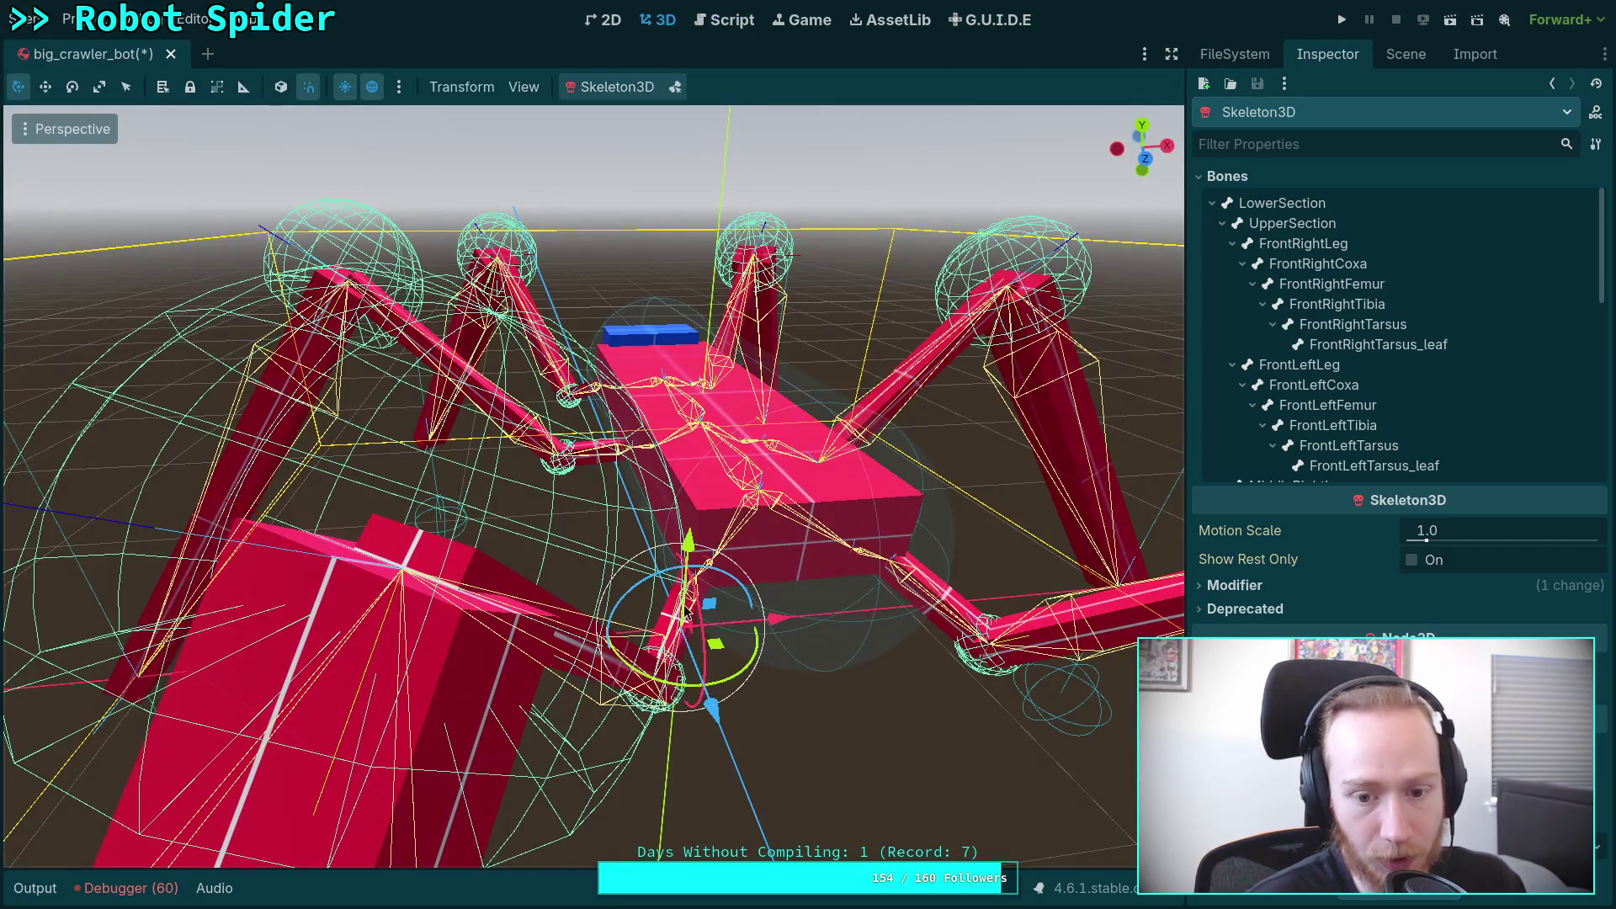
Step: Raise CrawlerBot's Leg IK Correction to 32.84 and frame the spider in the viewport
{"action": "scroll", "coordinate": [625, 523], "scroll_direction": "up", "scroll_amount": 3}
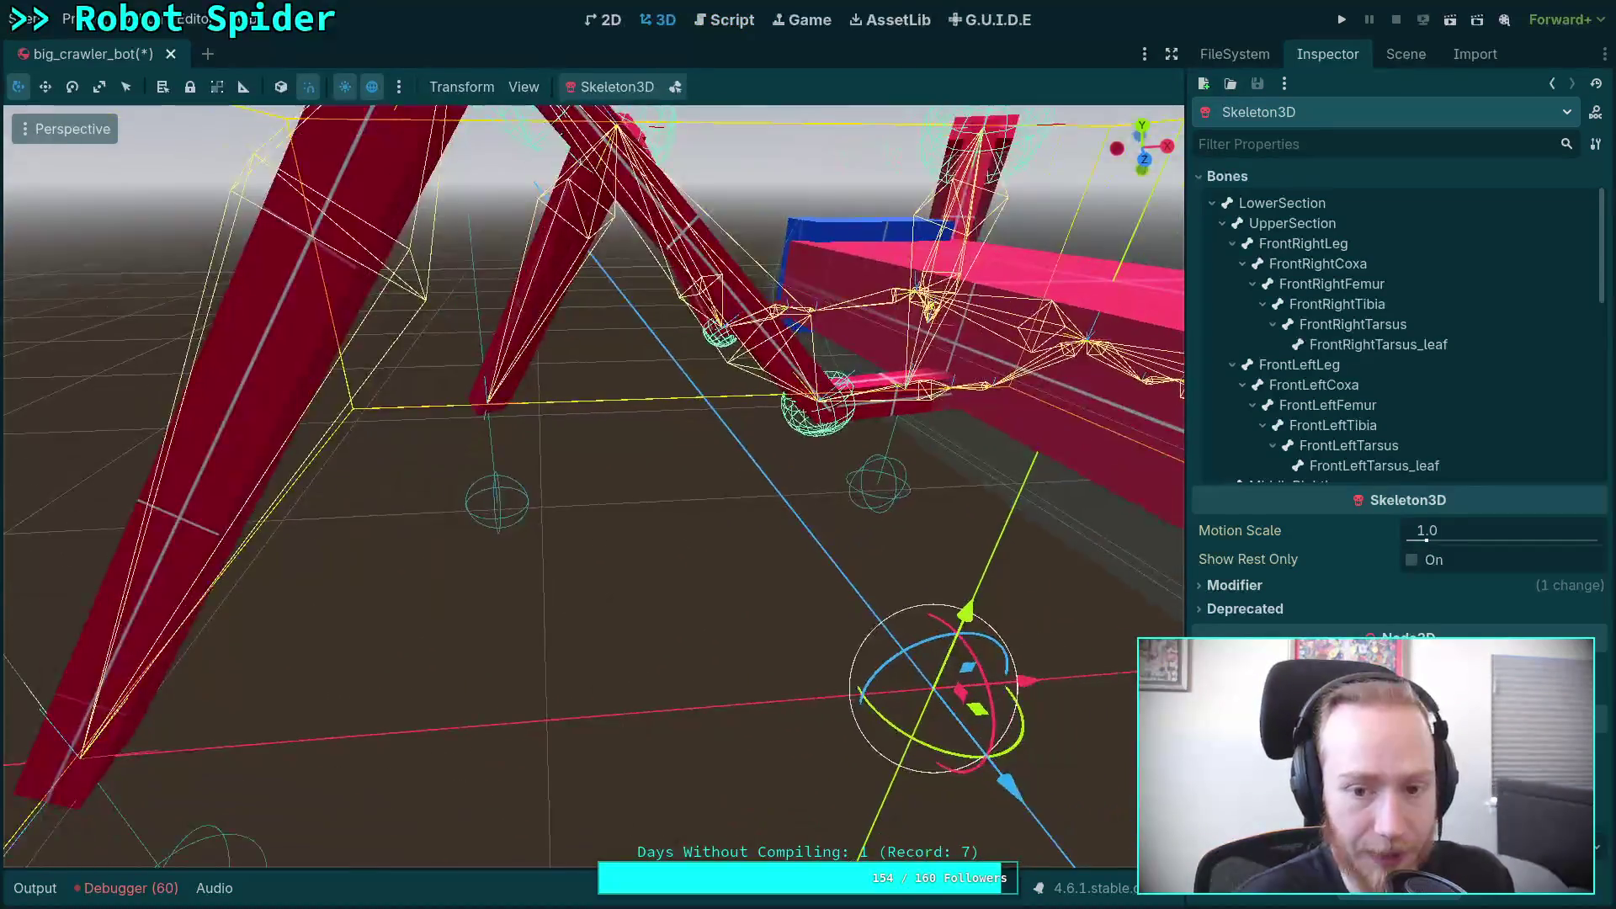
{"action": "scroll", "coordinate": [909, 421], "scroll_direction": "up", "scroll_amount": 3}
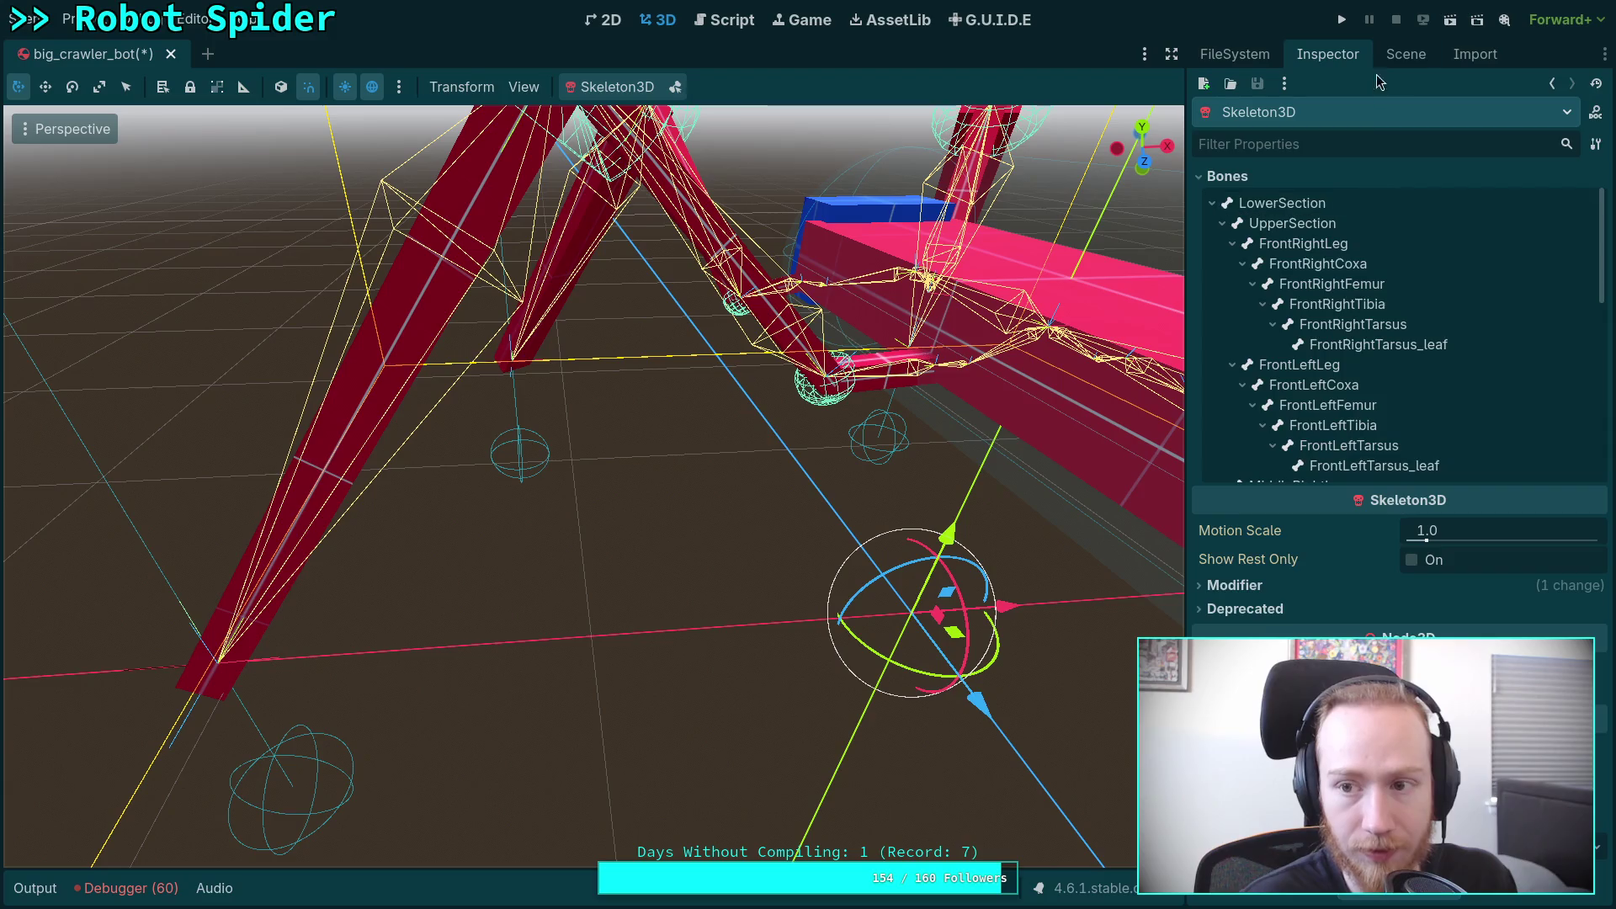
{"action": "left_click", "coordinate": [1406, 54]}
{"action": "left_click", "coordinate": [1310, 130]}
{"action": "left_click", "coordinate": [1328, 54]}
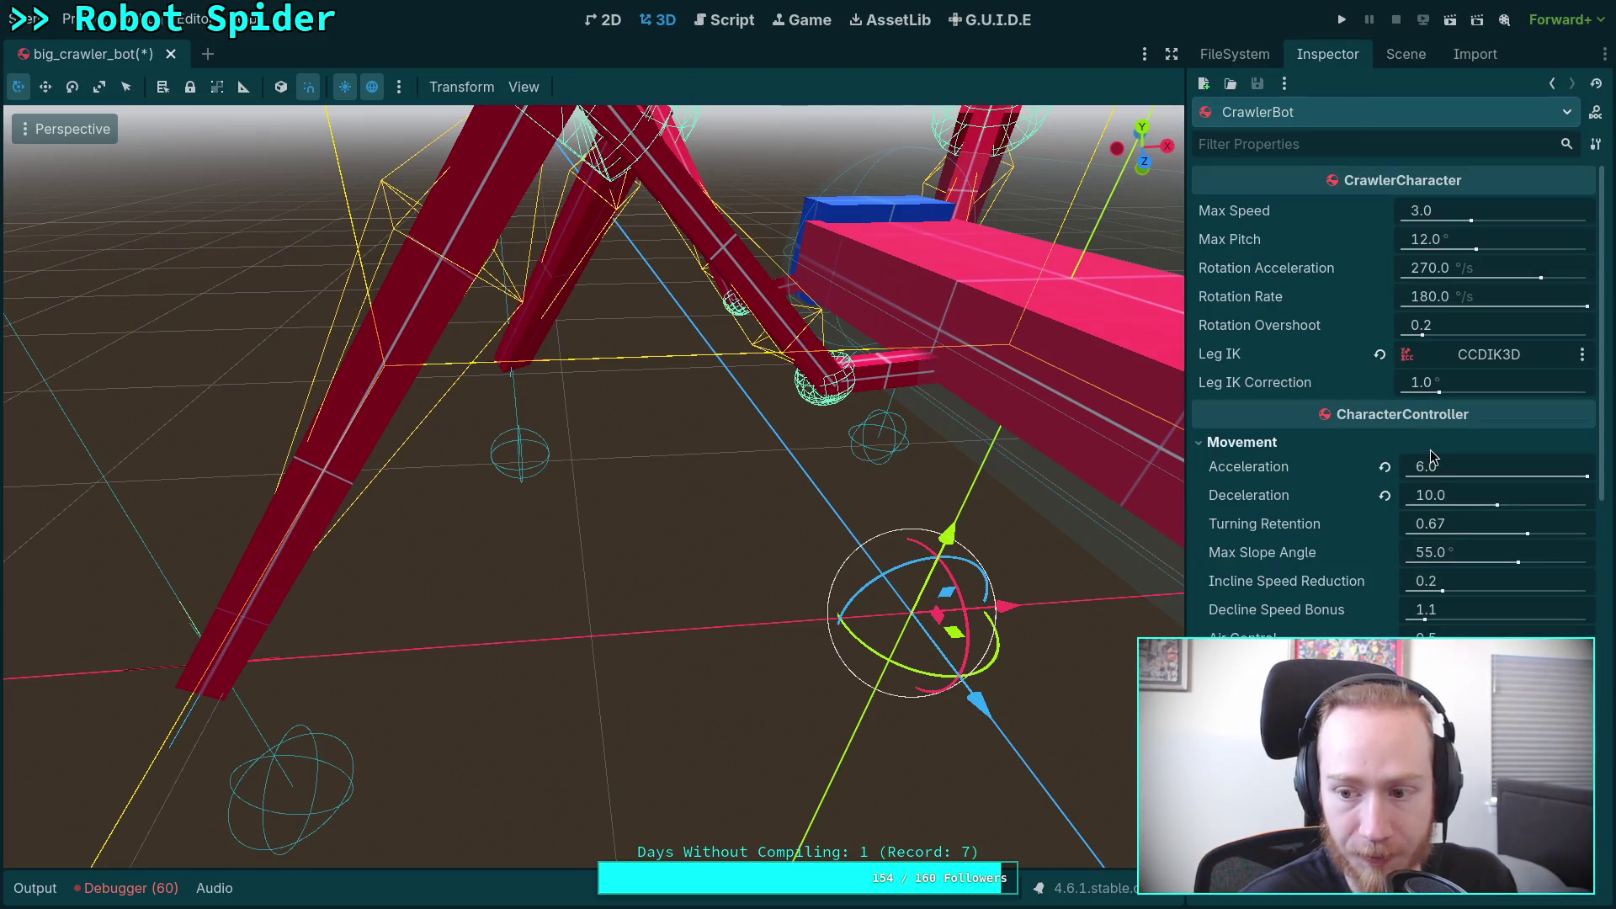
{"action": "left_click_drag", "start_coordinate": [1460, 392], "coordinate": [1590, 396]}
{"action": "key", "text": "f"}
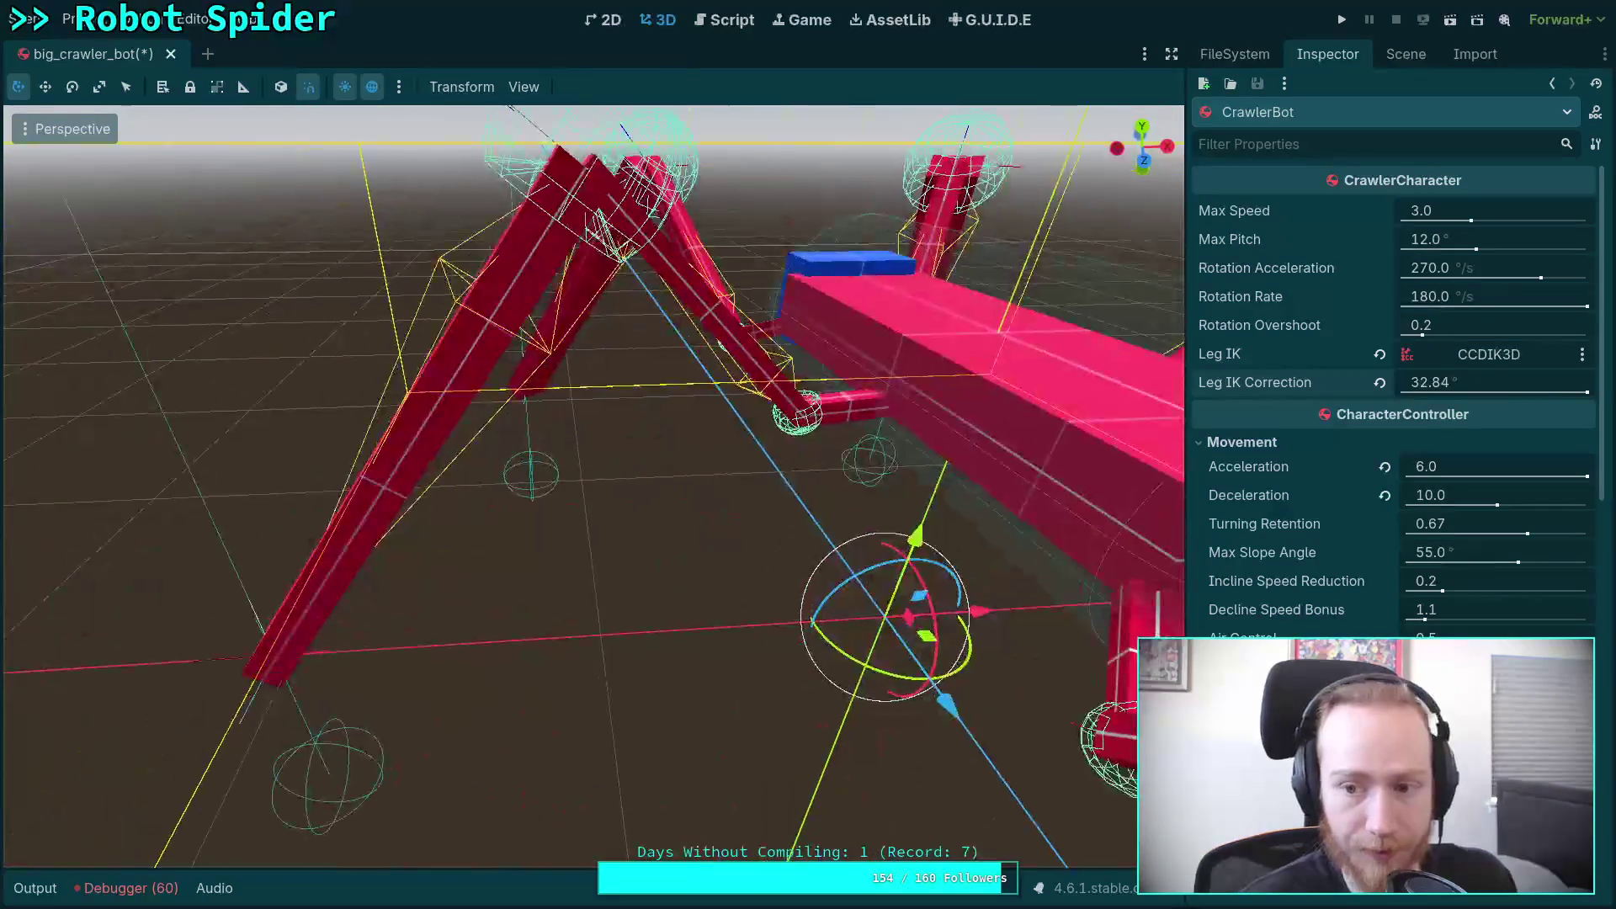
{"action": "left_click", "coordinate": [742, 21]}
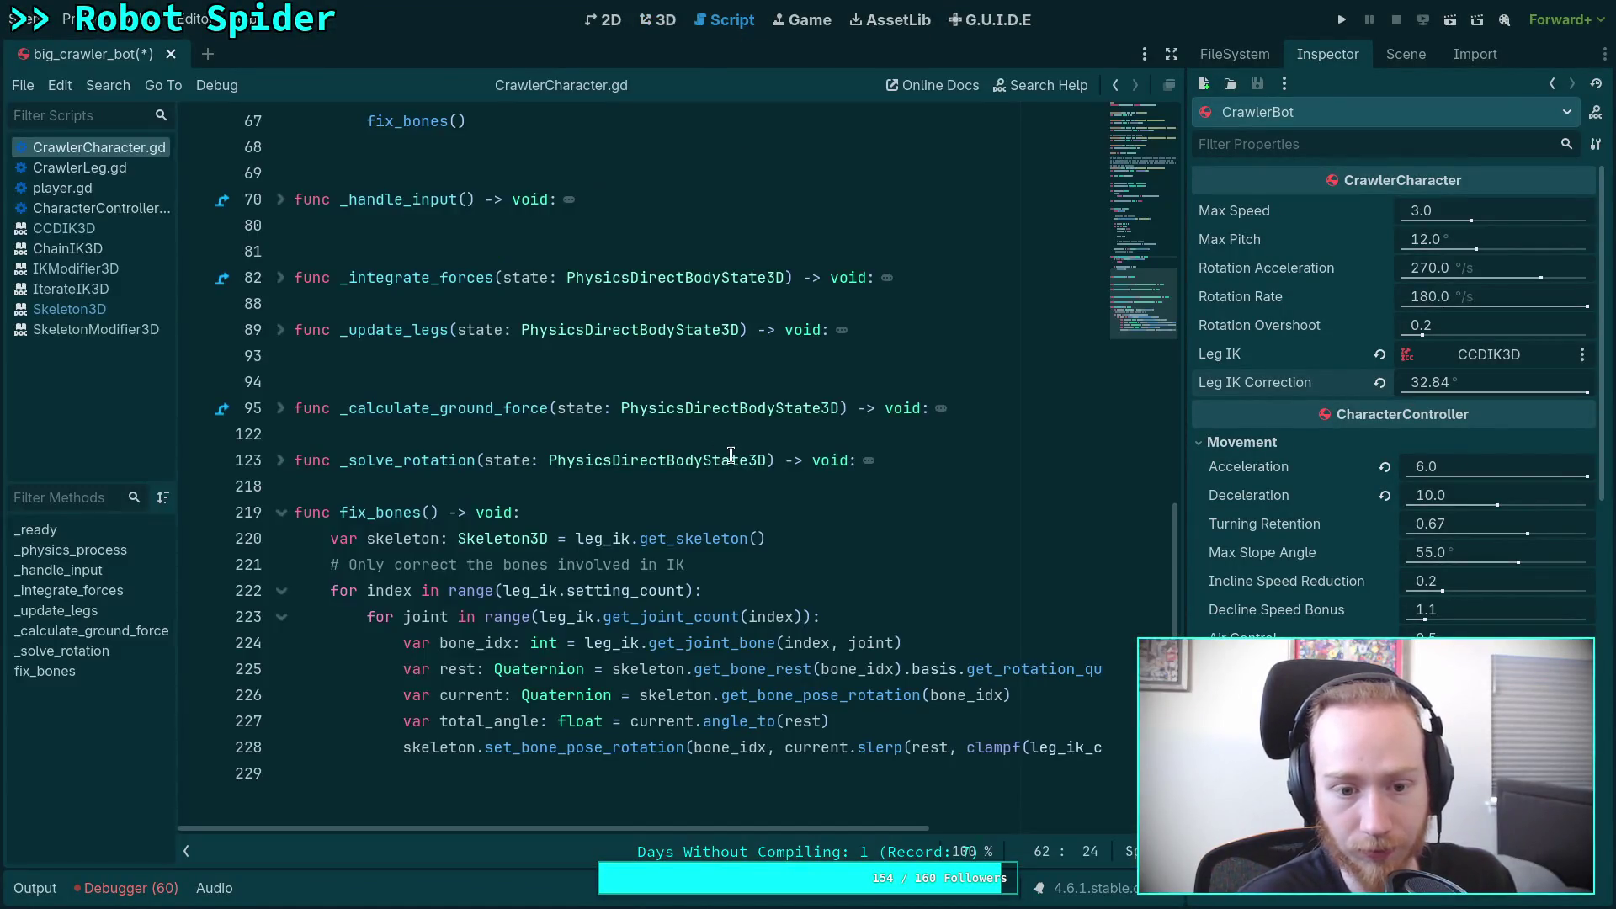
Step: Remove the leftover 'false and' condition from line 63
{"action": "scroll", "coordinate": [682, 458], "scroll_direction": "up", "scroll_amount": 2}
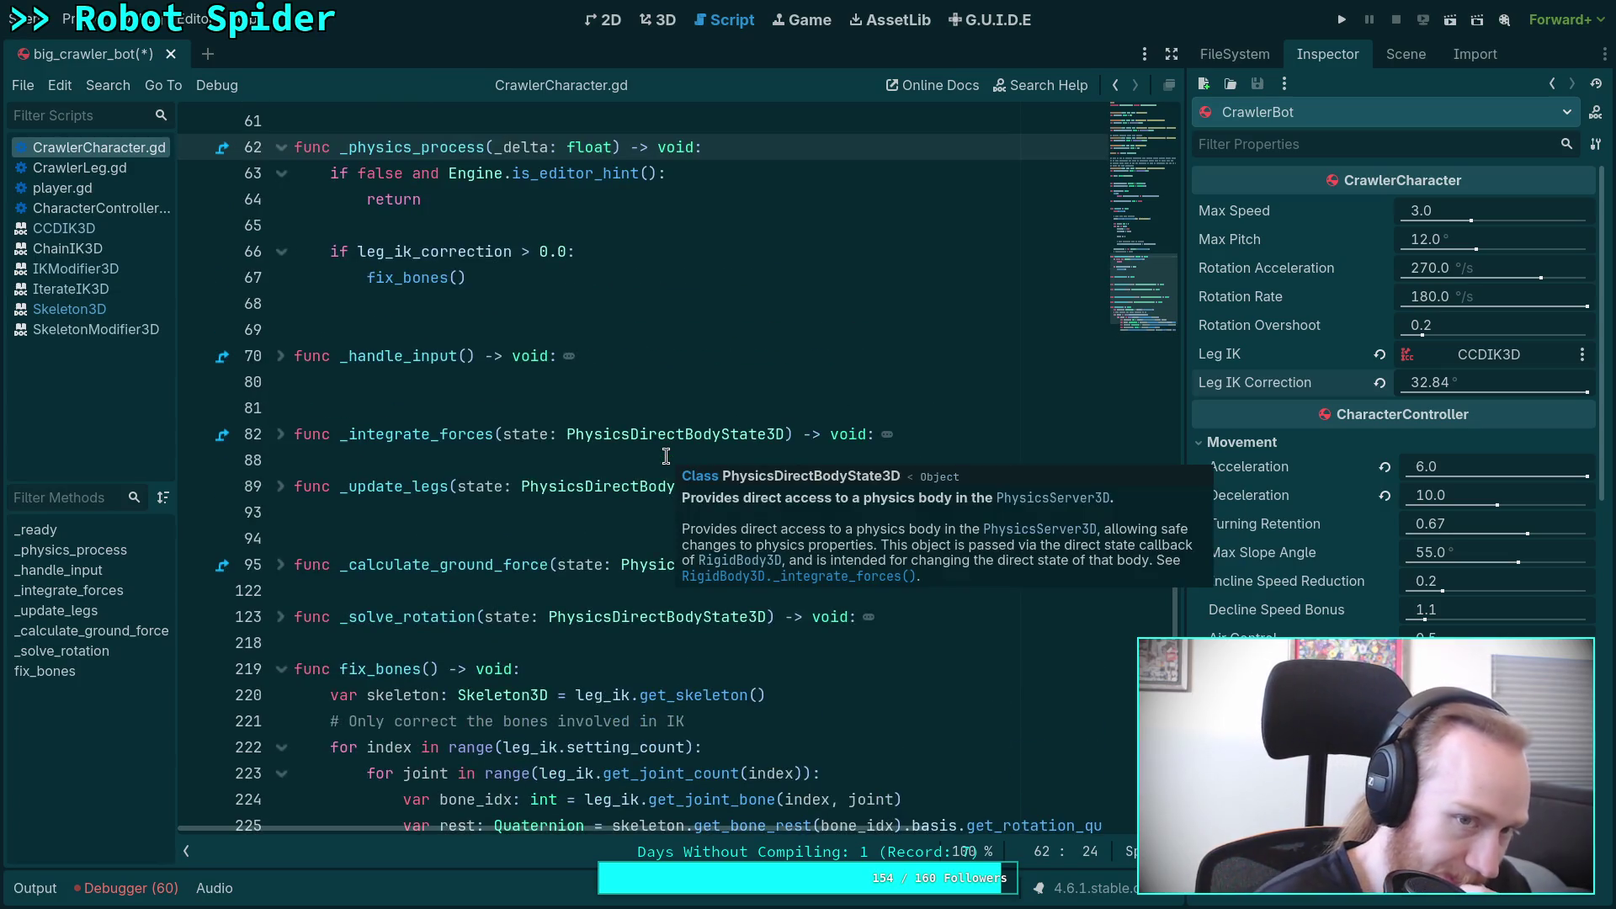
{"action": "scroll", "coordinate": [665, 456], "scroll_direction": "up", "scroll_amount": 4}
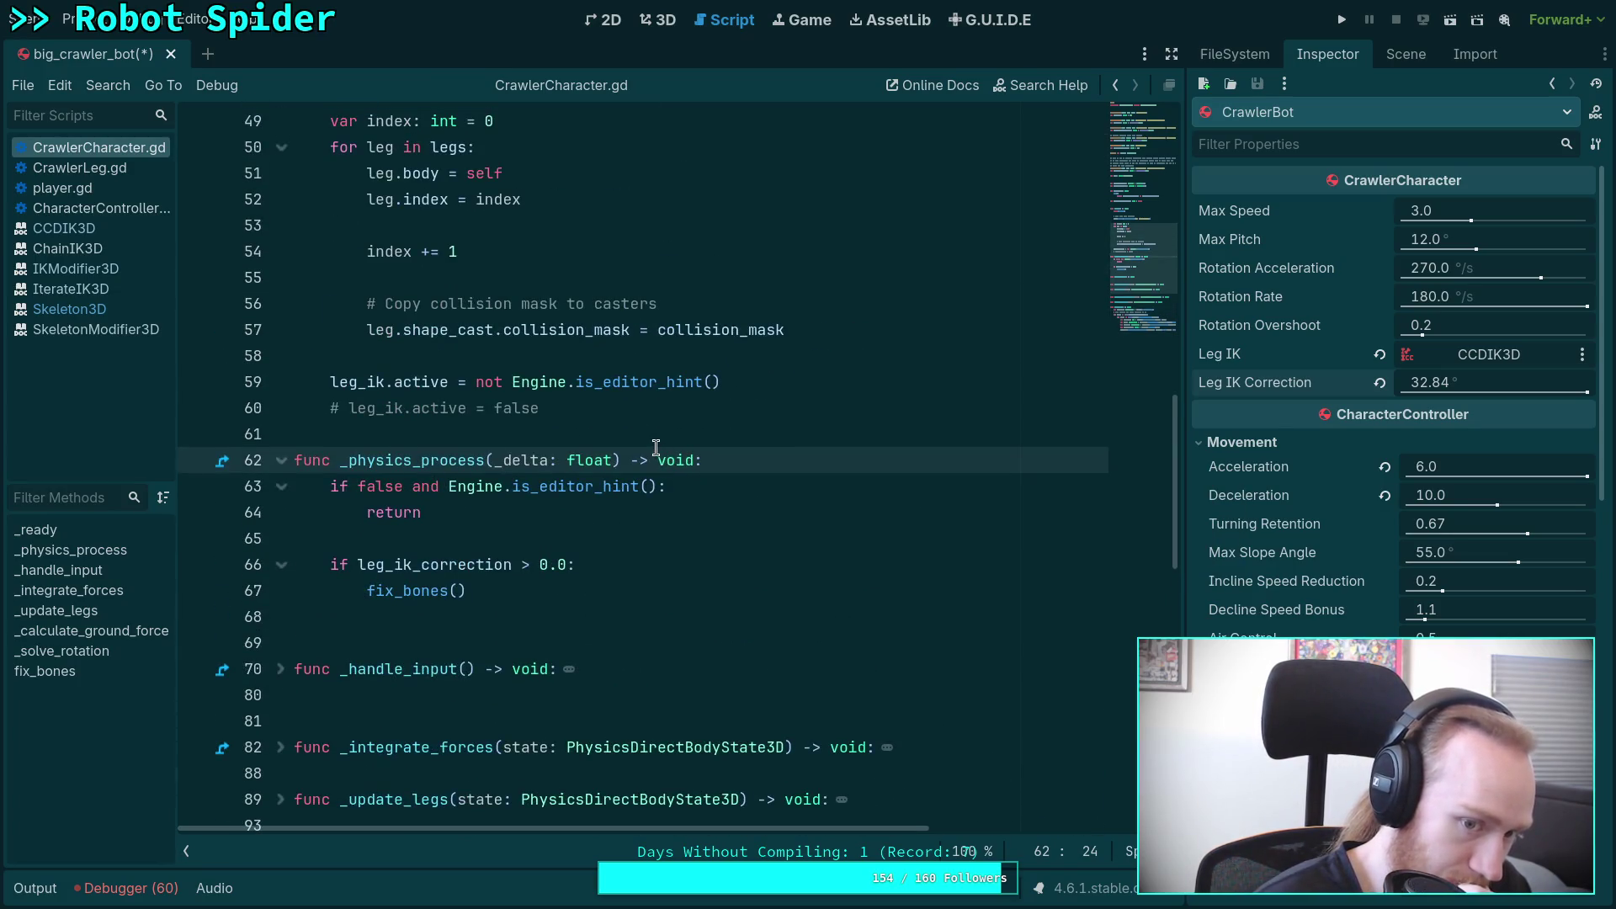
{"action": "scroll", "coordinate": [656, 447], "scroll_direction": "up", "scroll_amount": 3}
{"action": "scroll", "coordinate": [655, 447], "scroll_direction": "down", "scroll_amount": 2}
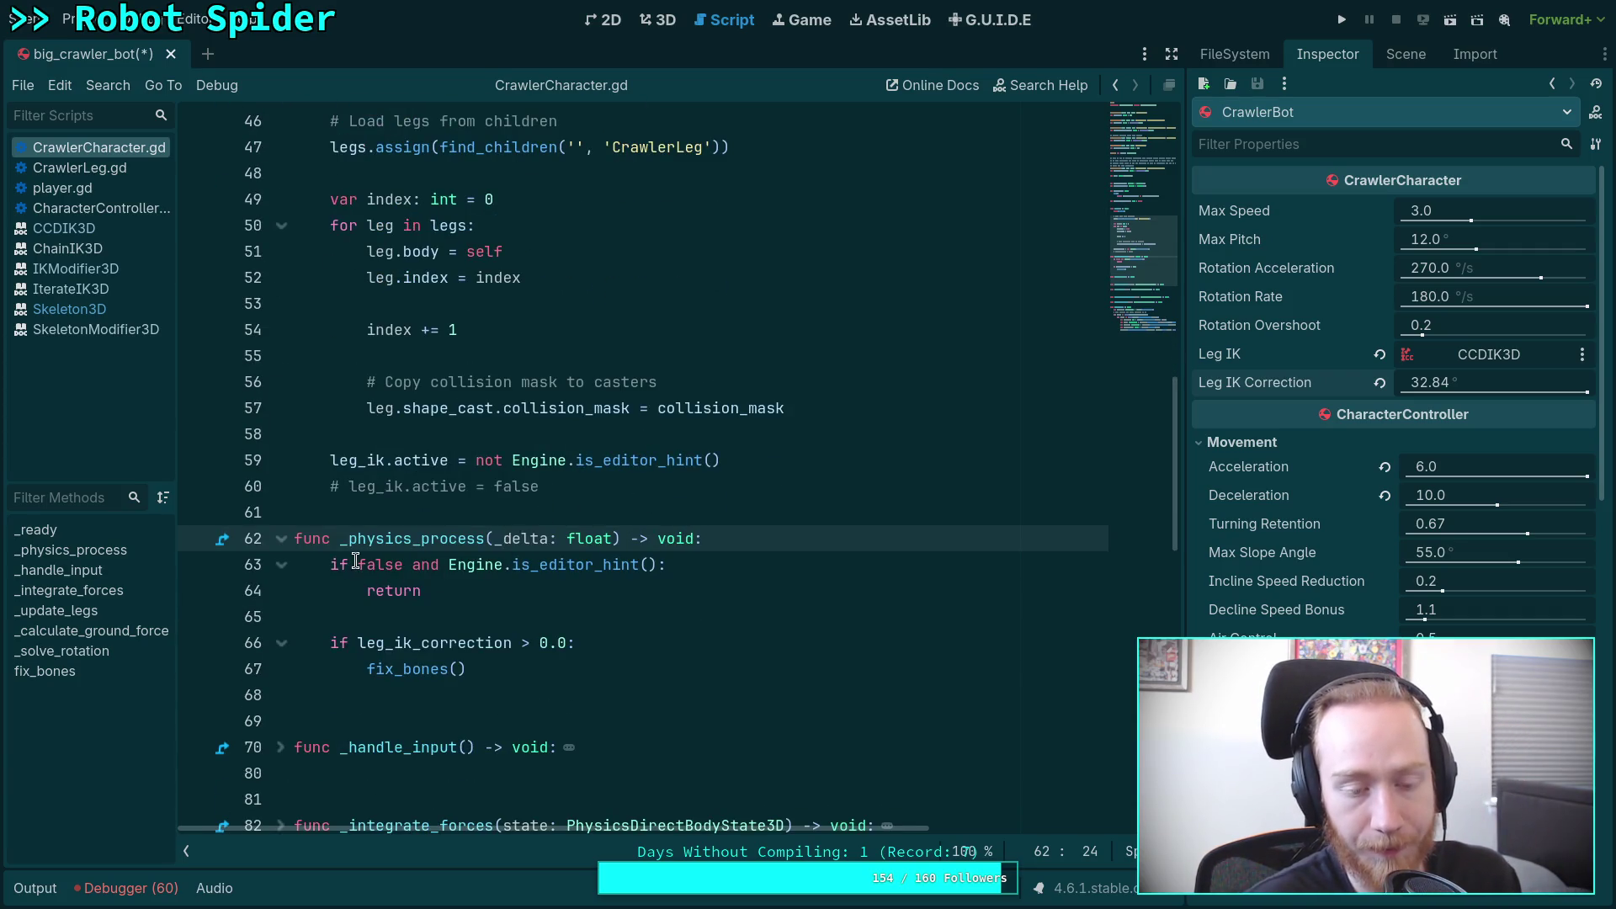
{"action": "left_click_drag", "start_coordinate": [356, 563], "coordinate": [448, 563]}
{"action": "key", "text": "BackSpace"}
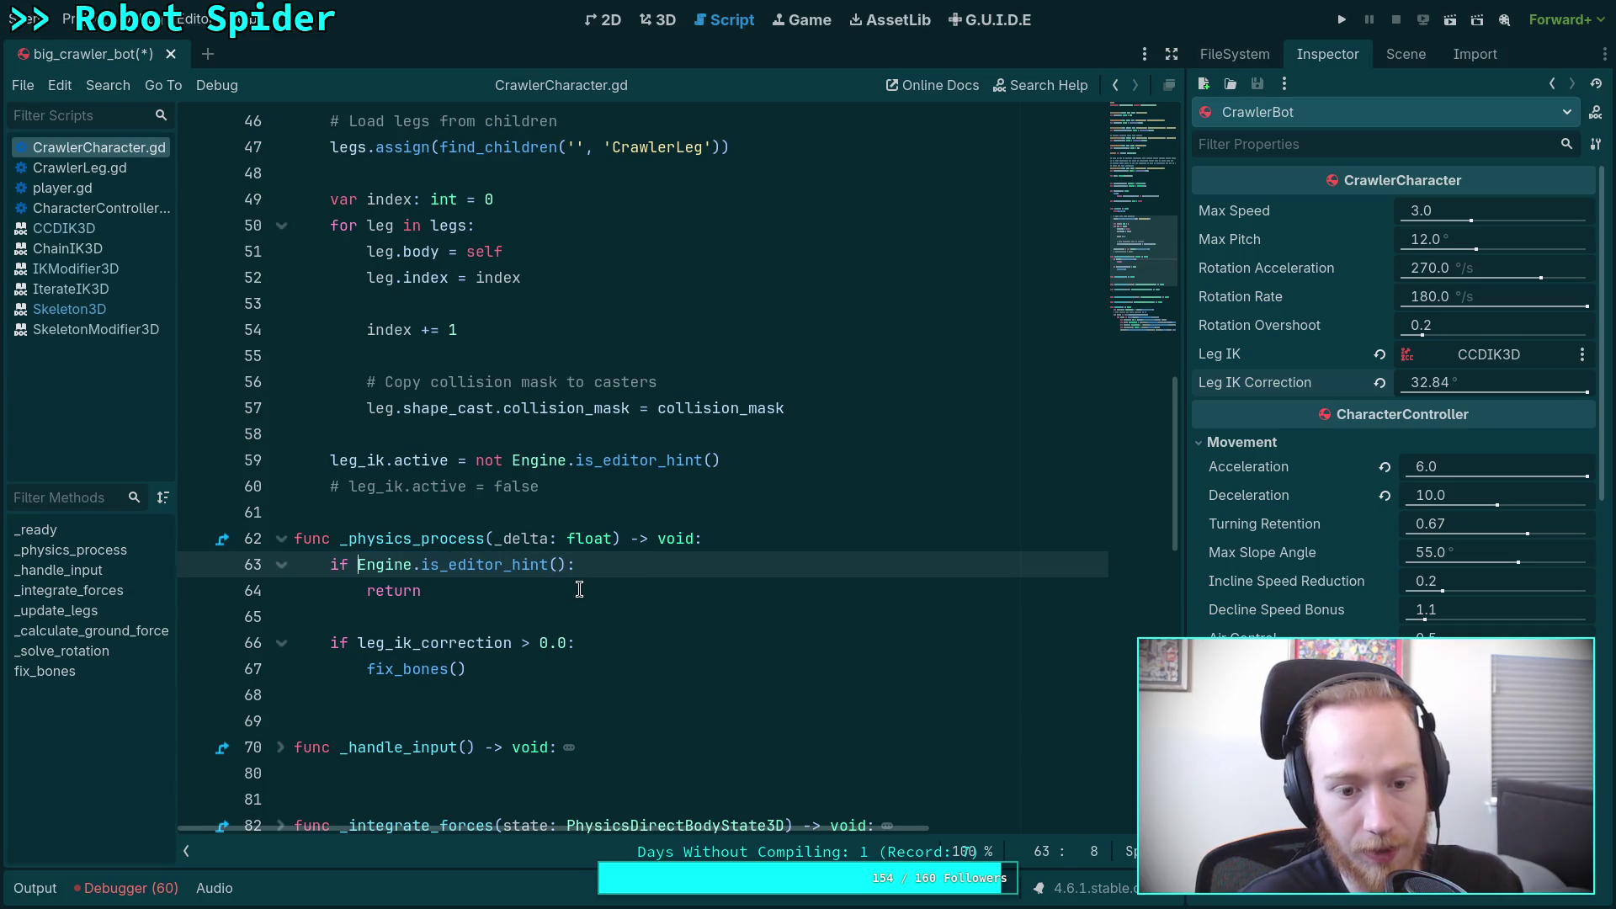
Step: Add a new func _process(_delta) above _physics_process
{"action": "left_click", "coordinate": [642, 509]}
{"action": "key", "text": "Return"}
{"action": "key", "text": "Return"}
{"action": "key", "text": "Up"}
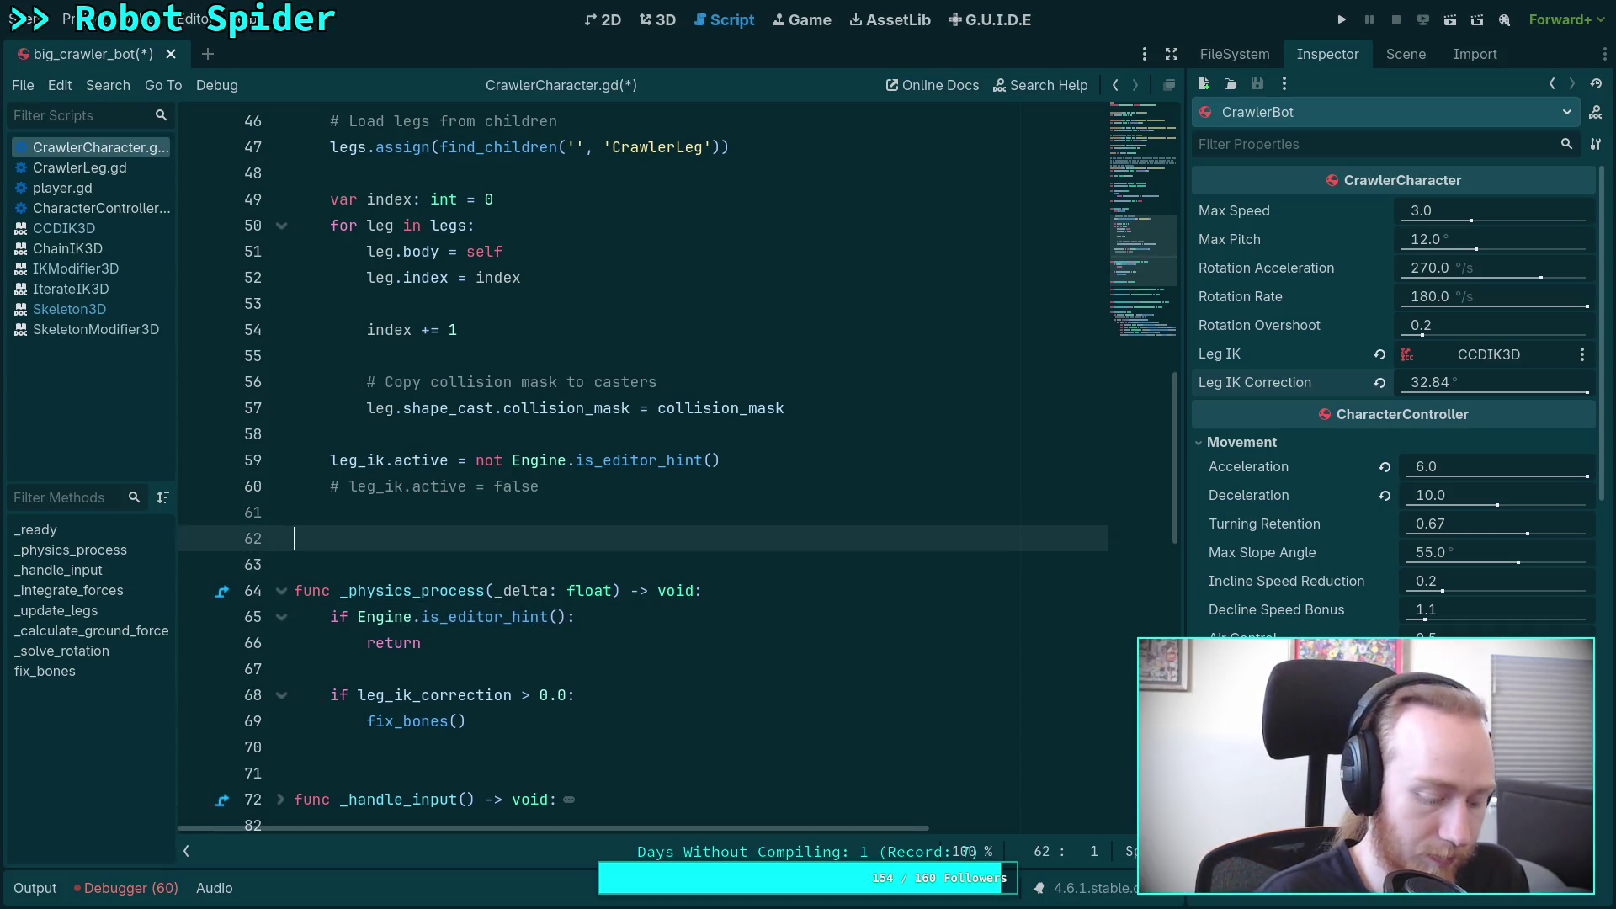
{"action": "type", "text": "func _pr"}
{"action": "key", "text": "Return"}
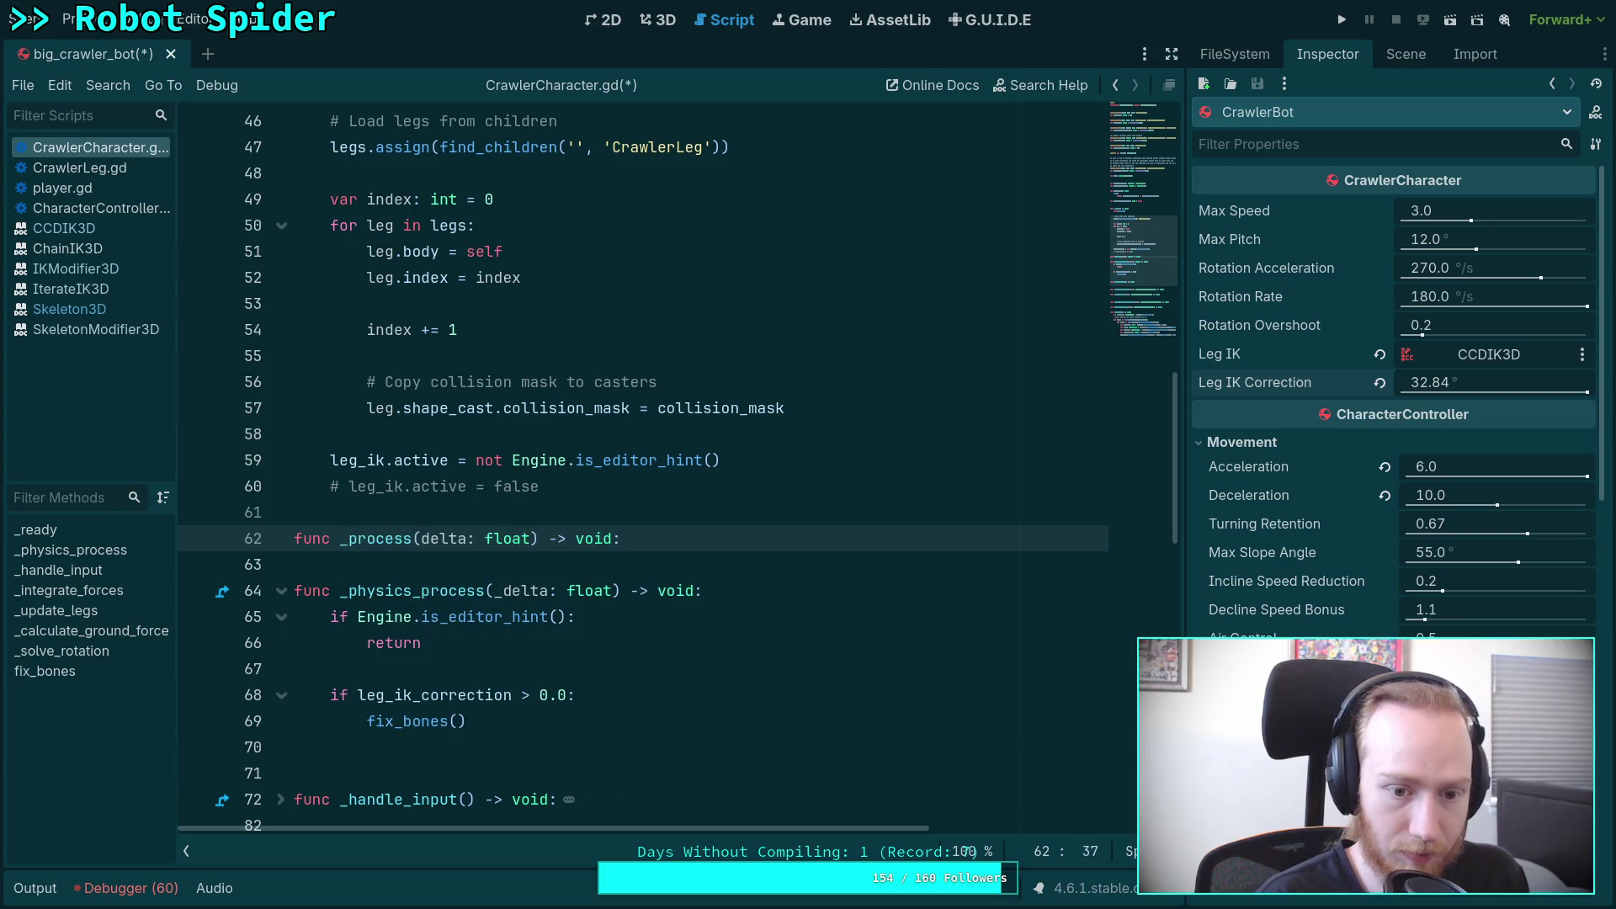
{"action": "key", "text": "Return"}
{"action": "left_click", "coordinate": [420, 538]}
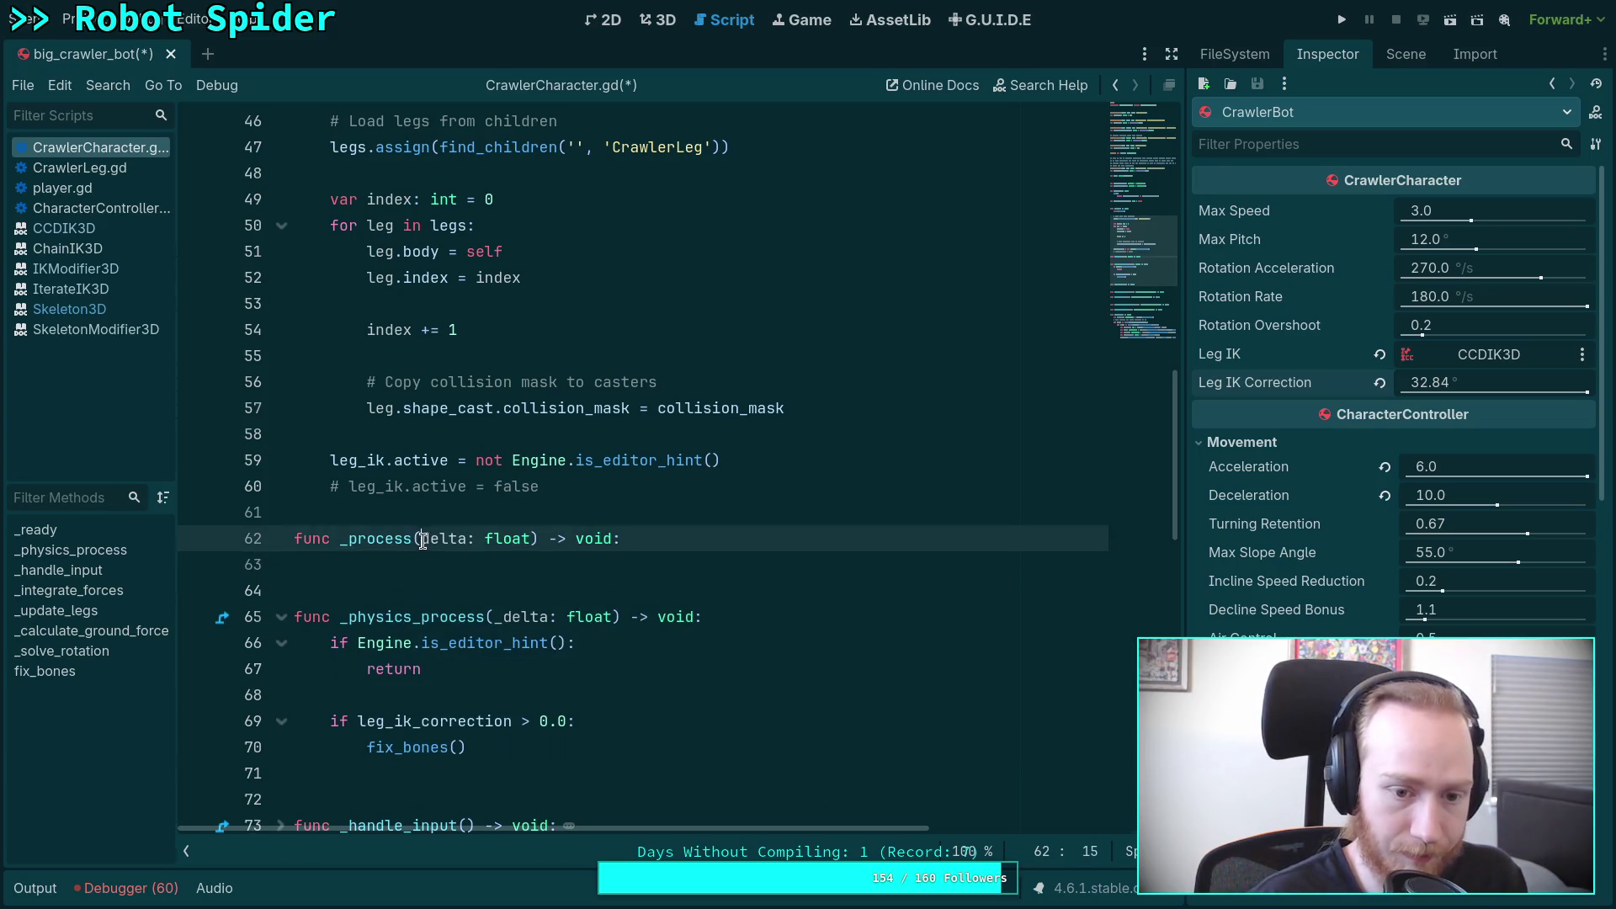
{"action": "type", "text": "_"}
{"action": "key", "text": "Down"}
Step: Start _process's if condition with Engine.is_editor_hint() and leg_ik.active
{"action": "type", "text": "if"}
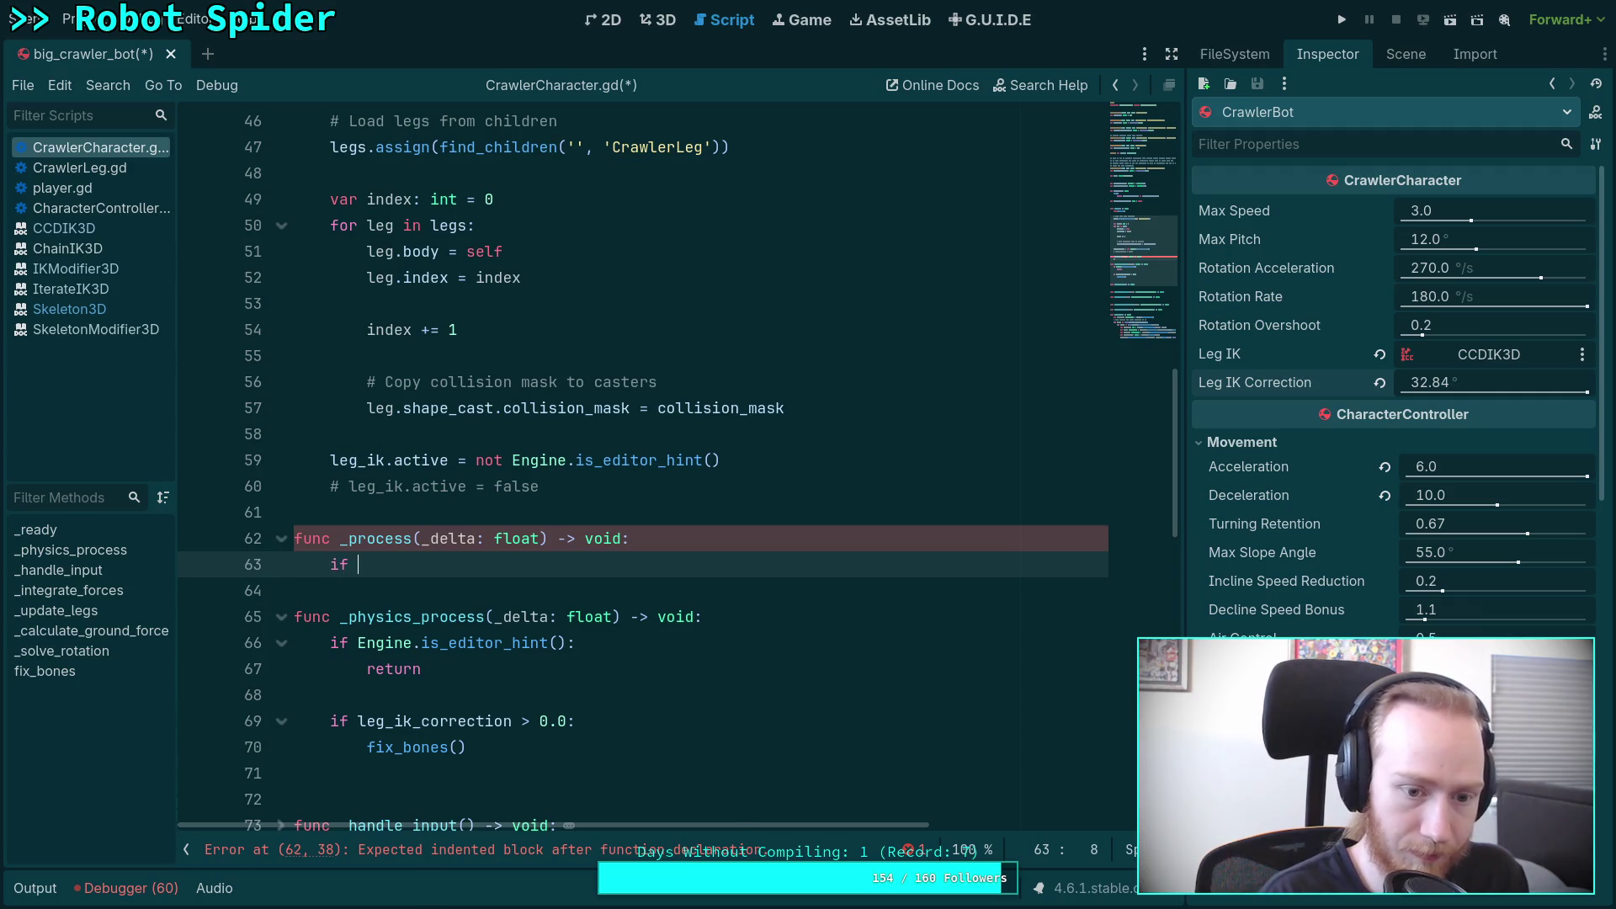
{"action": "key", "text": "BackSpace"}
{"action": "key", "text": "BackSpace"}
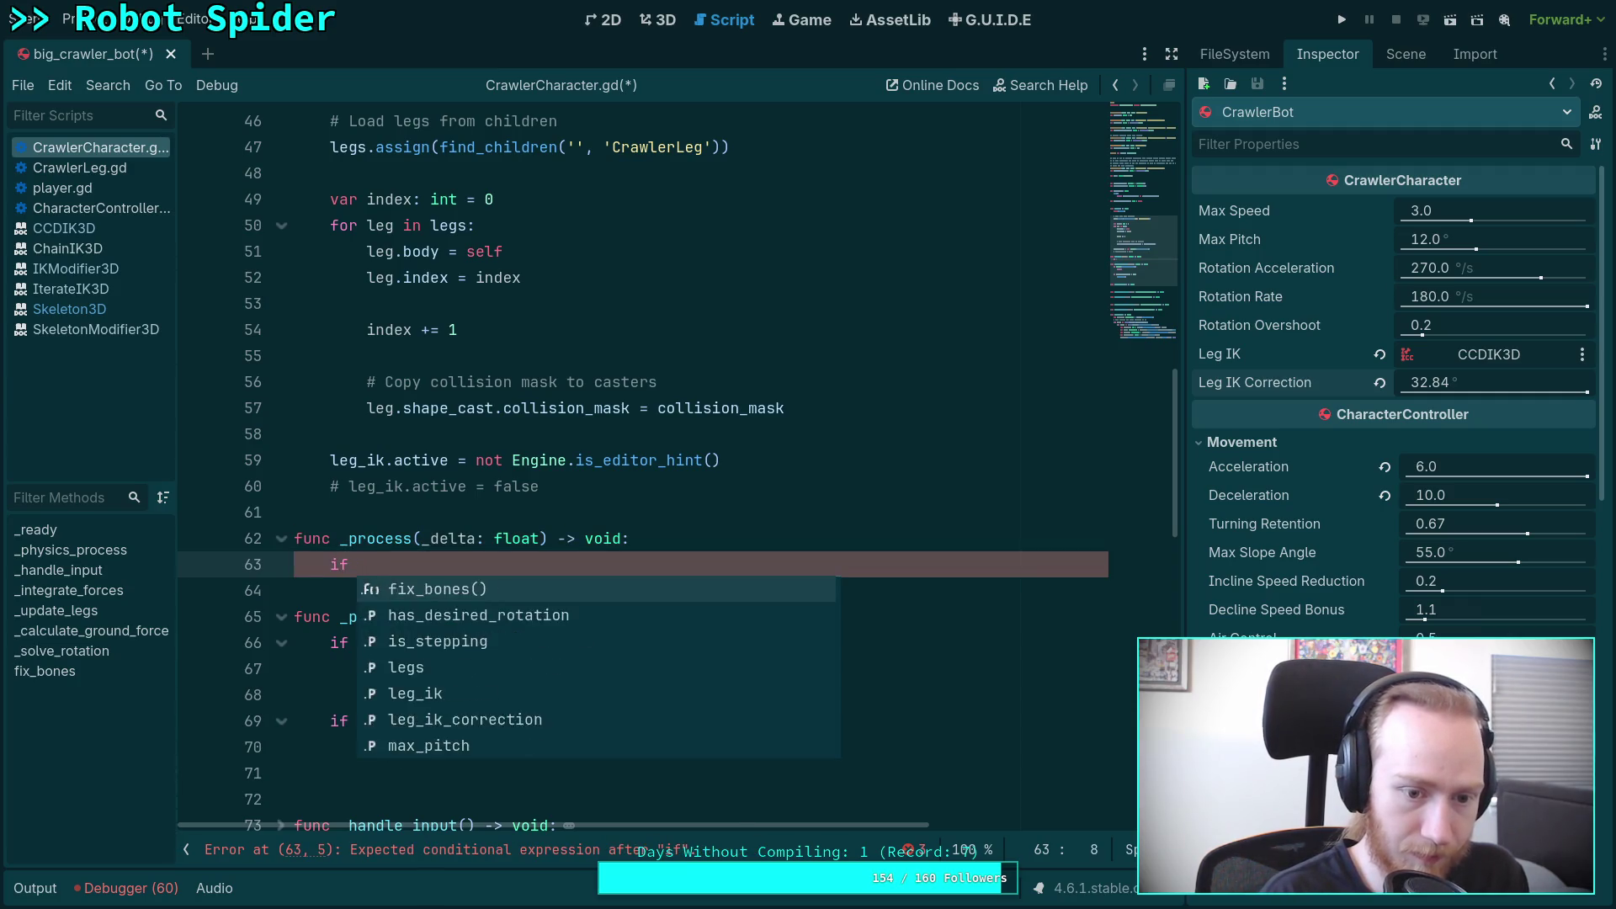
{"action": "type", "text": "Engine.is_od"}
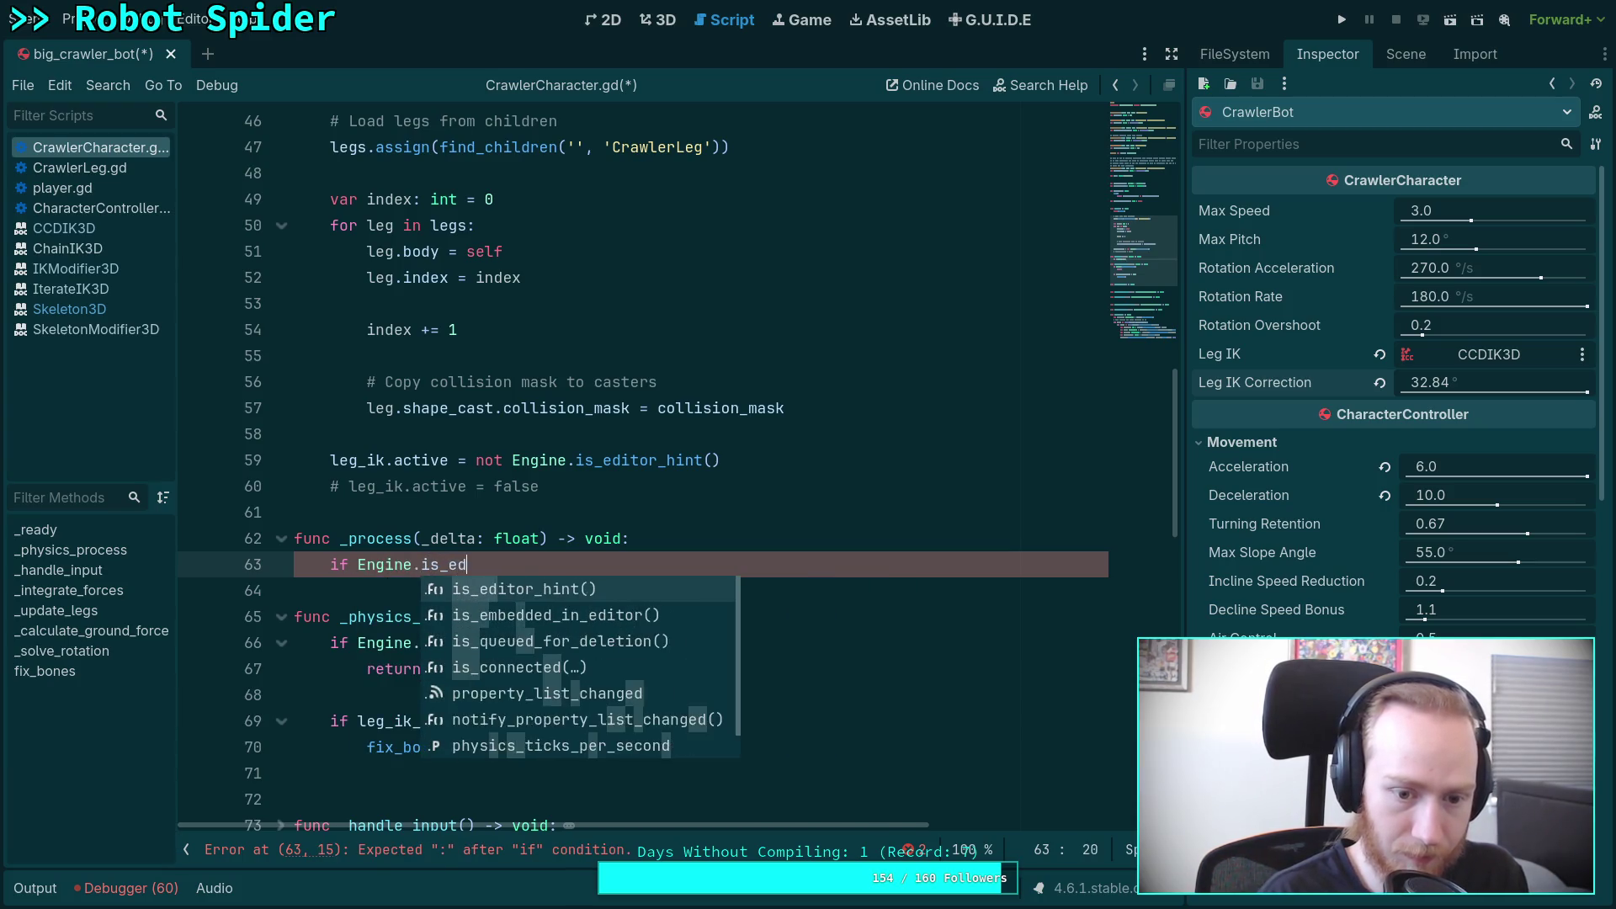
{"action": "key", "text": "Return"}
{"action": "type", "text": "nd "}
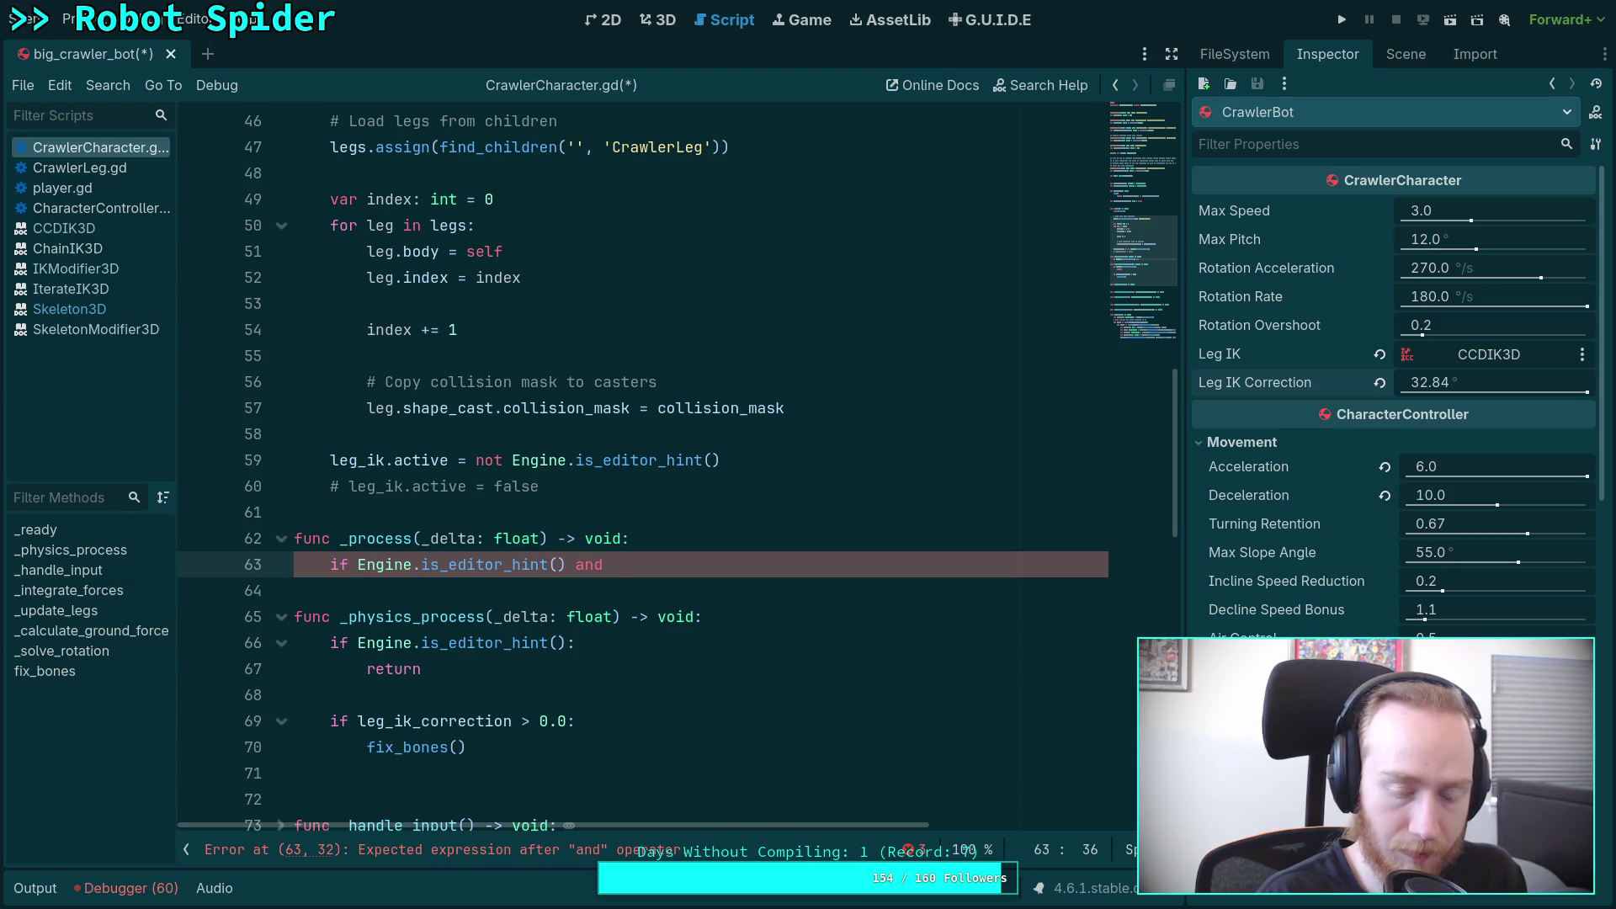
{"action": "type", "text": "leg"}
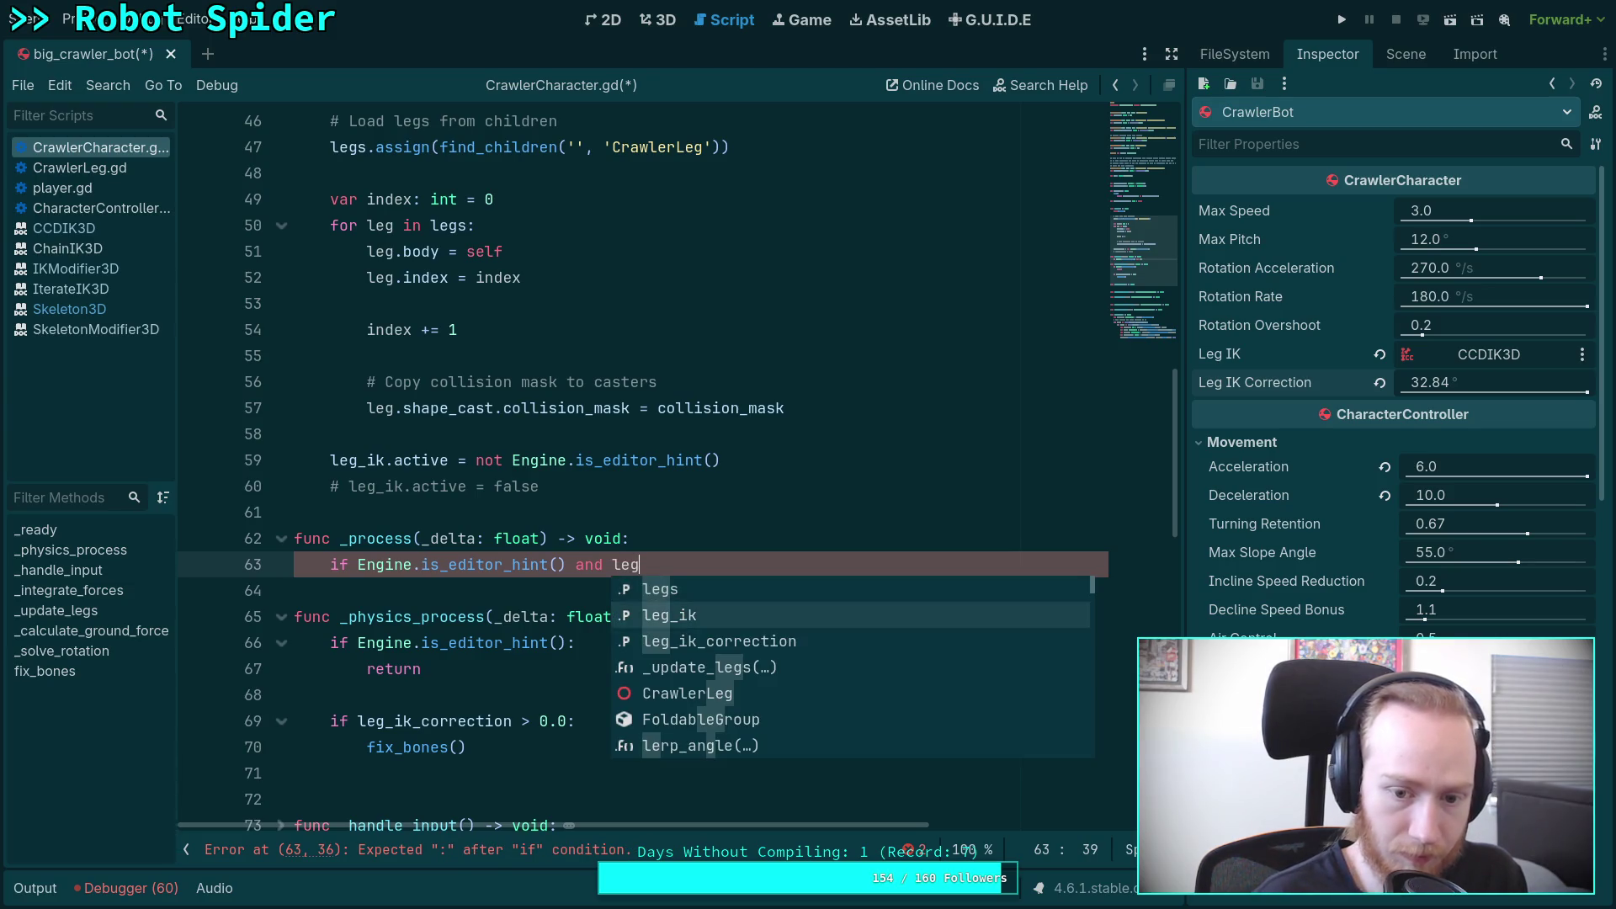
{"action": "type", "text": "_ik.ac"}
{"action": "key", "text": "Return"}
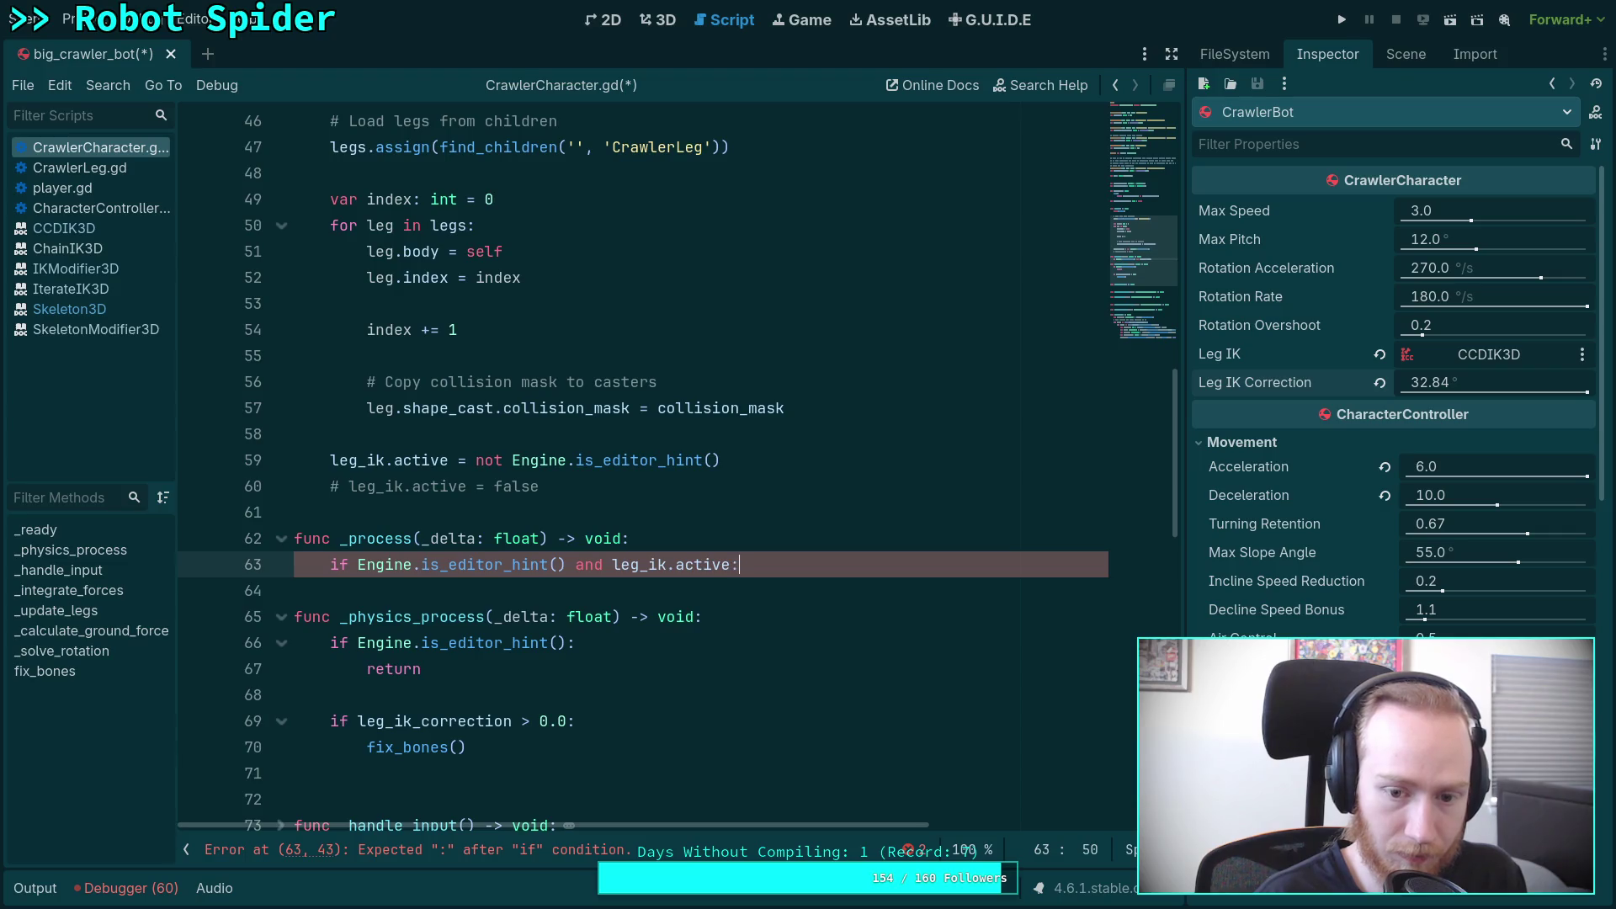
{"action": "key", "text": "Return"}
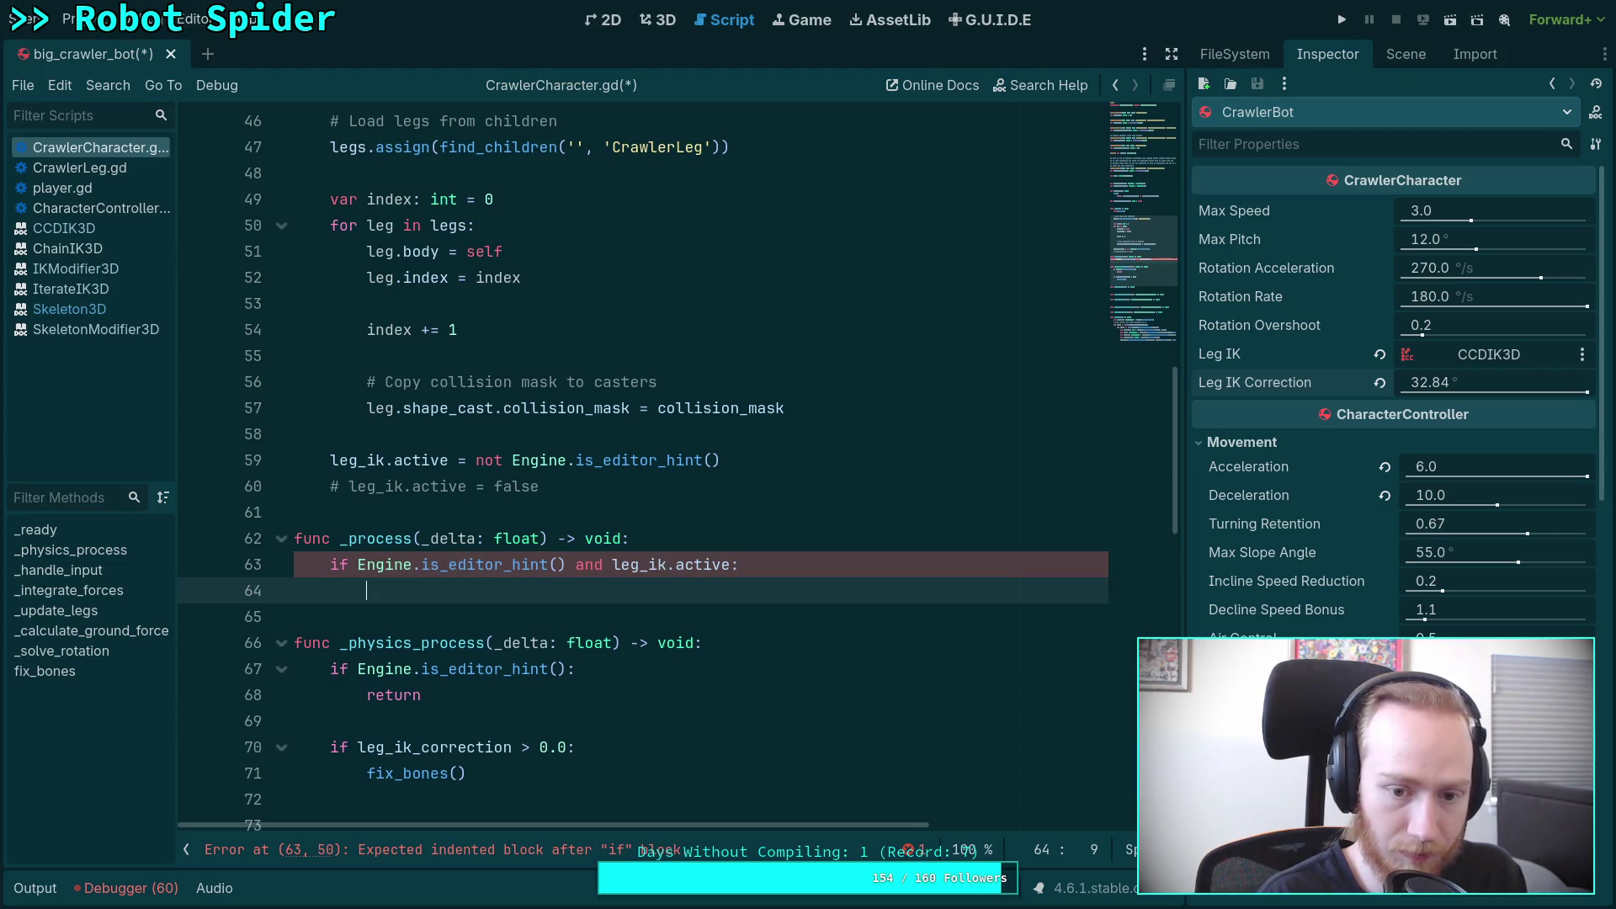
{"action": "key", "text": "BackSpace"}
{"action": "key", "text": "BackSpace"}
Step: Extend the condition with leg_ik_correction > 0.0, call fix_bones() inside, and save
{"action": "type", "text": "and leg_i"}
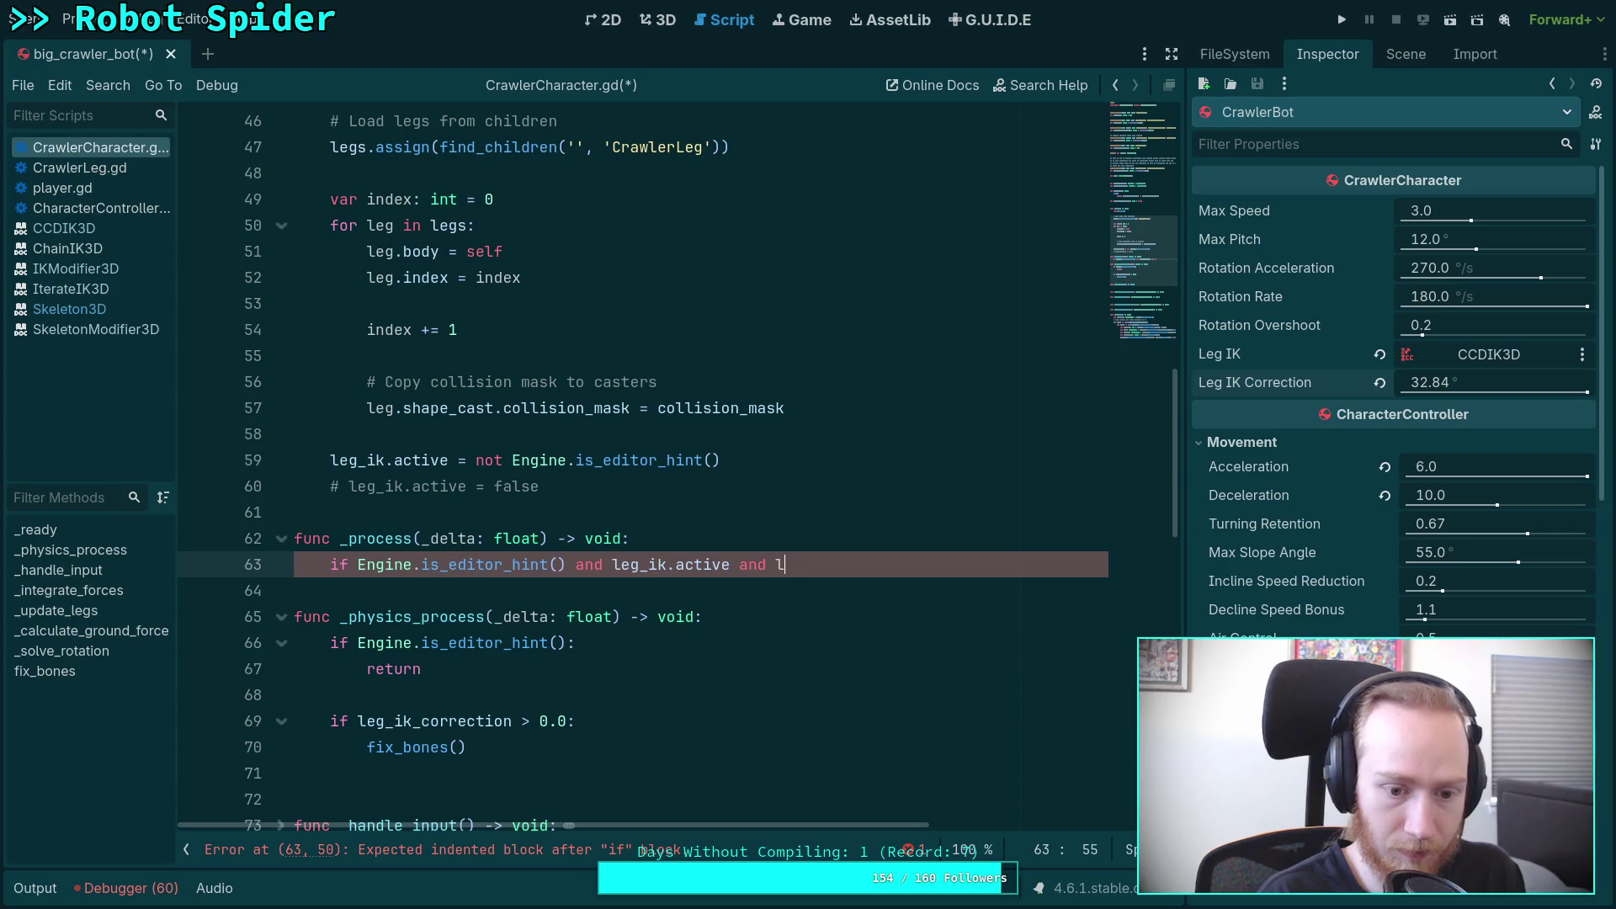
{"action": "type", "text": "k_c"}
{"action": "key", "text": "Return"}
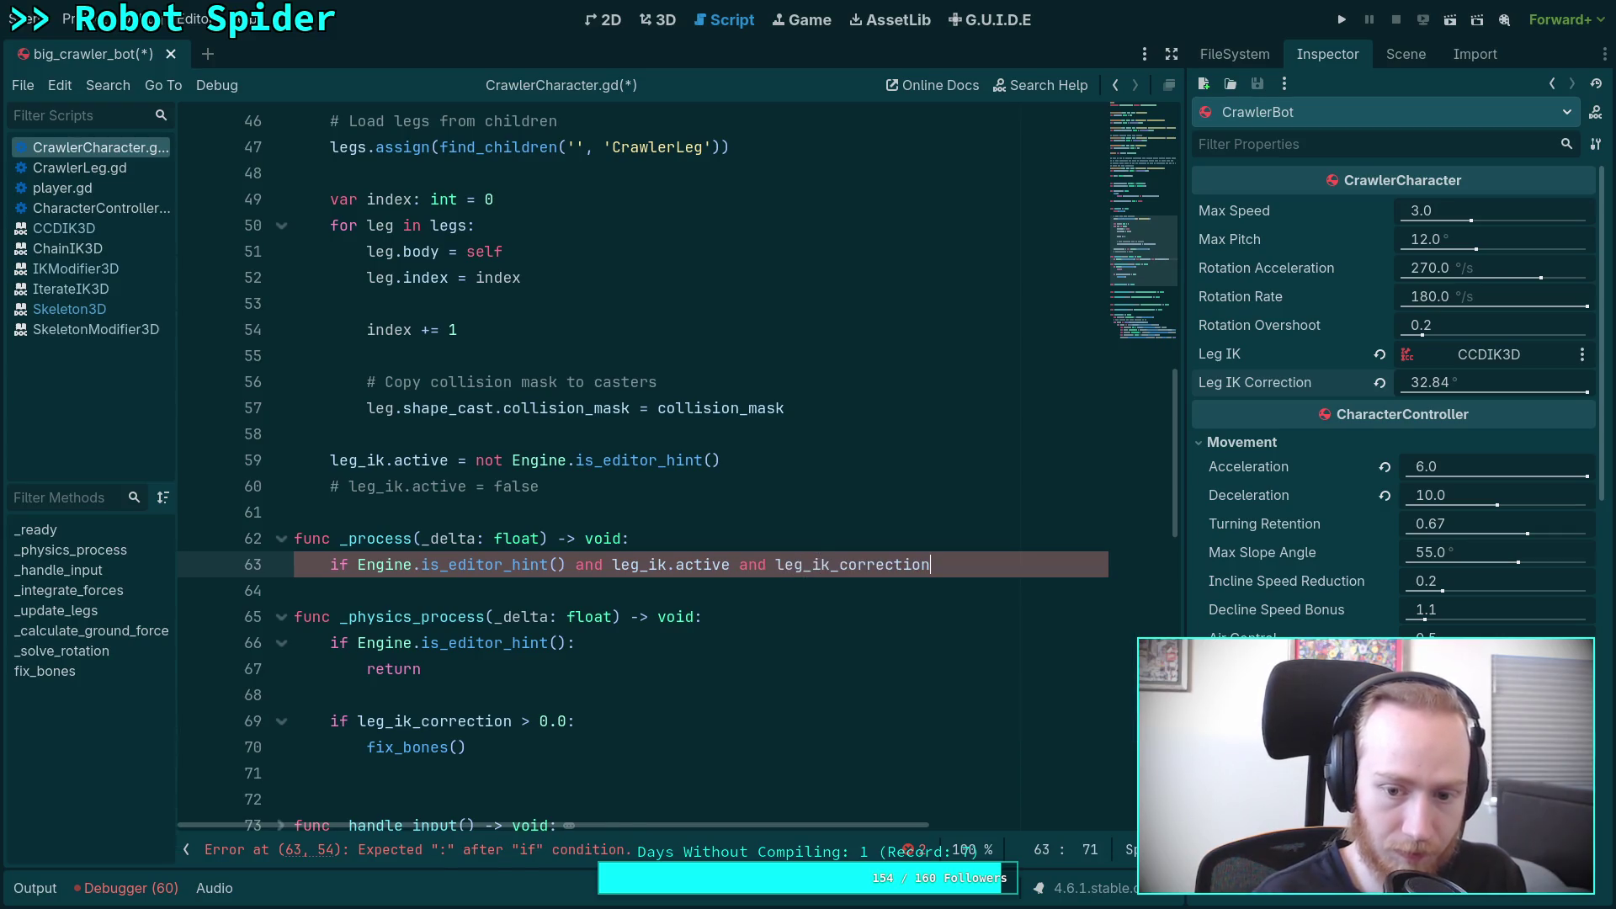
{"action": "type", "text": " > 0.0:"}
{"action": "key", "text": "Return"}
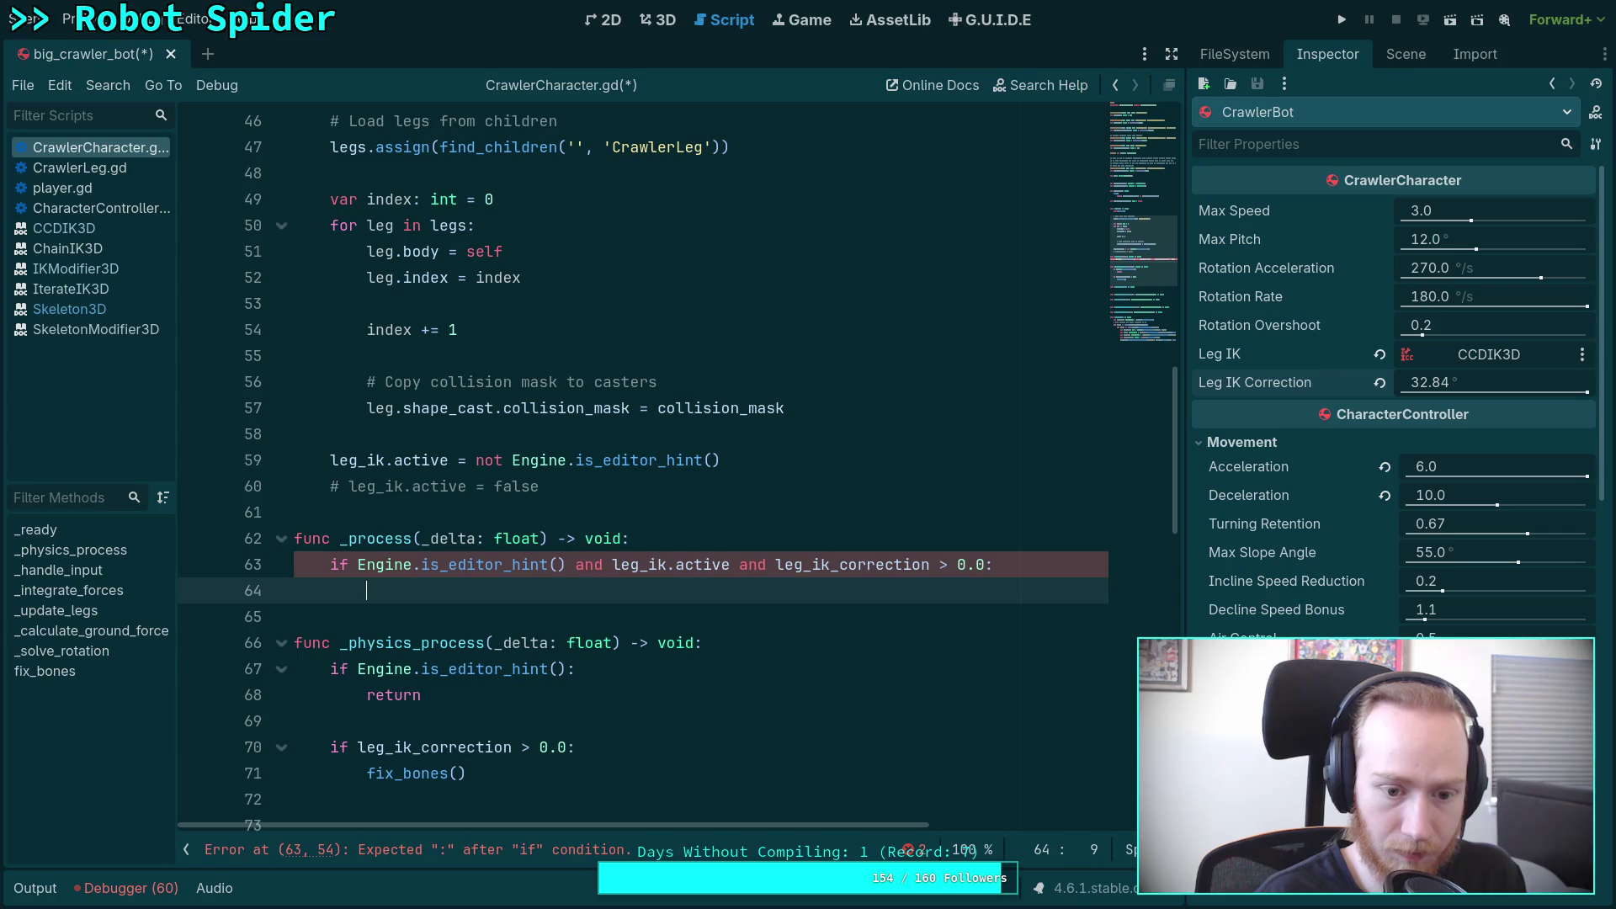
{"action": "type", "text": "fixS"}
{"action": "key", "text": "Return"}
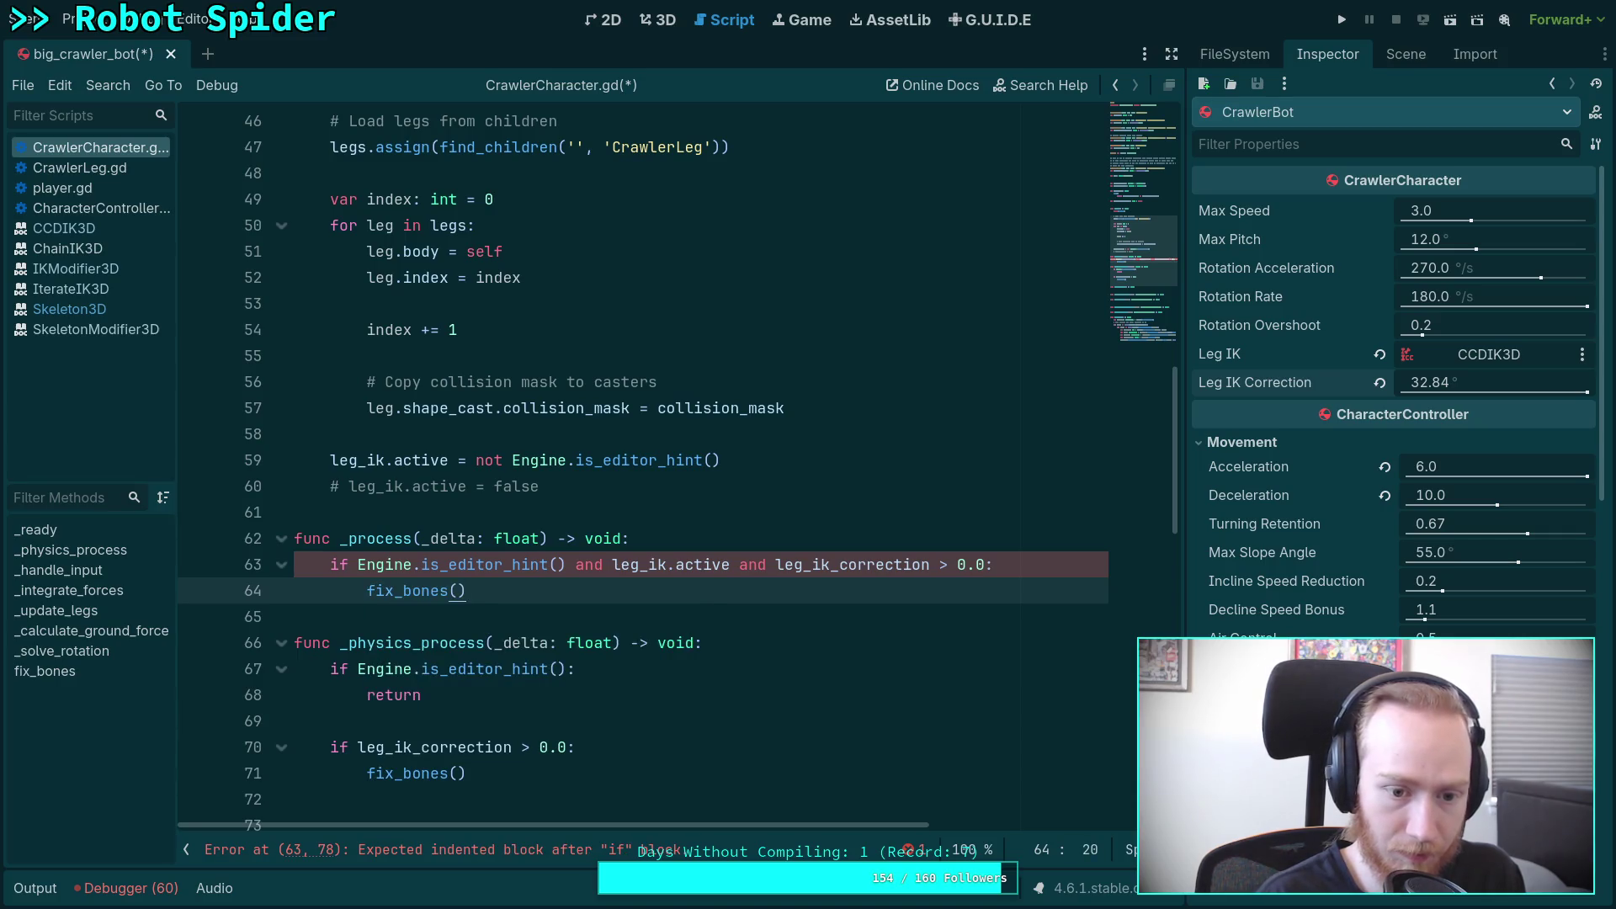
{"action": "key", "text": "ctrl+s"}
{"action": "left_click", "coordinate": [661, 19]}
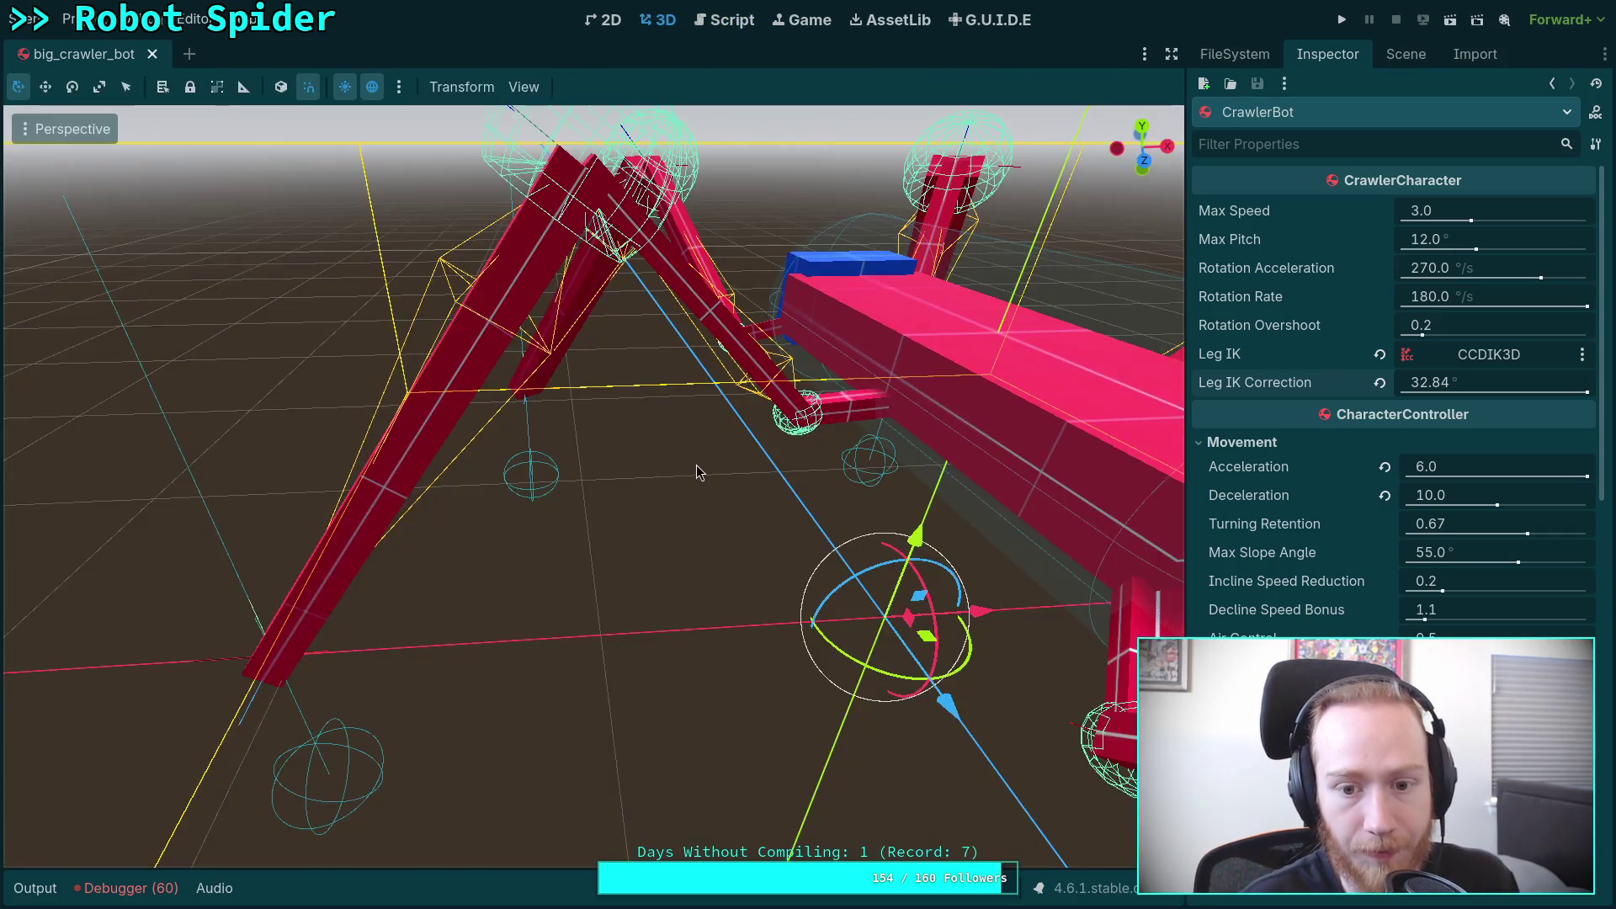
Step: Check the Output log, reset Leg IK Correction to 1.0, and save big_crawler_bot
{"action": "left_click", "coordinate": [130, 891]}
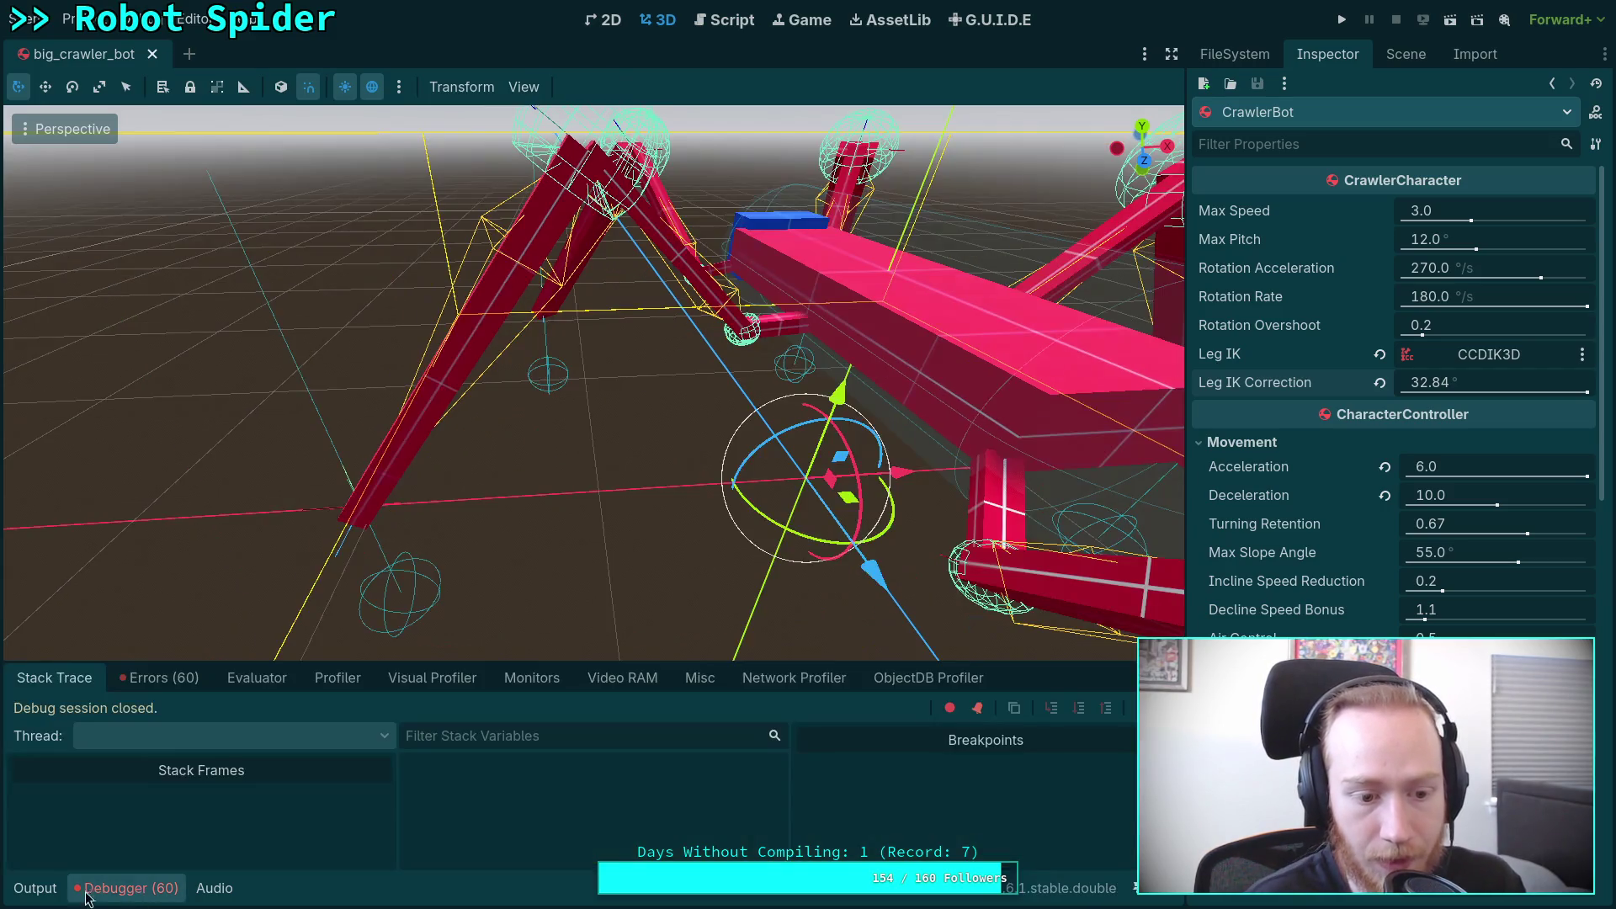
{"action": "left_click", "coordinate": [54, 891]}
{"action": "left_click", "coordinate": [34, 890]}
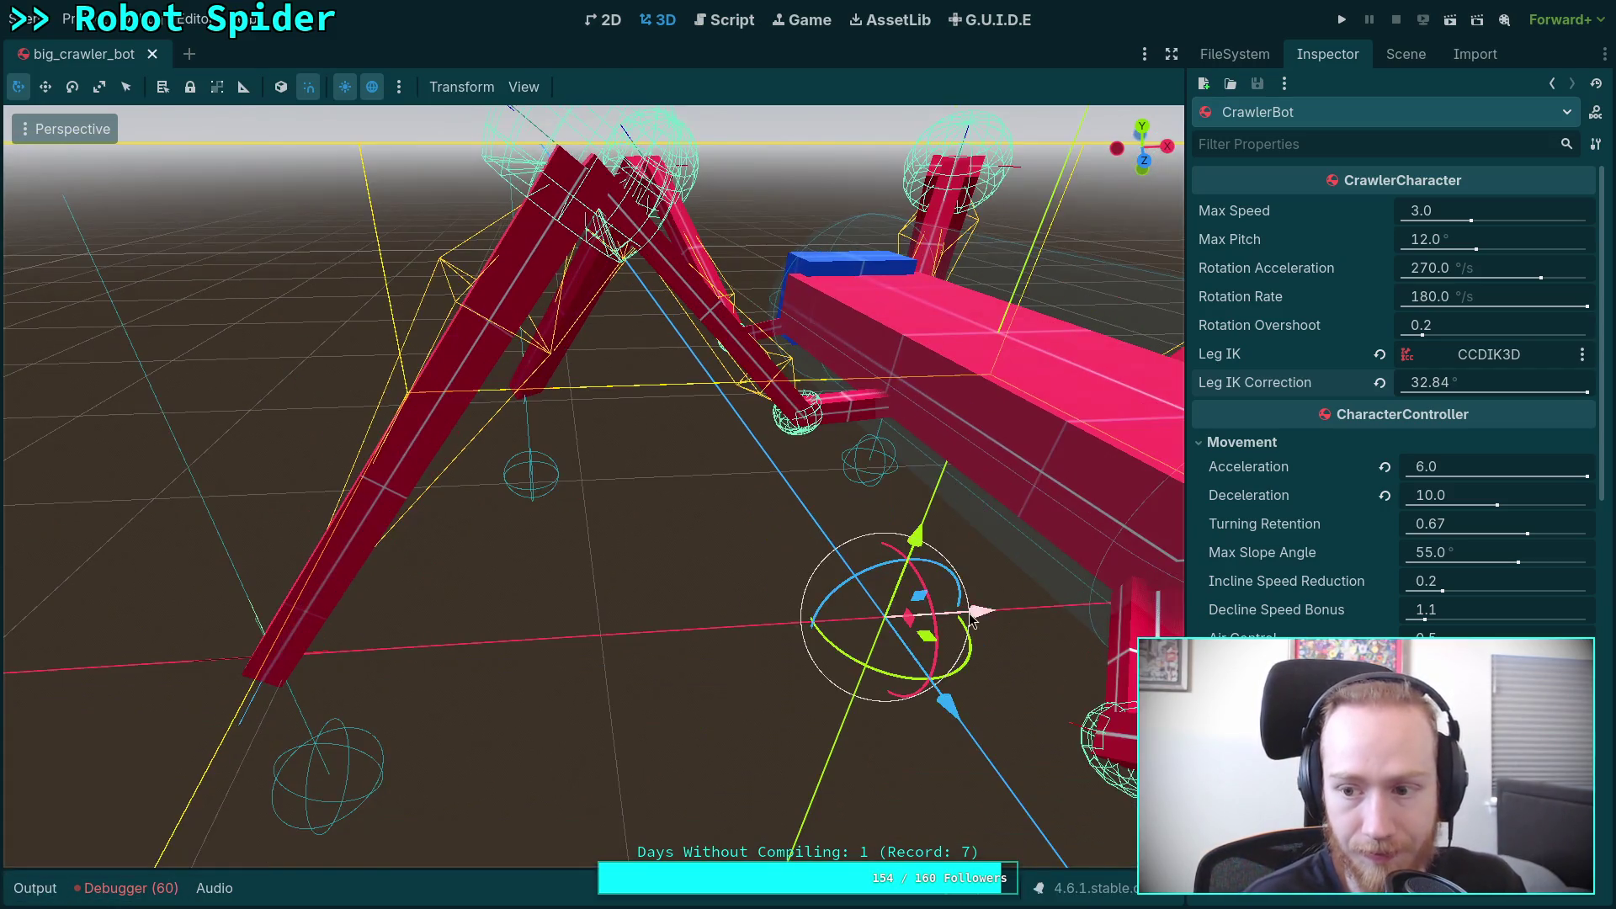
{"action": "left_click", "coordinate": [1379, 382]}
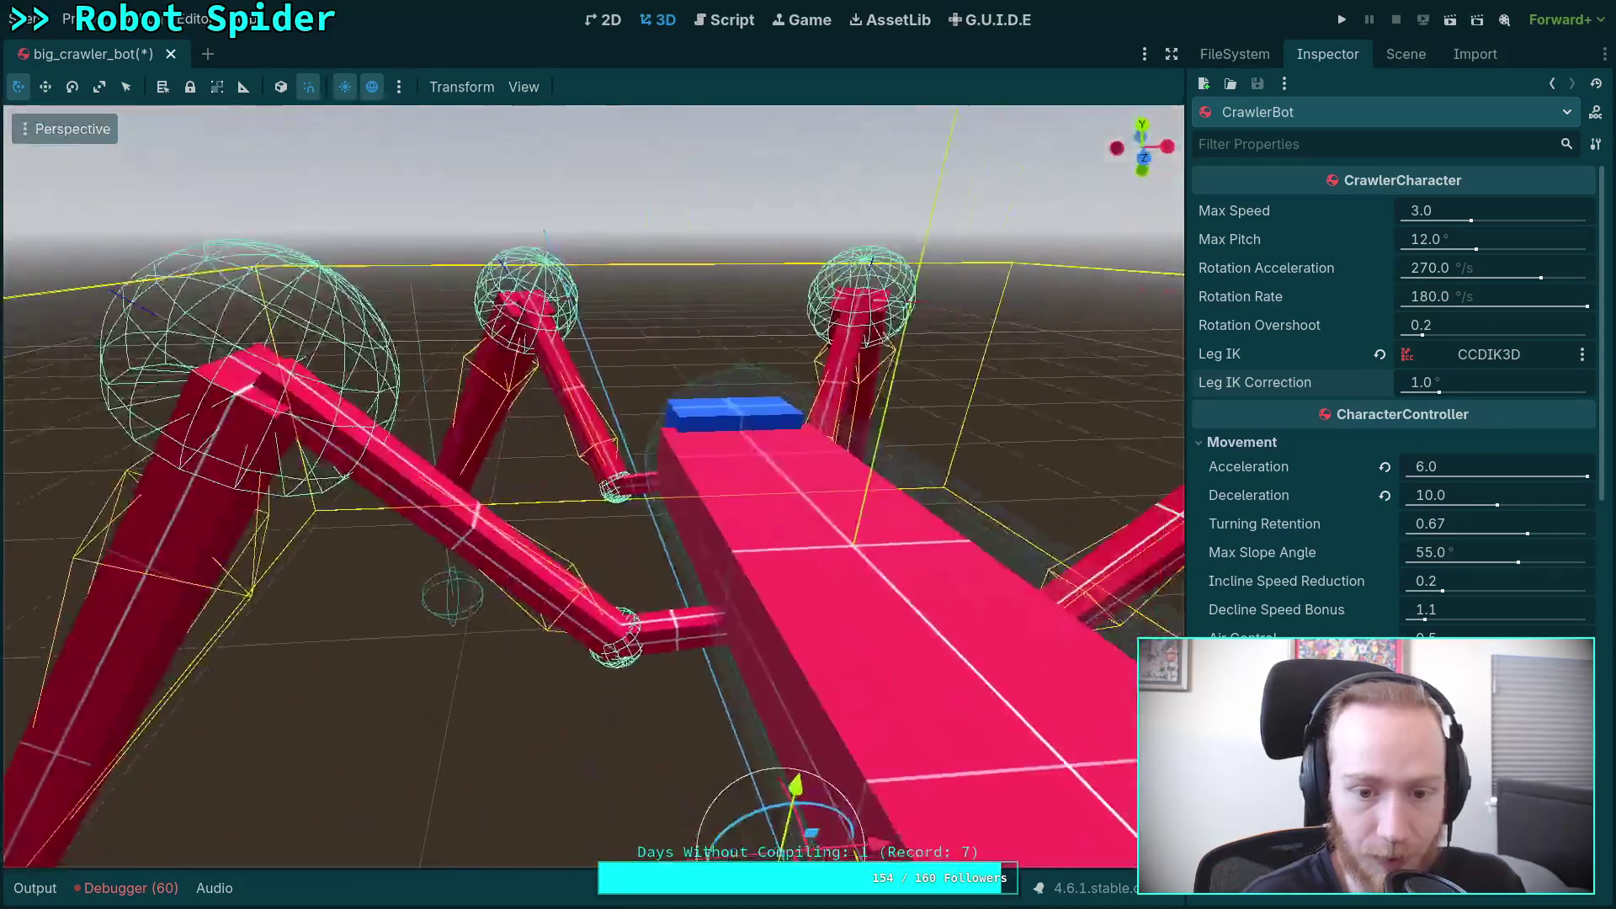
{"action": "key", "text": "ctrl+s"}
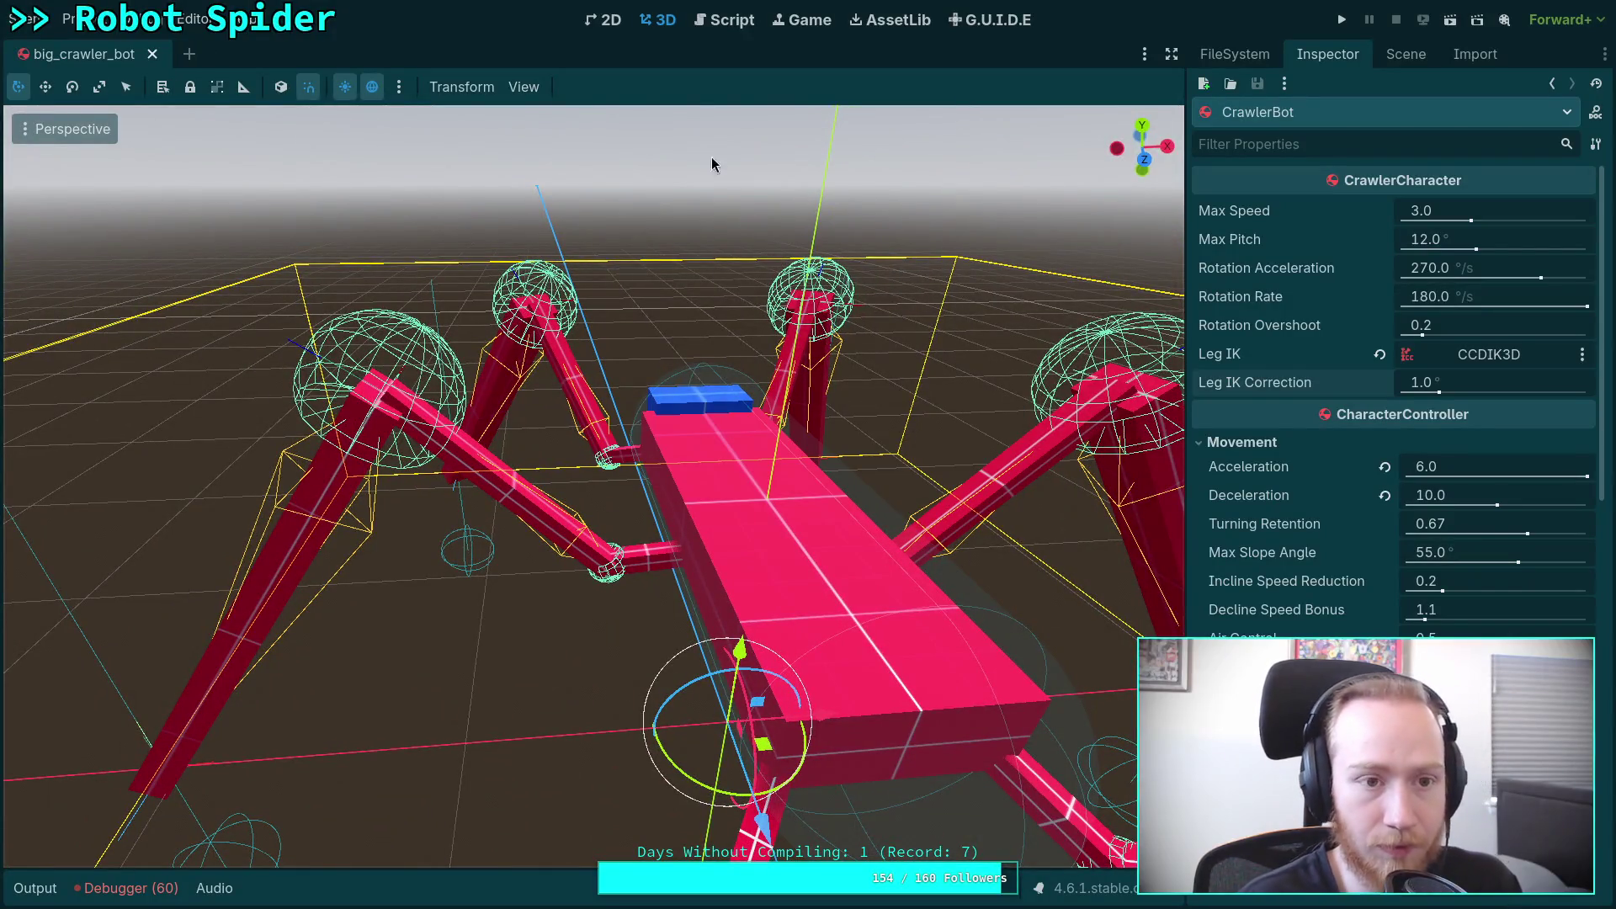
{"action": "left_click", "coordinate": [1405, 54]}
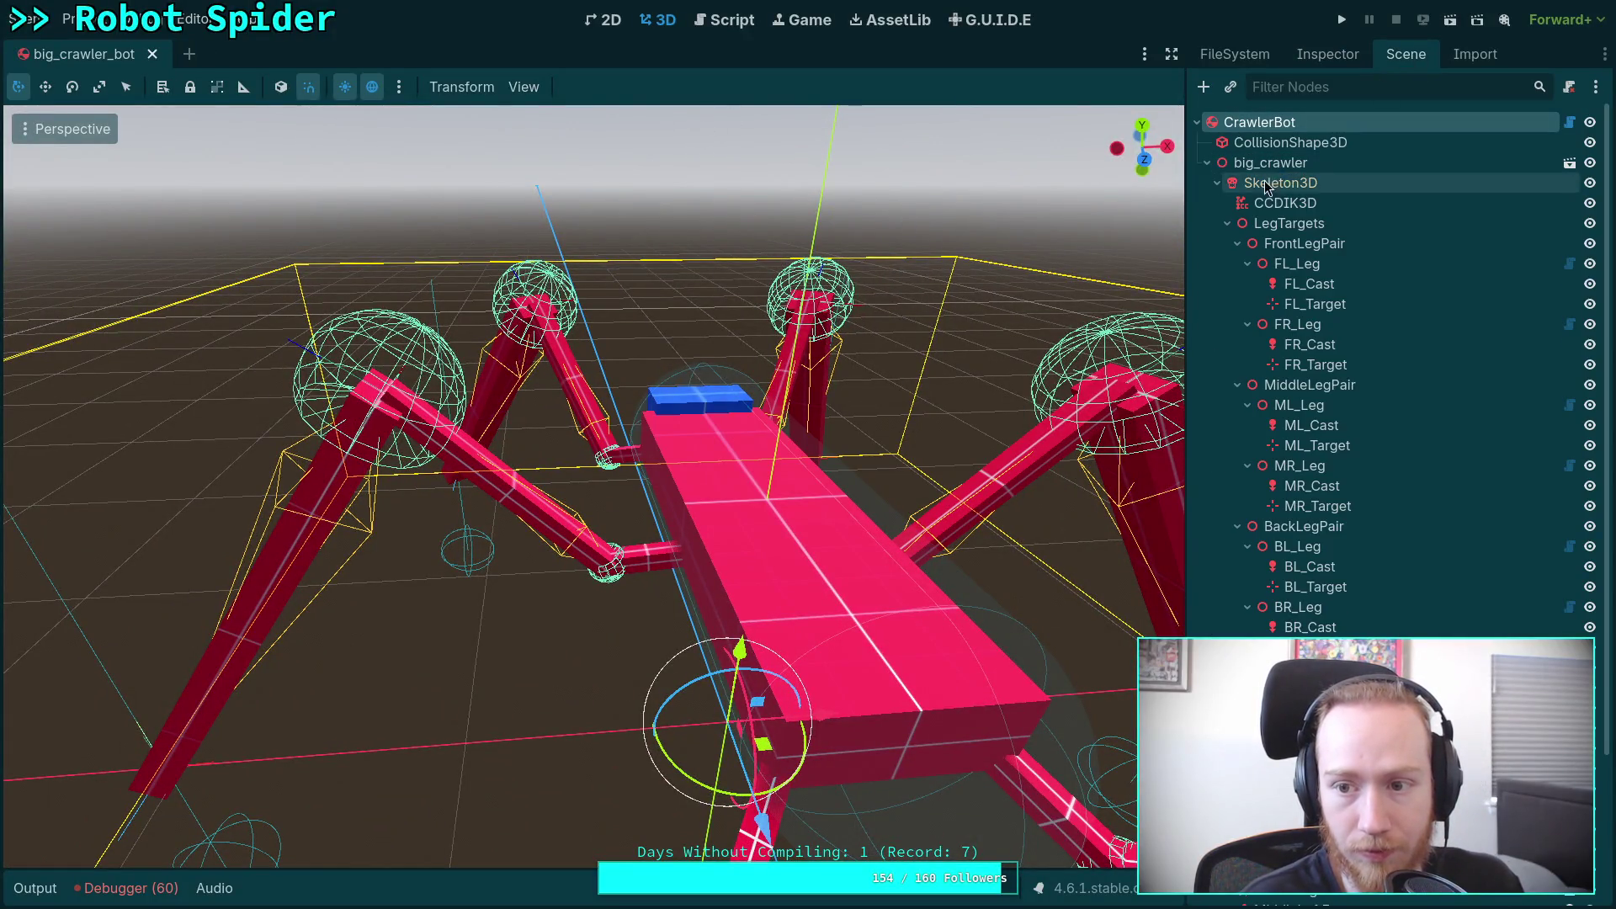
Step: Toggle the CCDIK3D modifier's Active off and on, leave it off, and save the scene
{"action": "left_click", "coordinate": [1285, 203]}
{"action": "left_click", "coordinate": [1327, 54]}
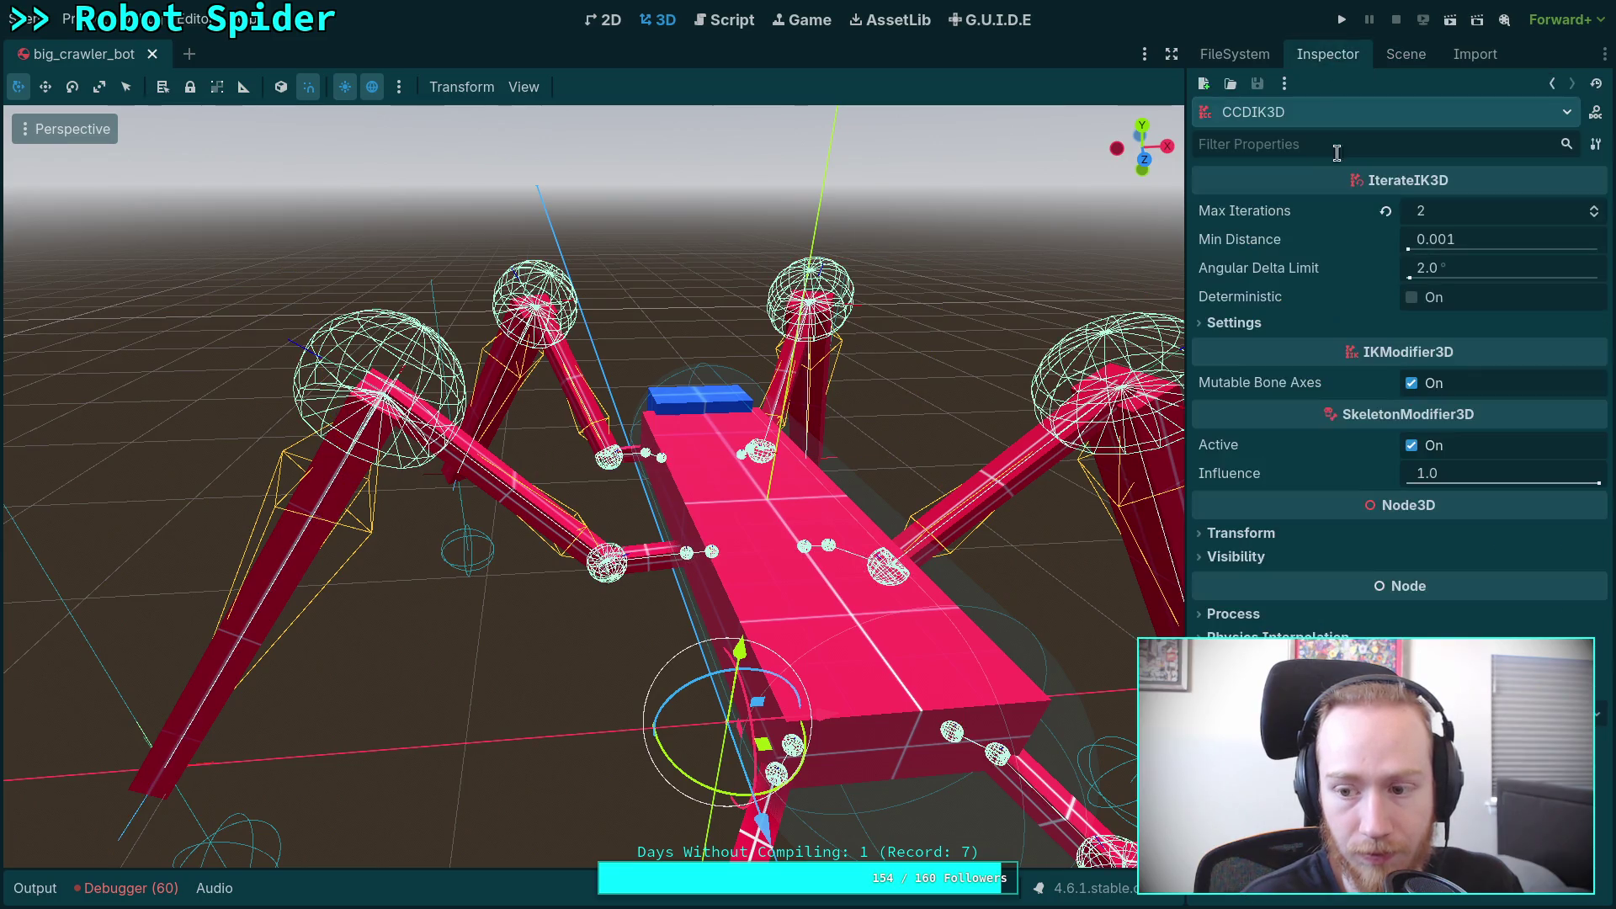
{"action": "left_click", "coordinate": [1412, 446]}
{"action": "left_click", "coordinate": [1414, 450]}
{"action": "left_click", "coordinate": [1412, 446]}
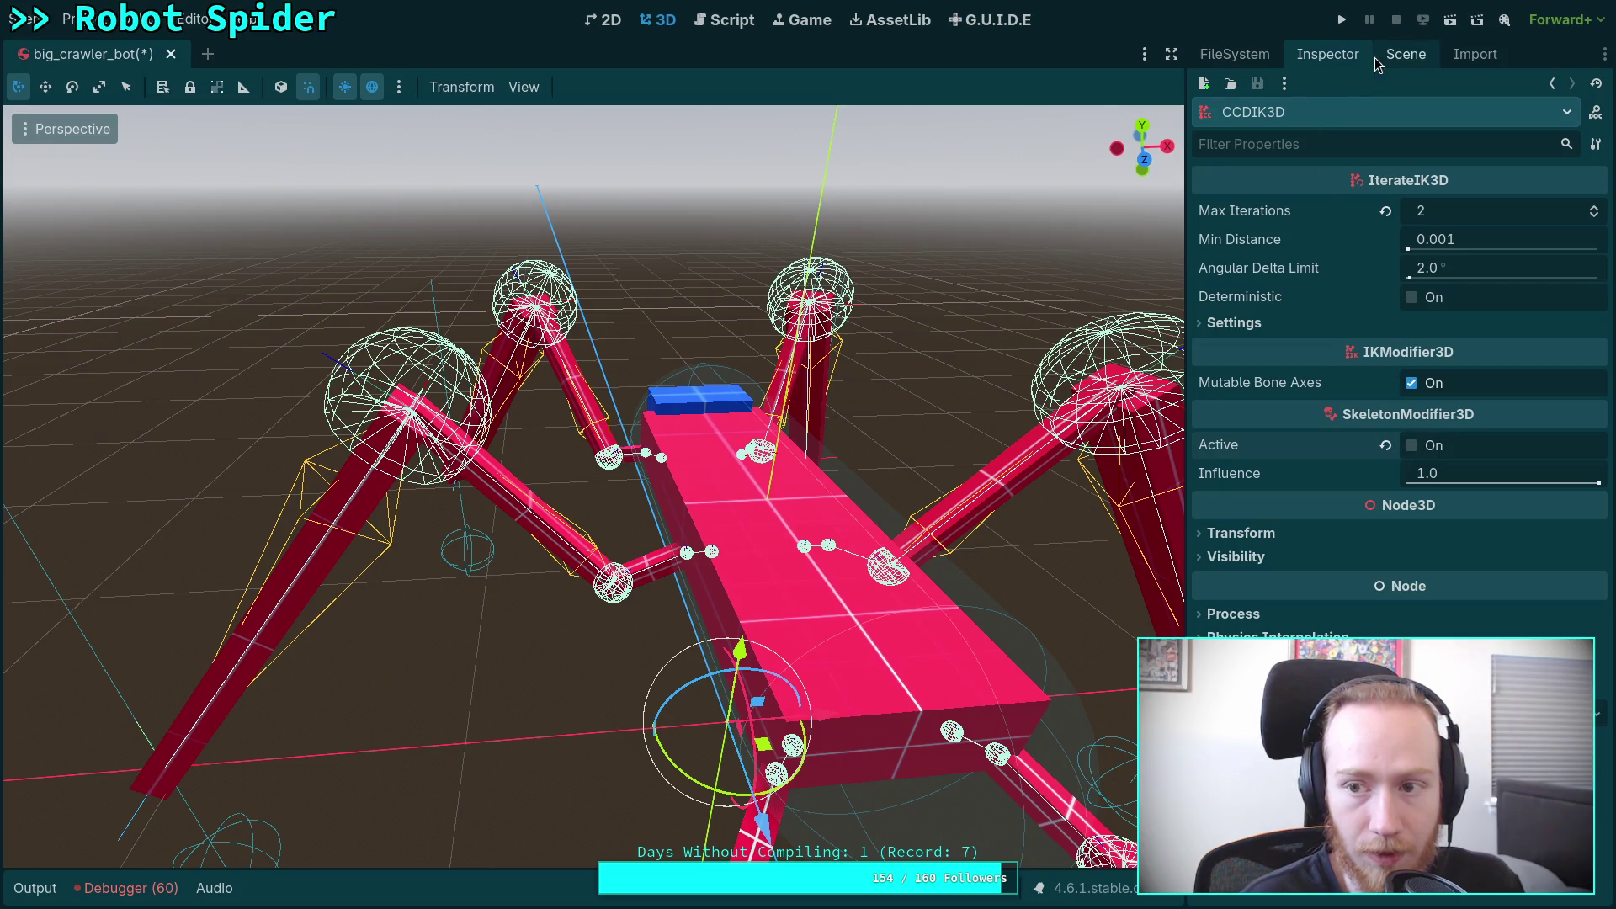
{"action": "key", "text": "ctrl+s"}
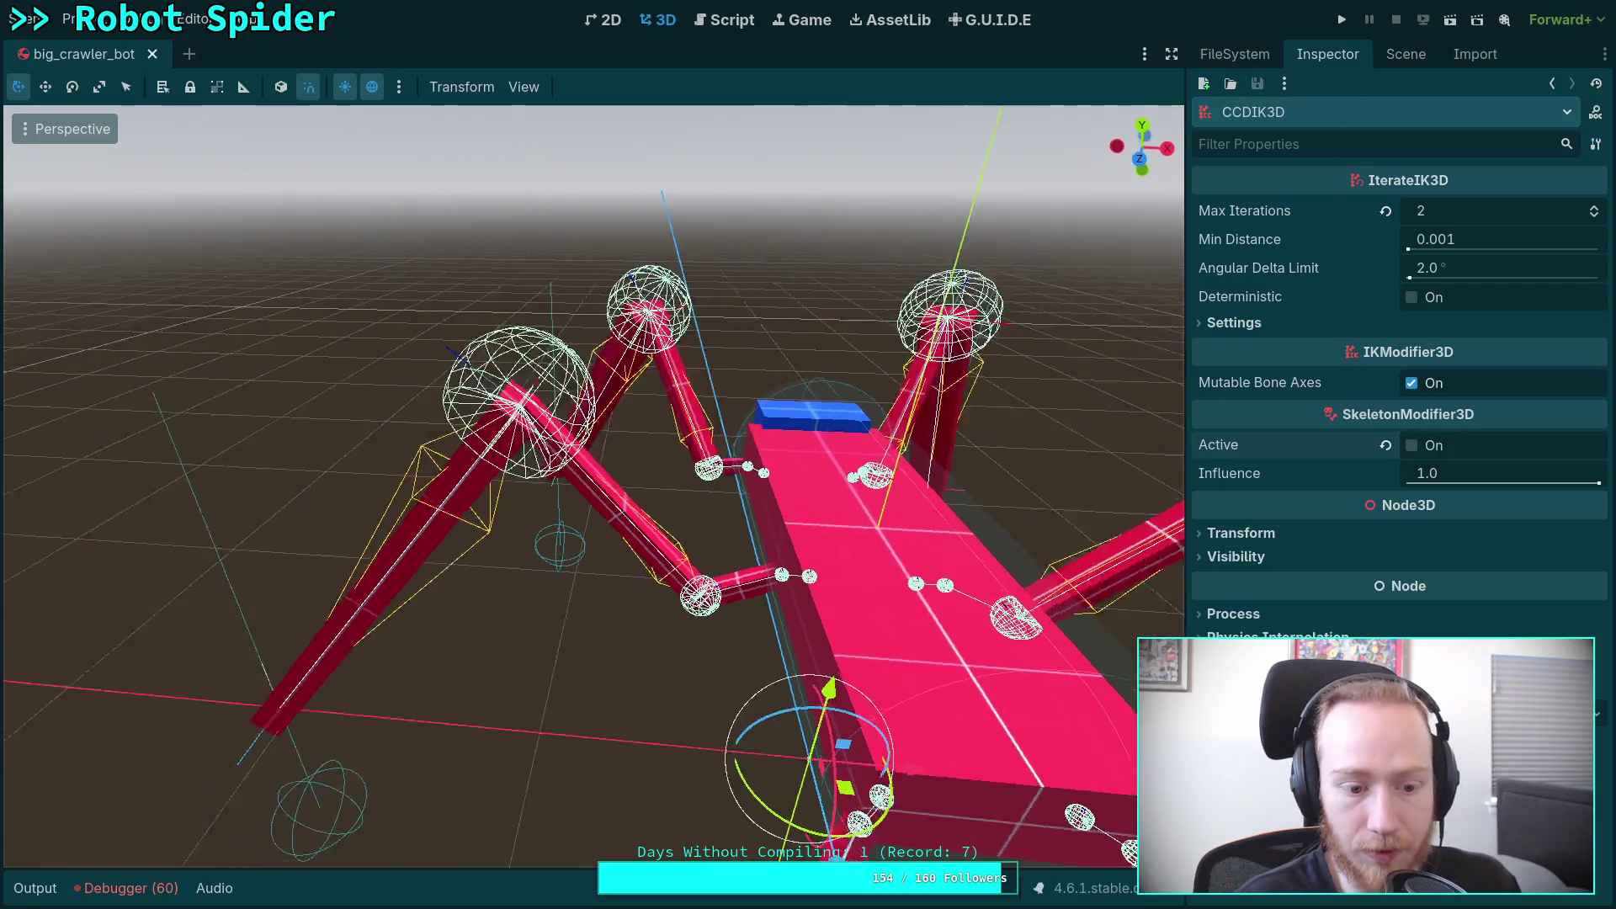
Step: Drag the ML_Target marker upward, then re-enable the CCDIK3D modifier
{"action": "left_click", "coordinate": [478, 707]}
{"action": "left_click_drag", "start_coordinate": [511, 658], "coordinate": [560, 543]}
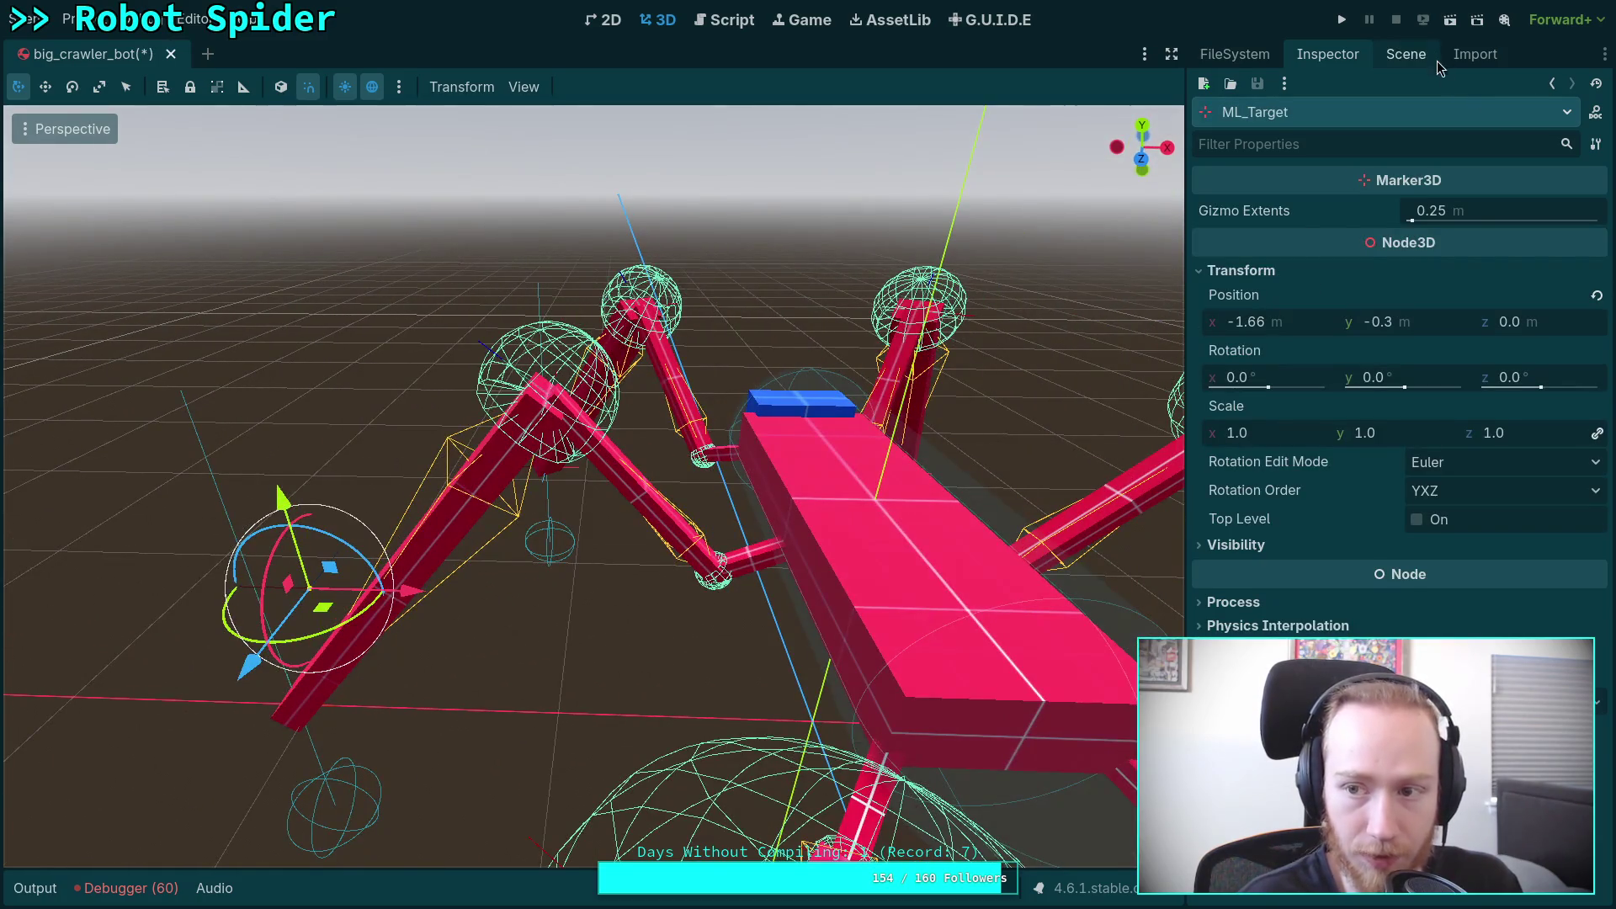
{"action": "left_click", "coordinate": [1405, 54]}
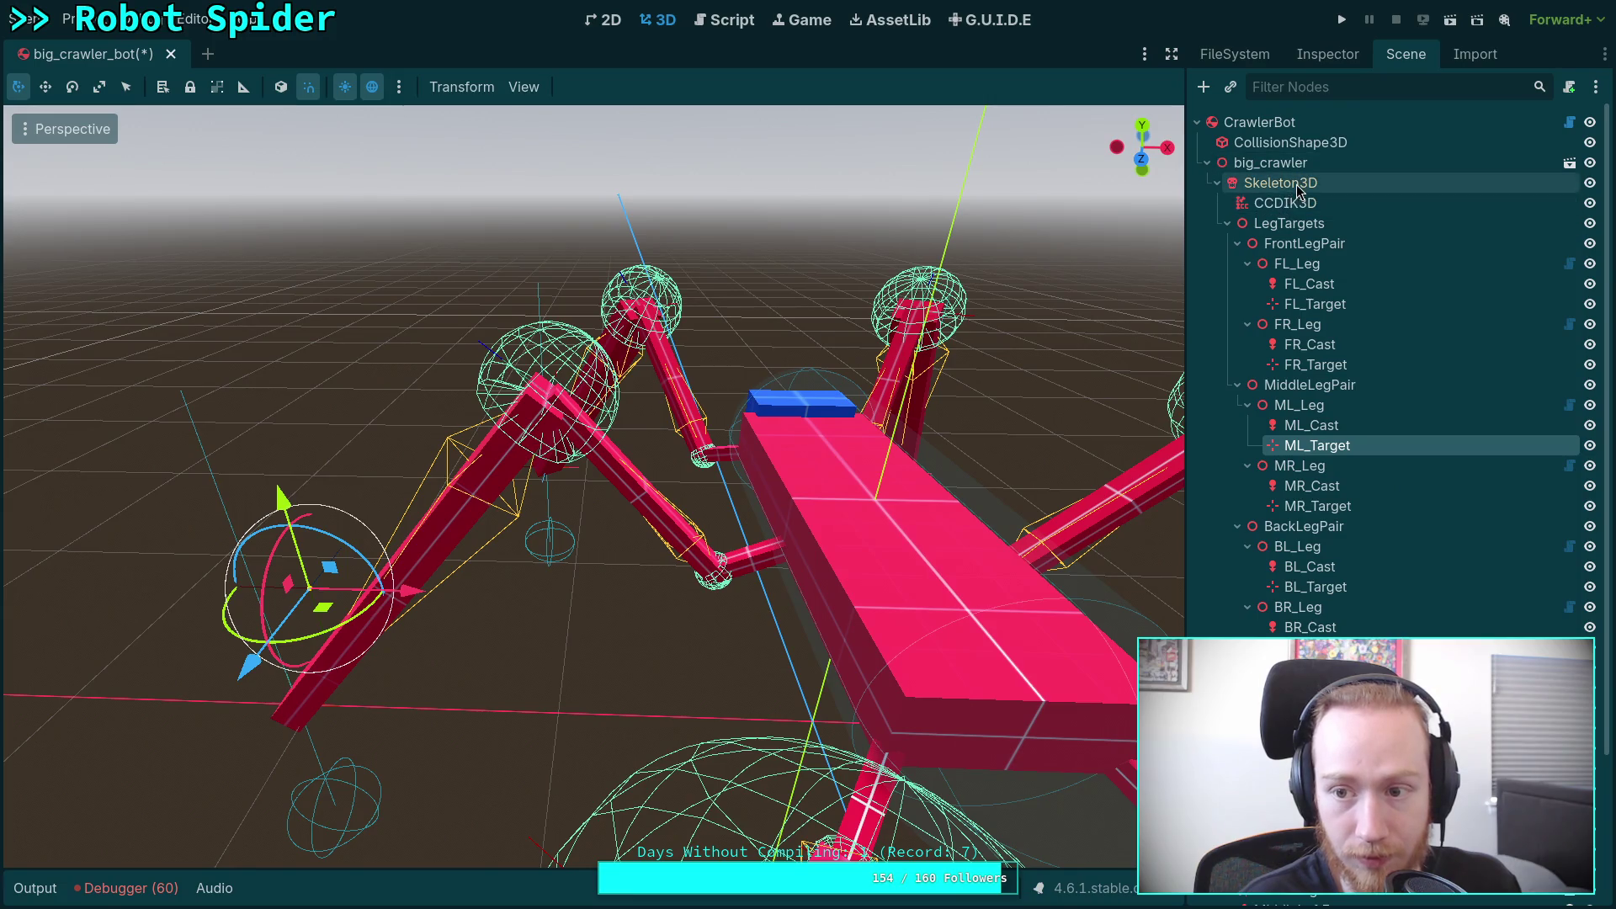
{"action": "left_click", "coordinate": [1285, 203]}
{"action": "left_click", "coordinate": [1329, 54]}
{"action": "left_click", "coordinate": [1412, 446]}
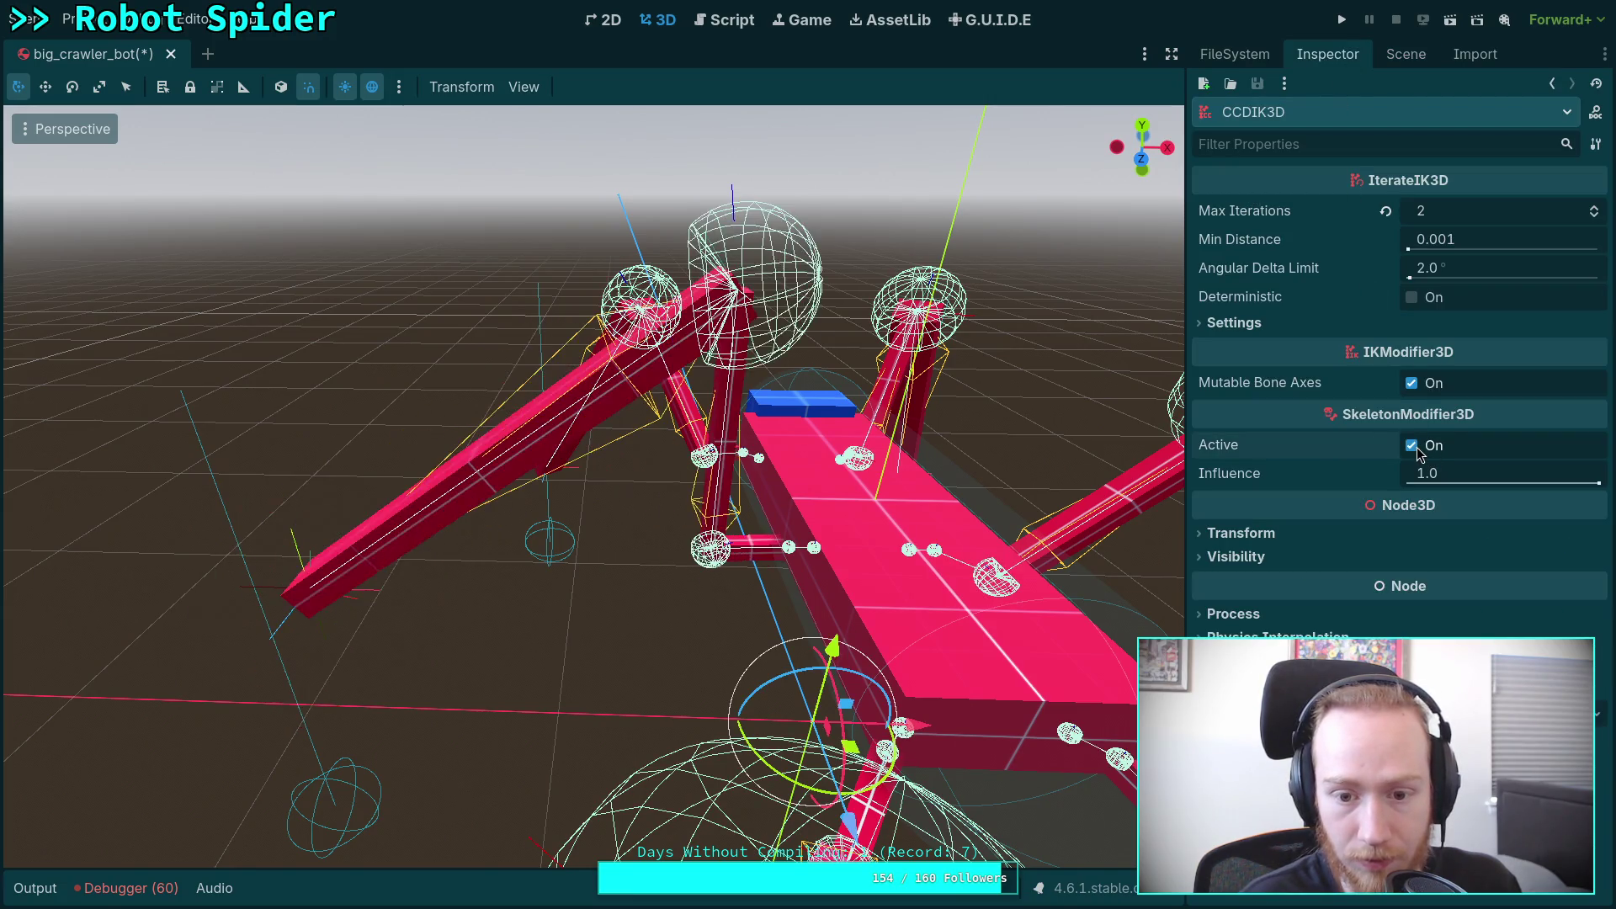
Step: Reposition ML_Target to -1.76, -0.9, 0 for the middle-left leg
{"action": "mouse_move", "coordinate": [1129, 494]}
{"action": "left_mouse_down"}
{"action": "mouse_move", "coordinate": [1010, 471]}
{"action": "mouse_move", "coordinate": [340, 589]}
{"action": "mouse_move", "coordinate": [361, 670]}
{"action": "mouse_move", "coordinate": [311, 572]}
{"action": "mouse_move", "coordinate": [274, 554]}
{"action": "left_mouse_up"}
{"action": "left_click", "coordinate": [335, 594]}
{"action": "scroll", "coordinate": [593, 484], "scroll_direction": "down", "scroll_amount": 2}
{"action": "mouse_move", "coordinate": [81, 642]}
{"action": "left_mouse_down"}
{"action": "mouse_move", "coordinate": [873, 222]}
{"action": "mouse_move", "coordinate": [286, 269]}
{"action": "mouse_move", "coordinate": [96, 593]}
{"action": "mouse_move", "coordinate": [101, 675]}
{"action": "mouse_move", "coordinate": [223, 130]}
{"action": "mouse_move", "coordinate": [378, 328]}
{"action": "mouse_move", "coordinate": [462, 371]}
{"action": "mouse_move", "coordinate": [252, 152]}
{"action": "mouse_move", "coordinate": [1118, 155]}
{"action": "mouse_move", "coordinate": [341, 665]}
{"action": "mouse_move", "coordinate": [426, 623]}
{"action": "mouse_move", "coordinate": [541, 671]}
{"action": "mouse_move", "coordinate": [942, 753]}
{"action": "mouse_move", "coordinate": [840, 569]}
{"action": "mouse_move", "coordinate": [559, 578]}
{"action": "mouse_move", "coordinate": [432, 620]}
{"action": "mouse_move", "coordinate": [396, 660]}
{"action": "mouse_move", "coordinate": [515, 637]}
{"action": "left_mouse_up"}
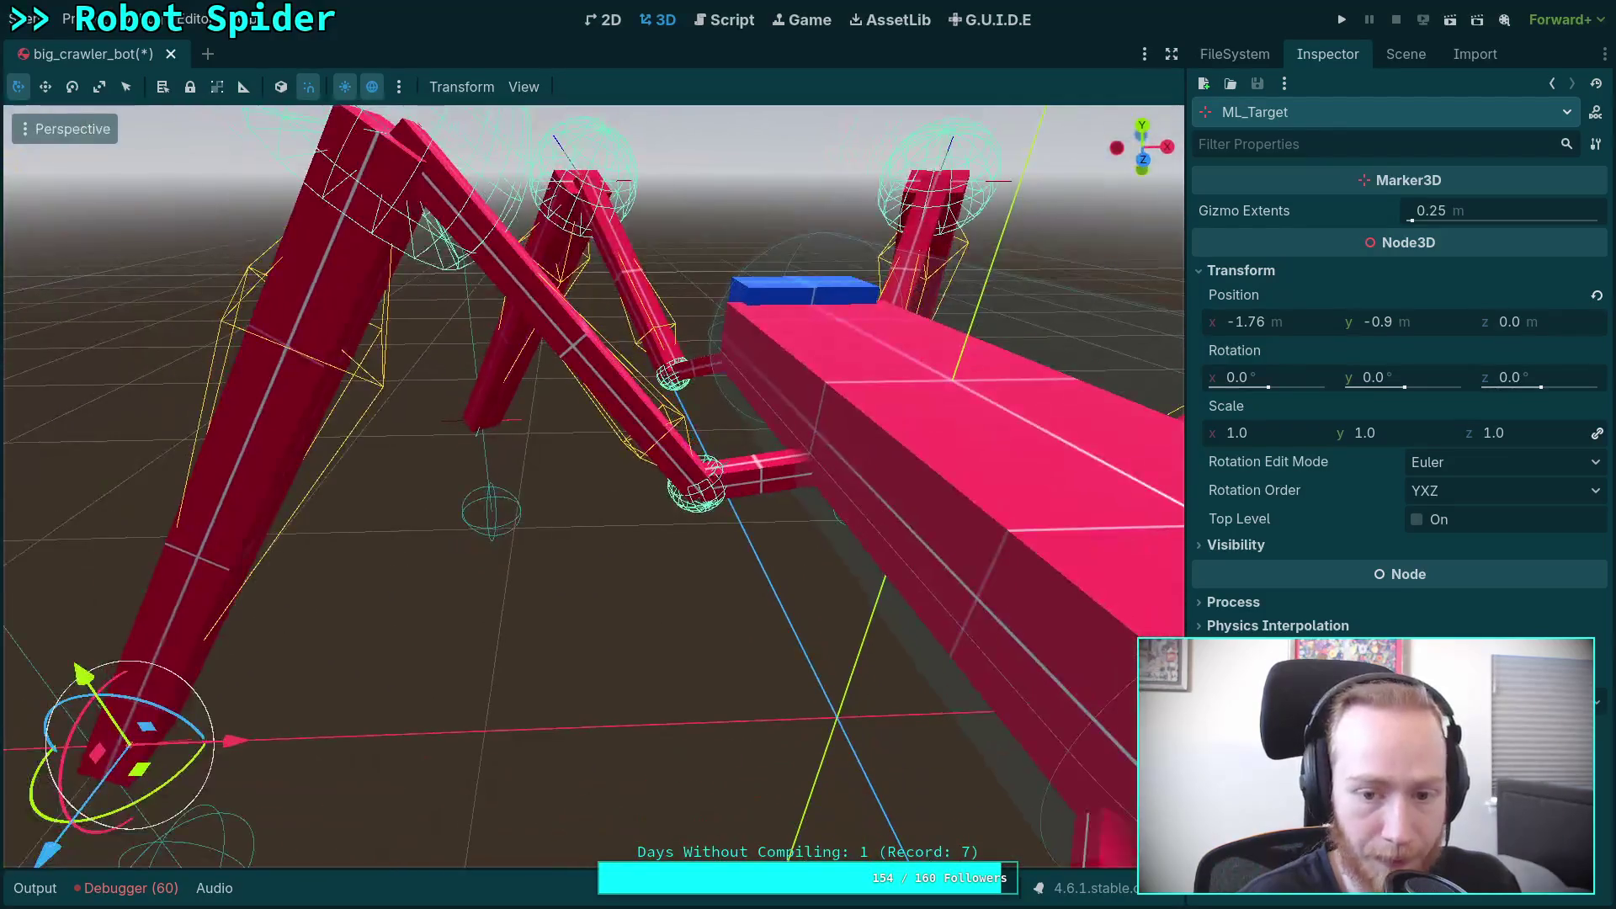
{"action": "left_click", "coordinate": [729, 16]}
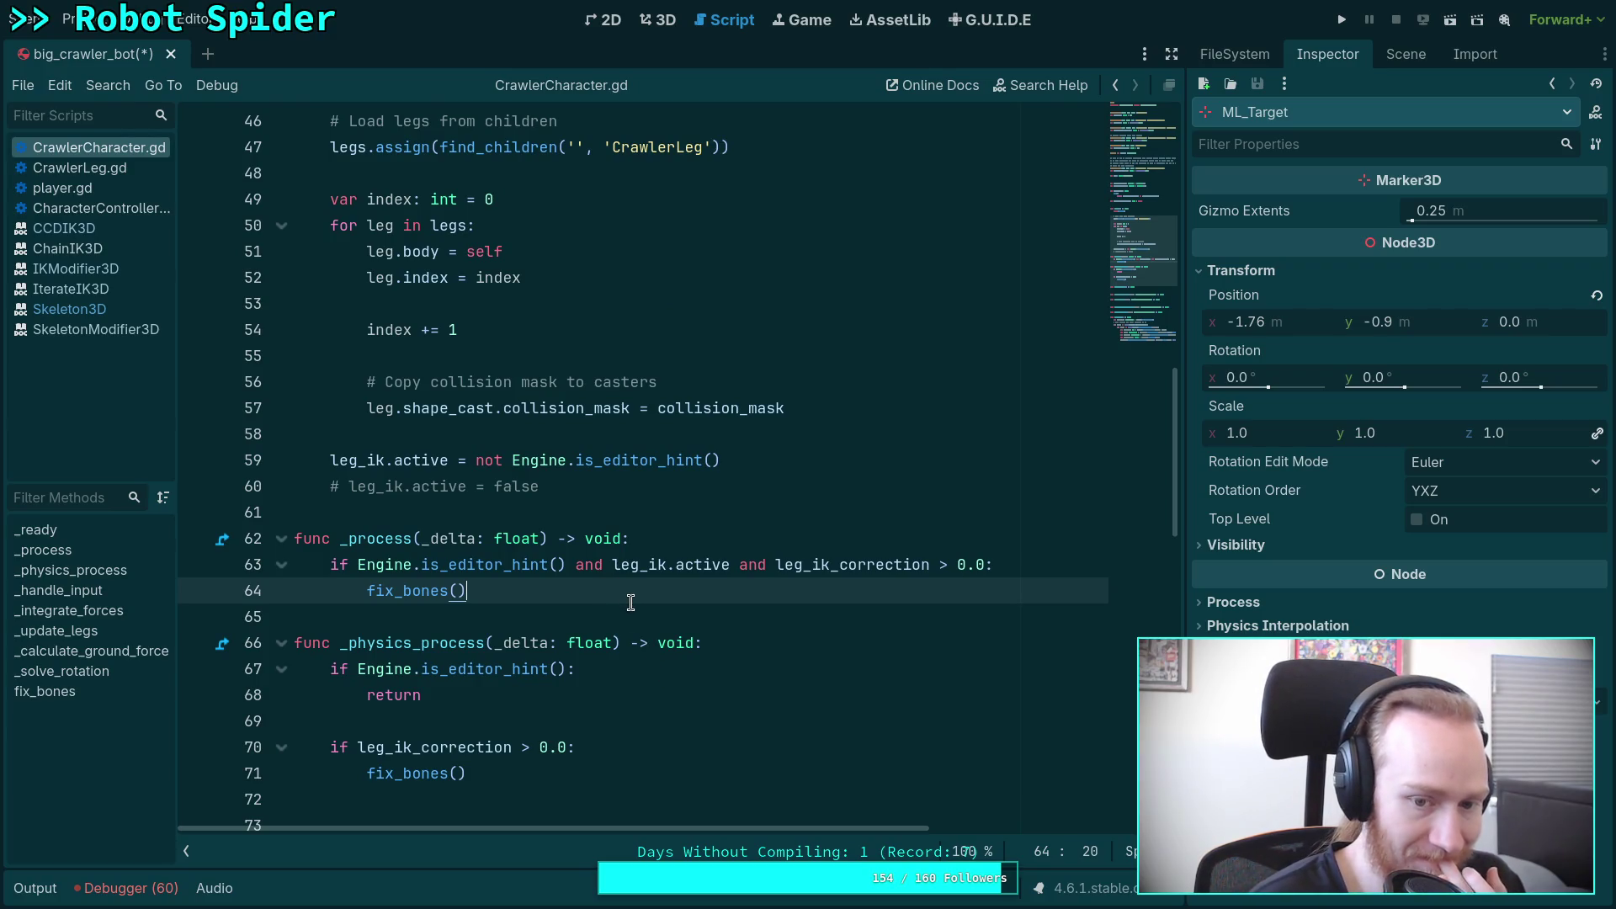
Step: Insert a blank line after fix_bones' IK comment on line 225
{"action": "scroll", "coordinate": [630, 602], "scroll_direction": "down", "scroll_amount": 5}
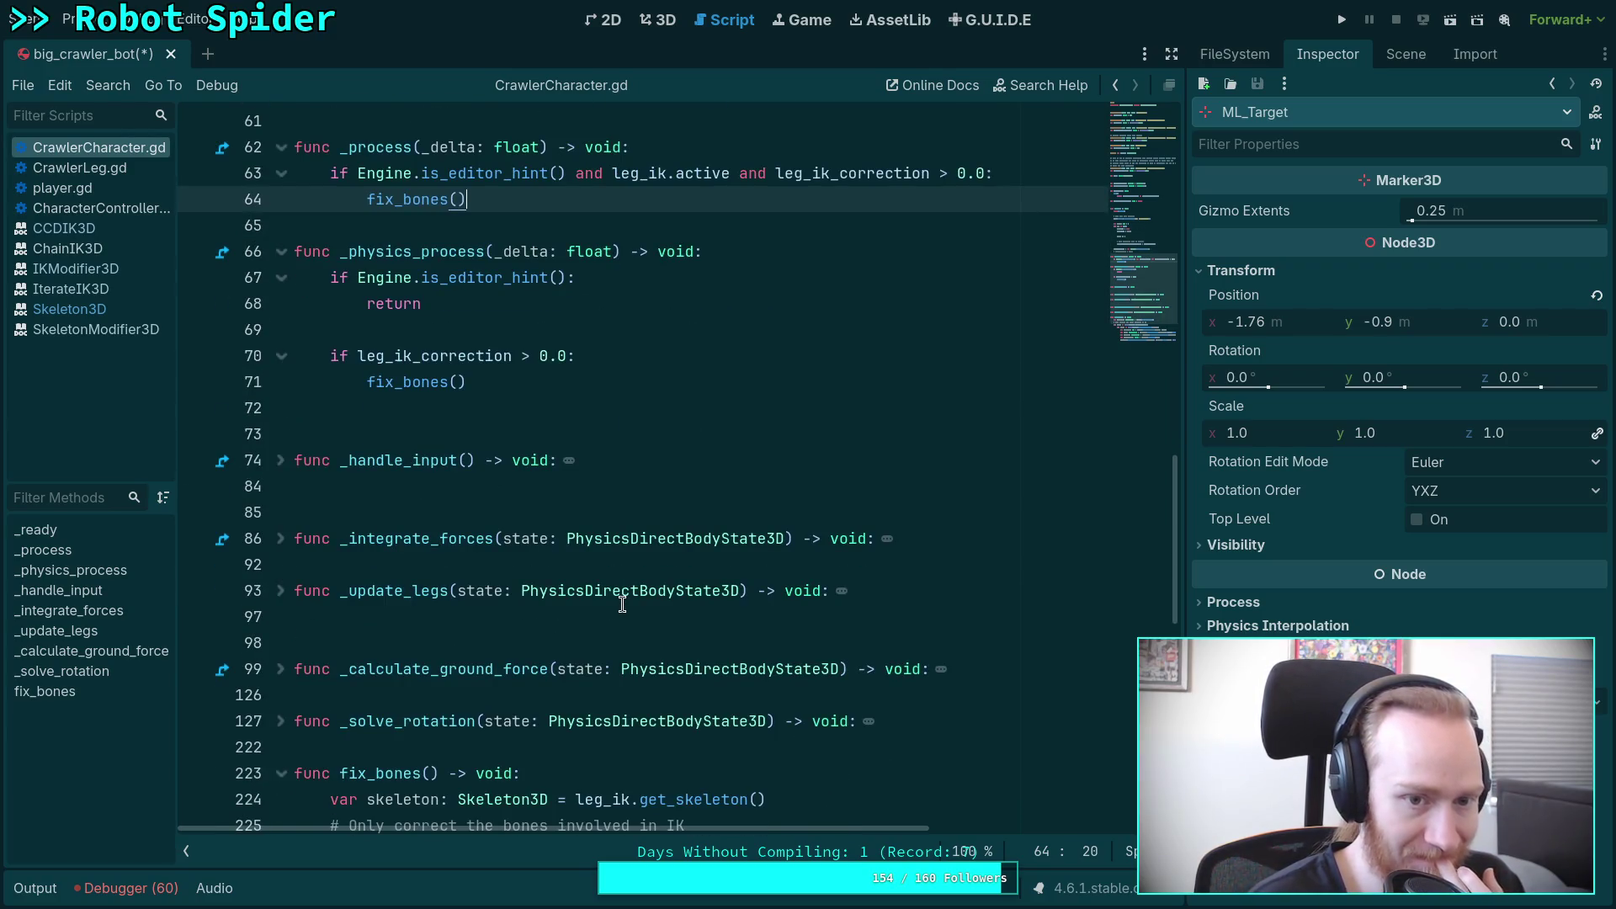
{"action": "scroll", "coordinate": [622, 603], "scroll_direction": "down", "scroll_amount": 4}
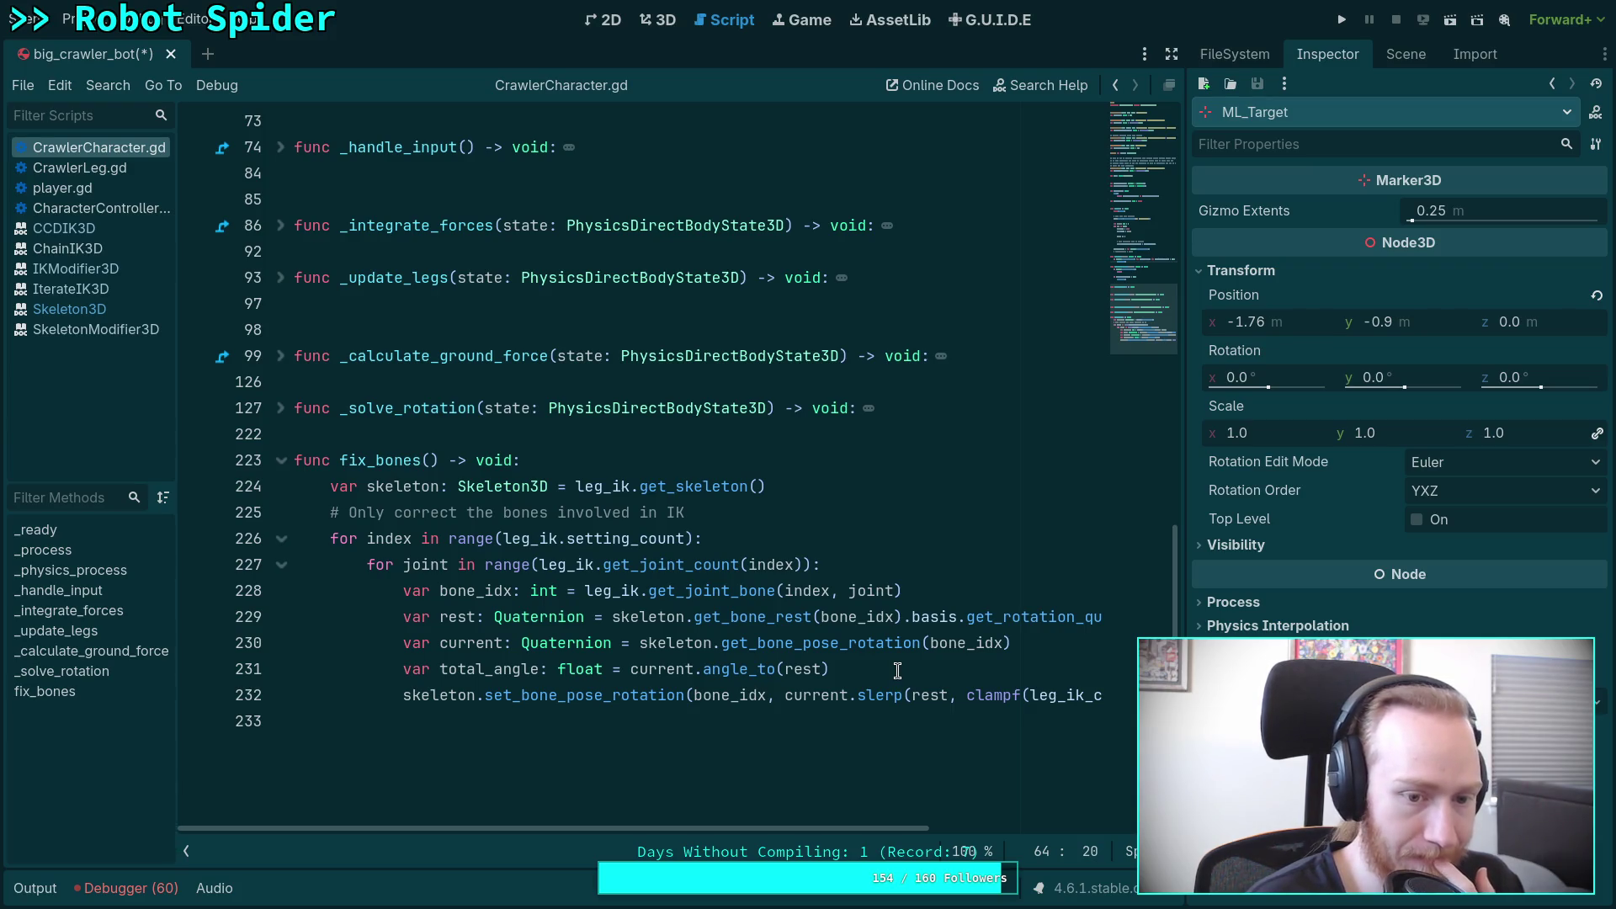
{"action": "left_click", "coordinate": [828, 513]}
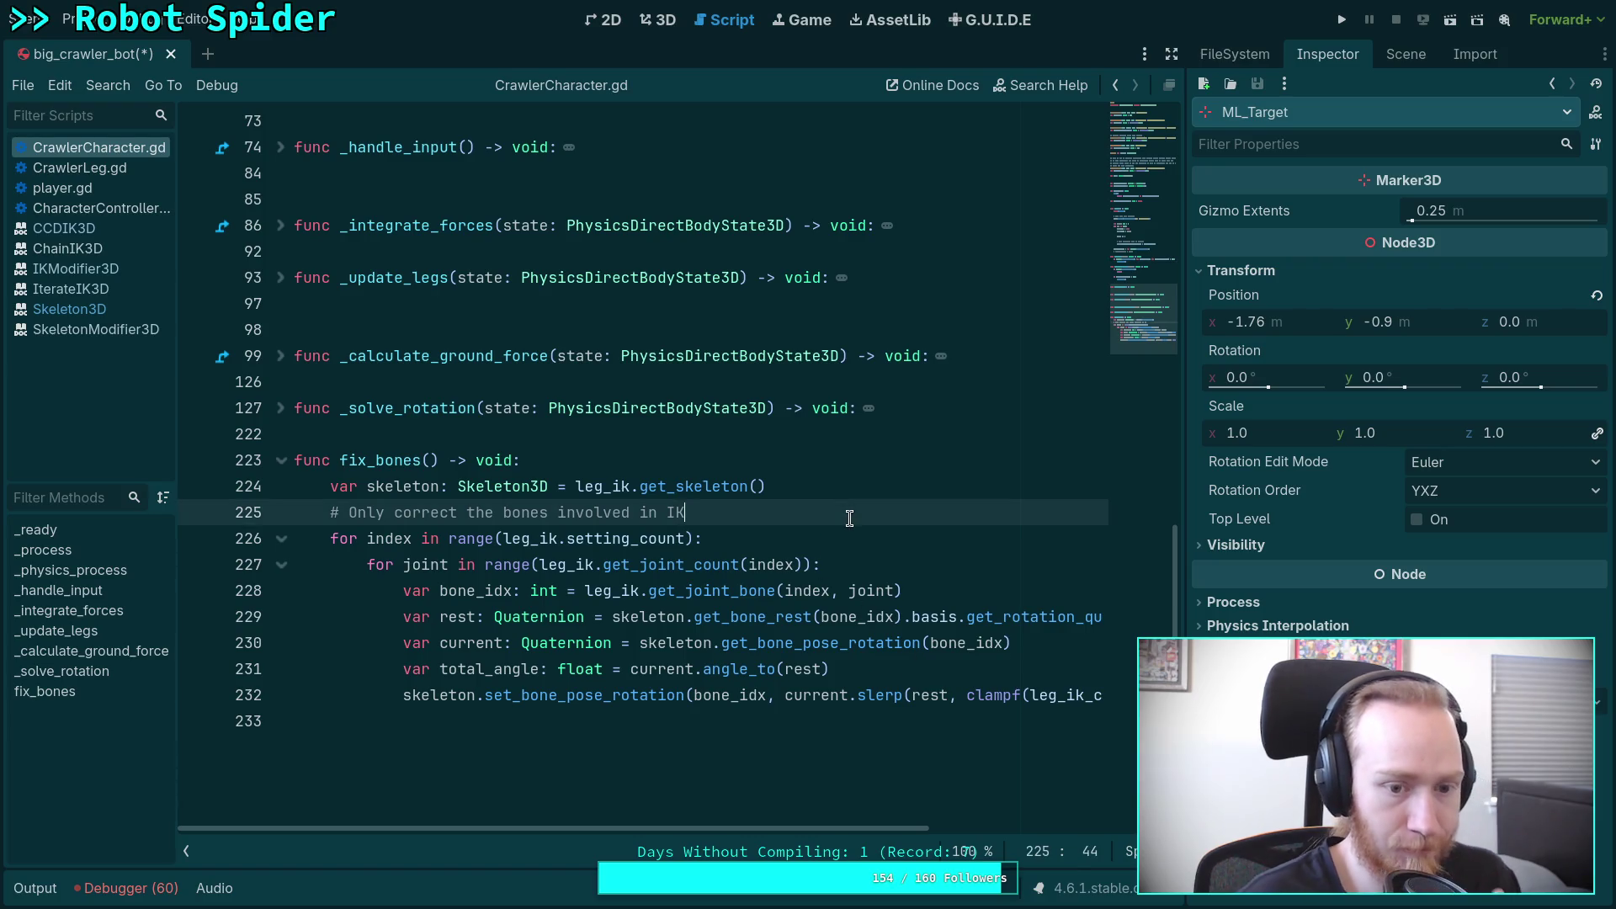
{"action": "key", "text": "Return"}
Step: Declare 'var printed: bool = false' and add an if (not printed) and total_angle > deg_to_rad(1.0) check
{"action": "type", "text": "rinted"}
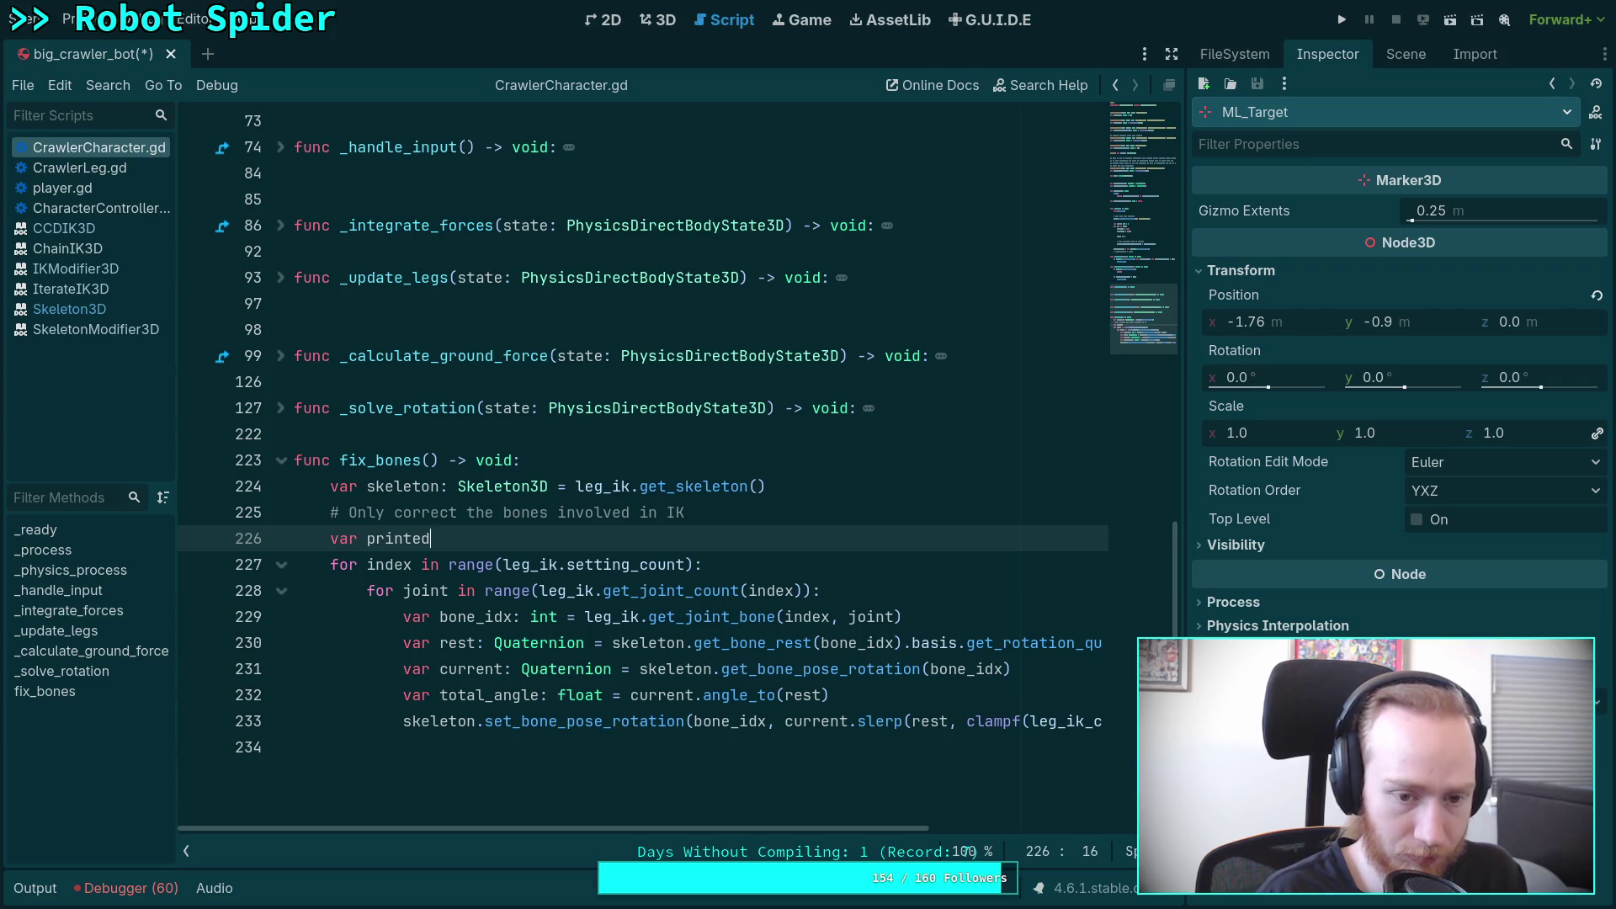
{"action": "type", "text": ": bool "}
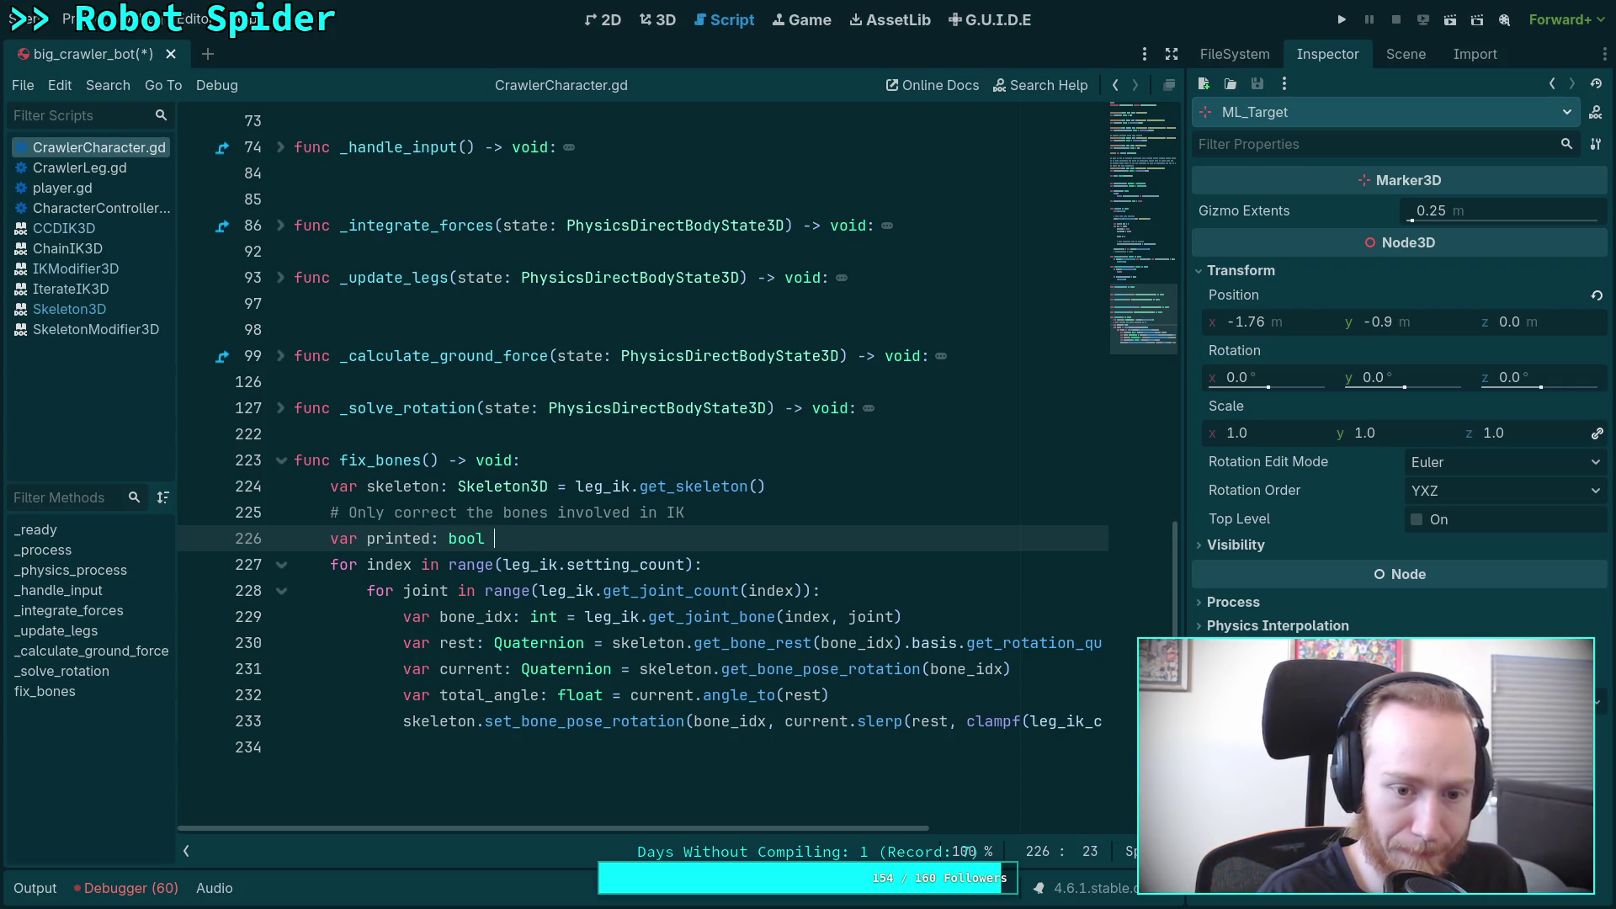
{"action": "type", "text": "= false"}
{"action": "left_click", "coordinate": [991, 690]}
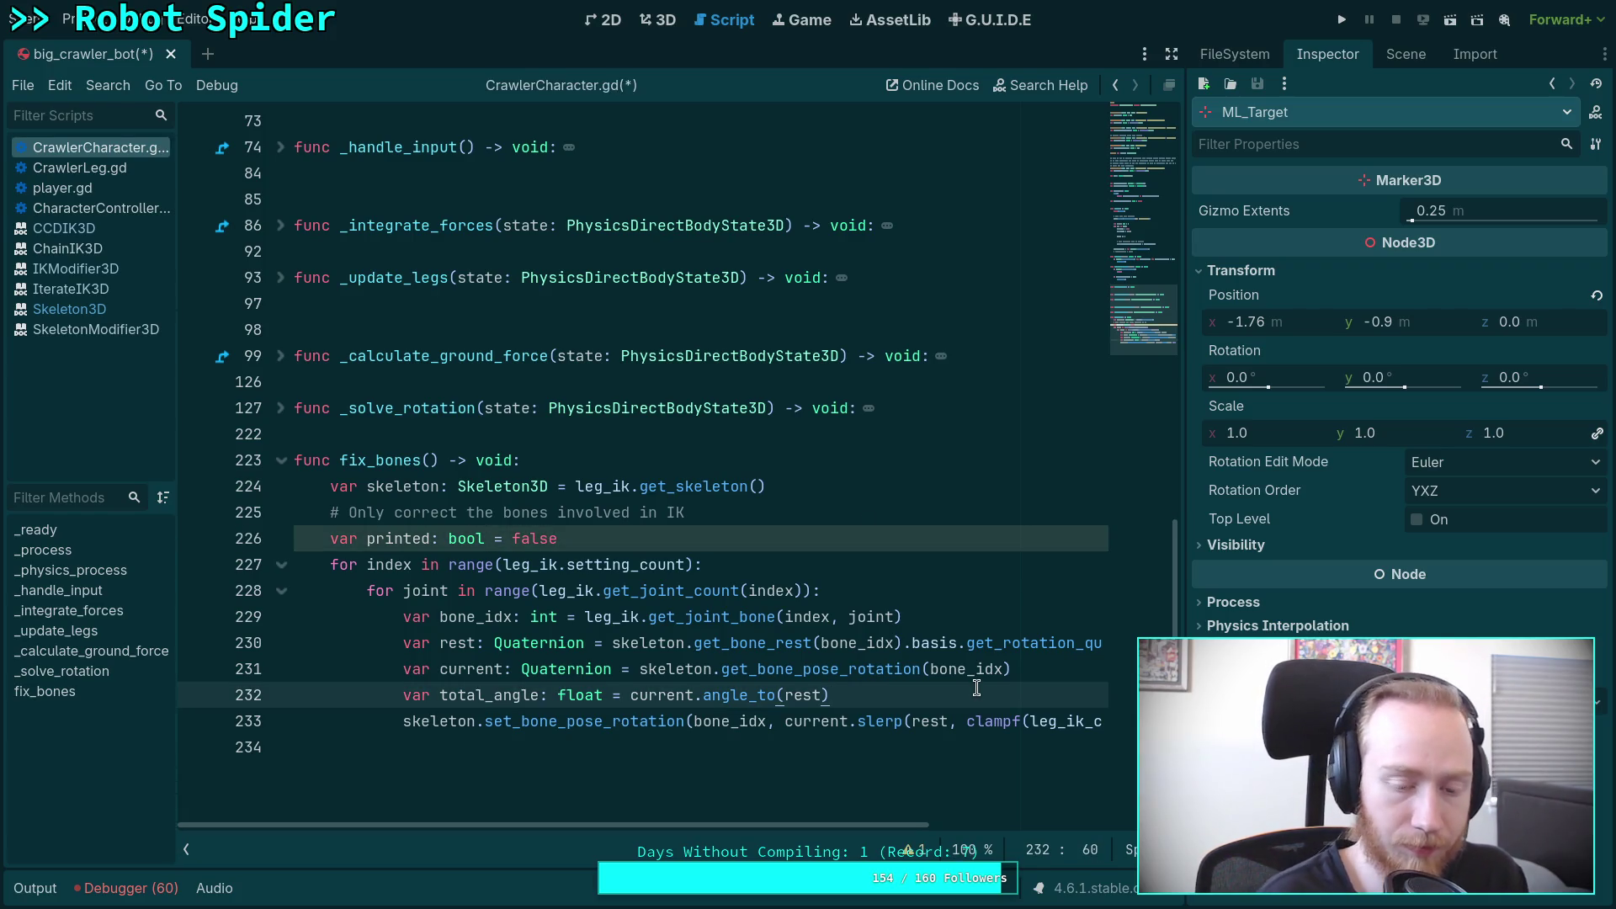
{"action": "key", "text": "Return"}
{"action": "type", "text": "if not printed and"}
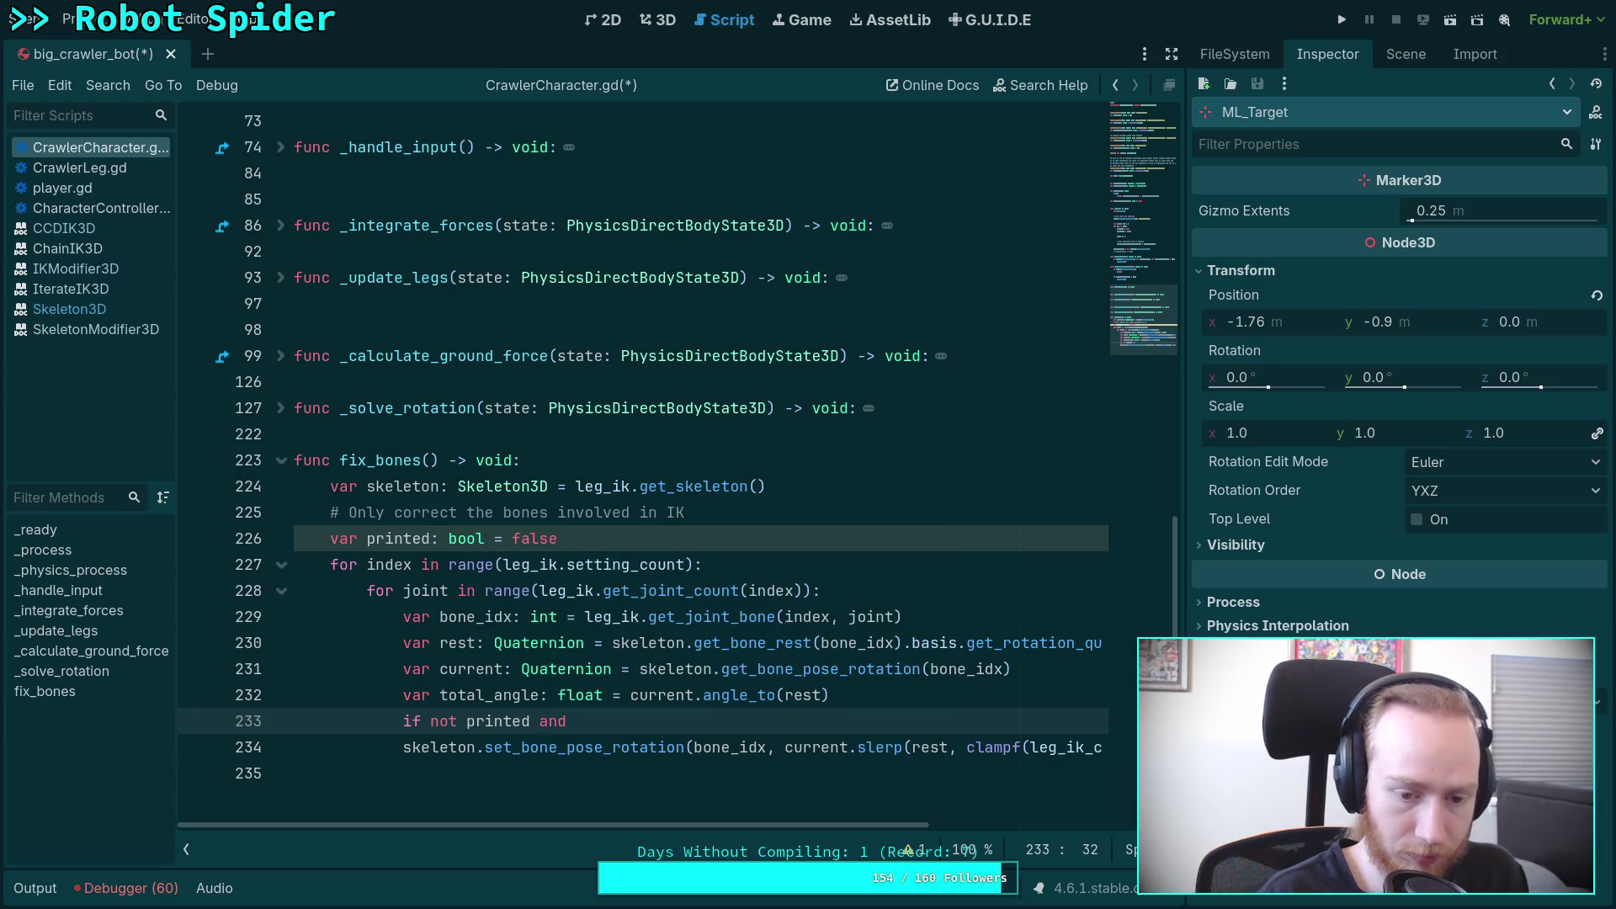
{"action": "left_click_drag", "start_coordinate": [431, 720], "coordinate": [529, 711]}
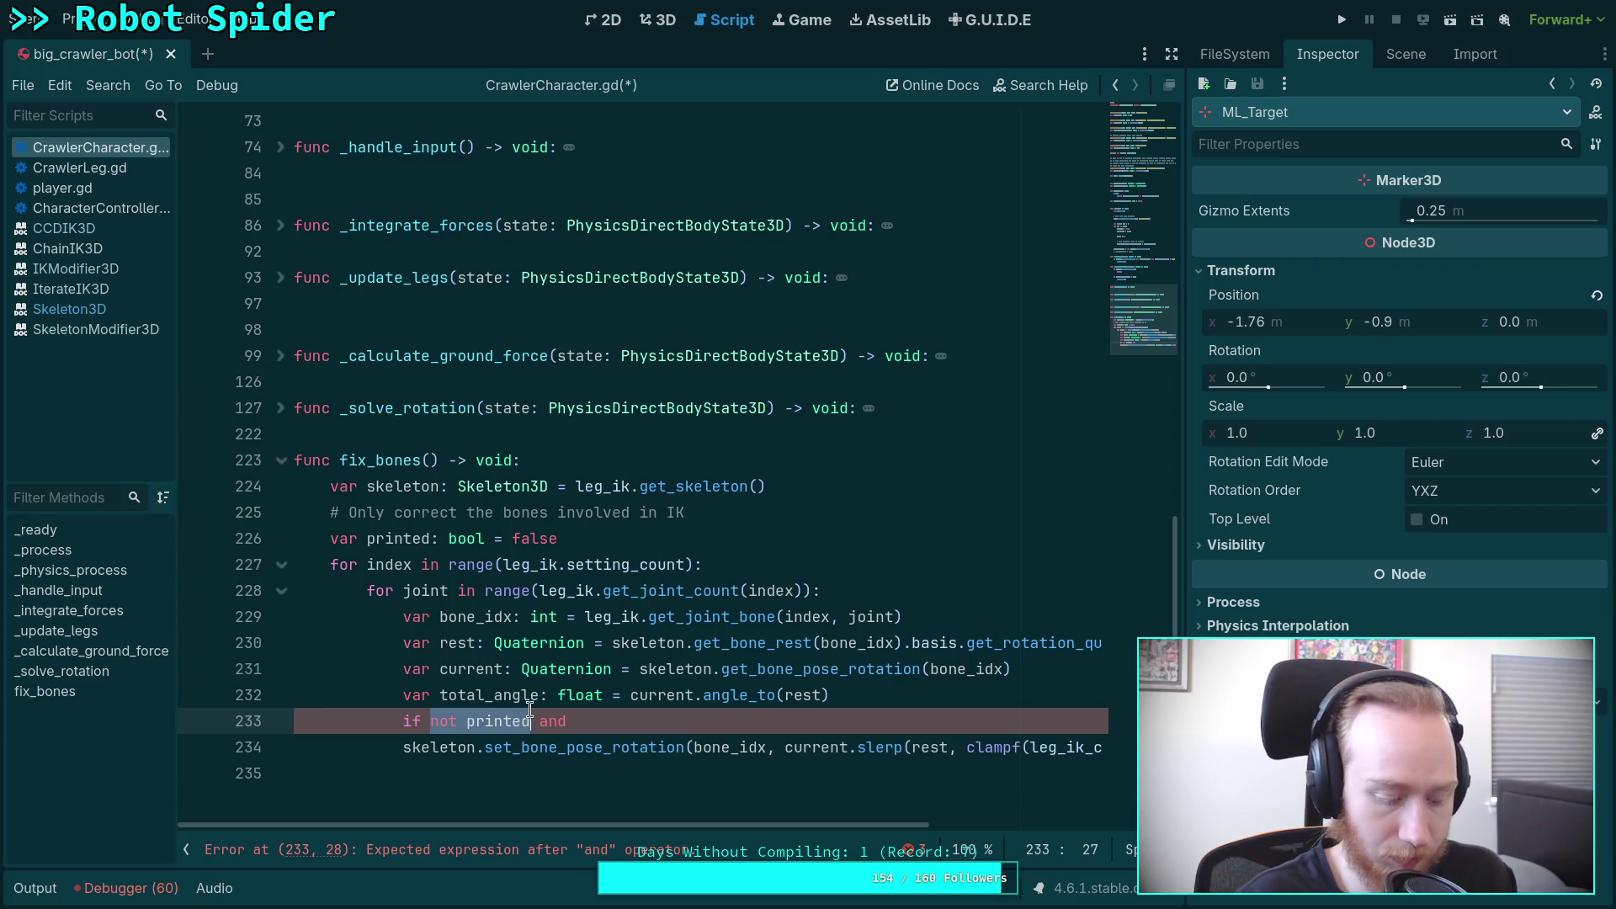
{"action": "type", "text": "("}
{"action": "left_click", "coordinate": [669, 721]}
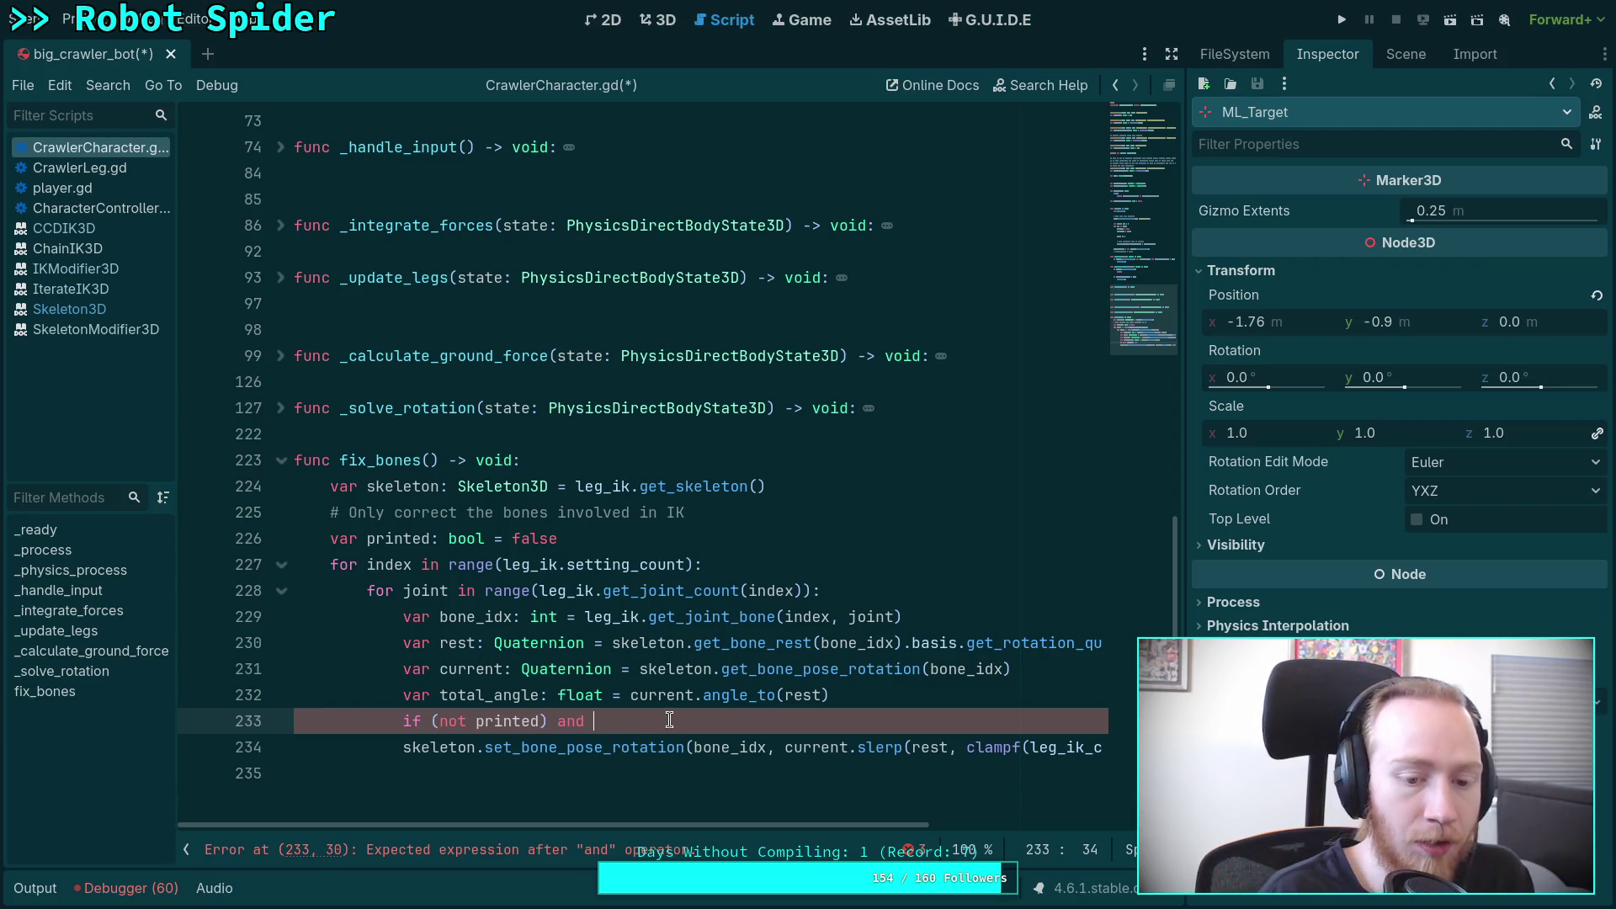
{"action": "type", "text": "total_angle"}
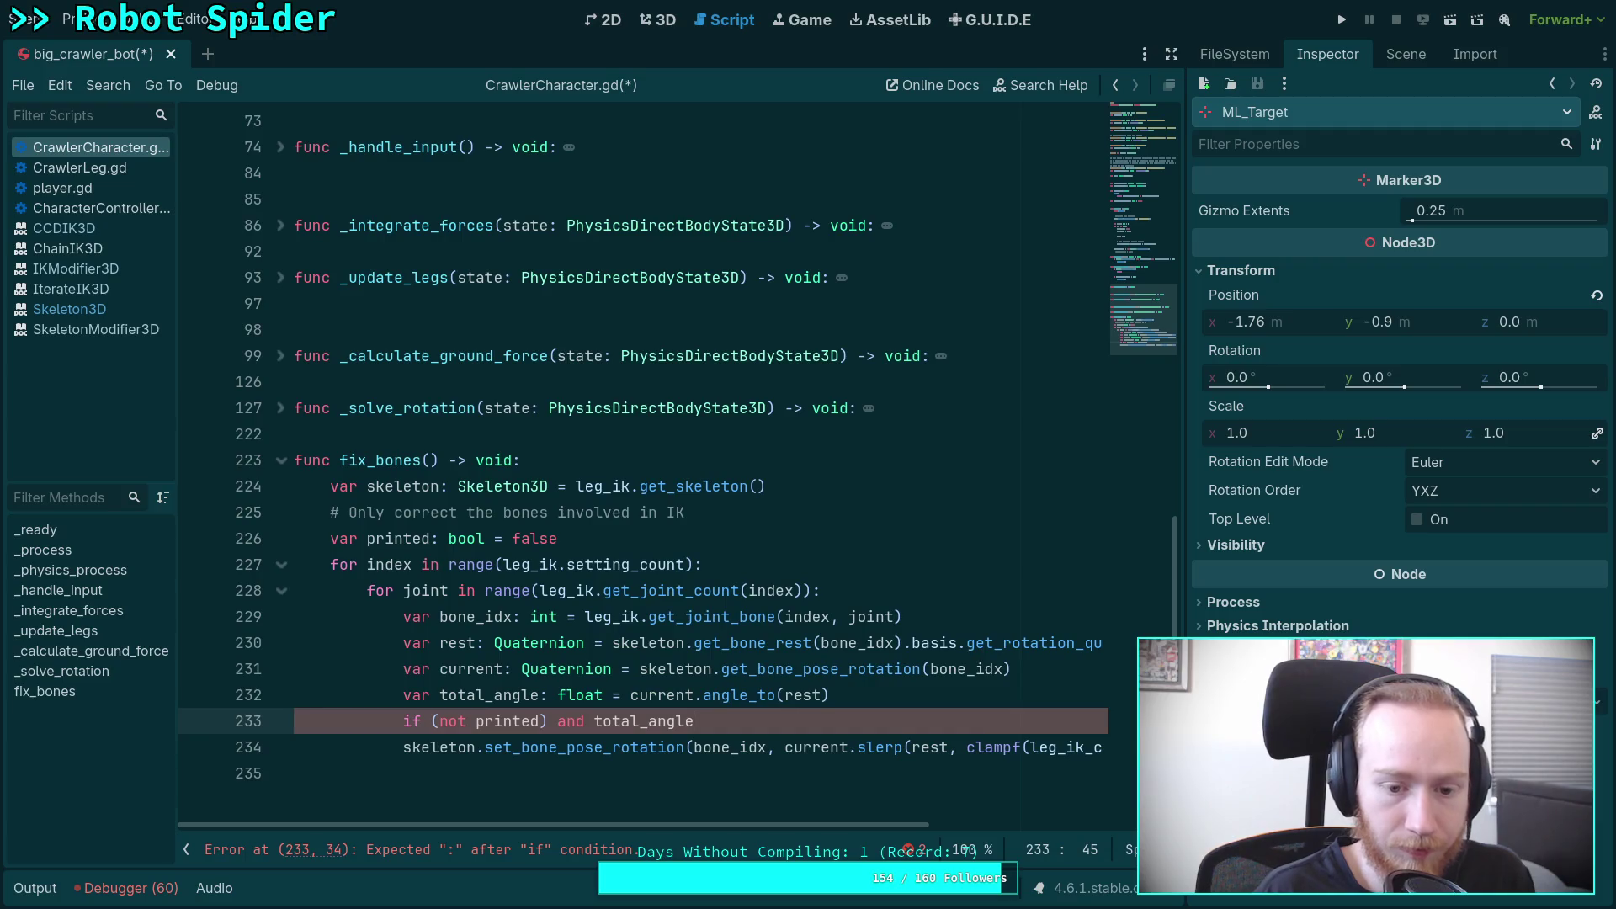
{"action": "type", "text": " > deg_to_rad("}
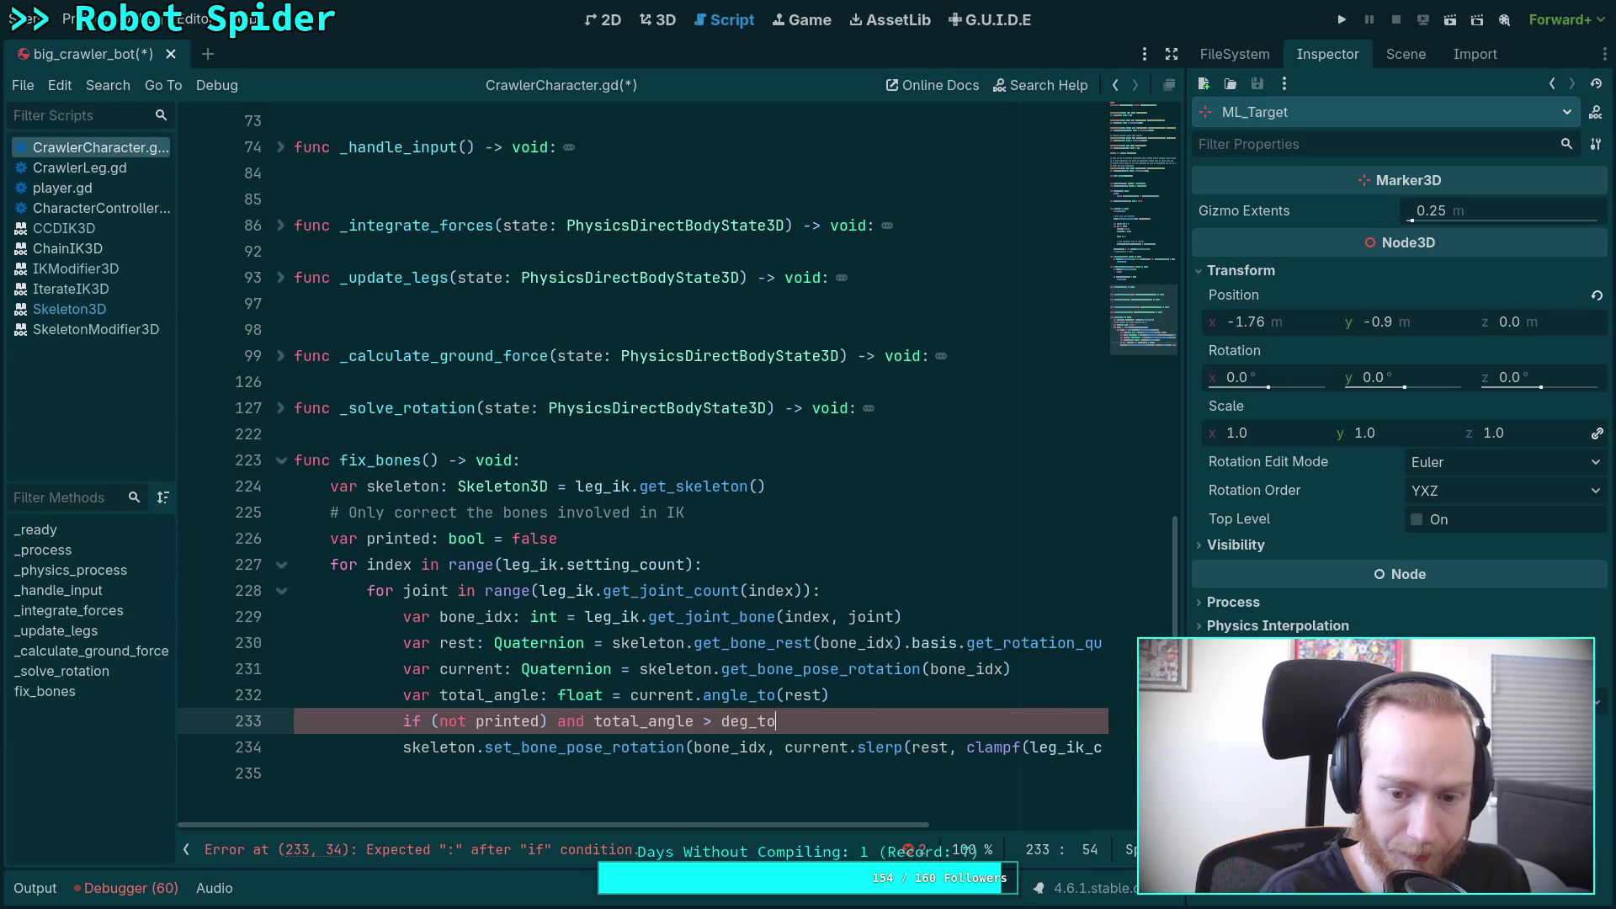
{"action": "type", "text": "1.0):"}
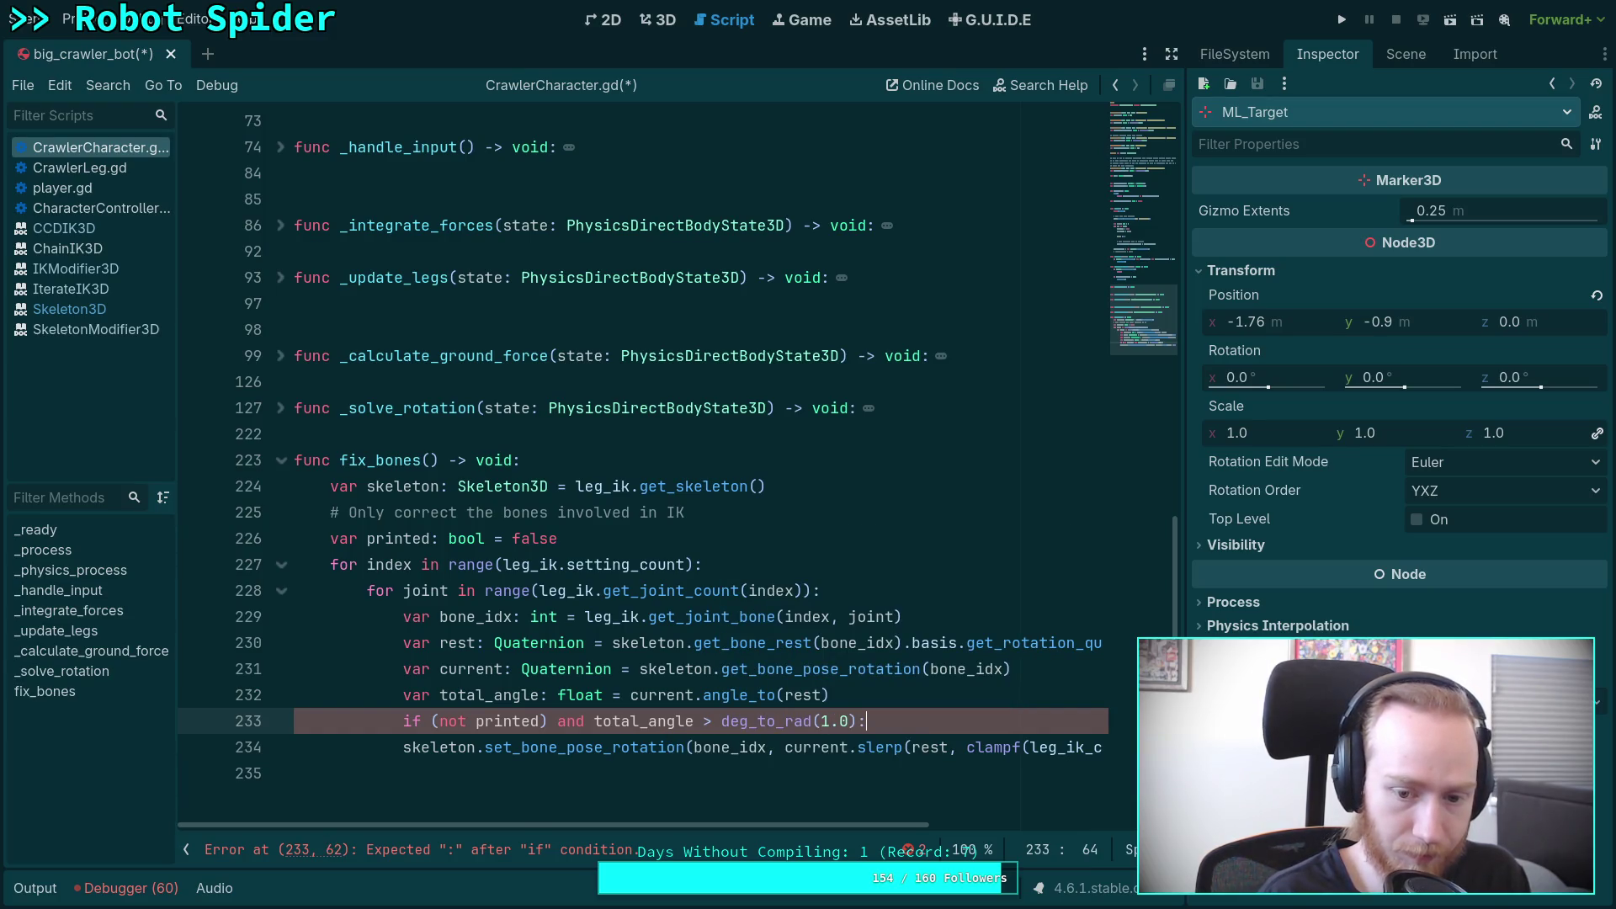
Step: Inside the check, set printed = true, print bone_idx and rad_to_deg(total_angle) degrees, then save
{"action": "key", "text": "Return"}
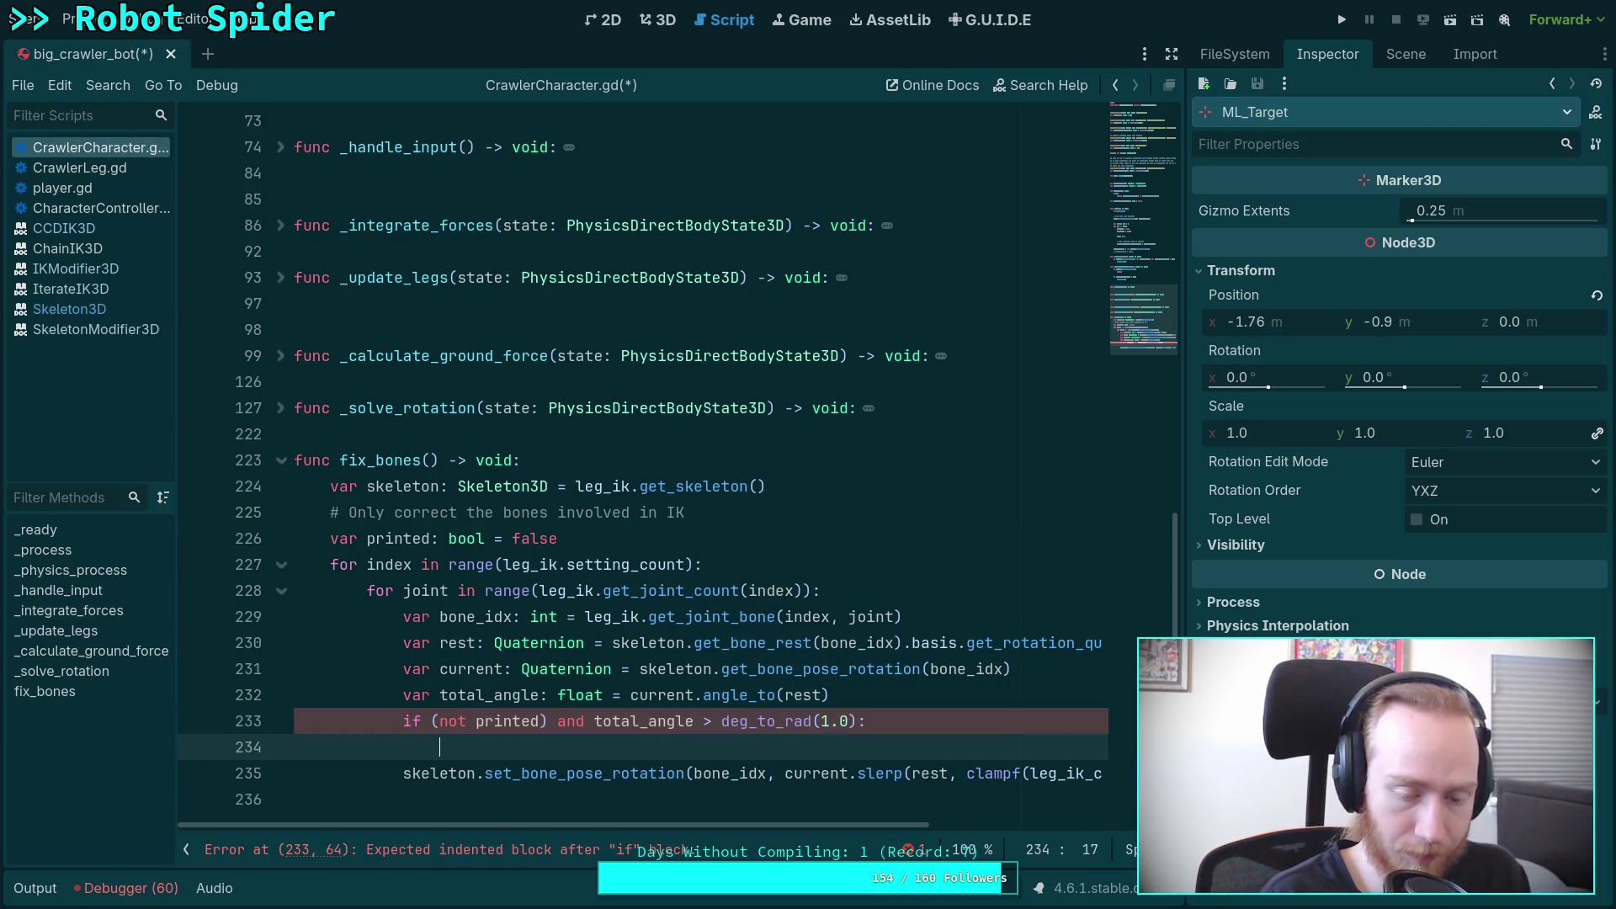
{"action": "type", "text": "printed = true"}
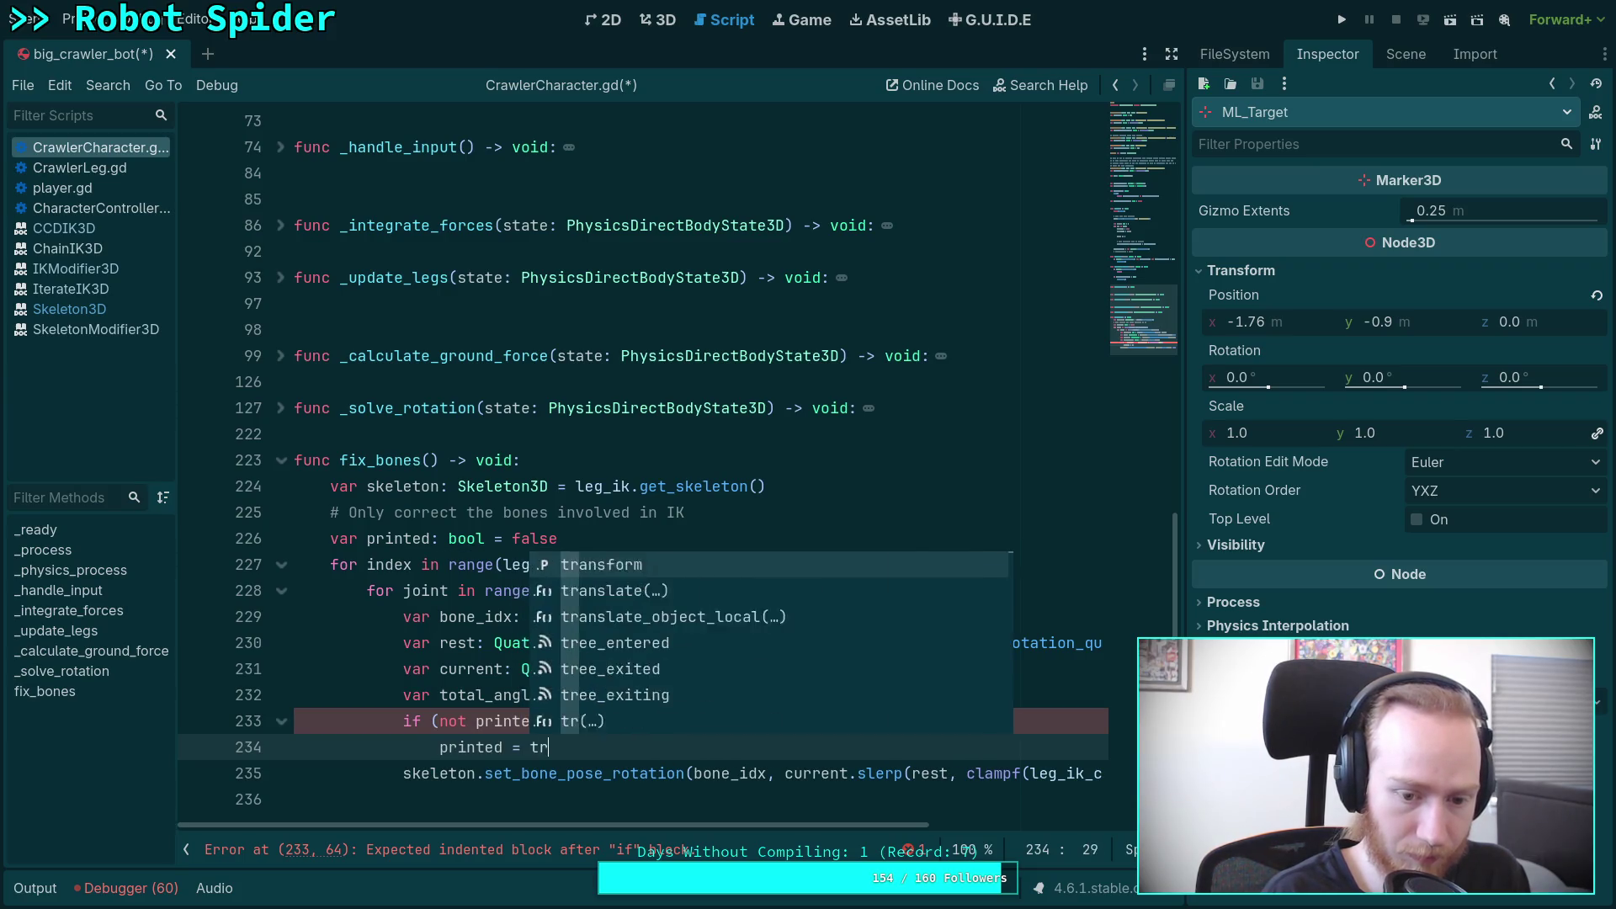
{"action": "key", "text": "Return"}
{"action": "type", "text": "p"}
{"action": "type", "text": "("}
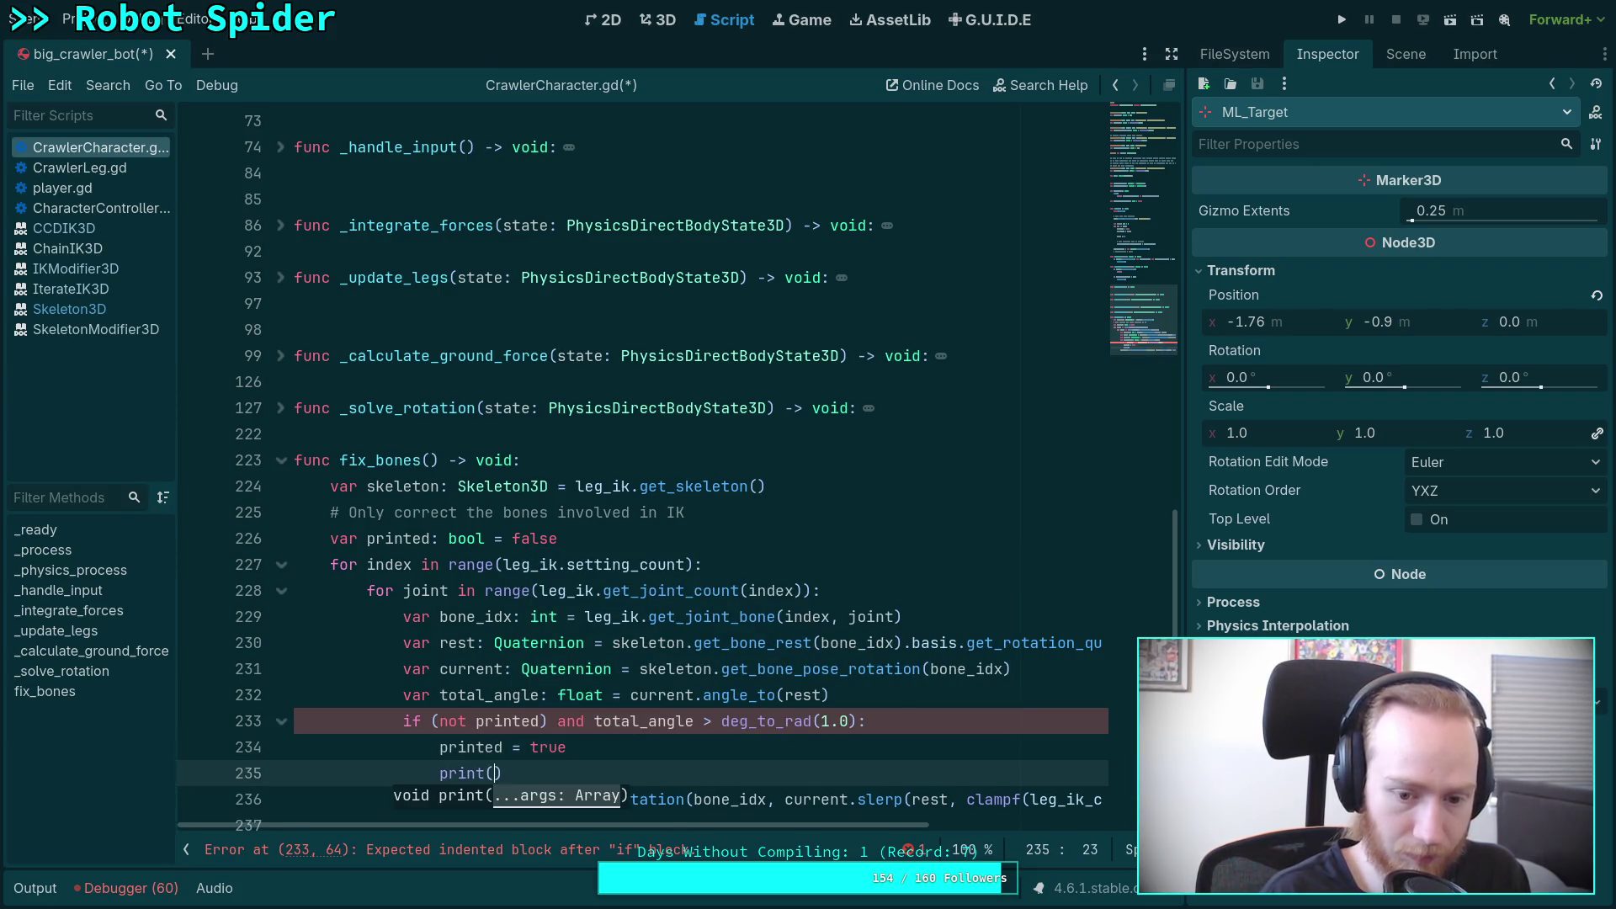
{"action": "type", "text": "rotating bone"}
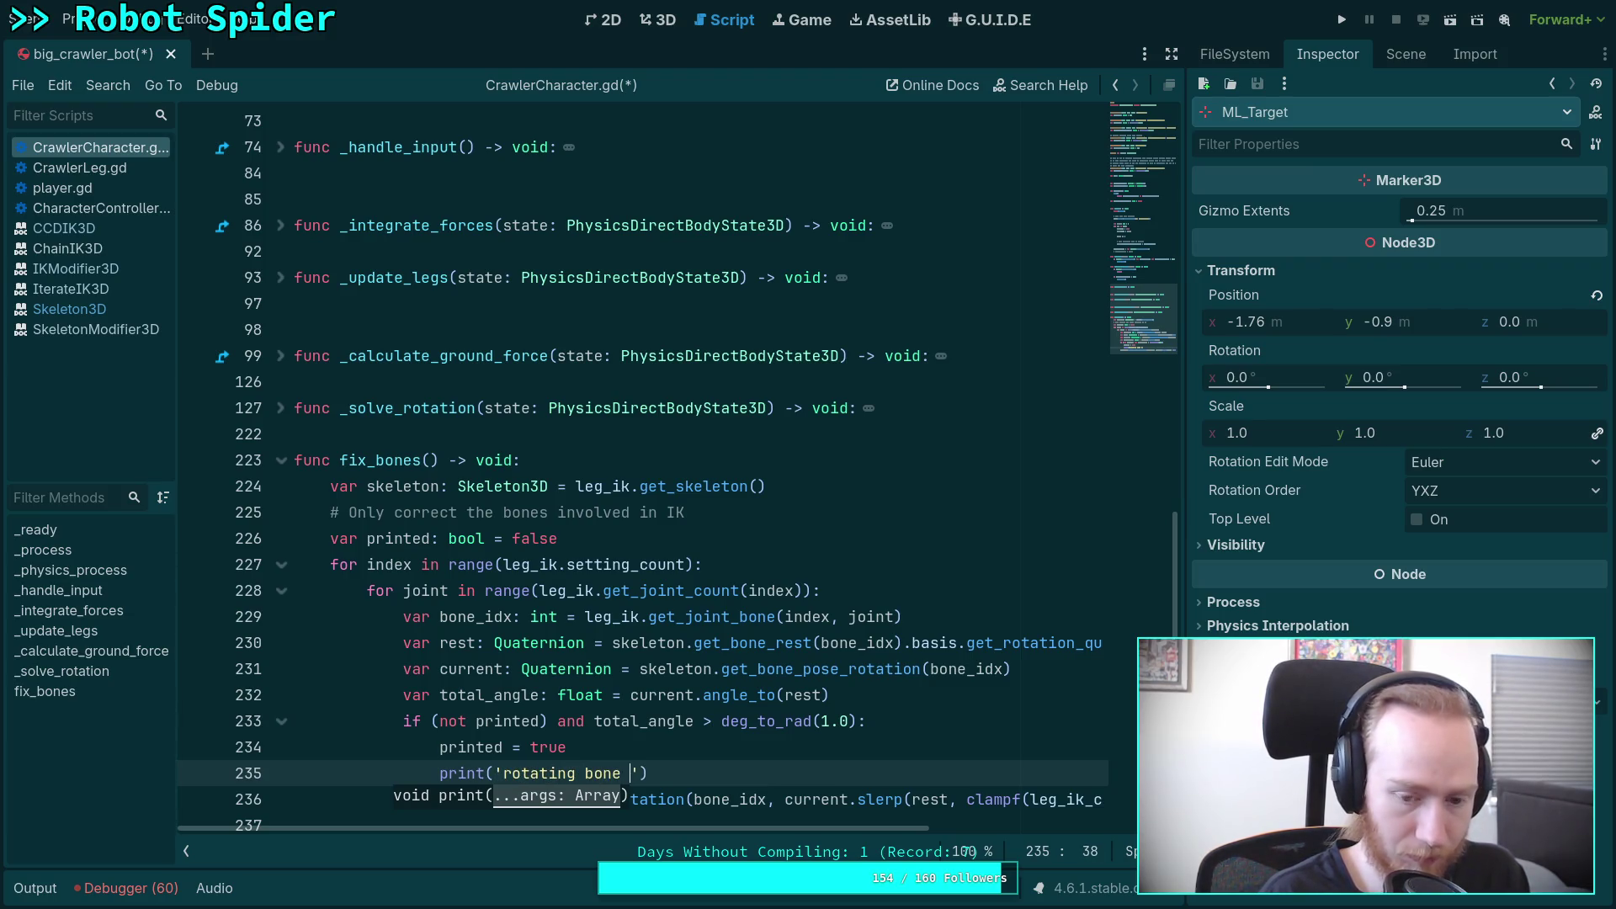
{"action": "type", "text": ", bon"}
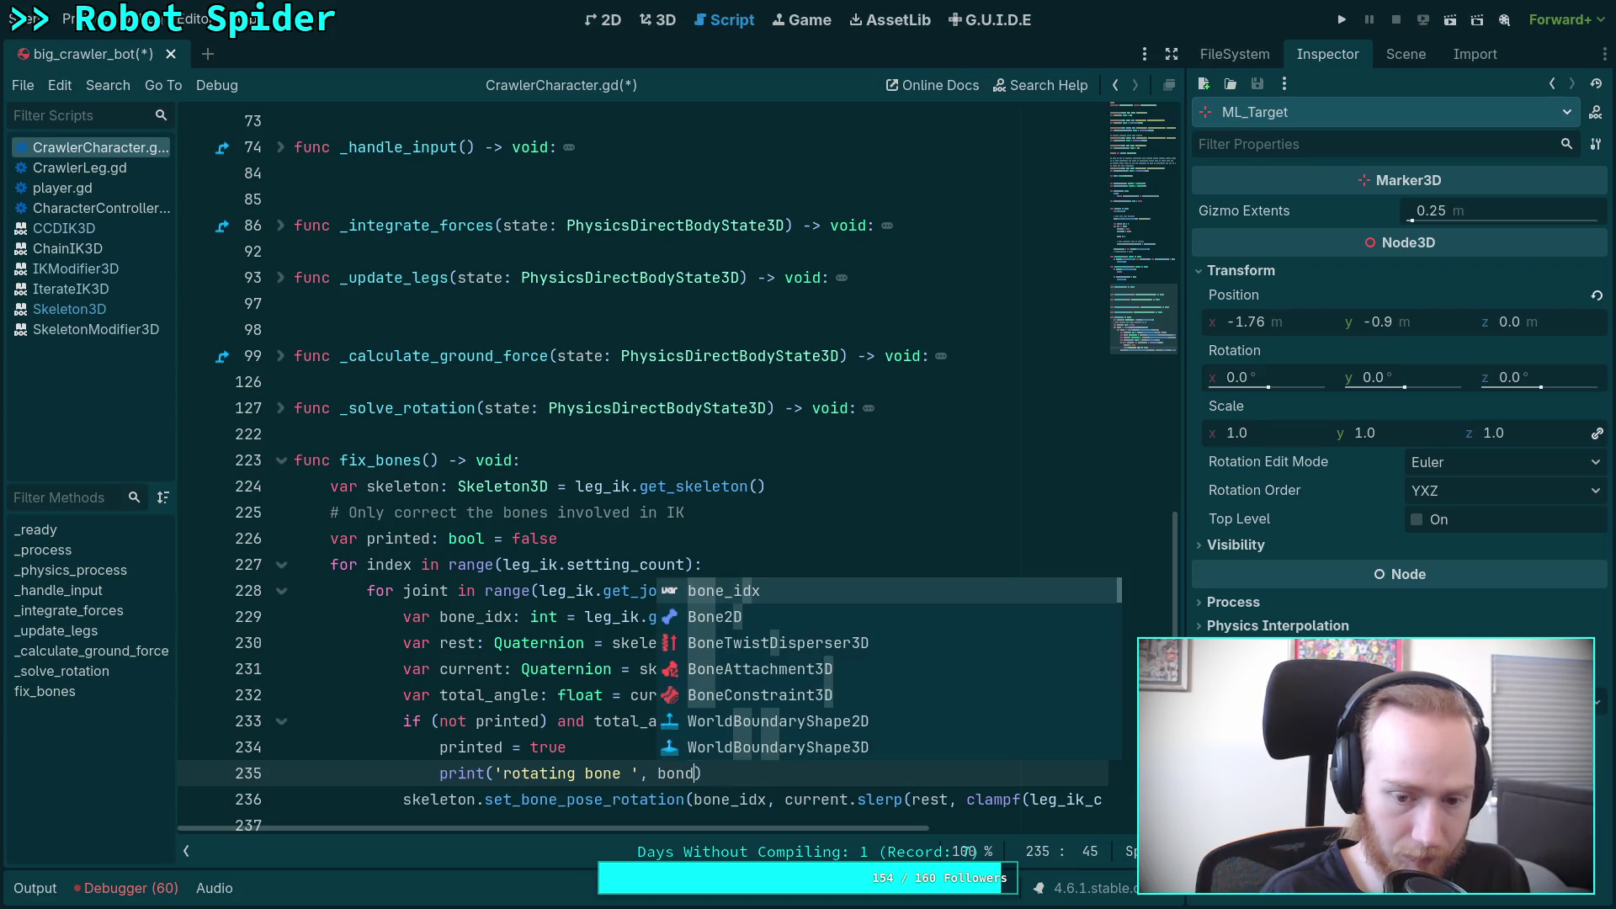
{"action": "type", "text": "e_idx"}
{"action": "type", "text": ", ' ', "}
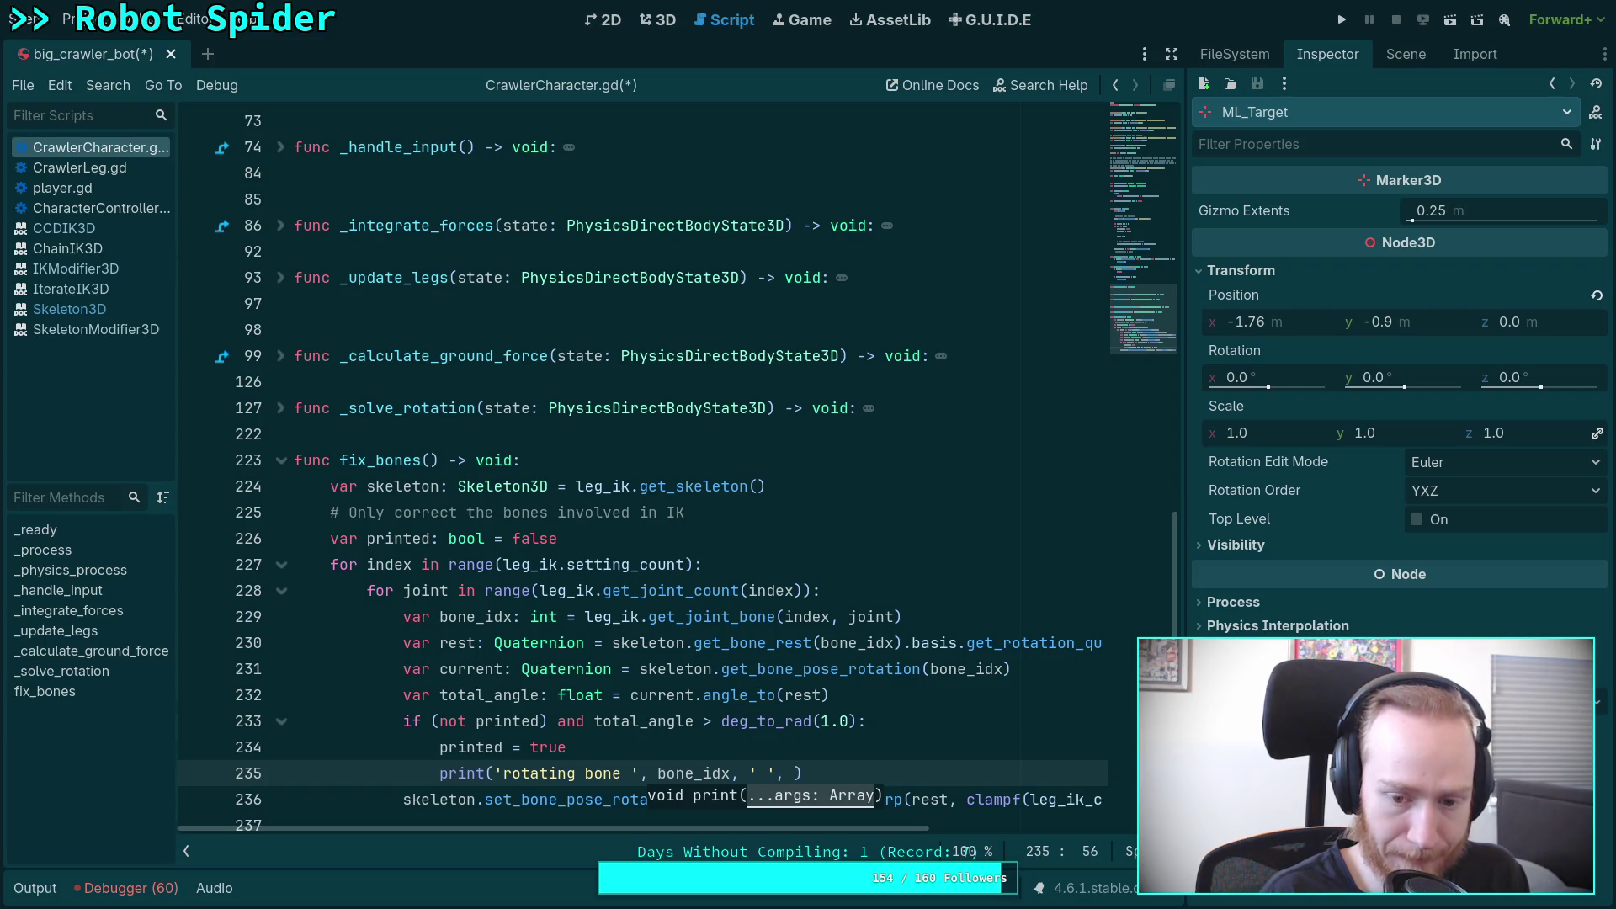
{"action": "type", "text": "total_angle"}
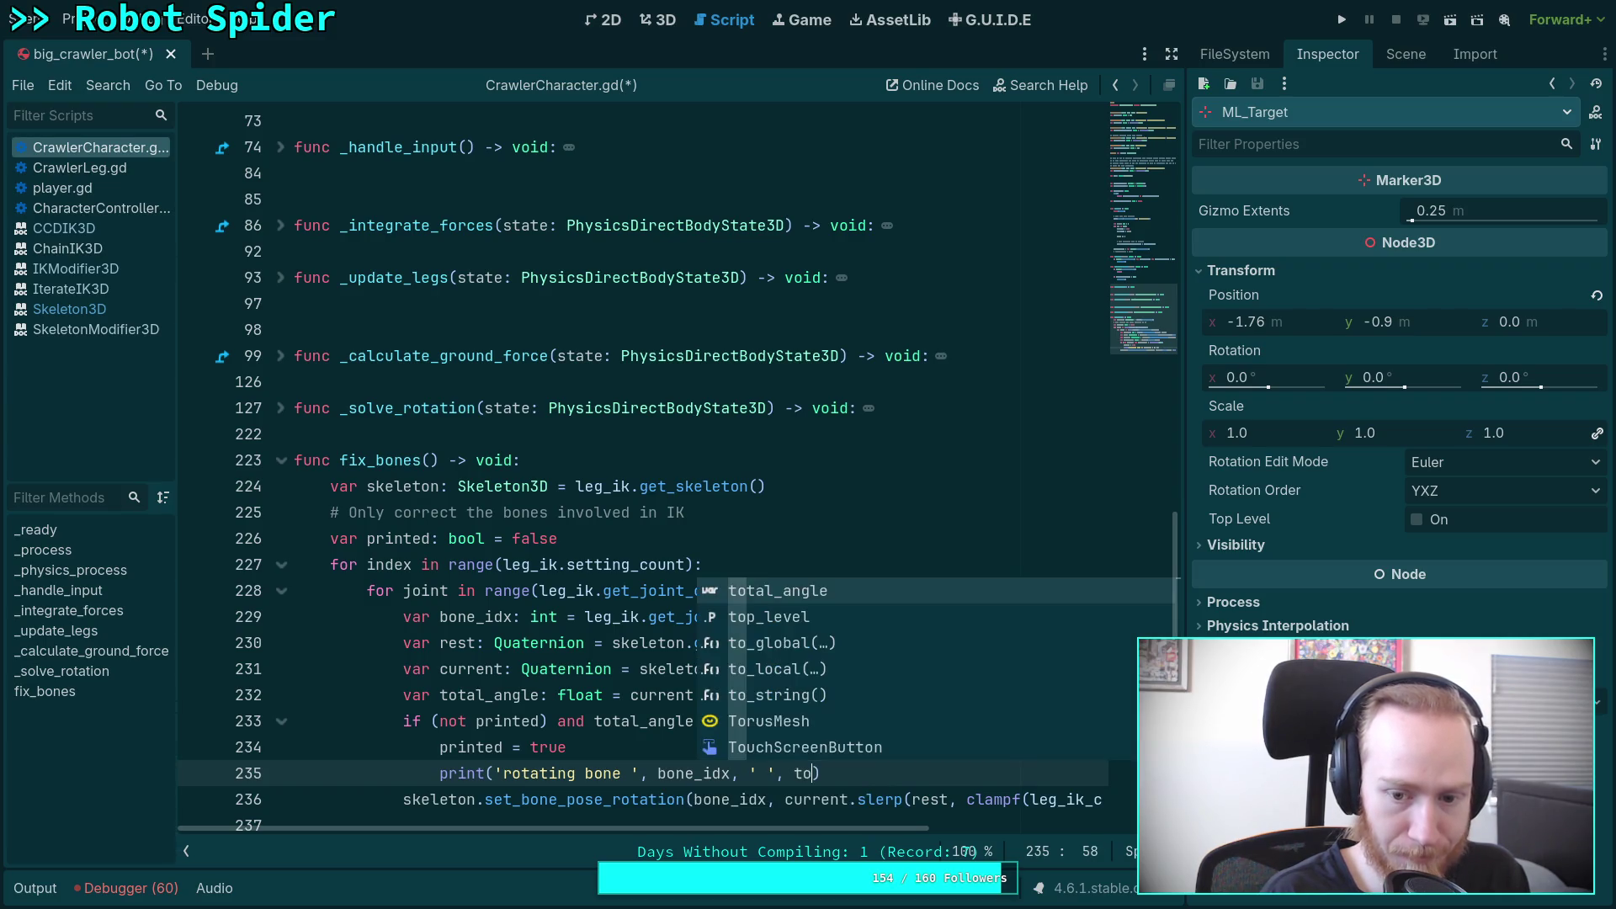
{"action": "type", "text": ", ' degre"}
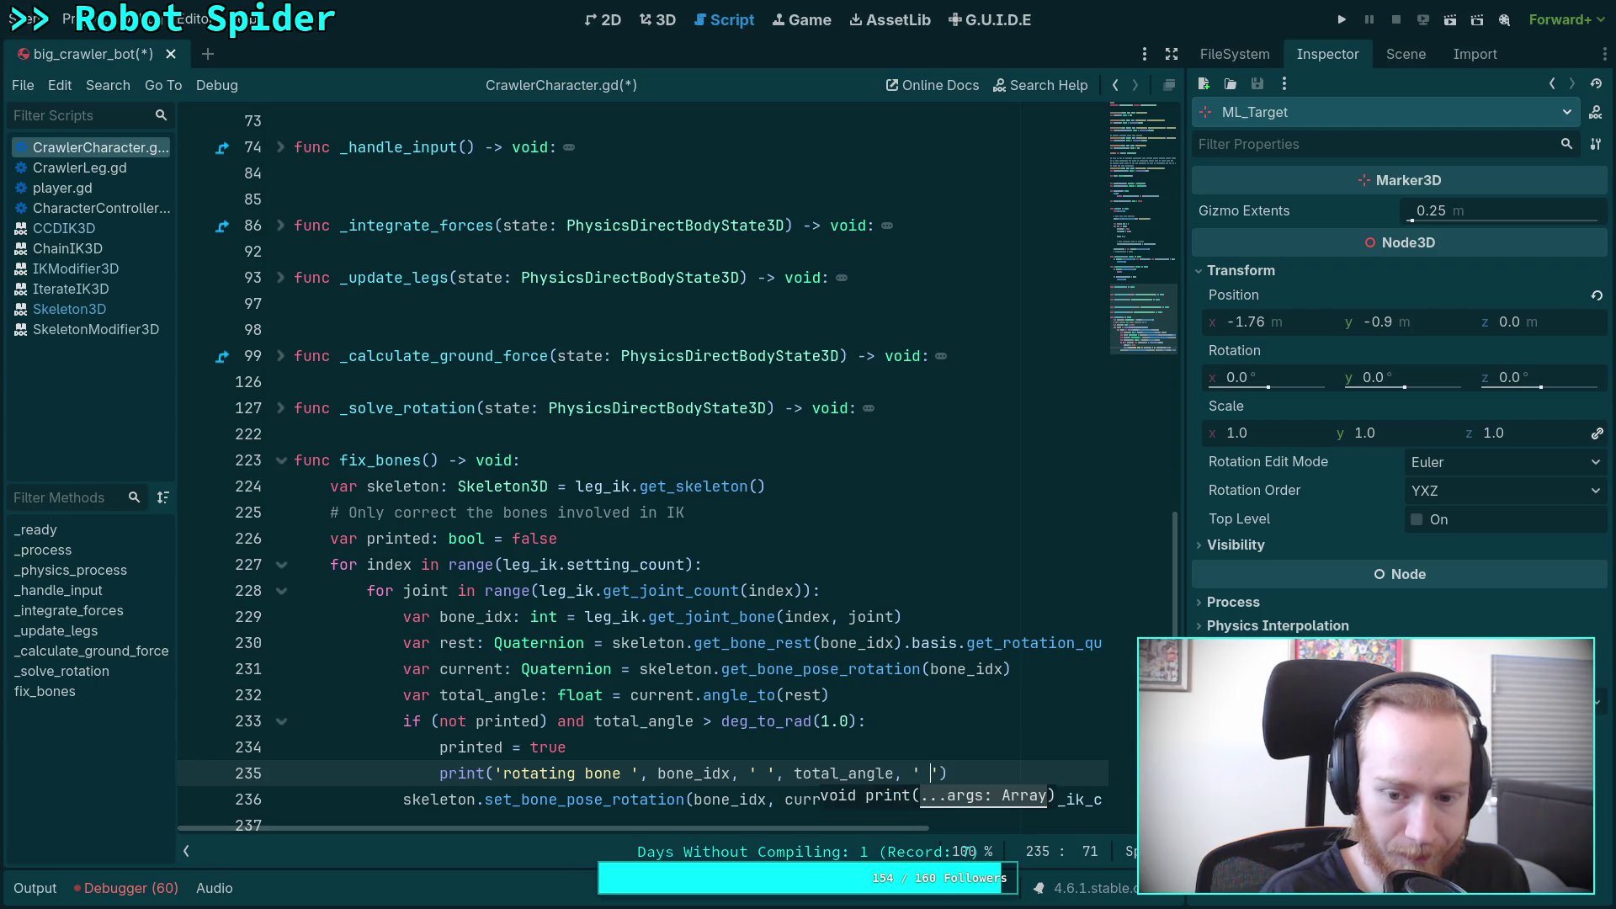
{"action": "type", "text": "es"}
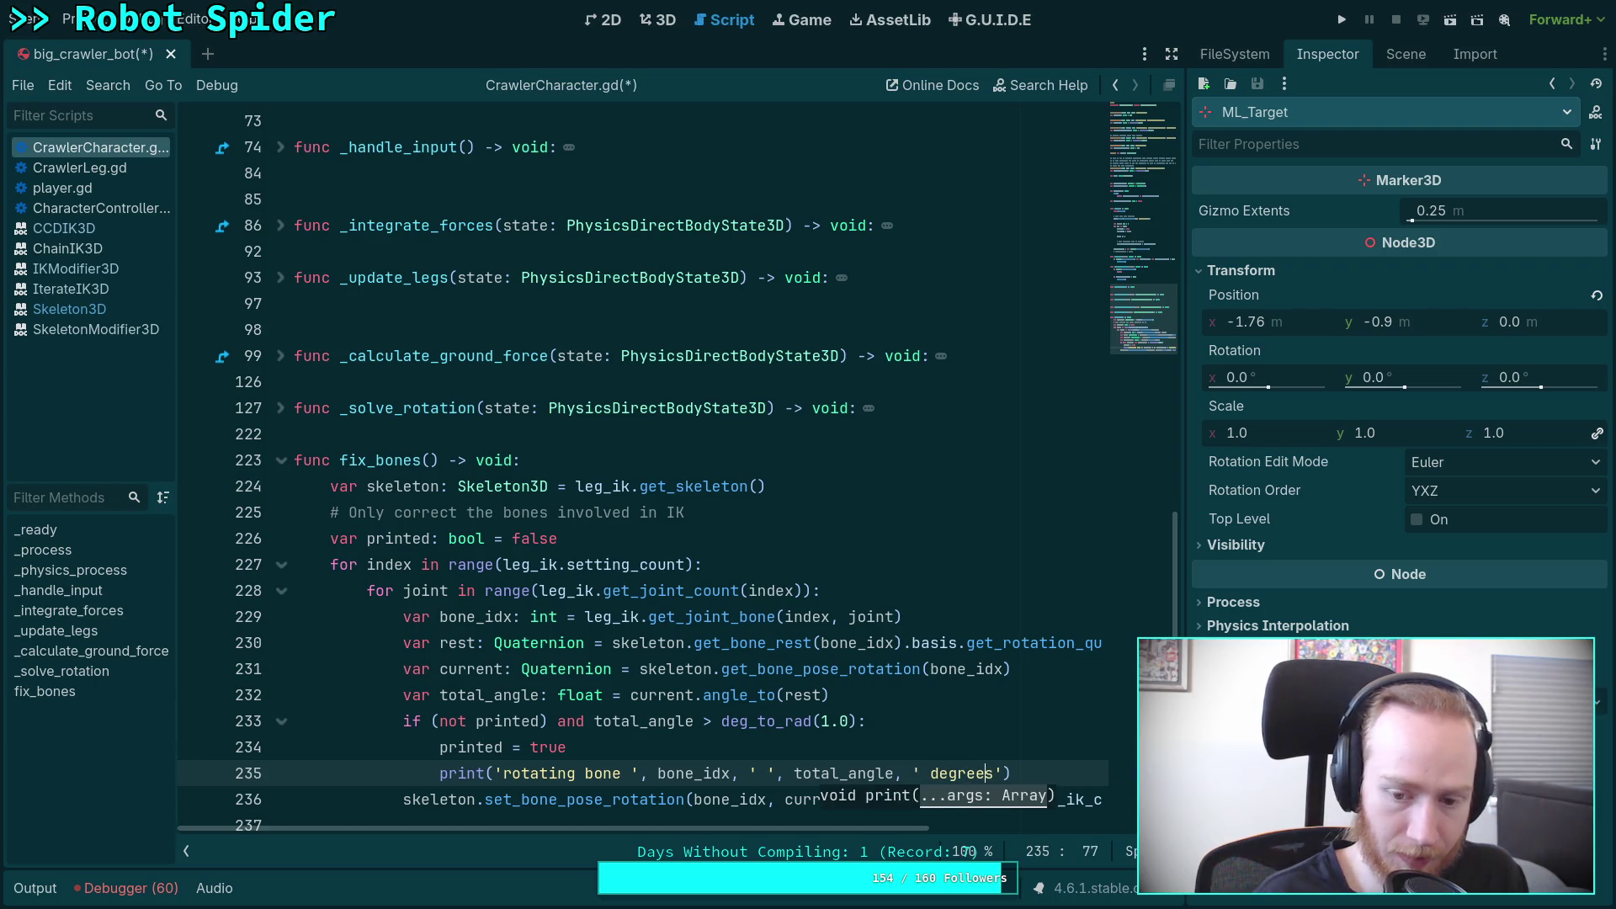
{"action": "type", "text": "rad_to_do"}
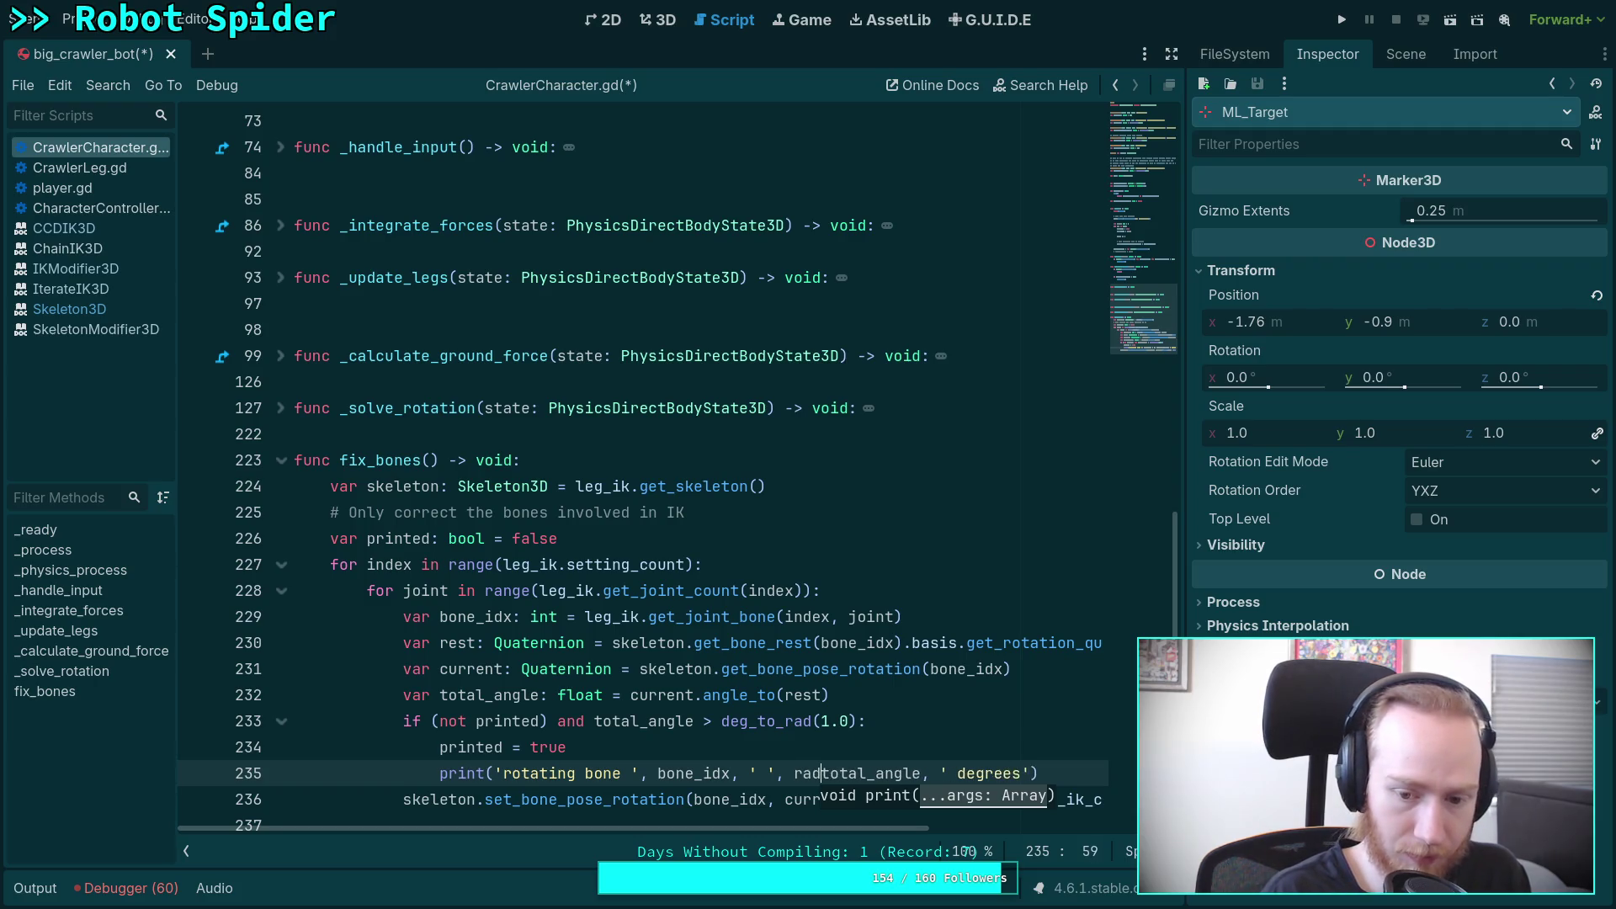
{"action": "key", "text": "BackSpace"}
{"action": "type", "text": "eg"}
{"action": "key", "text": "Return"}
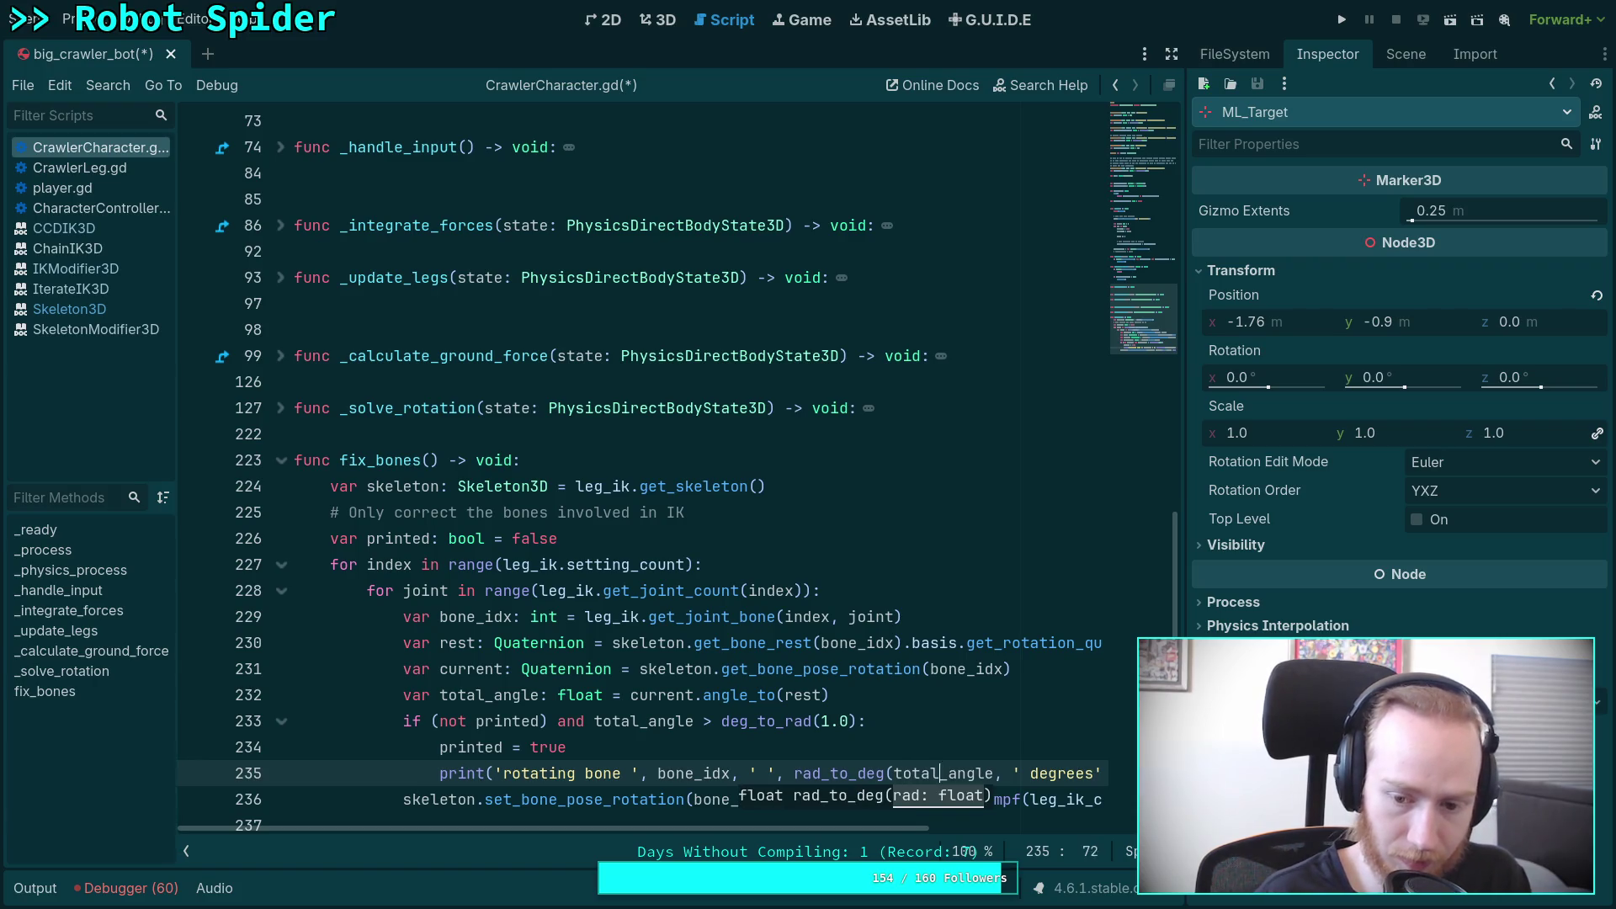
{"action": "type", "text": ")"}
{"action": "key", "text": "ctrl+s"}
Step: Open the output log, orbit the spider, and inspect CrawlerBot's Leg IK CCDIK3D and correction 1.0 settings
{"action": "left_click", "coordinate": [657, 20]}
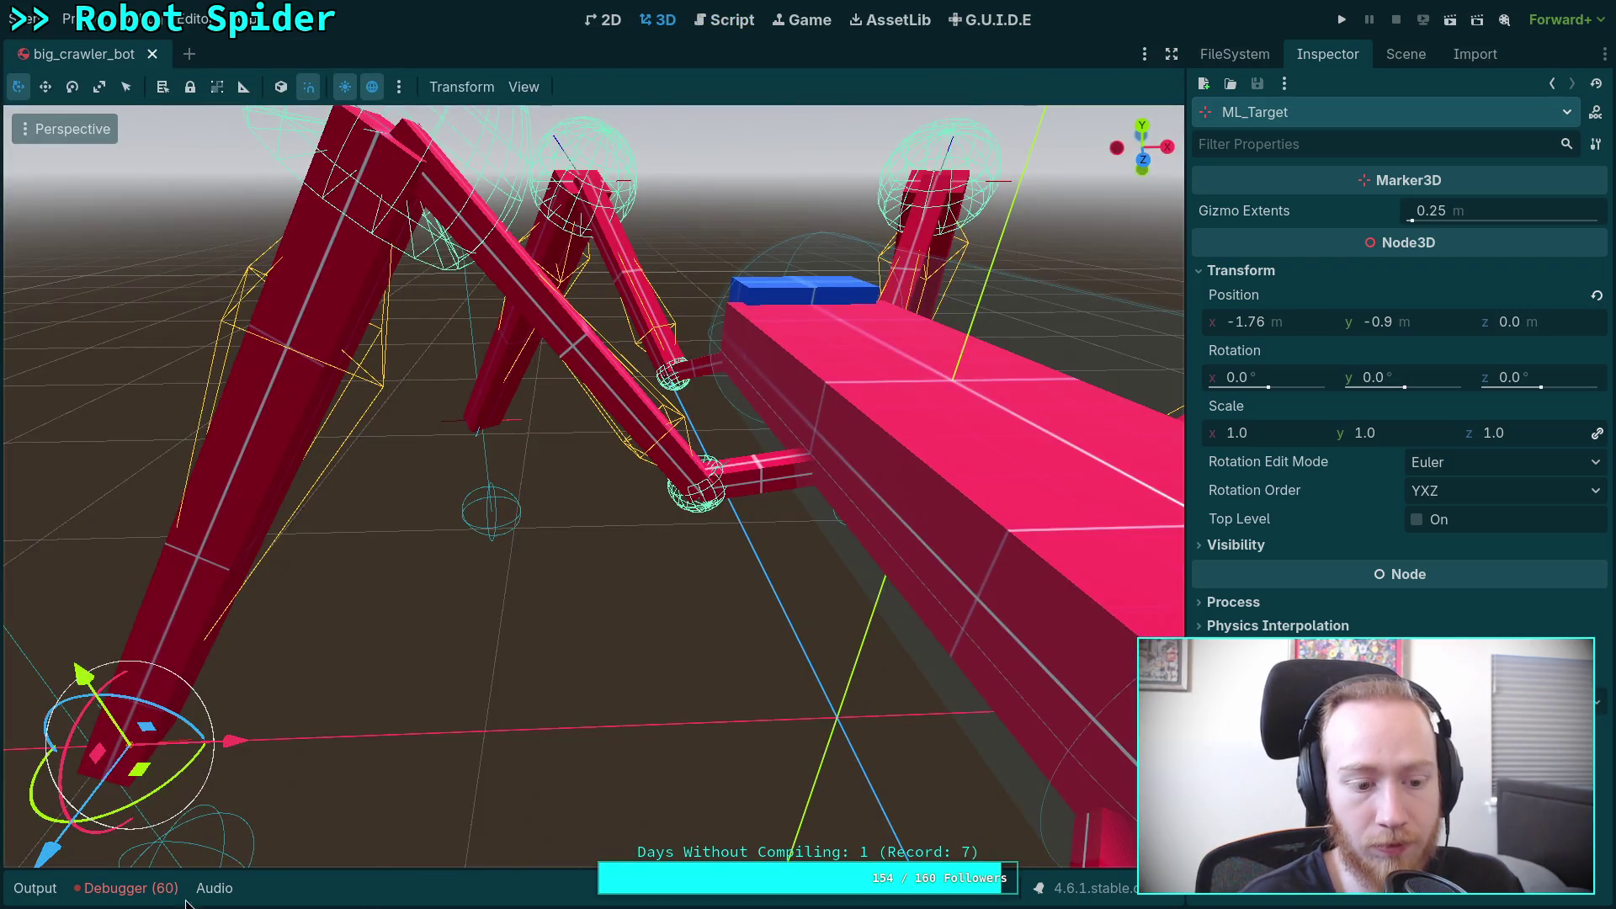
{"action": "left_click", "coordinate": [50, 888]}
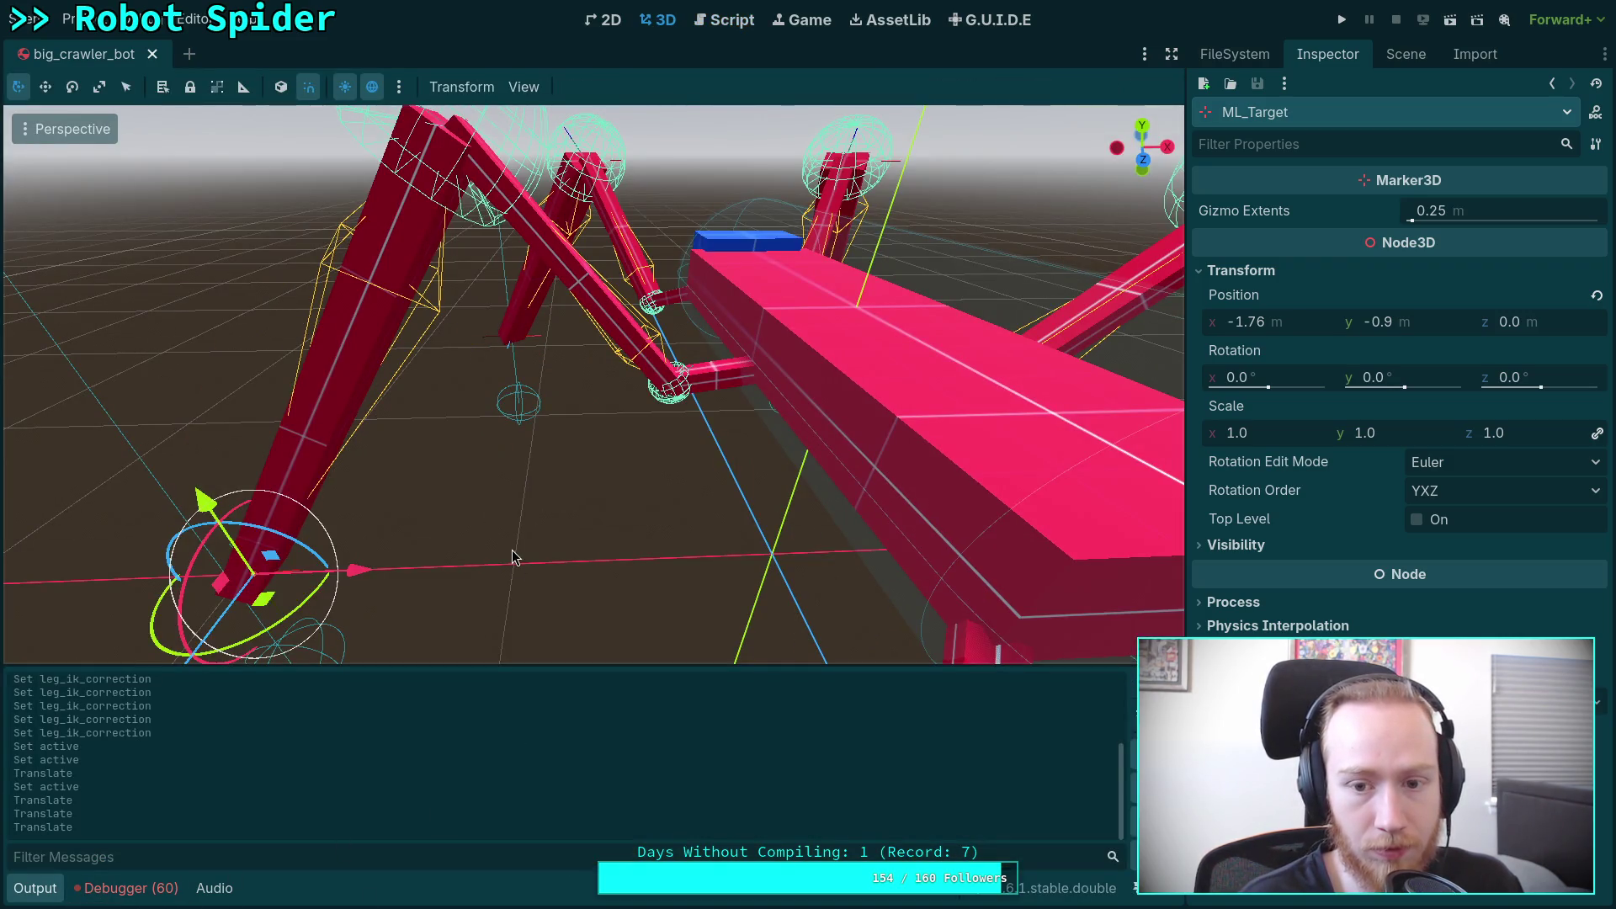
{"action": "mouse_move", "coordinate": [530, 521]}
{"action": "left_mouse_down"}
{"action": "mouse_move", "coordinate": [564, 522]}
{"action": "mouse_move", "coordinate": [532, 525]}
{"action": "left_mouse_up"}
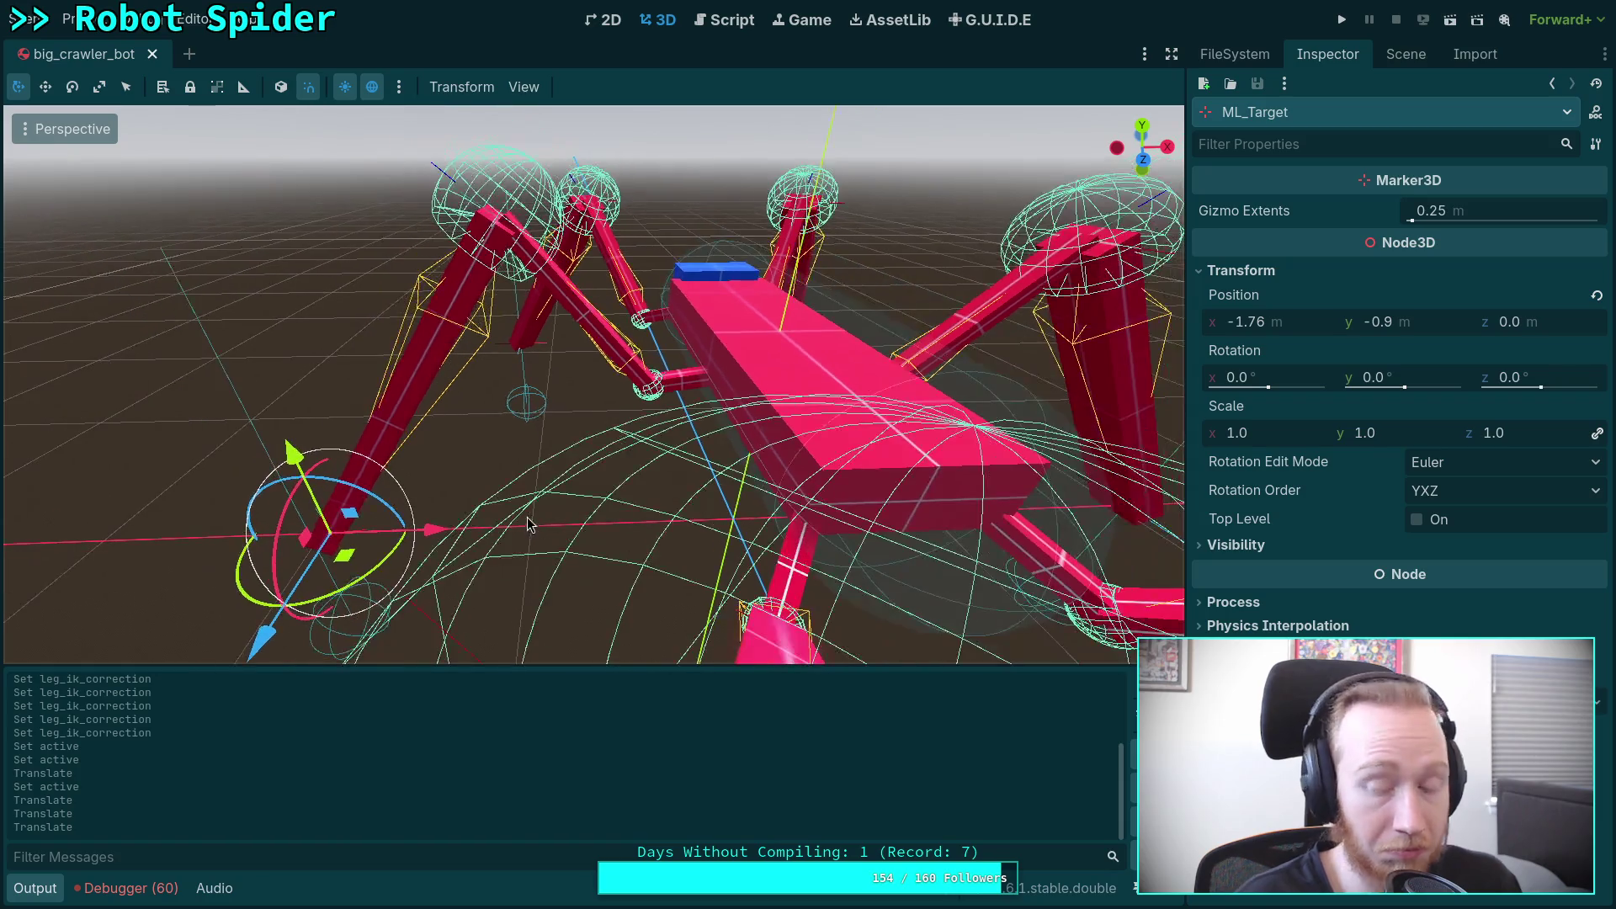
{"action": "left_click", "coordinate": [1391, 60]}
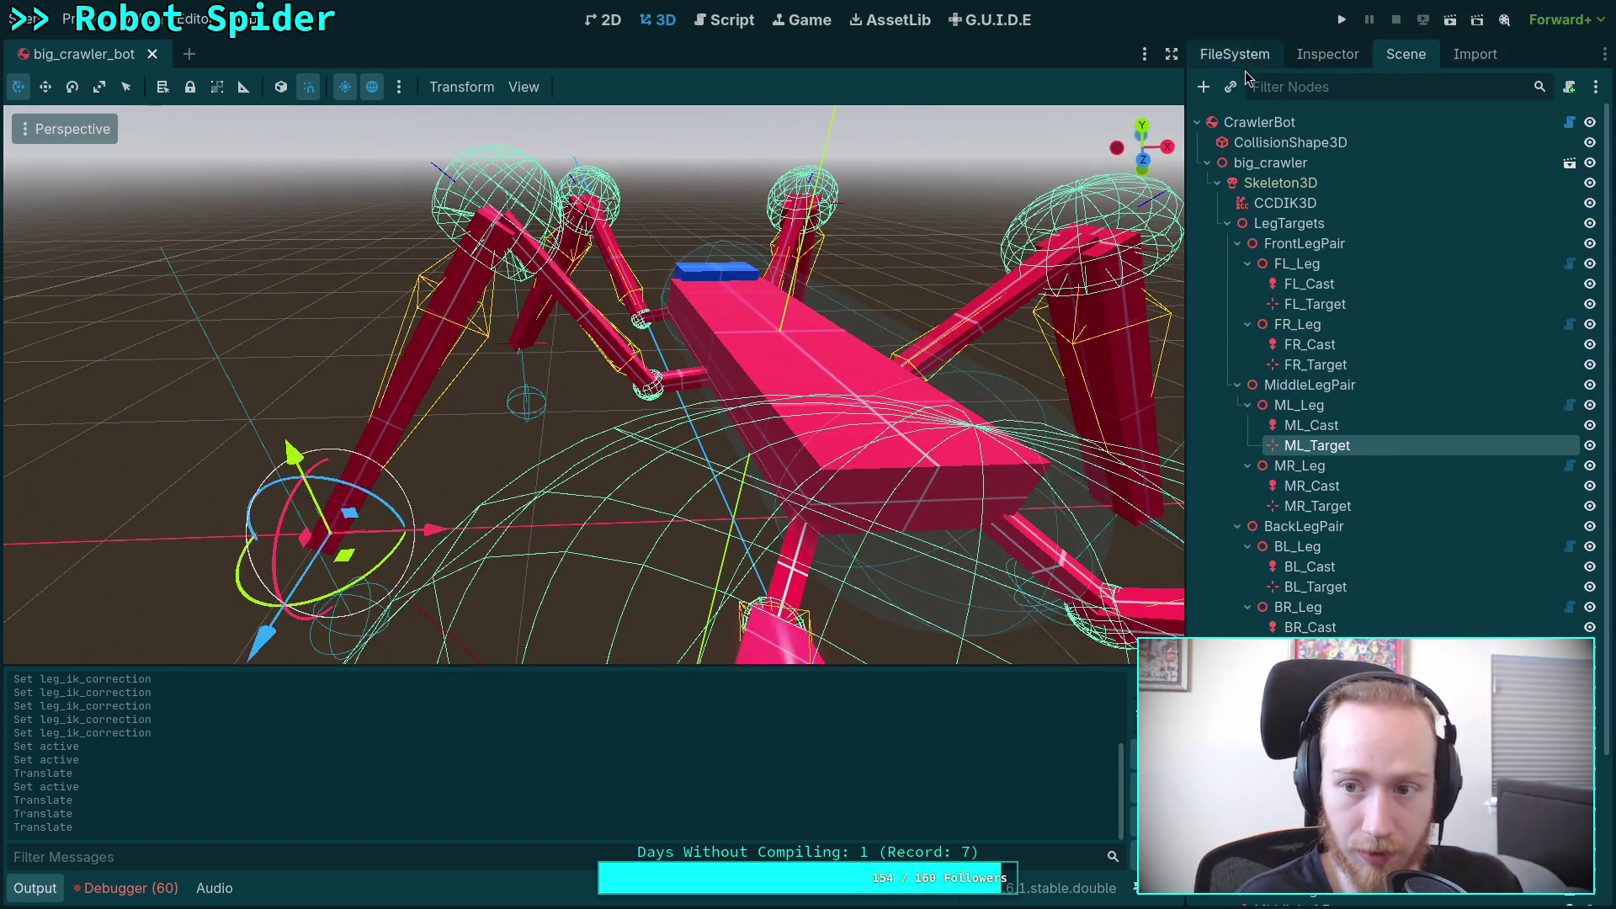
{"action": "left_click", "coordinate": [1264, 127]}
{"action": "left_click", "coordinate": [1340, 50]}
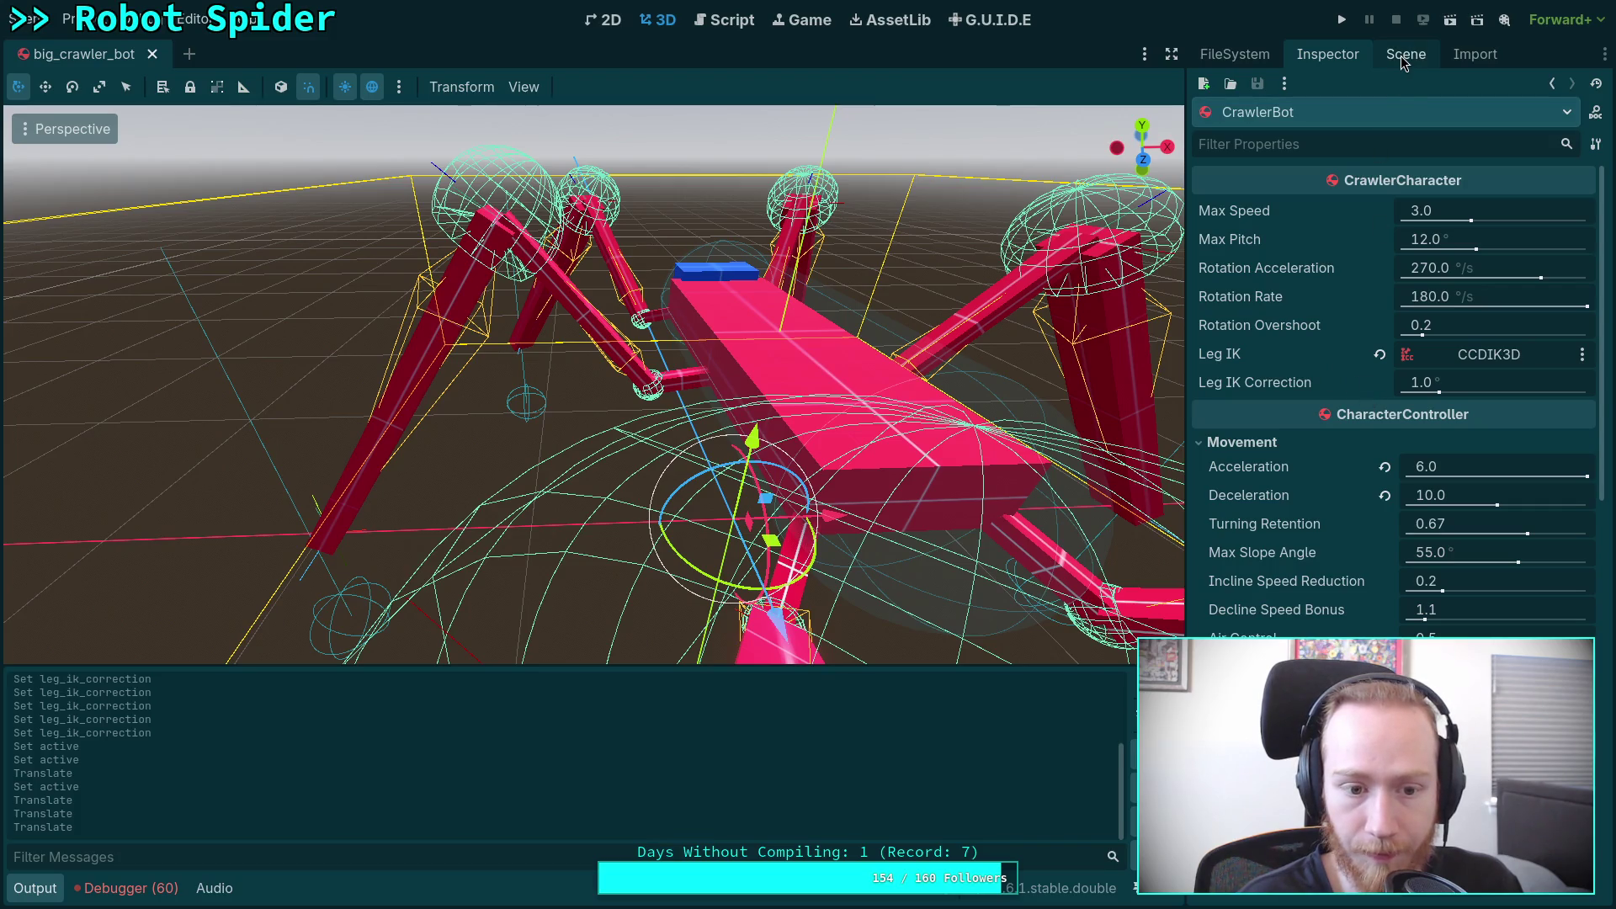
{"action": "left_click", "coordinate": [722, 21]}
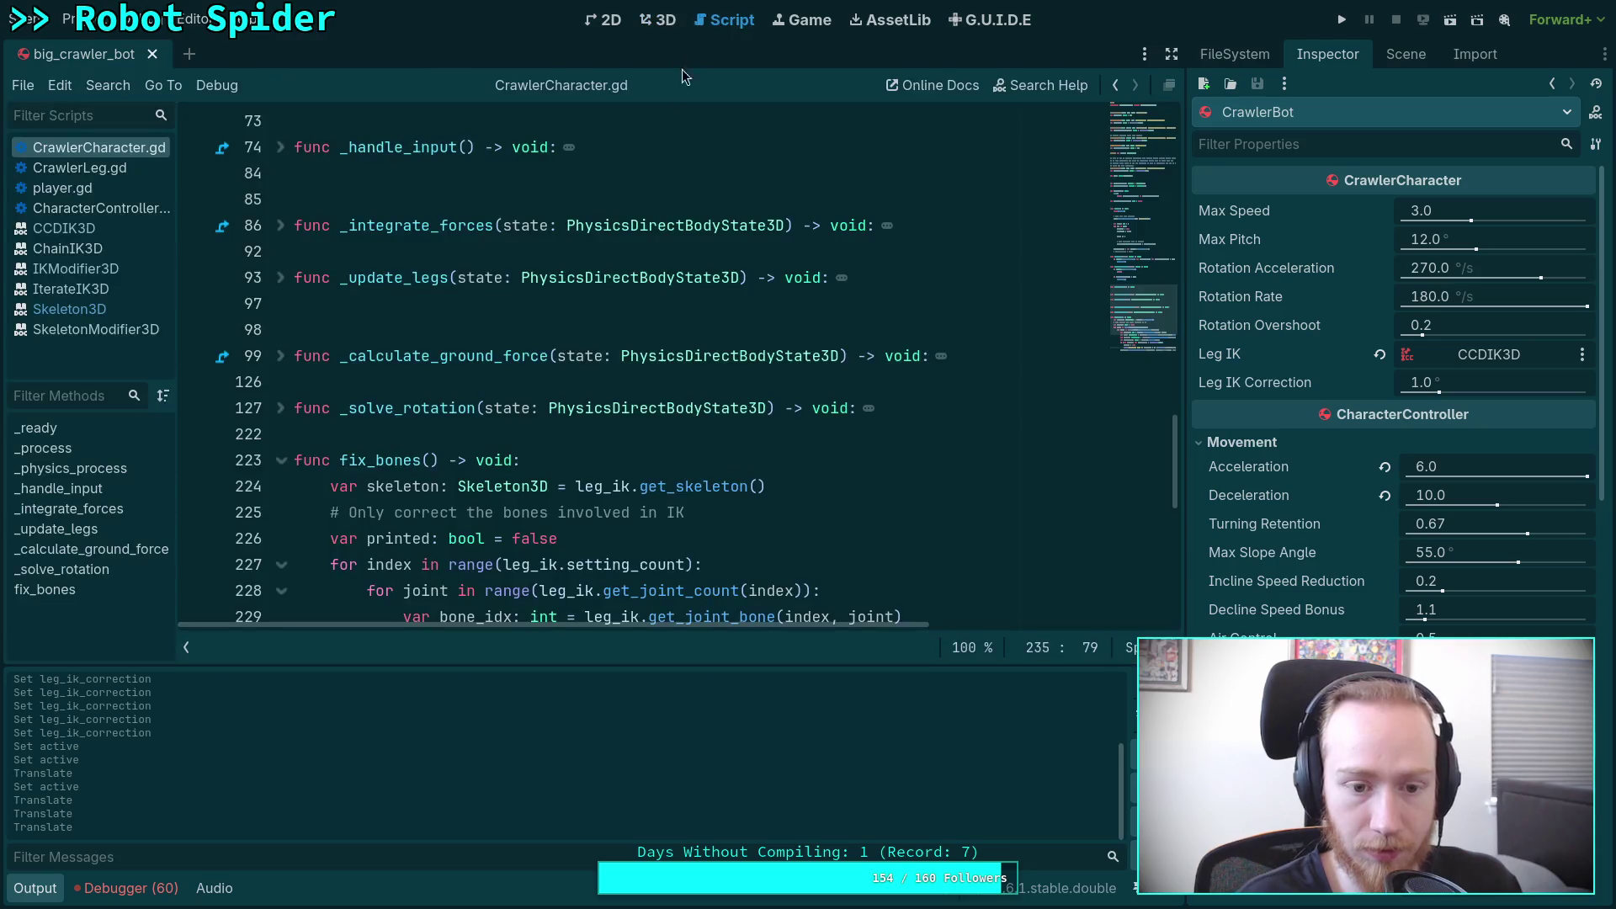
Step: Scroll through fix_bones in CrawlerCharacter.gd to review the code
{"action": "scroll", "coordinate": [633, 421], "scroll_direction": "up", "scroll_amount": 5}
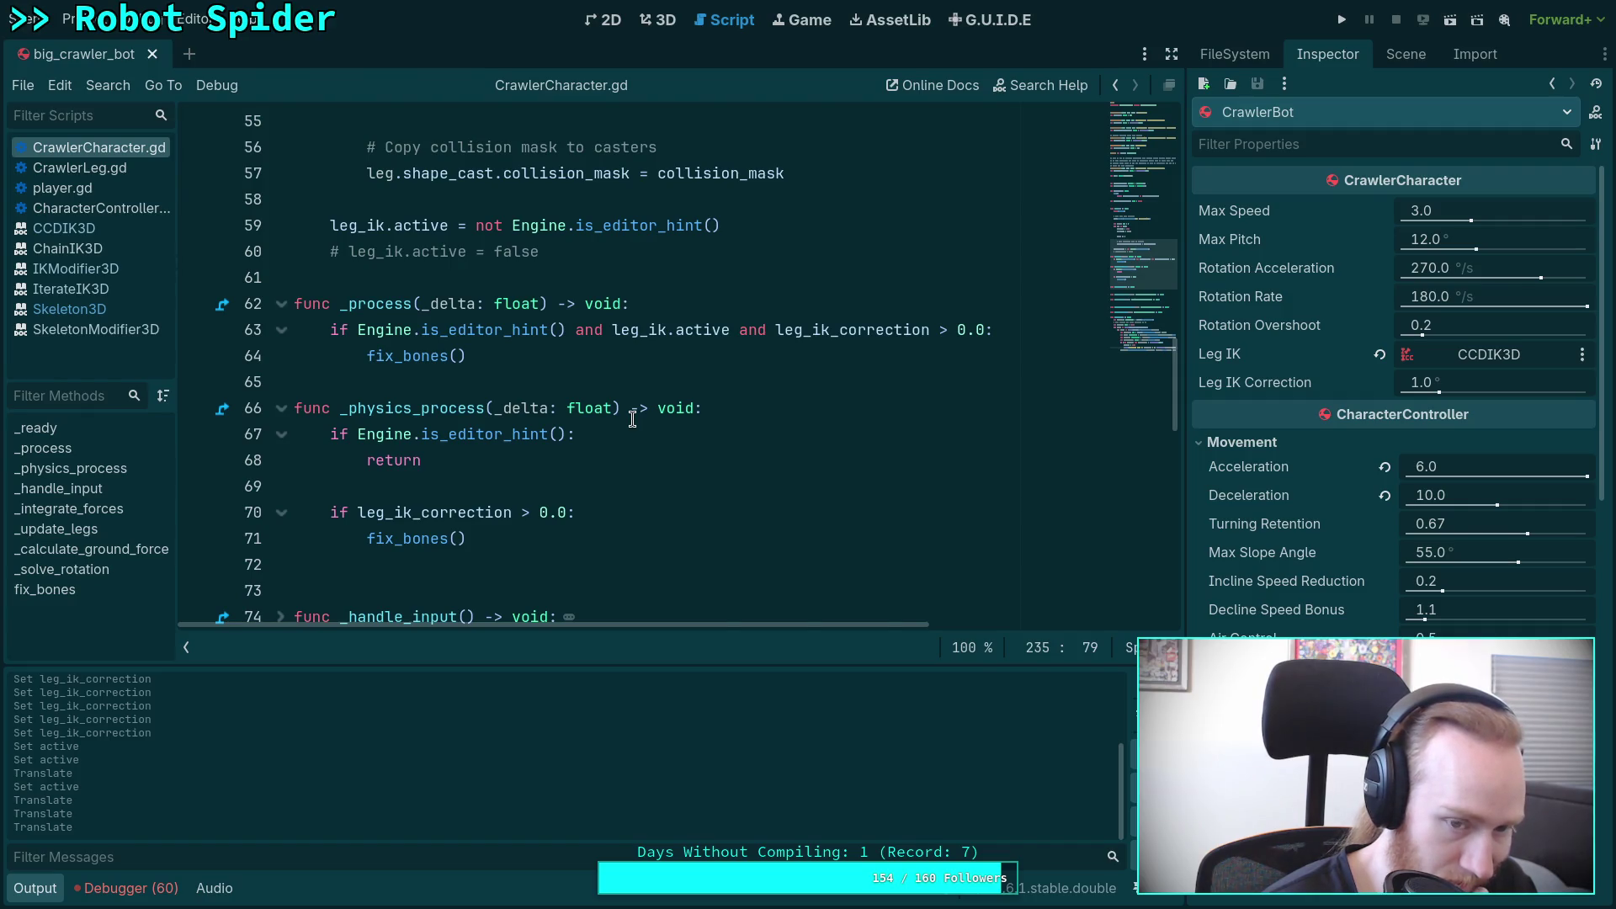
{"action": "scroll", "coordinate": [633, 419], "scroll_direction": "down", "scroll_amount": 8}
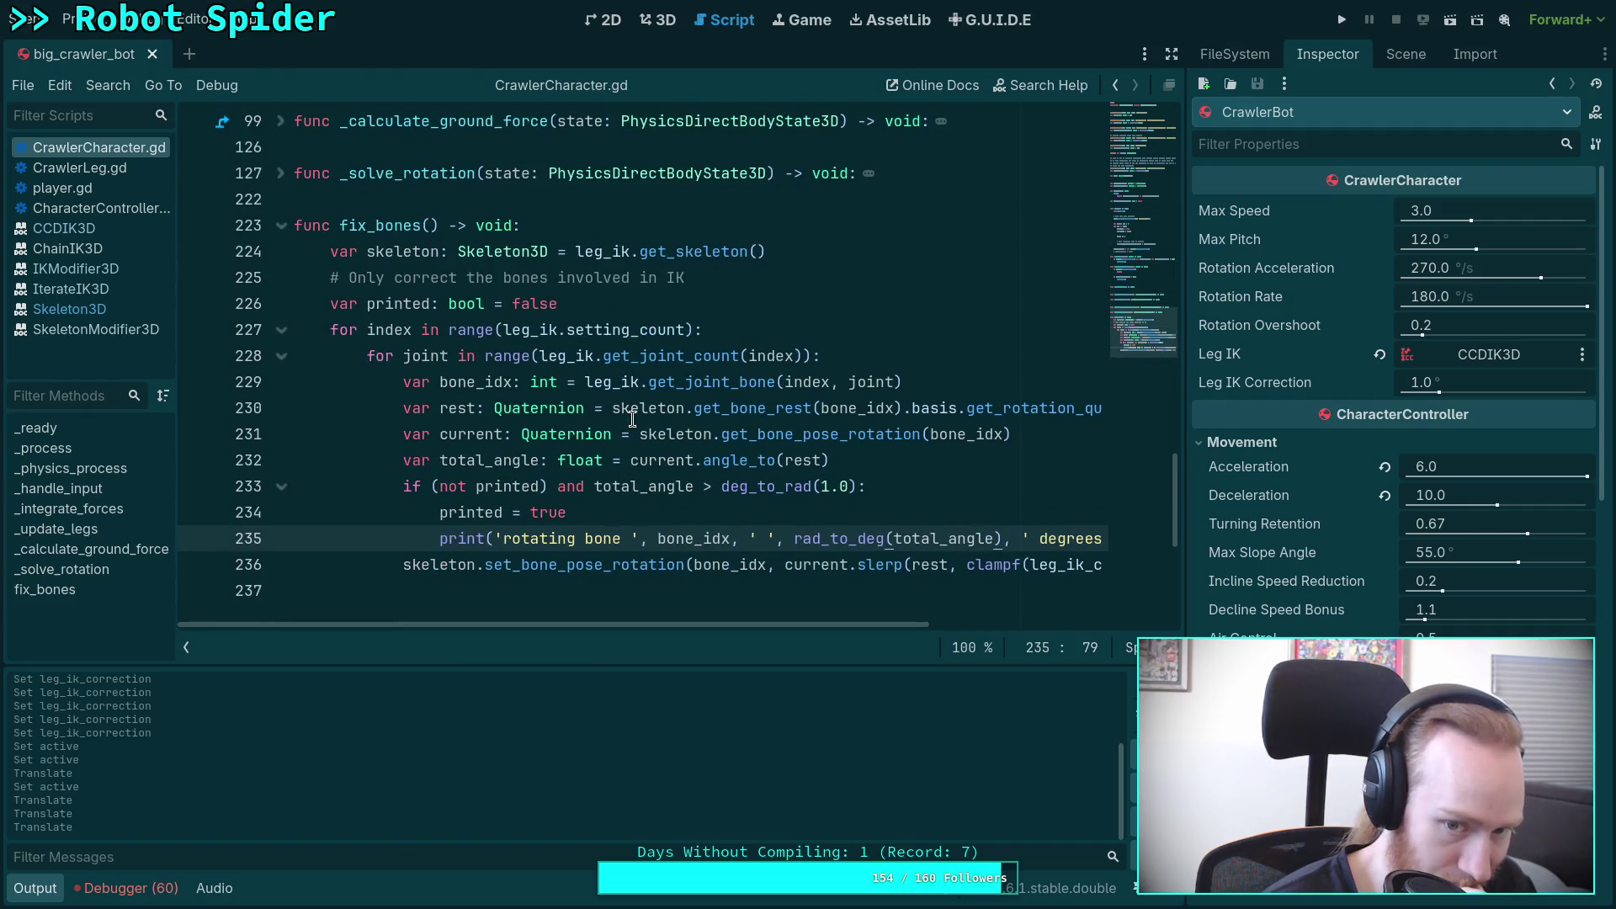
{"action": "mouse_move", "coordinate": [794, 629]}
{"action": "left_mouse_down"}
{"action": "mouse_move", "coordinate": [911, 627]}
{"action": "mouse_move", "coordinate": [870, 625]}
{"action": "left_mouse_up"}
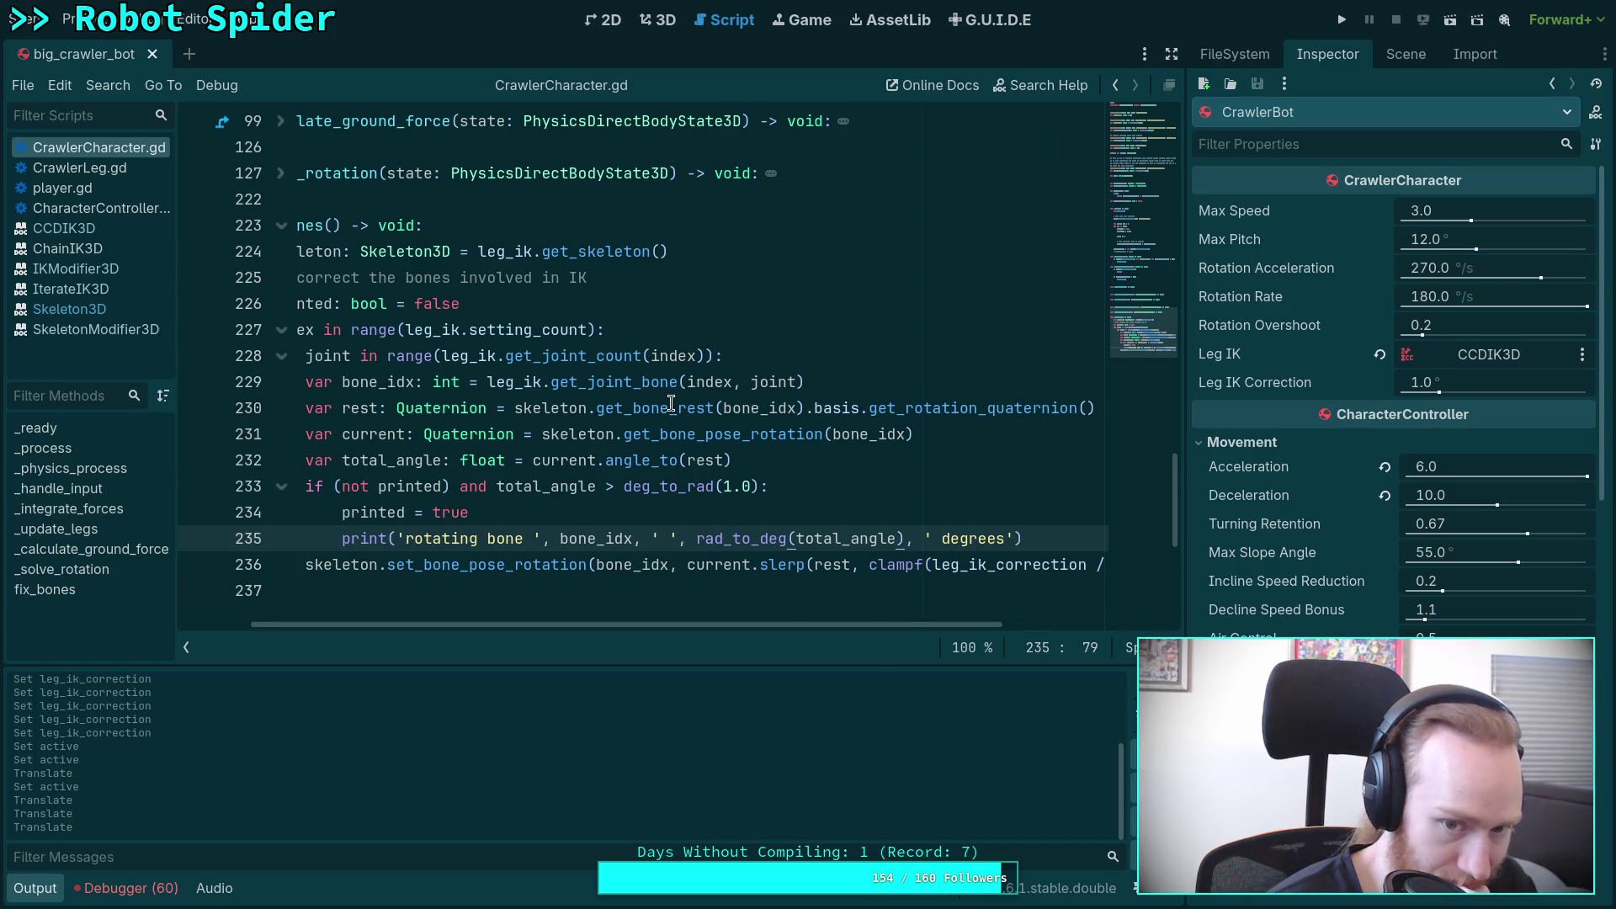
{"action": "mouse_move", "coordinate": [671, 403]}
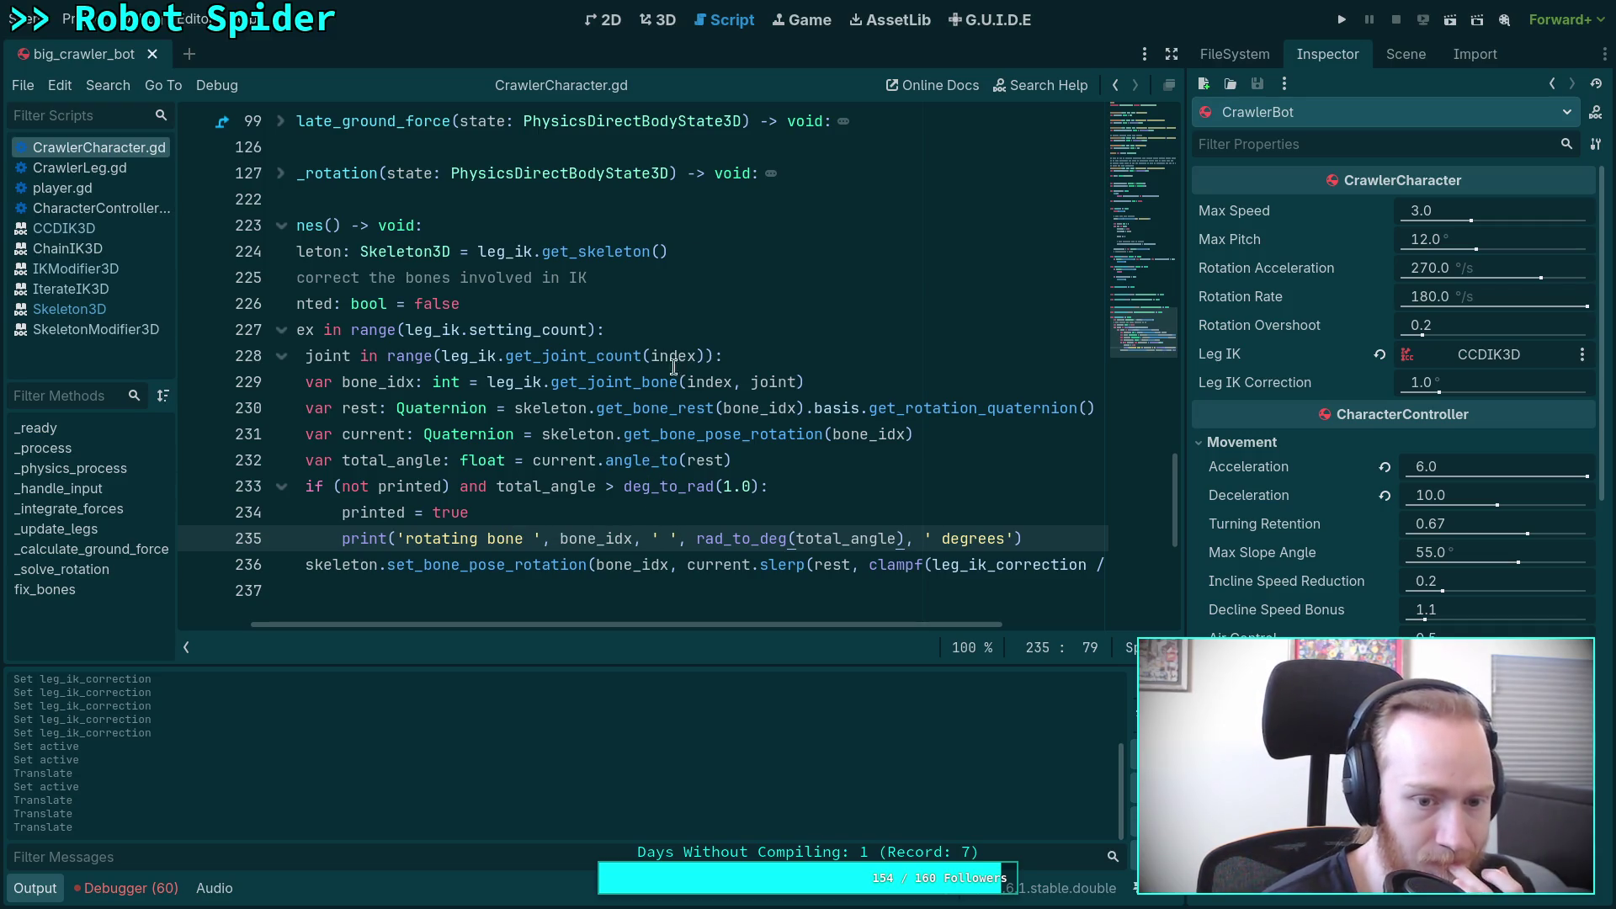
Step: Select ML_Target and lift it to -1.56, 0.3, 0 so a leg stretches up
{"action": "left_click", "coordinate": [660, 28]}
{"action": "left_click", "coordinate": [314, 584]}
{"action": "mouse_move", "coordinate": [345, 561]}
{"action": "left_mouse_down"}
{"action": "mouse_move", "coordinate": [437, 283]}
{"action": "mouse_move", "coordinate": [387, 289]}
{"action": "left_mouse_up"}
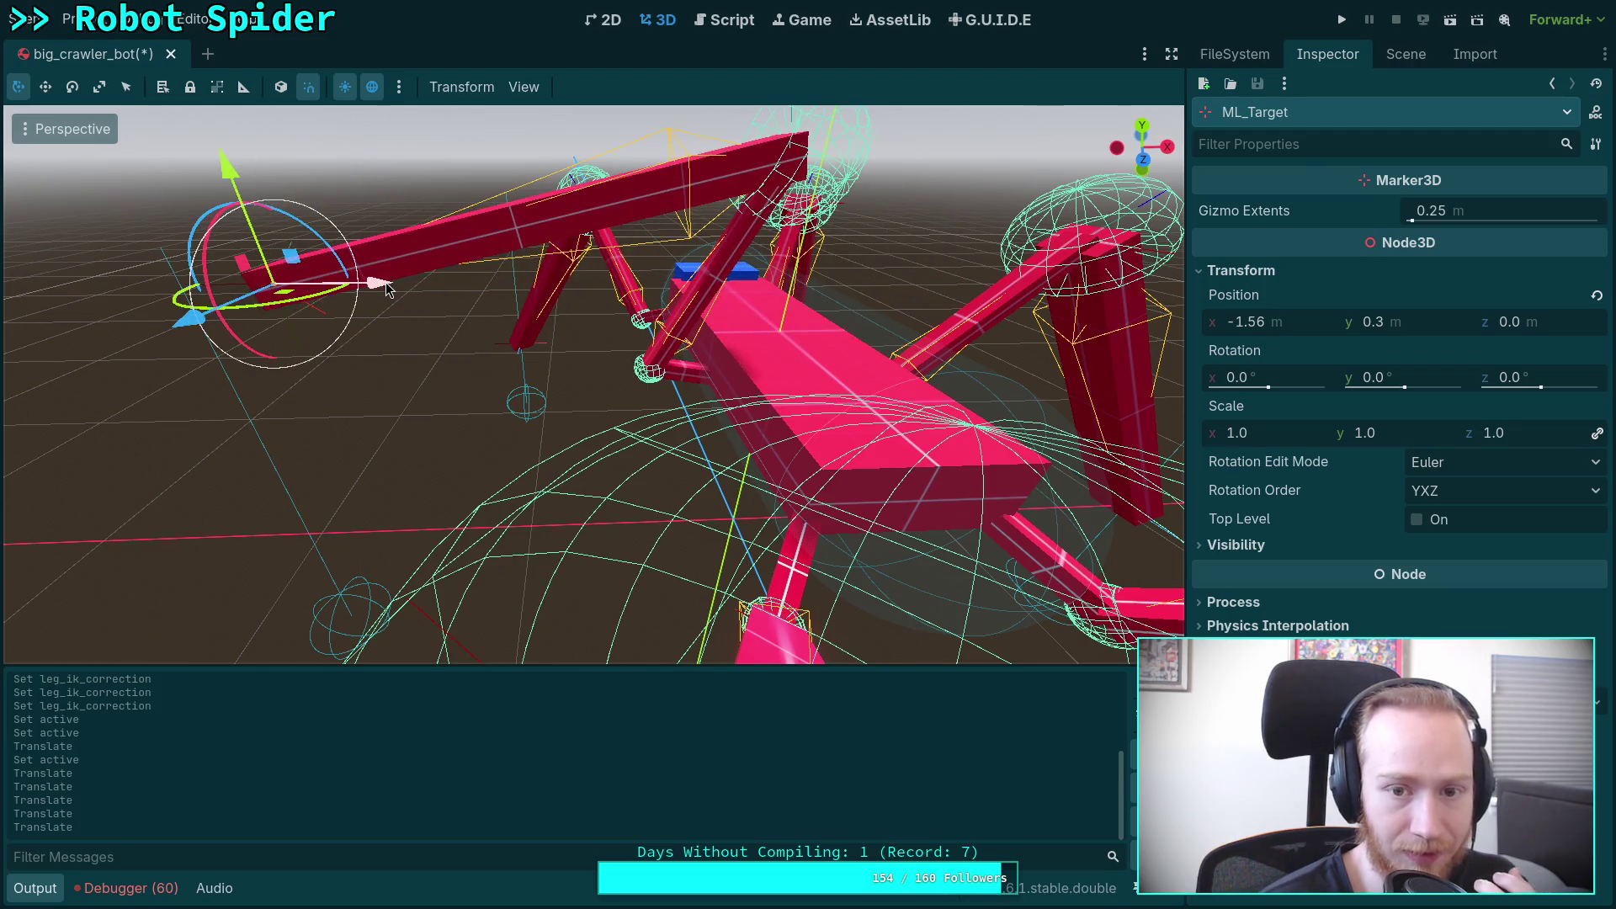
Step: Save CrawlerCharacter.gd and reload the saved scene from disk
{"action": "left_click", "coordinate": [722, 19]}
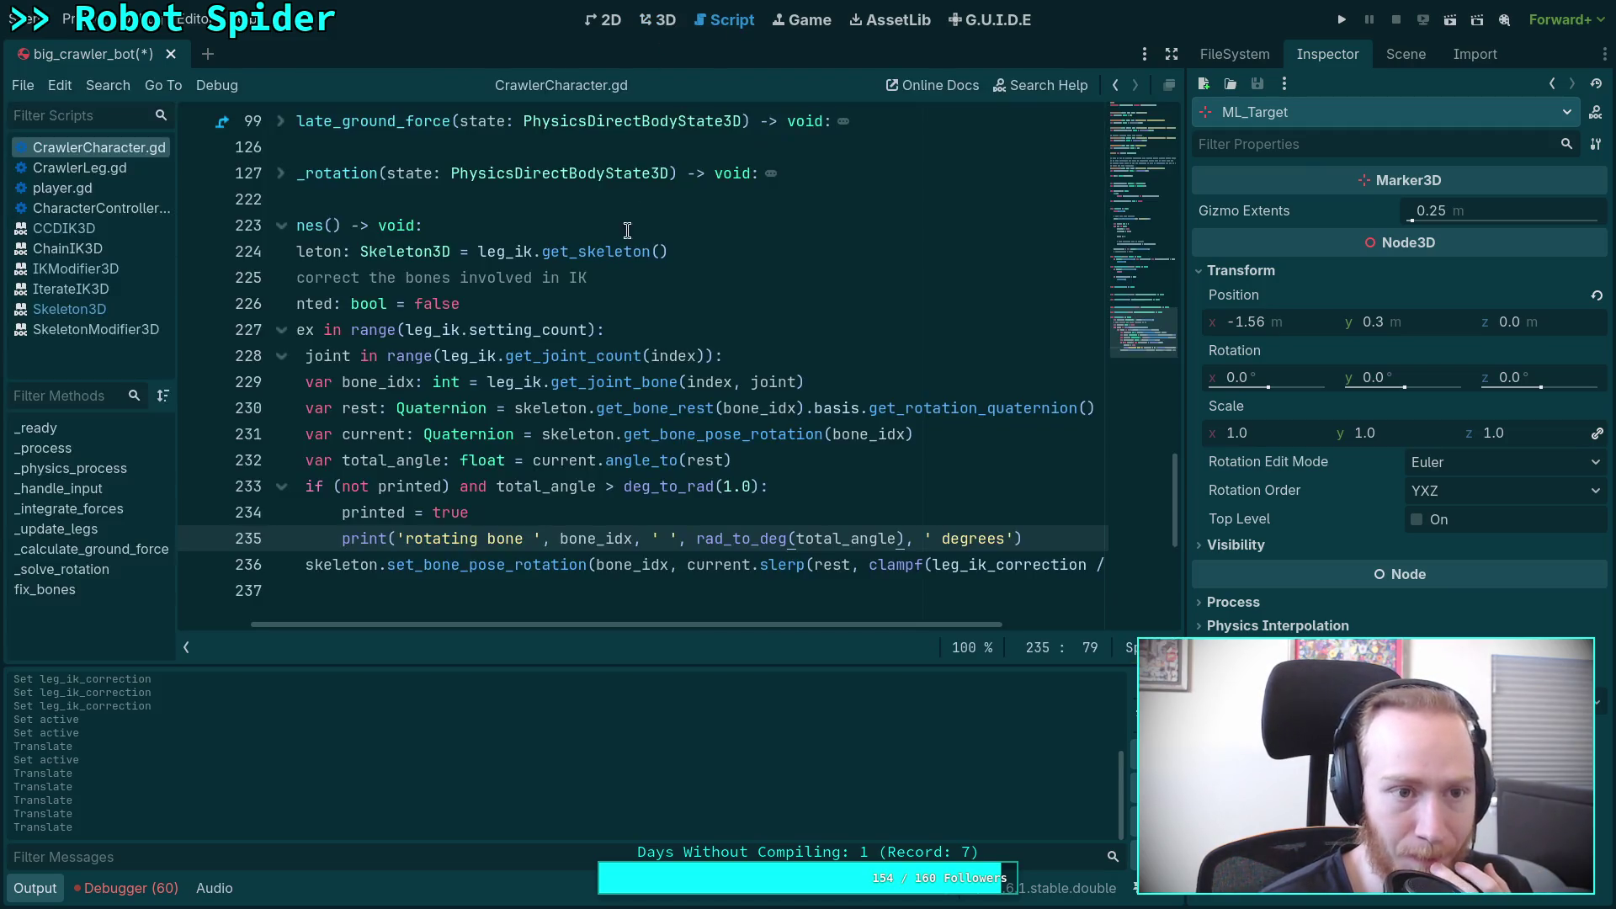
{"action": "key", "text": "ctrl+s"}
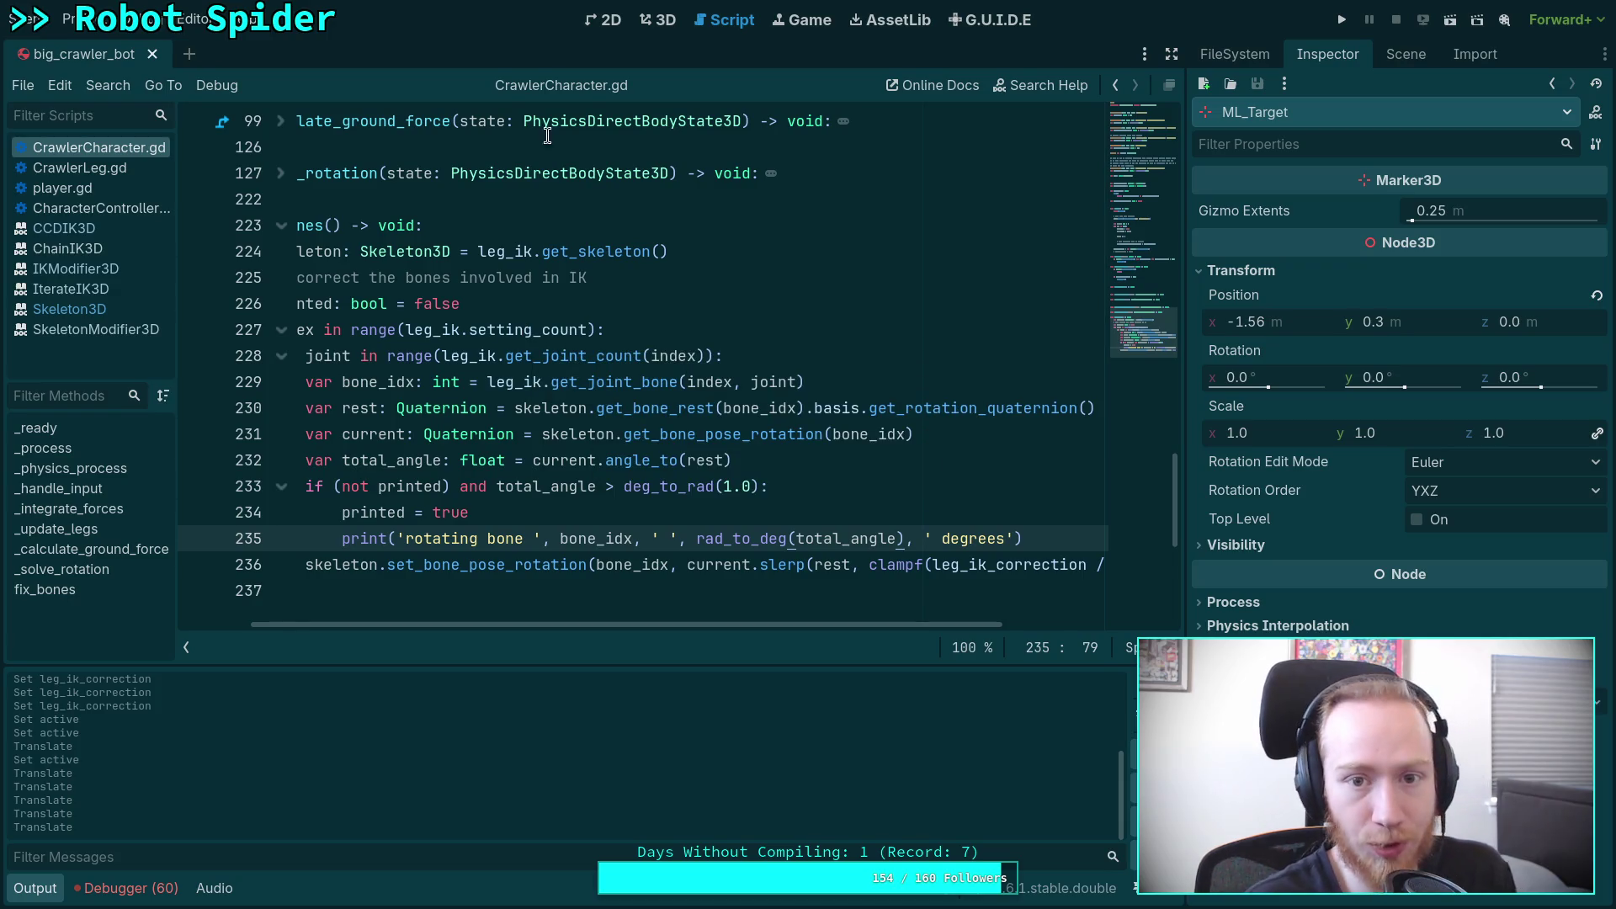
{"action": "left_click", "coordinate": [659, 19]}
{"action": "left_click", "coordinate": [30, 19]}
{"action": "left_click", "coordinate": [118, 382]}
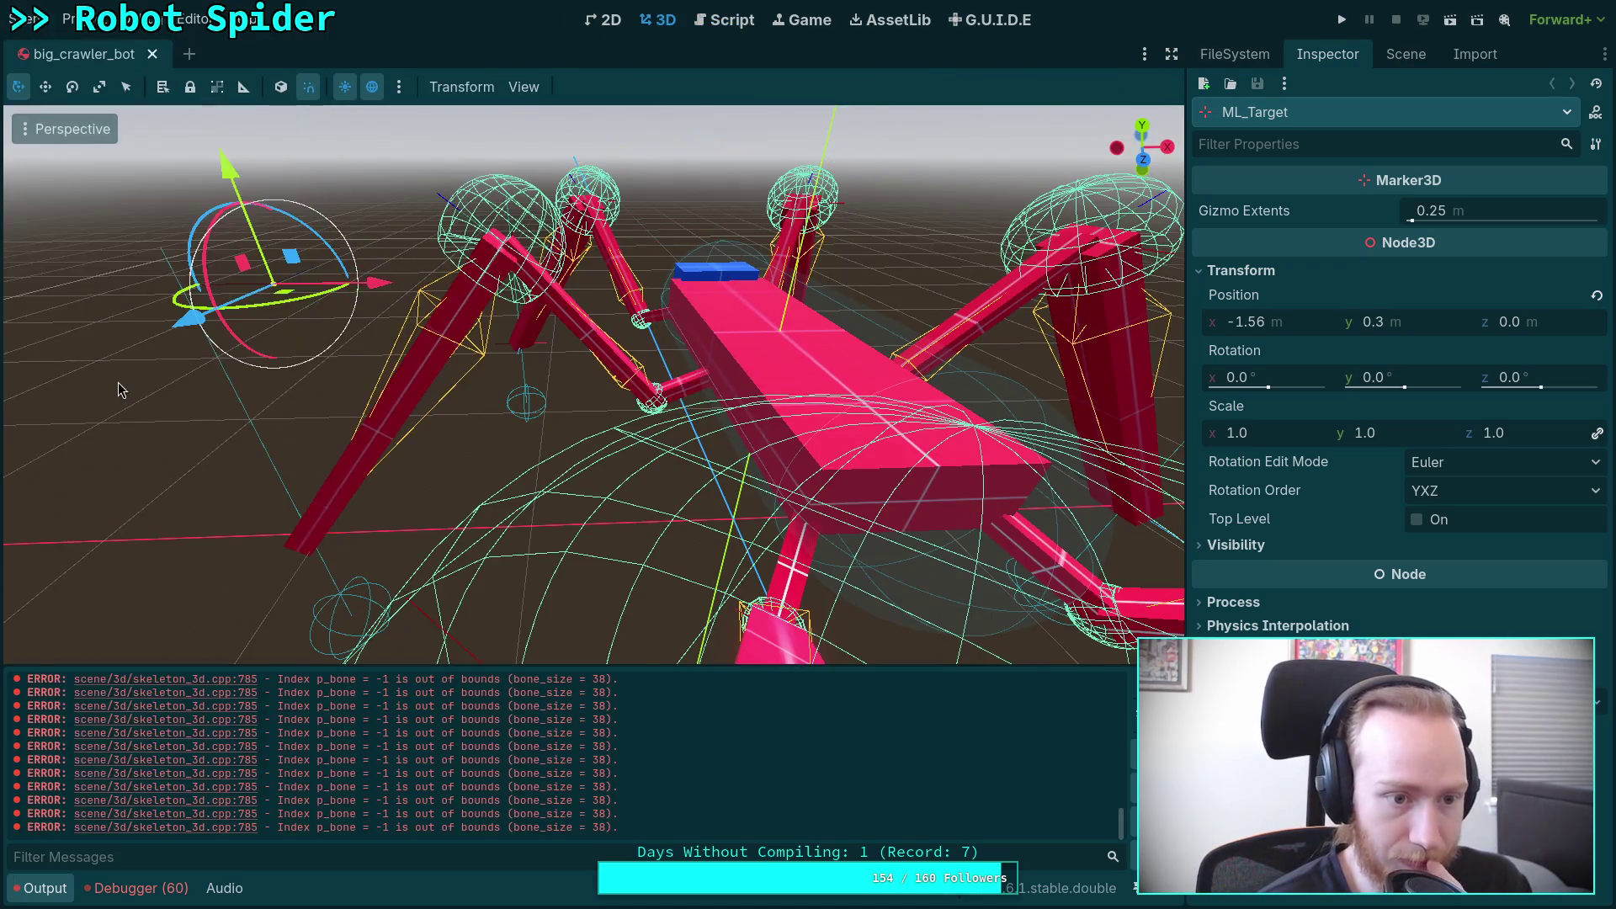
Step: Clear the bone-index errors from the Output and switch the CCDIK3D modifier to Active
{"action": "left_click", "coordinate": [1107, 684]}
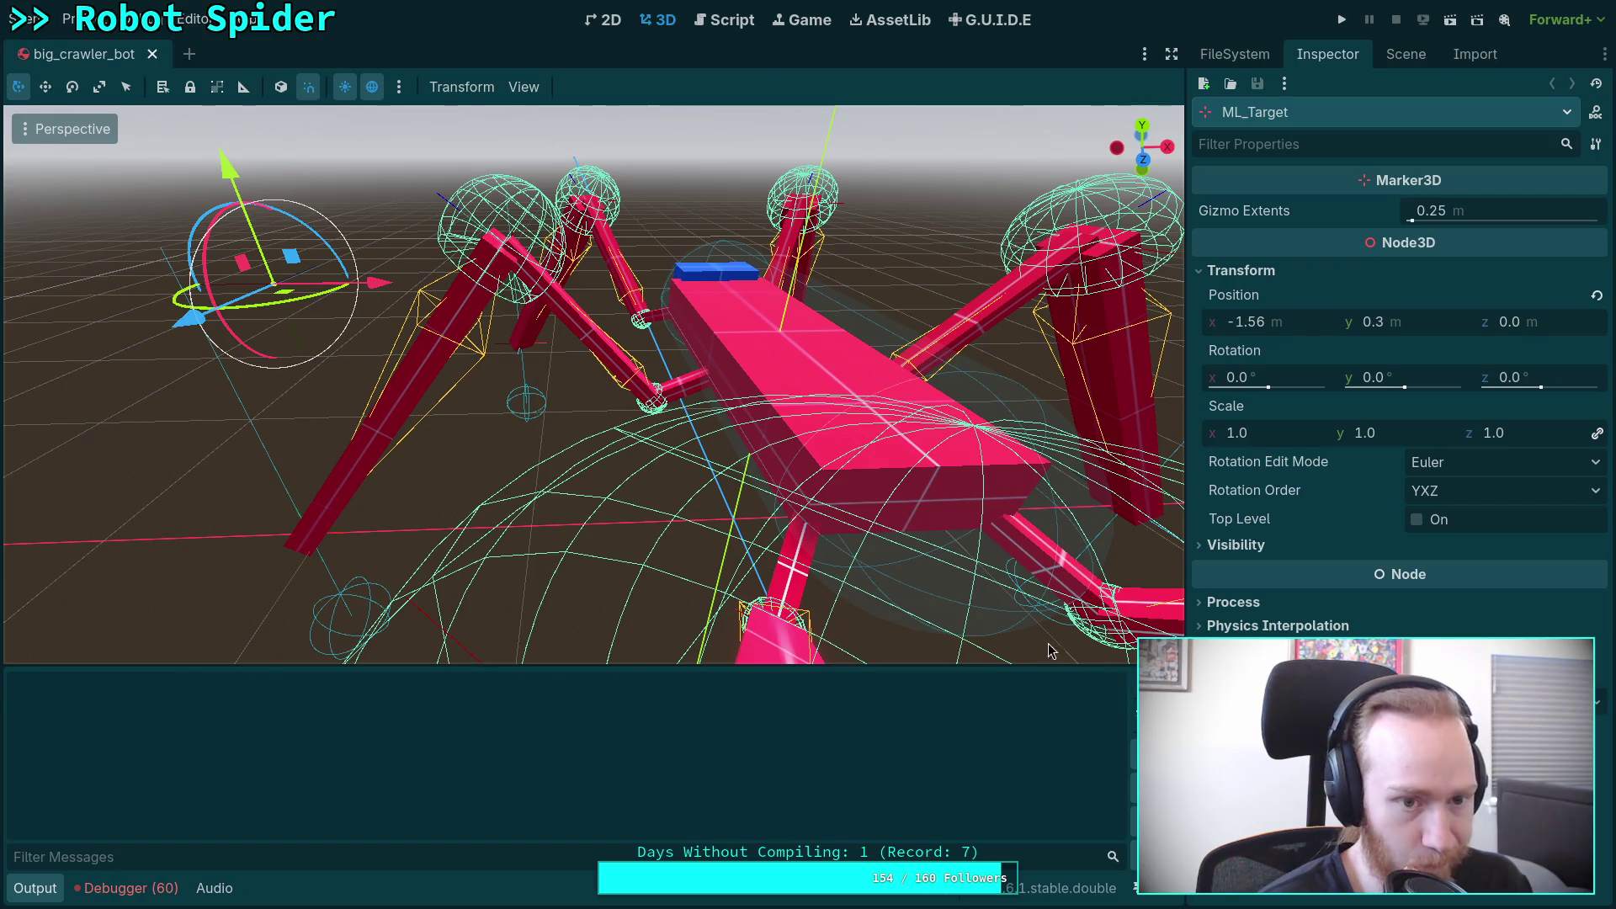
{"action": "left_click", "coordinate": [1411, 65]}
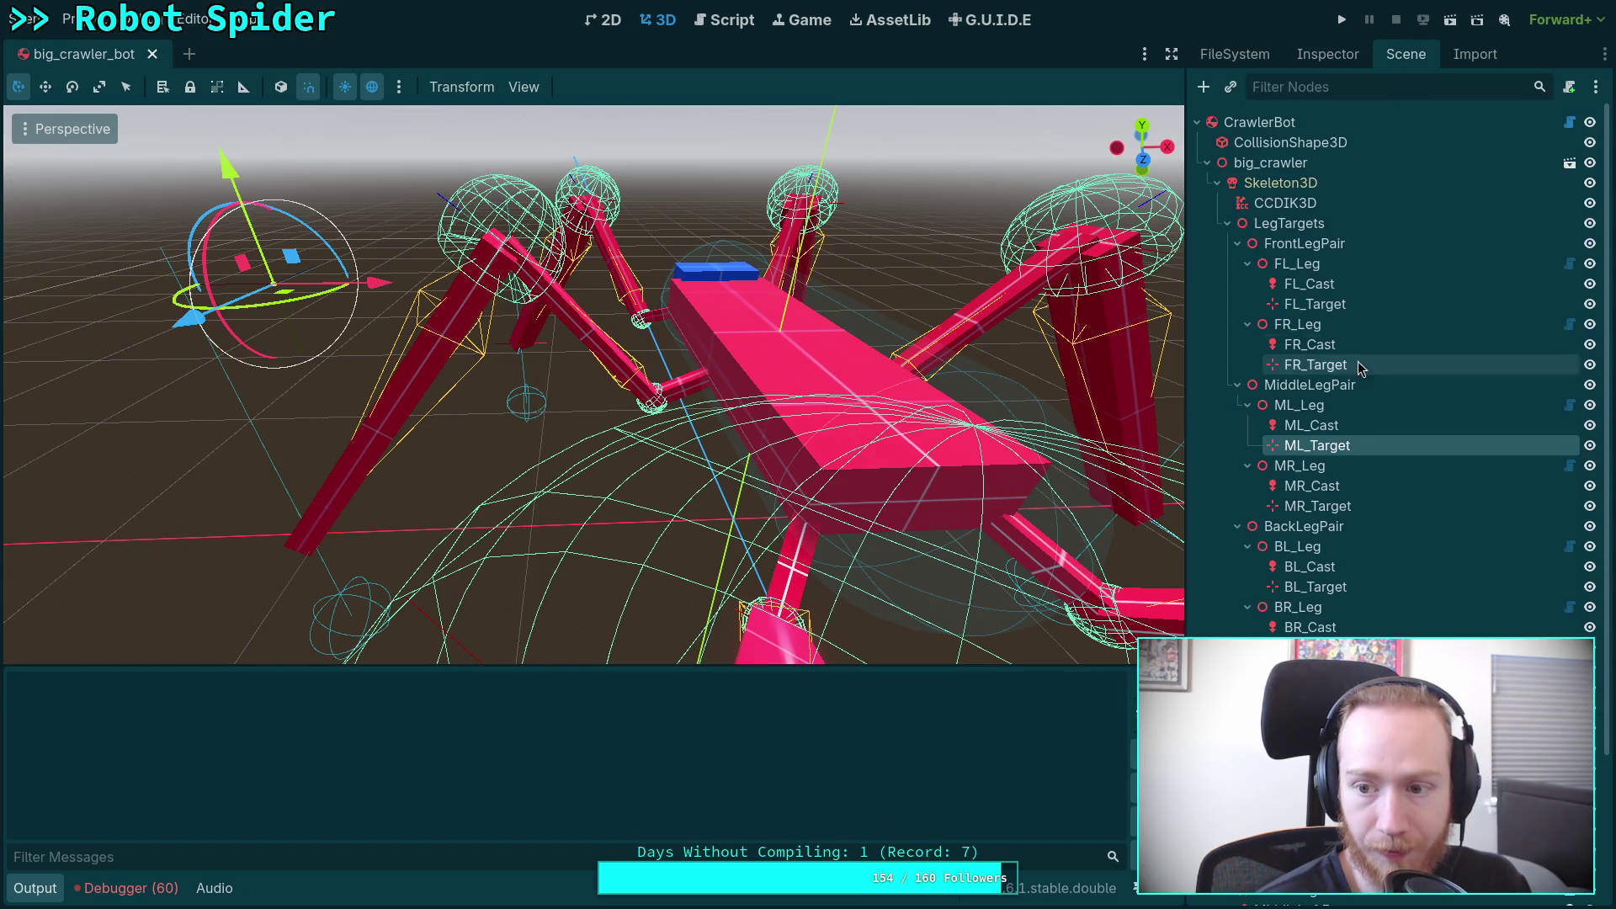
{"action": "left_click", "coordinate": [1300, 203]}
{"action": "left_click", "coordinate": [1327, 54]}
{"action": "left_click", "coordinate": [1419, 449]}
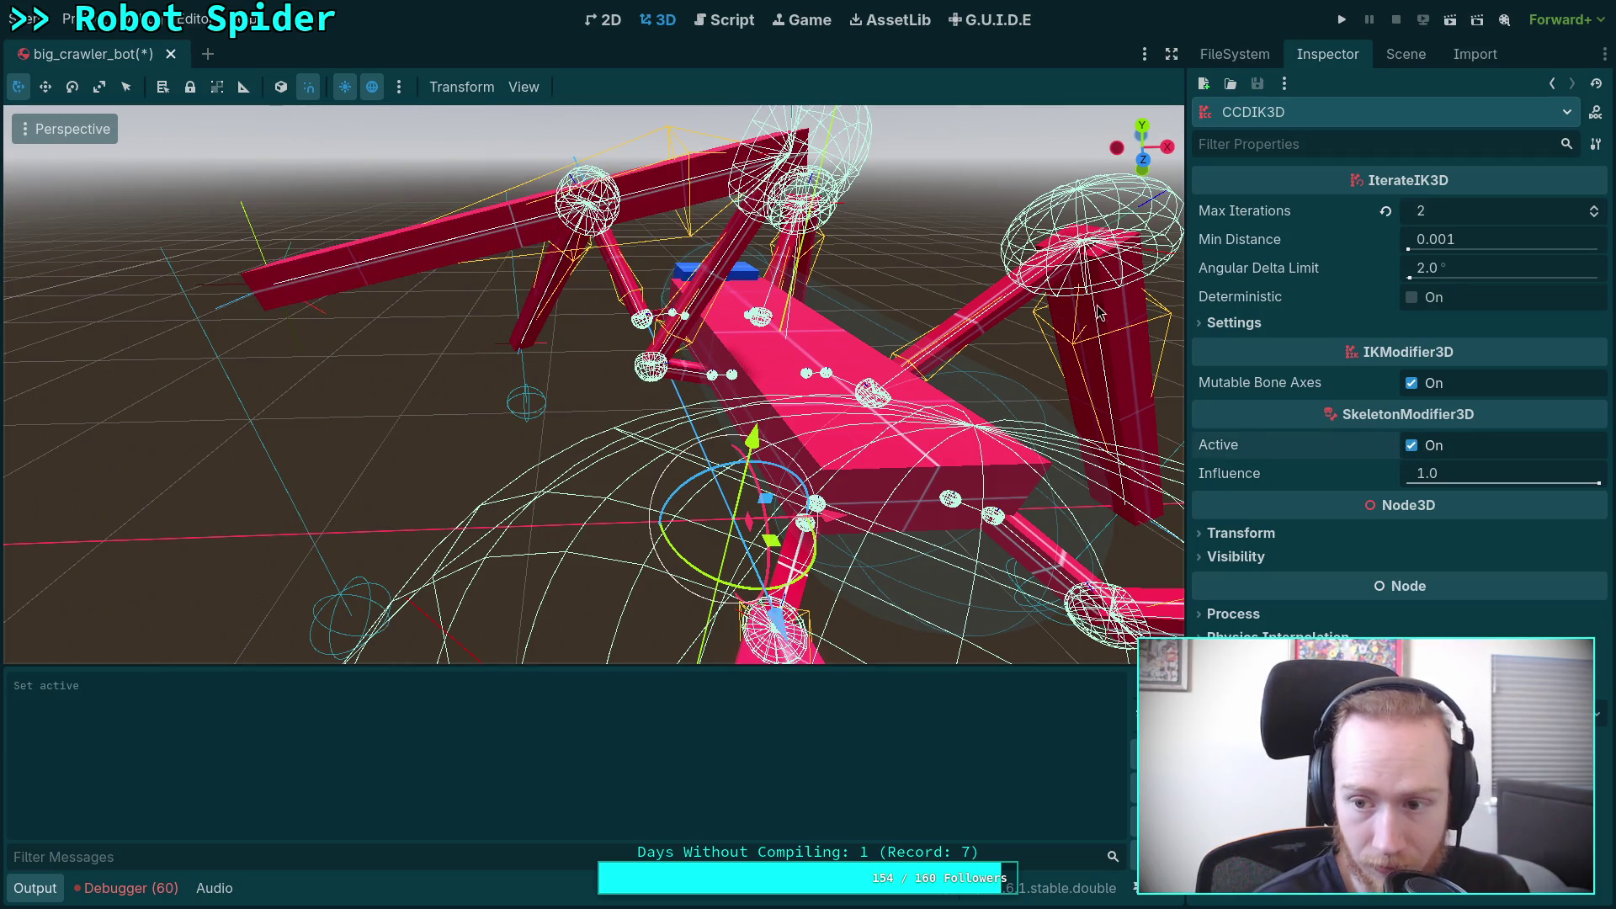
{"action": "left_click", "coordinate": [739, 34]}
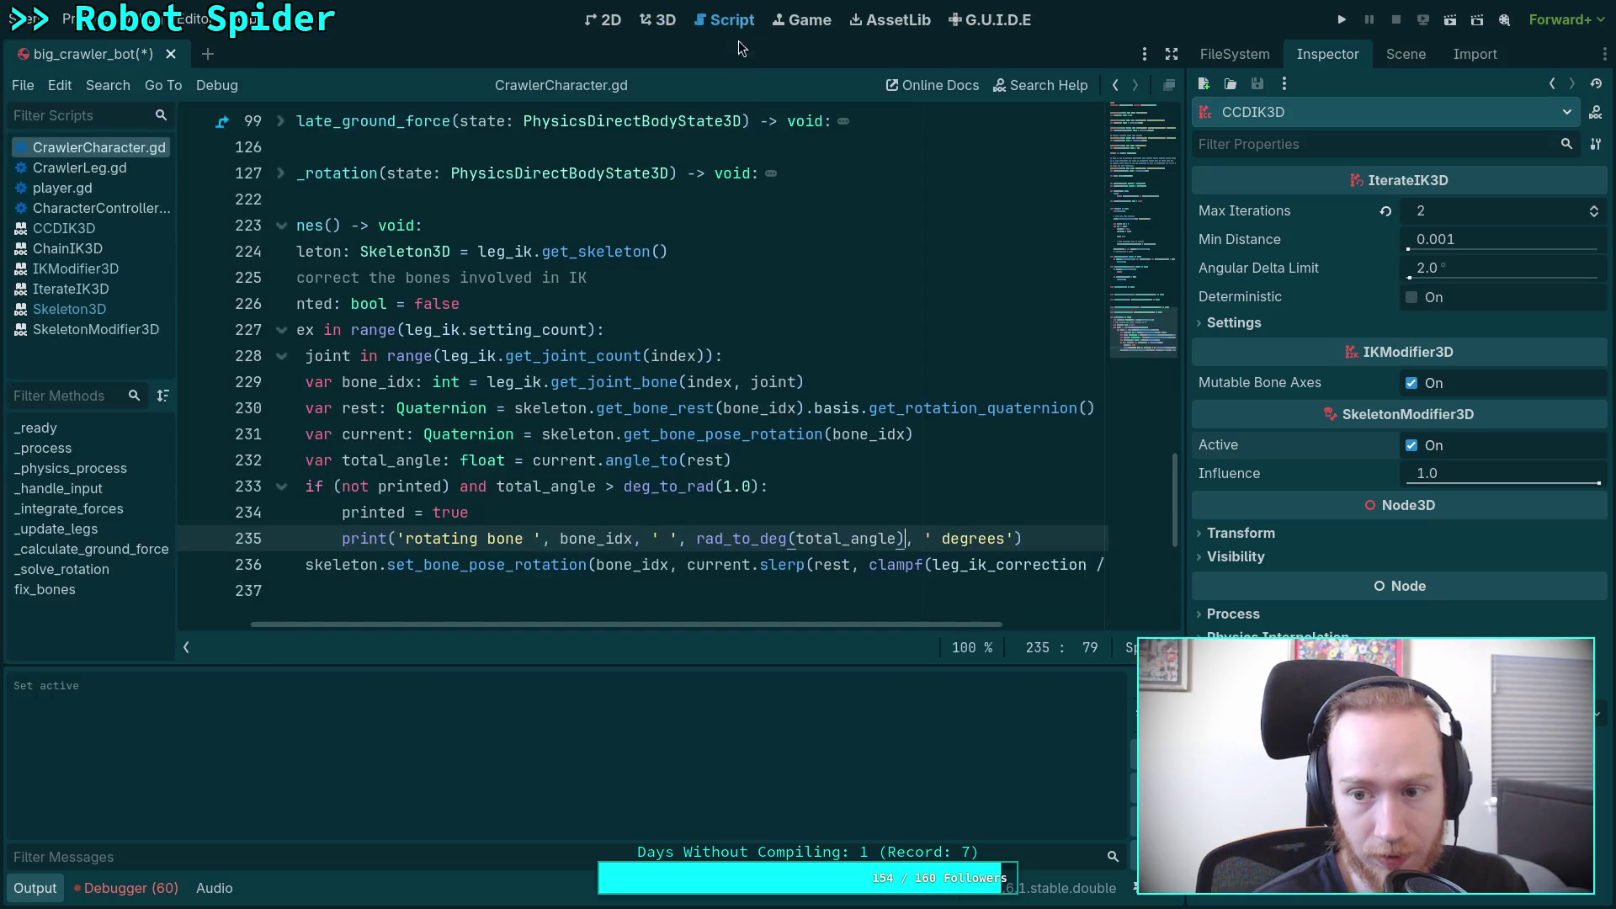
Step: Split _process's condition so is_editor_hint() and leg_ik.active each get their own if line
{"action": "scroll", "coordinate": [625, 567], "scroll_direction": "up", "scroll_amount": 4}
{"action": "left_click_drag", "start_coordinate": [648, 623], "coordinate": [575, 624]}
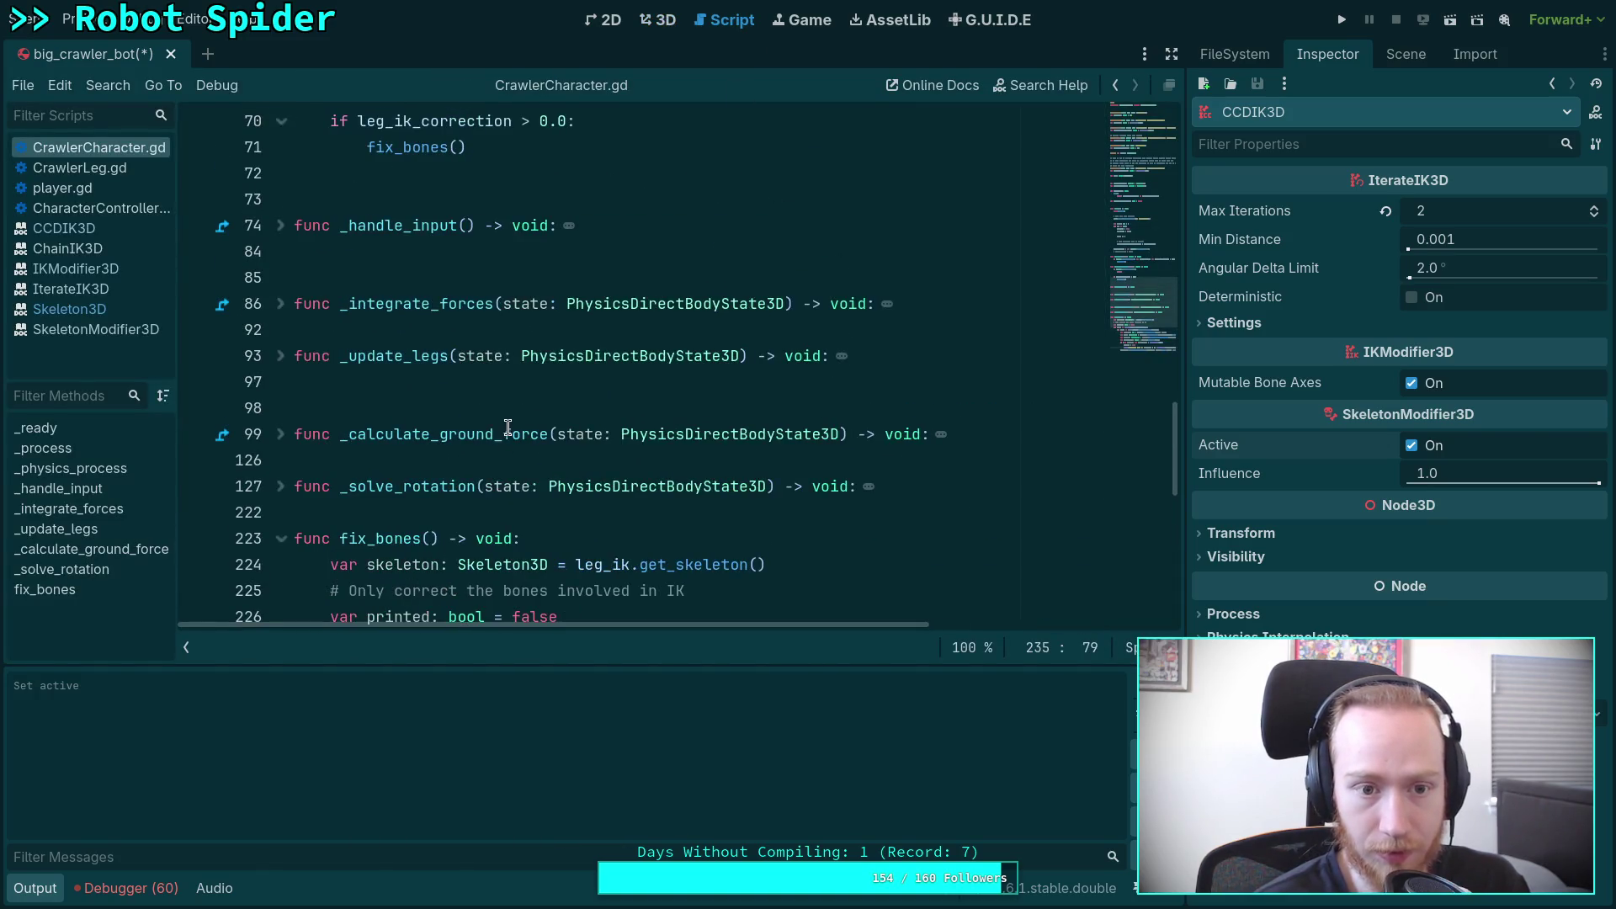
{"action": "scroll", "coordinate": [505, 418], "scroll_direction": "up", "scroll_amount": 4}
{"action": "scroll", "coordinate": [506, 418], "scroll_direction": "up", "scroll_amount": 1}
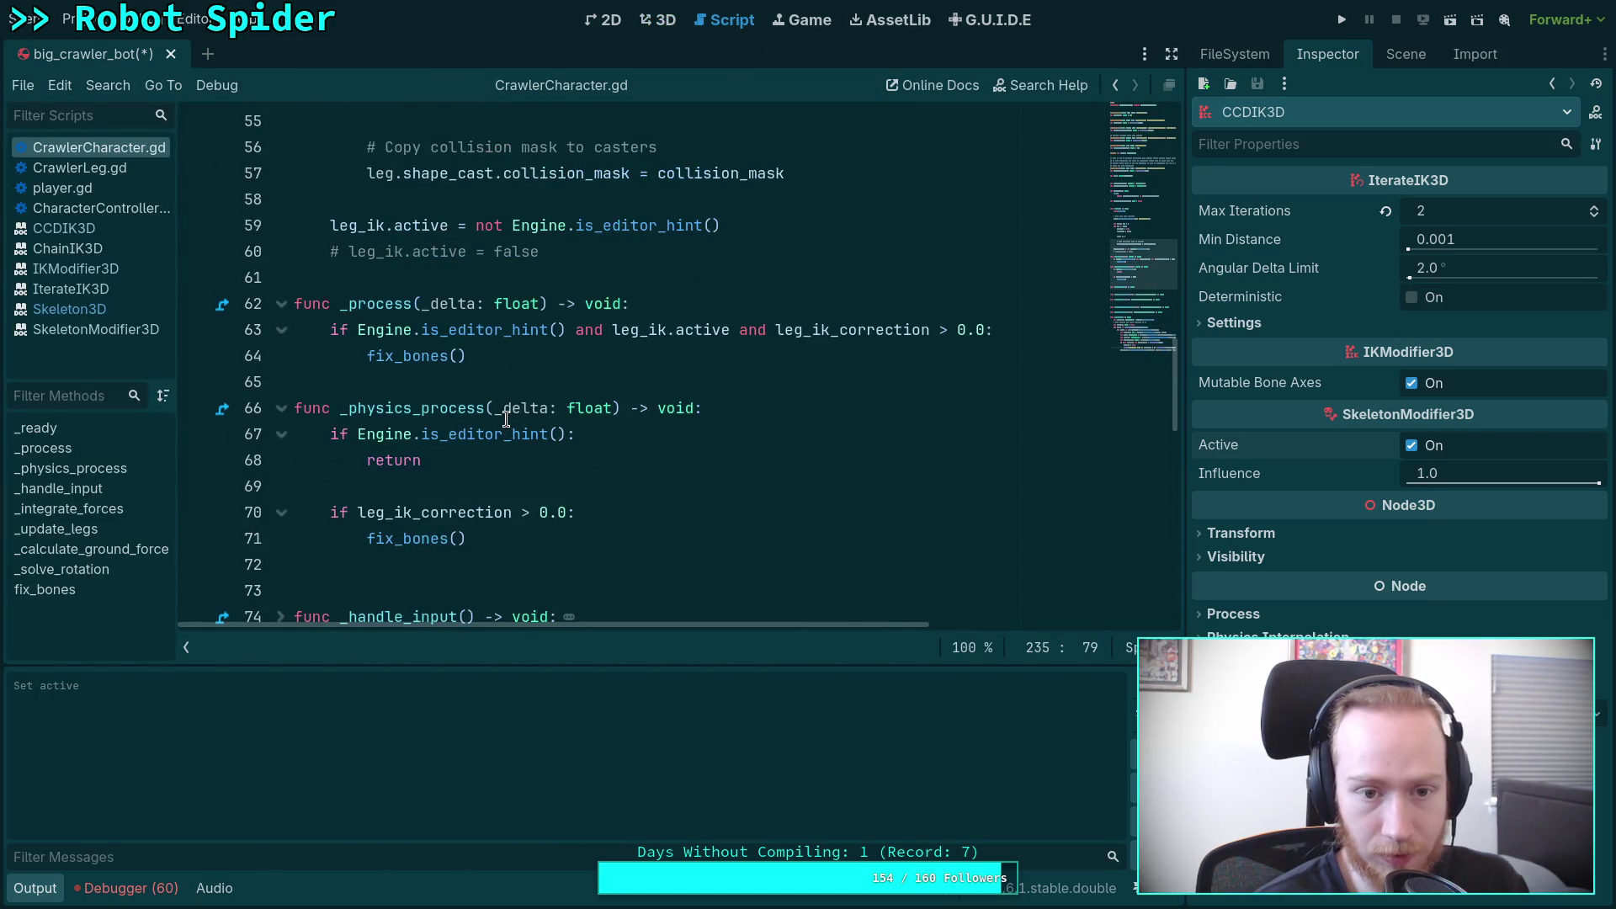
{"action": "left_click", "coordinate": [560, 334]}
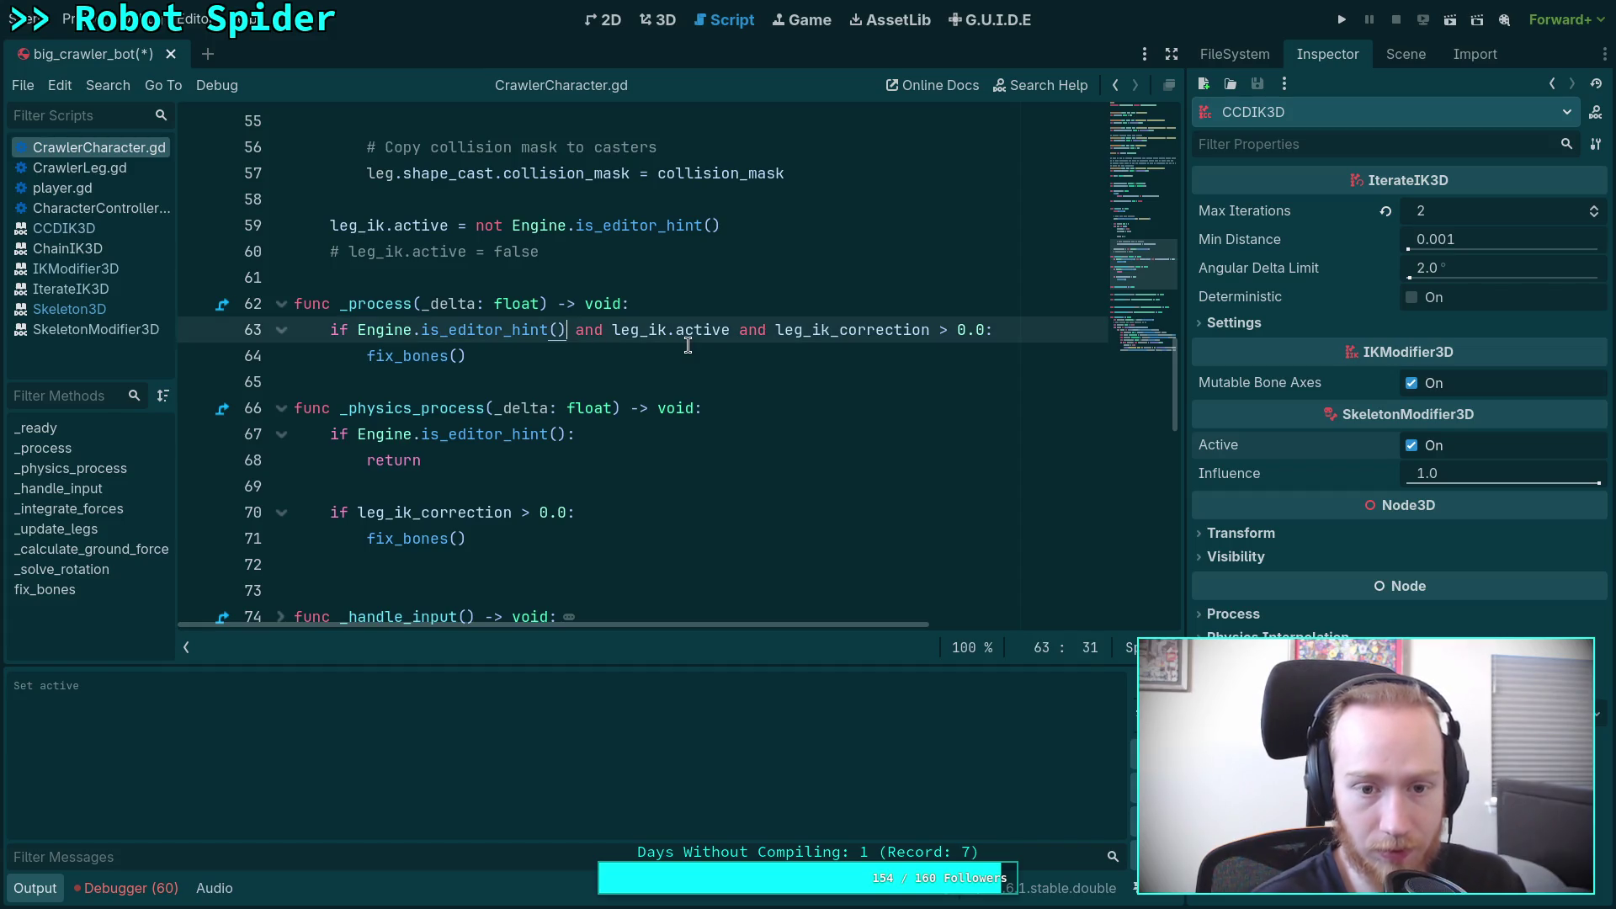
{"action": "type", "text": ":"}
{"action": "key", "text": "Return"}
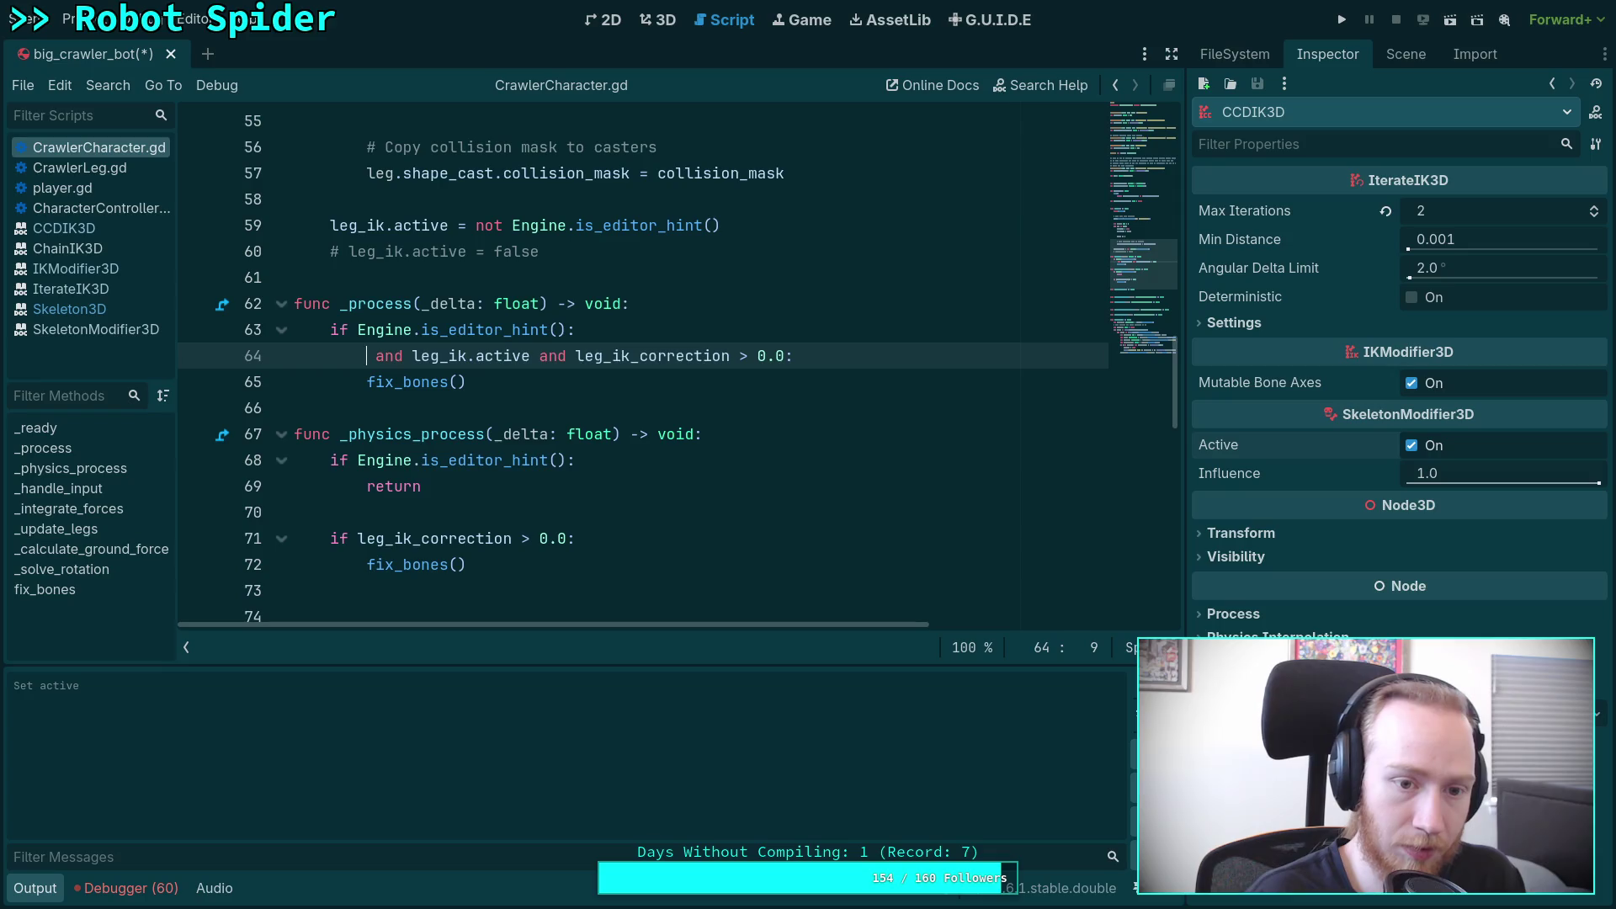
{"action": "key", "text": "Delete"}
{"action": "key", "text": "Delete"}
{"action": "key", "text": "Delete"}
{"action": "type", "text": "if"}
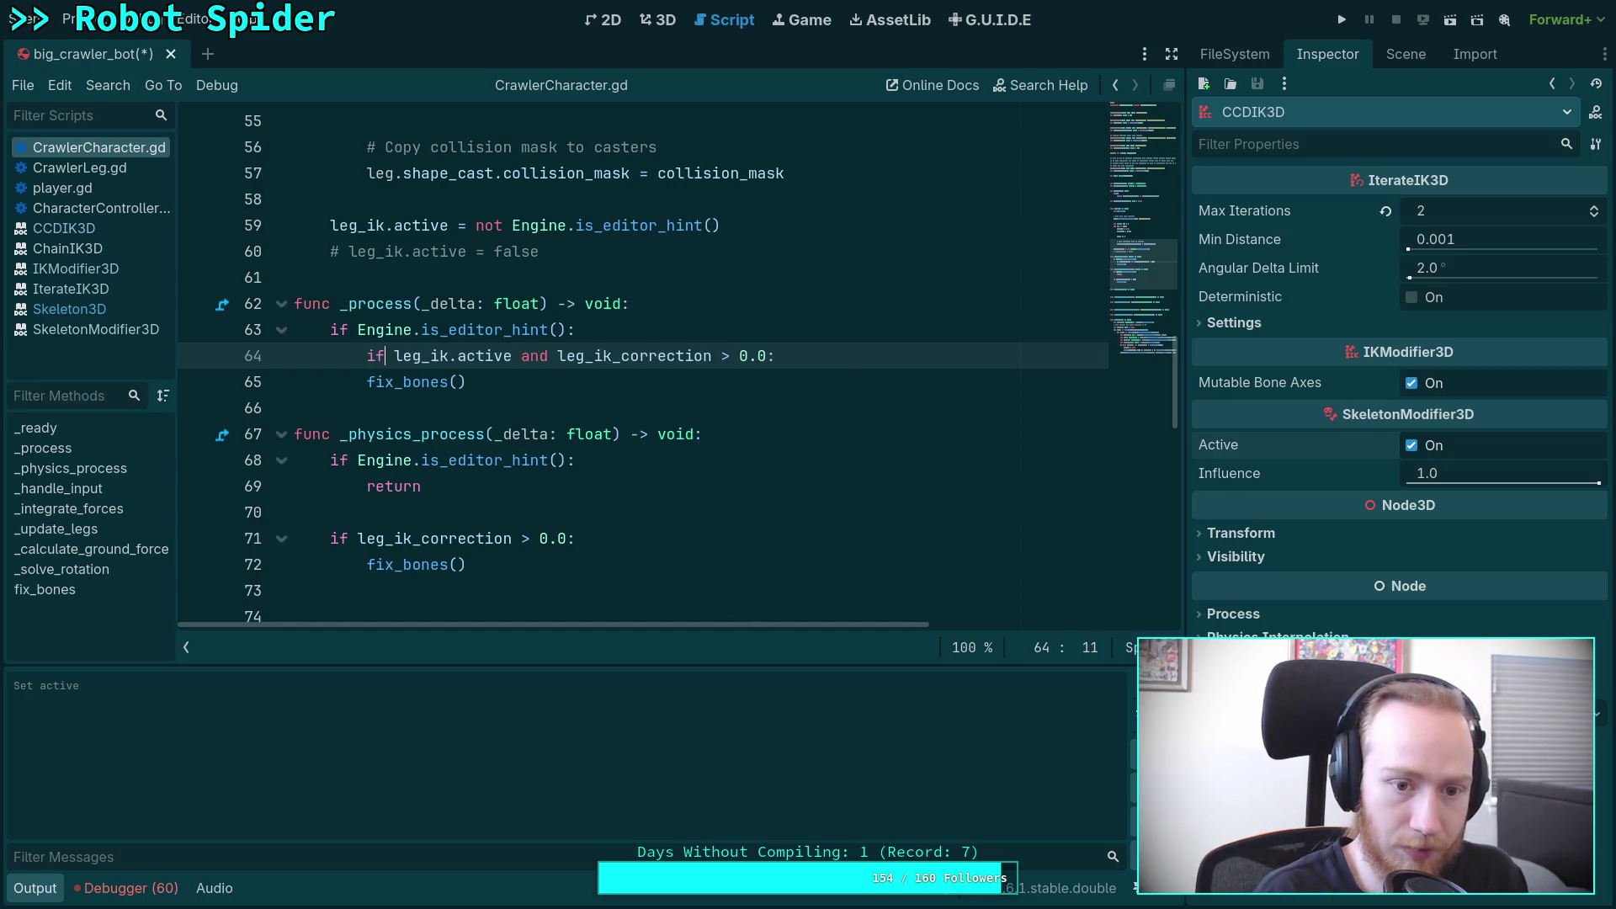
{"action": "key", "text": "ctrl+Right"}
{"action": "key", "text": "ctrl+Right"}
{"action": "key", "text": "ctrl+Right"}
{"action": "key", "text": "Escape"}
{"action": "key", "text": "Delete"}
{"action": "key", "text": "Delete"}
{"action": "key", "text": "Delete"}
{"action": "type", "text": ":"}
{"action": "key", "text": "Delete"}
Step: Give the correction check its own if and nest fix_bones() under it
{"action": "key", "text": "Return"}
{"action": "type", "text": "if"}
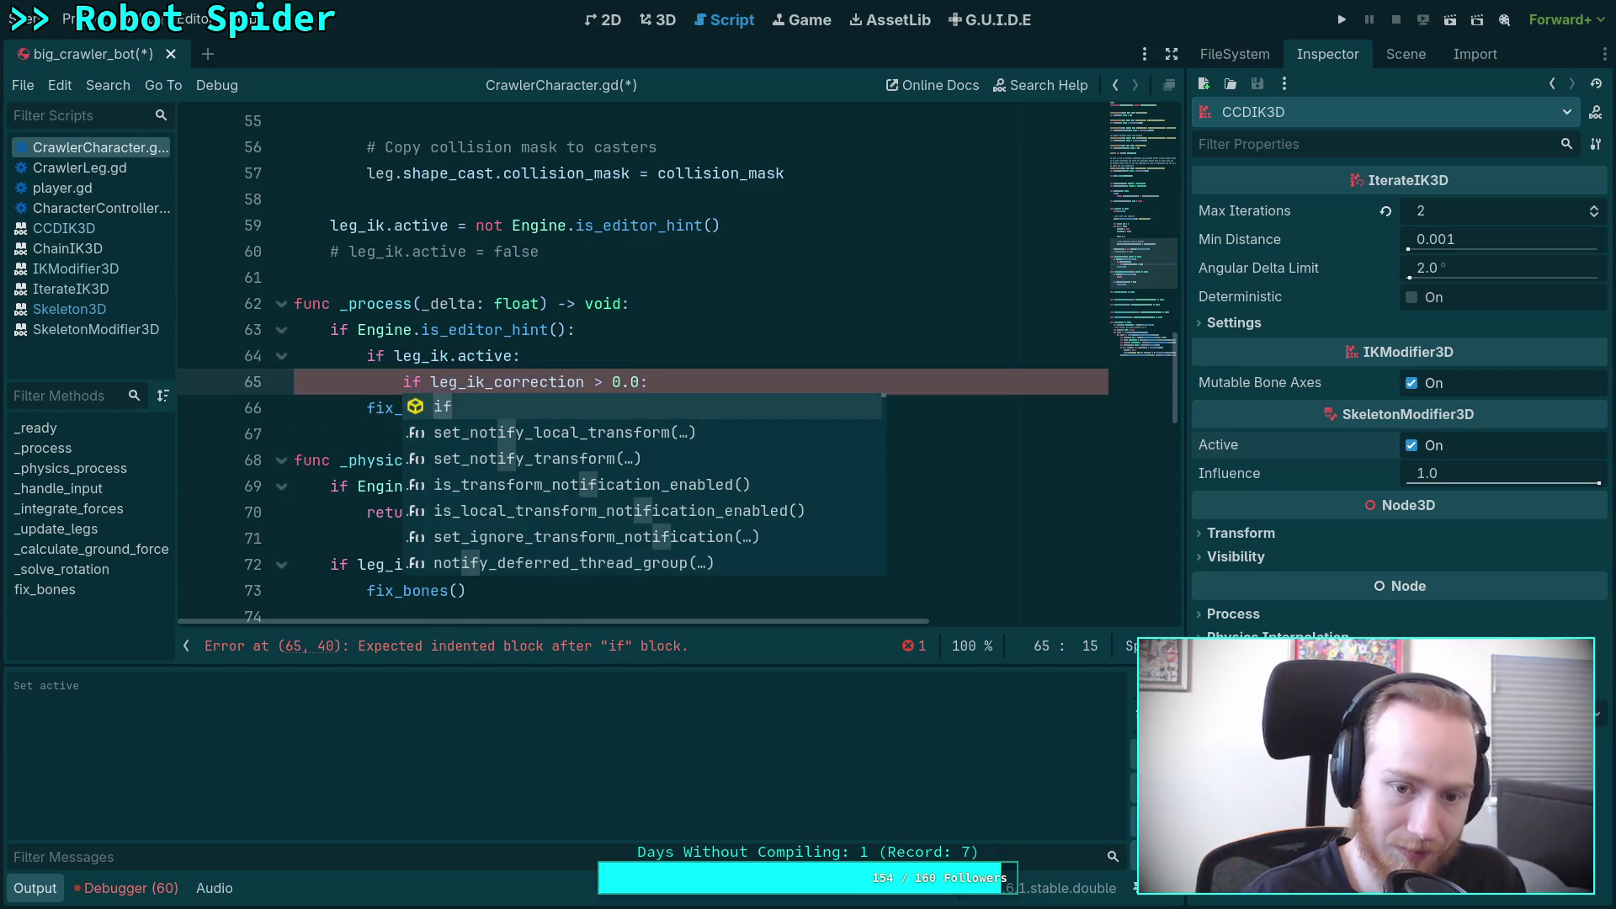
{"action": "left_click", "coordinate": [366, 403]}
{"action": "key", "text": "Tab"}
{"action": "key", "text": "Up"}
{"action": "key", "text": "Up"}
{"action": "key", "text": "Up"}
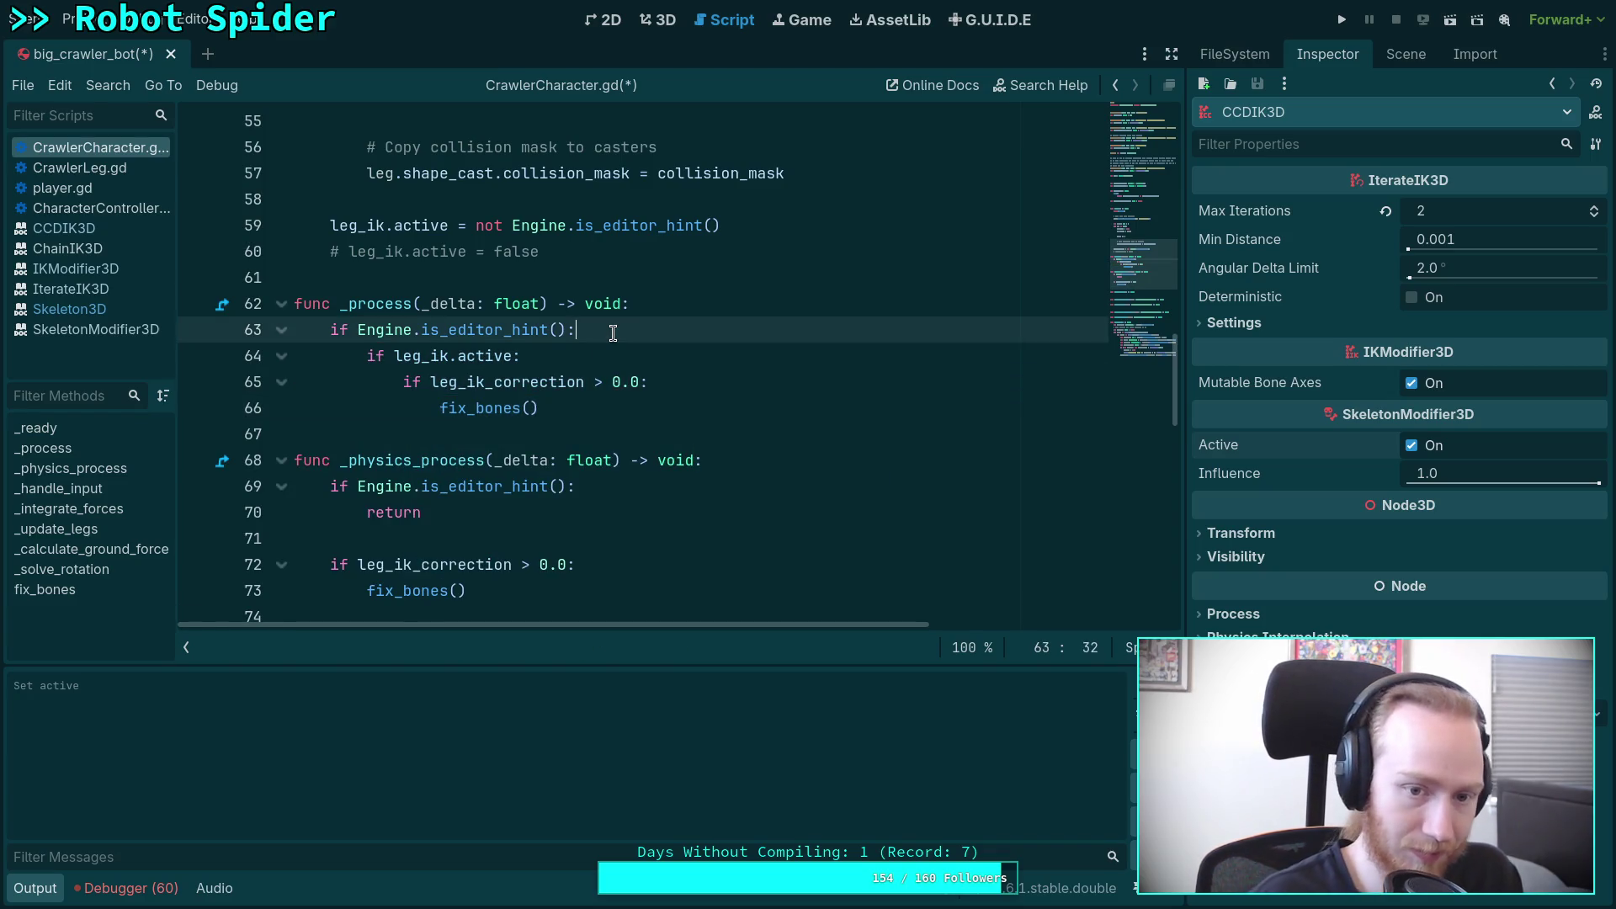
{"action": "key", "text": "End"}
{"action": "key", "text": "Return"}
Step: Add print('in editor') under the editor check and print('active') under leg_ik.active
{"action": "type", "text": "print('in edi"}
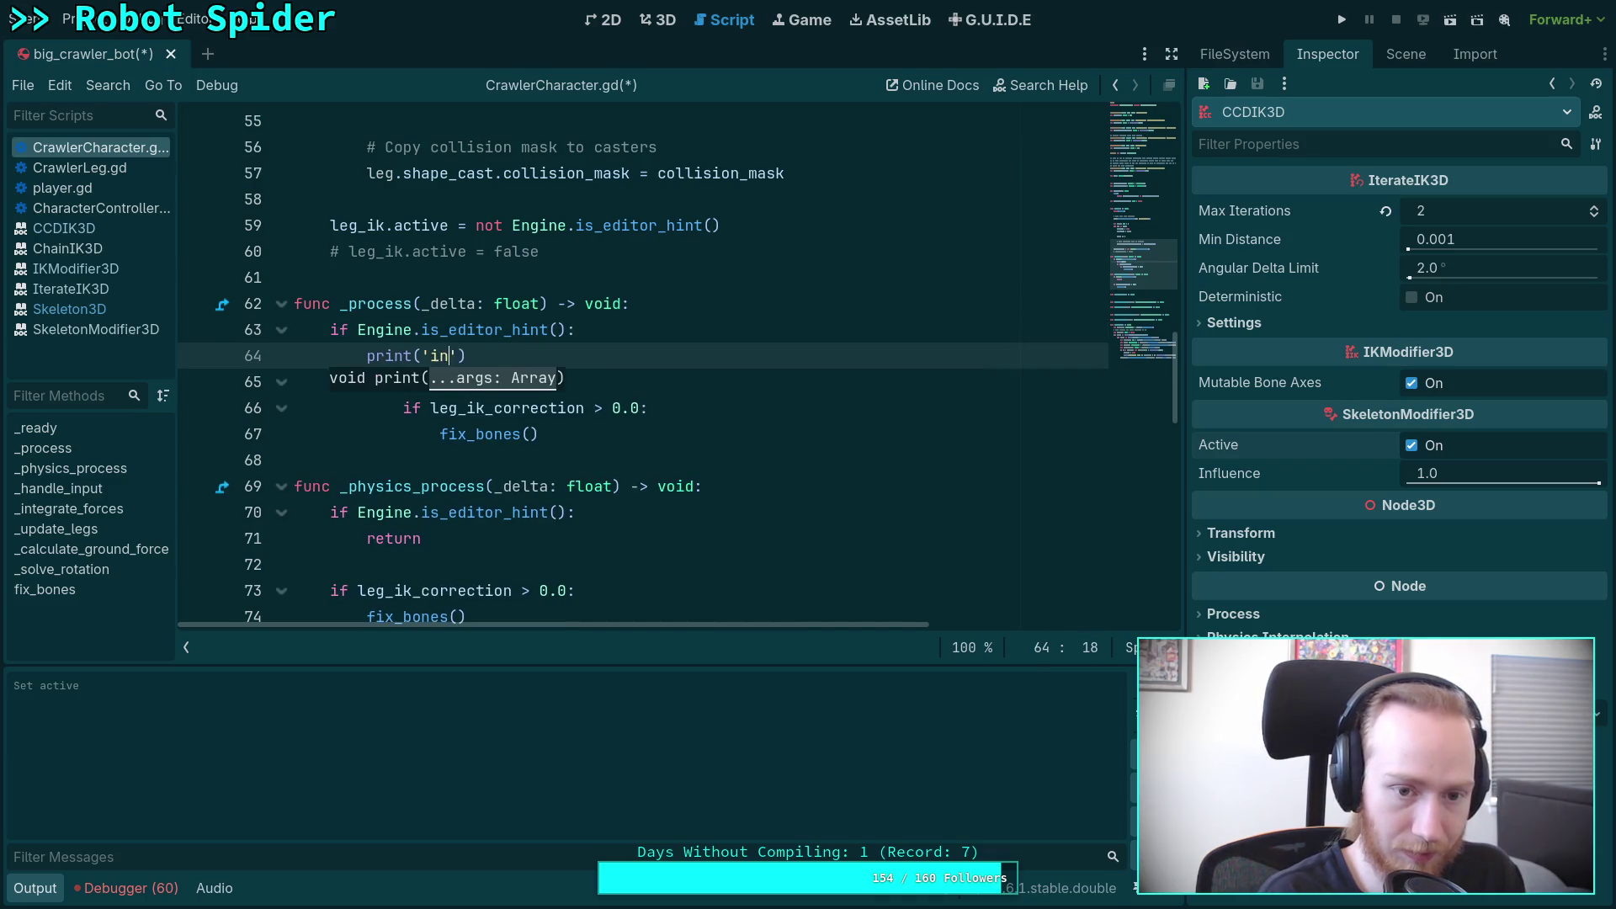
{"action": "type", "text": "tor"}
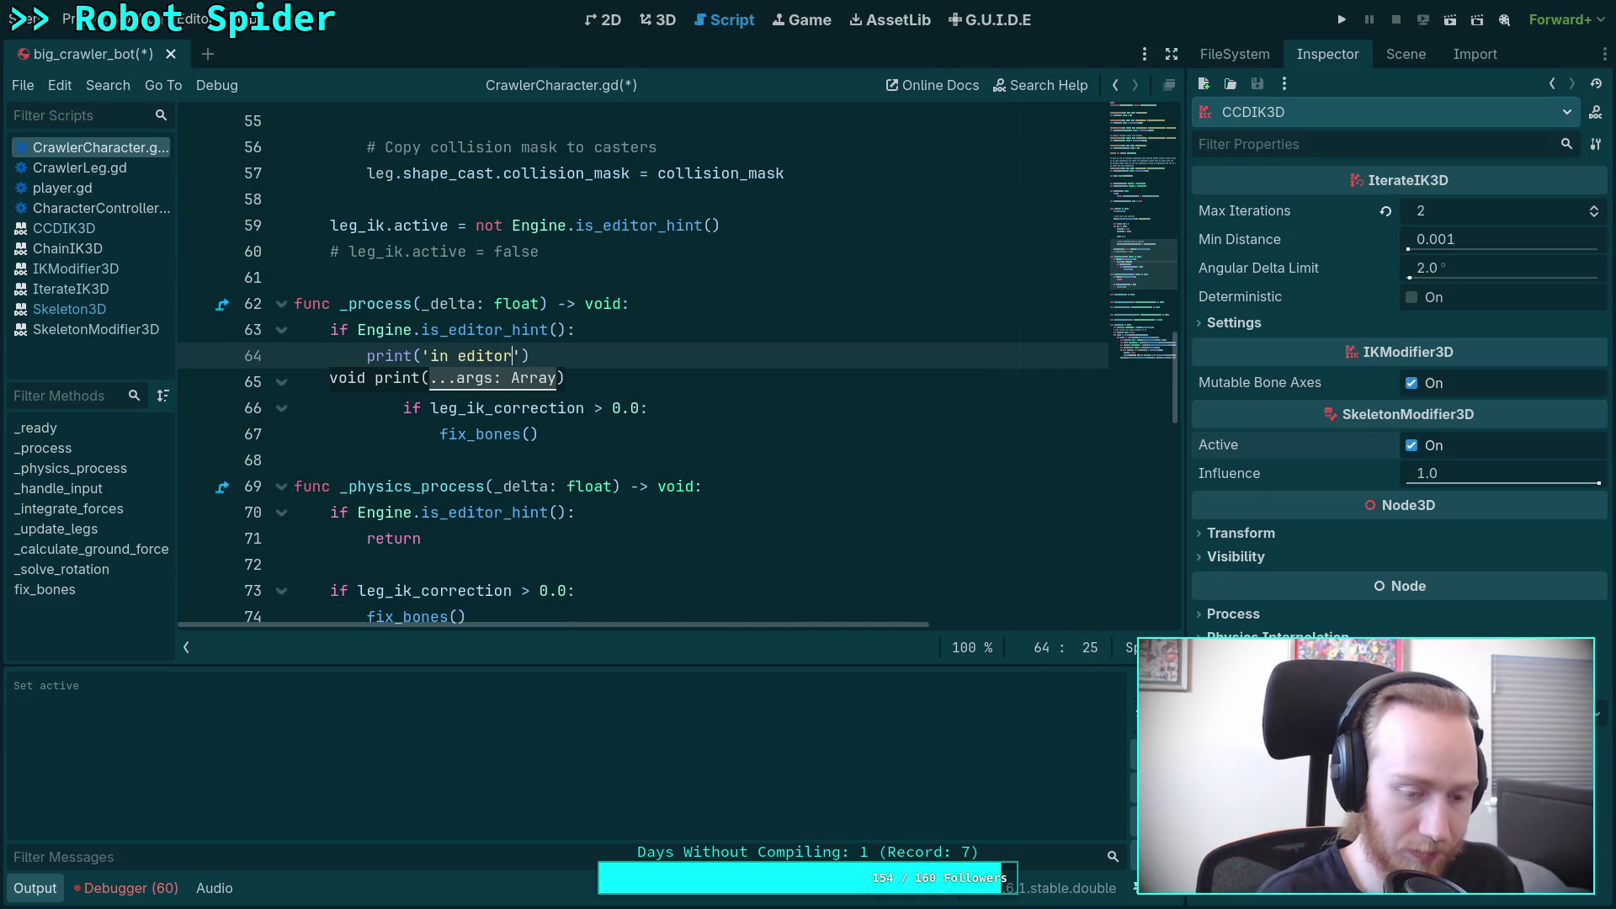
{"action": "key", "text": "Down"}
{"action": "key", "text": "Down"}
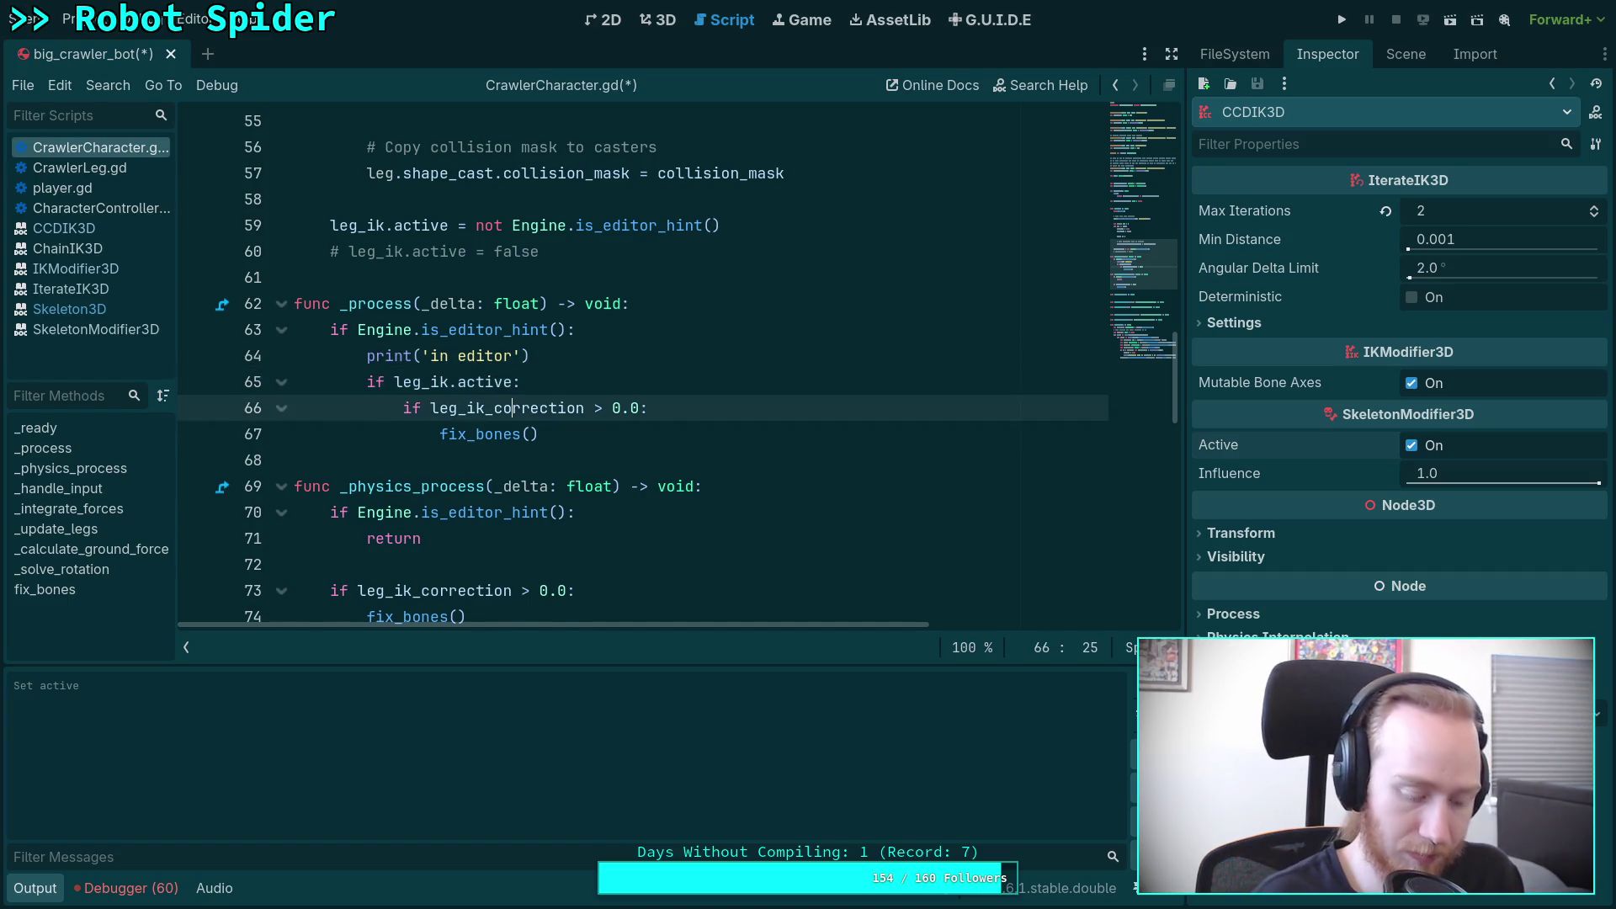
{"action": "type", "text": "print('in editor')"}
{"action": "key", "text": "Up"}
{"action": "key", "text": "Right"}
{"action": "key", "text": "Right"}
{"action": "key", "text": "Right"}
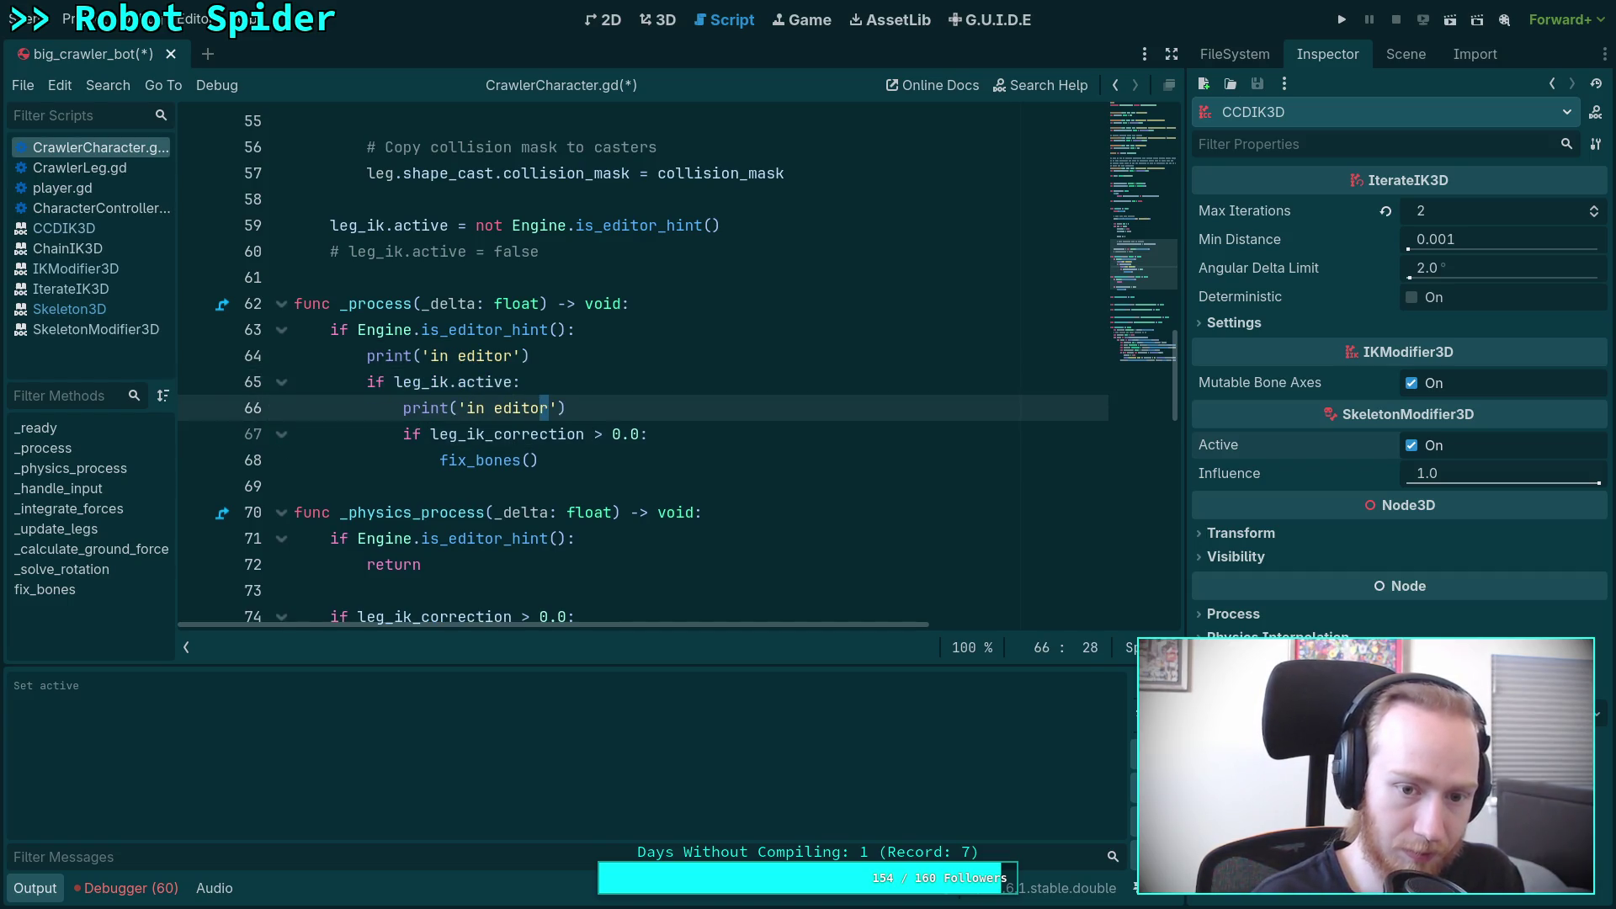
{"action": "key", "text": "Right"}
{"action": "key", "text": "ctrl+shift+Left"}
{"action": "key", "text": "ctrl+shift+Left"}
{"action": "type", "text": "ac"}
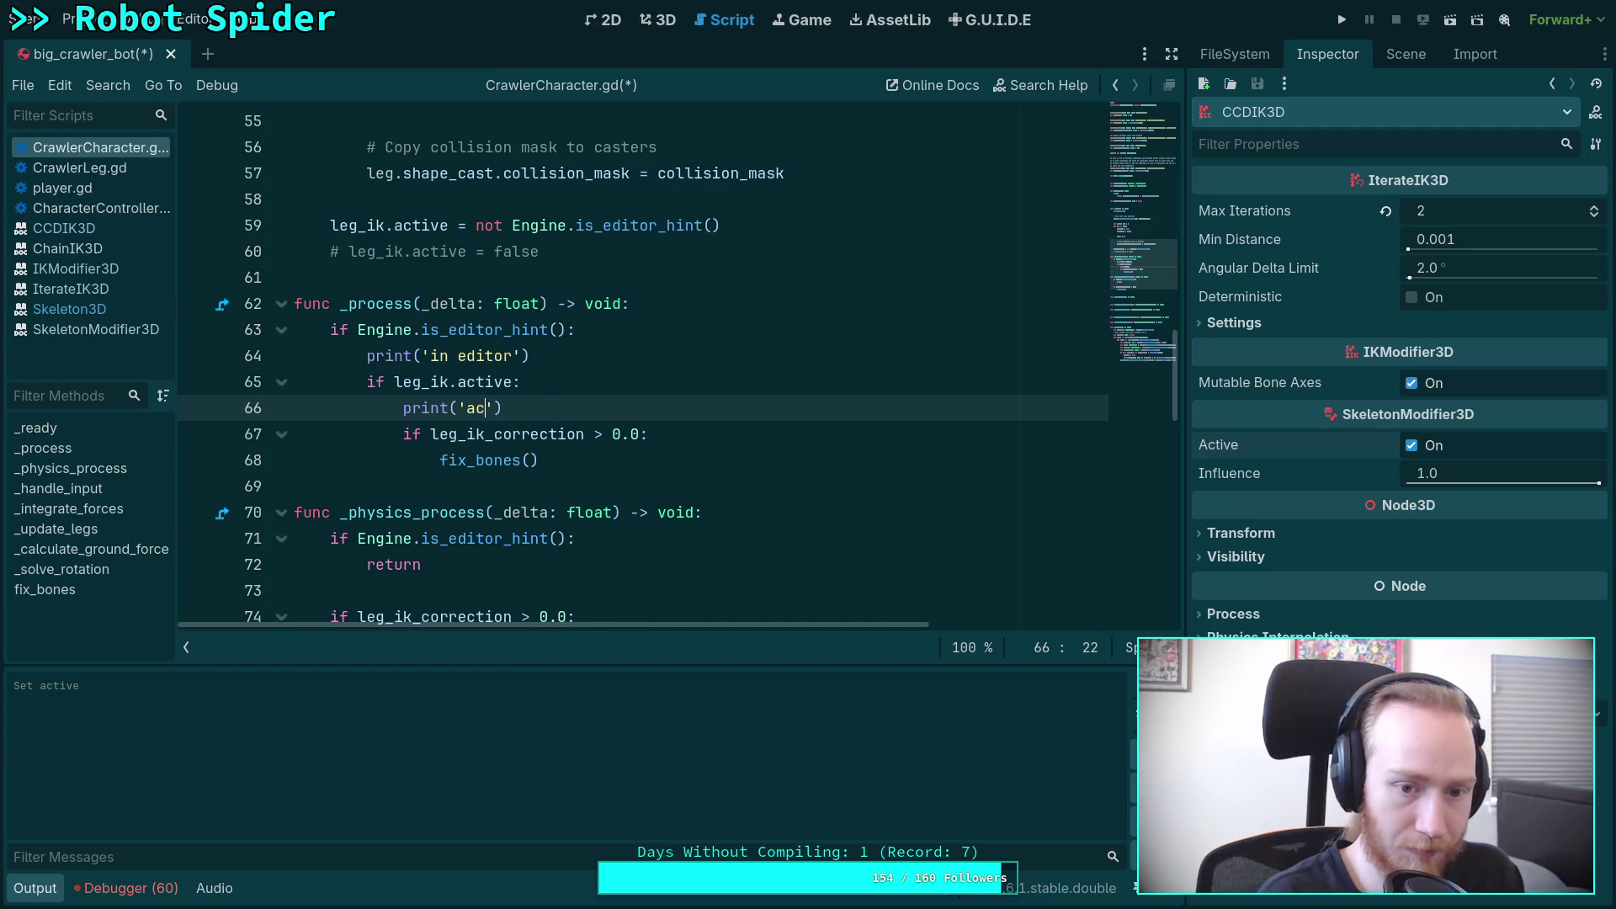
{"action": "type", "text": "tive"}
Step: Add print('correcting') above fix_bones() and save the script
{"action": "key", "text": "Down"}
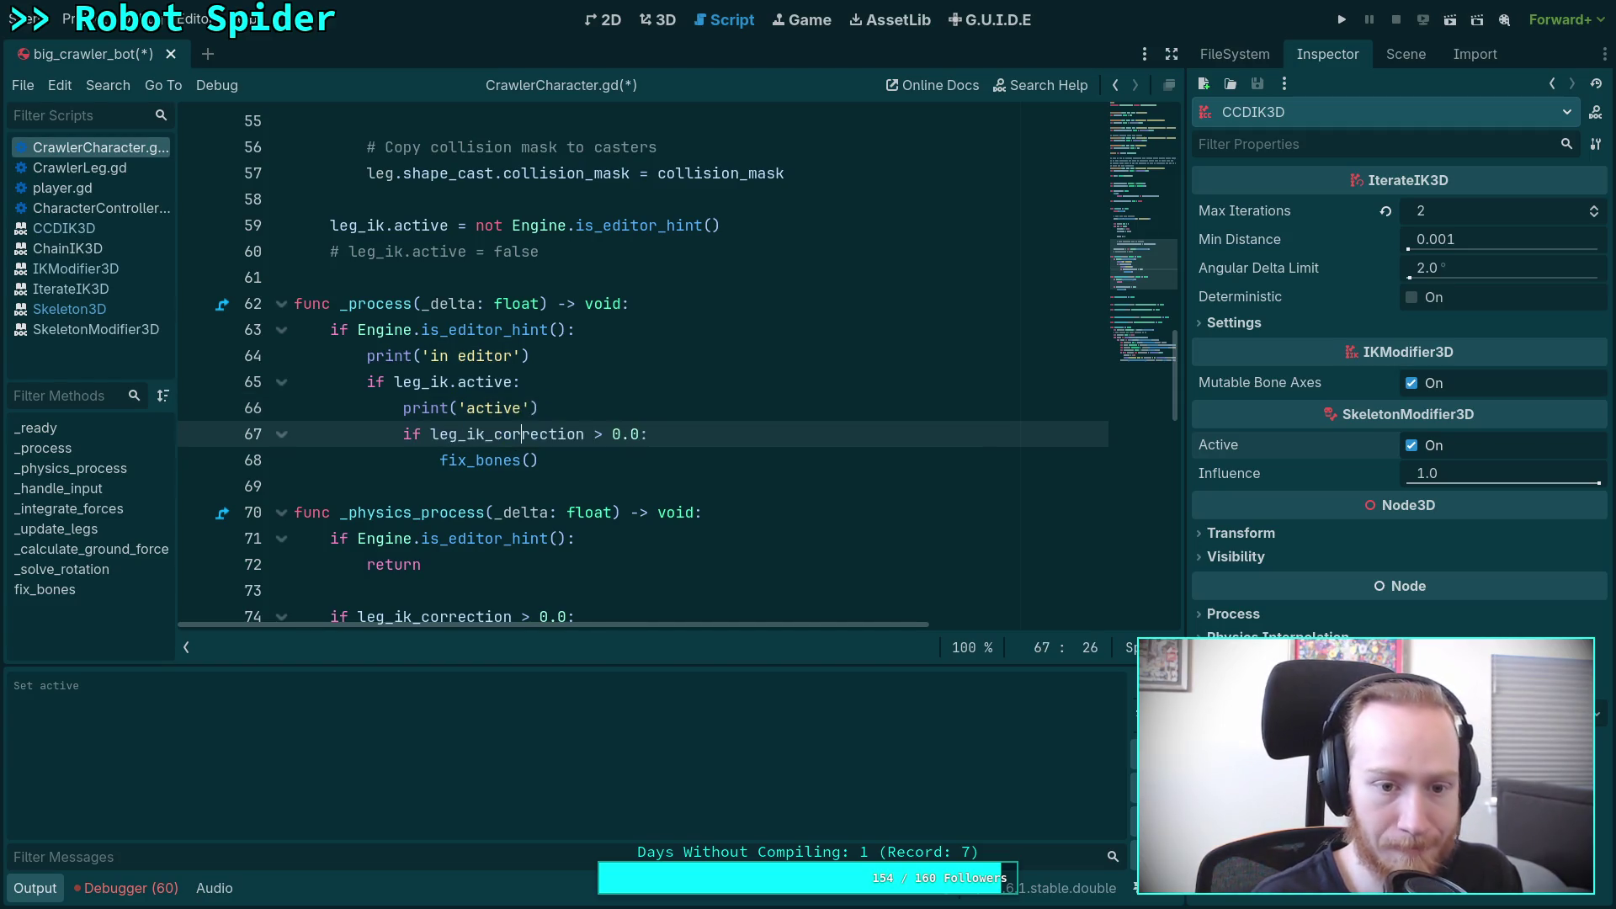
{"action": "key", "text": "Up"}
{"action": "key", "text": "Down"}
{"action": "key", "text": "Down"}
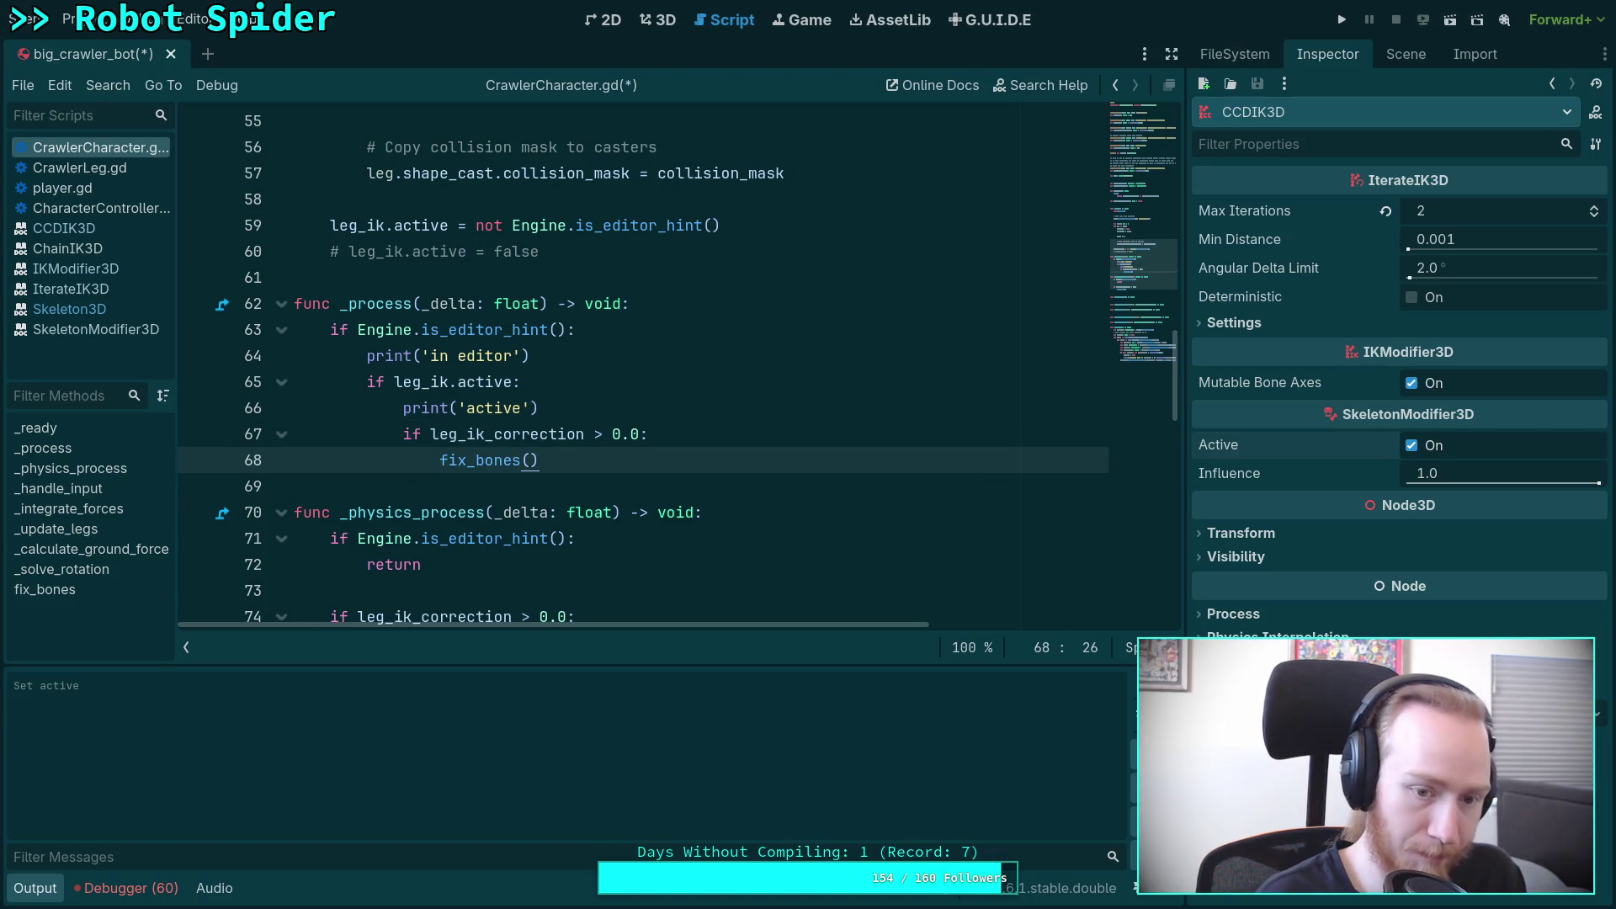
{"action": "type", "text": "print('active')"}
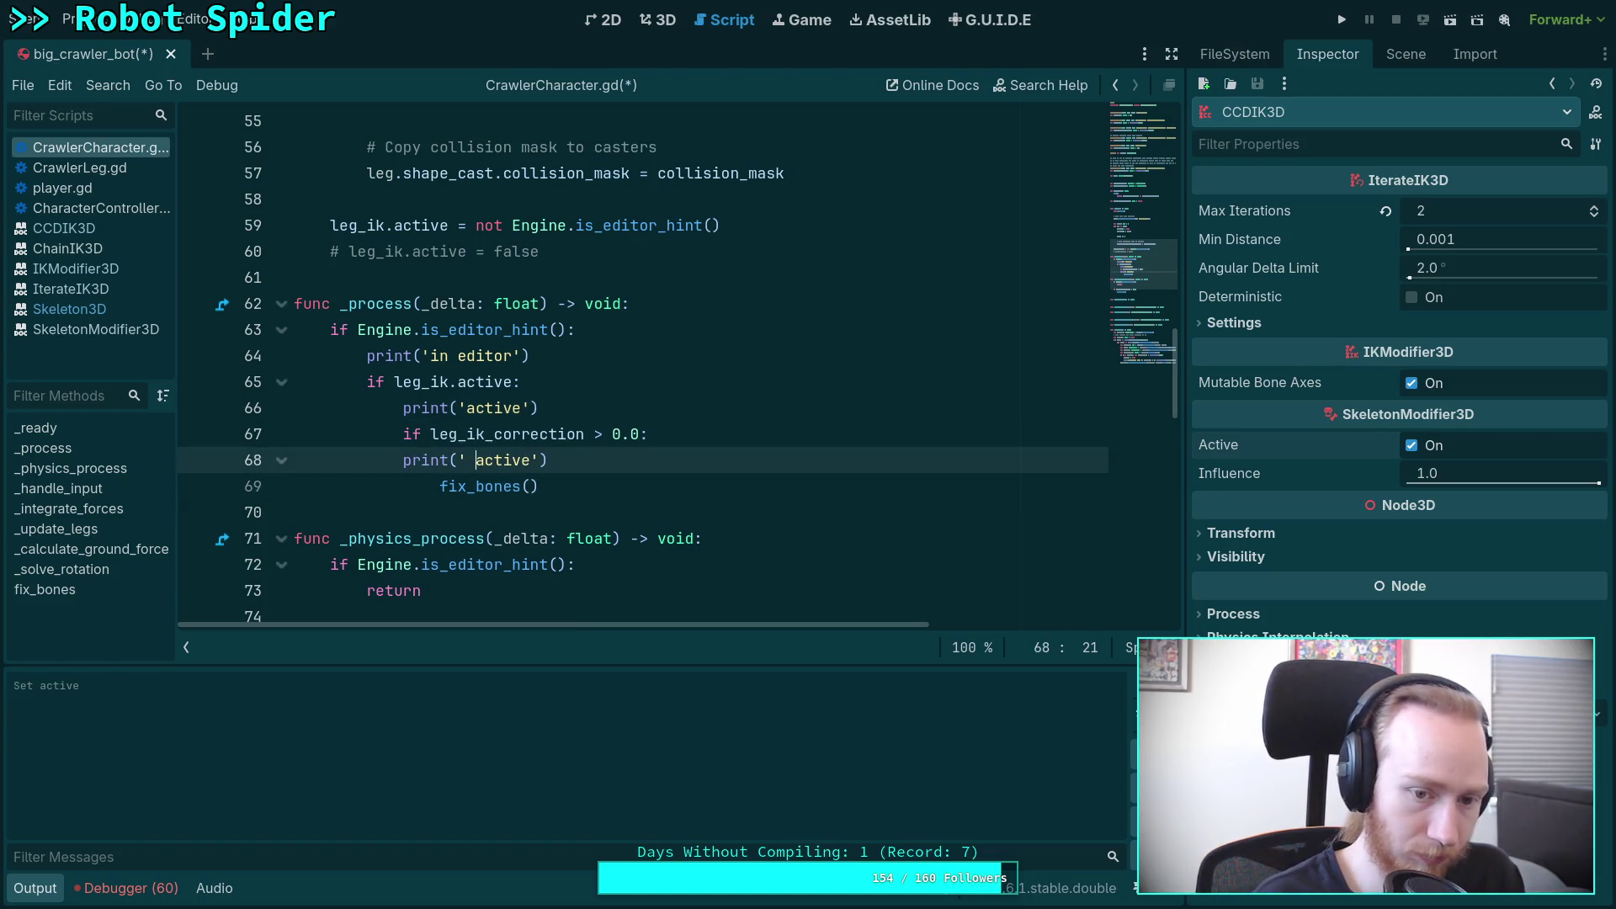
{"action": "key", "text": "Tab"}
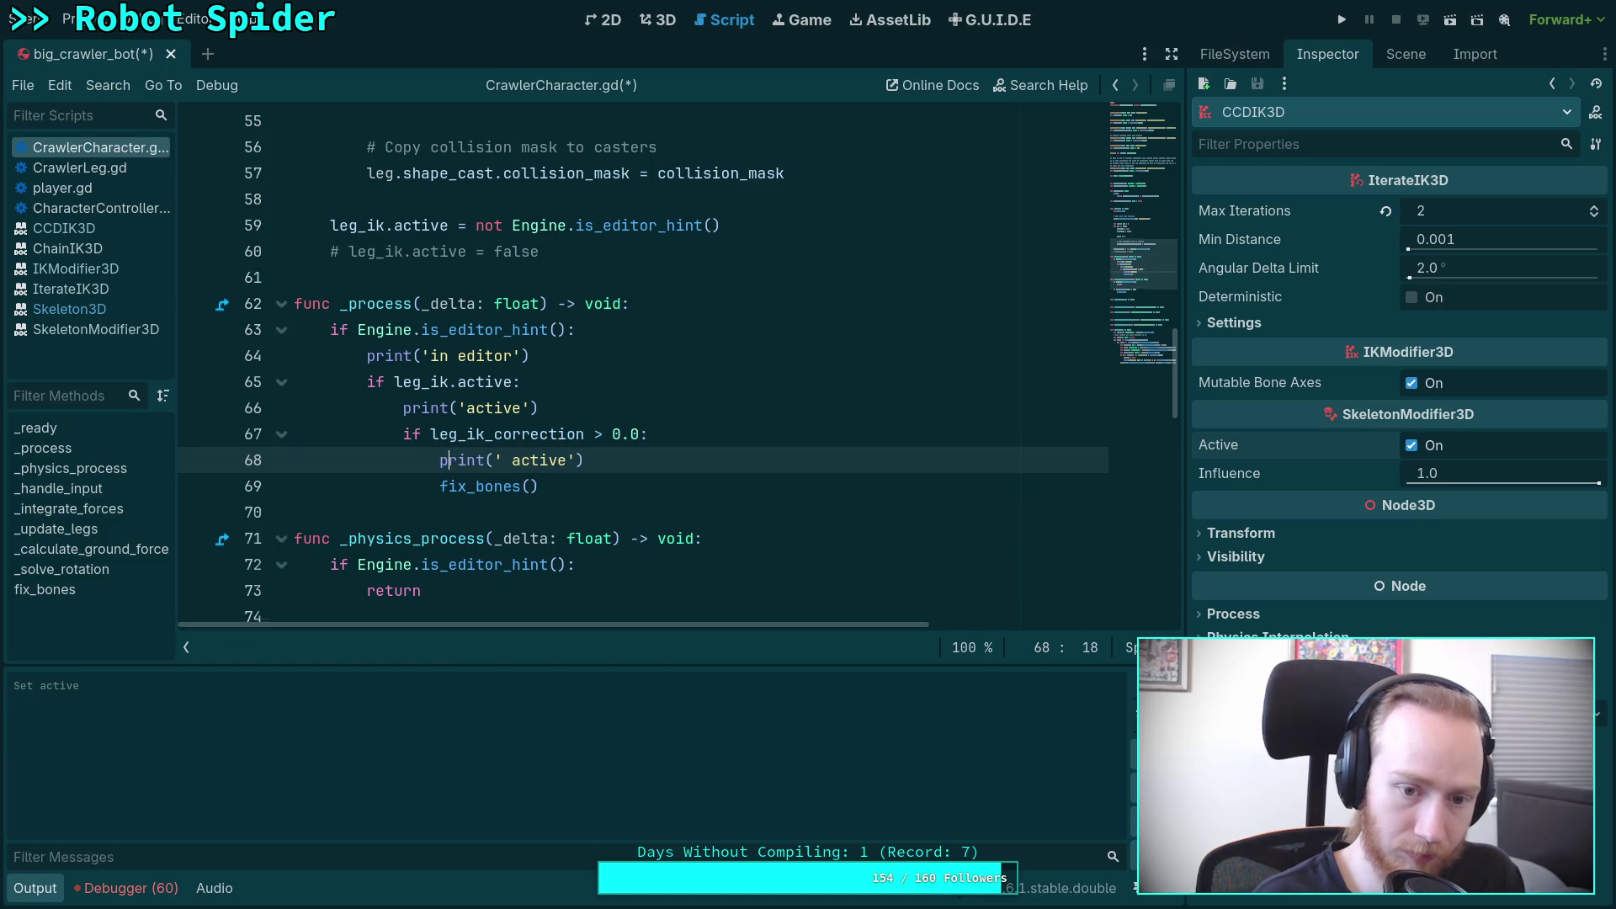
{"action": "left_click", "coordinate": [504, 460]}
{"action": "key", "text": "Delete"}
{"action": "key", "text": "Delete"}
{"action": "key", "text": "Delete"}
{"action": "type", "text": "correcting"}
{"action": "key", "text": "ctrl+s"}
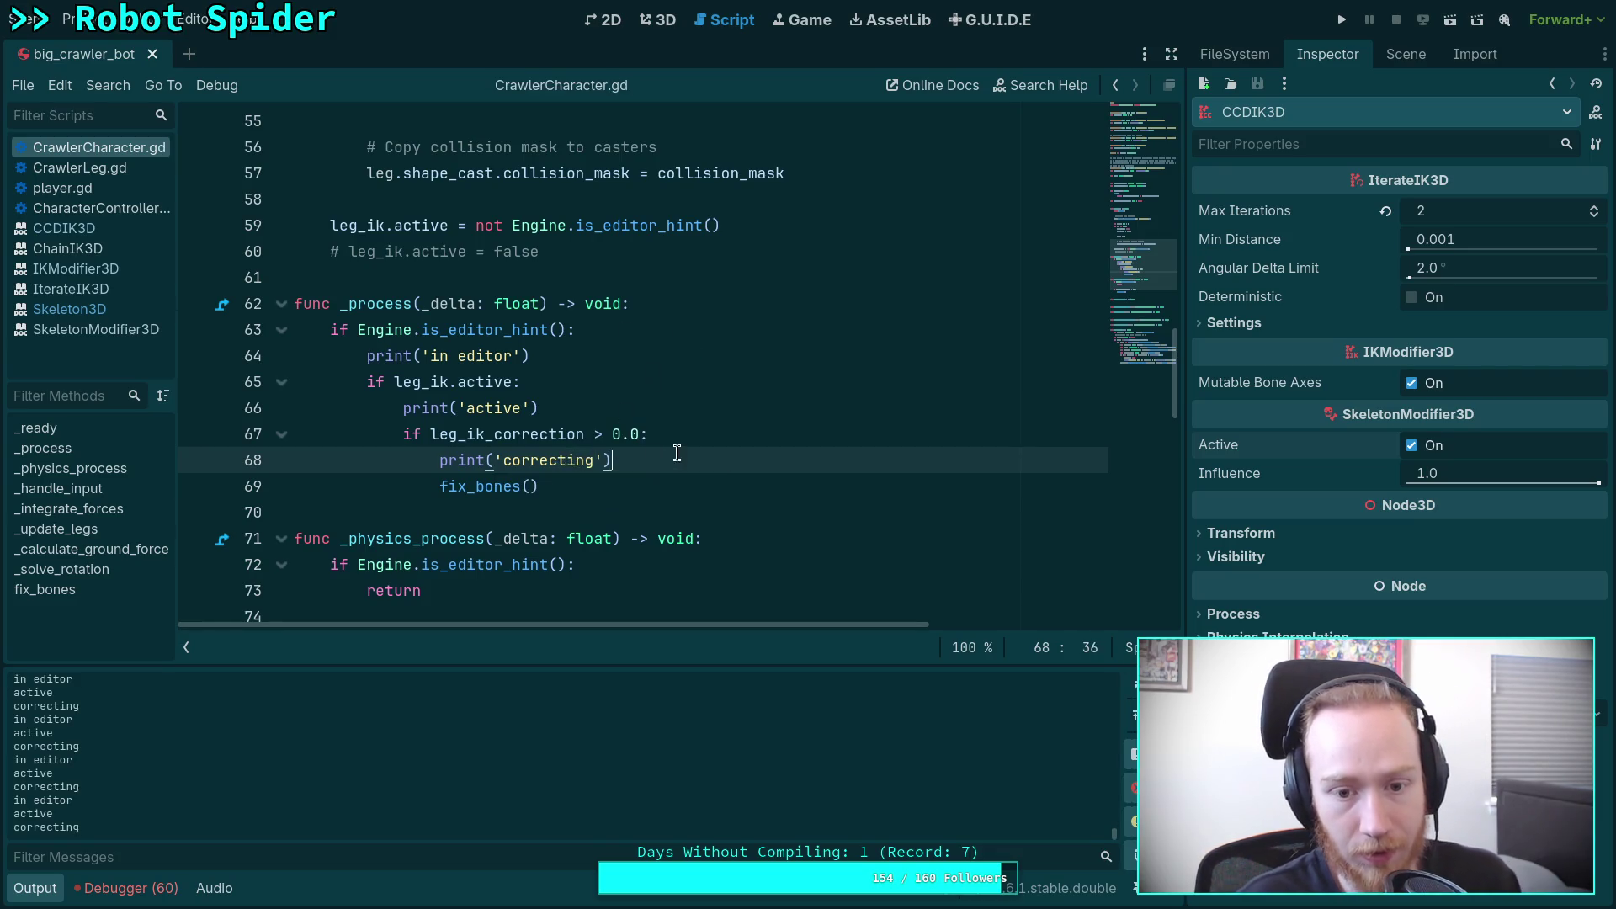
Step: Delete the 'in editor', 'active' and 'correcting' debug prints and save
{"action": "key", "text": "shift+Up"}
{"action": "key", "text": "BackSpace"}
{"action": "key", "text": "Up"}
{"action": "key", "text": "shift+Up"}
{"action": "key", "text": "BackSpace"}
{"action": "key", "text": "Up"}
{"action": "key", "text": "shift+Up"}
{"action": "key", "text": "BackSpace"}
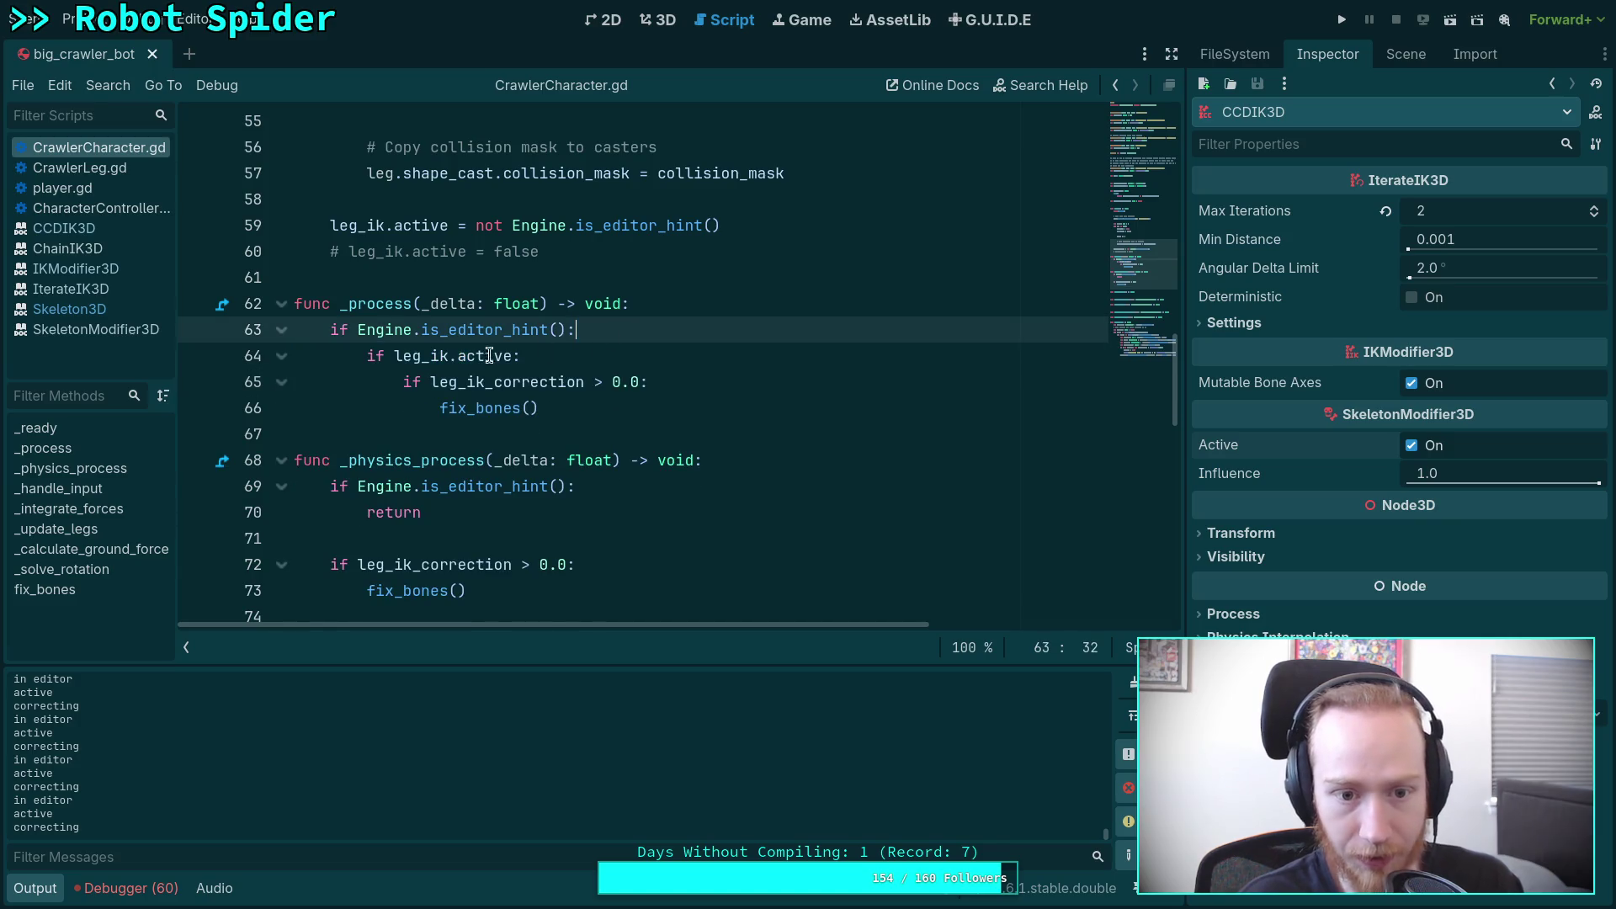
{"action": "key", "text": "ctrl+s"}
Step: Join the three if checks into one condition using 'and'
{"action": "left_click", "coordinate": [389, 355]}
{"action": "left_click_drag", "start_coordinate": [389, 355], "coordinate": [566, 328]}
{"action": "type", "text": "and leg_ik.active"}
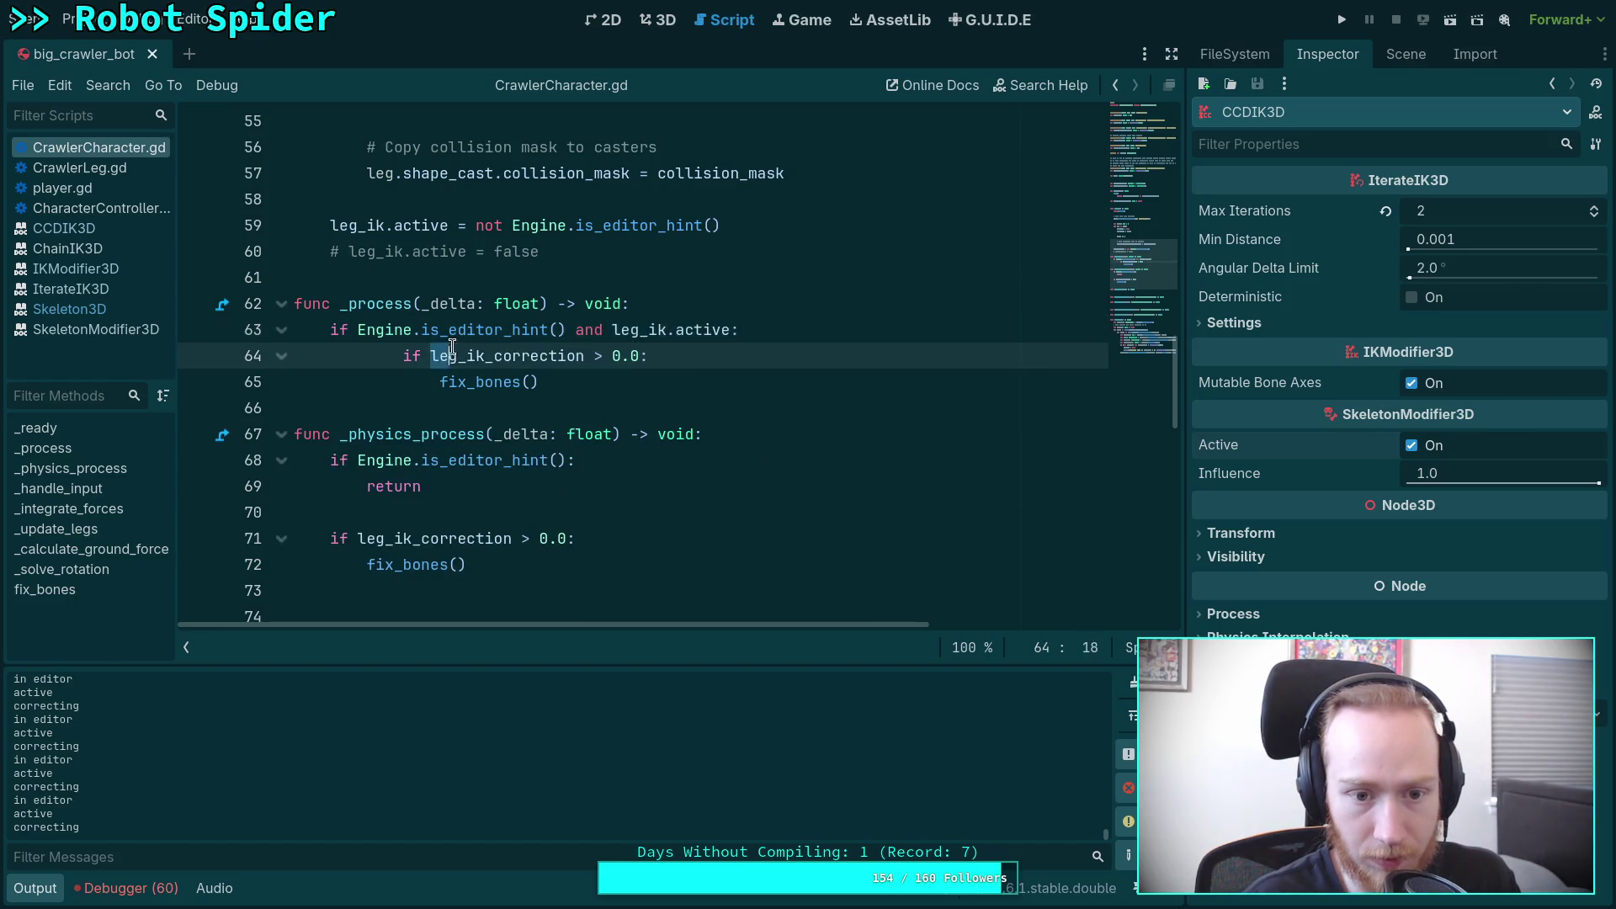
{"action": "left_click_drag", "start_coordinate": [430, 355], "coordinate": [732, 328]}
{"action": "type", "text": "andleg_ik_correction > 0.0"}
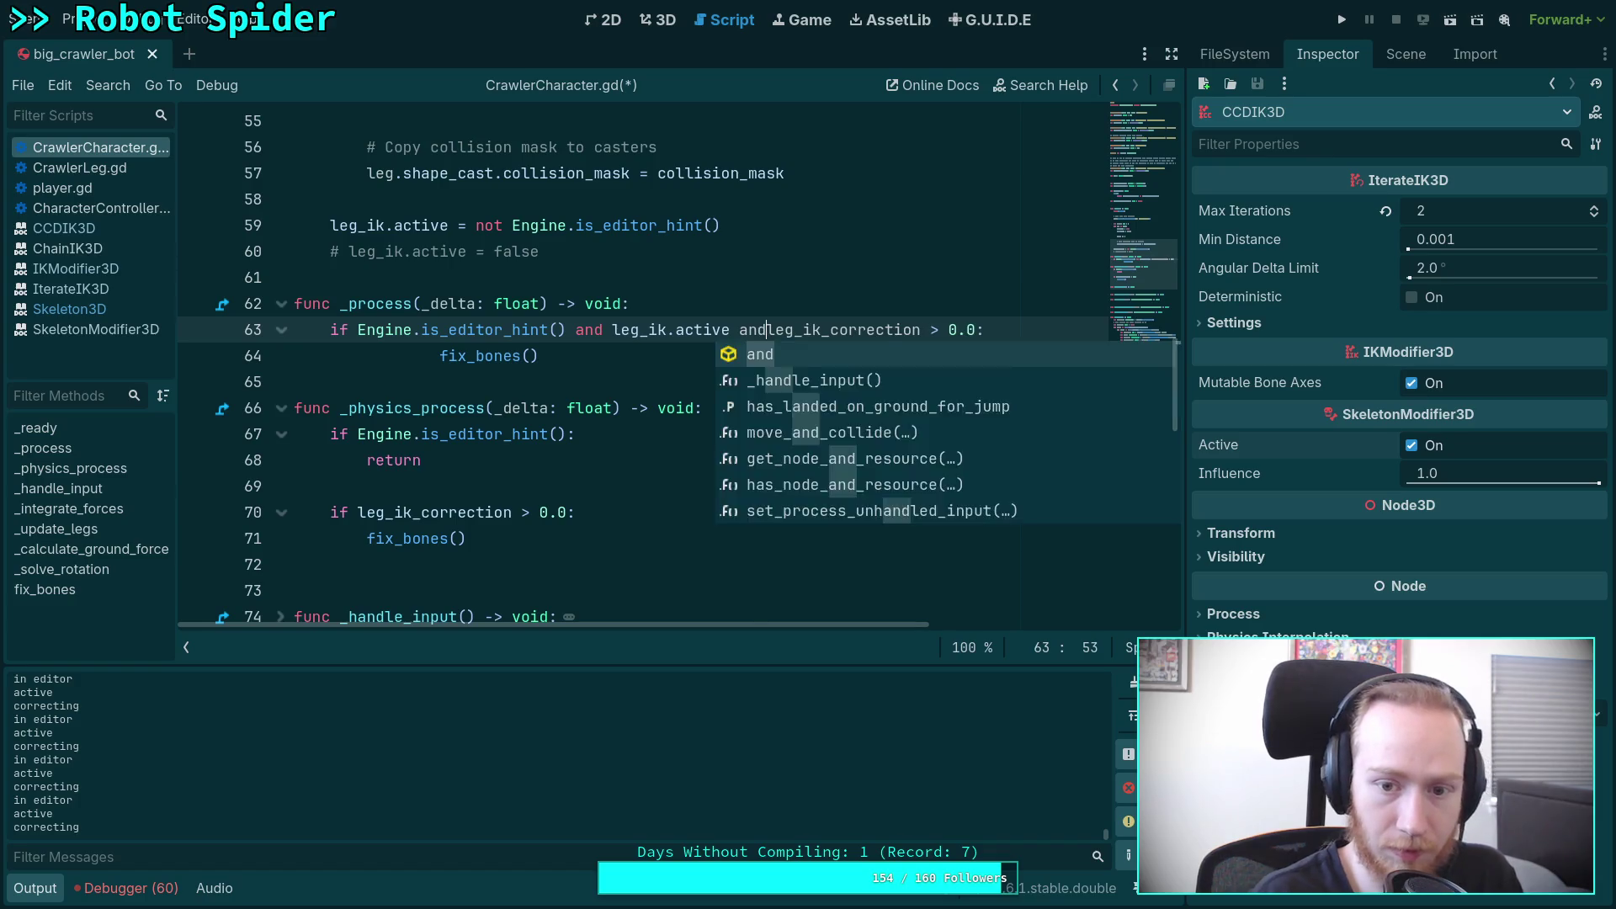
Step: Jump from the fix_bones() call to its function definition
{"action": "left_click", "coordinate": [556, 360]}
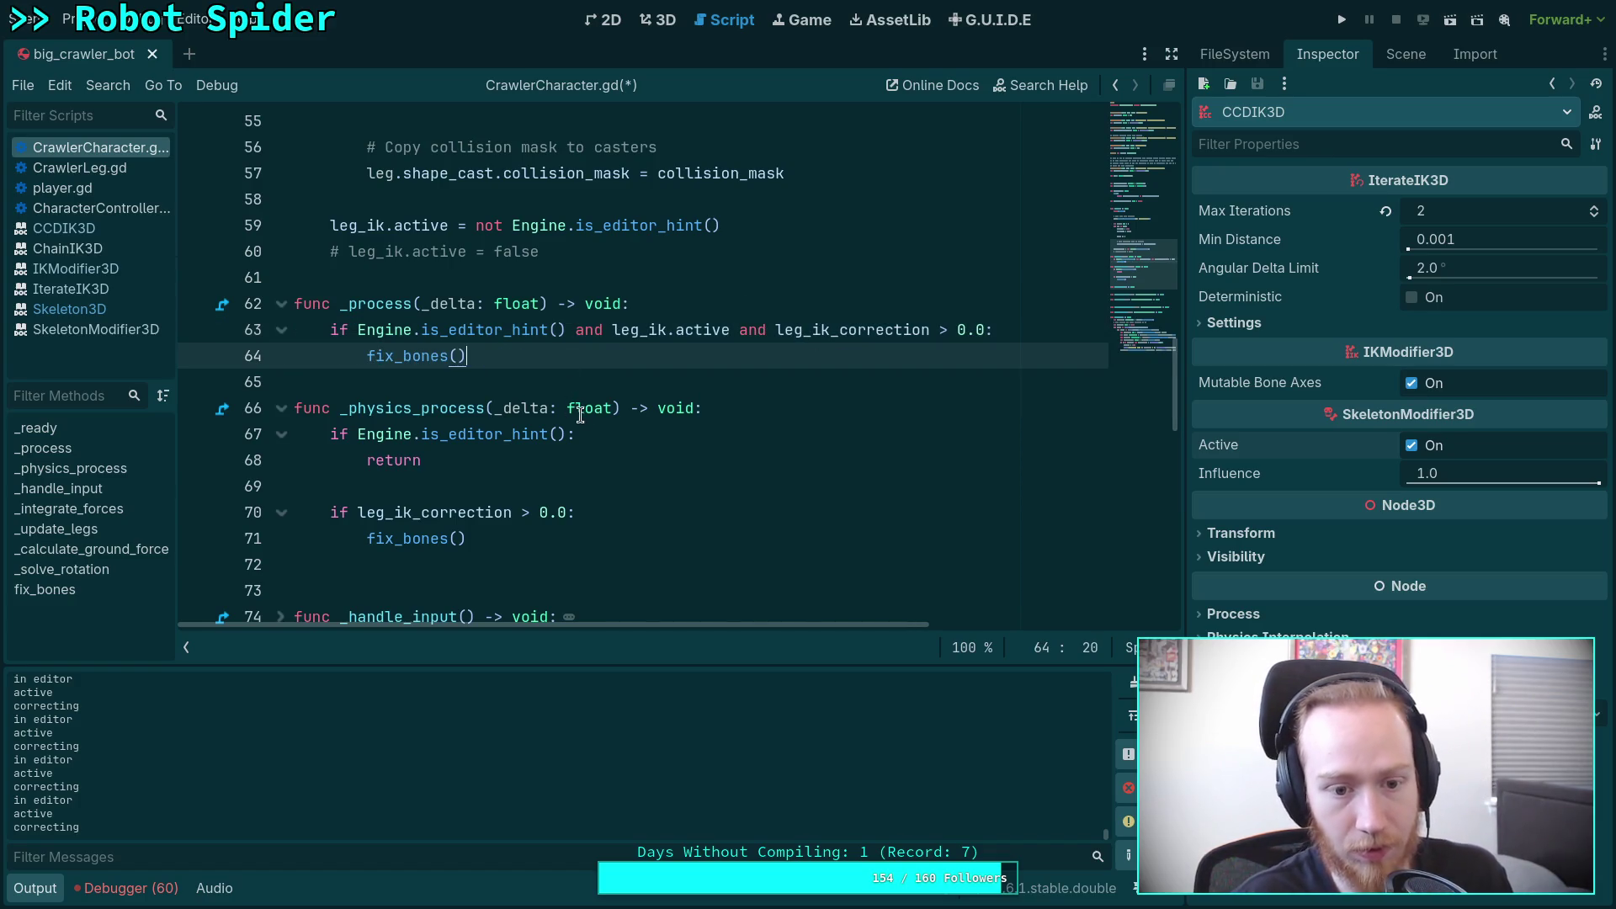
{"action": "left_click", "coordinate": [467, 357], "text": "ctrl"}
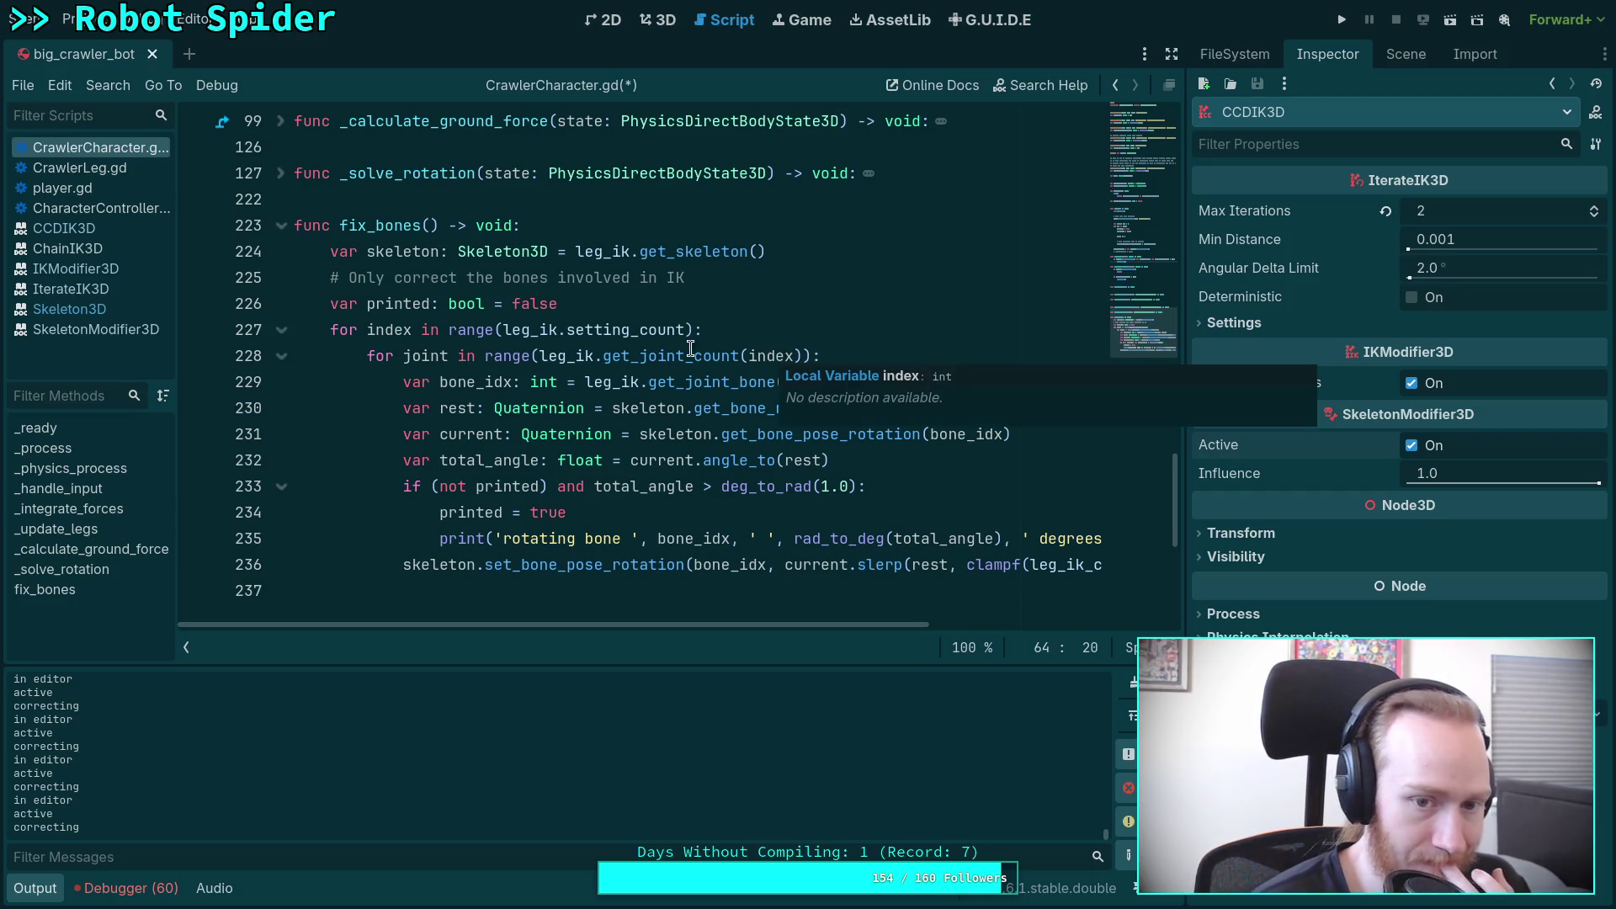
{"action": "left_click", "coordinate": [767, 330]}
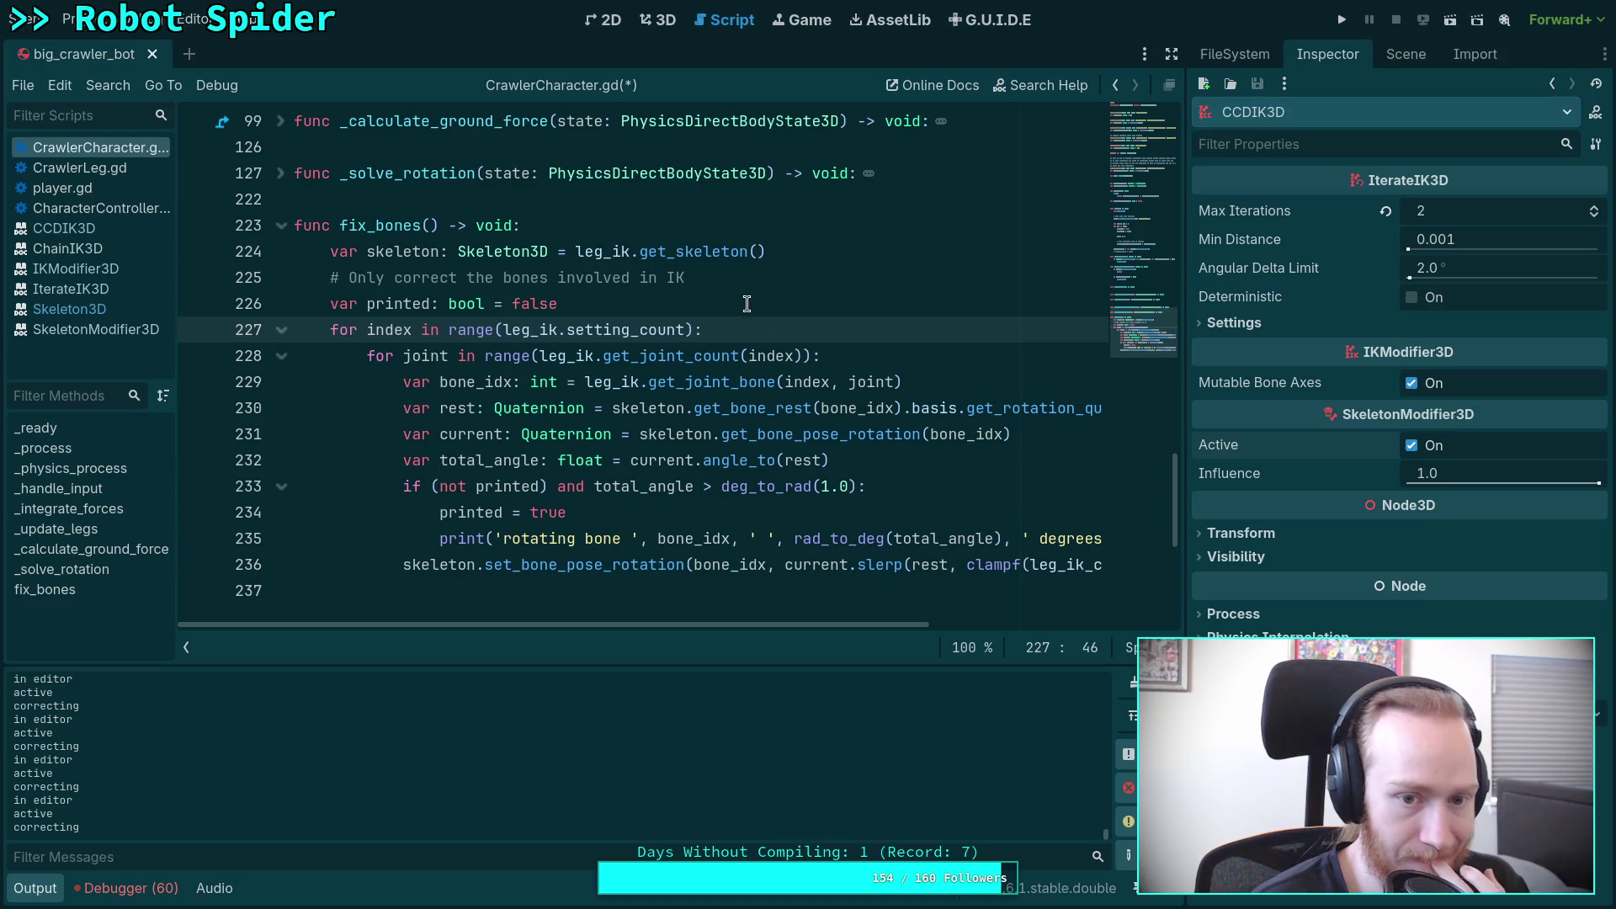
Step: Temporarily print leg_ik.setting_count, save to see 6 settings, then remove the line and save
{"action": "left_click", "coordinate": [754, 294]}
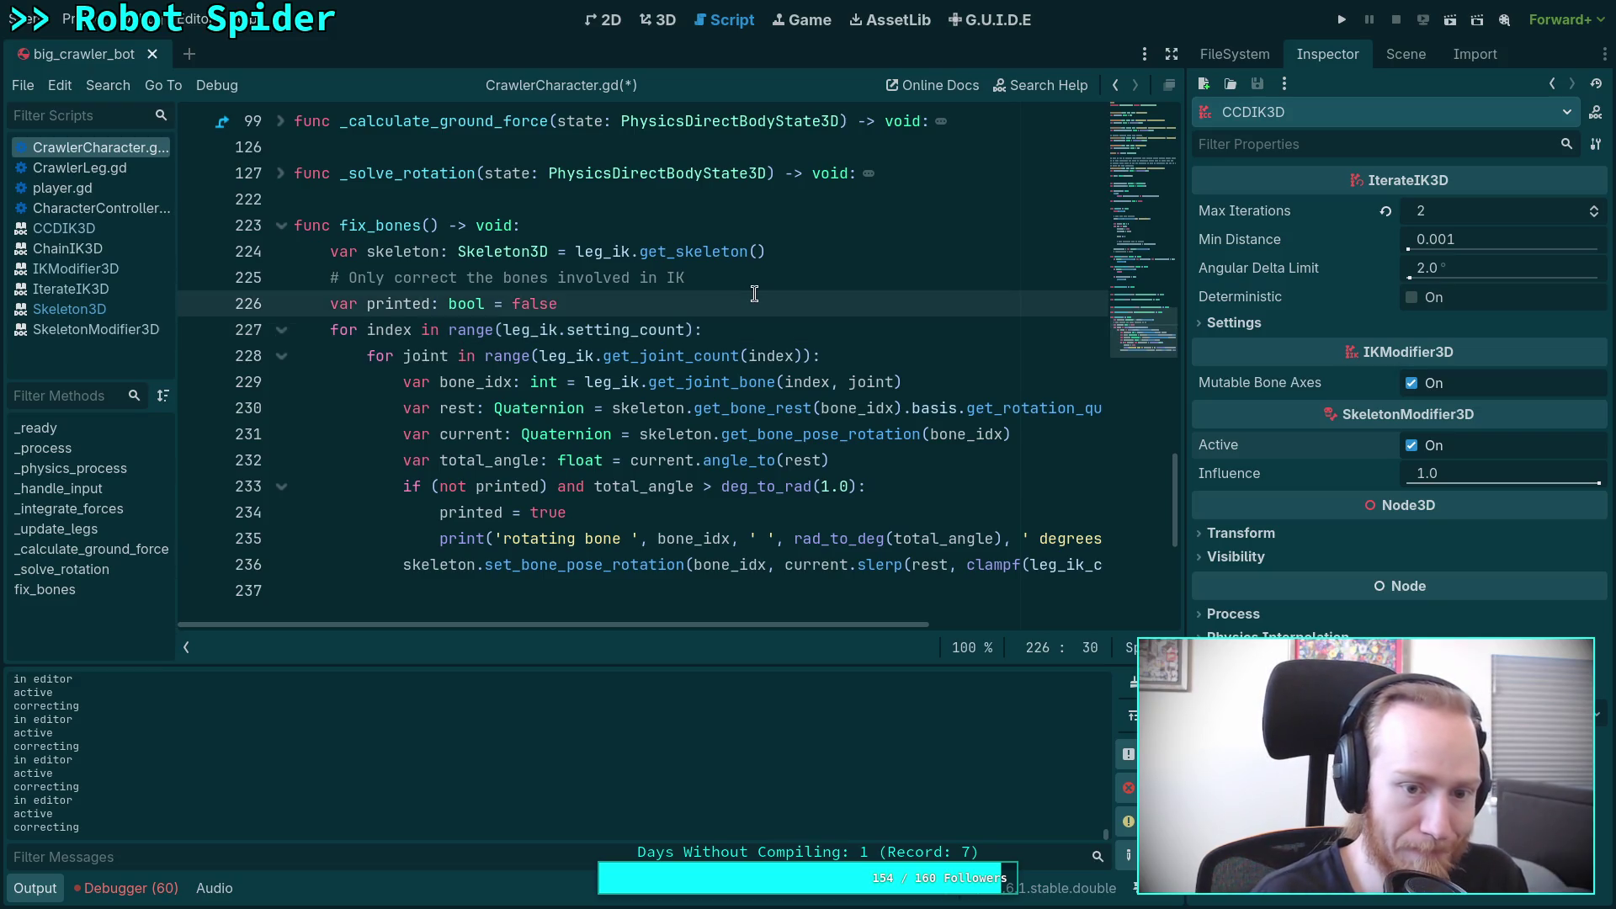
{"action": "key", "text": "Return"}
{"action": "type", "text": "nt(l"}
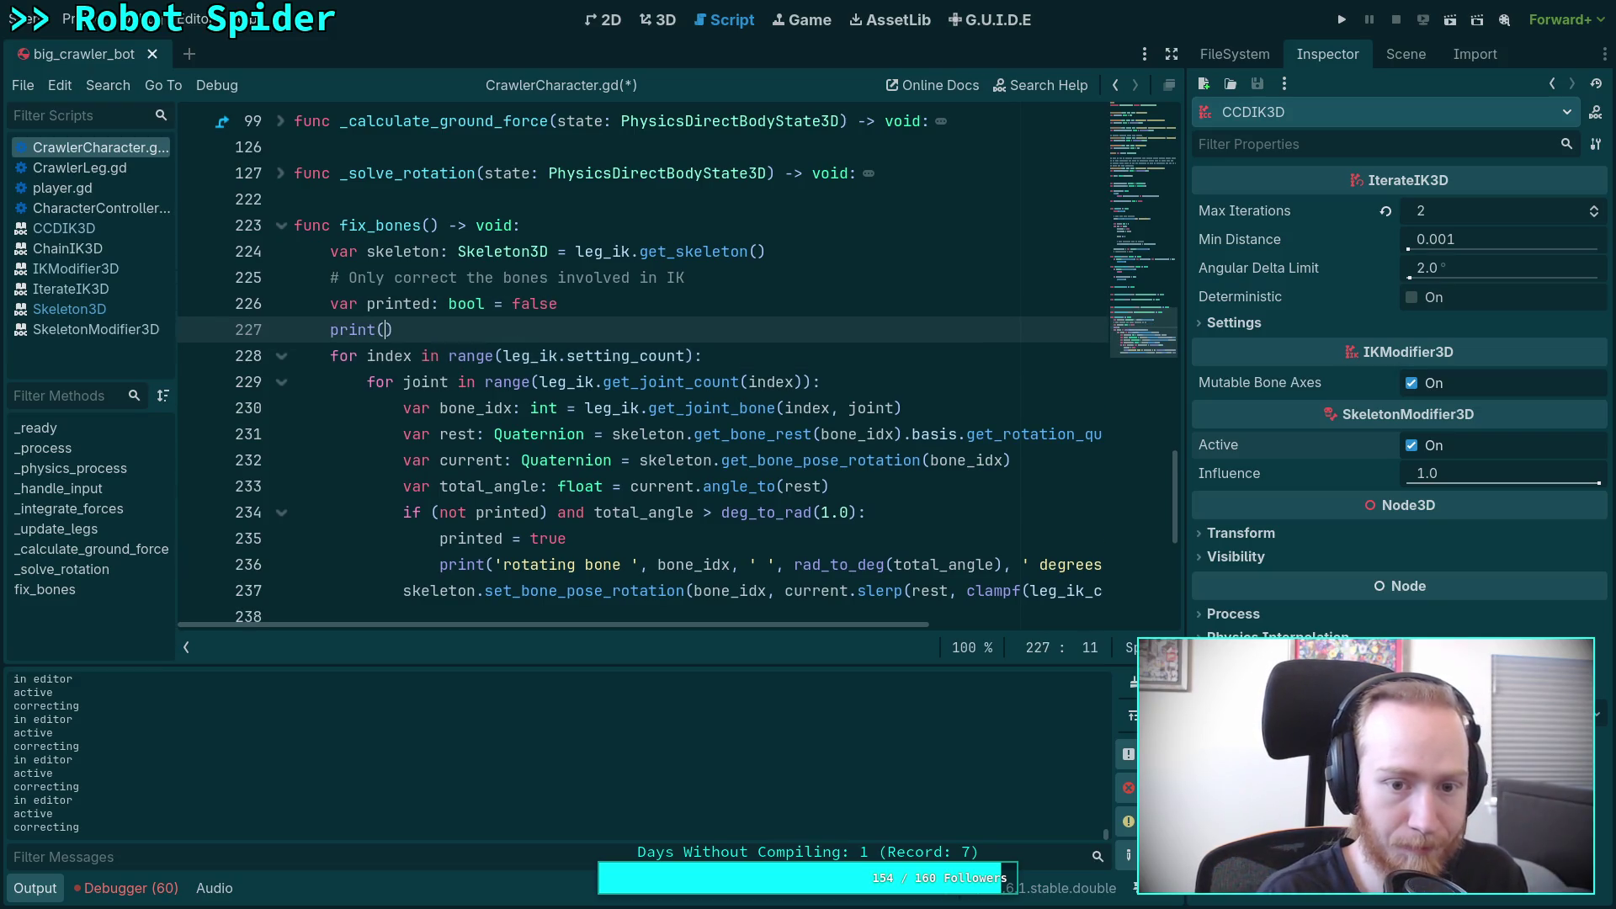
{"action": "type", "text": "eg_ik."}
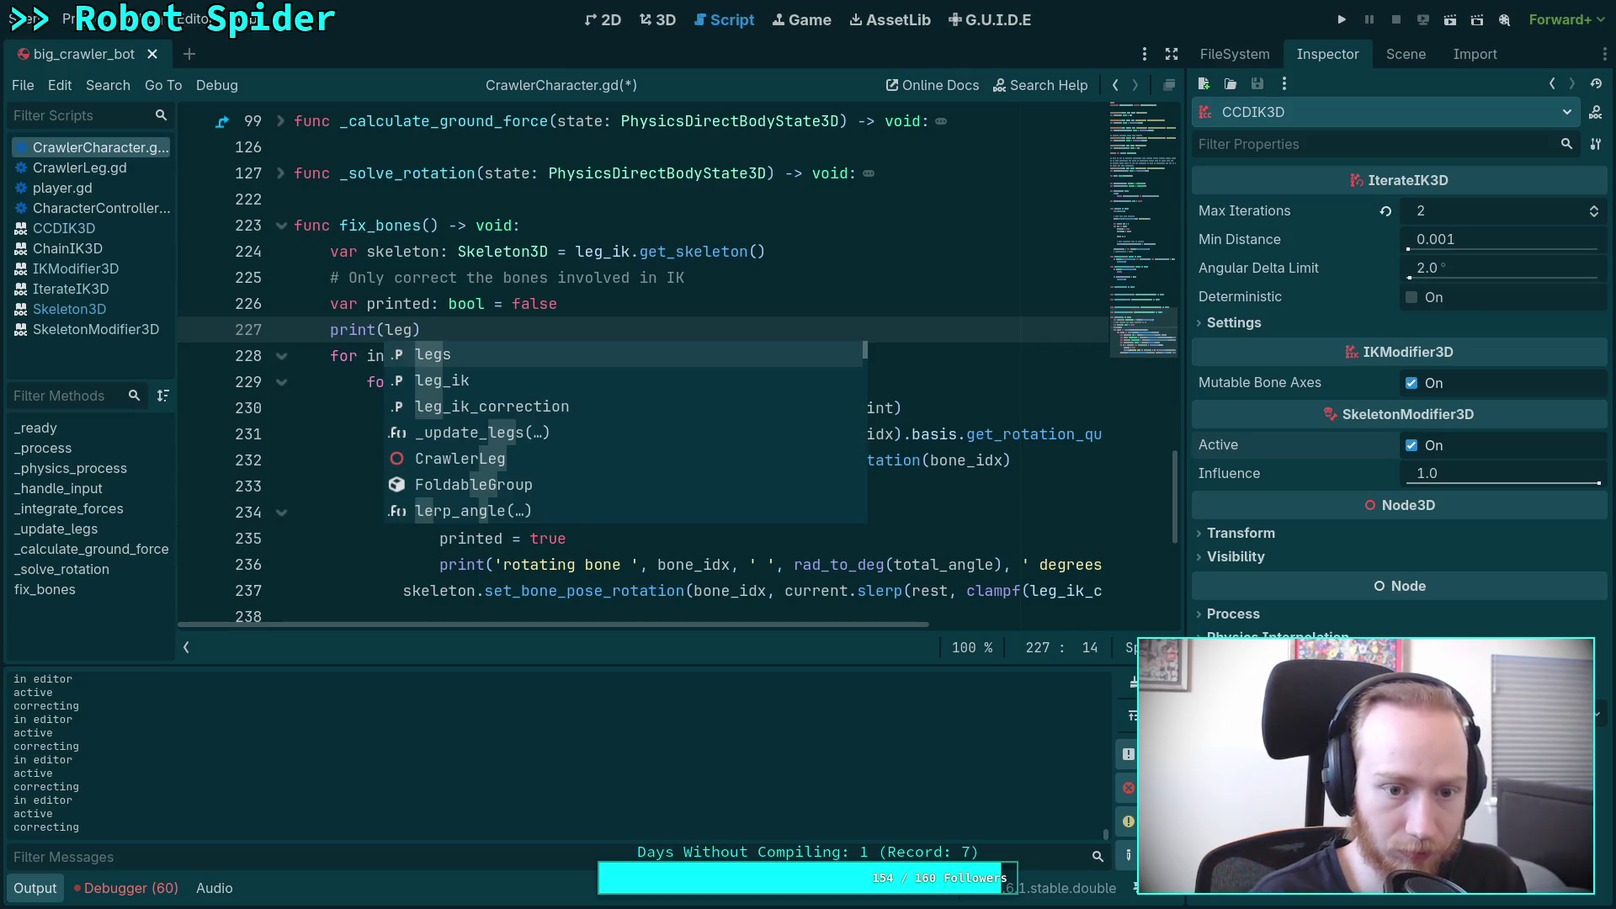
{"action": "type", "text": "se"}
{"action": "key", "text": "Return"}
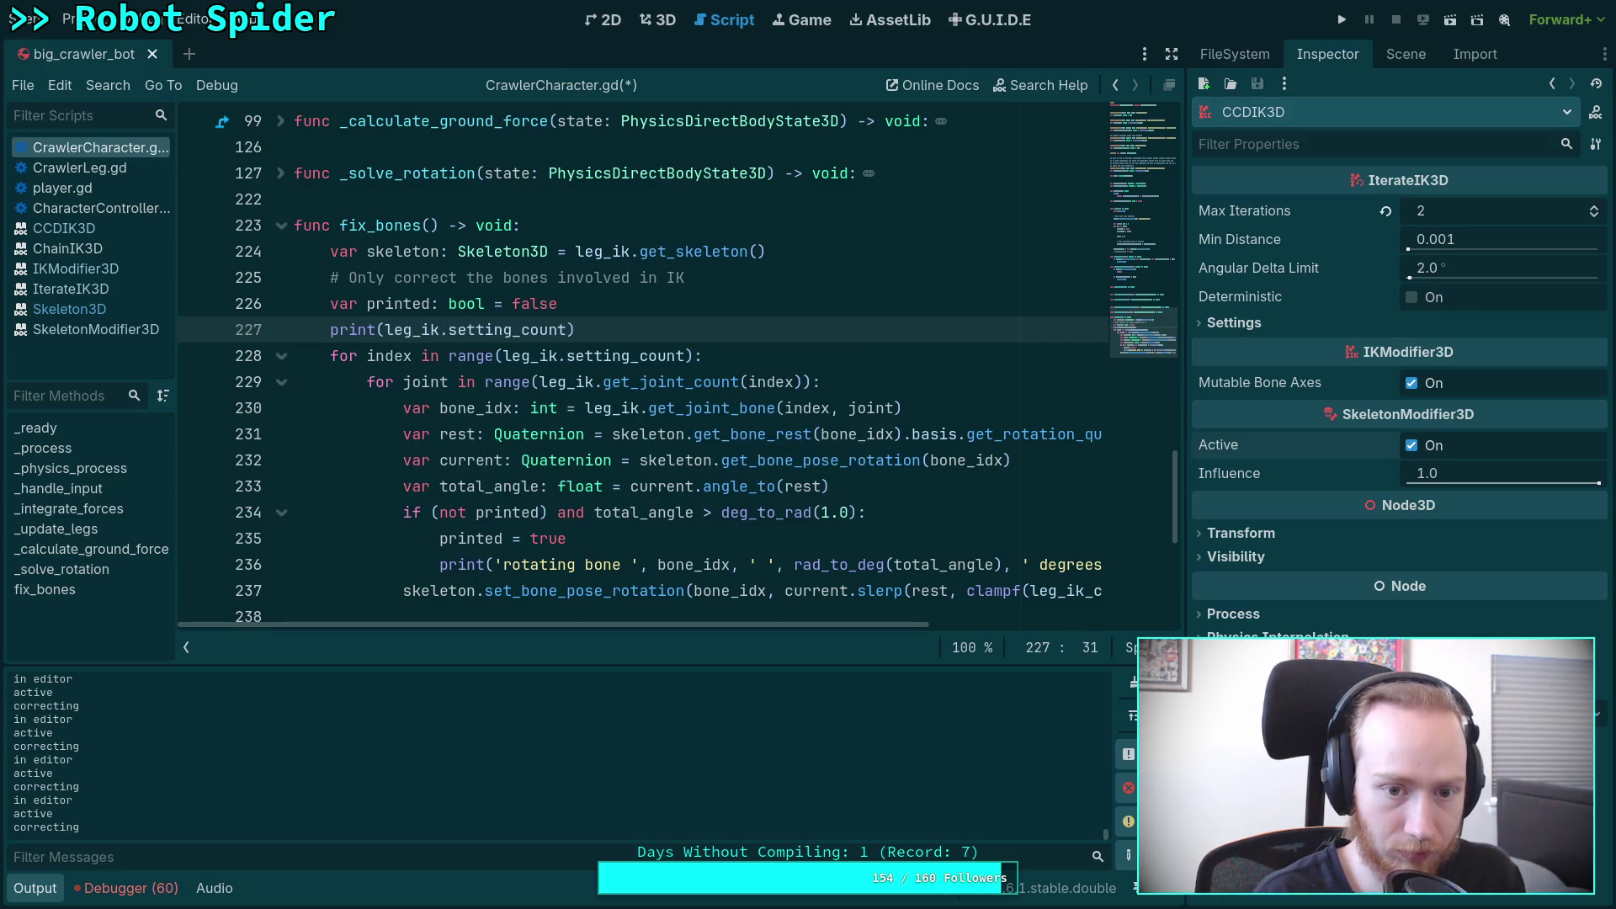
{"action": "key", "text": "ctrl+s"}
{"action": "triple_click", "coordinate": [719, 329]}
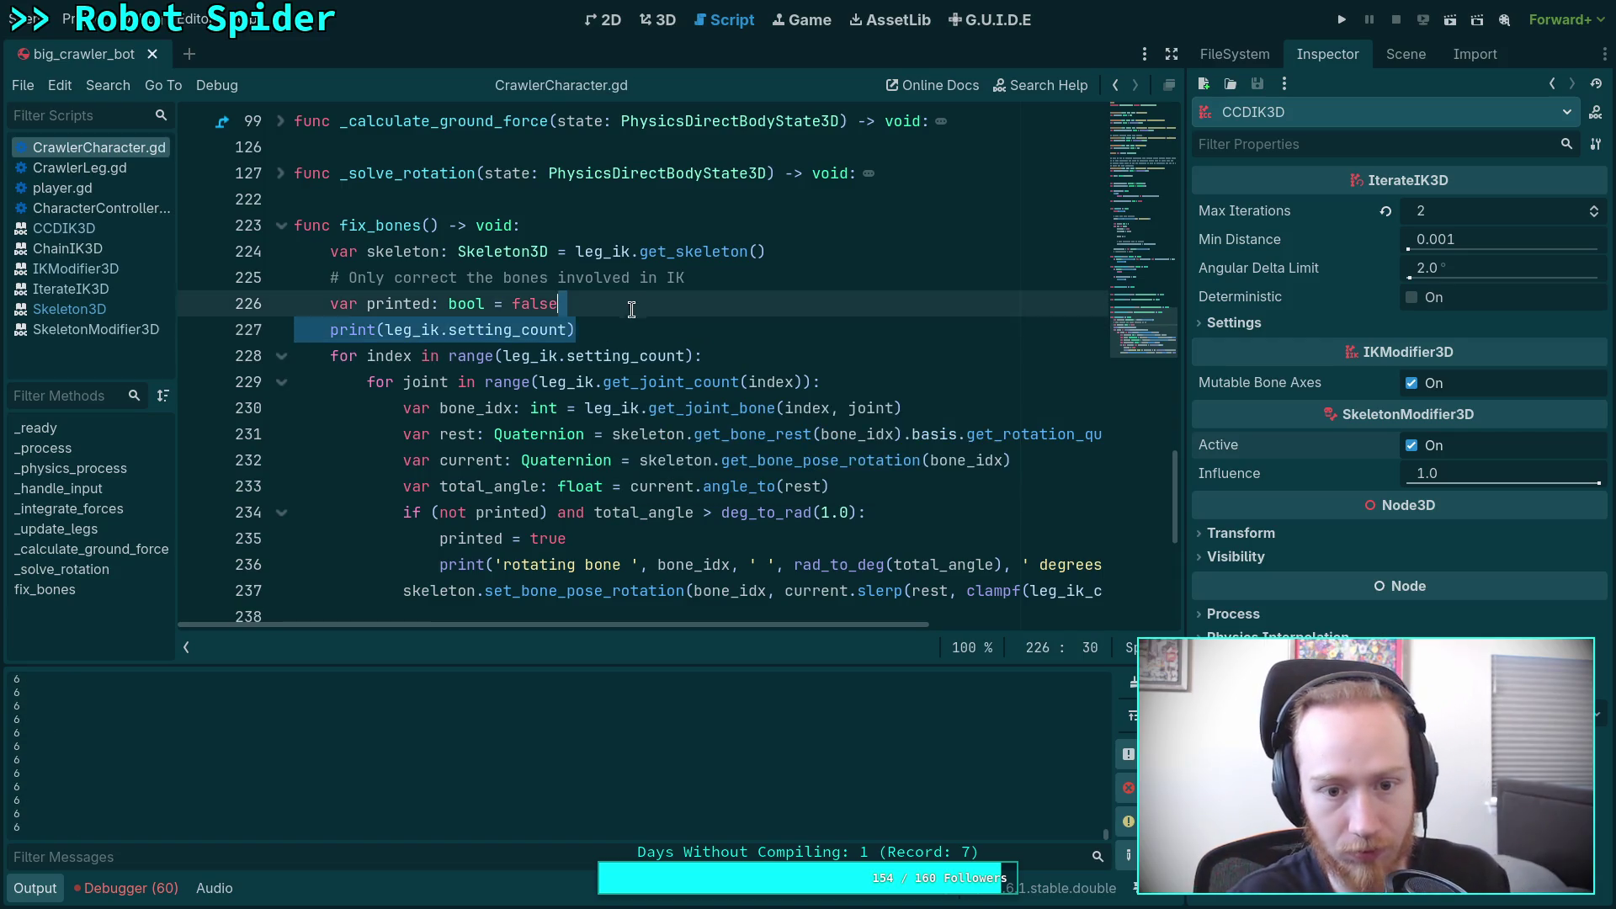
{"action": "key", "text": "BackSpace"}
{"action": "key", "text": "BackSpace"}
{"action": "key", "text": "ctrl+s"}
Step: Temporarily print leg_ik.get_joint_count(index) in the loop, save to see 5 joints, then delete it
{"action": "left_click", "coordinate": [821, 325]}
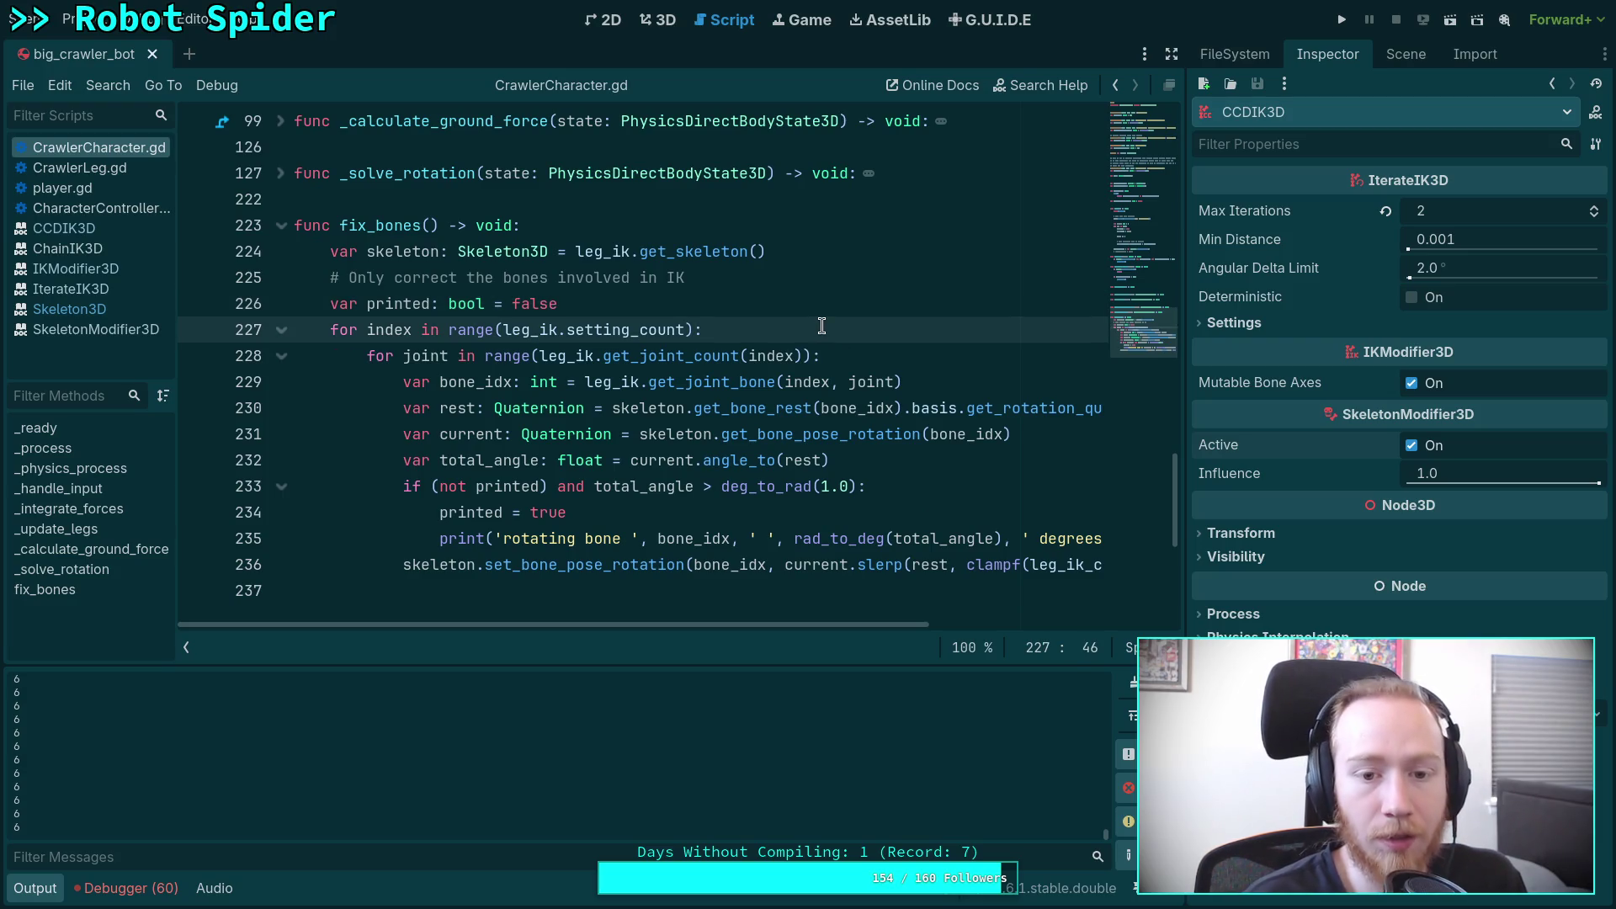
{"action": "key", "text": "Return"}
{"action": "type", "text": "pr"}
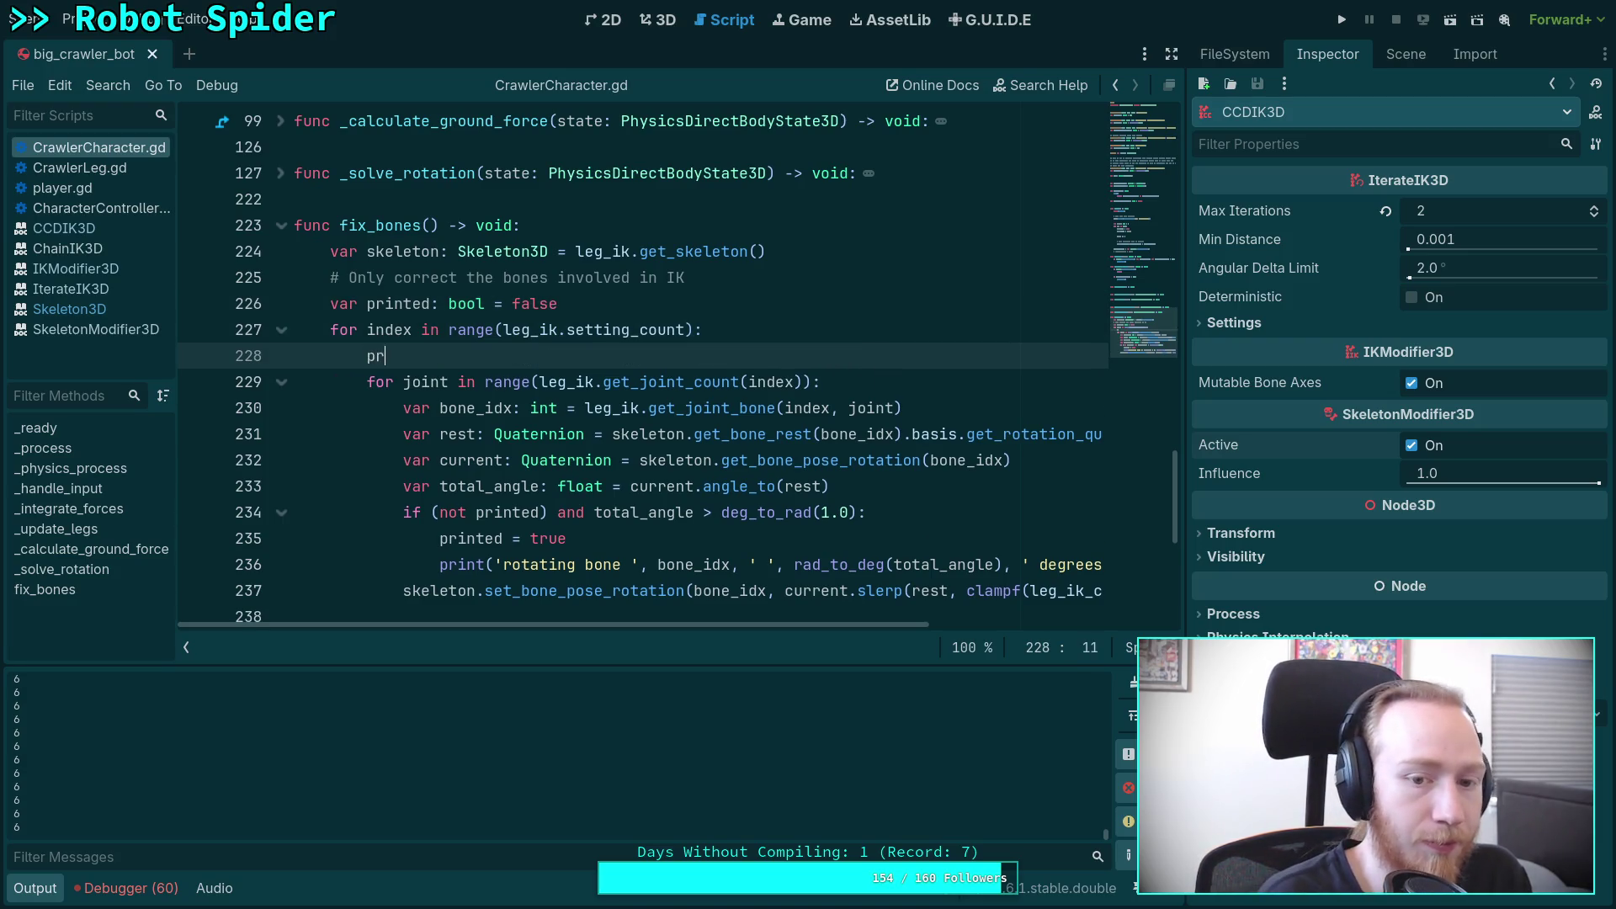
{"action": "type", "text": "int(jou"}
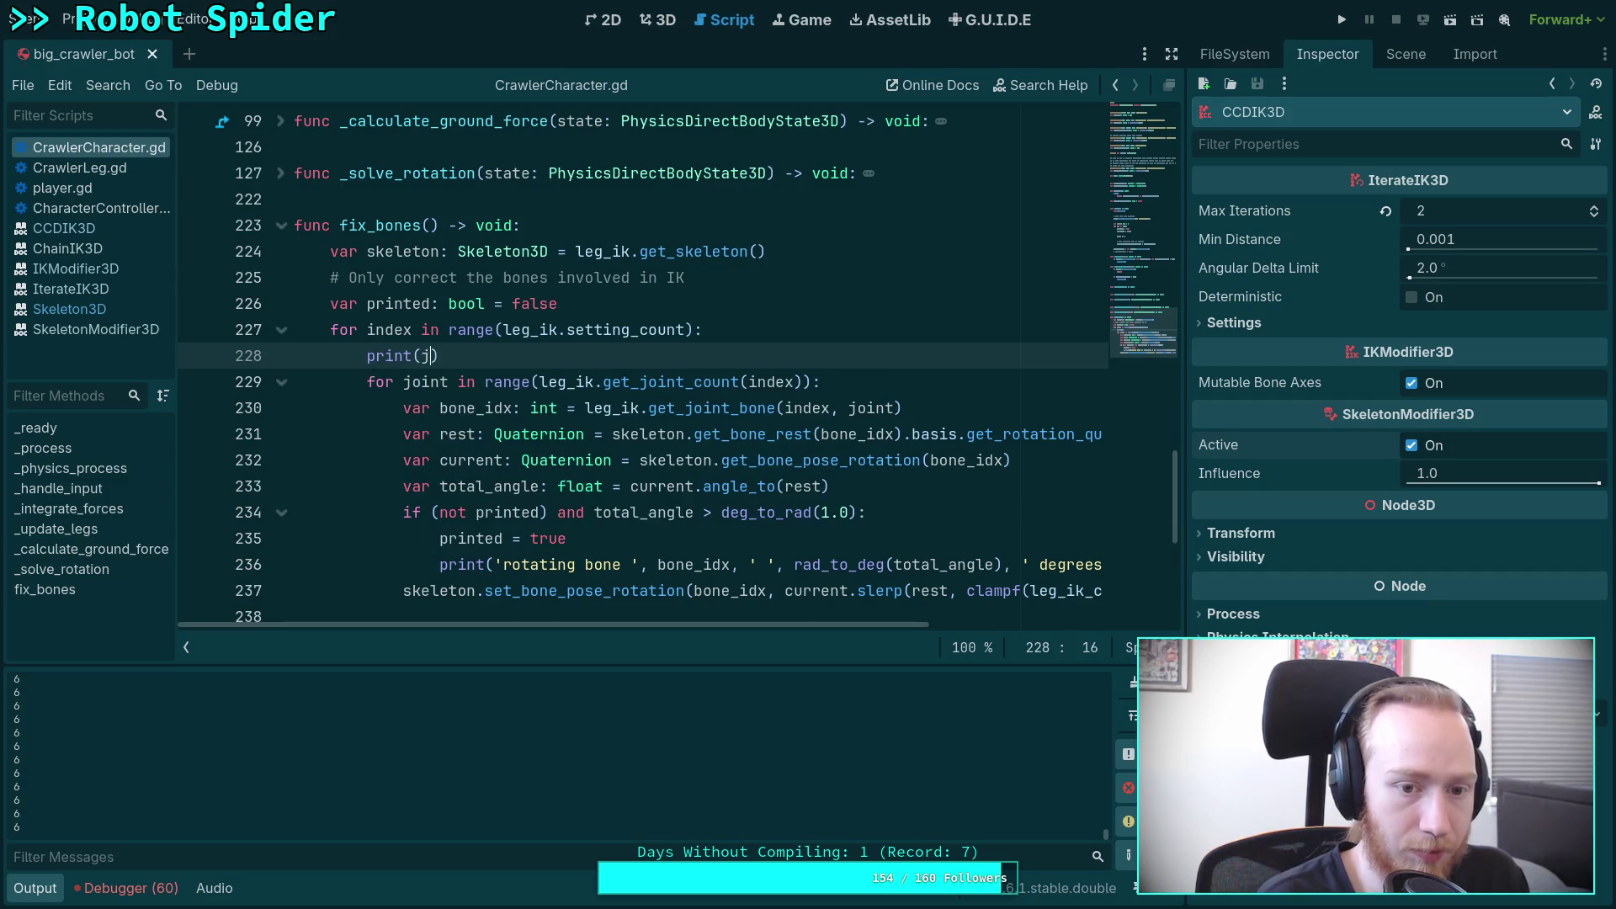
{"action": "key", "text": "BackSpace"}
{"action": "type", "text": "i"}
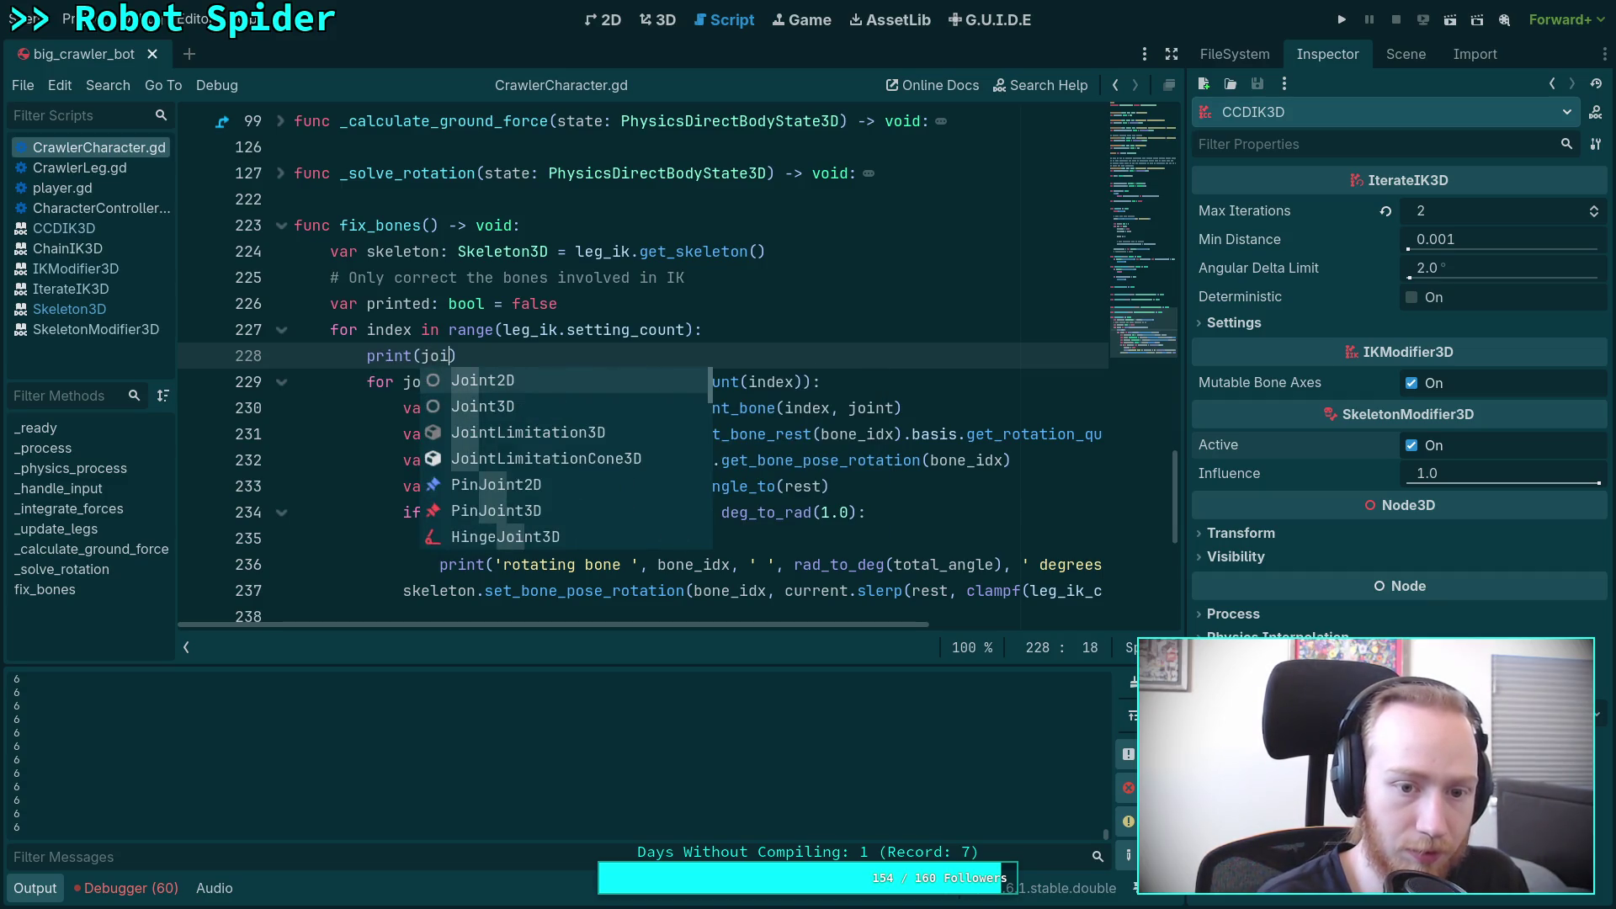
{"action": "type", "text": "nt"}
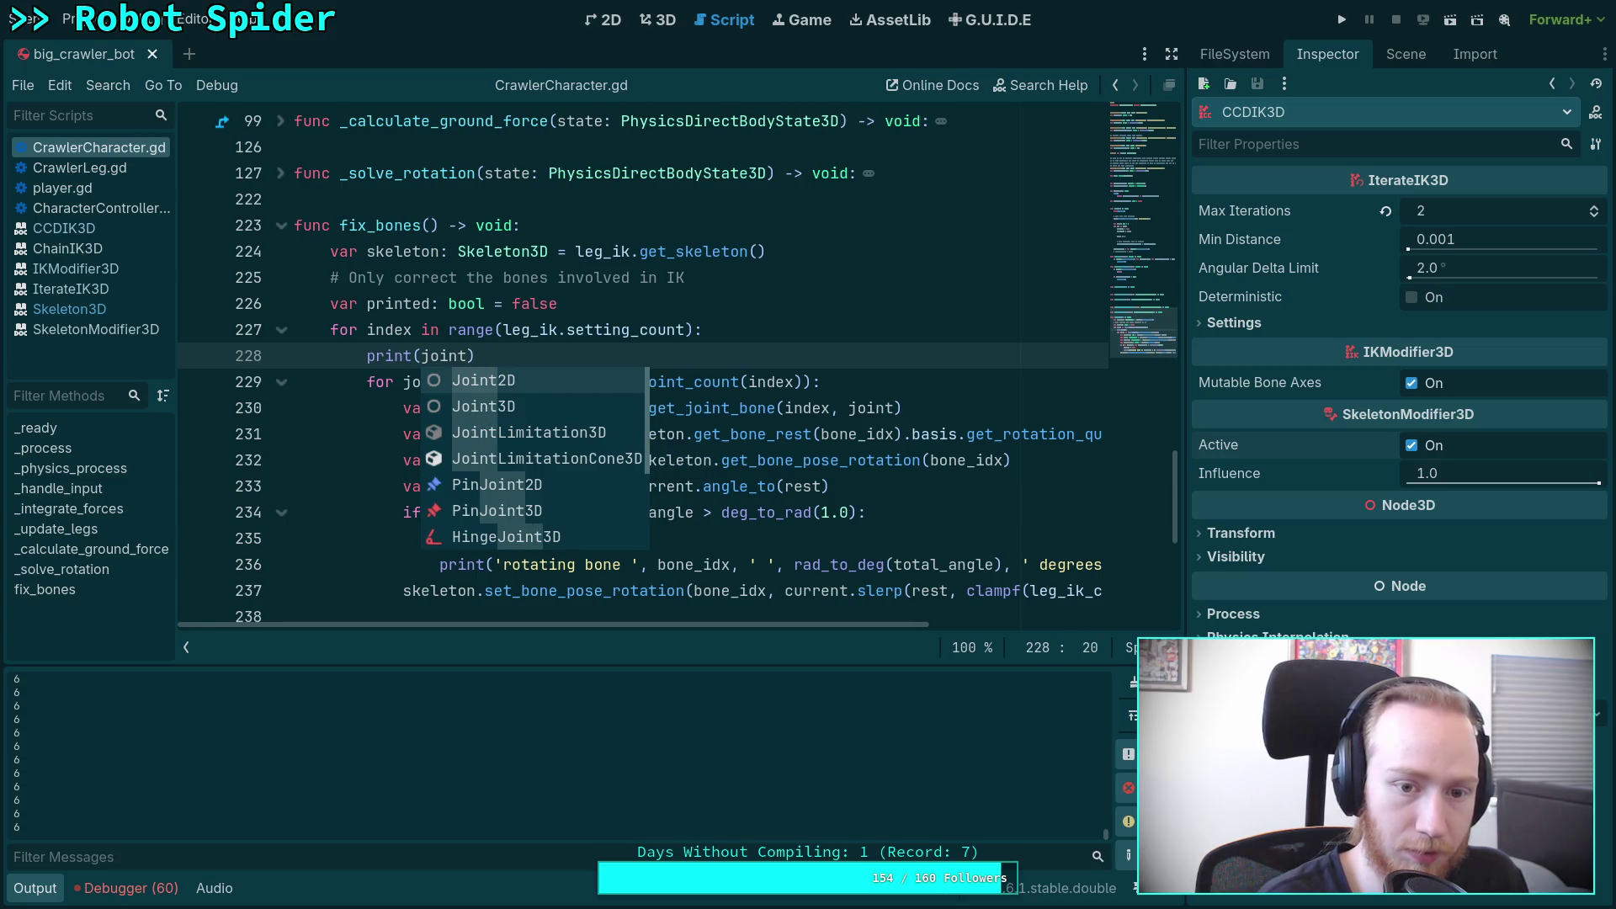
{"action": "key", "text": "BackSpace"}
{"action": "key", "text": "BackSpace"}
{"action": "key", "text": "BackSpace"}
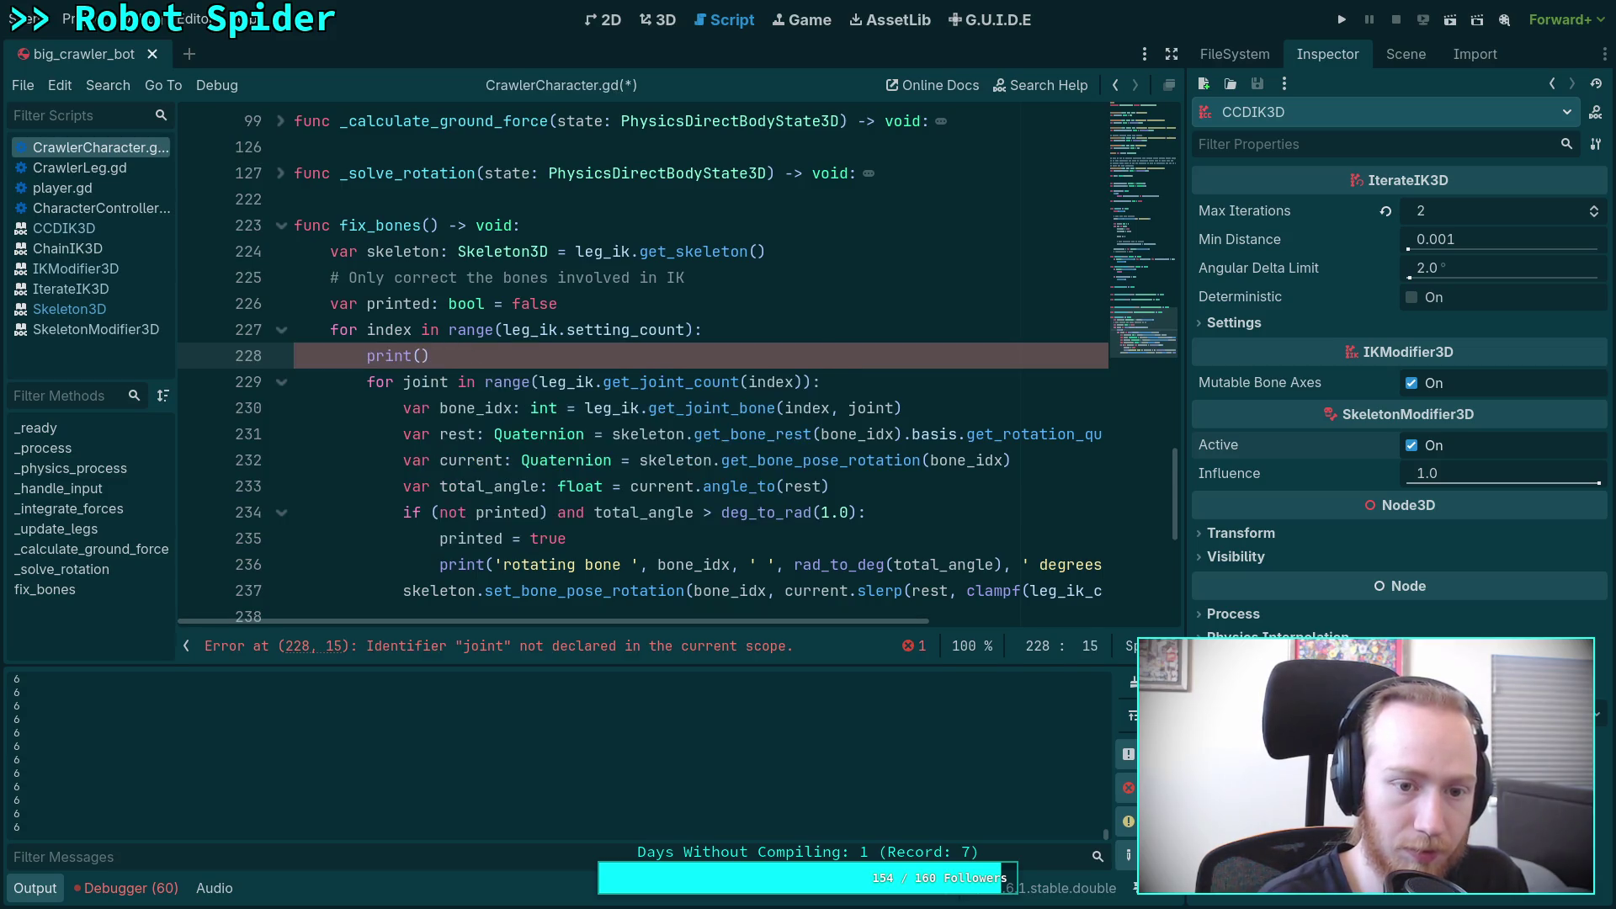
{"action": "type", "text": "leg_ik.get_"}
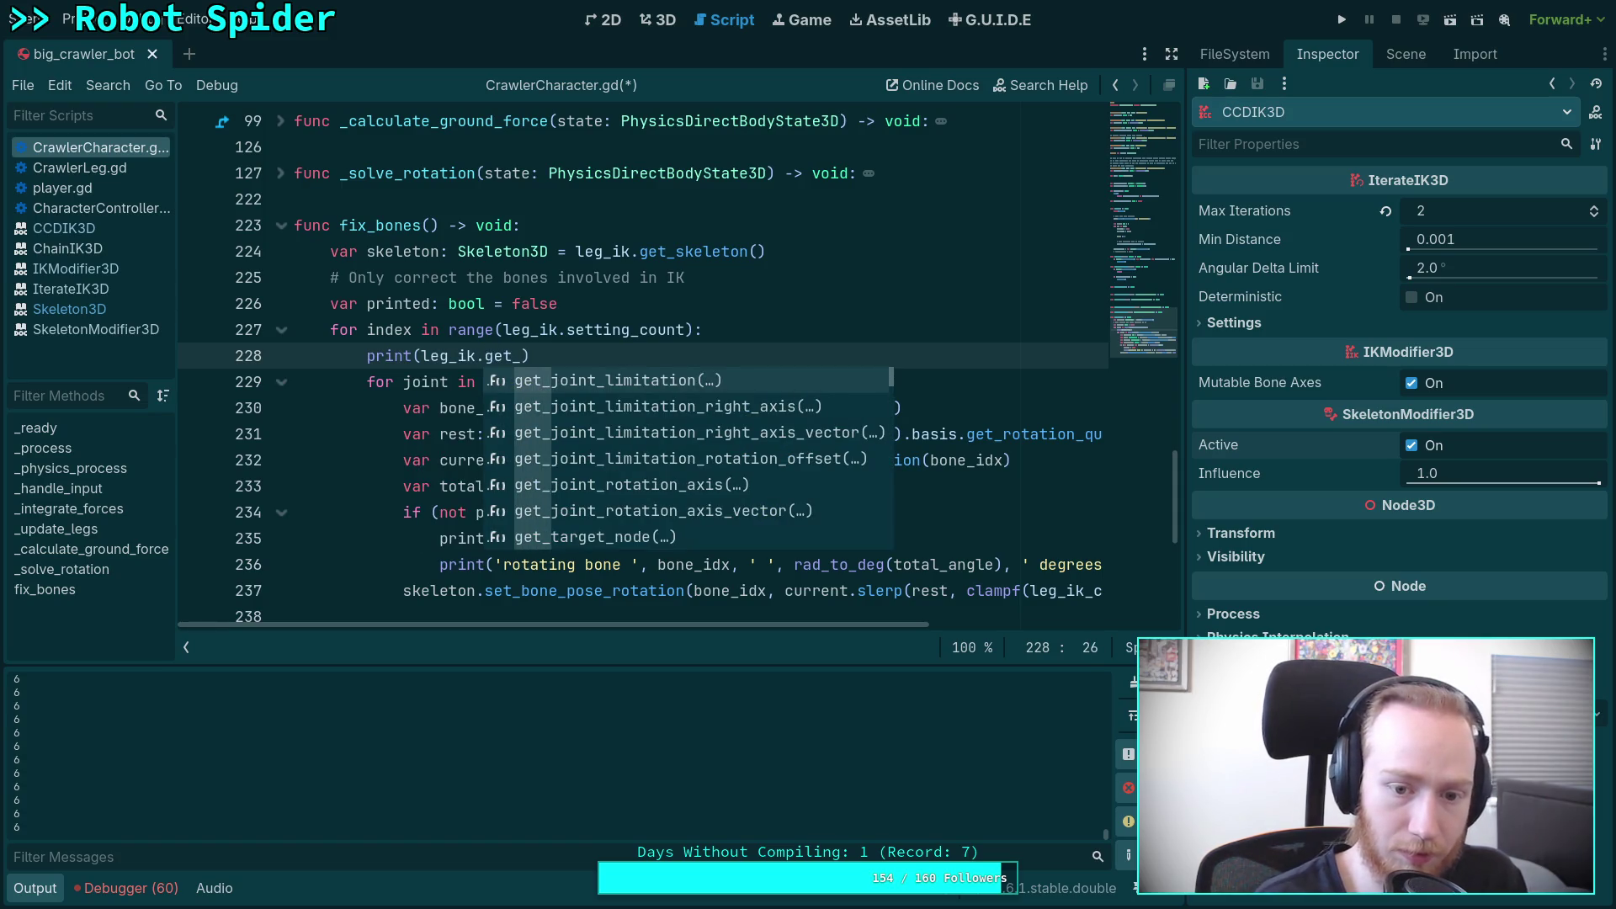
{"action": "type", "text": "joint_c"}
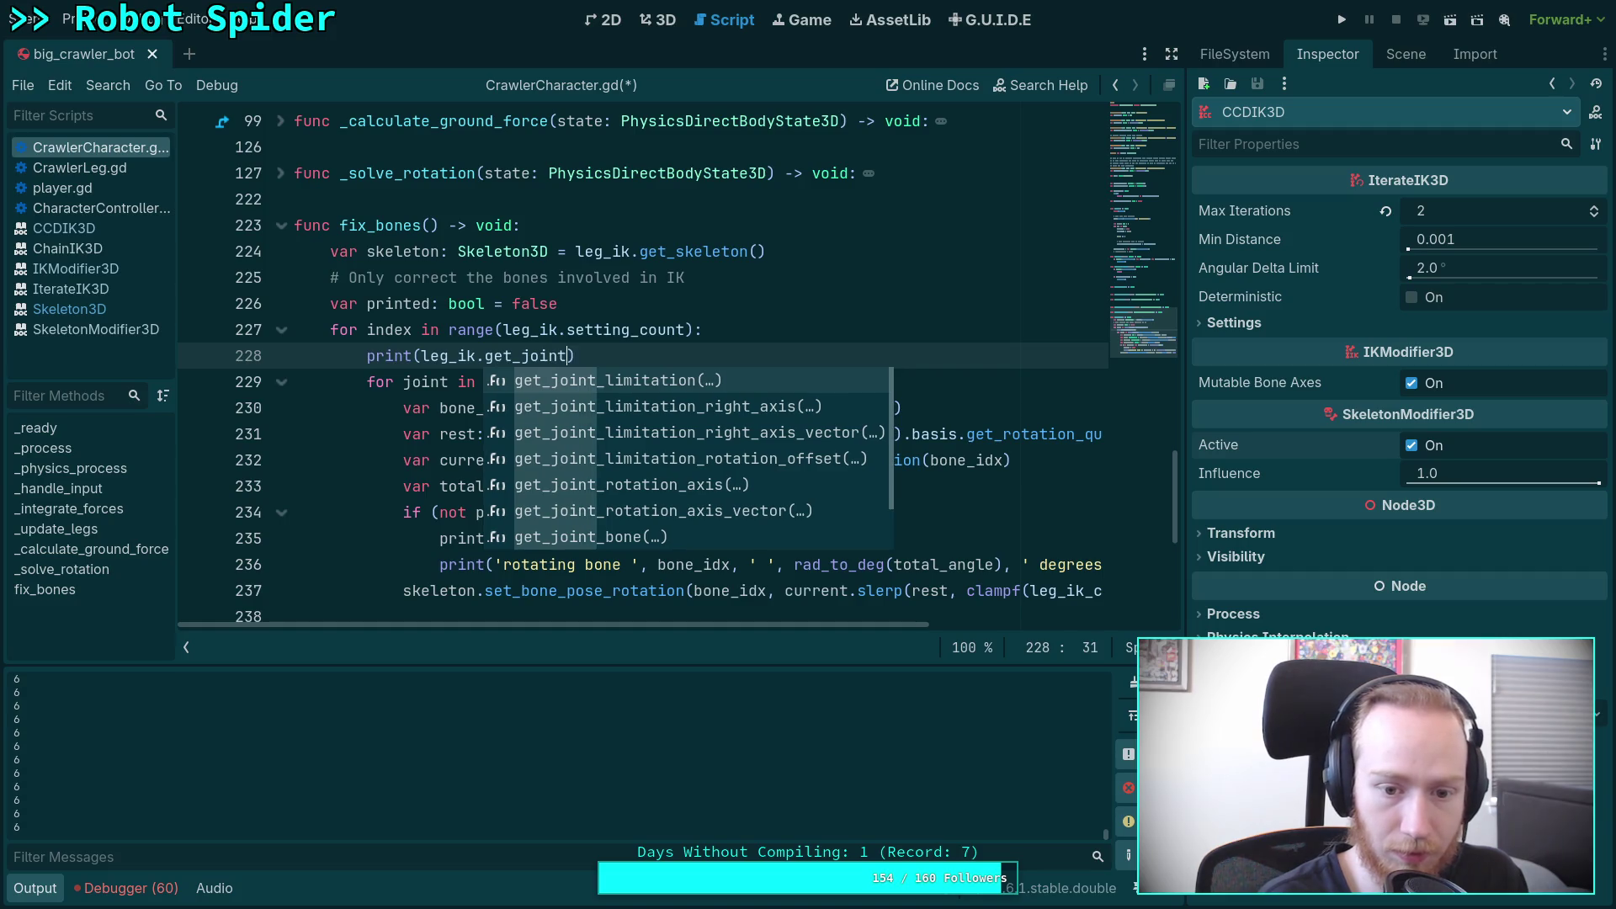
{"action": "key", "text": "Return"}
{"action": "type", "text": "ndex"}
{"action": "key", "text": "ctrl+s"}
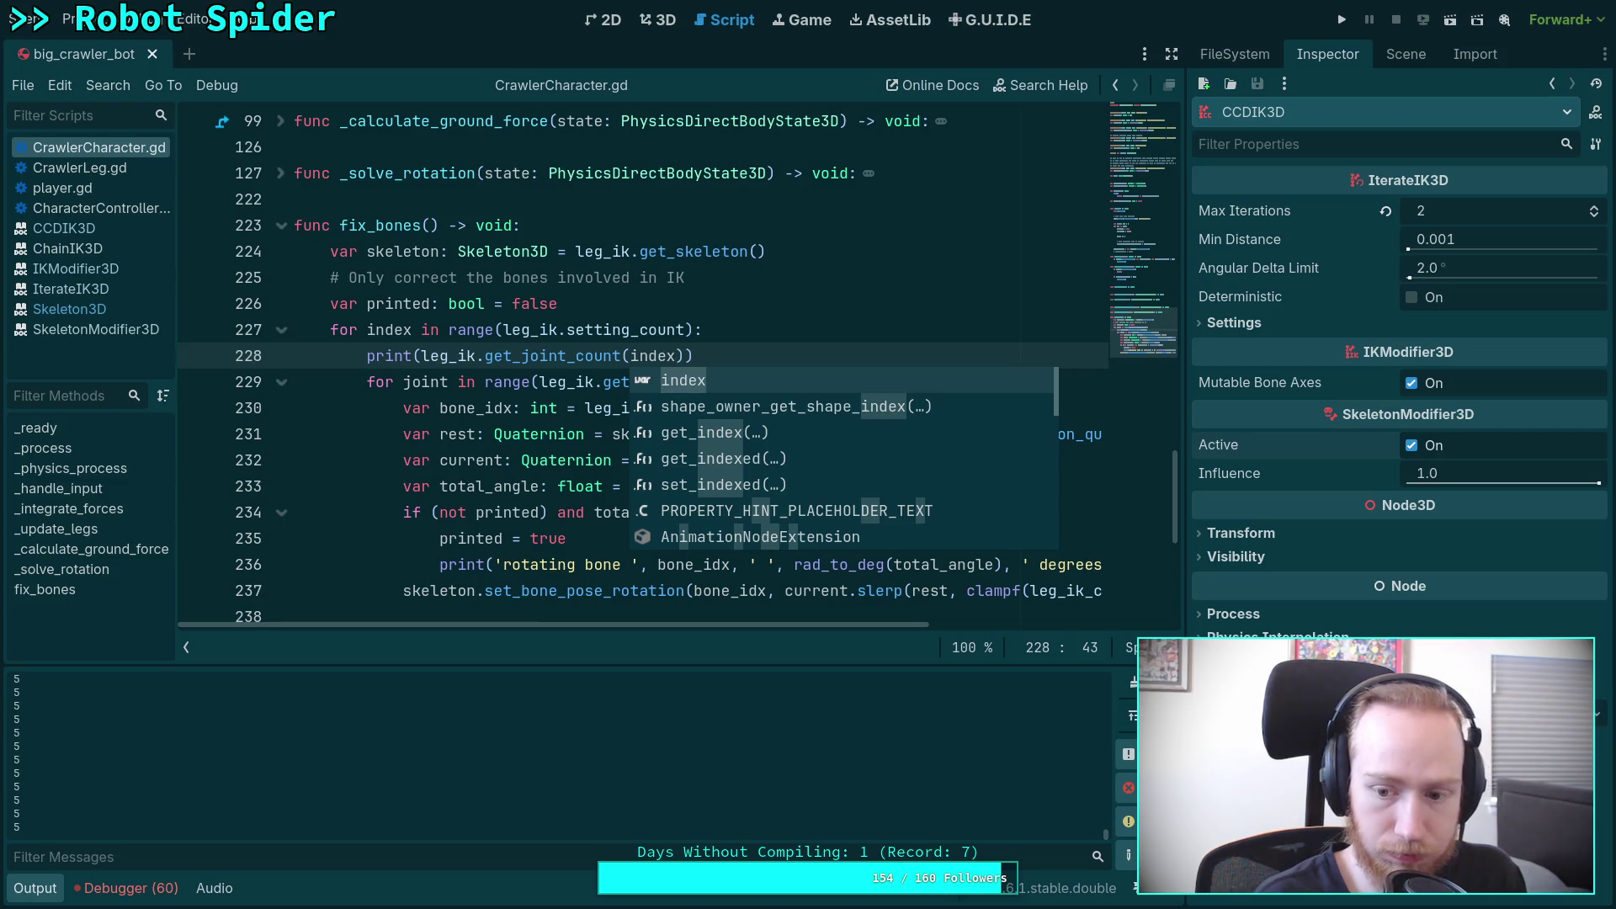
{"action": "key", "text": "Escape"}
{"action": "left_click_drag", "start_coordinate": [919, 326], "coordinate": [754, 351]}
{"action": "key", "text": "BackSpace"}
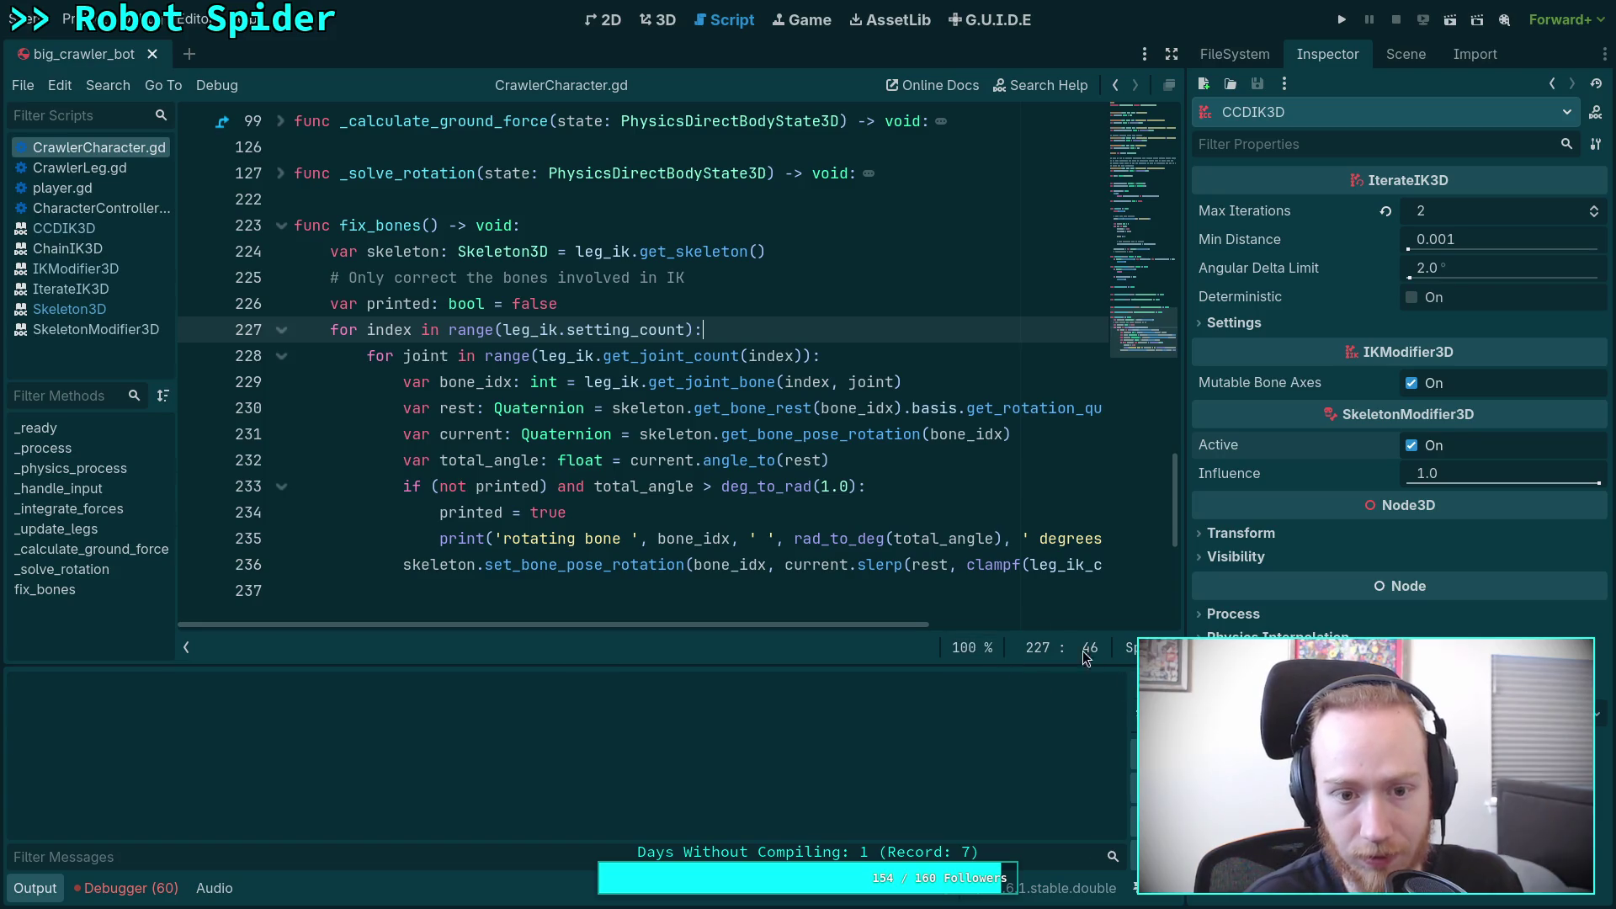
Step: Edit the 1.0-degree angle threshold value in fix_bones' print check
{"action": "left_click", "coordinate": [911, 351]}
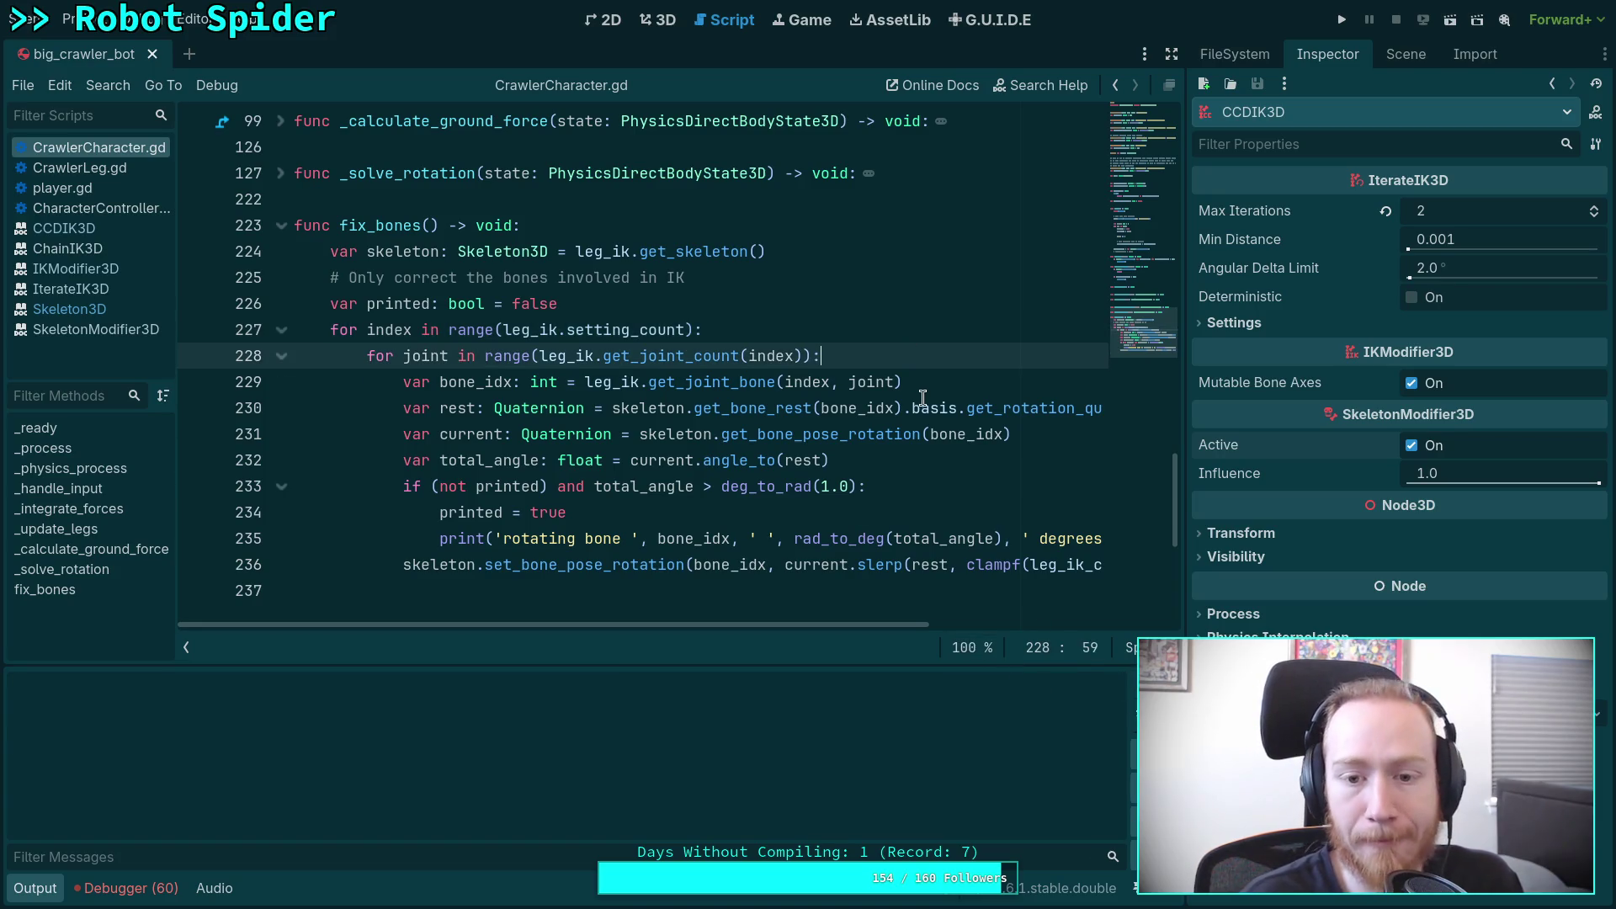
{"action": "left_click", "coordinate": [816, 487]}
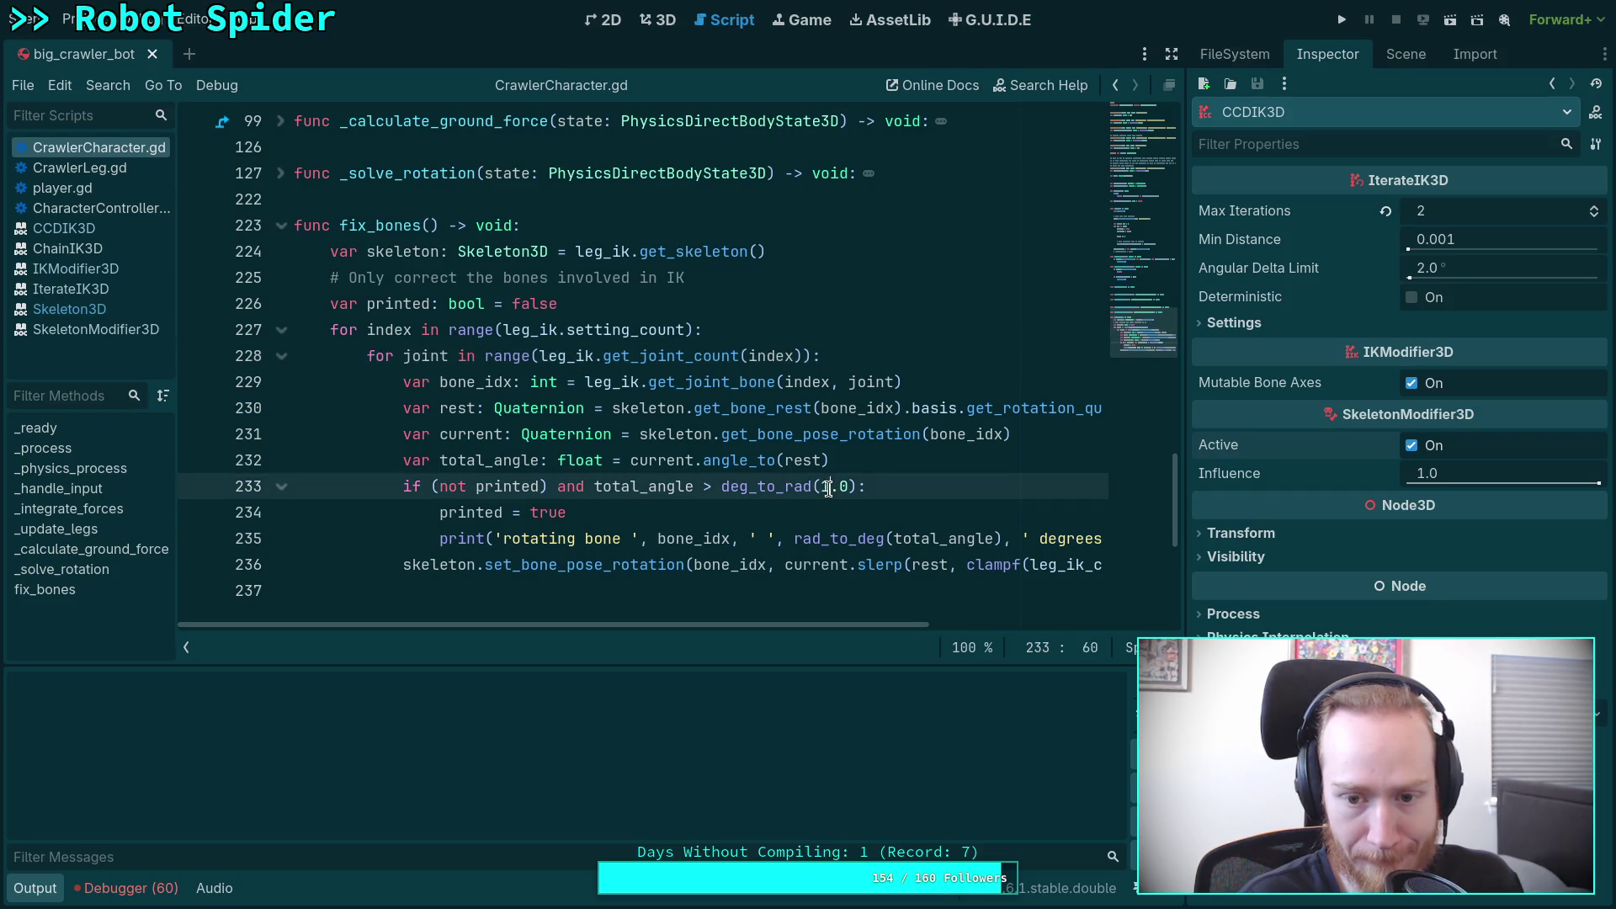
{"action": "type", "text": "0"}
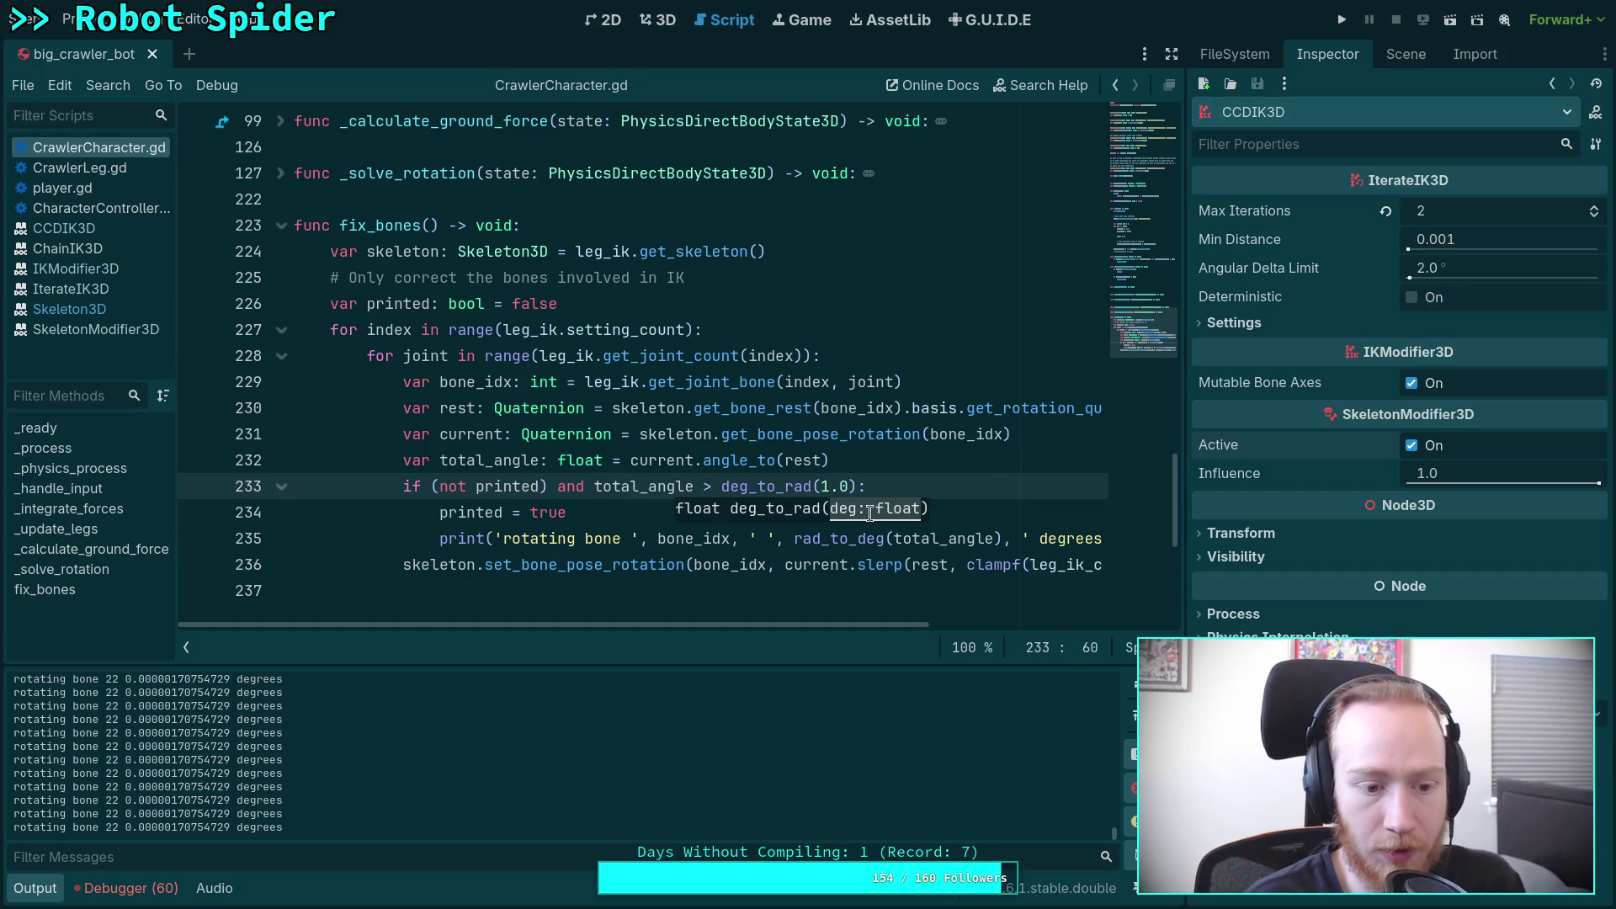
Step: Check the 3D spider and scene tree, then return to the threshold check in the script
{"action": "left_click", "coordinate": [669, 26]}
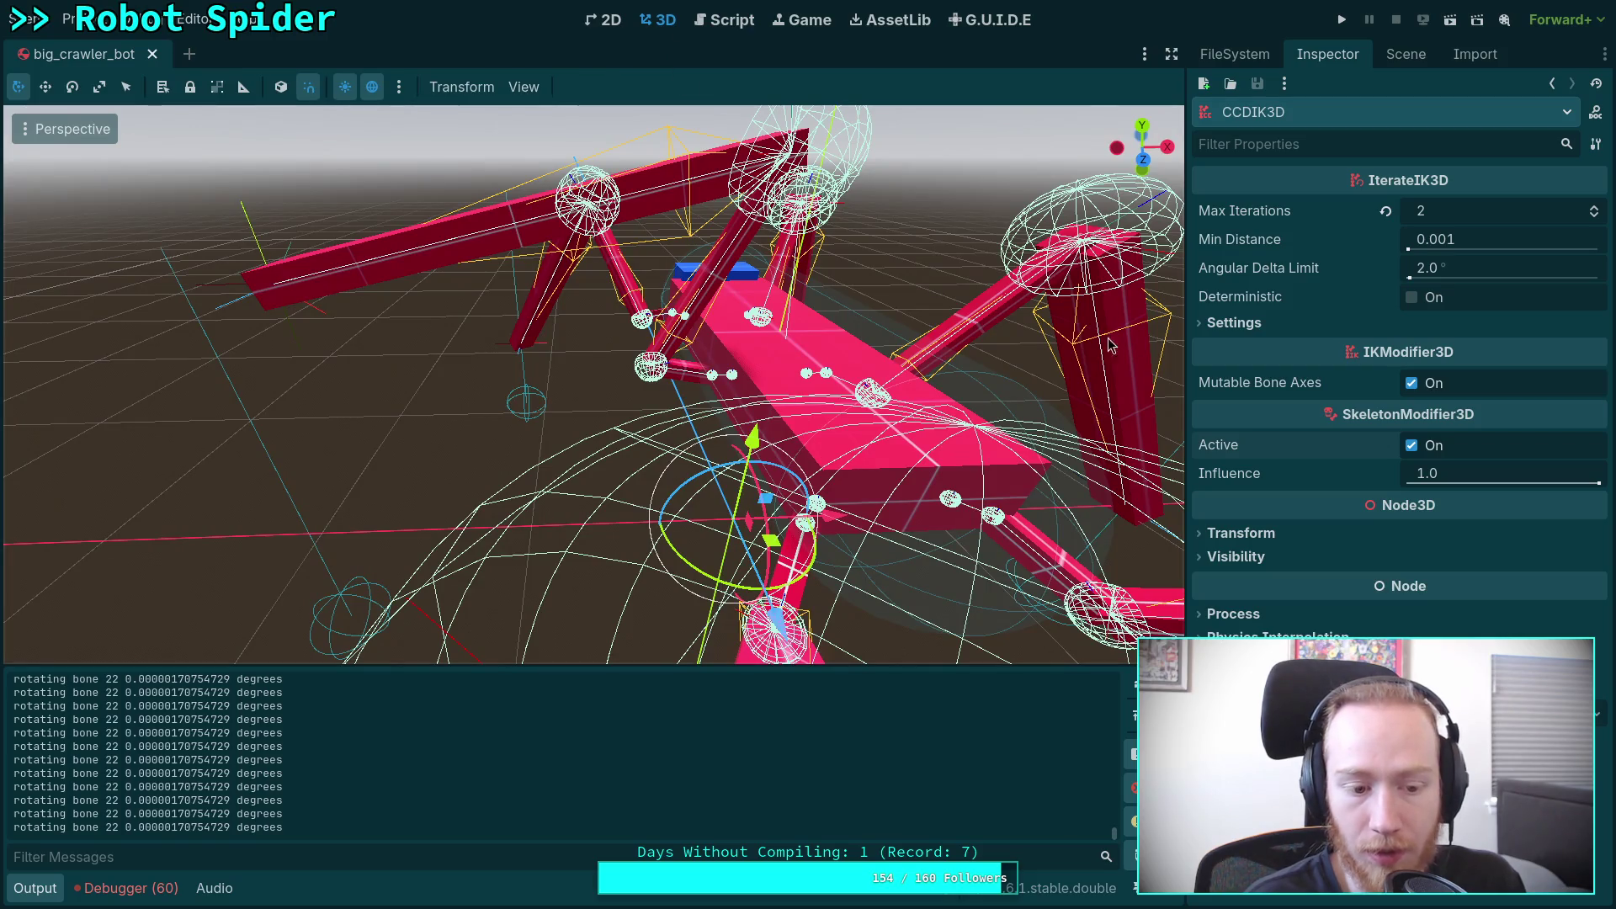
{"action": "left_click", "coordinate": [1405, 54]}
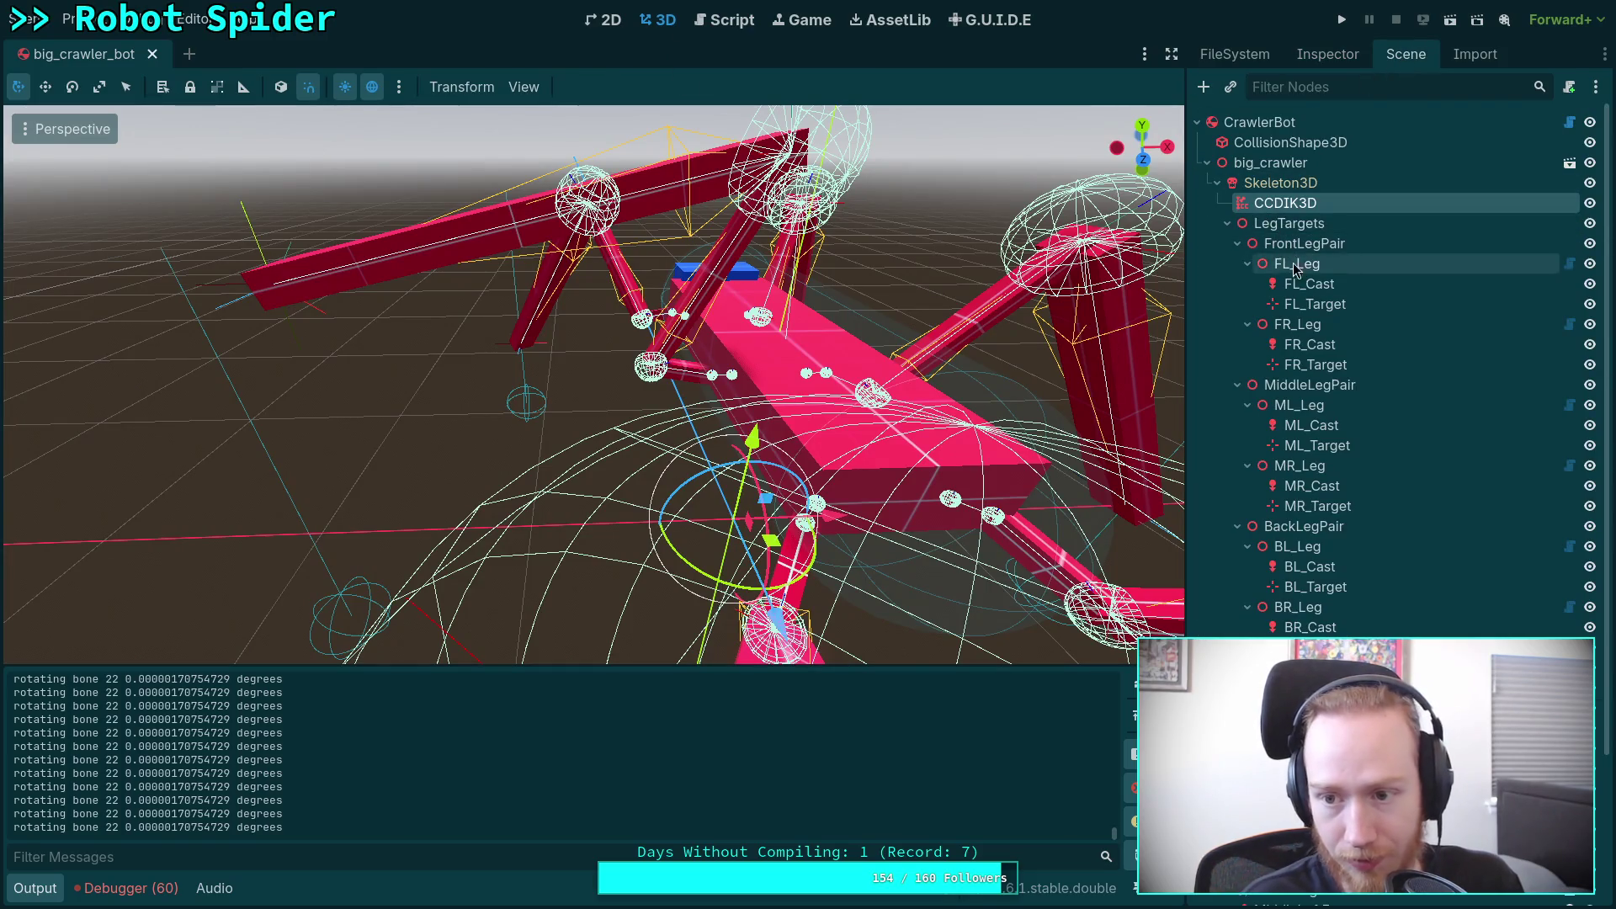
{"action": "left_click", "coordinate": [725, 21]}
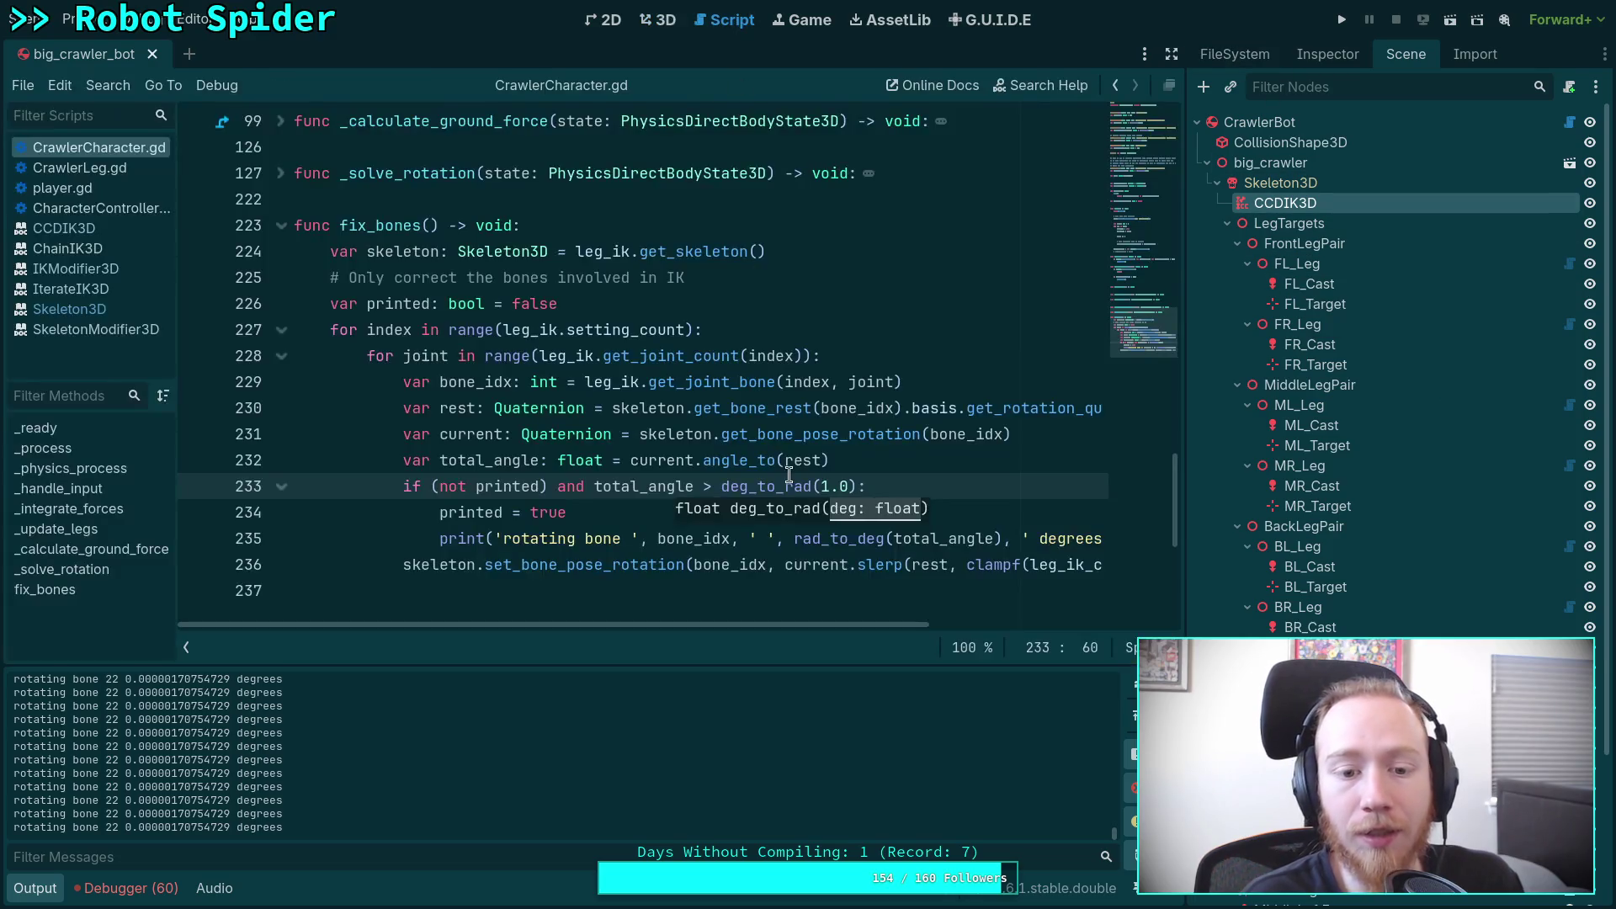
{"action": "left_click", "coordinate": [924, 485]}
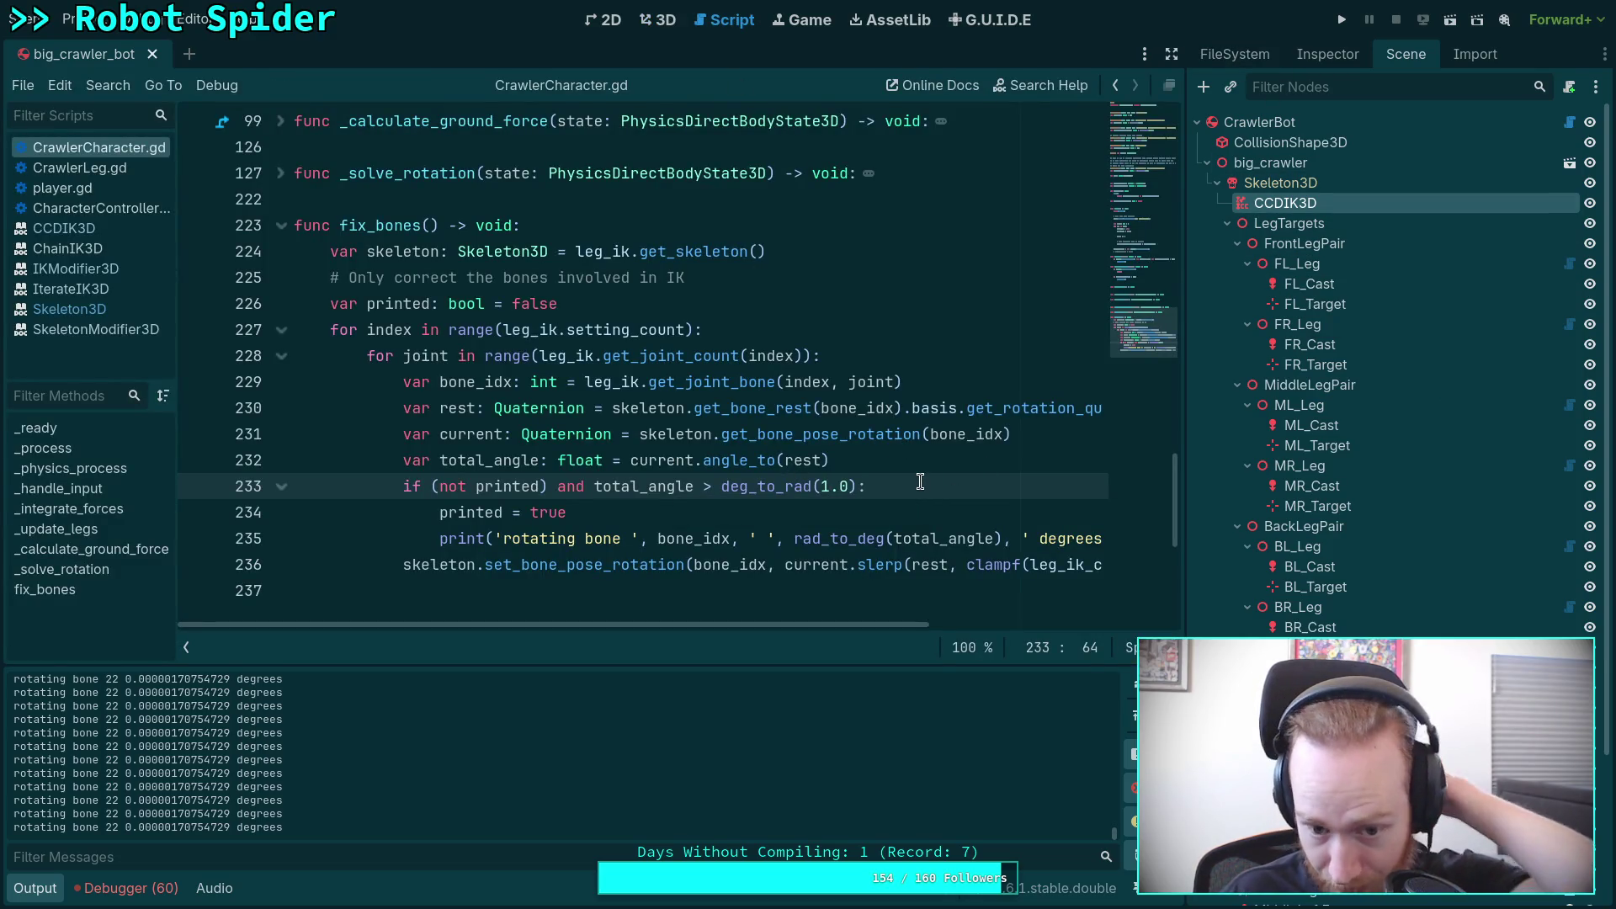
Step: Make the print show the bone's name via skeleton.get_bone_name(bone_idx), then save
{"action": "left_click_drag", "start_coordinate": [667, 538], "coordinate": [732, 537]}
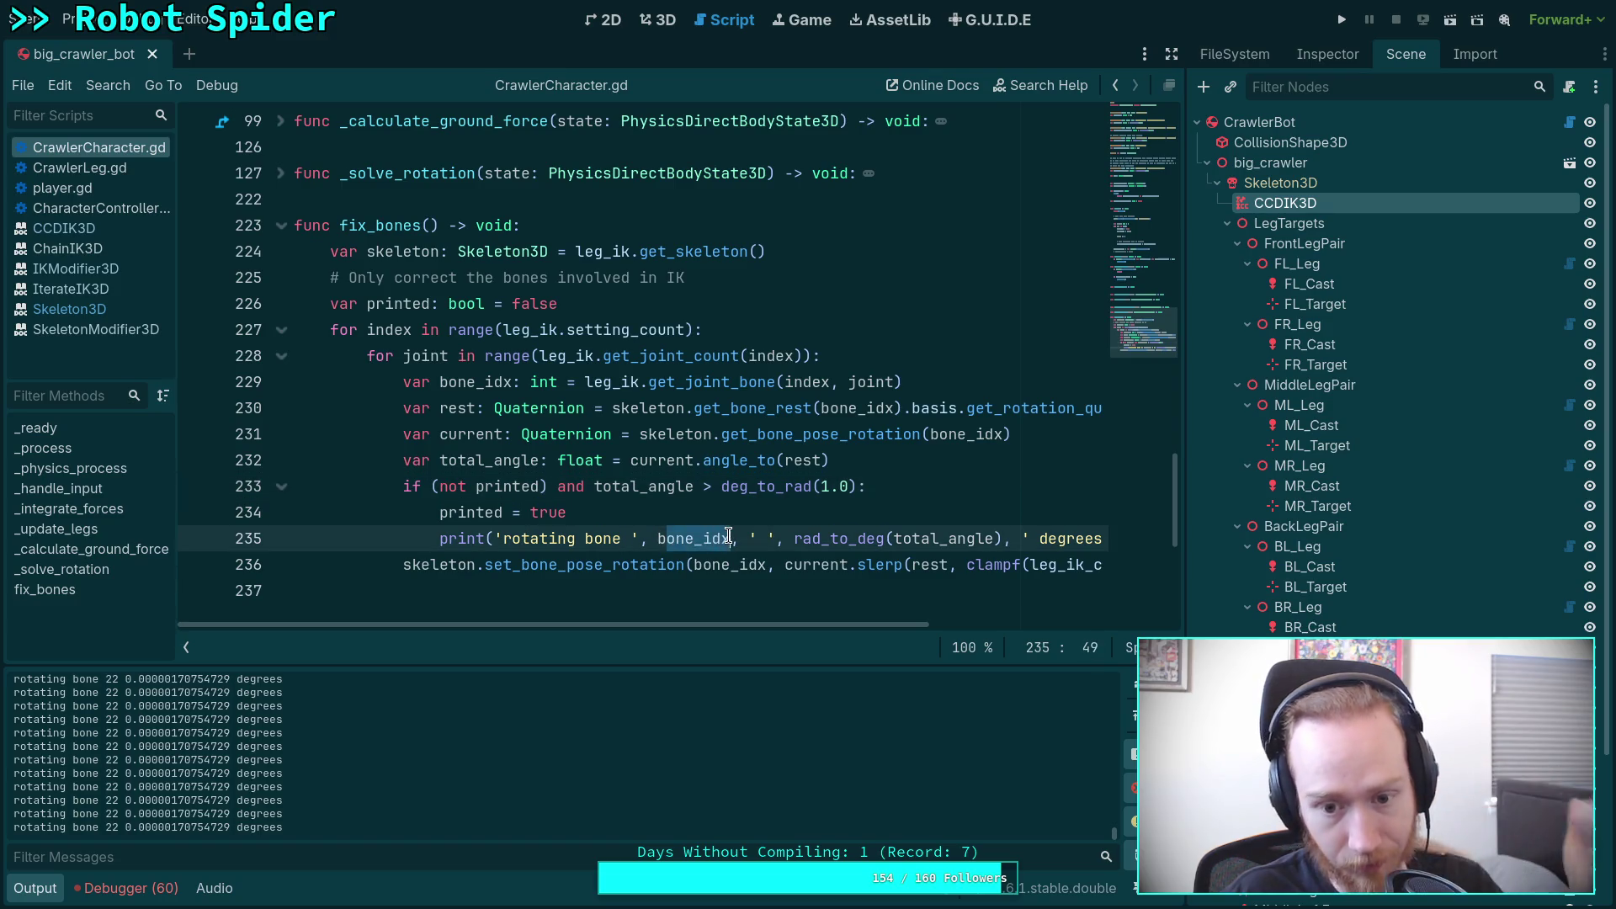
{"action": "key", "text": "BackSpace"}
{"action": "key", "text": "BackSpace"}
{"action": "type", "text": "skeleton."}
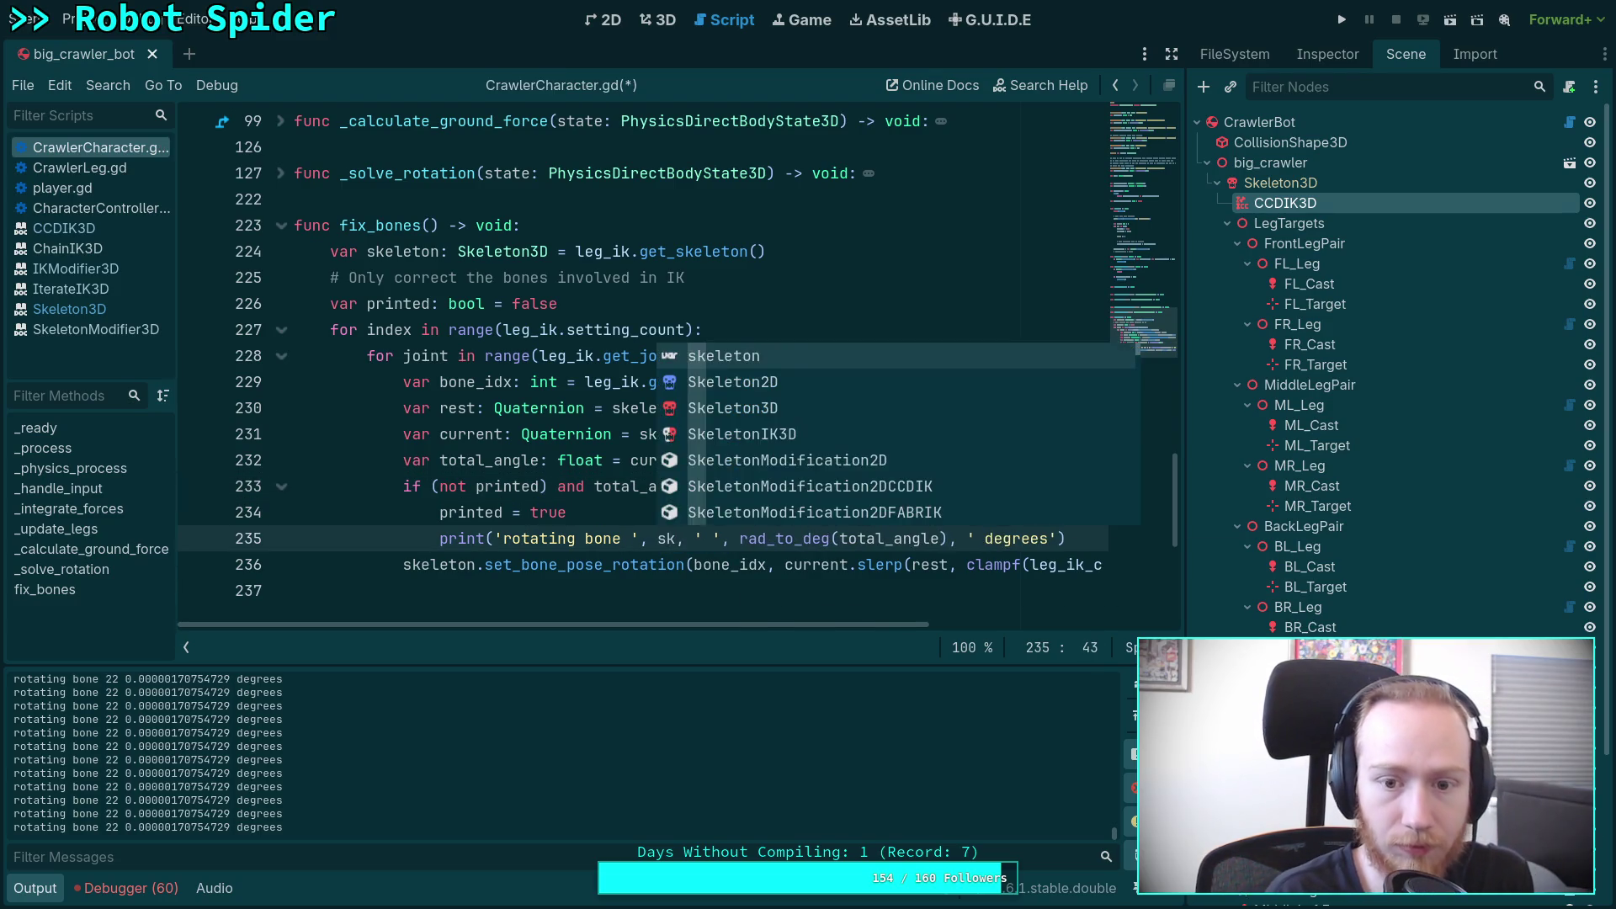
{"action": "type", "text": "nam"}
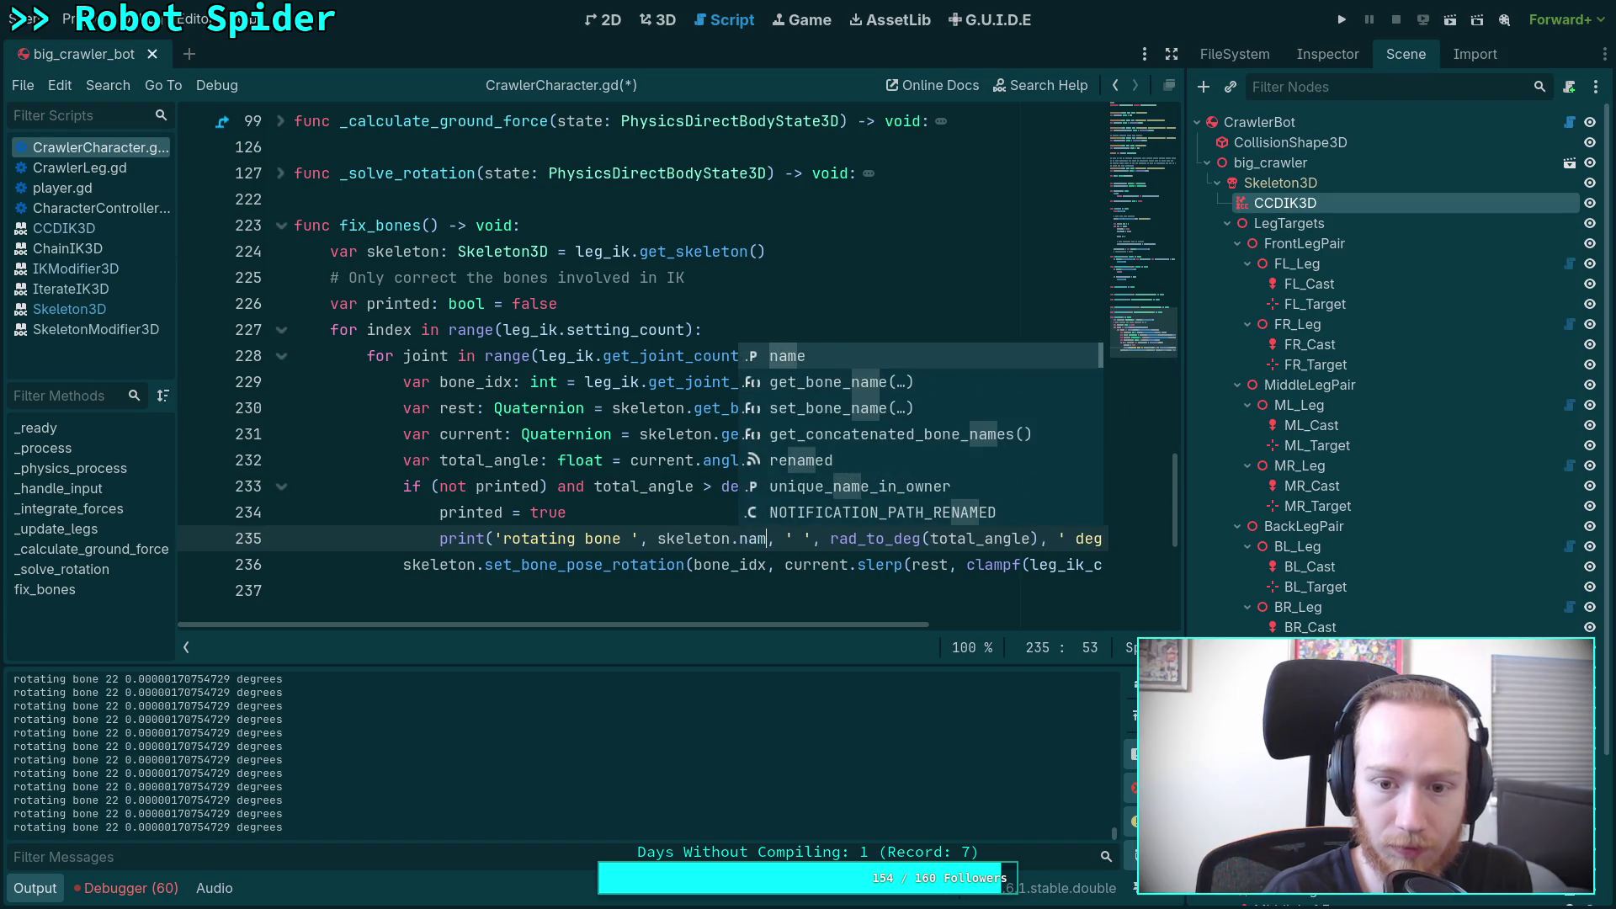
{"action": "key", "text": "Down"}
{"action": "key", "text": "Return"}
{"action": "type", "text": "bone_id"}
{"action": "type", "text": "x"}
{"action": "key", "text": "ctrl+s"}
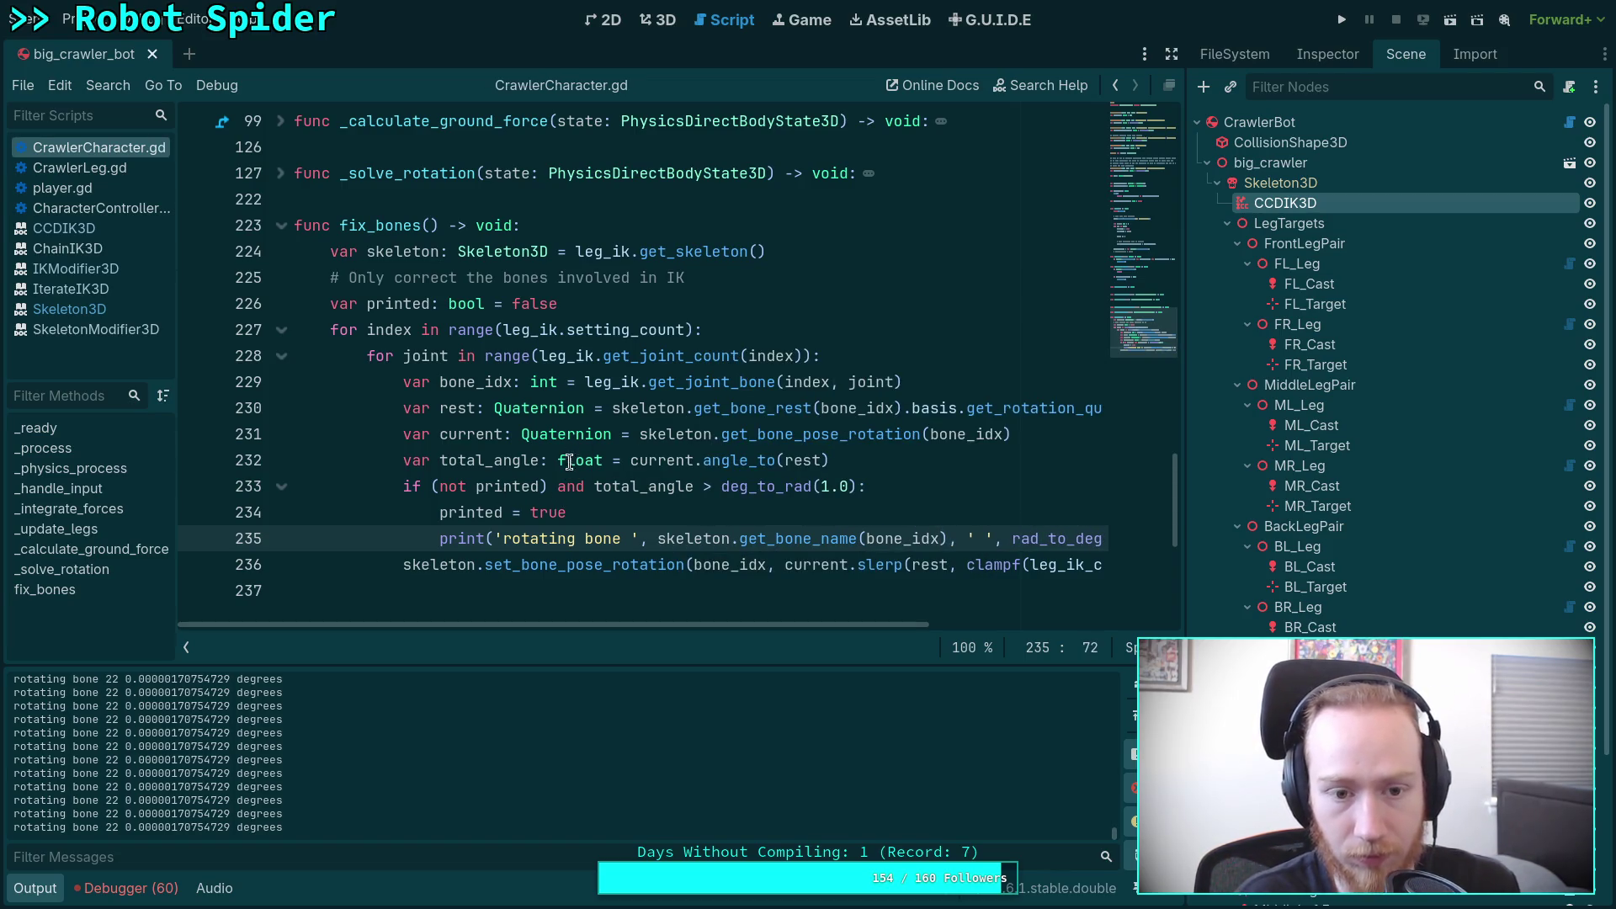
Step: Try deg_to_rad threshold values of 0.5 and then 0.3, saving the script
{"action": "left_click_drag", "start_coordinate": [821, 488], "coordinate": [845, 488]}
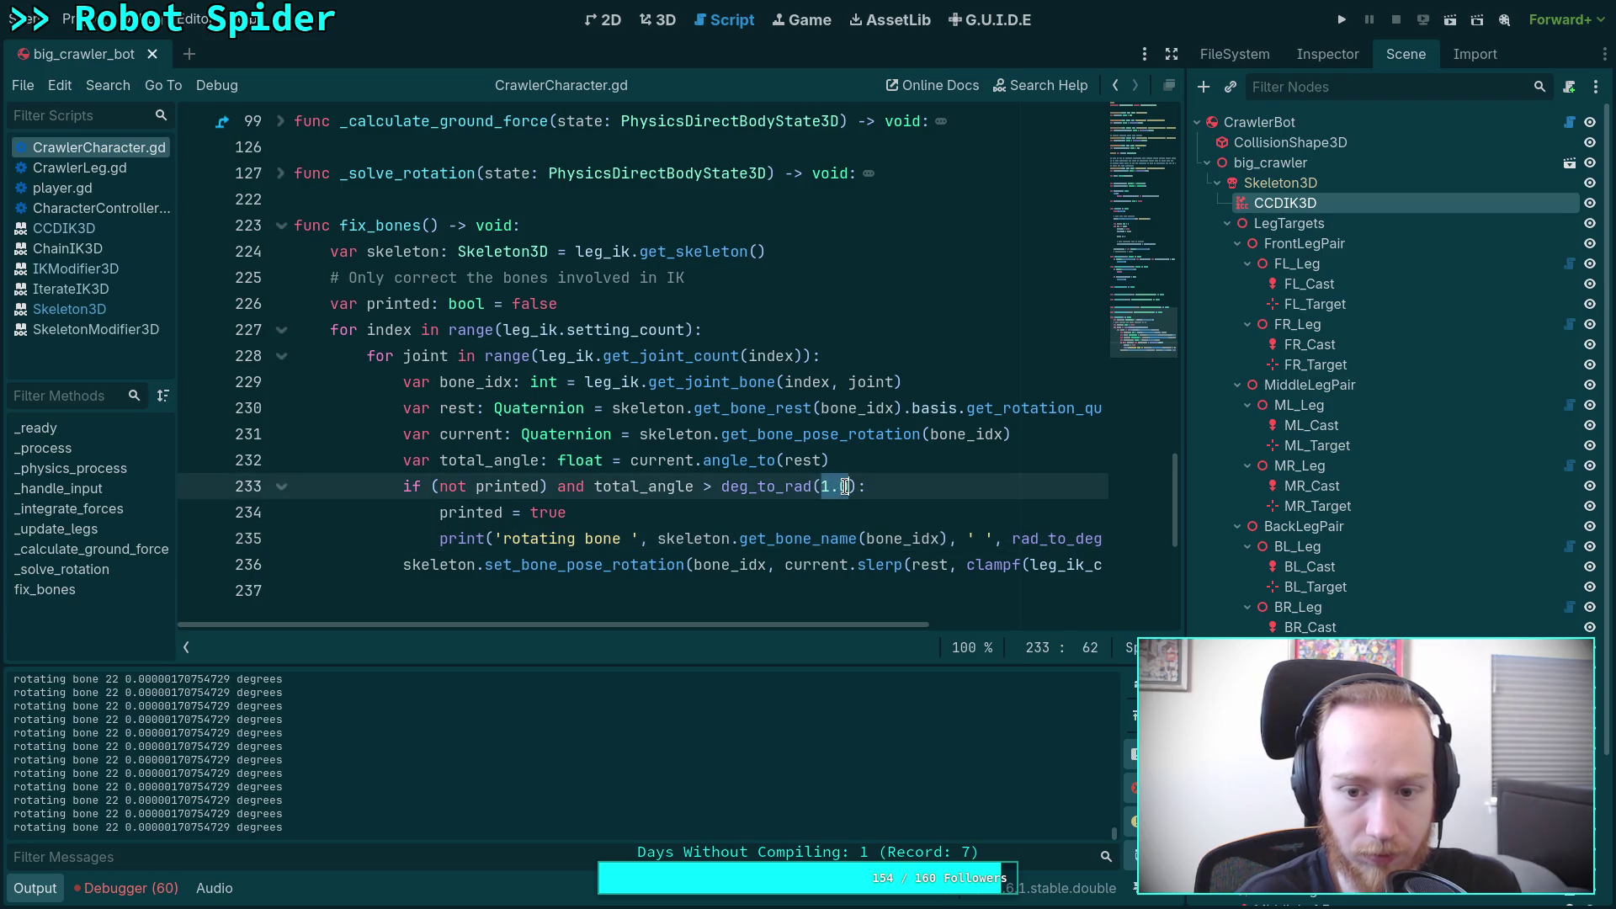
{"action": "type", "text": "0.5"}
{"action": "key", "text": "ctrl+s"}
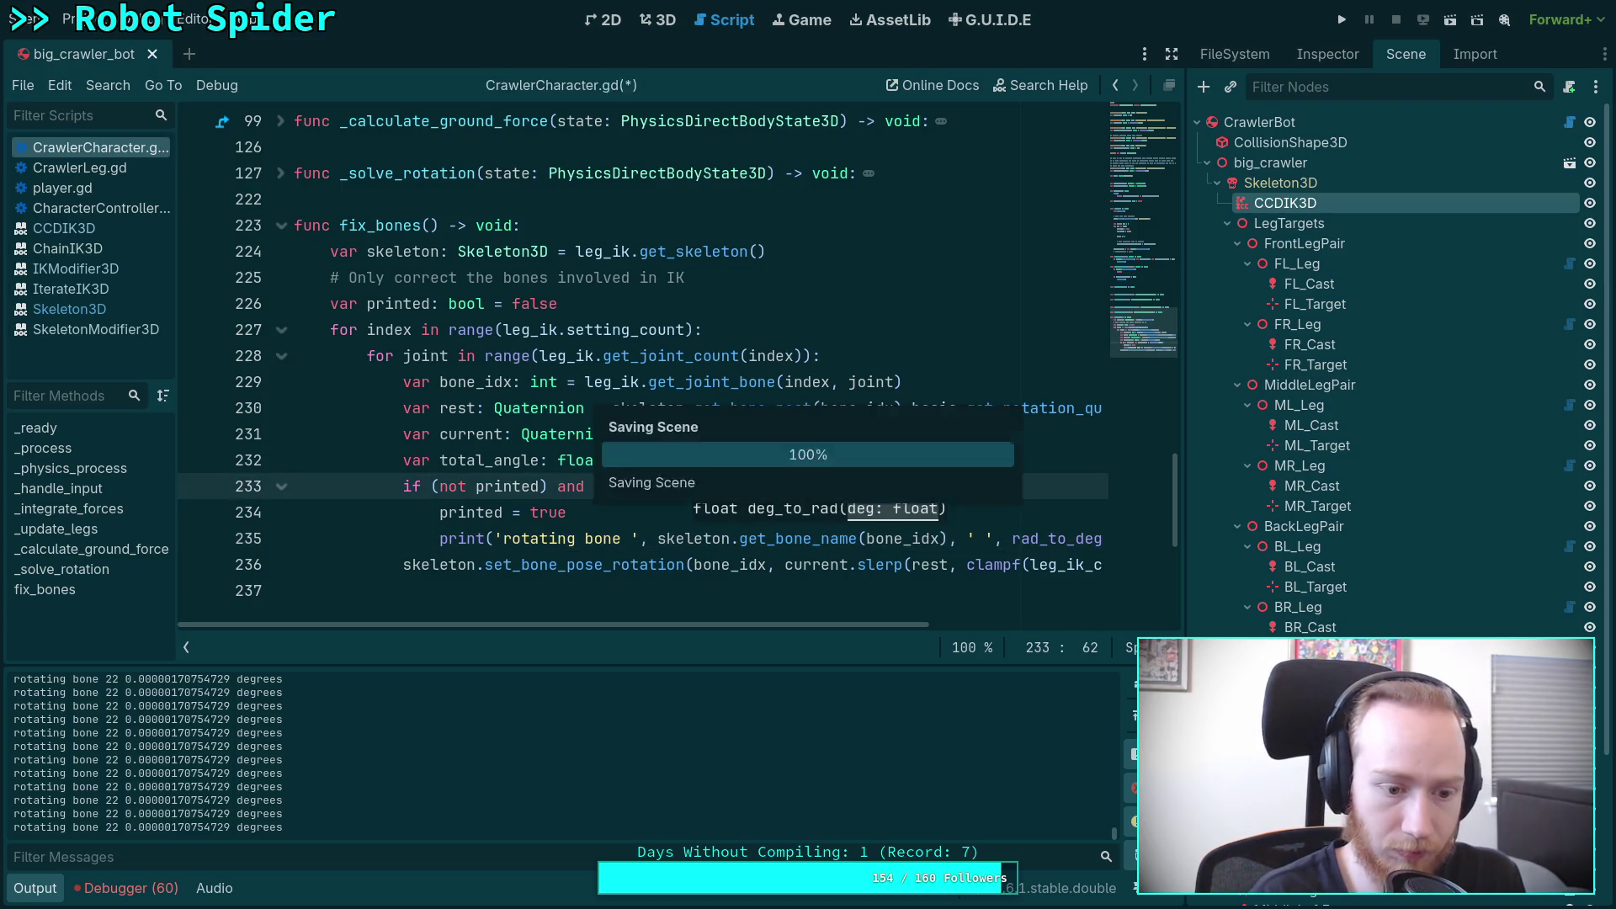
{"action": "key", "text": "BackSpace"}
{"action": "type", "text": "3):"}
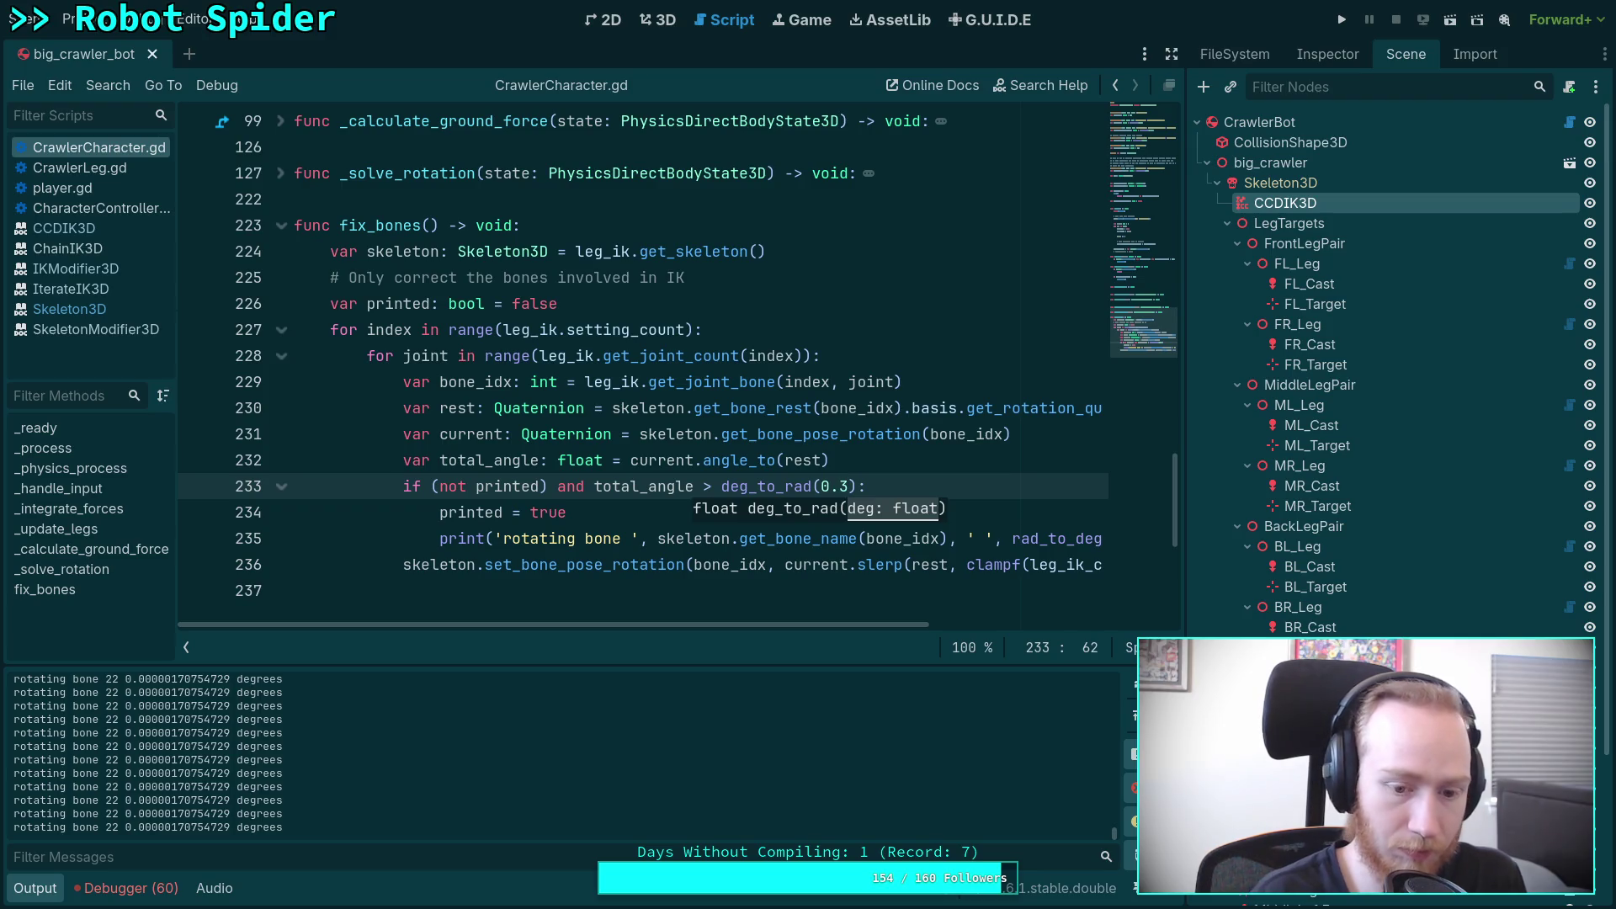
{"action": "key", "text": "Left"}
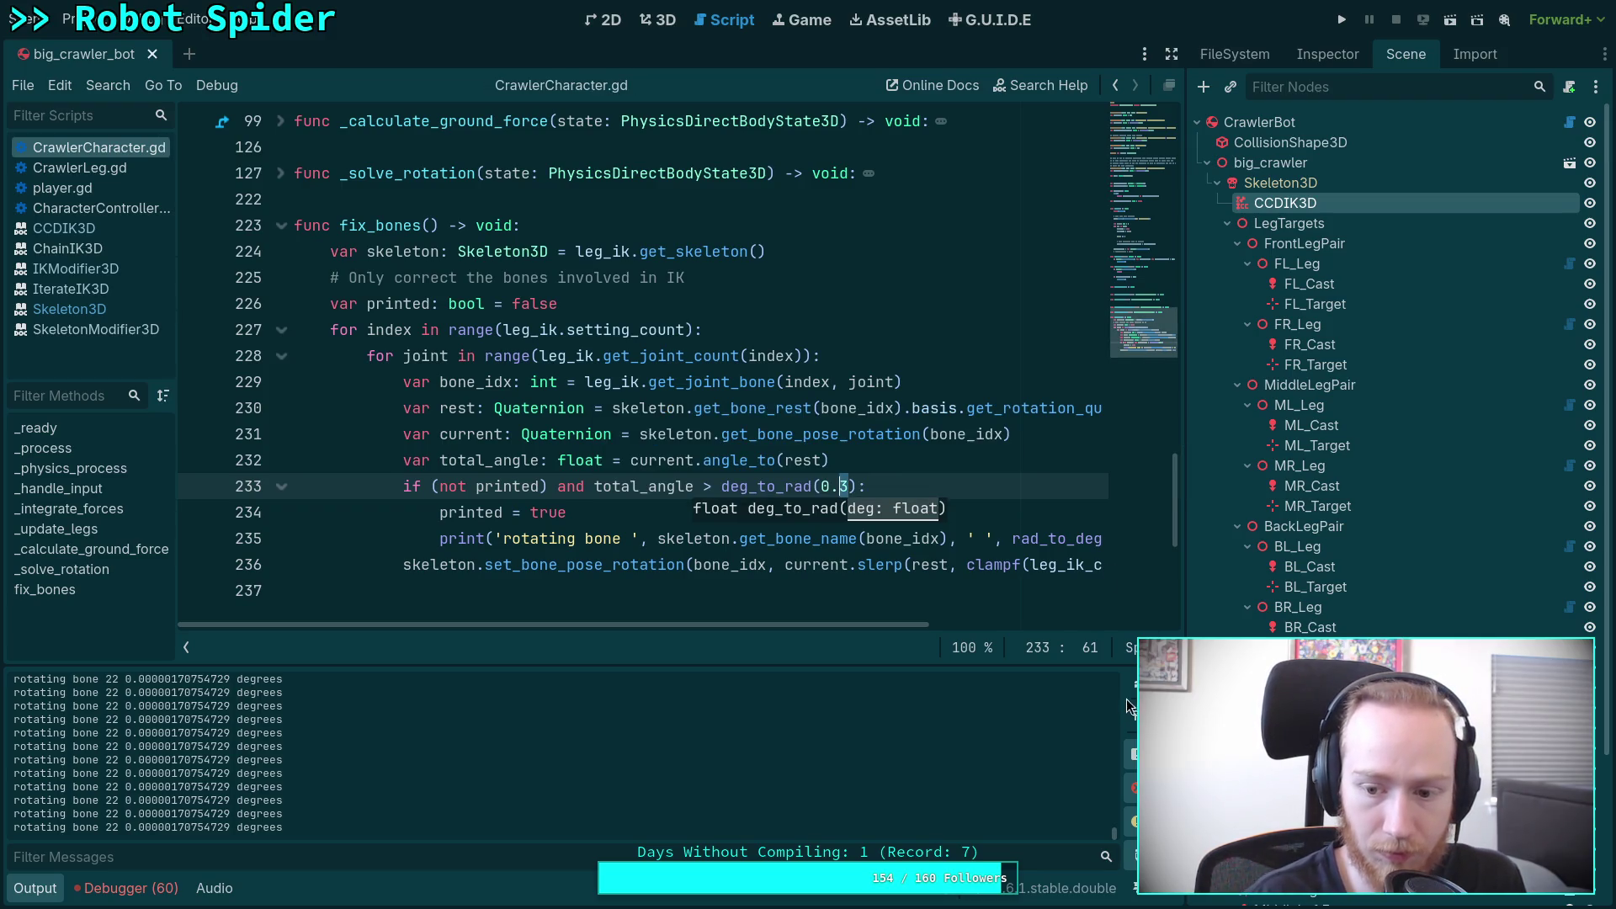
Step: Clear the Output log, test a tiny threshold, then settle on deg_to_rad(0.1) and save
{"action": "left_click", "coordinate": [1132, 682]}
{"action": "key", "text": "Delete"}
{"action": "type", "text": "2"}
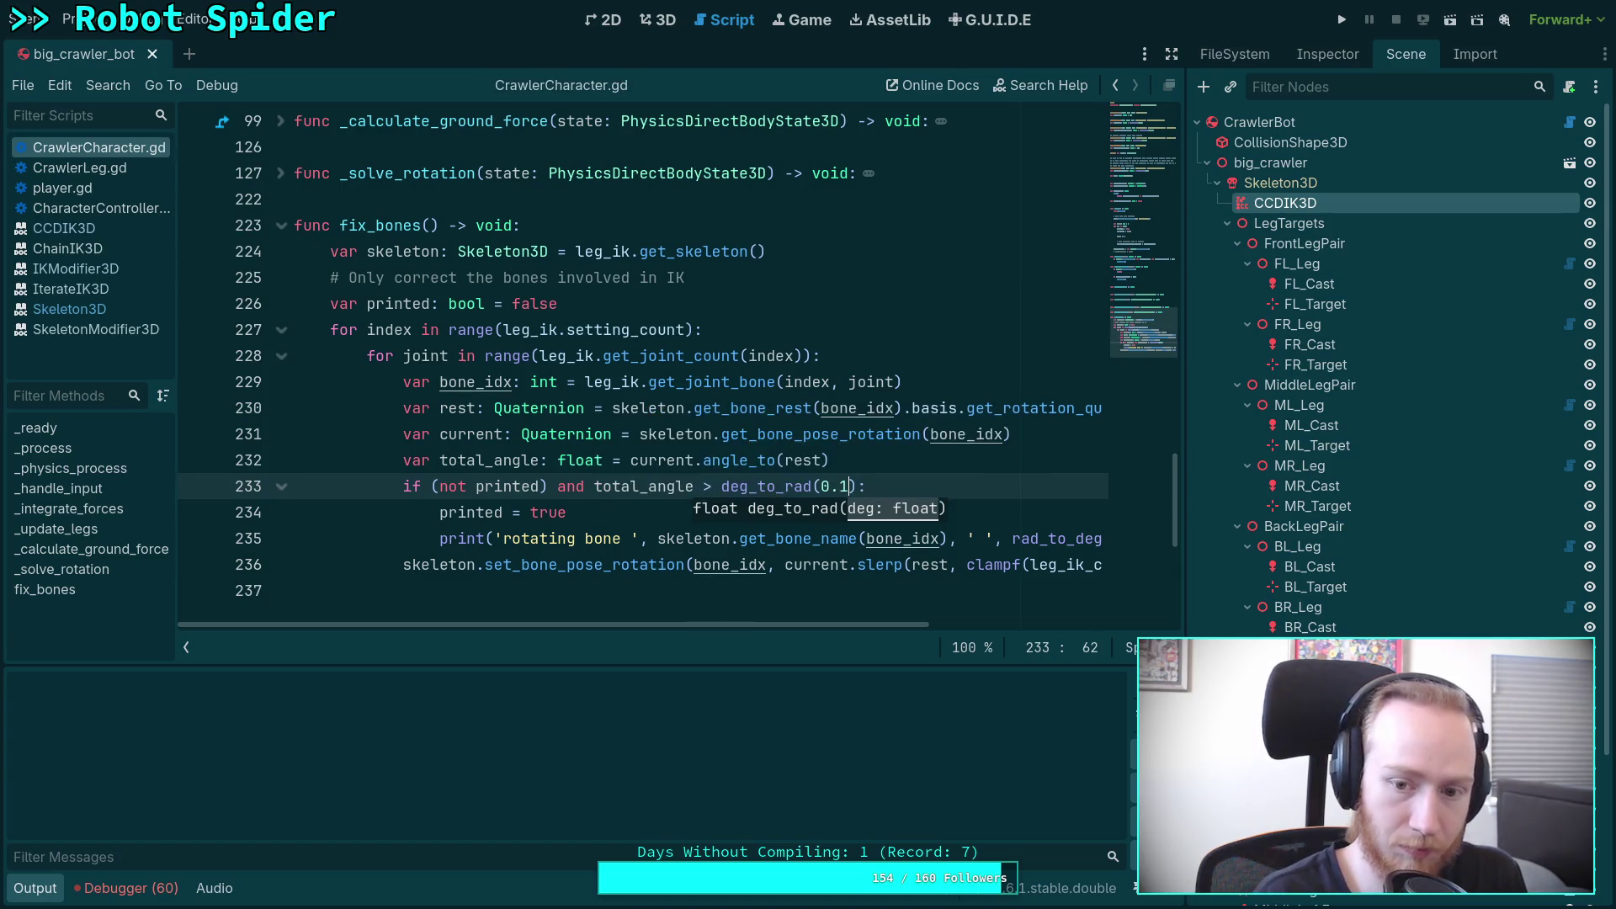
{"action": "type", "text": "01"}
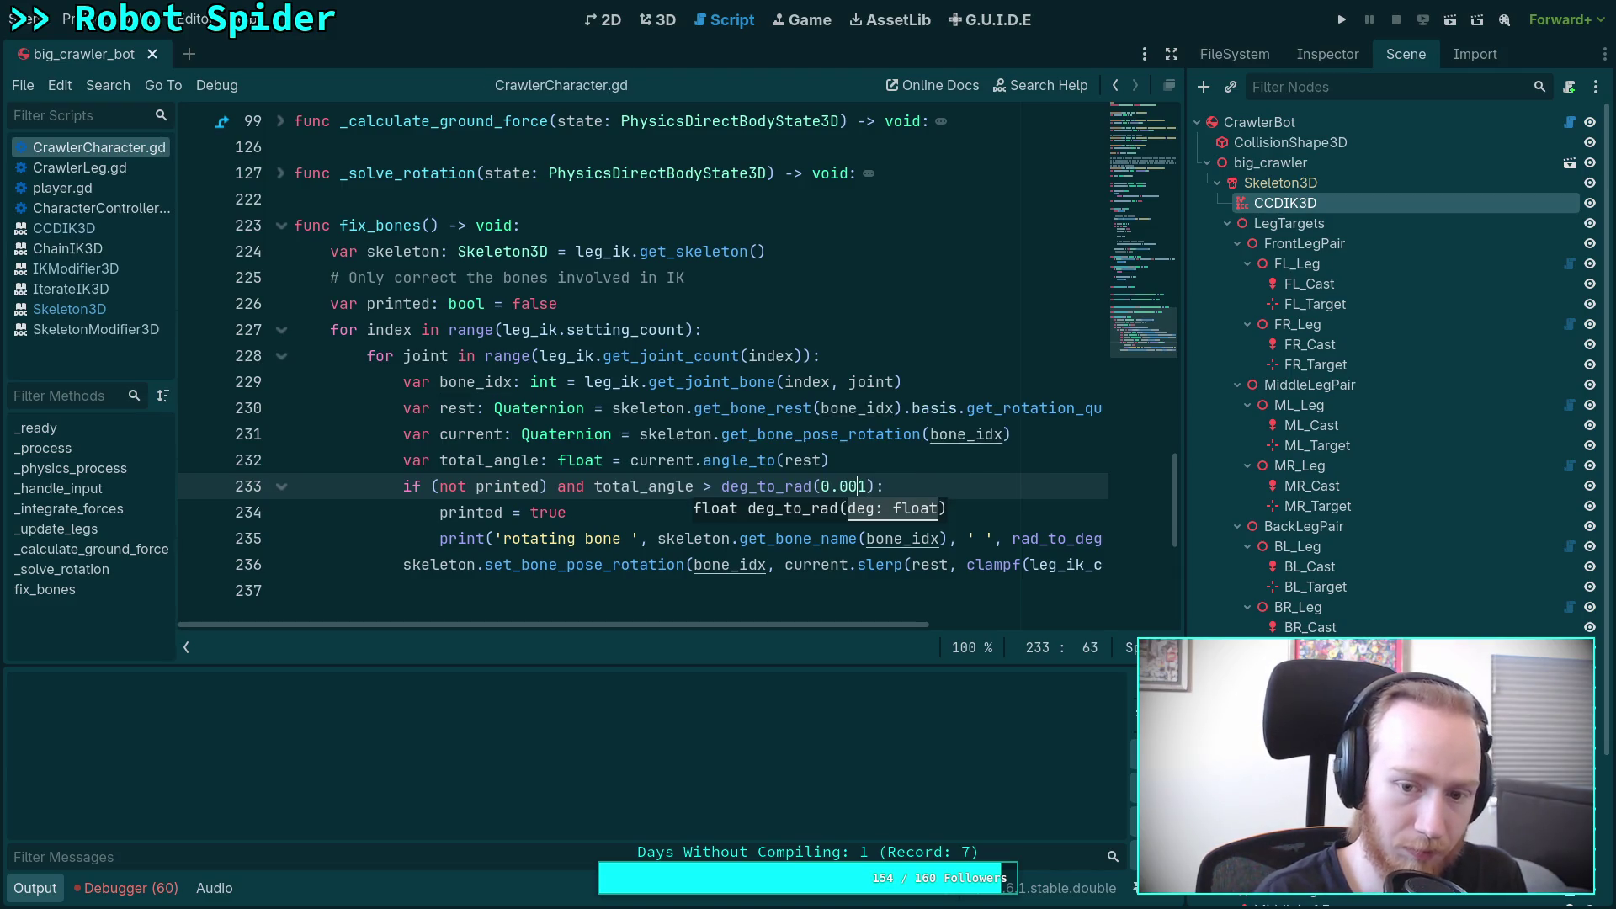
{"action": "type", "text": "00"}
{"action": "key", "text": "ctrl+s"}
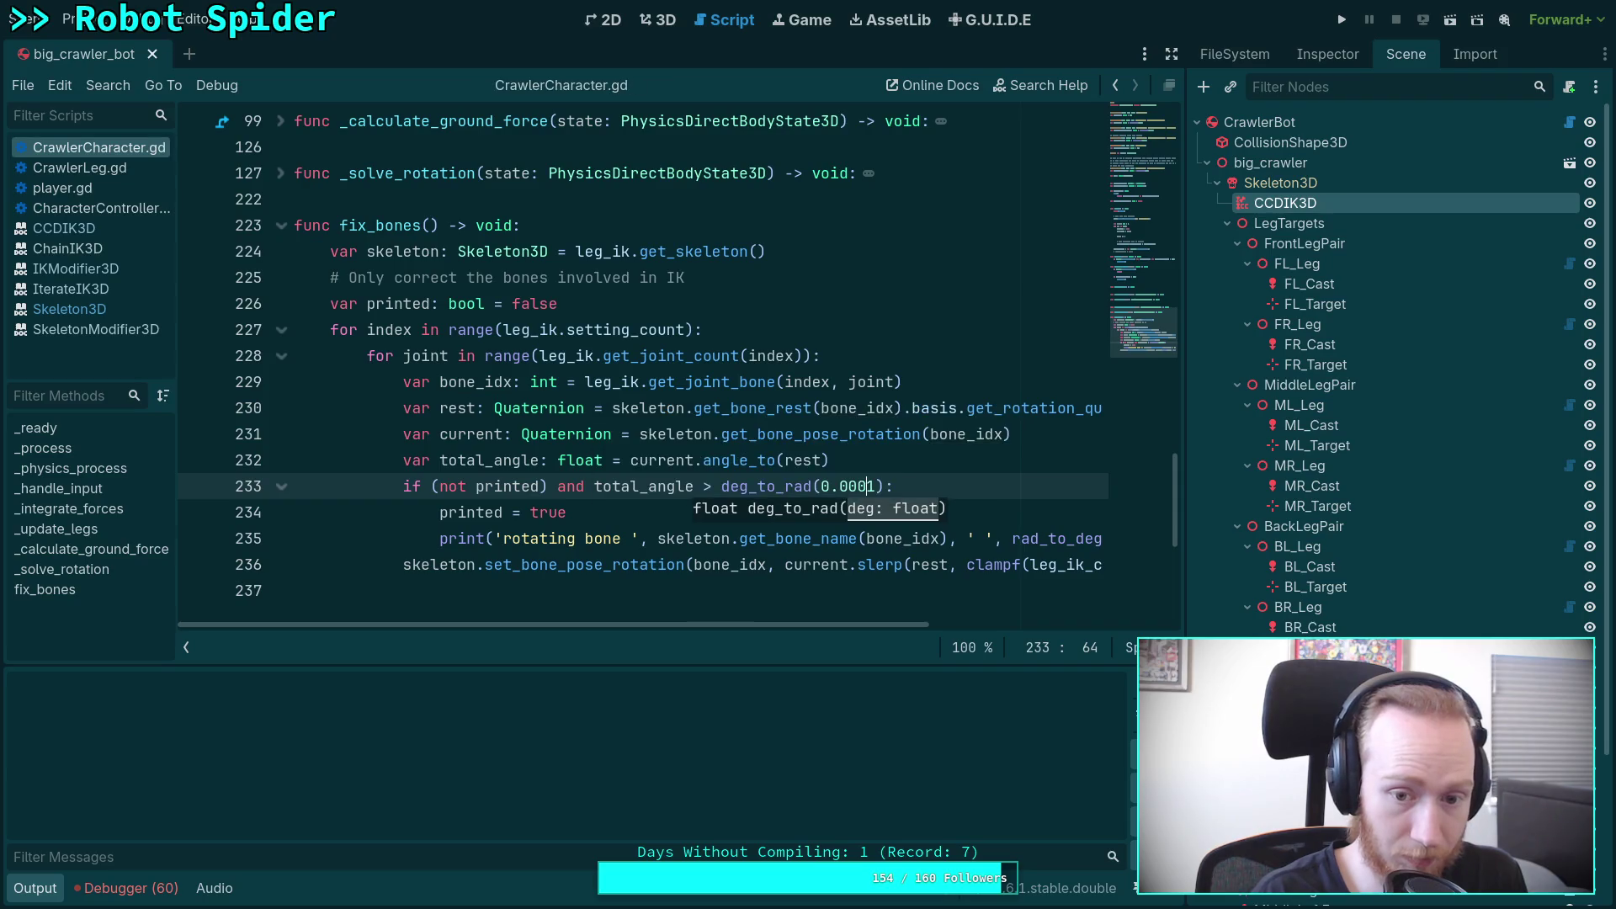
{"action": "key", "text": "Right"}
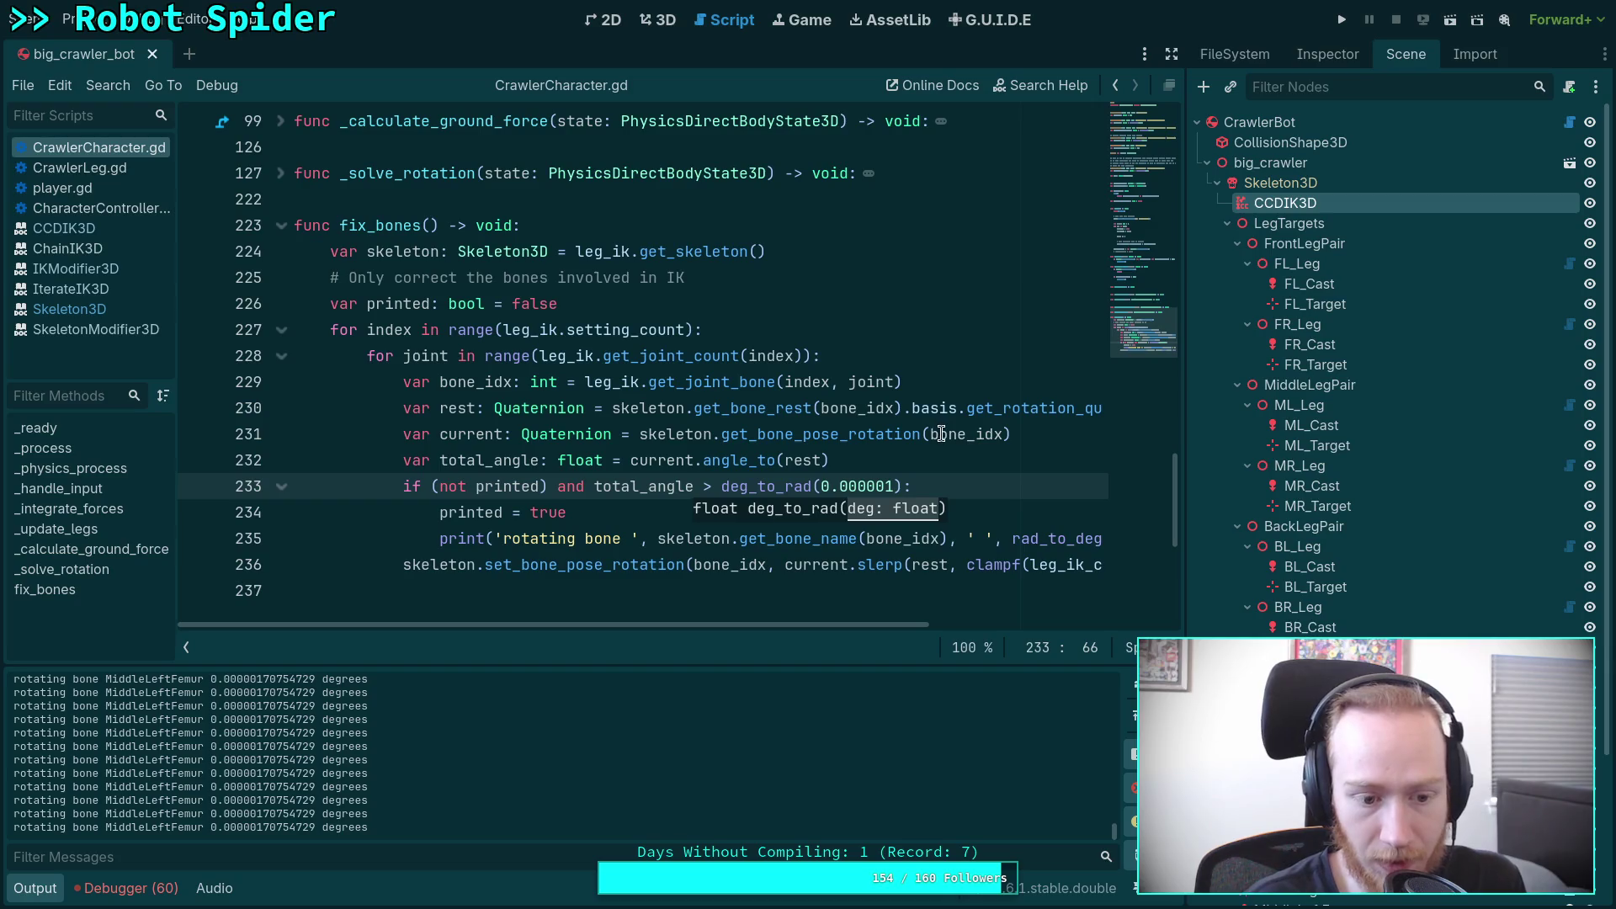
{"action": "key", "text": "BackSpace"}
{"action": "key", "text": "BackSpace"}
{"action": "key", "text": "BackSpace"}
{"action": "key", "text": "ctrl+s"}
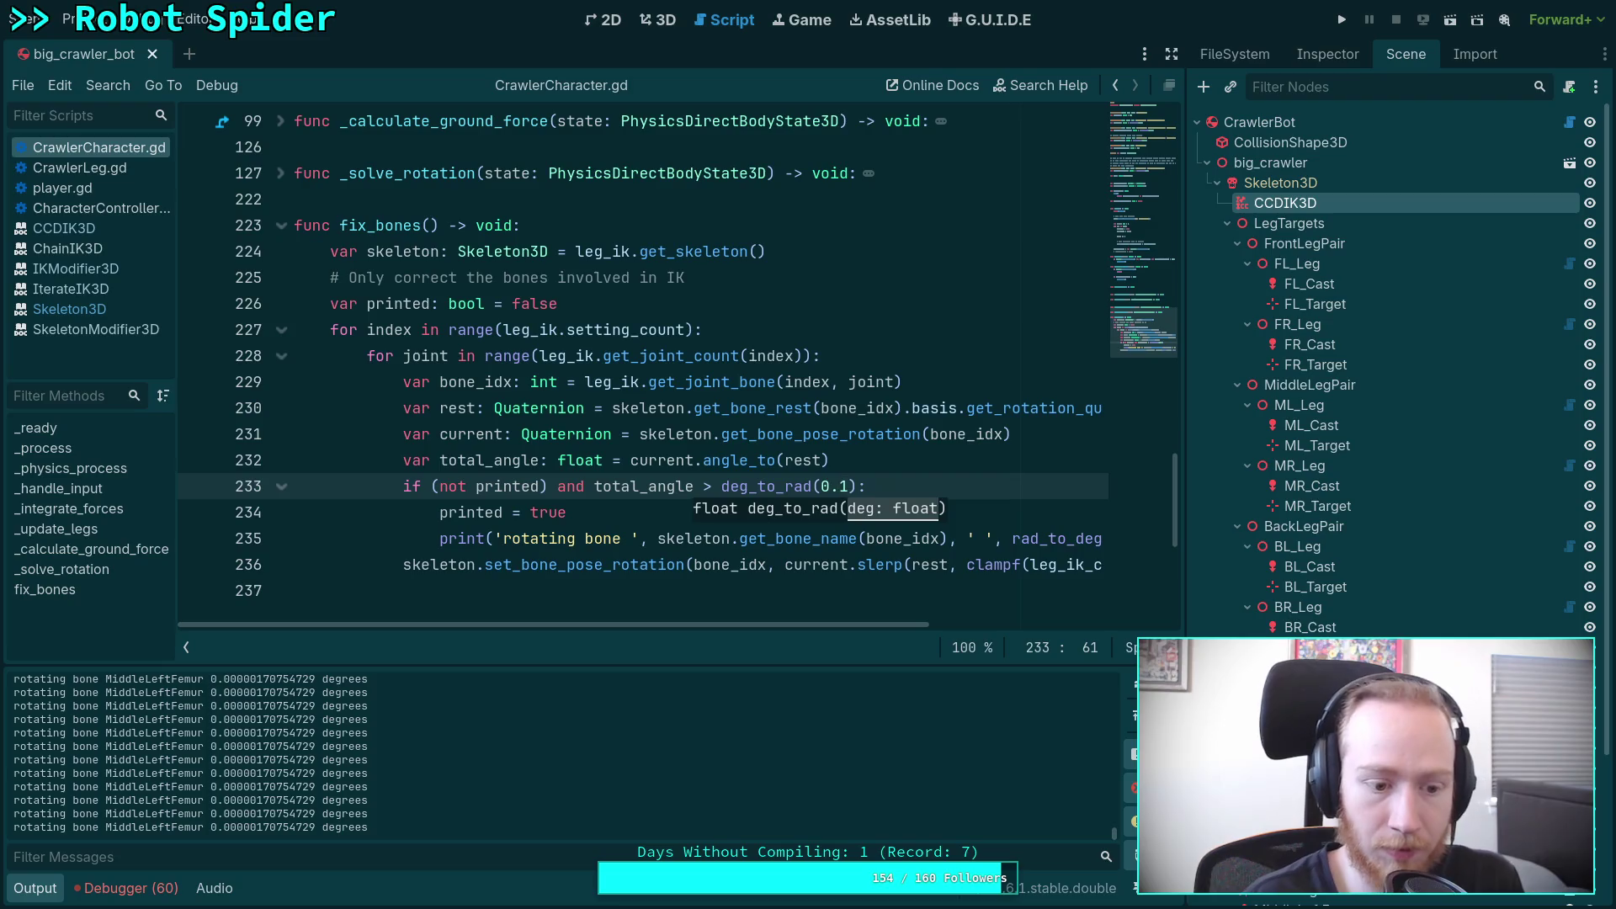
{"action": "left_click", "coordinate": [658, 20]}
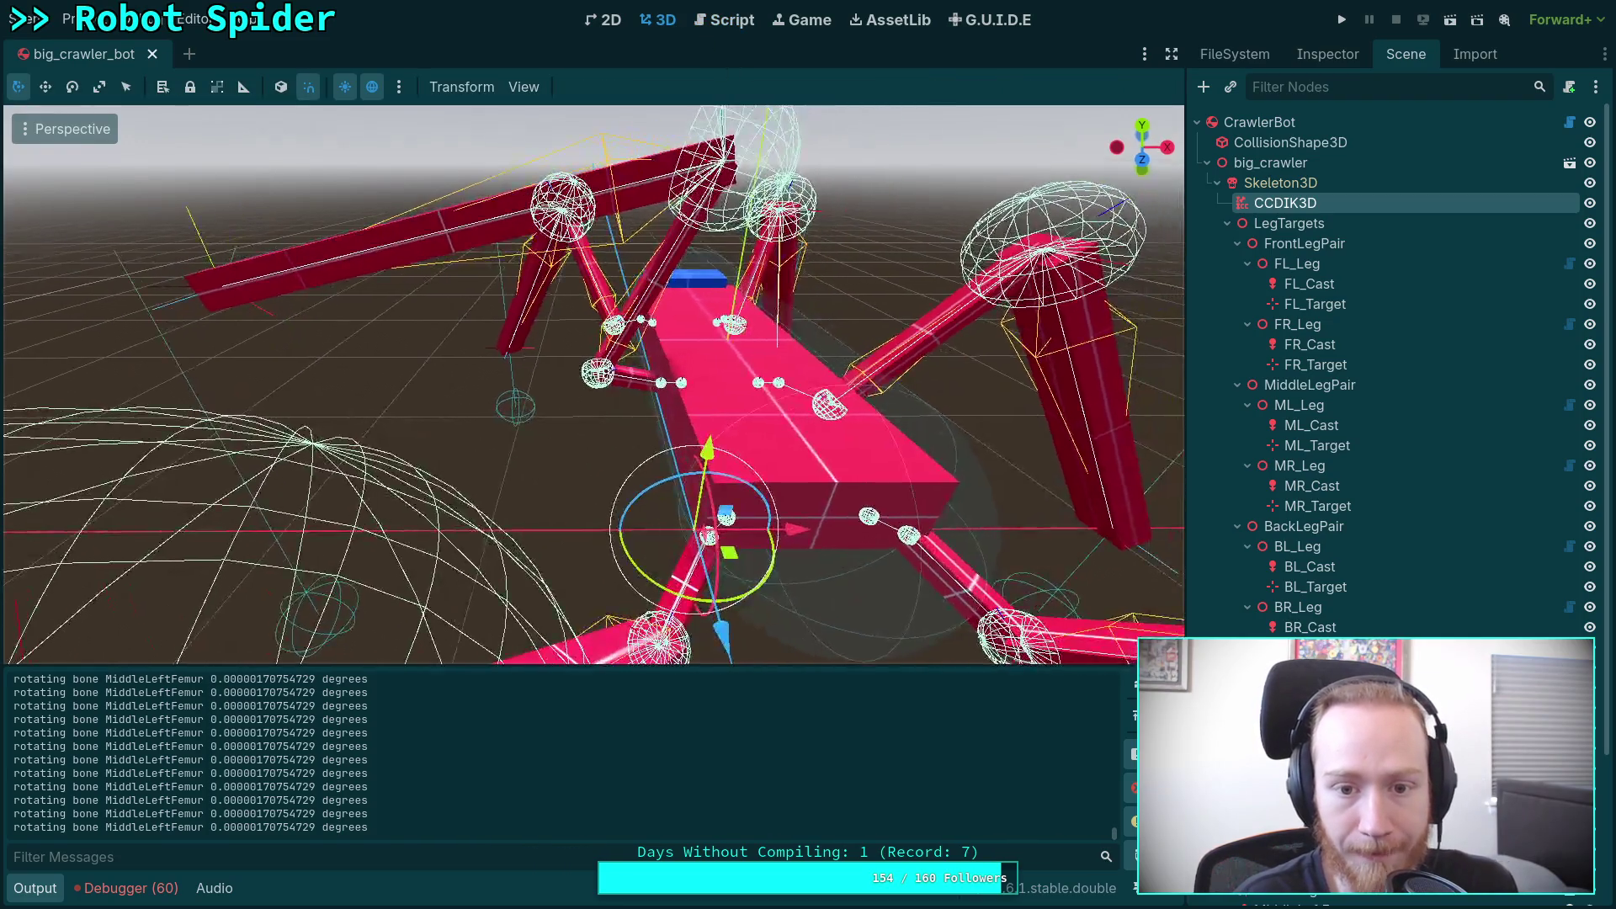
Step: Select the middle-left leg target ML_Target in the scene tree
{"action": "left_click", "coordinate": [1310, 425]}
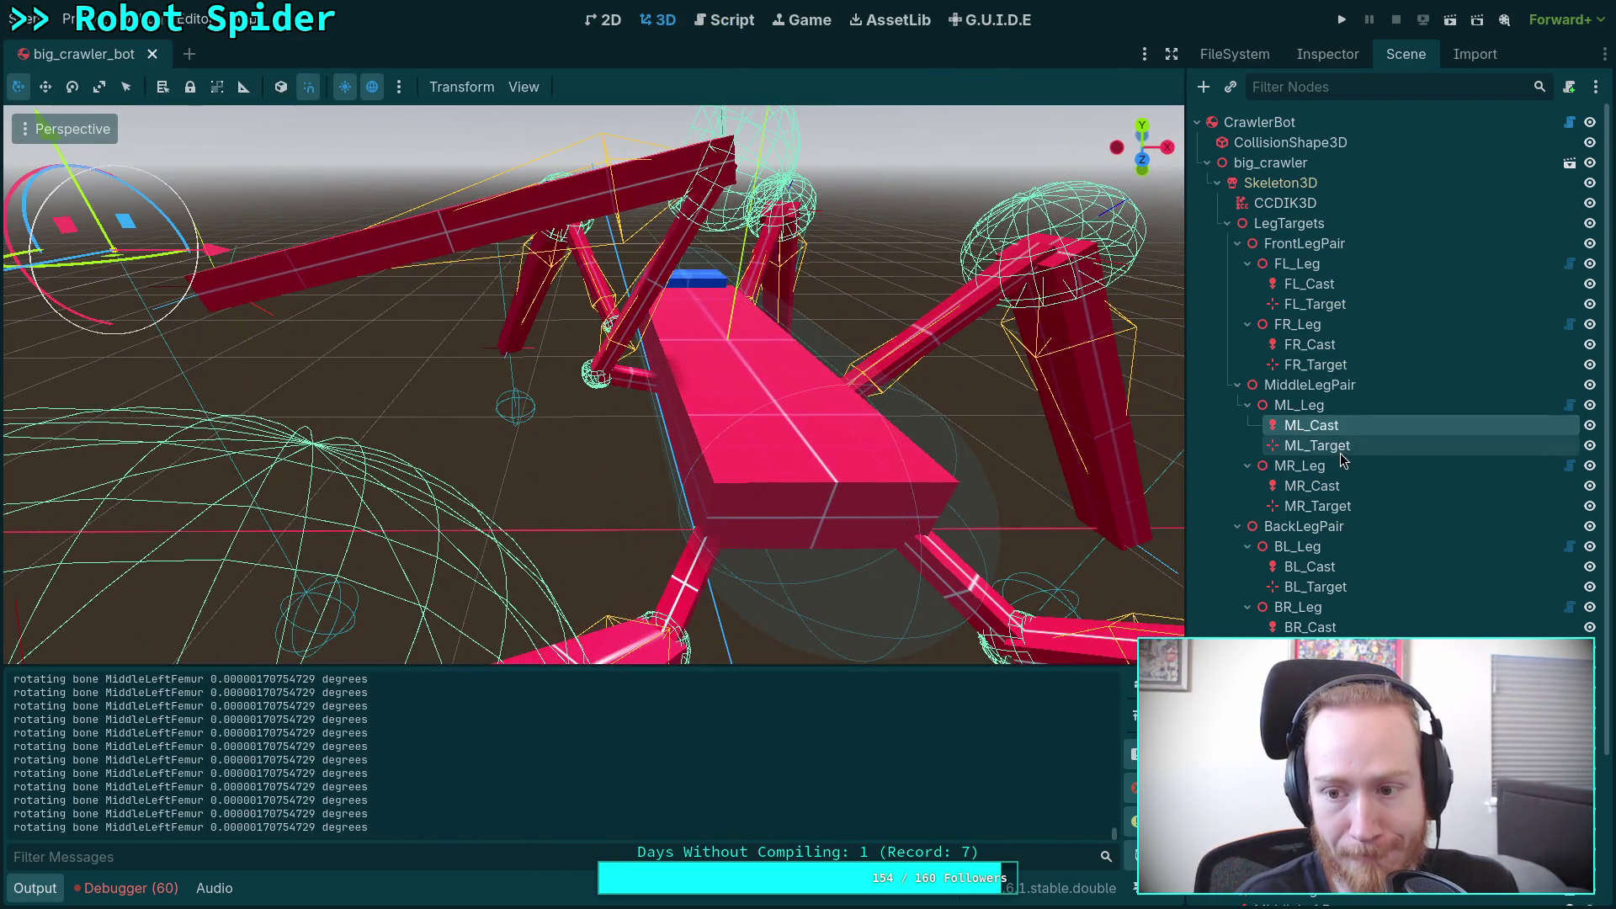
{"action": "left_click", "coordinate": [1331, 388]}
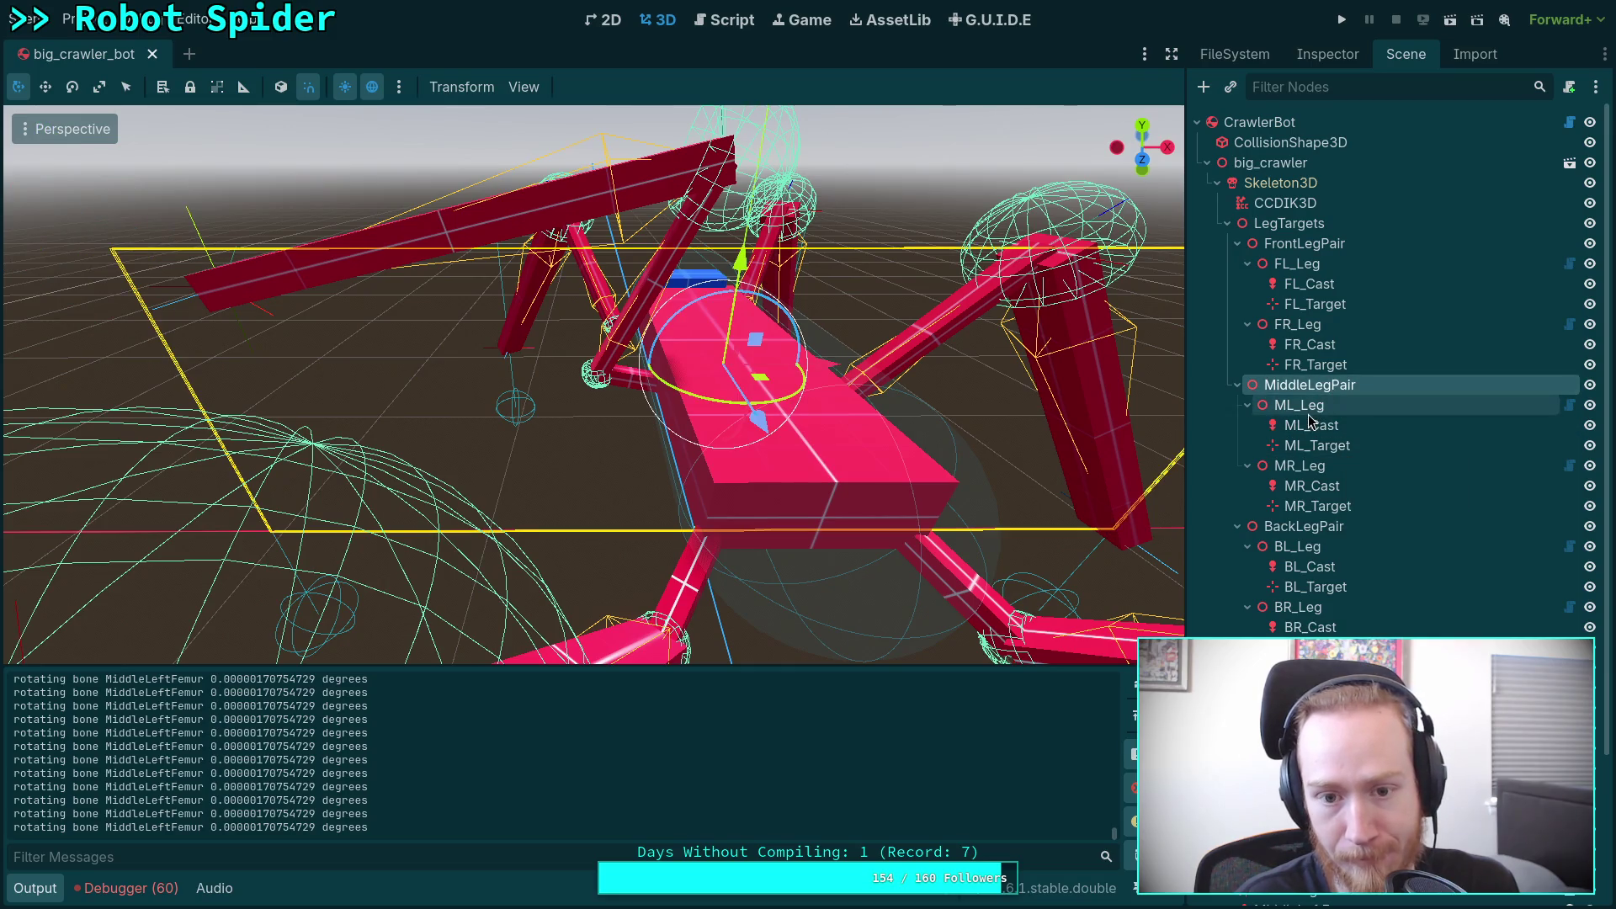
{"action": "left_click", "coordinate": [1309, 412]}
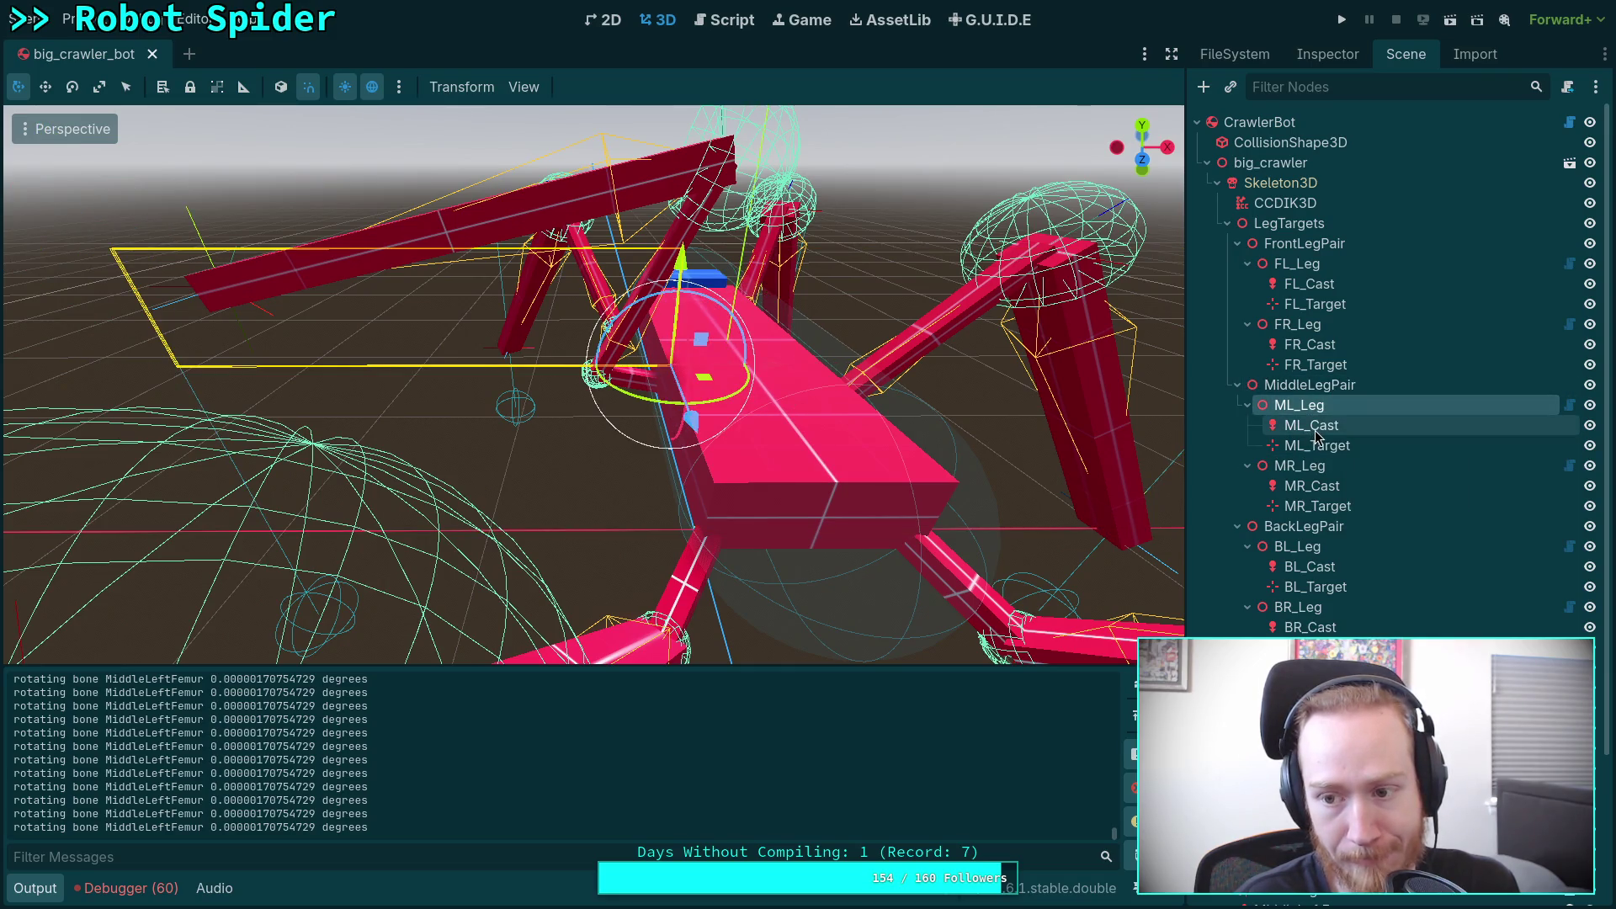
{"action": "left_click", "coordinate": [1313, 427]}
{"action": "left_click", "coordinate": [1318, 446]}
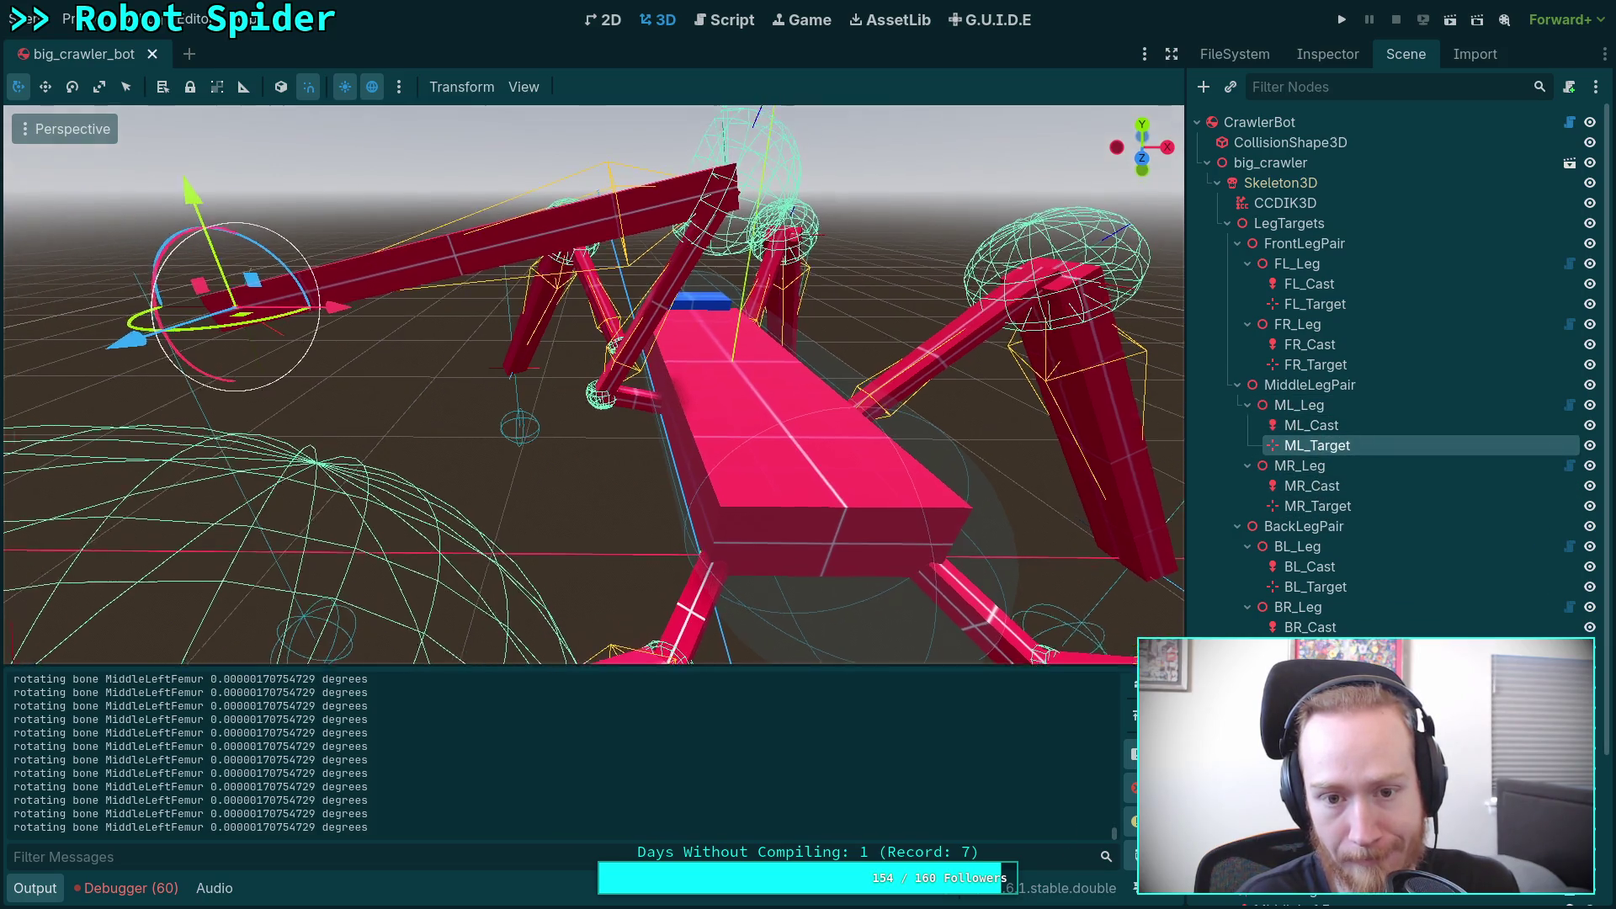
Step: Check the angle calculation line in the script, then drag ML_Target down and left
{"action": "left_click", "coordinate": [729, 30]}
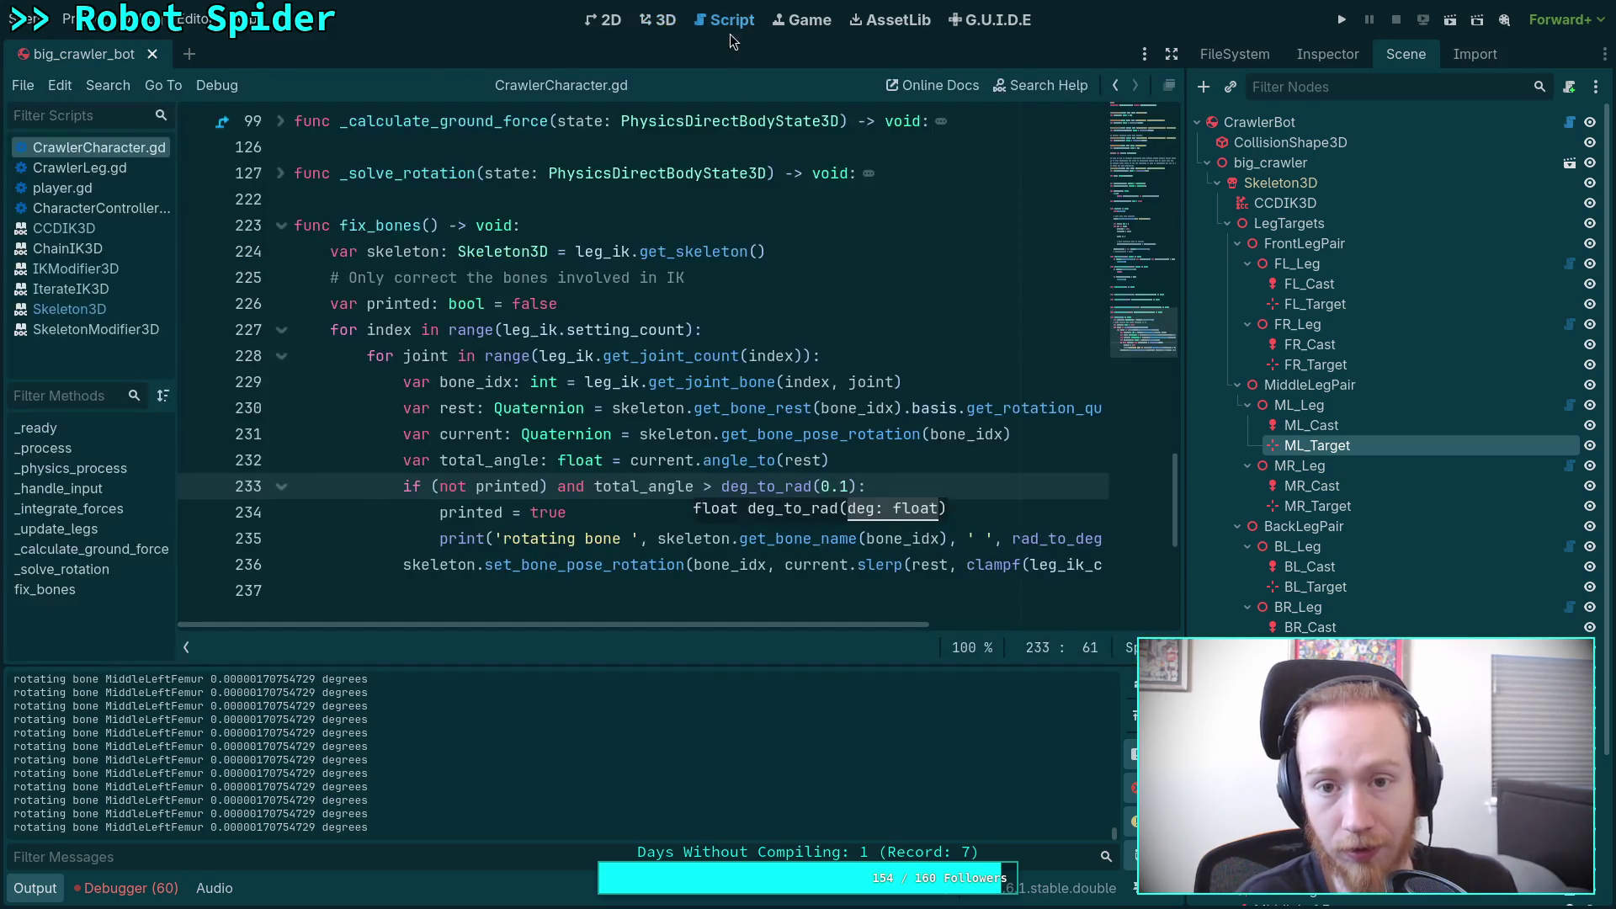
{"action": "left_click", "coordinate": [874, 472]}
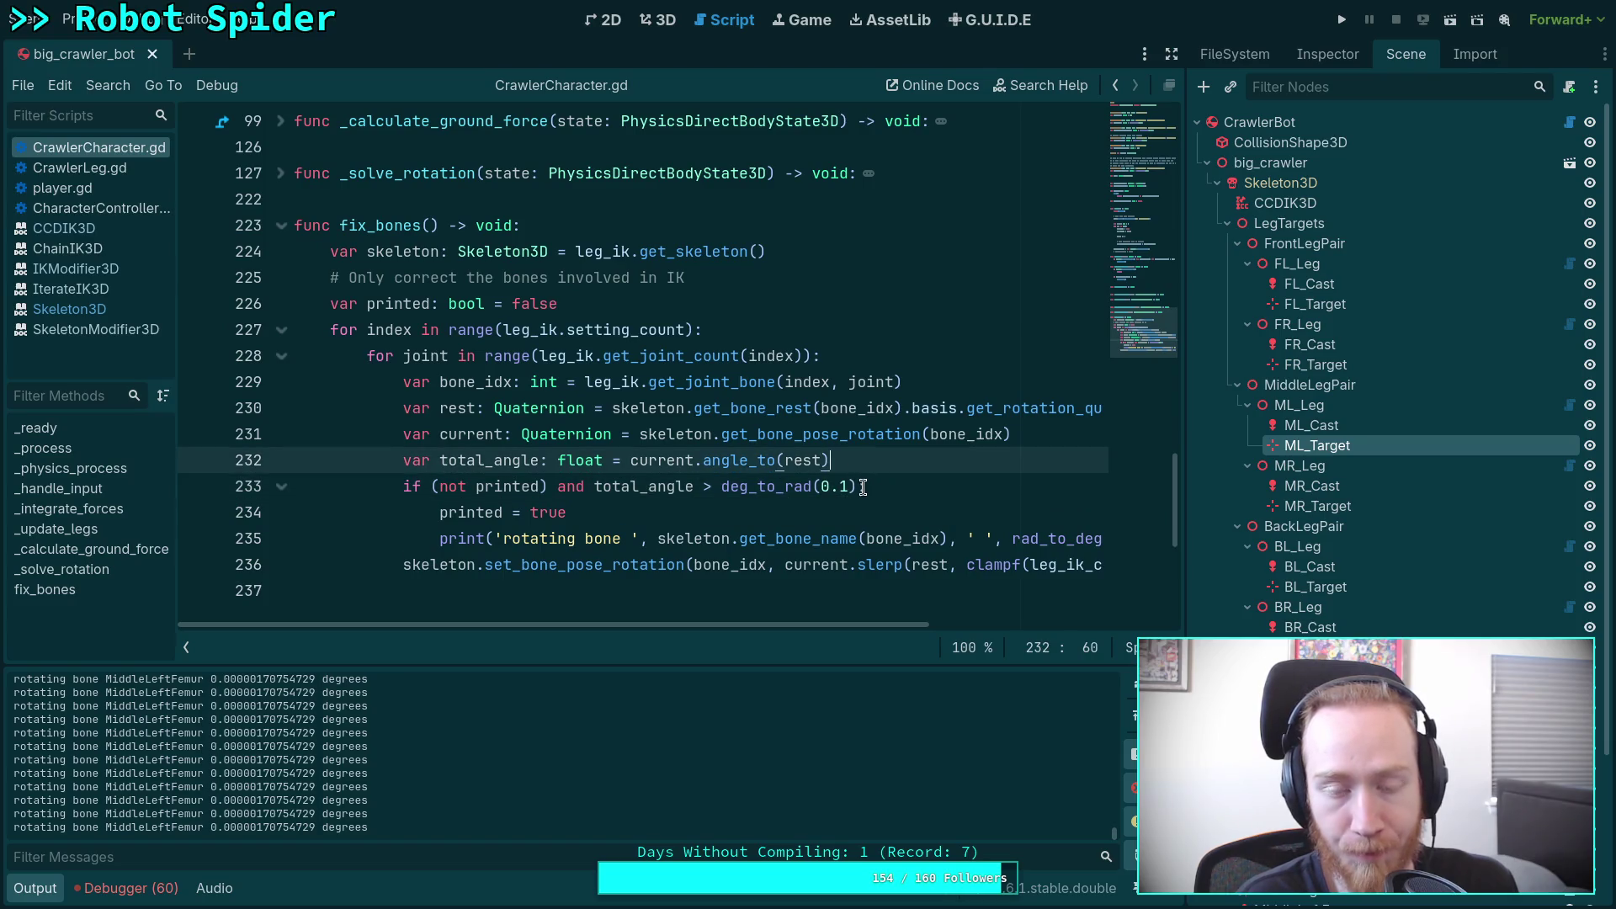
{"action": "left_click", "coordinate": [652, 20]}
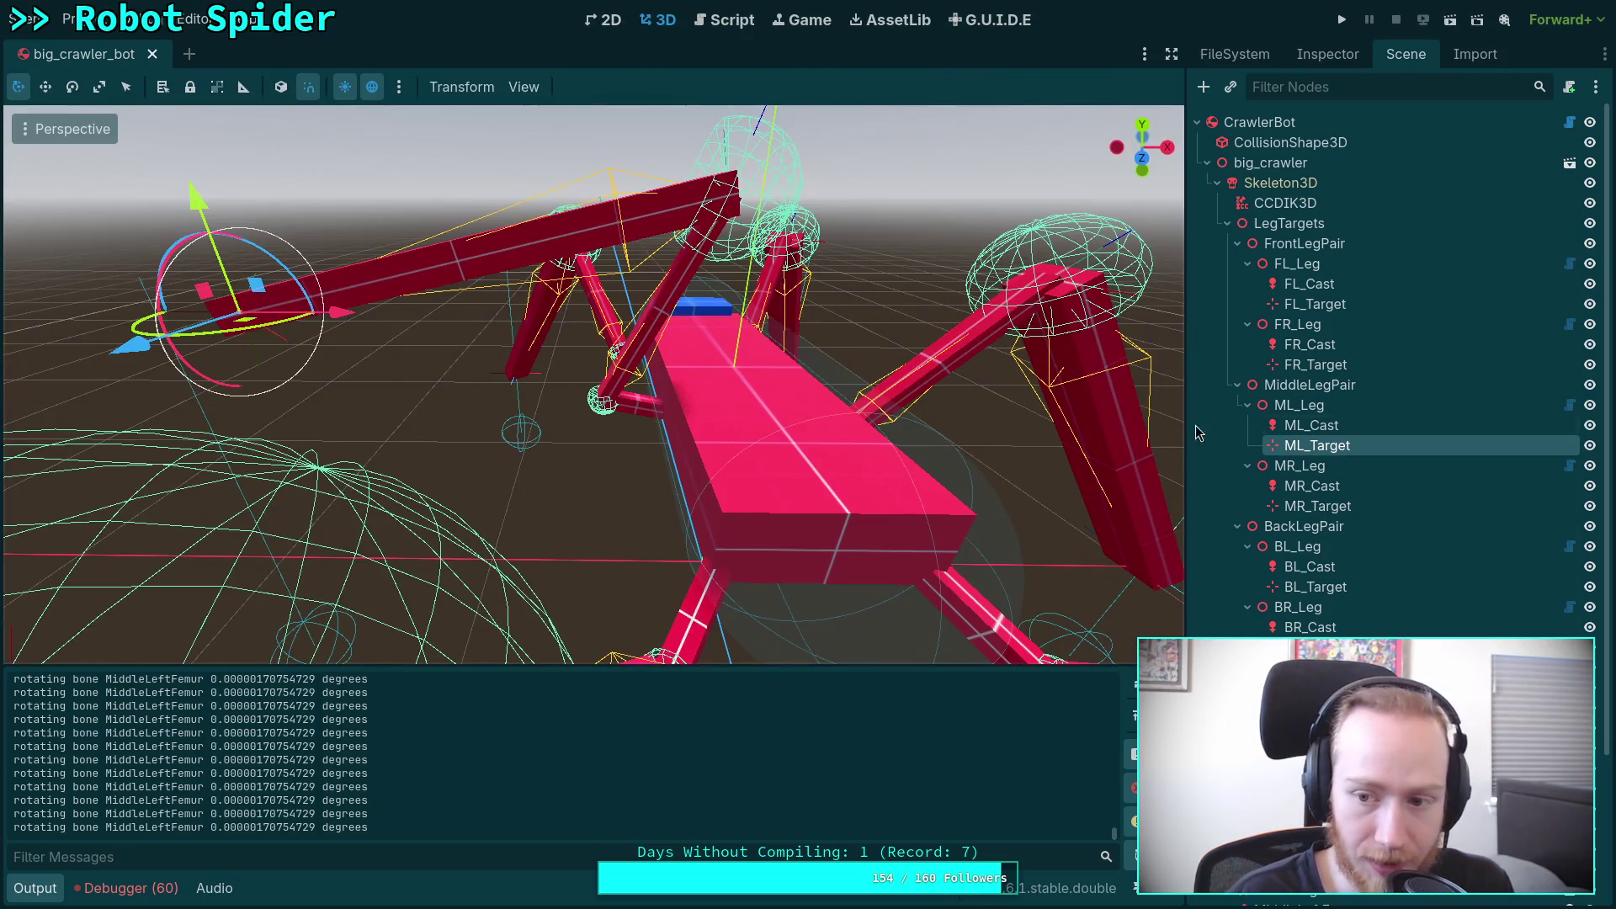
{"action": "left_click_drag", "start_coordinate": [968, 396], "coordinate": [703, 337]}
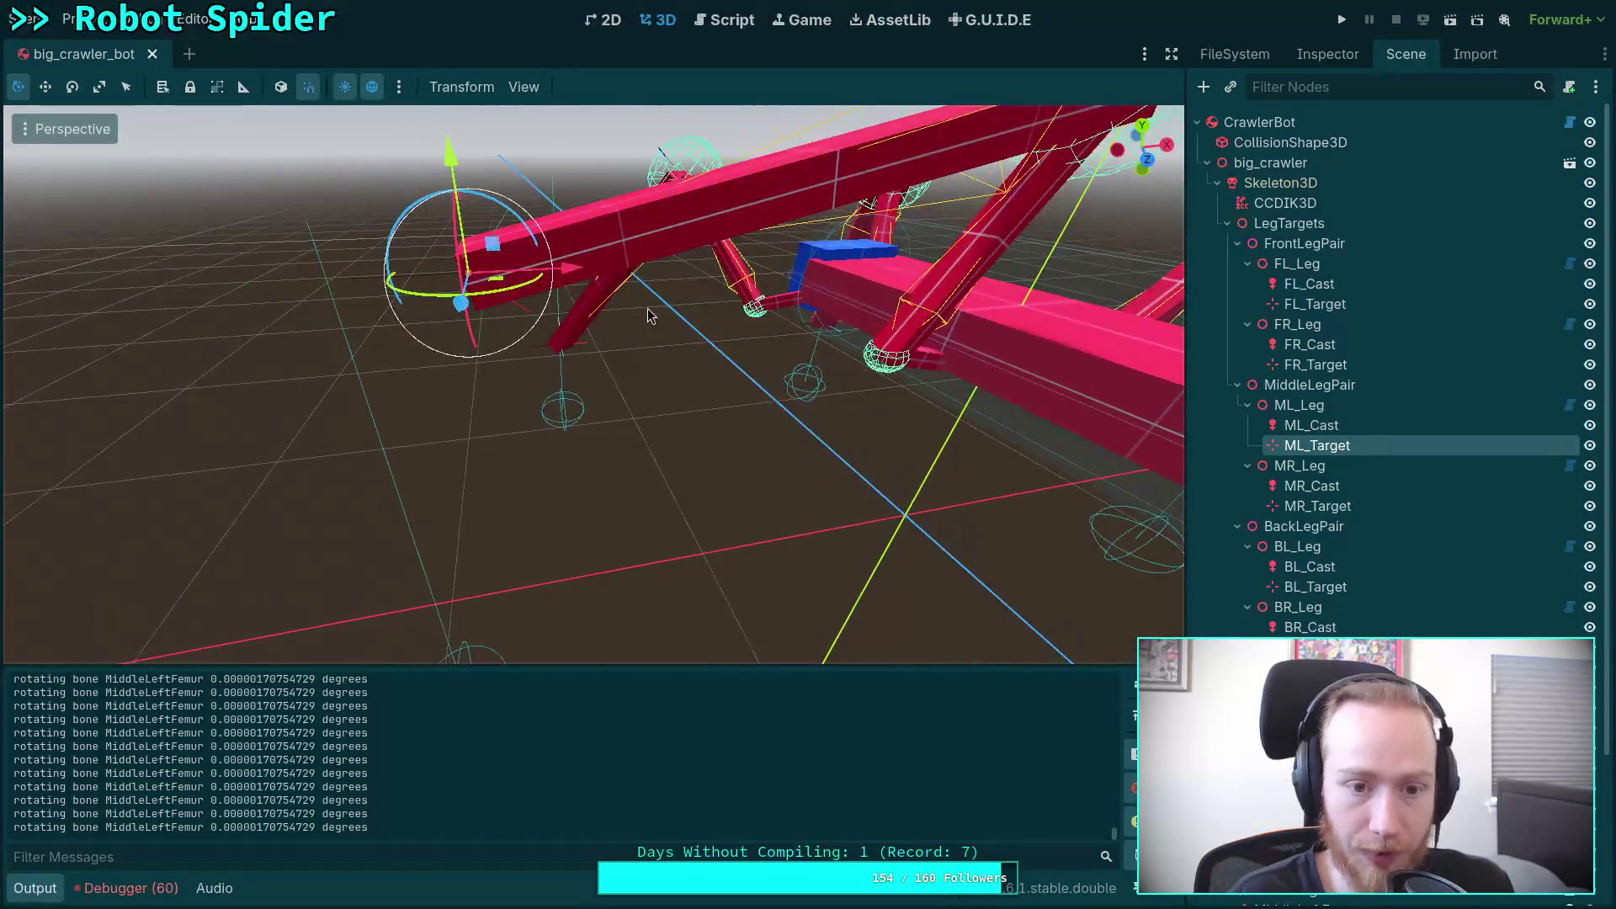
{"action": "mouse_move", "coordinate": [477, 237]}
{"action": "left_mouse_down"}
{"action": "mouse_move", "coordinate": [486, 421]}
{"action": "mouse_move", "coordinate": [458, 594]}
{"action": "left_mouse_up"}
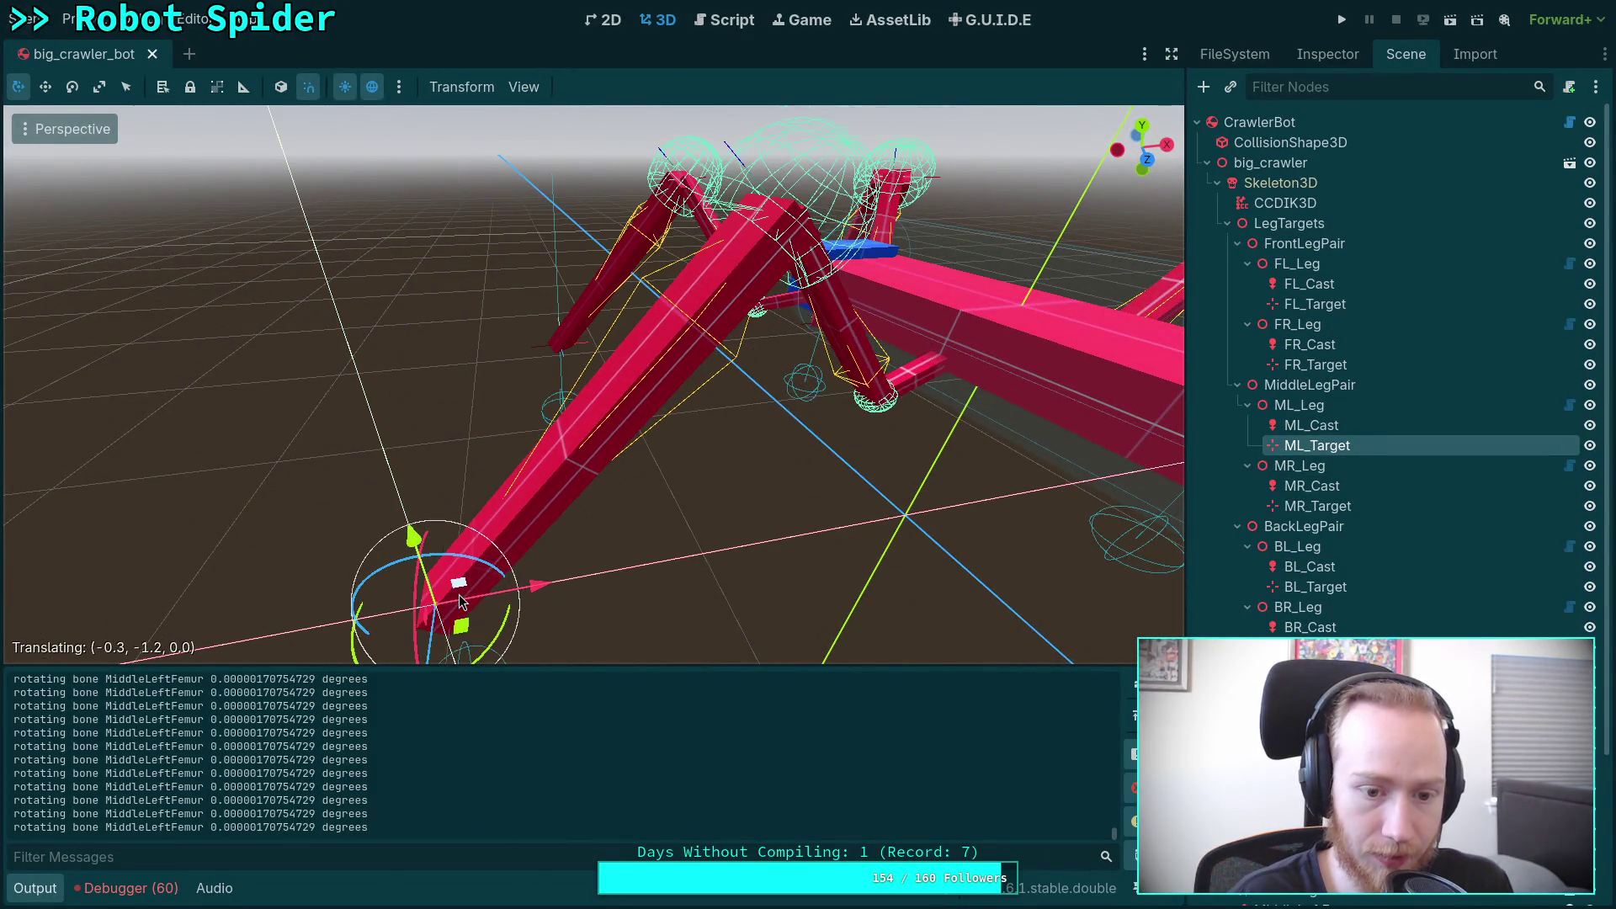
{"action": "mouse_move", "coordinate": [548, 570]}
{"action": "left_mouse_down"}
{"action": "mouse_move", "coordinate": [480, 535]}
{"action": "mouse_move", "coordinate": [850, 591]}
{"action": "left_mouse_up"}
Step: Select FR_Target and raise the front-right leg target upward
{"action": "left_click", "coordinate": [816, 593]}
{"action": "scroll", "coordinate": [812, 589], "scroll_direction": "down", "scroll_amount": 3}
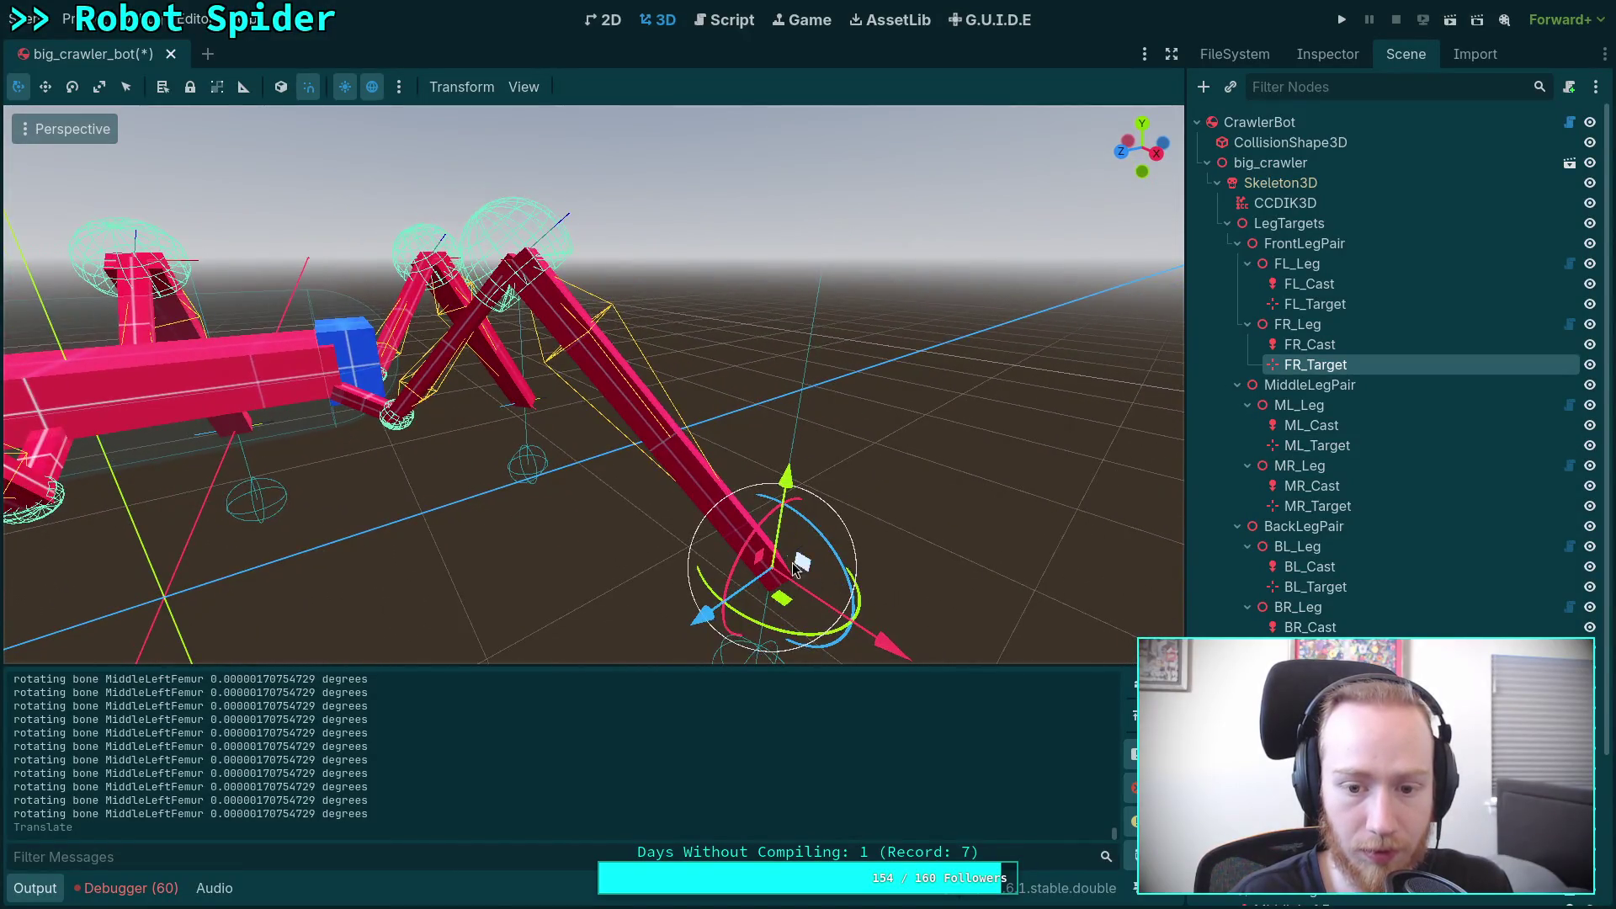
{"action": "mouse_move", "coordinate": [776, 548]}
{"action": "left_mouse_down"}
{"action": "mouse_move", "coordinate": [659, 264]}
{"action": "mouse_move", "coordinate": [555, 303]}
{"action": "left_mouse_up"}
{"action": "key", "text": "ctrl+s"}
{"action": "left_click", "coordinate": [717, 20]}
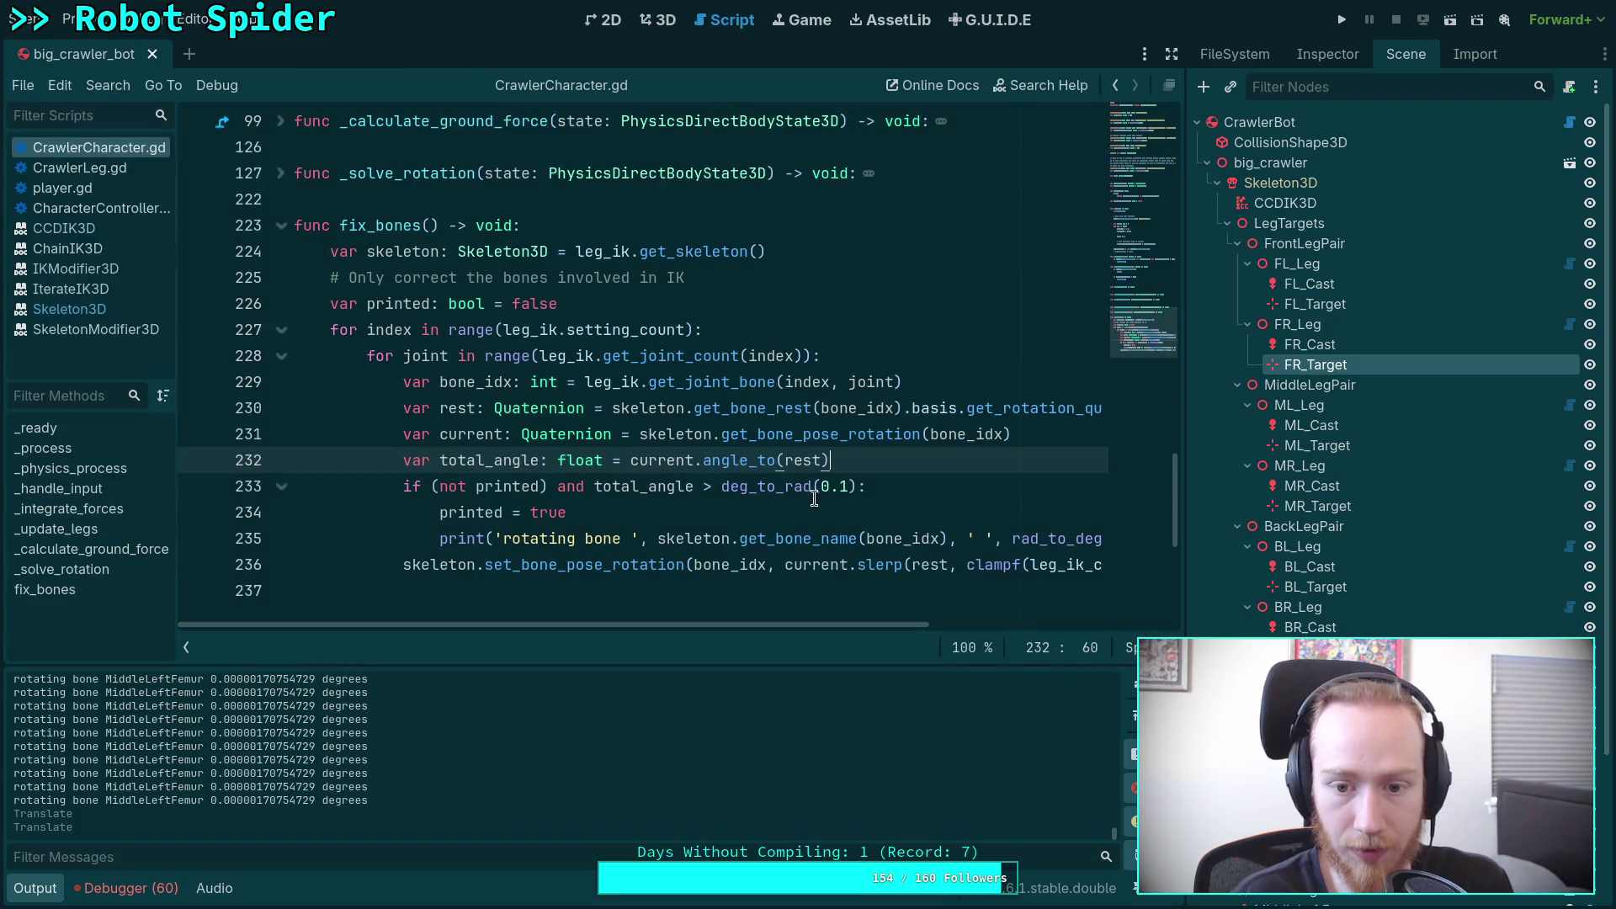
{"action": "left_click", "coordinate": [846, 486]}
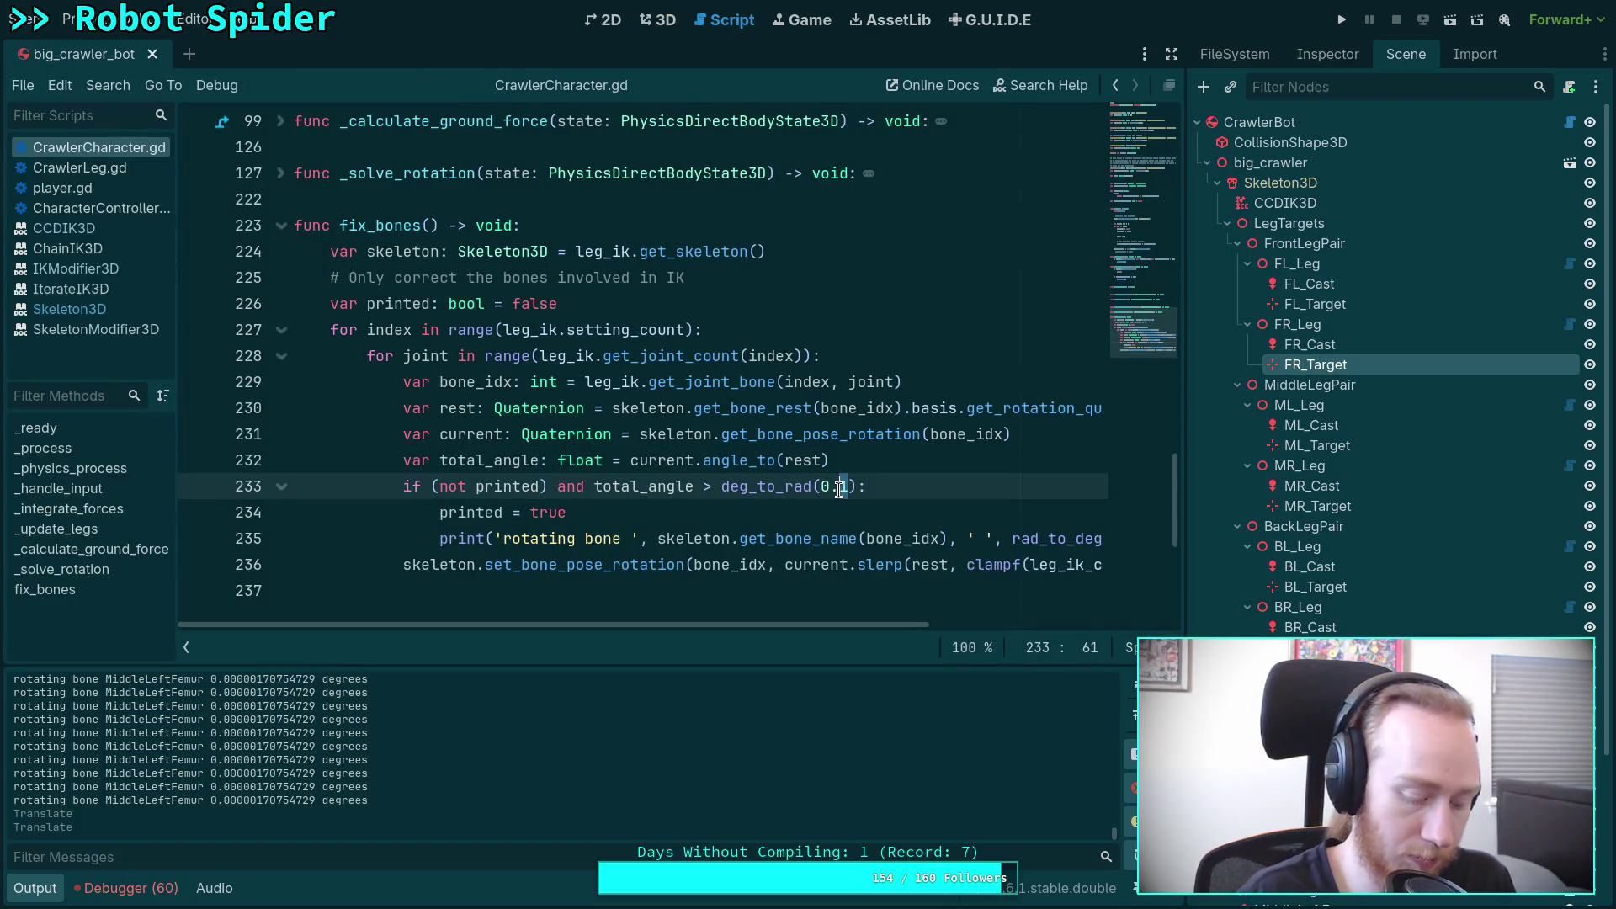
{"action": "key", "text": "Delete"}
{"action": "type", "text": "0"}
{"action": "key", "text": "ctrl+z"}
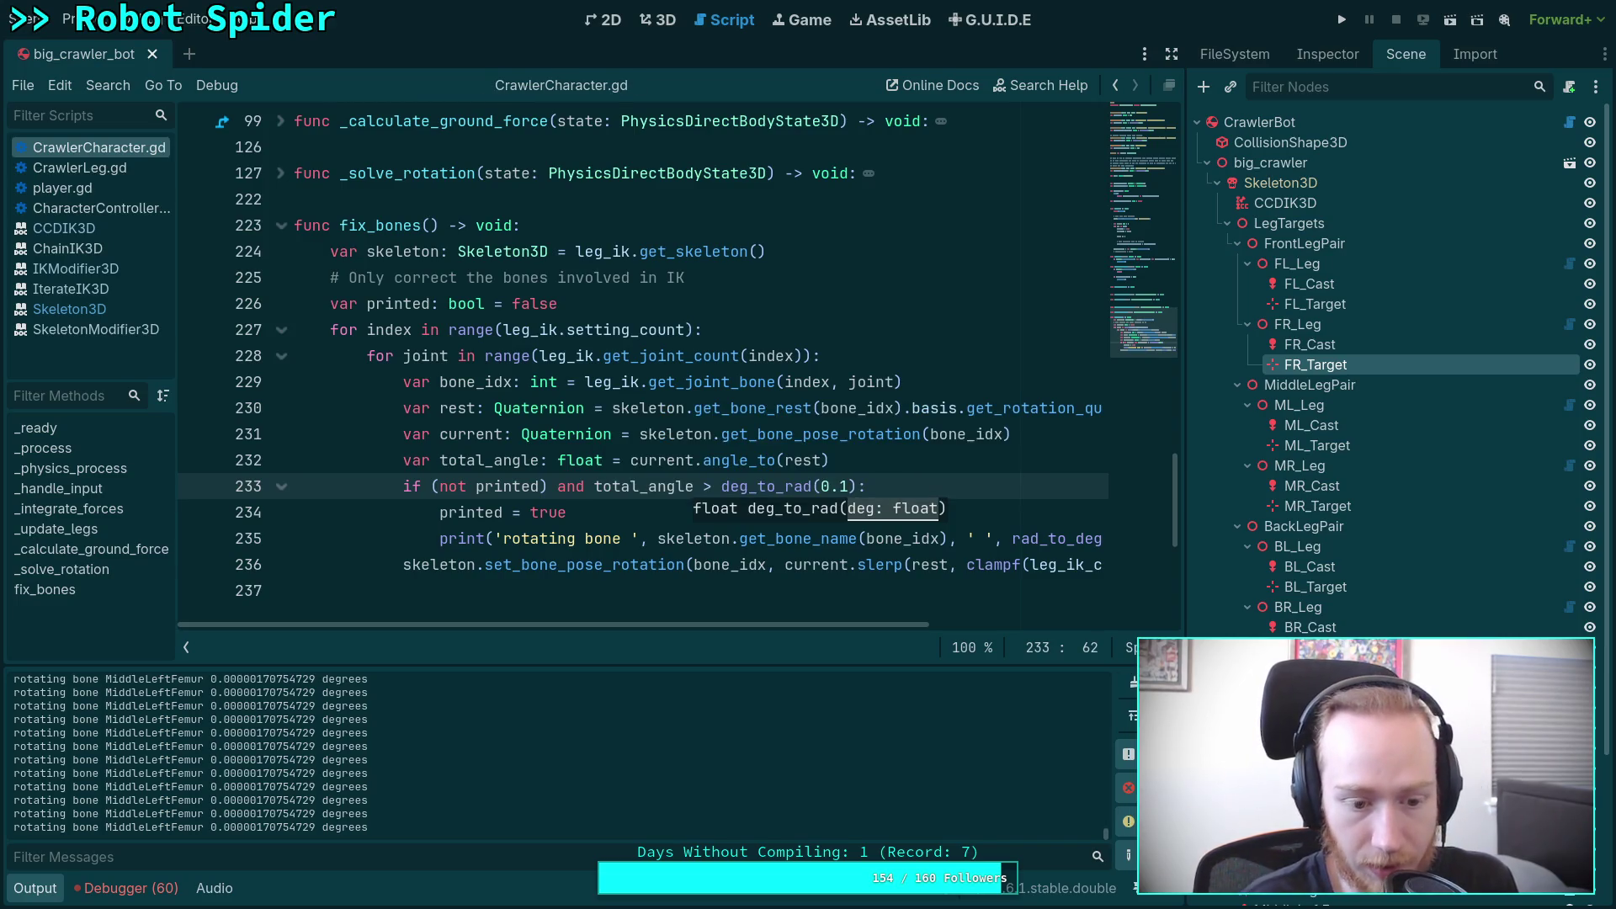
{"action": "left_click", "coordinate": [645, 14]}
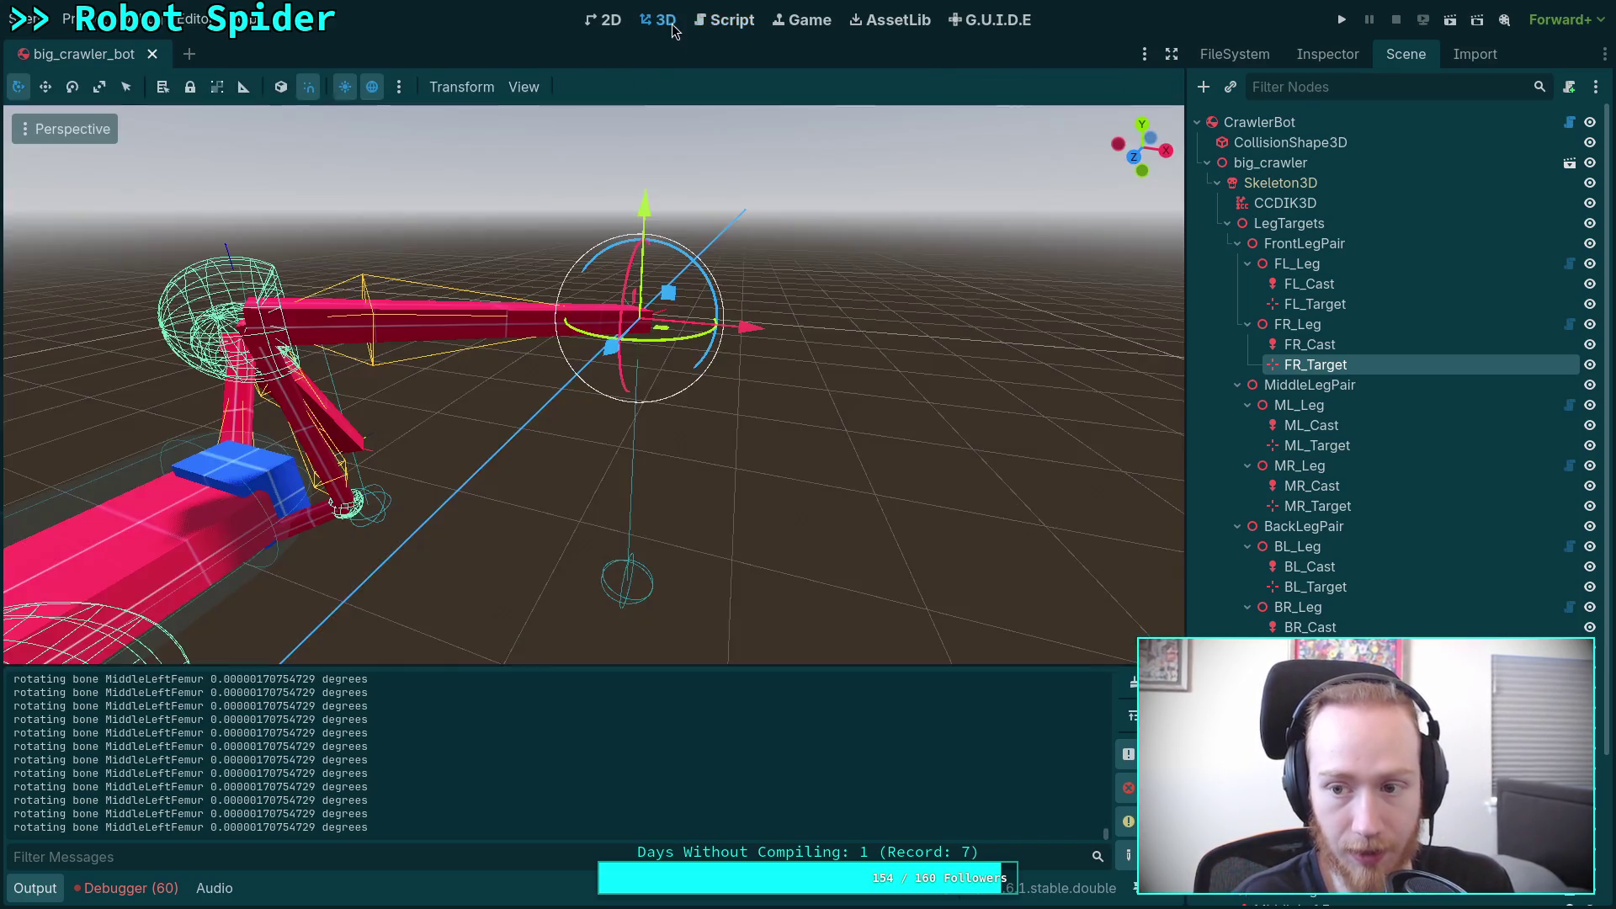
Step: Turn on the CCDIK3D modifier's Active property and save the crawler scene
{"action": "left_click", "coordinate": [1285, 203]}
{"action": "left_click", "coordinate": [1327, 54]}
{"action": "left_click", "coordinate": [1410, 447]}
{"action": "left_click", "coordinate": [1411, 446]}
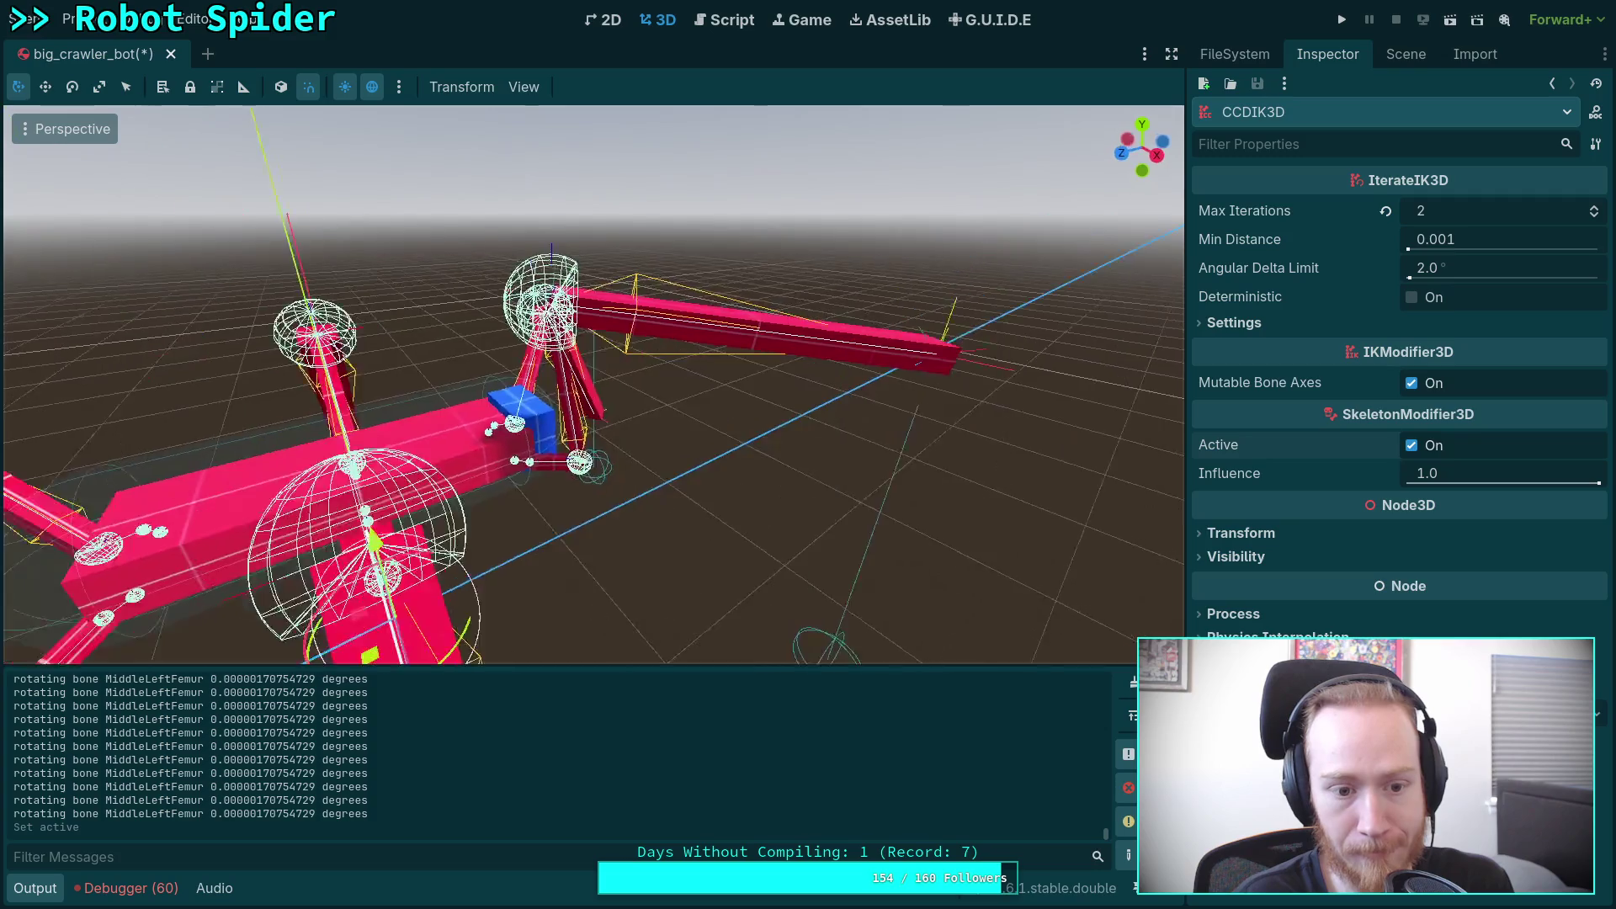
{"action": "key", "text": "ctrl+s"}
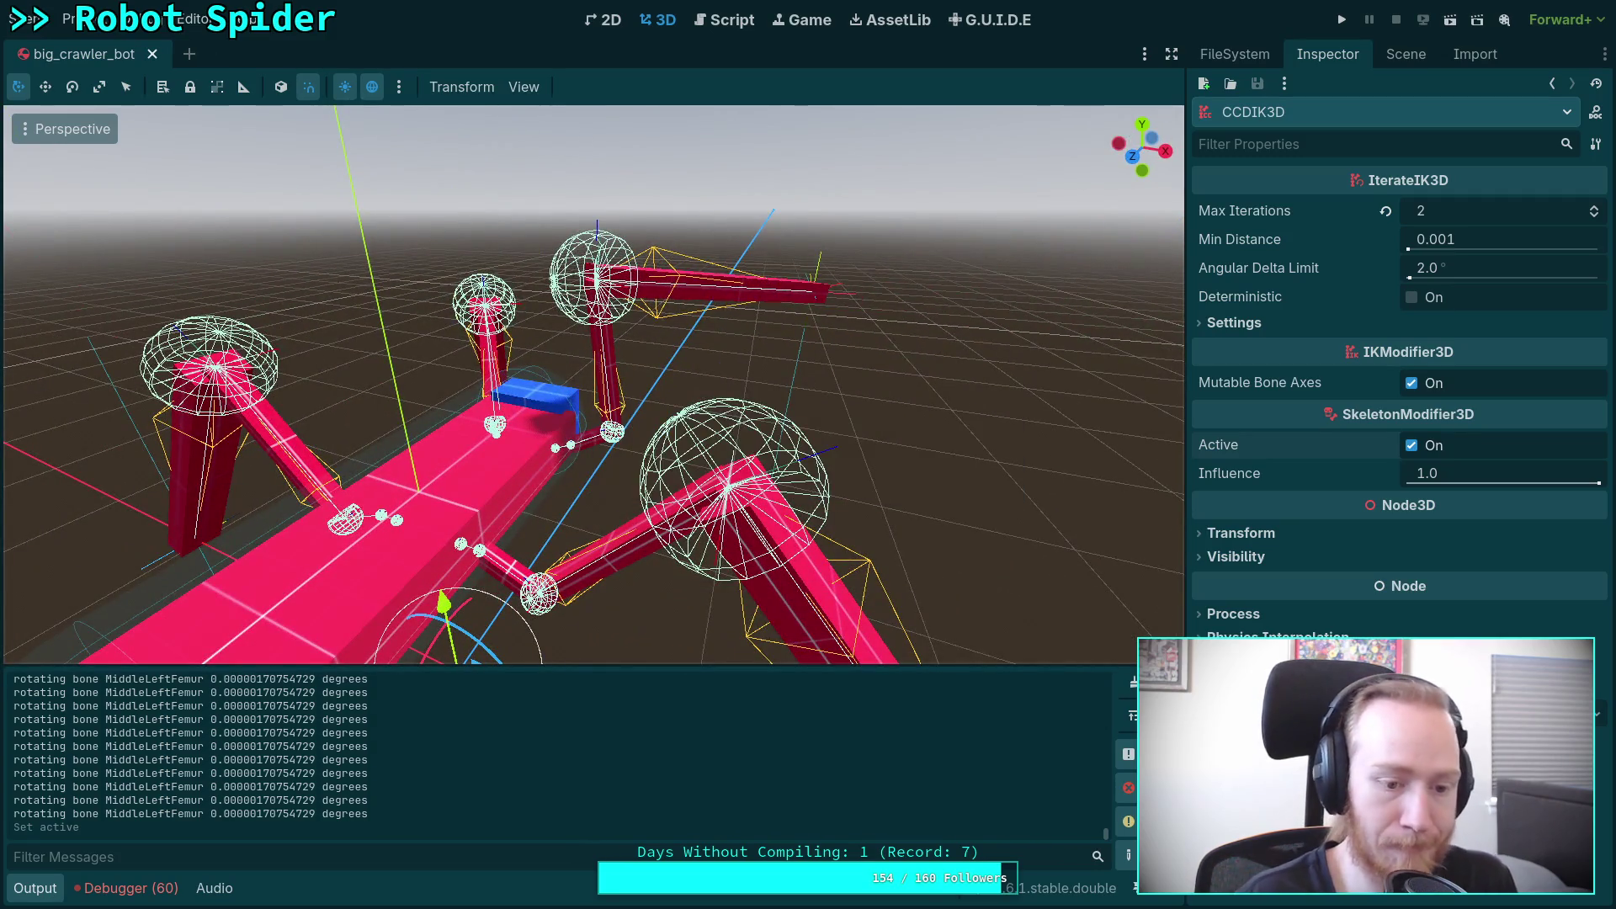
Step: Open CrawlerCharacter.gd, edit the 0.1 angle threshold, and save
{"action": "left_click", "coordinate": [724, 19]}
{"action": "key", "text": "BackSpace"}
{"action": "type", "text": "0"}
{"action": "key", "text": "ctrl+s"}
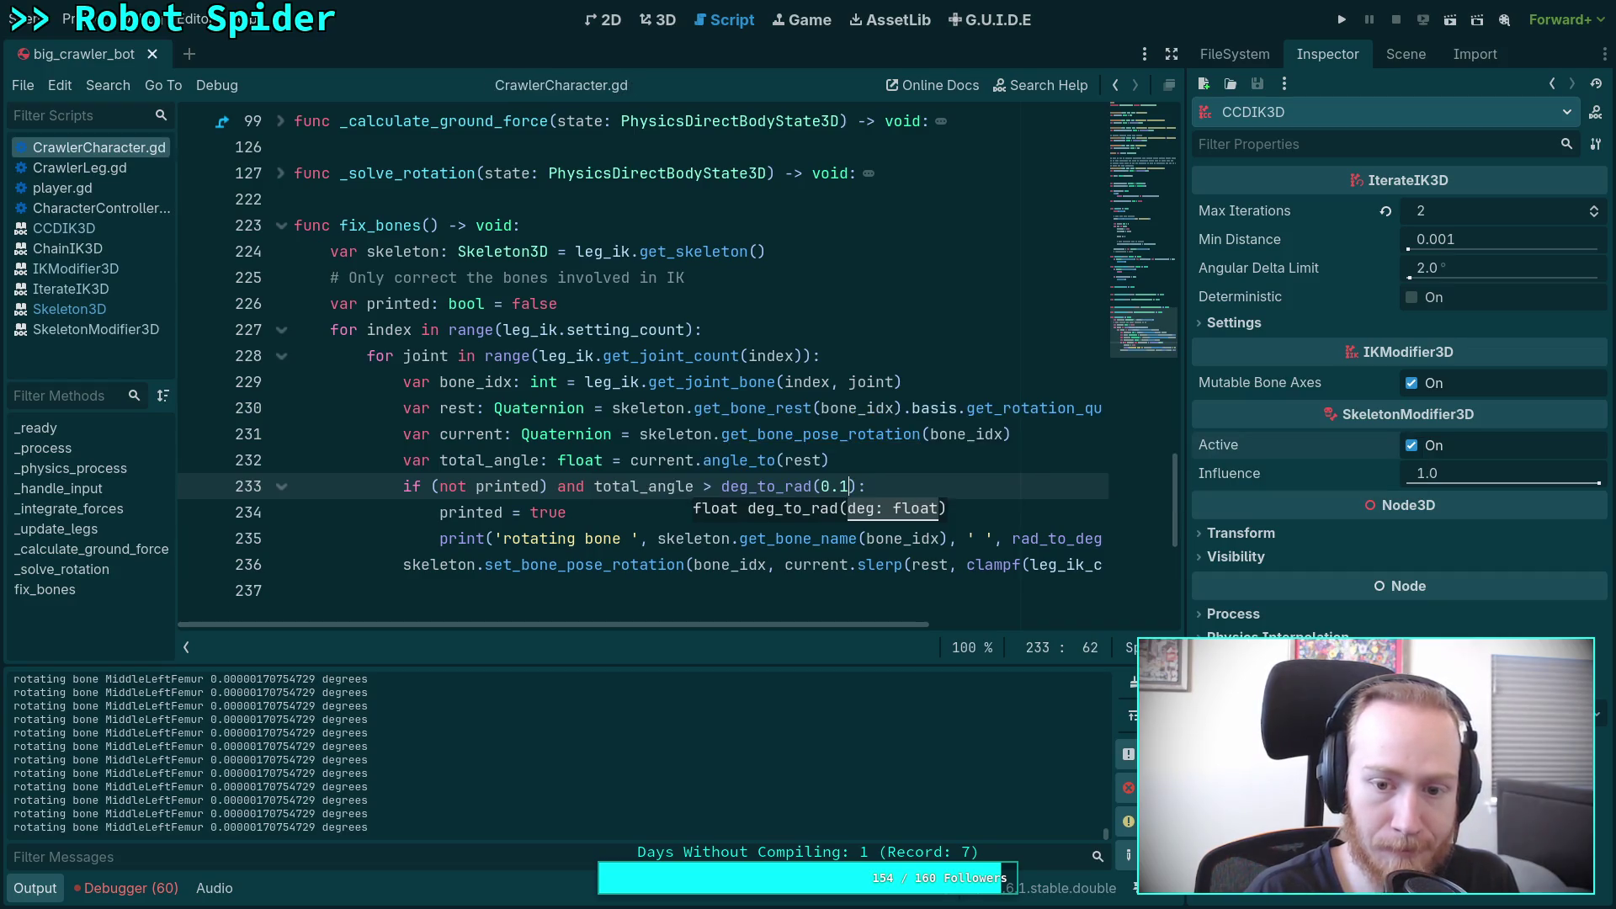
Step: Place the cursor on rest-rotation line 230, then move to the browser with skeleton_modifier_3d.cpp
{"action": "left_click", "coordinate": [918, 408]}
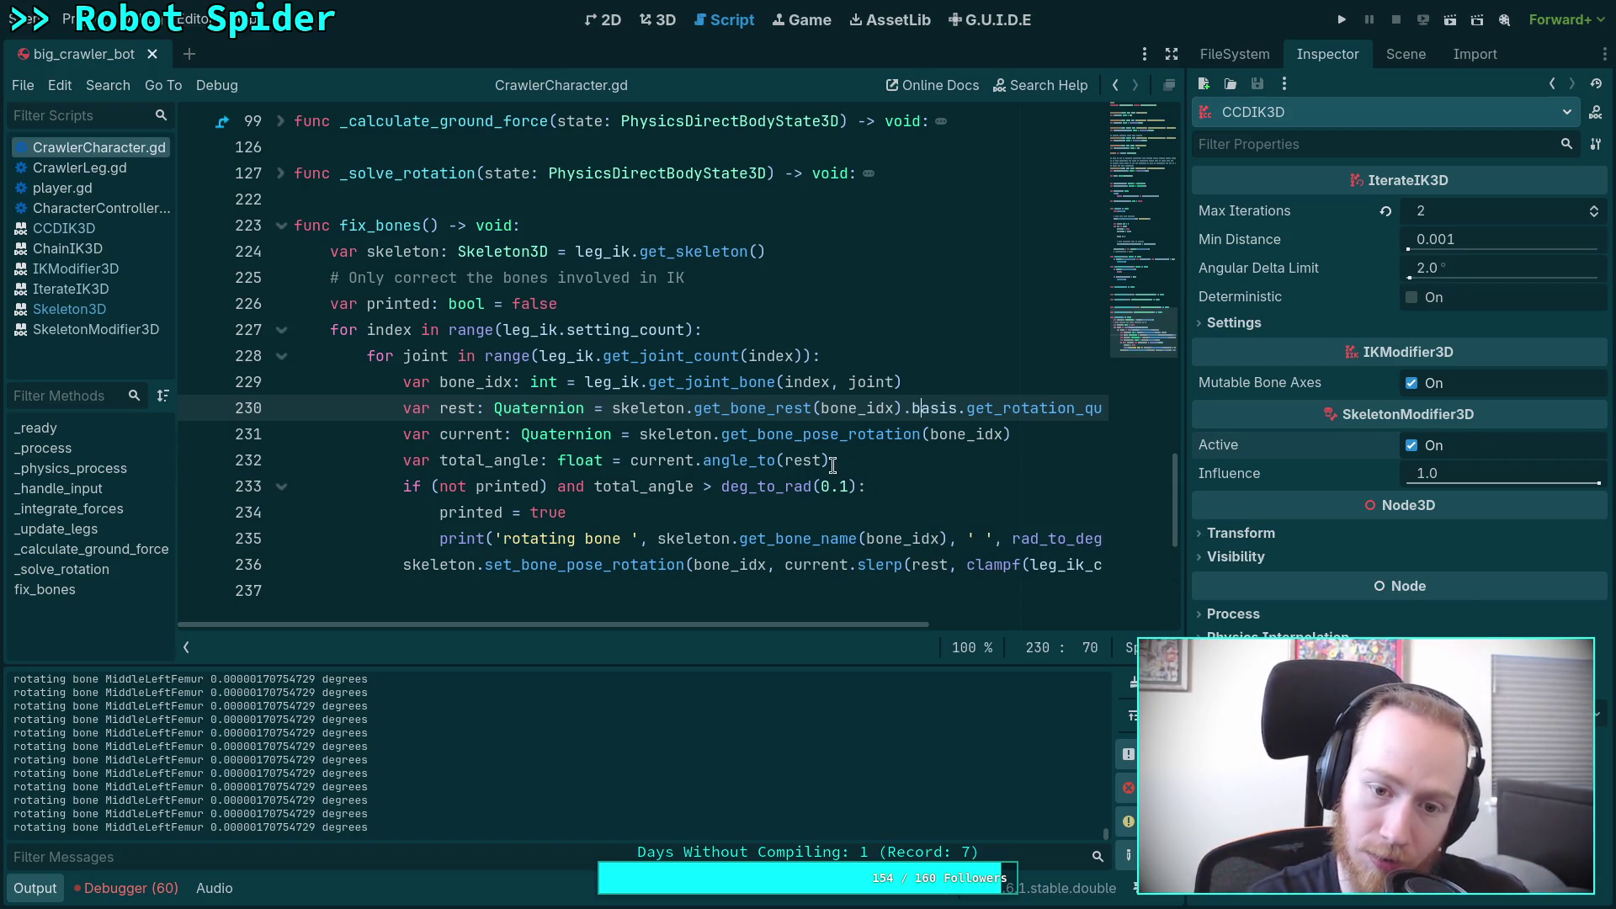
{"action": "key", "text": "alt+Tab"}
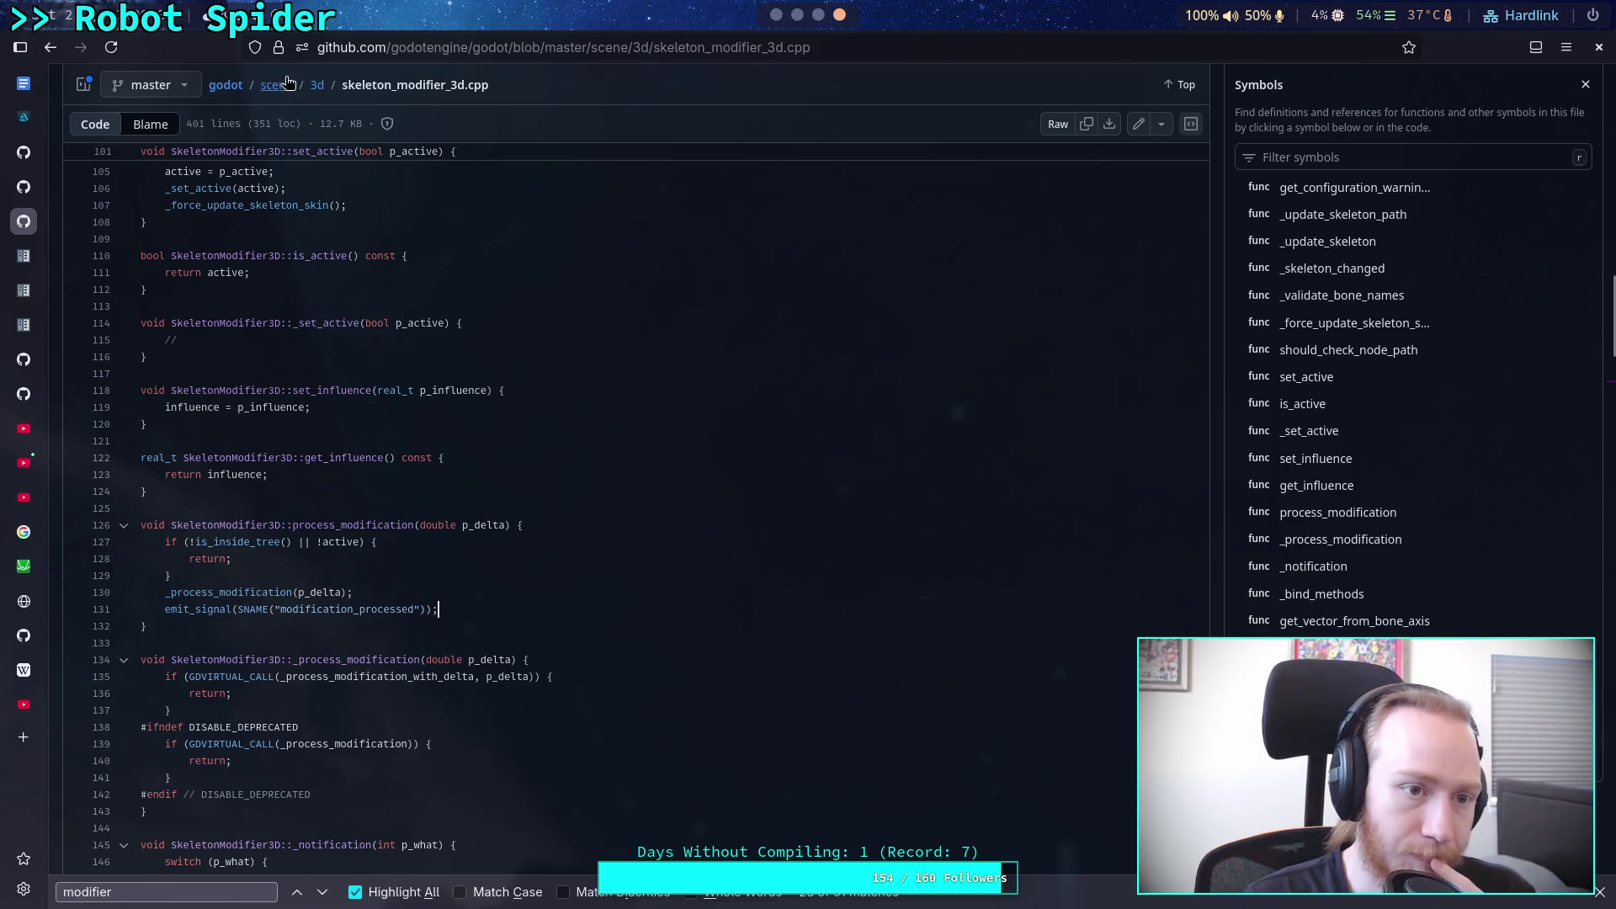
Step: Return to skeleton_3d.cpp from the browser history and step through the first 'modifier' matches
{"action": "right_click", "coordinate": [48, 47]}
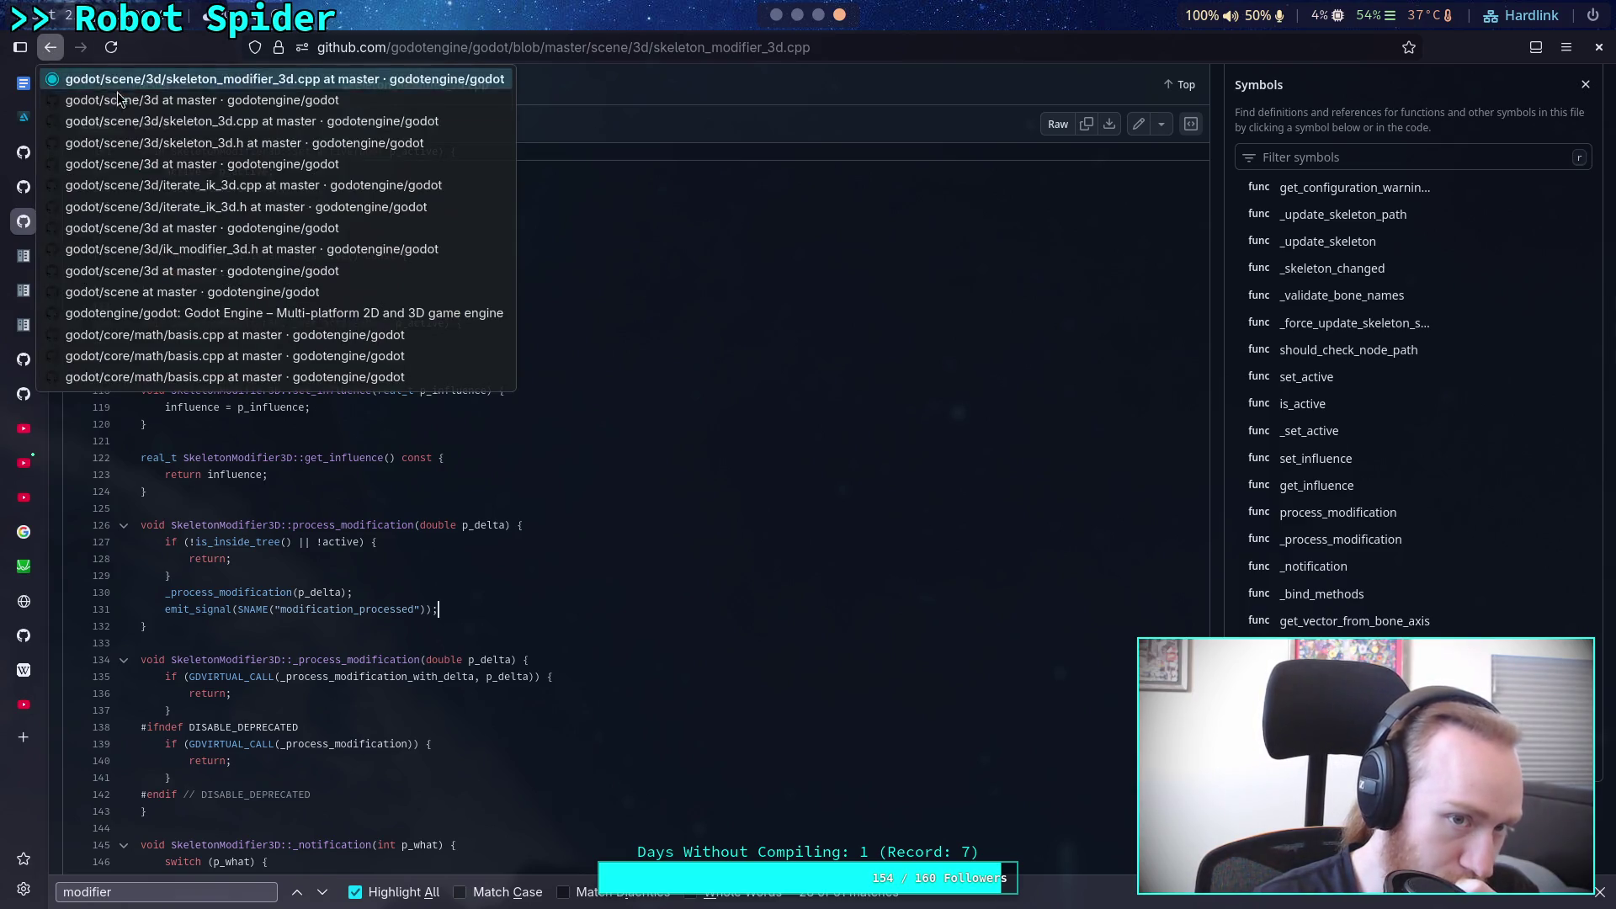
{"action": "left_click", "coordinate": [287, 123]}
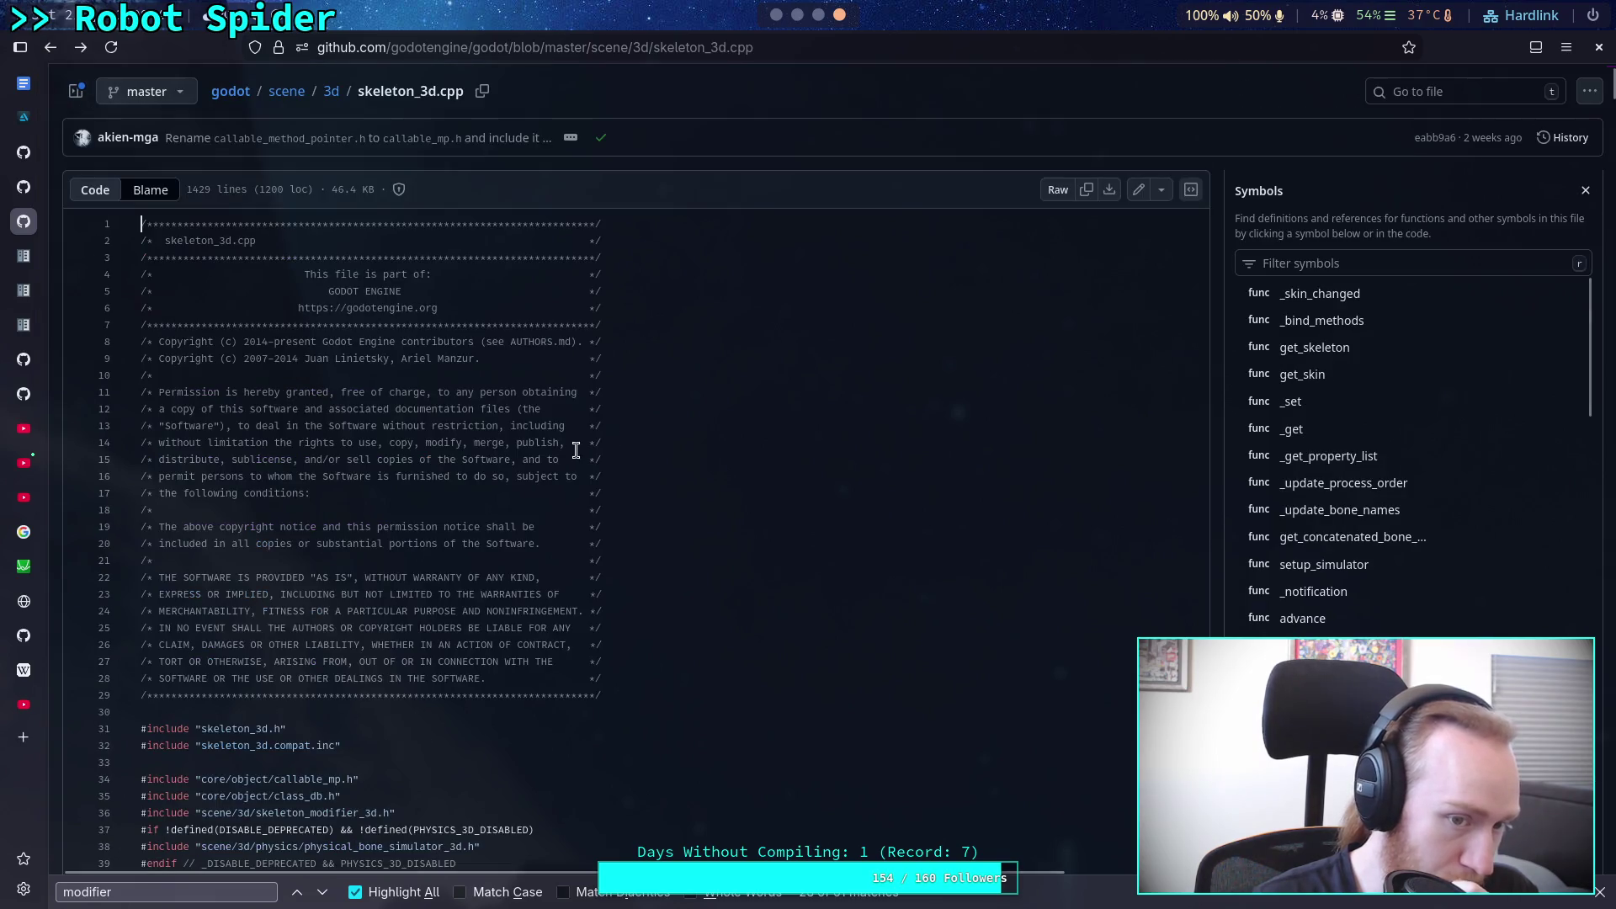
{"action": "left_click", "coordinate": [323, 892]}
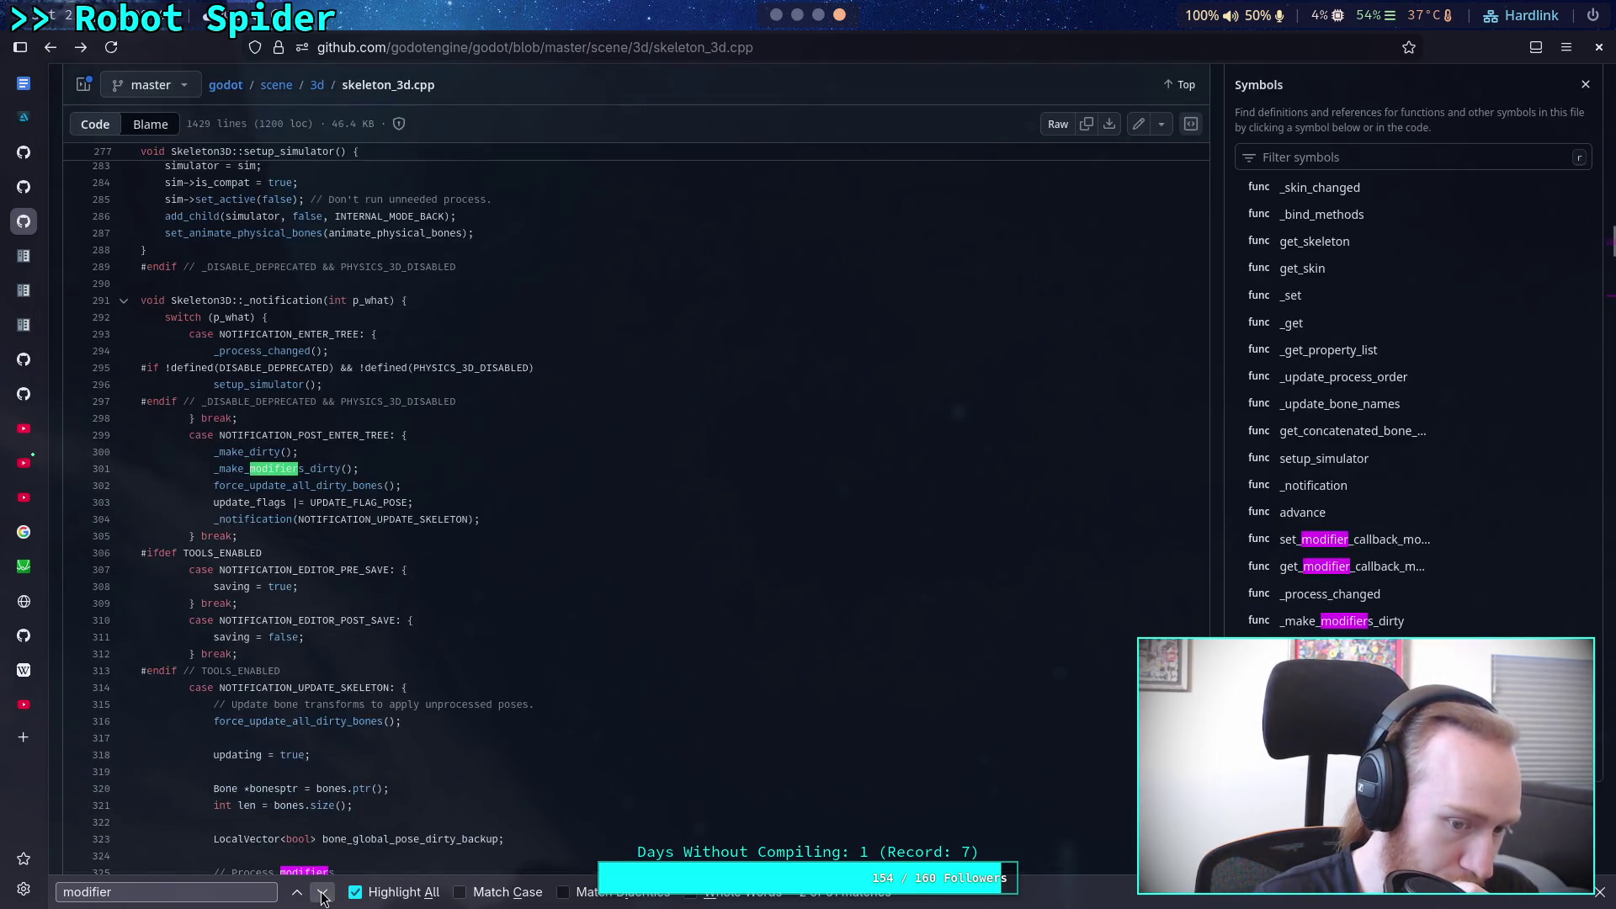
{"action": "left_click", "coordinate": [322, 892]}
{"action": "left_click", "coordinate": [322, 892]}
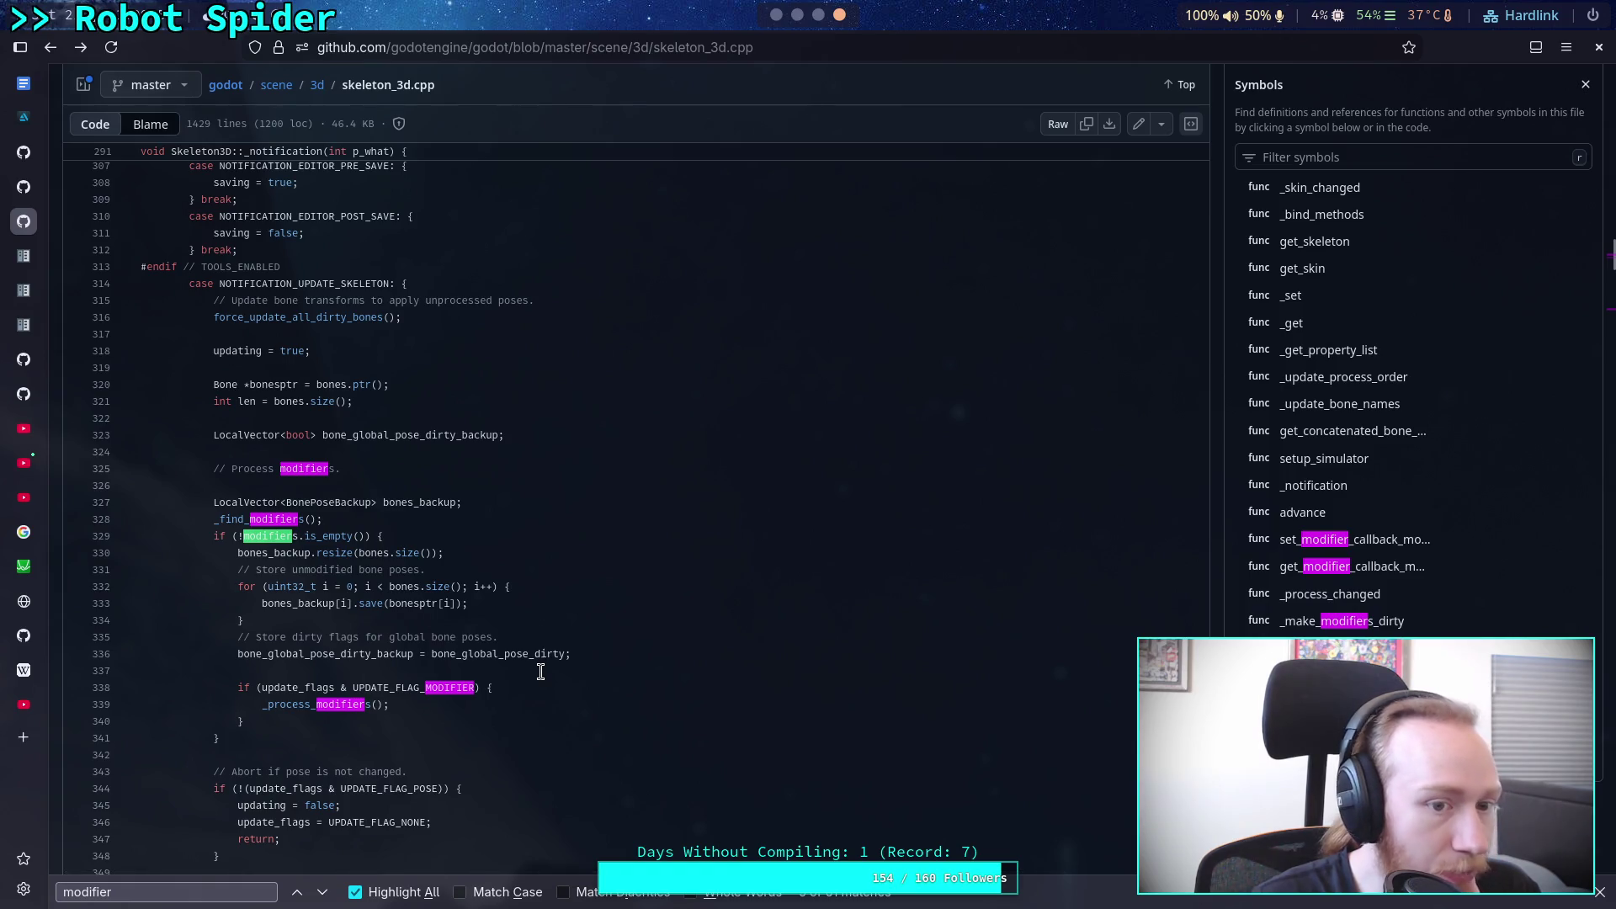
{"action": "scroll", "coordinate": [541, 672], "scroll_direction": "down", "scroll_amount": 4}
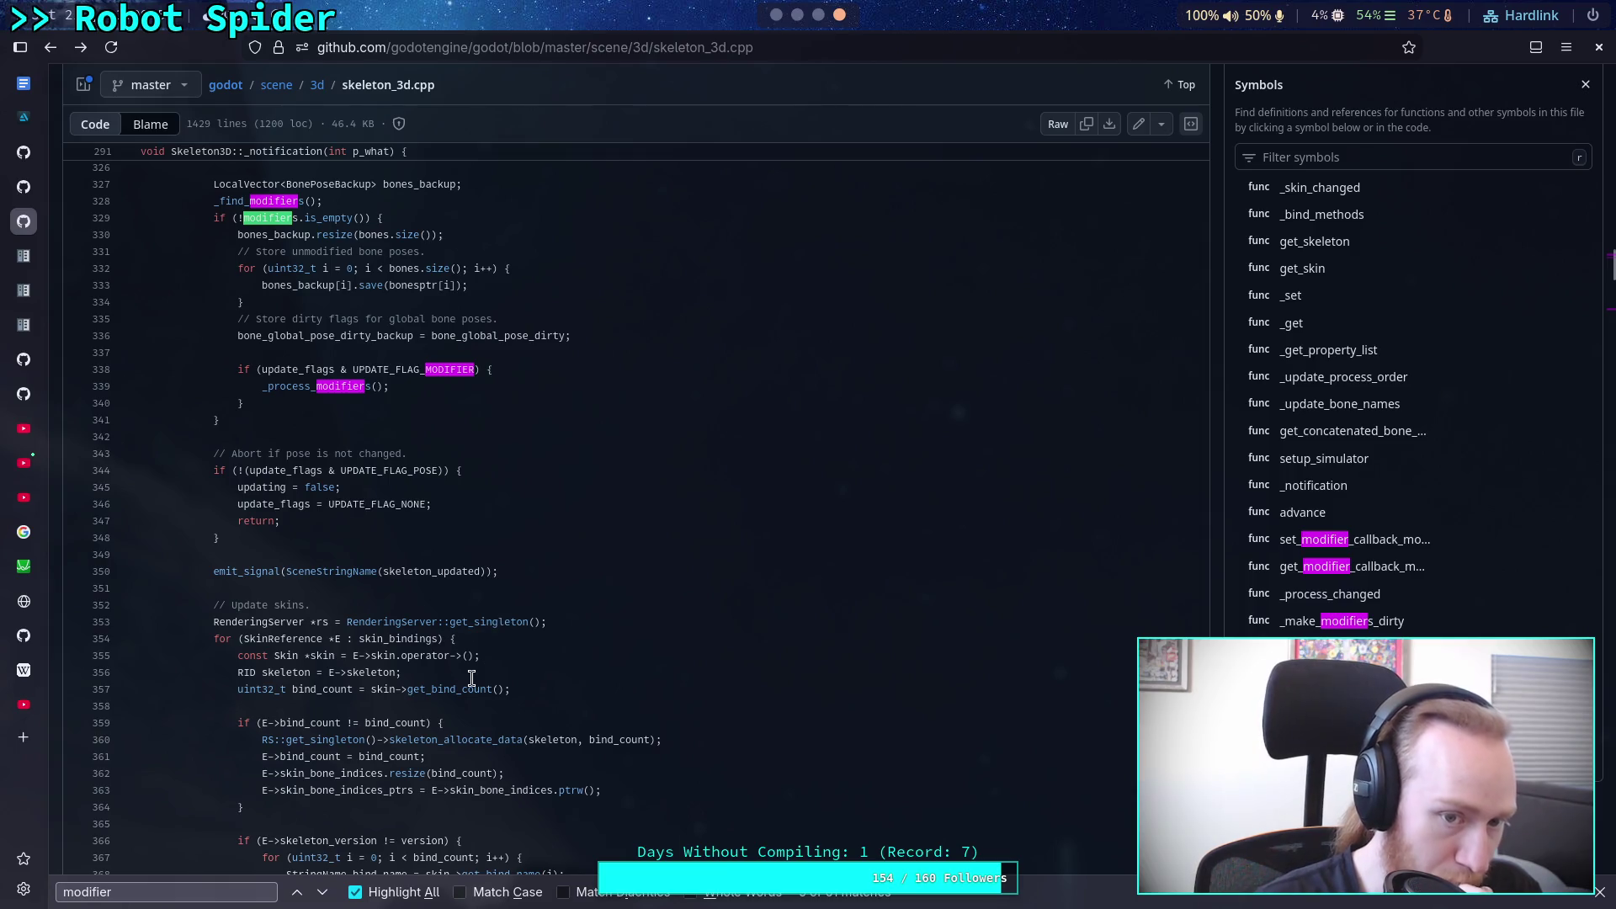
{"action": "scroll", "coordinate": [463, 675], "scroll_direction": "down", "scroll_amount": 5}
{"action": "scroll", "coordinate": [464, 675], "scroll_direction": "down", "scroll_amount": 20}
{"action": "scroll", "coordinate": [464, 675], "scroll_direction": "down", "scroll_amount": 20}
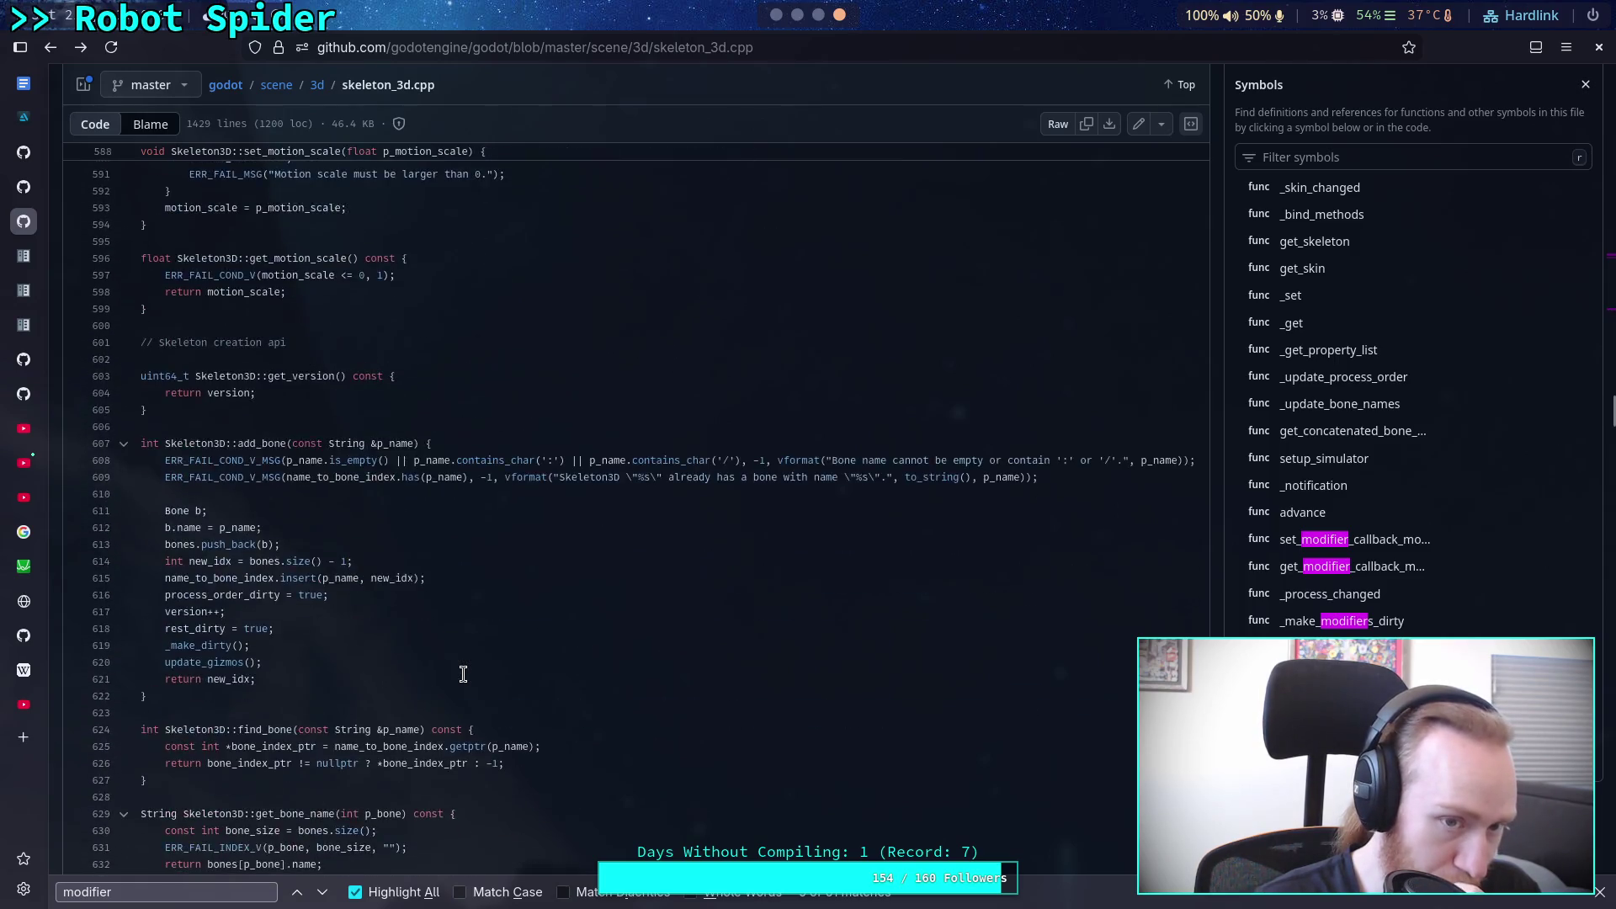
{"action": "scroll", "coordinate": [463, 675], "scroll_direction": "down", "scroll_amount": 2}
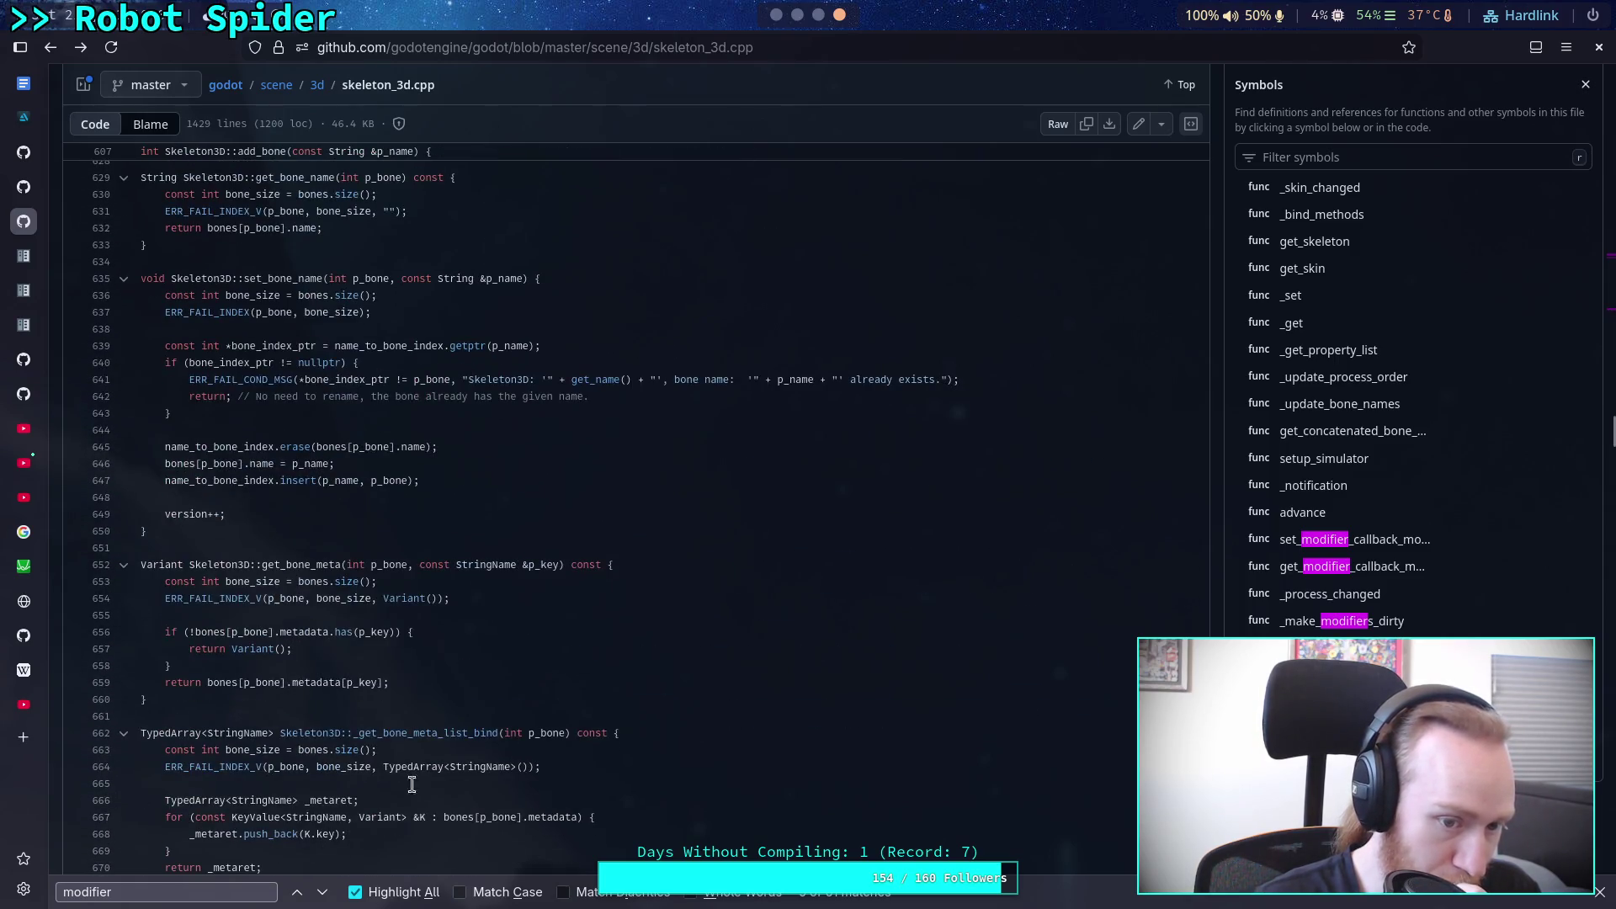
Step: Step through further 'modifier' matches down to line 463
{"action": "left_click", "coordinate": [327, 894]}
{"action": "left_click", "coordinate": [327, 894]}
{"action": "left_click", "coordinate": [327, 894]}
{"action": "left_click", "coordinate": [327, 894]}
{"action": "left_click", "coordinate": [326, 894]}
{"action": "left_click", "coordinate": [326, 893]}
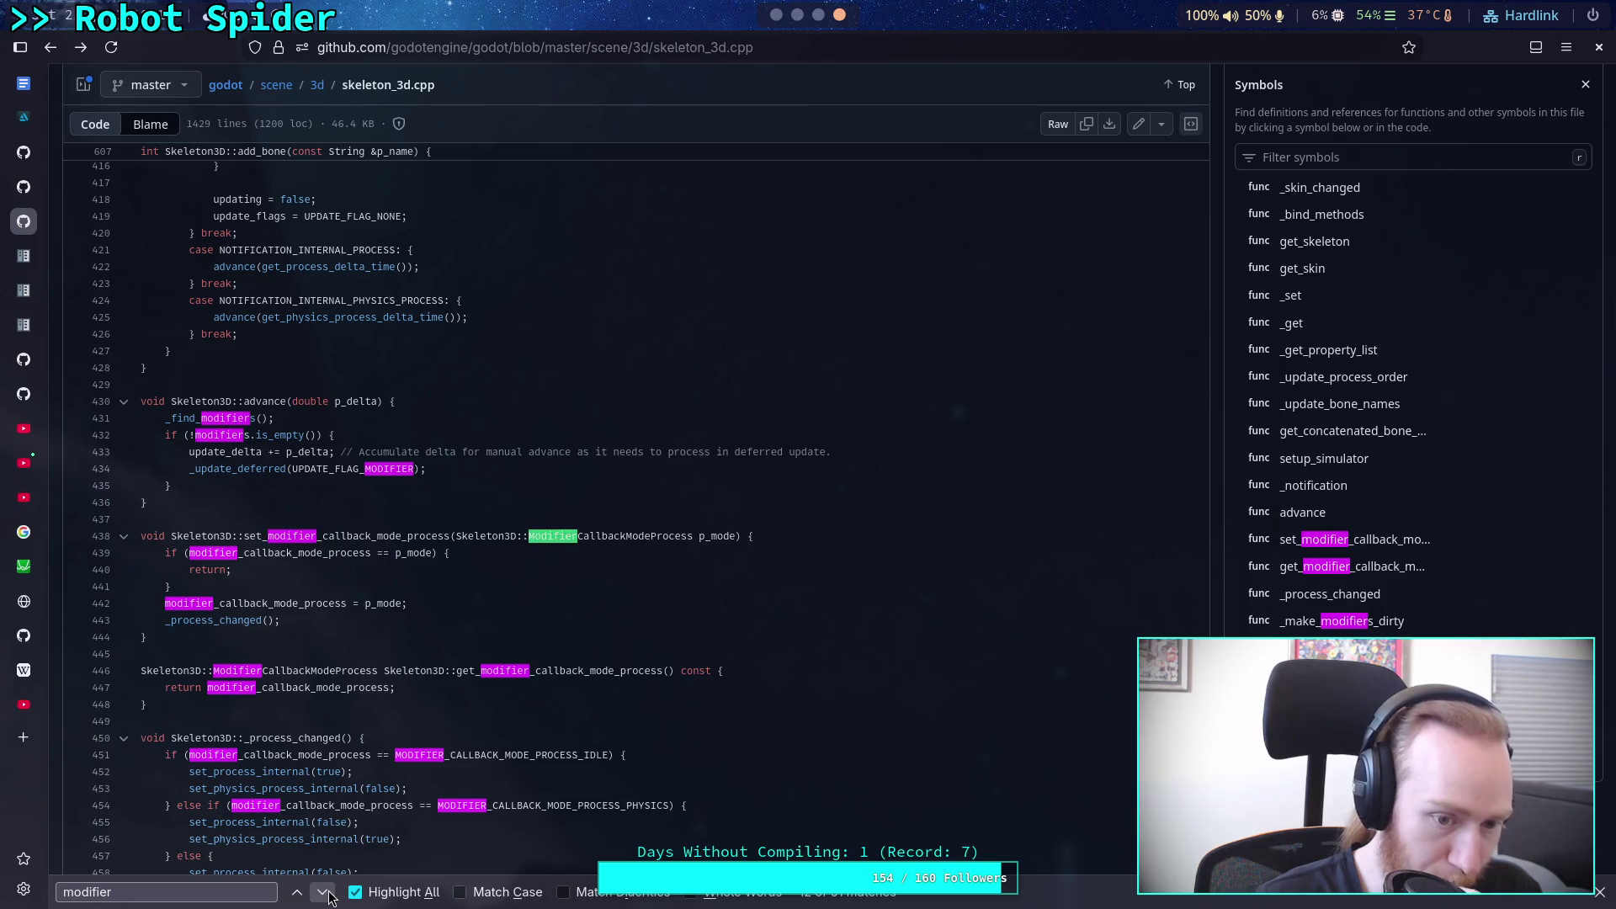
{"action": "left_click", "coordinate": [326, 894]}
{"action": "left_click", "coordinate": [326, 894]}
{"action": "left_click", "coordinate": [327, 893]}
{"action": "left_click", "coordinate": [327, 894]}
{"action": "left_click", "coordinate": [327, 894]}
{"action": "left_click", "coordinate": [327, 894]}
{"action": "left_click", "coordinate": [326, 894]}
{"action": "left_click", "coordinate": [327, 893]}
{"action": "left_click", "coordinate": [327, 894]}
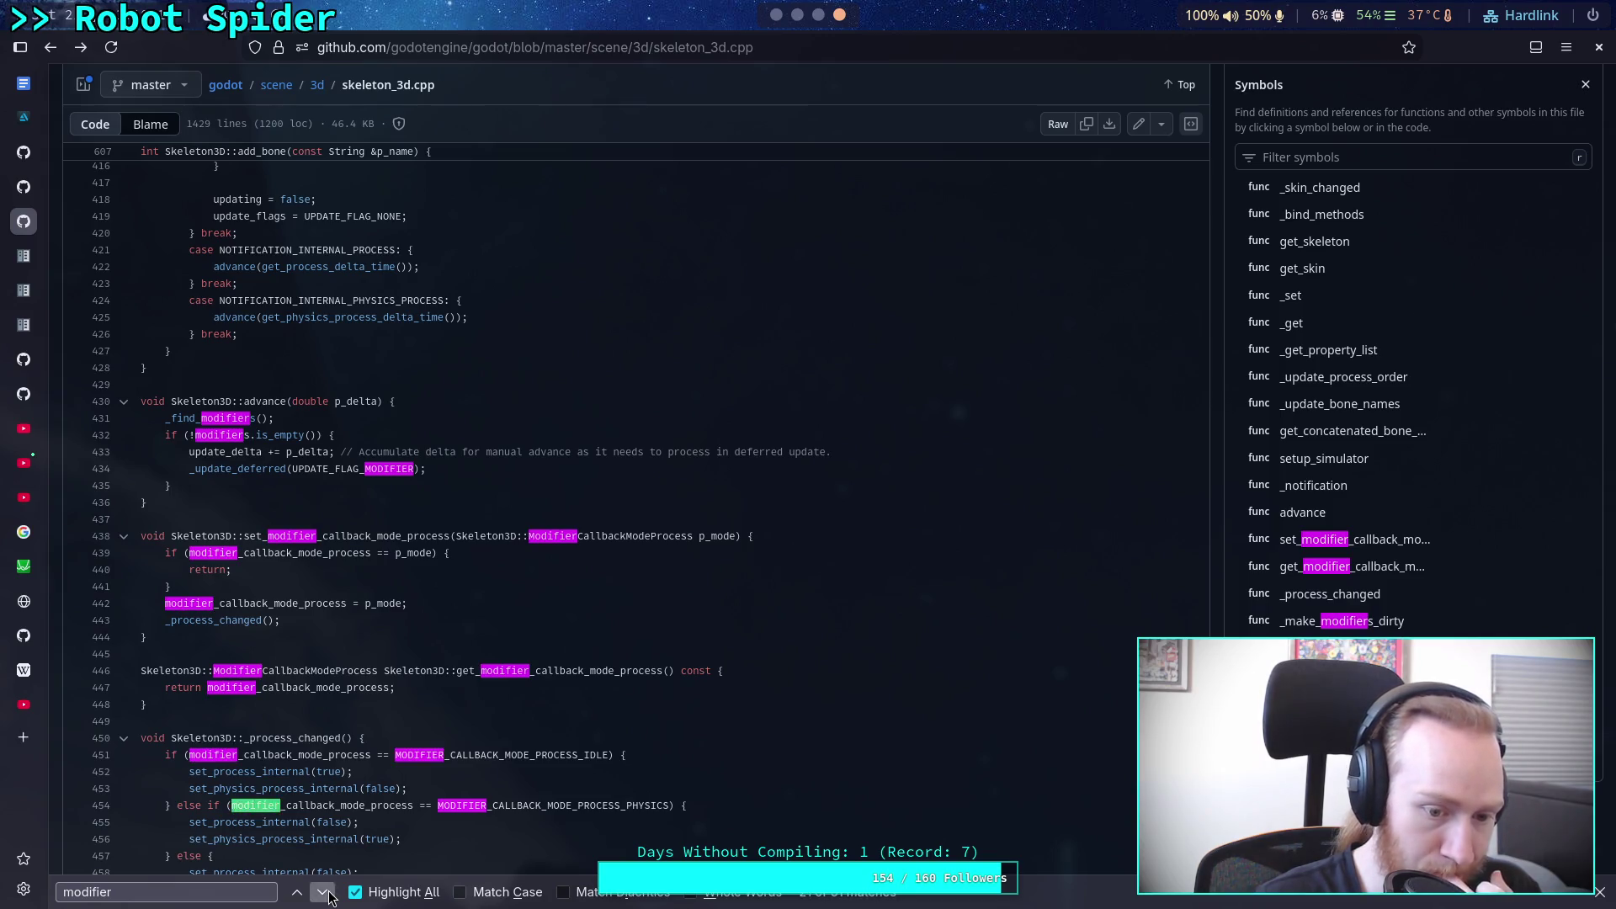
{"action": "left_click", "coordinate": [326, 894]}
{"action": "left_click", "coordinate": [326, 894]}
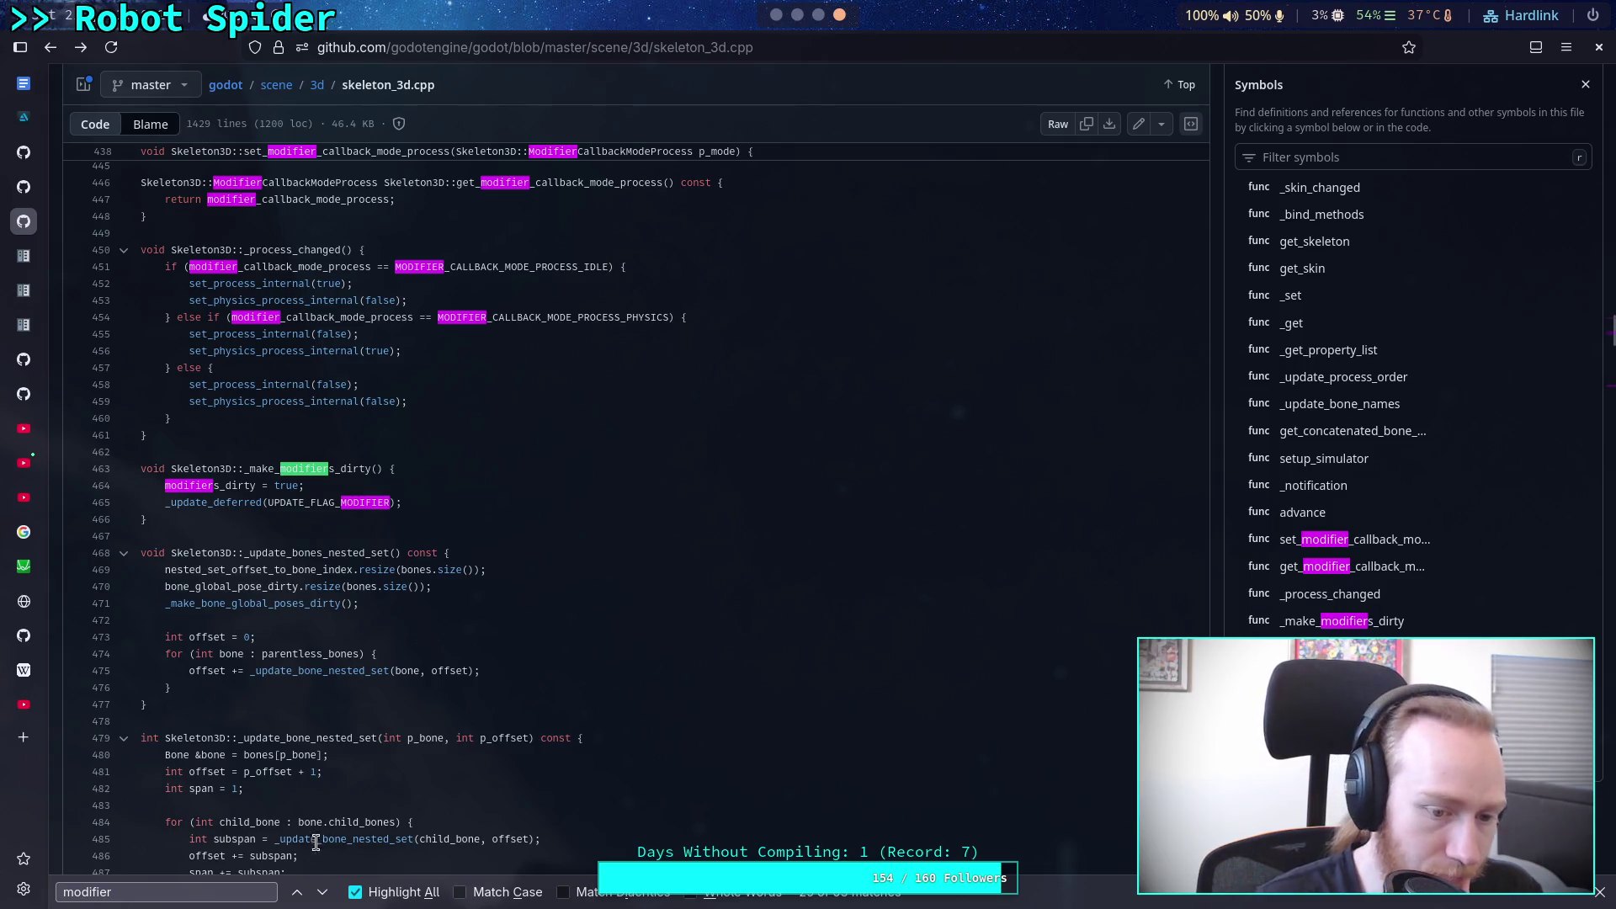
Step: Skip ahead through the remaining matches to _process_modifiers and scroll through its body
{"action": "left_click", "coordinate": [322, 893]}
{"action": "left_click", "coordinate": [322, 893]}
{"action": "left_click", "coordinate": [321, 893]}
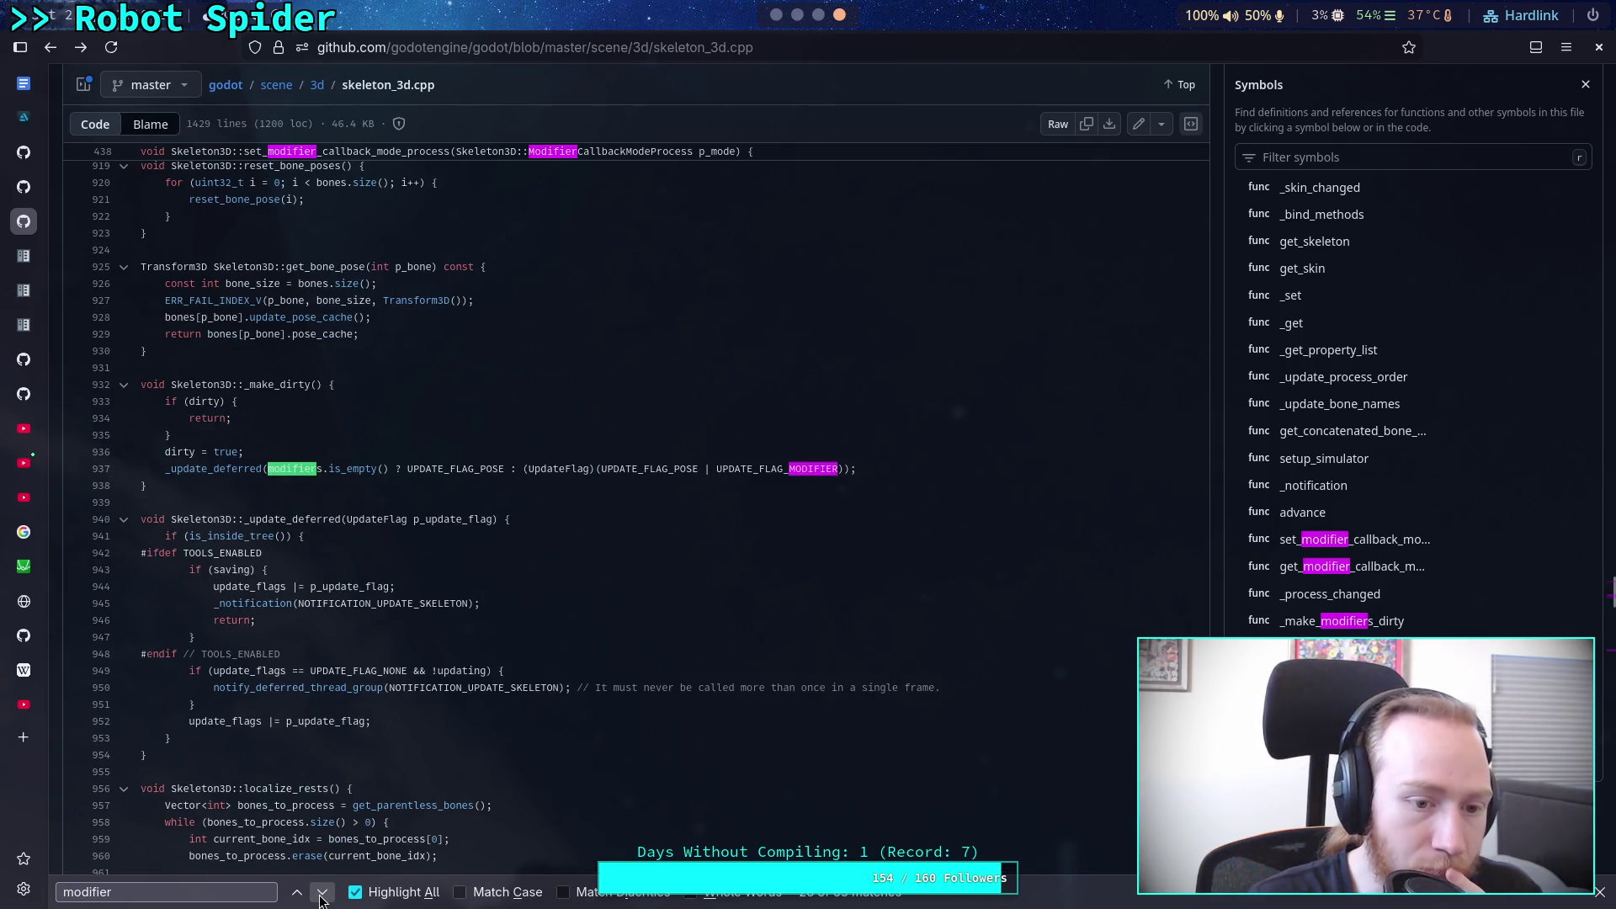
{"action": "left_click", "coordinate": [322, 893]}
{"action": "left_click", "coordinate": [321, 893]}
{"action": "left_click", "coordinate": [321, 893]}
{"action": "scroll", "coordinate": [387, 783], "scroll_direction": "down", "scroll_amount": 5}
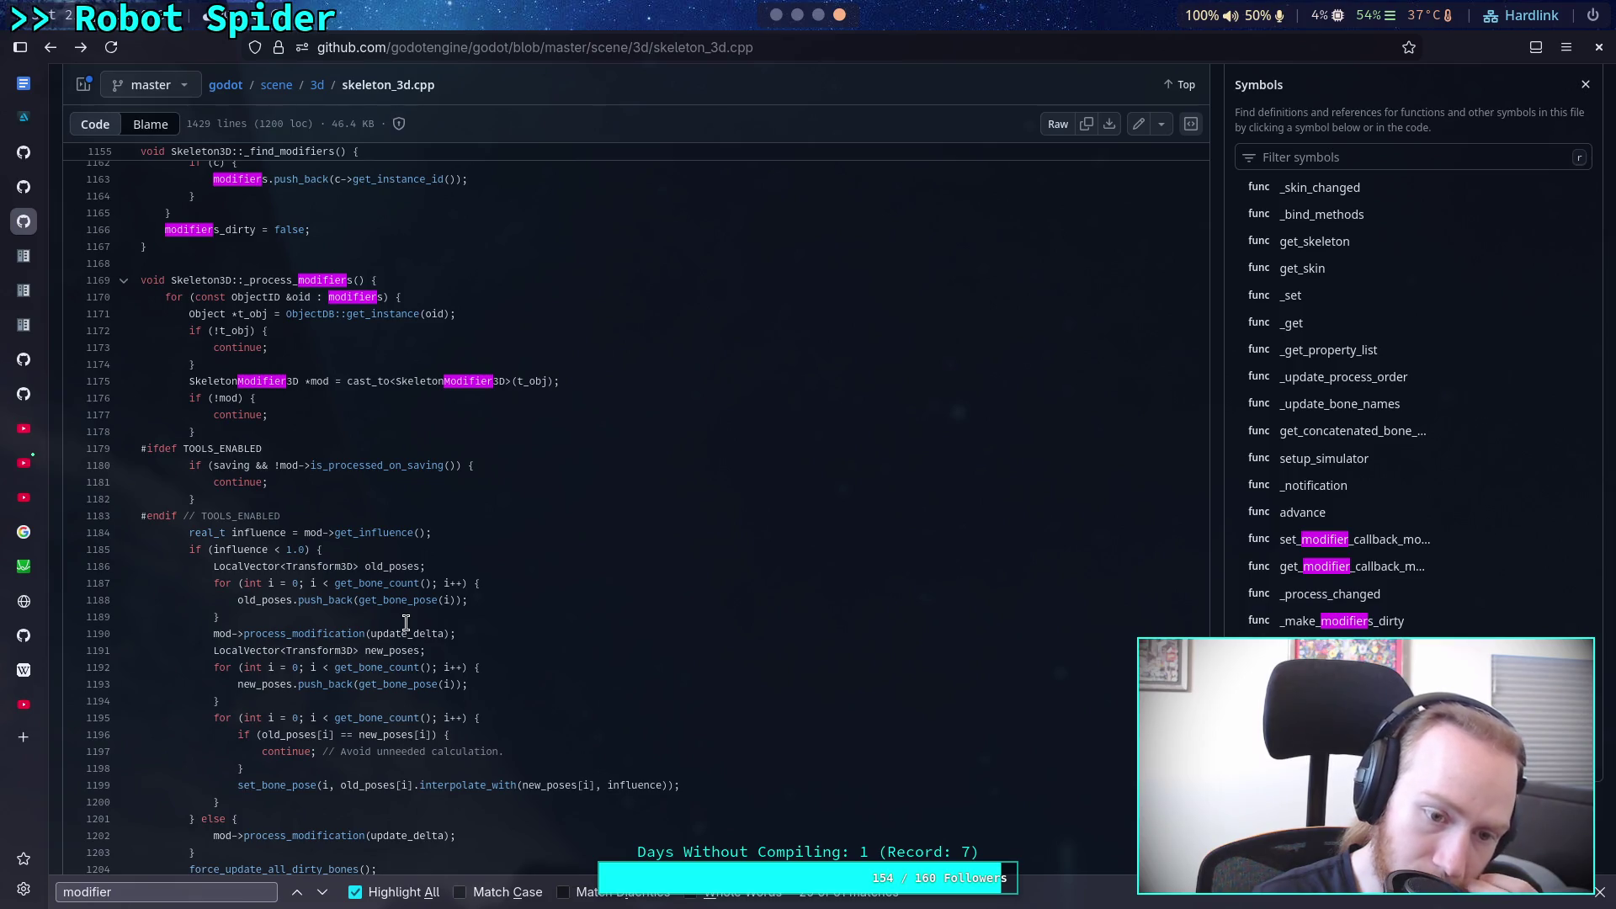
{"action": "scroll", "coordinate": [533, 673], "scroll_direction": "down", "scroll_amount": 1}
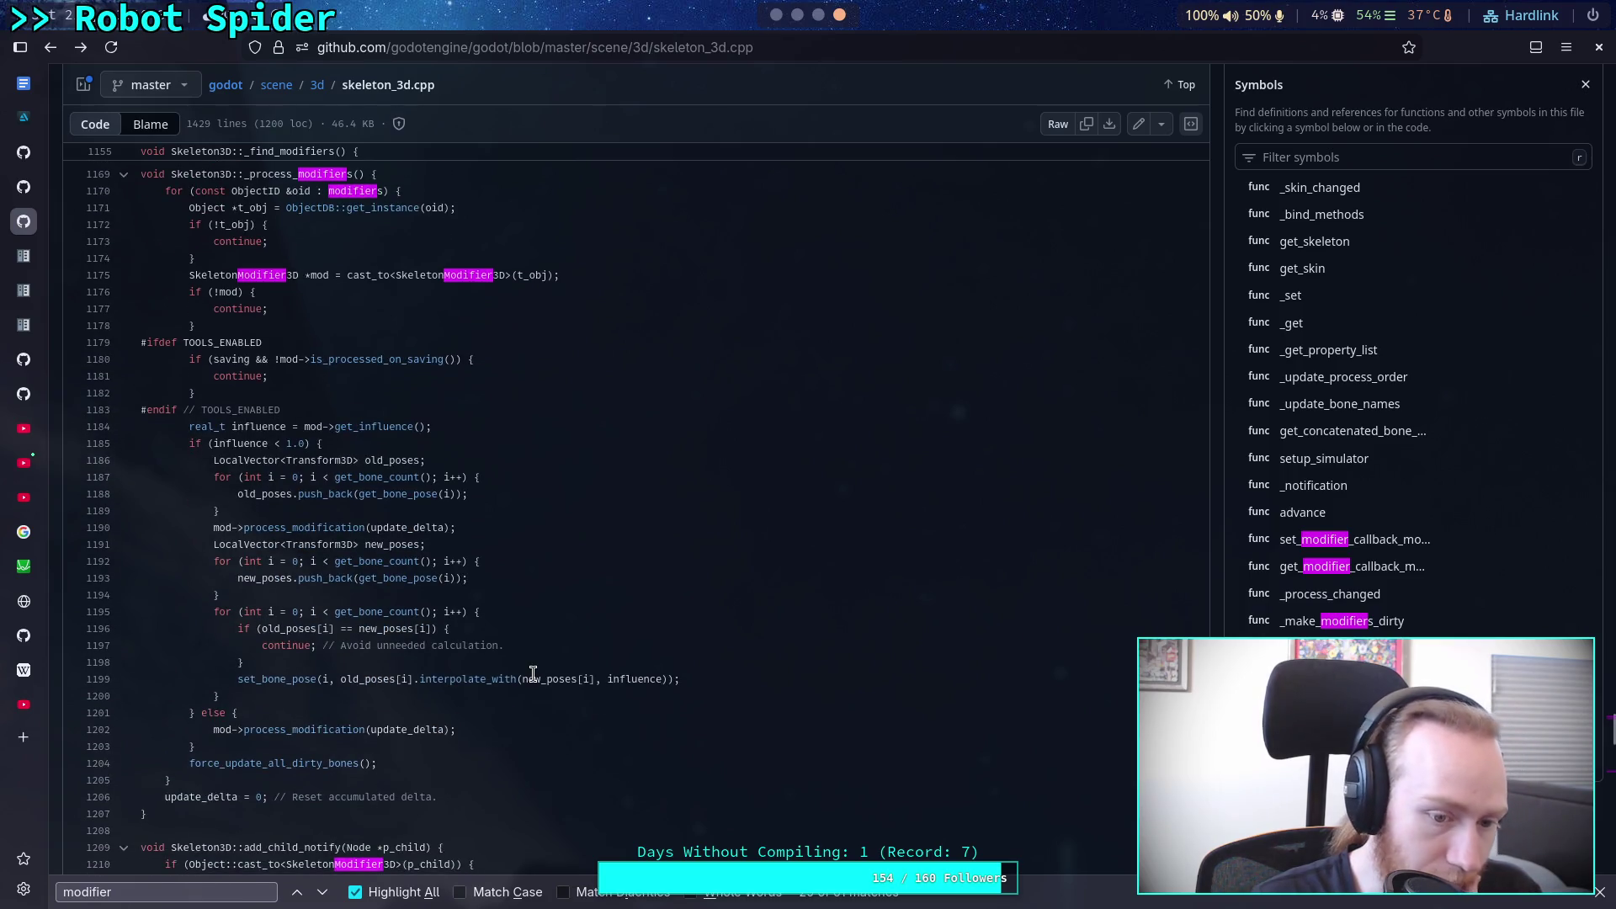
{"action": "scroll", "coordinate": [434, 655], "scroll_direction": "down", "scroll_amount": 1}
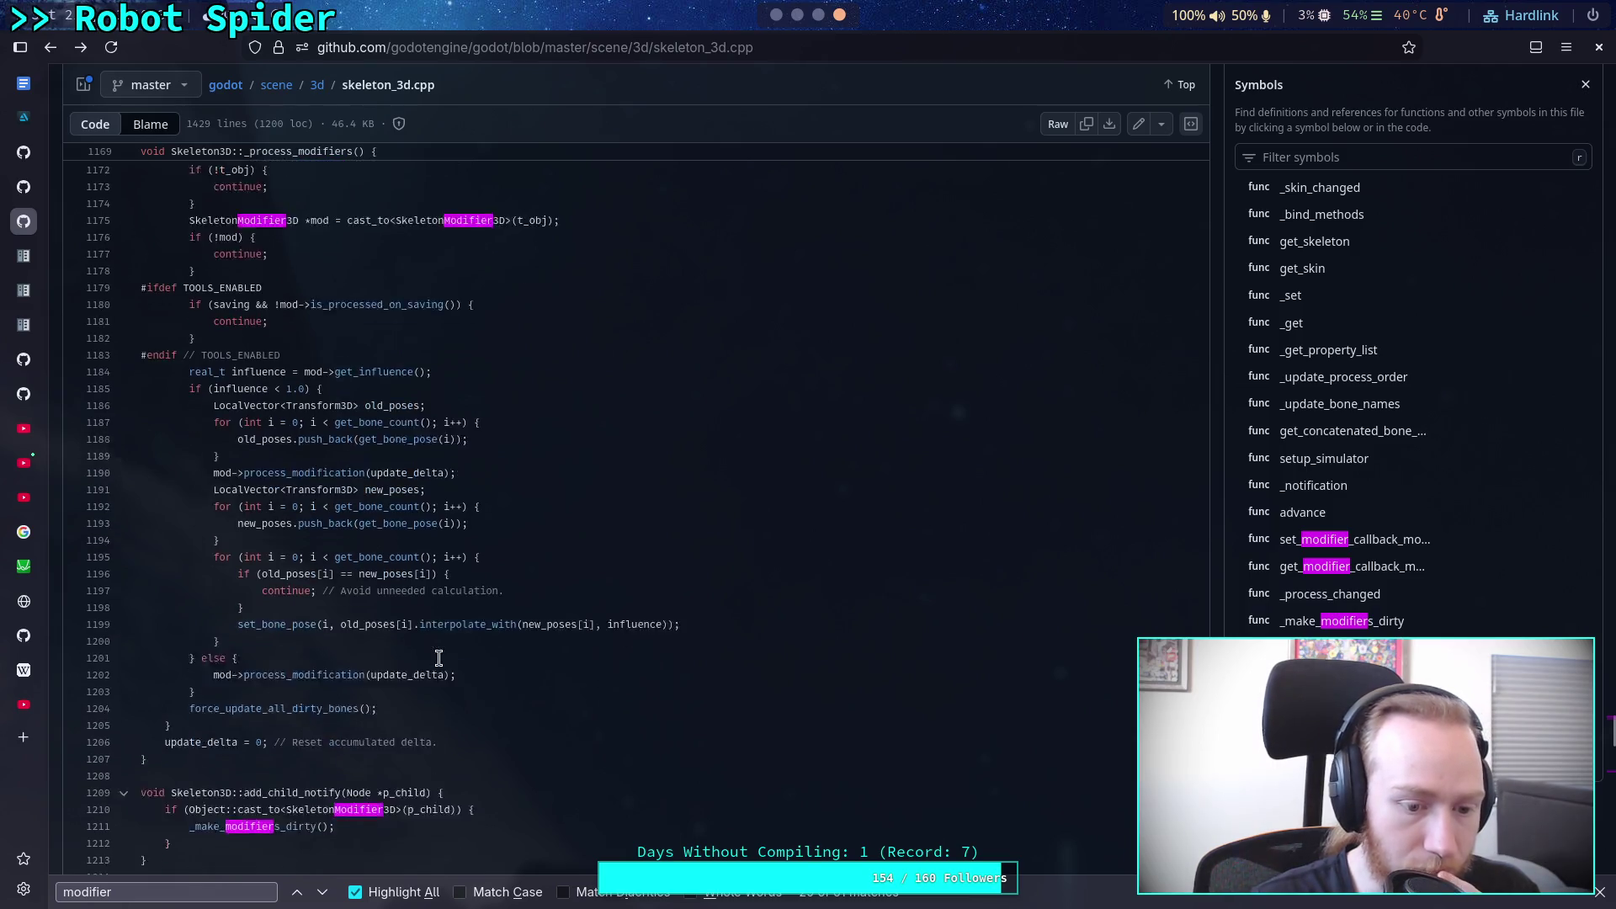
{"action": "scroll", "coordinate": [434, 655], "scroll_direction": "up", "scroll_amount": 2}
Step: Search the page for _process_modifiers and cycle to its call on line 339
{"action": "key", "text": "ctrl+f"}
{"action": "type", "text": "_process_modifiers"}
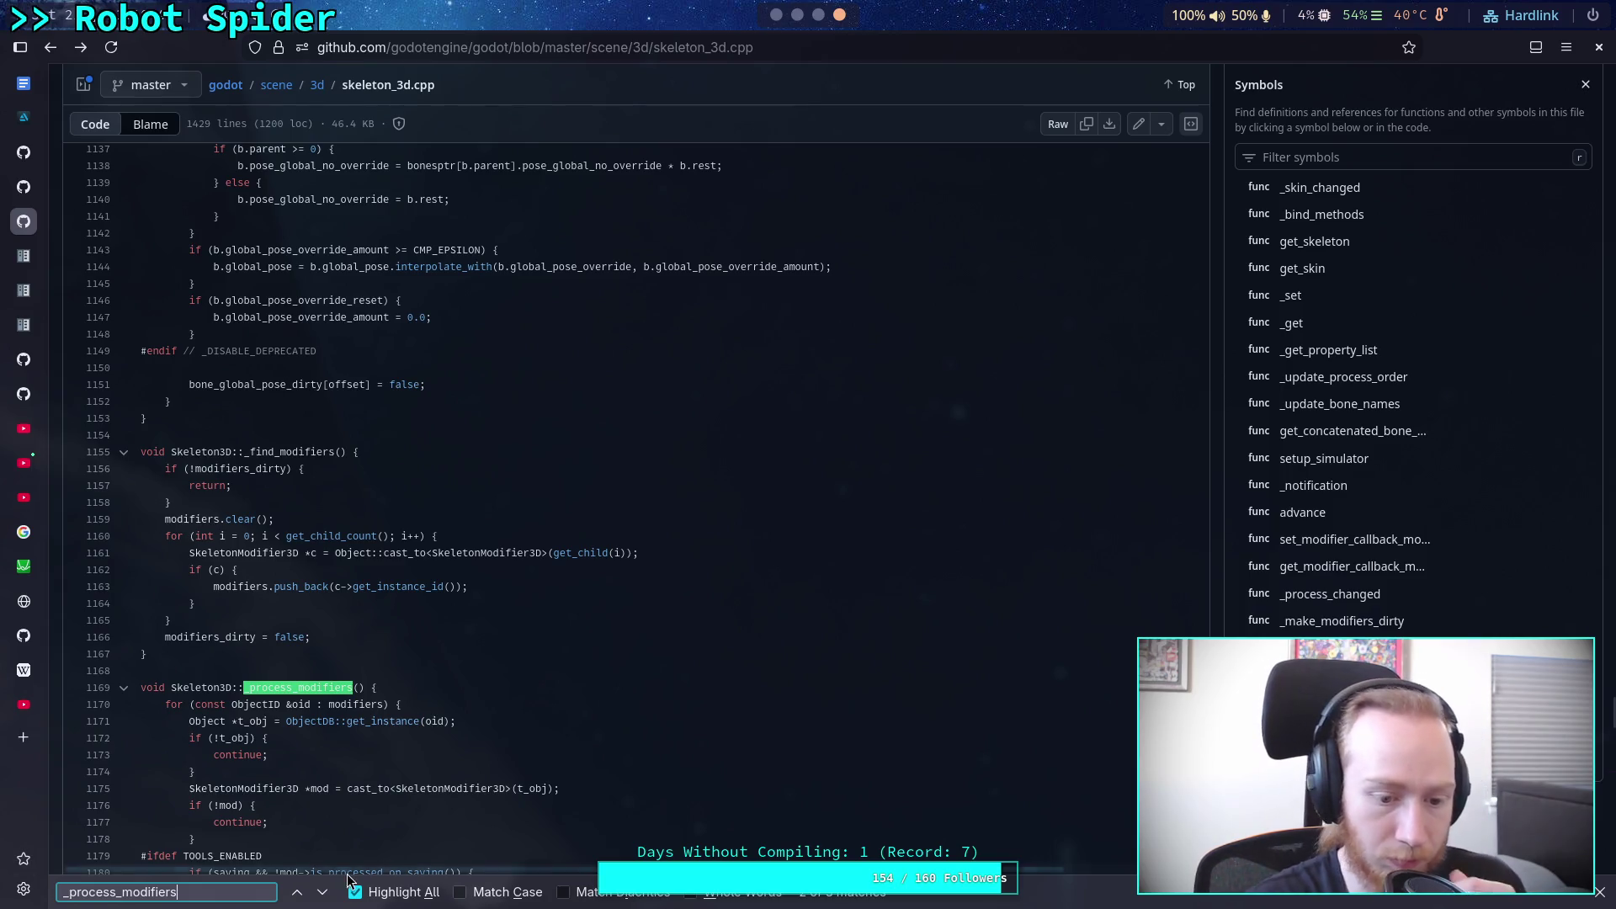
{"action": "left_click", "coordinate": [322, 892]}
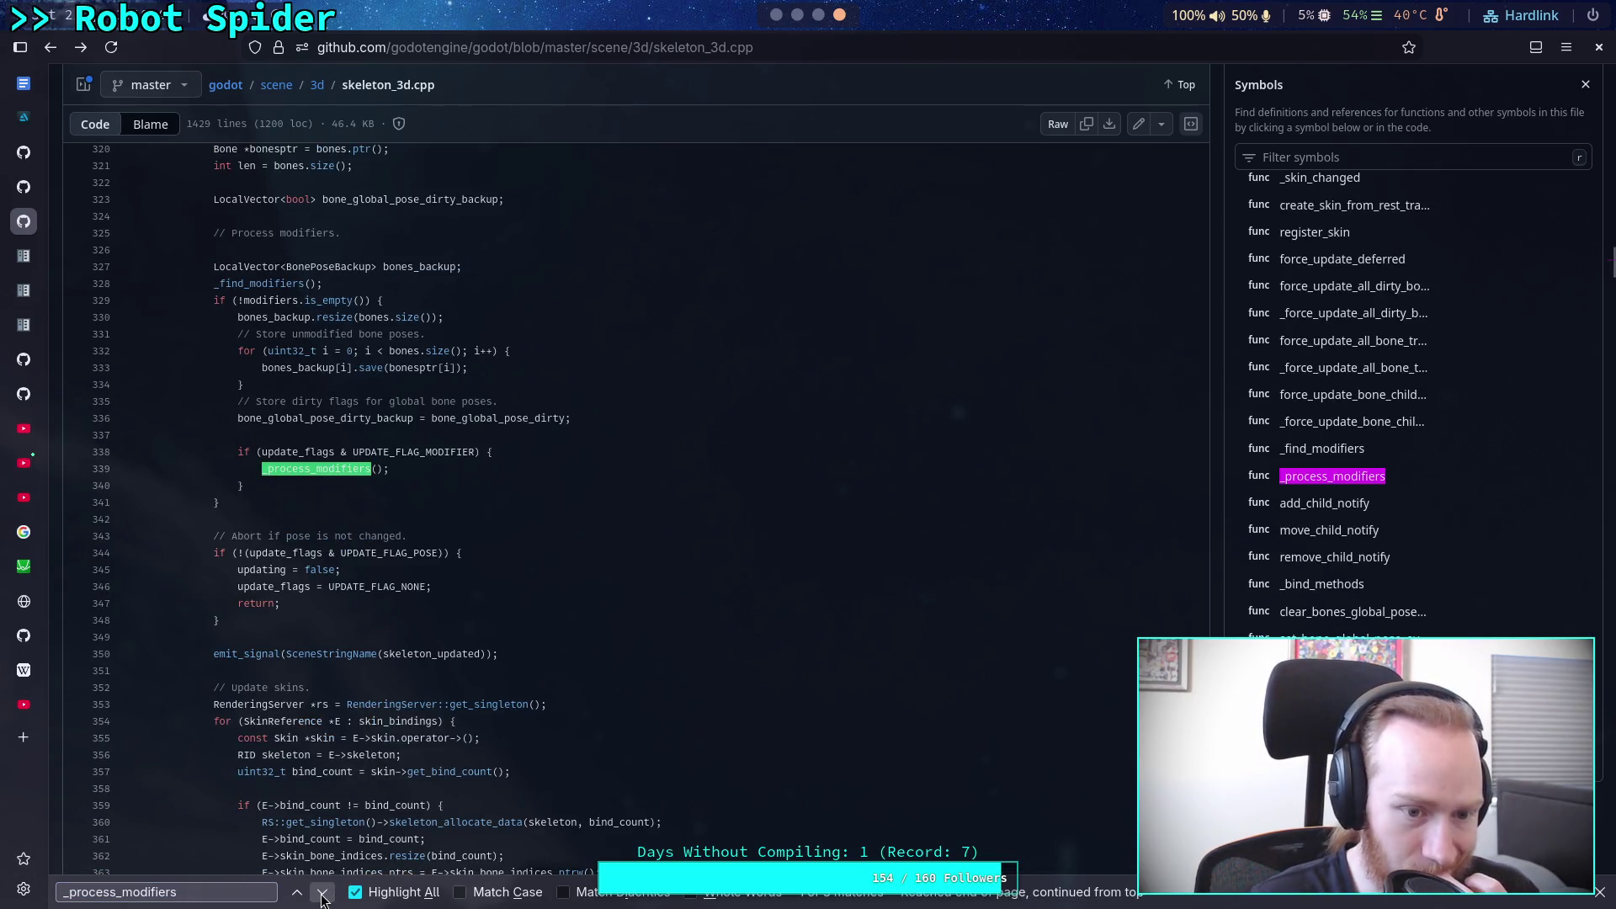
{"action": "scroll", "coordinate": [330, 637], "scroll_direction": "up", "scroll_amount": 5}
{"action": "scroll", "coordinate": [330, 673], "scroll_direction": "down", "scroll_amount": 5}
{"action": "left_click", "coordinate": [323, 892]}
{"action": "left_click", "coordinate": [323, 894]}
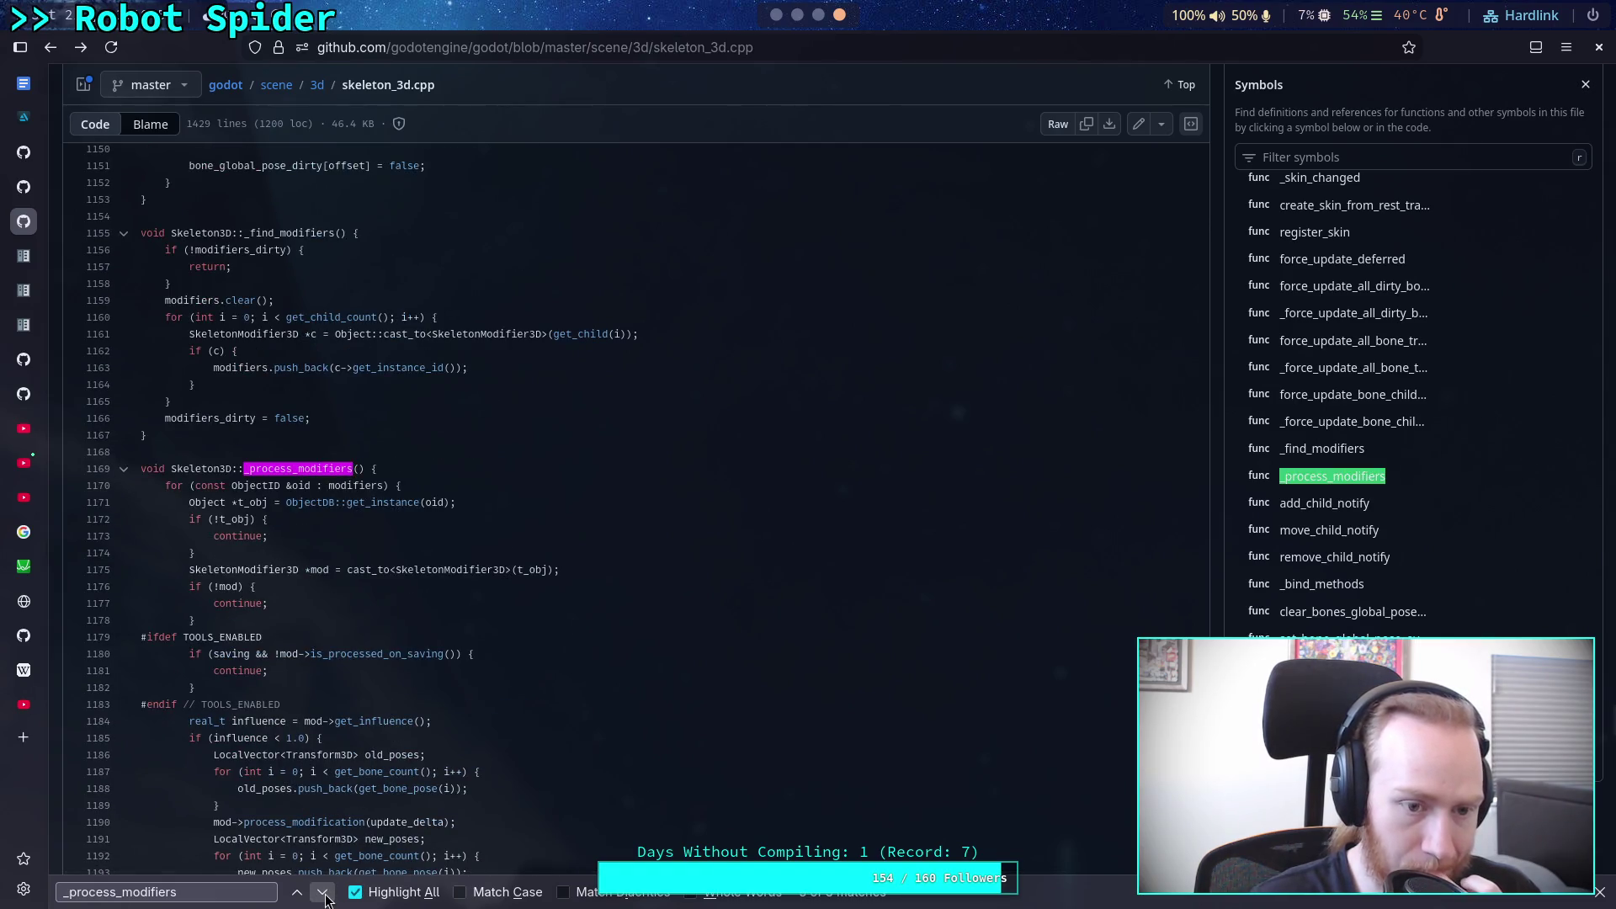
{"action": "left_click", "coordinate": [323, 894]}
Step: Scroll around the NOTIFICATION_UPDATE_SKELETON case to read the surrounding code
{"action": "scroll", "coordinate": [341, 652], "scroll_direction": "up", "scroll_amount": 3}
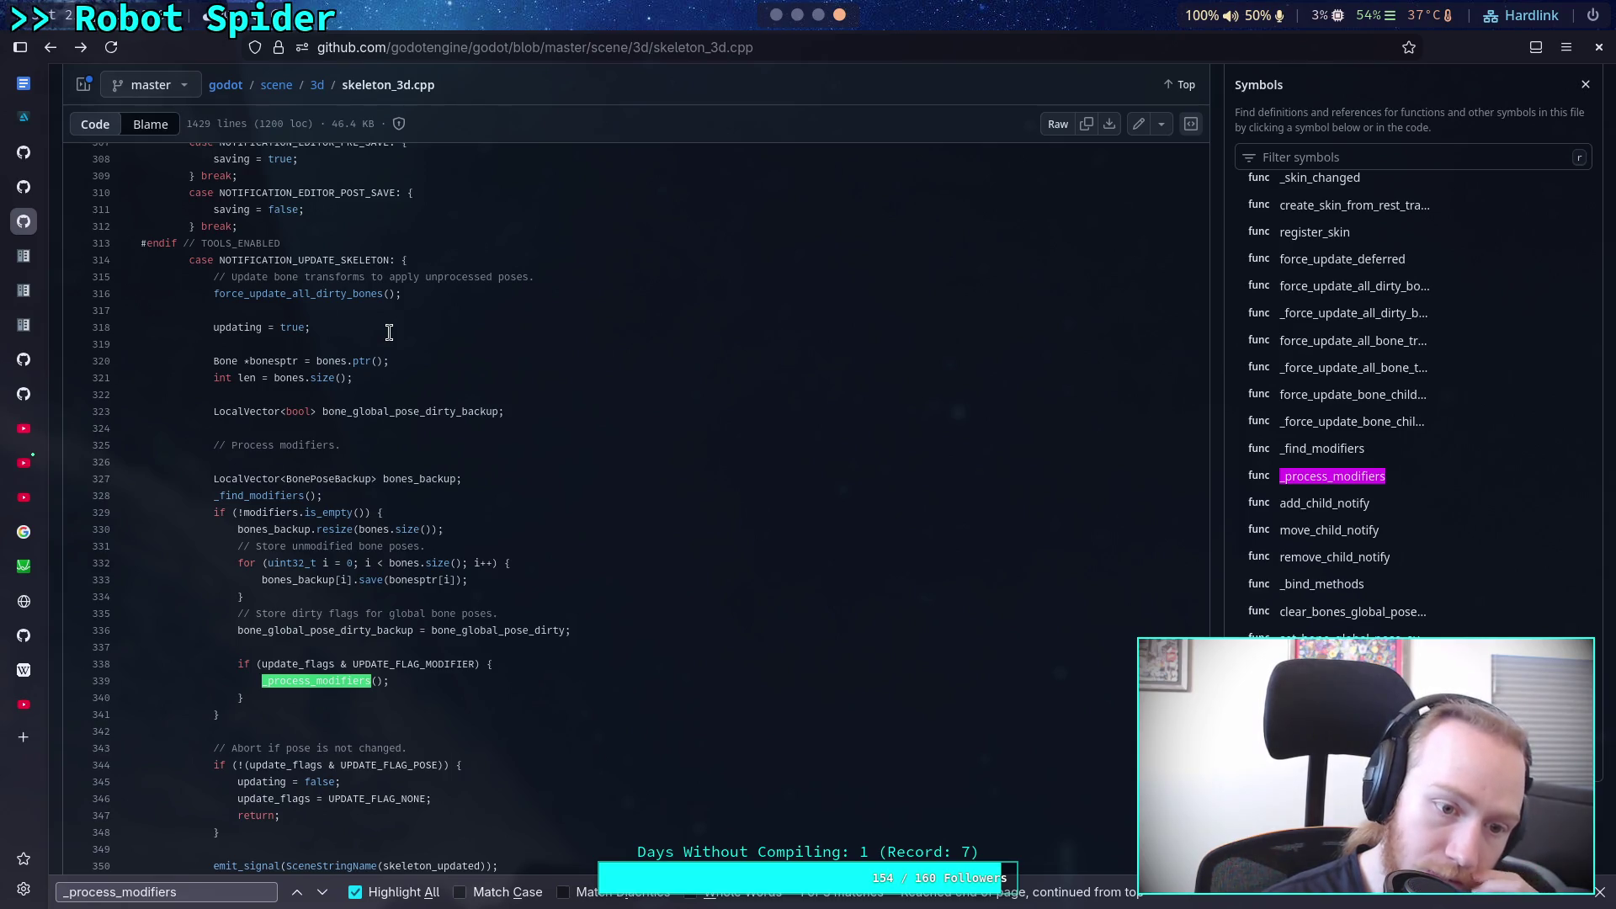
{"action": "scroll", "coordinate": [389, 331], "scroll_direction": "down", "scroll_amount": 6}
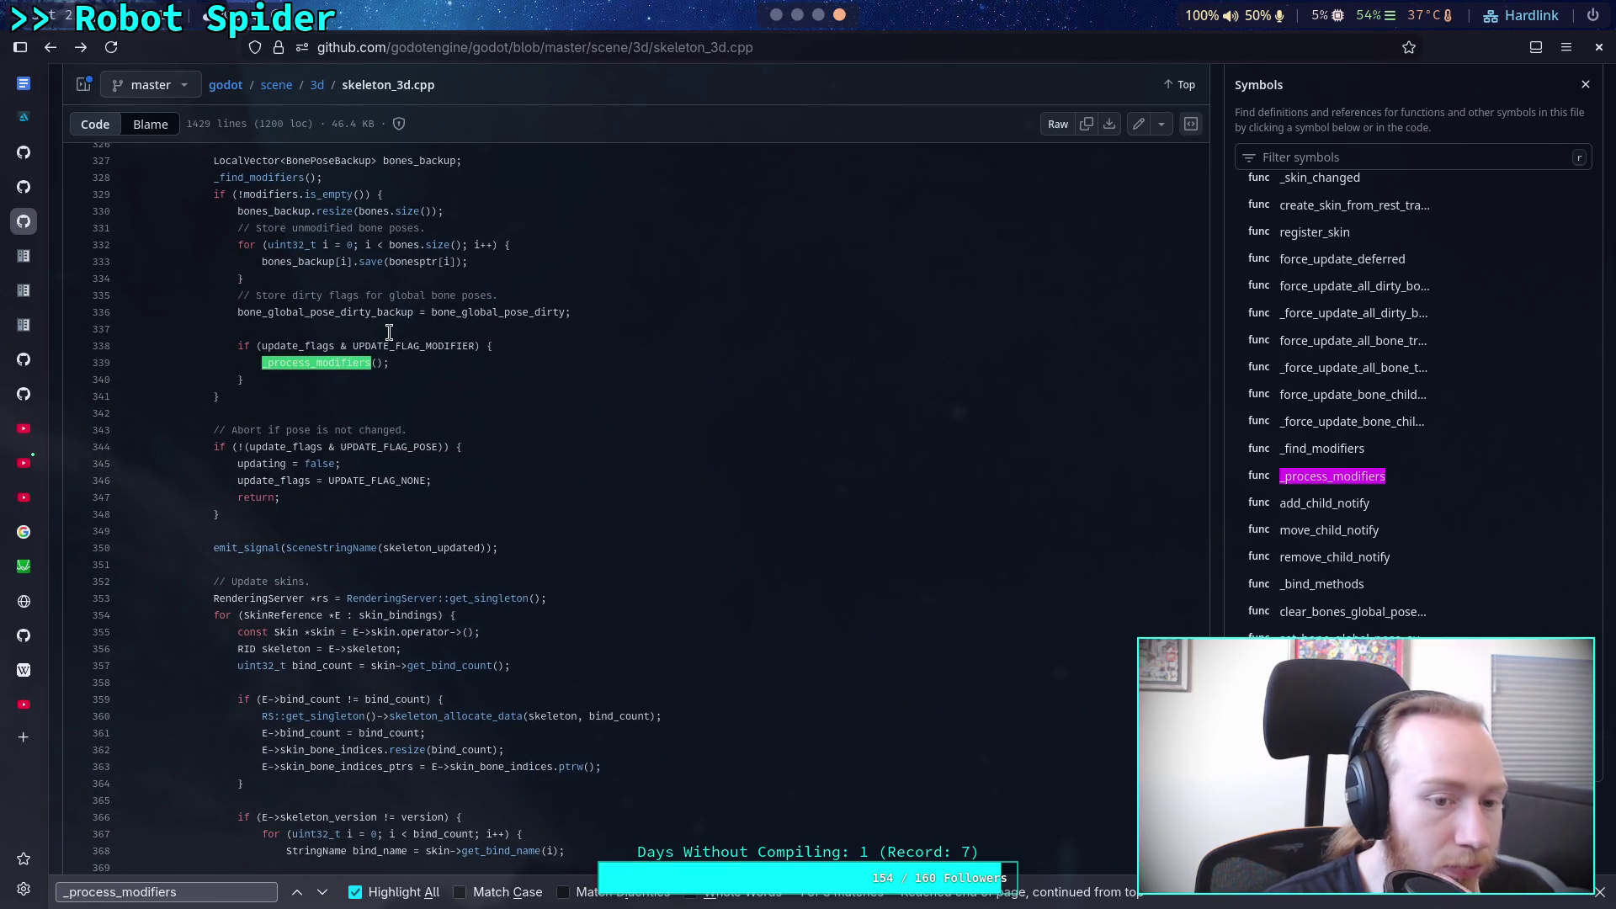
{"action": "scroll", "coordinate": [389, 331], "scroll_direction": "up", "scroll_amount": 4}
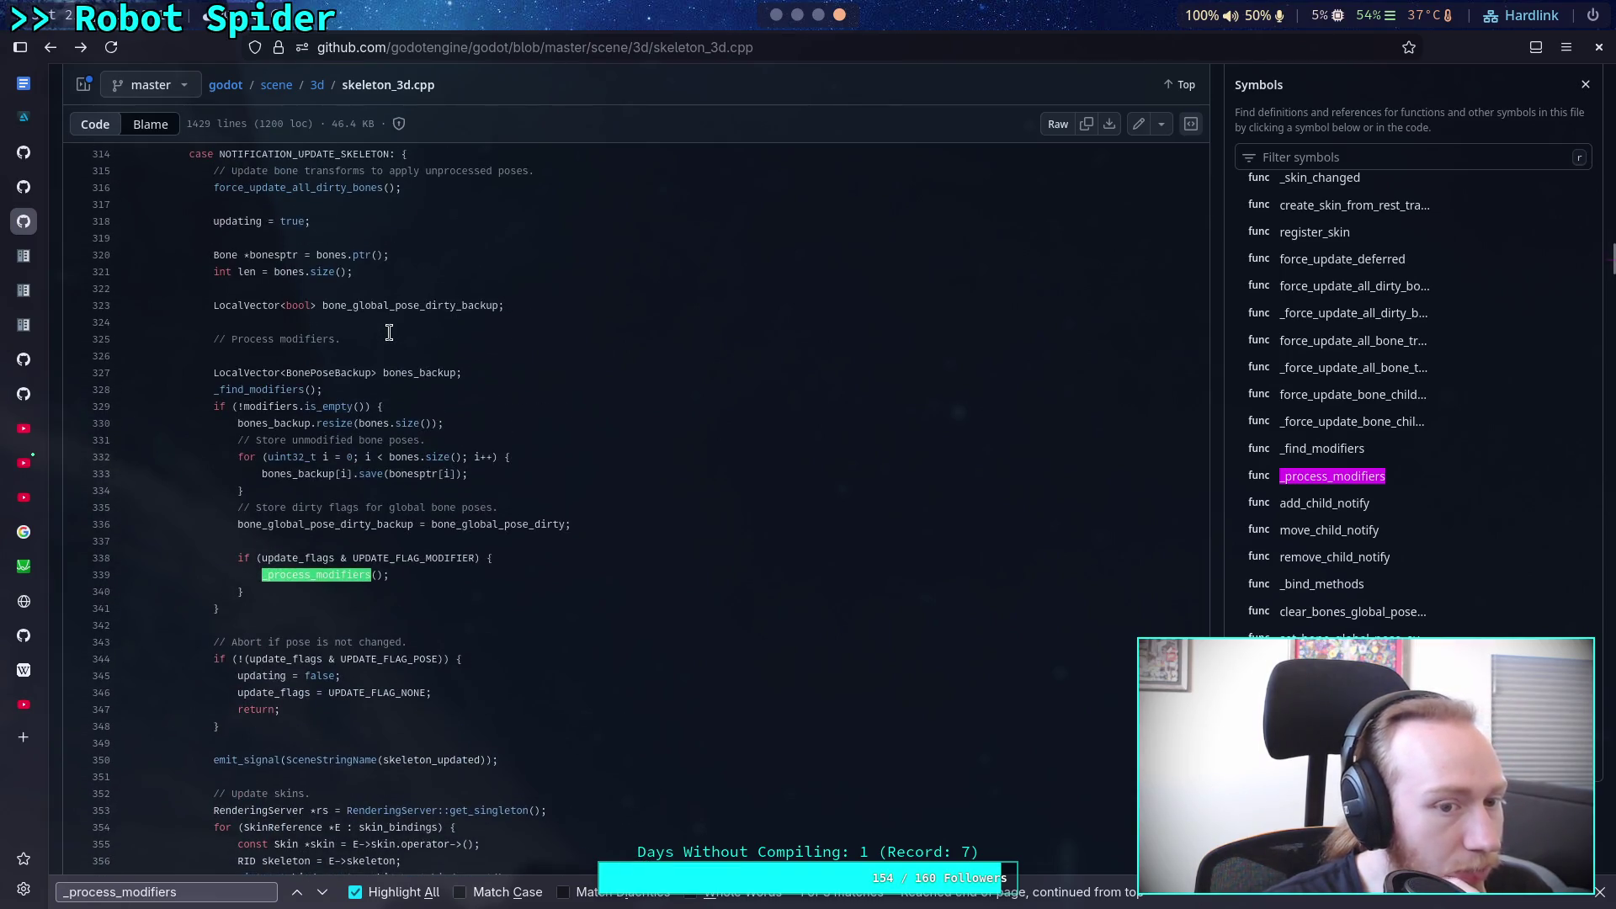
{"action": "scroll", "coordinate": [389, 331], "scroll_direction": "down", "scroll_amount": 20}
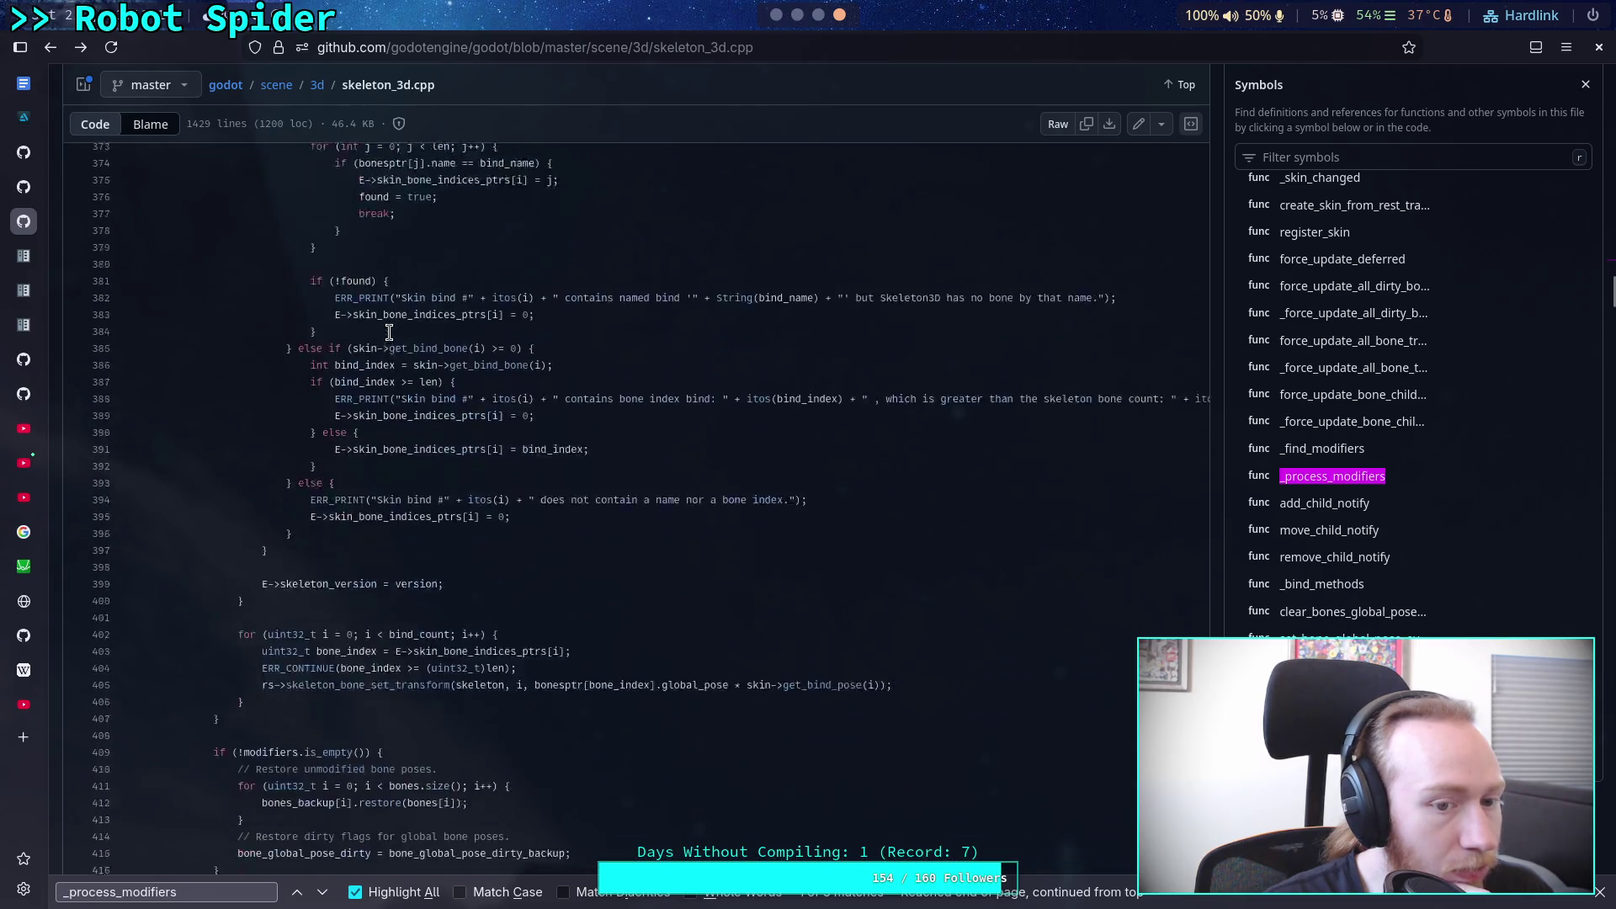
{"action": "scroll", "coordinate": [389, 332], "scroll_direction": "down", "scroll_amount": 2}
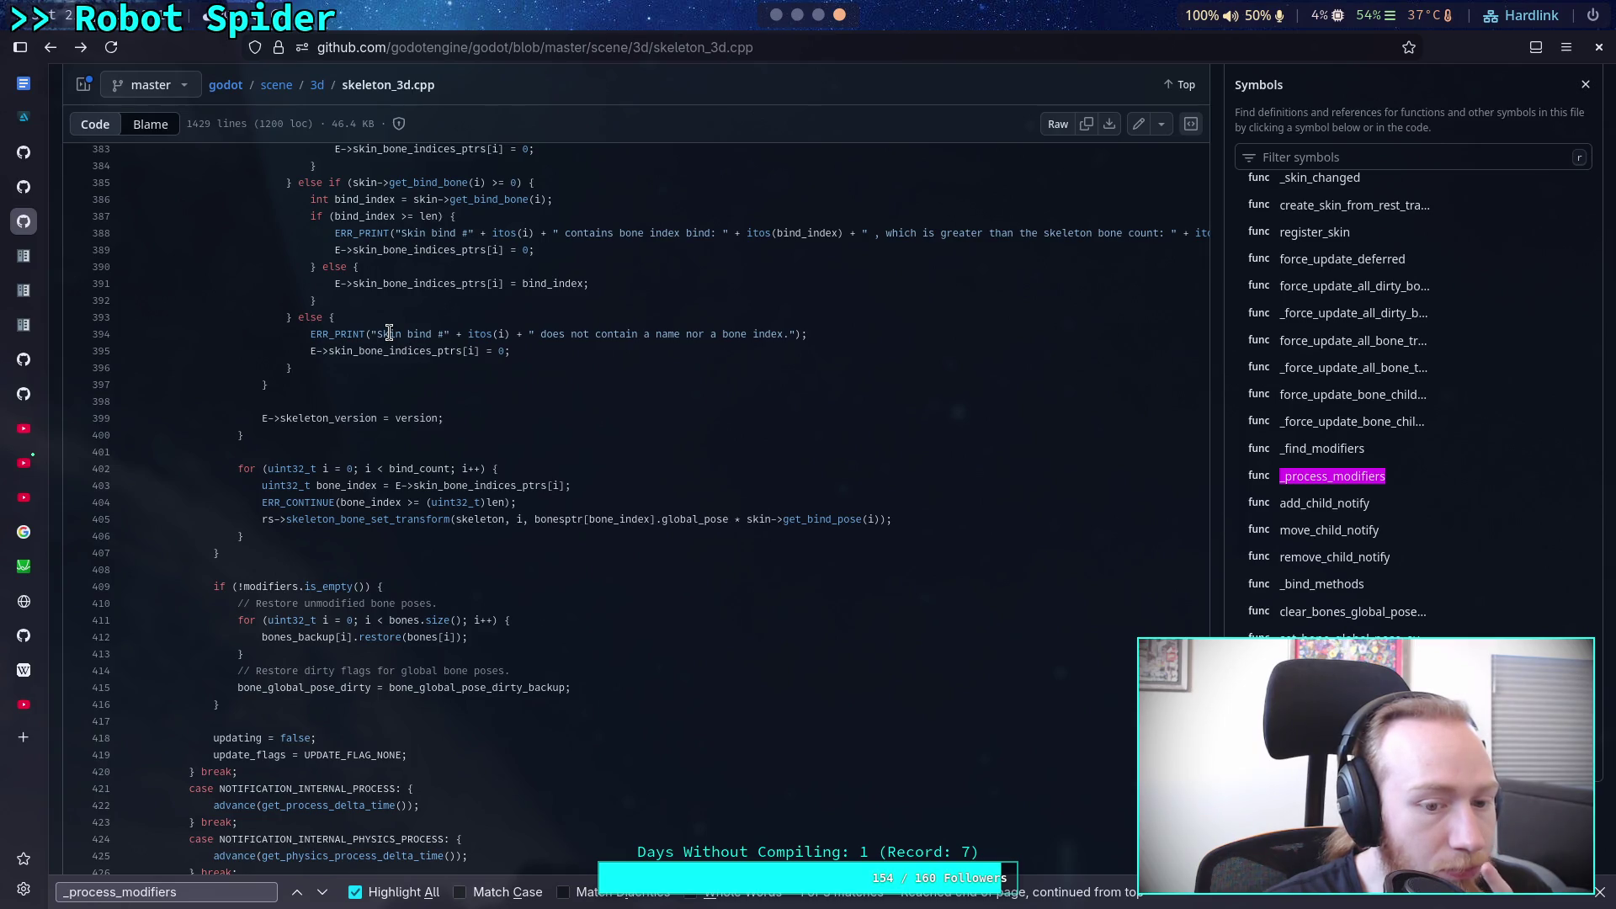
{"action": "scroll", "coordinate": [389, 332], "scroll_direction": "down", "scroll_amount": 2}
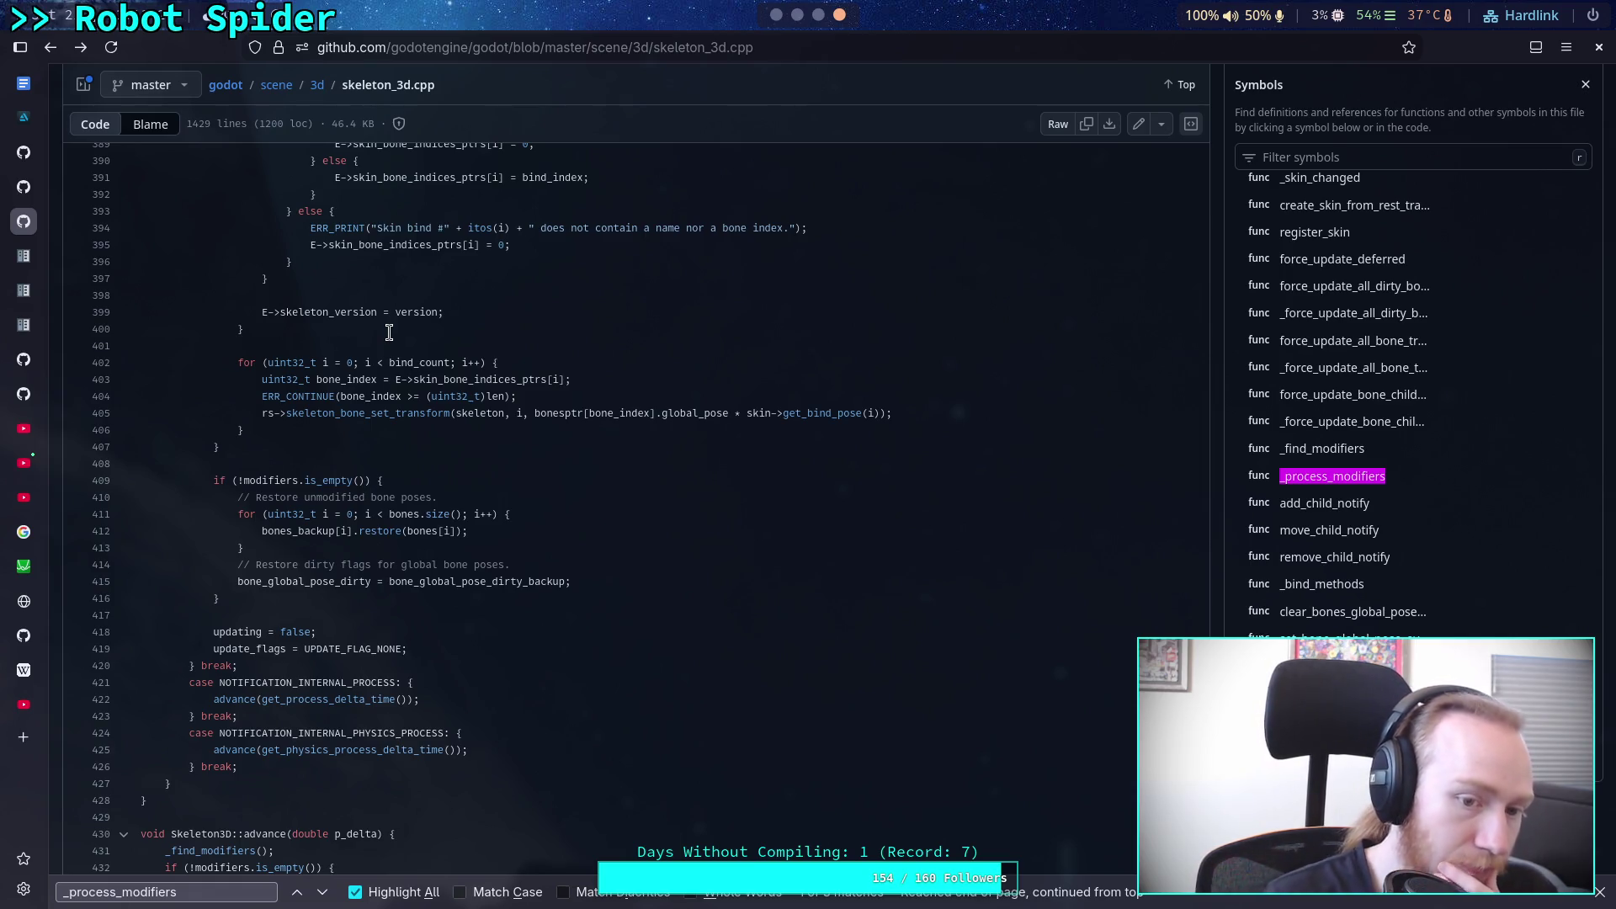
{"action": "scroll", "coordinate": [389, 332], "scroll_direction": "up", "scroll_amount": 3}
{"action": "scroll", "coordinate": [389, 331], "scroll_direction": "up", "scroll_amount": 15}
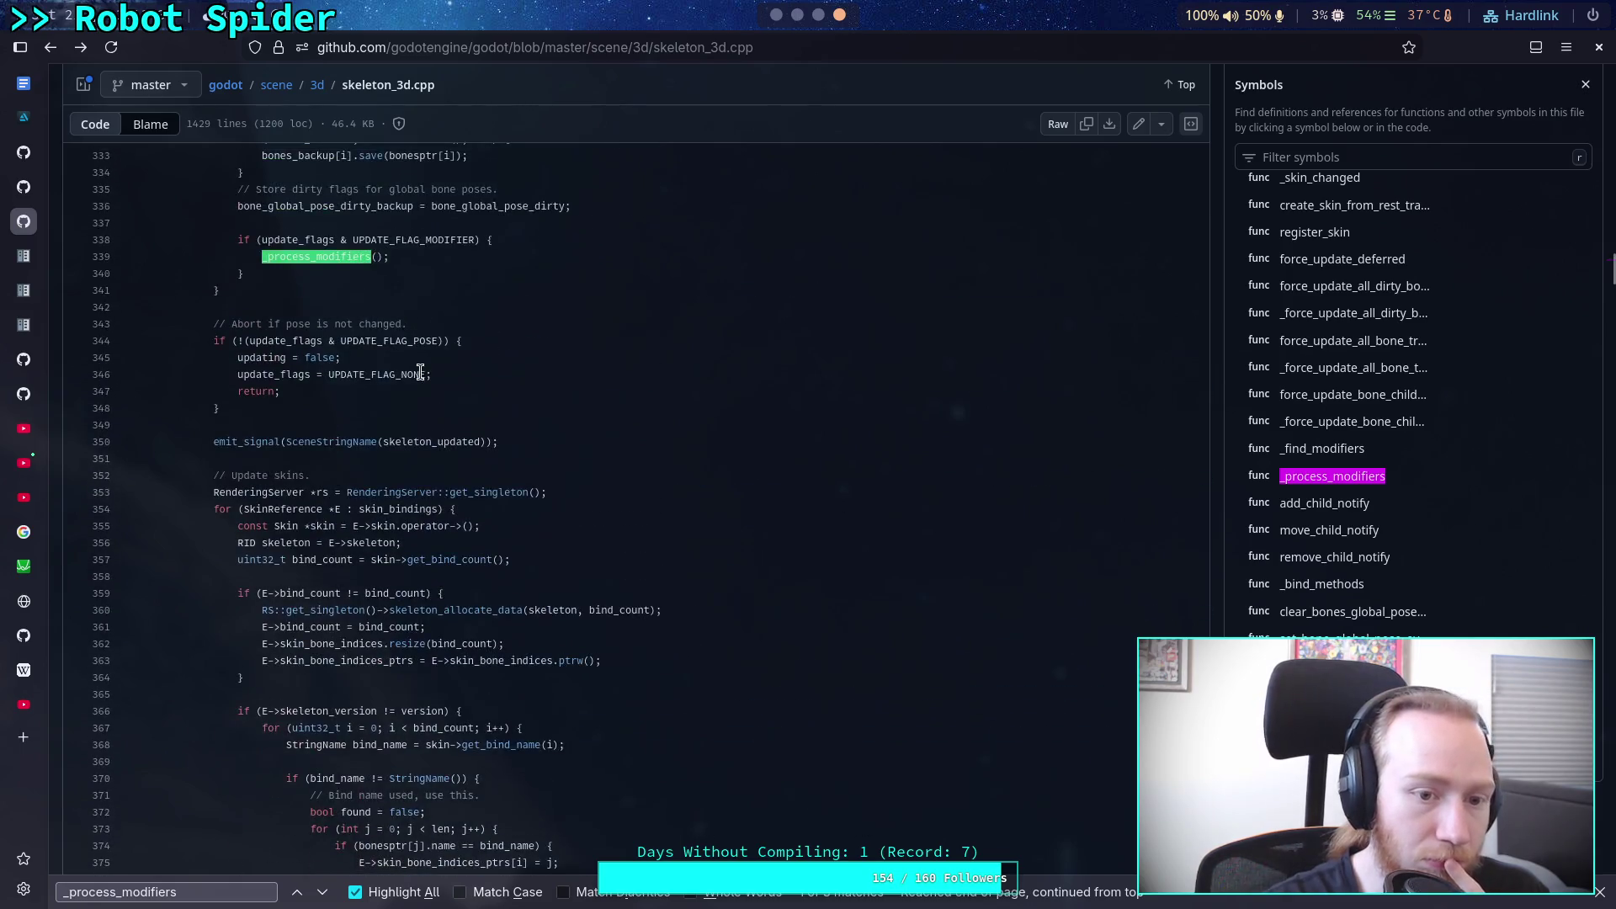
{"action": "scroll", "coordinate": [418, 361], "scroll_direction": "up", "scroll_amount": 2}
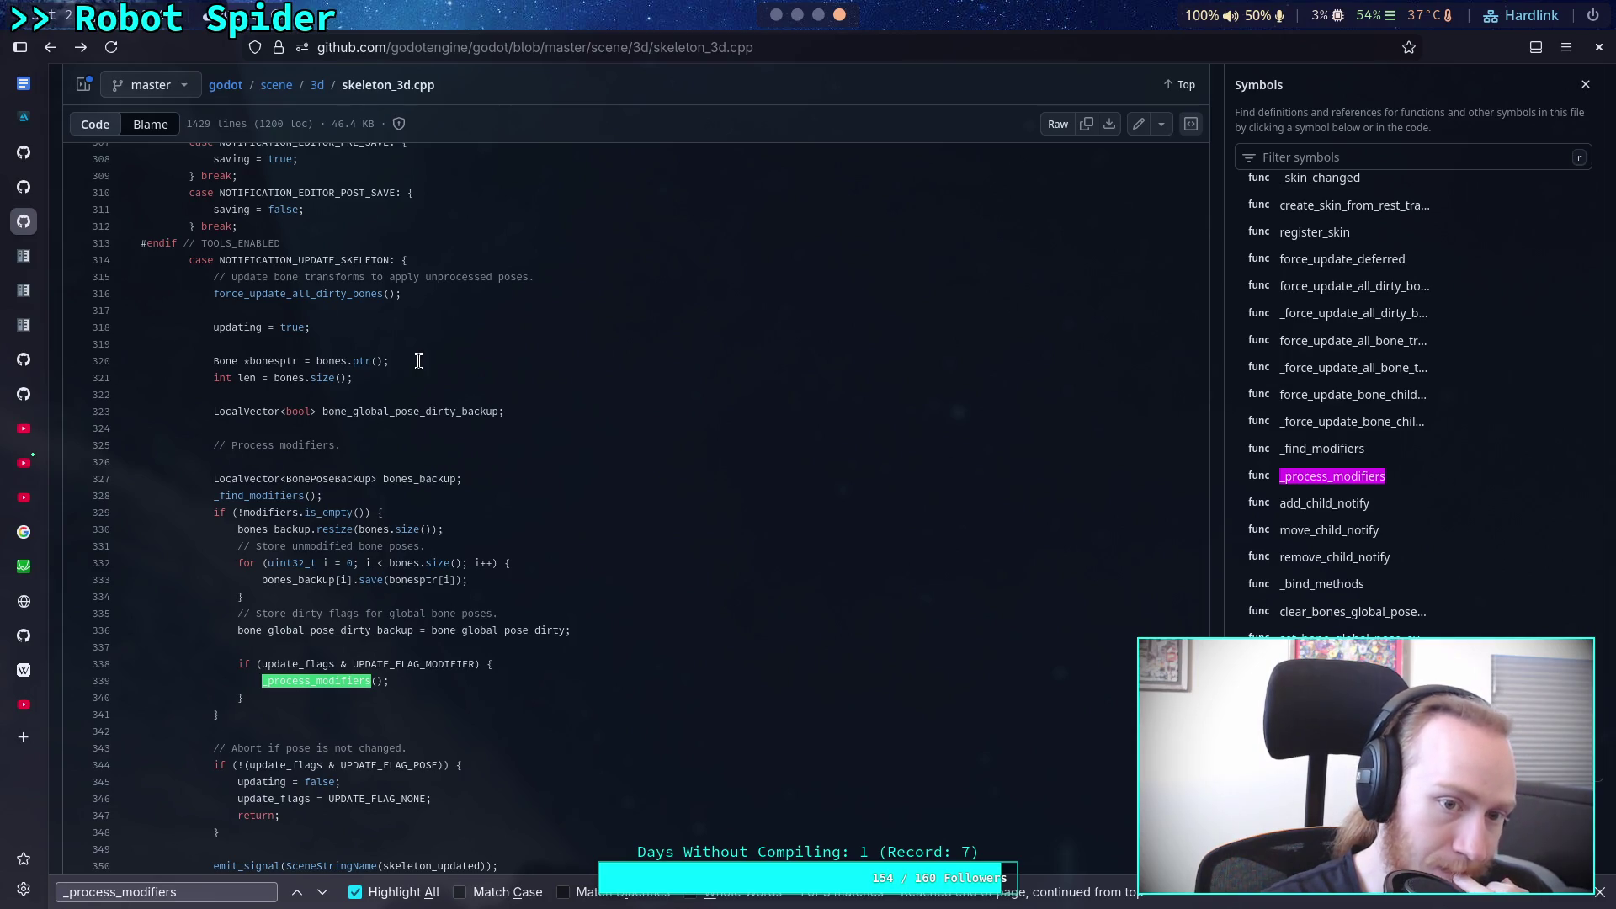
{"action": "key", "text": "ctrl+f"}
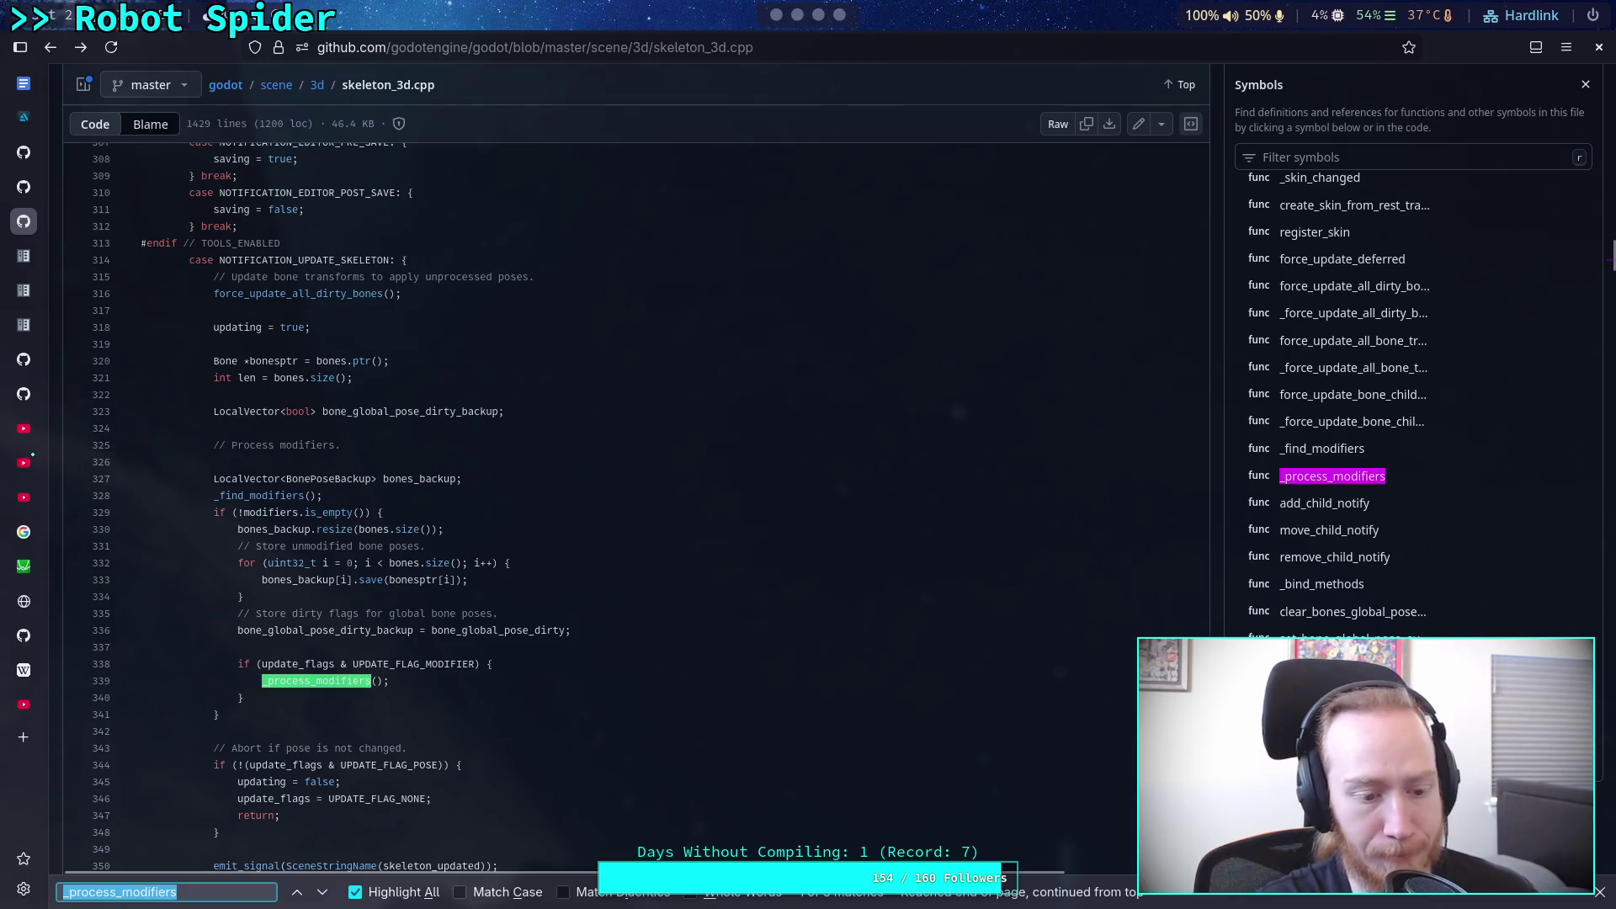
Step: Search the page for _process_mod again and step through its matches
{"action": "type", "text": "force_up"}
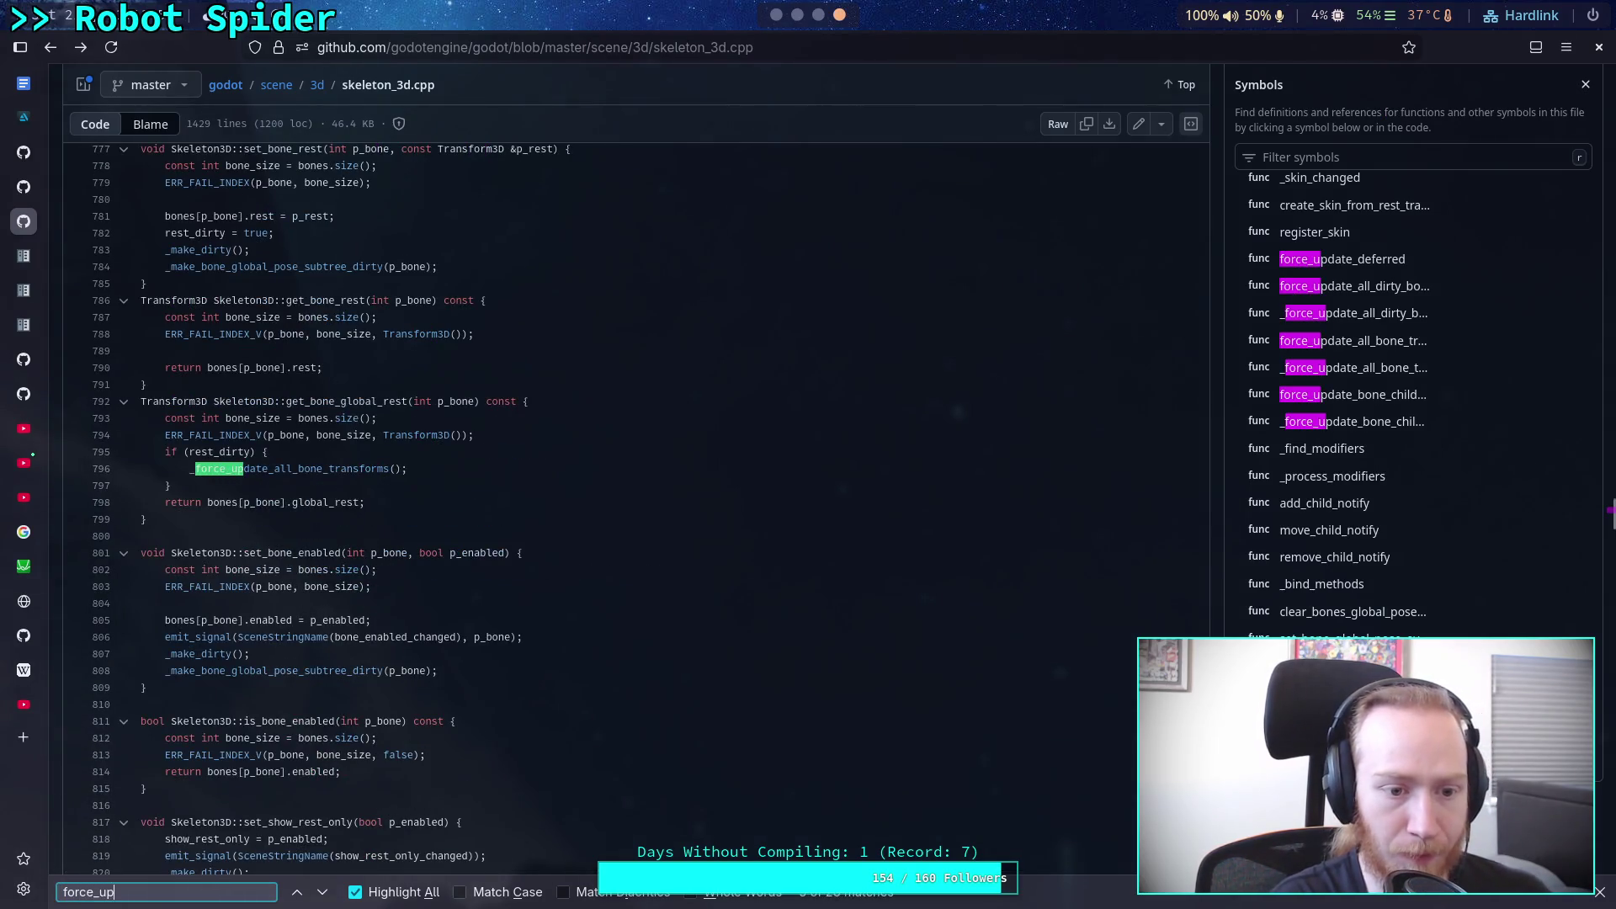
{"action": "type", "text": "date_all"}
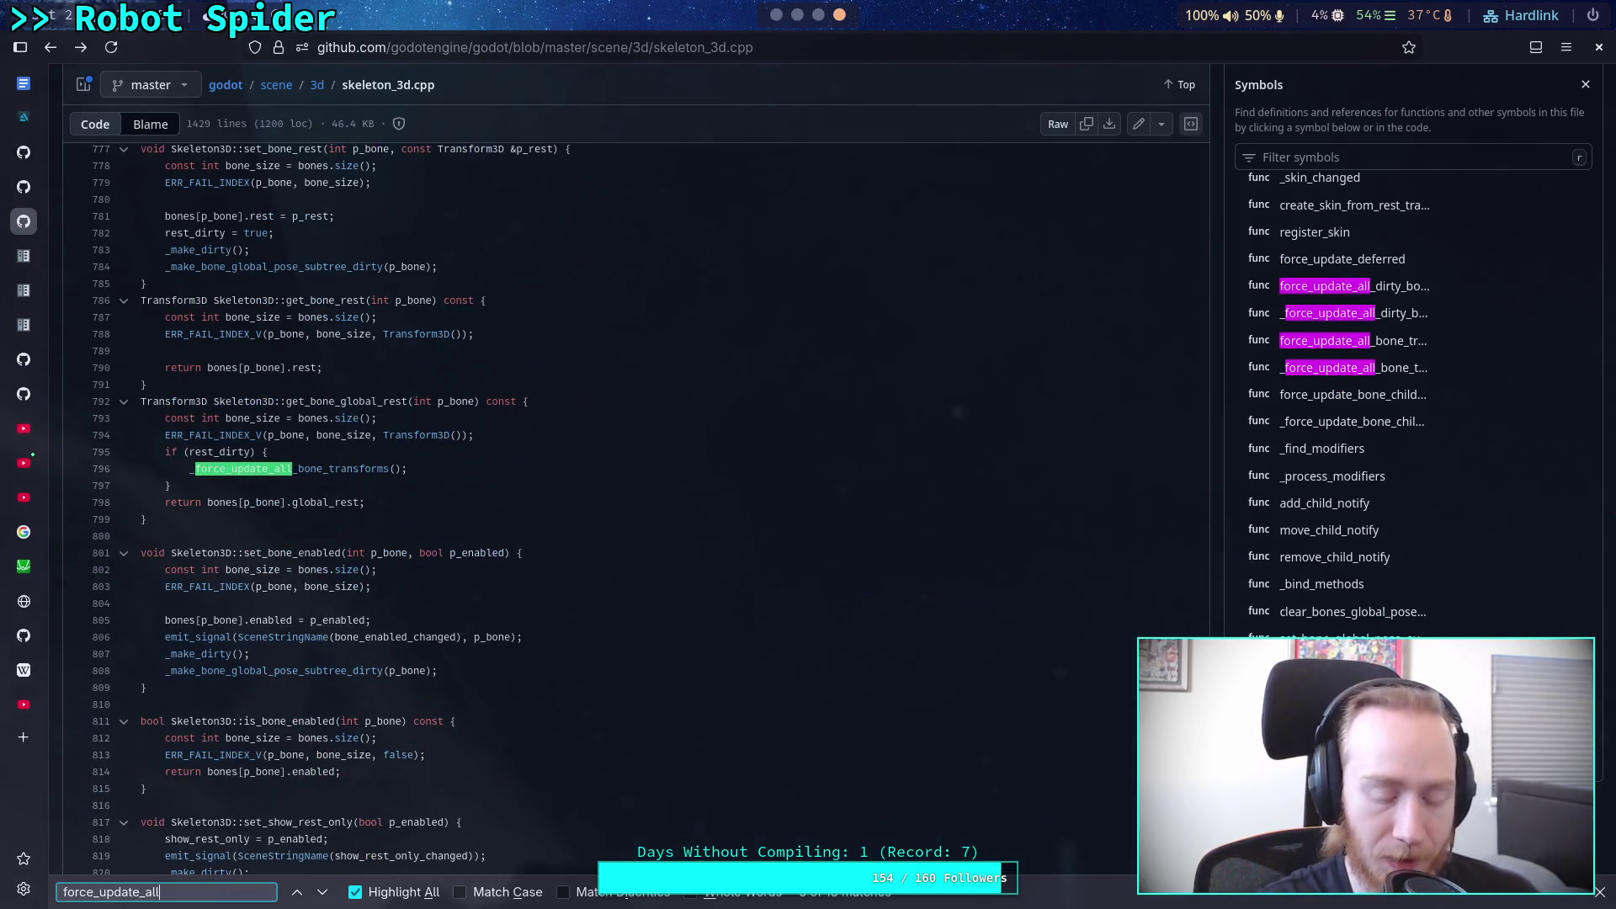
{"action": "key", "text": "BackSpace"}
{"action": "key", "text": "BackSpace"}
{"action": "key", "text": "BackSpace"}
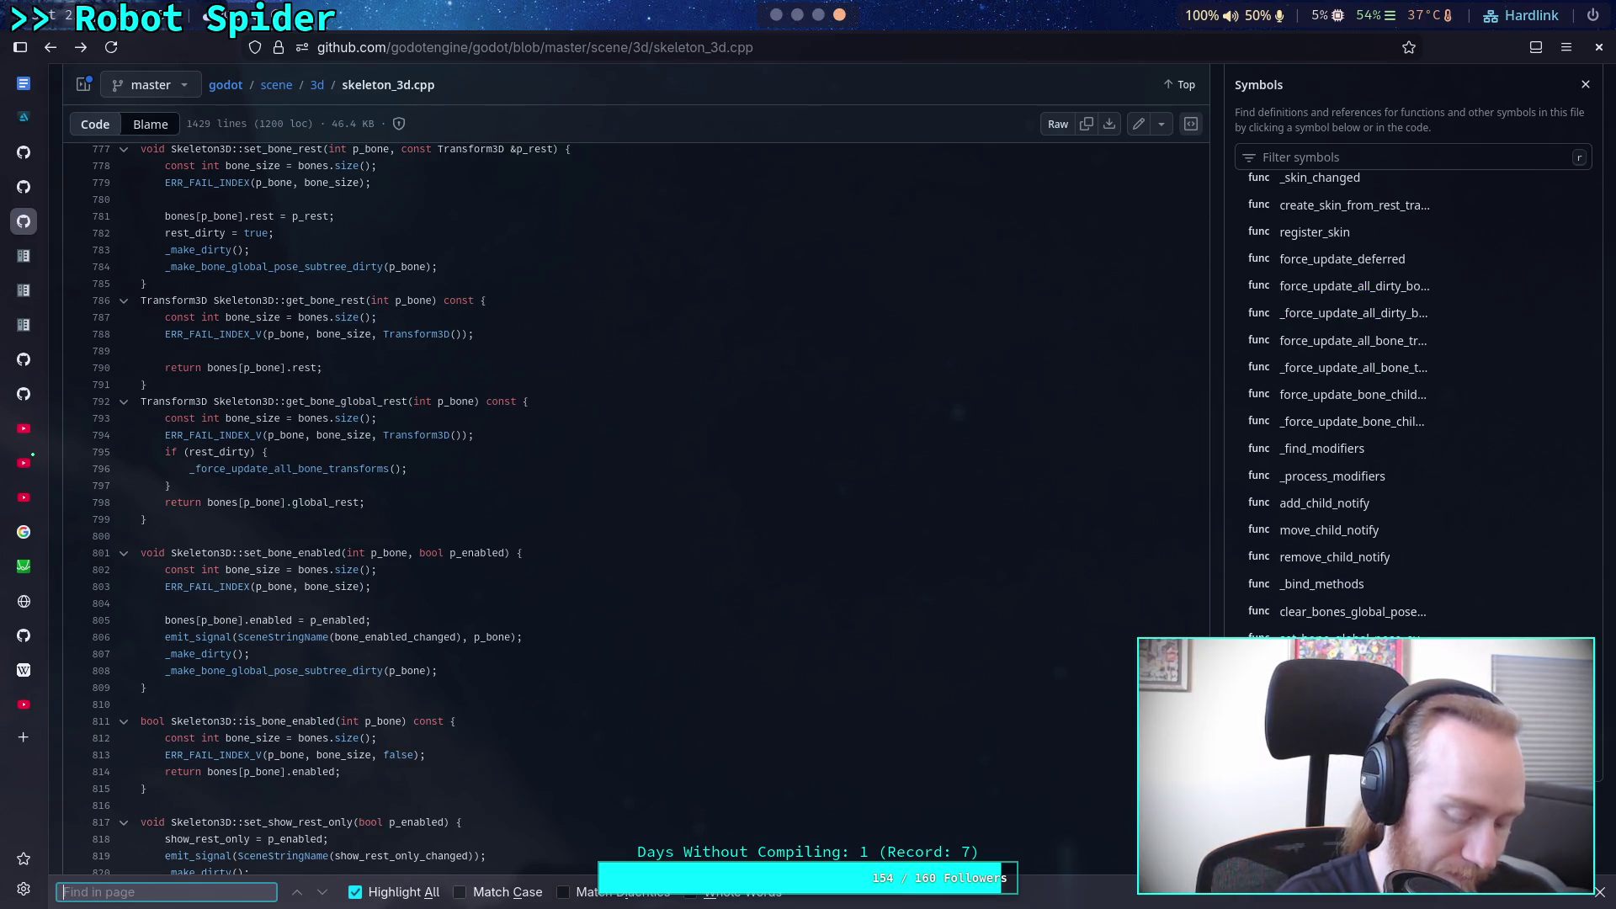
{"action": "type", "text": "_process_"}
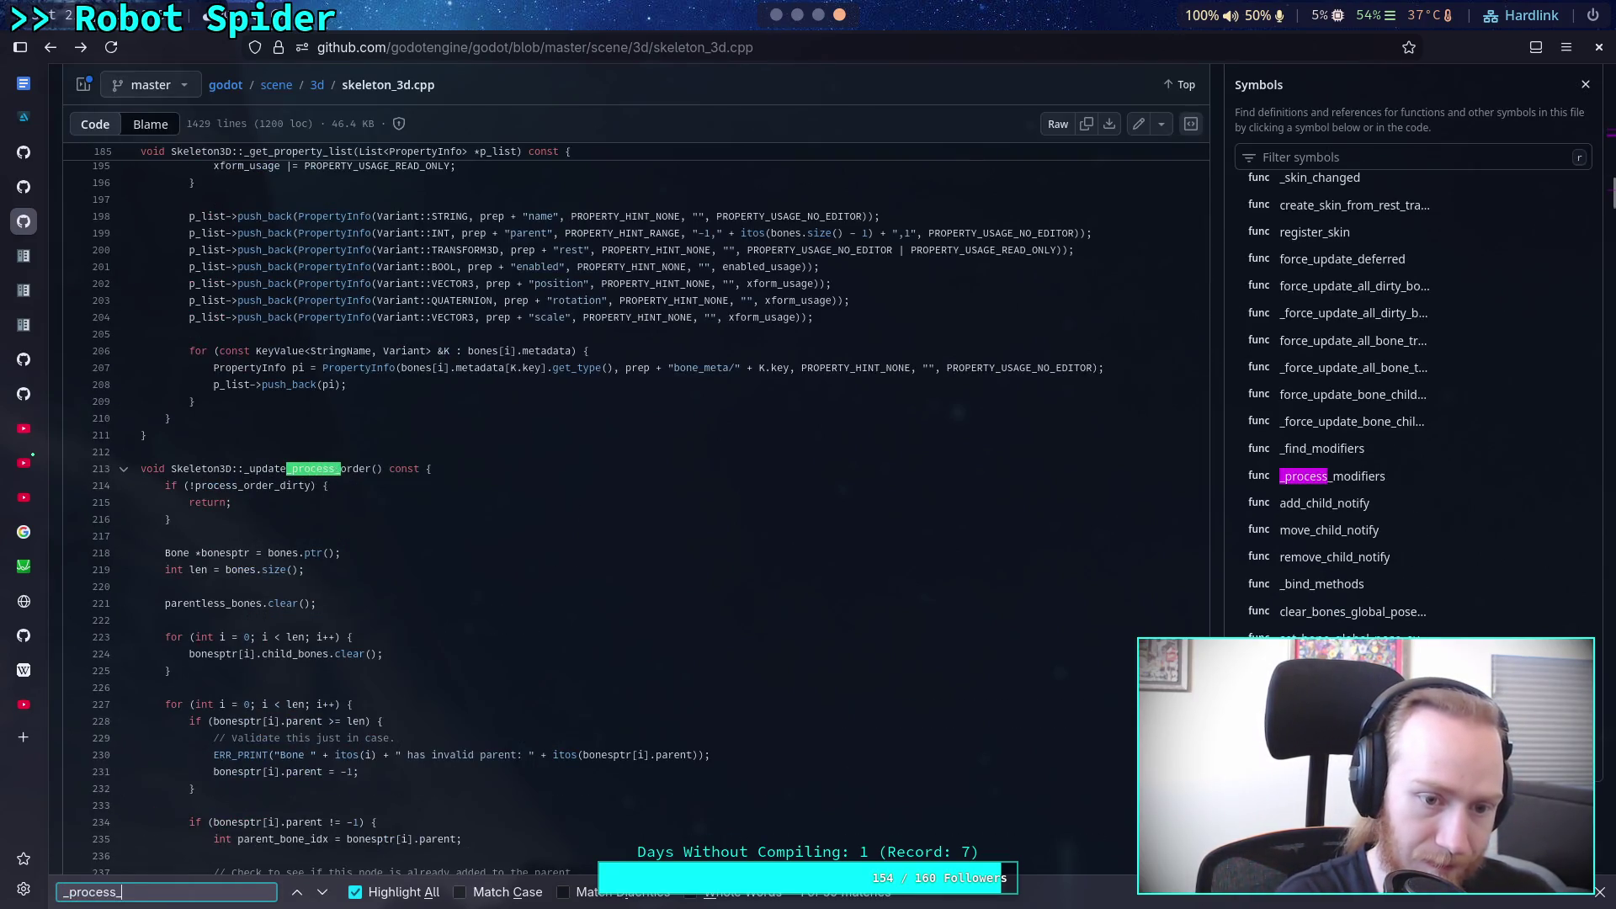
{"action": "type", "text": "mod"}
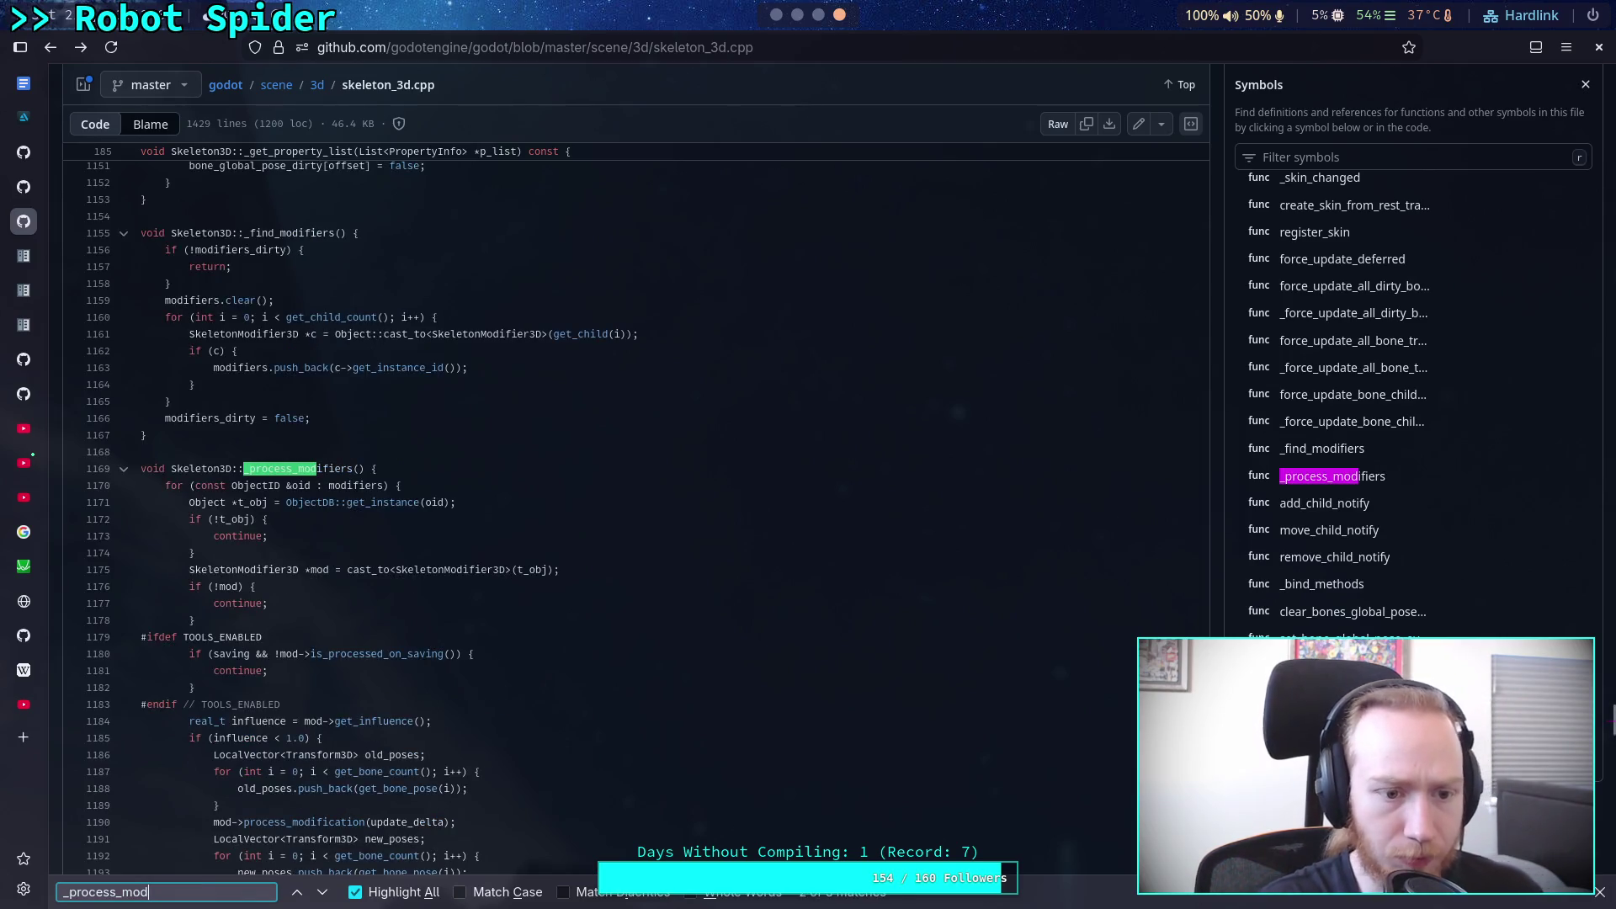
{"action": "left_click", "coordinate": [324, 894]}
{"action": "left_click", "coordinate": [324, 894]}
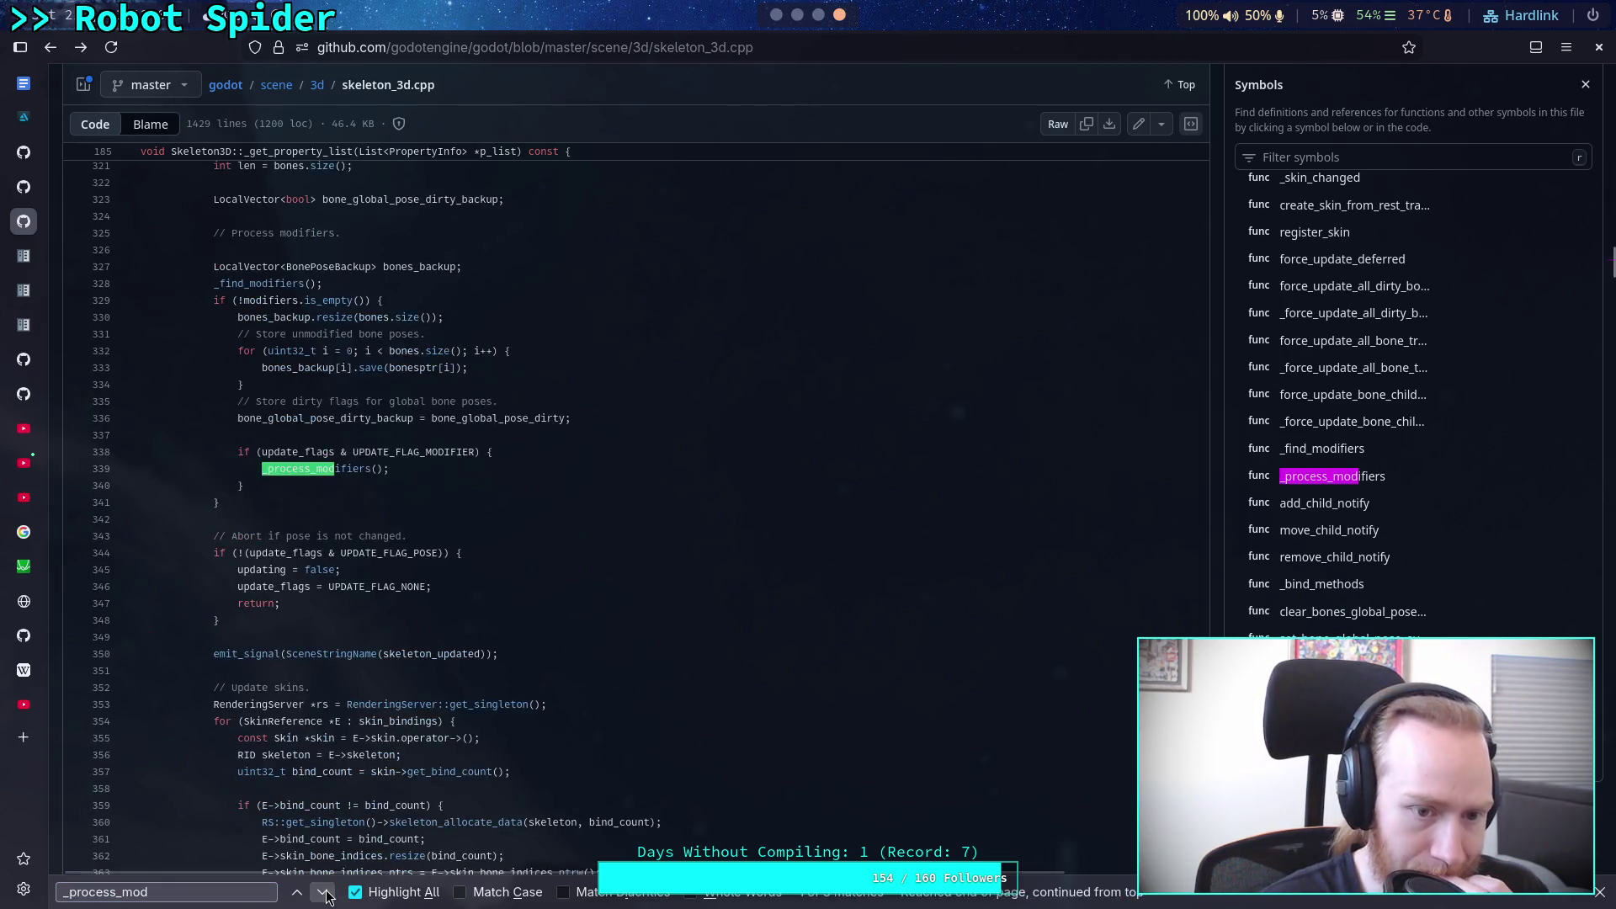
{"action": "scroll", "coordinate": [215, 454], "scroll_direction": "up", "scroll_amount": 5}
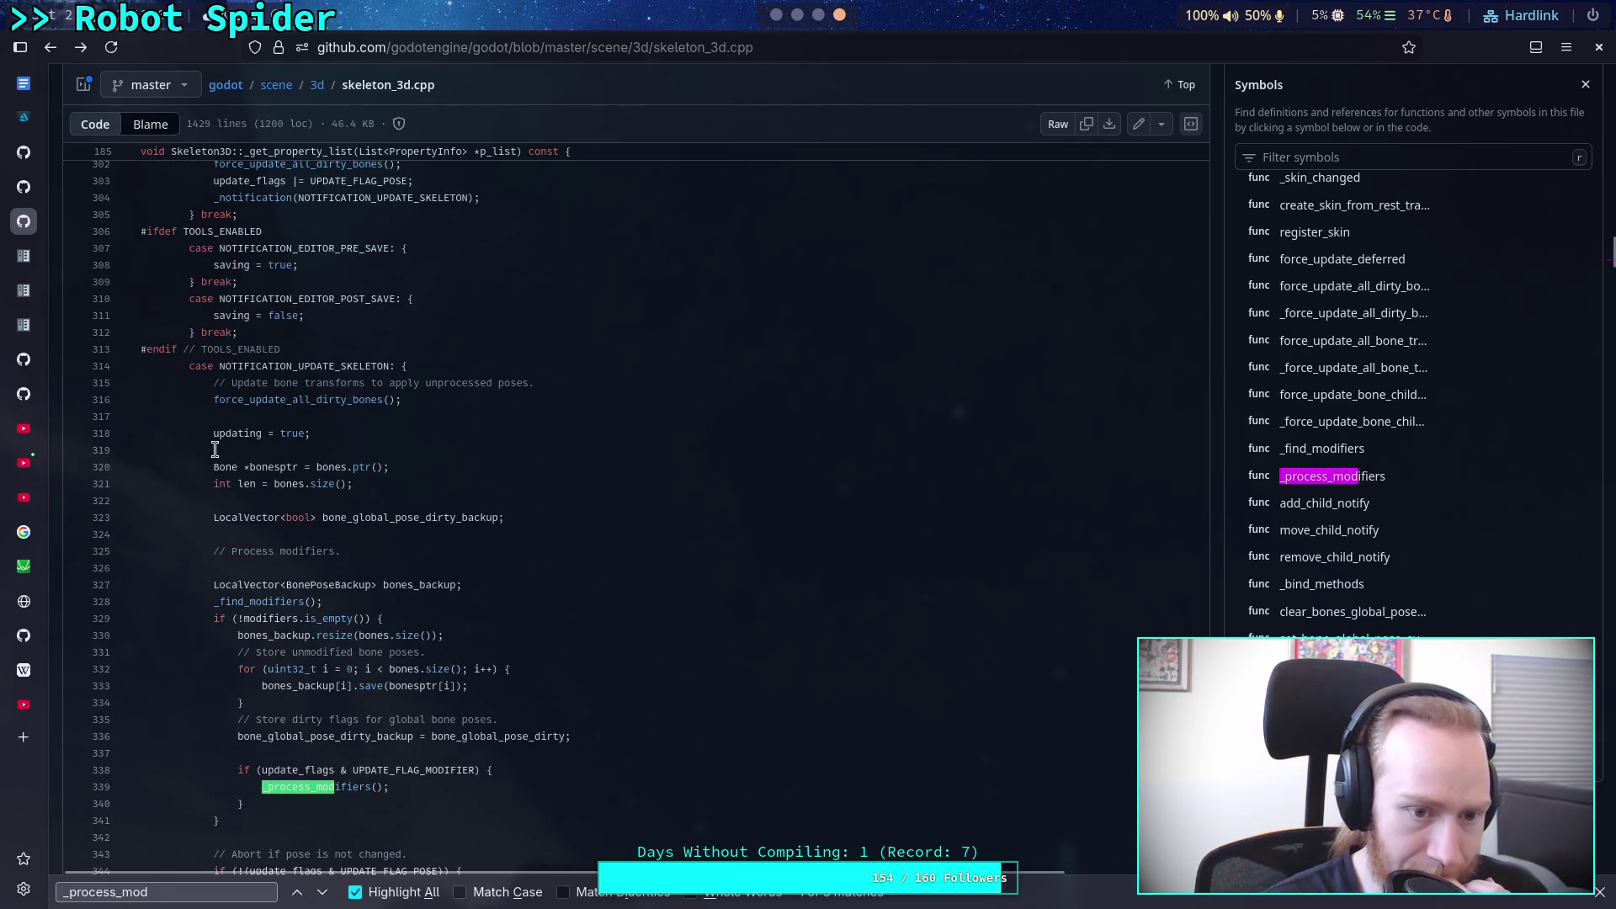
Step: Copy force_update_all_dirty_bones from line 316 and search it to the line 1050 definition
{"action": "left_click_drag", "start_coordinate": [213, 400], "coordinate": [384, 400]}
{"action": "right_click", "coordinate": [358, 402]}
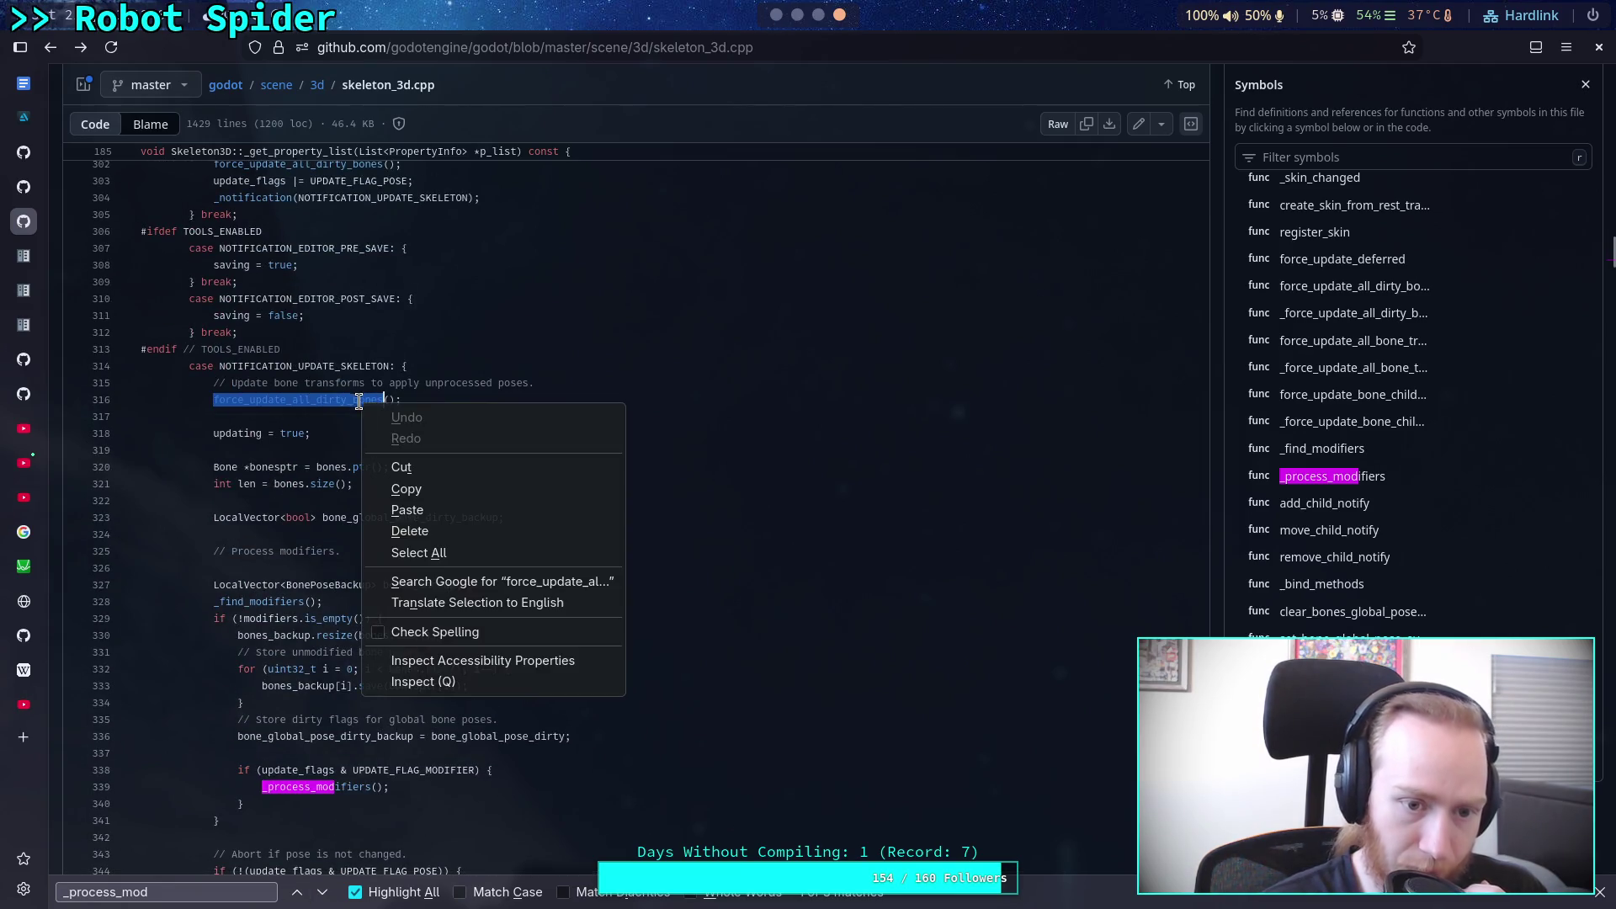
{"action": "left_click", "coordinate": [407, 489]}
{"action": "key", "text": "ctrl+f"}
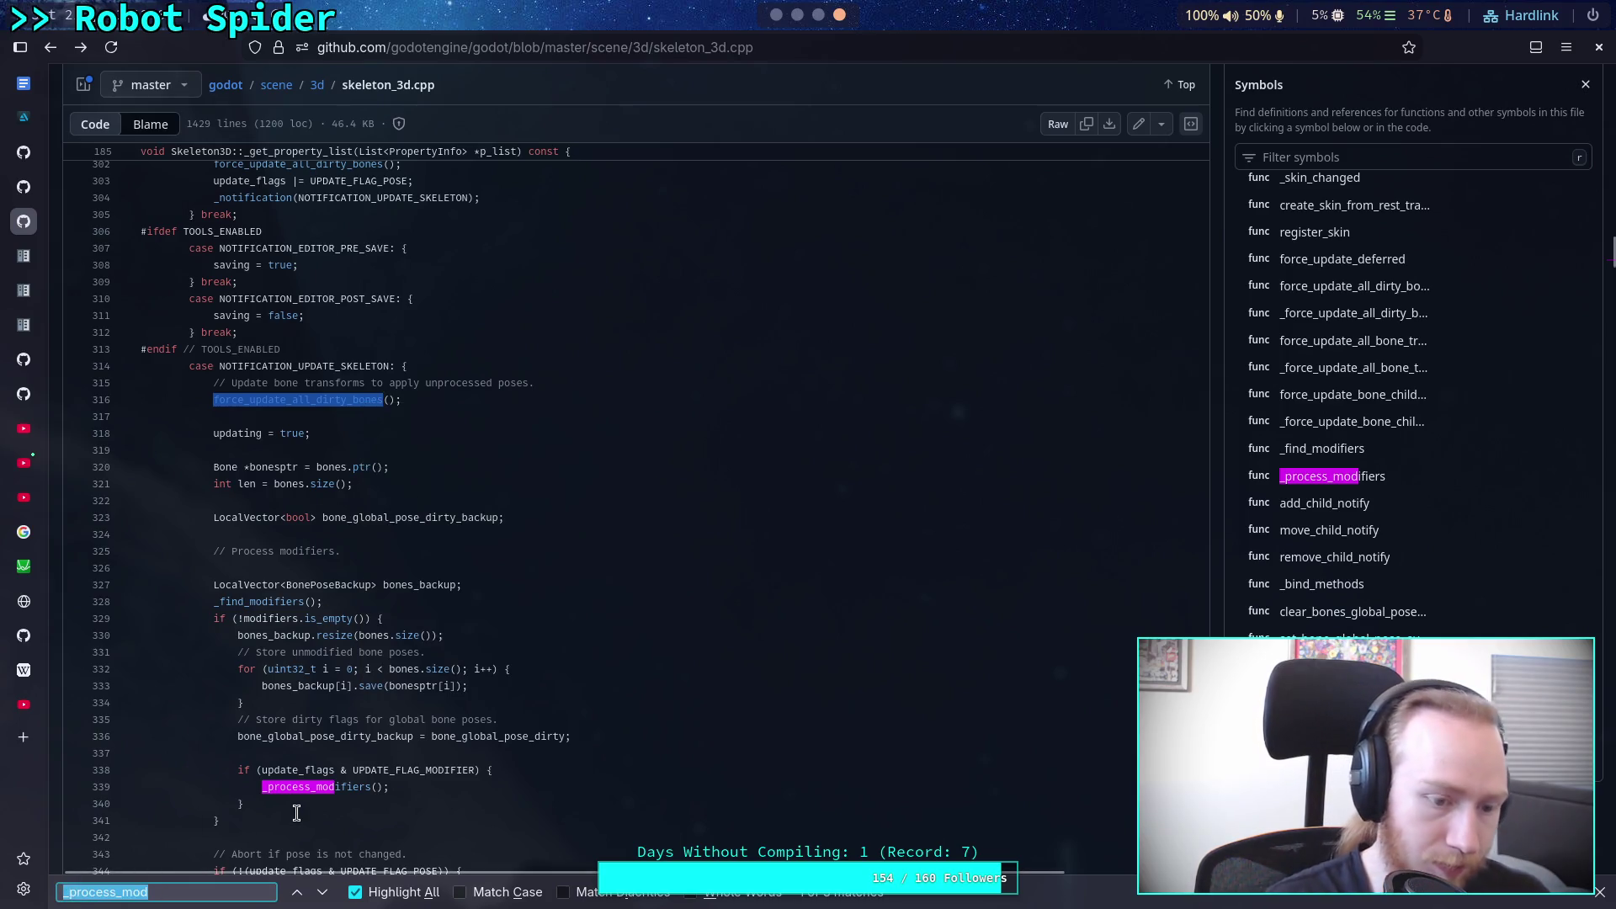
{"action": "key", "text": "ctrl+v"}
{"action": "left_click", "coordinate": [322, 893]}
{"action": "left_click", "coordinate": [323, 893]}
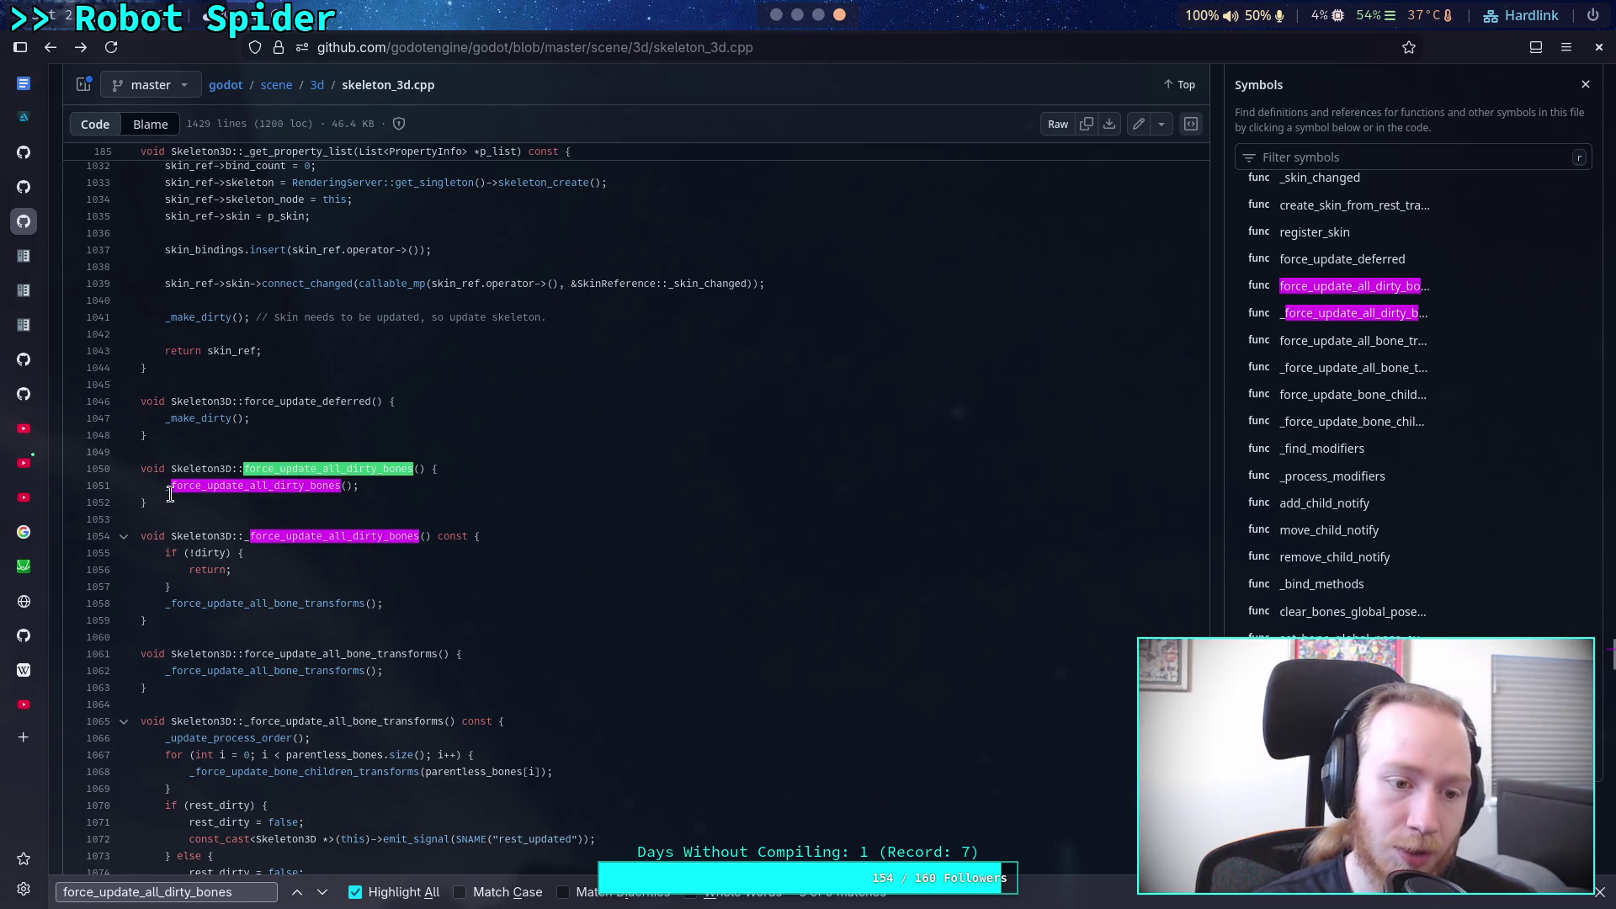
Step: Show the definition and references of _force_update_all_dirty_bones and examine its !dirty check
{"action": "triple_click", "coordinate": [284, 488]}
{"action": "left_click", "coordinate": [286, 487]}
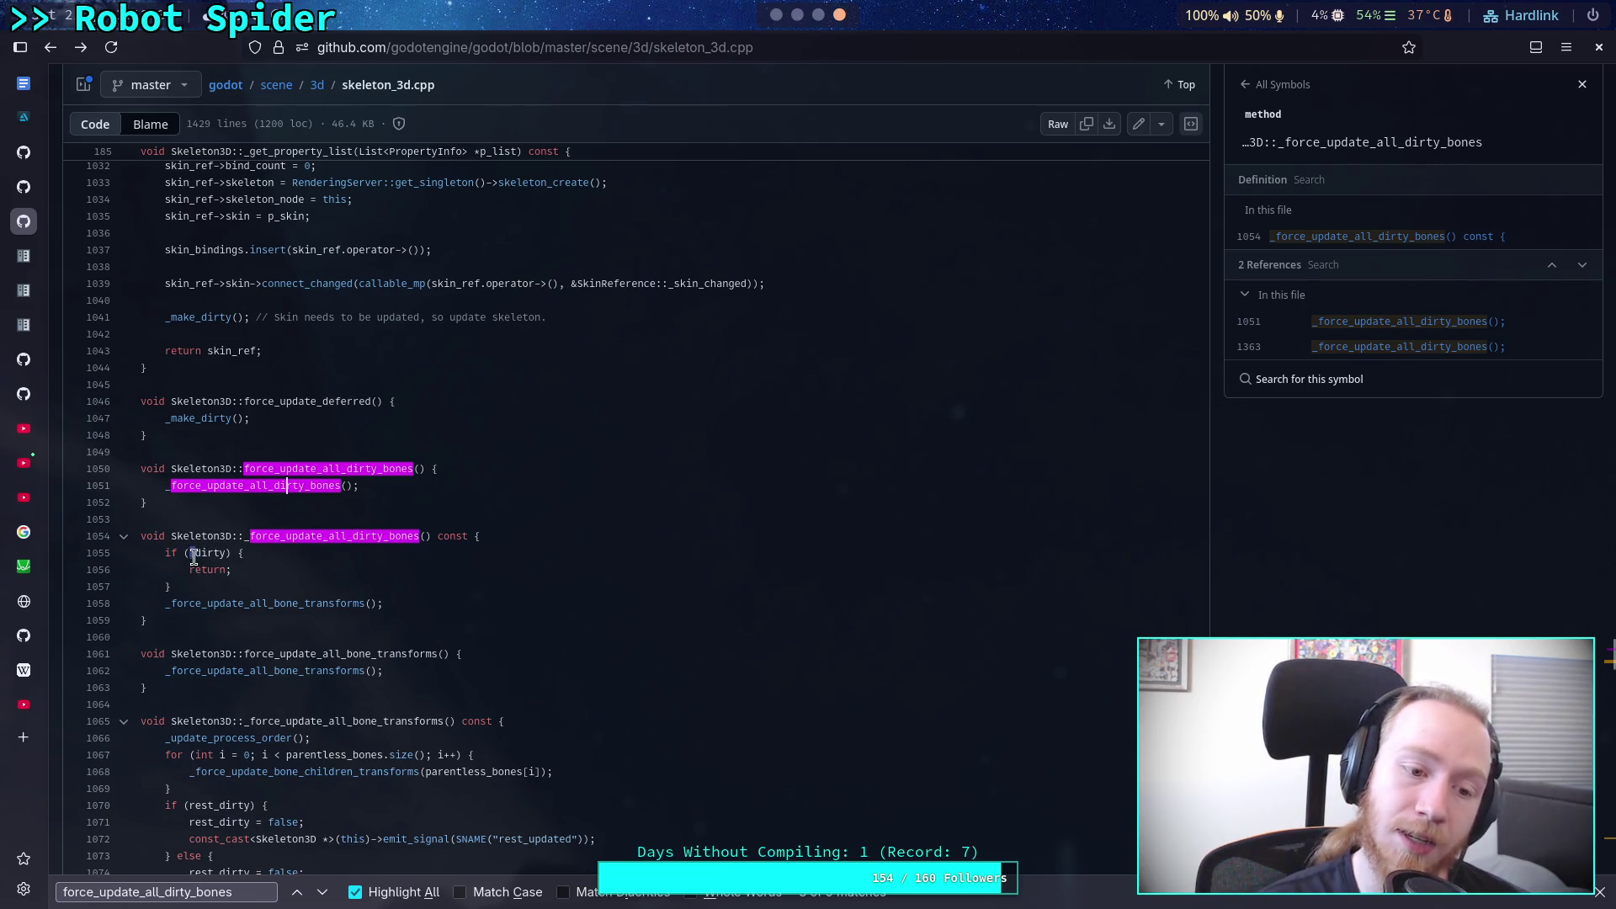
{"action": "left_click_drag", "start_coordinate": [190, 553], "coordinate": [227, 553]}
Step: Copy _force_update_all_bone_transforms from line 1058 and search the page to its definition
{"action": "left_click_drag", "start_coordinate": [166, 603], "coordinate": [365, 605]}
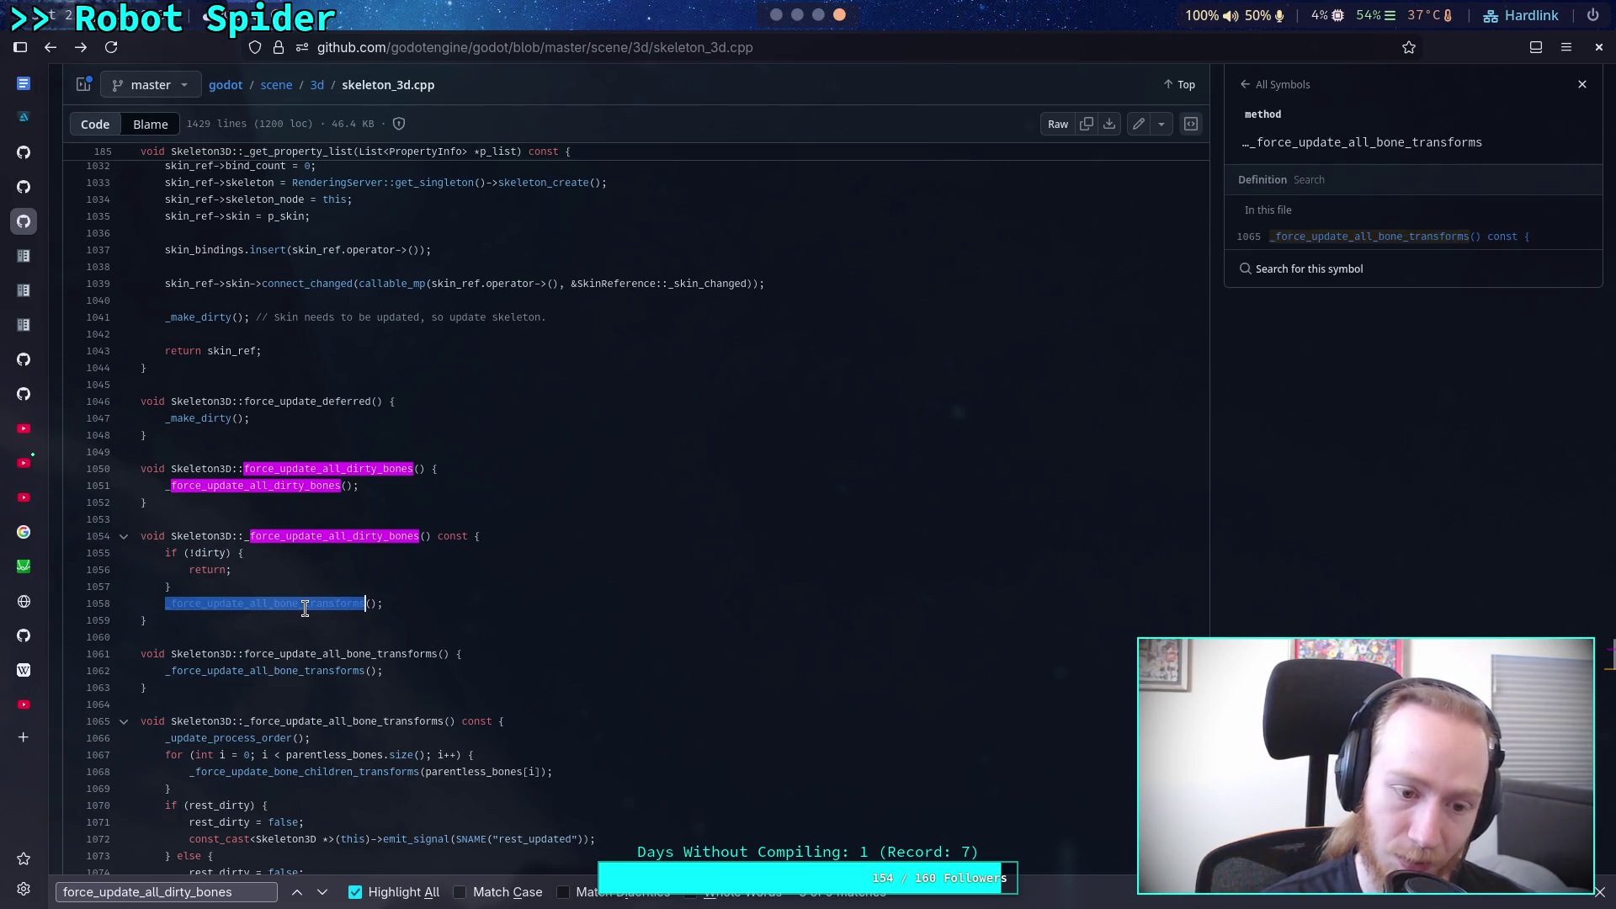
{"action": "right_click", "coordinate": [307, 608]}
{"action": "left_click", "coordinate": [360, 699]}
{"action": "key", "text": "ctrl+f"}
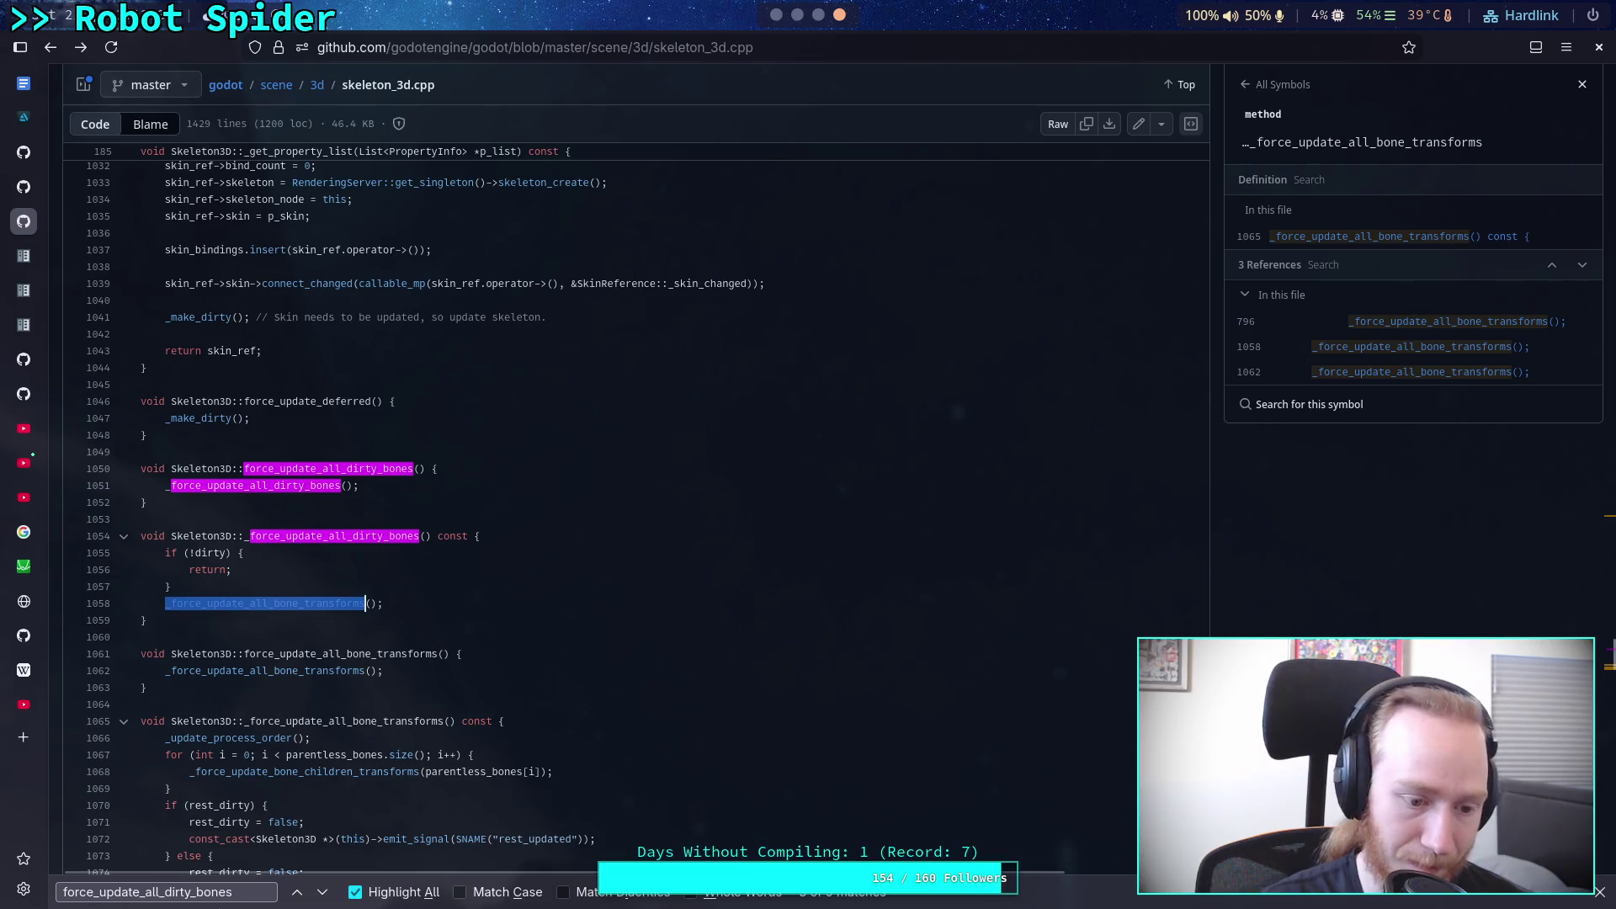
{"action": "key", "text": "ctrl+v"}
{"action": "scroll", "coordinate": [563, 566], "scroll_direction": "down", "scroll_amount": 5}
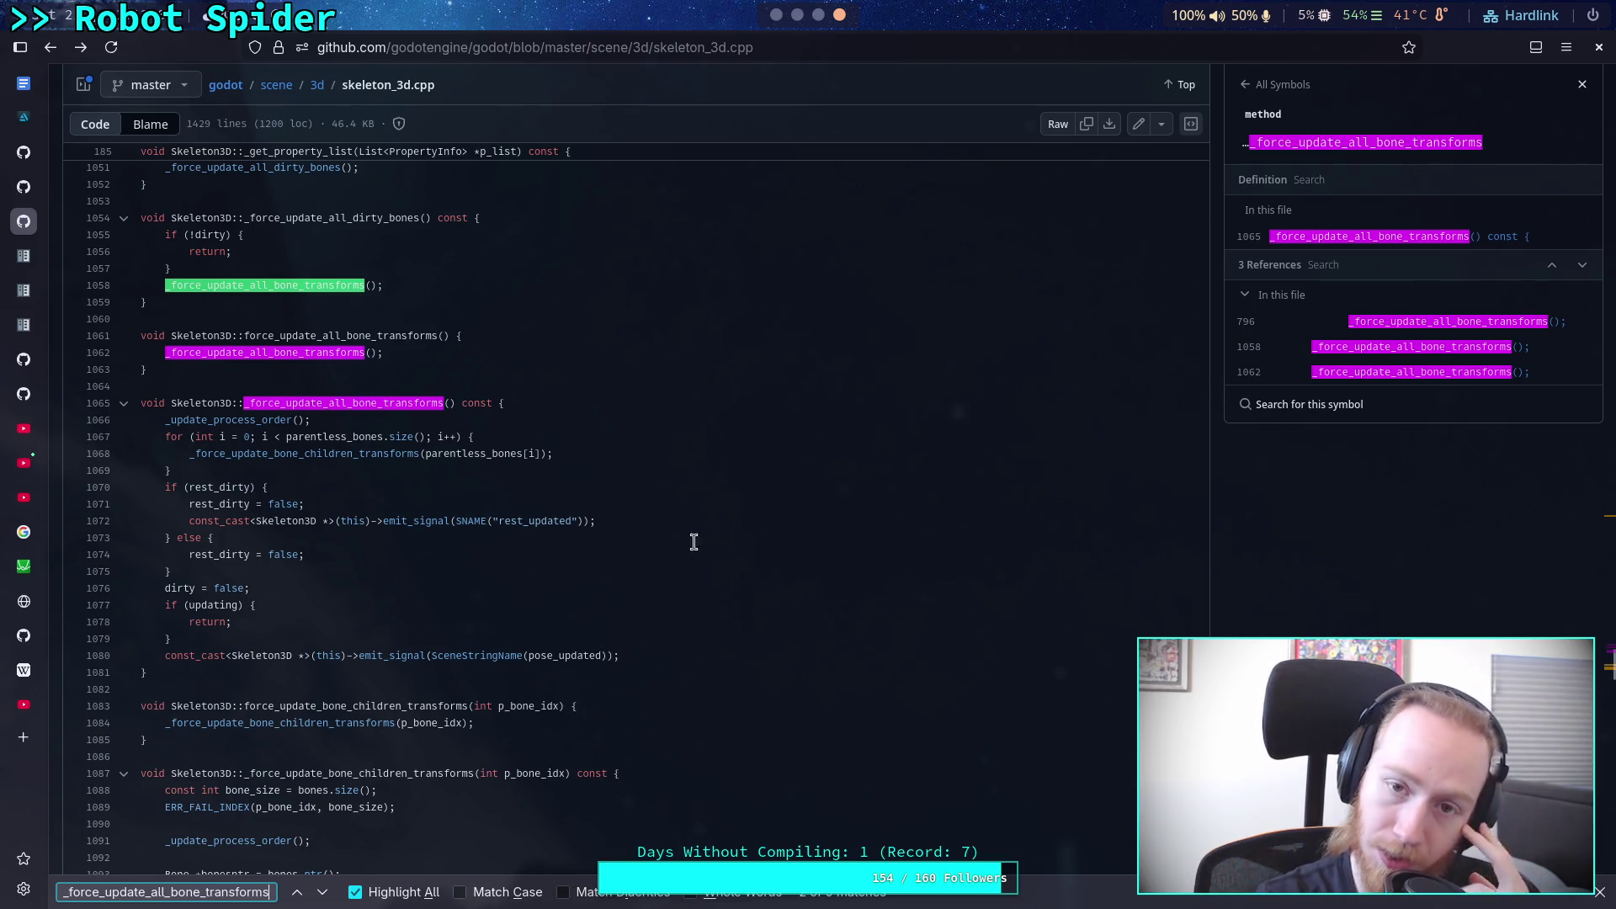
{"action": "left_click", "coordinate": [778, 16]}
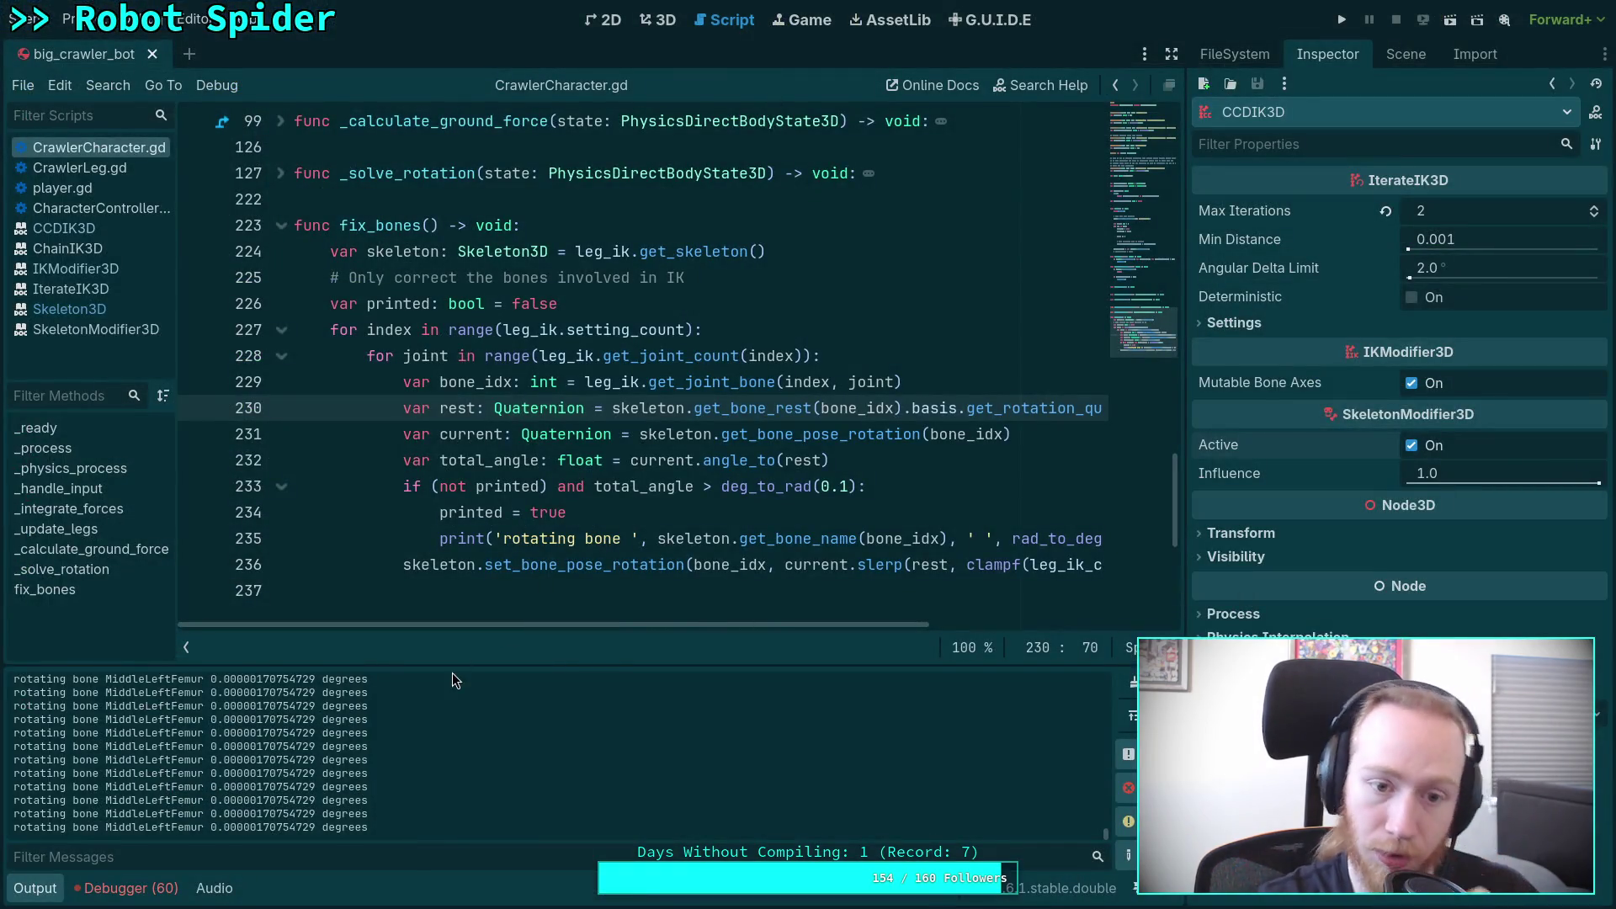
Step: Hide the Output panel and delete the _process and _physics_process functions (lines 61–71)
{"action": "left_click", "coordinate": [47, 881]}
{"action": "scroll", "coordinate": [591, 563], "scroll_direction": "up", "scroll_amount": 8}
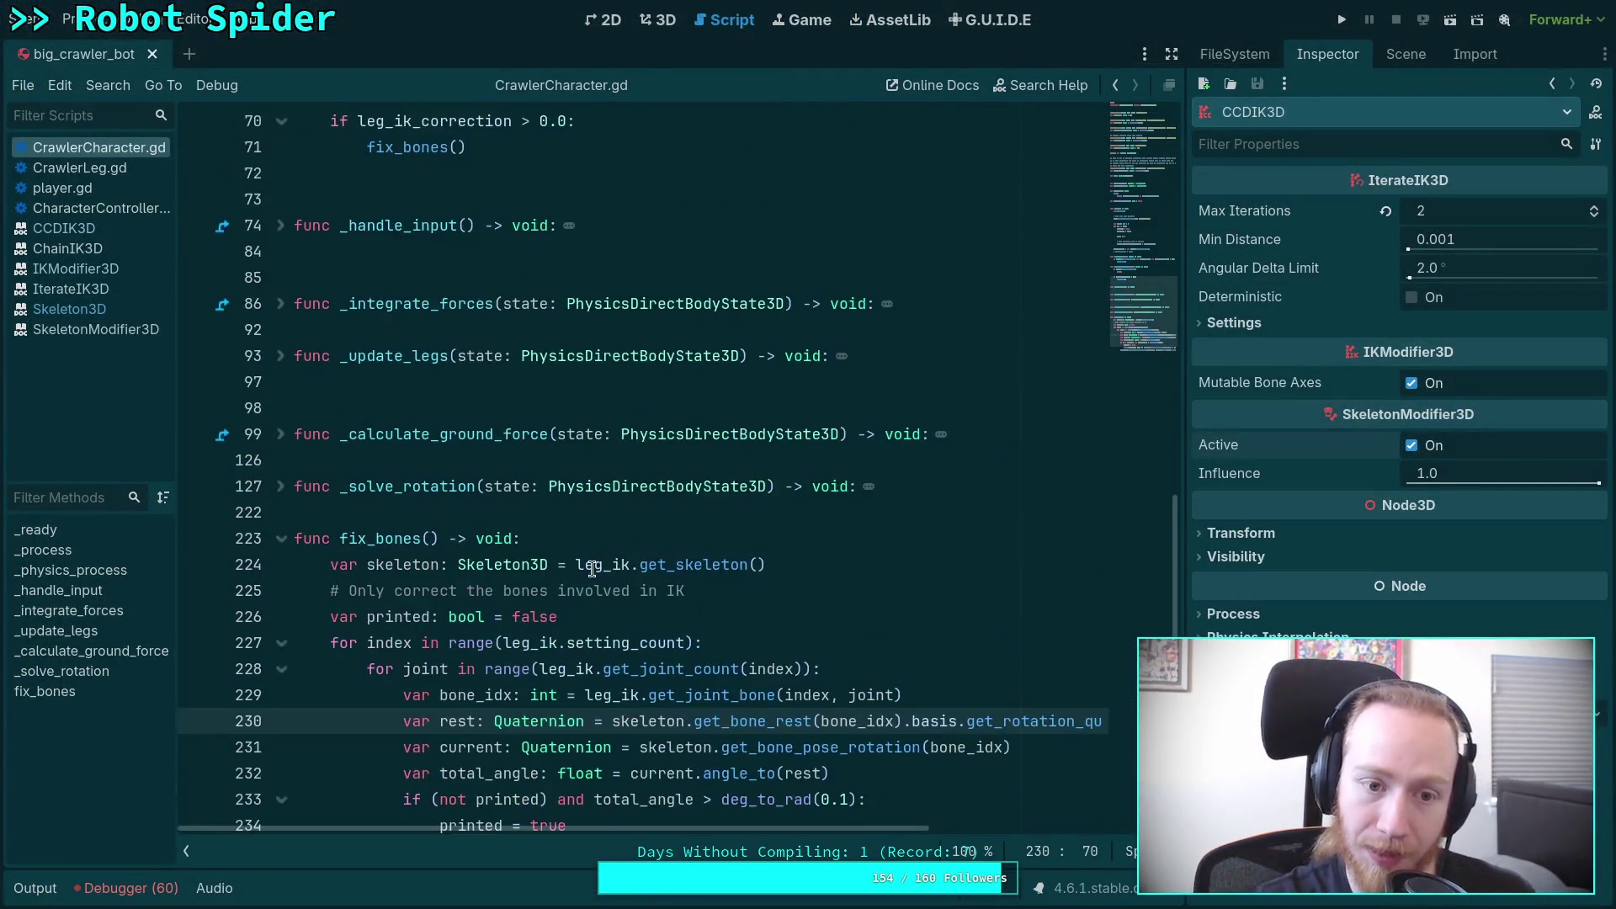
{"action": "scroll", "coordinate": [596, 547], "scroll_direction": "up", "scroll_amount": 4}
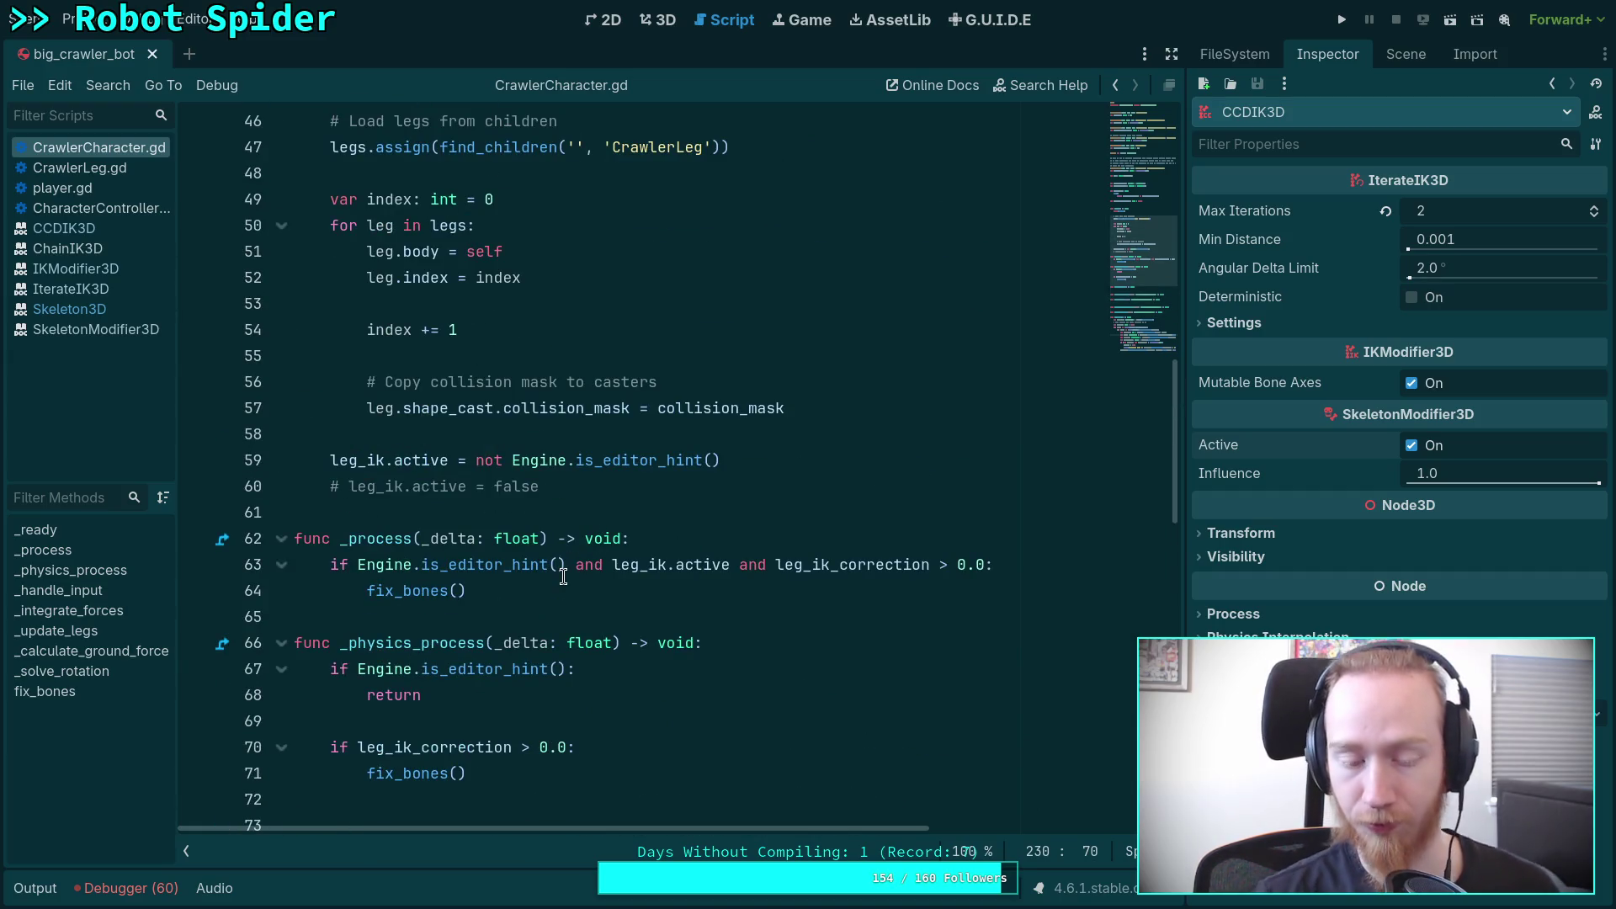
{"action": "left_click_drag", "start_coordinate": [535, 777], "coordinate": [185, 637]}
{"action": "left_click_drag", "start_coordinate": [528, 770], "coordinate": [192, 509]}
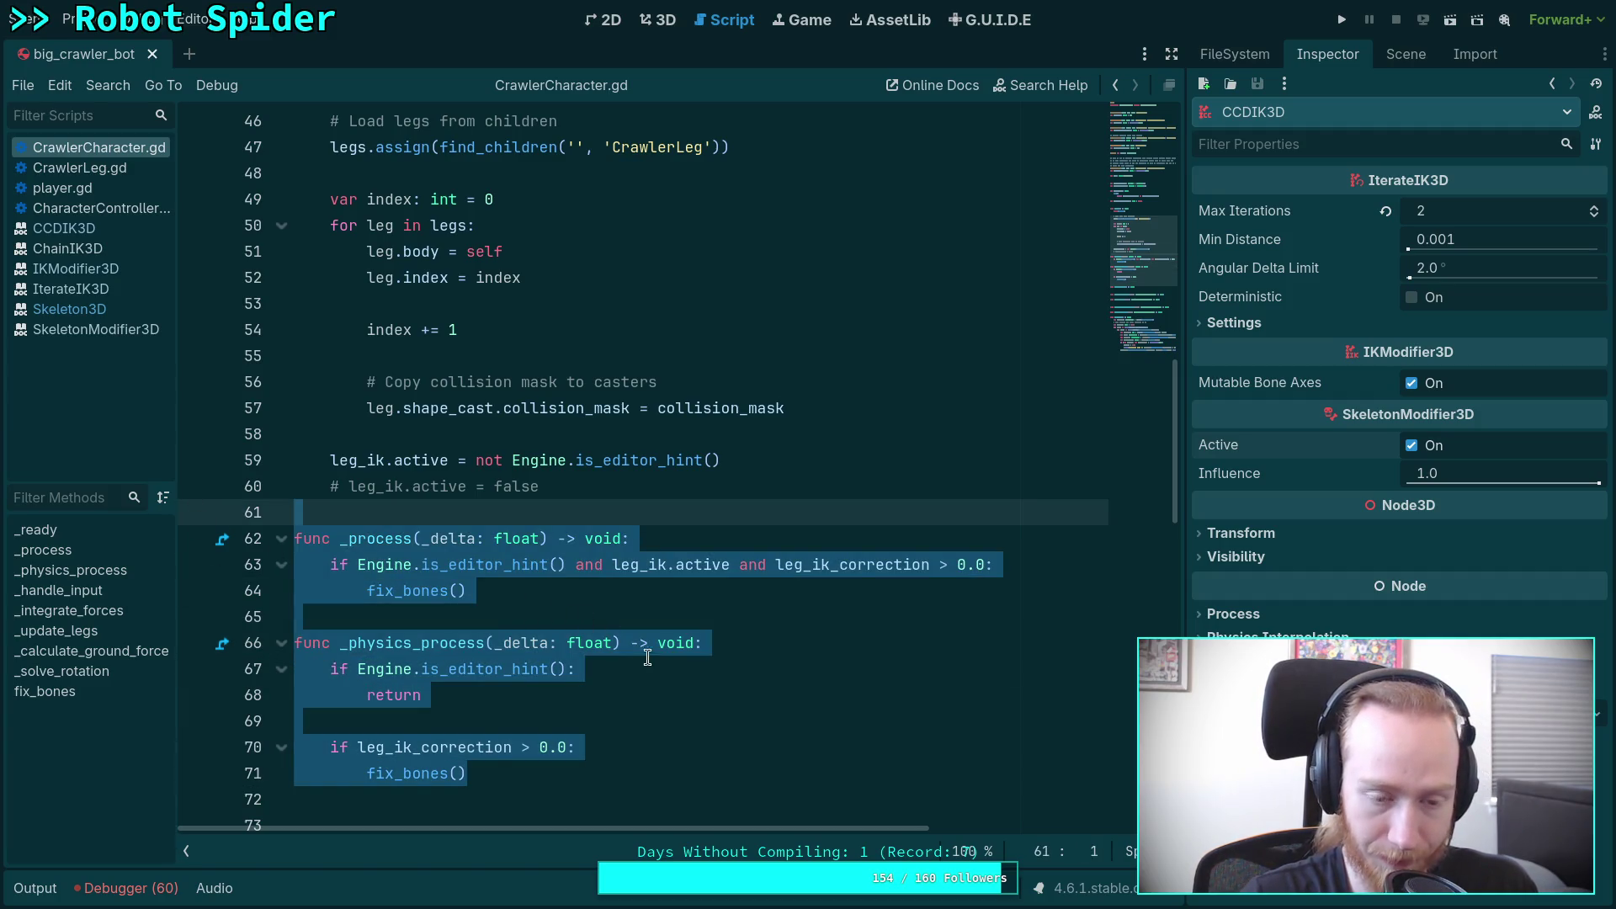
{"action": "key", "text": "BackSpace"}
Step: Add an indented line below _ready; an autocomplete slip leaves the stray word 'leg' there
{"action": "scroll", "coordinate": [650, 538], "scroll_direction": "up", "scroll_amount": 3}
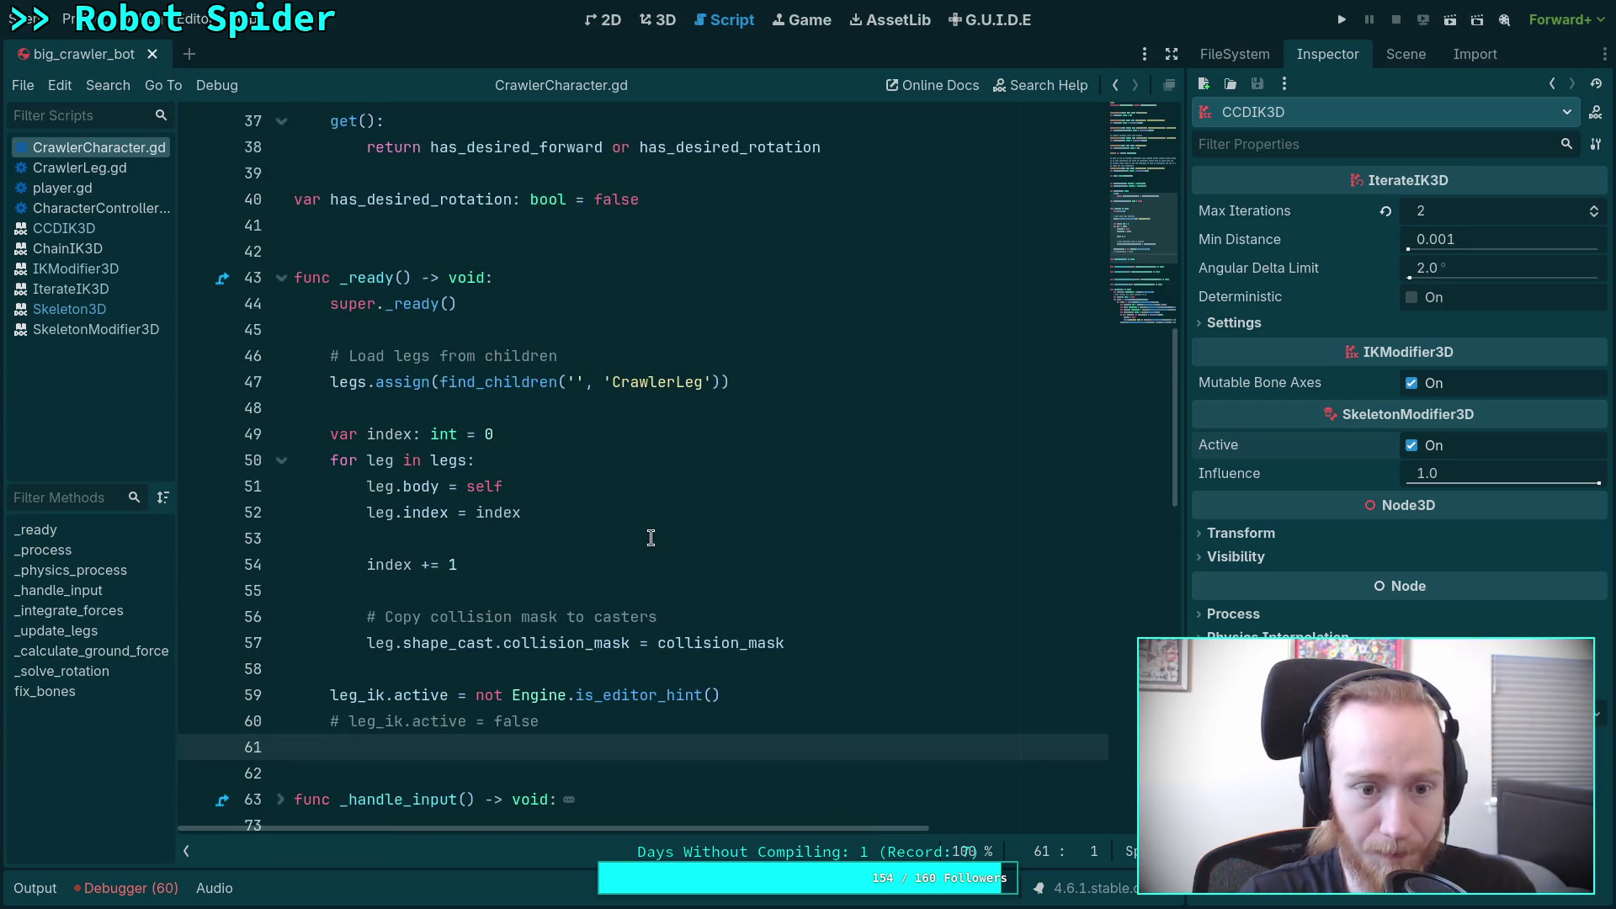
{"action": "scroll", "coordinate": [651, 537], "scroll_direction": "down", "scroll_amount": 4}
{"action": "mouse_move", "coordinate": [678, 627]}
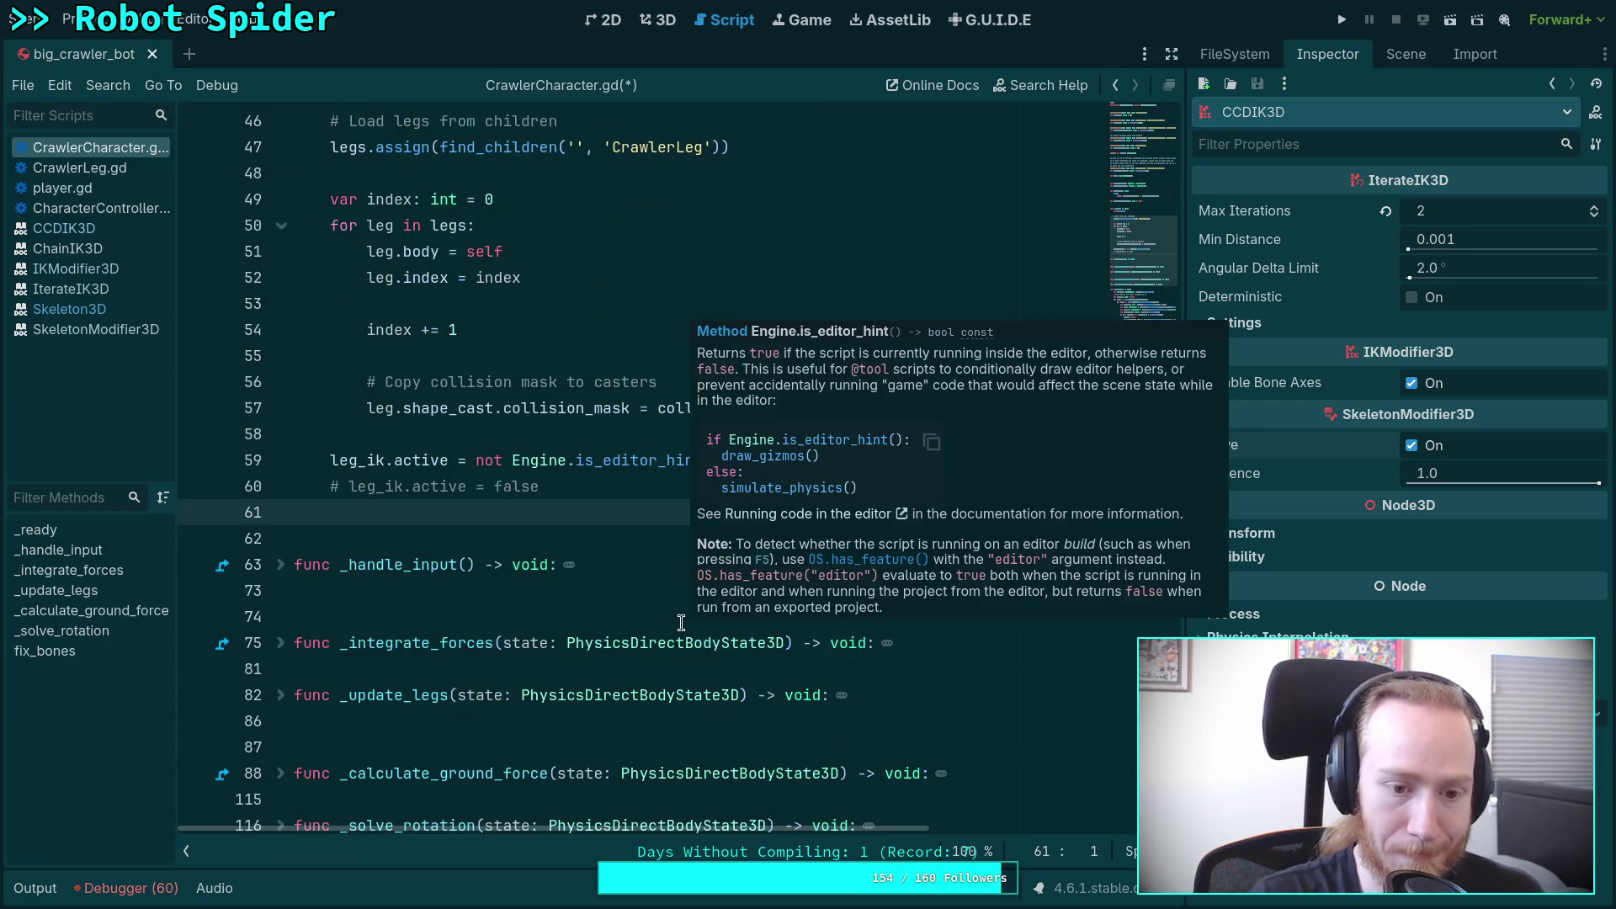
{"action": "scroll", "coordinate": [733, 577], "scroll_direction": "up", "scroll_amount": 2}
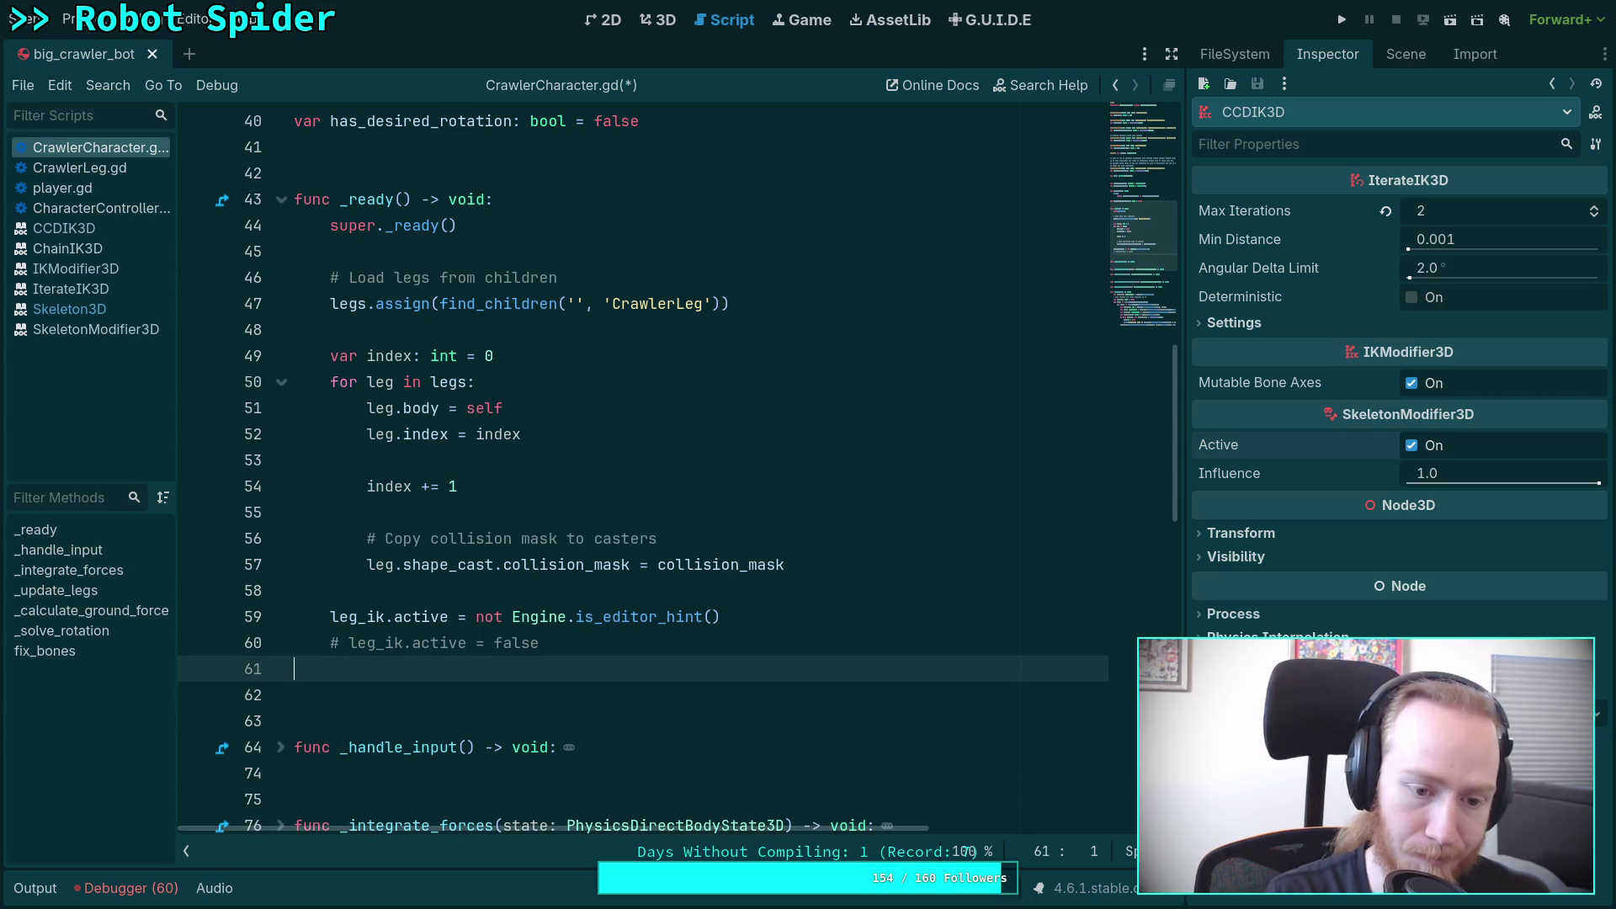
{"action": "key", "text": "Return"}
{"action": "key", "text": "Return"}
{"action": "key", "text": "Up"}
{"action": "key", "text": "Tab"}
{"action": "type", "text": "Ske"}
{"action": "key", "text": "Return"}
{"action": "key", "text": "BackSpace"}
{"action": "key", "text": "BackSpace"}
{"action": "key", "text": "BackSpace"}
{"action": "type", "text": "leg"}
Step: Cut the local skeleton variable declaration out of fix_bones and remove its empty line
{"action": "scroll", "coordinate": [766, 329], "scroll_direction": "up", "scroll_amount": 4}
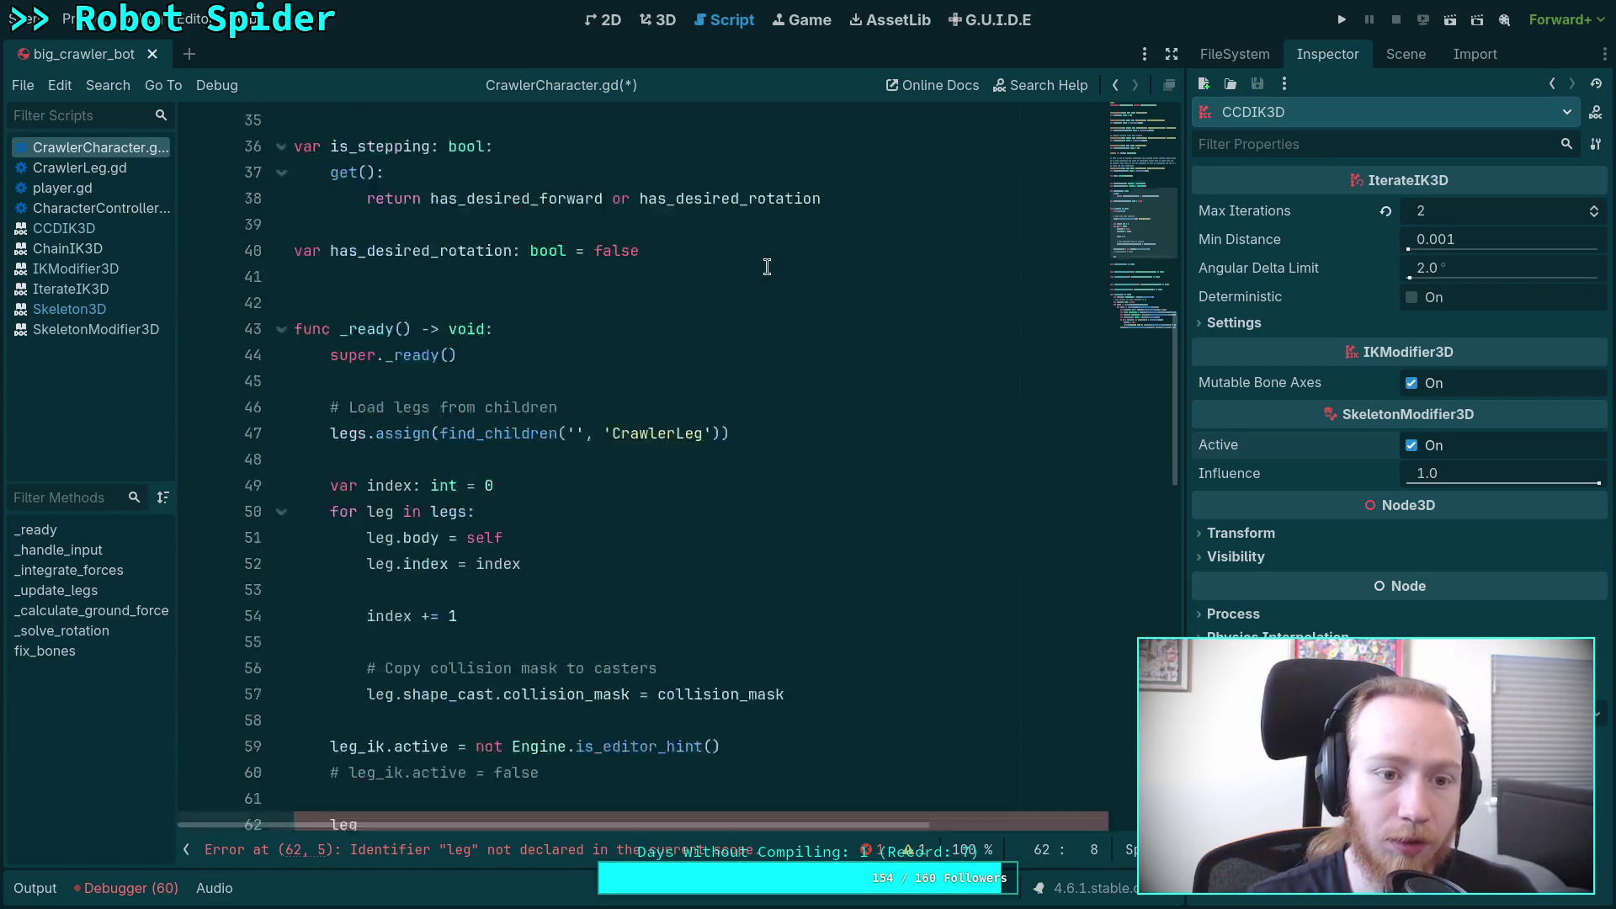
{"action": "scroll", "coordinate": [722, 415], "scroll_direction": "down", "scroll_amount": 7}
{"action": "left_click", "coordinate": [693, 529]}
{"action": "scroll", "coordinate": [693, 528], "scroll_direction": "down", "scroll_amount": 6}
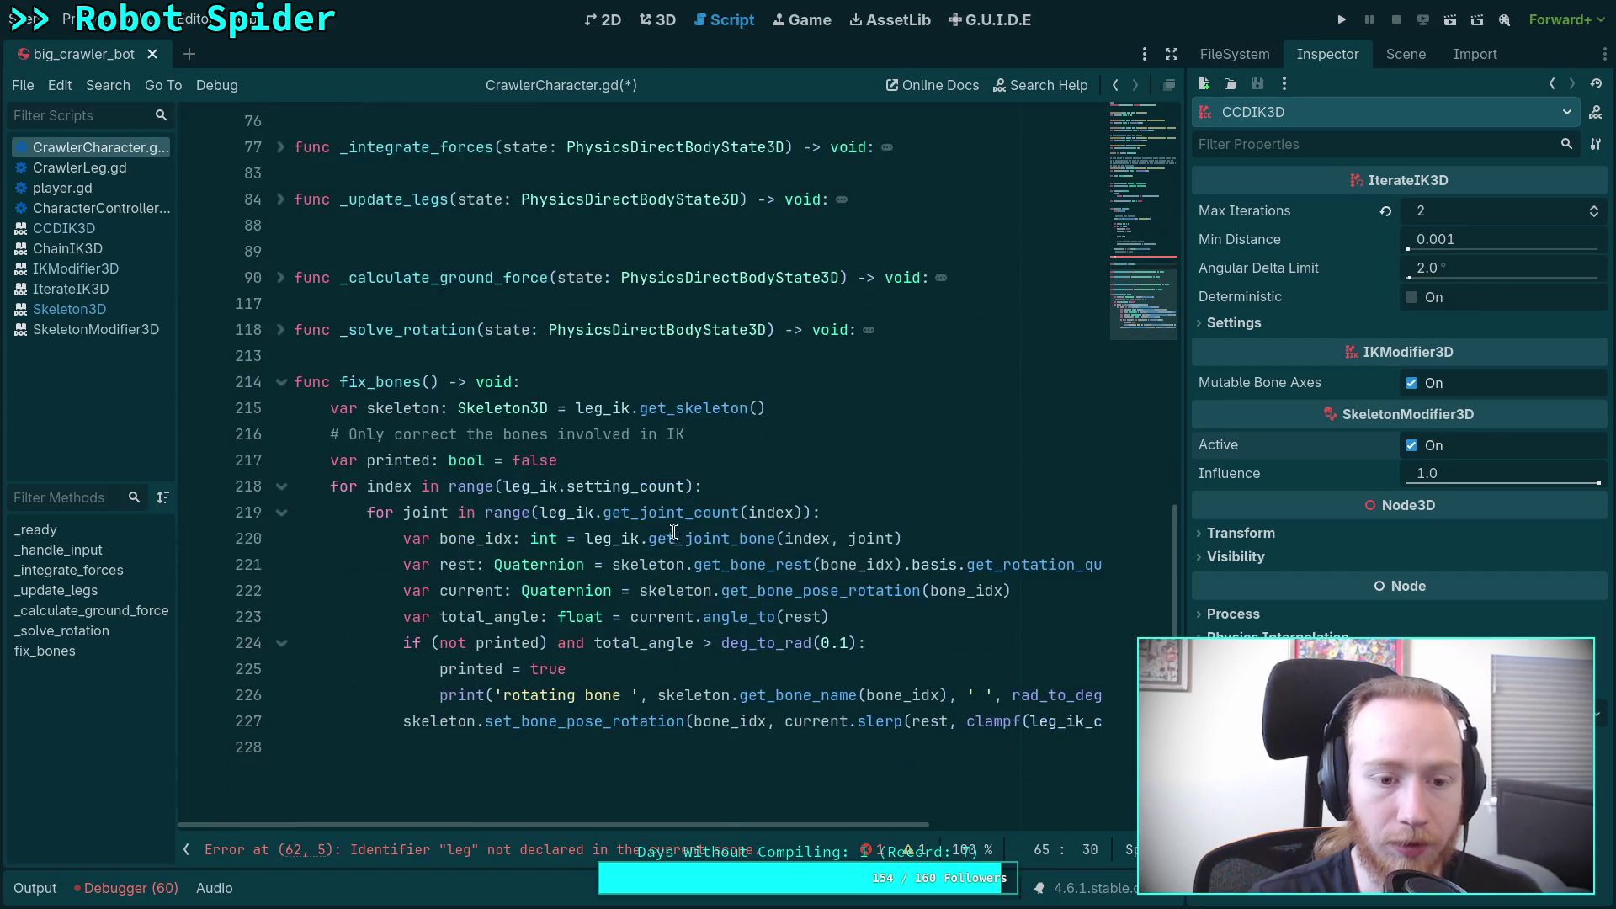
{"action": "left_click_drag", "start_coordinate": [766, 407], "coordinate": [328, 410]}
{"action": "key", "text": "ctrl+x"}
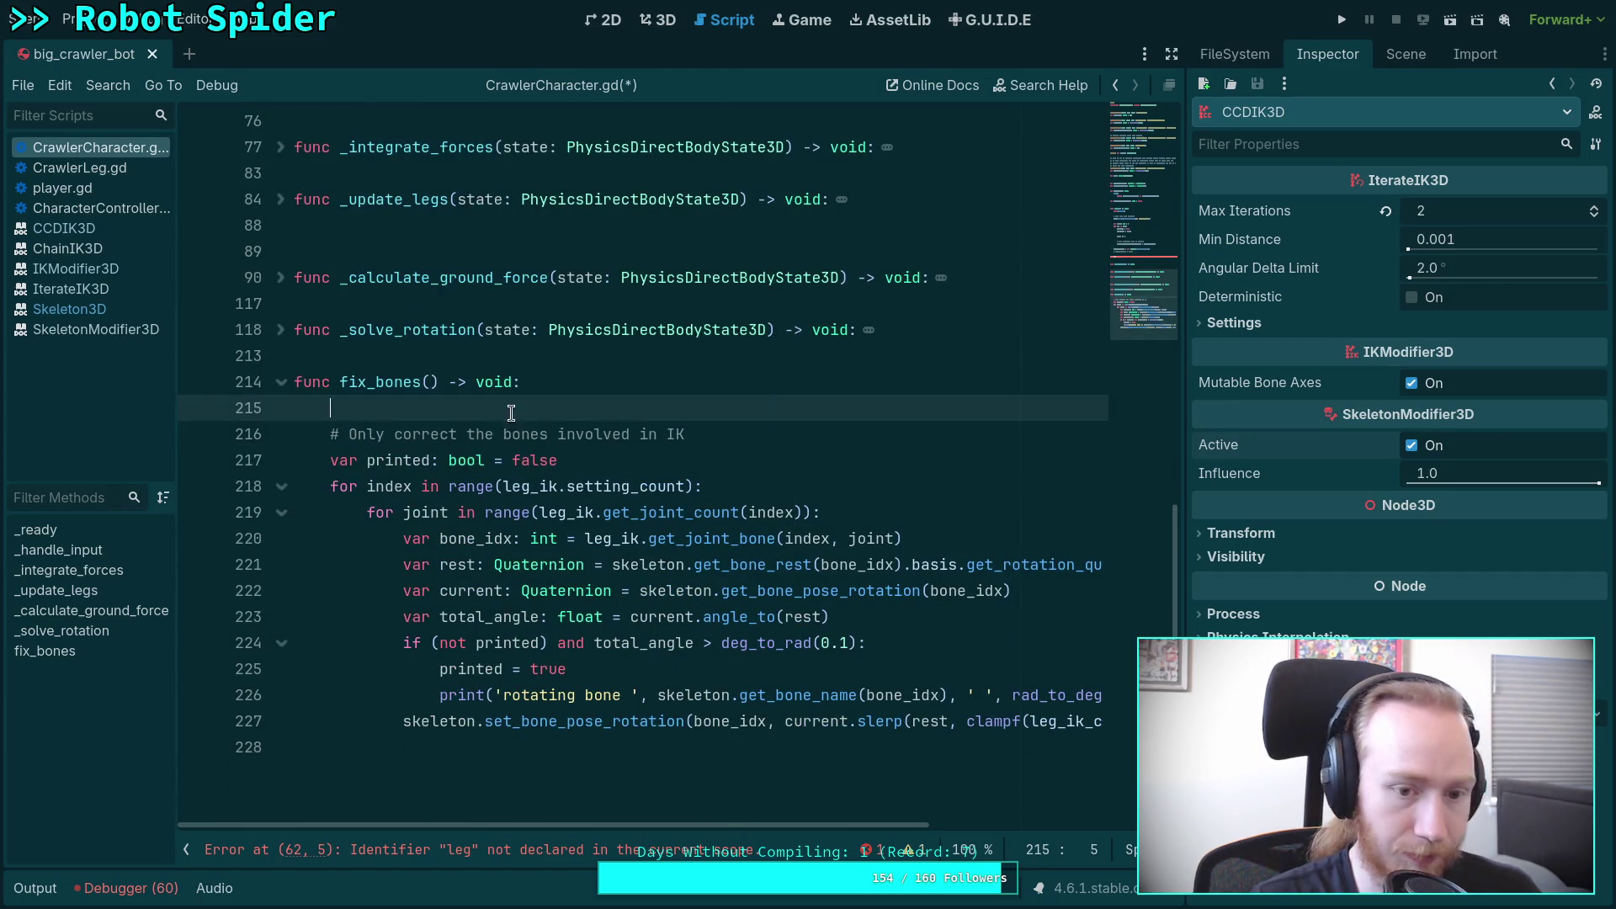
{"action": "key", "text": "BackSpace"}
Step: Place the caret to start a new line above the var legs declaration
{"action": "scroll", "coordinate": [721, 487], "scroll_direction": "up", "scroll_amount": 8}
{"action": "scroll", "coordinate": [541, 534], "scroll_direction": "up", "scroll_amount": 8}
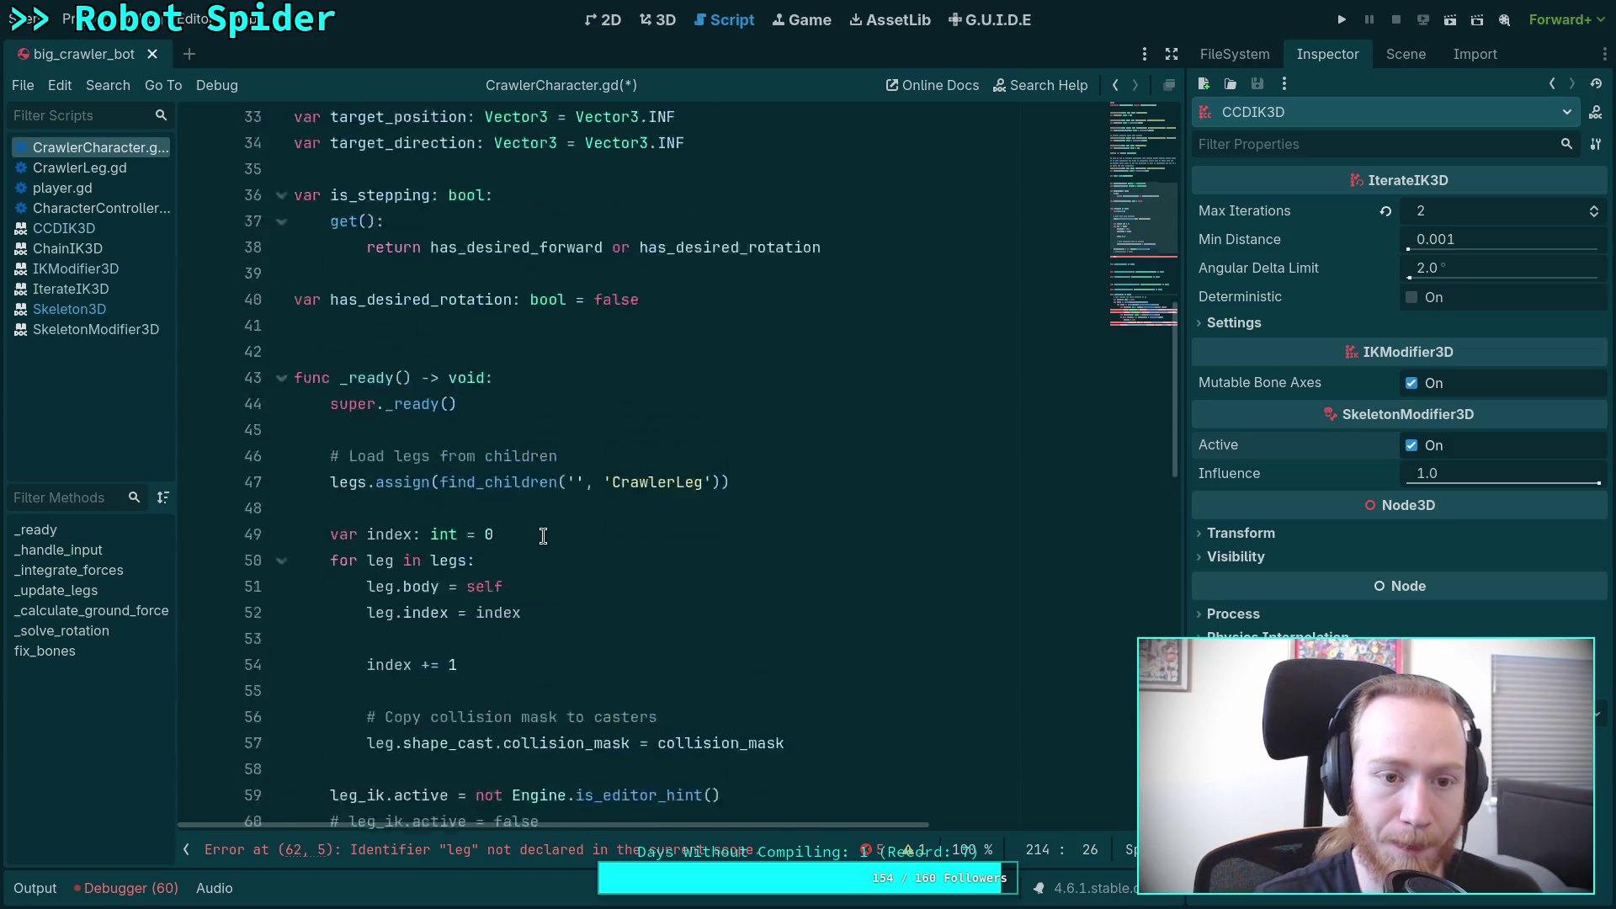
{"action": "scroll", "coordinate": [747, 473], "scroll_direction": "down", "scroll_amount": 3}
{"action": "scroll", "coordinate": [696, 413], "scroll_direction": "up", "scroll_amount": 1}
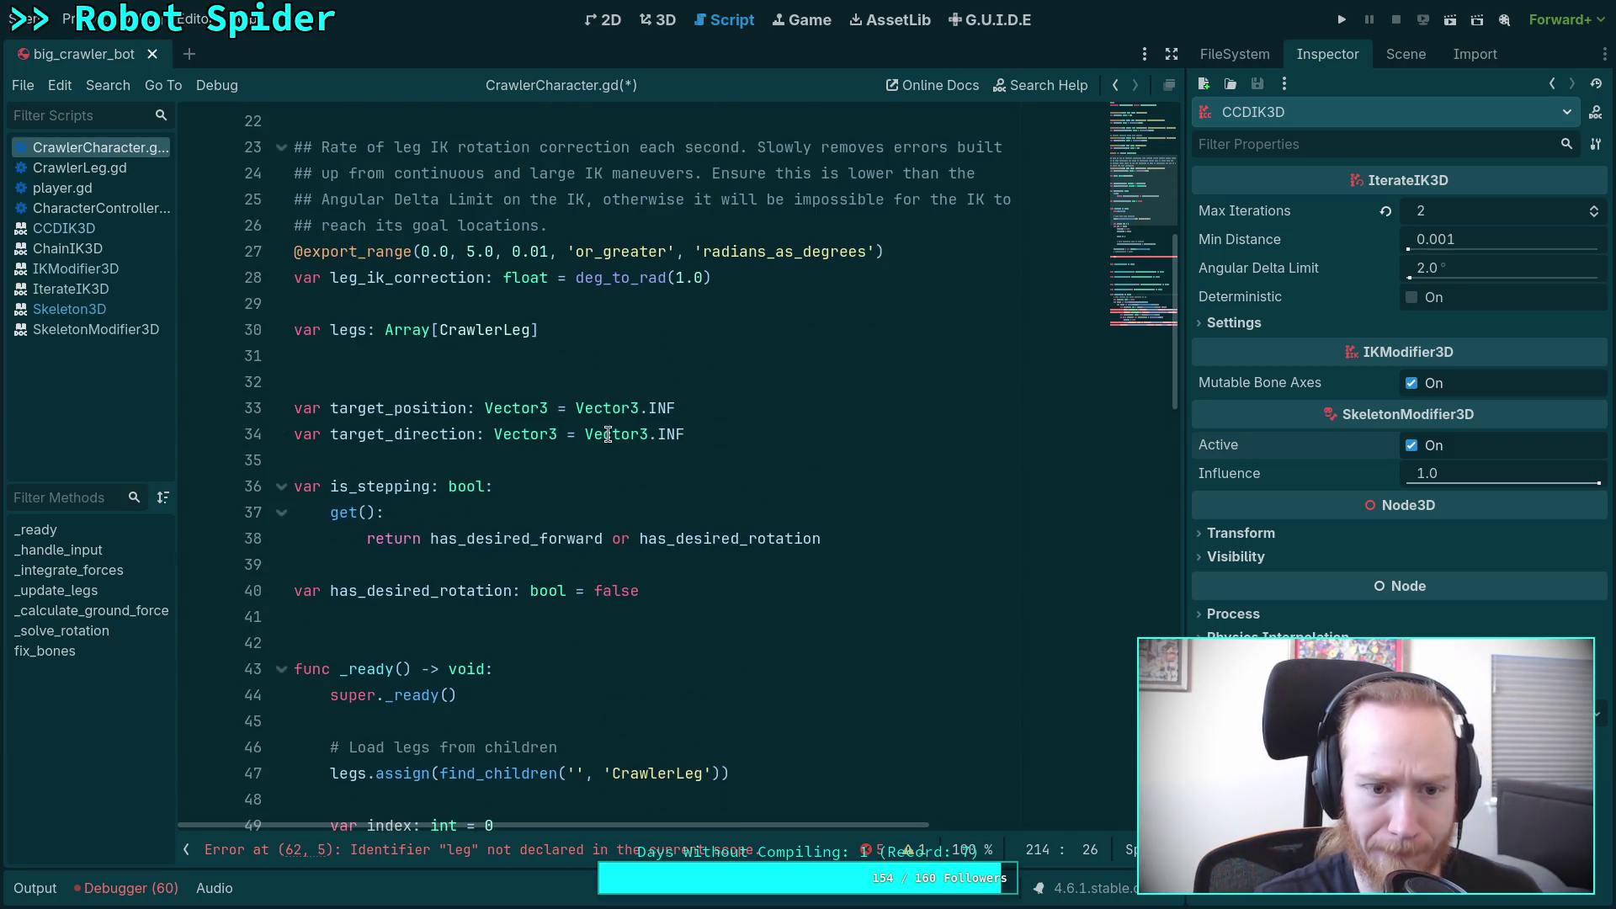
{"action": "left_click", "coordinate": [714, 336]}
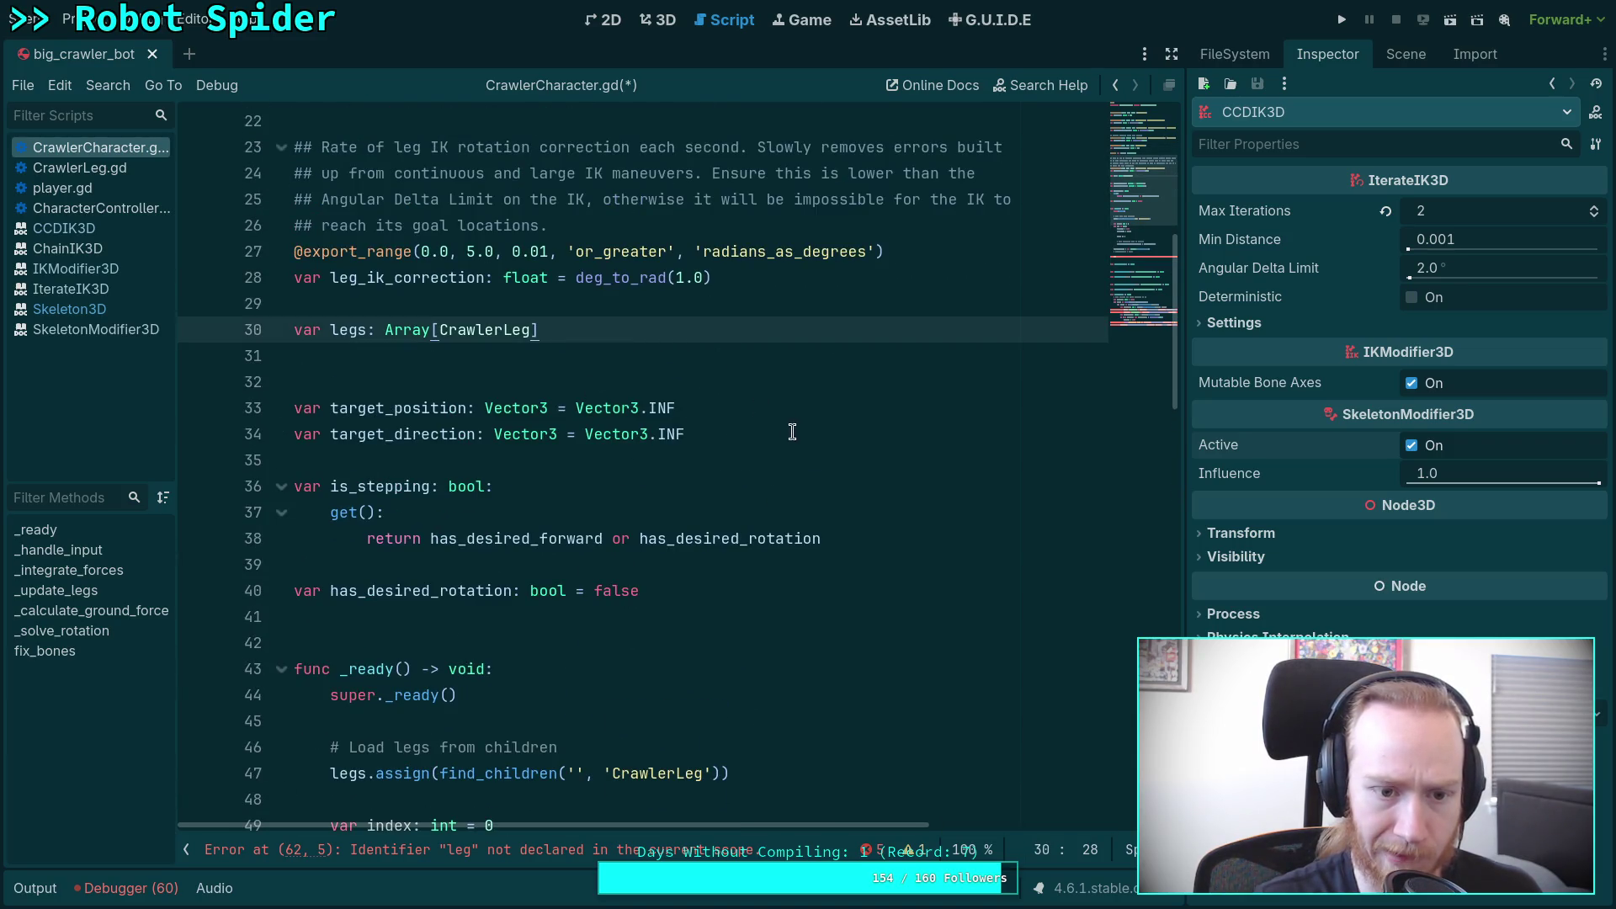
{"action": "scroll", "coordinate": [753, 491], "scroll_direction": "up", "scroll_amount": 2}
{"action": "scroll", "coordinate": [752, 488], "scroll_direction": "down", "scroll_amount": 2}
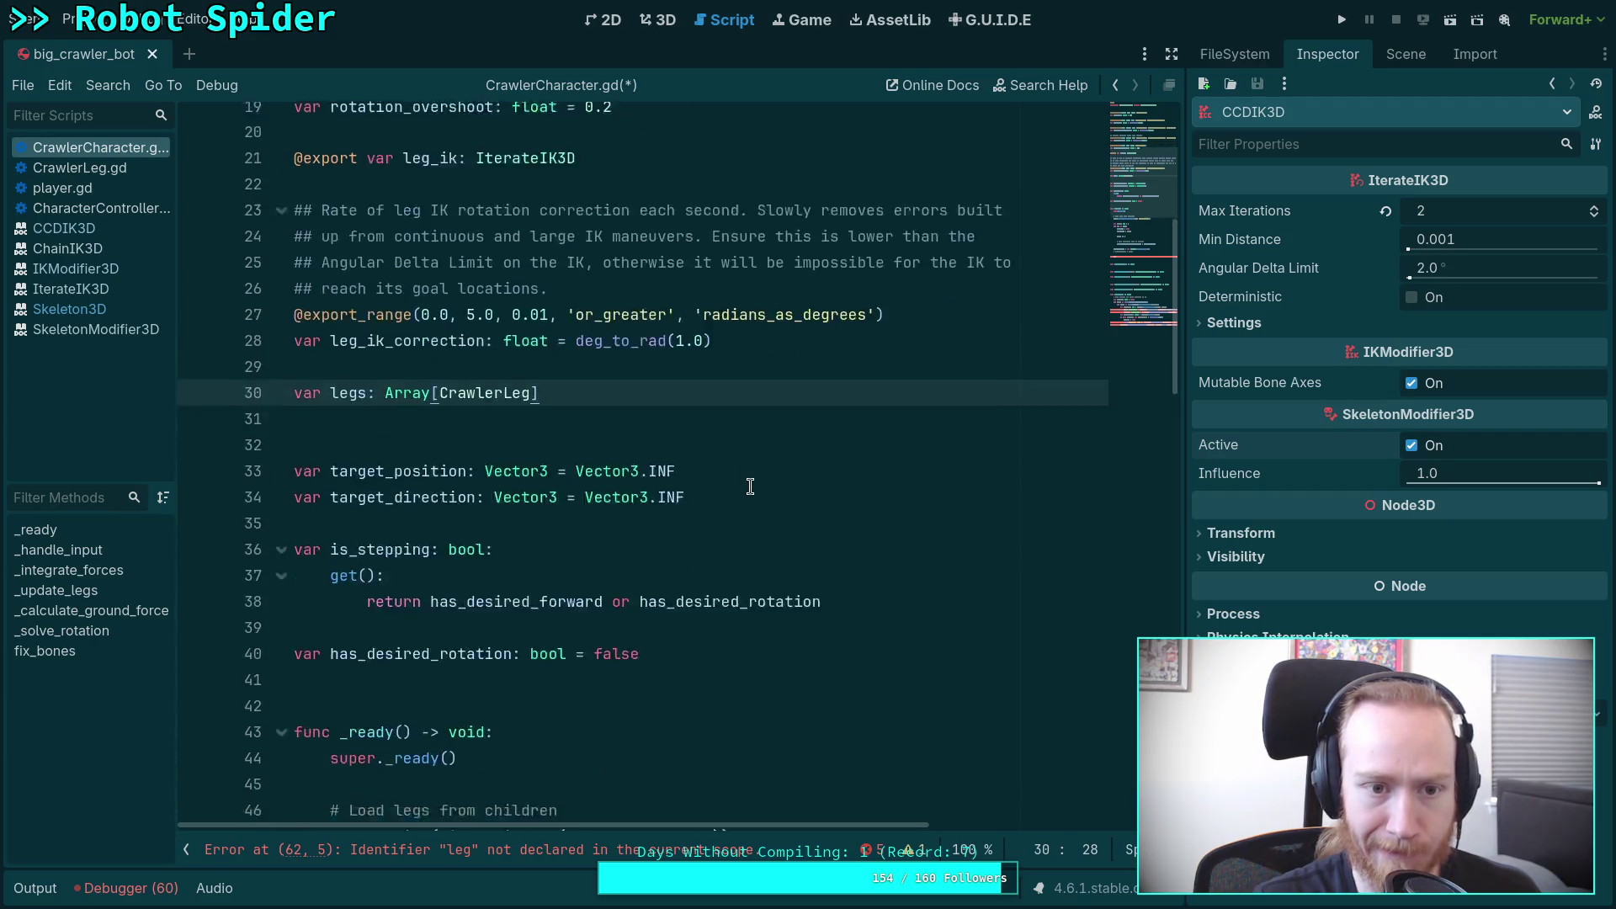
{"action": "key", "text": "Up"}
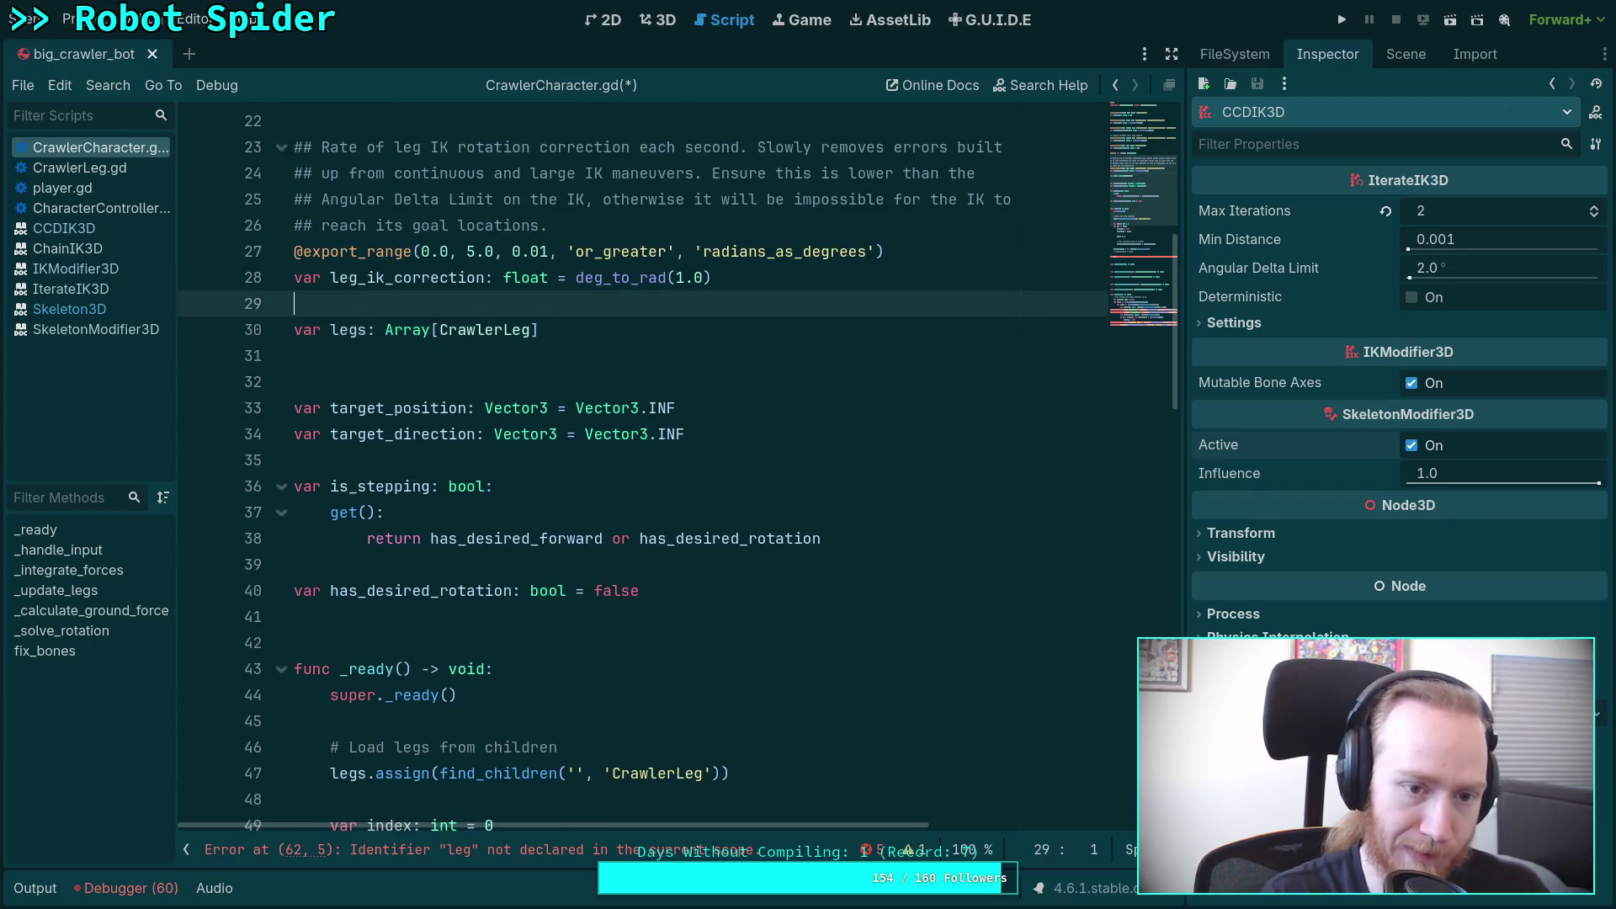
Step: Declare 'var skeleton: Skeleton3D' as a script-level variable above var legs
{"action": "key", "text": "Return"}
{"action": "key", "text": "Return"}
{"action": "type", "text": "var skeleton: S"}
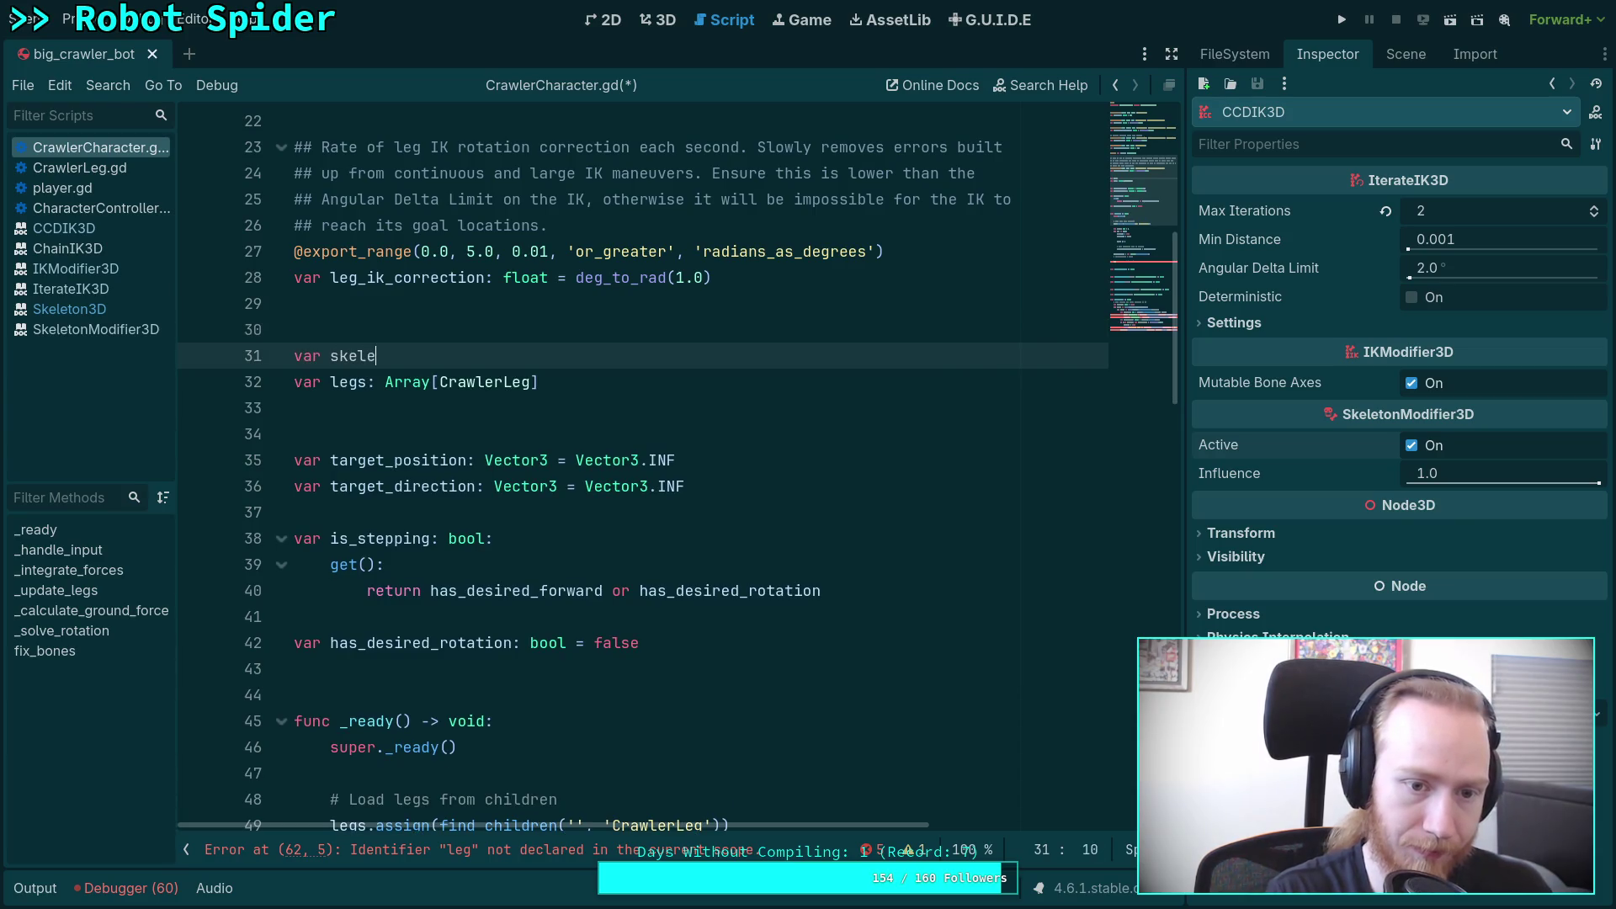
{"action": "type", "text": "ke"}
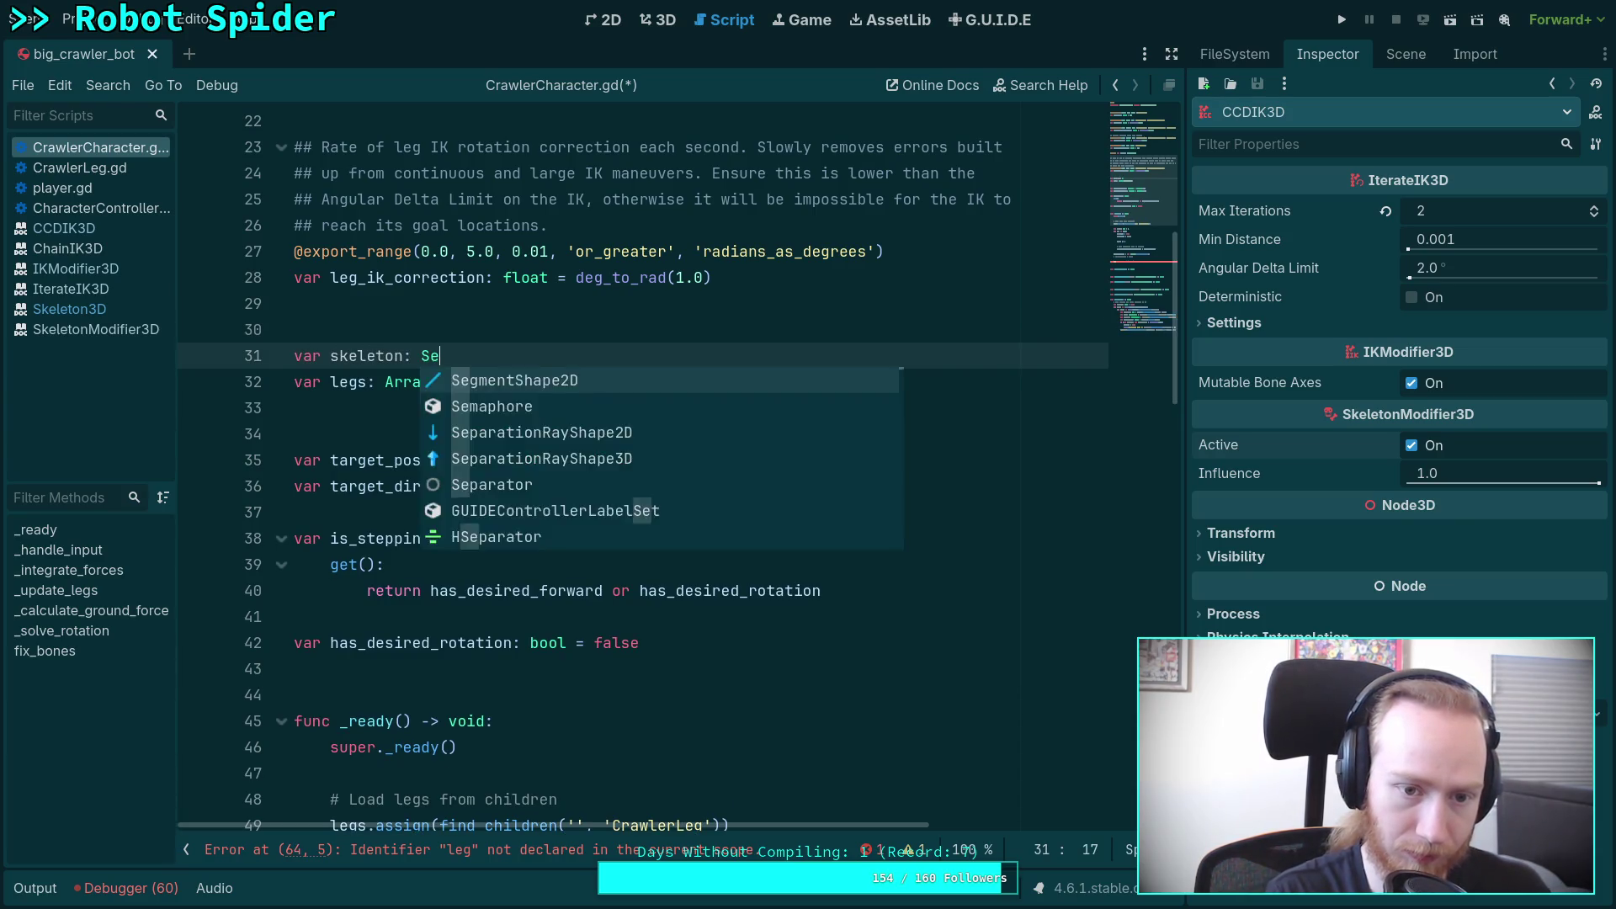
{"action": "key", "text": "Down"}
{"action": "key", "text": "Return"}
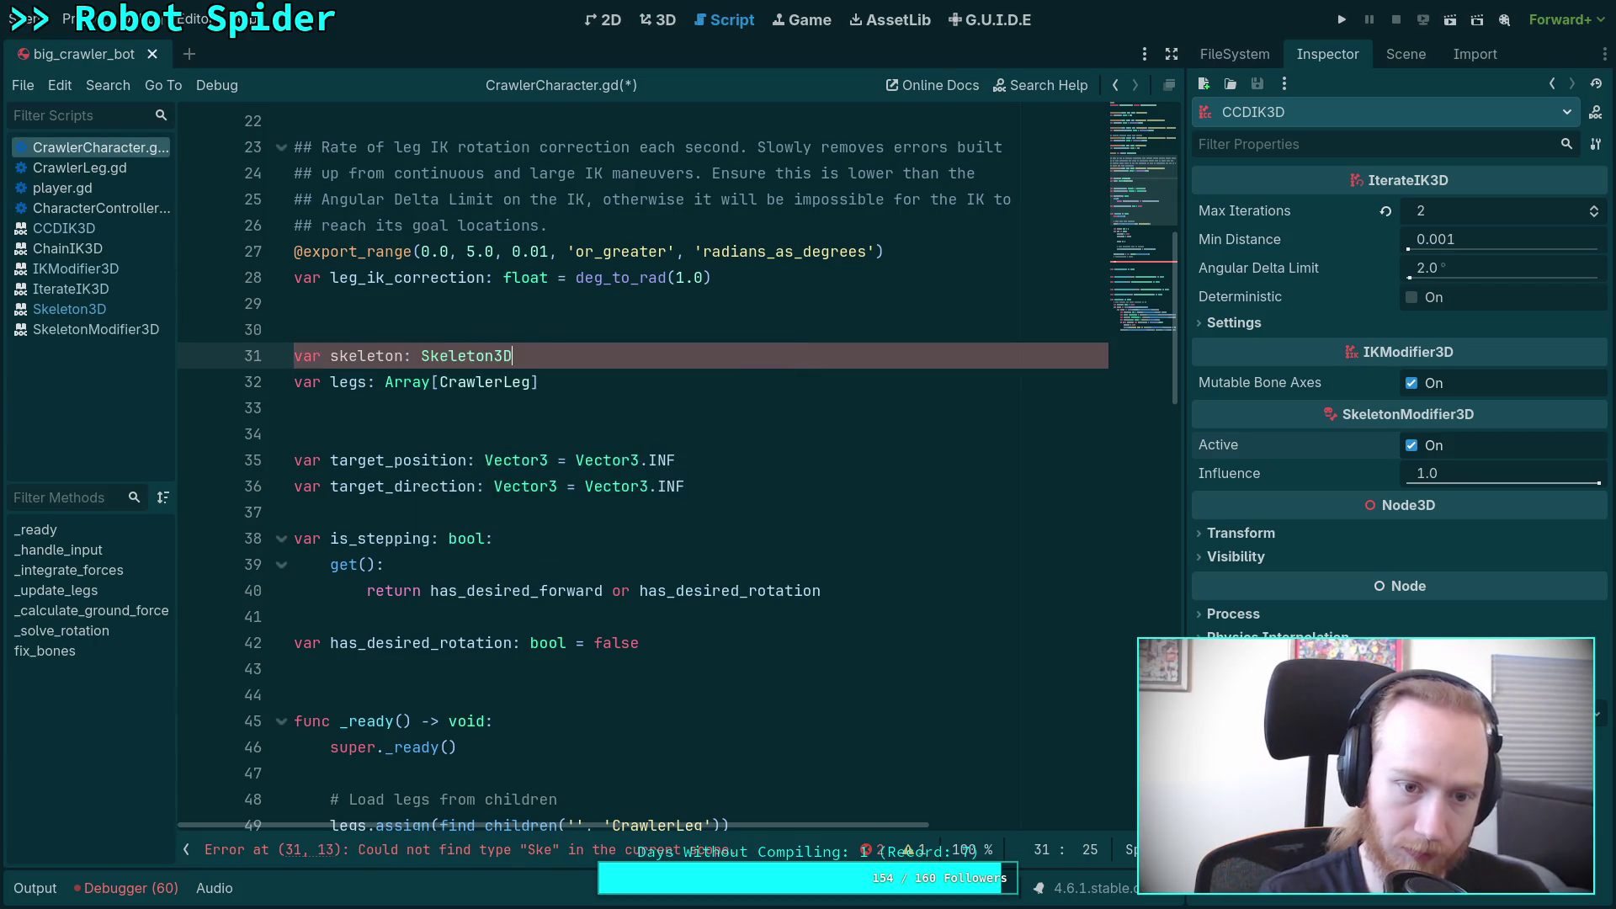
Step: In _ready, replace the stray 'leg' with the assignment 'skeleton = leg_ik.get_skeleton()'
{"action": "scroll", "coordinate": [444, 584], "scroll_direction": "down", "scroll_amount": 5}
{"action": "left_click", "coordinate": [444, 820]}
{"action": "type", "text": "leg"}
{"action": "scroll", "coordinate": [444, 584], "scroll_direction": "down", "scroll_amount": 3}
{"action": "double_click", "coordinate": [346, 590]}
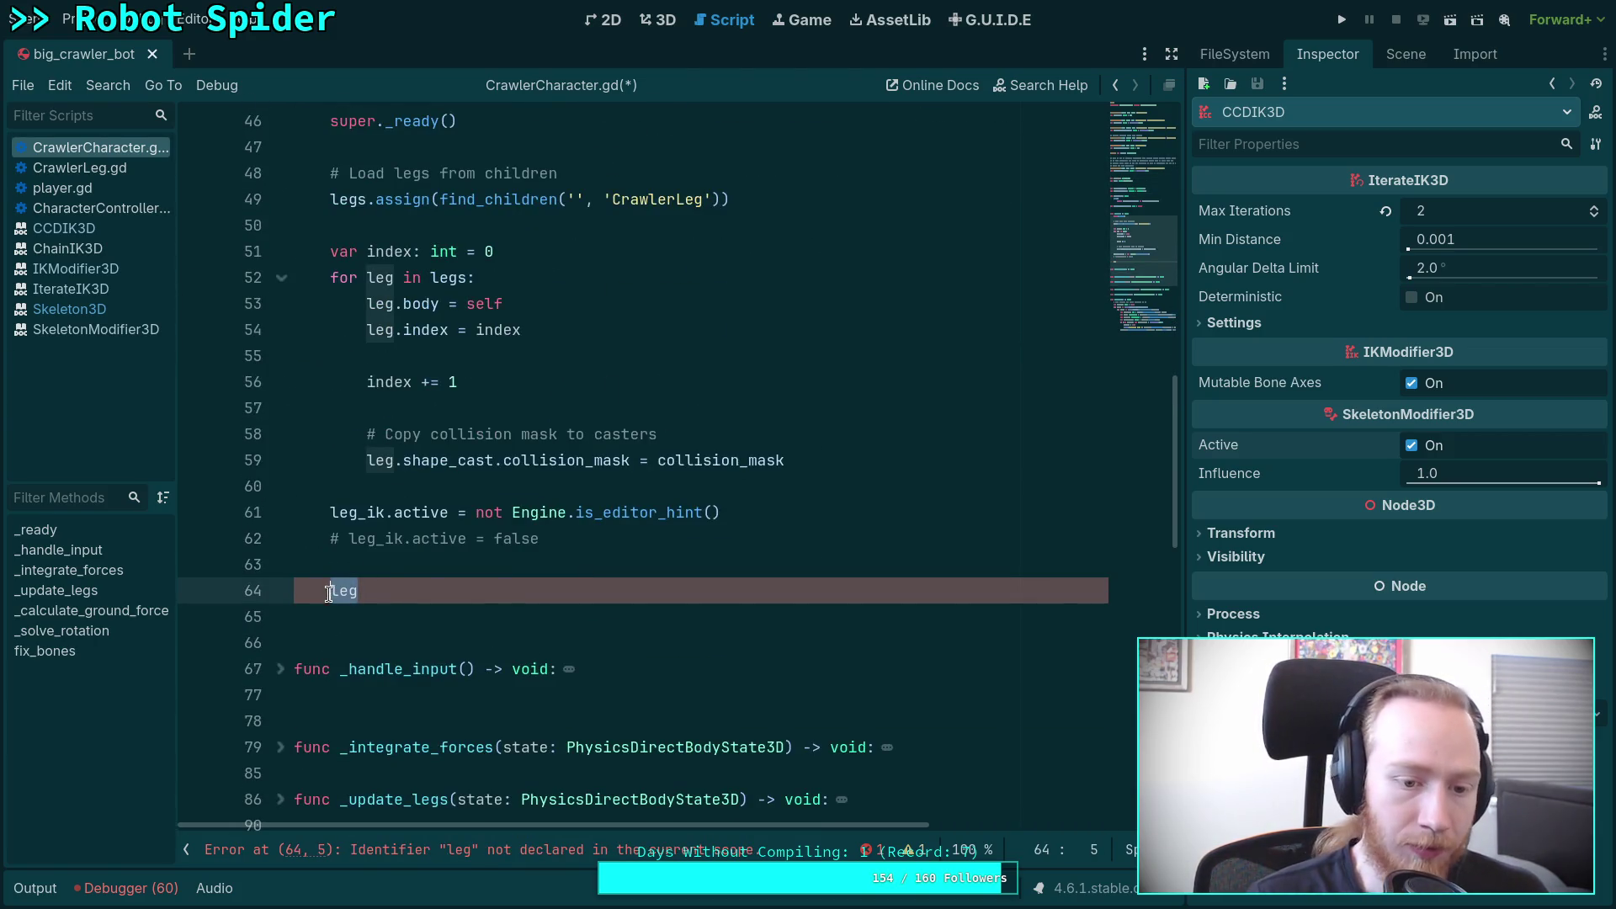
{"action": "type", "text": "var skeleton: Skeleton3D = leg_ik.get_skeleton()"}
{"action": "double_click", "coordinate": [346, 590]}
{"action": "key", "text": "BackSpace"}
{"action": "left_click", "coordinate": [405, 590]}
{"action": "key", "text": "ctrl+shift+Right"}
{"action": "key", "text": "ctrl+shift+Right"}
{"action": "key", "text": "Delete"}
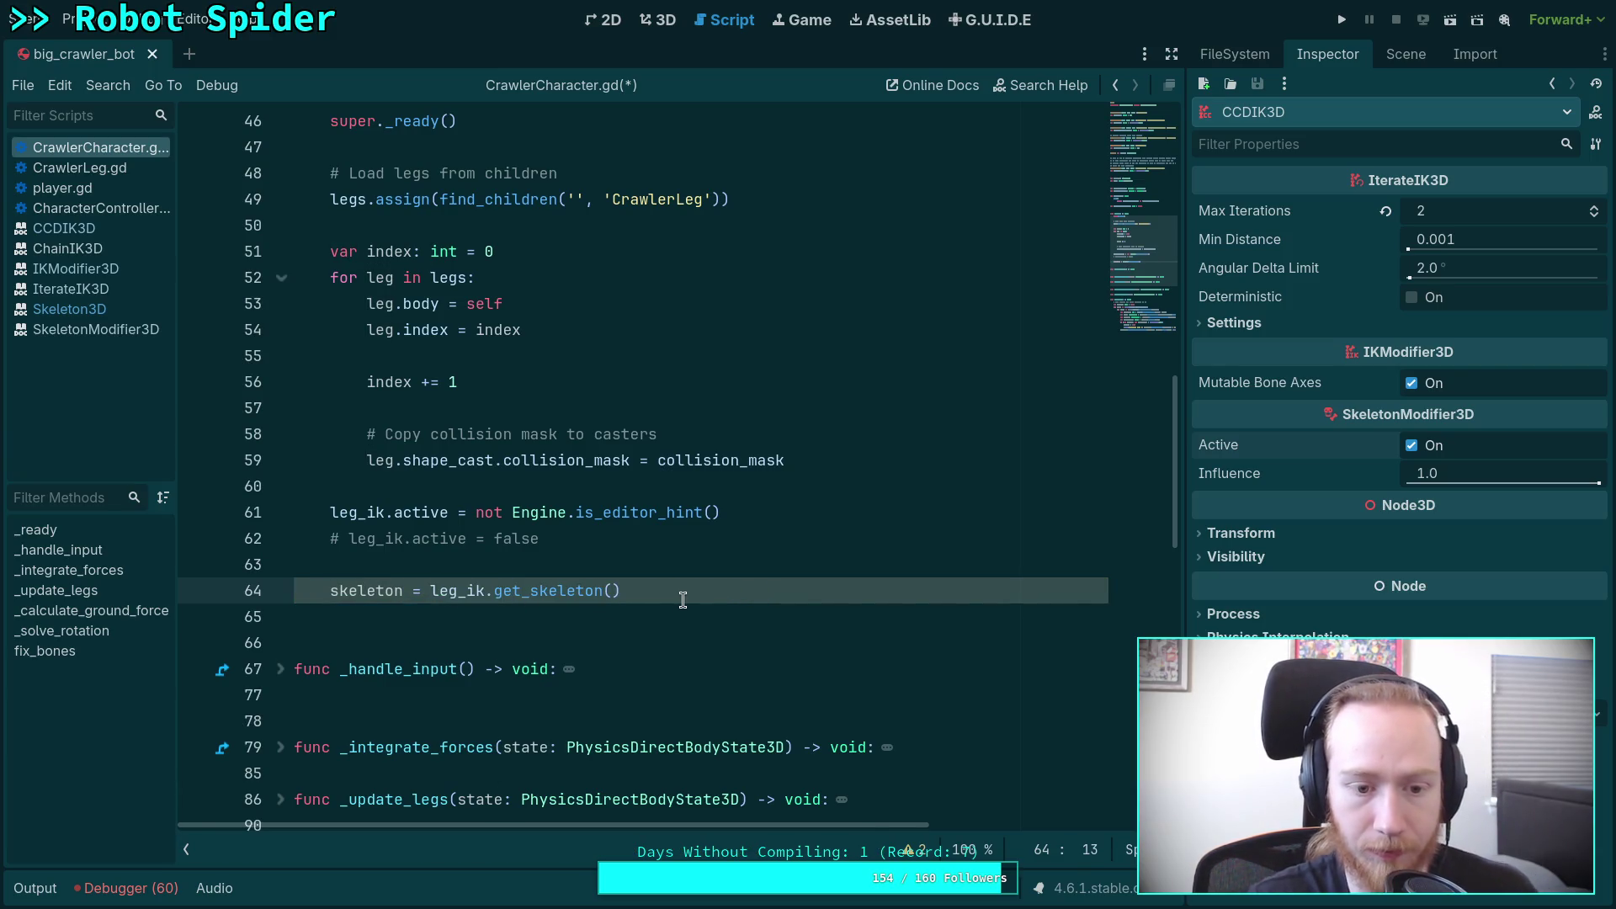
Step: Add 'skeleton.pose_updated.connect(fix_bones)' below the skeleton assignment
{"action": "left_click", "coordinate": [736, 589]}
{"action": "key", "text": "Return"}
{"action": "type", "text": "skeleton.pos"}
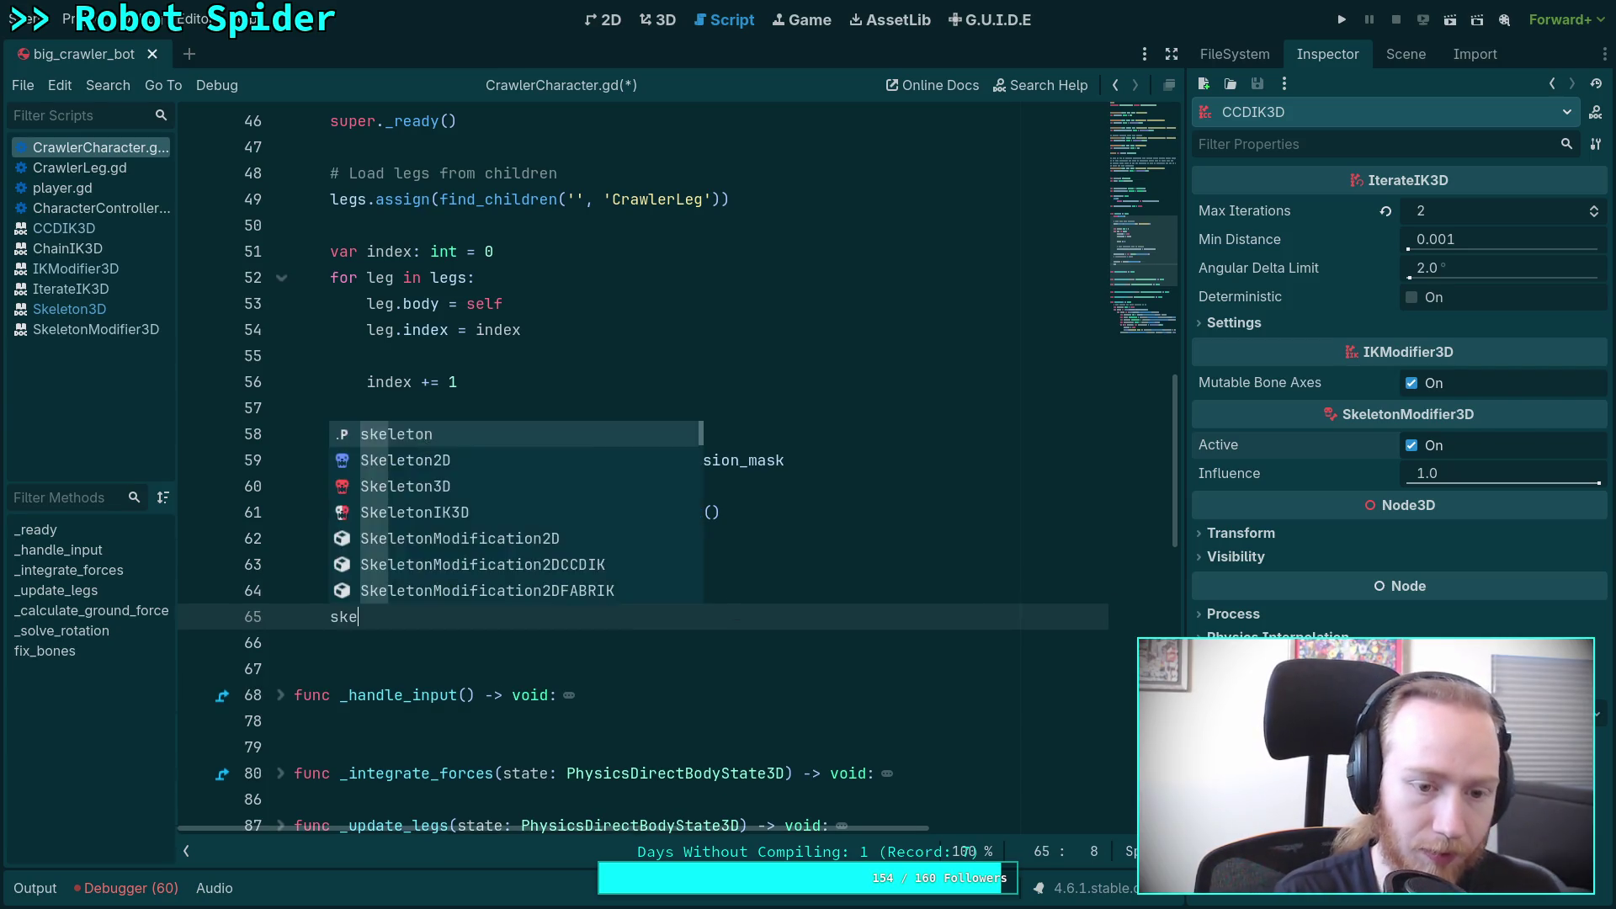
{"action": "key", "text": "Return"}
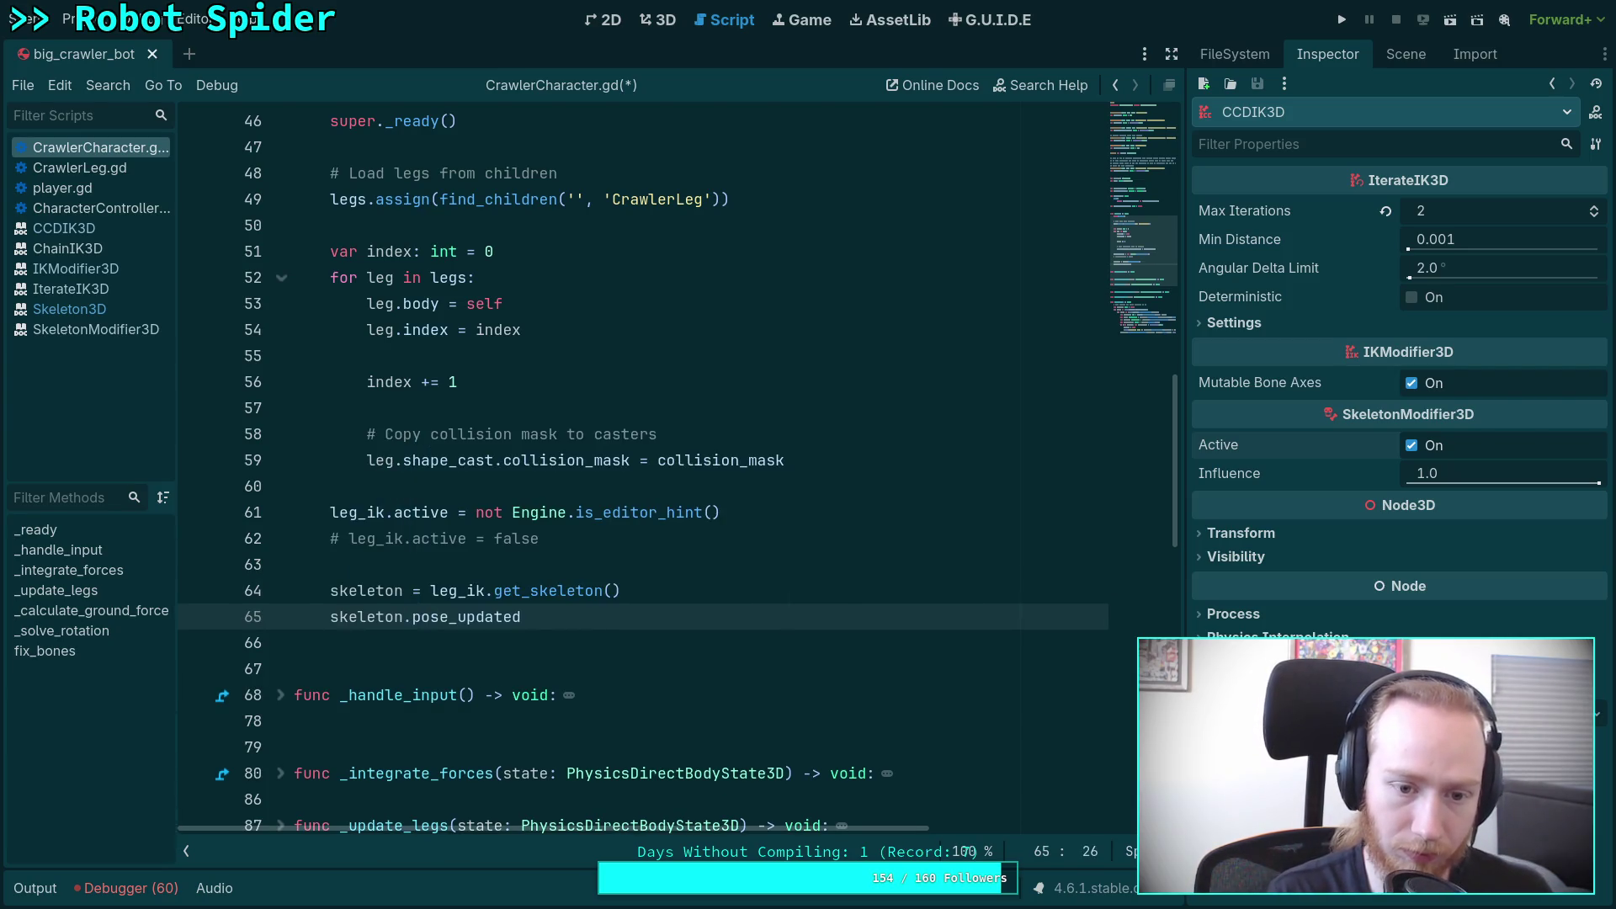
{"action": "type", "text": ".c"}
{"action": "key", "text": "Return"}
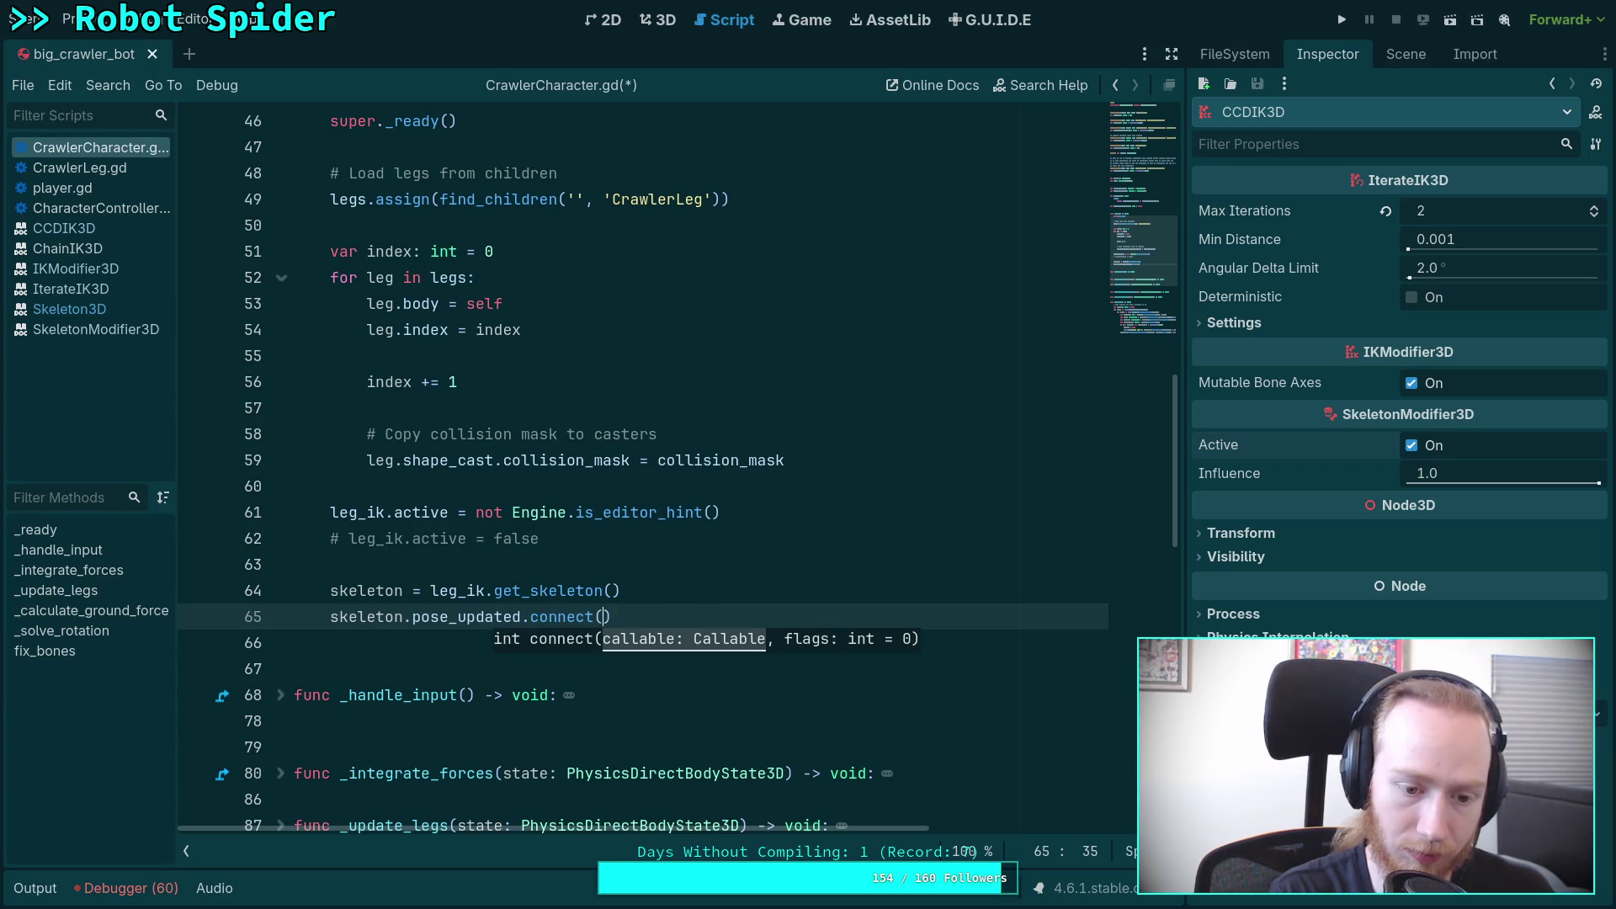
{"action": "type", "text": "fix_bones"}
{"action": "key", "text": "Return"}
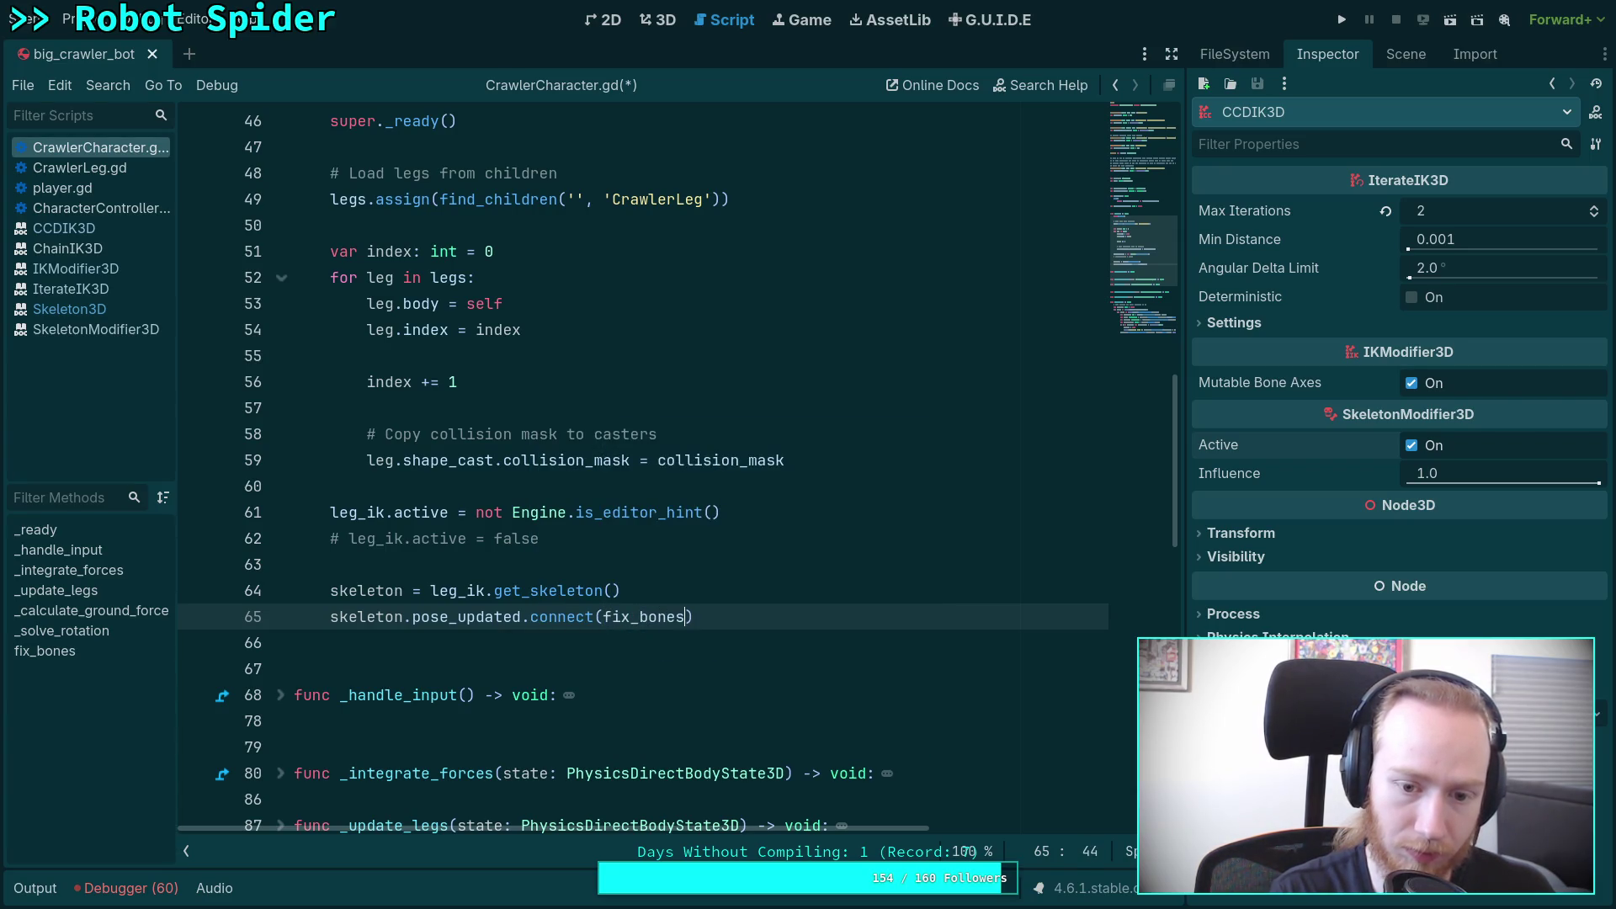
{"action": "scroll", "coordinate": [733, 584], "scroll_direction": "down", "scroll_amount": 8}
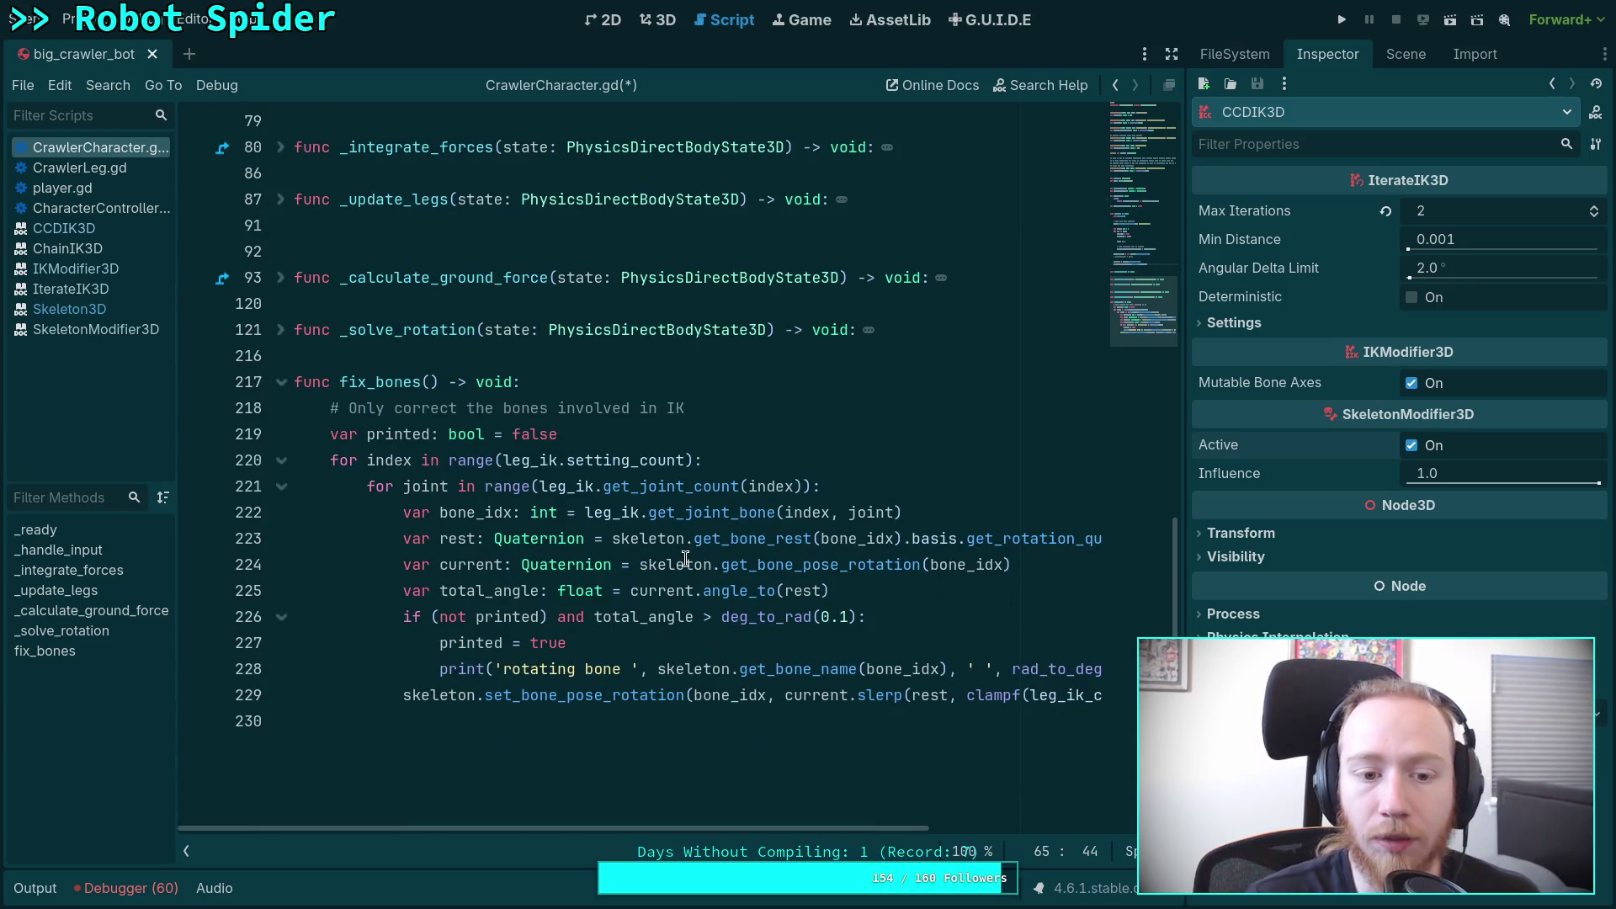
{"action": "left_click", "coordinate": [733, 426]}
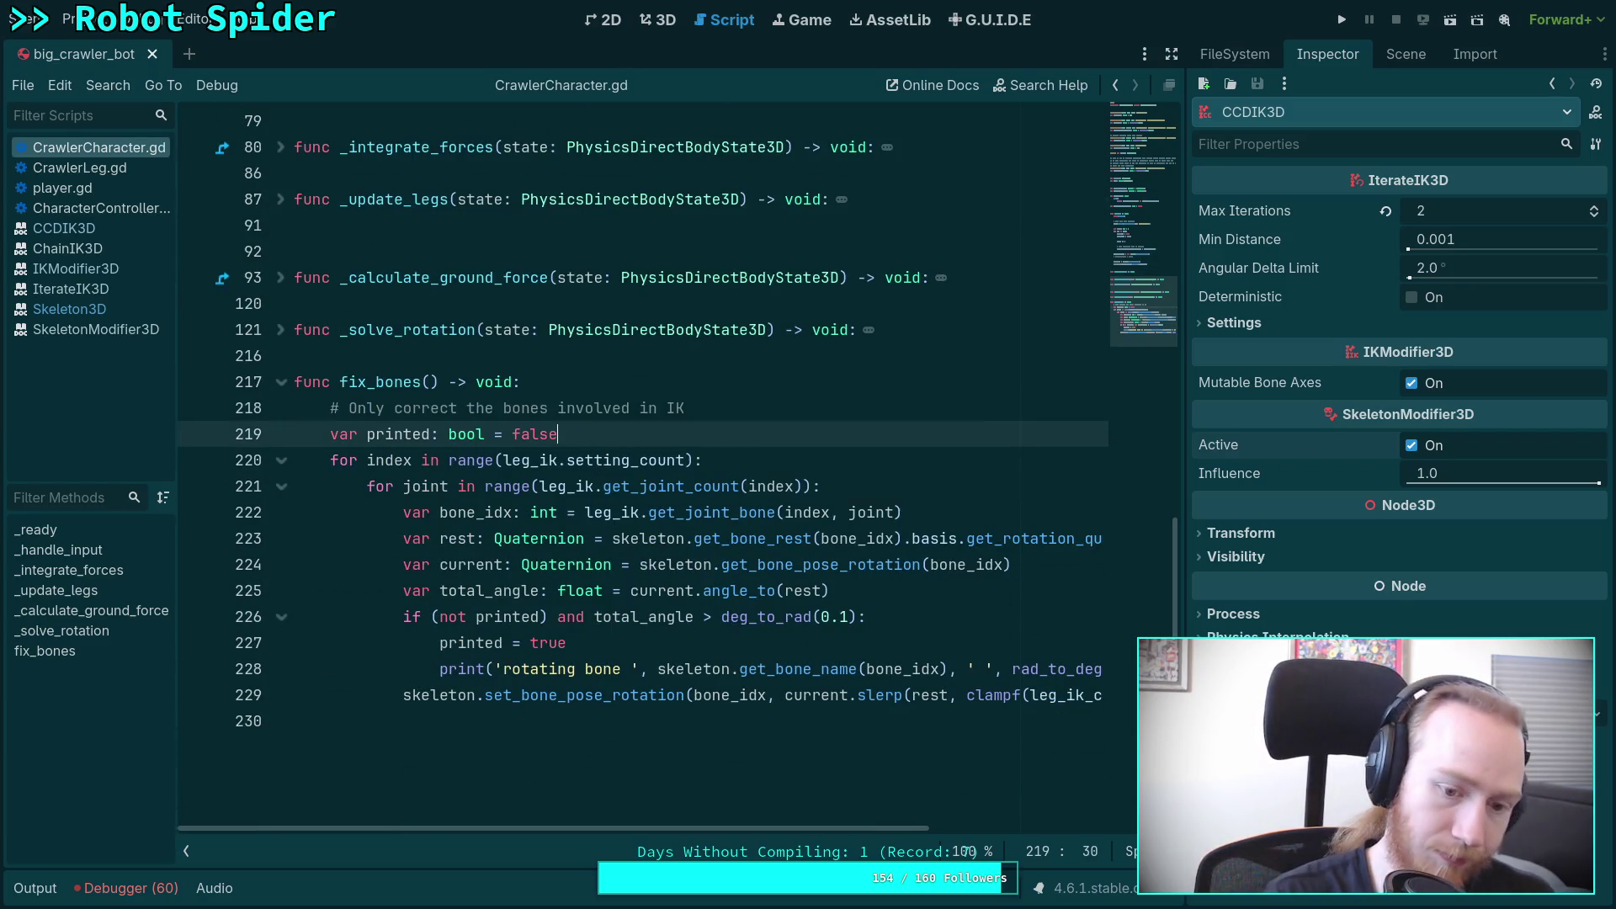
{"action": "left_click", "coordinate": [658, 19]}
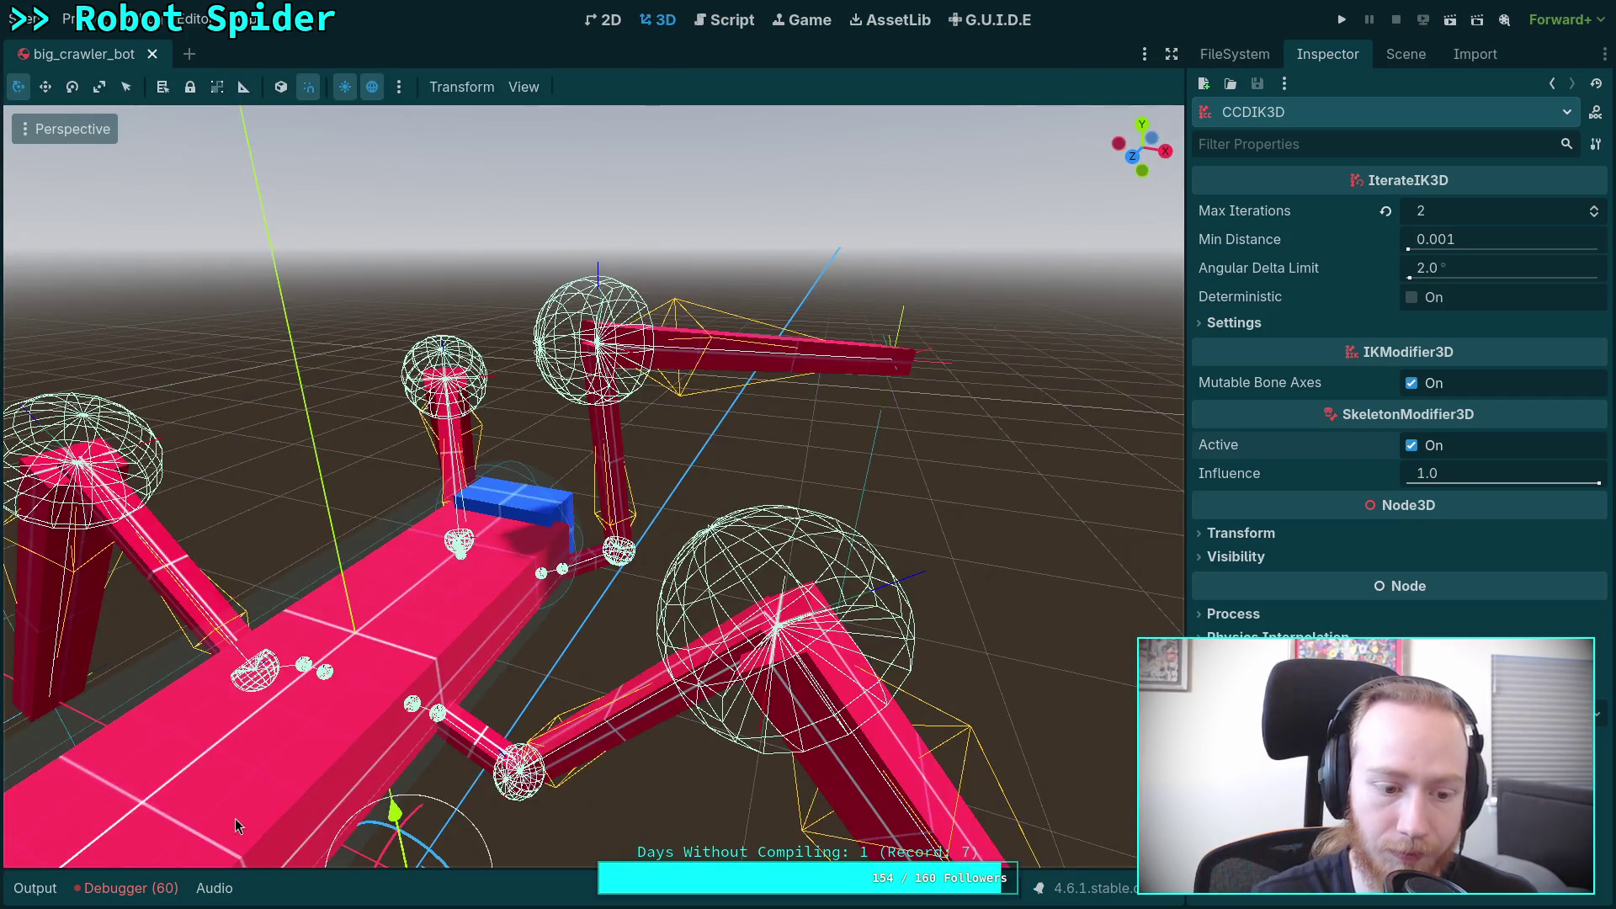
Step: Clear the Output log and change get_bone_rest to get_bone_global_rest on line 223
{"action": "left_click", "coordinate": [38, 886]}
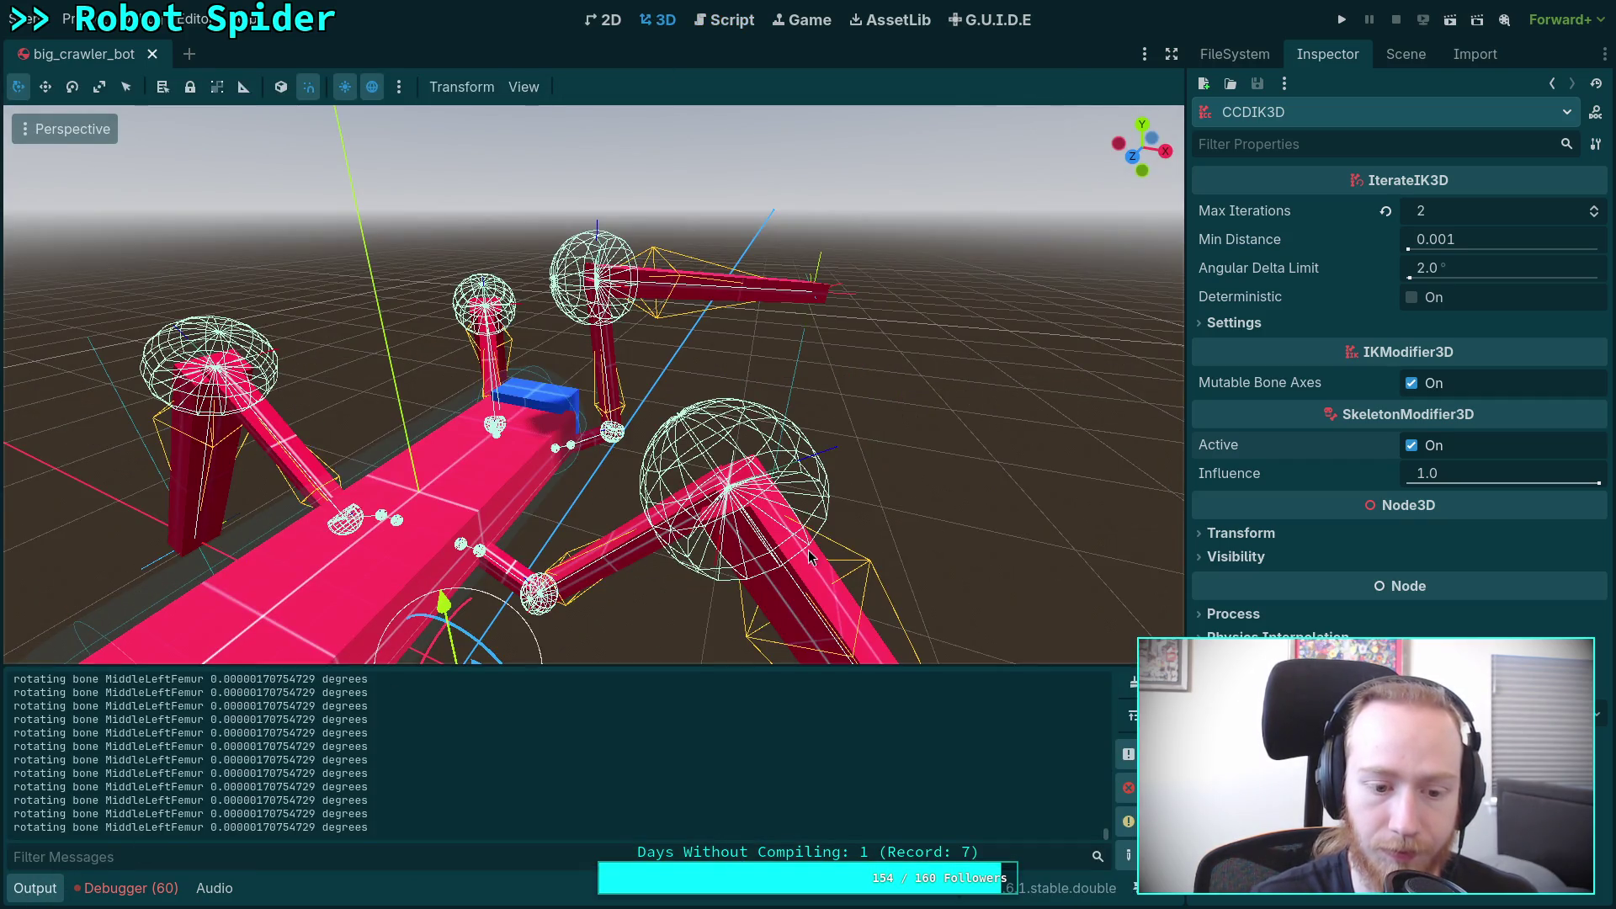
{"action": "left_click", "coordinate": [1132, 683]}
{"action": "left_click", "coordinate": [744, 27]}
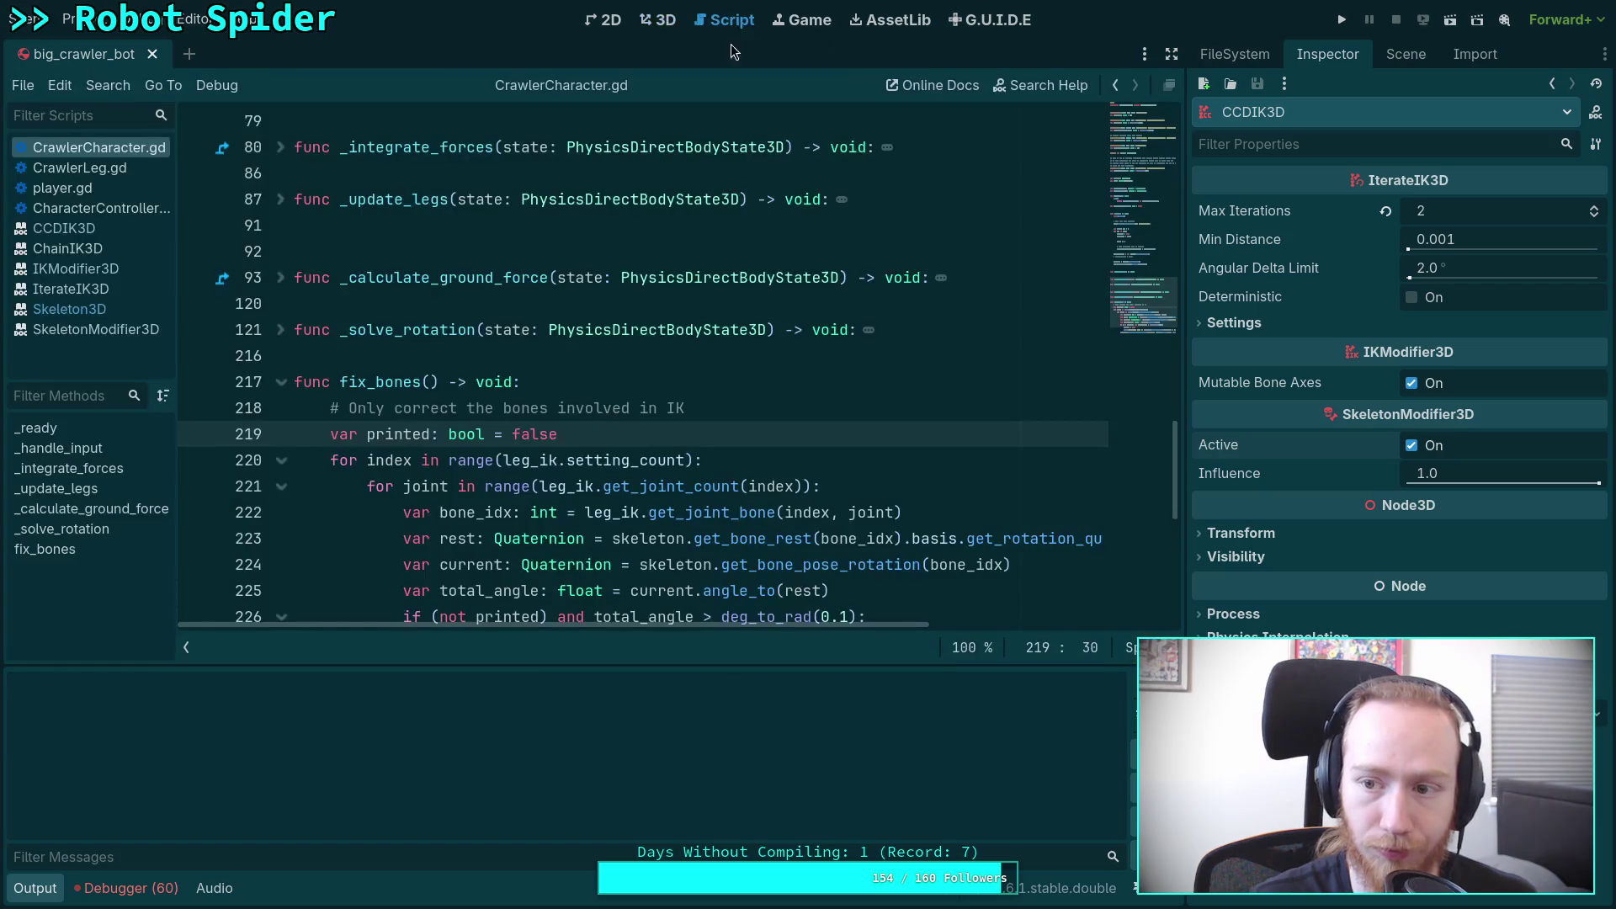
{"action": "mouse_move", "coordinate": [784, 628]}
{"action": "left_mouse_down"}
{"action": "mouse_move", "coordinate": [988, 618]}
{"action": "mouse_move", "coordinate": [875, 623]}
{"action": "left_mouse_up"}
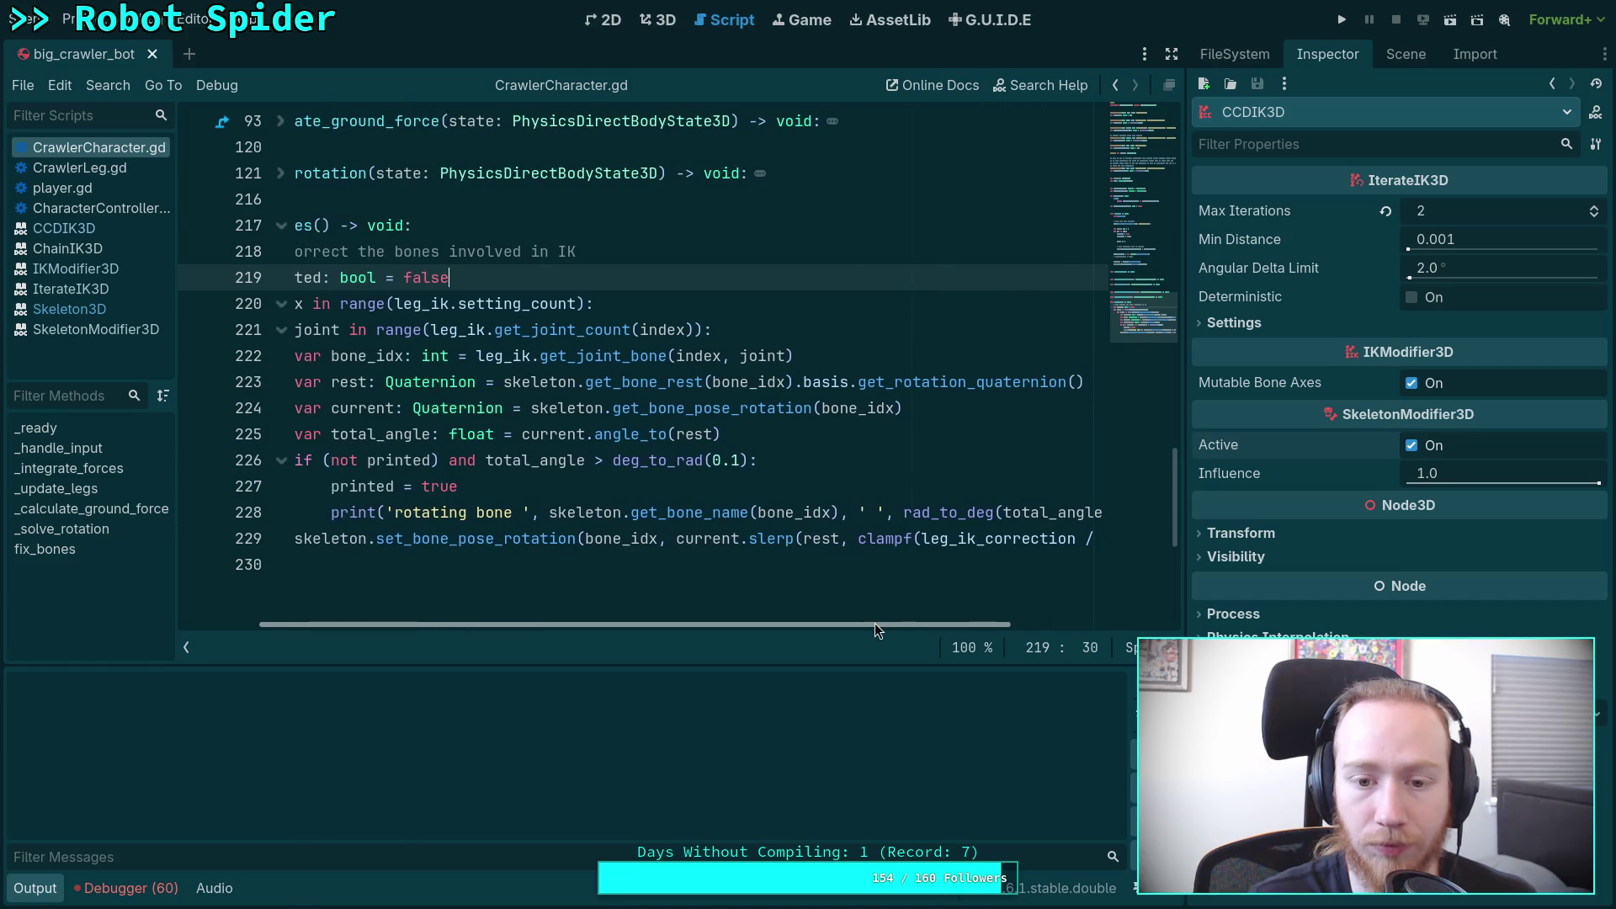
{"action": "left_click", "coordinate": [646, 384]}
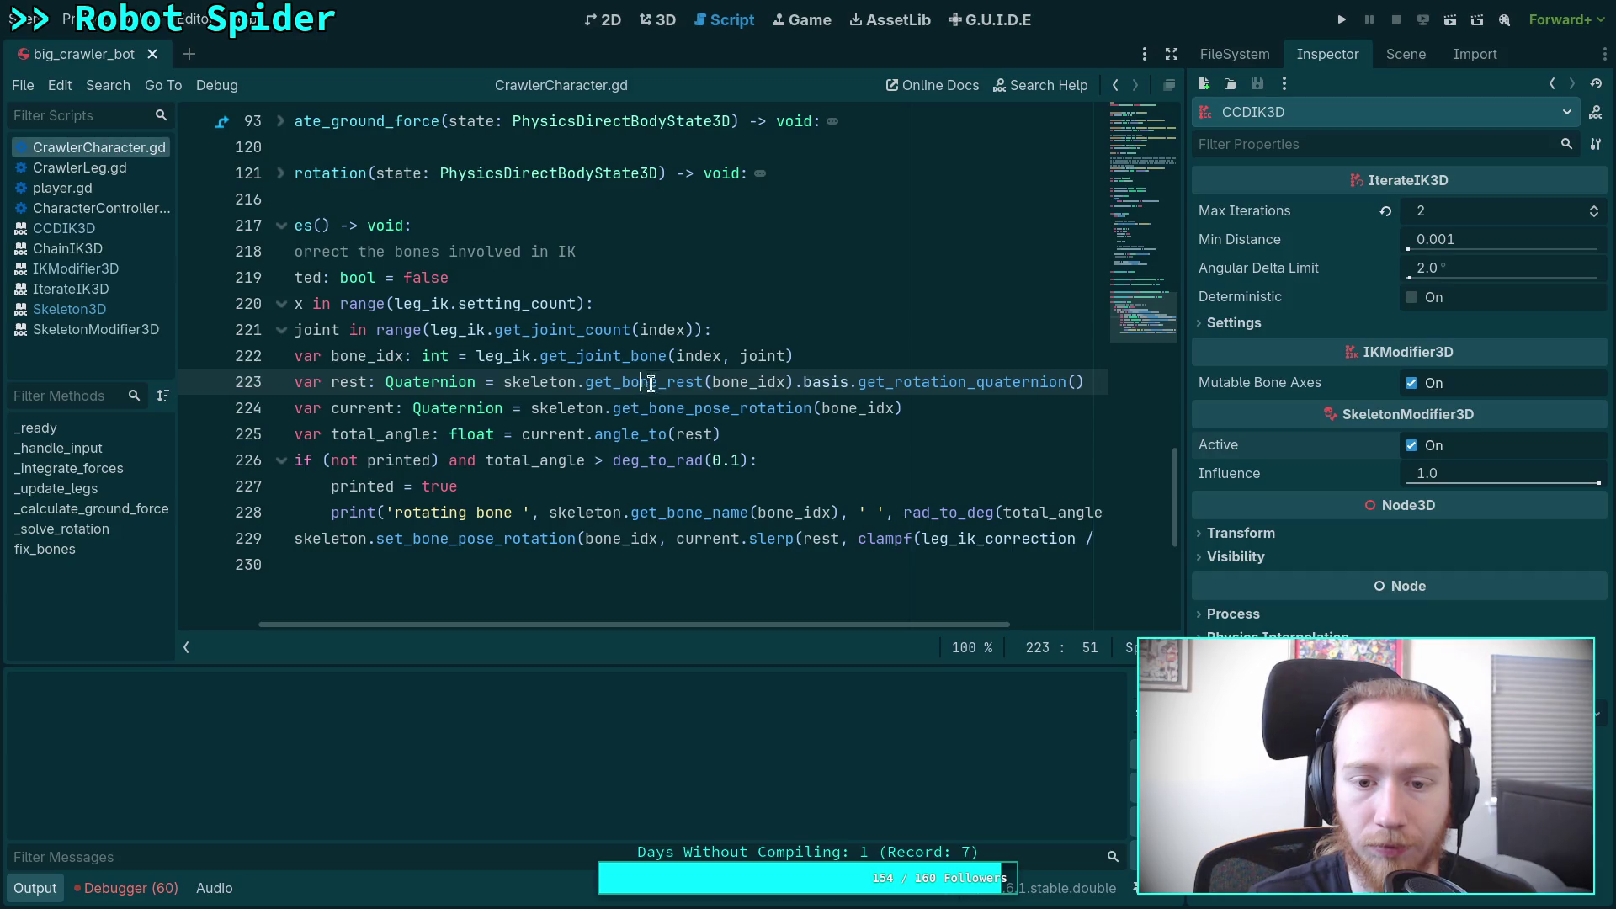
{"action": "type", "text": "_gl"}
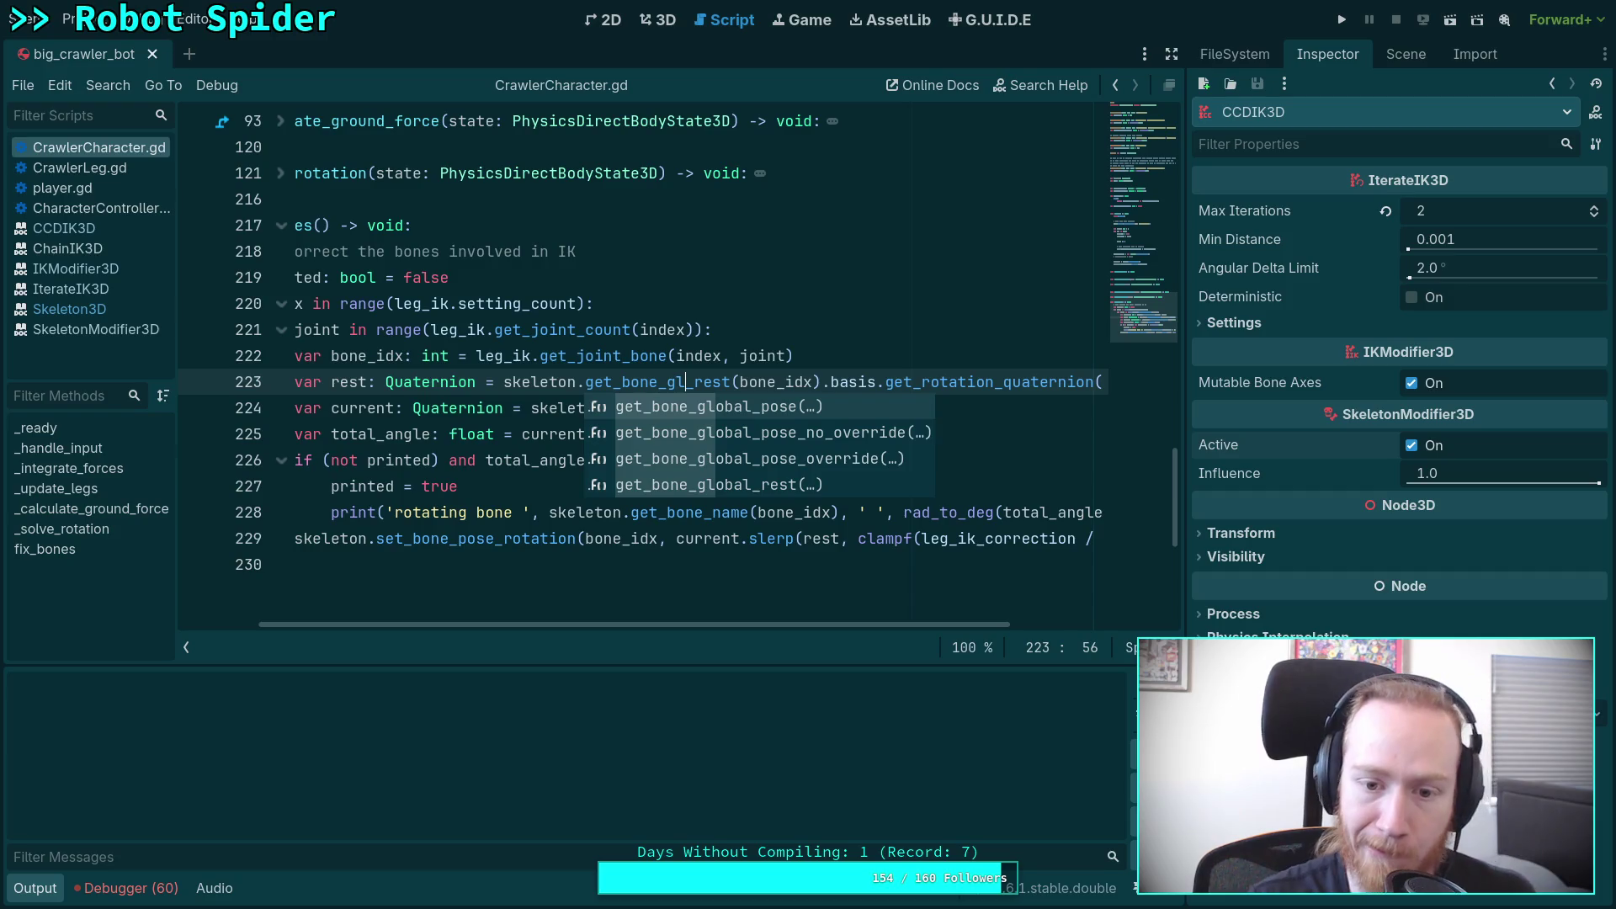
{"action": "key", "text": "Down"}
{"action": "key", "text": "Down"}
{"action": "key", "text": "Down"}
{"action": "key", "text": "Return"}
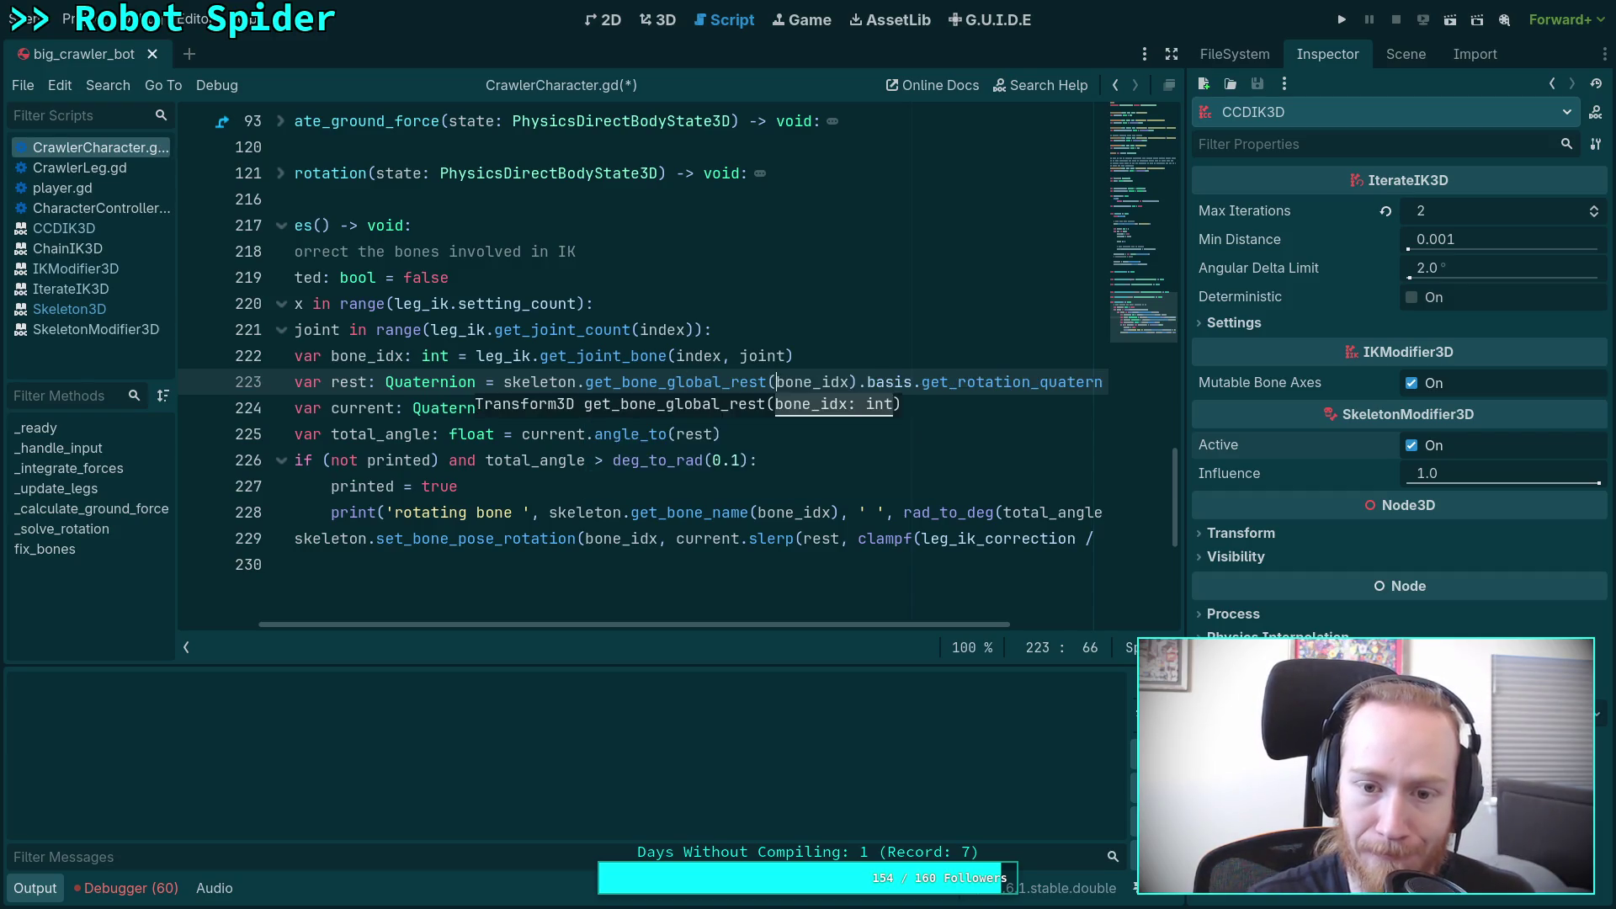
Step: Make line 224 use get_bone_global_pose().basis.get_rotation_quaternion() and save the script
{"action": "left_click", "coordinate": [846, 474]}
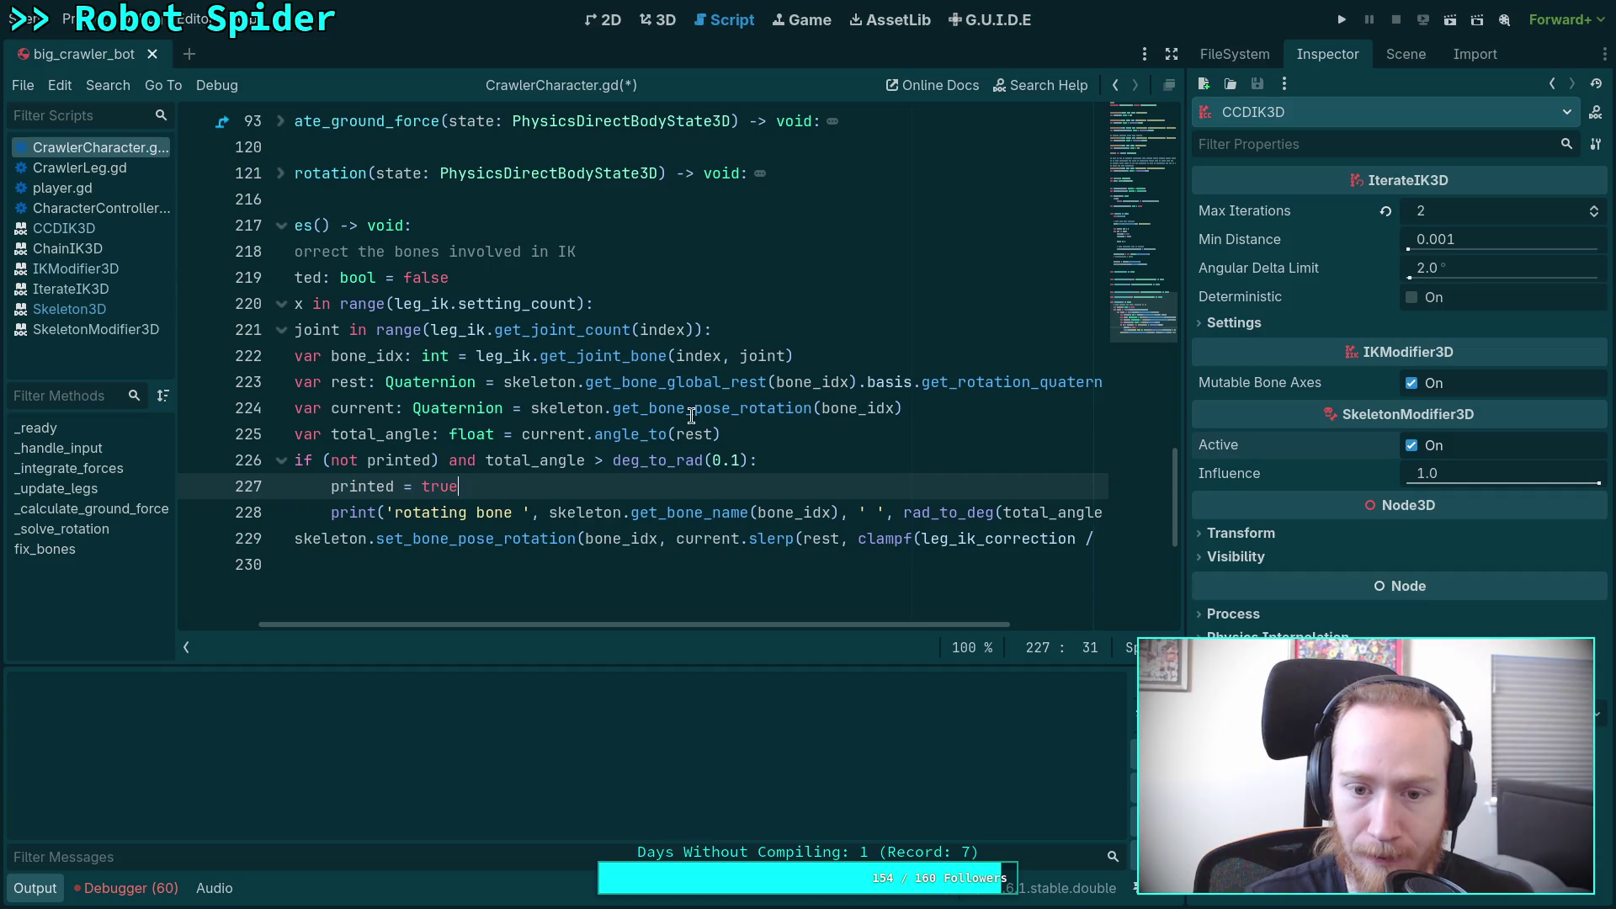
{"action": "left_click_drag", "start_coordinate": [696, 409], "coordinate": [812, 409]}
{"action": "type", "text": "rot"}
{"action": "key", "text": "BackSpace"}
{"action": "key", "text": "BackSpace"}
{"action": "key", "text": "BackSpace"}
{"action": "type", "text": "glo"}
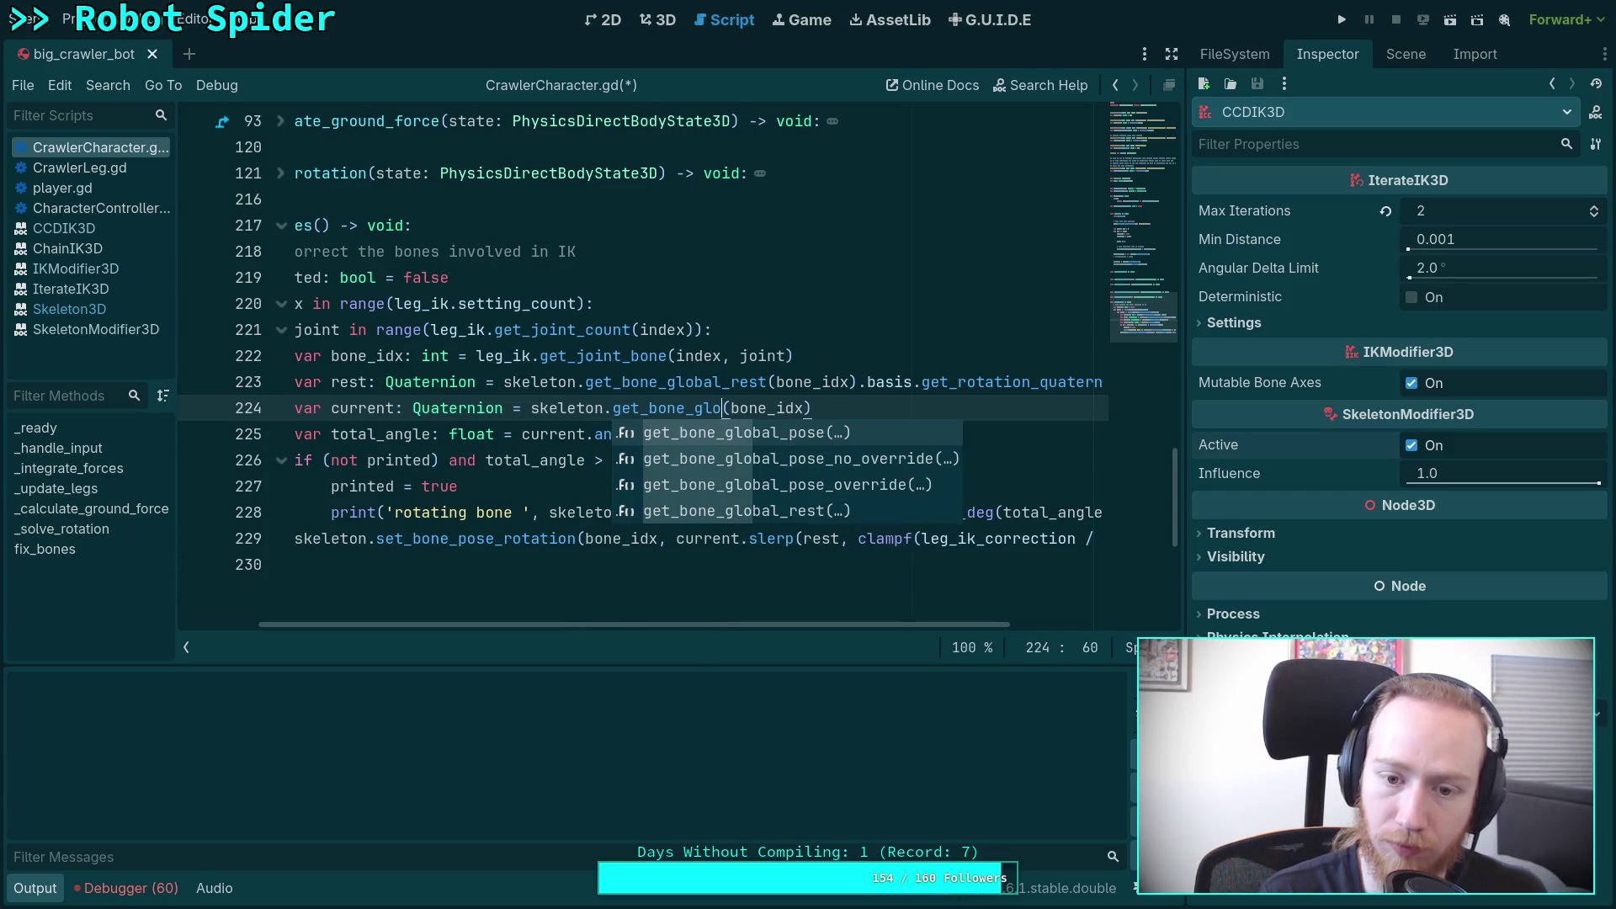
{"action": "key", "text": "Return"}
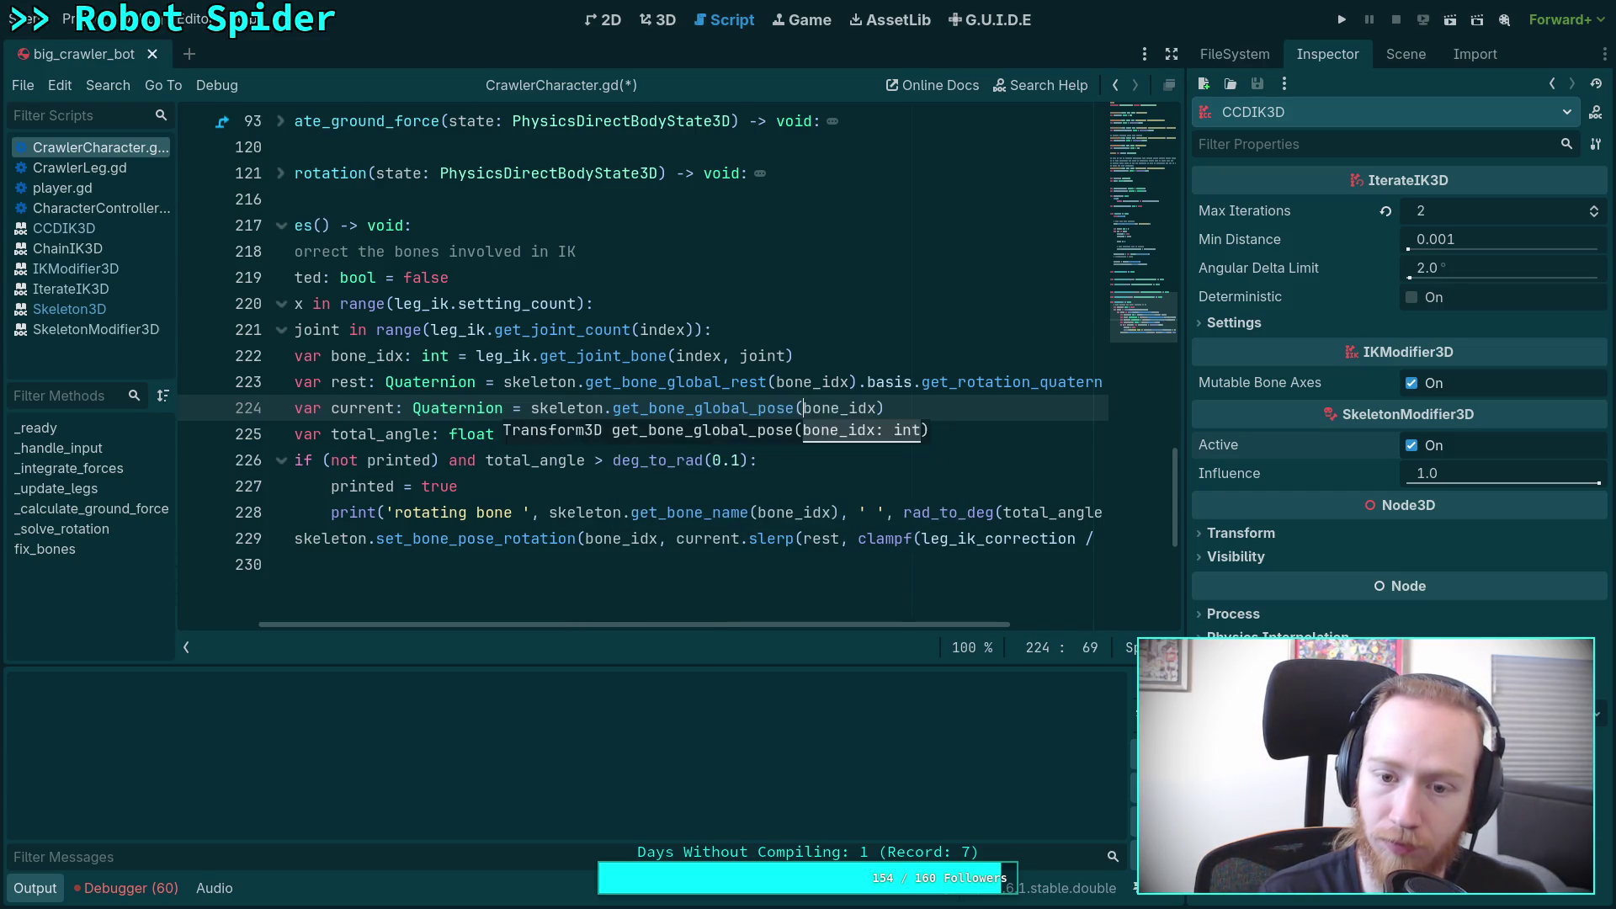
{"action": "key", "text": "End"}
{"action": "type", "text": ".b"}
{"action": "type", "text": ".basis."}
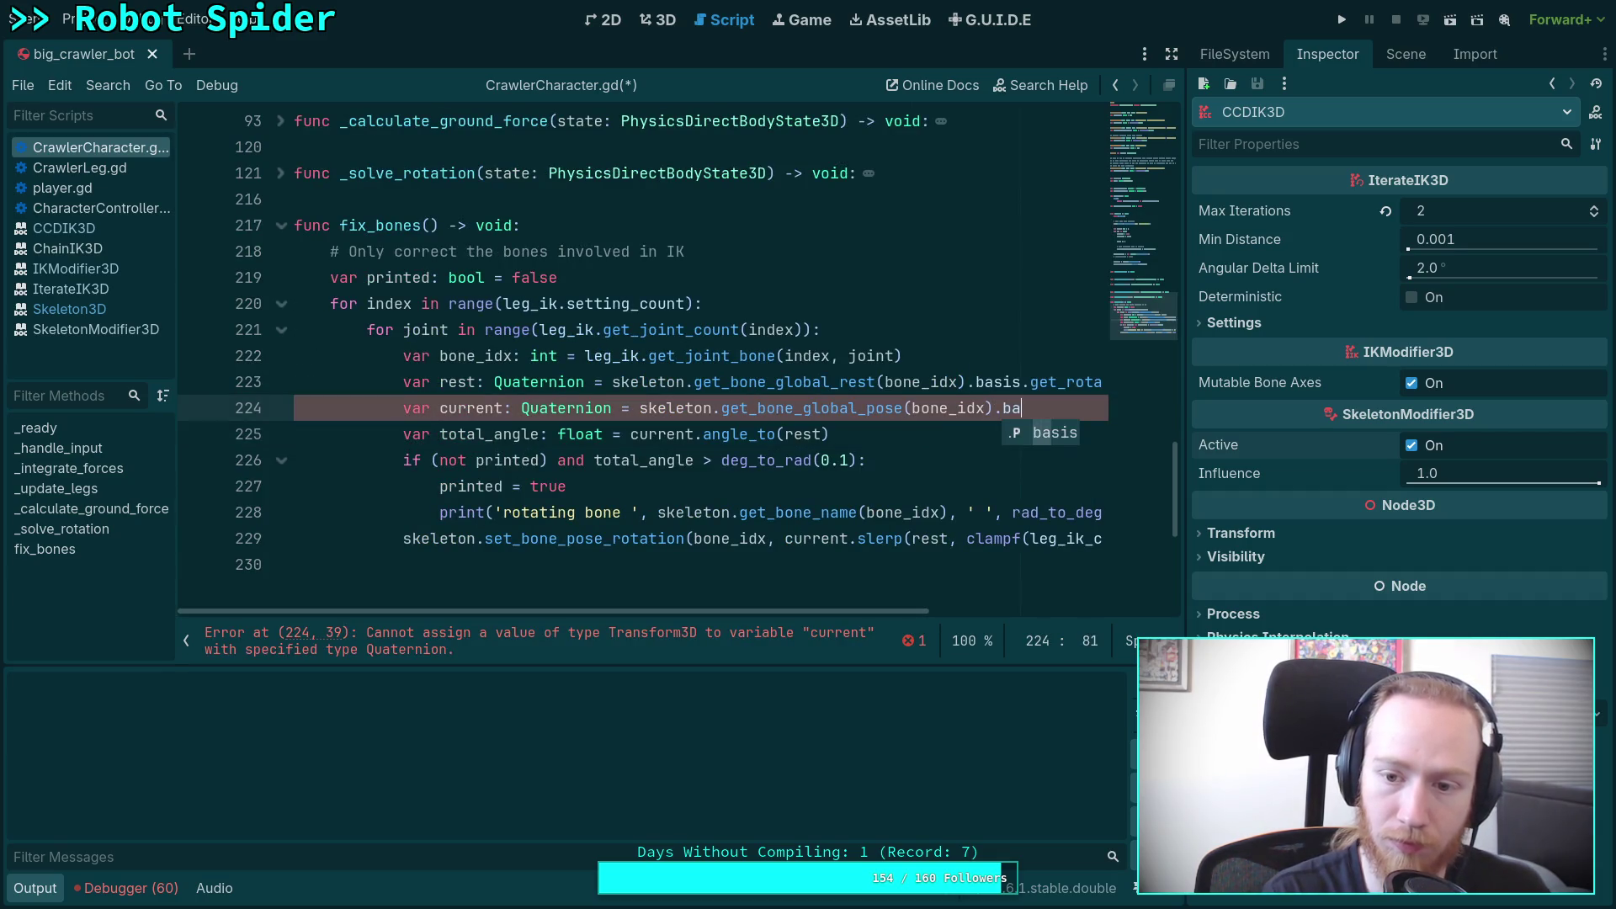
{"action": "key", "text": "Down"}
{"action": "key", "text": "Down"}
{"action": "key", "text": "Down"}
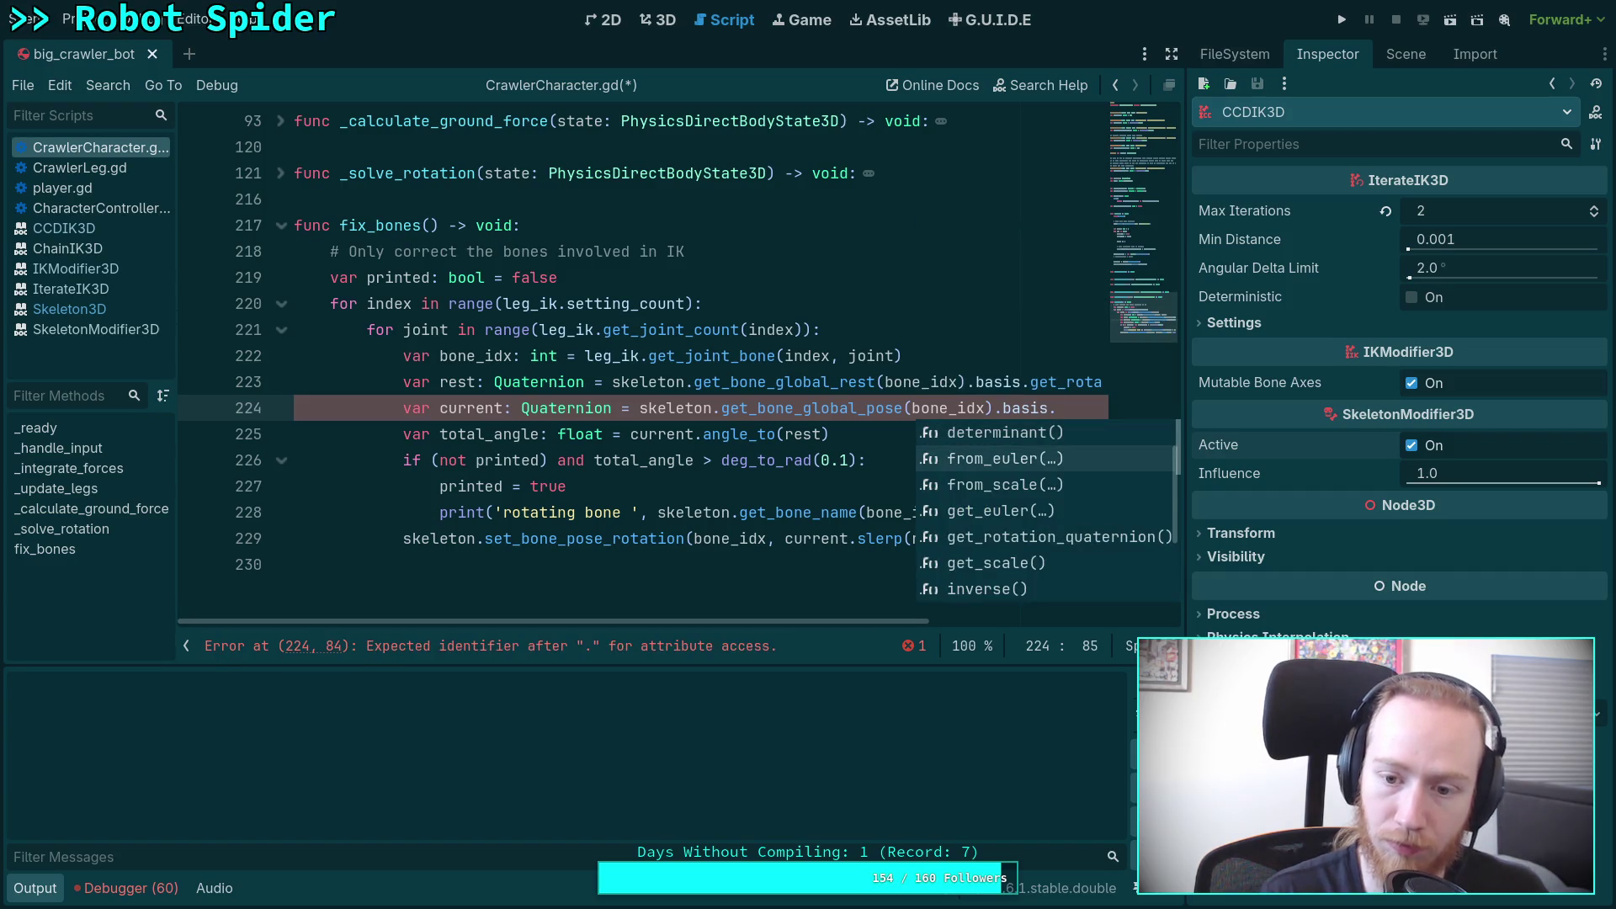
{"action": "key", "text": "Return"}
{"action": "key", "text": "ctrl+s"}
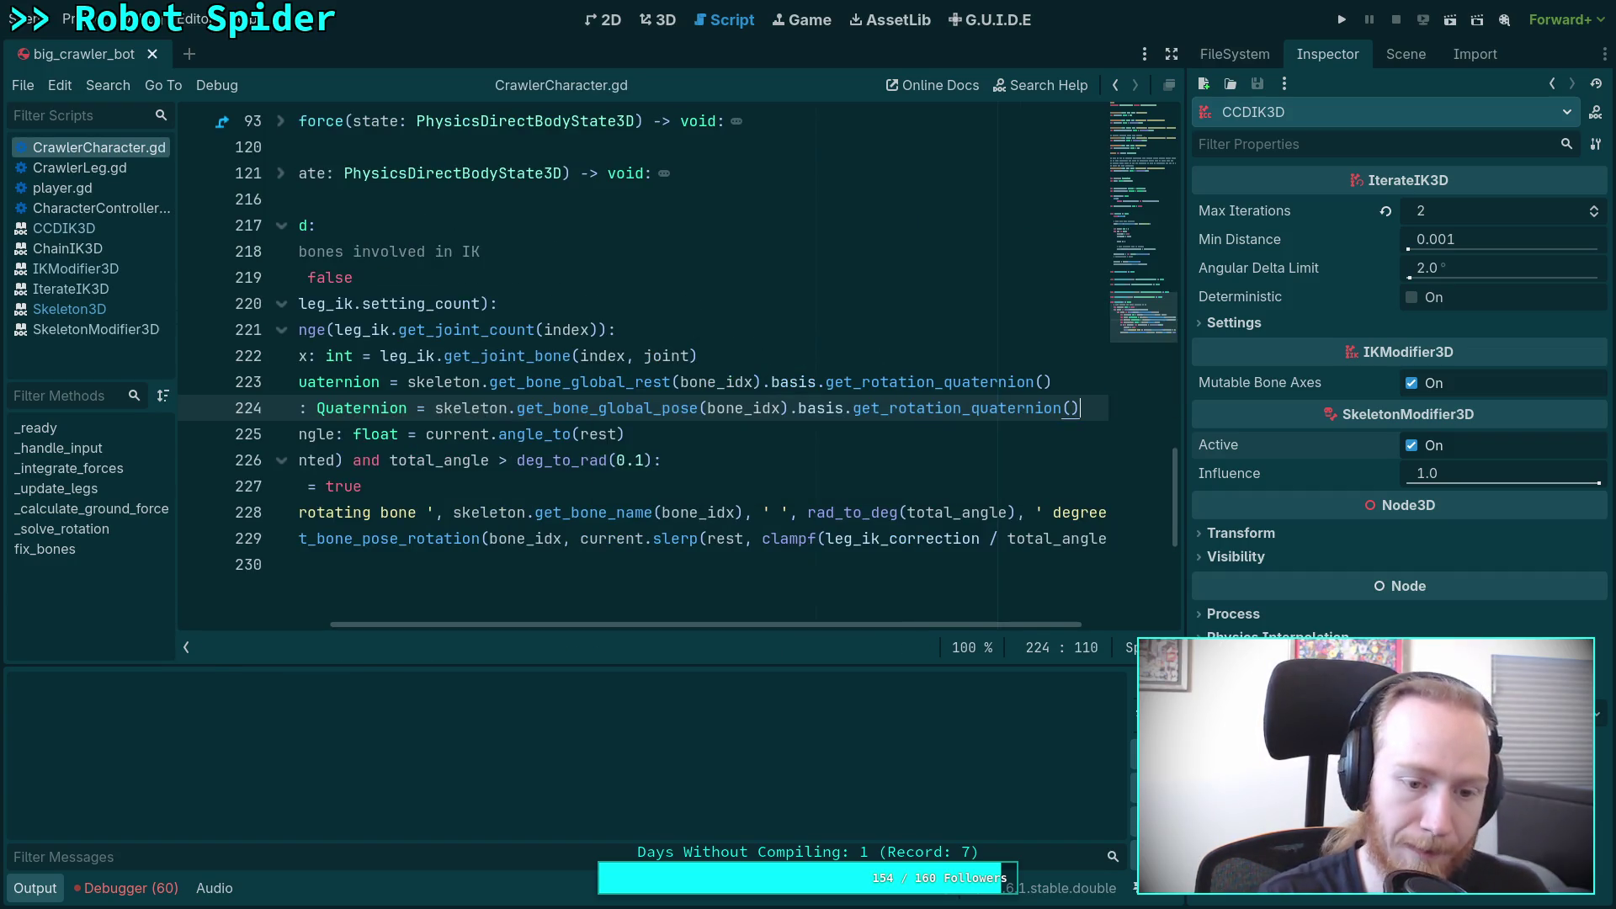
Step: Insert print('fixing!') as the first line of fix_bones
{"action": "left_click_drag", "start_coordinate": [658, 622], "coordinate": [535, 623]}
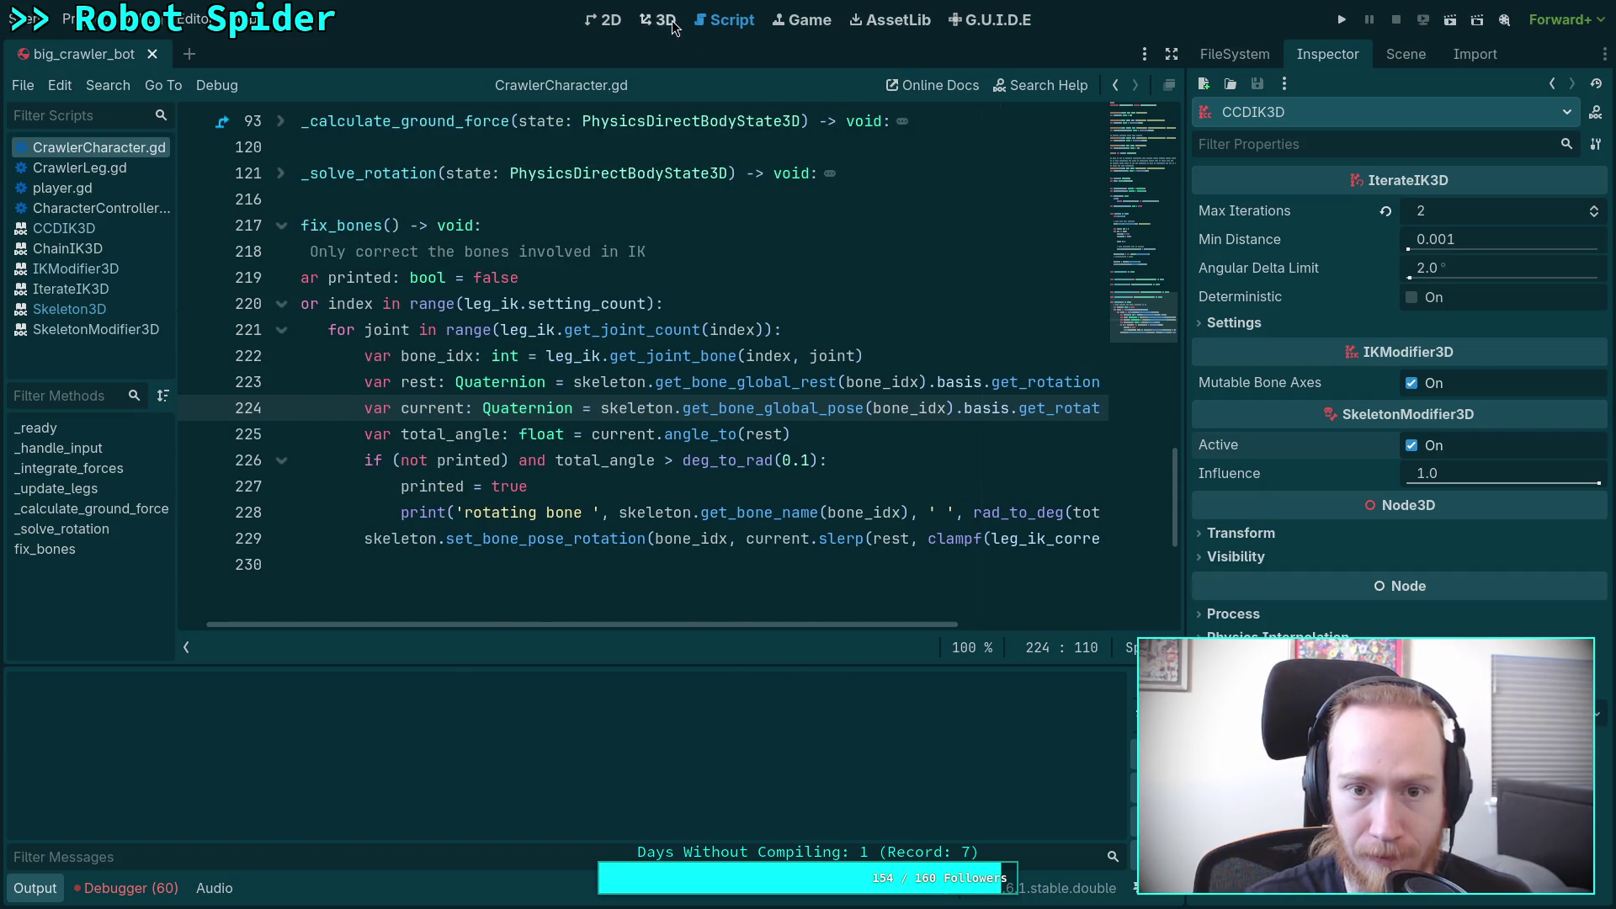
{"action": "left_click", "coordinate": [672, 21]}
{"action": "left_click", "coordinate": [721, 28]}
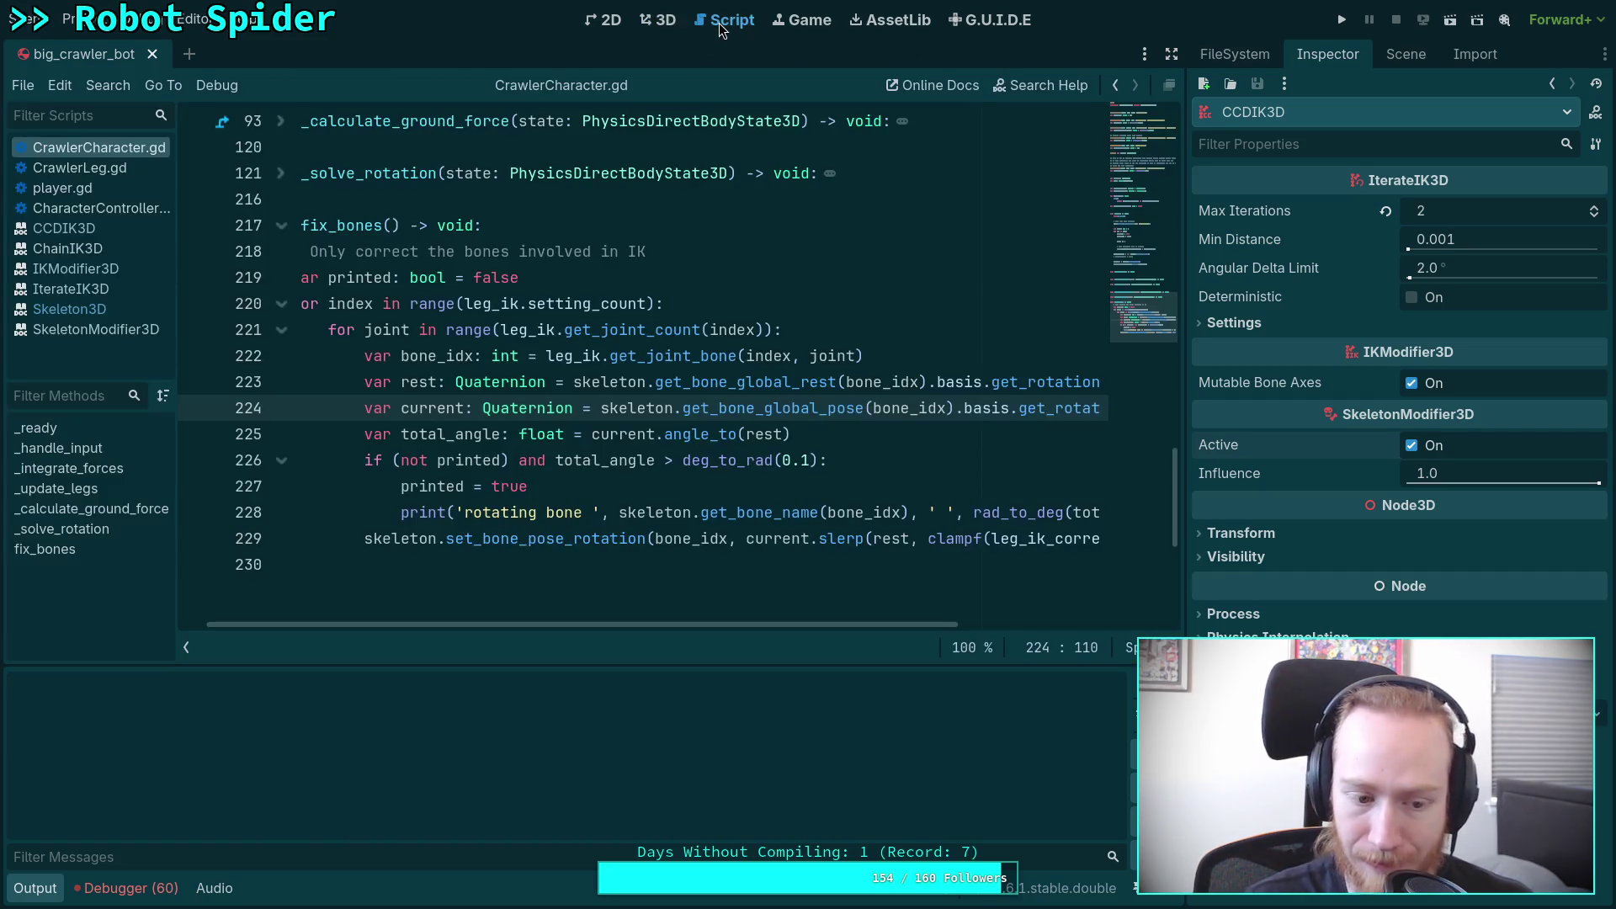
{"action": "scroll", "coordinate": [622, 396], "scroll_direction": "up", "scroll_amount": 1}
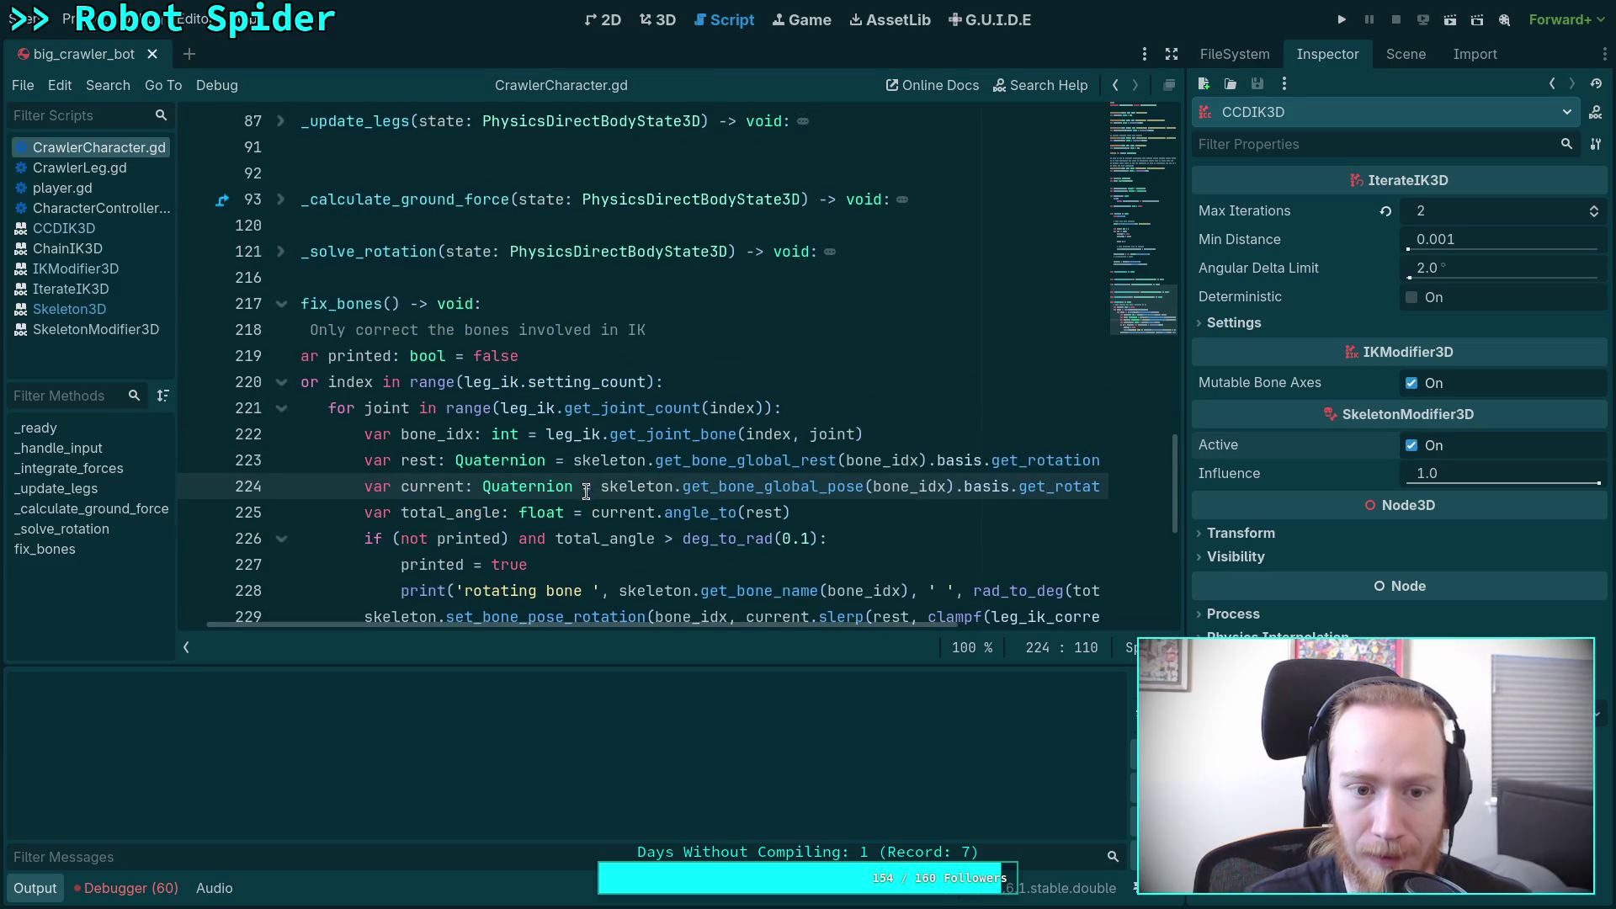
{"action": "left_click", "coordinate": [634, 359]}
{"action": "key", "text": "Return"}
{"action": "type", "text": "print('f"}
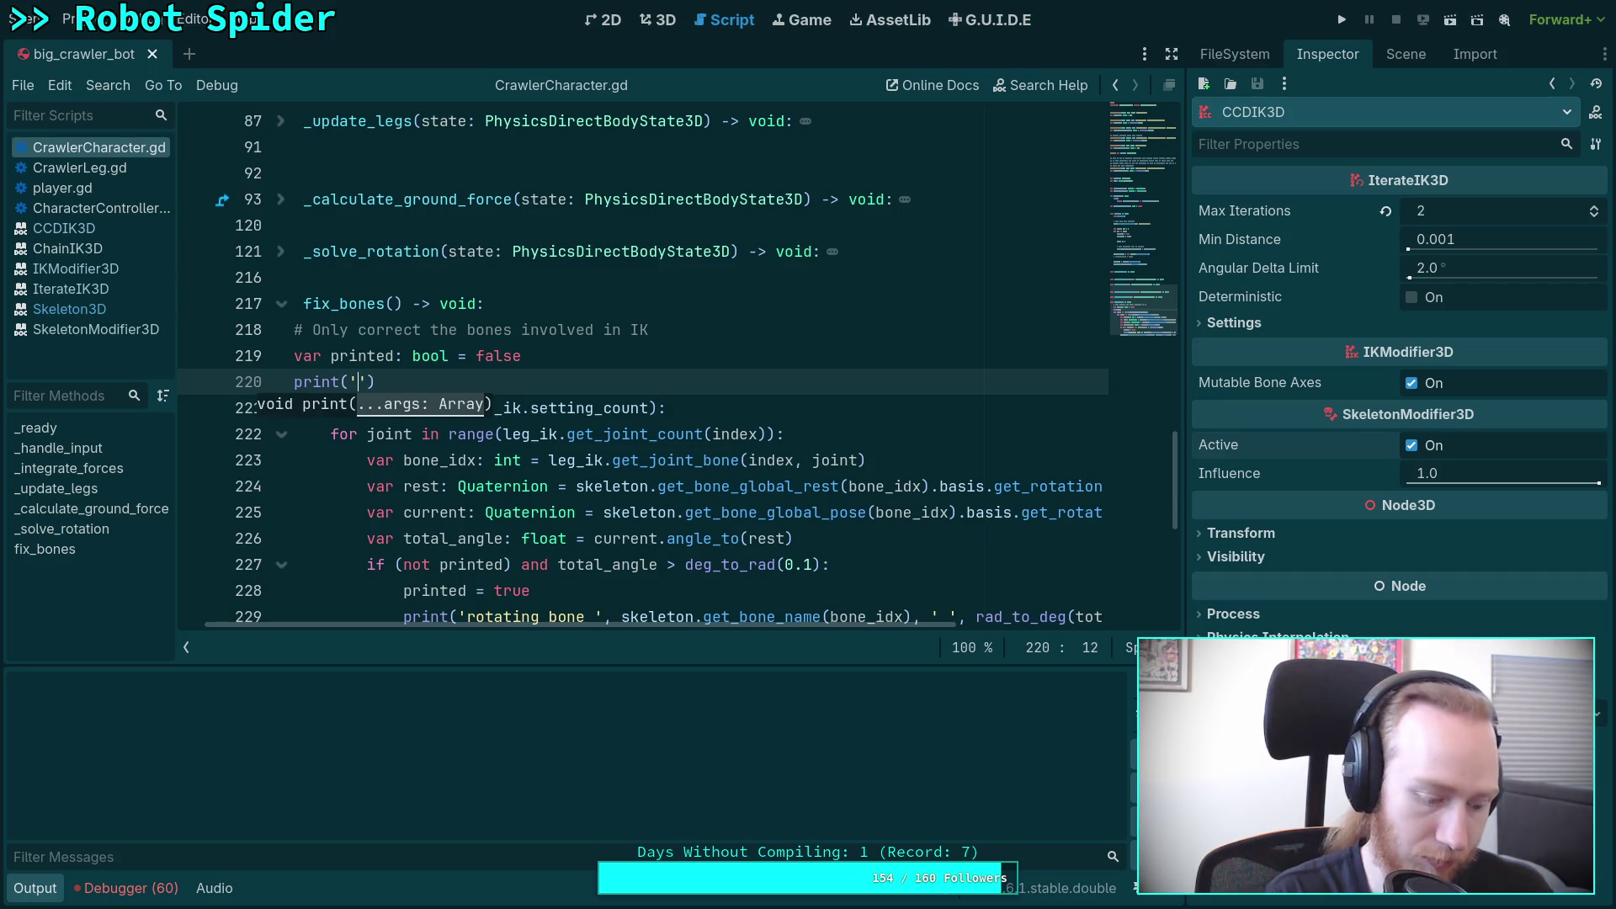
{"action": "type", "text": "ixing!"}
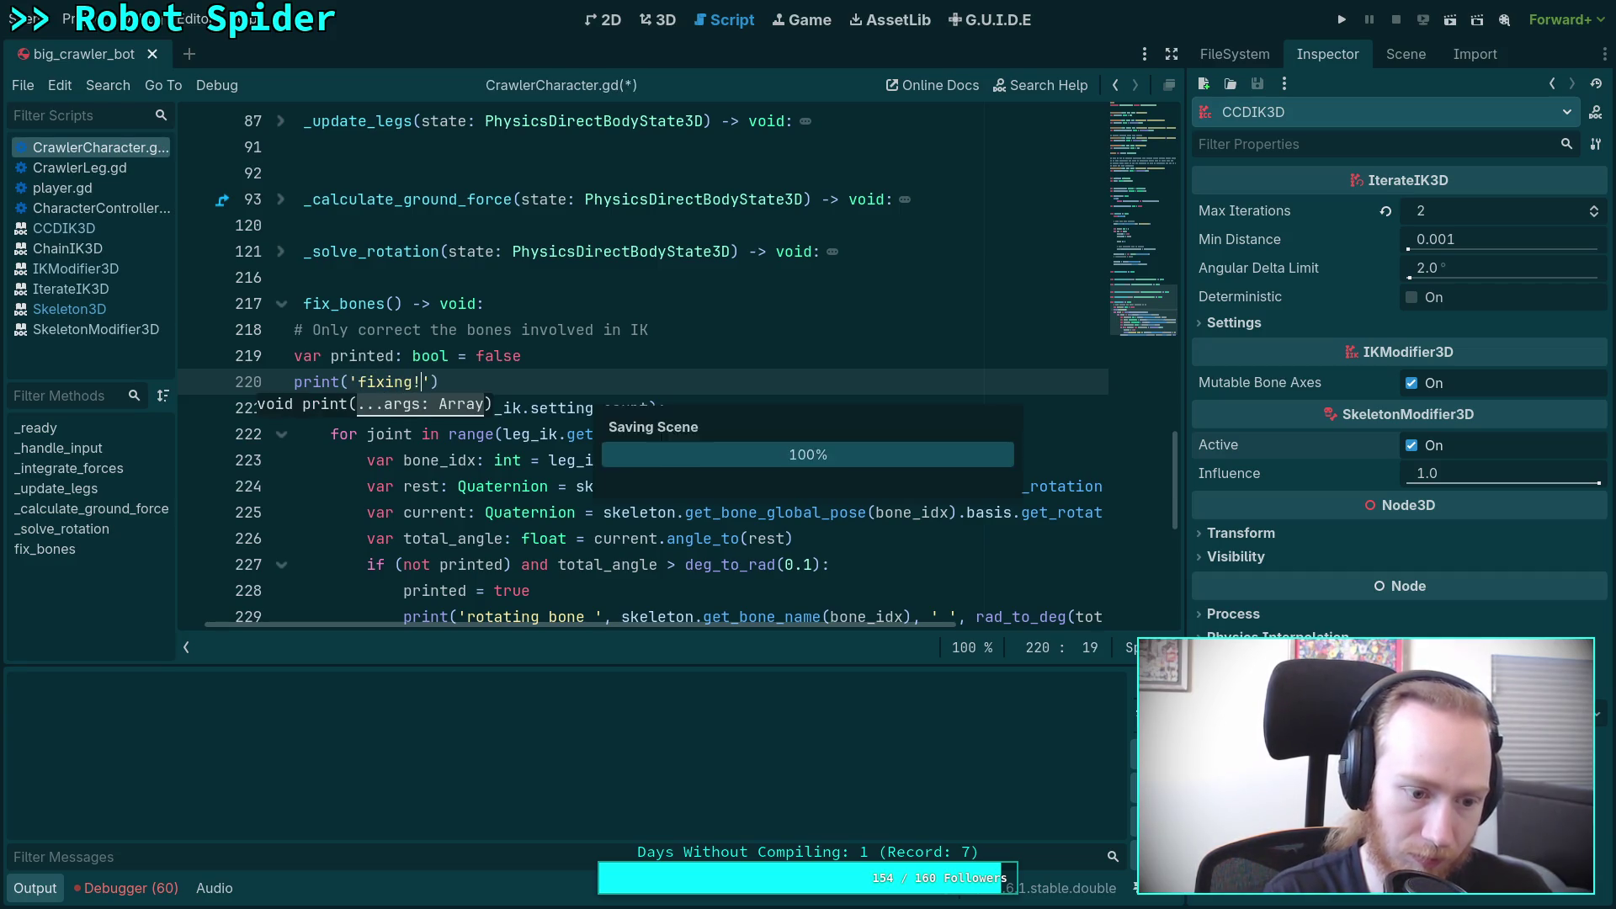
{"action": "scroll", "coordinate": [628, 614], "scroll_direction": "up", "scroll_amount": 3}
{"action": "left_click_drag", "start_coordinate": [628, 629], "coordinate": [596, 624]}
{"action": "scroll", "coordinate": [596, 624], "scroll_direction": "up", "scroll_amount": 2}
{"action": "left_click", "coordinate": [657, 19]}
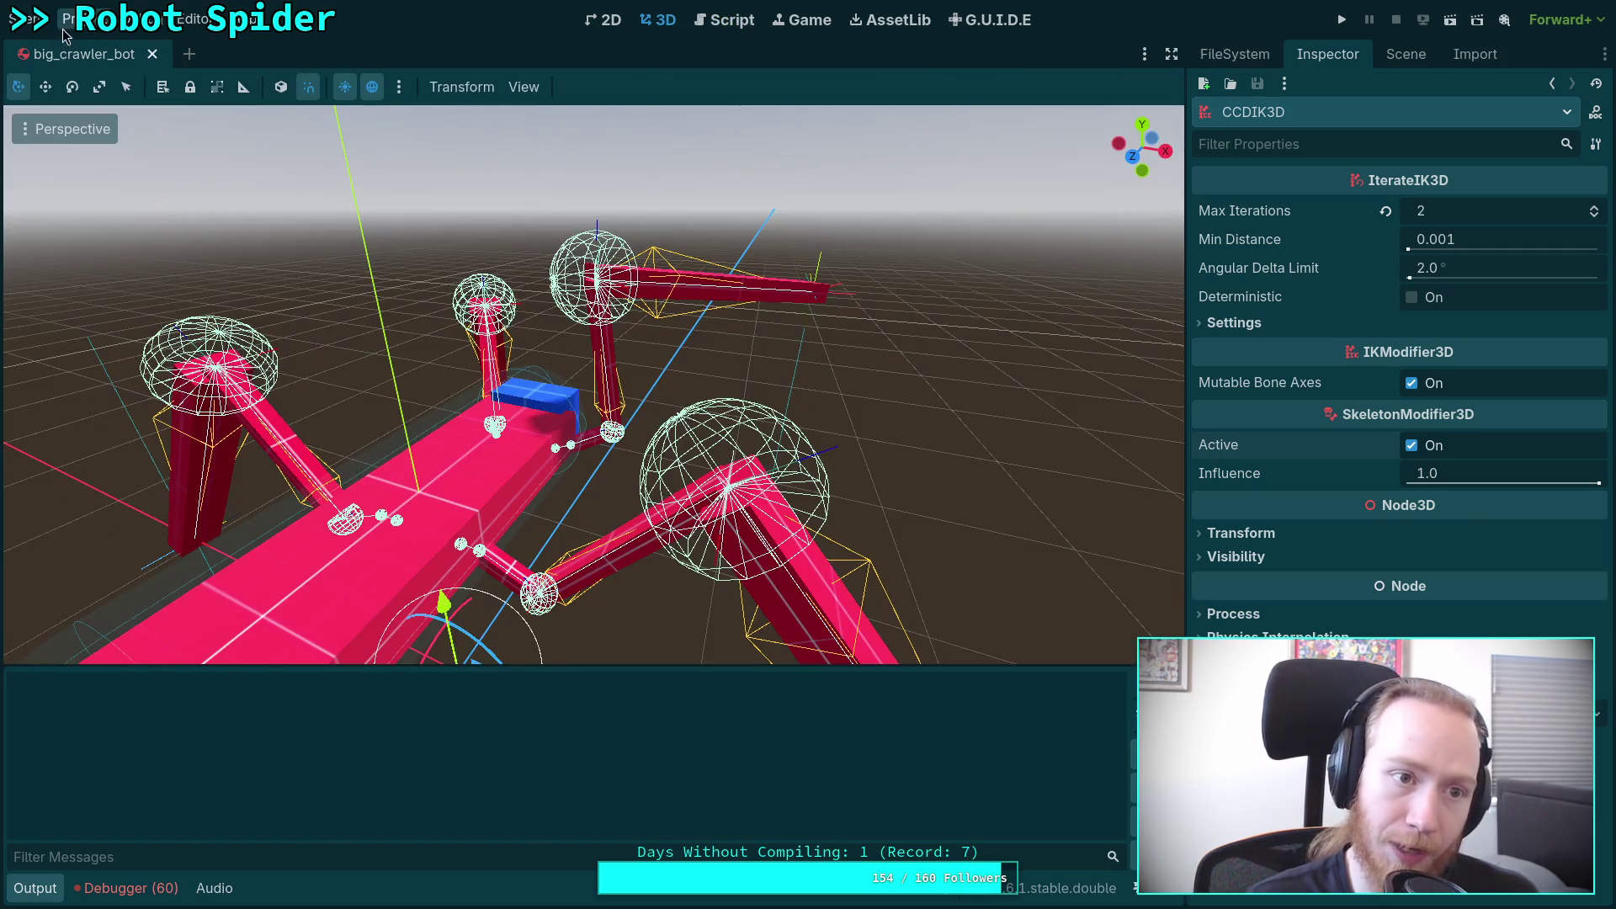
Step: Reload big_crawler_bot via Scene > Reload Saved Scene and orbit around the spider
{"action": "left_click", "coordinate": [91, 24]}
{"action": "mouse_move", "coordinate": [25, 19]}
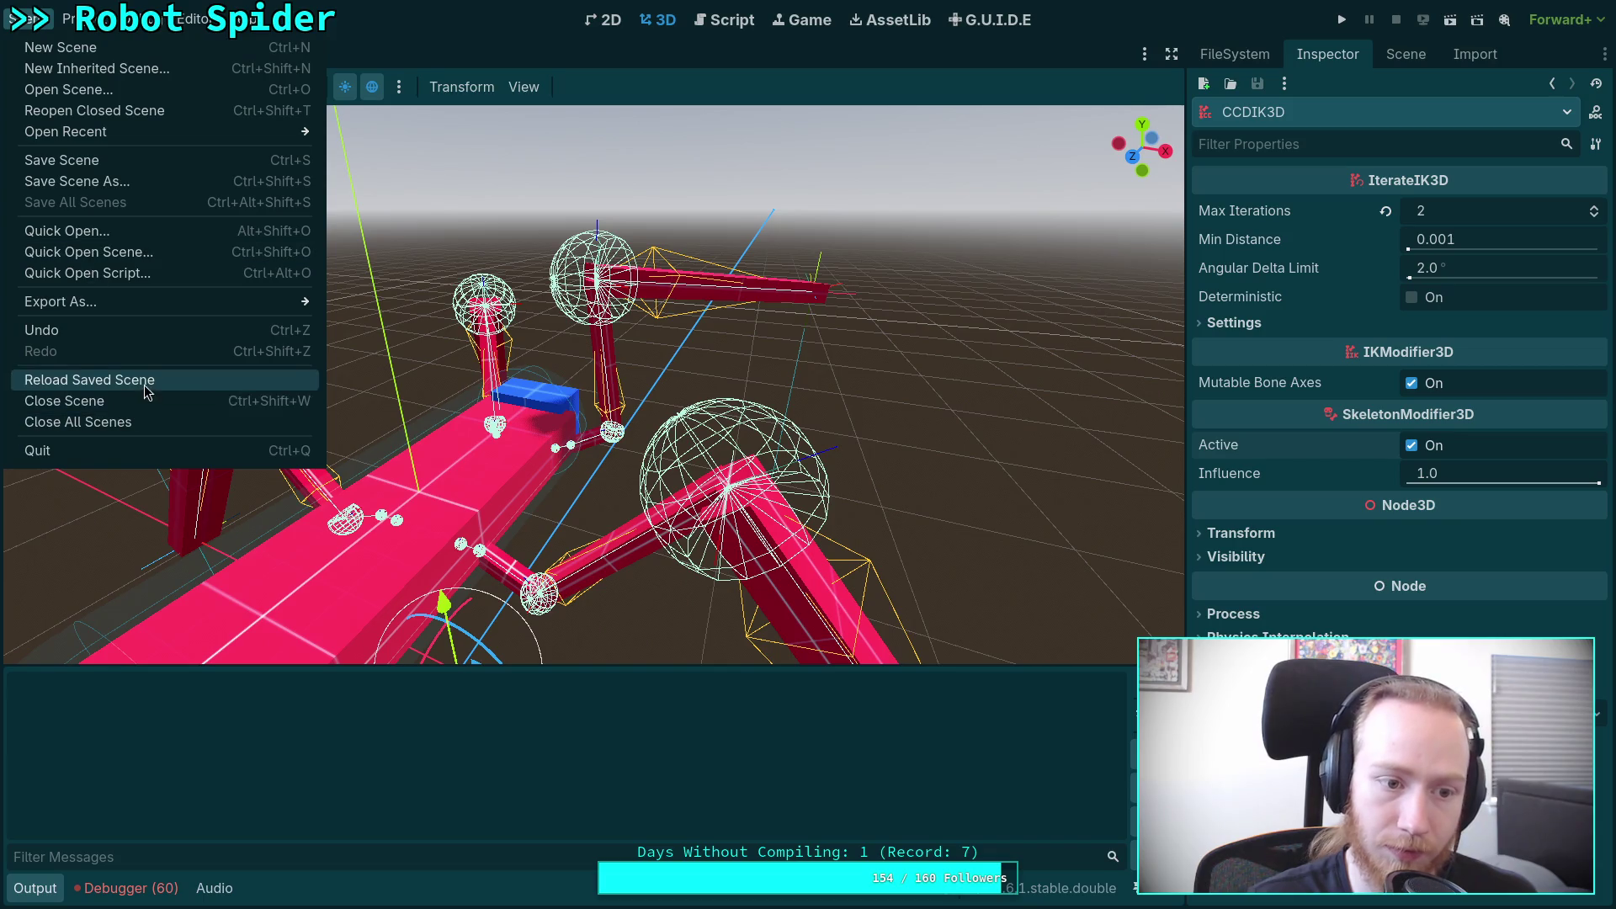
{"action": "left_click", "coordinate": [179, 380]}
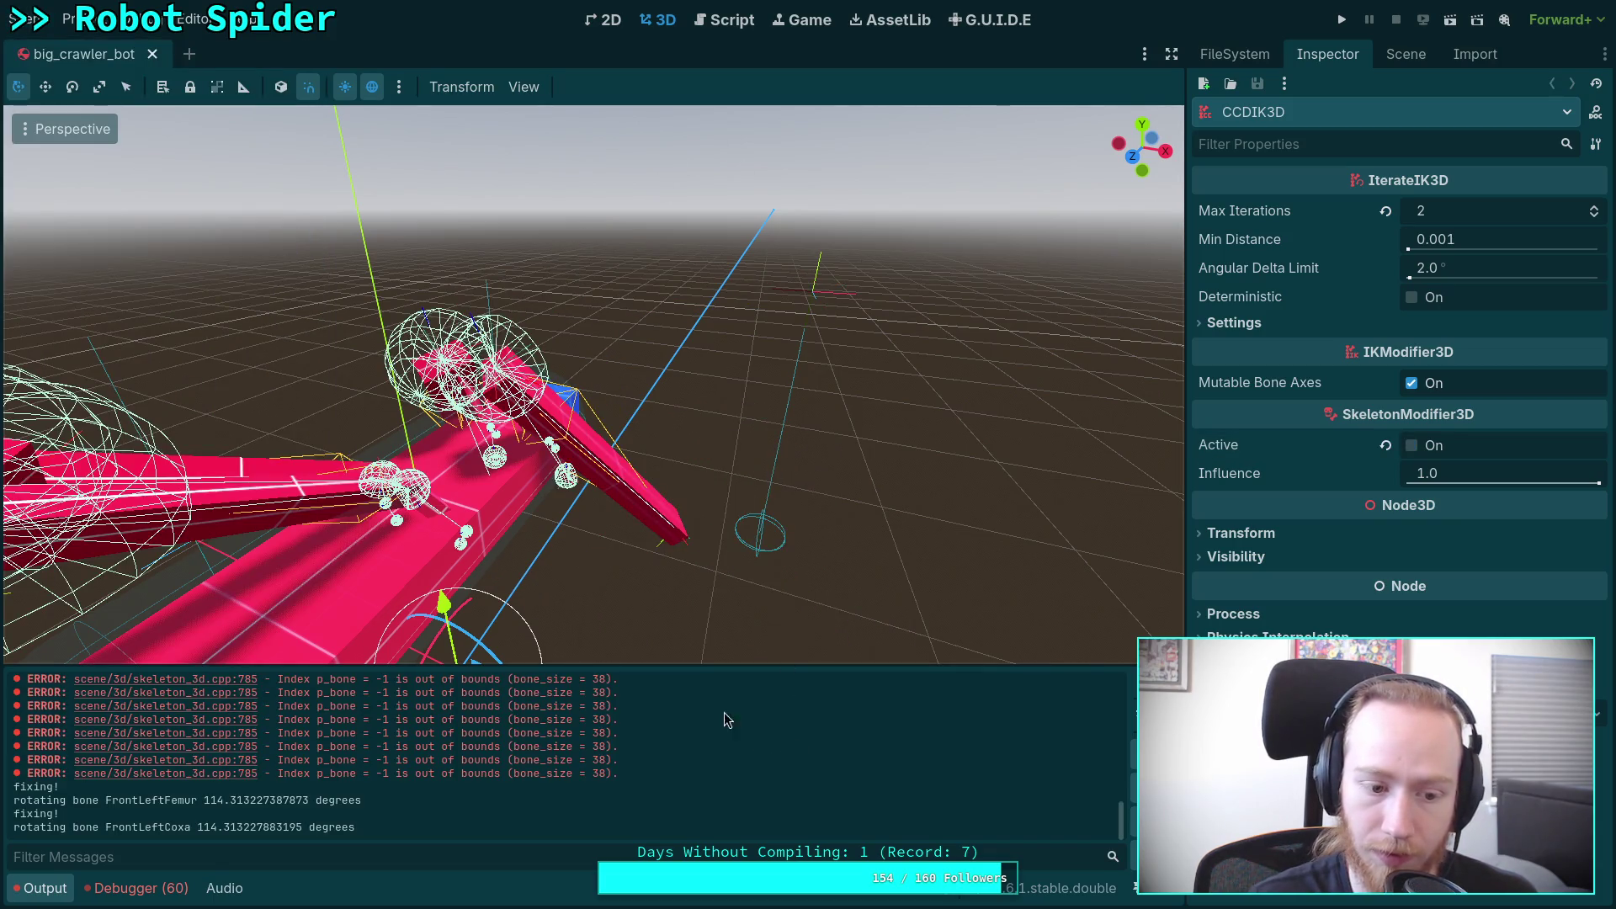
{"action": "mouse_move", "coordinate": [621, 296]}
{"action": "left_mouse_down"}
{"action": "mouse_move", "coordinate": [522, 371]}
{"action": "mouse_move", "coordinate": [606, 320]}
{"action": "mouse_move", "coordinate": [642, 72]}
{"action": "left_mouse_up"}
{"action": "left_click", "coordinate": [724, 20]}
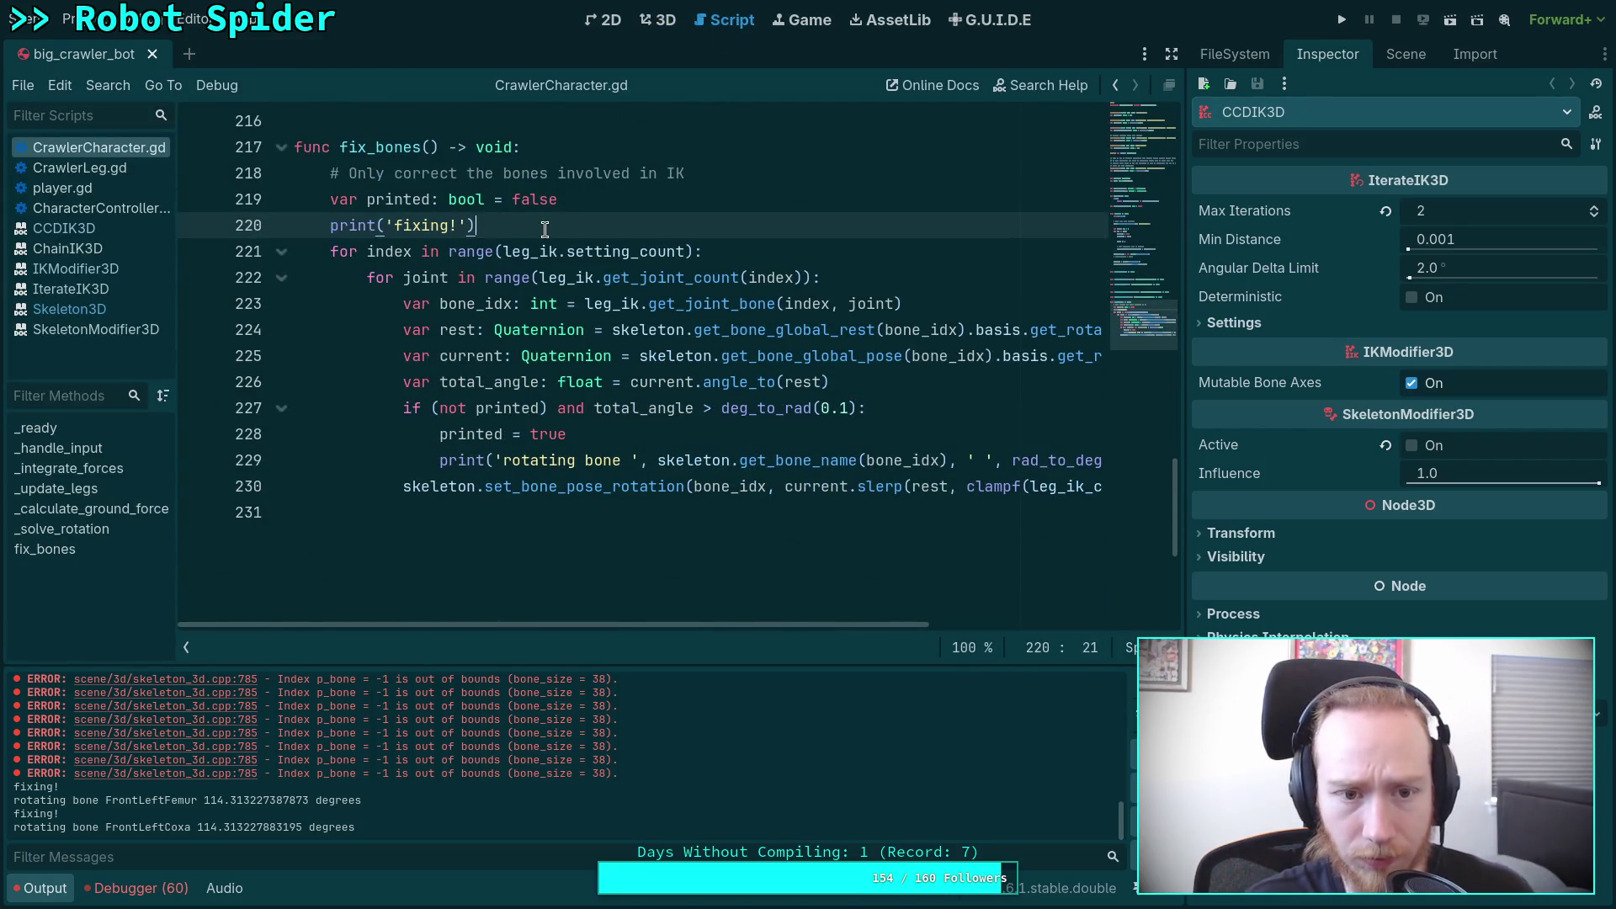
Step: Delete the print('fixing!') line and turn get_bone_global_rest back into get_bone_rest
{"action": "left_click_drag", "start_coordinate": [546, 228], "coordinate": [246, 231]}
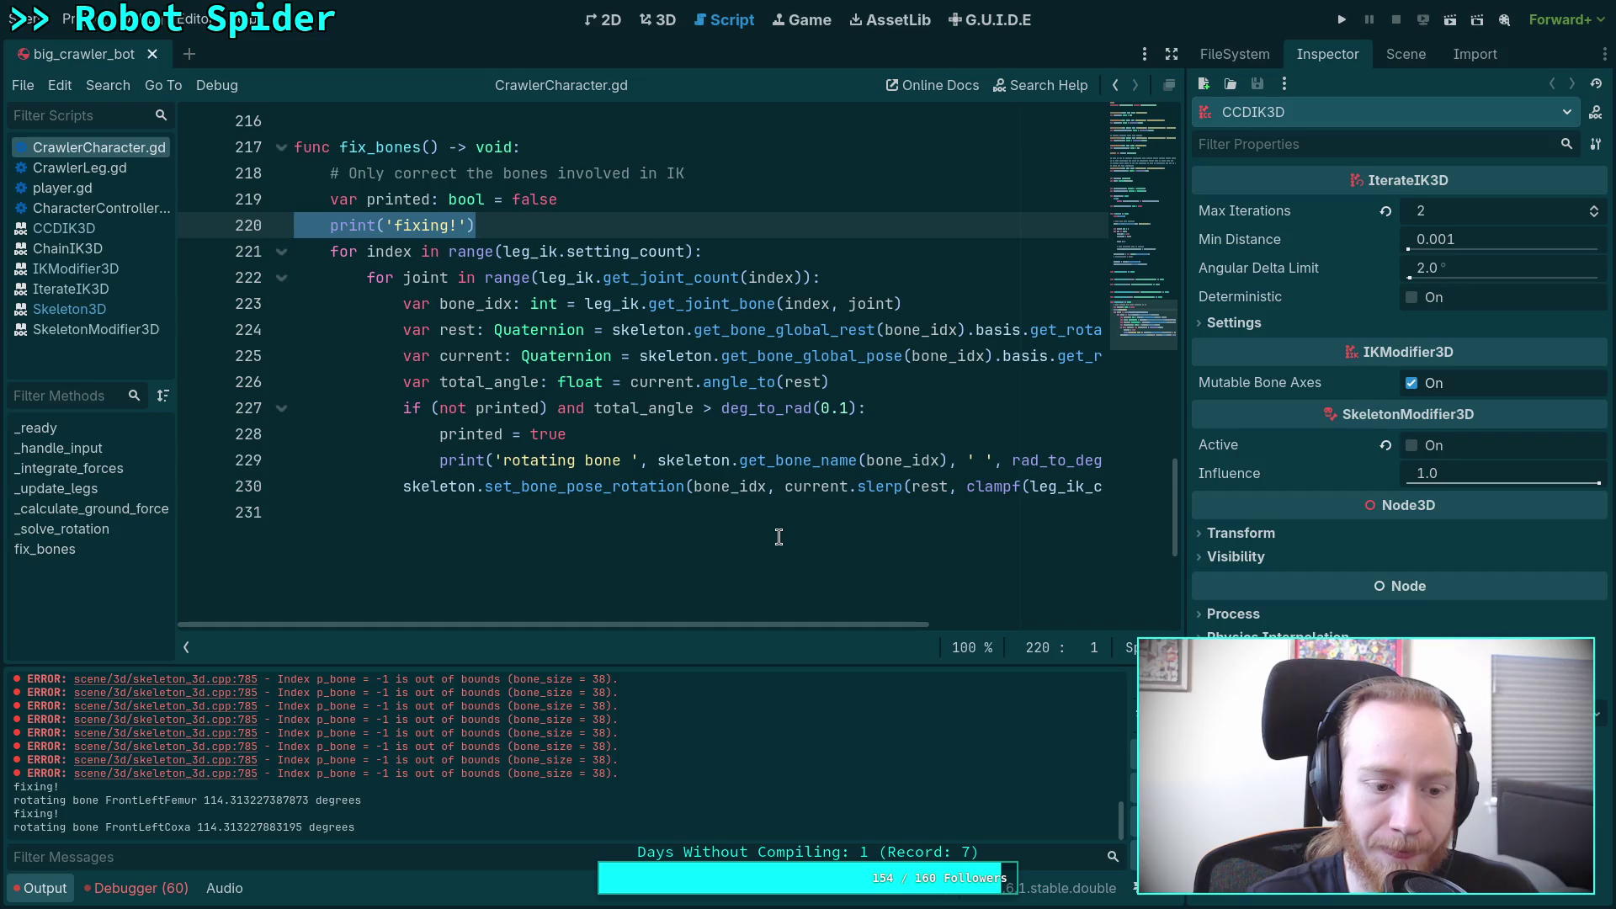
{"action": "key", "text": "BackSpace"}
{"action": "key", "text": "BackSpace"}
{"action": "left_click_drag", "start_coordinate": [818, 625], "coordinate": [970, 614]}
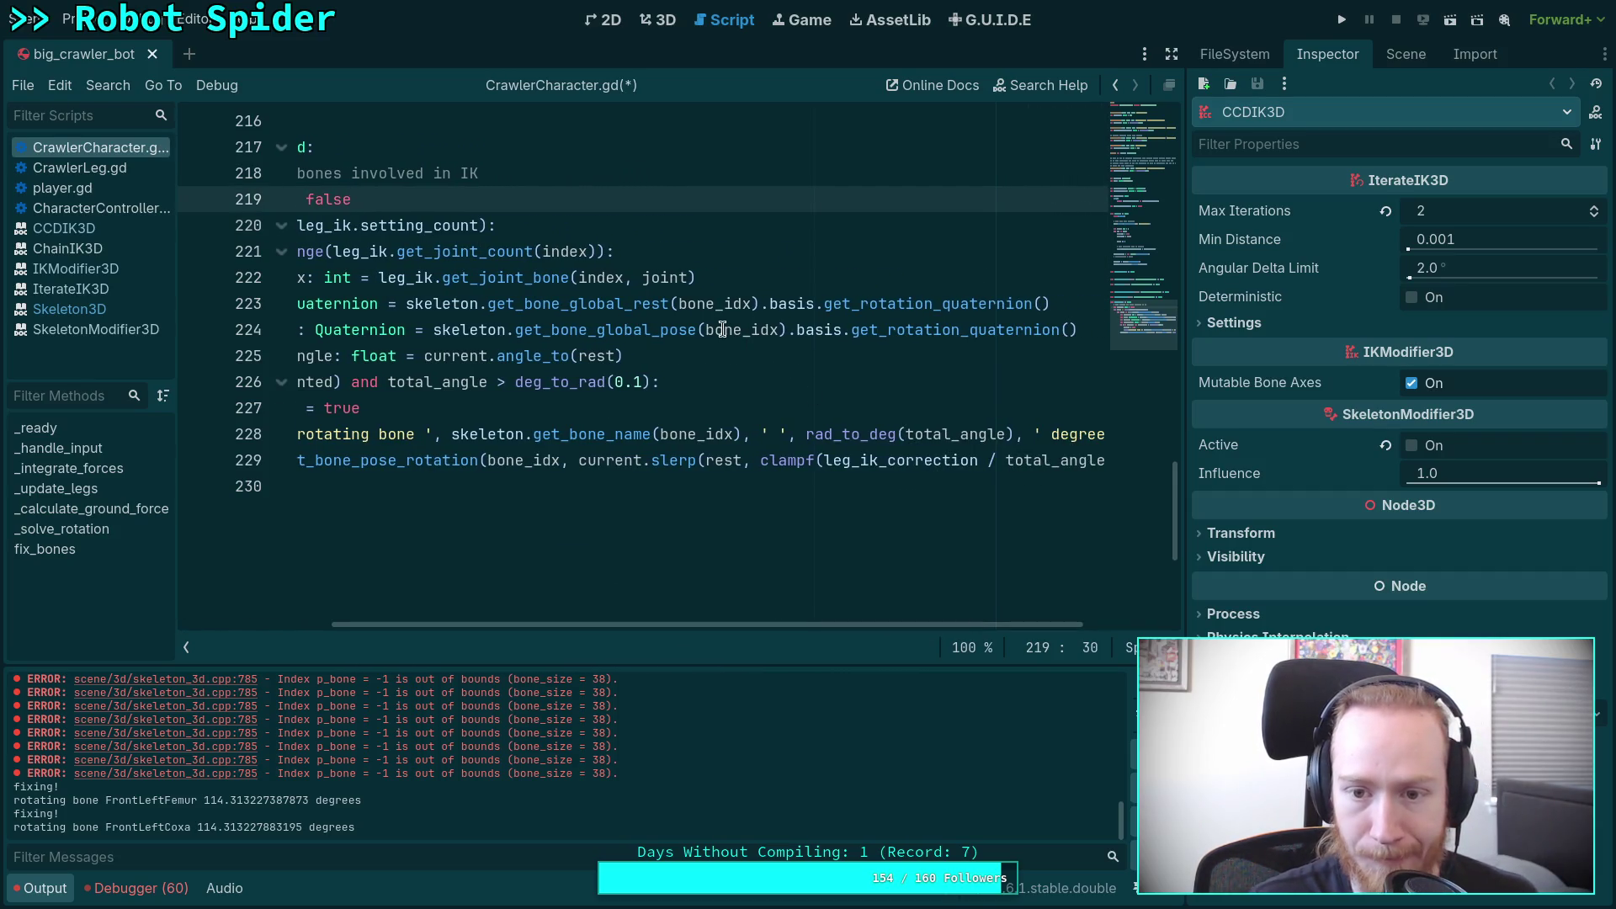
{"action": "left_click_drag", "start_coordinate": [568, 304], "coordinate": [669, 314]}
{"action": "key", "text": "BackSpace"}
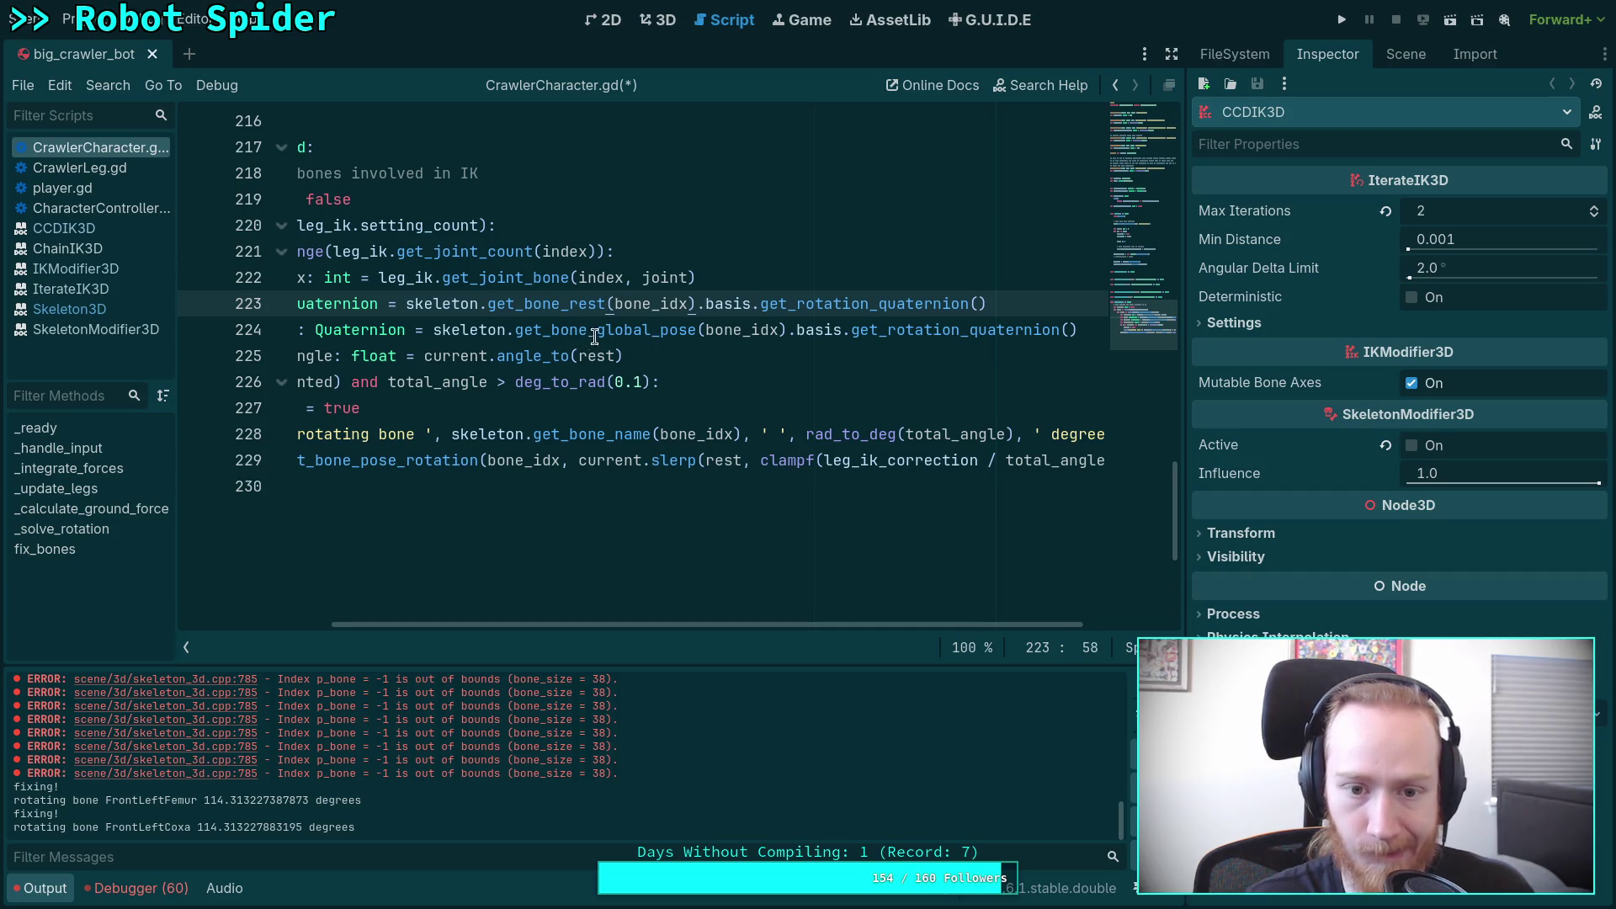
Step: Replace the global pose call with get_bone_pose_rotation, drop the basis conversion, and save
{"action": "left_click_drag", "start_coordinate": [598, 329], "coordinate": [694, 328]}
{"action": "mouse_move", "coordinate": [694, 328]}
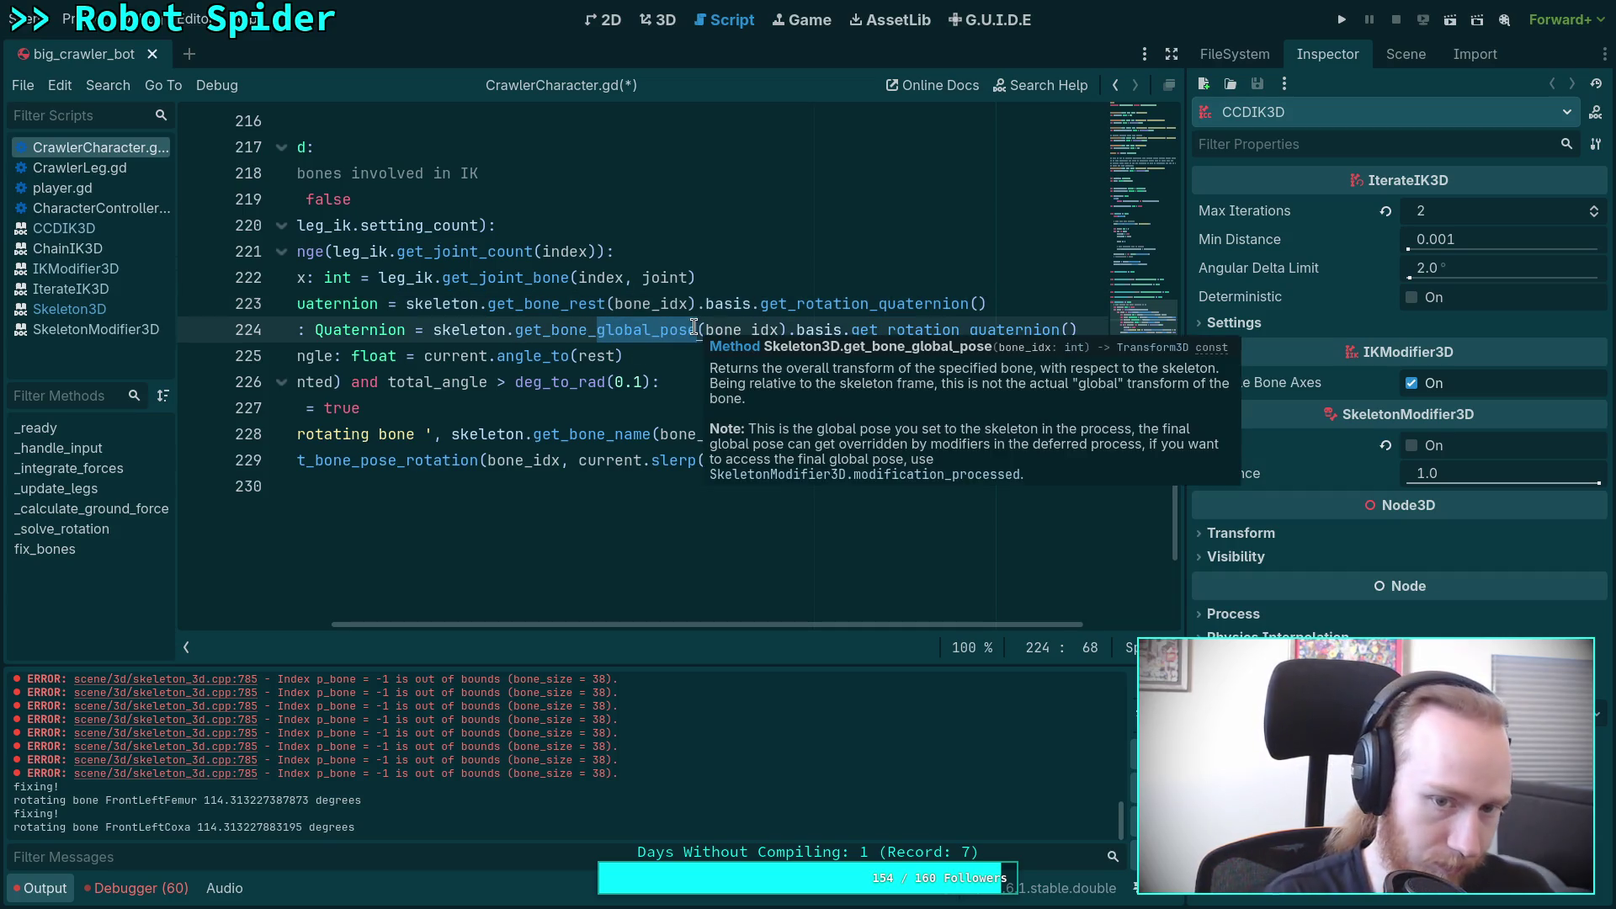
{"action": "type", "text": "pose_rotation"}
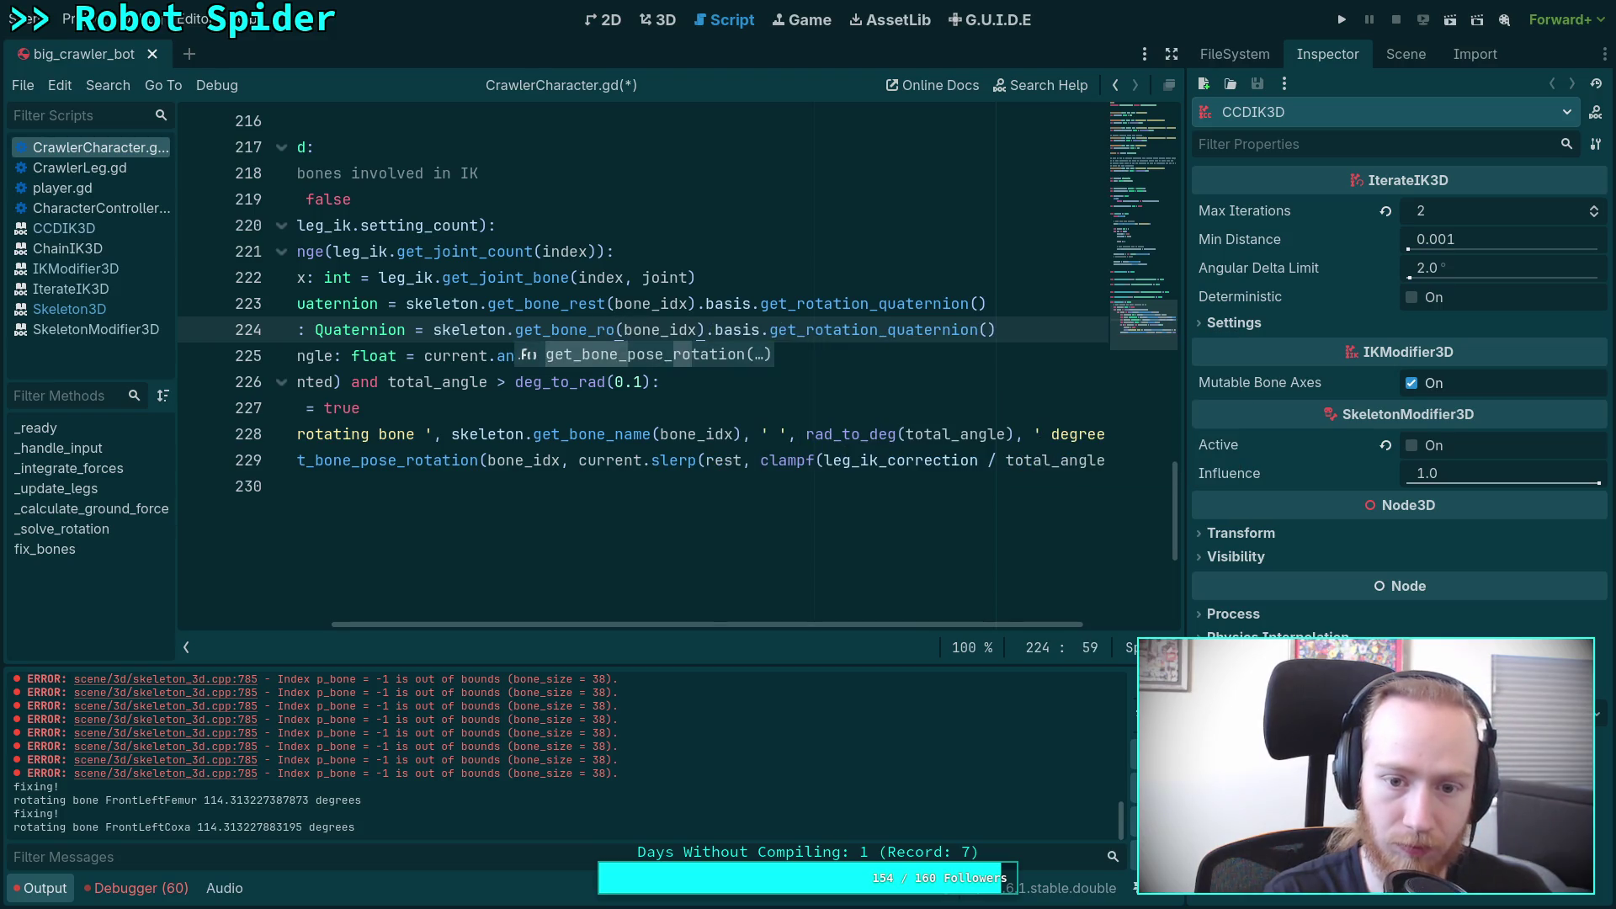
{"action": "key", "text": "Return"}
{"action": "left_click", "coordinate": [804, 329]}
{"action": "key", "text": "shift+End"}
{"action": "key", "text": "Delete"}
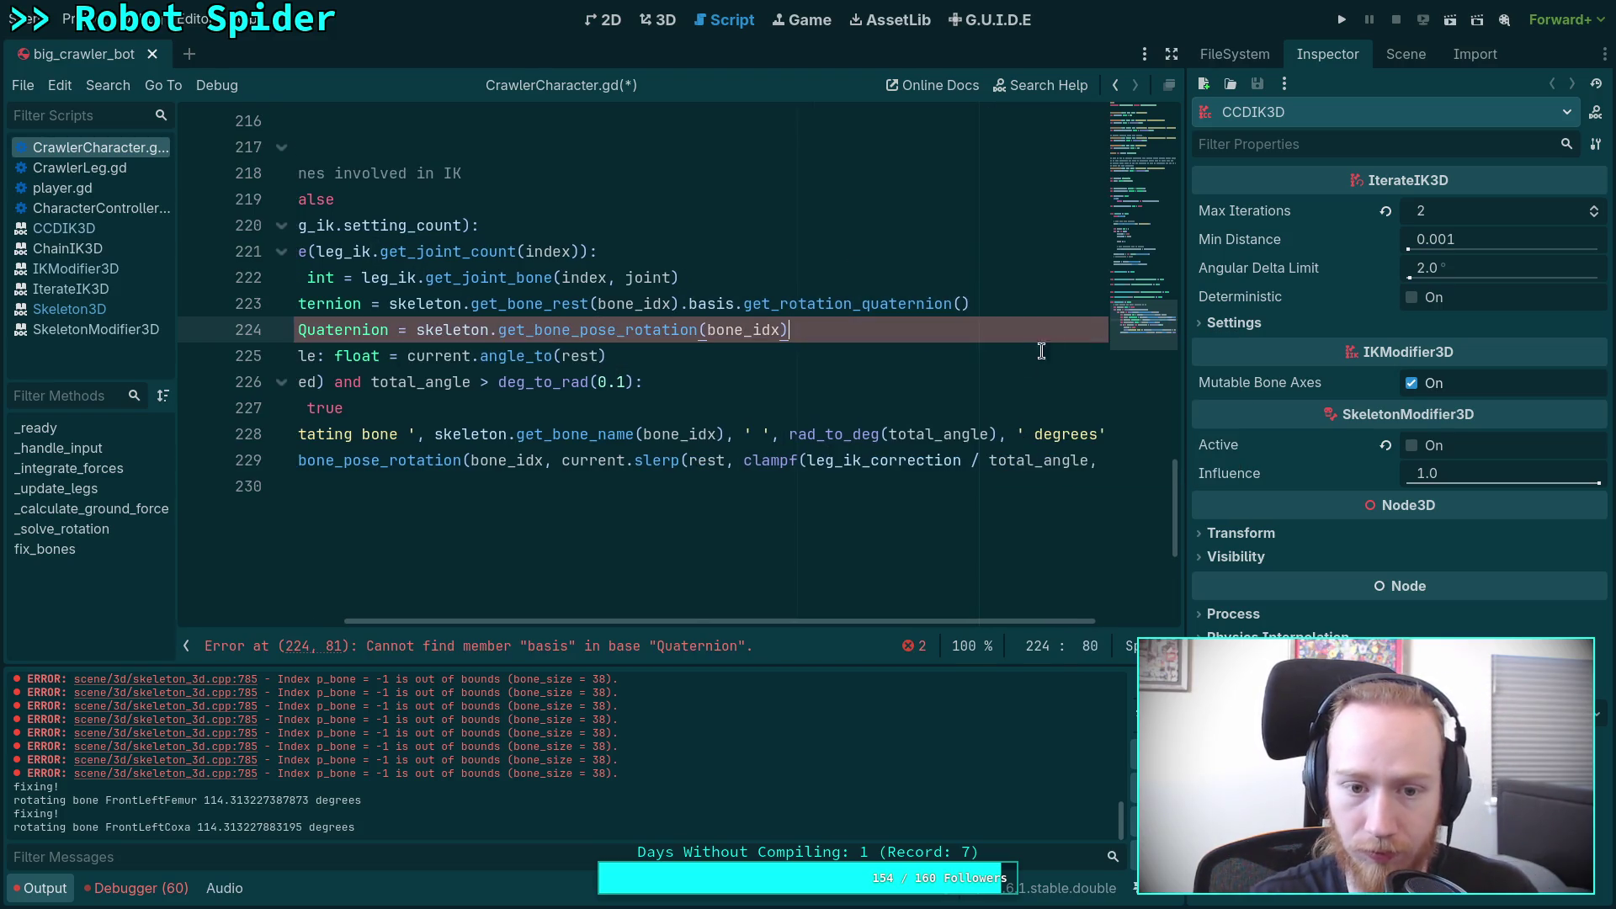
{"action": "left_click_drag", "start_coordinate": [688, 621], "coordinate": [585, 621]}
{"action": "key", "text": "ctrl+s"}
{"action": "left_click", "coordinate": [659, 20]}
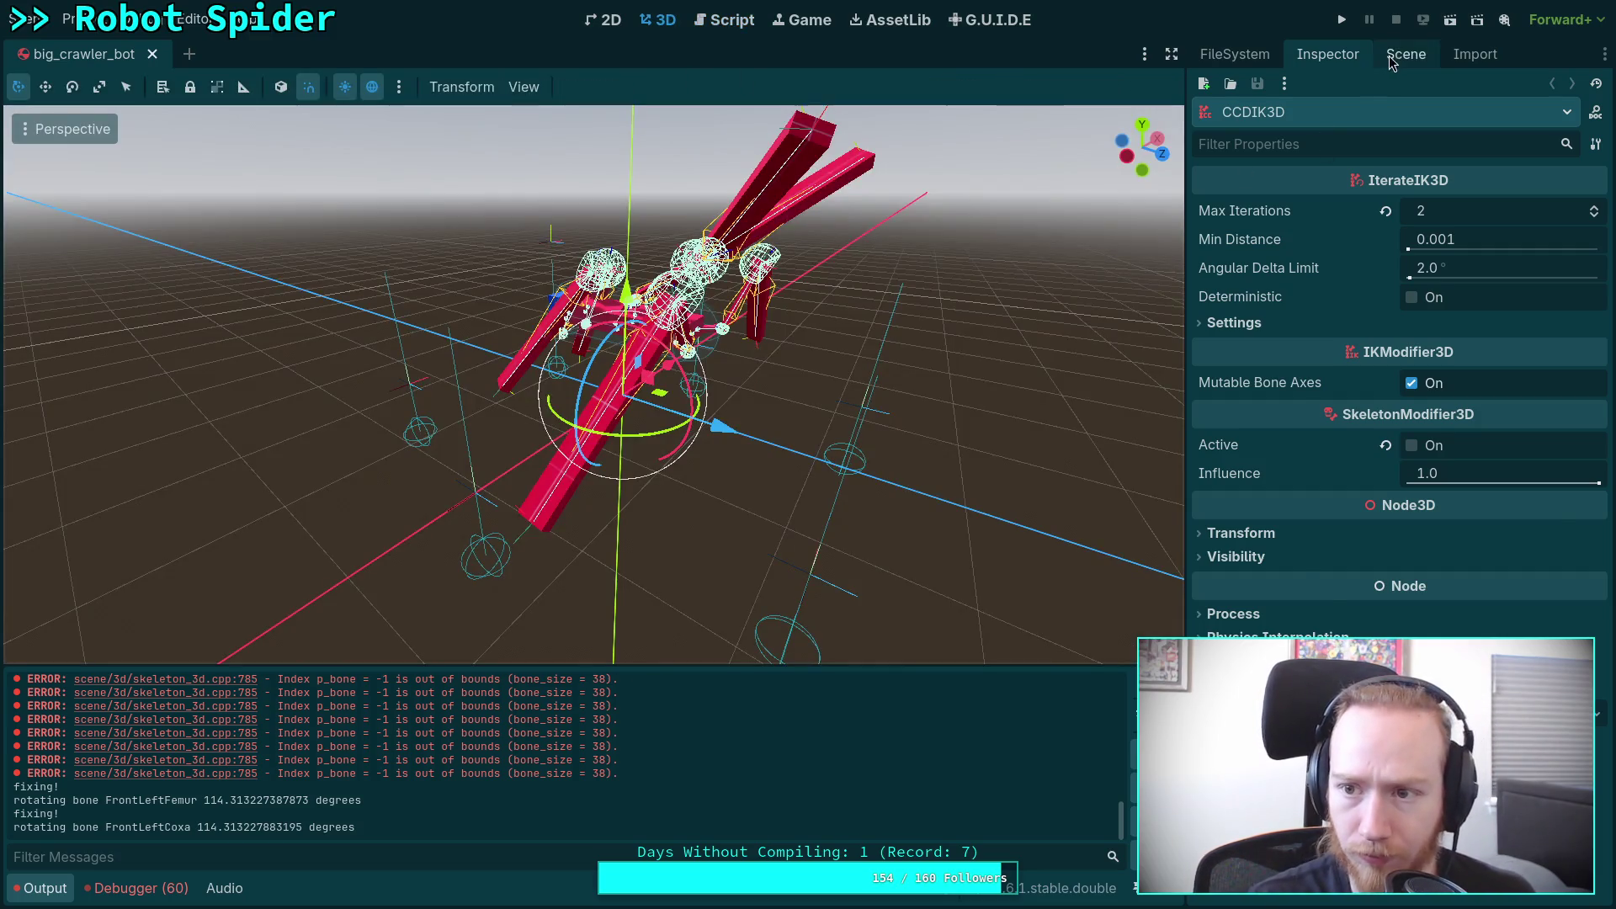
Step: Activate the CCDIK3D modifier and test-drag ML_Target, undoing the last two moves
{"action": "left_click", "coordinate": [1406, 54]}
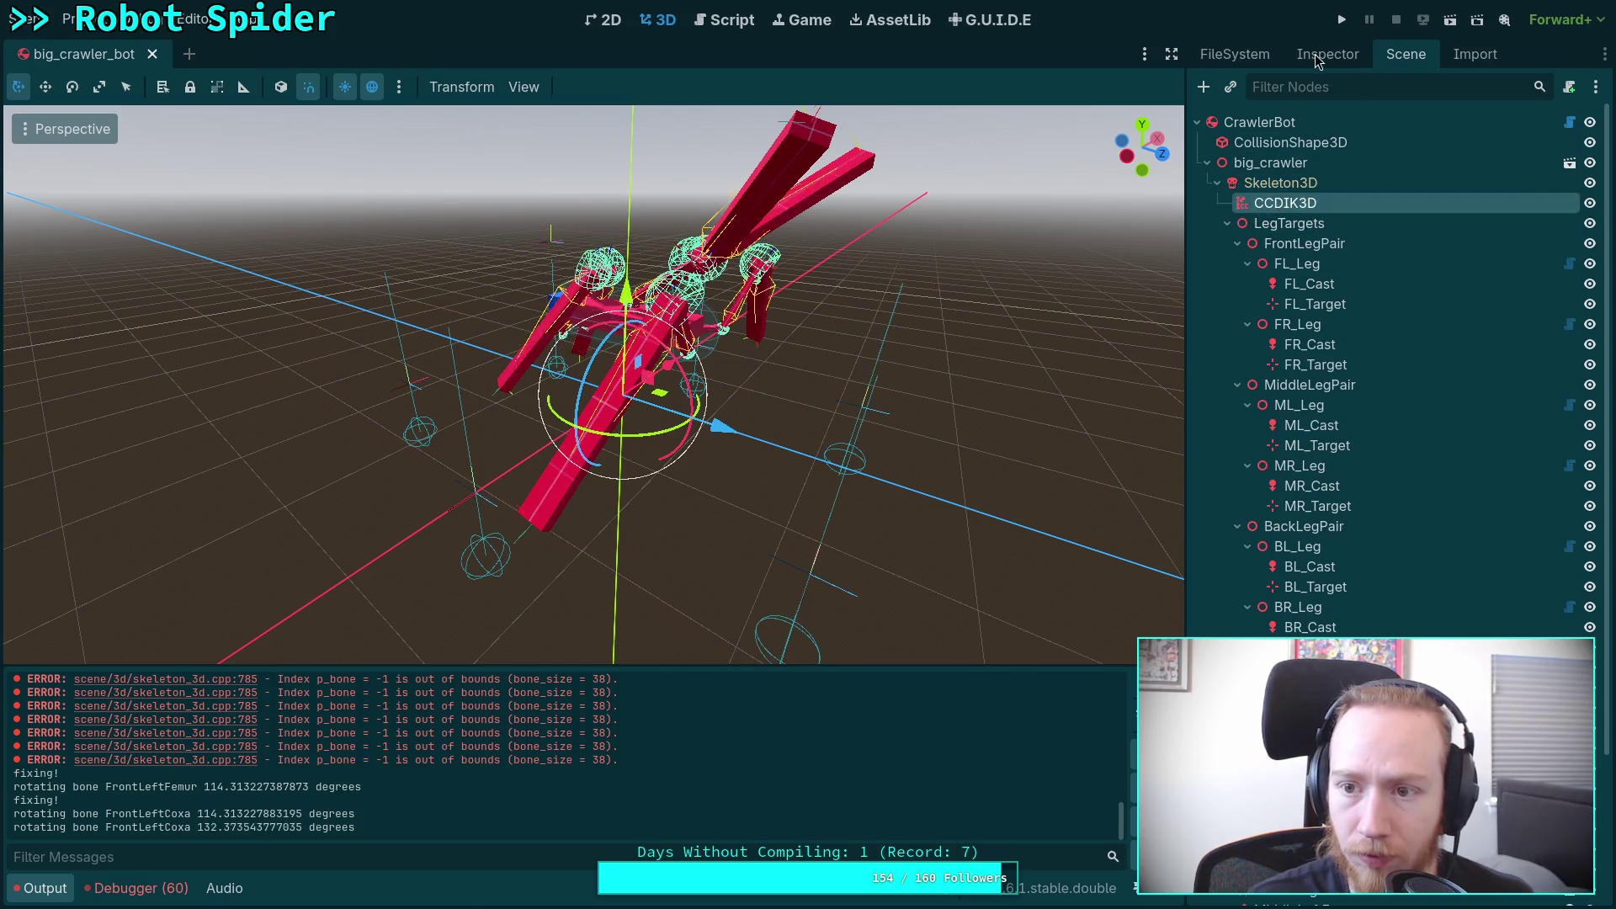
{"action": "left_click", "coordinate": [1327, 54]}
{"action": "left_click", "coordinate": [1411, 446]}
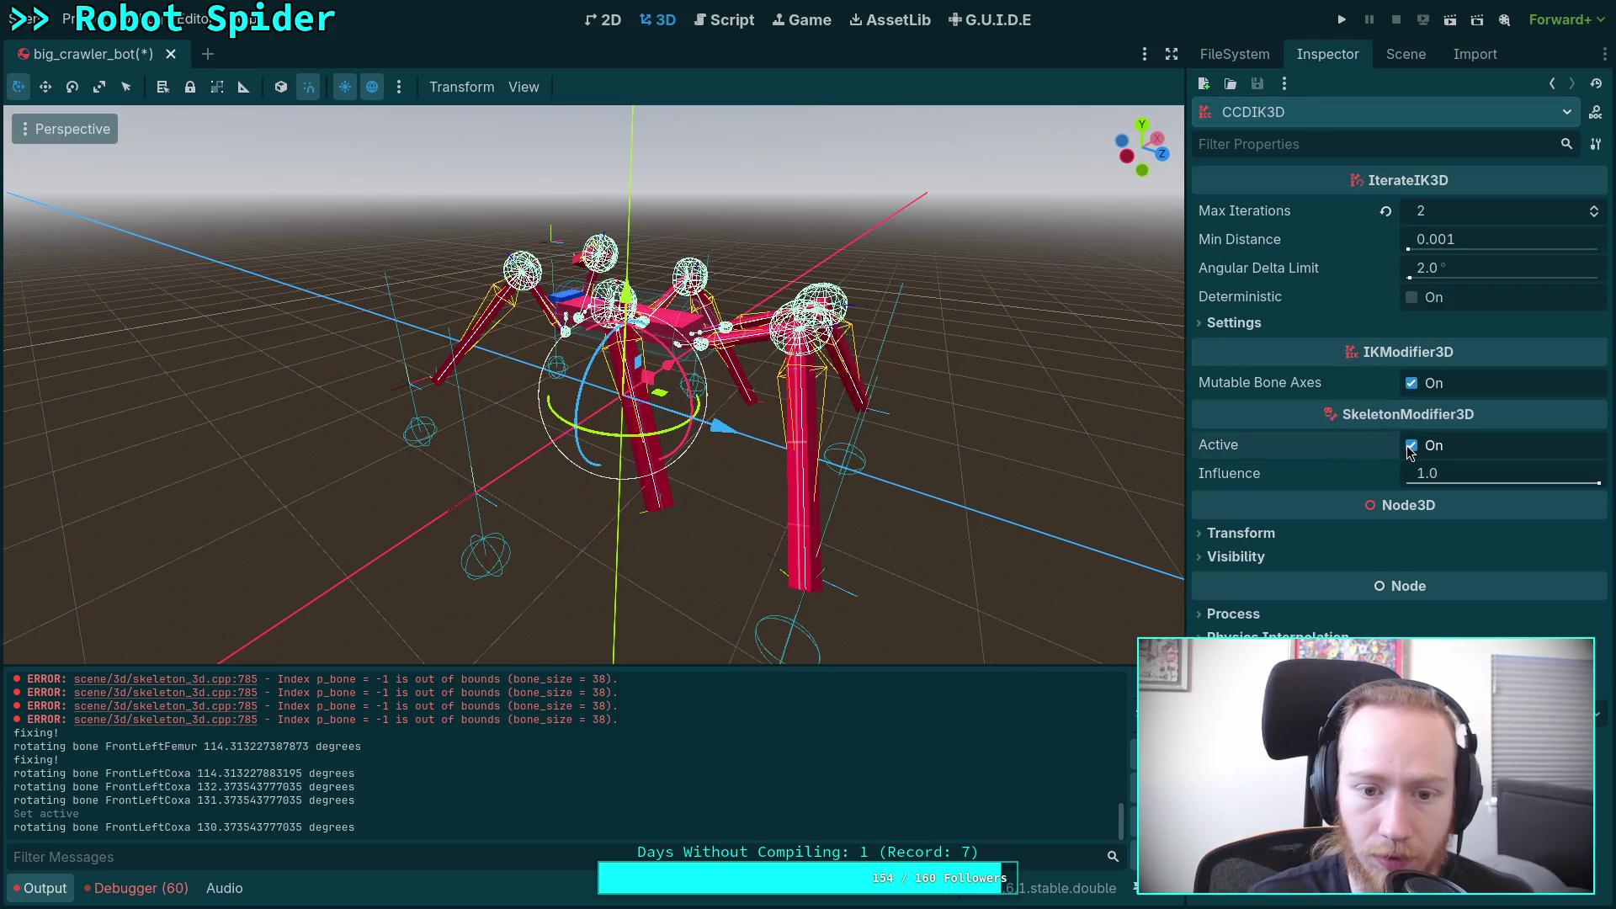
{"action": "scroll", "coordinate": [505, 469], "scroll_direction": "up", "scroll_amount": 5}
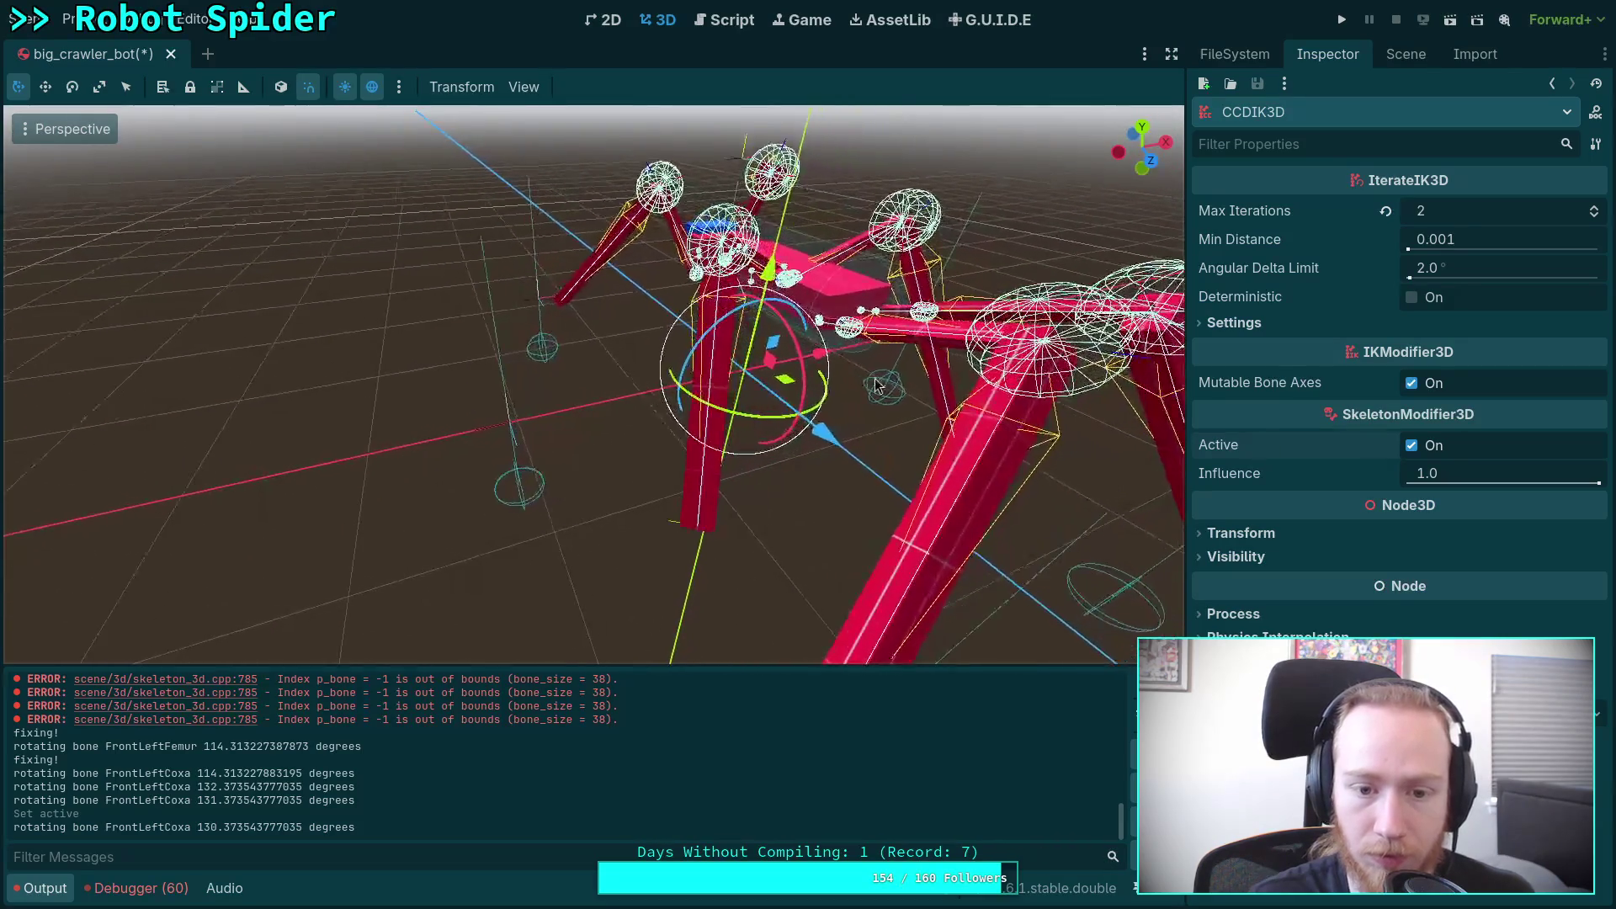
{"action": "left_click", "coordinate": [513, 434]}
{"action": "mouse_move", "coordinate": [589, 405]}
{"action": "left_mouse_down"}
{"action": "mouse_move", "coordinate": [613, 403]}
{"action": "mouse_move", "coordinate": [578, 386]}
{"action": "mouse_move", "coordinate": [452, 433]}
{"action": "mouse_move", "coordinate": [505, 408]}
{"action": "left_mouse_up"}
{"action": "left_click_drag", "start_coordinate": [387, 325], "coordinate": [376, 267]}
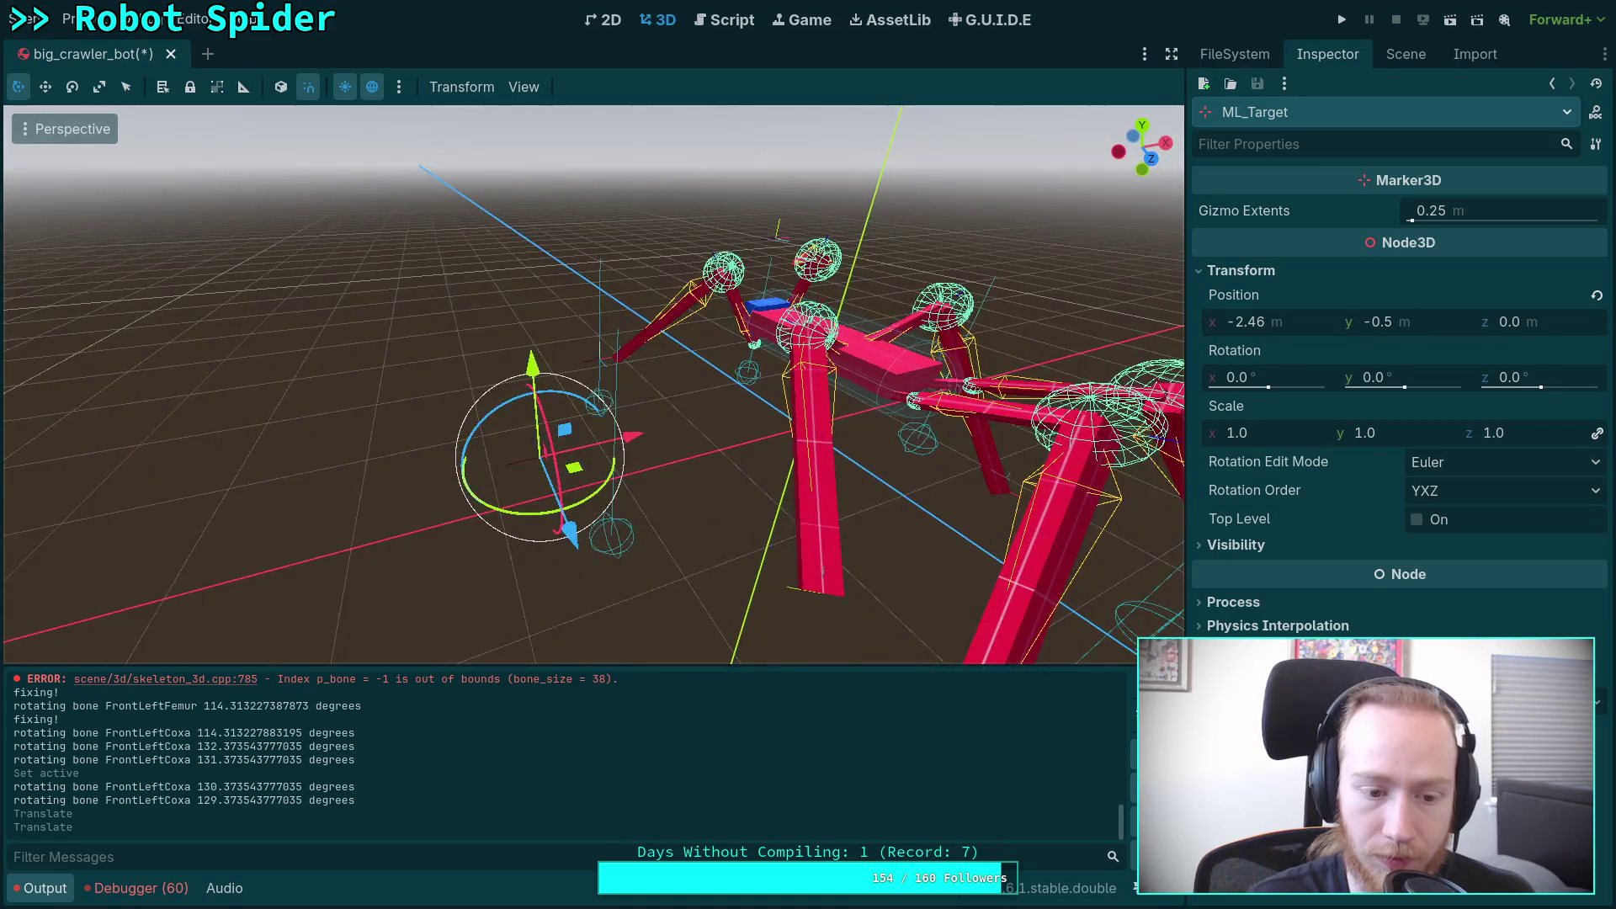
{"action": "mouse_move", "coordinate": [468, 481]}
{"action": "left_mouse_down"}
{"action": "mouse_move", "coordinate": [821, 483]}
{"action": "mouse_move", "coordinate": [587, 455]}
{"action": "mouse_move", "coordinate": [642, 531]}
{"action": "mouse_move", "coordinate": [617, 513]}
{"action": "mouse_move", "coordinate": [570, 542]}
{"action": "mouse_move", "coordinate": [600, 539]}
{"action": "left_mouse_up"}
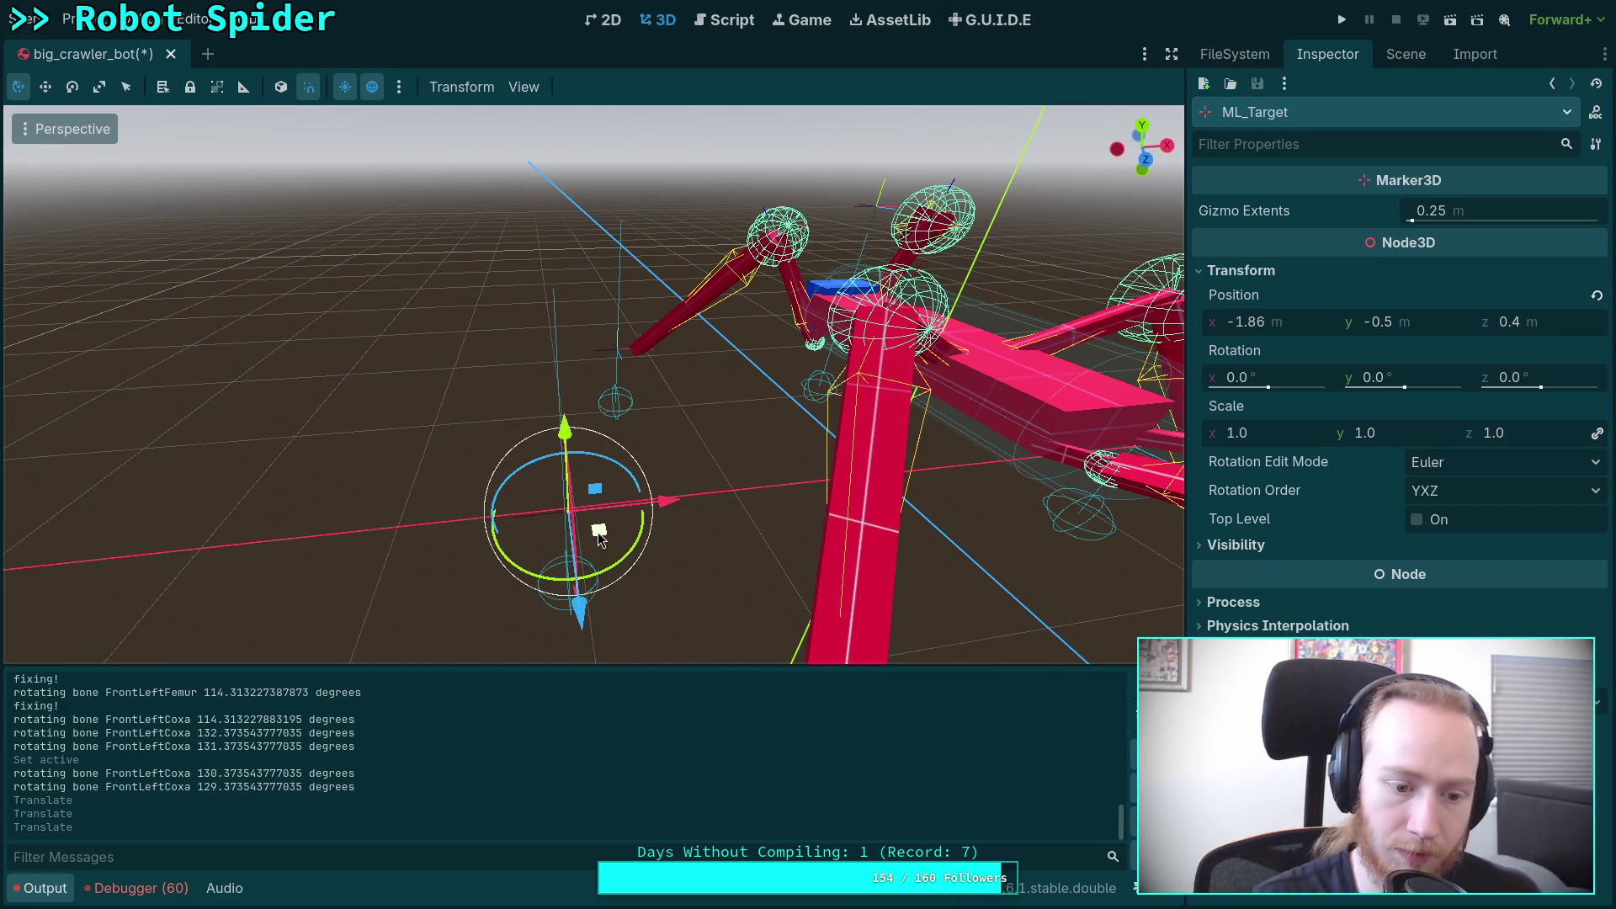
{"action": "key", "text": "ctrl+z"}
{"action": "key", "text": "ctrl+z"}
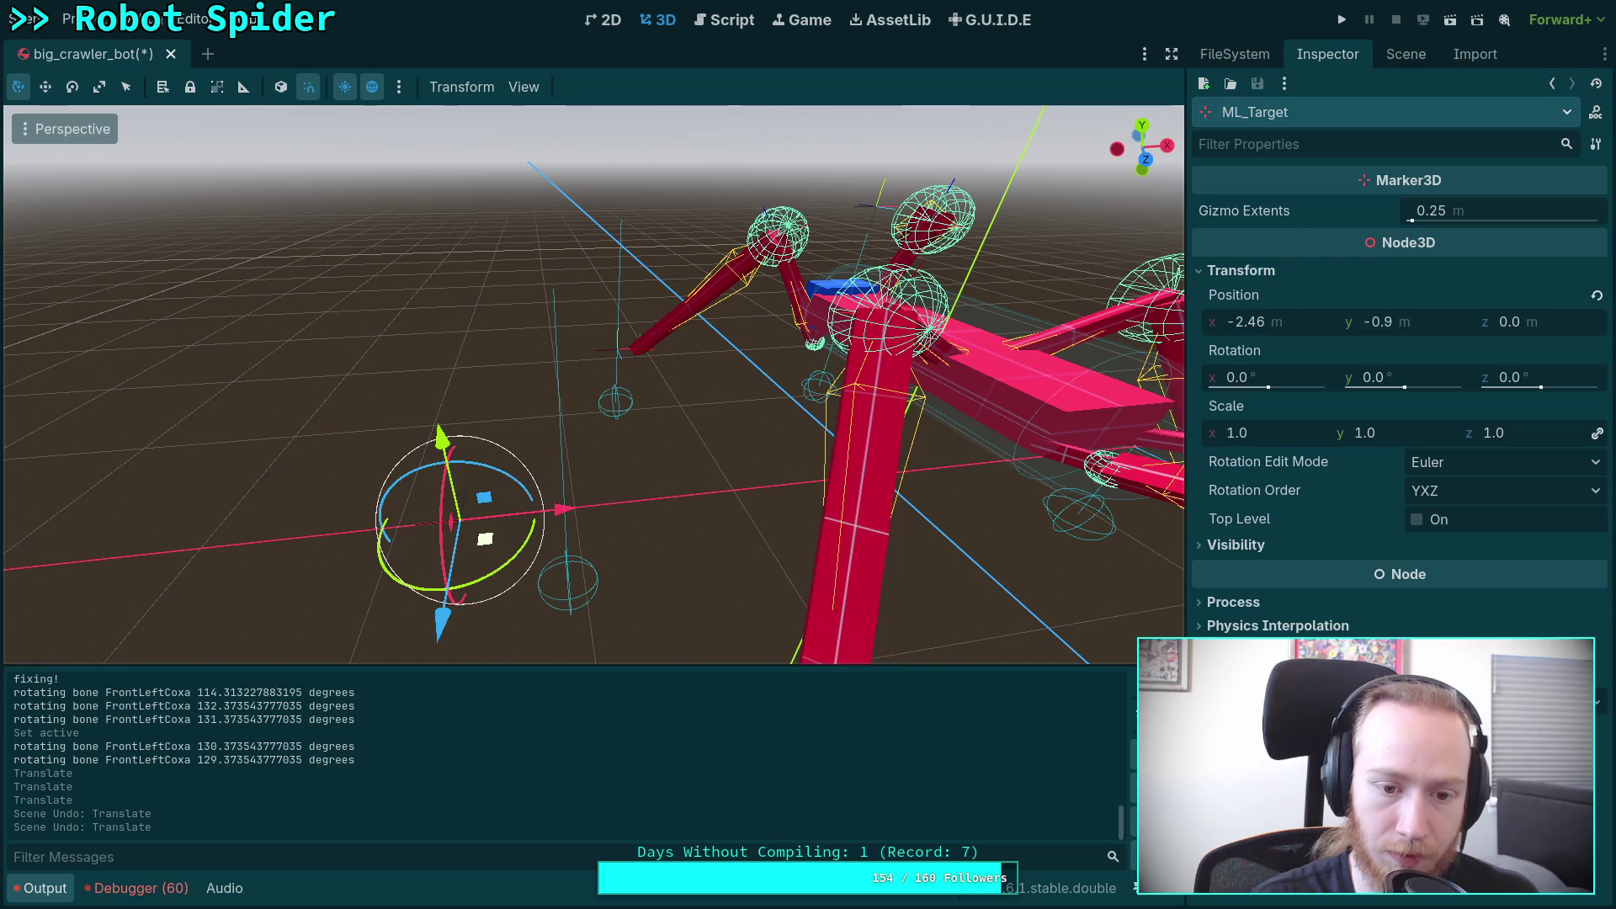
{"action": "key", "text": "ctrl+z"}
Step: Save big_crawler_bot, reload it from disk, and clear the Output log
{"action": "key", "text": "ctrl+s"}
{"action": "left_click", "coordinate": [30, 20]}
{"action": "left_click", "coordinate": [117, 380]}
{"action": "left_click_drag", "start_coordinate": [177, 402], "coordinate": [965, 643]}
{"action": "left_click", "coordinate": [1135, 682]}
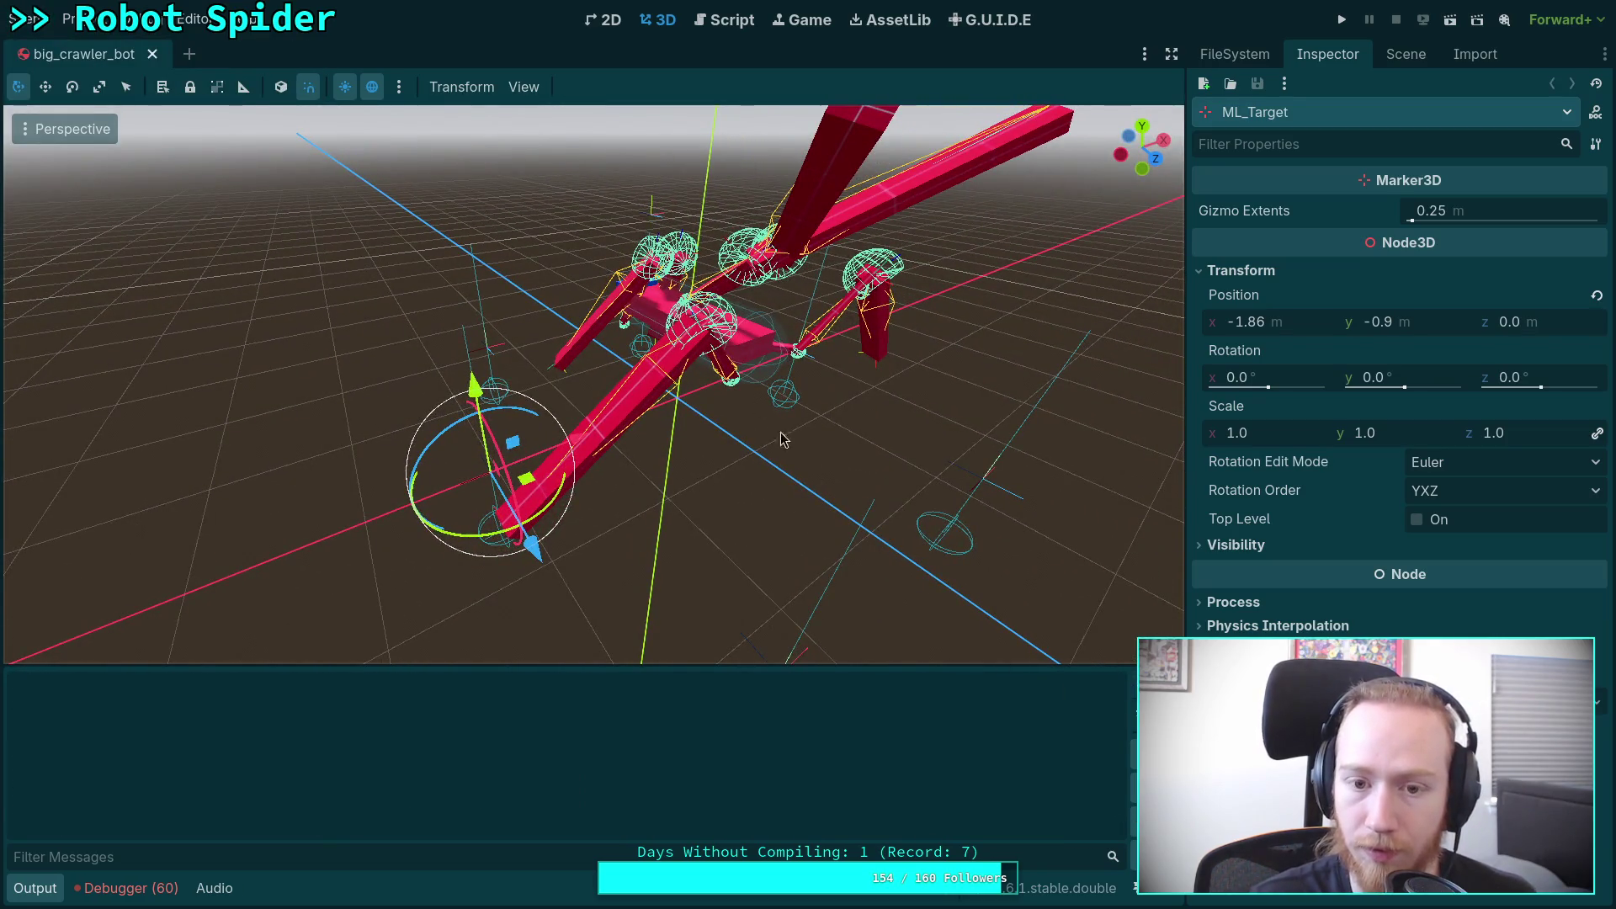
{"action": "left_click", "coordinate": [723, 24]}
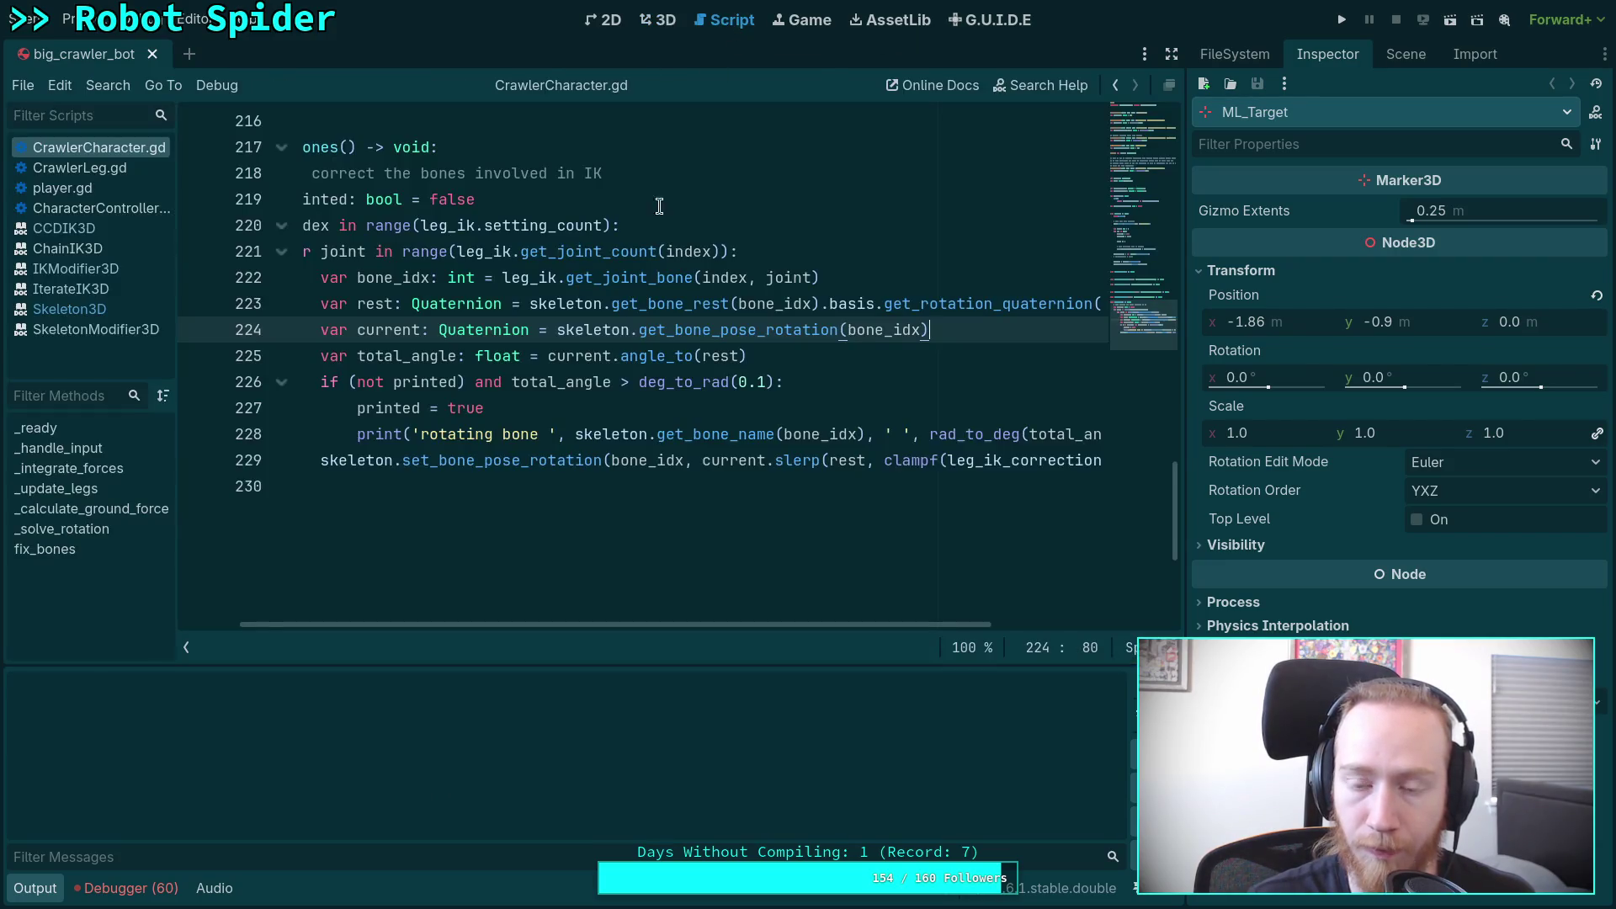
Step: Collapse the scripts list and inspect CrawlerBot: Leg IK is CCDIK3D, Leg IK Correction 1.0
{"action": "scroll", "coordinate": [495, 471], "scroll_direction": "up", "scroll_amount": 1}
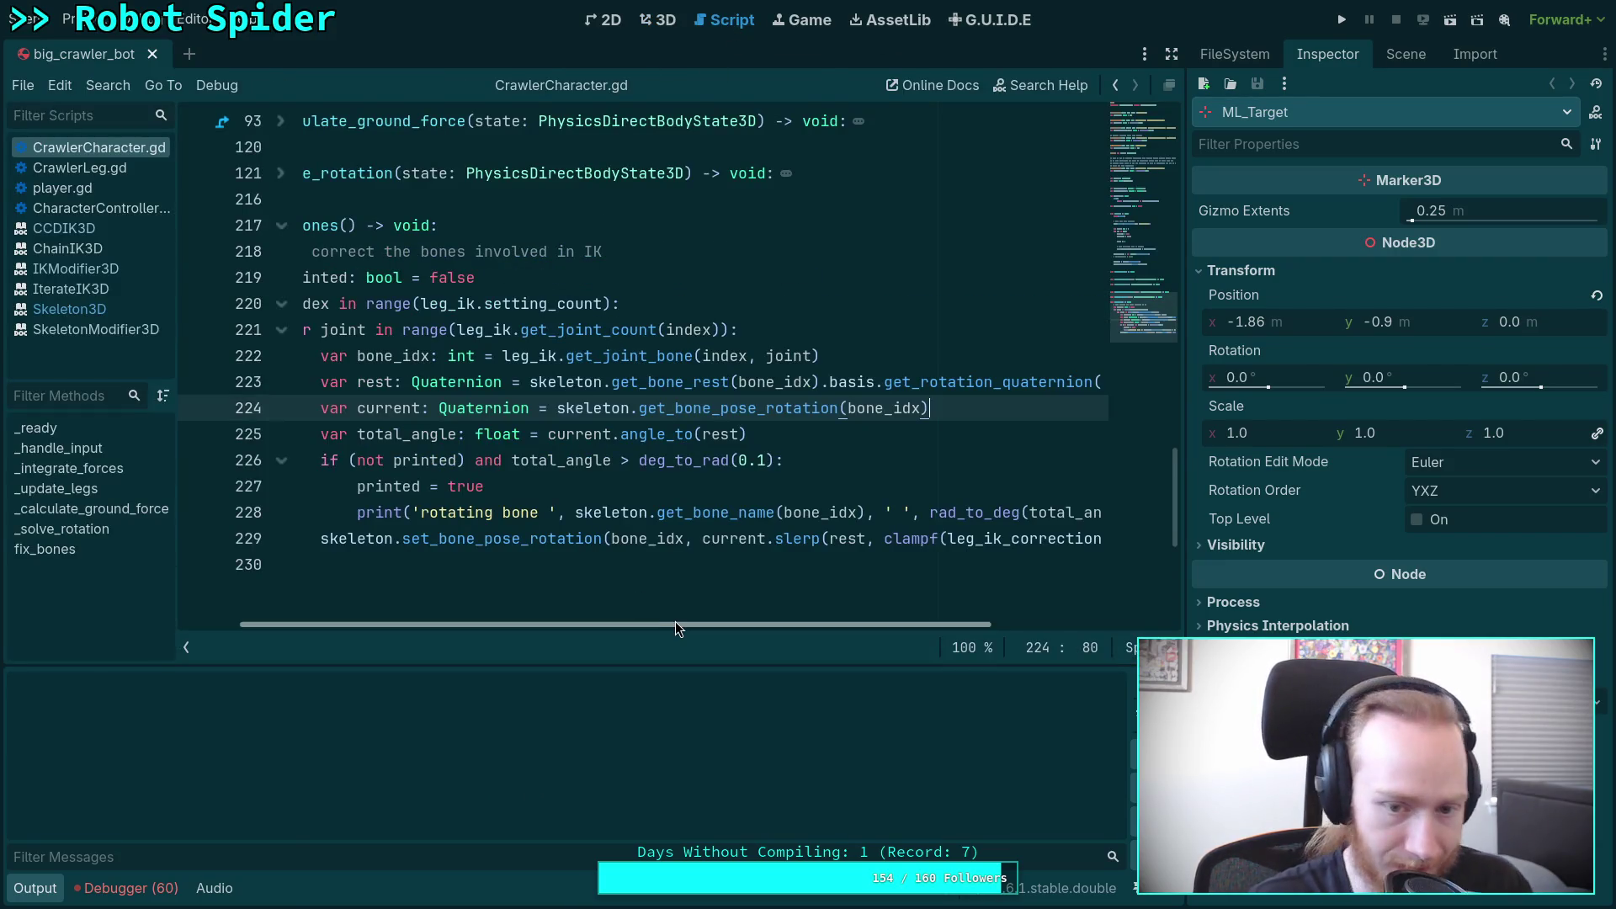
{"action": "mouse_move", "coordinate": [675, 623]}
{"action": "left_mouse_down"}
{"action": "mouse_move", "coordinate": [810, 626]}
{"action": "mouse_move", "coordinate": [549, 628]}
{"action": "left_mouse_up"}
{"action": "left_click", "coordinate": [185, 649]}
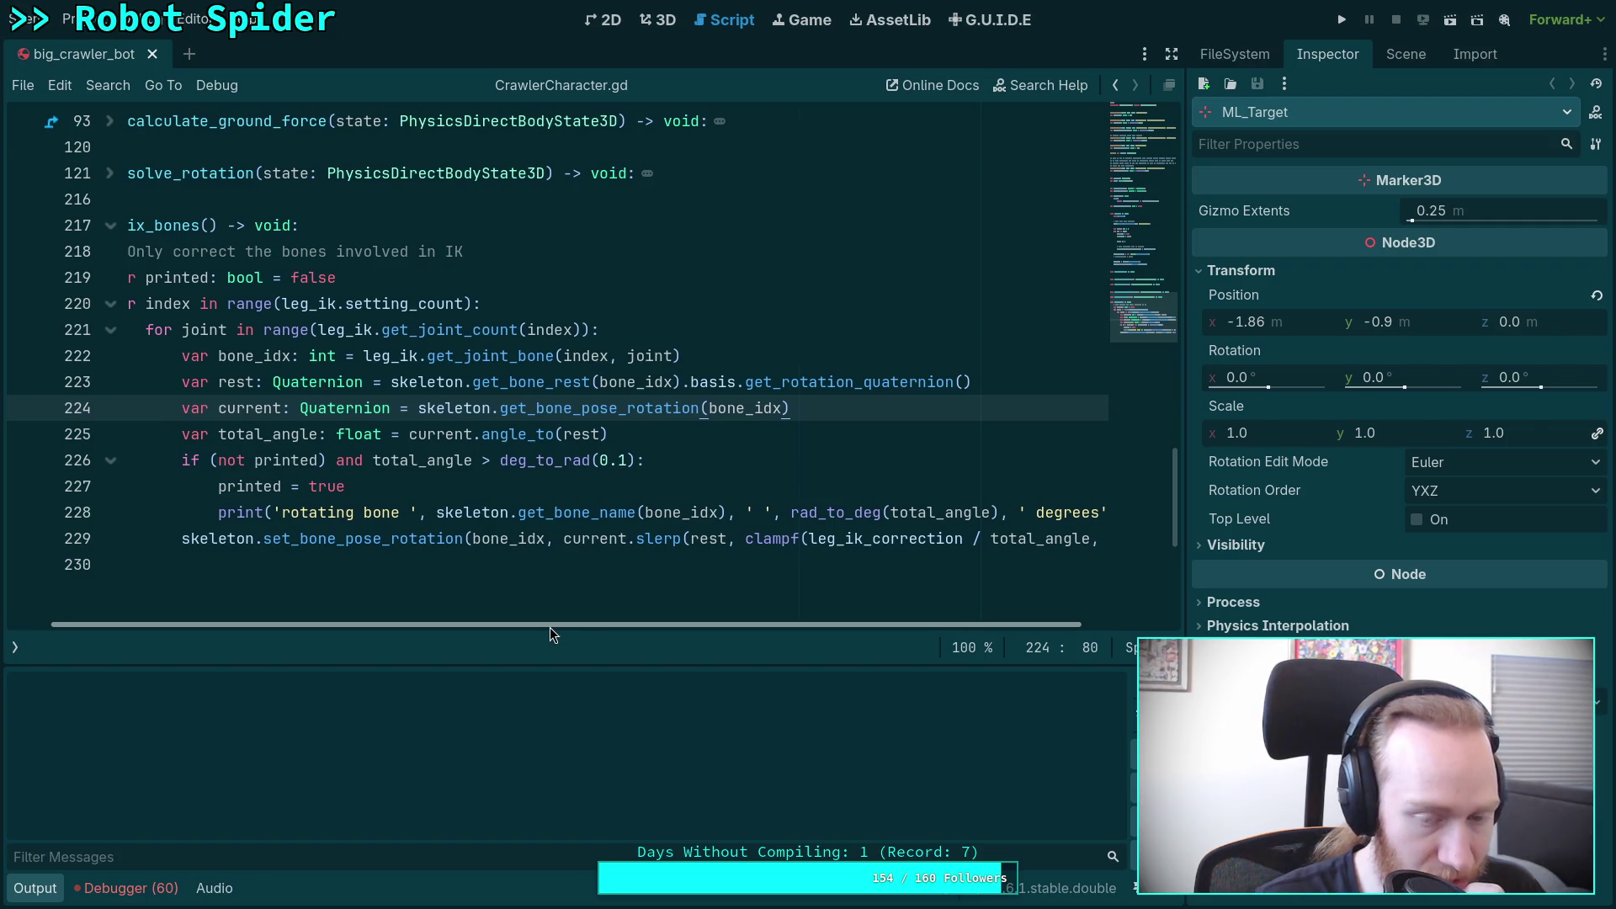
{"action": "mouse_move", "coordinate": [549, 628]}
{"action": "left_mouse_down"}
{"action": "mouse_move", "coordinate": [532, 628]}
{"action": "mouse_move", "coordinate": [559, 628]}
{"action": "left_mouse_up"}
{"action": "left_click", "coordinate": [1405, 54]}
{"action": "left_click", "coordinate": [1259, 122]}
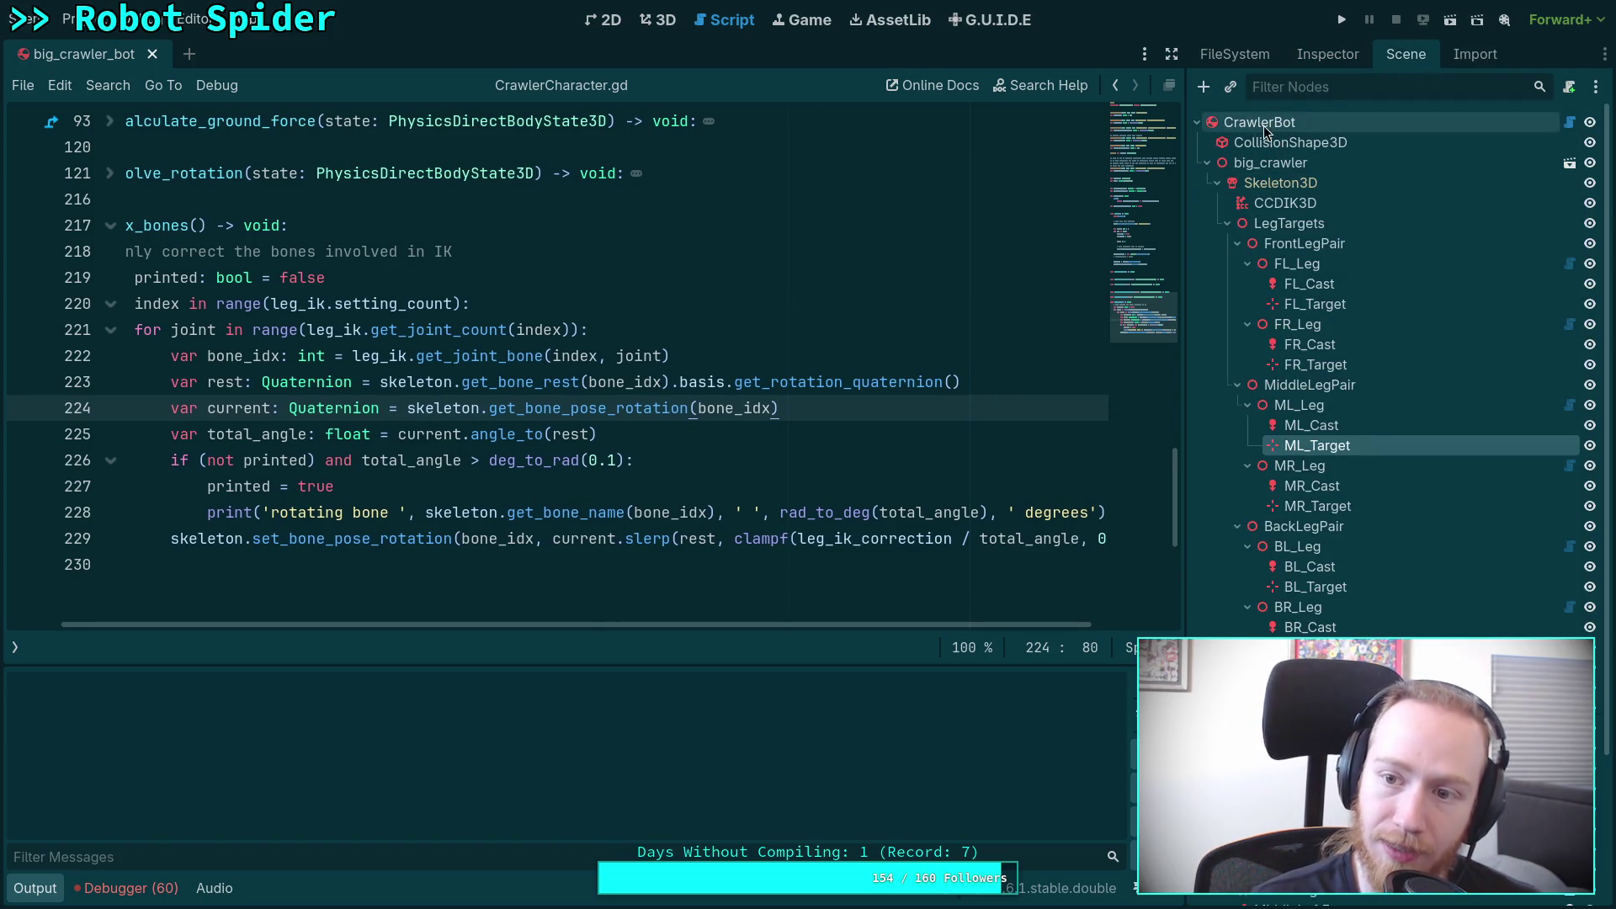
{"action": "left_click", "coordinate": [1327, 53]}
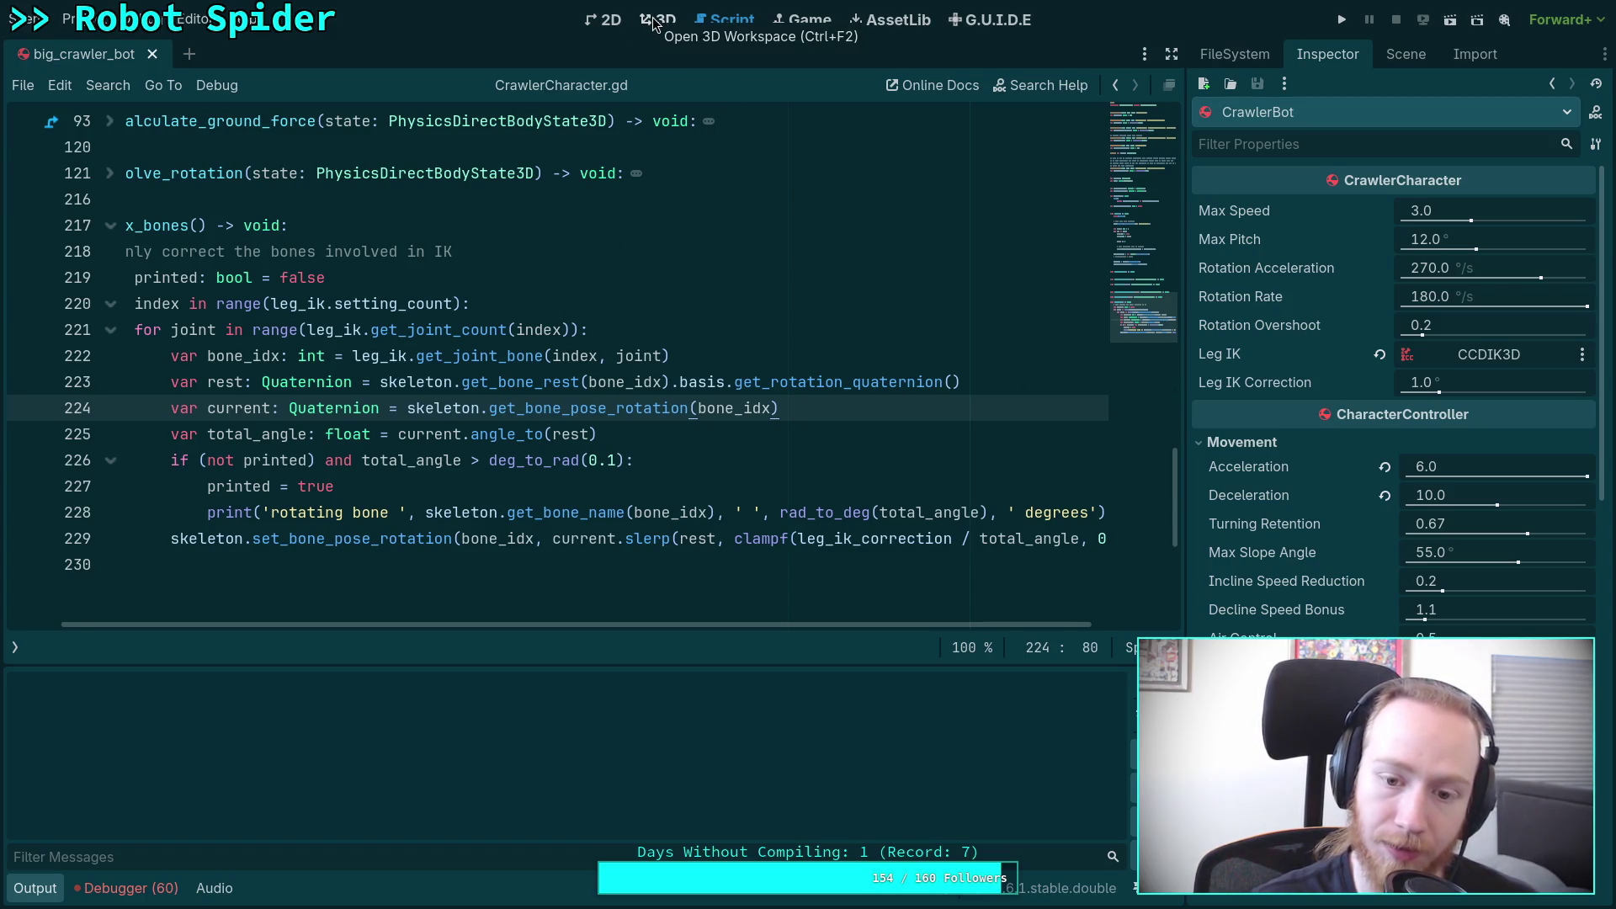
Step: Review the pose_updated signal docs against its fix_bones connection in _ready
{"action": "left_click_drag", "start_coordinate": [618, 624], "coordinate": [539, 626]}
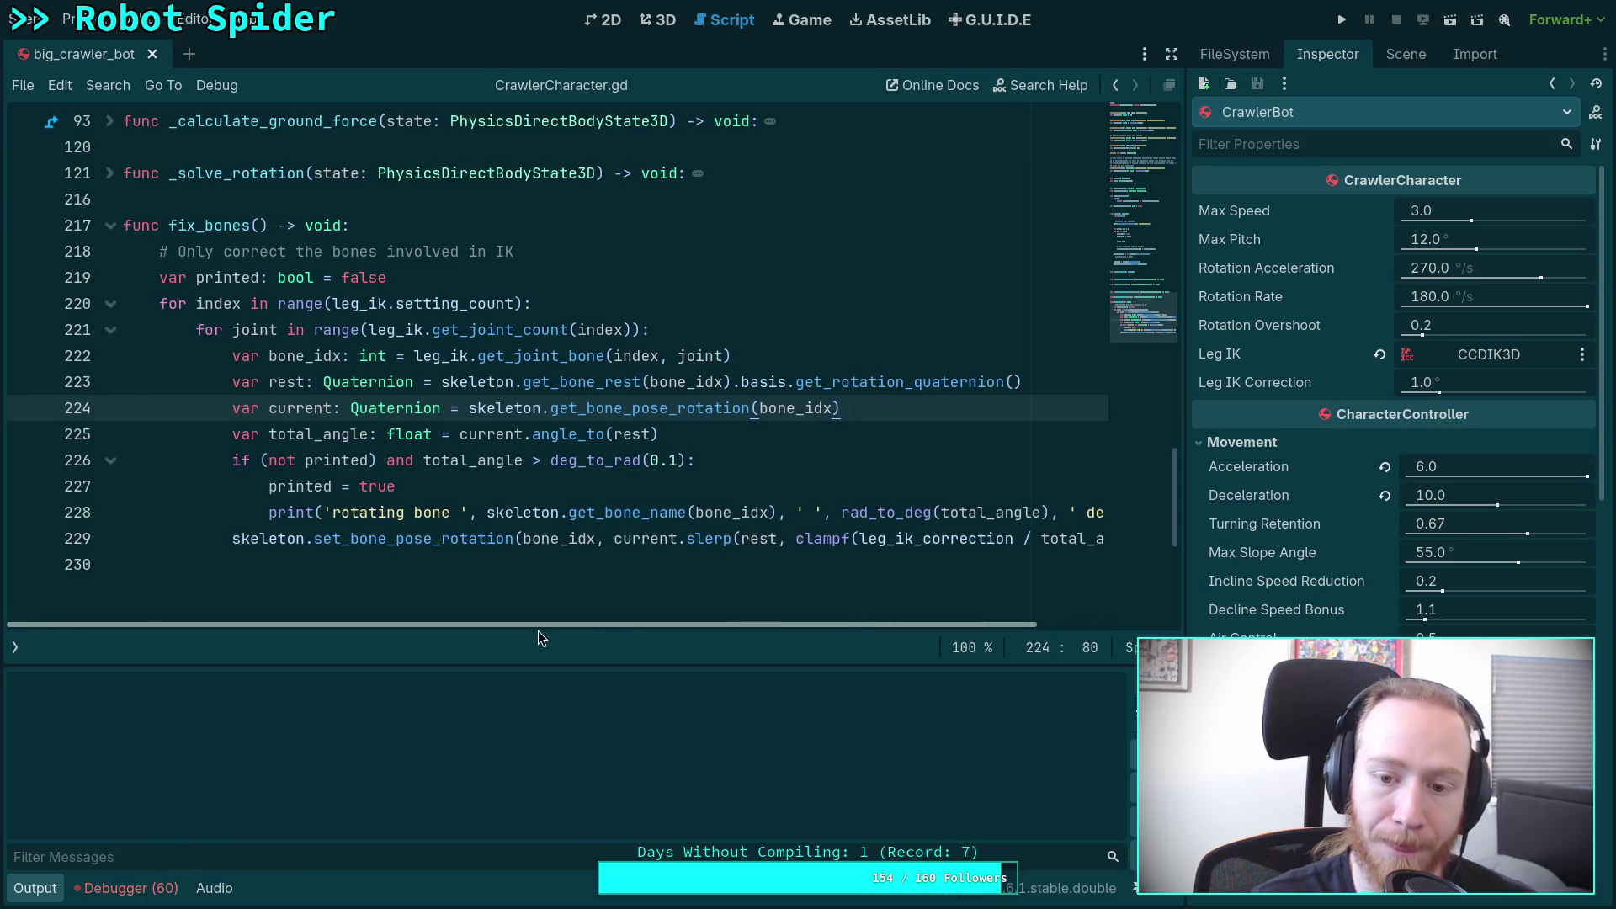
{"action": "left_click", "coordinate": [1011, 539]}
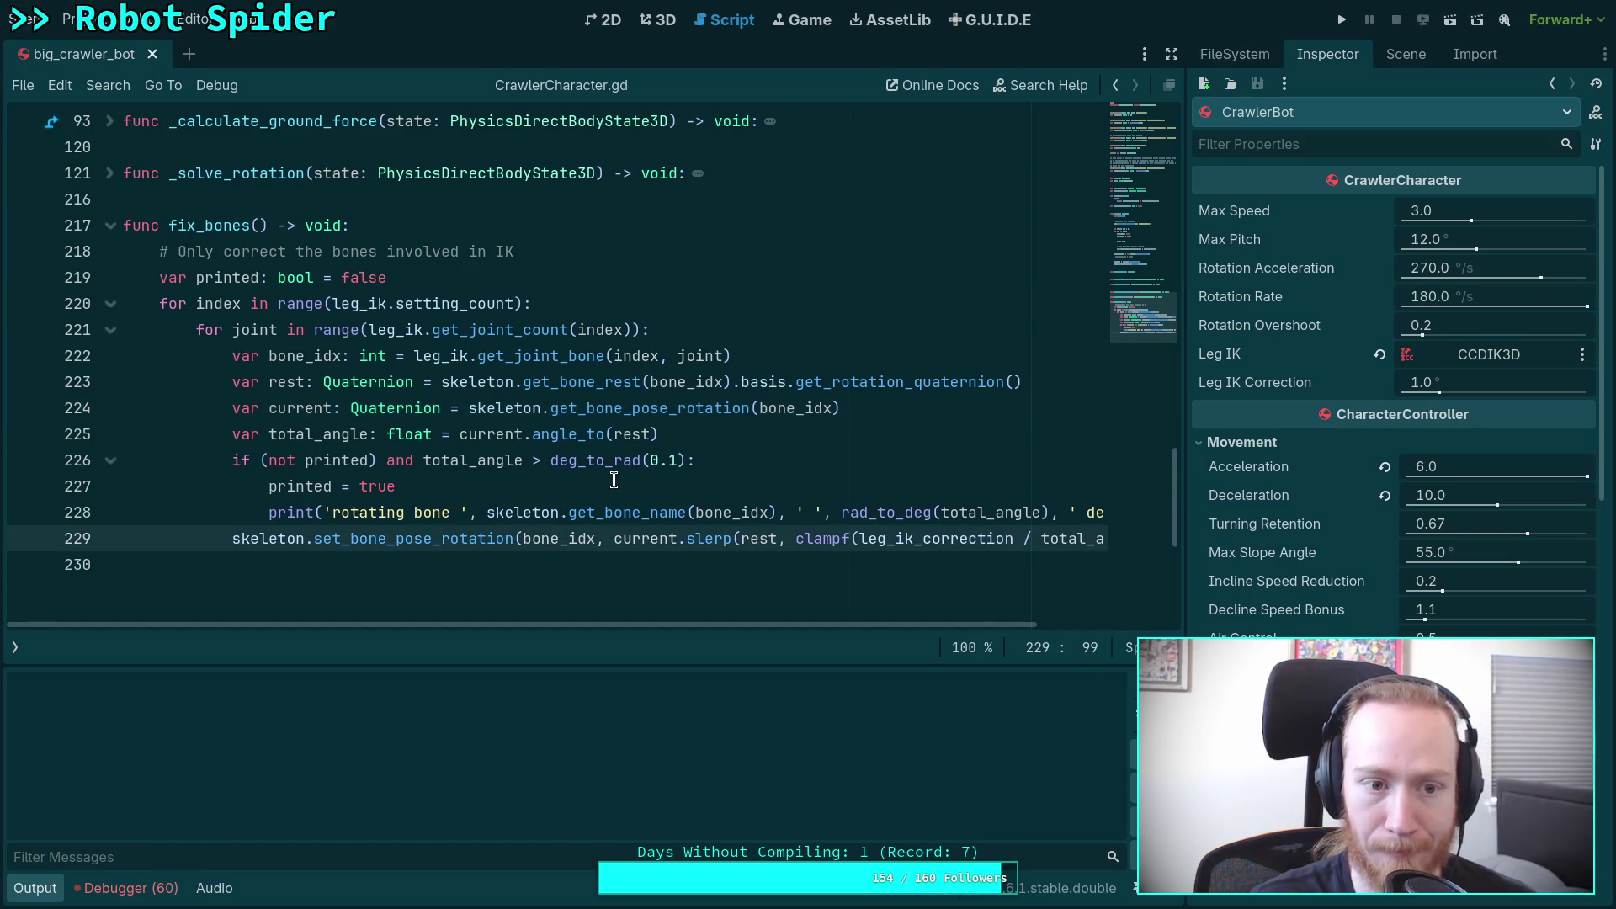
{"action": "scroll", "coordinate": [614, 479], "scroll_direction": "up", "scroll_amount": 8}
{"action": "scroll", "coordinate": [613, 480], "scroll_direction": "up", "scroll_amount": 1}
{"action": "scroll", "coordinate": [612, 475], "scroll_direction": "down", "scroll_amount": 2}
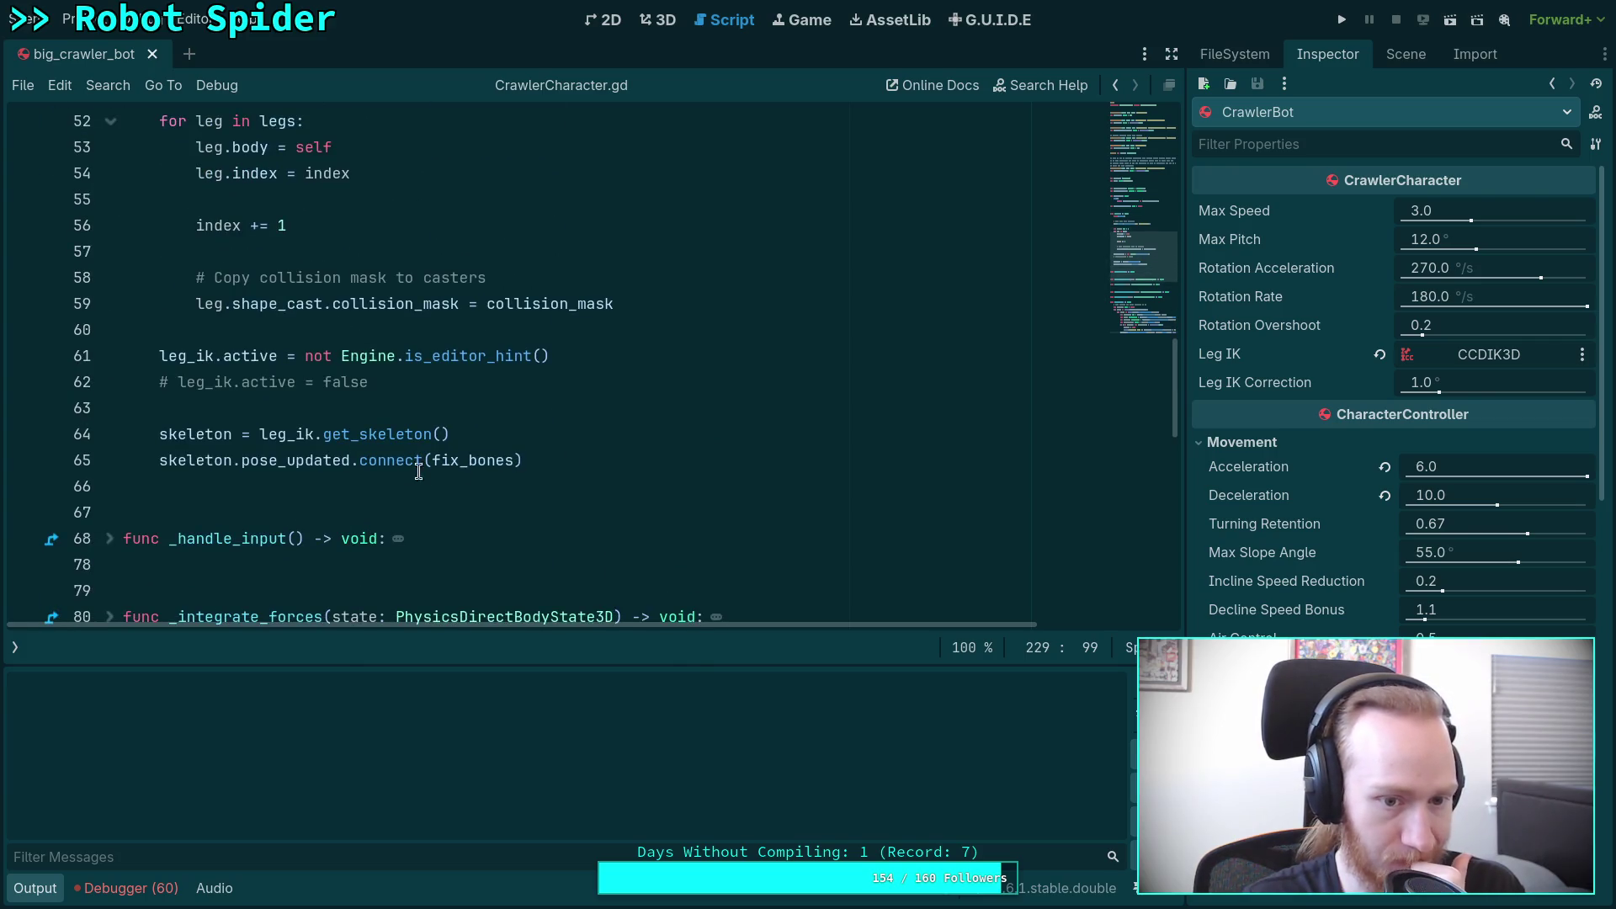
{"action": "mouse_move", "coordinate": [487, 458]}
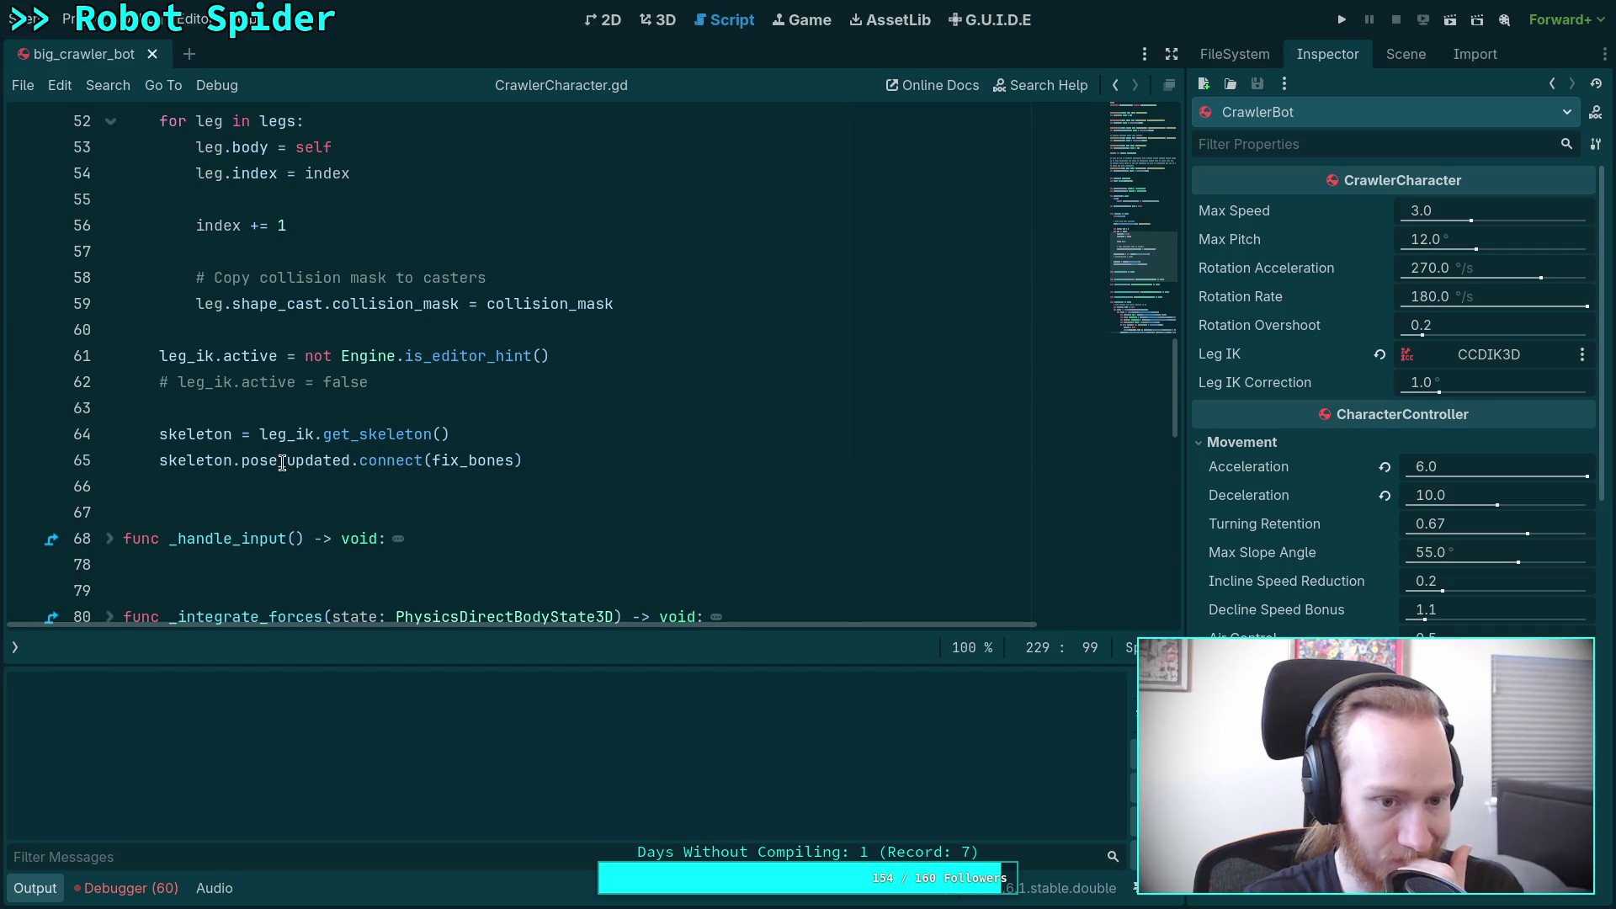
{"action": "mouse_move", "coordinate": [282, 463]}
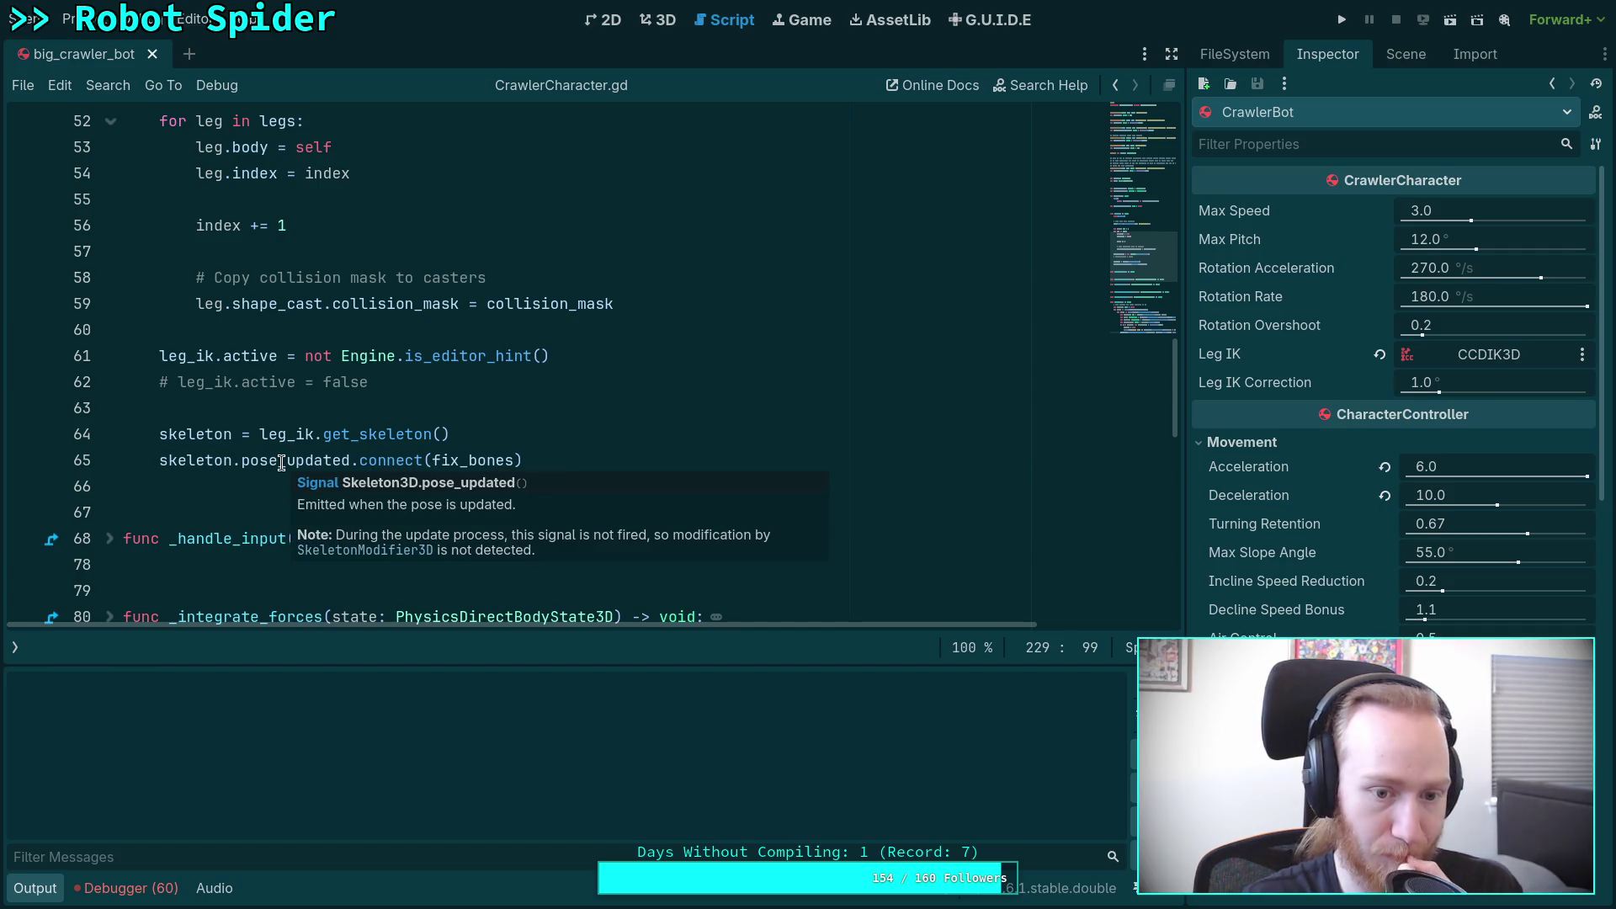
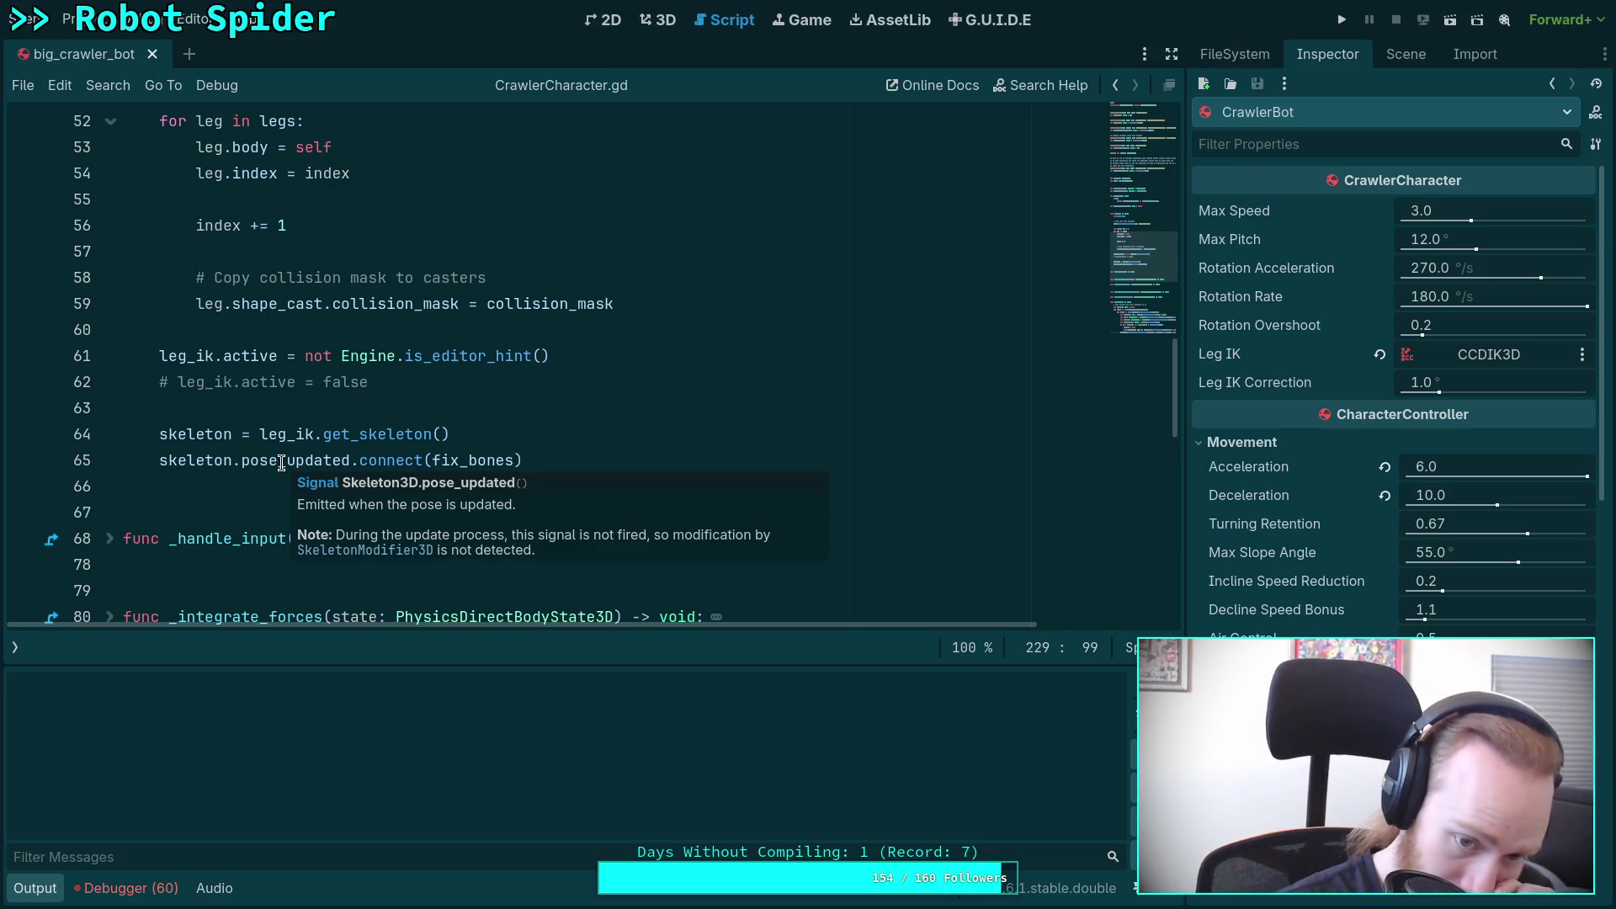
Step: Scroll past the pose_updated connection and bring up skeleton_3d.cpp on GitHub in the browser
{"action": "scroll", "coordinate": [700, 302], "scroll_direction": "down", "scroll_amount": 5}
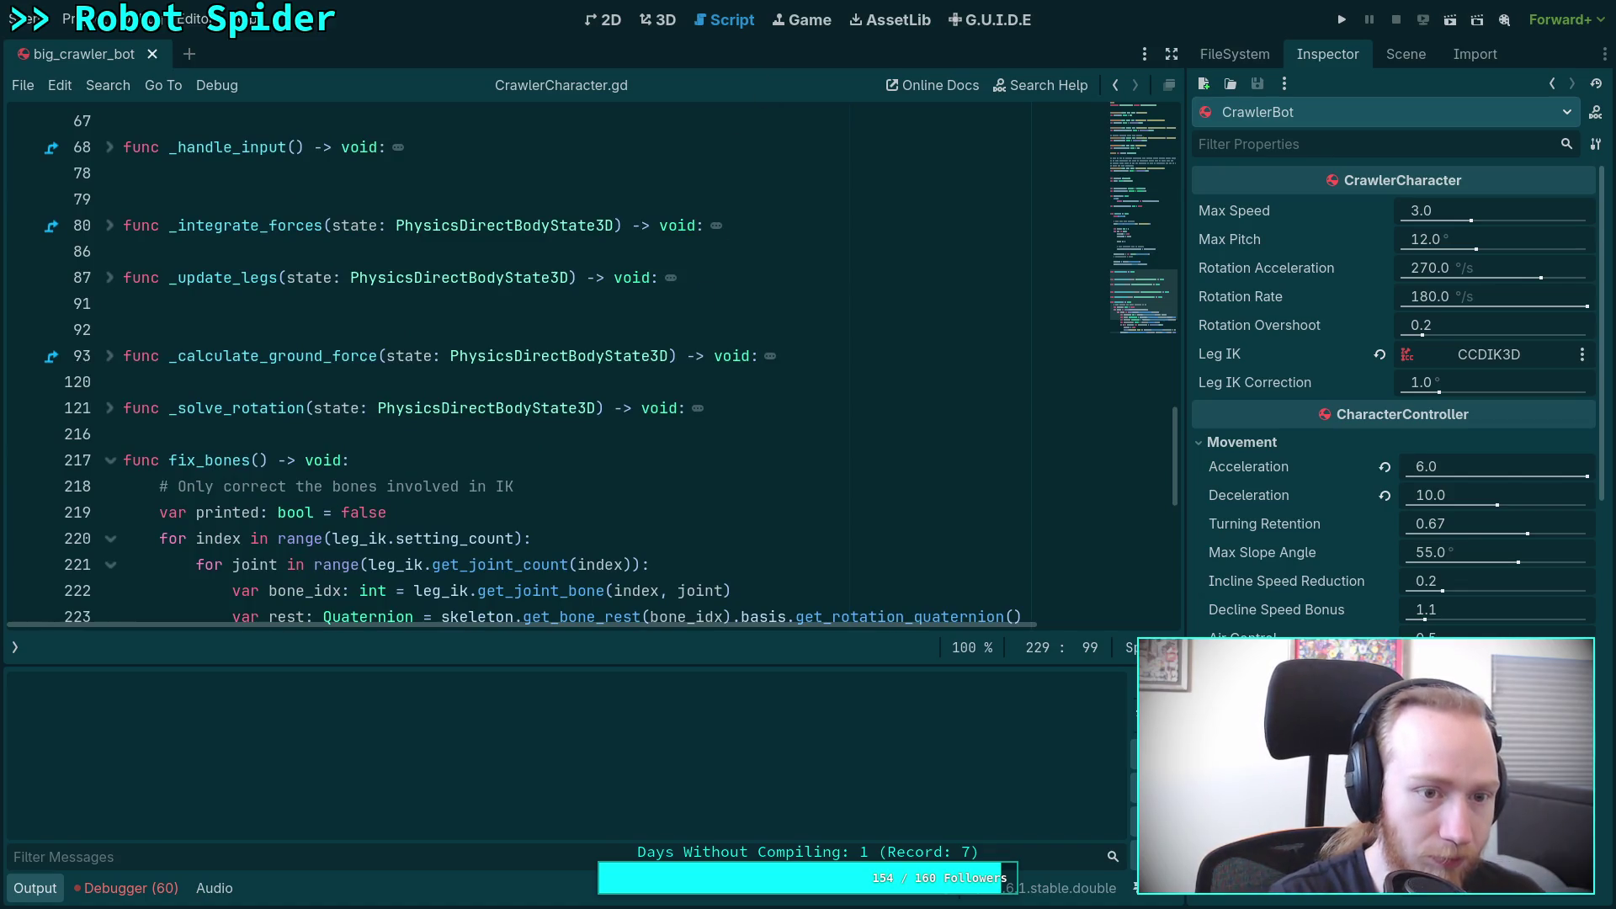
{"action": "key", "text": "super+Right"}
{"action": "key", "text": "super+Right"}
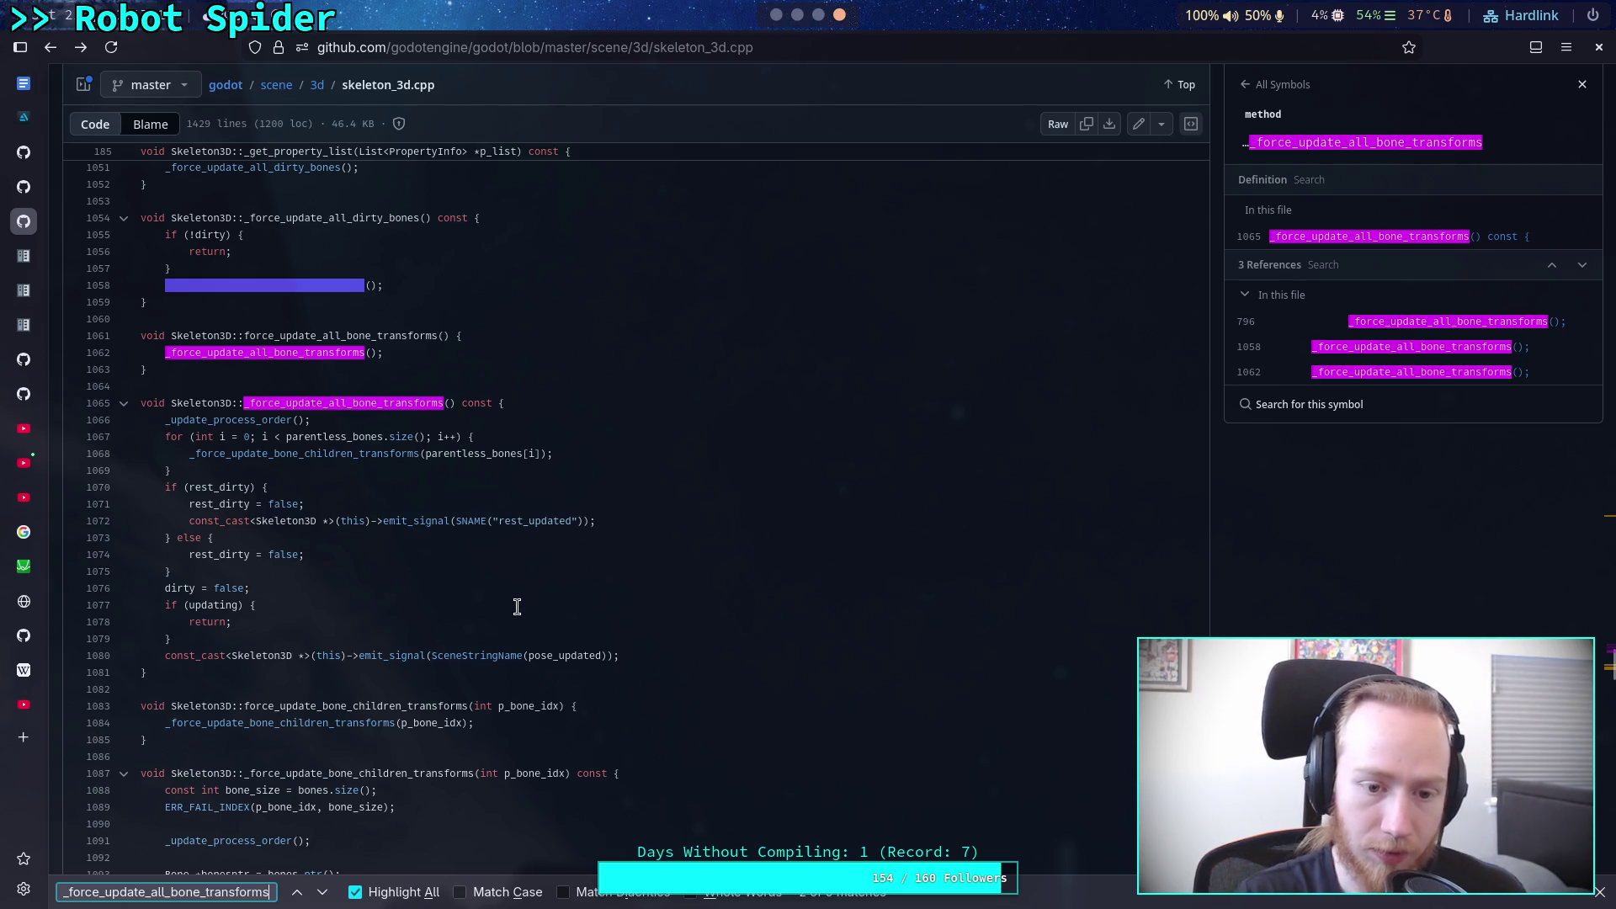
Step: Search the page for process_modifiers and jump to its next occurrence
{"action": "scroll", "coordinate": [505, 594], "scroll_direction": "up", "scroll_amount": 10}
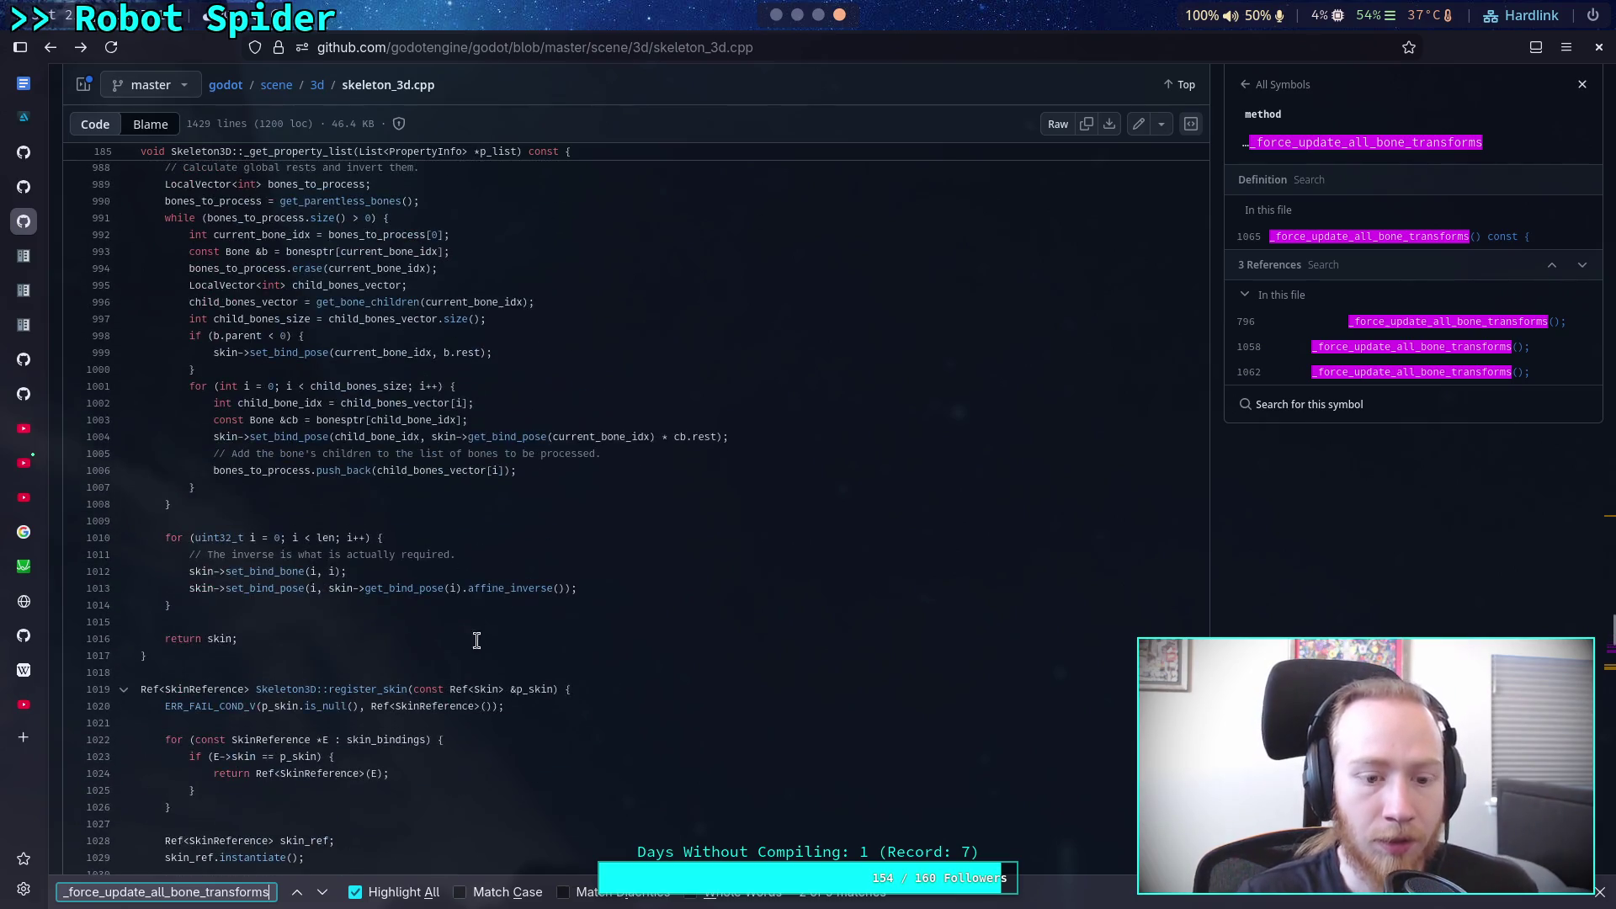
{"action": "key", "text": "ctrl+a"}
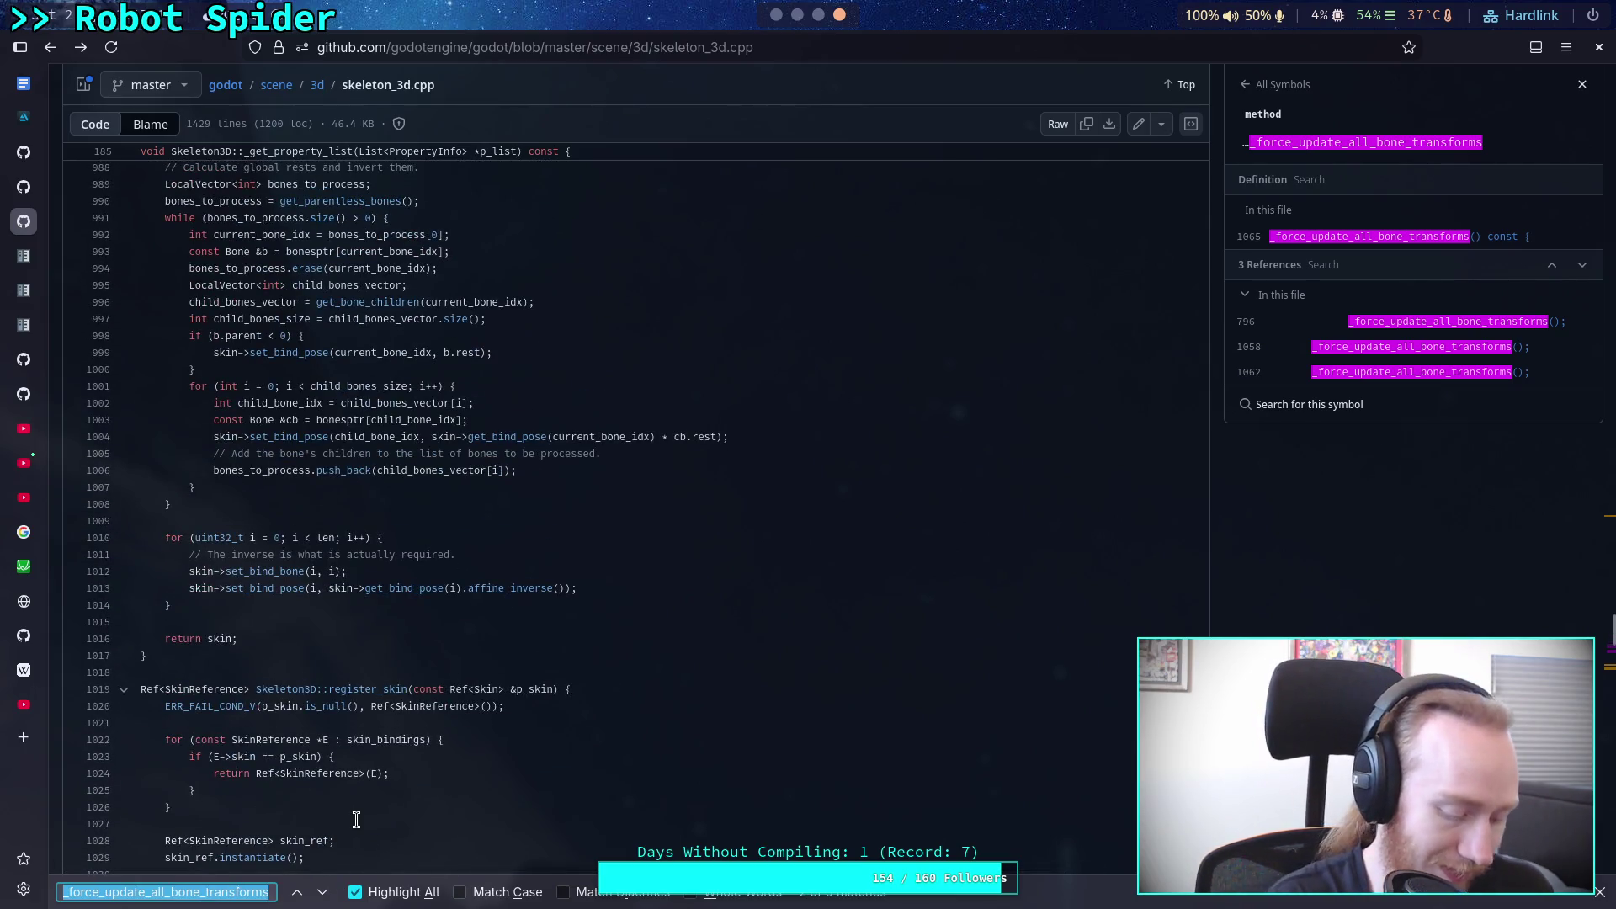
{"action": "type", "text": "process_mod"}
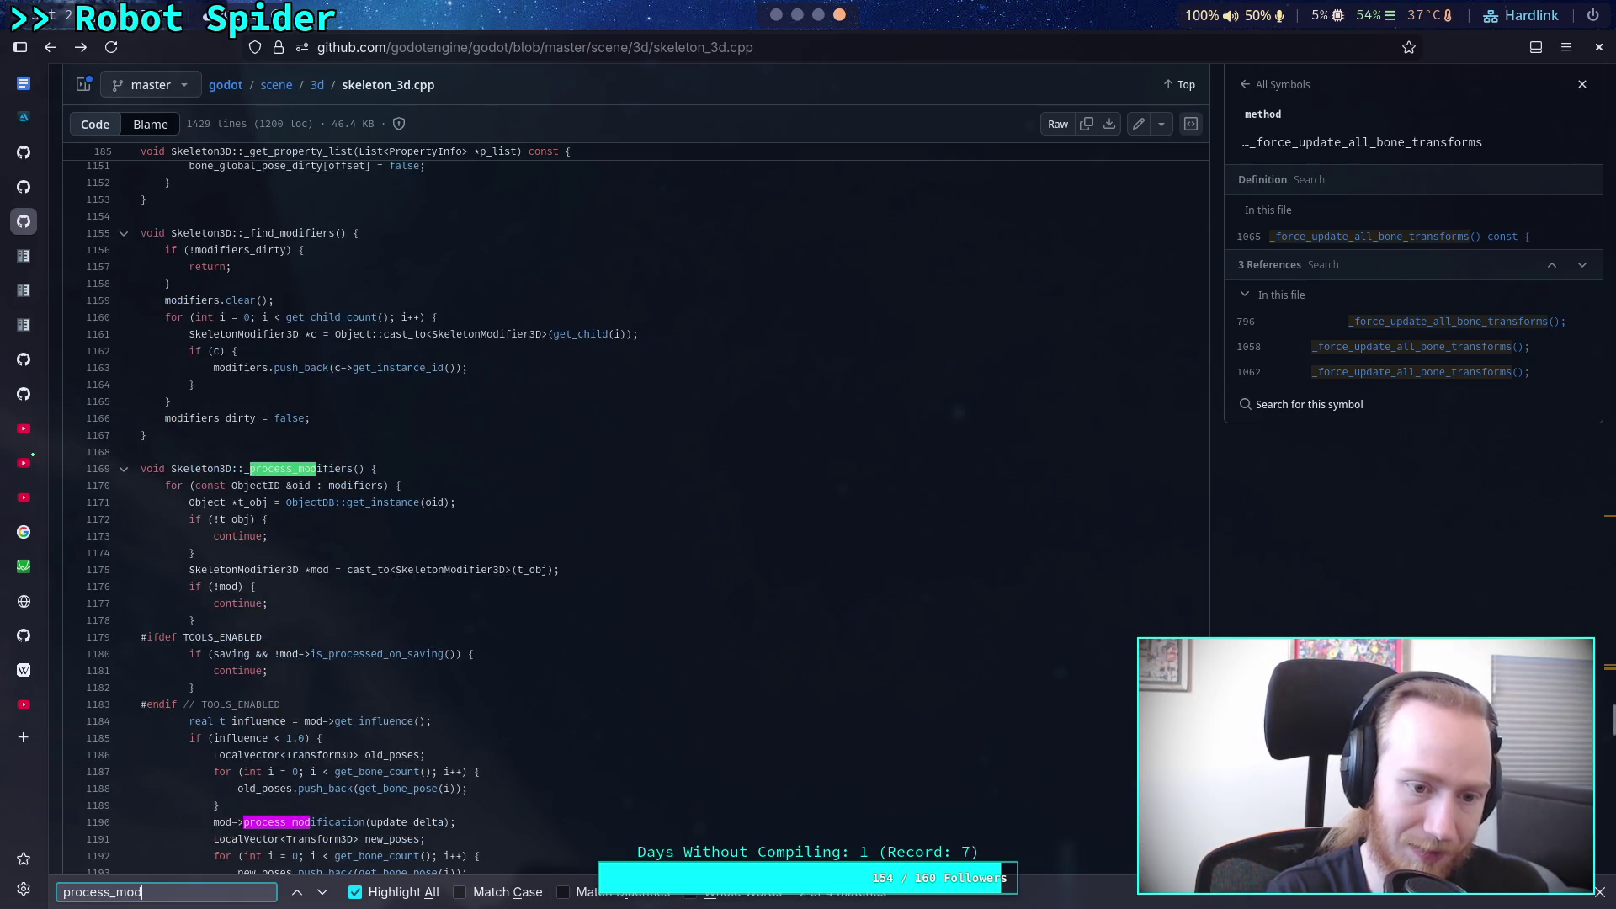
{"action": "type", "text": "ifiers"}
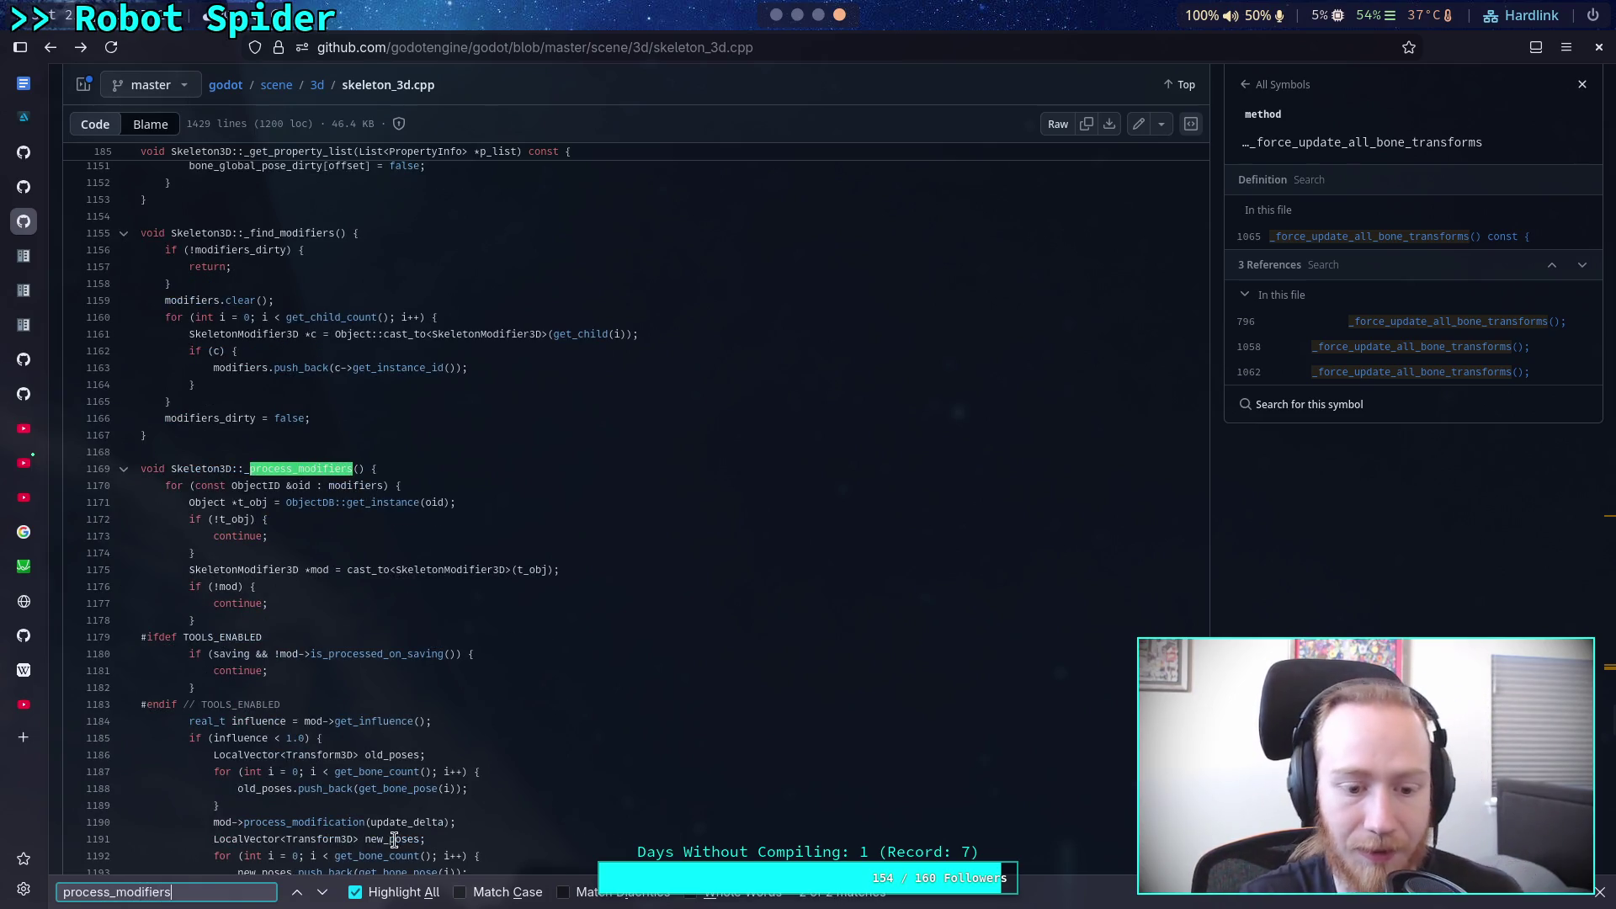
{"action": "scroll", "coordinate": [375, 833], "scroll_direction": "down", "scroll_amount": 5}
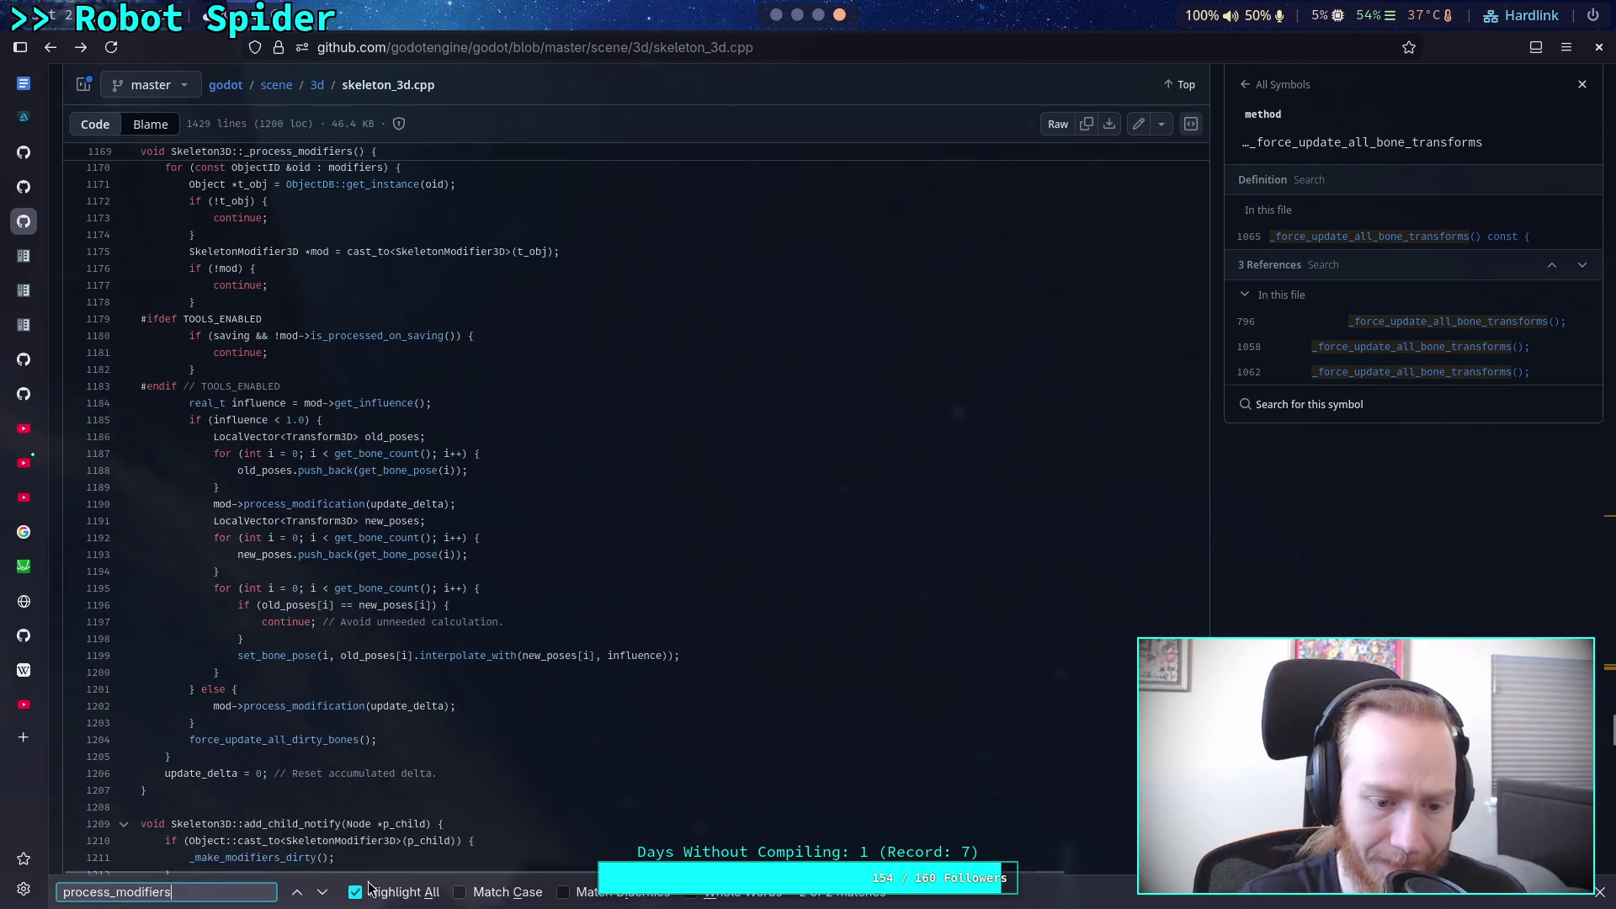
{"action": "key", "text": "Return"}
Step: Highlight the 'updating = true;' statement in the NOTIFICATION_UPDATE_SKELETON case
{"action": "scroll", "coordinate": [330, 674], "scroll_direction": "up", "scroll_amount": 3}
{"action": "scroll", "coordinate": [330, 674], "scroll_direction": "up", "scroll_amount": 2}
{"action": "left_click_drag", "start_coordinate": [212, 383], "coordinate": [409, 402]}
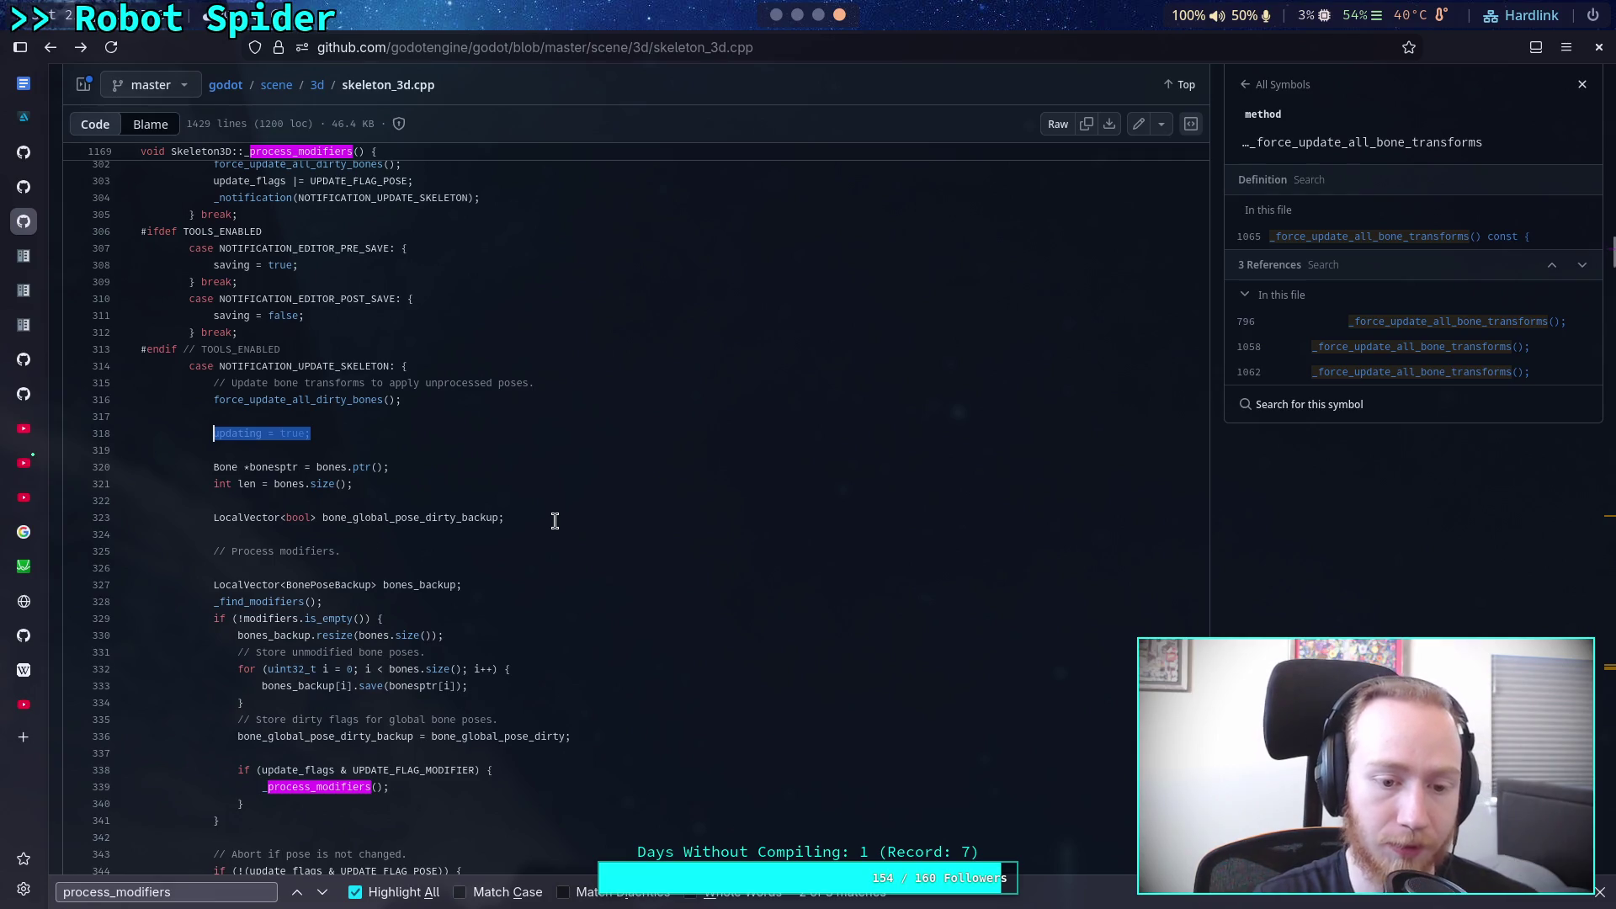
{"action": "scroll", "coordinate": [574, 419], "scroll_direction": "down", "scroll_amount": 2}
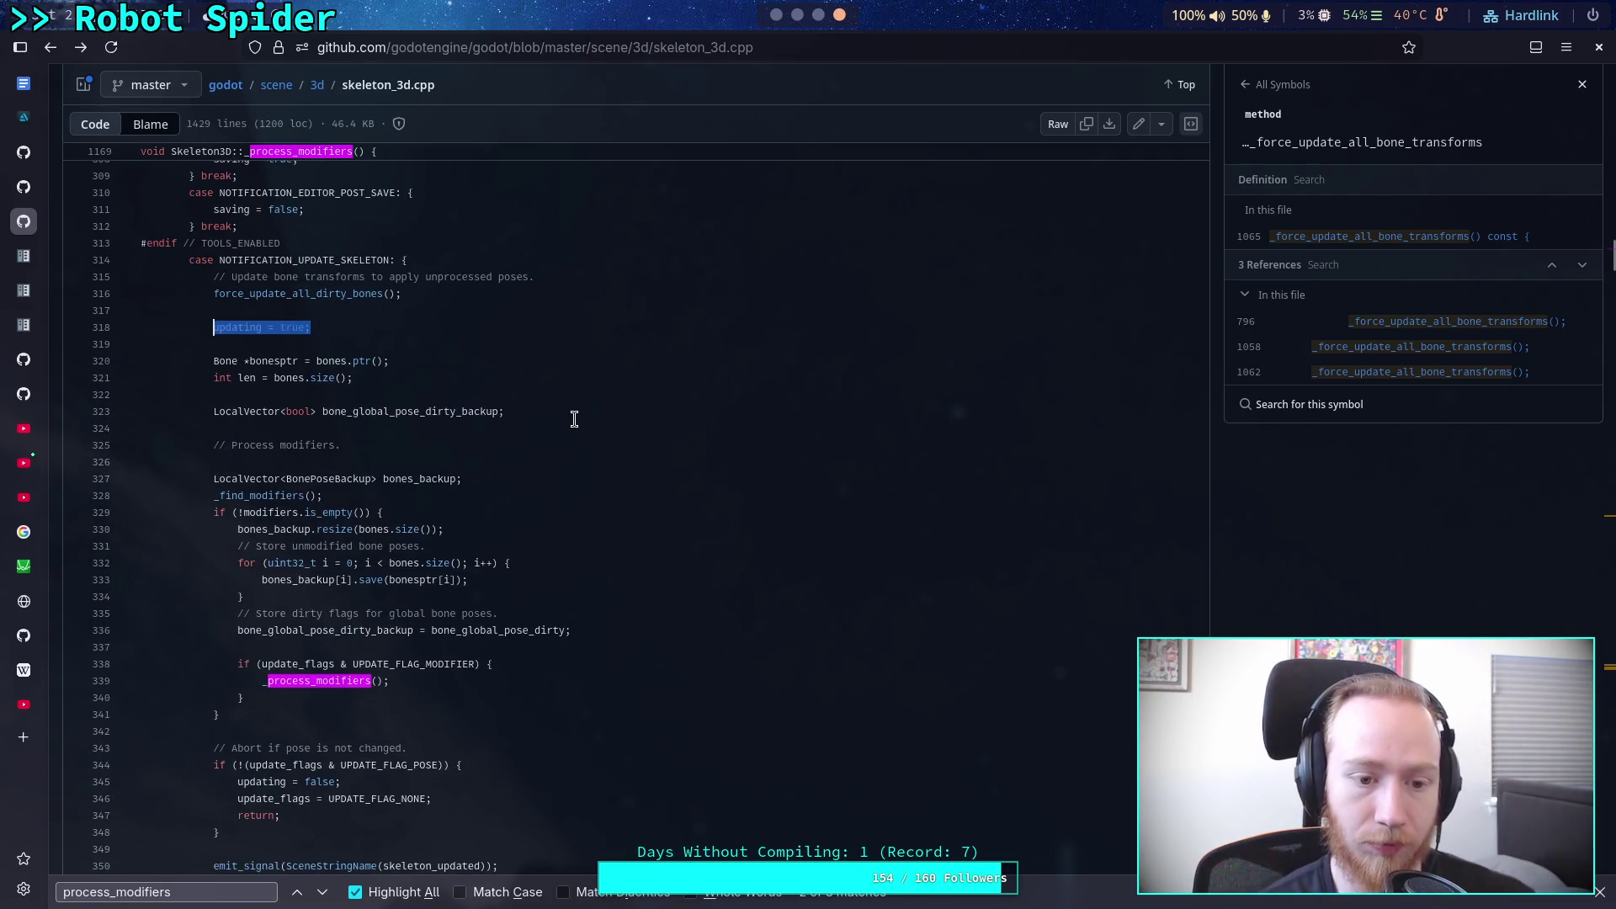